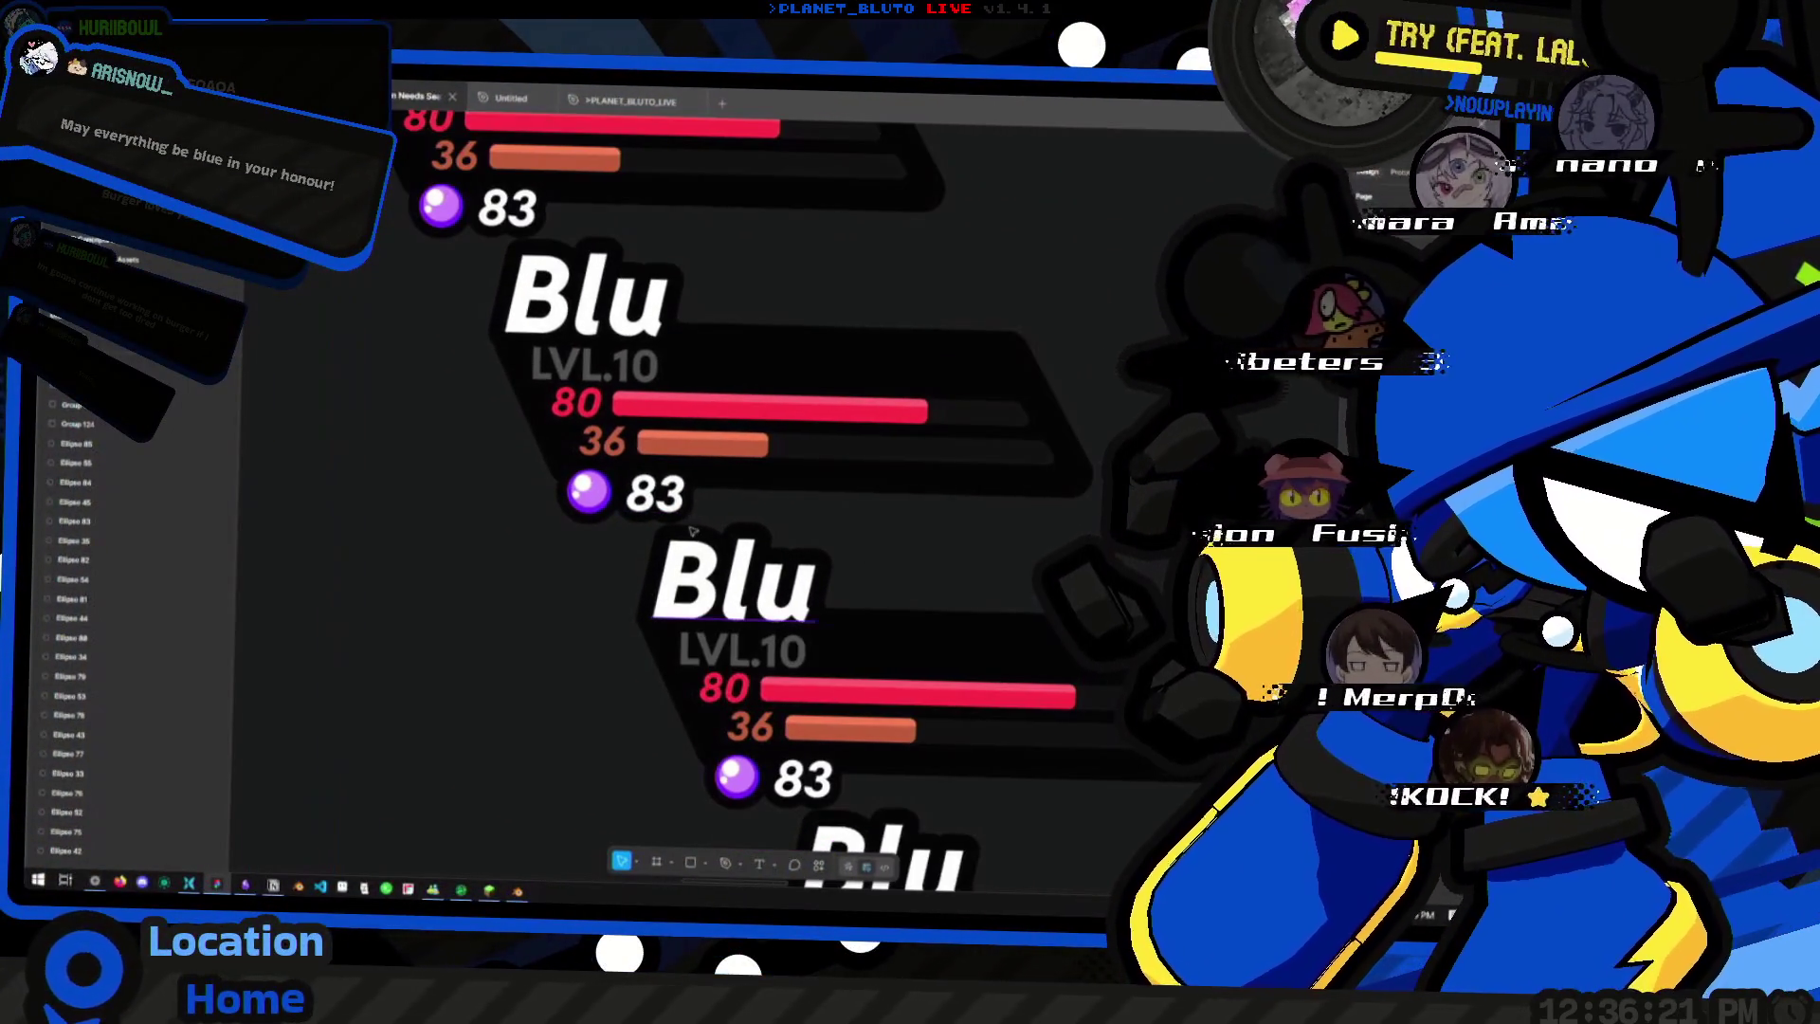
{"action": "scroll", "coordinate": [692, 515], "scroll_direction": "down", "scroll_amount": 5, "text": "ctrl"}
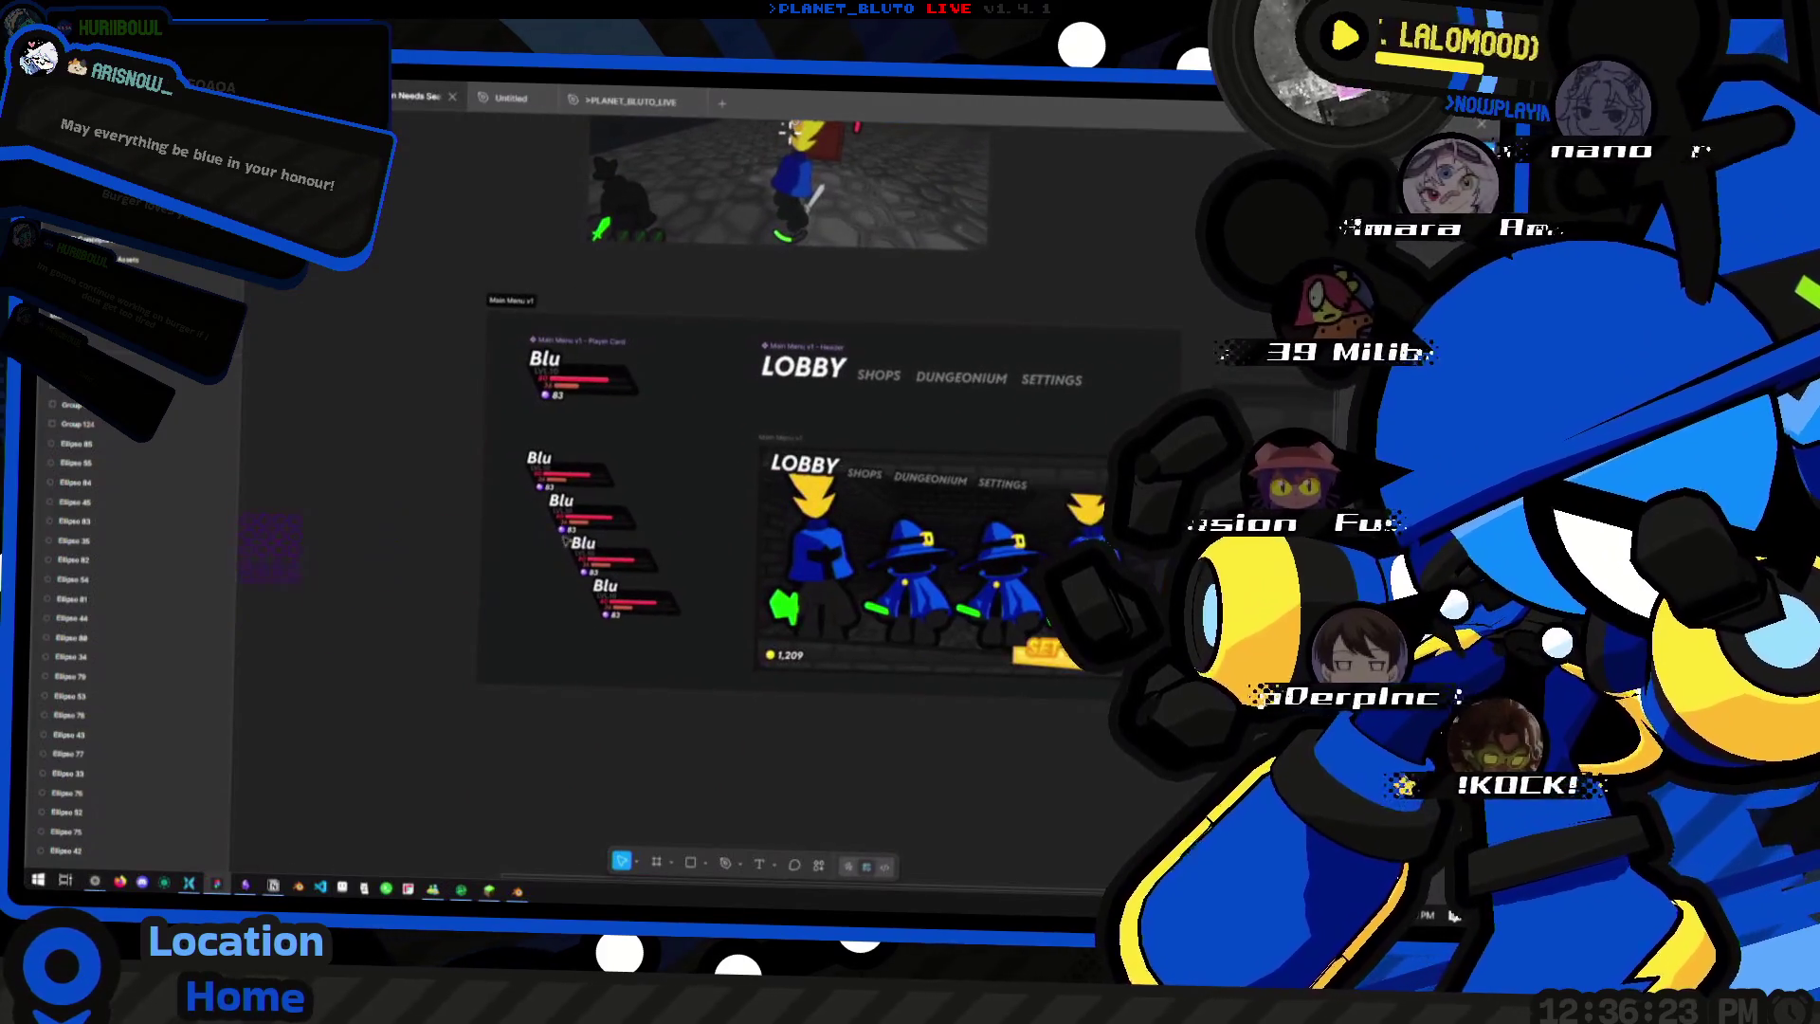
{"action": "scroll", "coordinate": [644, 541], "scroll_direction": "left", "scroll_amount": 3, "text": "shift"}
{"action": "scroll", "coordinate": [643, 540], "scroll_direction": "up", "scroll_amount": 5, "text": "ctrl"}
{"action": "scroll", "coordinate": [487, 422], "scroll_direction": "right", "scroll_amount": 3, "text": "shift"}
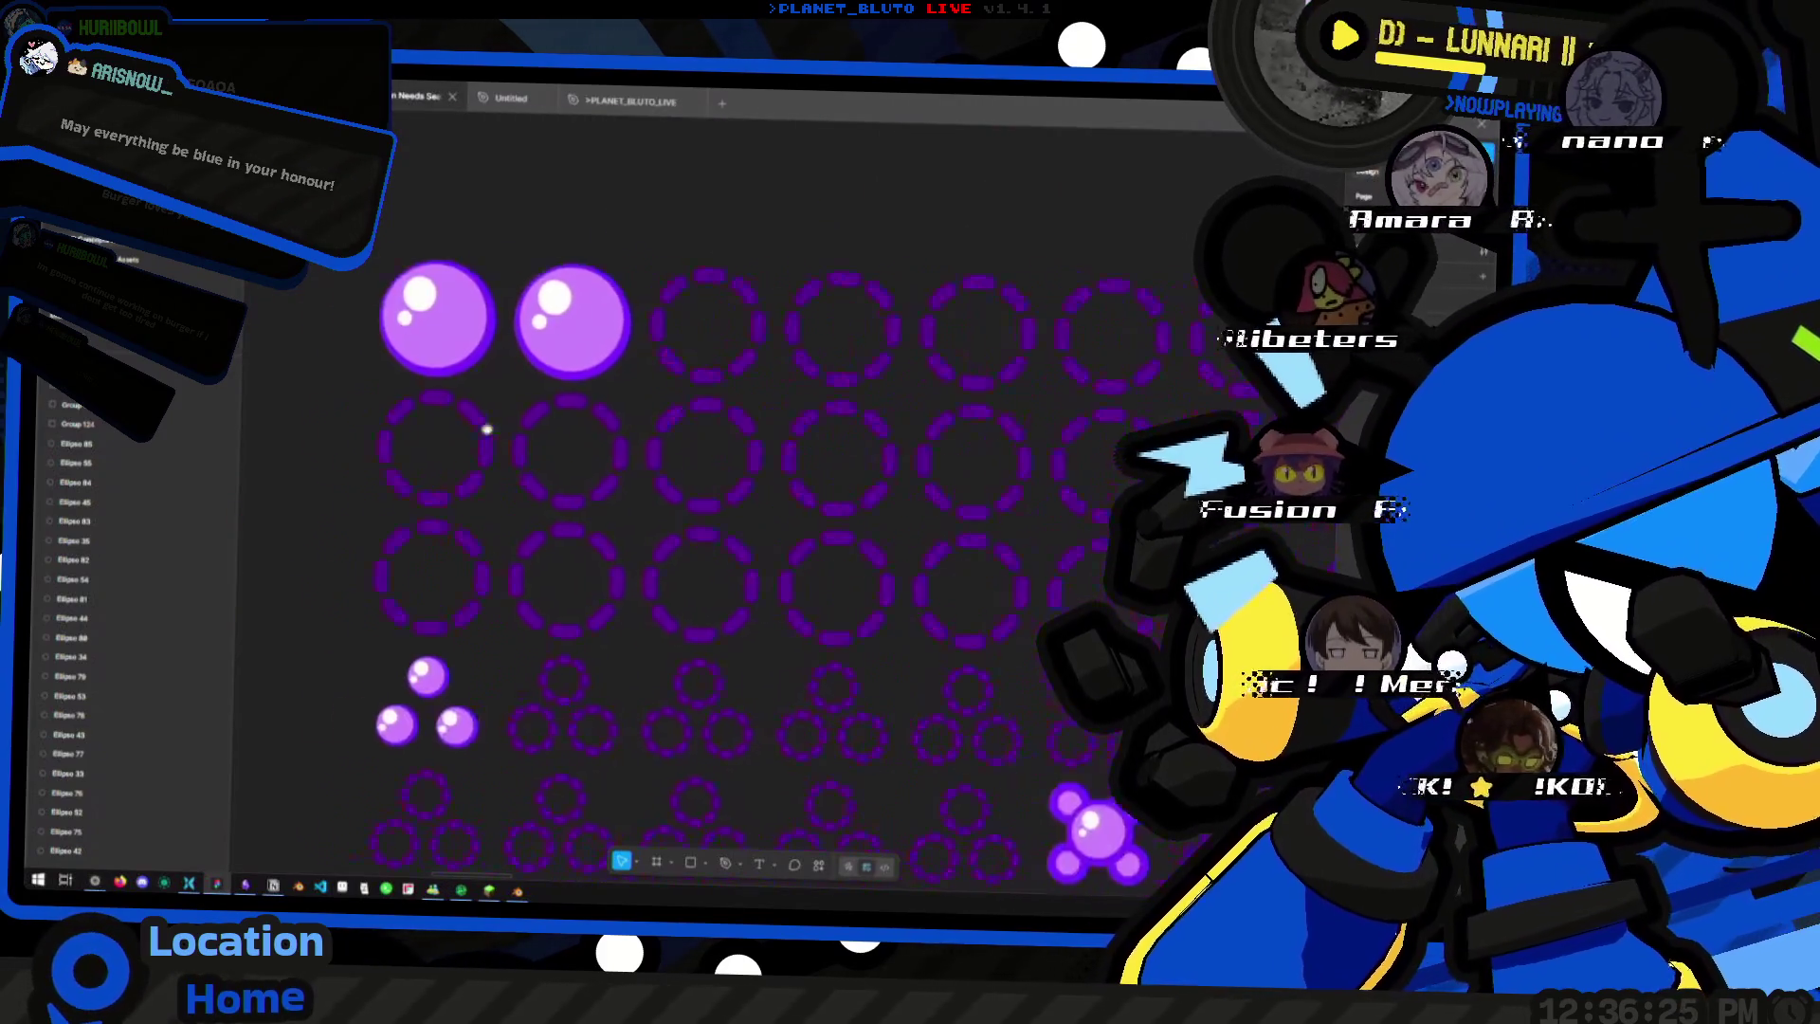
{"action": "scroll", "coordinate": [584, 492], "scroll_direction": "down", "scroll_amount": 3, "text": "ctrl"}
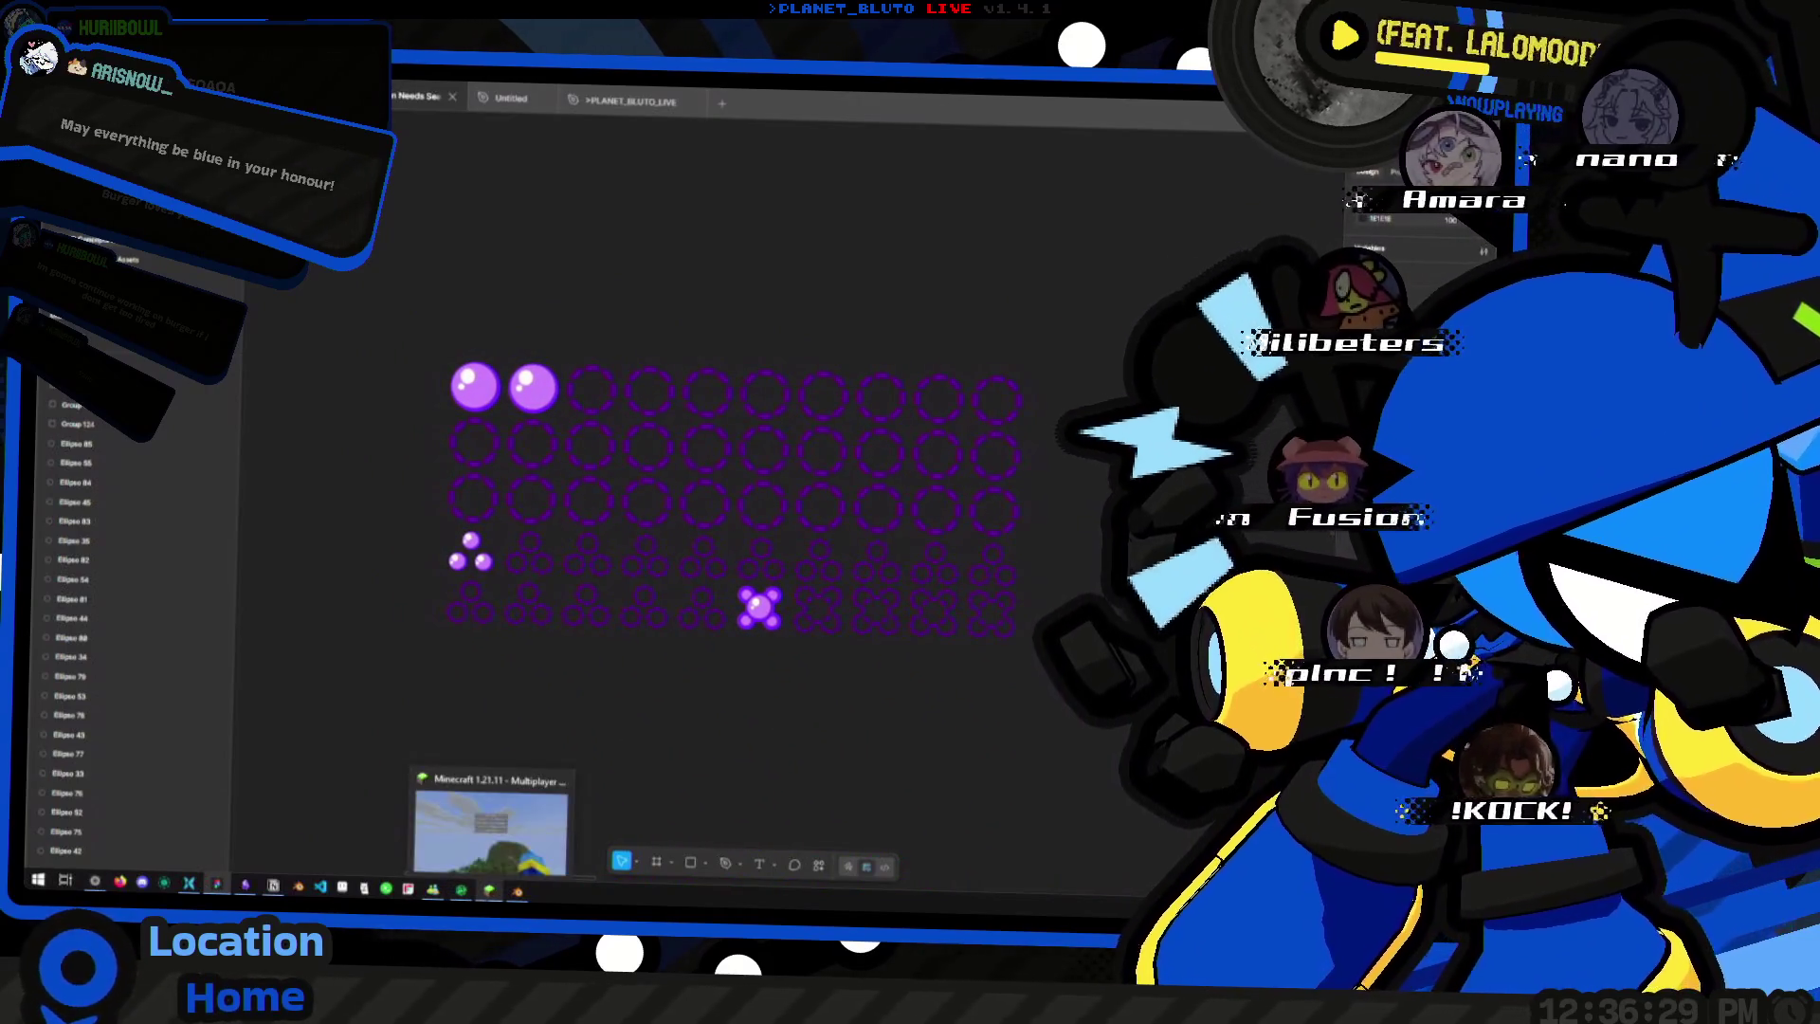
- Switch from the Figma orb designs over to the Minecraft window
{"action": "left_click", "coordinate": [489, 890]}
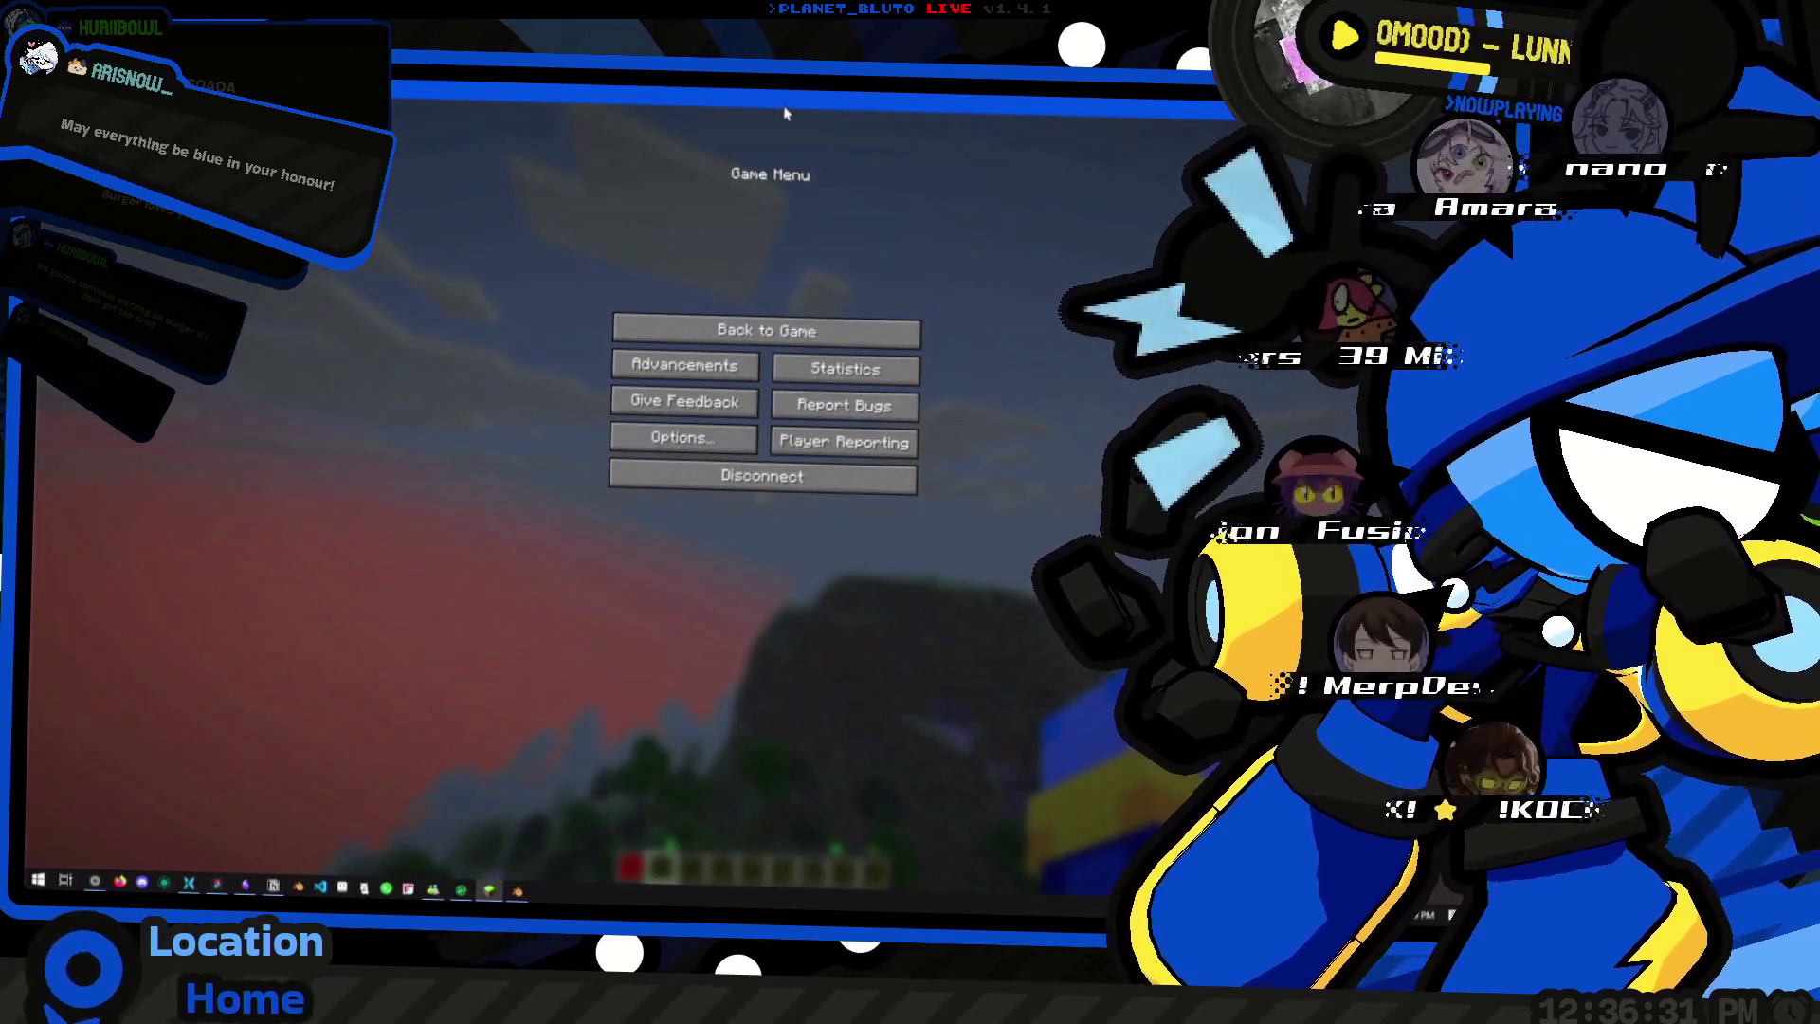
- Leave Minecraft and return to the Figma canvas of purple orbs
{"action": "key", "text": "alt+Tab"}
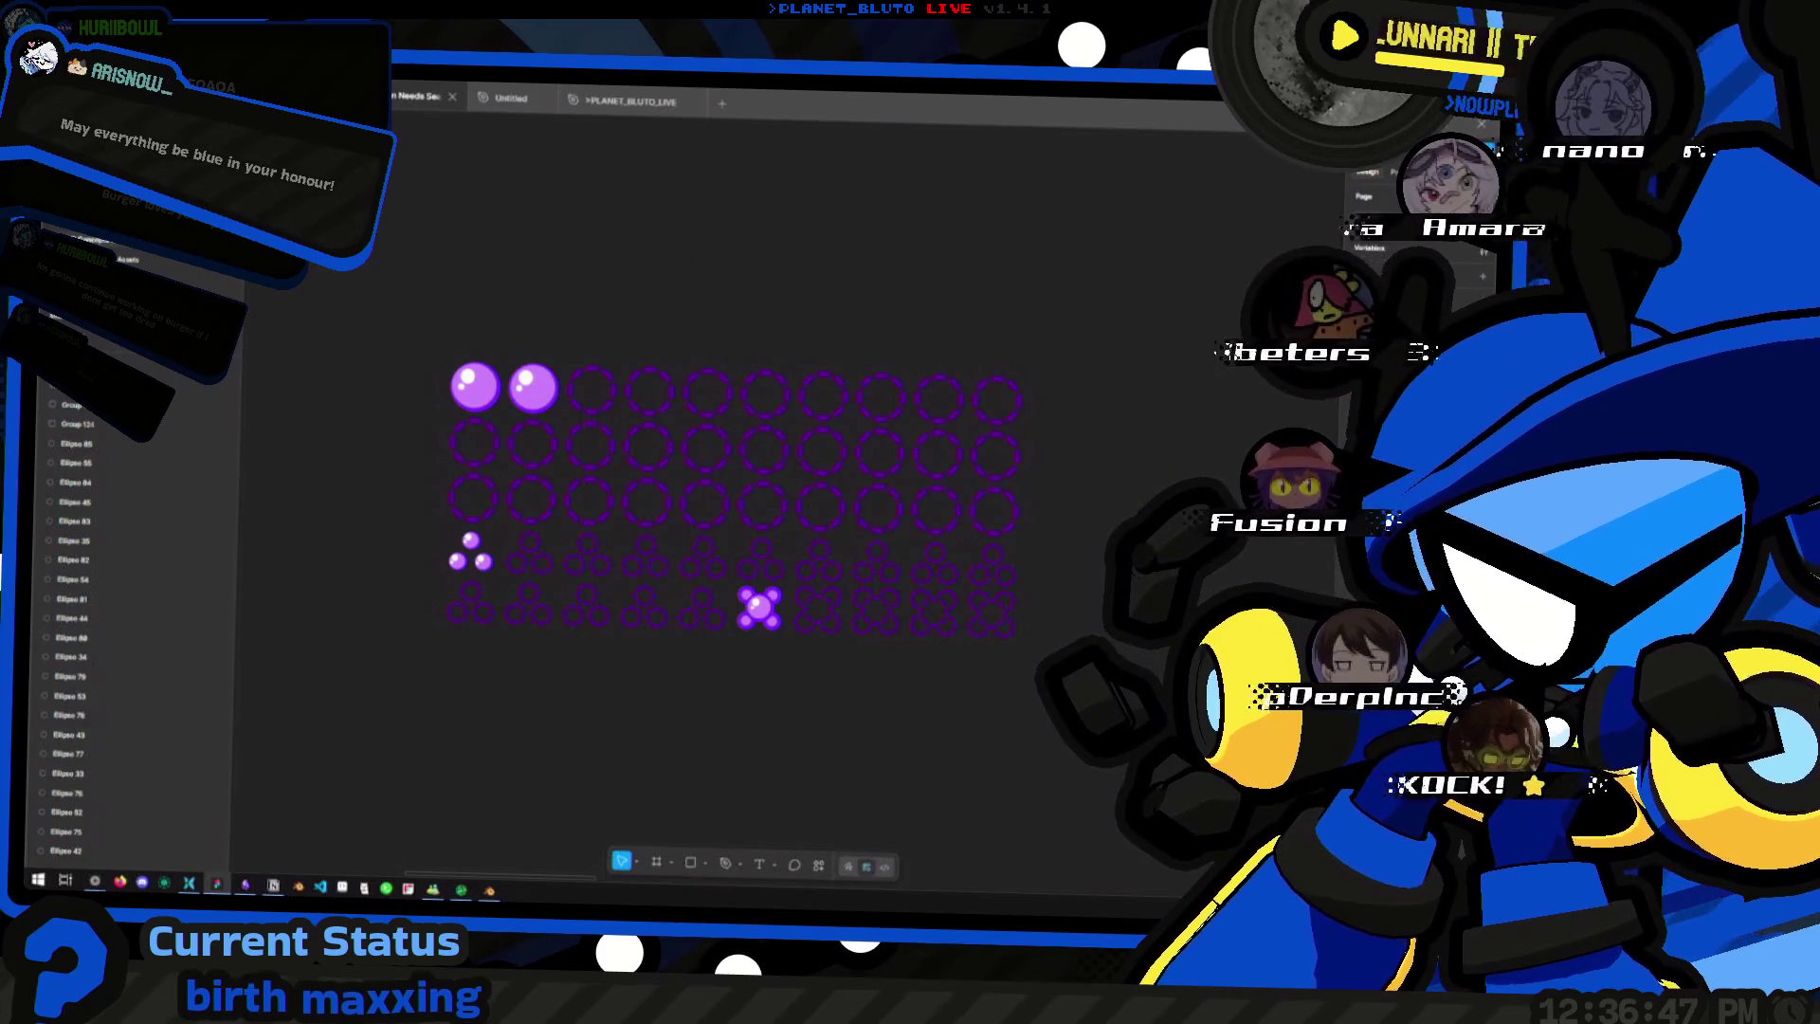
{"action": "left_click", "coordinate": [761, 608]}
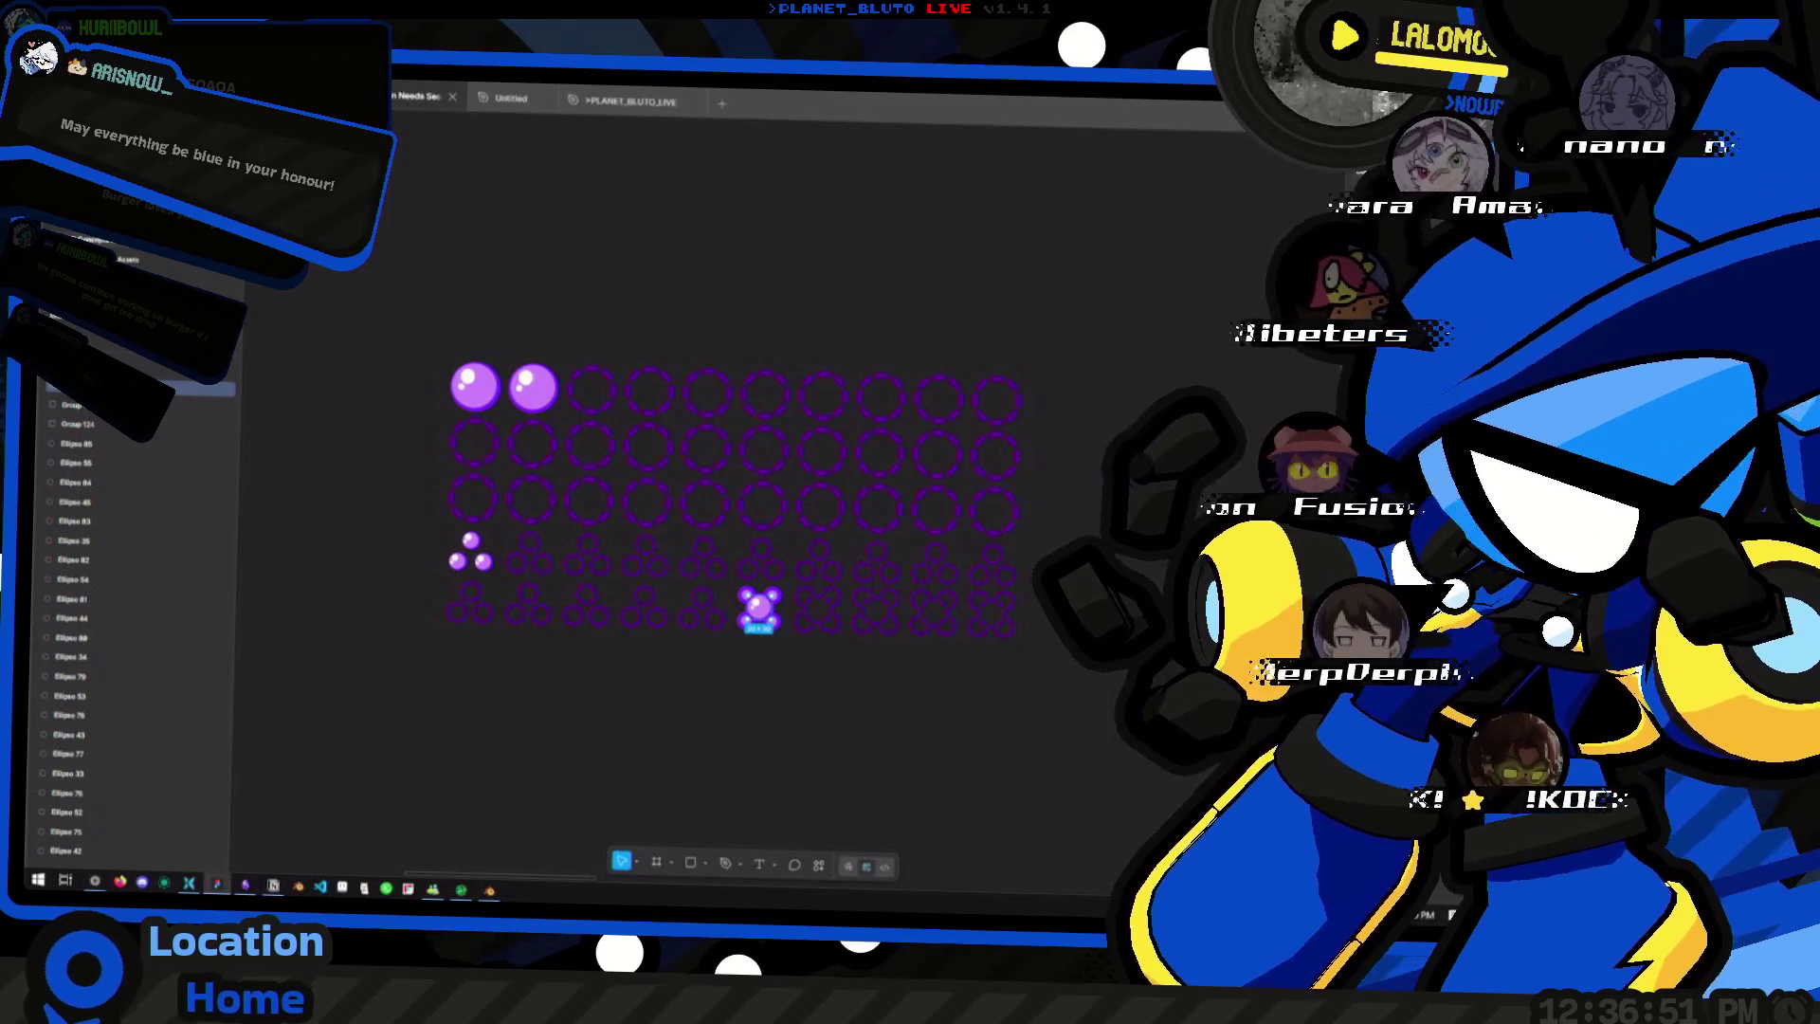
{"action": "scroll", "coordinate": [699, 498], "scroll_direction": "down", "scroll_amount": 2}
{"action": "scroll", "coordinate": [597, 550], "scroll_direction": "up", "scroll_amount": 2}
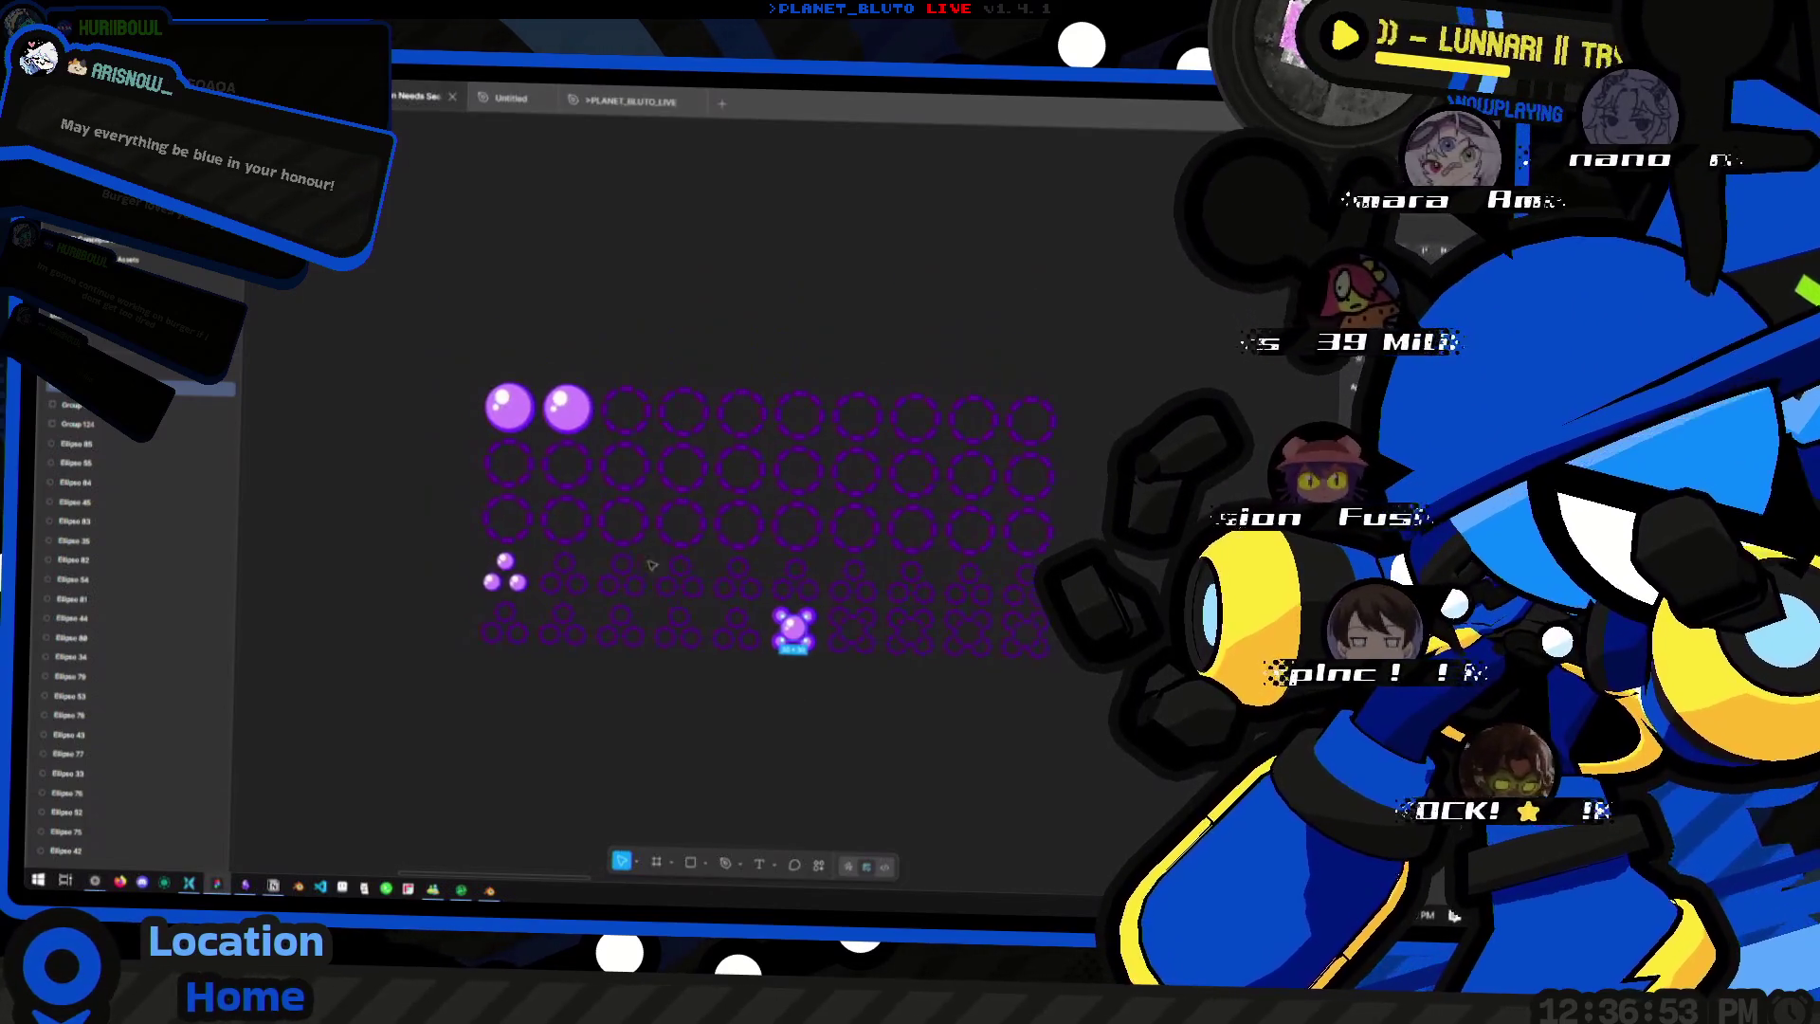
{"action": "scroll", "coordinate": [981, 525], "scroll_direction": "left", "scroll_amount": 1}
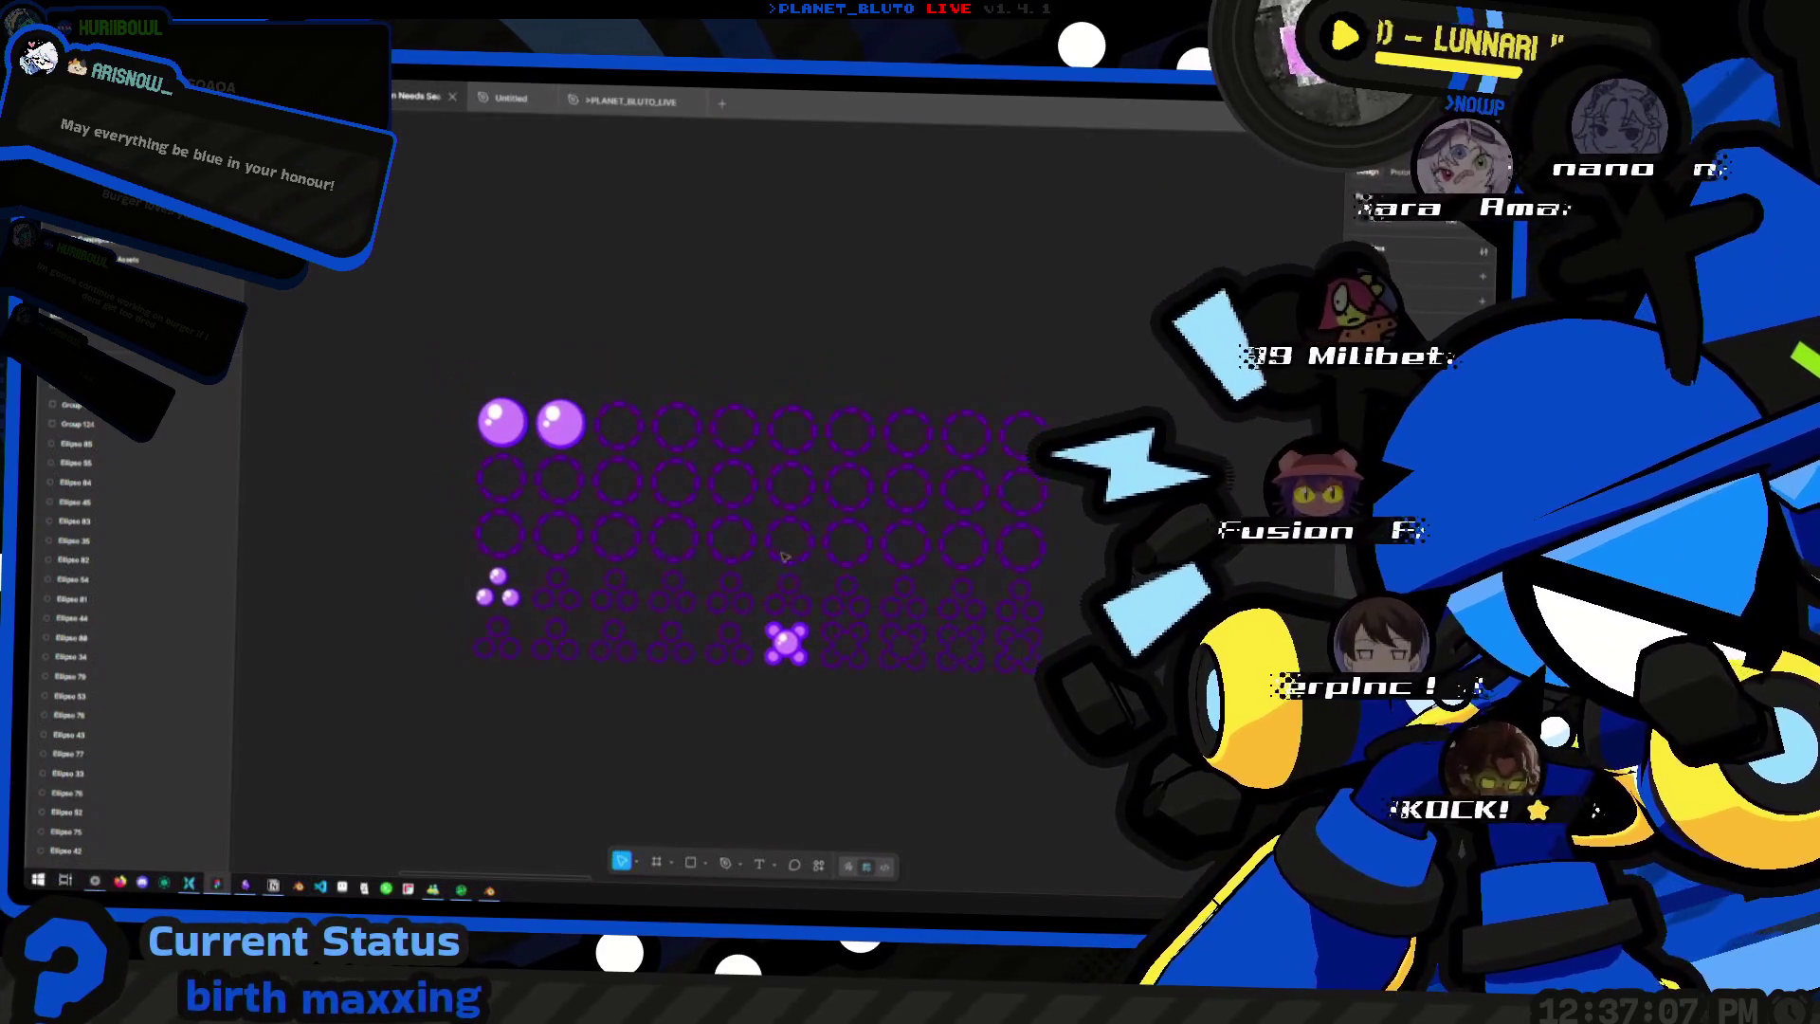
{"action": "scroll", "coordinate": [844, 639], "scroll_direction": "down", "scroll_amount": 5, "text": "ctrl"}
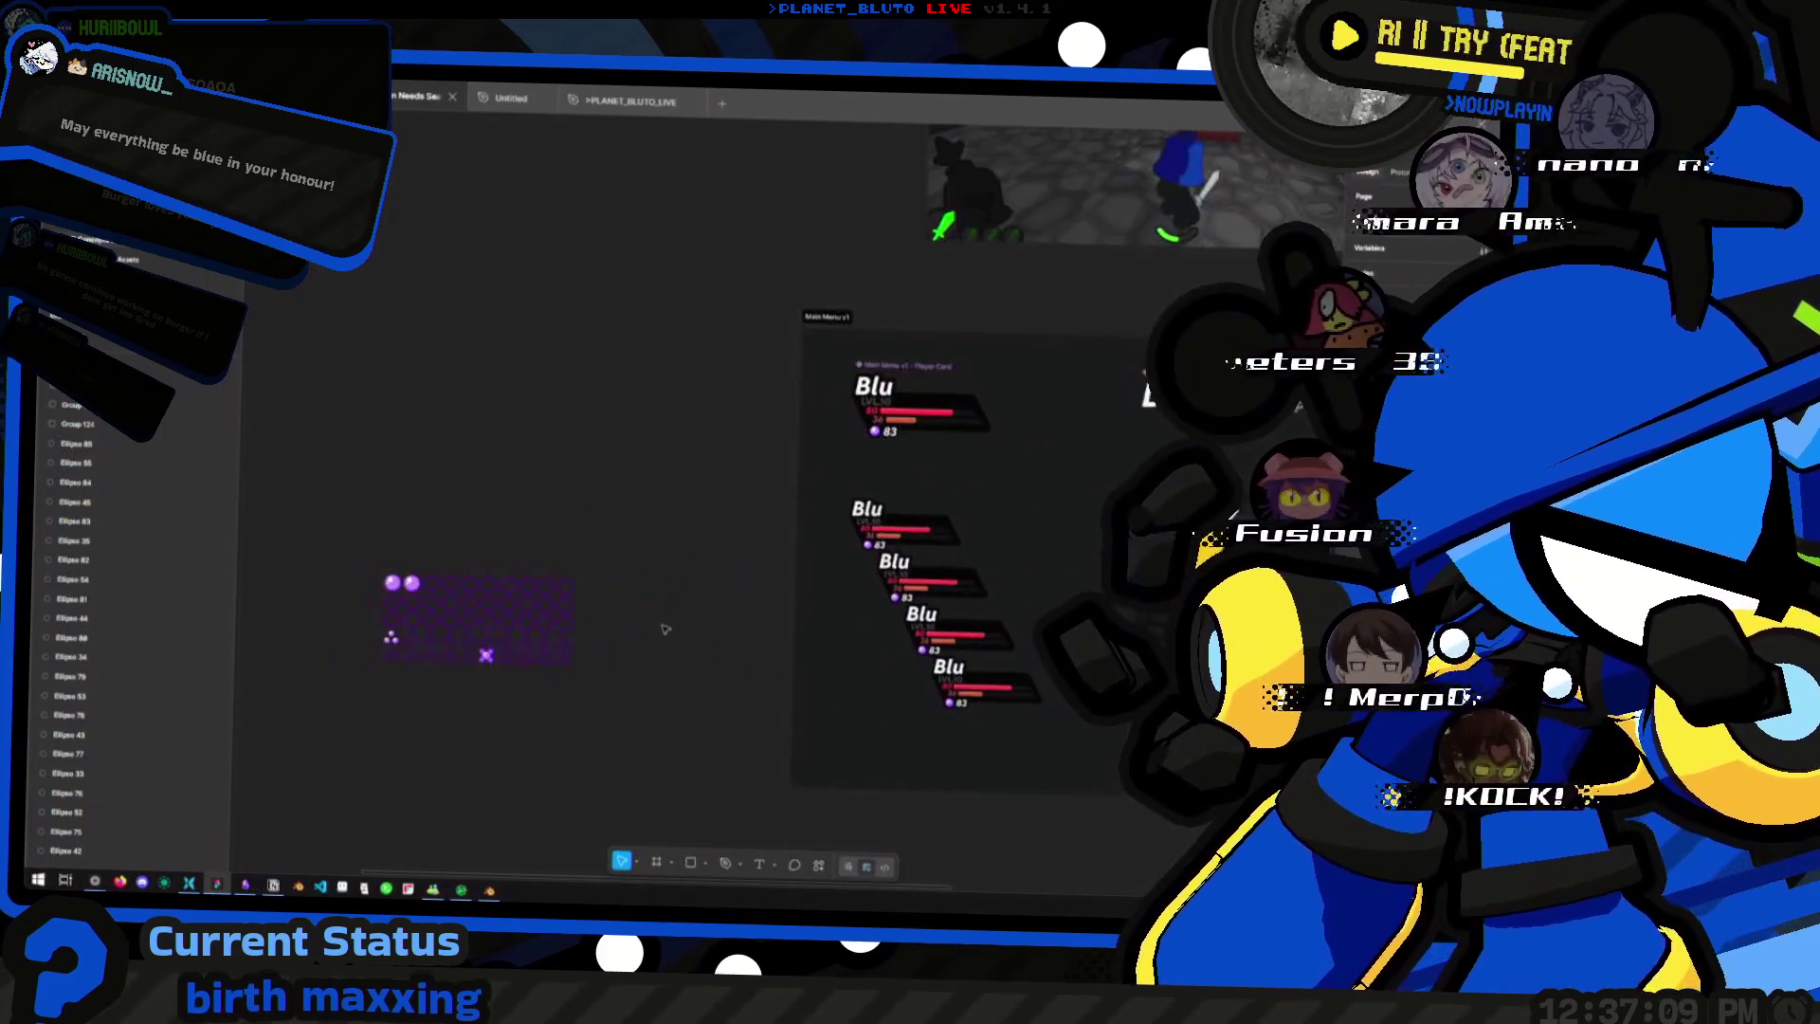
{"action": "scroll", "coordinate": [825, 626], "scroll_direction": "left", "scroll_amount": 3, "text": "shift"}
{"action": "scroll", "coordinate": [813, 616], "scroll_direction": "up", "scroll_amount": 3, "text": "ctrl"}
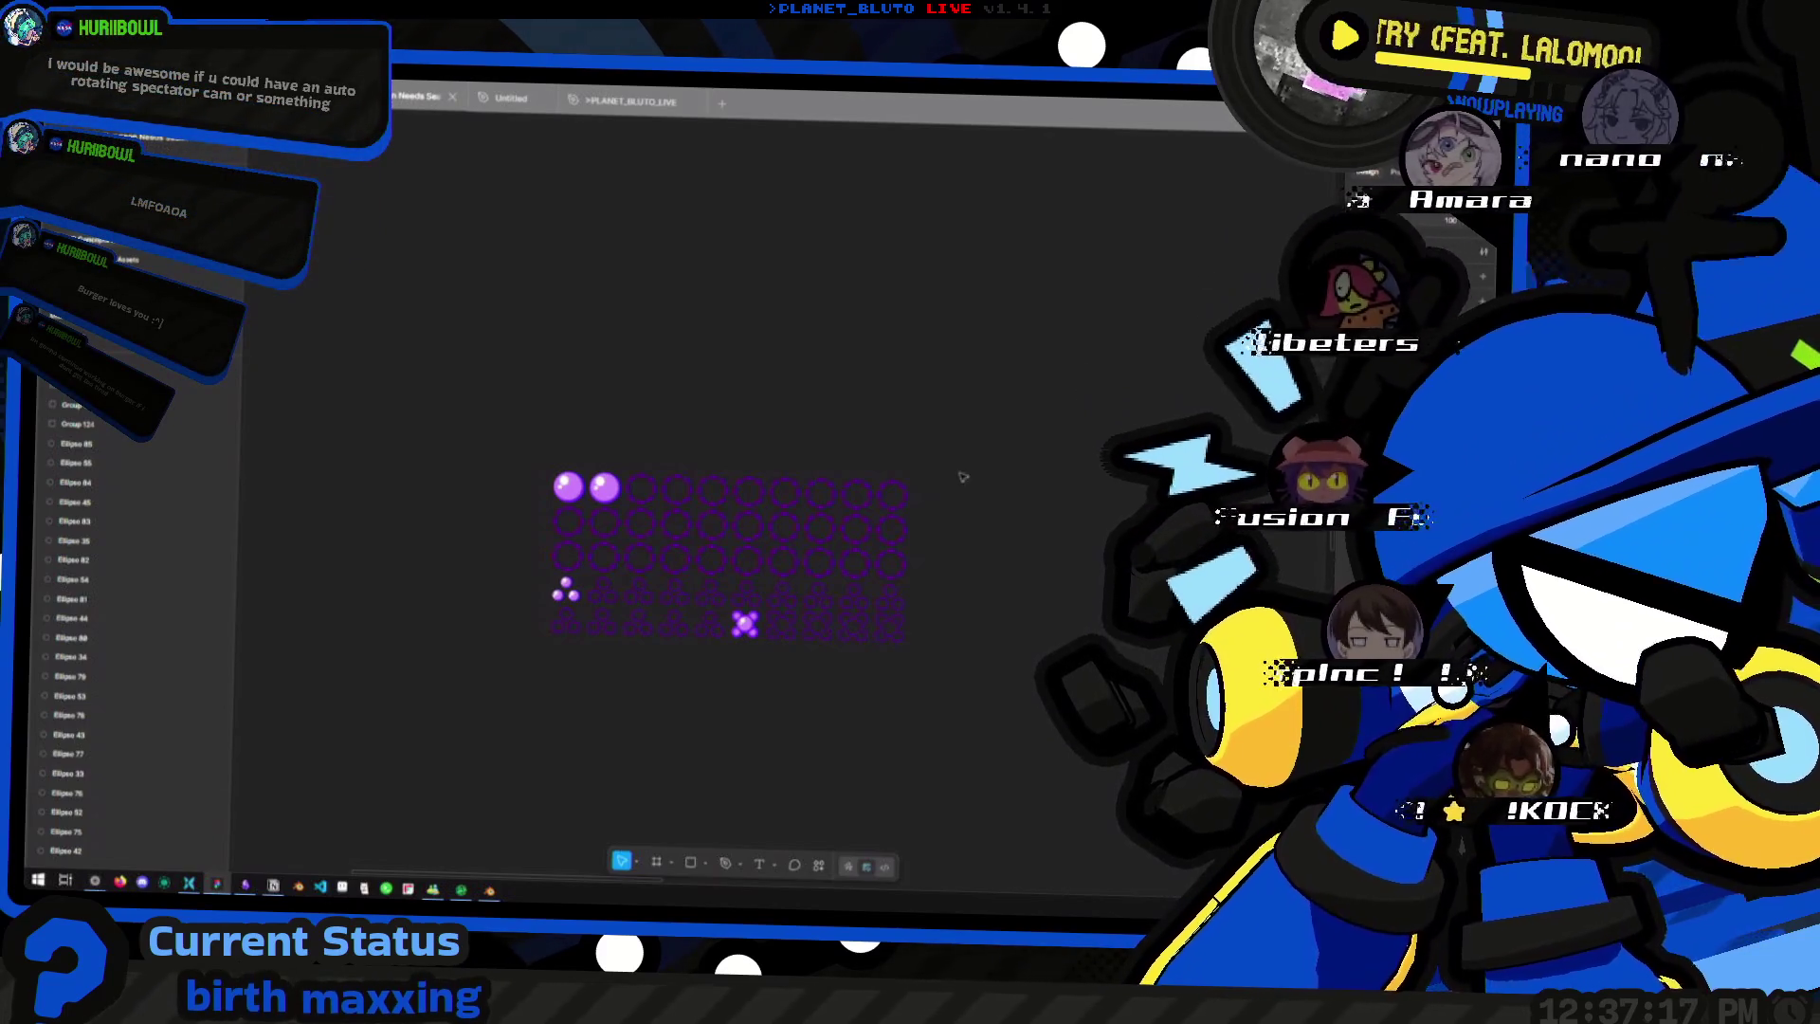
{"action": "scroll", "coordinate": [961, 478], "scroll_direction": "down", "scroll_amount": 2}
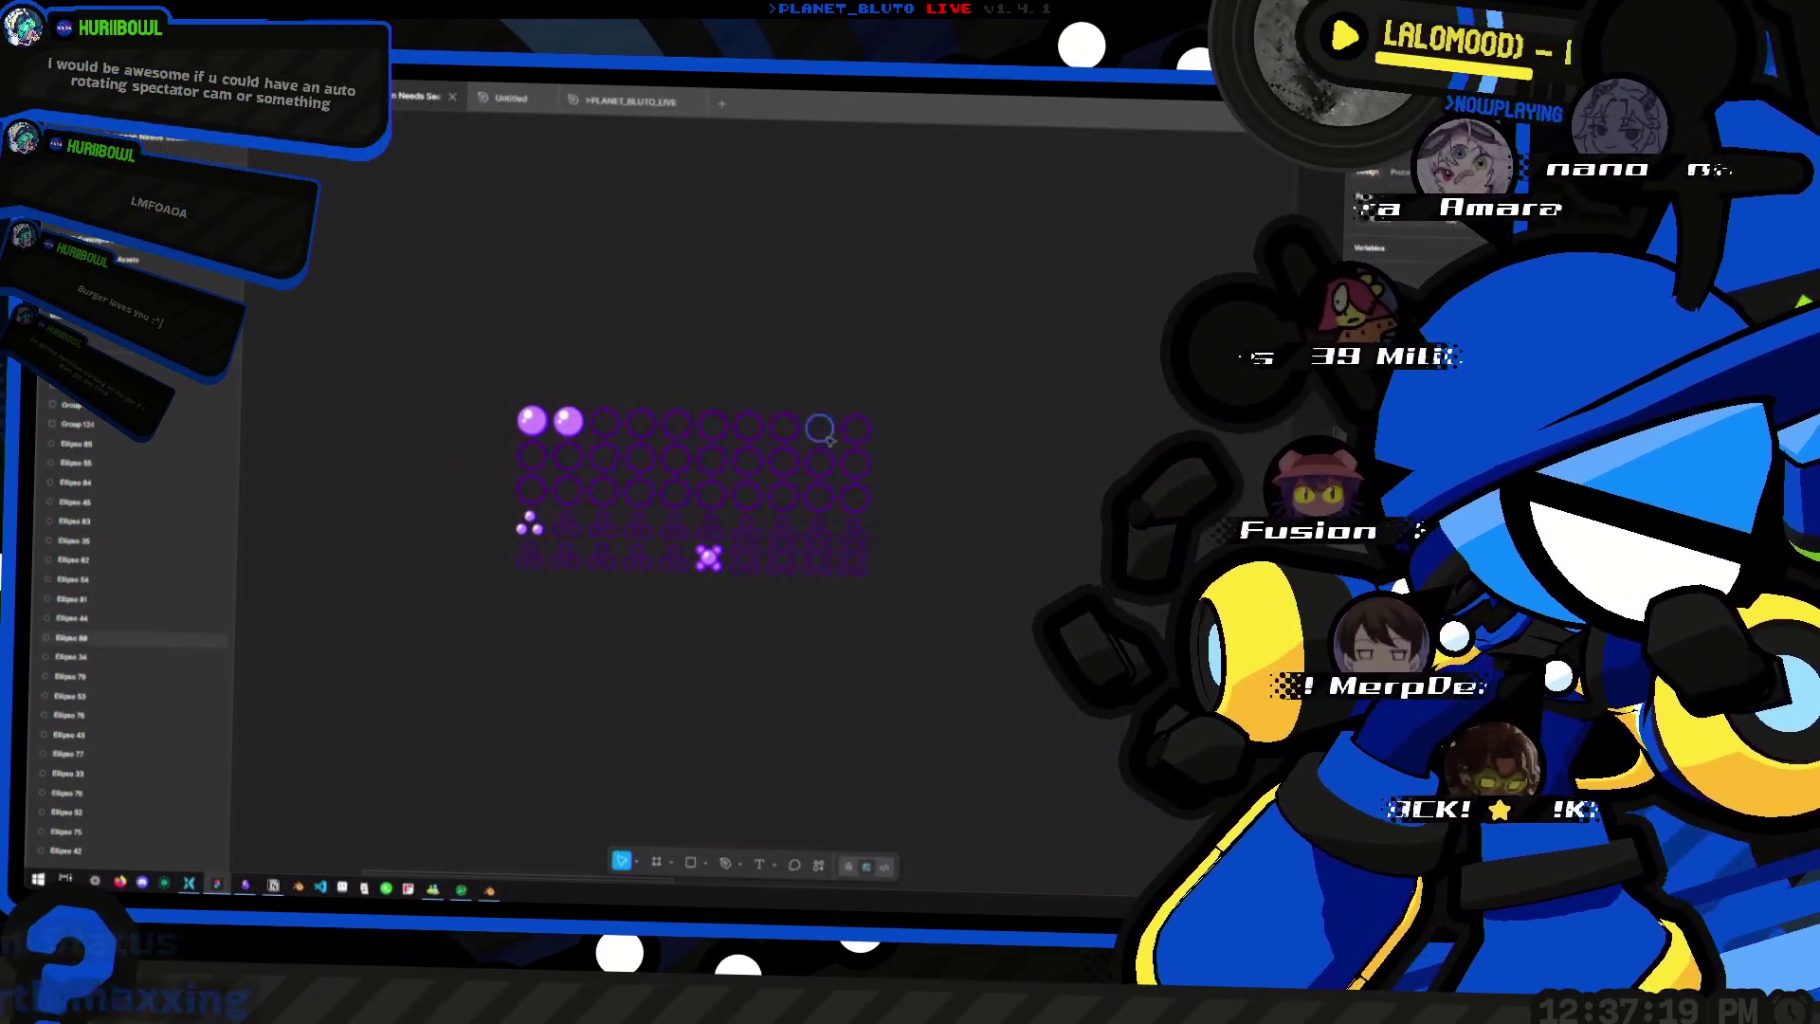
{"action": "scroll", "coordinate": [820, 431], "scroll_direction": "right", "scroll_amount": 2}
{"action": "scroll", "coordinate": [846, 418], "scroll_direction": "right", "scroll_amount": 2}
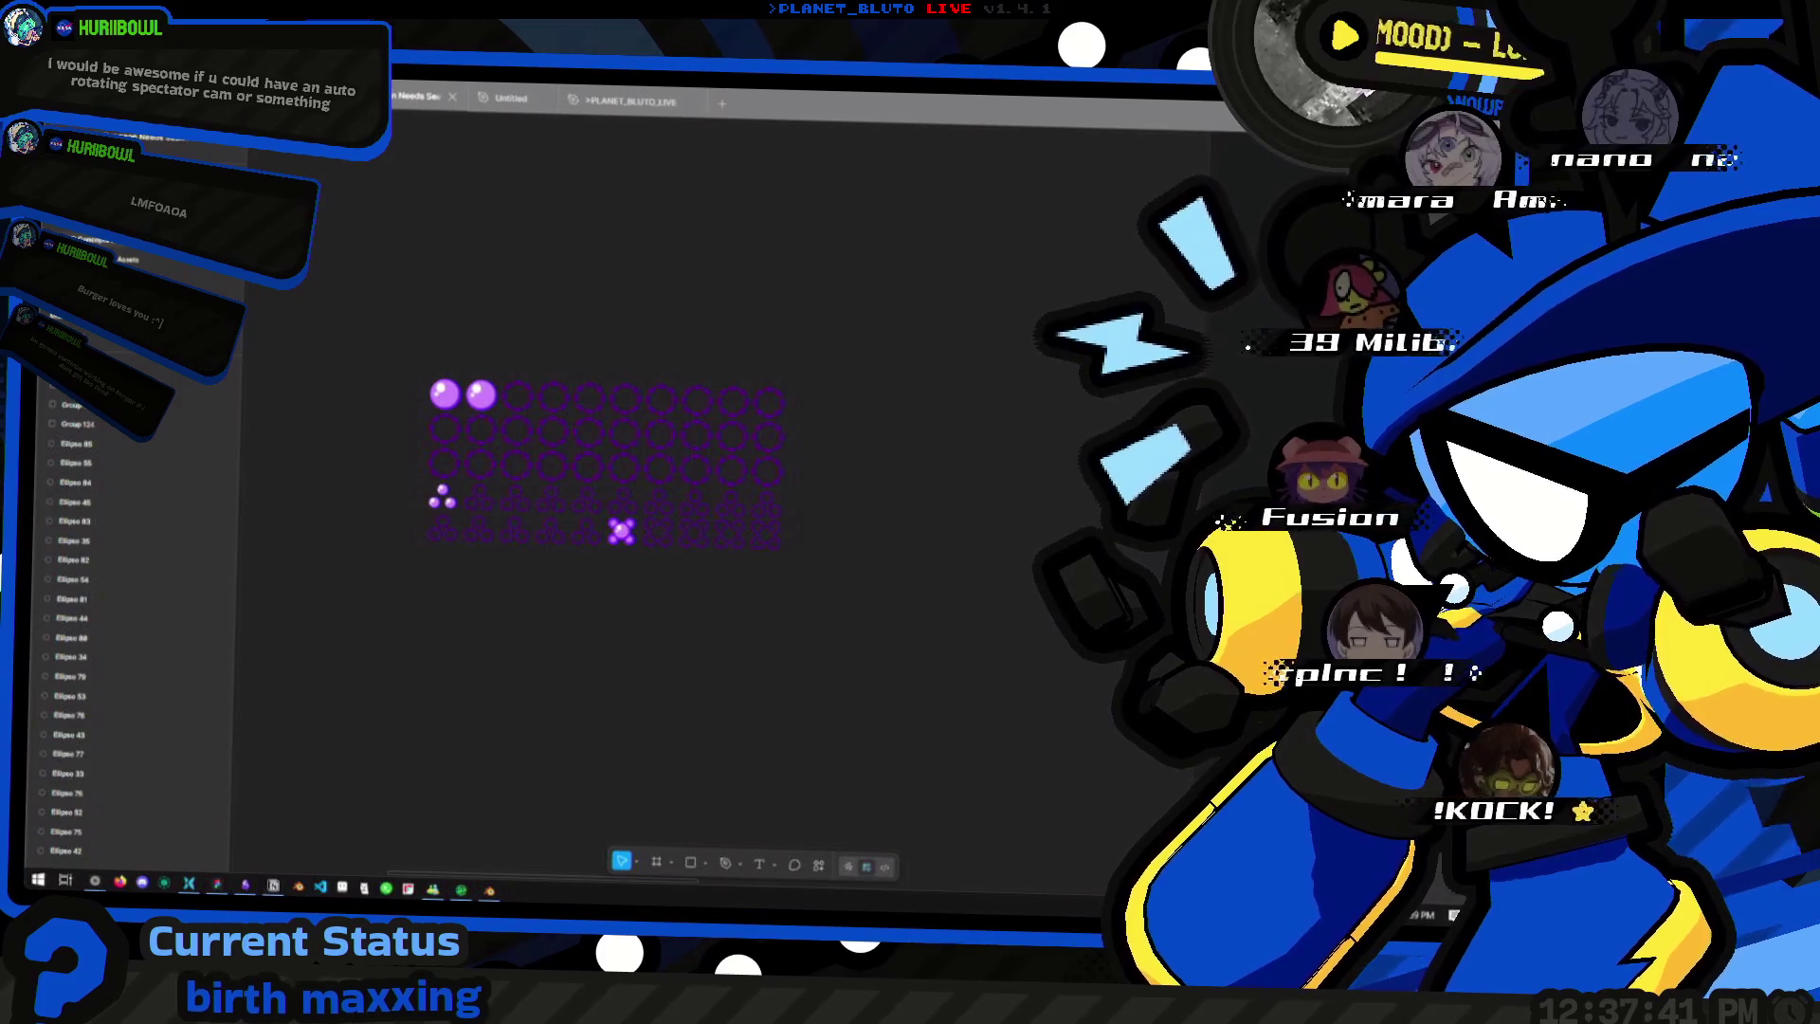
{"action": "scroll", "coordinate": [863, 379], "scroll_direction": "up", "scroll_amount": 1}
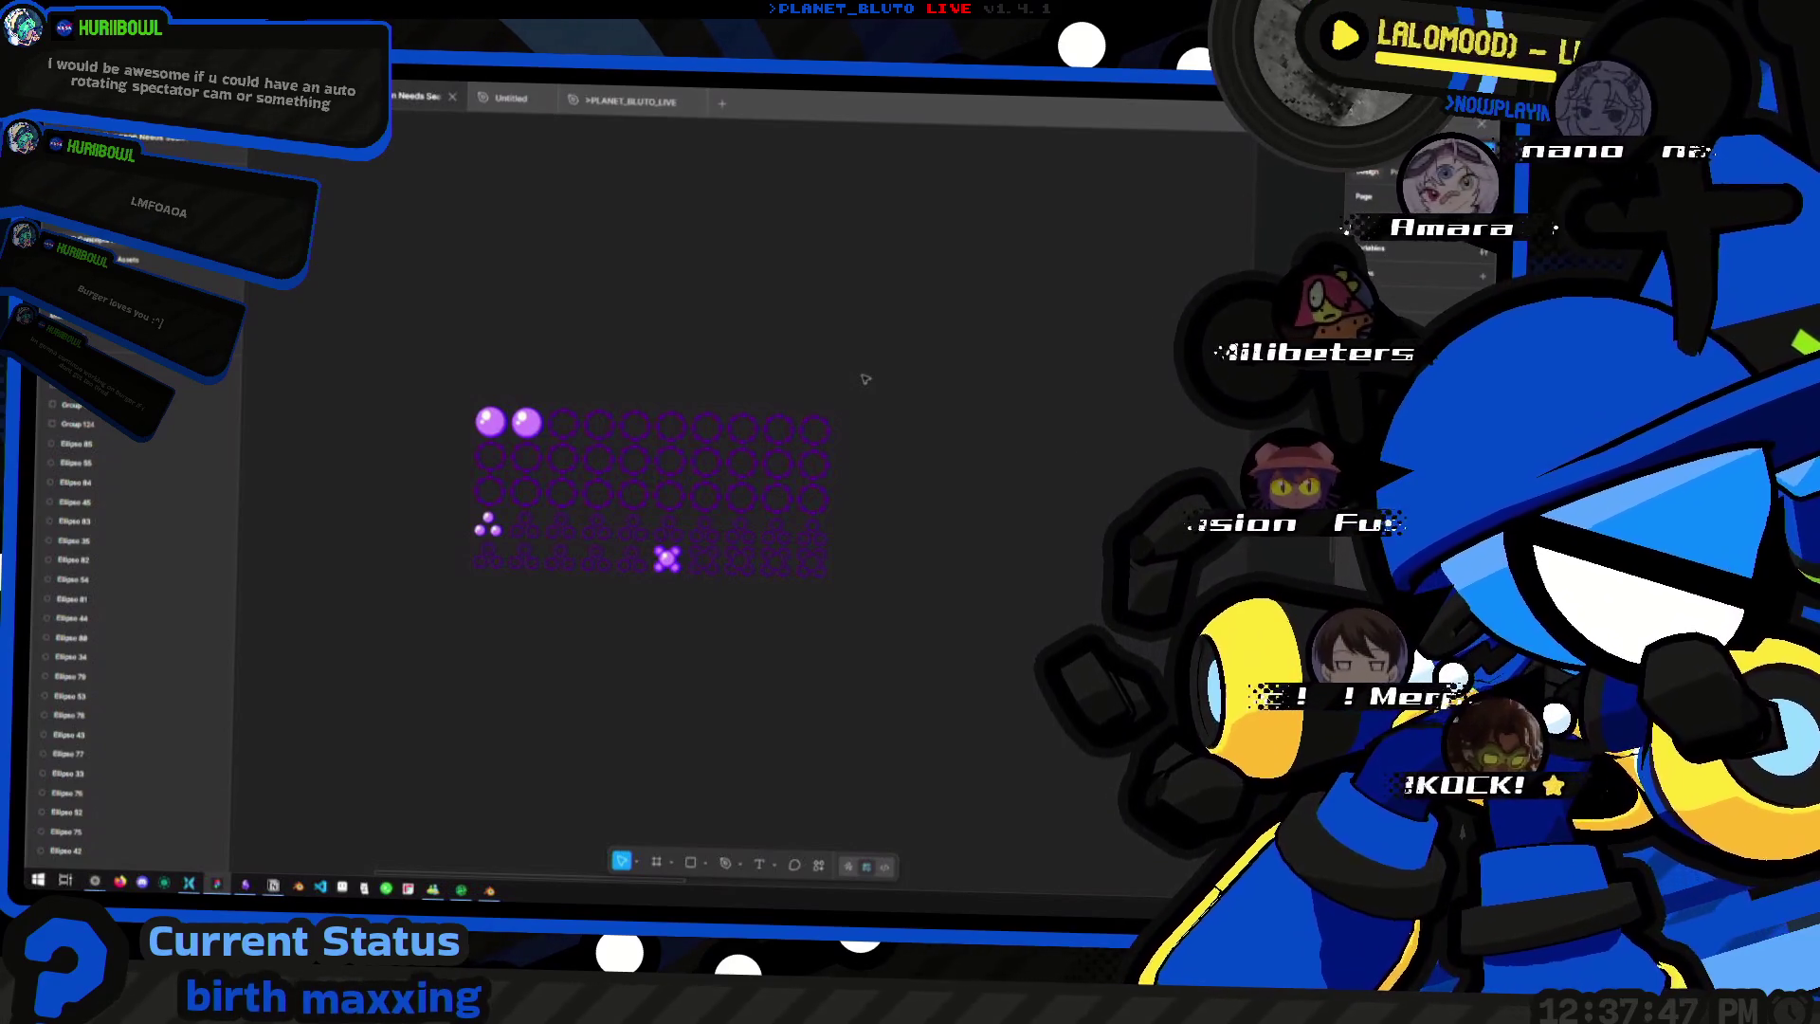
{"action": "middle_click_drag", "start_coordinate": [802, 363], "coordinate": [832, 363]}
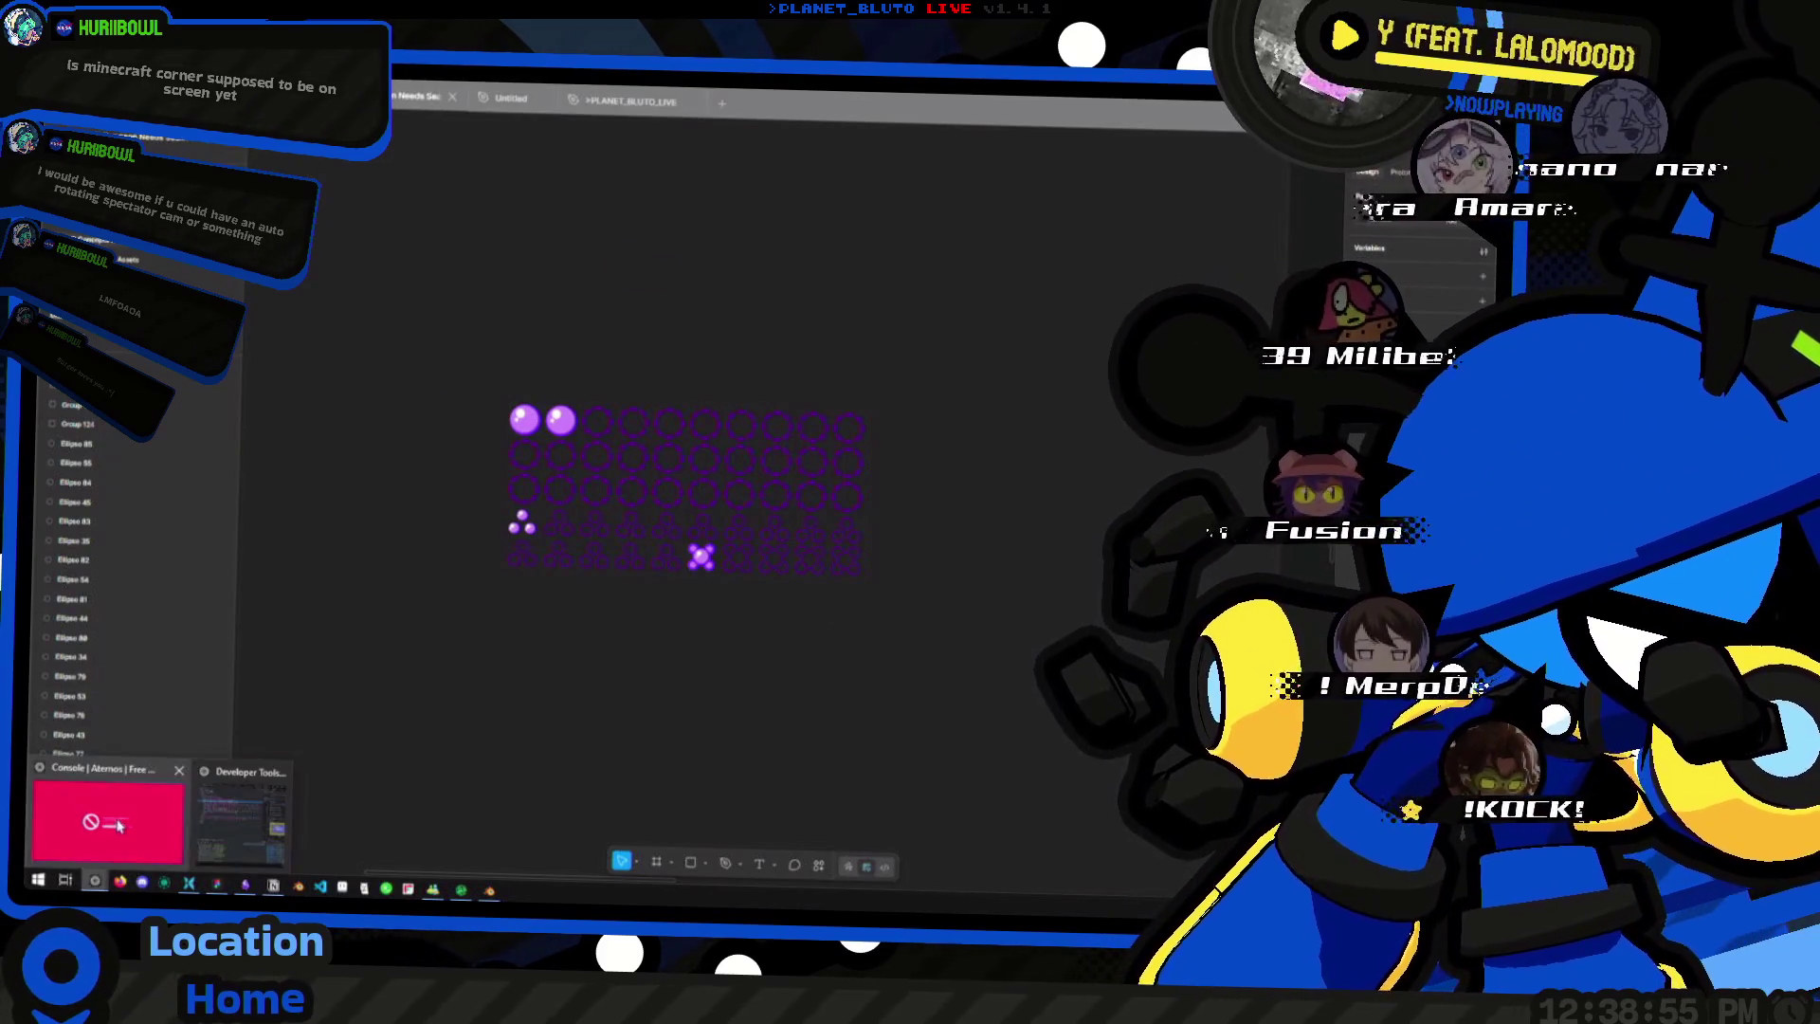
- Glance at the Aternos server page in the browser, then return to the Figma design
{"action": "mouse_move", "coordinate": [95, 883]}
{"action": "left_click", "coordinate": [128, 832]}
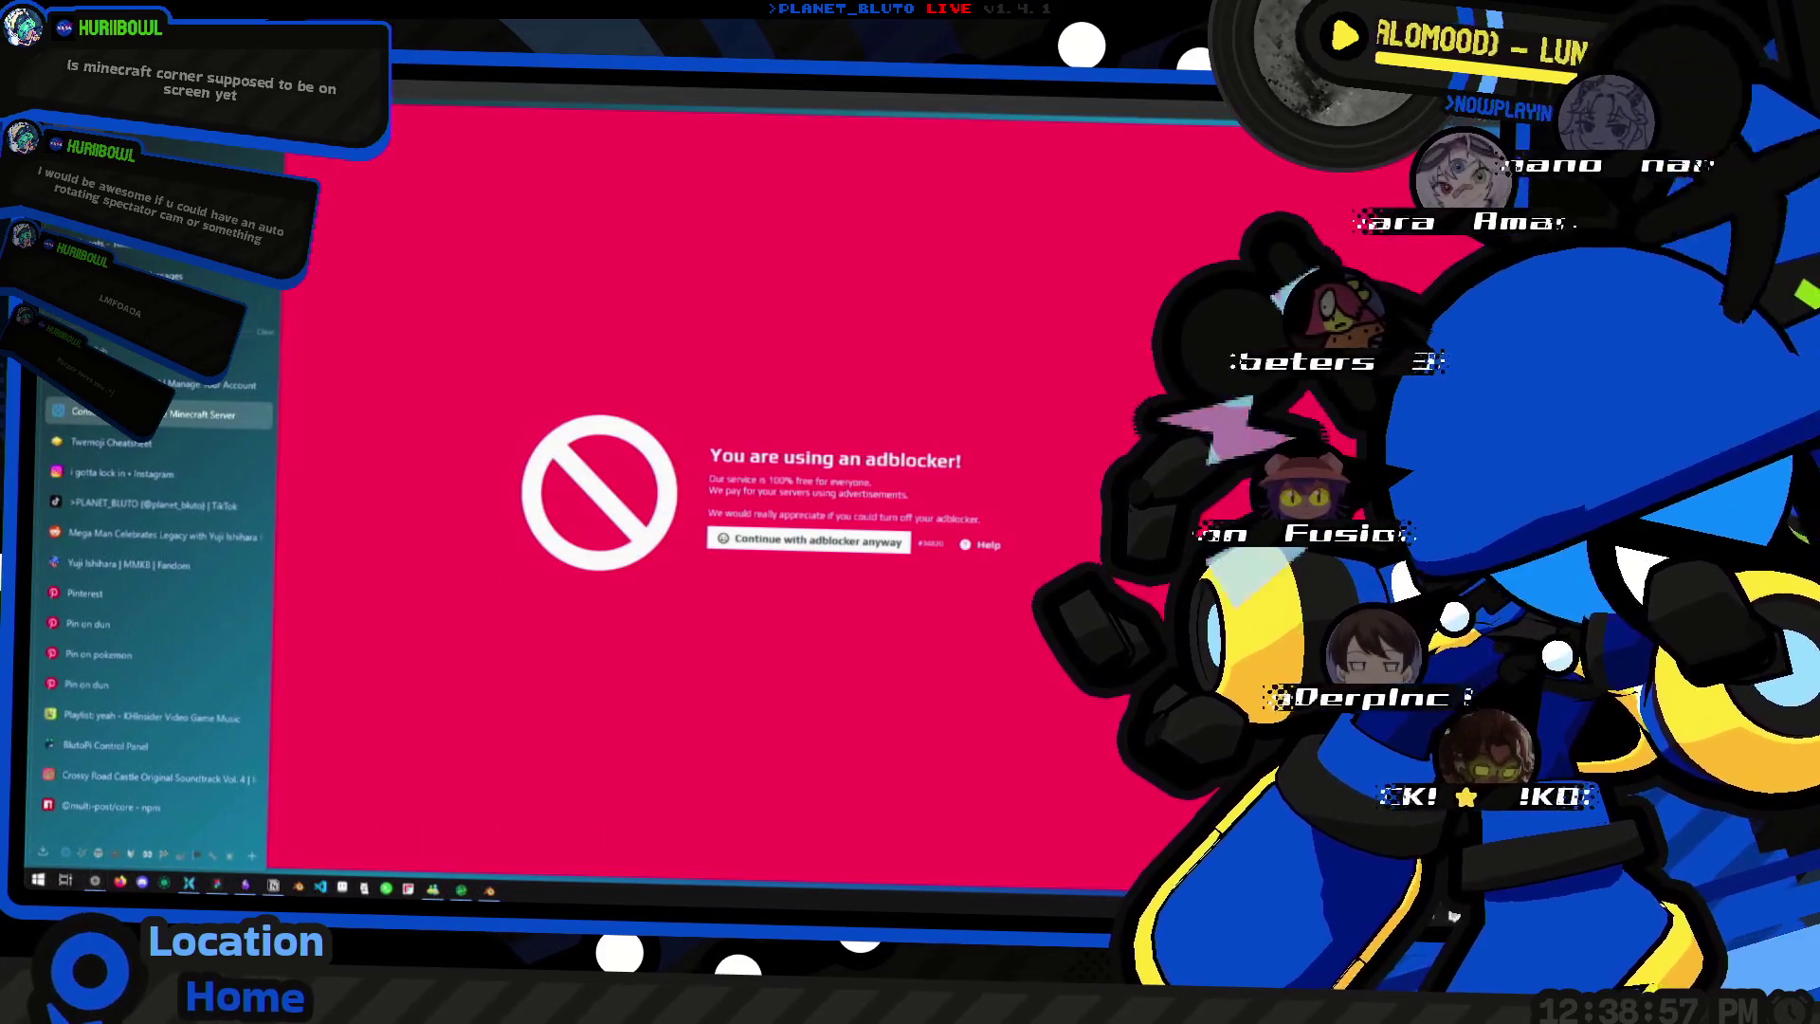
{"action": "key", "text": "alt+Tab"}
{"action": "key", "text": "Escape"}
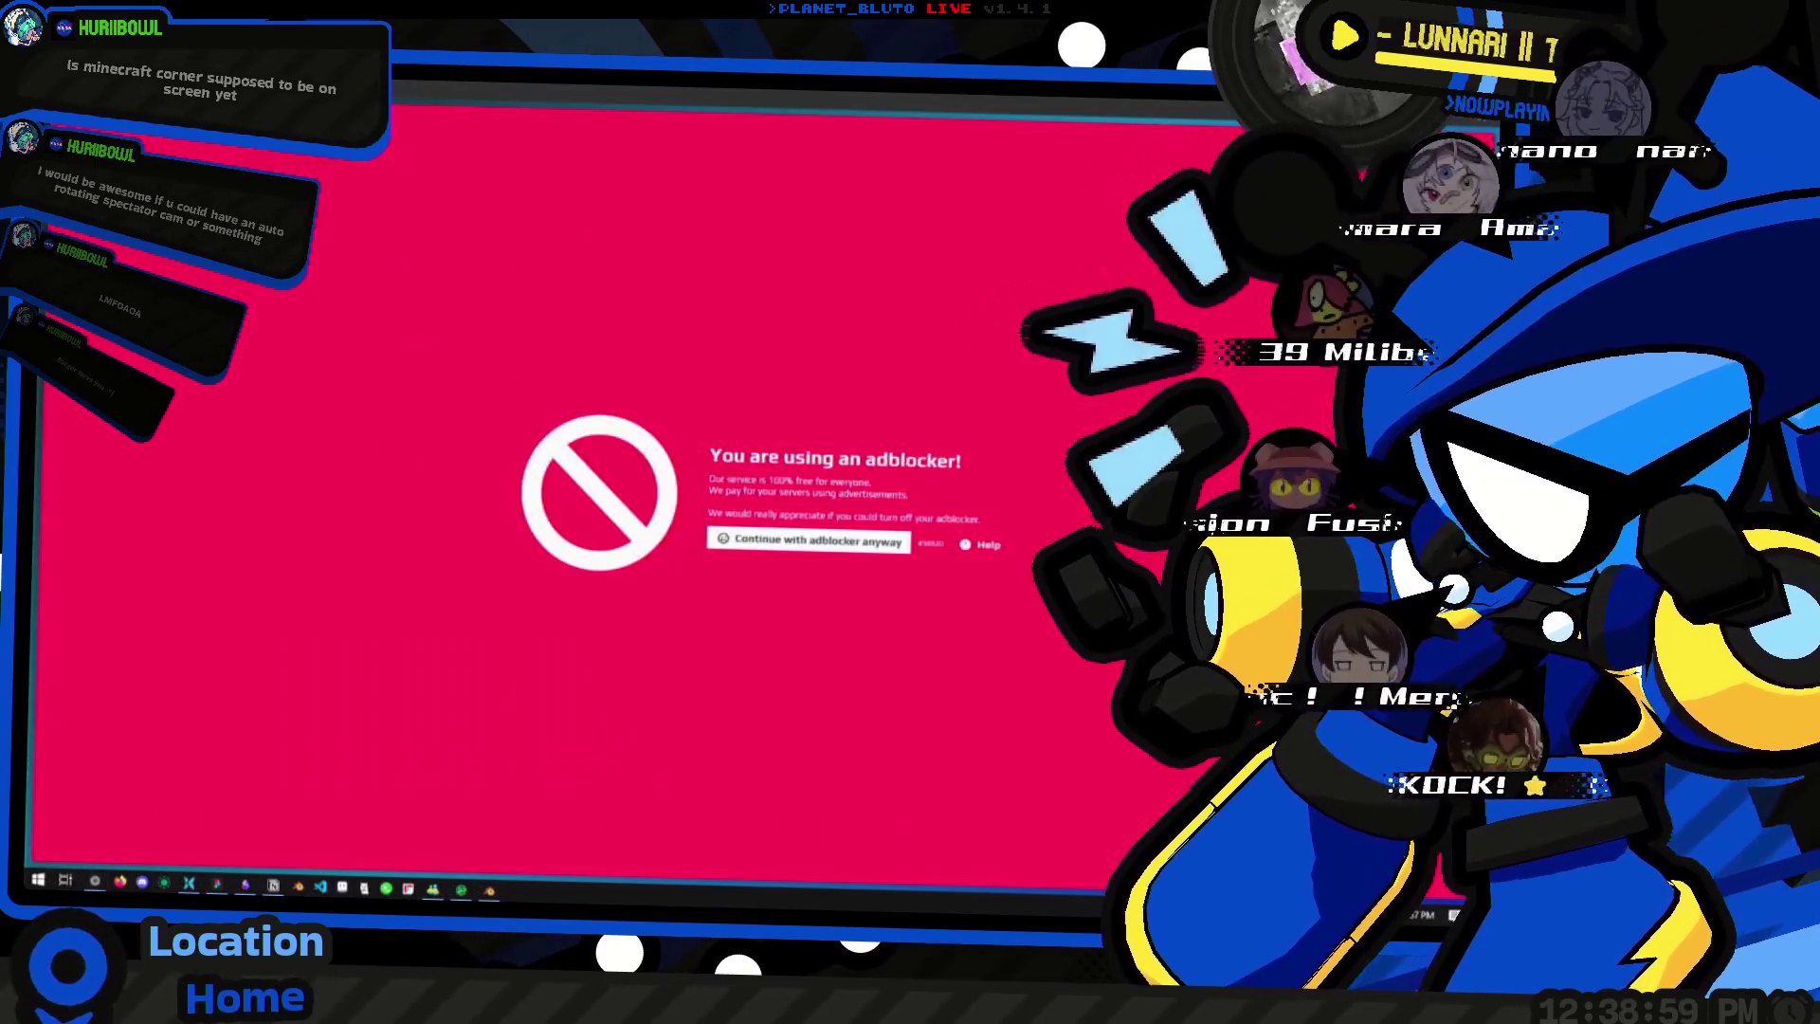
{"action": "key", "text": "alt+Tab"}
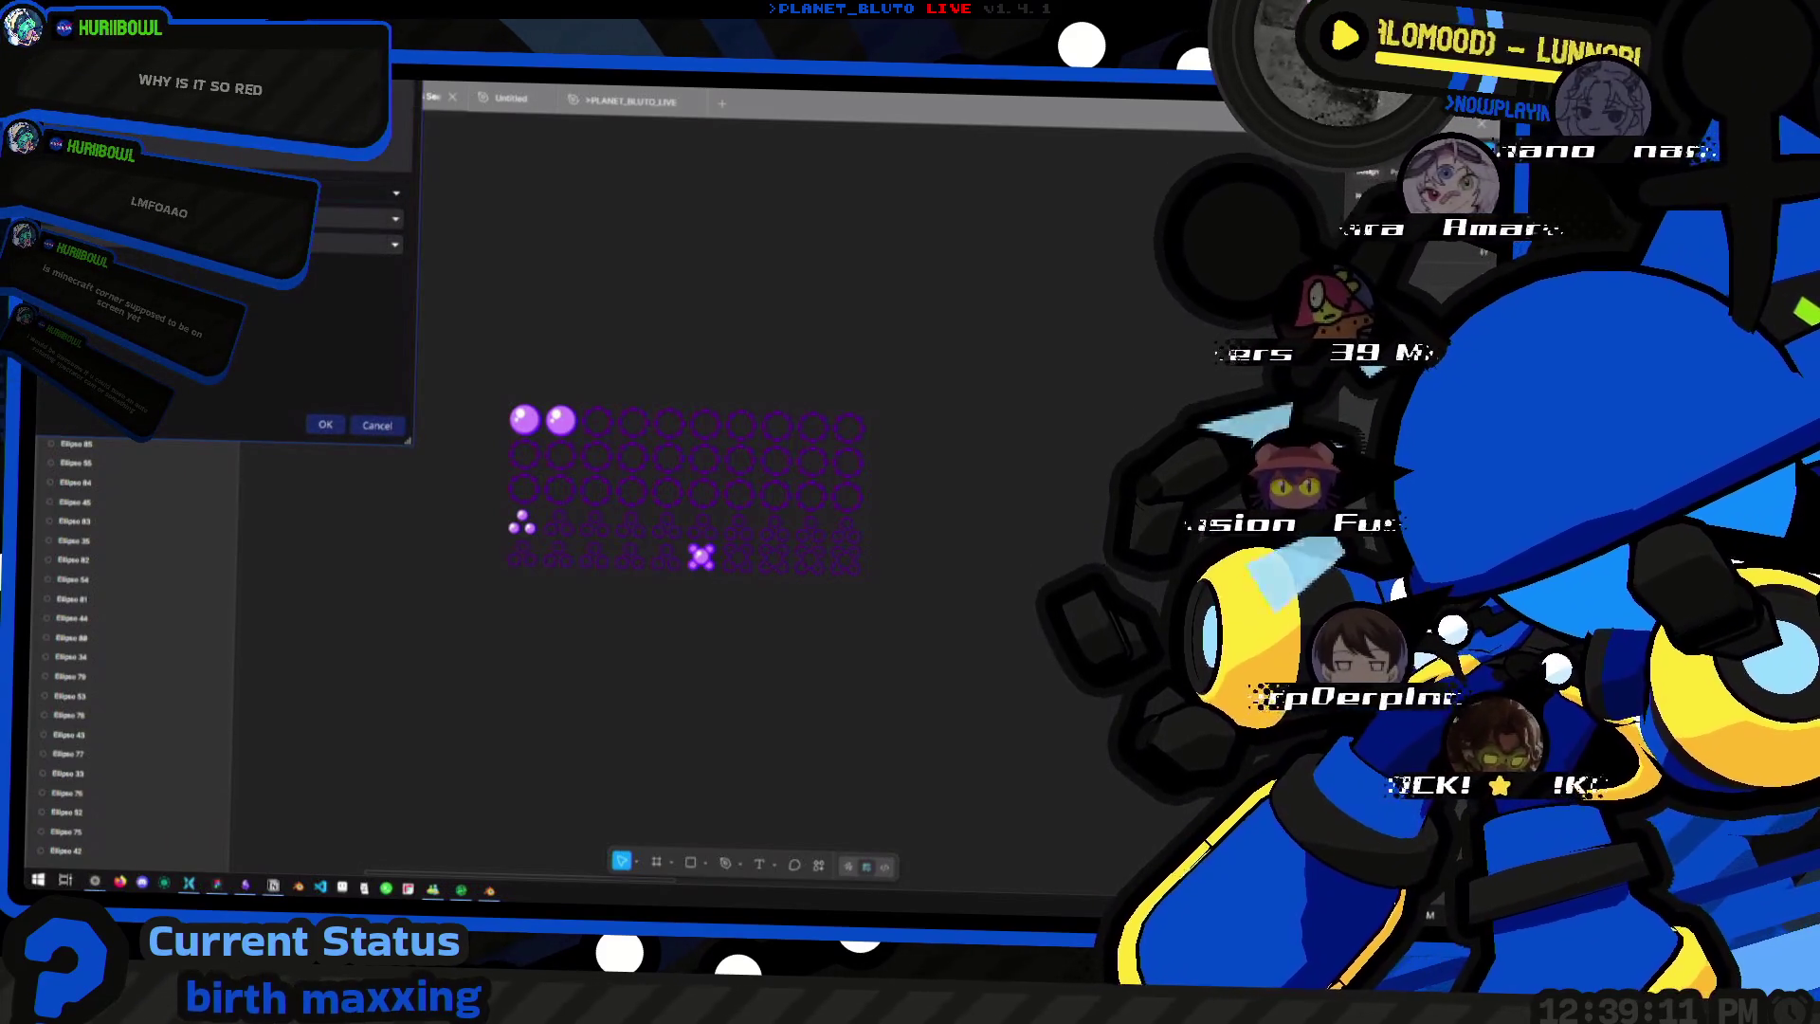
- Confirm the dialog to create the new Group and nudge the ring-grid view
{"action": "left_click", "coordinate": [311, 424]}
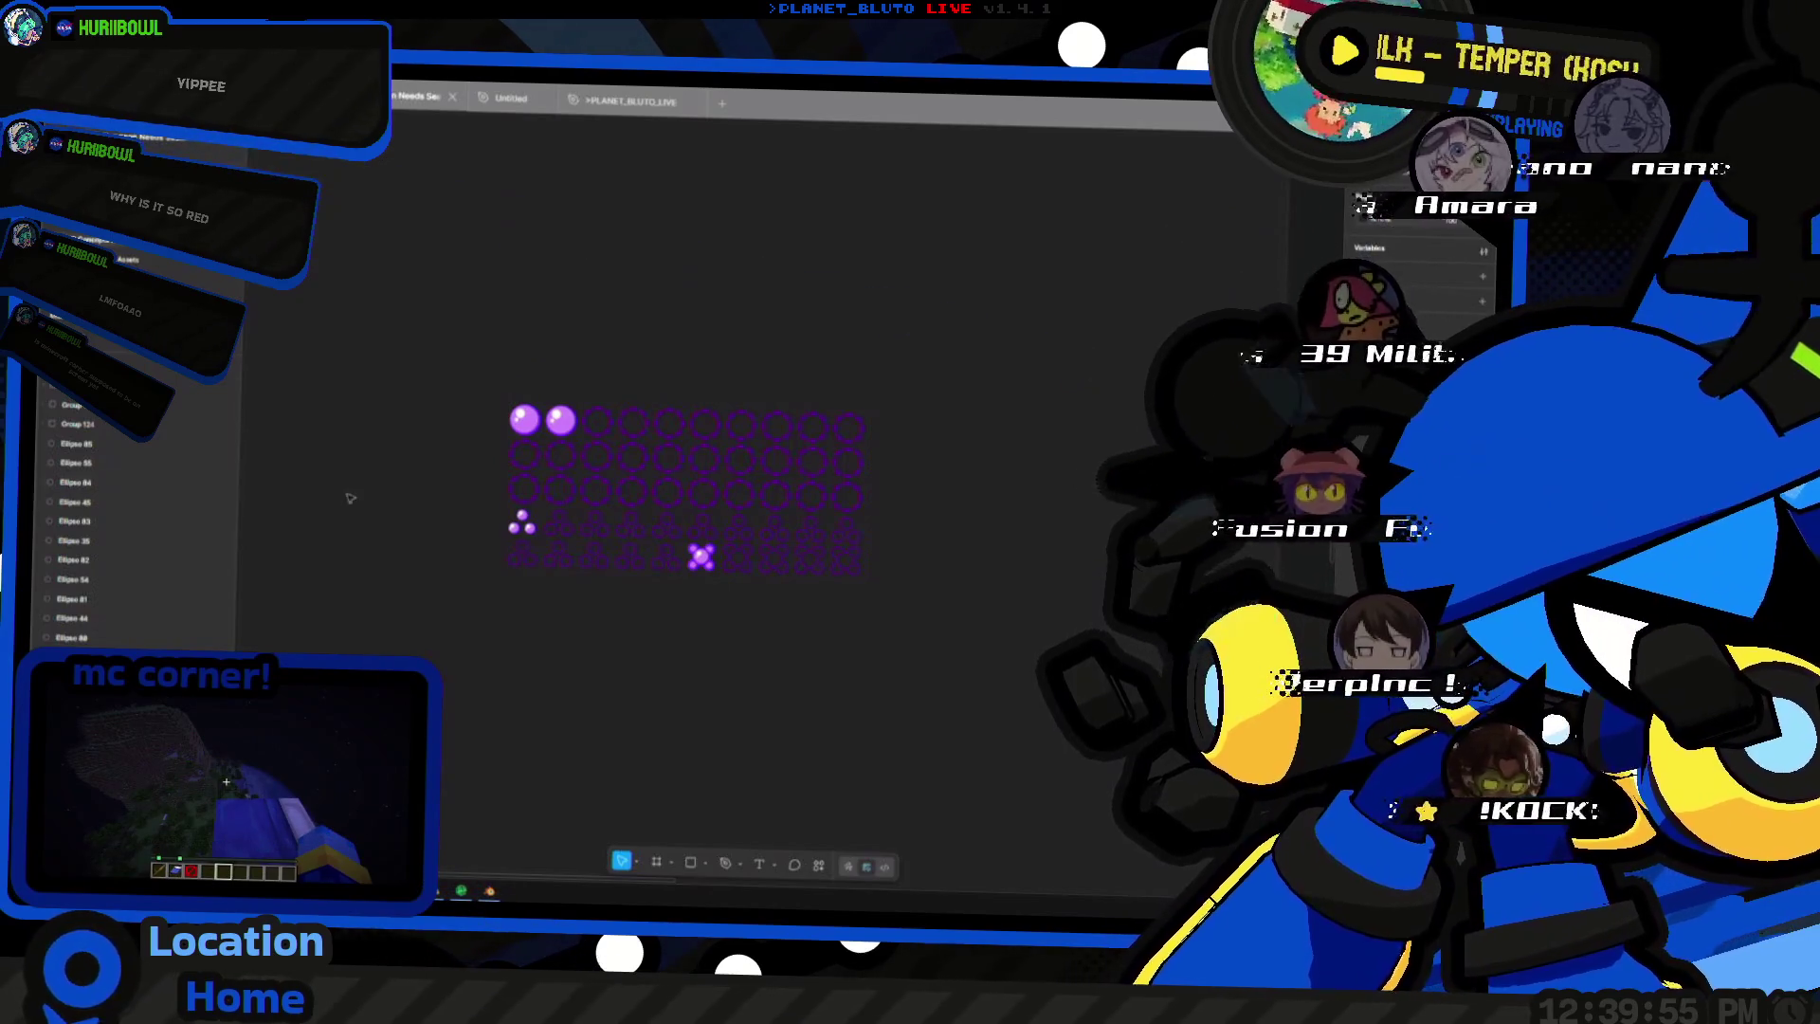
{"action": "left_click_drag", "start_coordinate": [825, 406], "coordinate": [926, 406]}
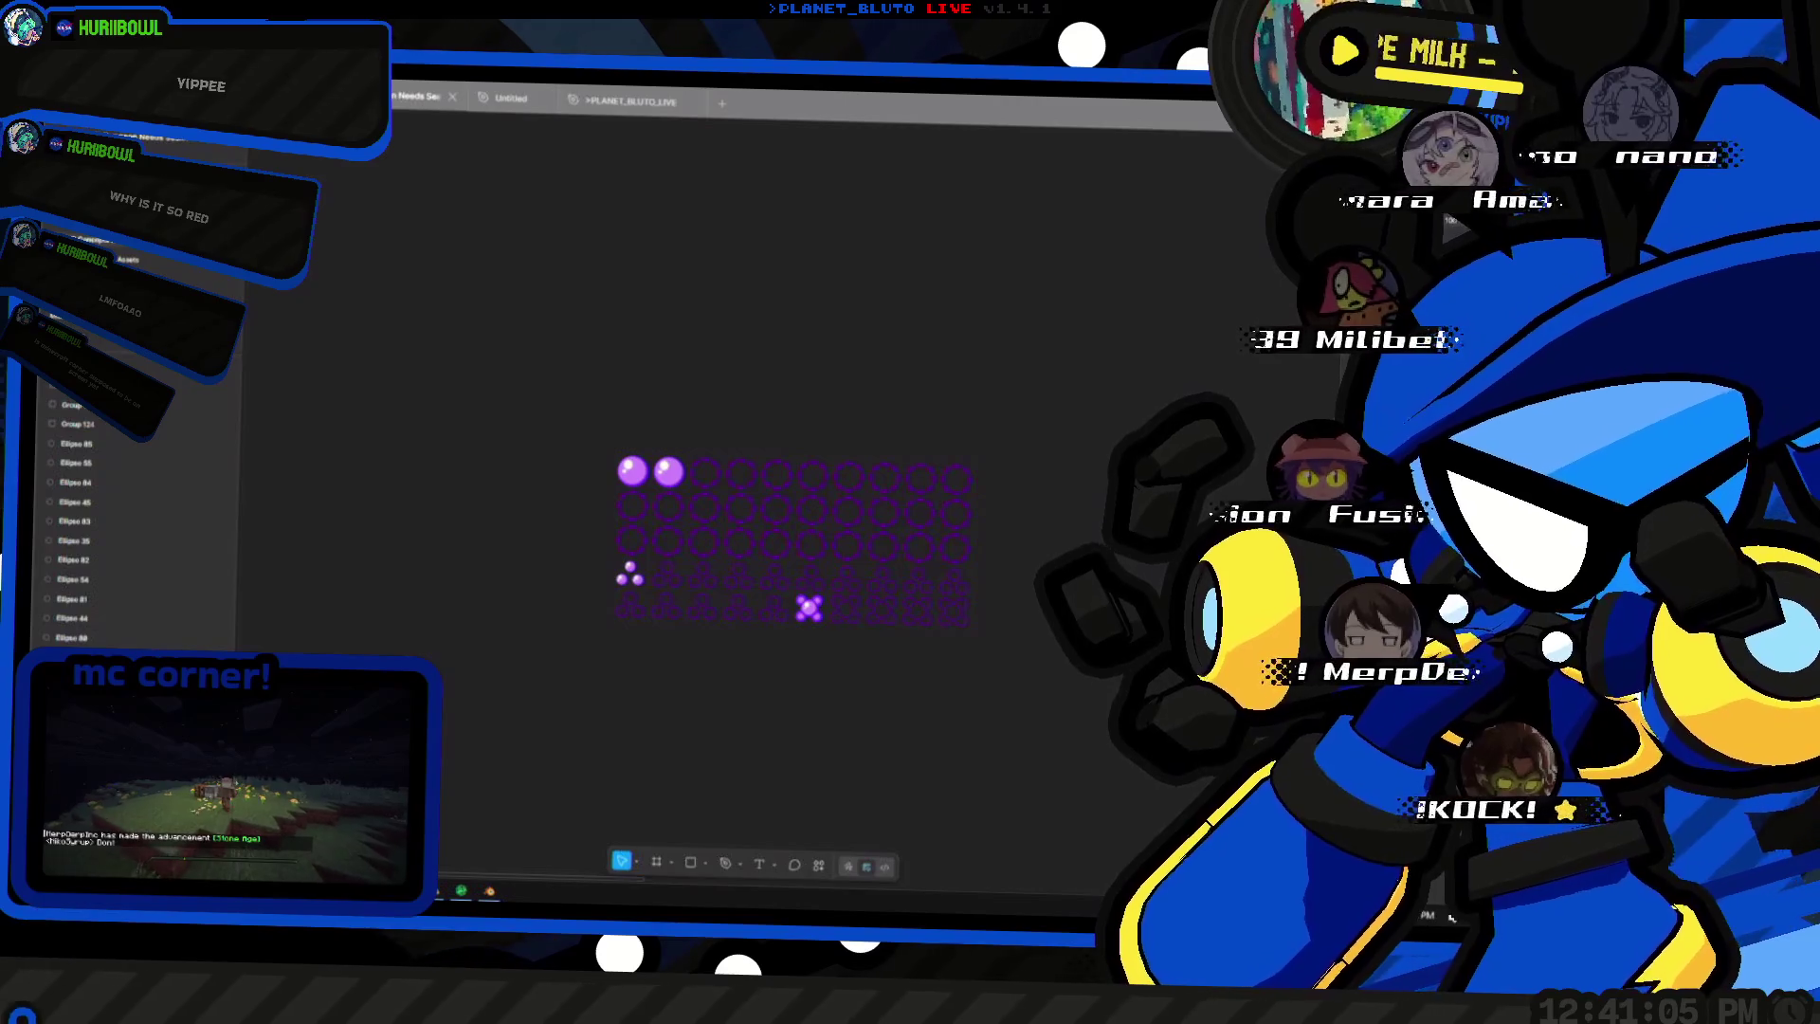
{"action": "scroll", "coordinate": [920, 617], "scroll_direction": "down", "scroll_amount": 2}
{"action": "scroll", "coordinate": [964, 728], "scroll_direction": "up", "scroll_amount": 5}
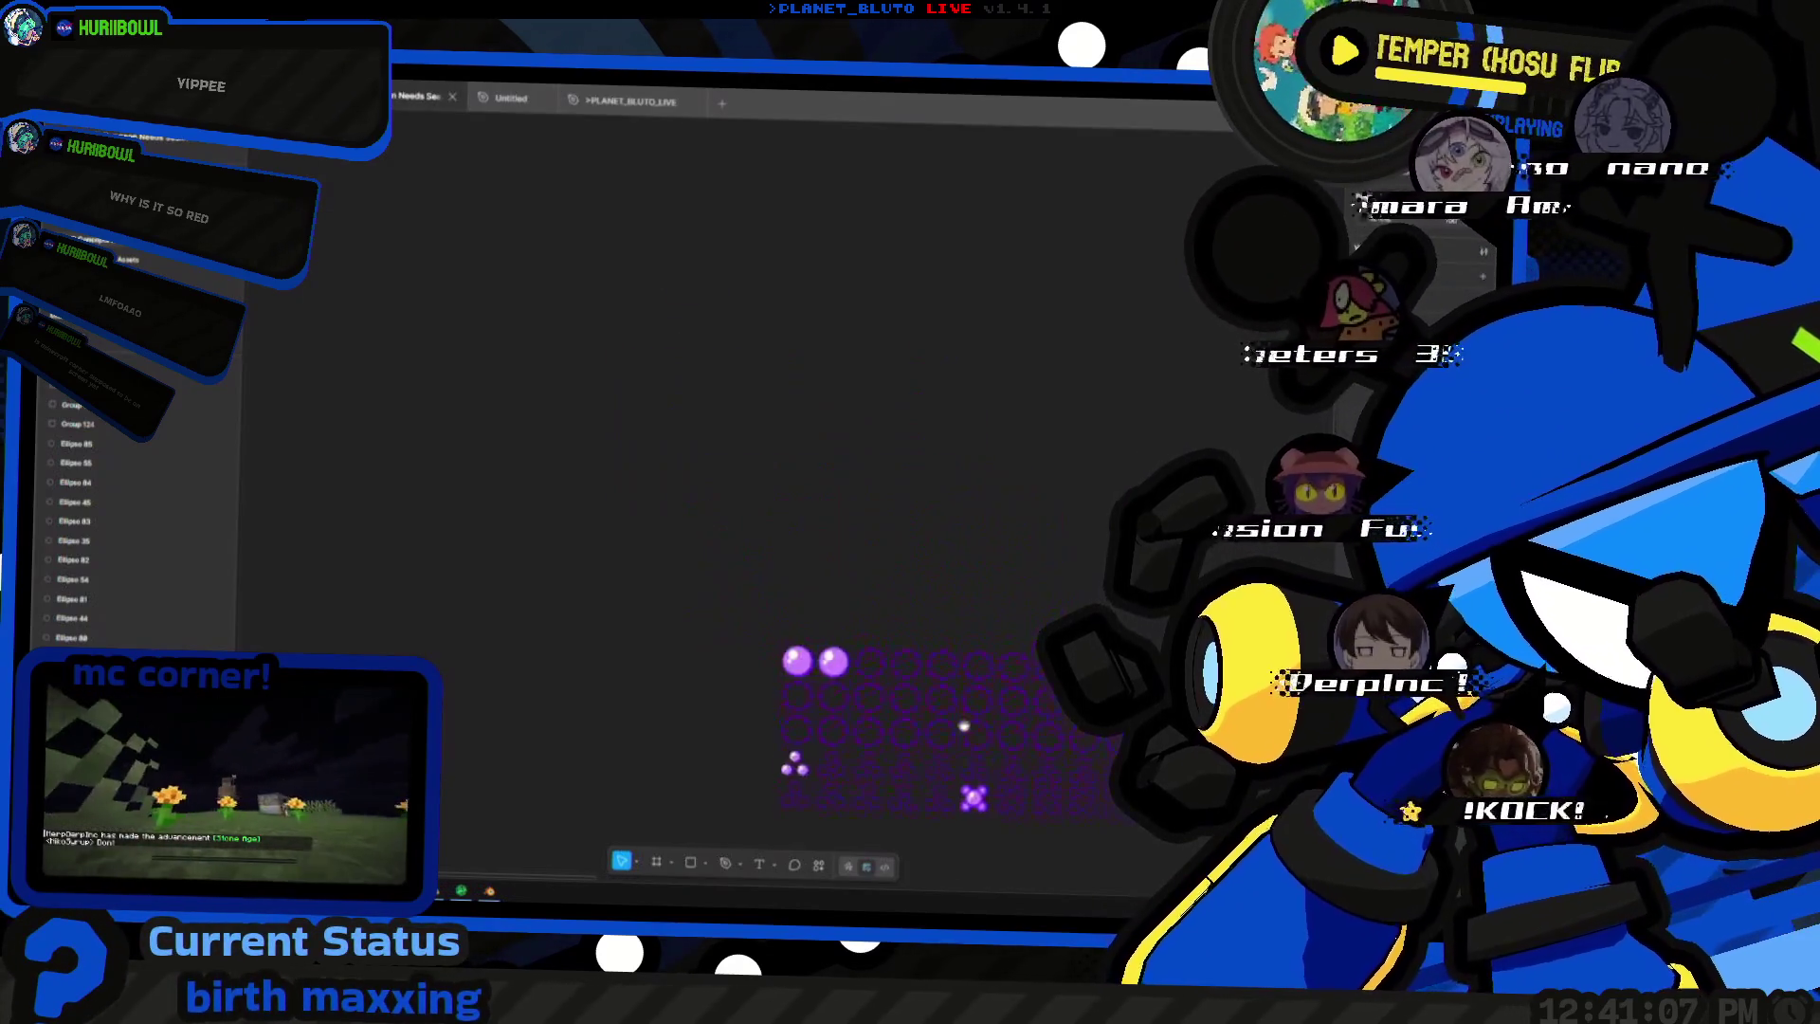
{"action": "scroll", "coordinate": [995, 597], "scroll_direction": "down", "scroll_amount": 2}
{"action": "scroll", "coordinate": [995, 598], "scroll_direction": "right", "scroll_amount": 3}
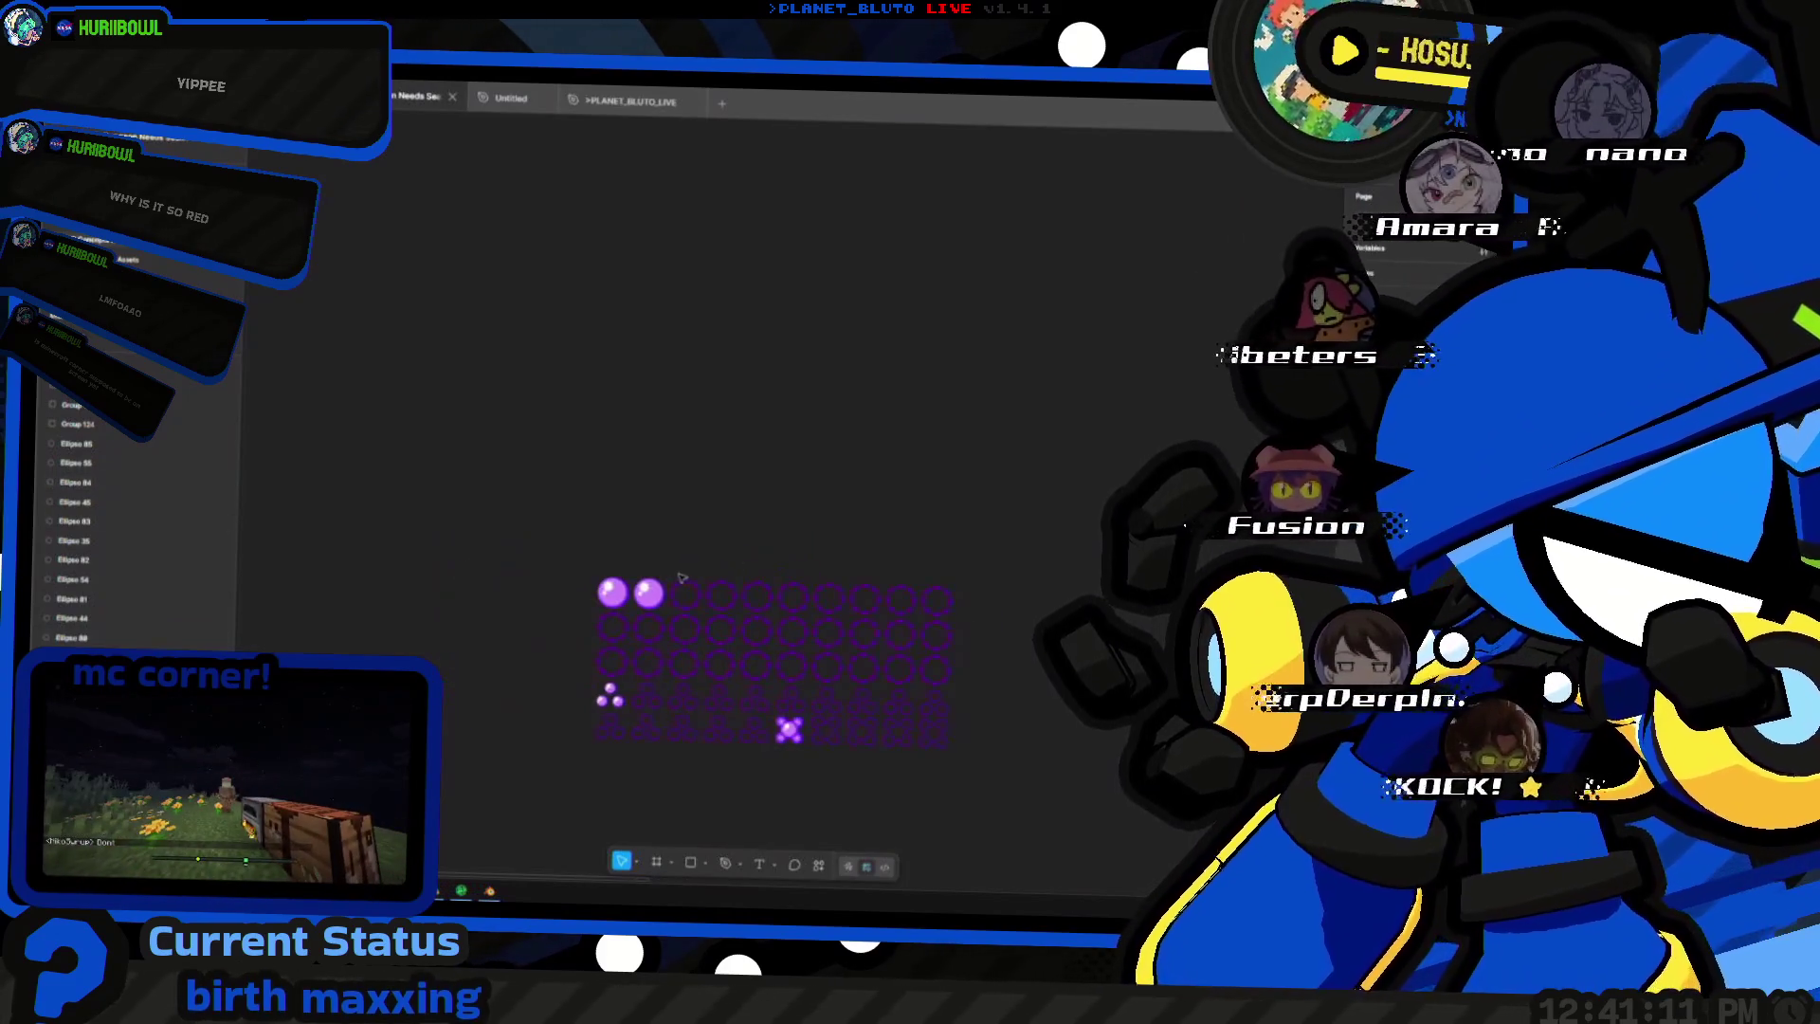
{"action": "scroll", "coordinate": [772, 602], "scroll_direction": "up", "scroll_amount": 3, "text": "ctrl"}
{"action": "scroll", "coordinate": [681, 505], "scroll_direction": "down", "scroll_amount": 1, "text": "ctrl"}
{"action": "scroll", "coordinate": [796, 526], "scroll_direction": "left", "scroll_amount": 2}
{"action": "scroll", "coordinate": [903, 542], "scroll_direction": "up", "scroll_amount": 2, "text": "ctrl"}
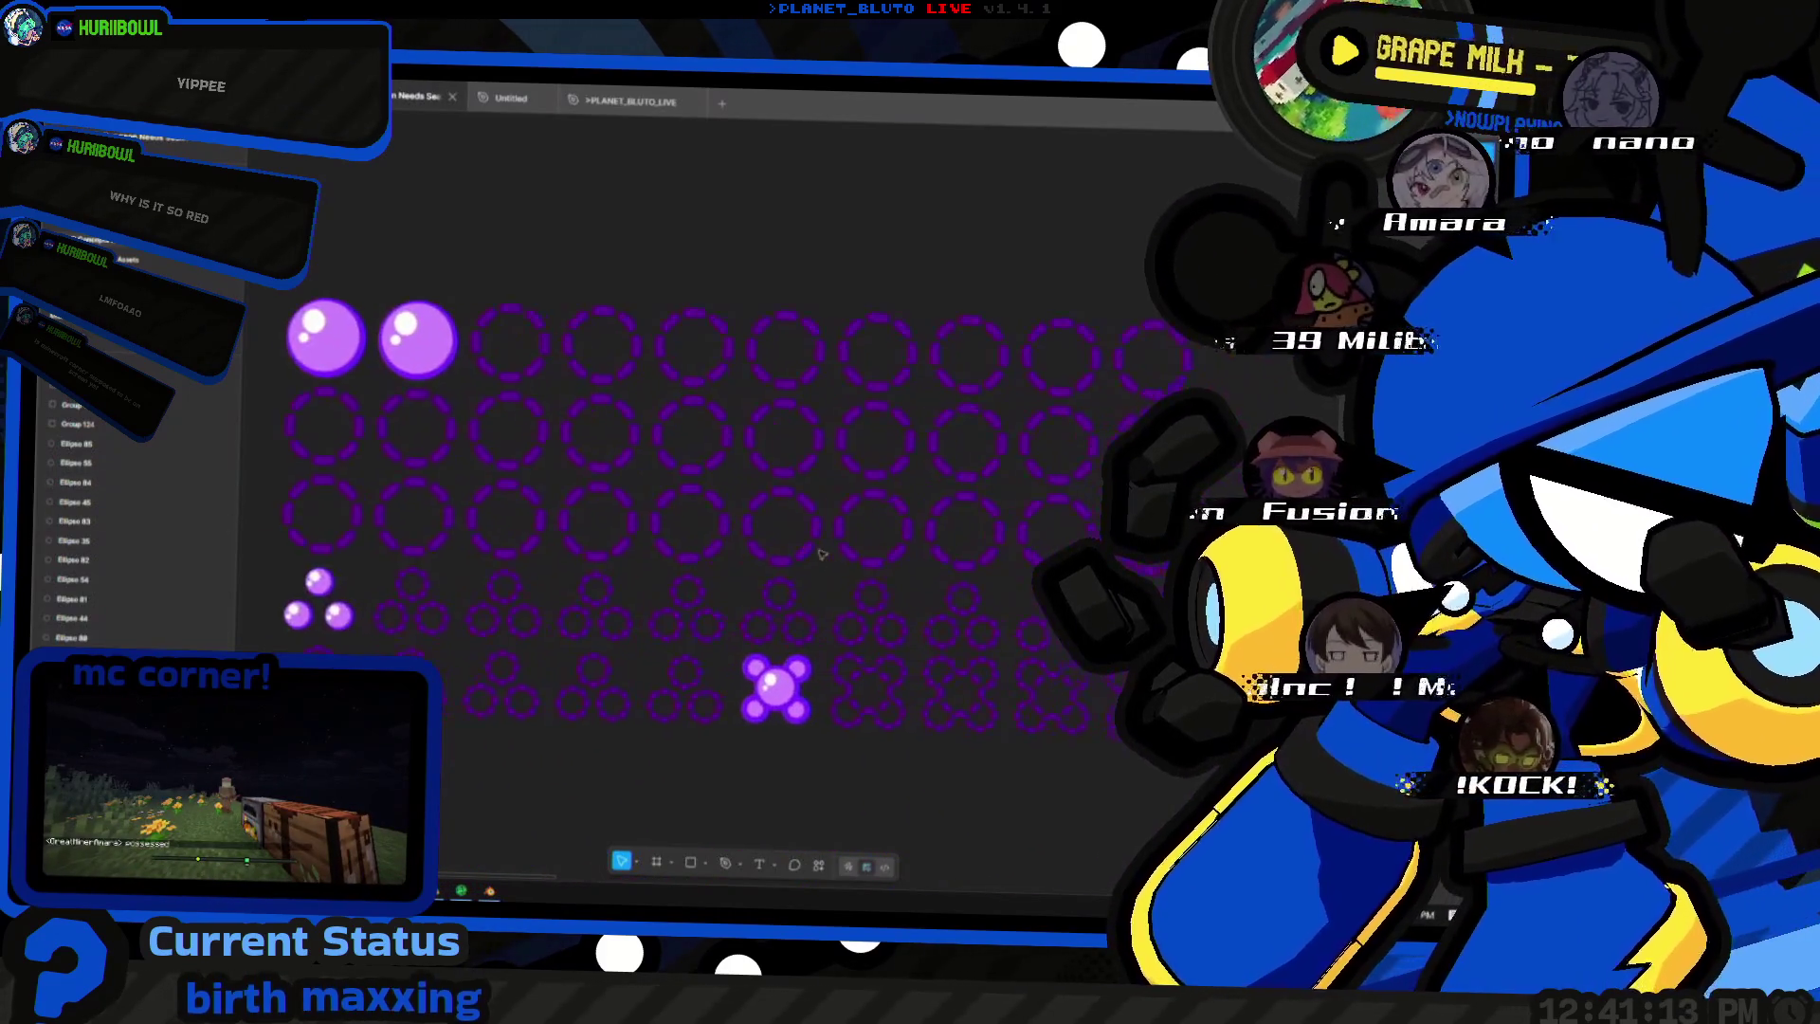
- Shift the view of the circle grid slightly while reviewing the orb designs
{"action": "middle_click_drag", "start_coordinate": [848, 558], "coordinate": [833, 572]}
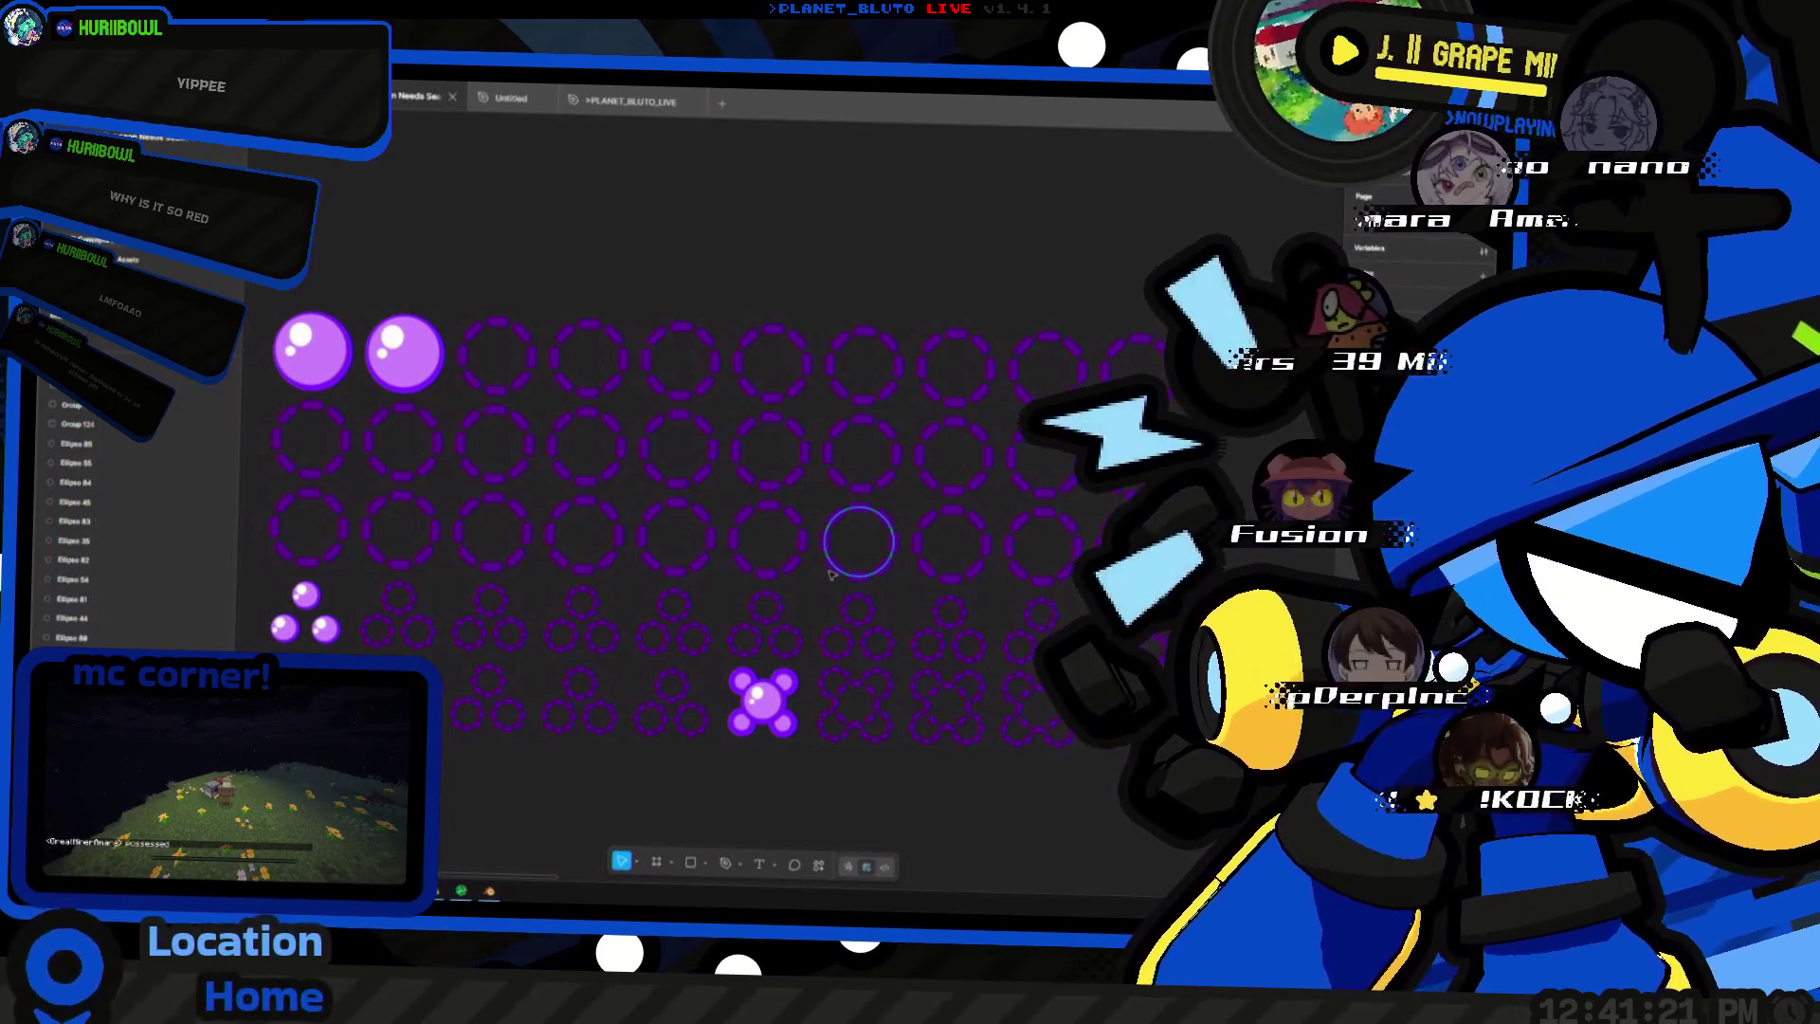
{"action": "scroll", "coordinate": [805, 563], "scroll_direction": "down", "scroll_amount": 5, "text": "ctrl"}
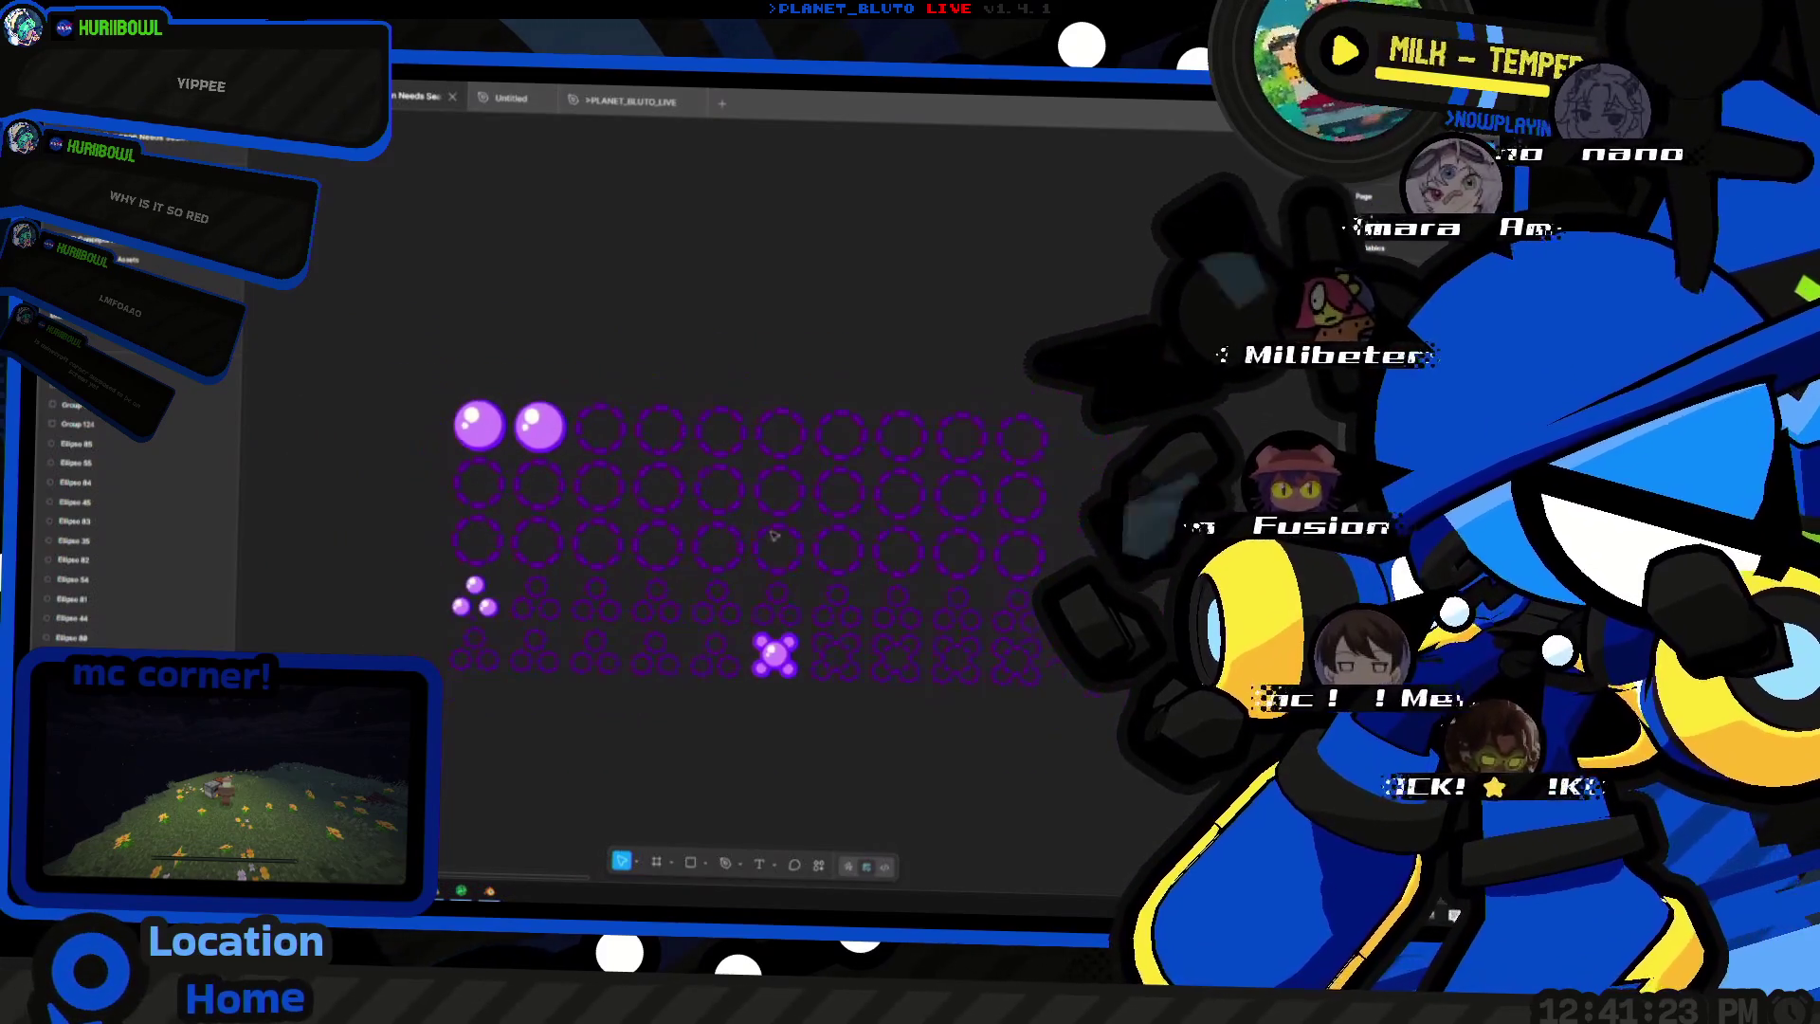
{"action": "scroll", "coordinate": [900, 436], "scroll_direction": "left", "scroll_amount": 1}
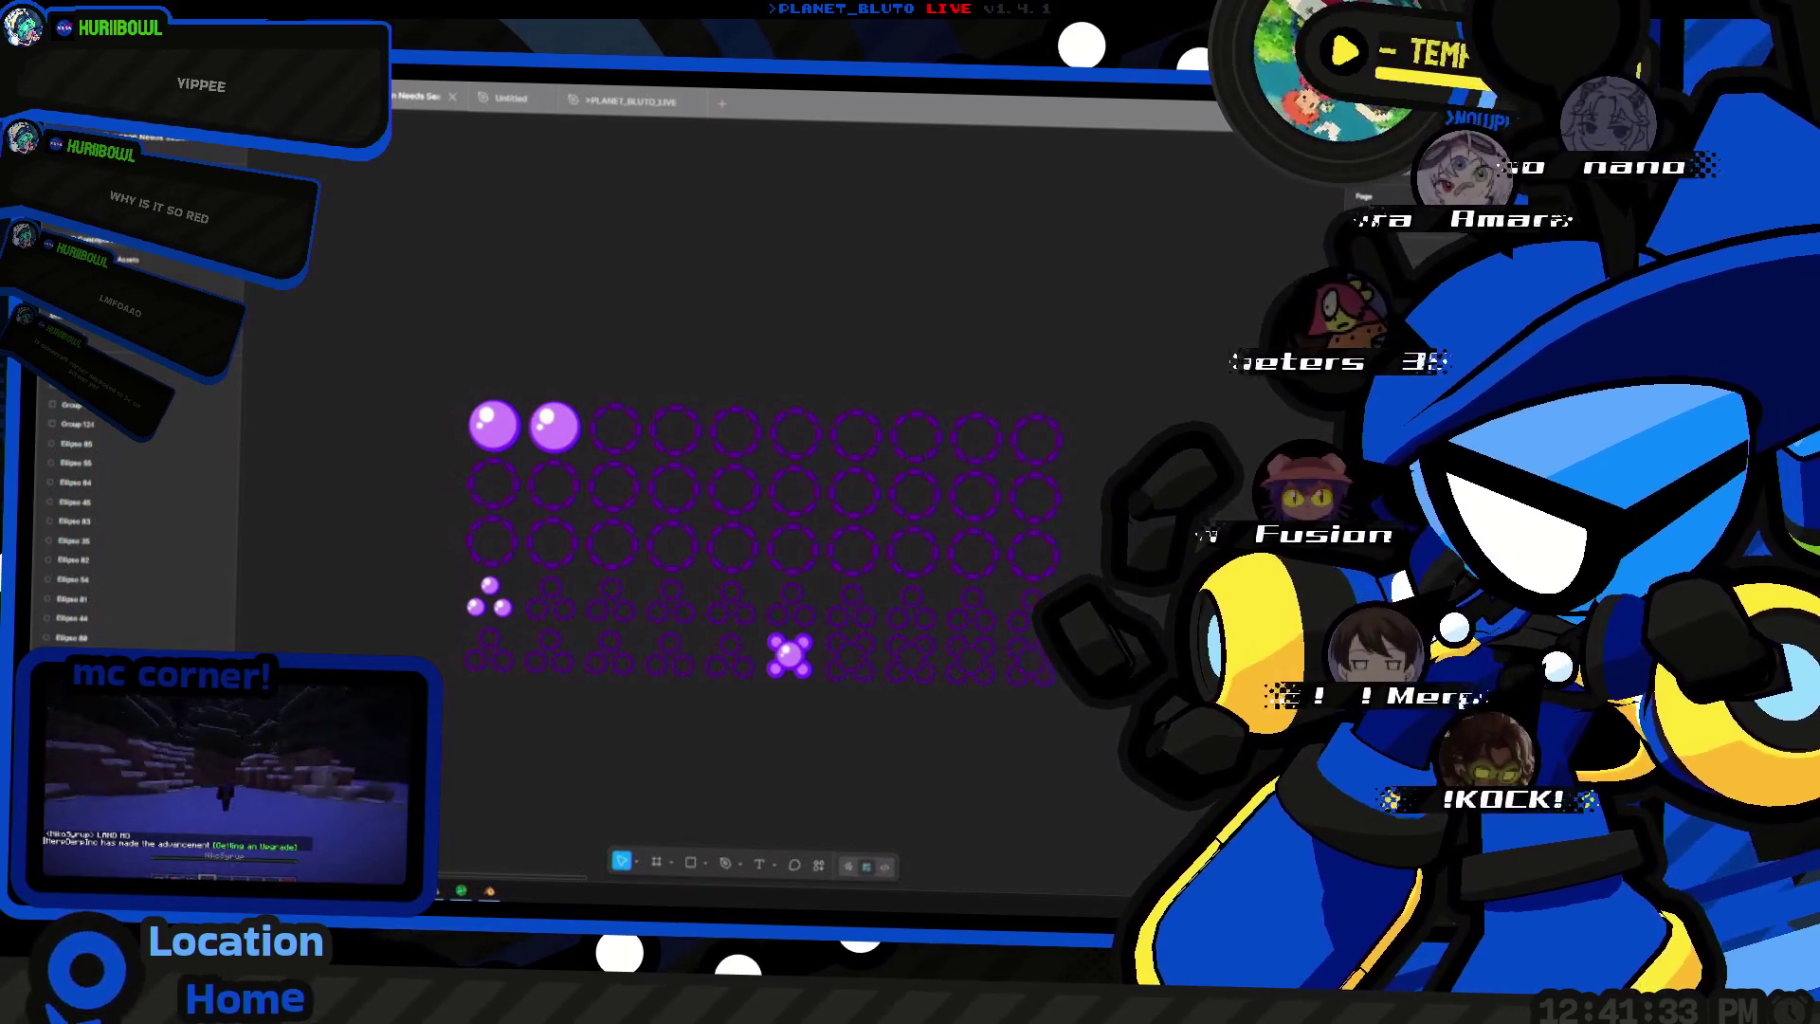
{"action": "scroll", "coordinate": [843, 653], "scroll_direction": "down", "scroll_amount": 5, "text": "ctrl"}
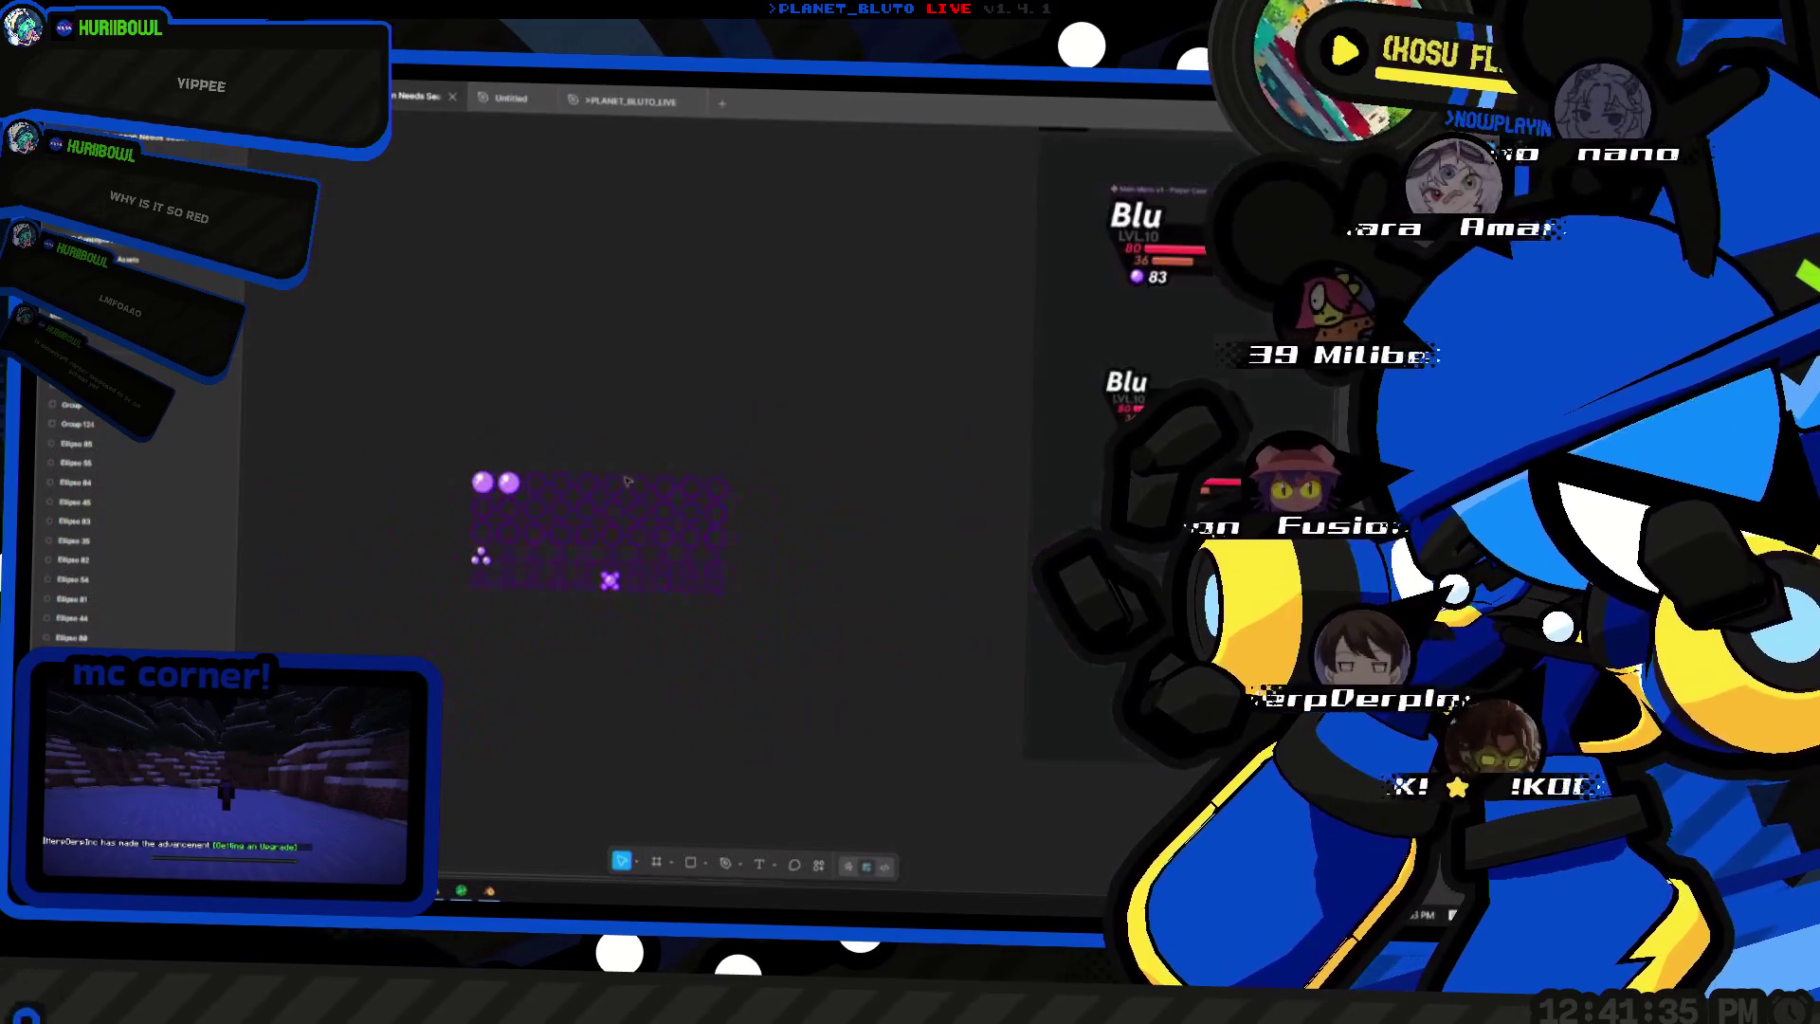
{"action": "scroll", "coordinate": [843, 653], "scroll_direction": "left", "scroll_amount": 3}
{"action": "scroll", "coordinate": [843, 654], "scroll_direction": "down", "scroll_amount": 3, "text": "ctrl"}
{"action": "scroll", "coordinate": [843, 652], "scroll_direction": "right", "scroll_amount": 3}
{"action": "scroll", "coordinate": [740, 598], "scroll_direction": "up", "scroll_amount": 5, "text": "ctrl"}
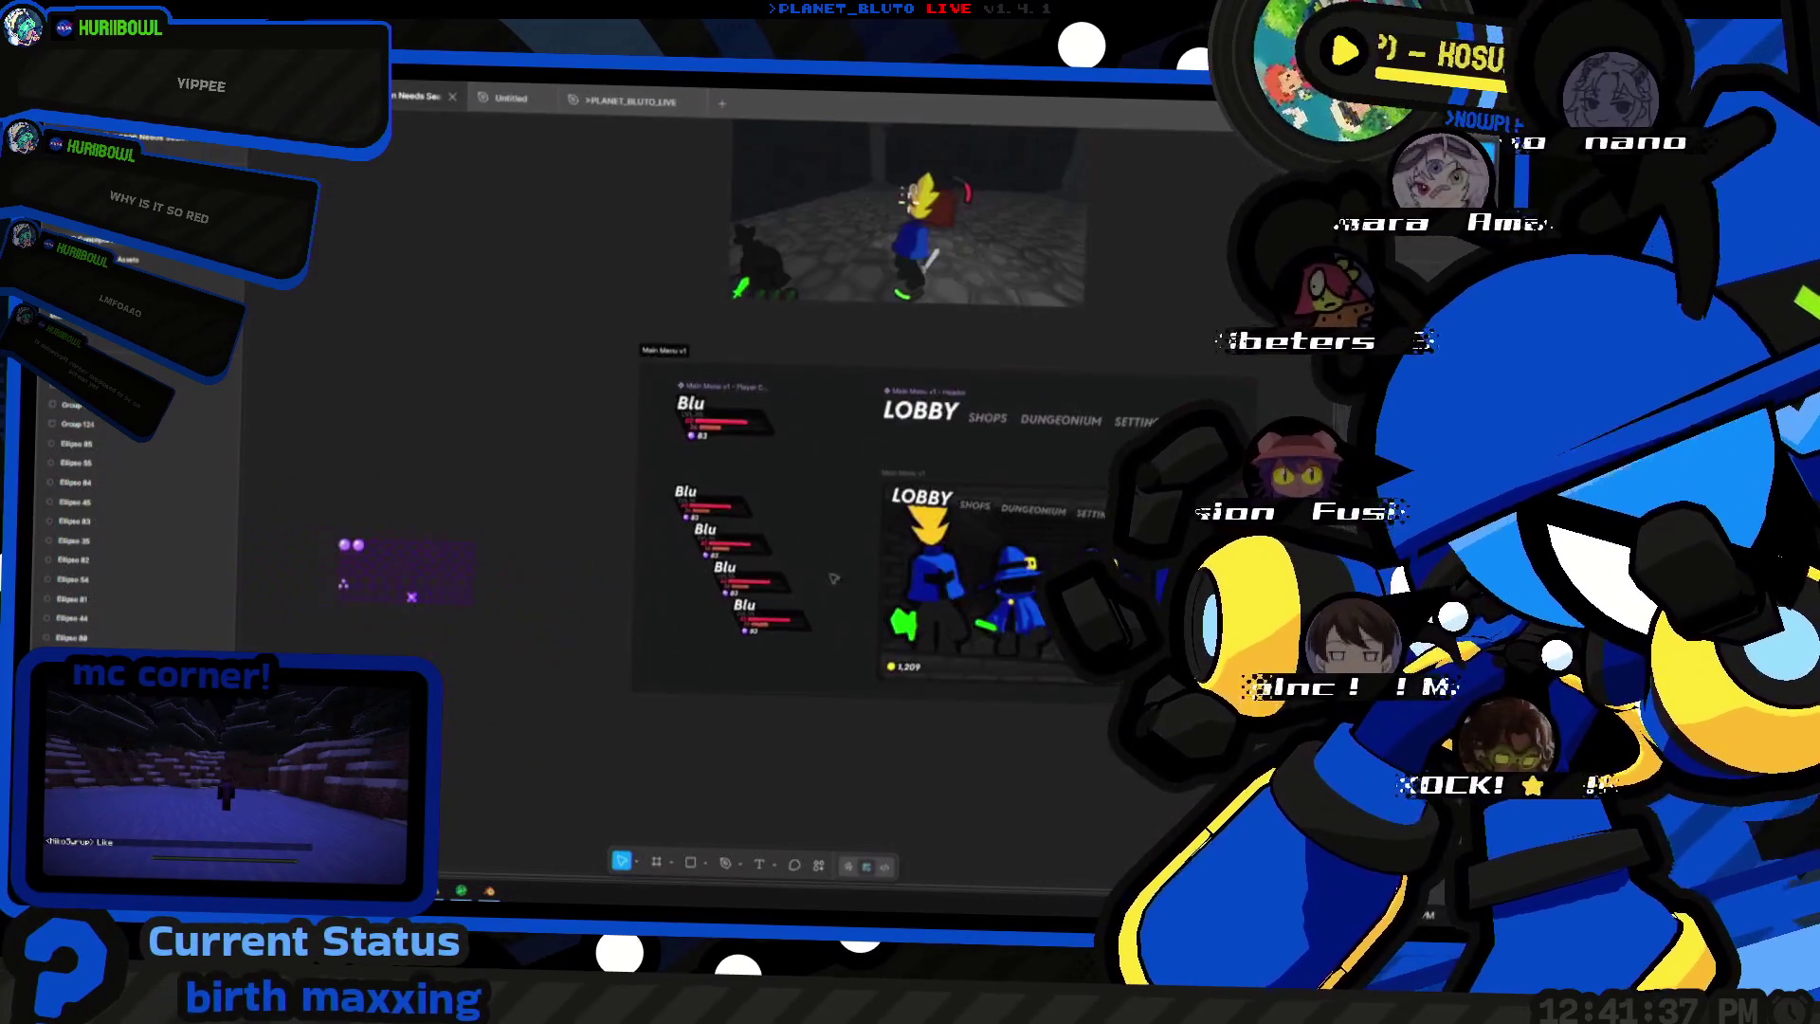
{"action": "scroll", "coordinate": [666, 536], "scroll_direction": "down", "scroll_amount": 5, "text": "ctrl"}
{"action": "scroll", "coordinate": [665, 537], "scroll_direction": "up", "scroll_amount": 5, "text": "ctrl"}
{"action": "scroll", "coordinate": [666, 537], "scroll_direction": "up", "scroll_amount": 2, "text": "ctrl"}
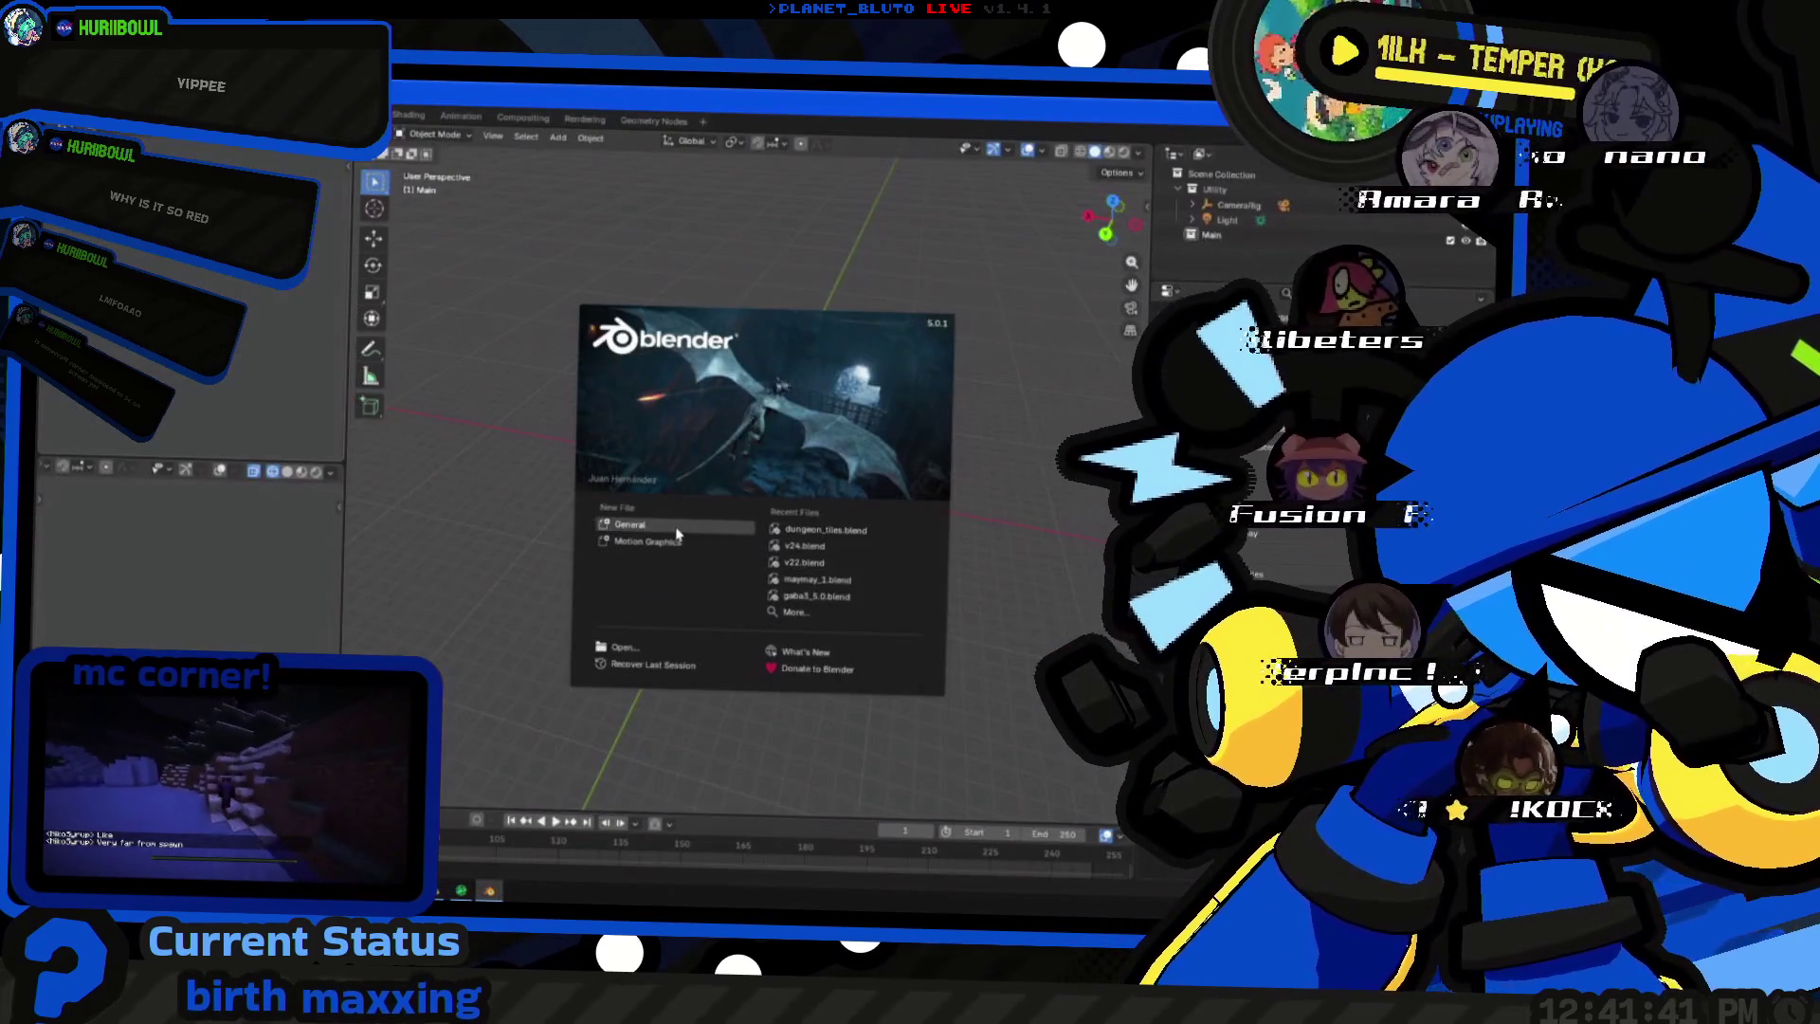
- Start a General scene and add a UV Sphere mesh at the origin
{"action": "left_click", "coordinate": [681, 537]}
{"action": "mouse_move", "coordinate": [695, 470]}
{"action": "middle_mouse_down"}
{"action": "mouse_move", "coordinate": [756, 533]}
{"action": "mouse_move", "coordinate": [773, 521]}
{"action": "middle_mouse_up"}
{"action": "scroll", "coordinate": [756, 525], "scroll_direction": "up", "scroll_amount": 3}
{"action": "key", "text": "shift+a"}
{"action": "key", "text": "Escape"}
{"action": "key", "text": "shift+a"}
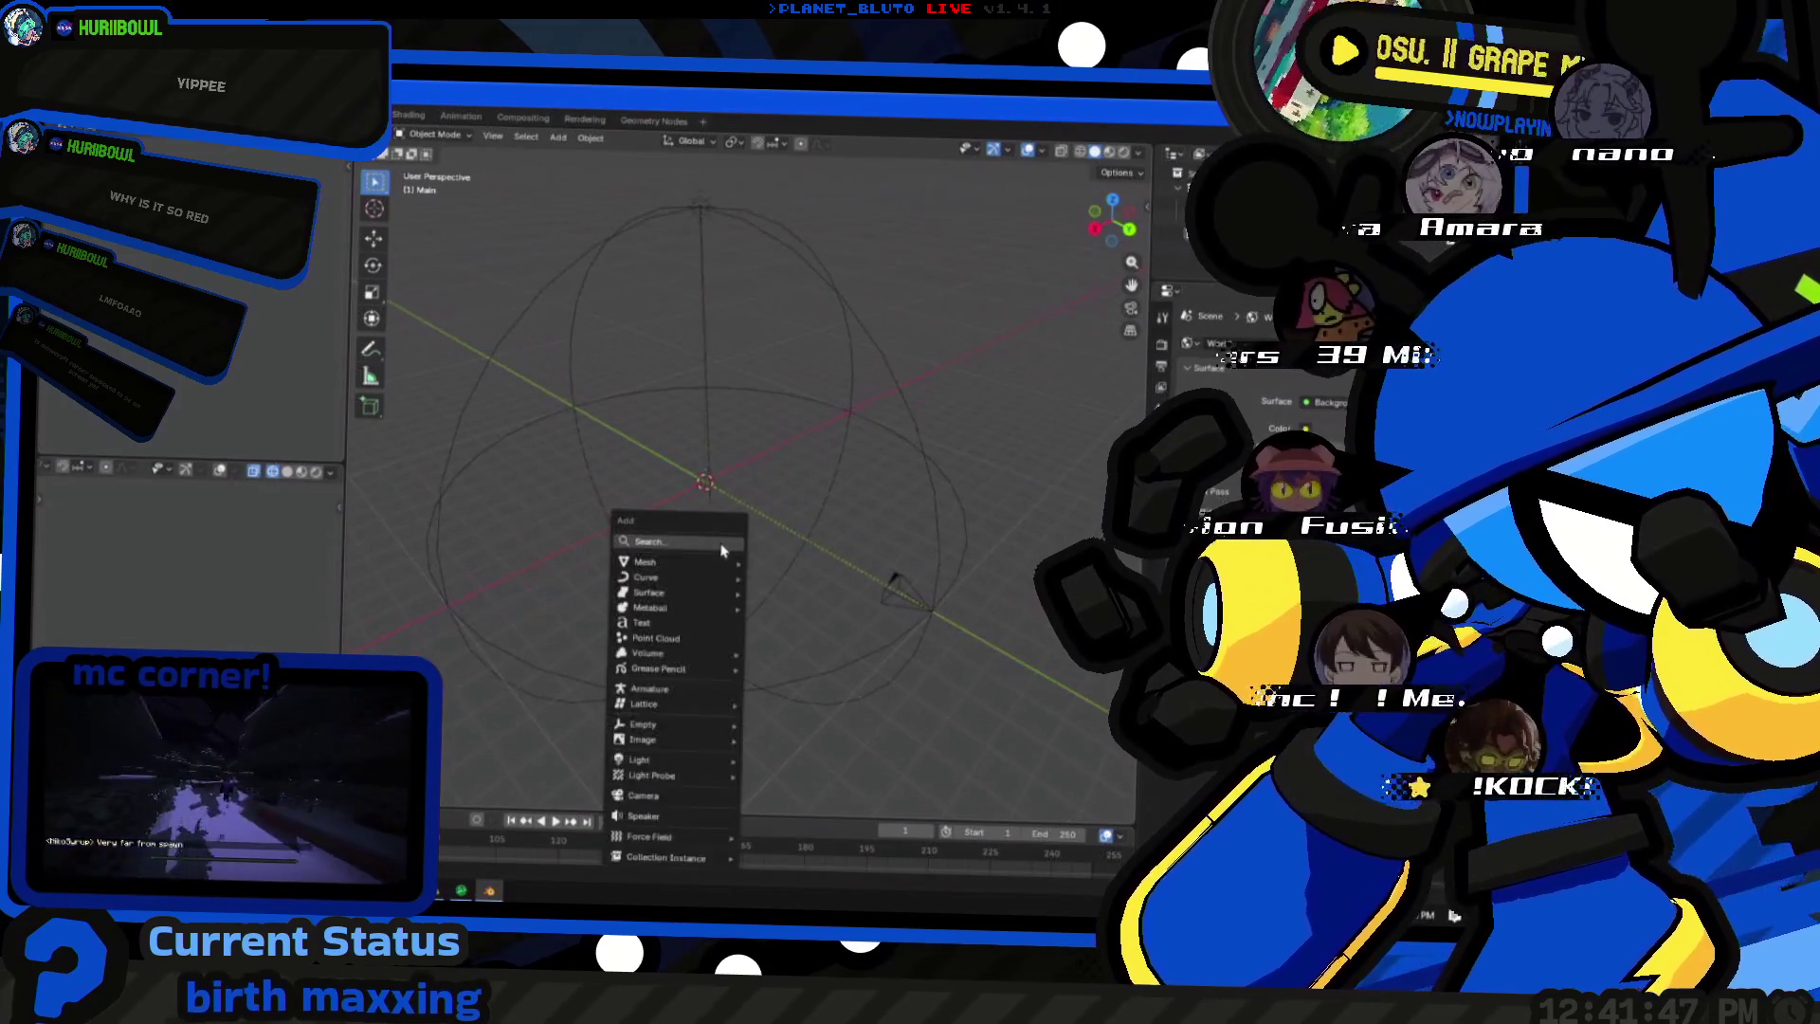
{"action": "left_click", "coordinate": [811, 610]}
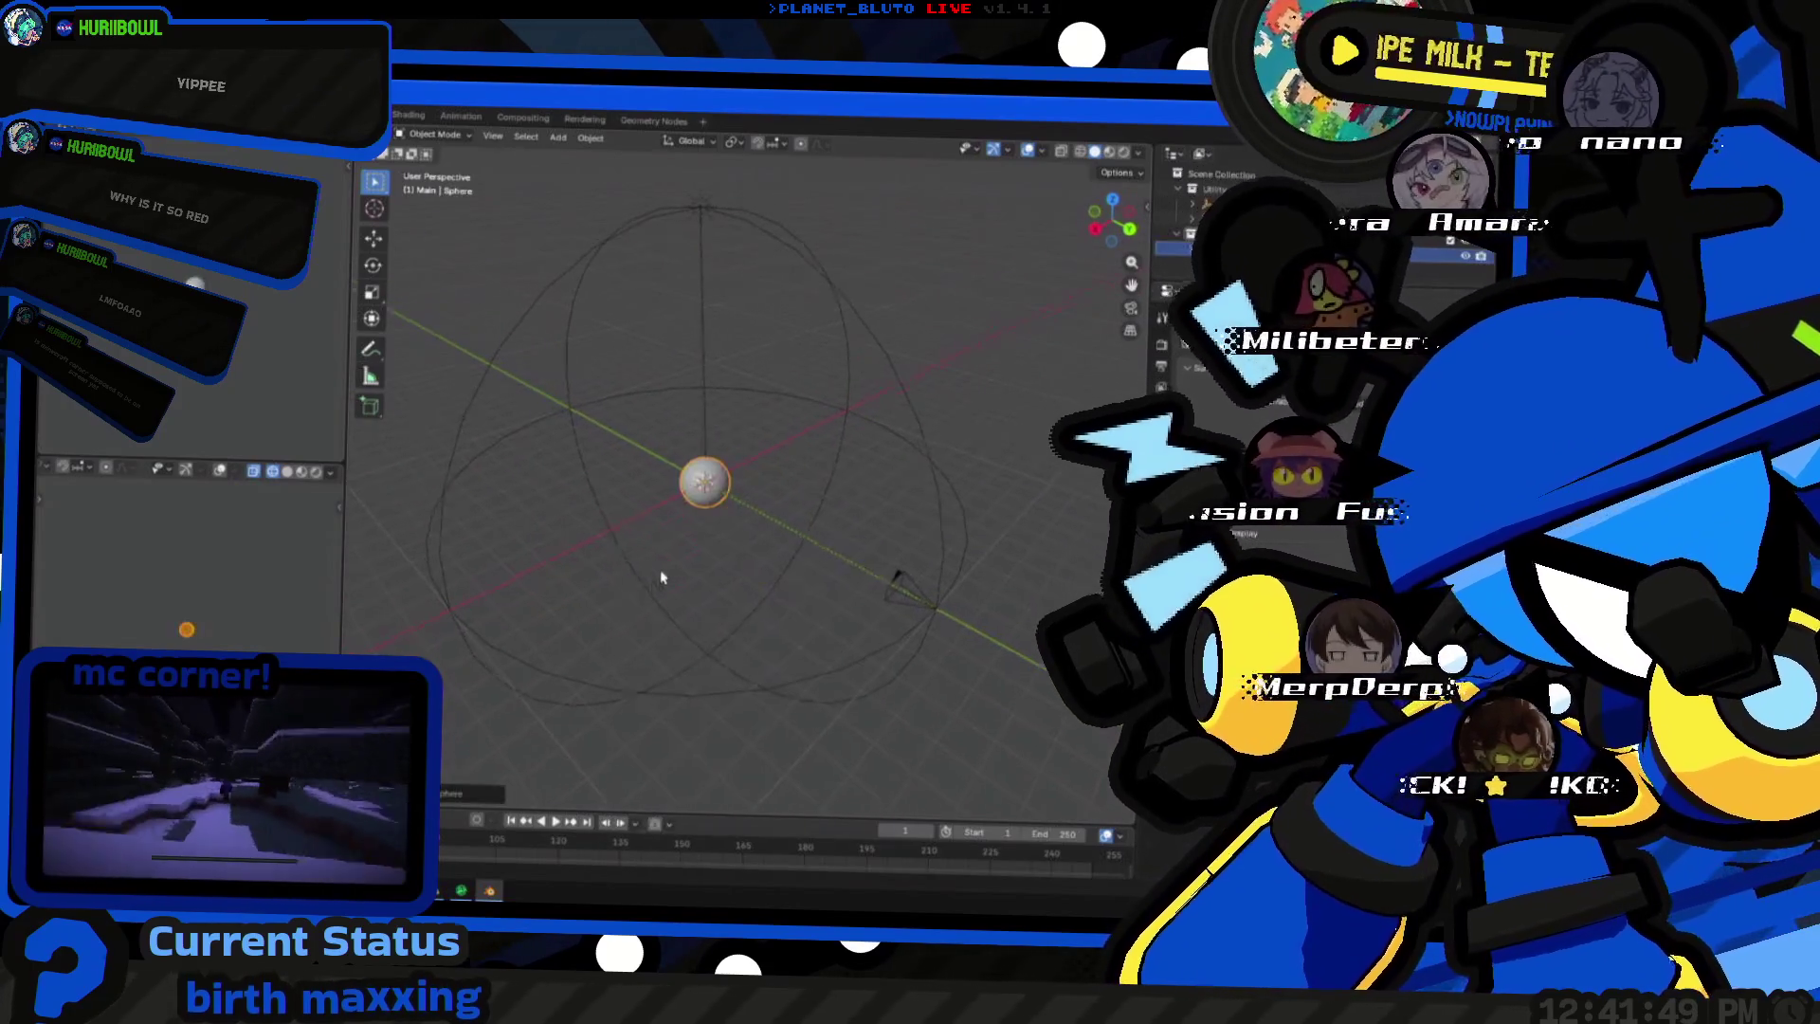
{"action": "scroll", "coordinate": [683, 541], "scroll_direction": "up", "scroll_amount": 4}
{"action": "scroll", "coordinate": [576, 520], "scroll_direction": "up", "scroll_amount": 2}
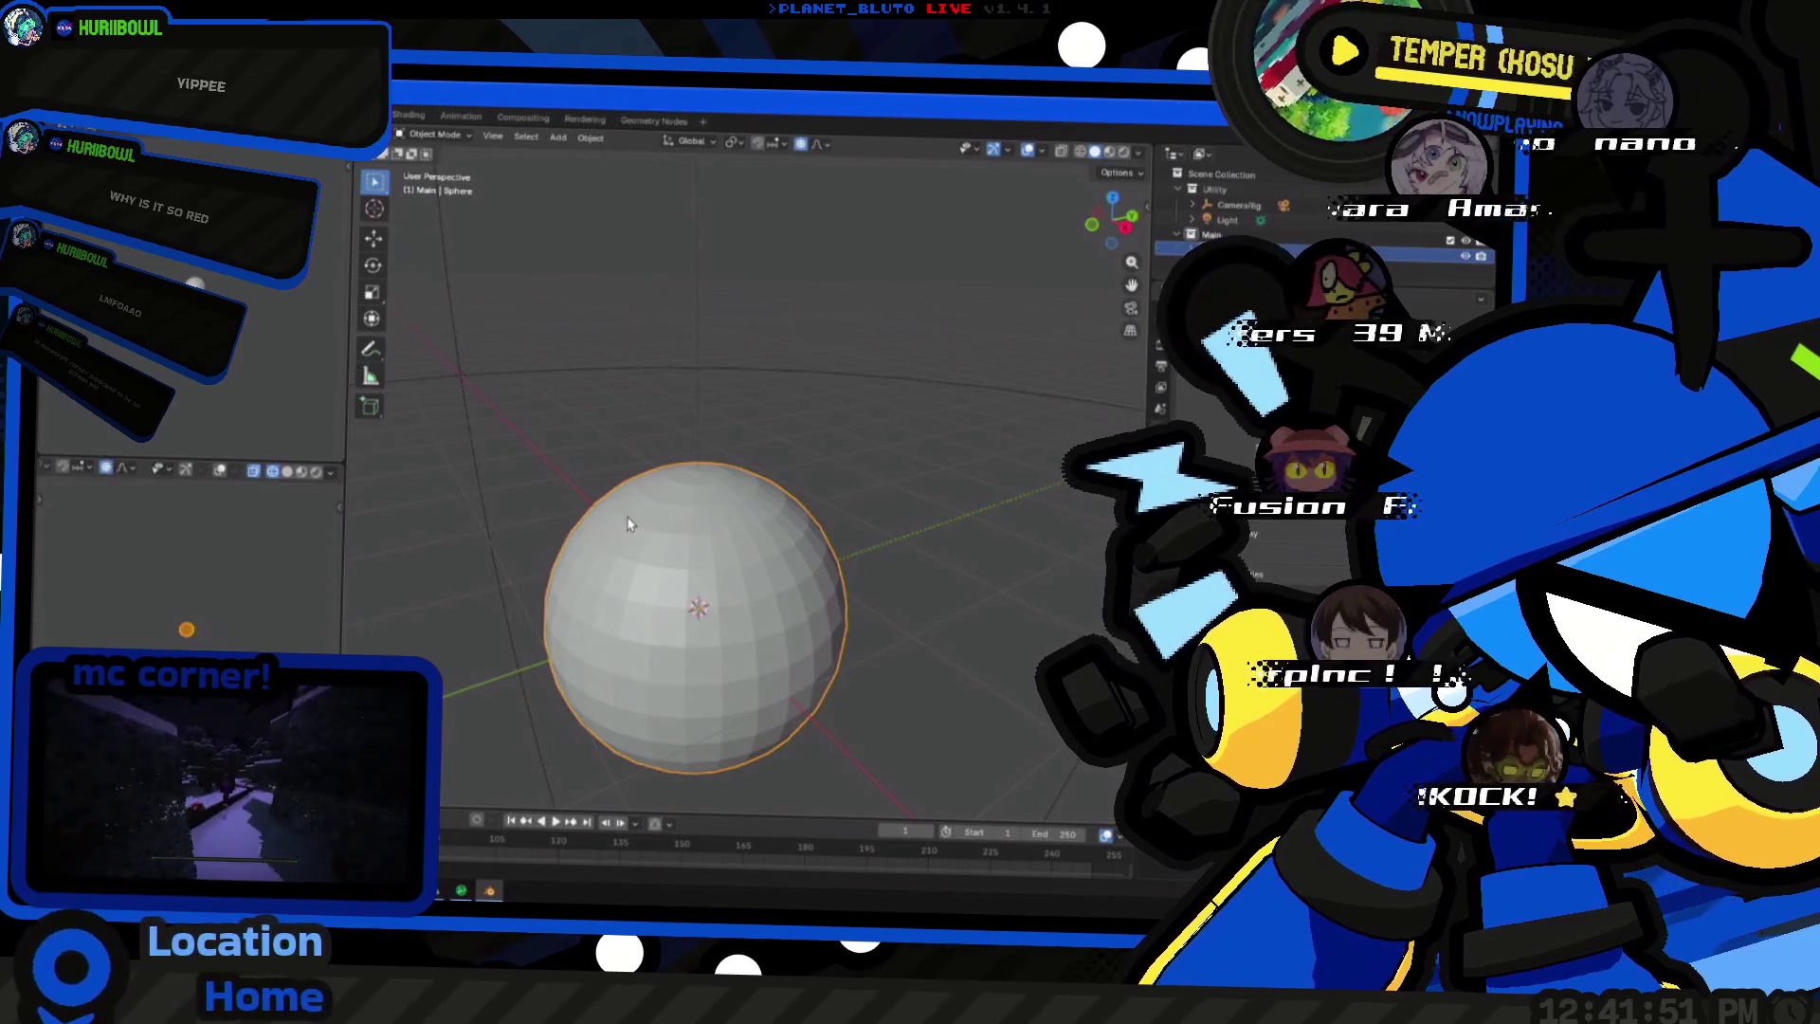
- Centre the 3D cursor and frame all objects, orbiting around the sphere
{"action": "left_click", "coordinate": [502, 143]}
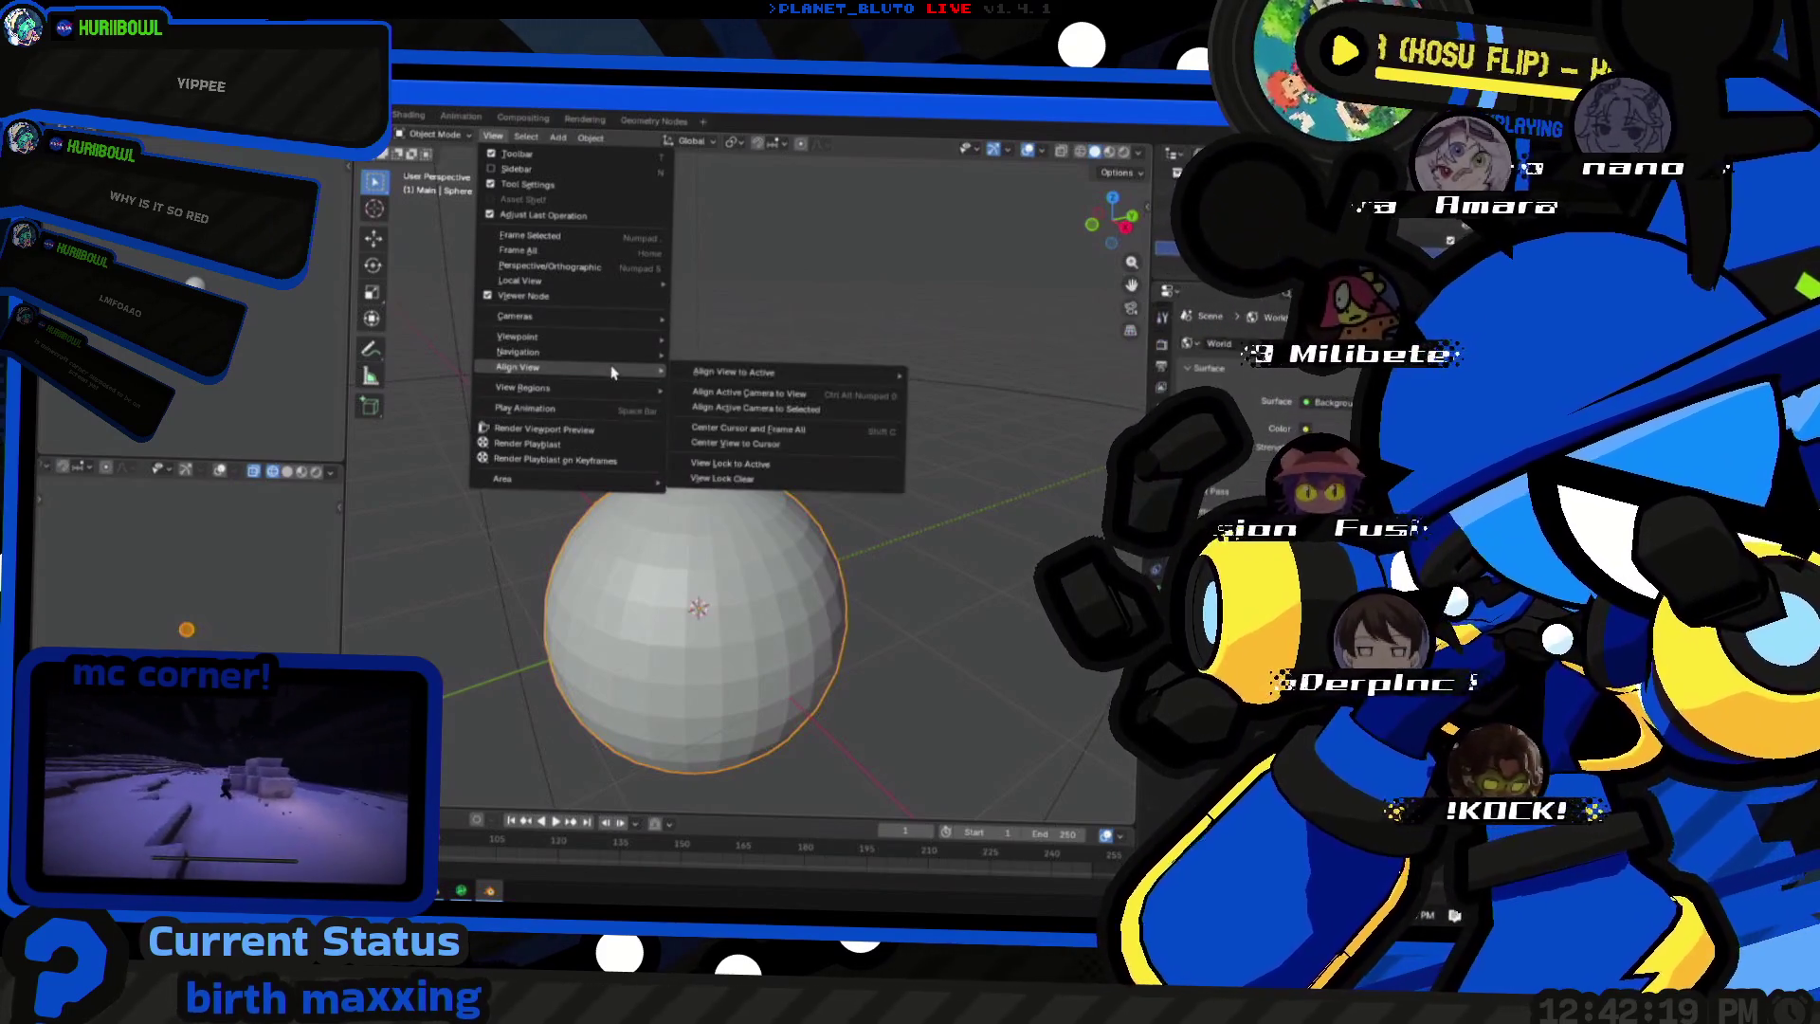
{"action": "mouse_move", "coordinate": [519, 367]}
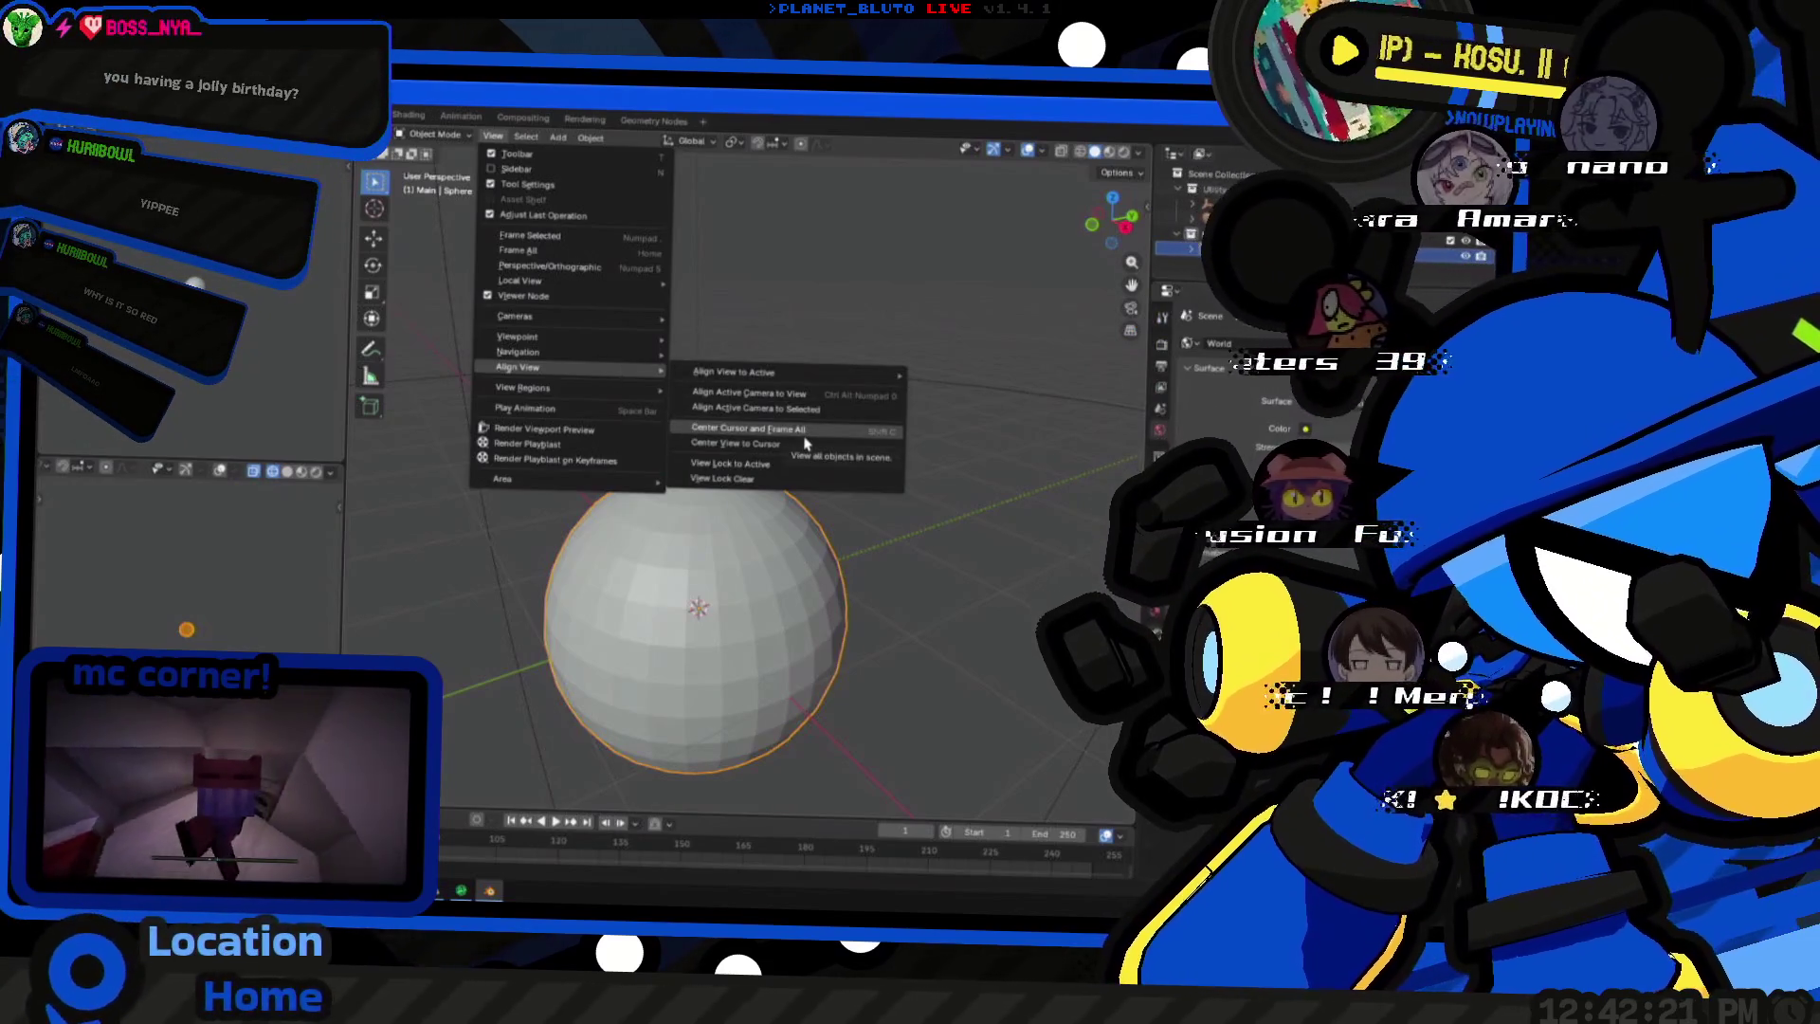
{"action": "left_click", "coordinate": [803, 433]}
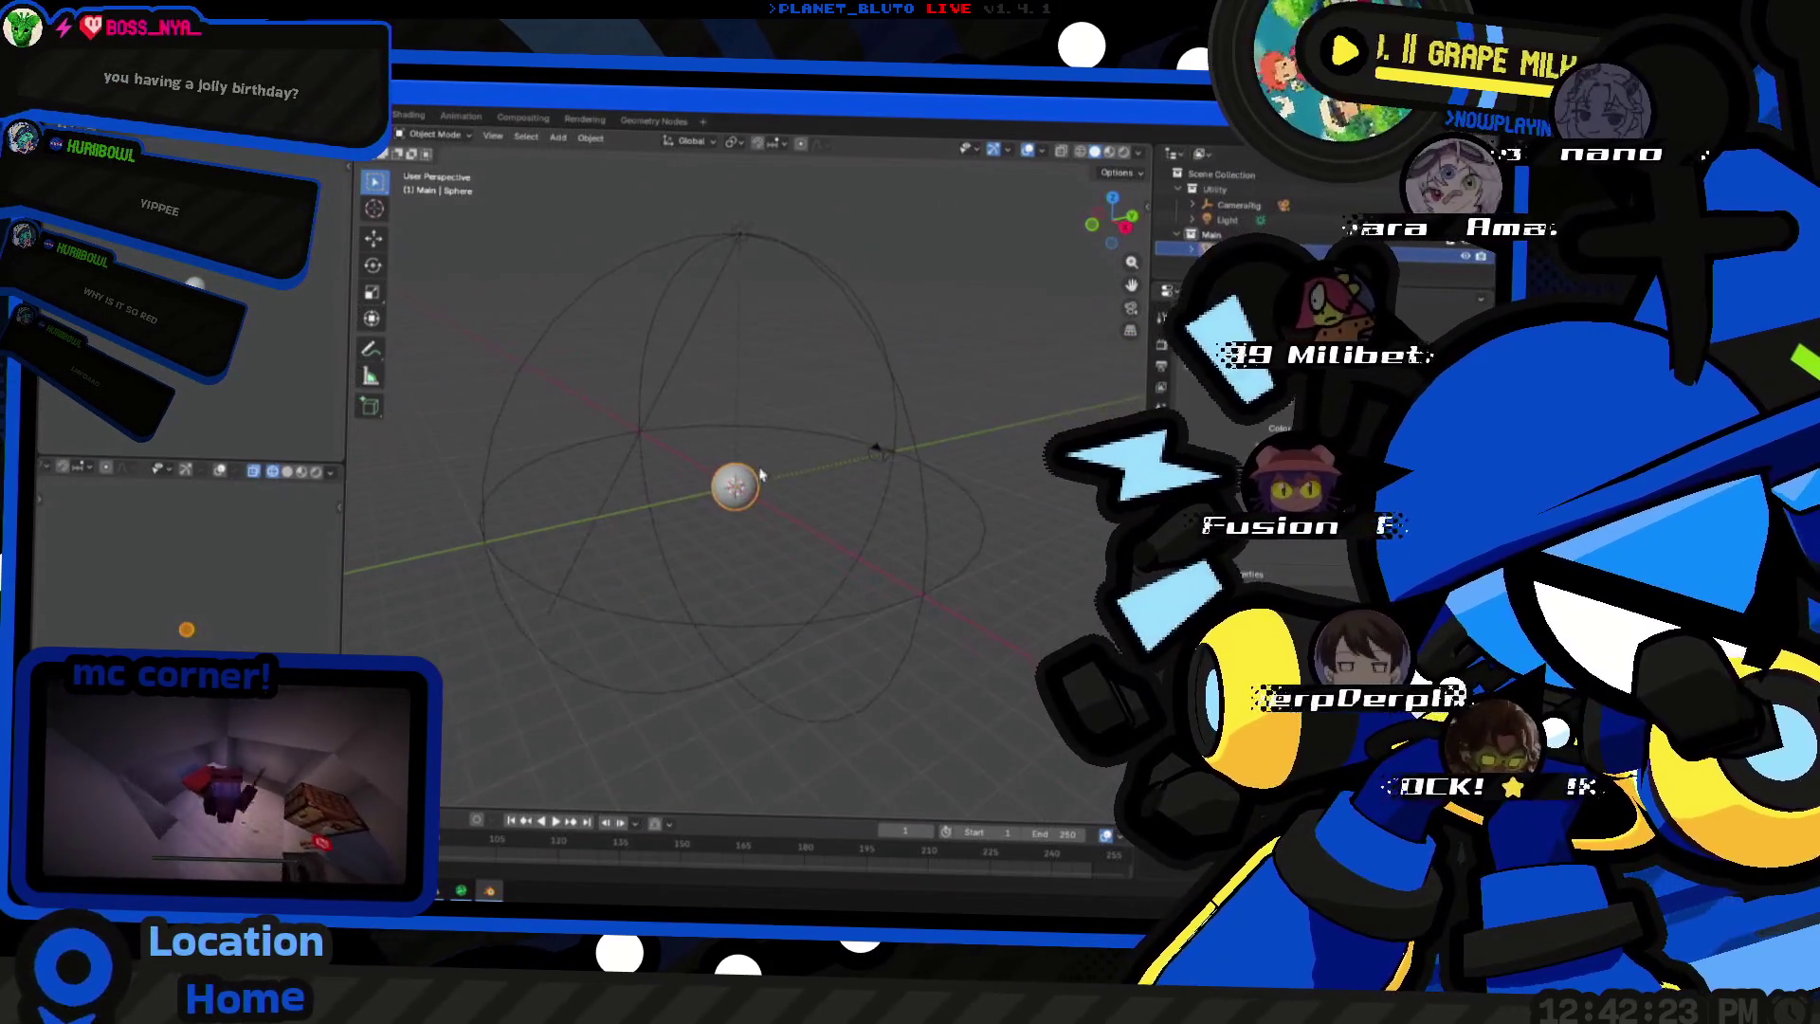
{"action": "scroll", "coordinate": [811, 471], "scroll_direction": "up", "scroll_amount": 5}
{"action": "middle_click_drag", "start_coordinate": [655, 397], "coordinate": [821, 527]}
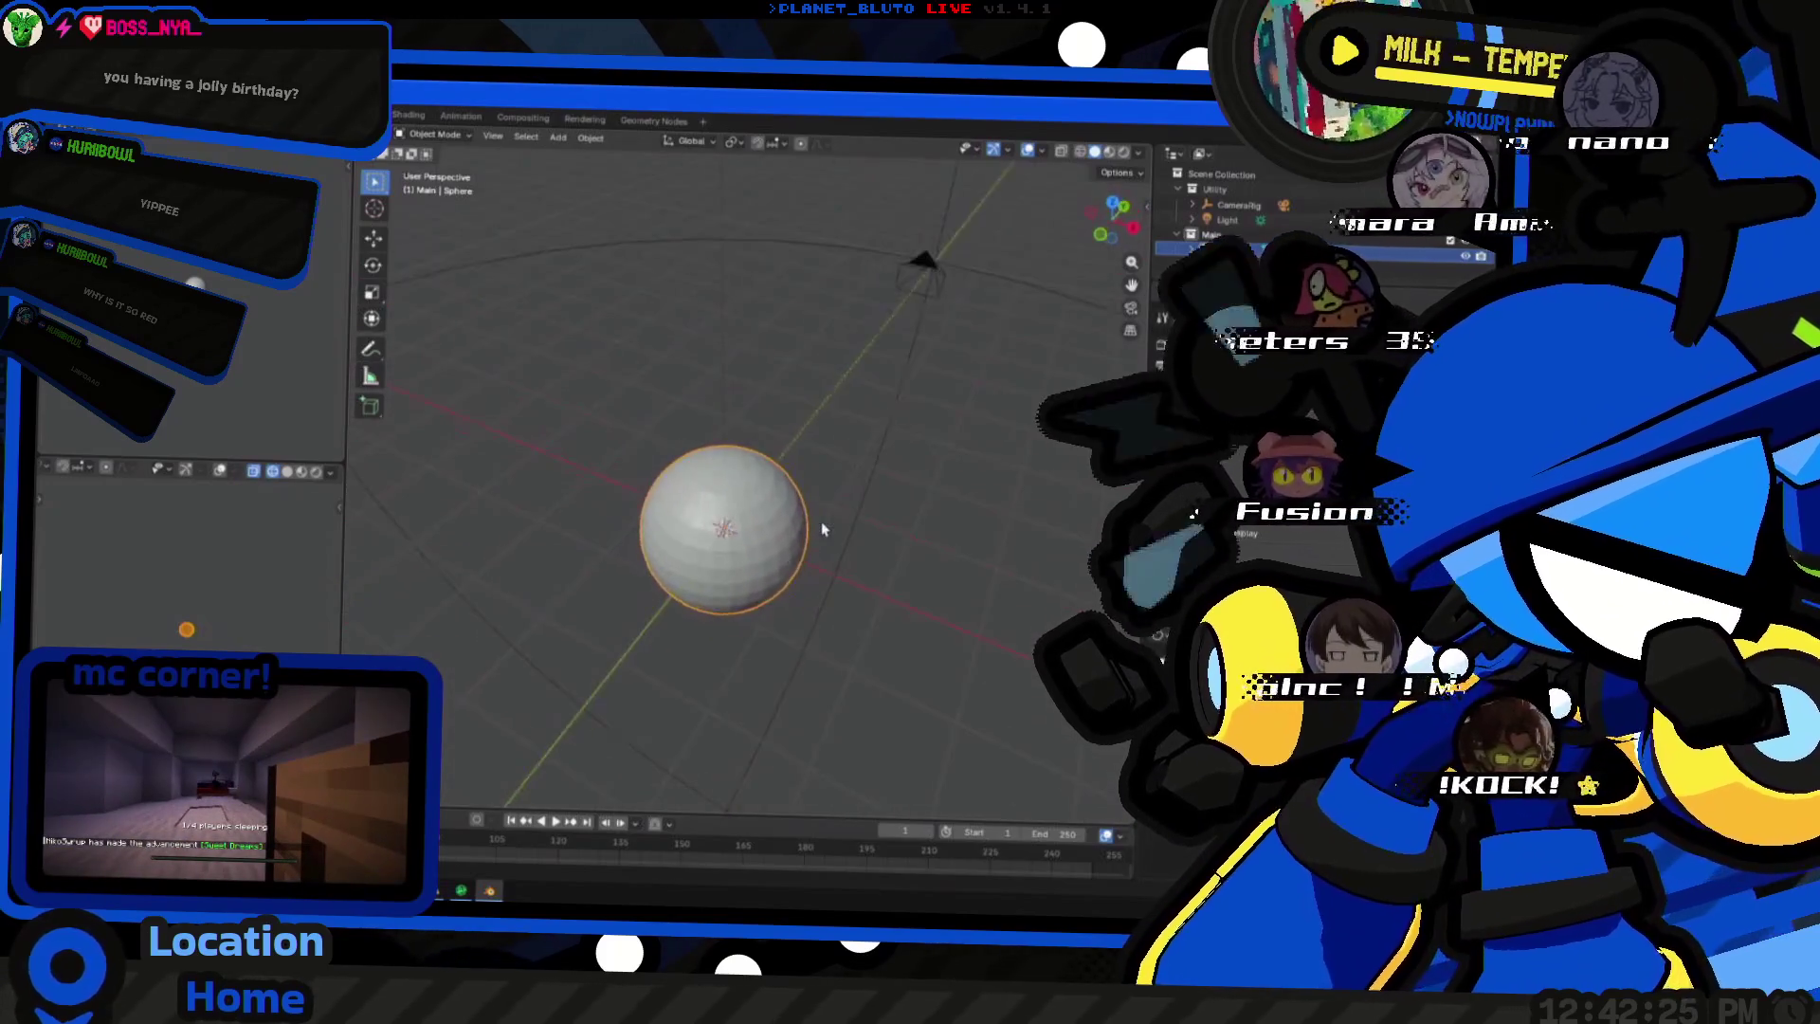
{"action": "scroll", "coordinate": [846, 491], "scroll_direction": "up", "scroll_amount": 4}
{"action": "scroll", "coordinate": [847, 491], "scroll_direction": "down", "scroll_amount": 2}
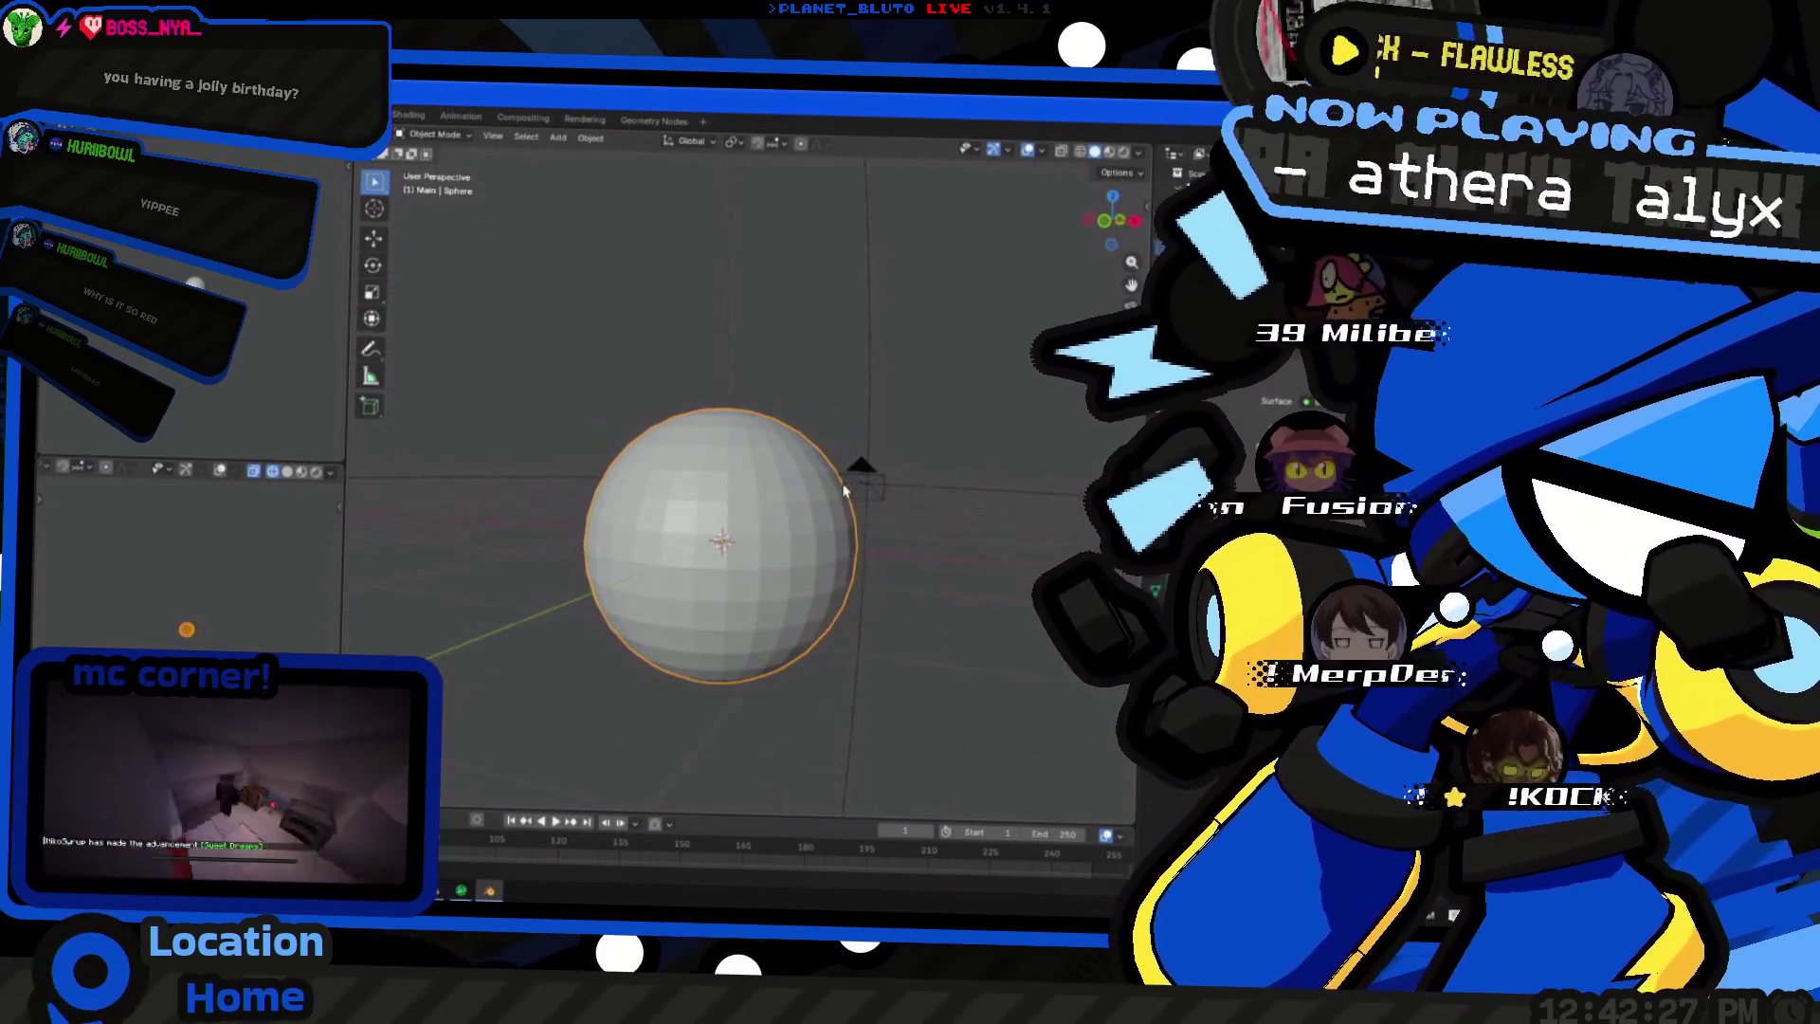
{"action": "scroll", "coordinate": [847, 491], "scroll_direction": "down", "scroll_amount": 6}
{"action": "middle_click_drag", "start_coordinate": [847, 490], "coordinate": [488, 181]}
- Align the view to the 3D cursor and orbit to inspect the sphere
{"action": "left_click", "coordinate": [492, 136]}
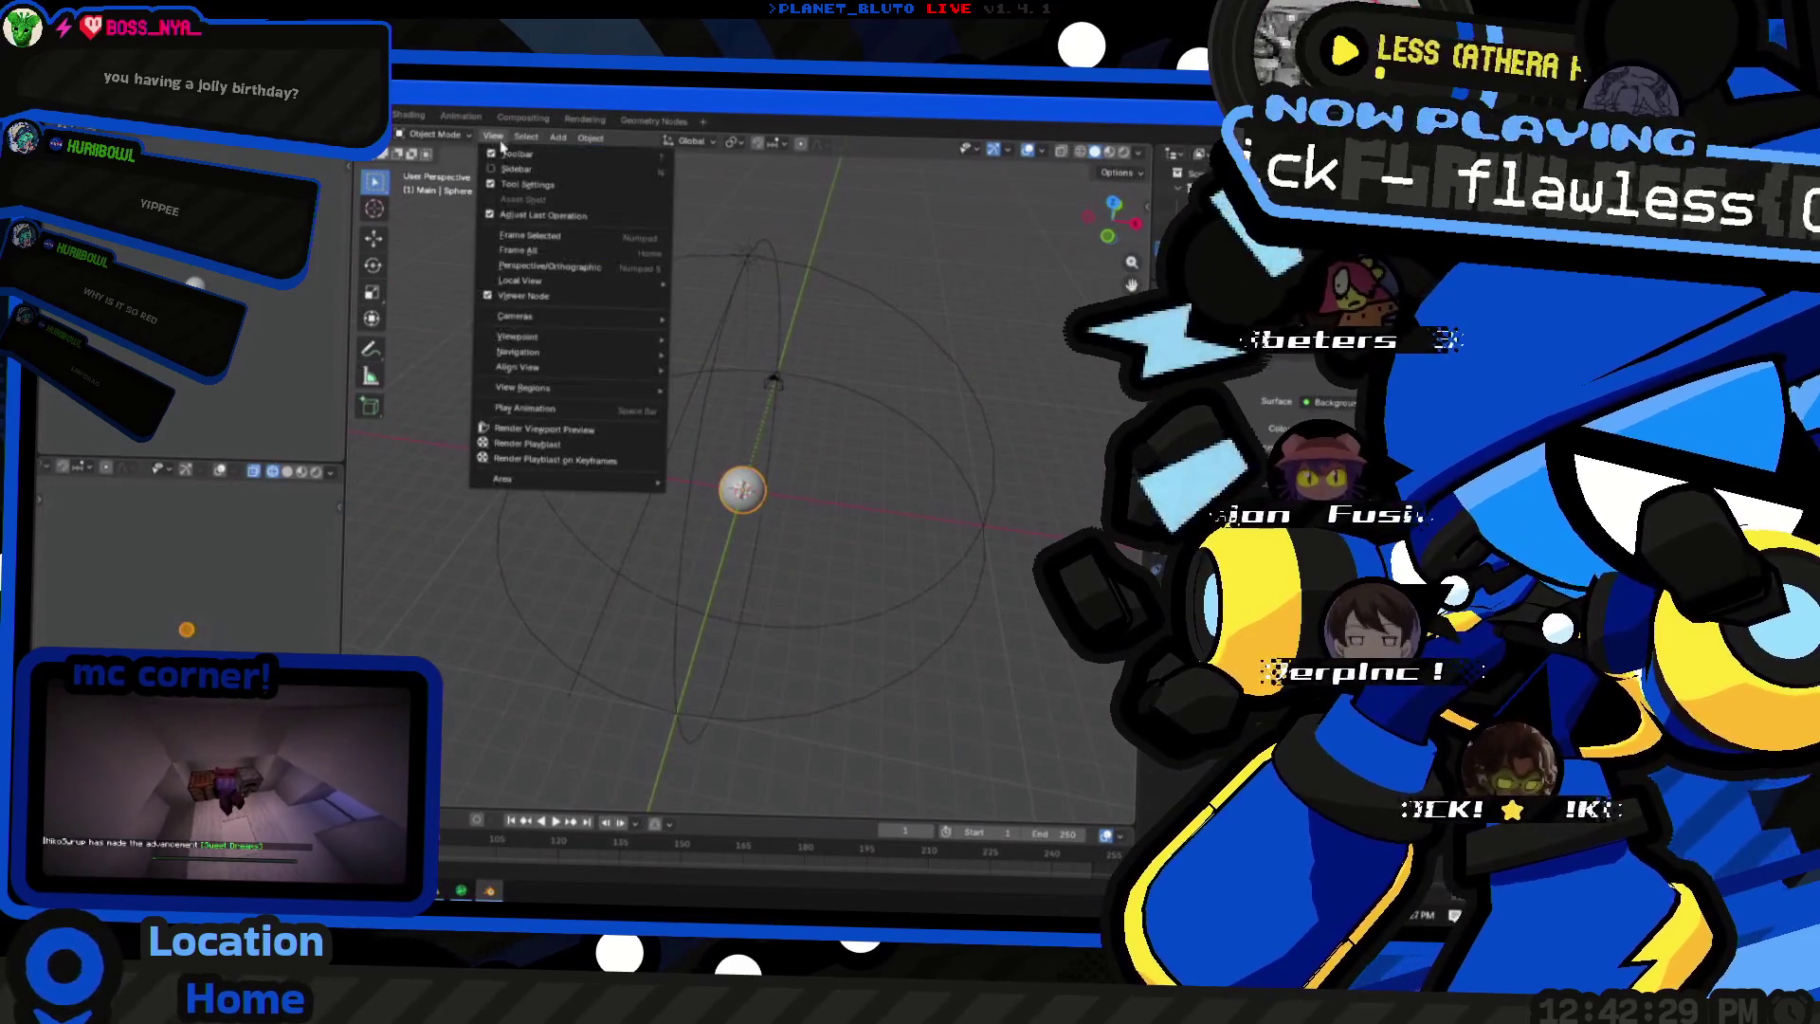
{"action": "left_click", "coordinate": [589, 372]}
{"action": "left_click", "coordinate": [493, 137]}
{"action": "mouse_move", "coordinate": [518, 368]}
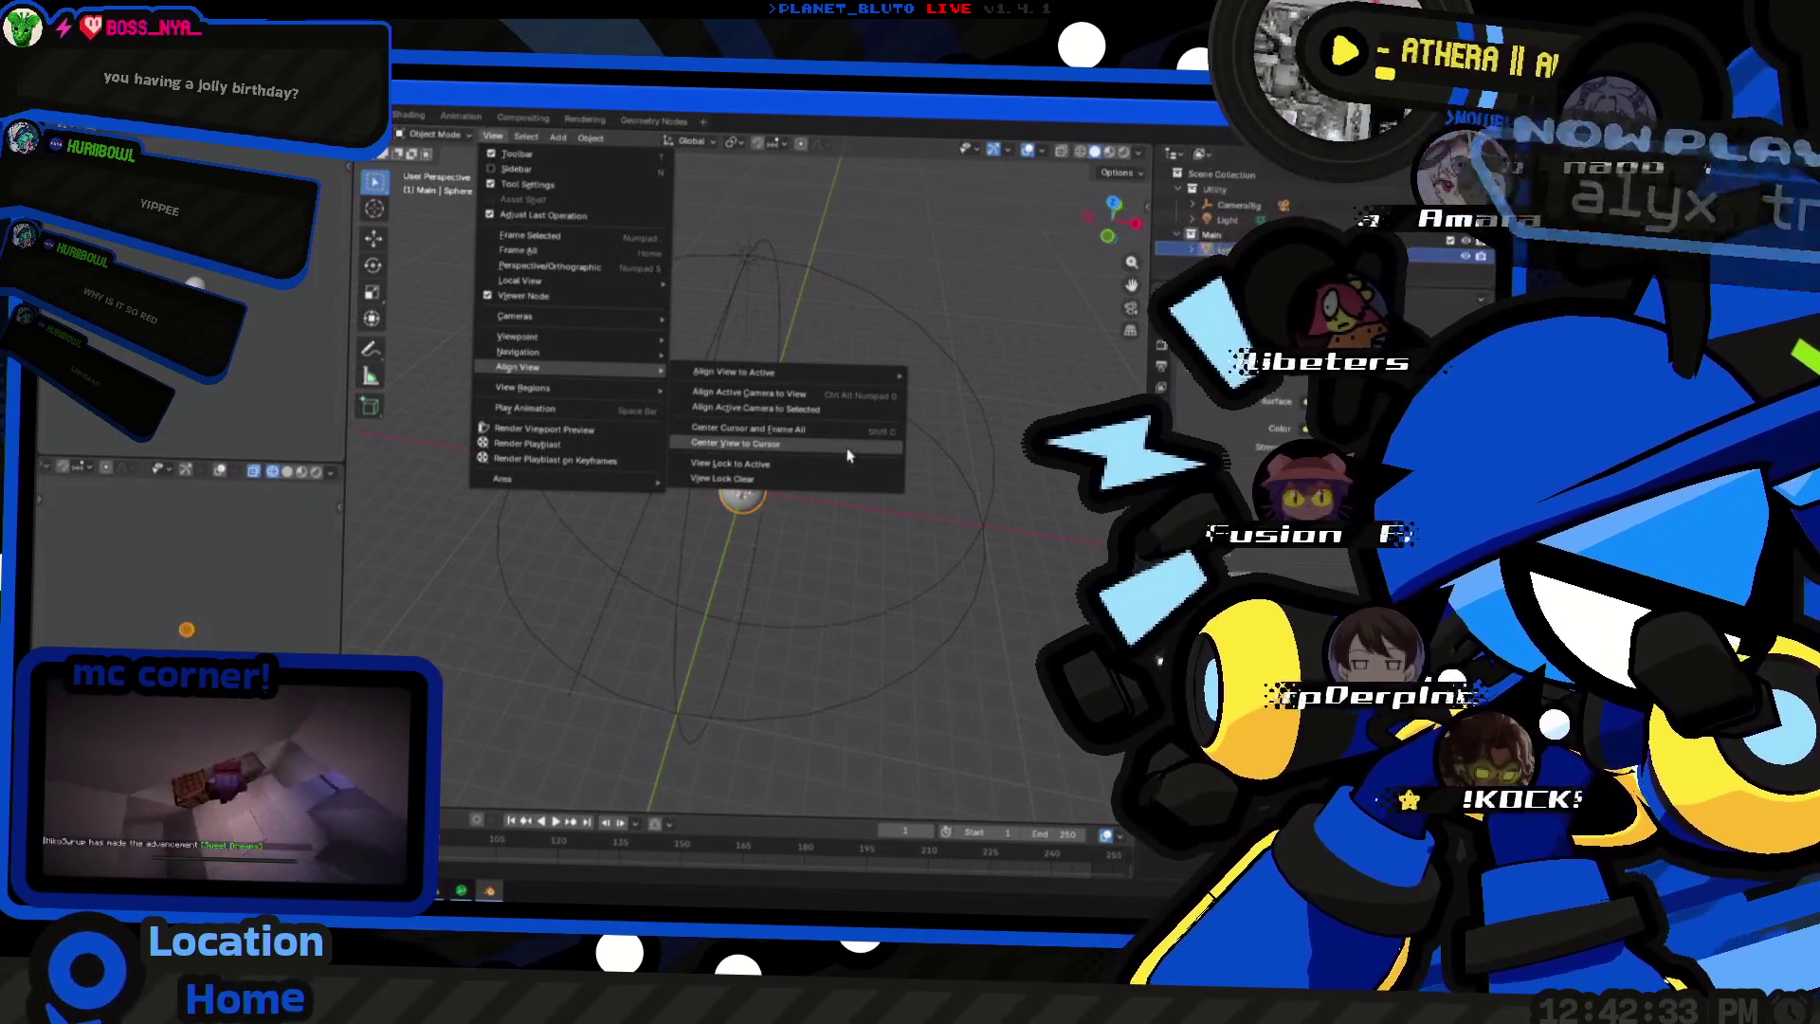
{"action": "left_click", "coordinate": [849, 443]}
{"action": "scroll", "coordinate": [766, 452], "scroll_direction": "up", "scroll_amount": 5}
{"action": "scroll", "coordinate": [766, 451], "scroll_direction": "down", "scroll_amount": 8}
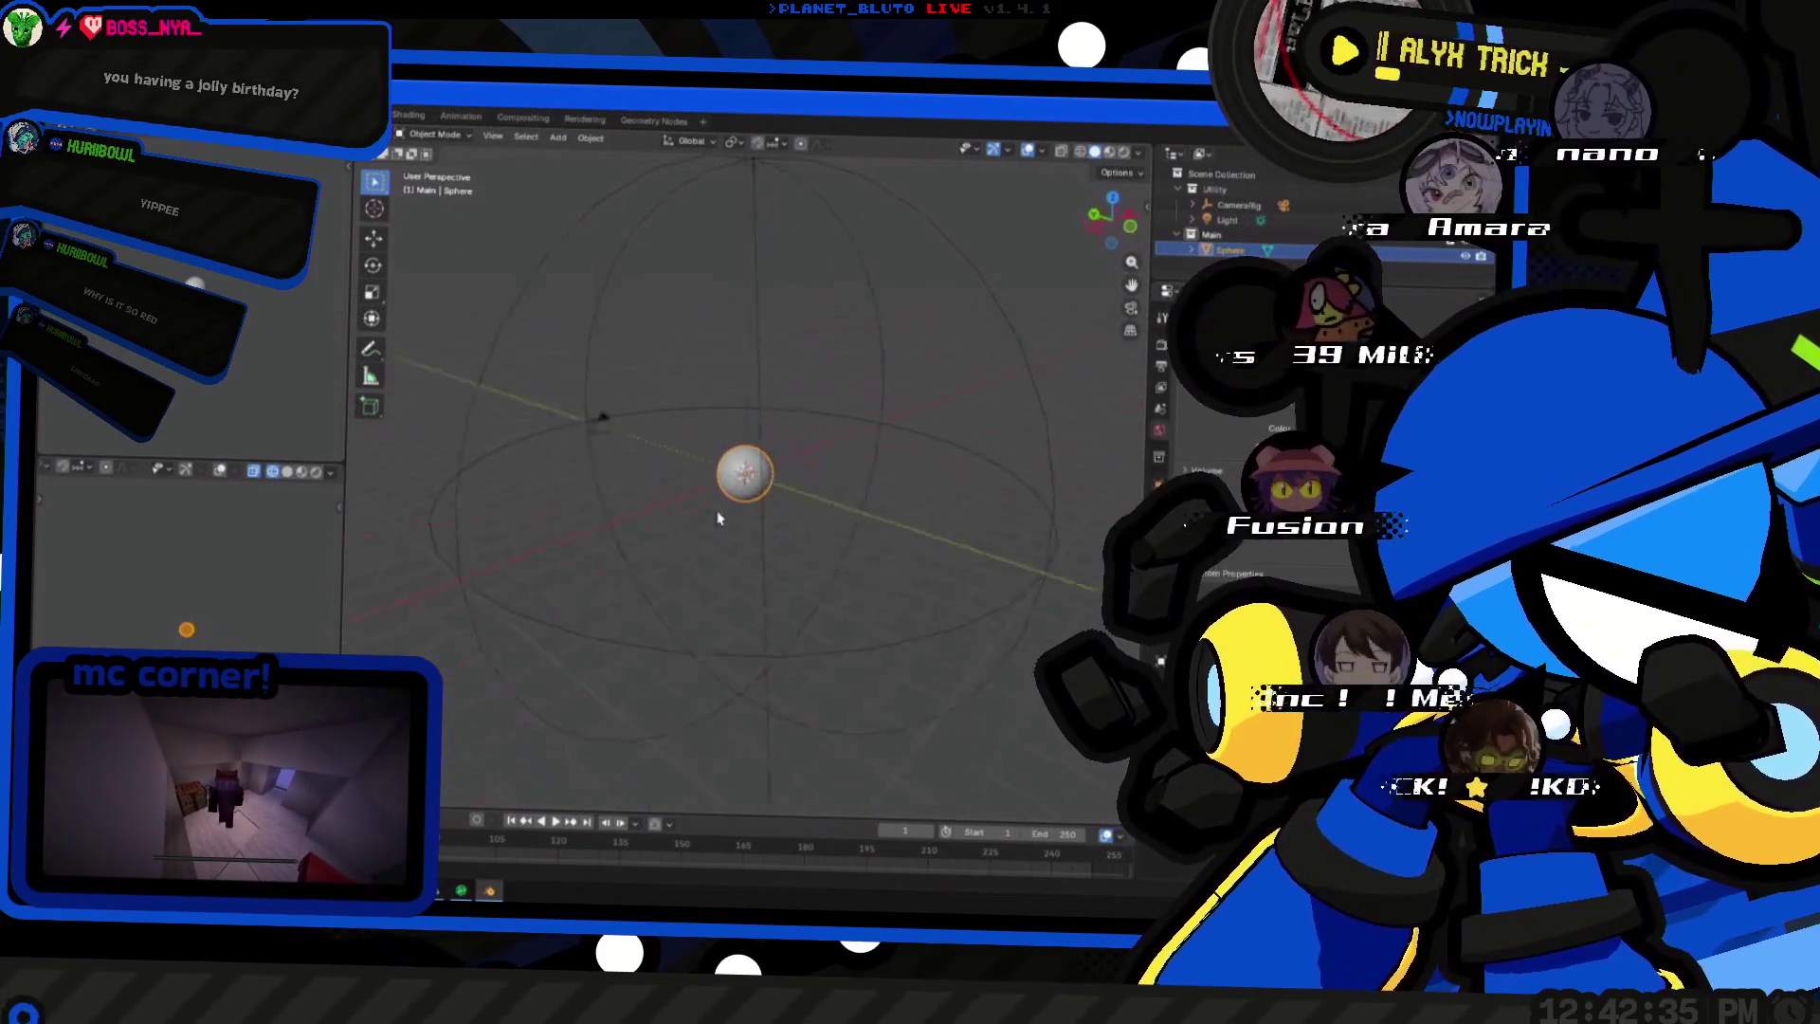
{"action": "scroll", "coordinate": [849, 416], "scroll_direction": "up", "scroll_amount": 3}
{"action": "middle_click_drag", "start_coordinate": [849, 415], "coordinate": [757, 461]}
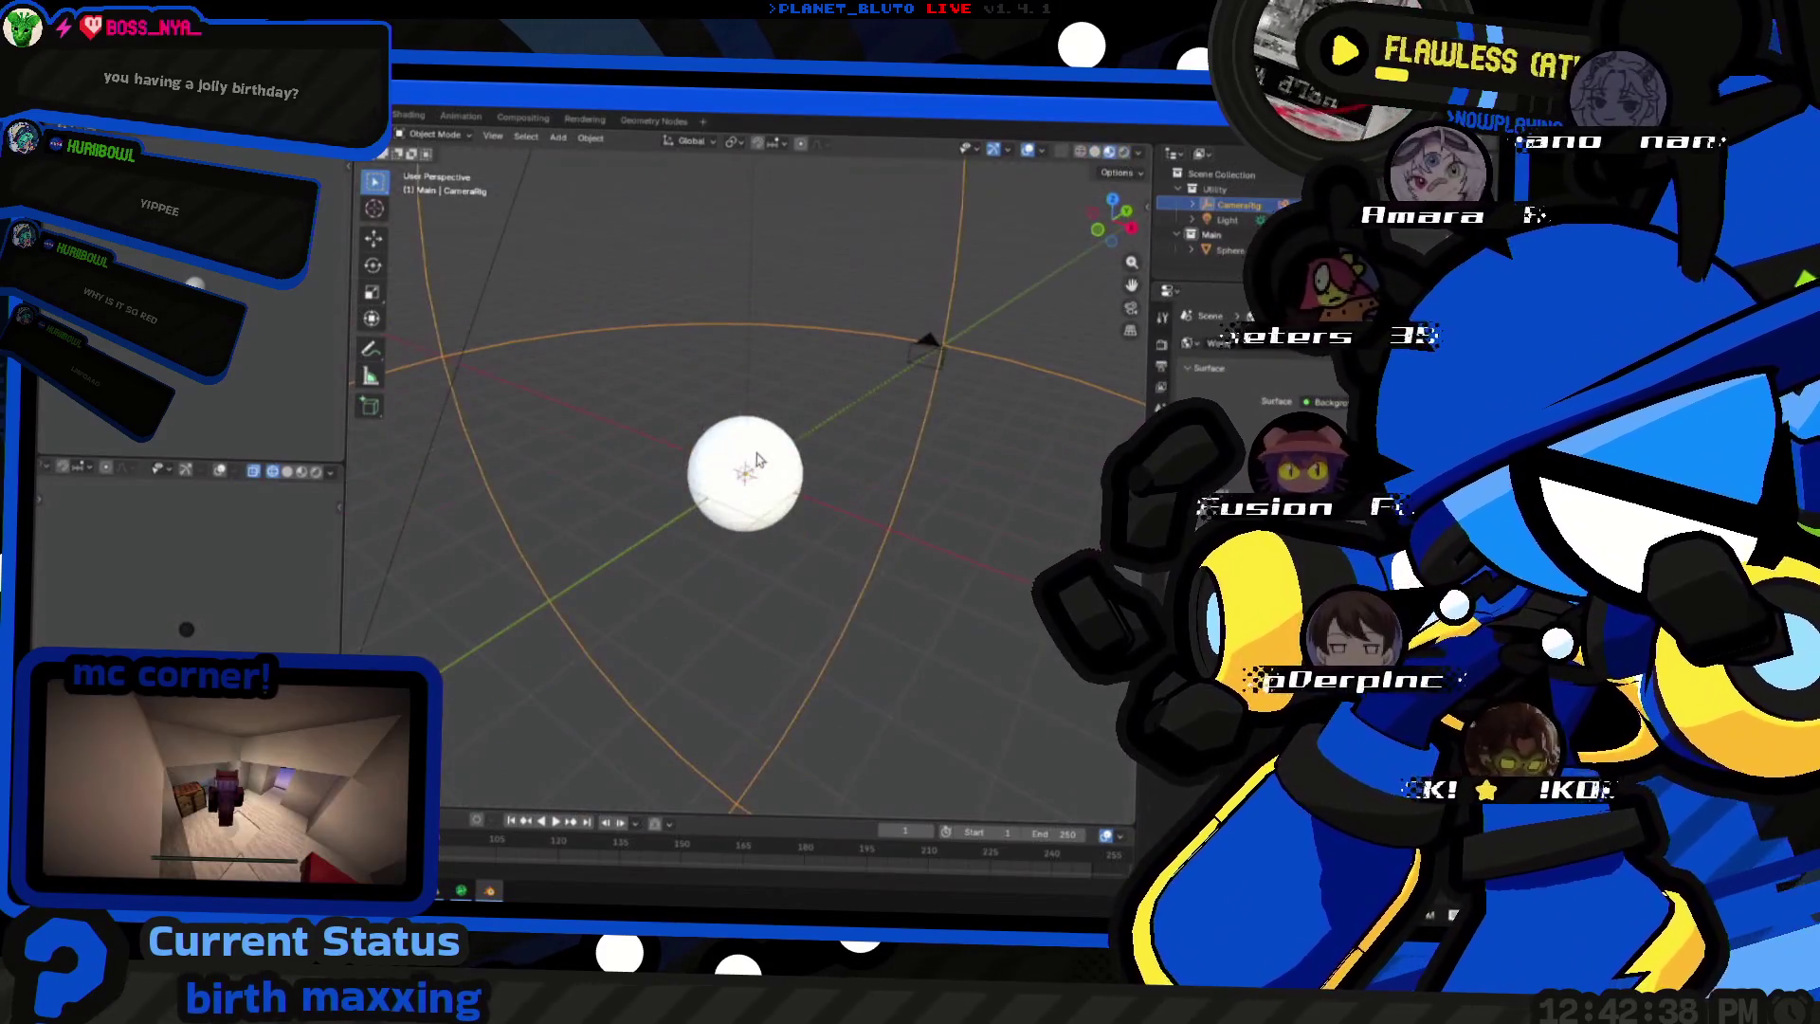
{"action": "left_click", "coordinate": [757, 462]}
{"action": "scroll", "coordinate": [756, 461], "scroll_direction": "up", "scroll_amount": 4}
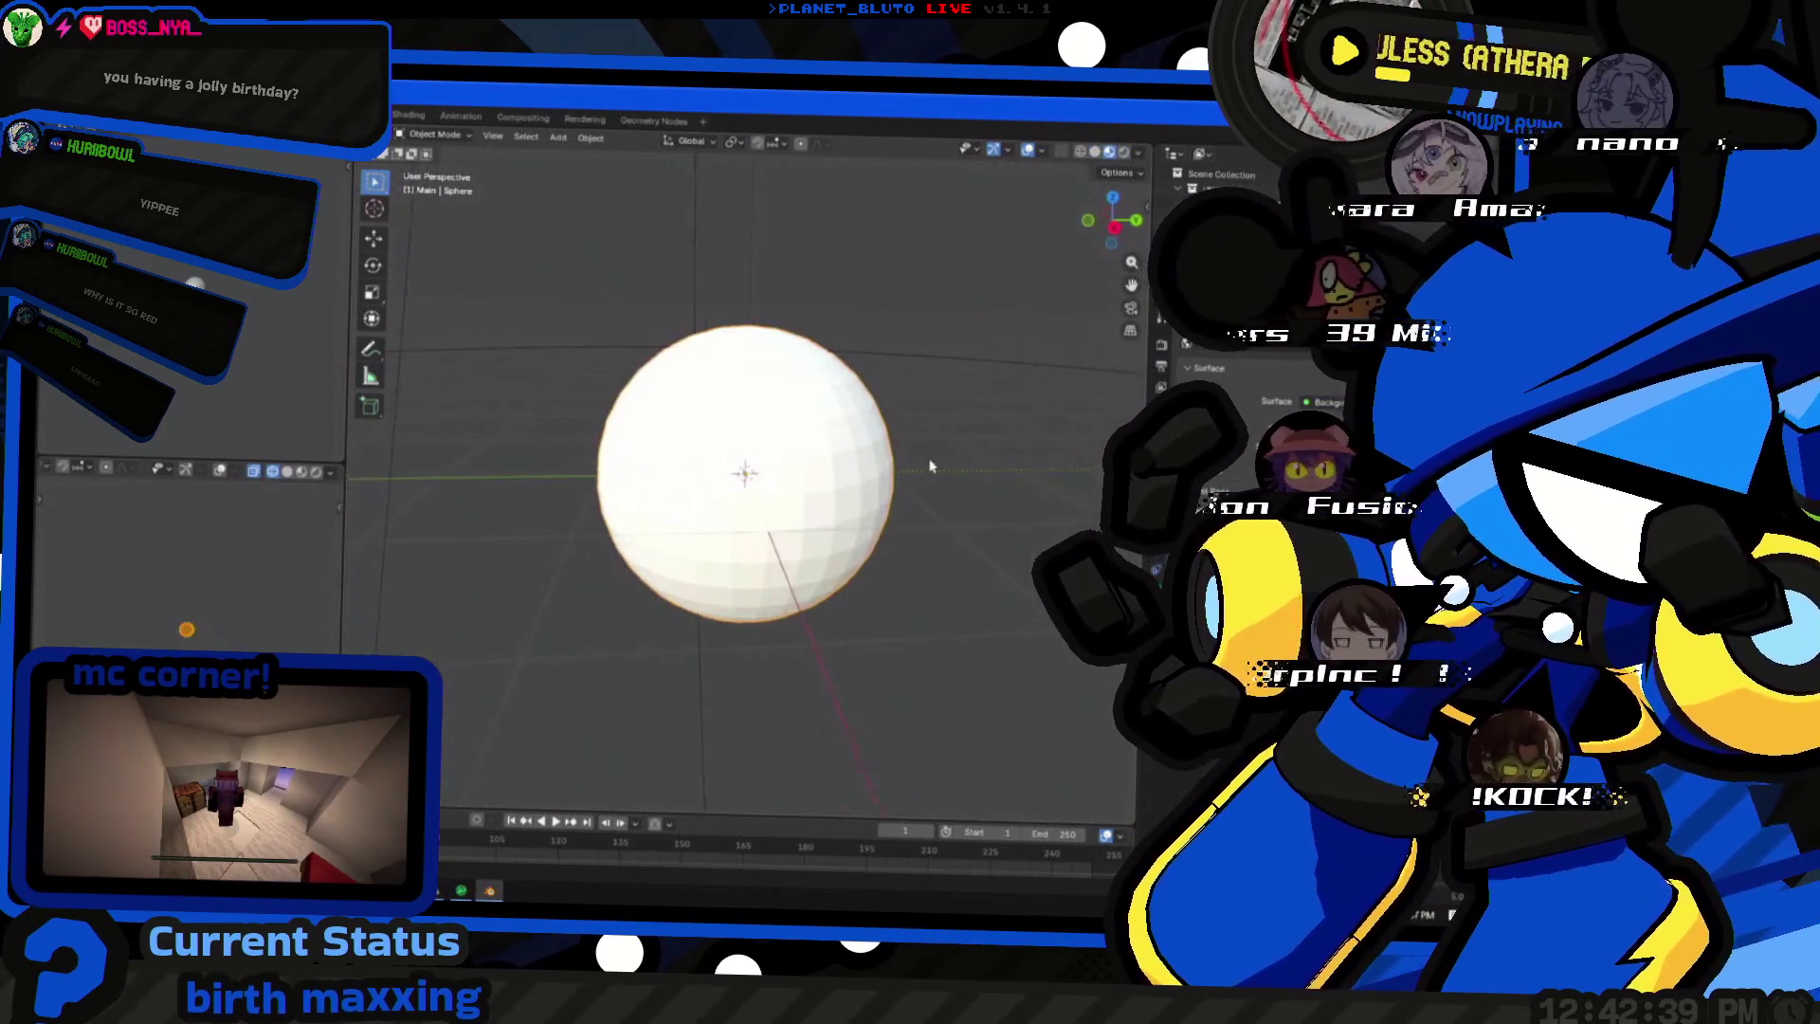
{"action": "scroll", "coordinate": [954, 493], "scroll_direction": "down", "scroll_amount": 2}
{"action": "scroll", "coordinate": [955, 494], "scroll_direction": "up", "scroll_amount": 2}
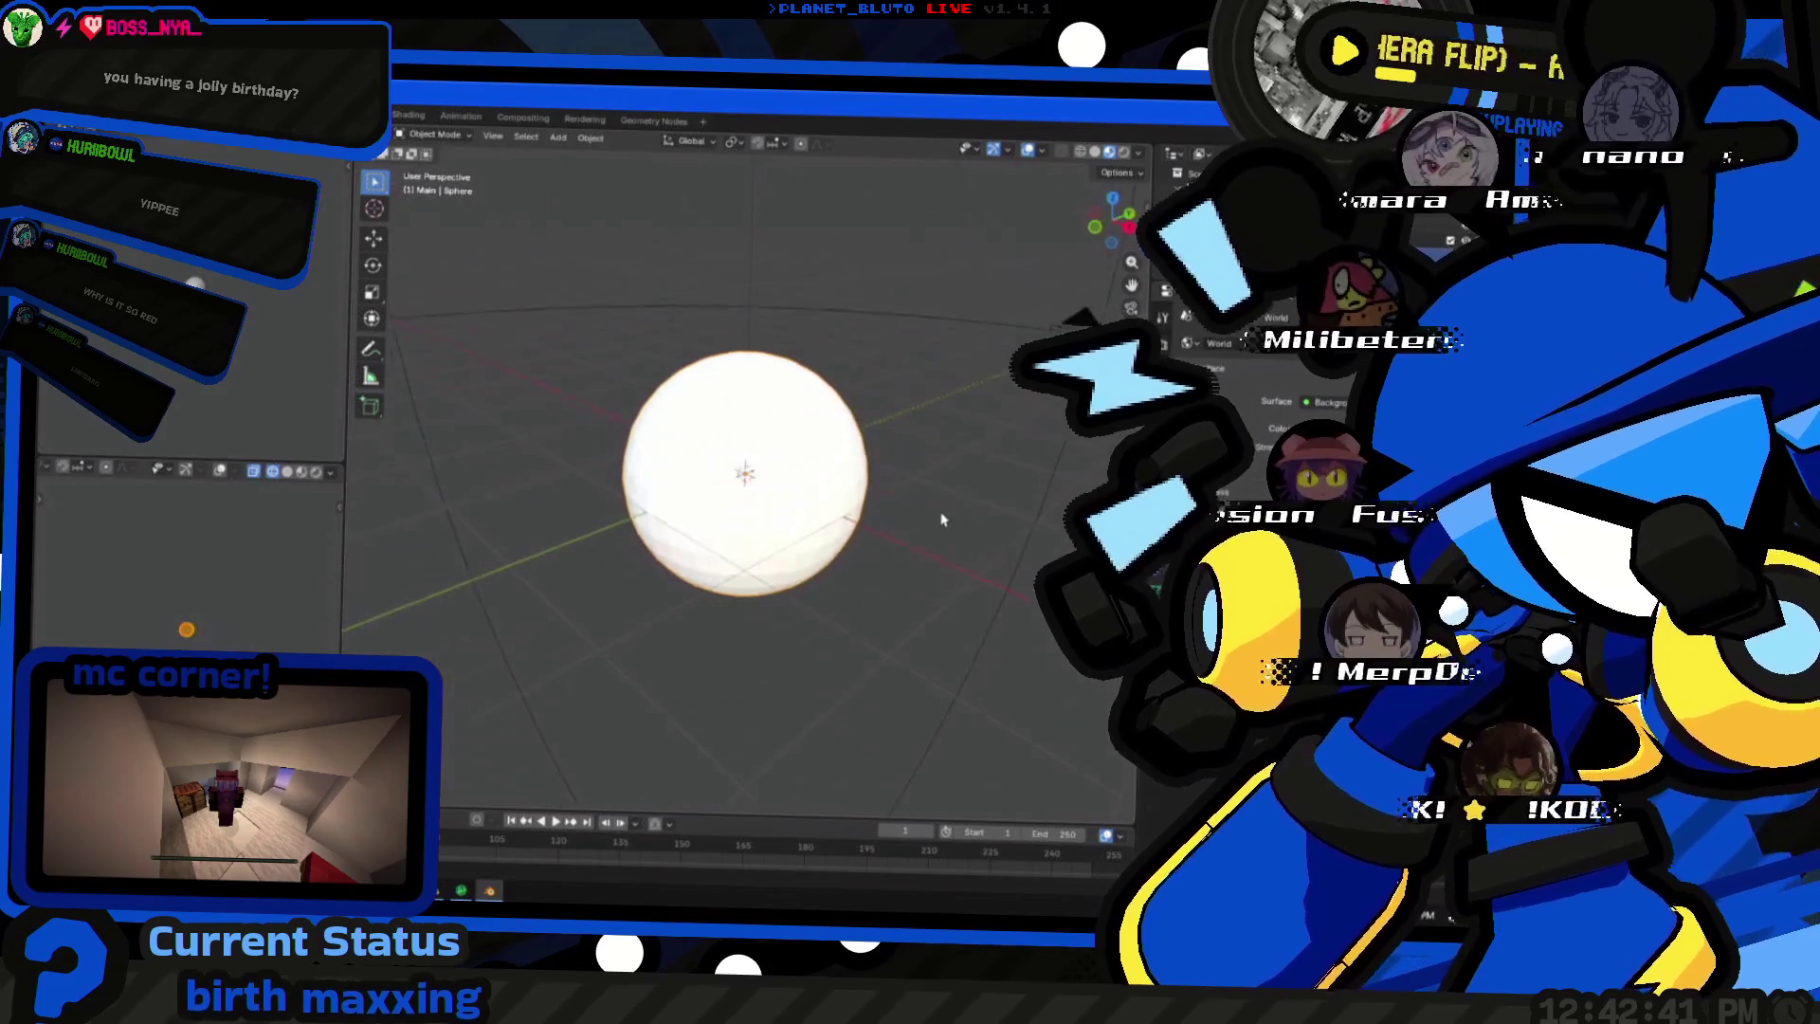
{"action": "middle_click_drag", "start_coordinate": [806, 483], "coordinate": [821, 532]}
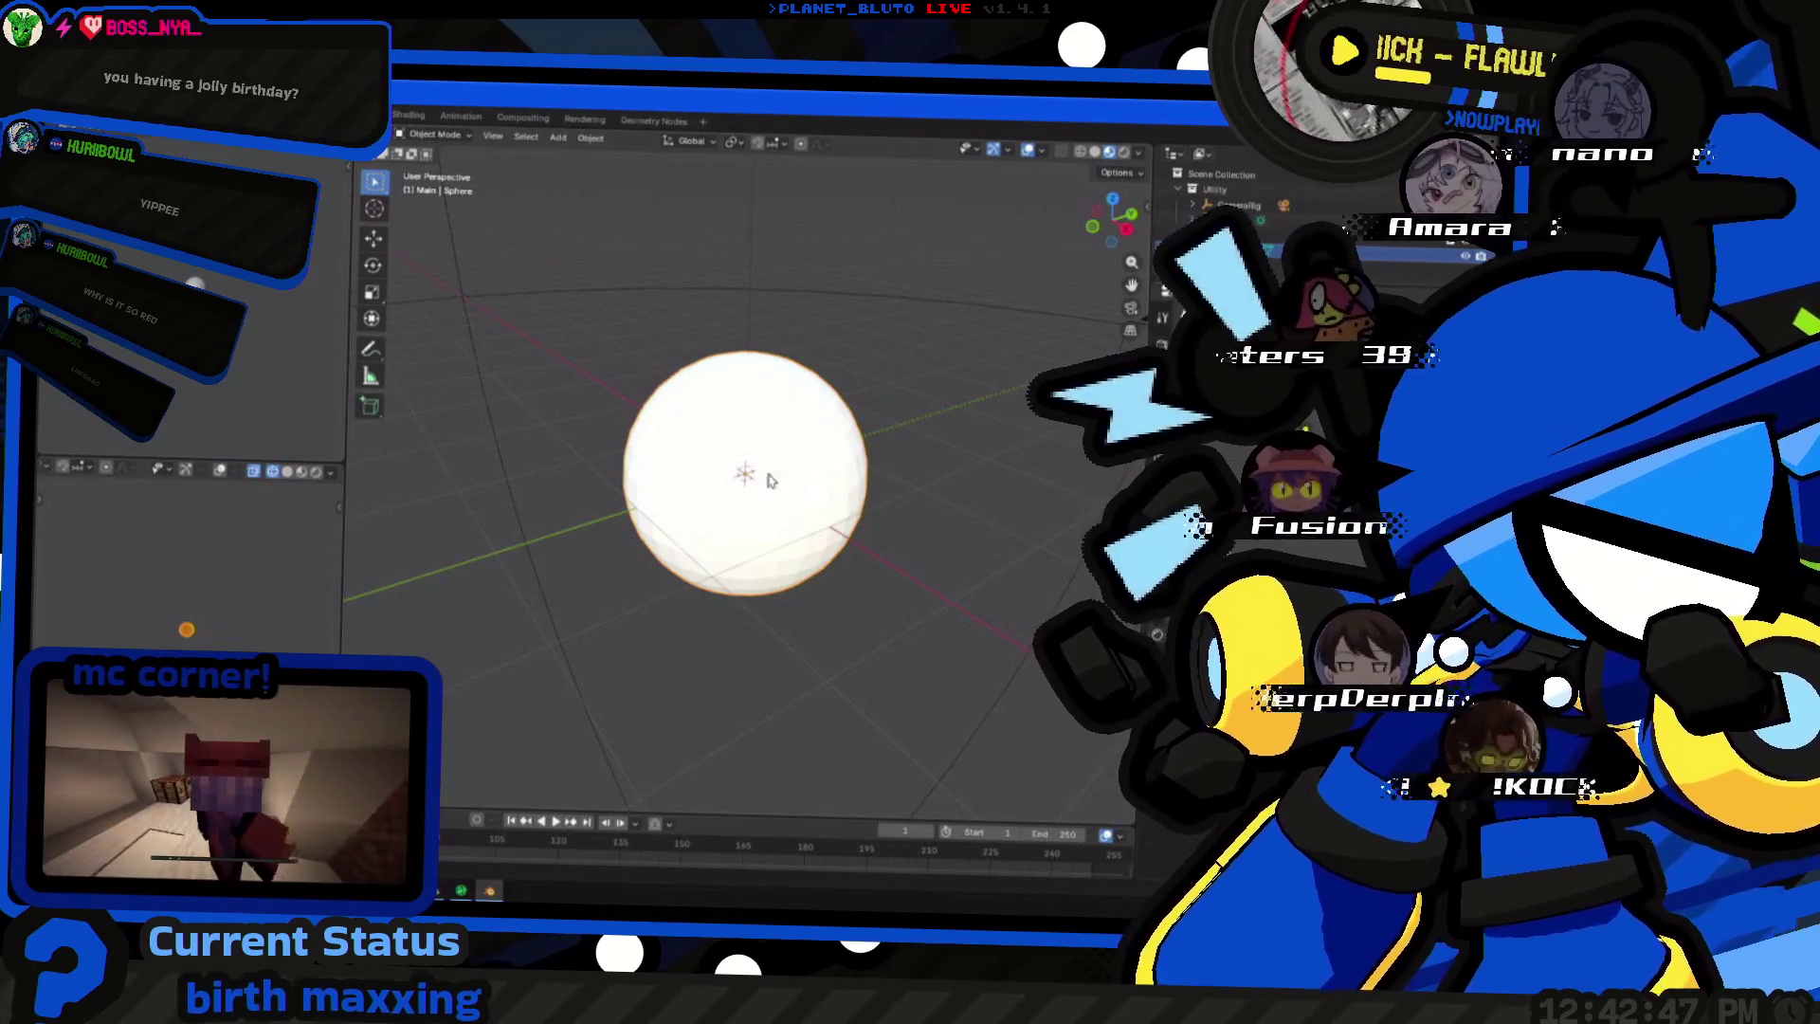
{"action": "scroll", "coordinate": [750, 442], "scroll_direction": "down", "scroll_amount": 4}
{"action": "mouse_move", "coordinate": [762, 569]}
{"action": "middle_mouse_down"}
{"action": "mouse_move", "coordinate": [753, 487]}
{"action": "mouse_move", "coordinate": [753, 559]}
{"action": "middle_mouse_up"}
{"action": "scroll", "coordinate": [754, 560], "scroll_direction": "up", "scroll_amount": 3}
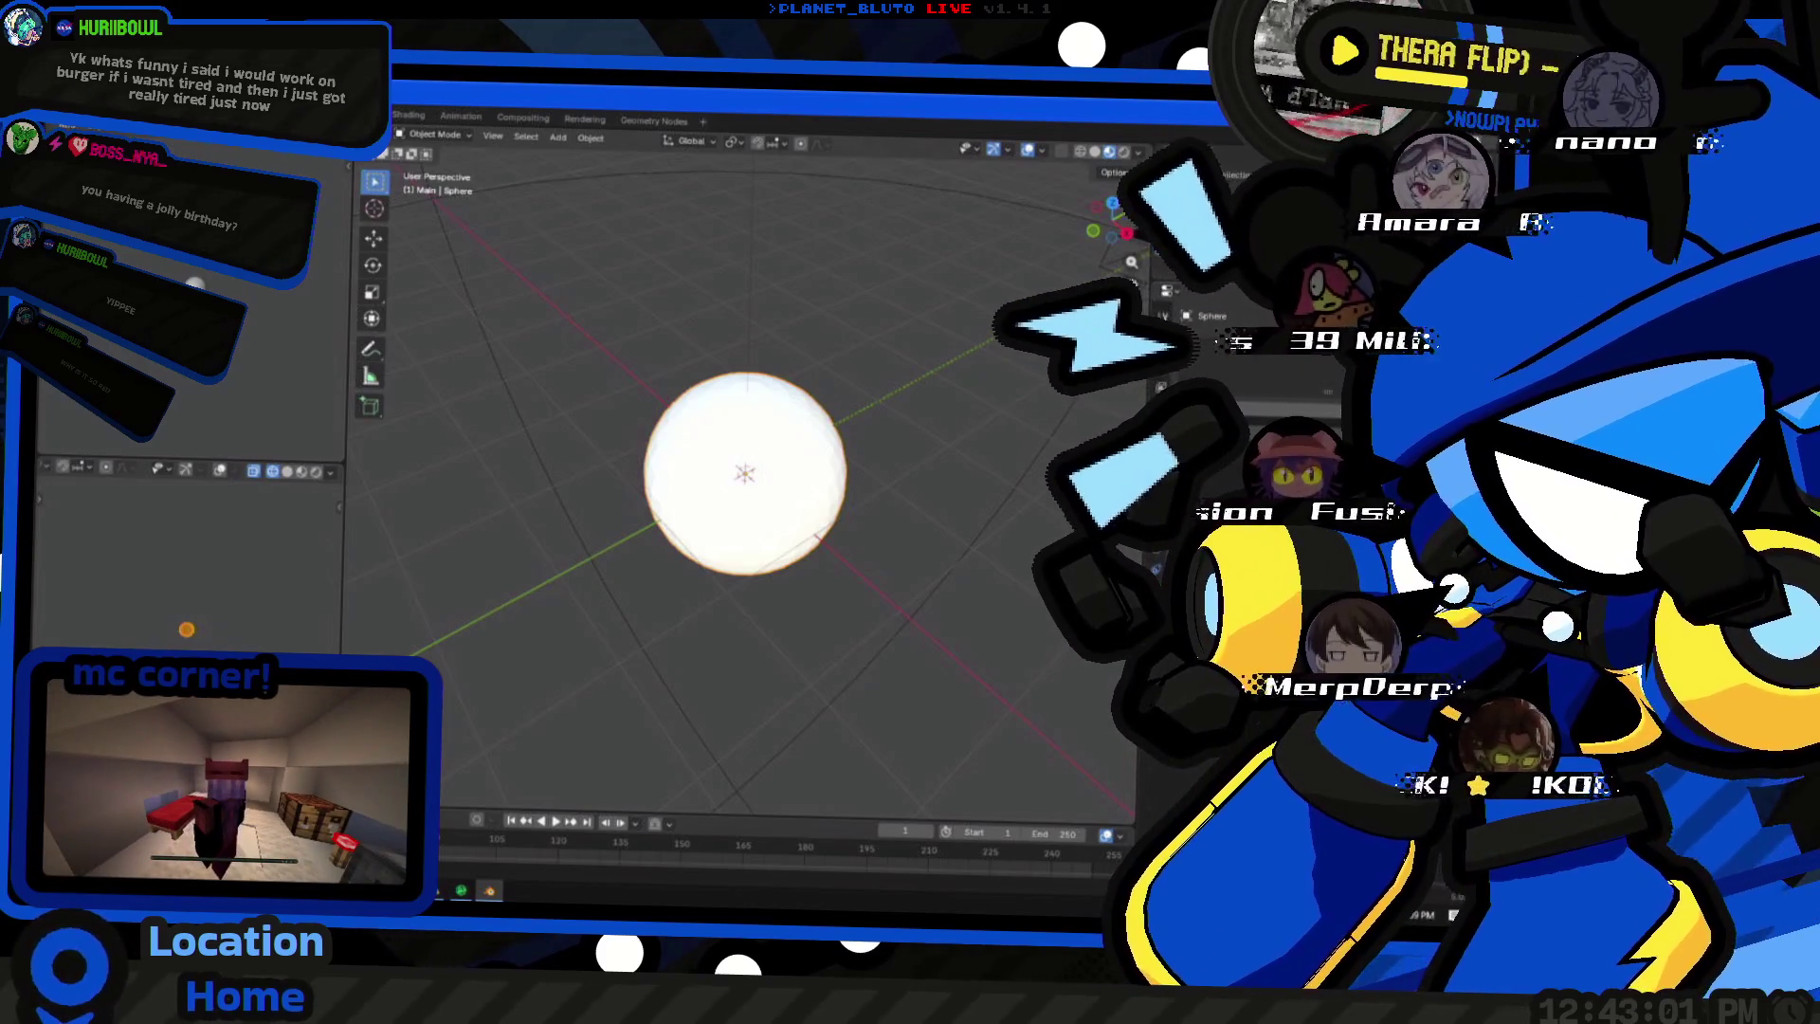
{"action": "middle_click_drag", "start_coordinate": [670, 356], "coordinate": [686, 342]}
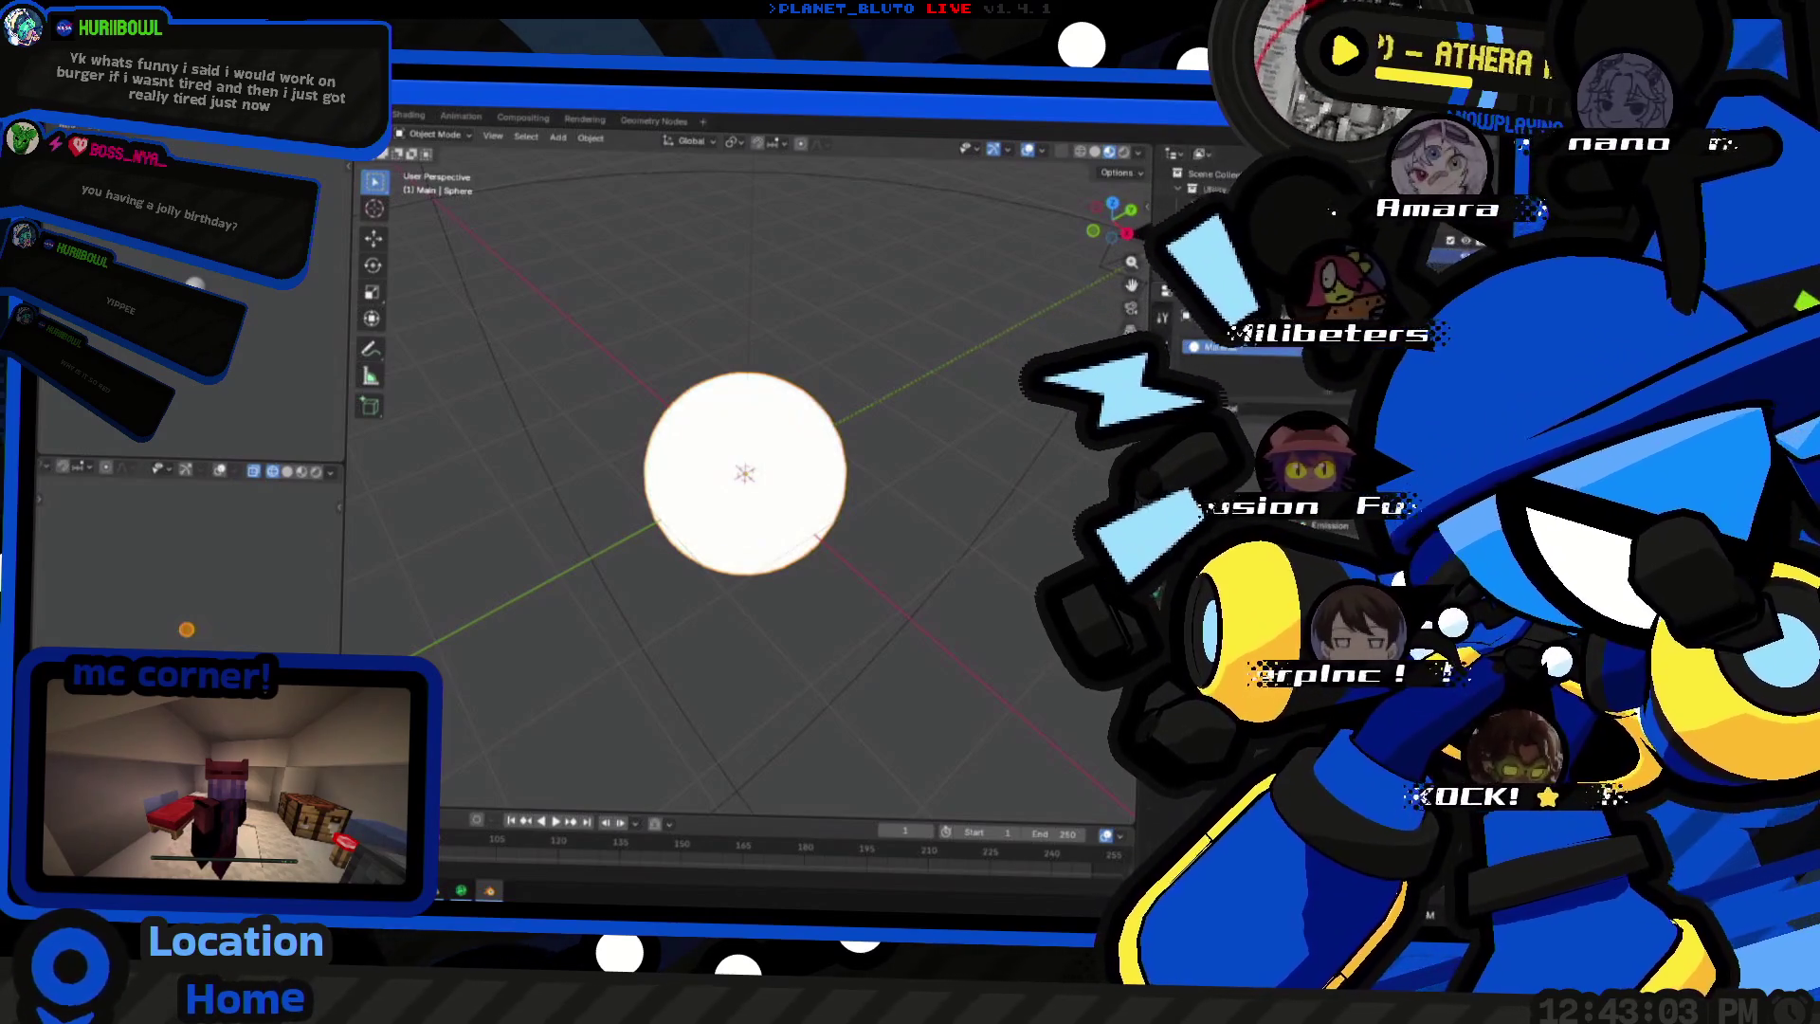
{"action": "middle_click_drag", "start_coordinate": [759, 418], "coordinate": [807, 424]}
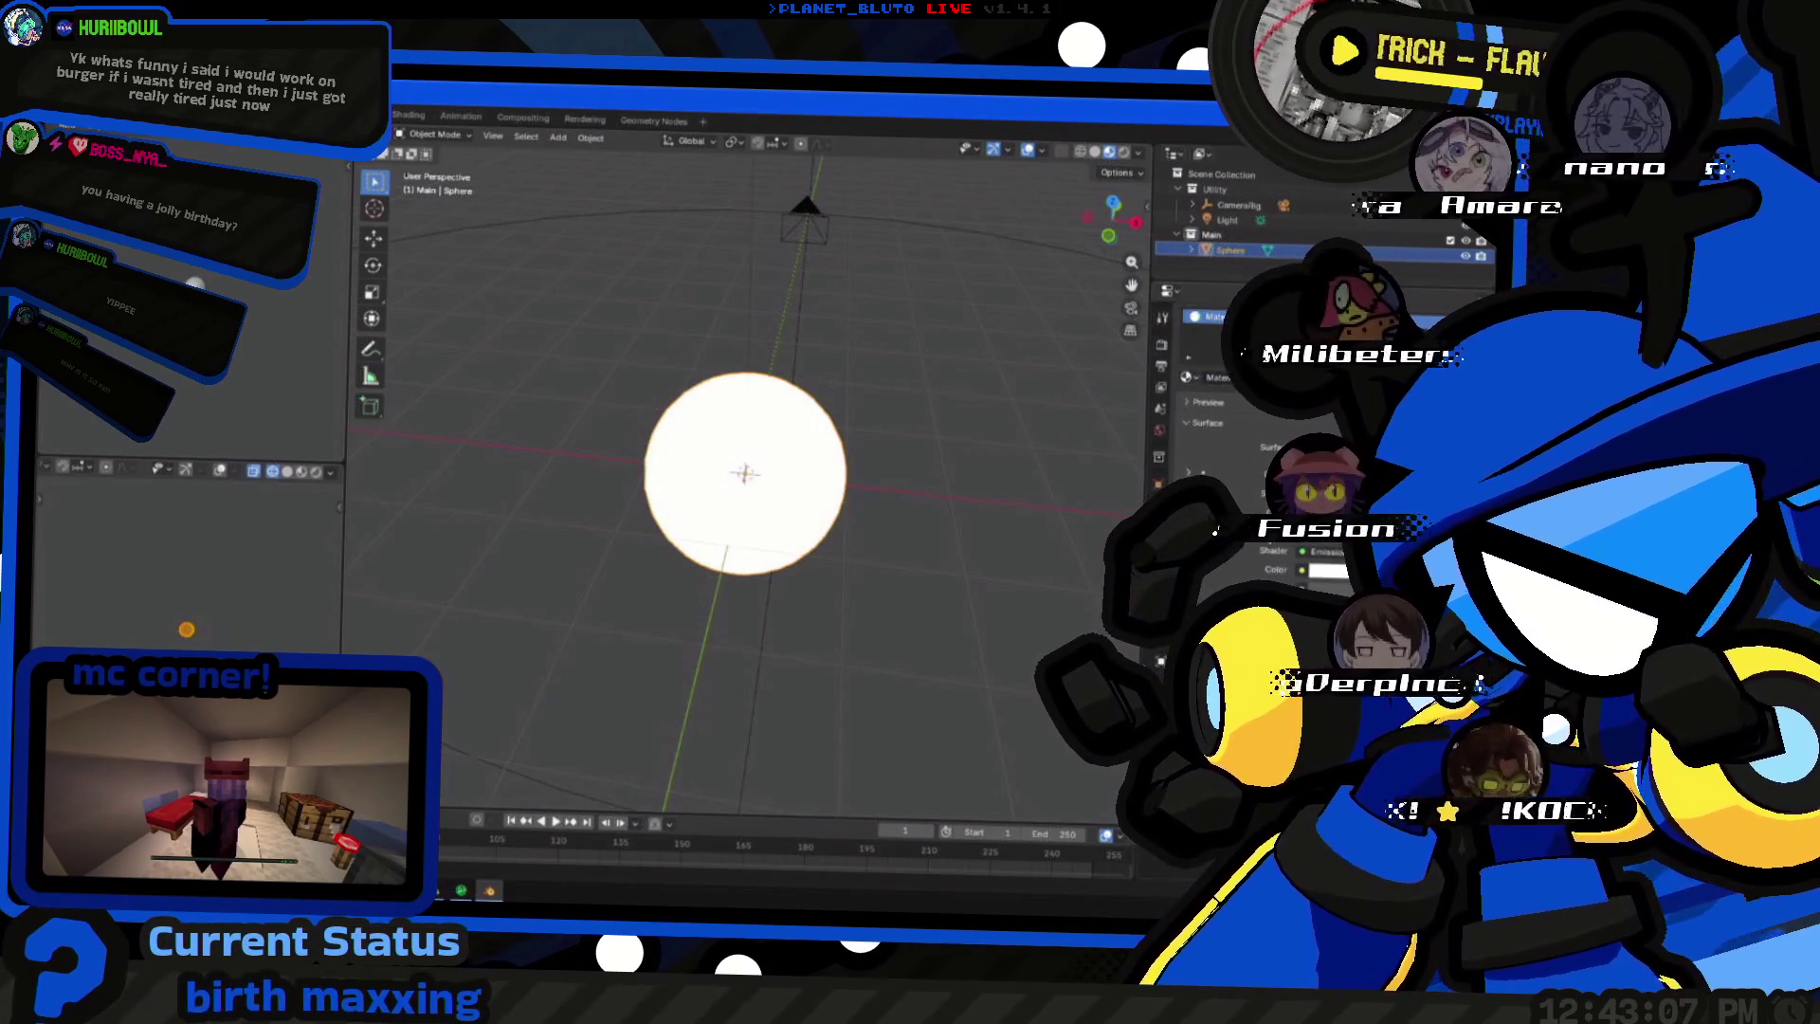
- Set the sphere to Shade Smooth
{"action": "middle_click_drag", "start_coordinate": [853, 427], "coordinate": [938, 405]}
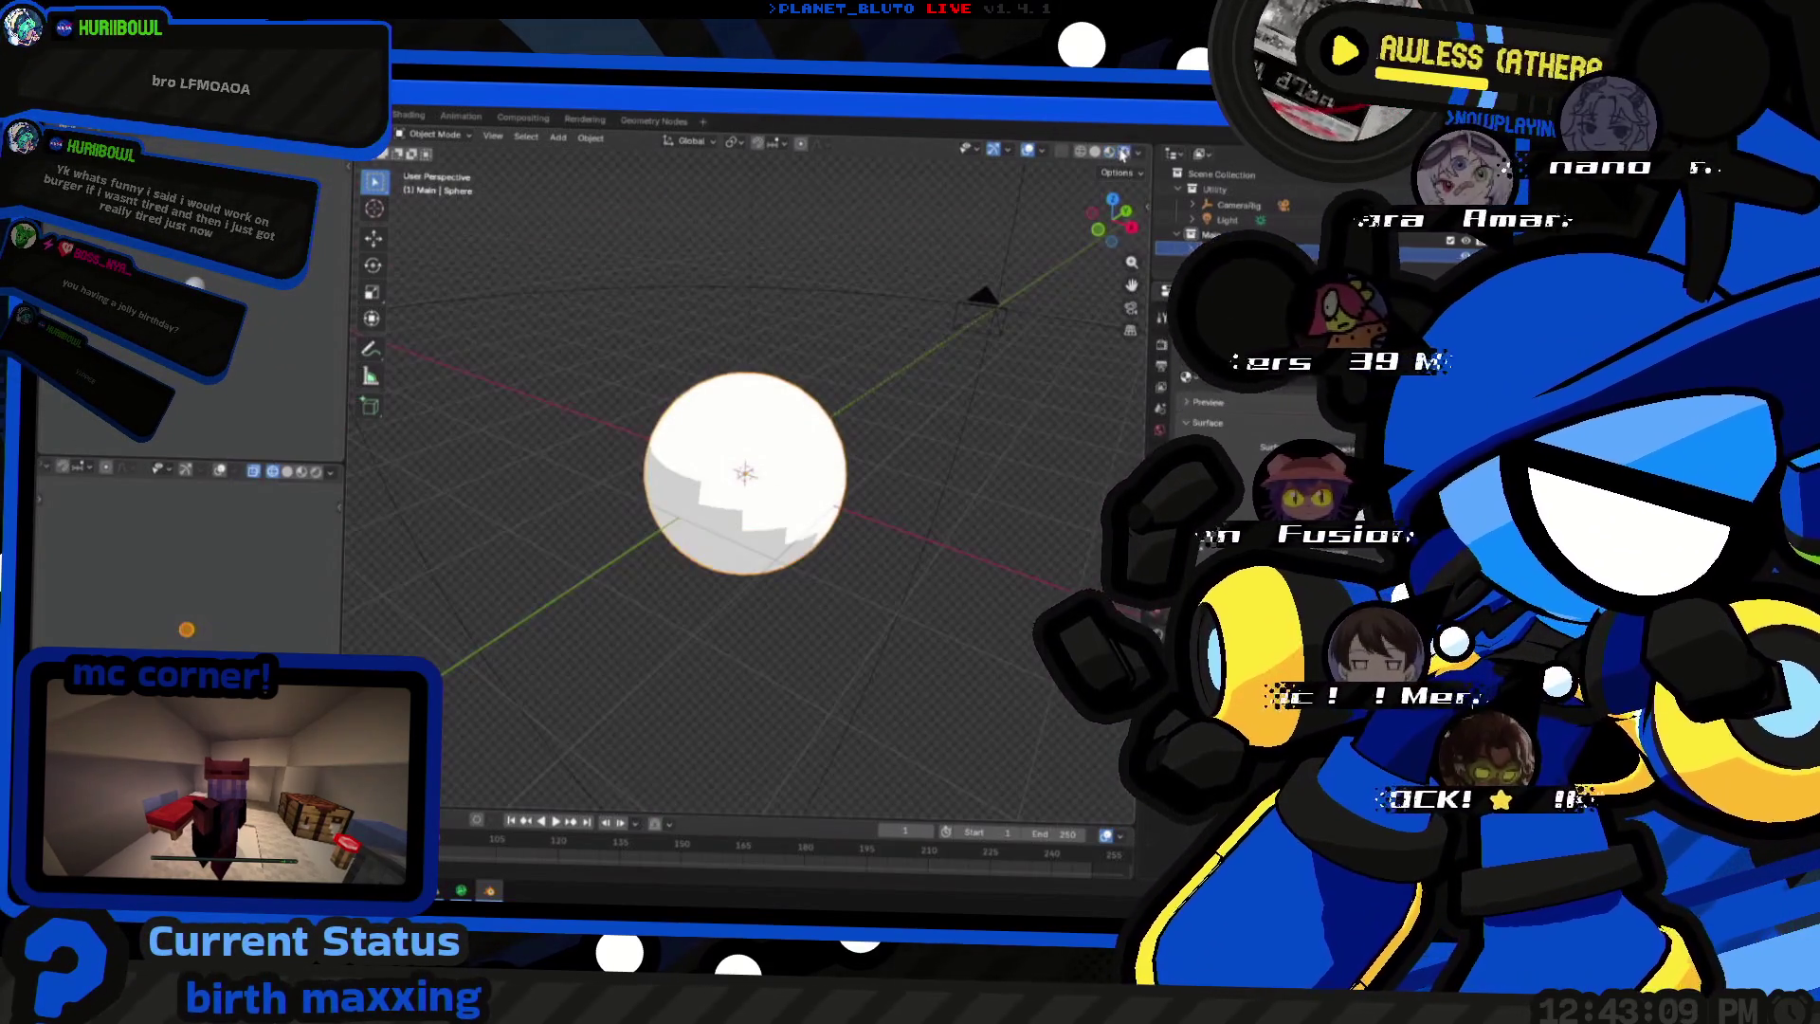
{"action": "right_click", "coordinate": [640, 434]}
{"action": "left_click", "coordinate": [682, 452]}
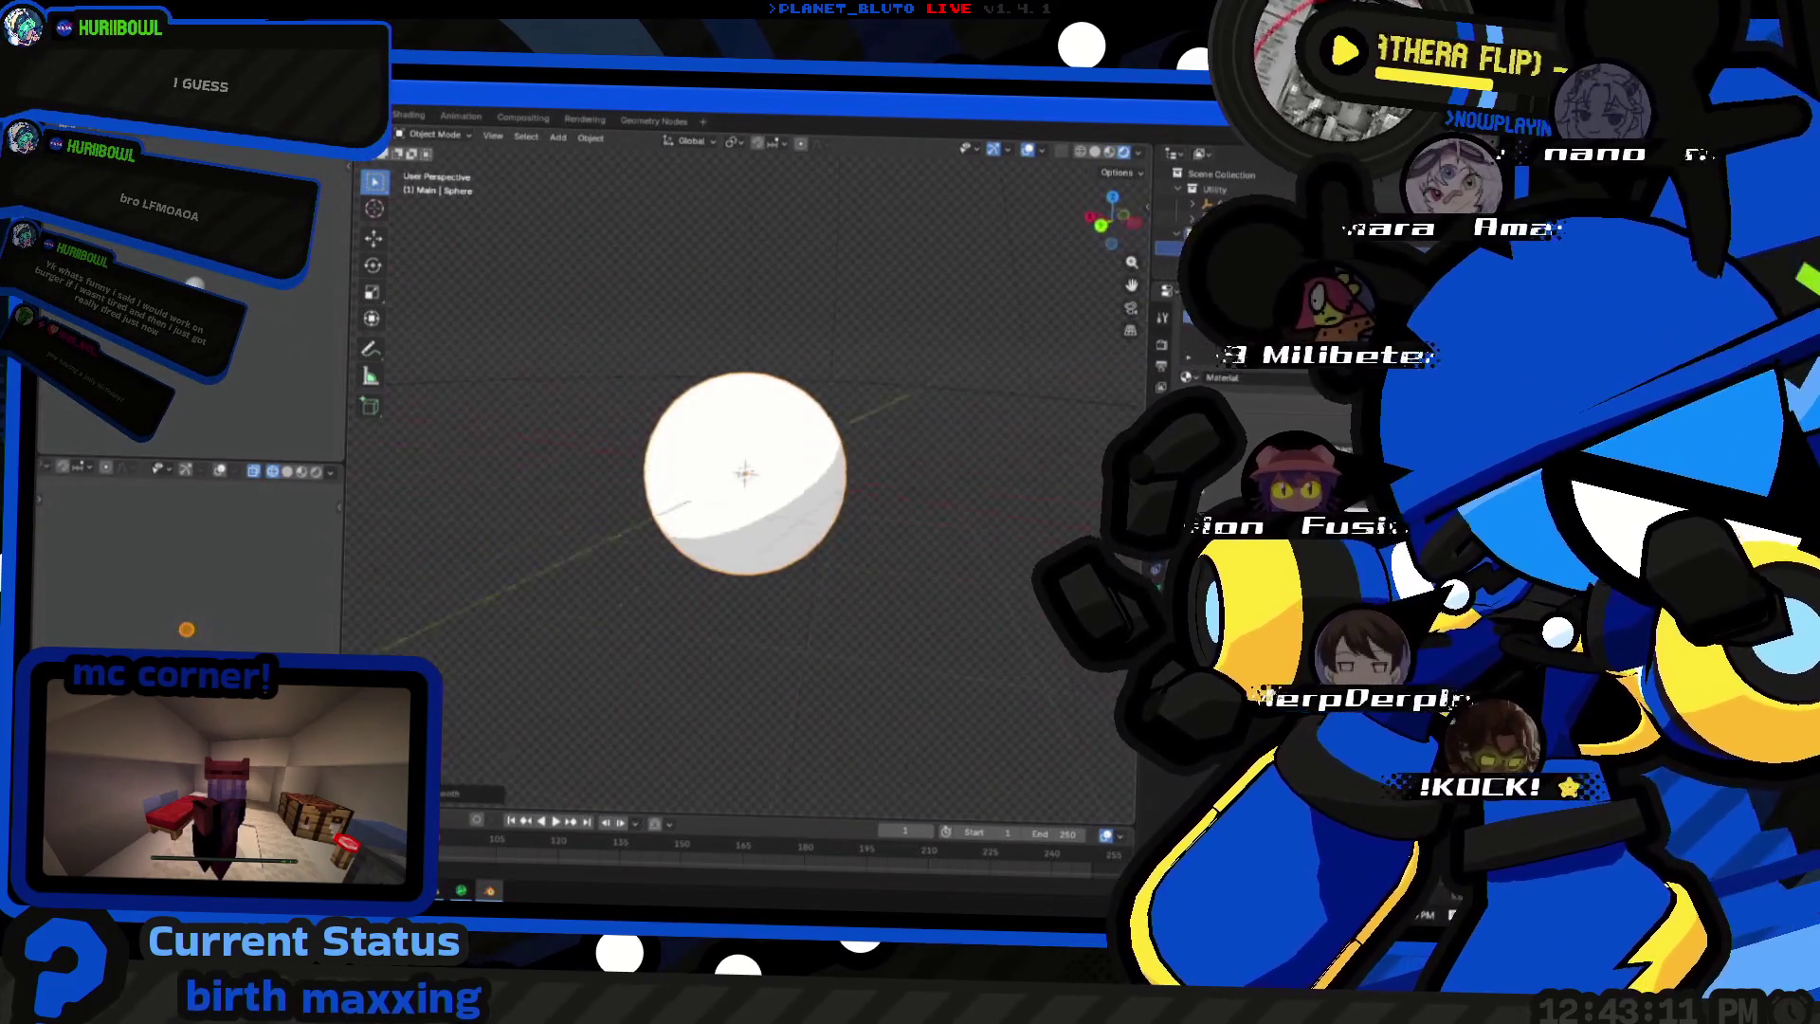
- Check the orb's lilac hex colour in Figma and tint the sphere's emission purple
{"action": "key", "text": "alt+Tab"}
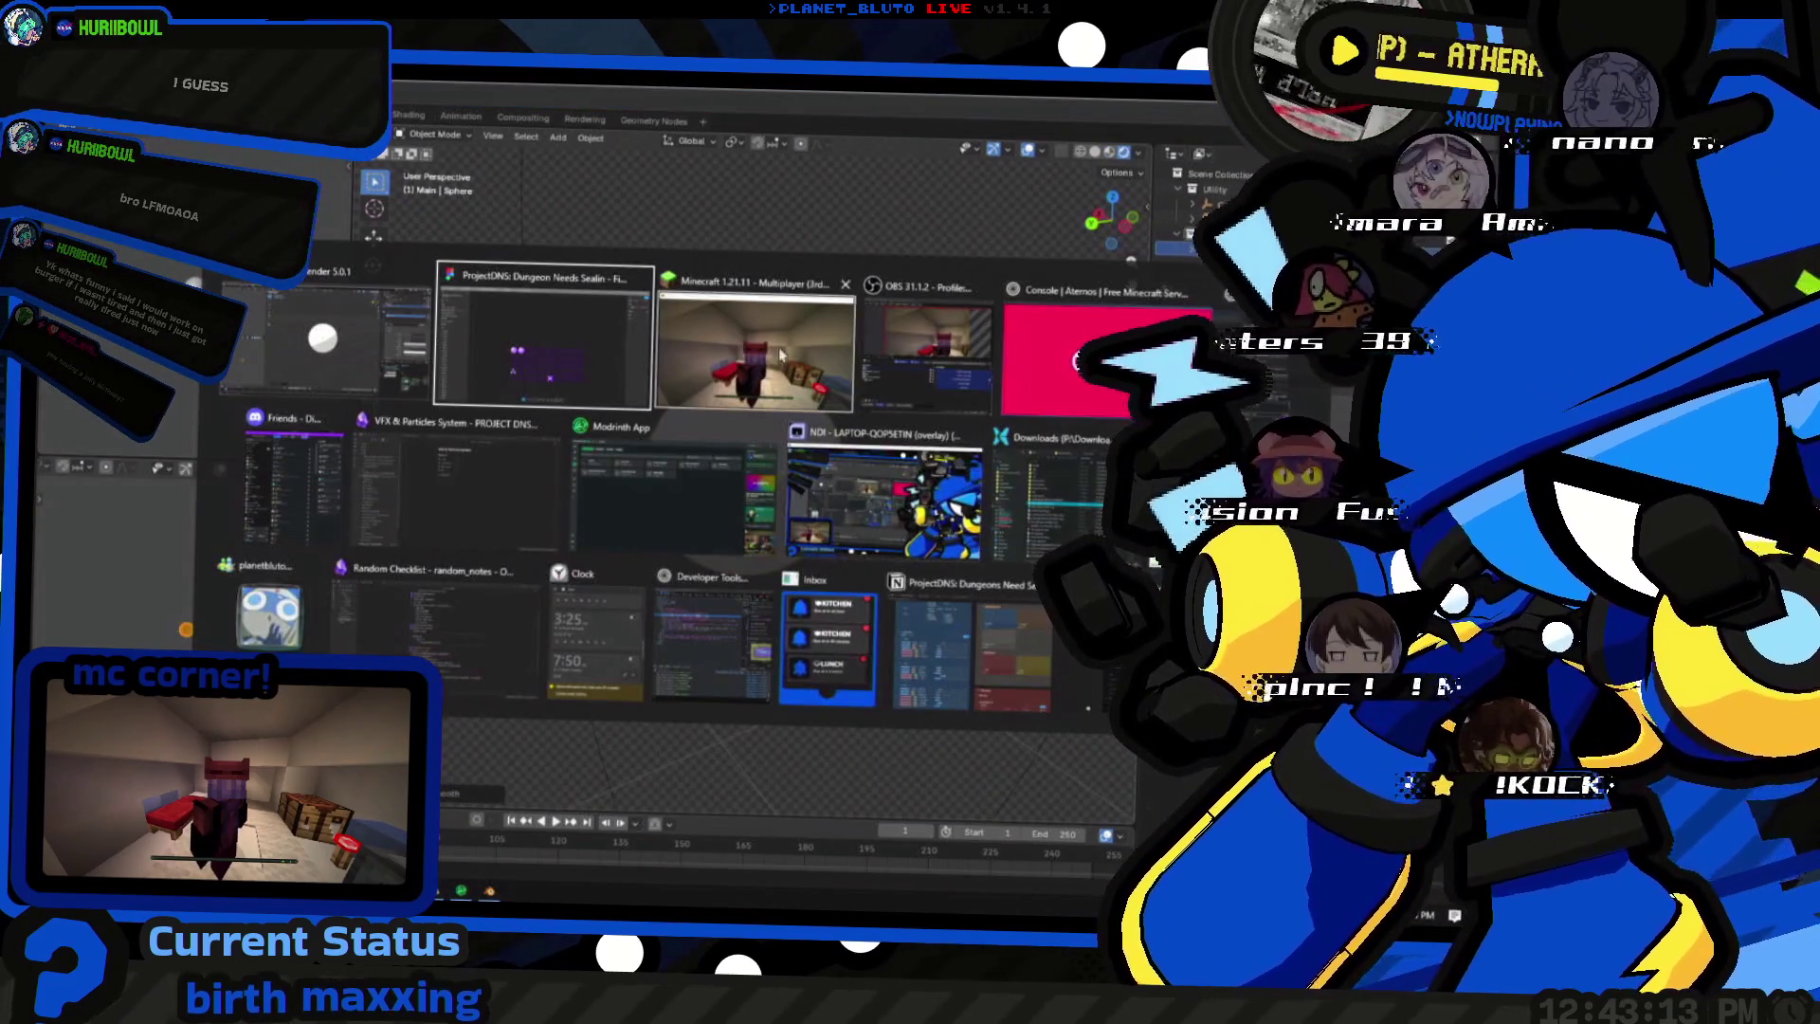
{"action": "scroll", "coordinate": [597, 519], "scroll_direction": "up", "scroll_amount": 5, "text": "ctrl"}
{"action": "scroll", "coordinate": [711, 526], "scroll_direction": "up", "scroll_amount": 5, "text": "ctrl"}
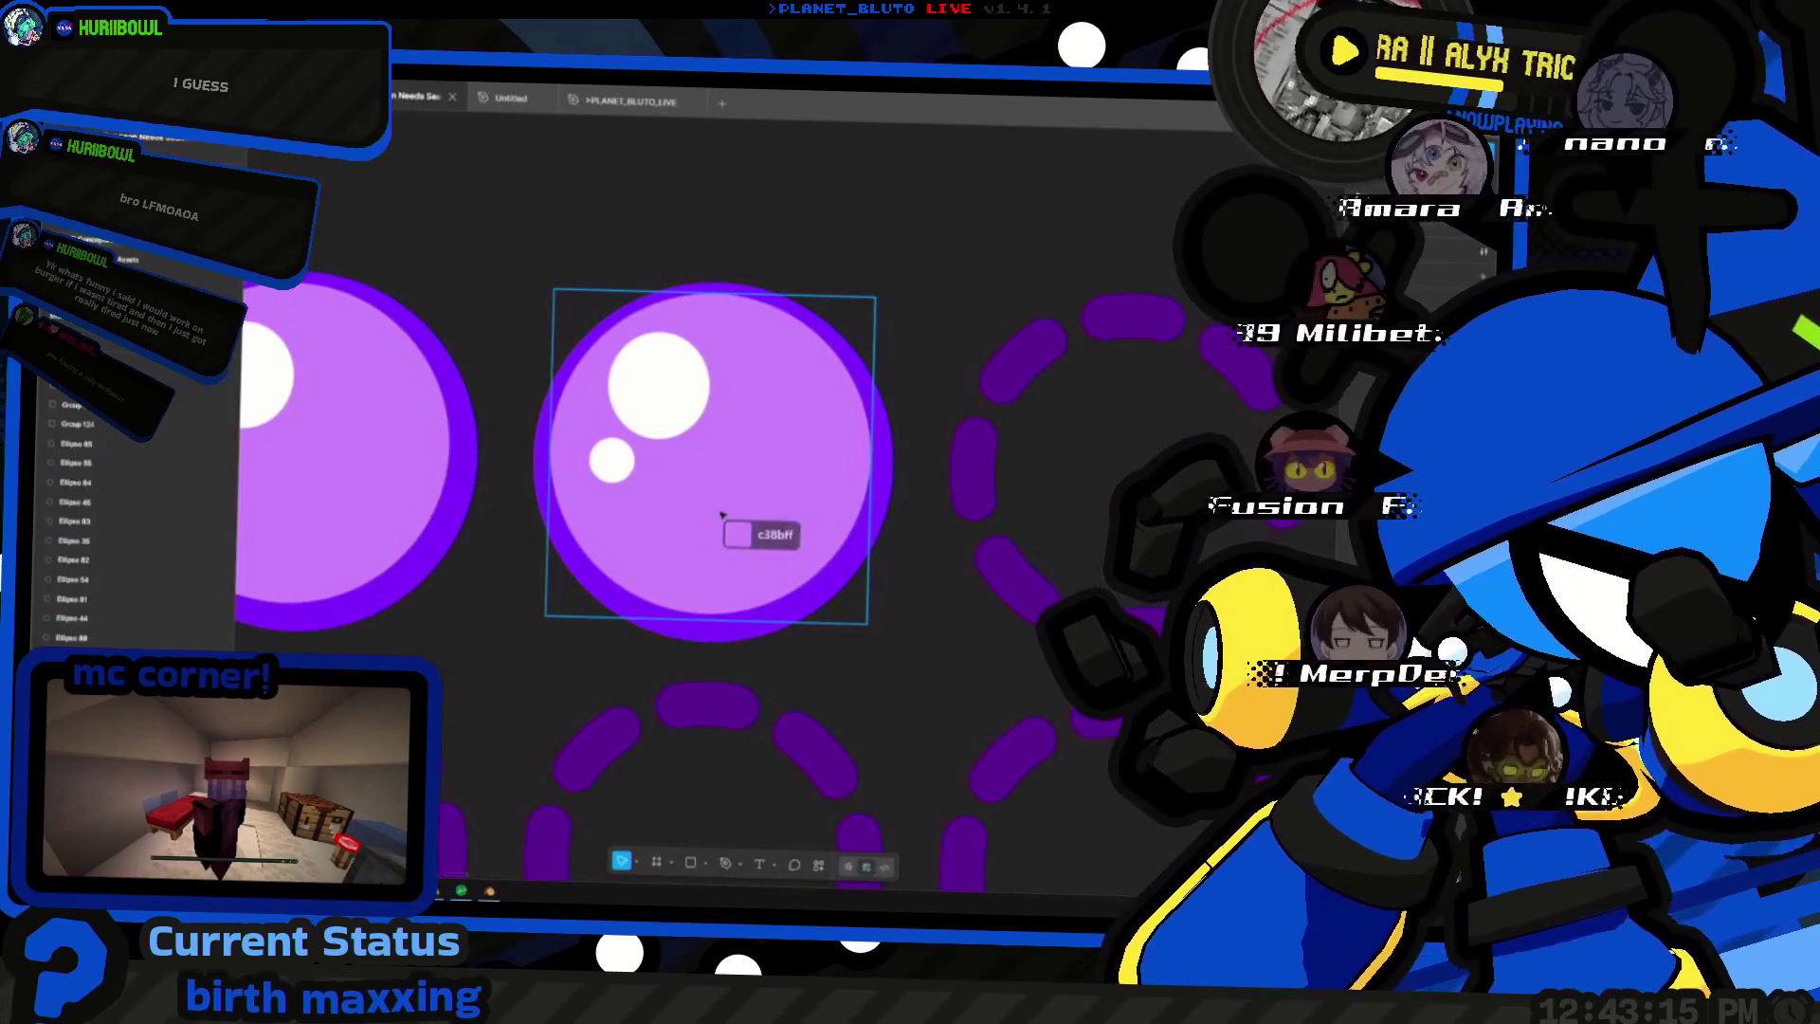
{"action": "key", "text": "alt+Tab"}
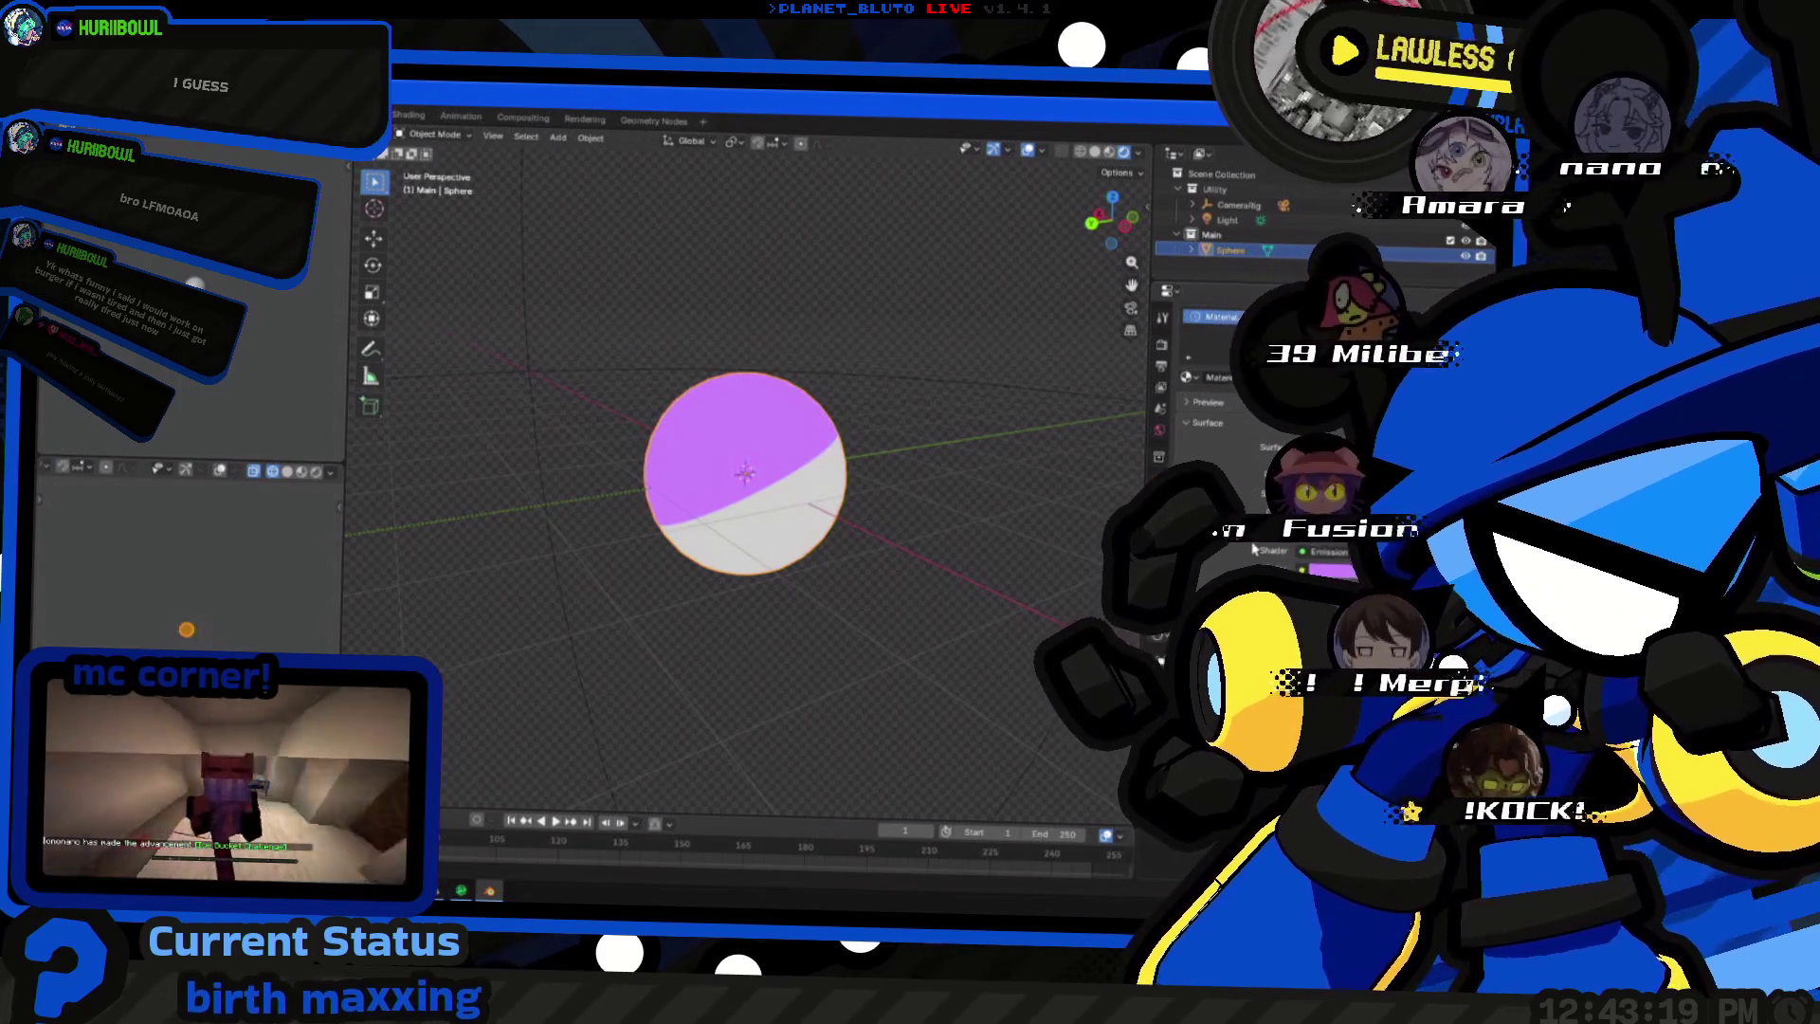
{"action": "key", "text": "alt+Tab"}
{"action": "scroll", "coordinate": [811, 565], "scroll_direction": "down", "scroll_amount": 5, "text": "ctrl"}
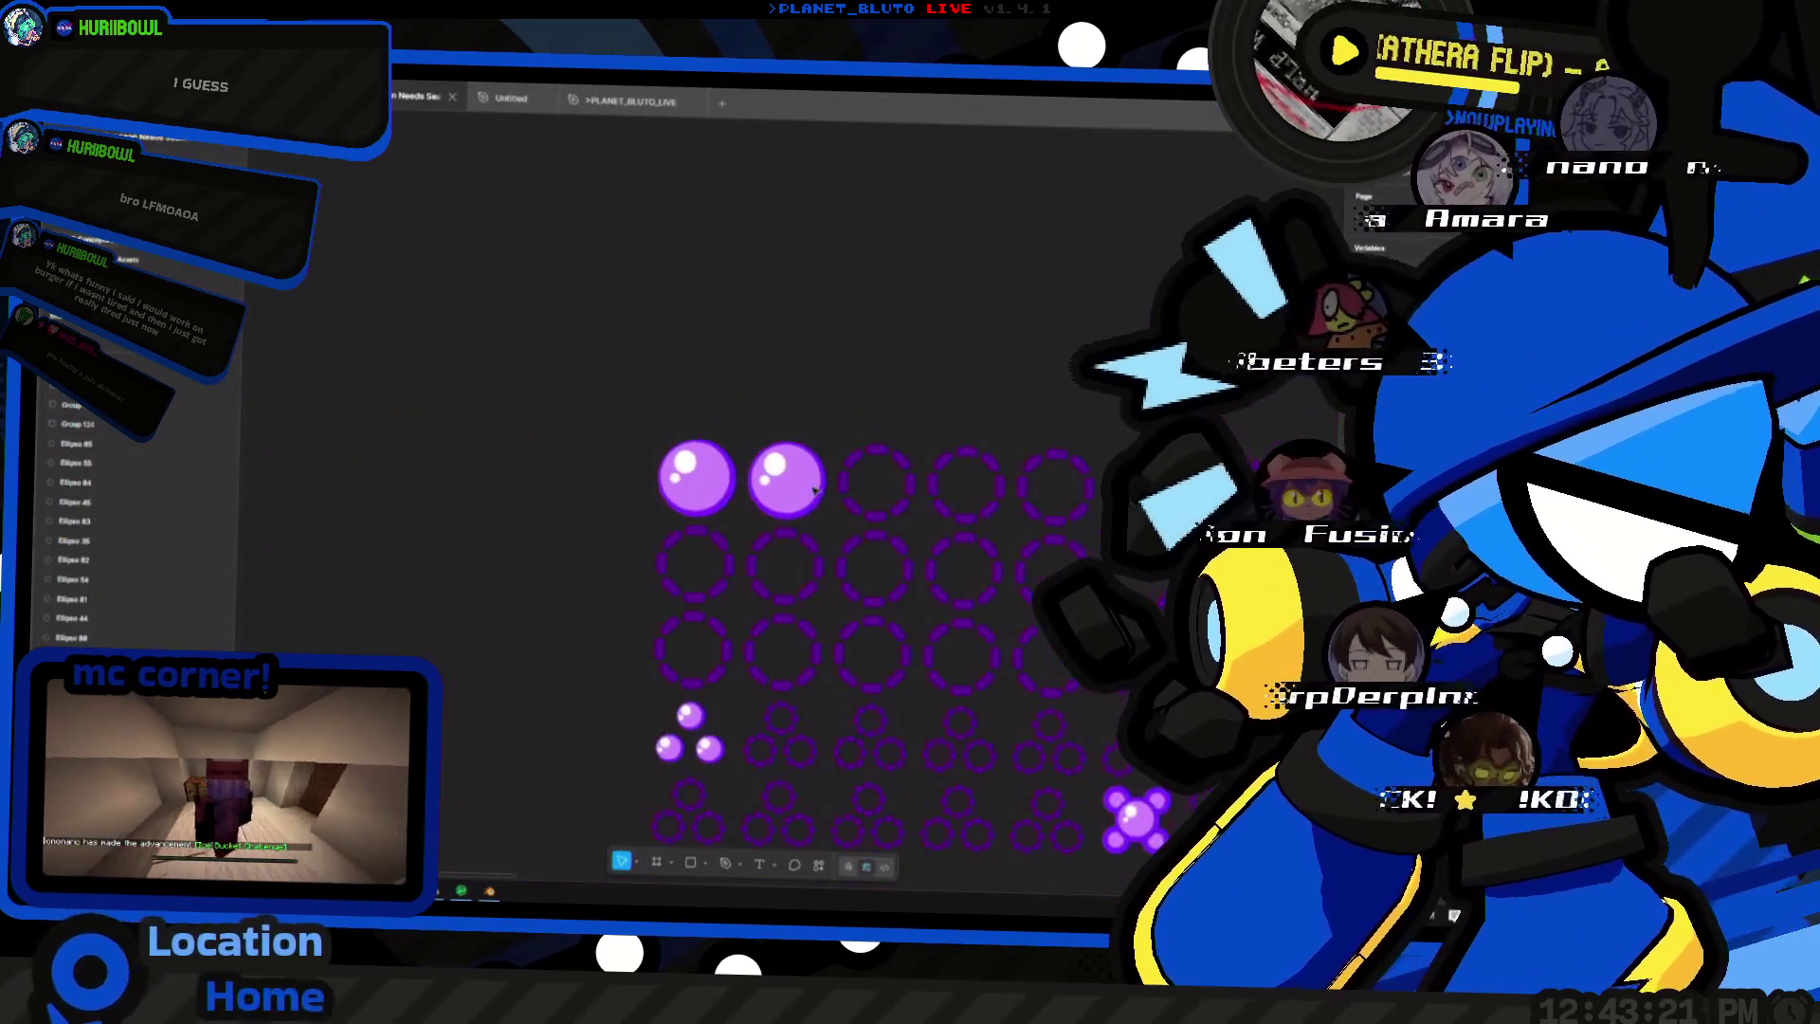
{"action": "scroll", "coordinate": [754, 567], "scroll_direction": "down", "scroll_amount": 3, "text": "ctrl"}
{"action": "scroll", "coordinate": [687, 569], "scroll_direction": "down", "scroll_amount": 3, "text": "ctrl"}
{"action": "scroll", "coordinate": [981, 427], "scroll_direction": "up", "scroll_amount": 5, "text": "ctrl"}
{"action": "scroll", "coordinate": [853, 469], "scroll_direction": "down", "scroll_amount": 3, "text": "ctrl"}
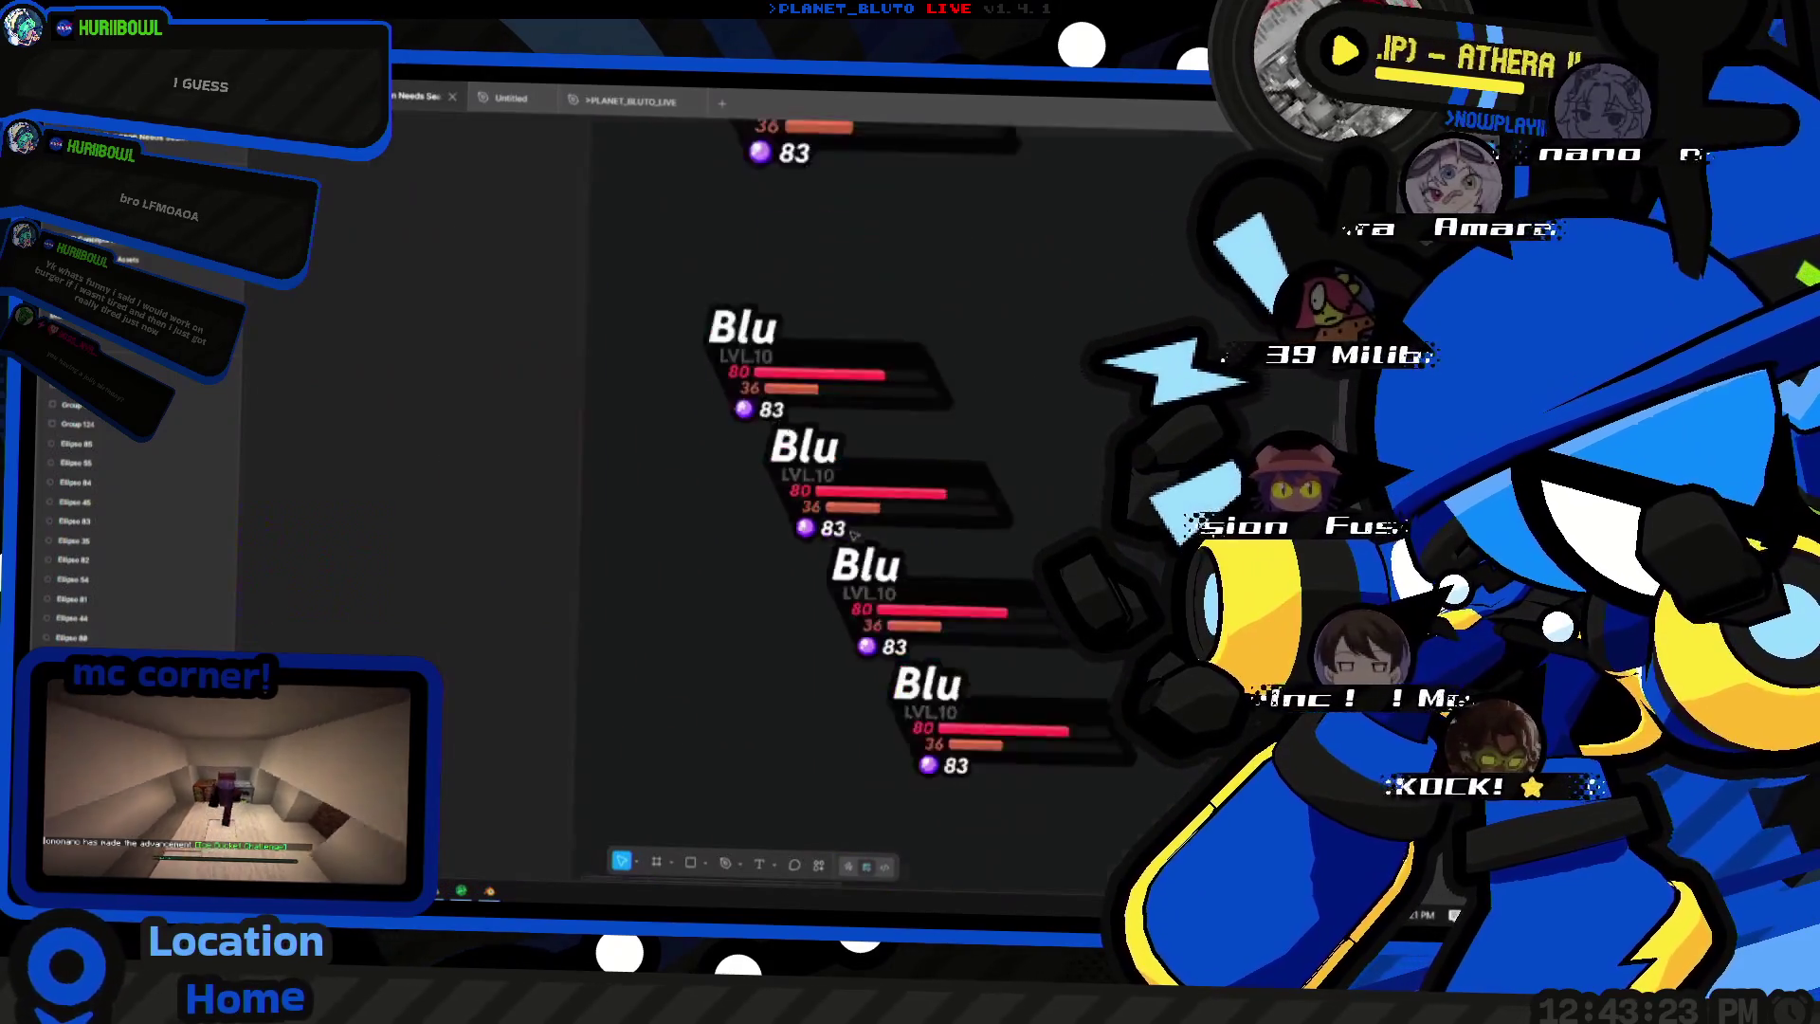
{"action": "scroll", "coordinate": [656, 555], "scroll_direction": "down", "scroll_amount": 2, "text": "ctrl"}
{"action": "scroll", "coordinate": [615, 515], "scroll_direction": "up", "scroll_amount": 6, "text": "ctrl"}
{"action": "scroll", "coordinate": [734, 577], "scroll_direction": "up", "scroll_amount": 3, "text": "ctrl"}
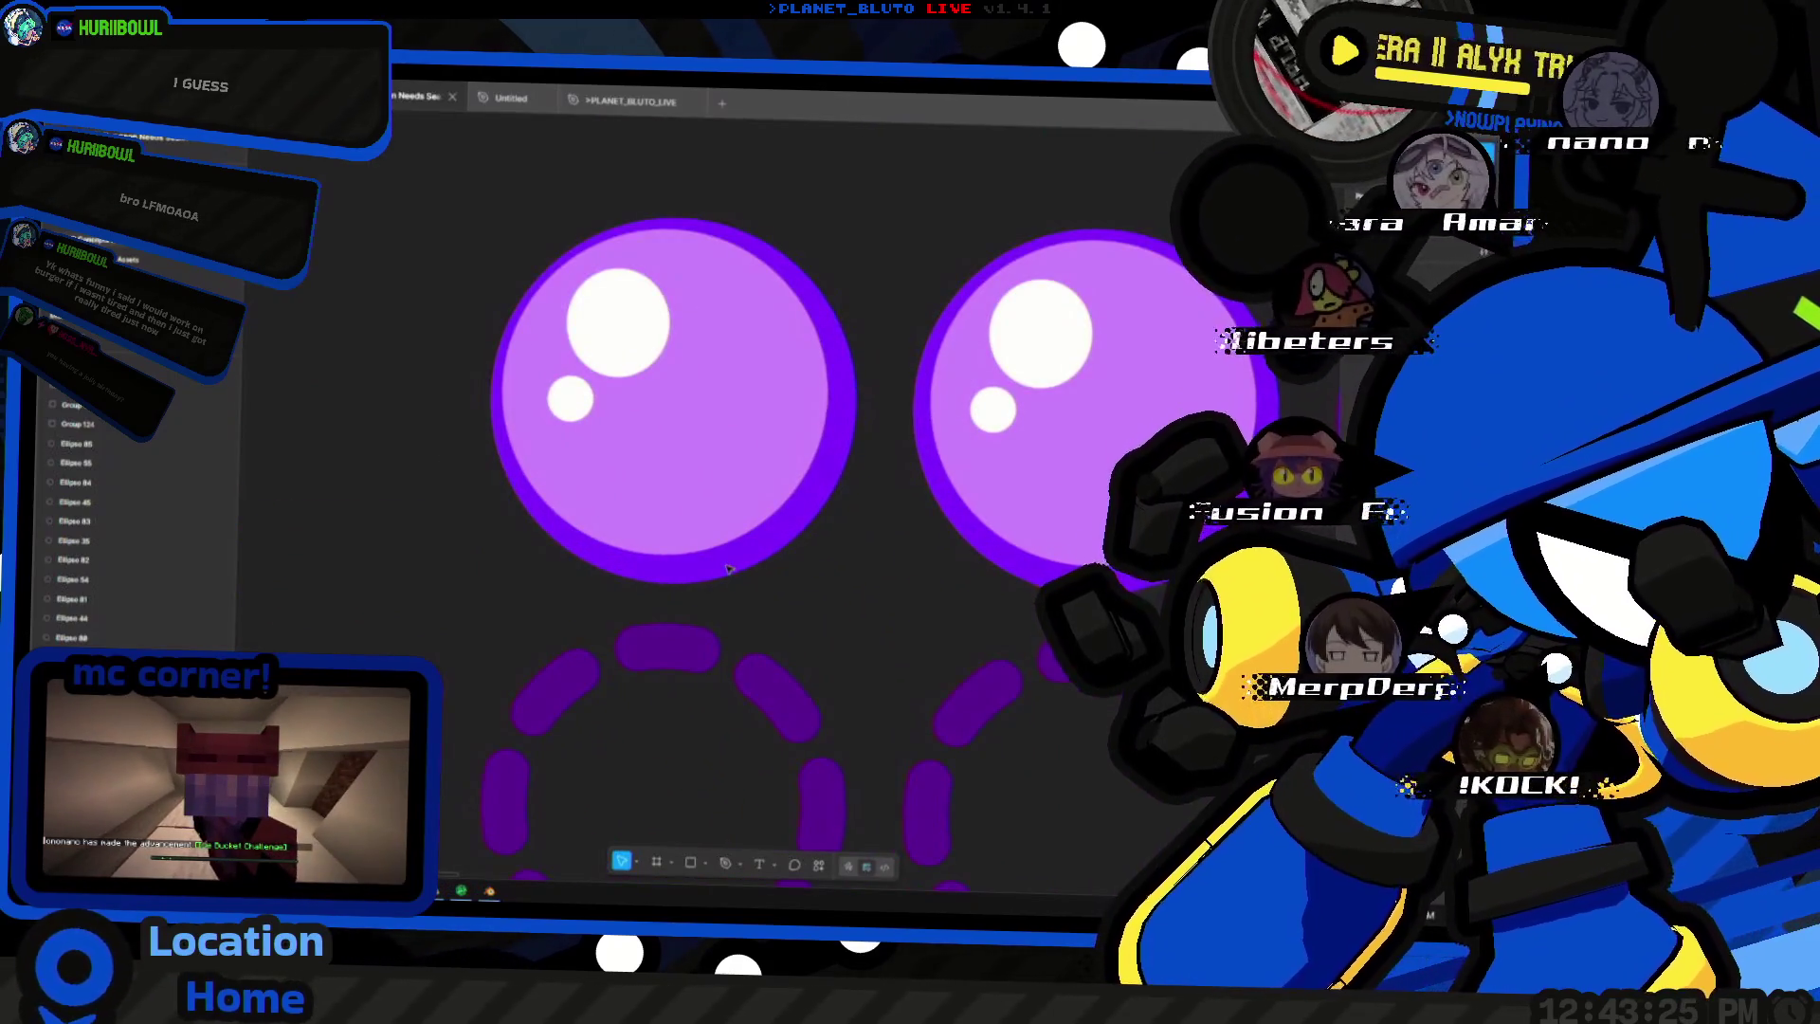
{"action": "key", "text": "alt+Tab"}
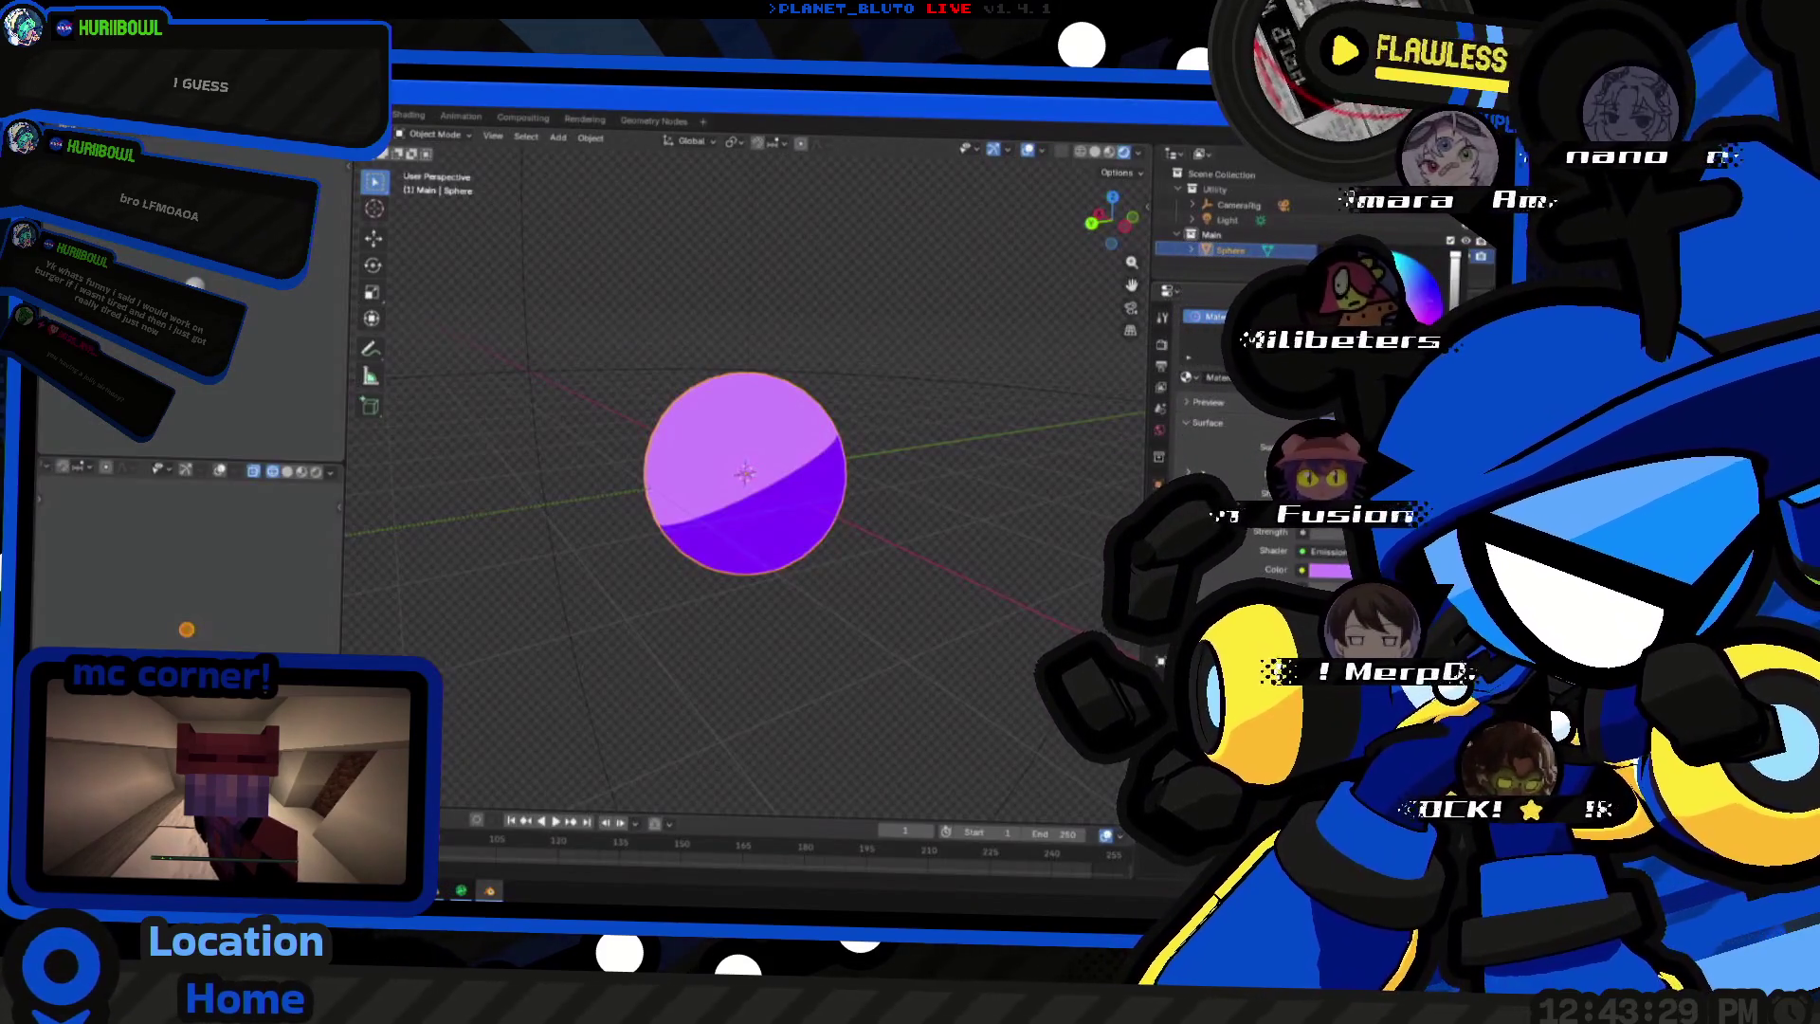
{"action": "mouse_move", "coordinate": [635, 567]}
{"action": "middle_mouse_down"}
{"action": "mouse_move", "coordinate": [812, 561]}
{"action": "mouse_move", "coordinate": [736, 589]}
{"action": "mouse_move", "coordinate": [894, 471]}
{"action": "middle_mouse_up"}
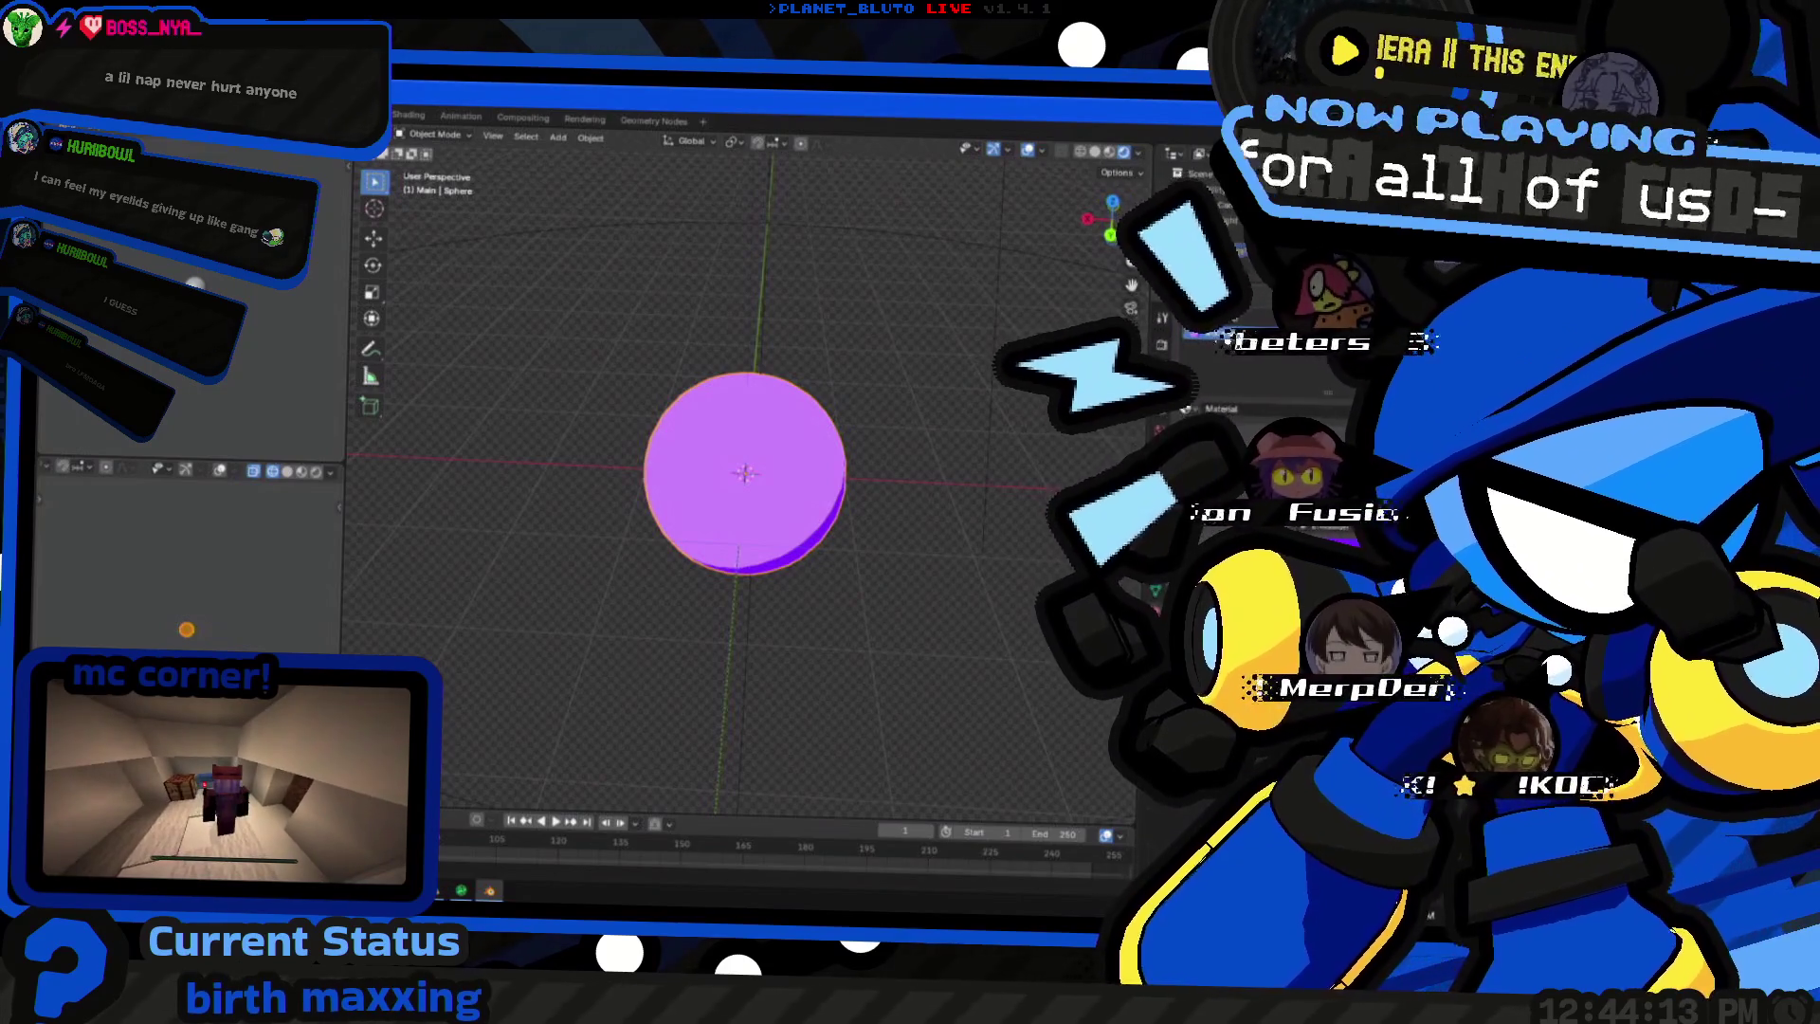
- Add a second material, Material.001, with a changed shader type rendering deep violet
{"action": "left_click", "coordinate": [1271, 368]}
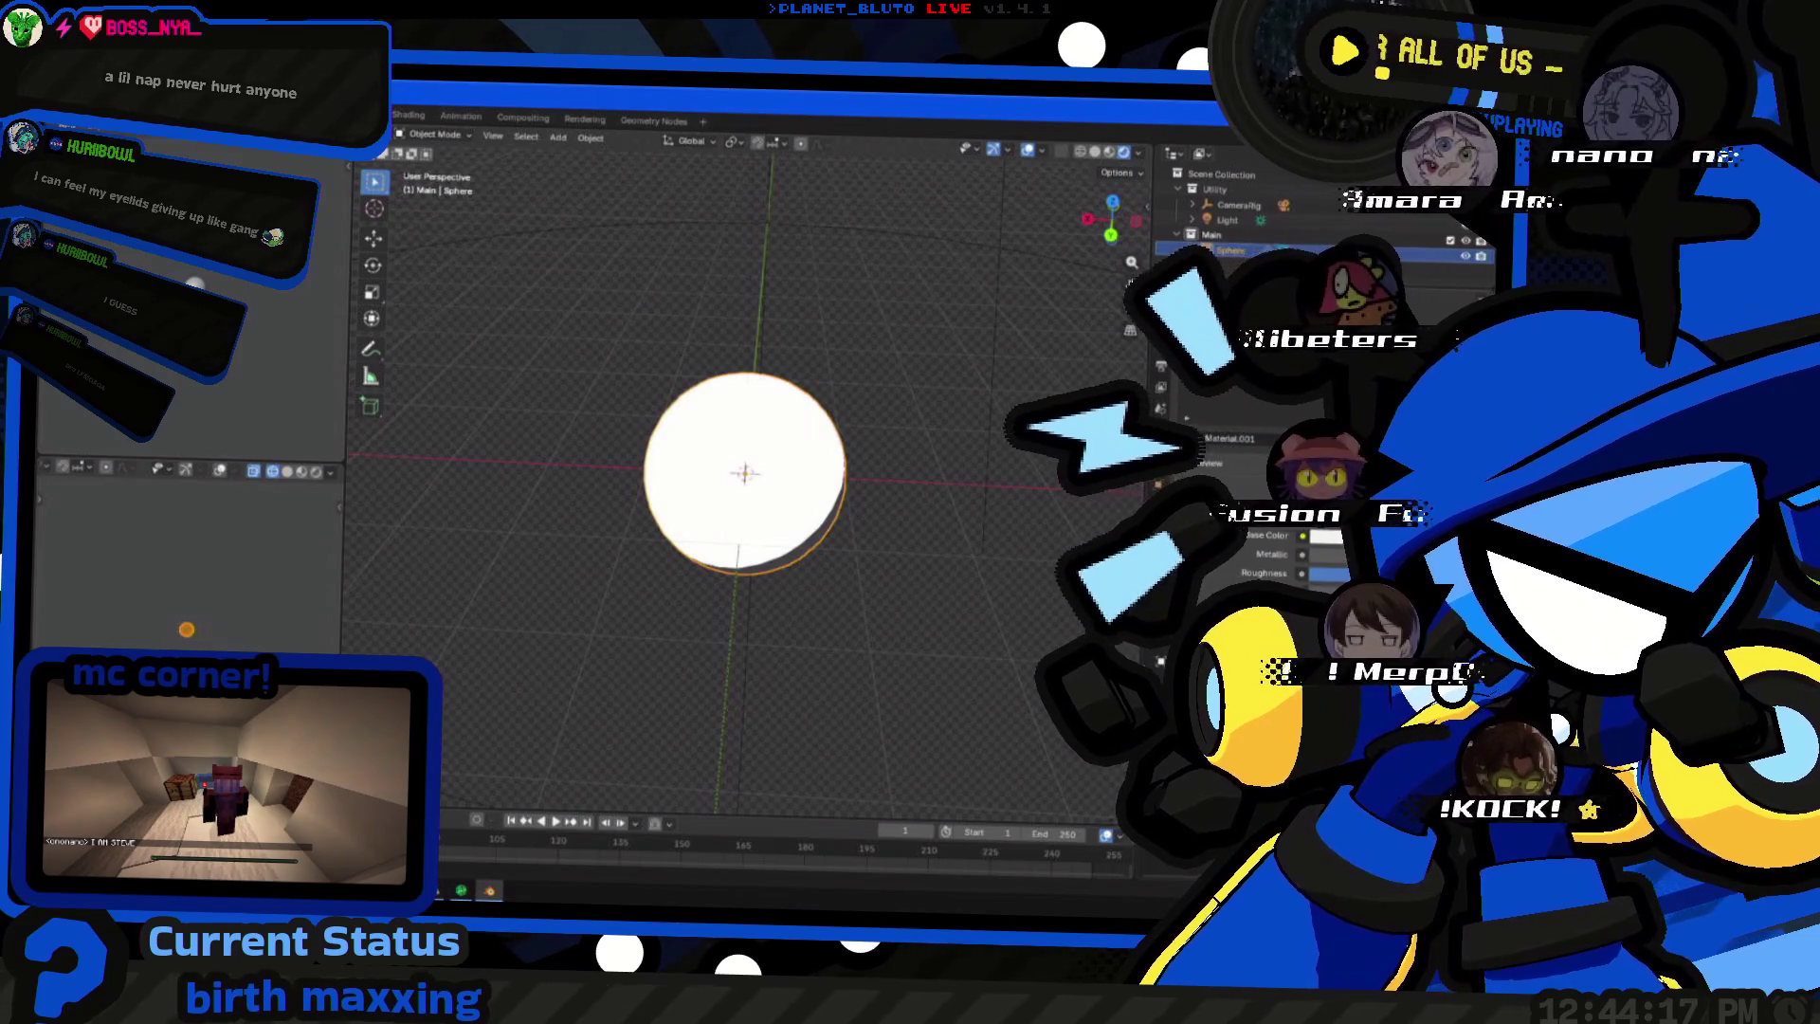
{"action": "left_click", "coordinate": [1322, 519]}
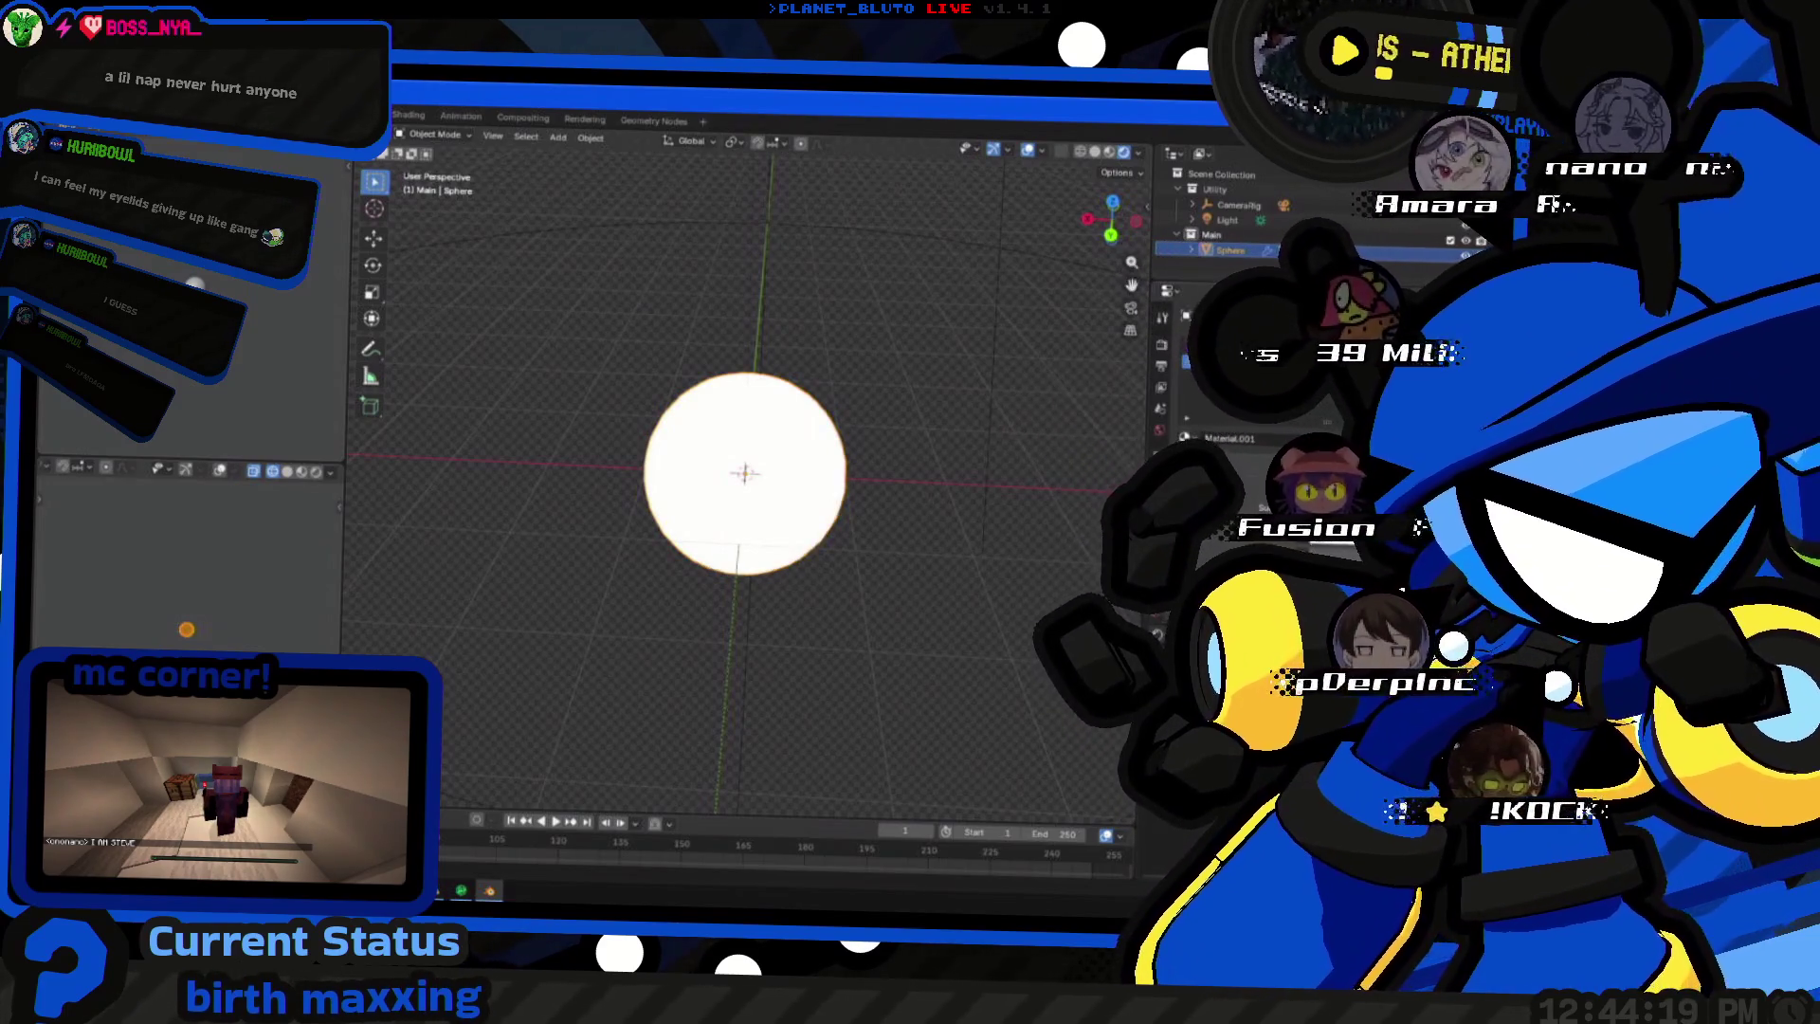
{"action": "left_click", "coordinate": [1232, 360]}
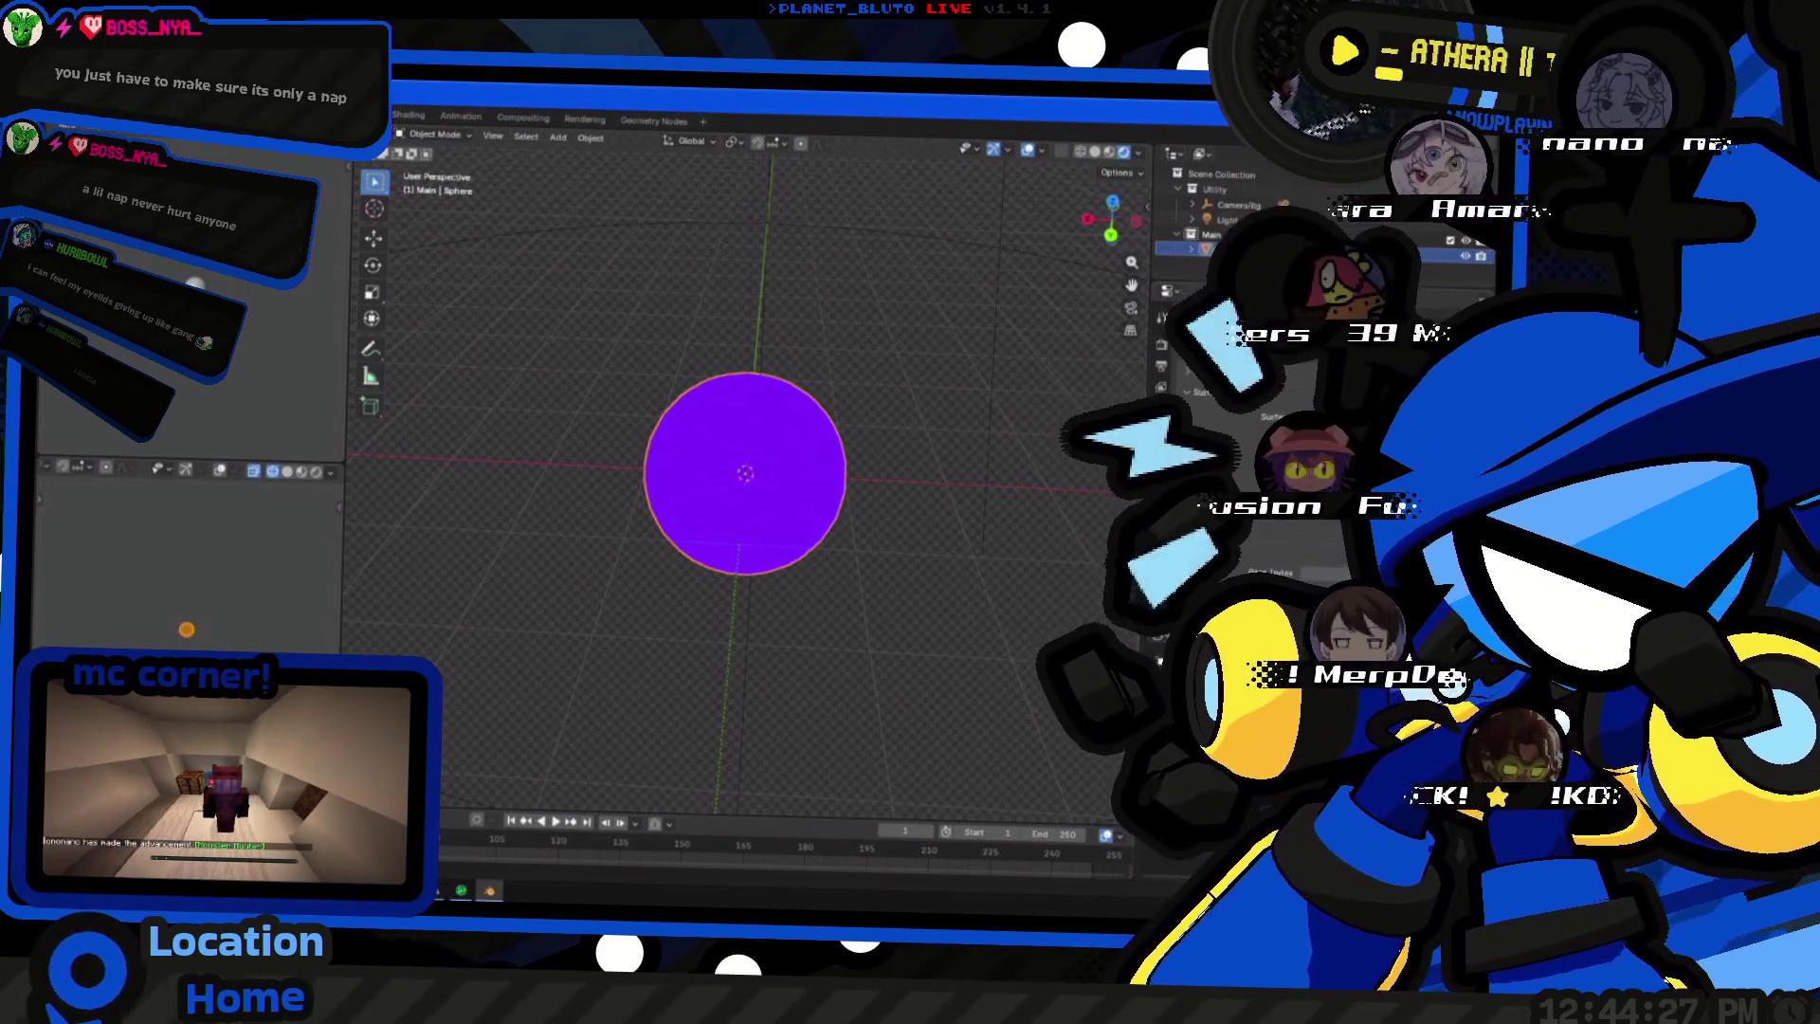
{"action": "scroll", "coordinate": [1323, 470], "scroll_direction": "down", "scroll_amount": 3}
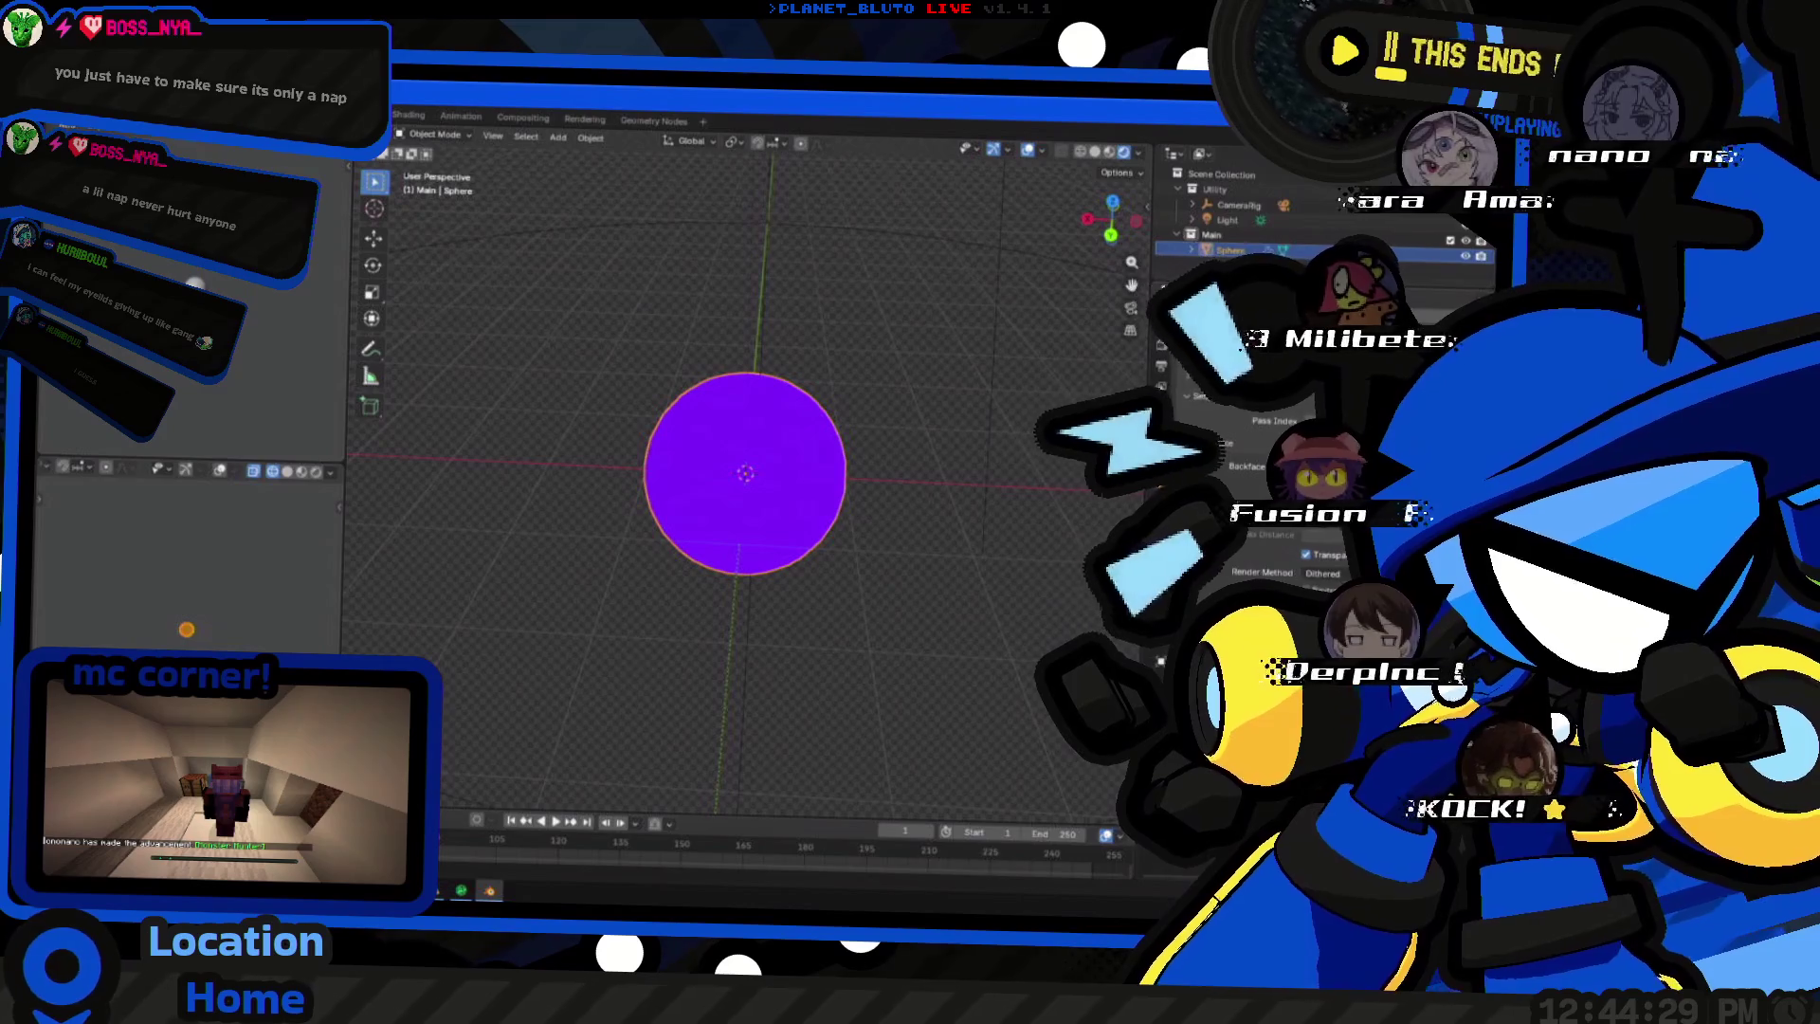
- Orbit around the violet orb to inspect its lighter lilac highlight patch
{"action": "middle_click_drag", "start_coordinate": [1034, 480], "coordinate": [996, 512]}
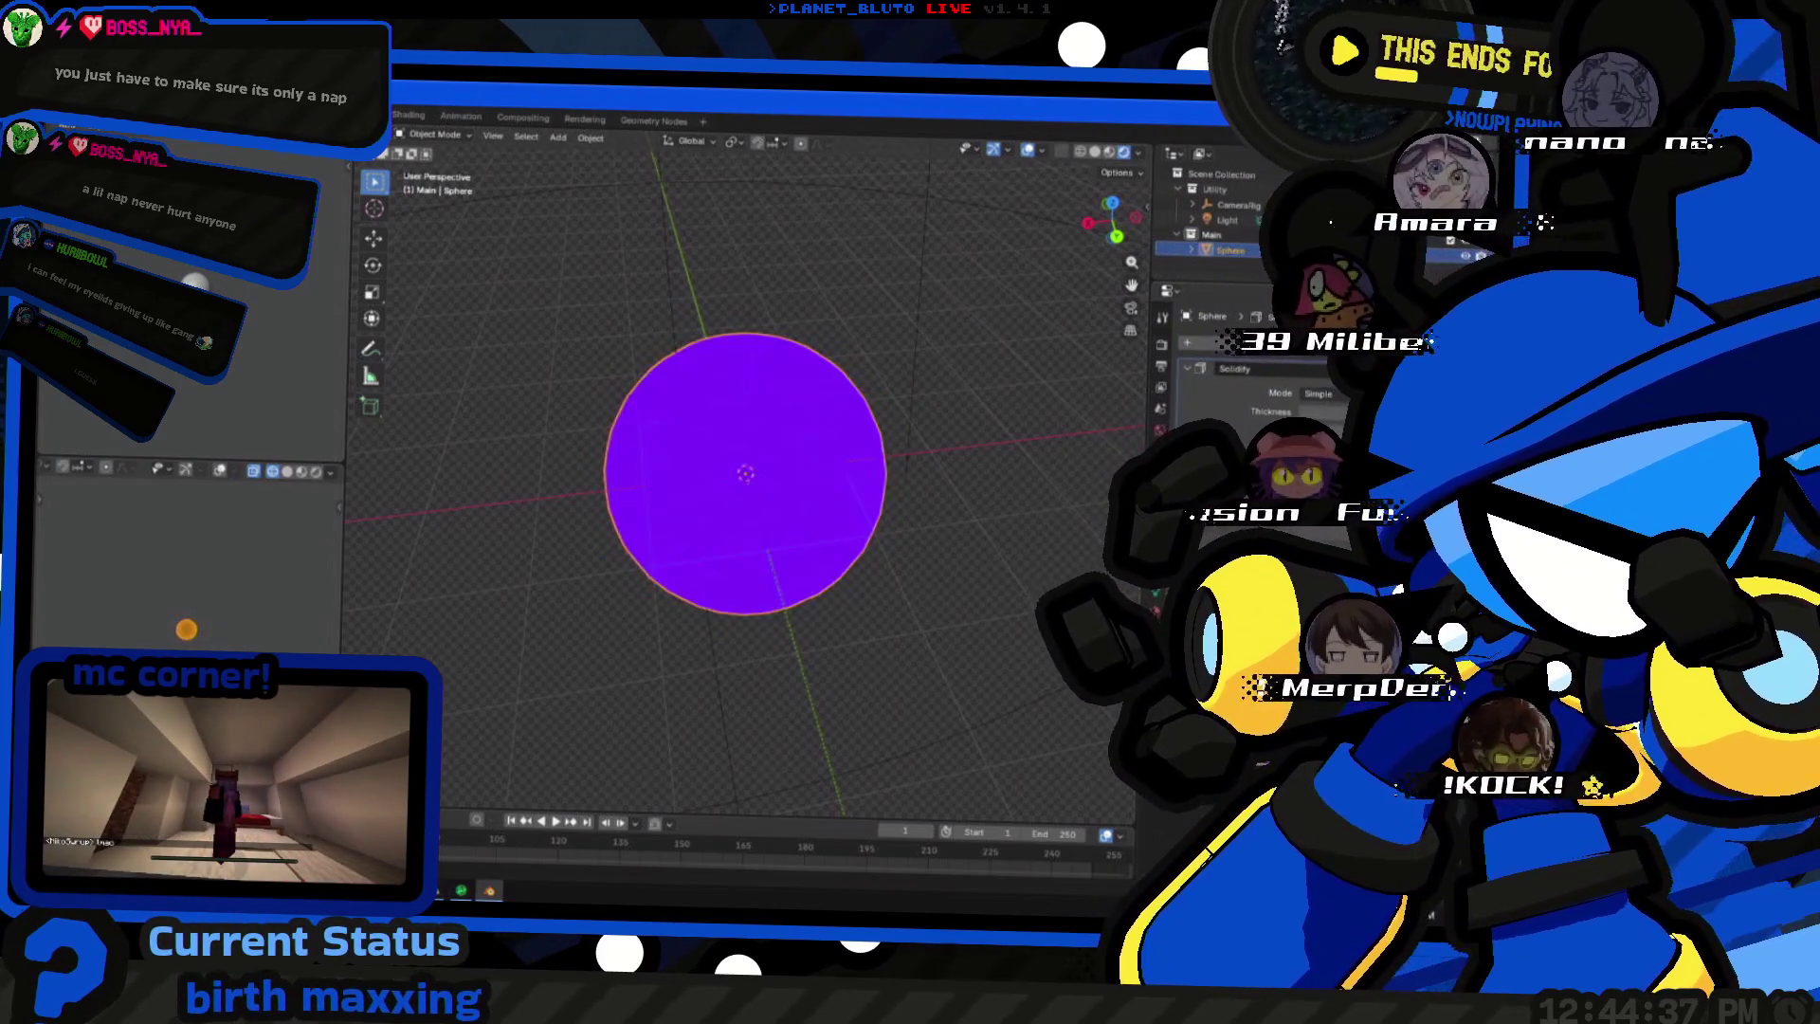
{"action": "scroll", "coordinate": [1237, 427], "scroll_direction": "down", "scroll_amount": 3}
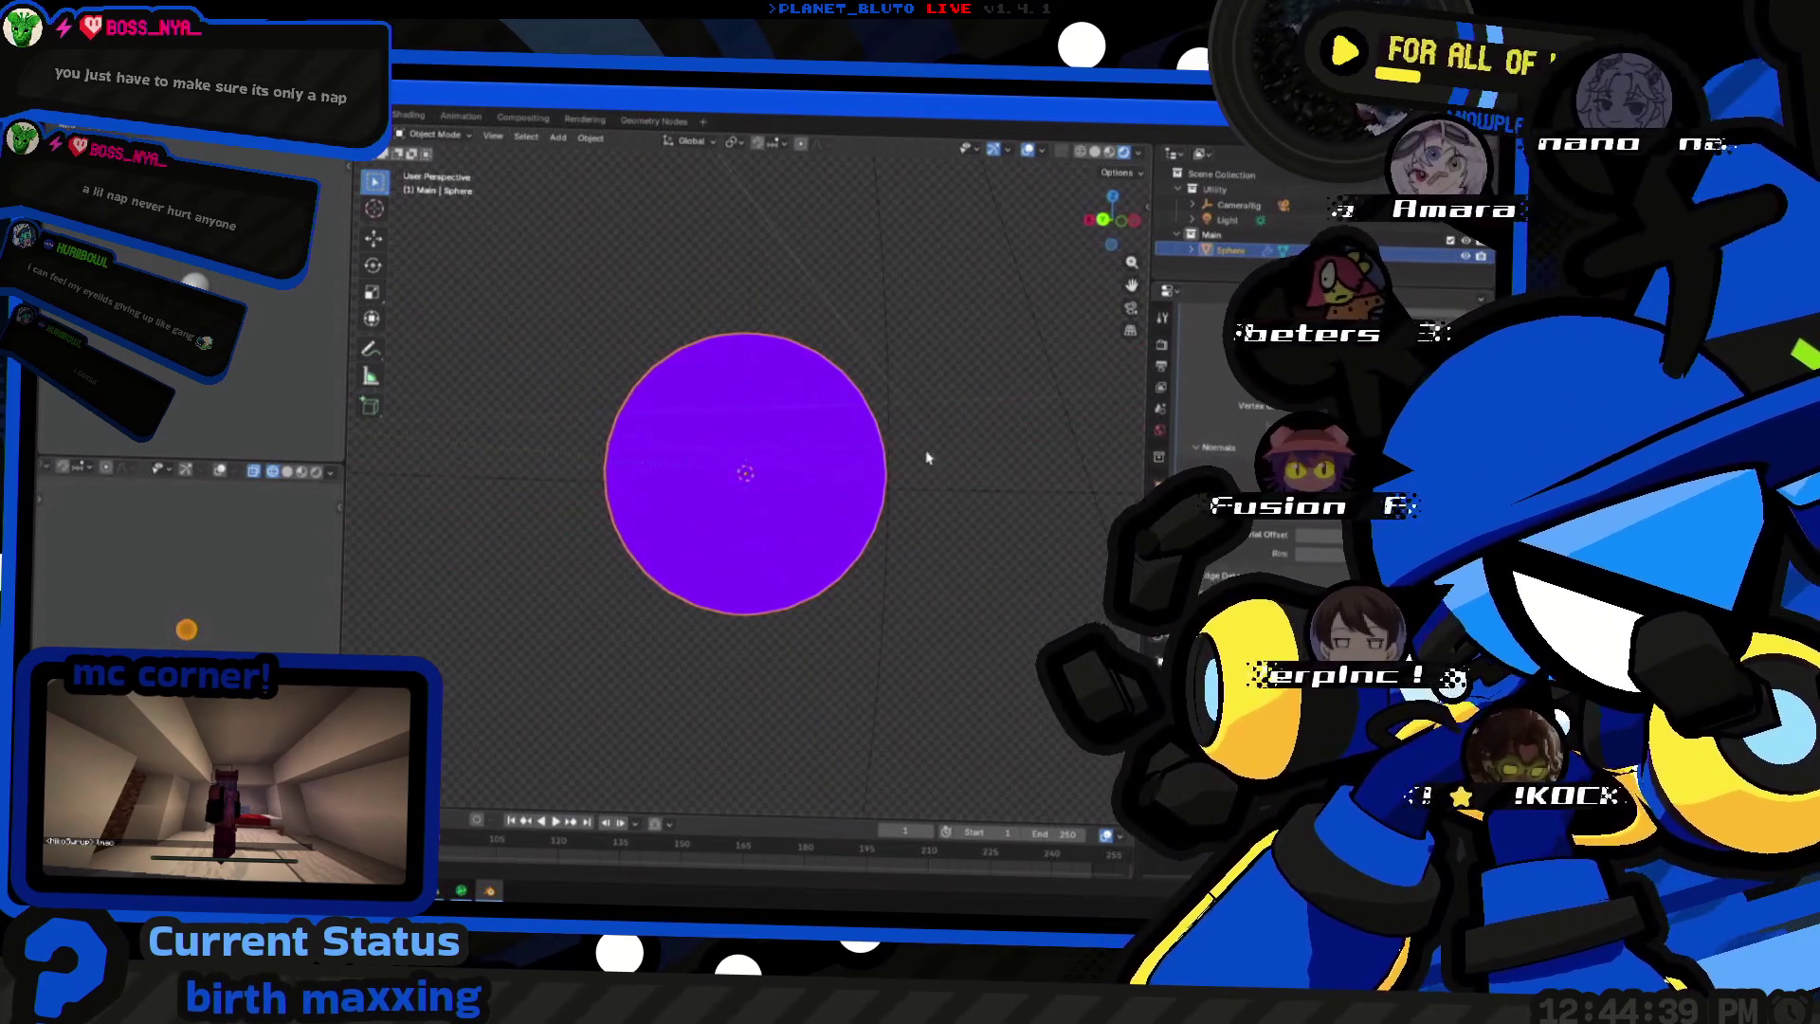
{"action": "scroll", "coordinate": [1239, 498], "scroll_direction": "down", "scroll_amount": 3}
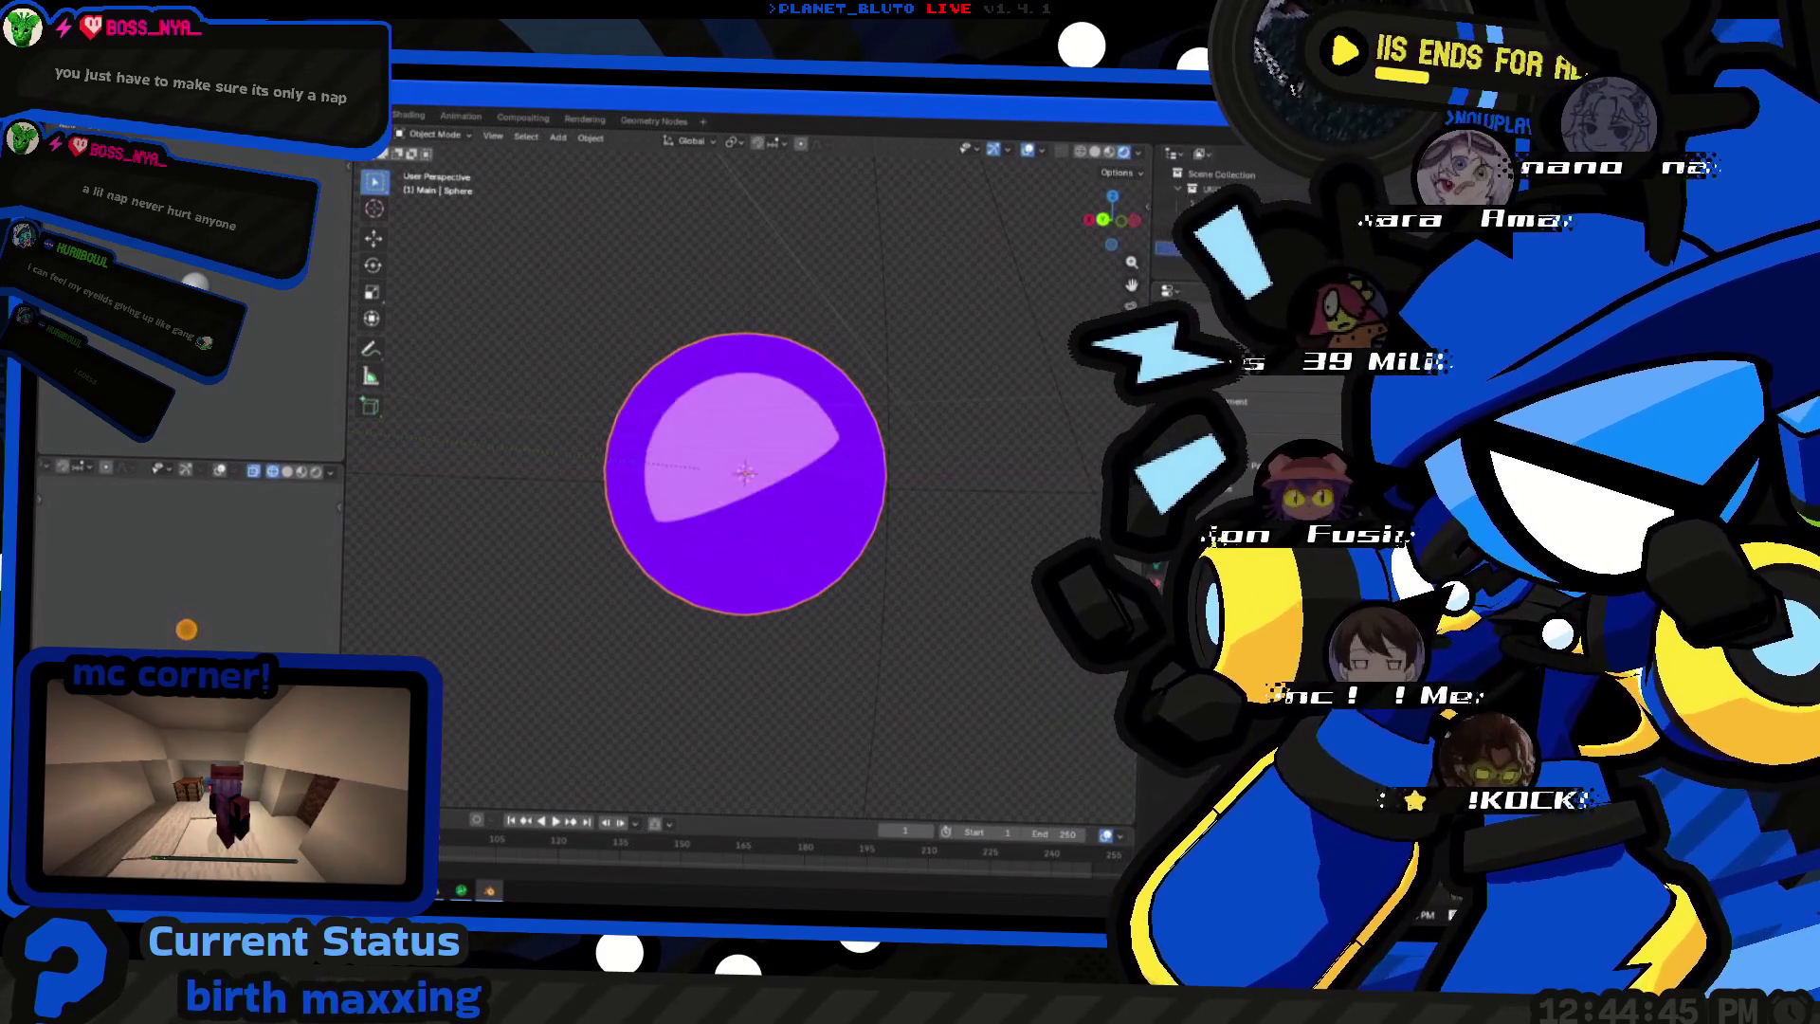
{"action": "middle_click_drag", "start_coordinate": [909, 494], "coordinate": [973, 488]}
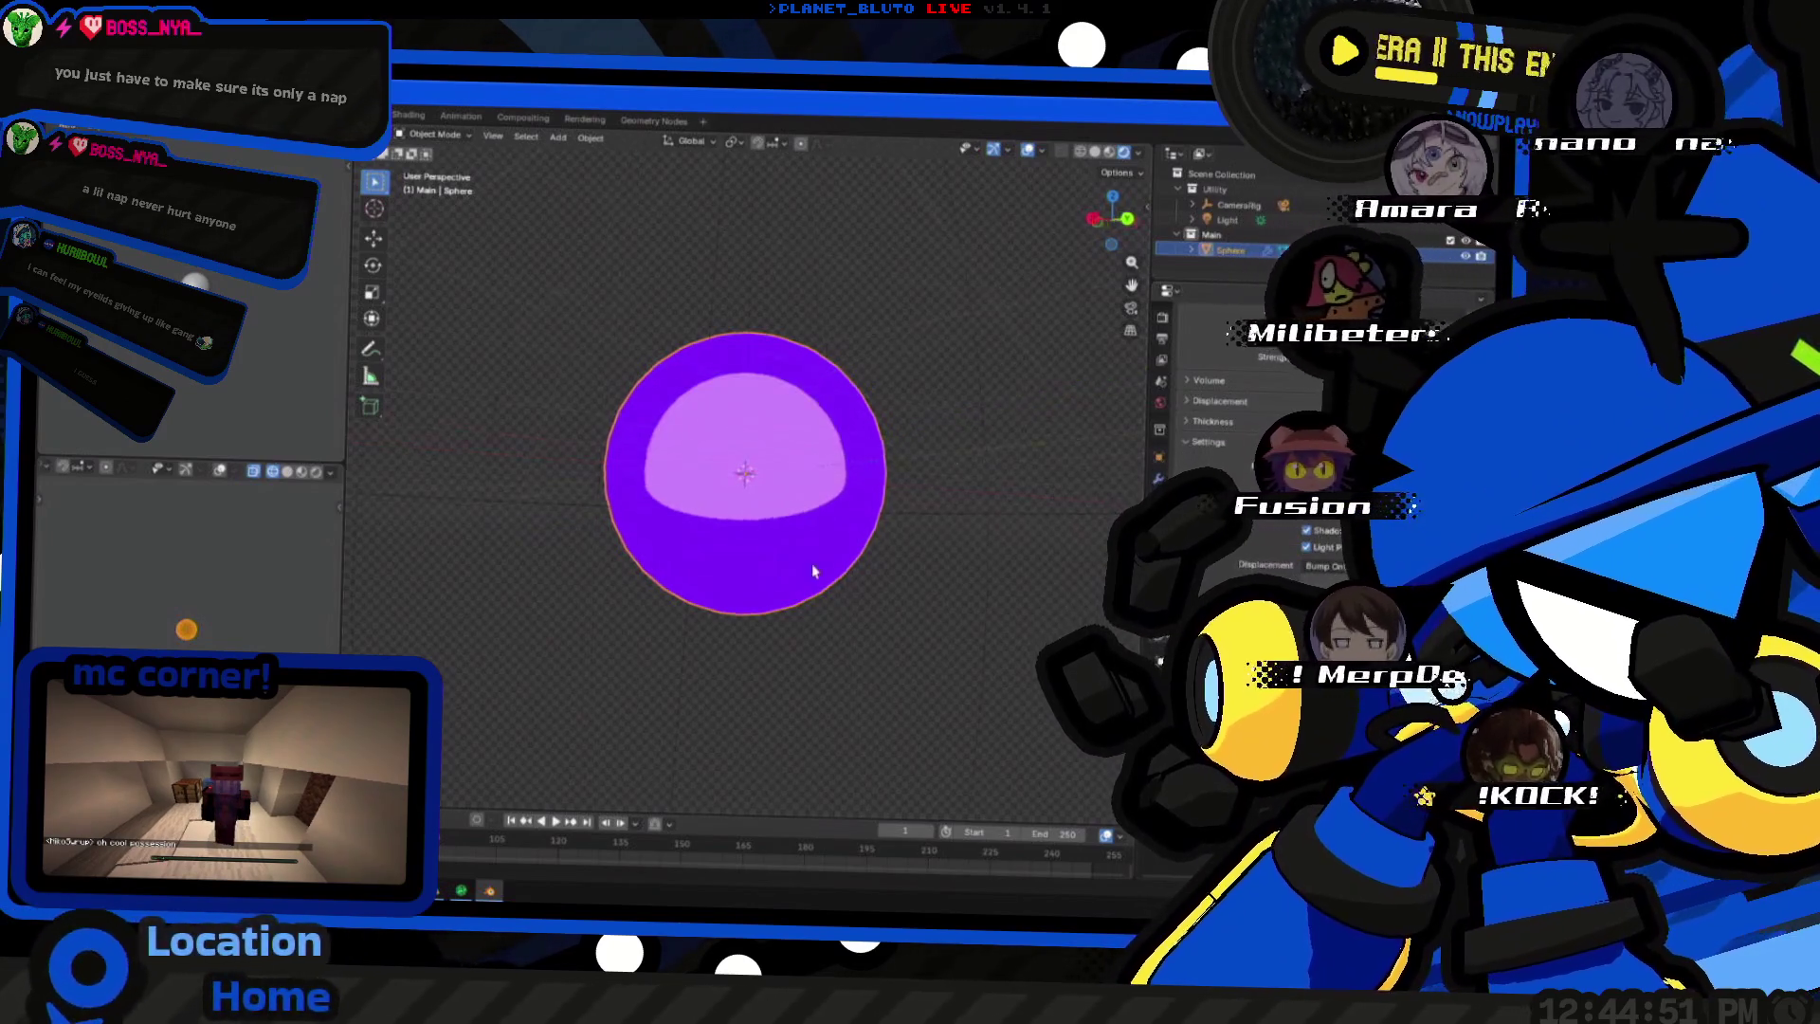
{"action": "middle_click_drag", "start_coordinate": [811, 565], "coordinate": [939, 609]}
{"action": "scroll", "coordinate": [1277, 543], "scroll_direction": "down", "scroll_amount": 2}
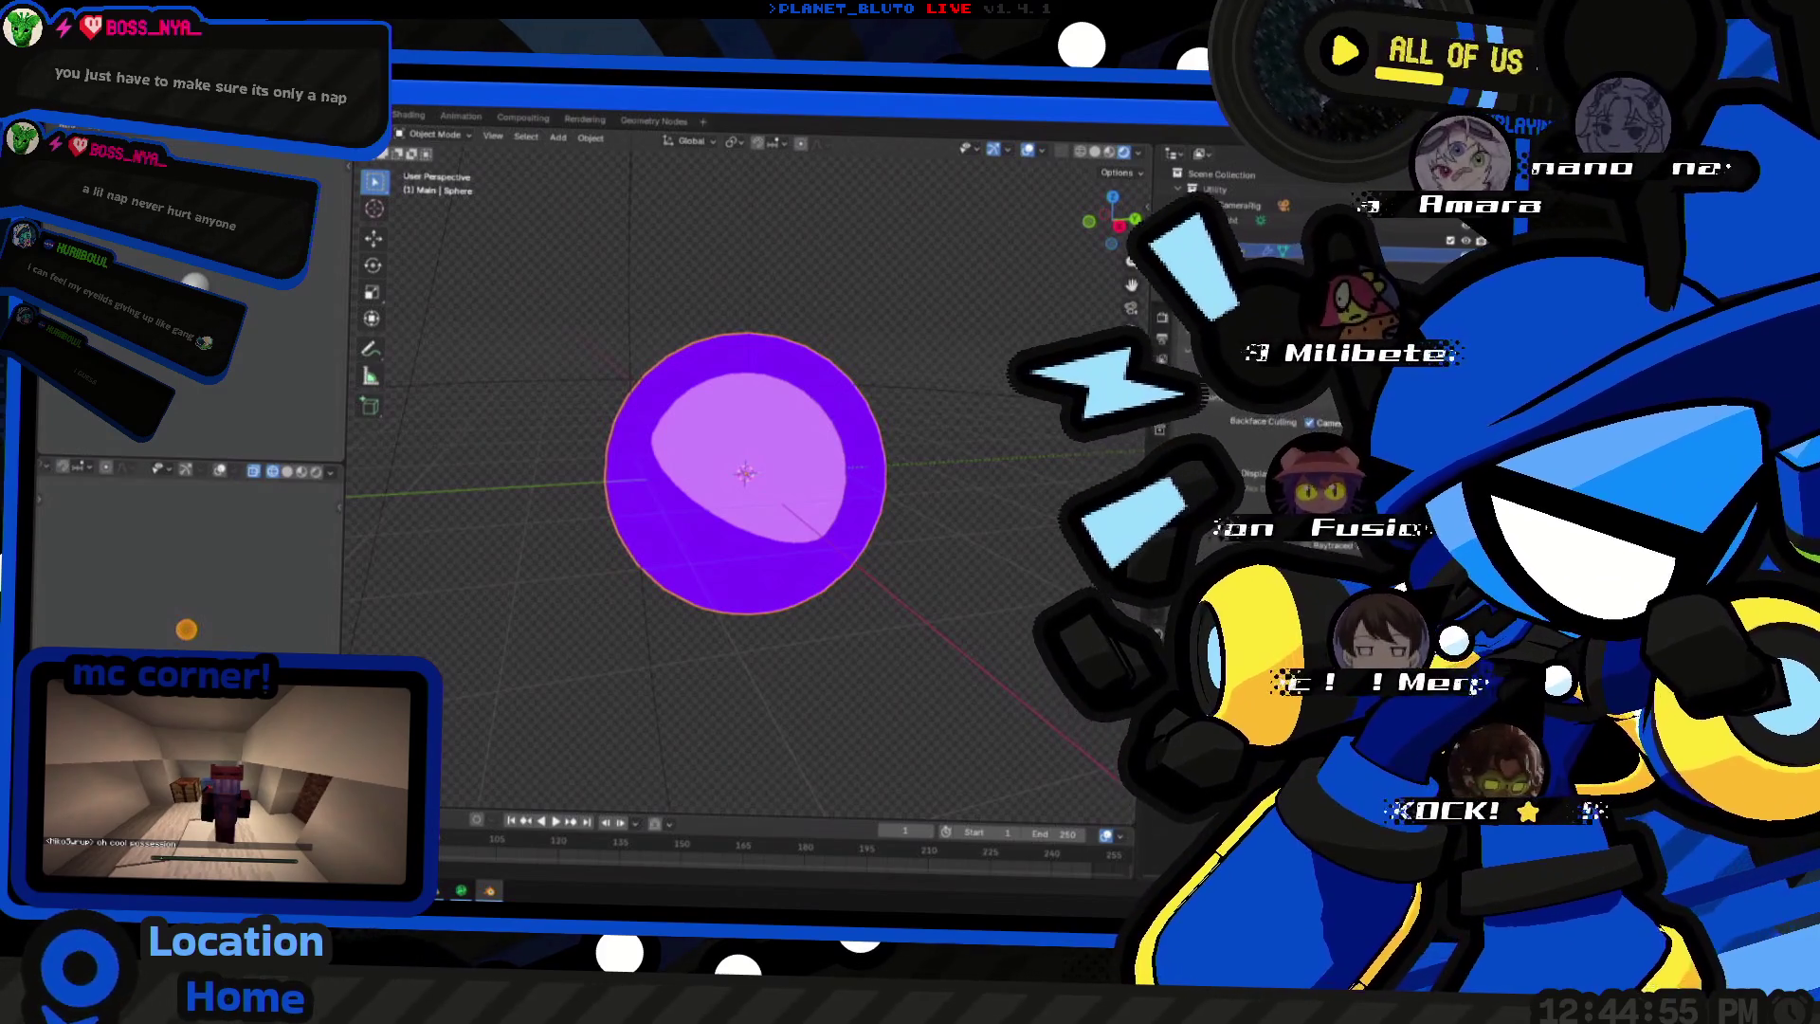
{"action": "scroll", "coordinate": [1202, 524], "scroll_direction": "down", "scroll_amount": 3}
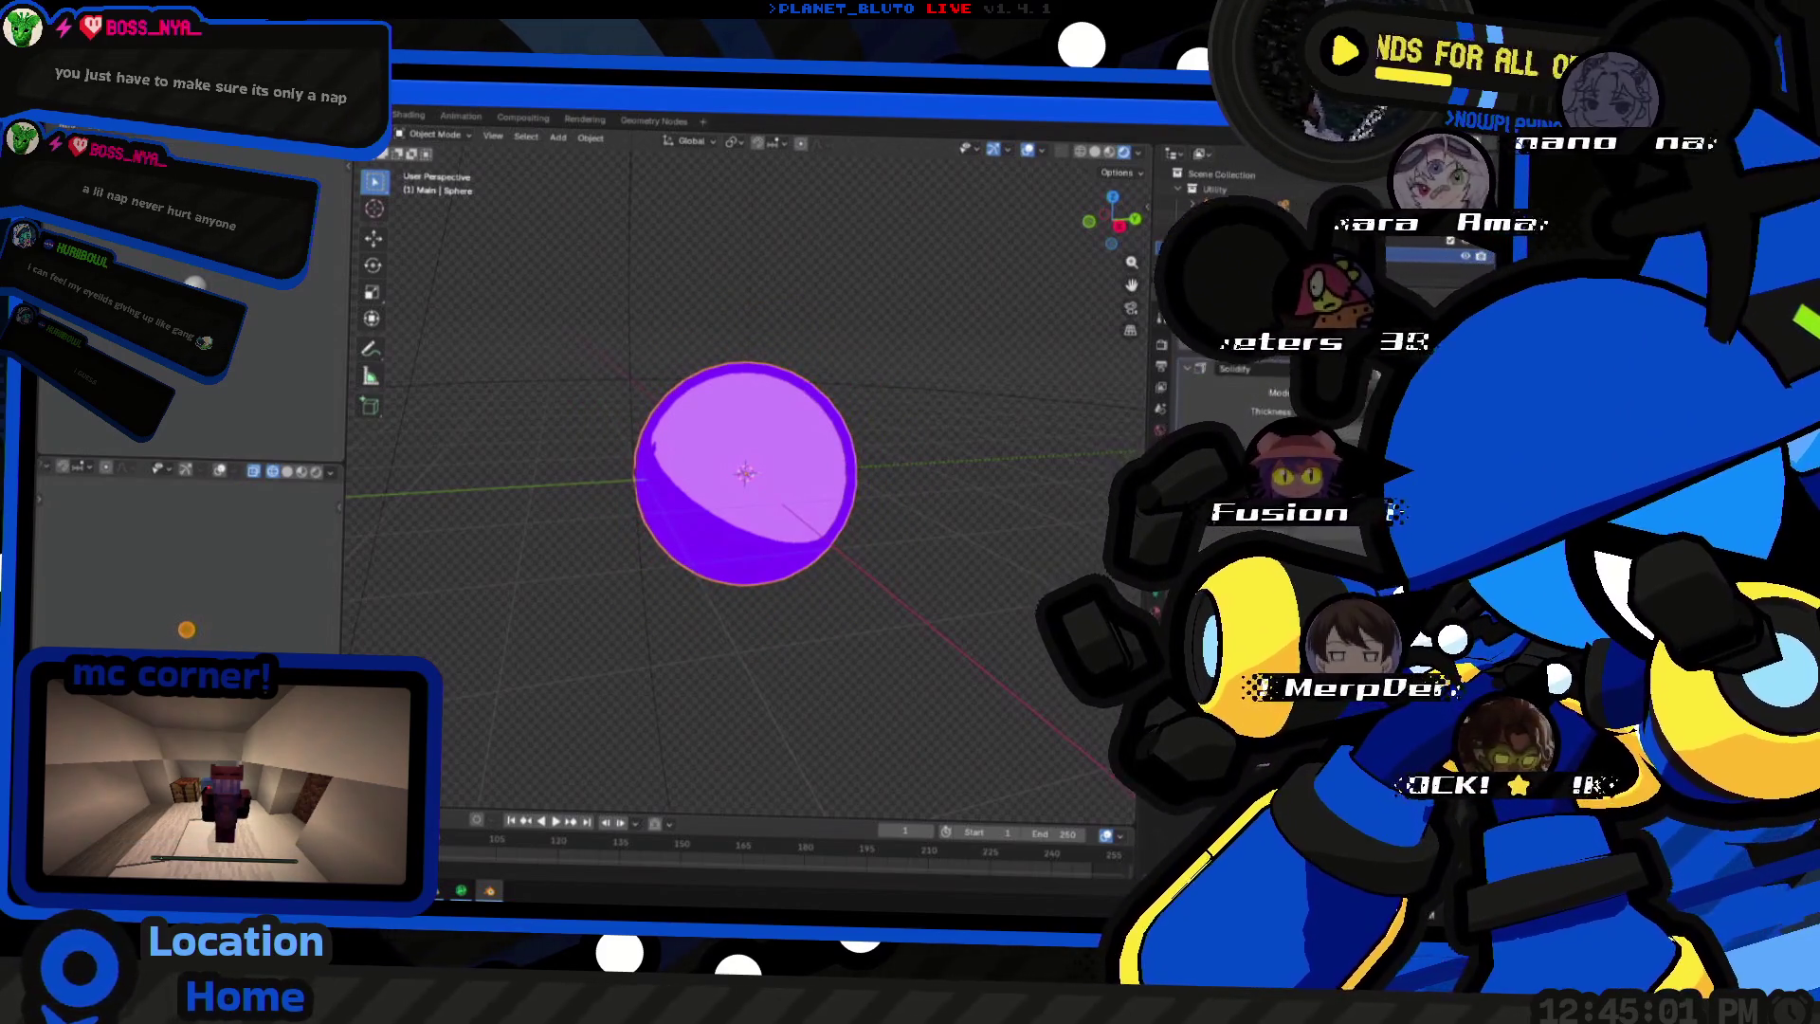
{"action": "mouse_move", "coordinate": [935, 345]}
{"action": "middle_mouse_down"}
{"action": "mouse_move", "coordinate": [849, 557]}
{"action": "mouse_move", "coordinate": [920, 497]}
{"action": "middle_mouse_up"}
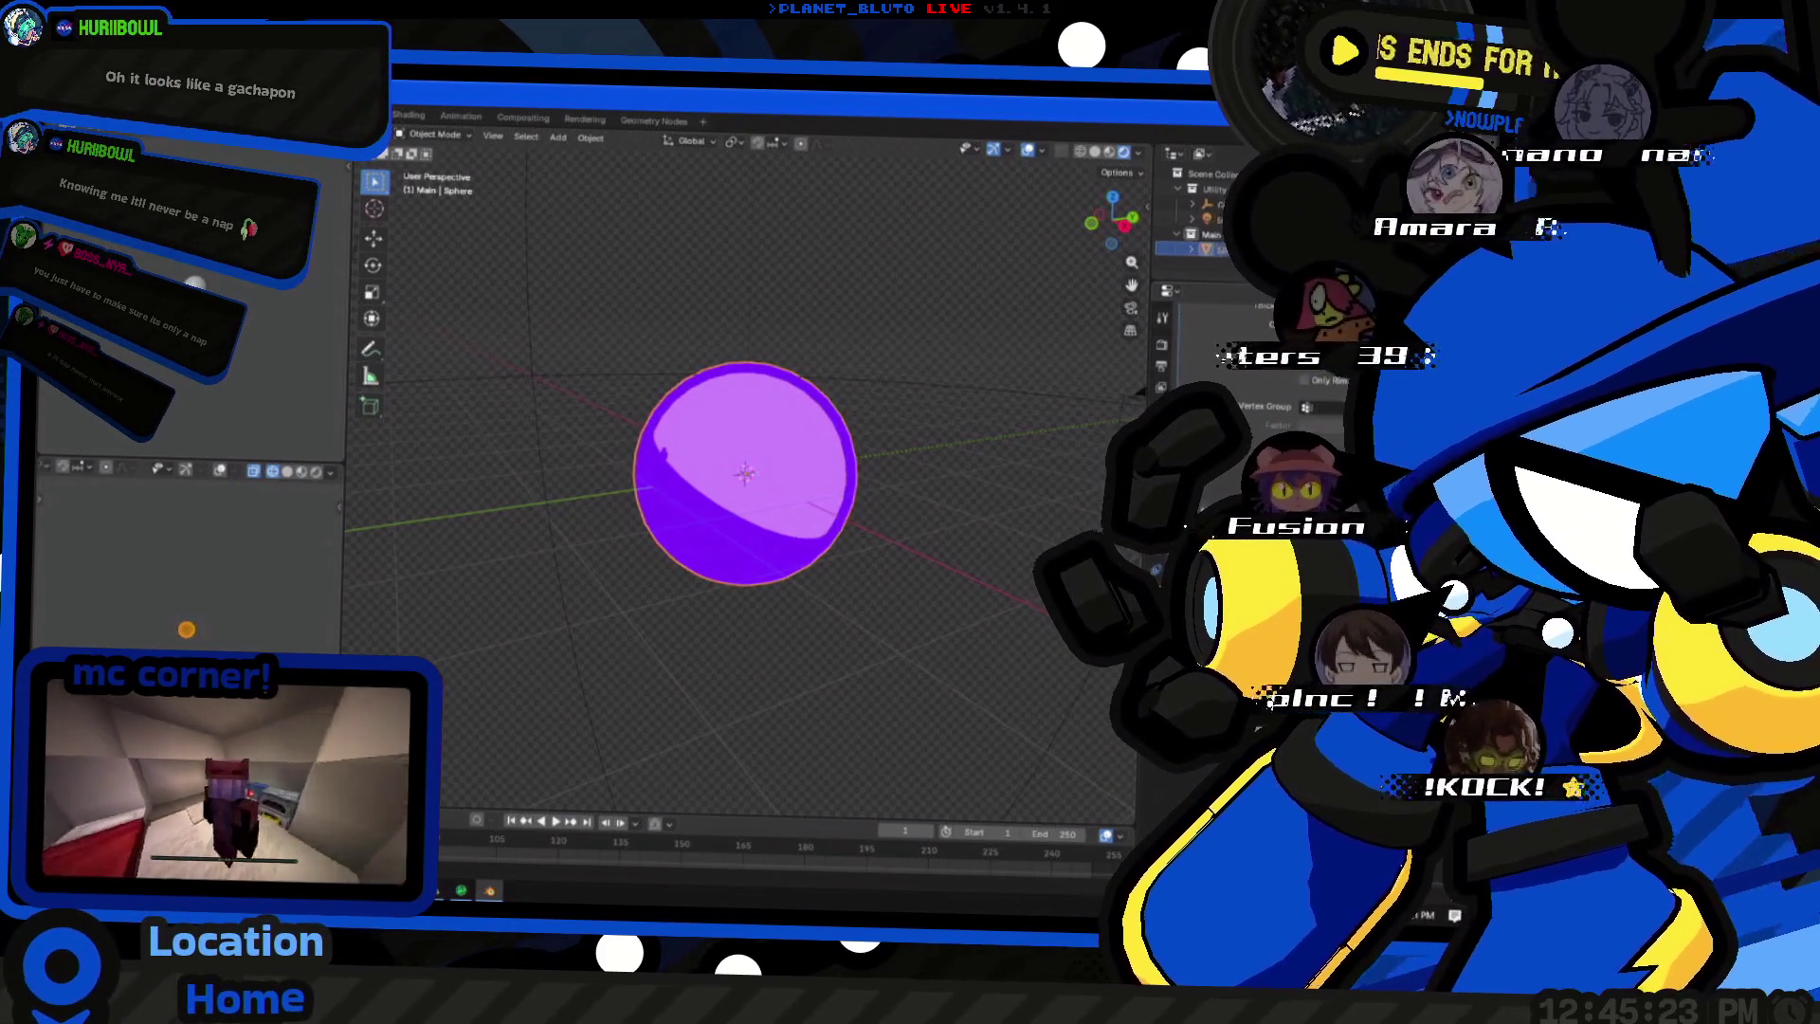
{"action": "middle_click_drag", "start_coordinate": [796, 469], "coordinate": [948, 527]}
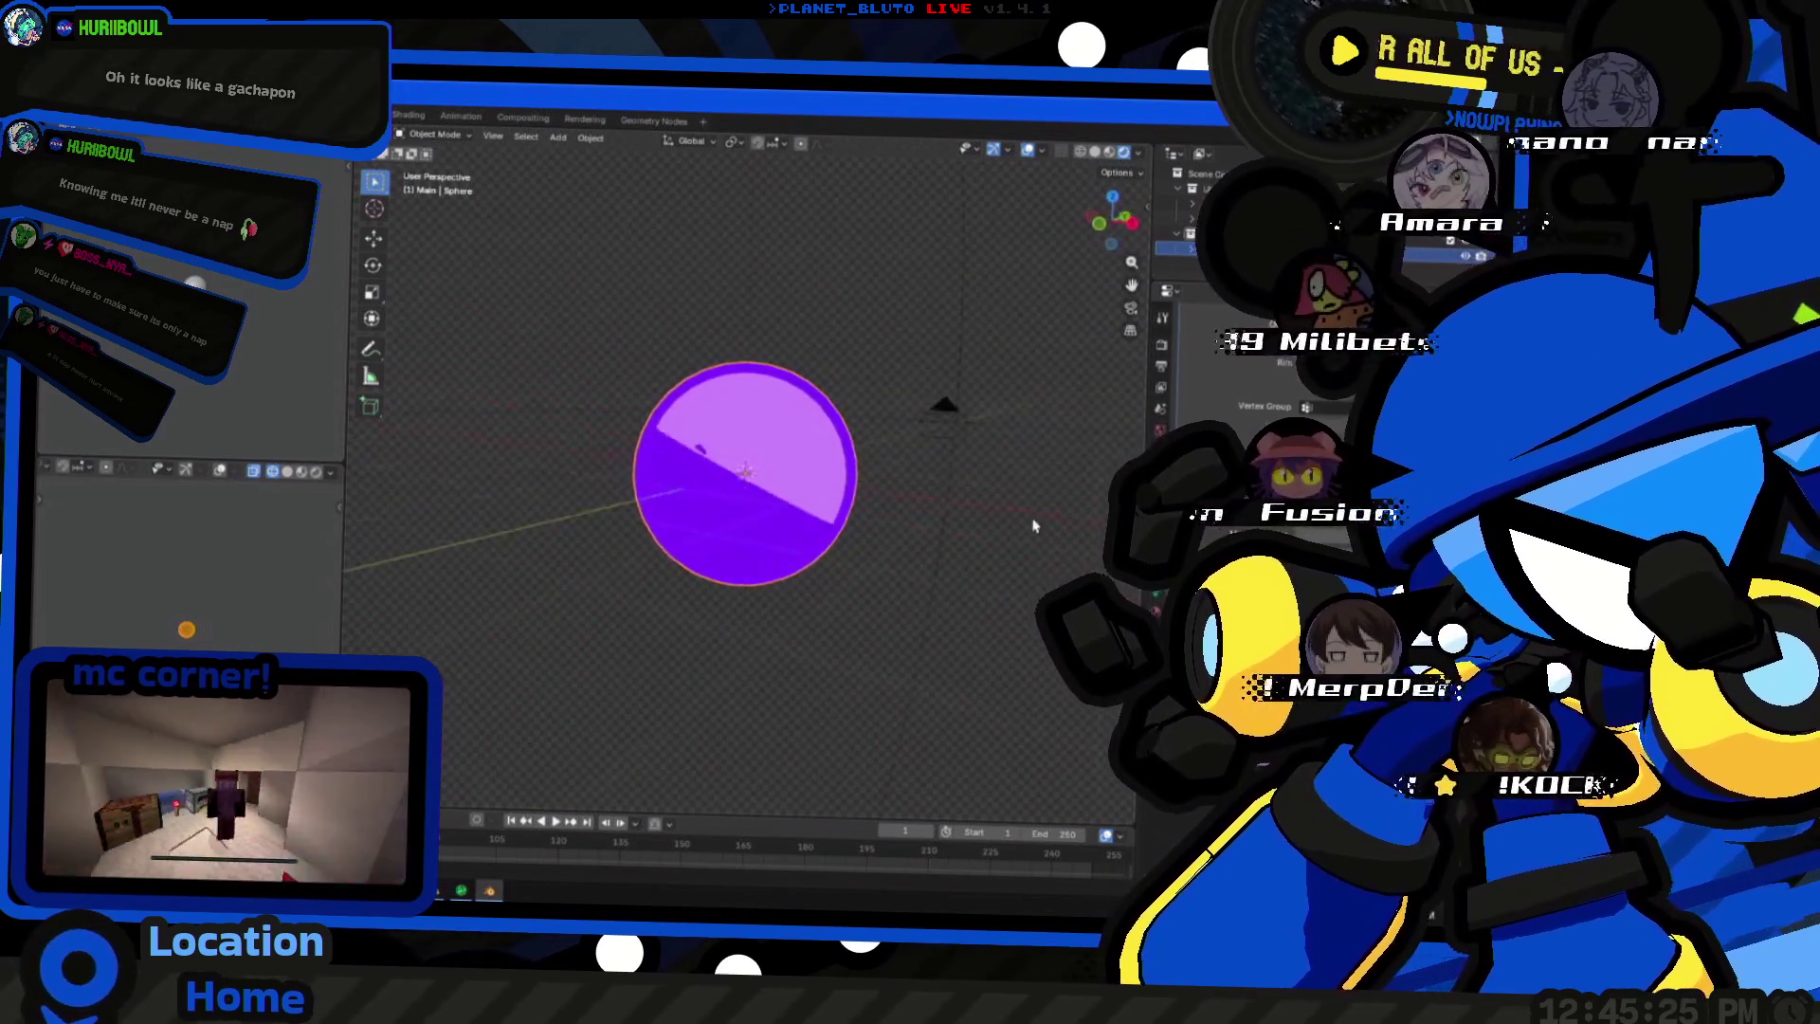
{"action": "mouse_move", "coordinate": [913, 595]}
{"action": "middle_mouse_down"}
{"action": "mouse_move", "coordinate": [860, 593]}
{"action": "mouse_move", "coordinate": [896, 530]}
{"action": "middle_mouse_up"}
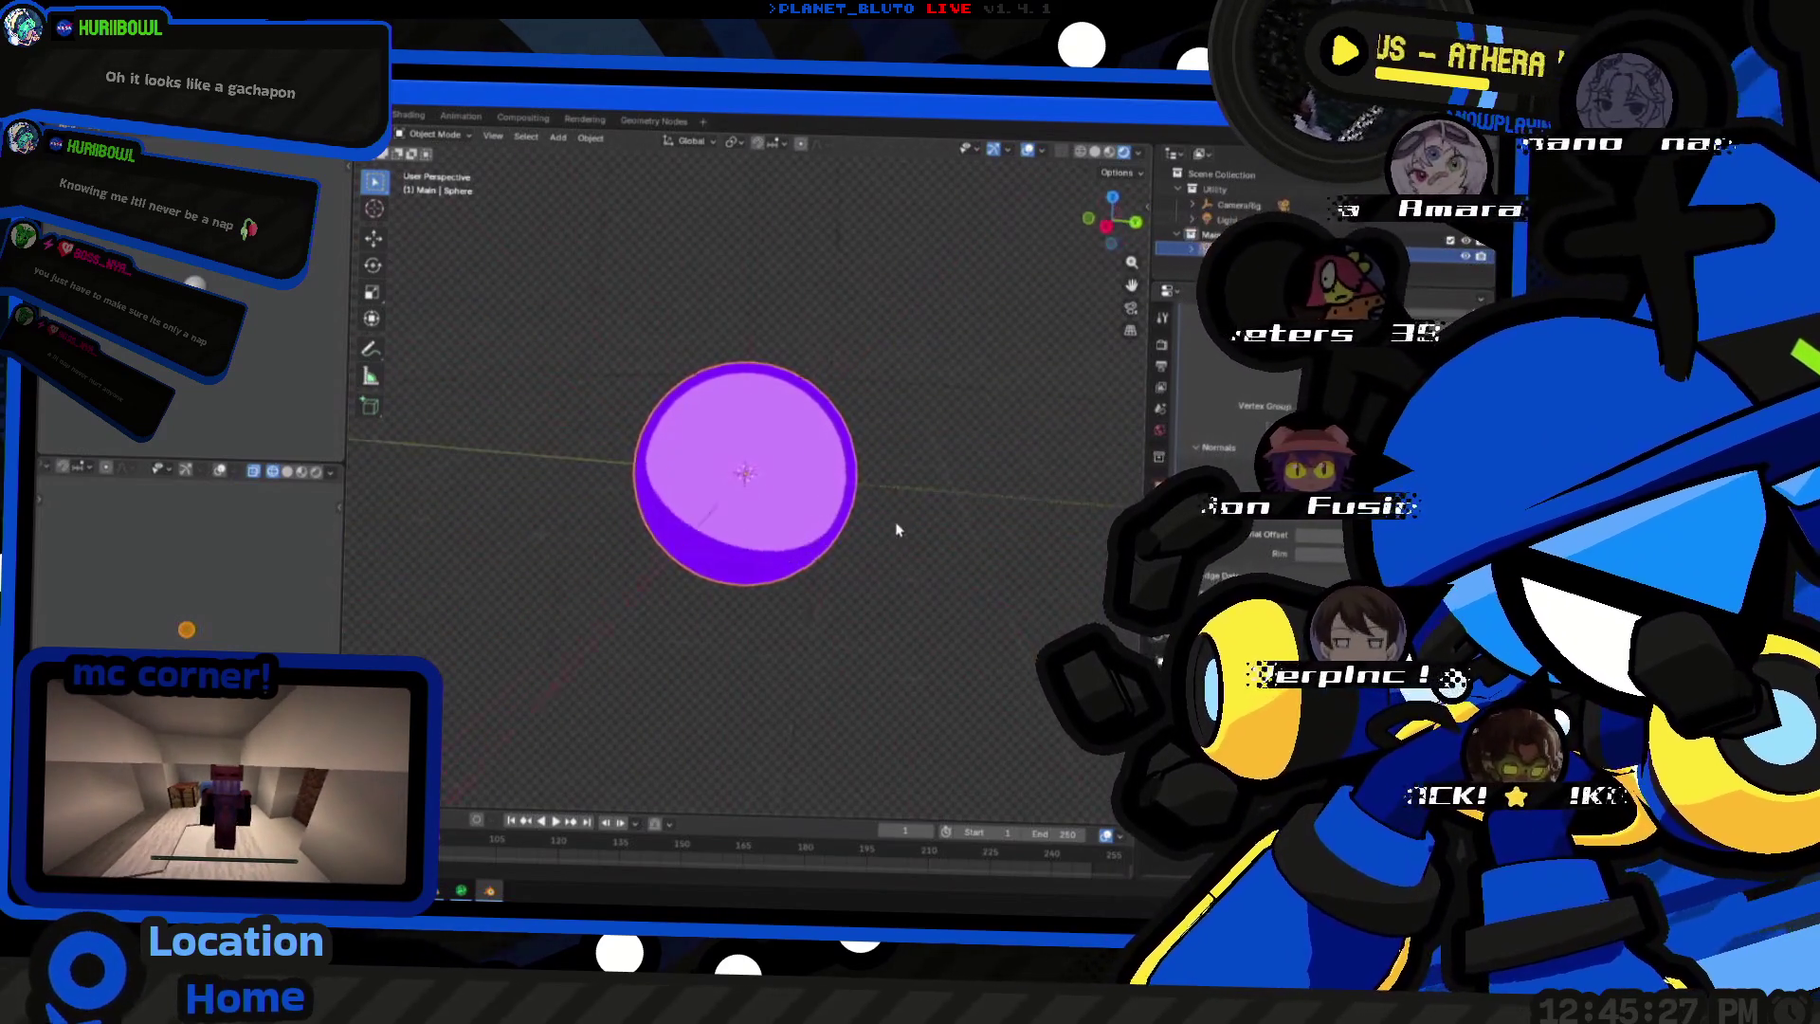
{"action": "key", "text": "alt+Tab"}
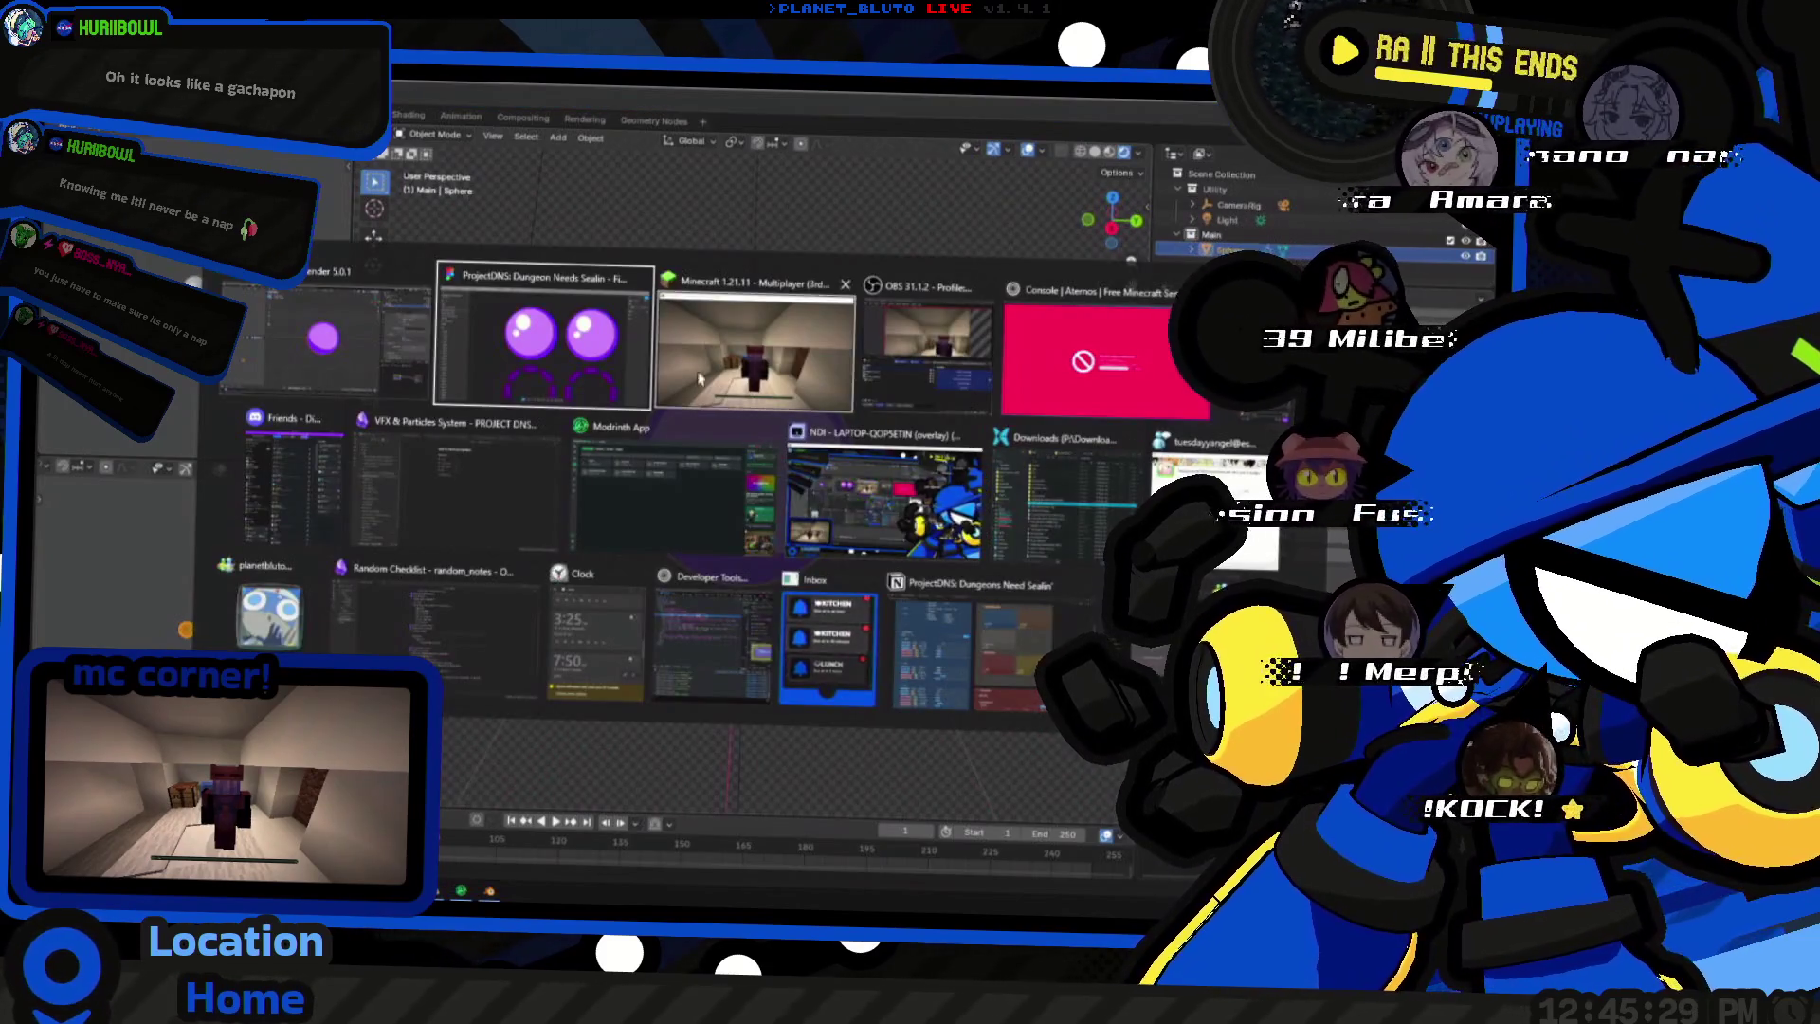
{"action": "left_click", "coordinate": [569, 374]}
{"action": "scroll", "coordinate": [721, 499], "scroll_direction": "up", "scroll_amount": 3}
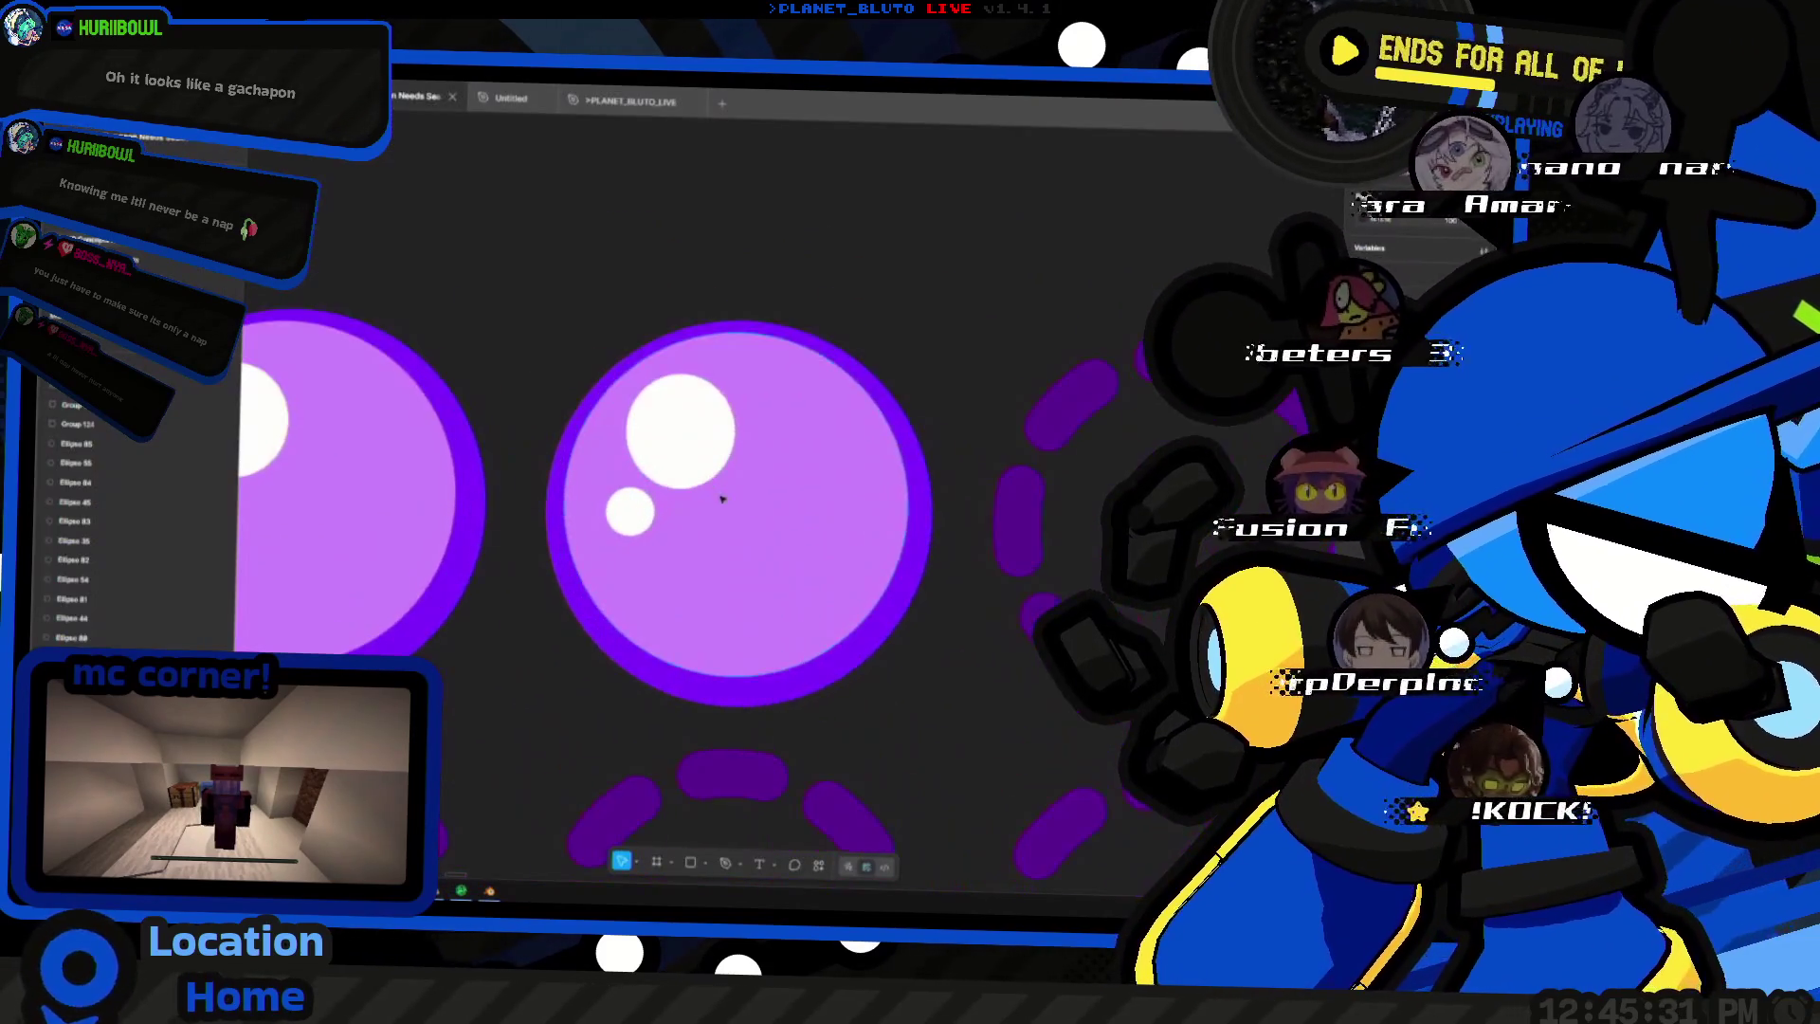
{"action": "key", "text": "alt+Tab"}
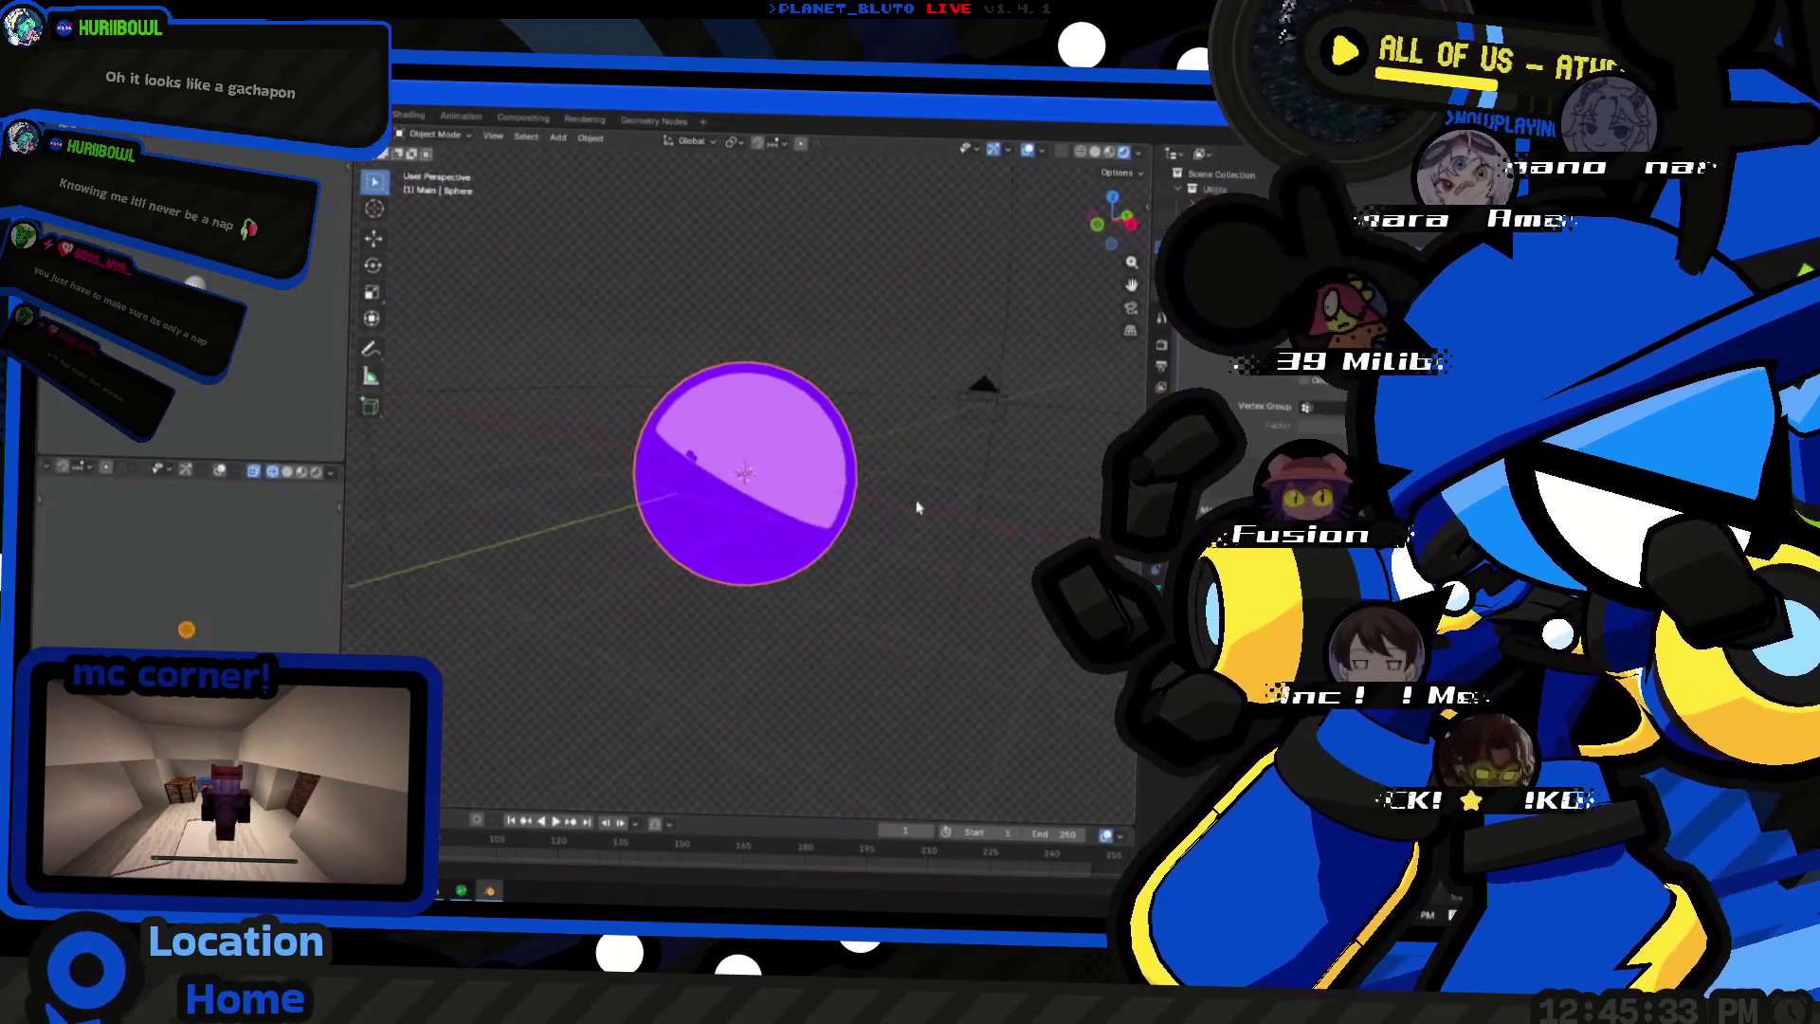
{"action": "scroll", "coordinate": [831, 488], "scroll_direction": "up", "scroll_amount": 5}
{"action": "middle_click_drag", "start_coordinate": [831, 489], "coordinate": [745, 545]}
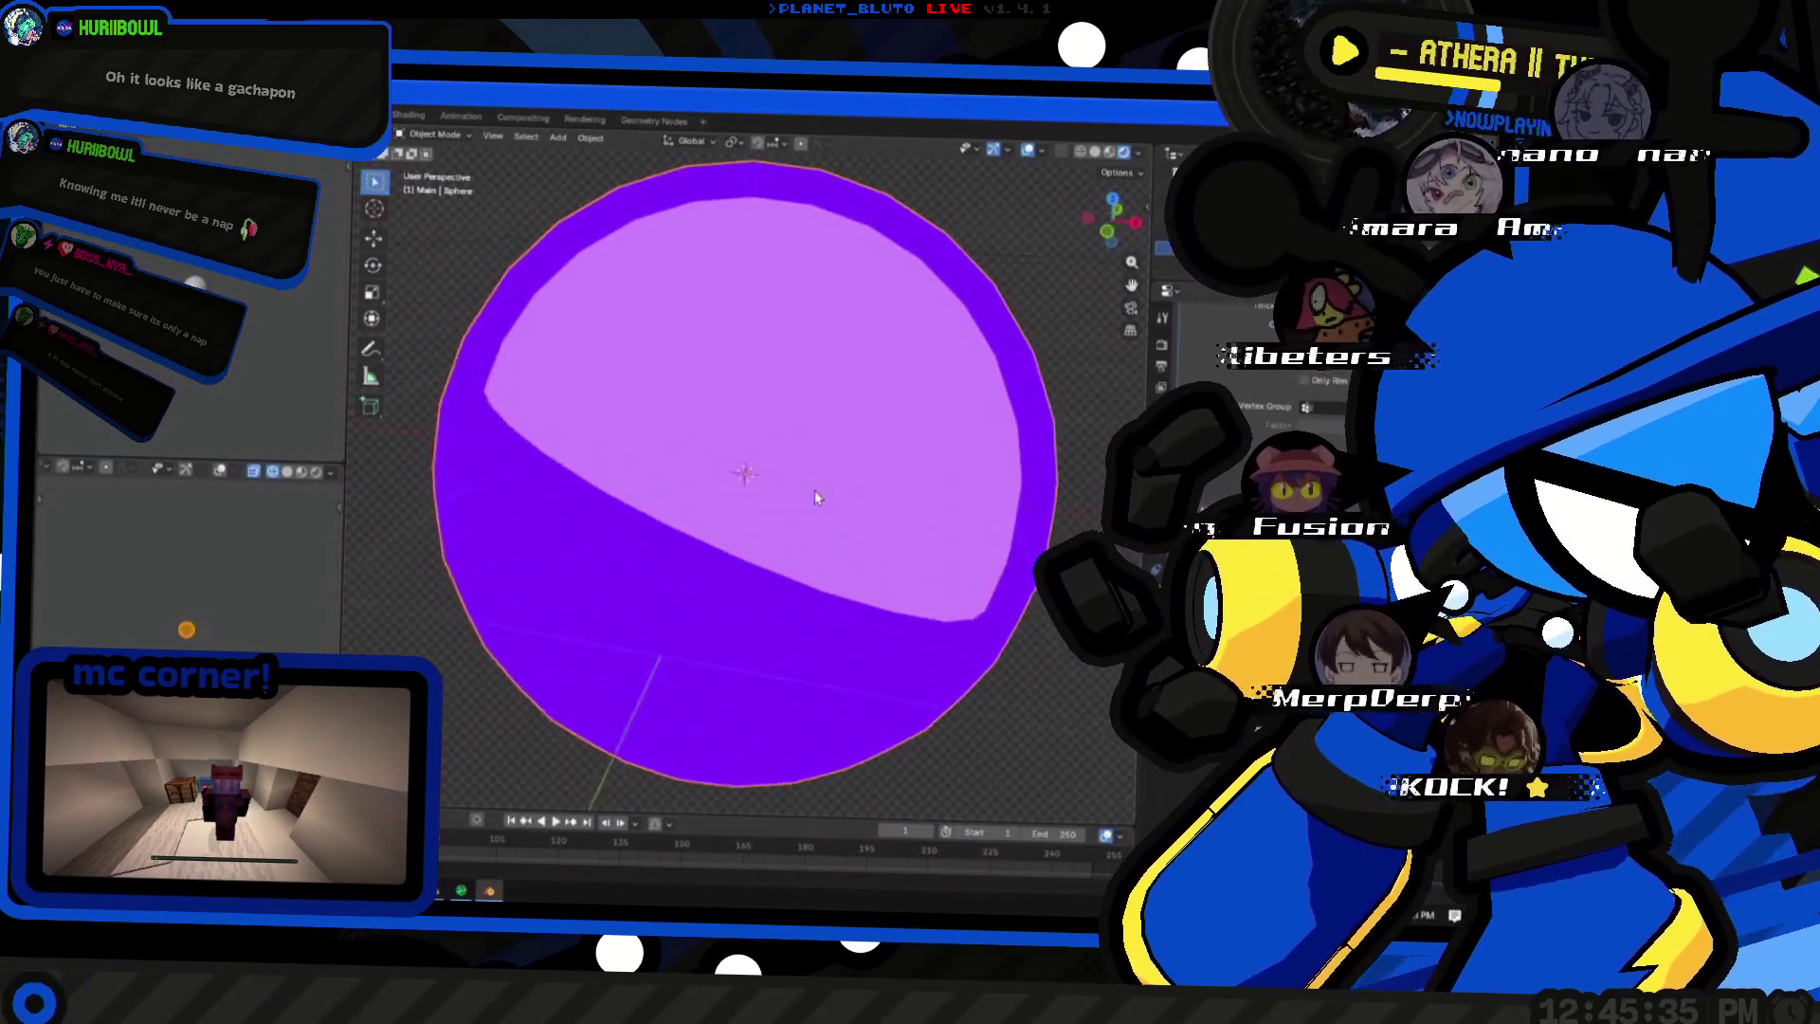
{"action": "scroll", "coordinate": [807, 502], "scroll_direction": "down", "scroll_amount": 8}
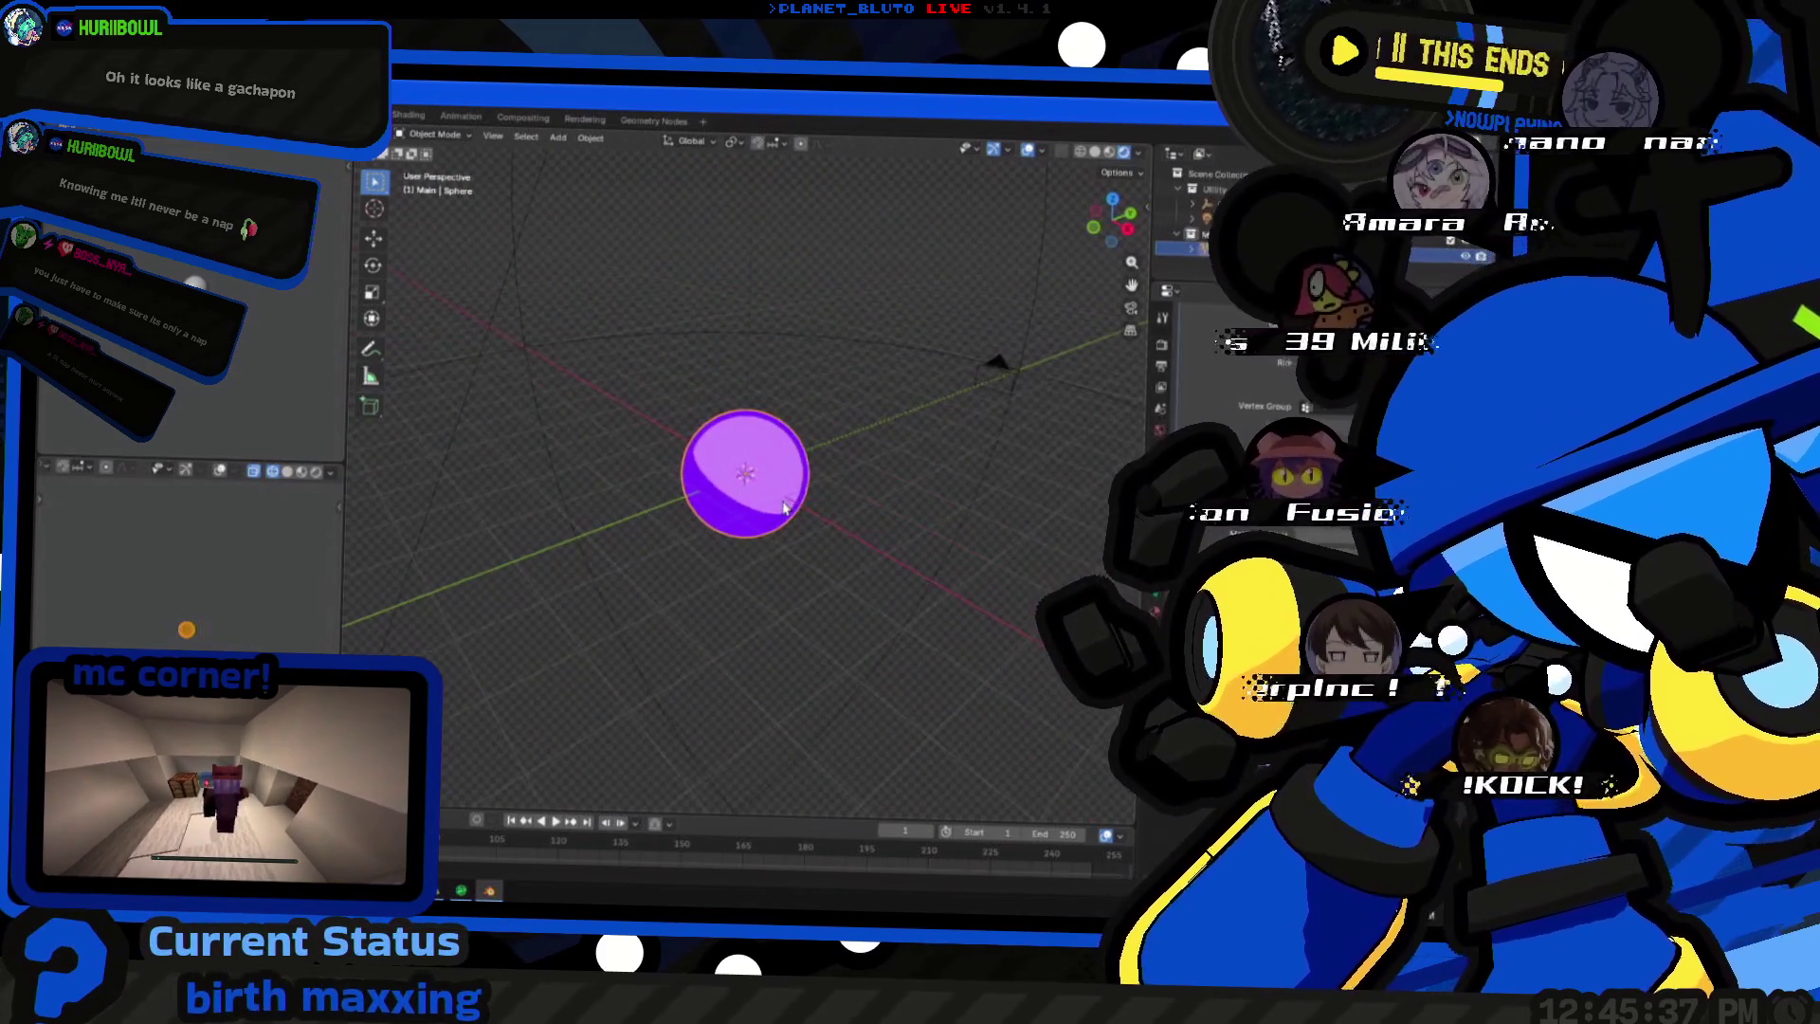
- Undo and redo to reselect the sphere, then dismiss its context menu
{"action": "key", "text": "ctrl+z"}
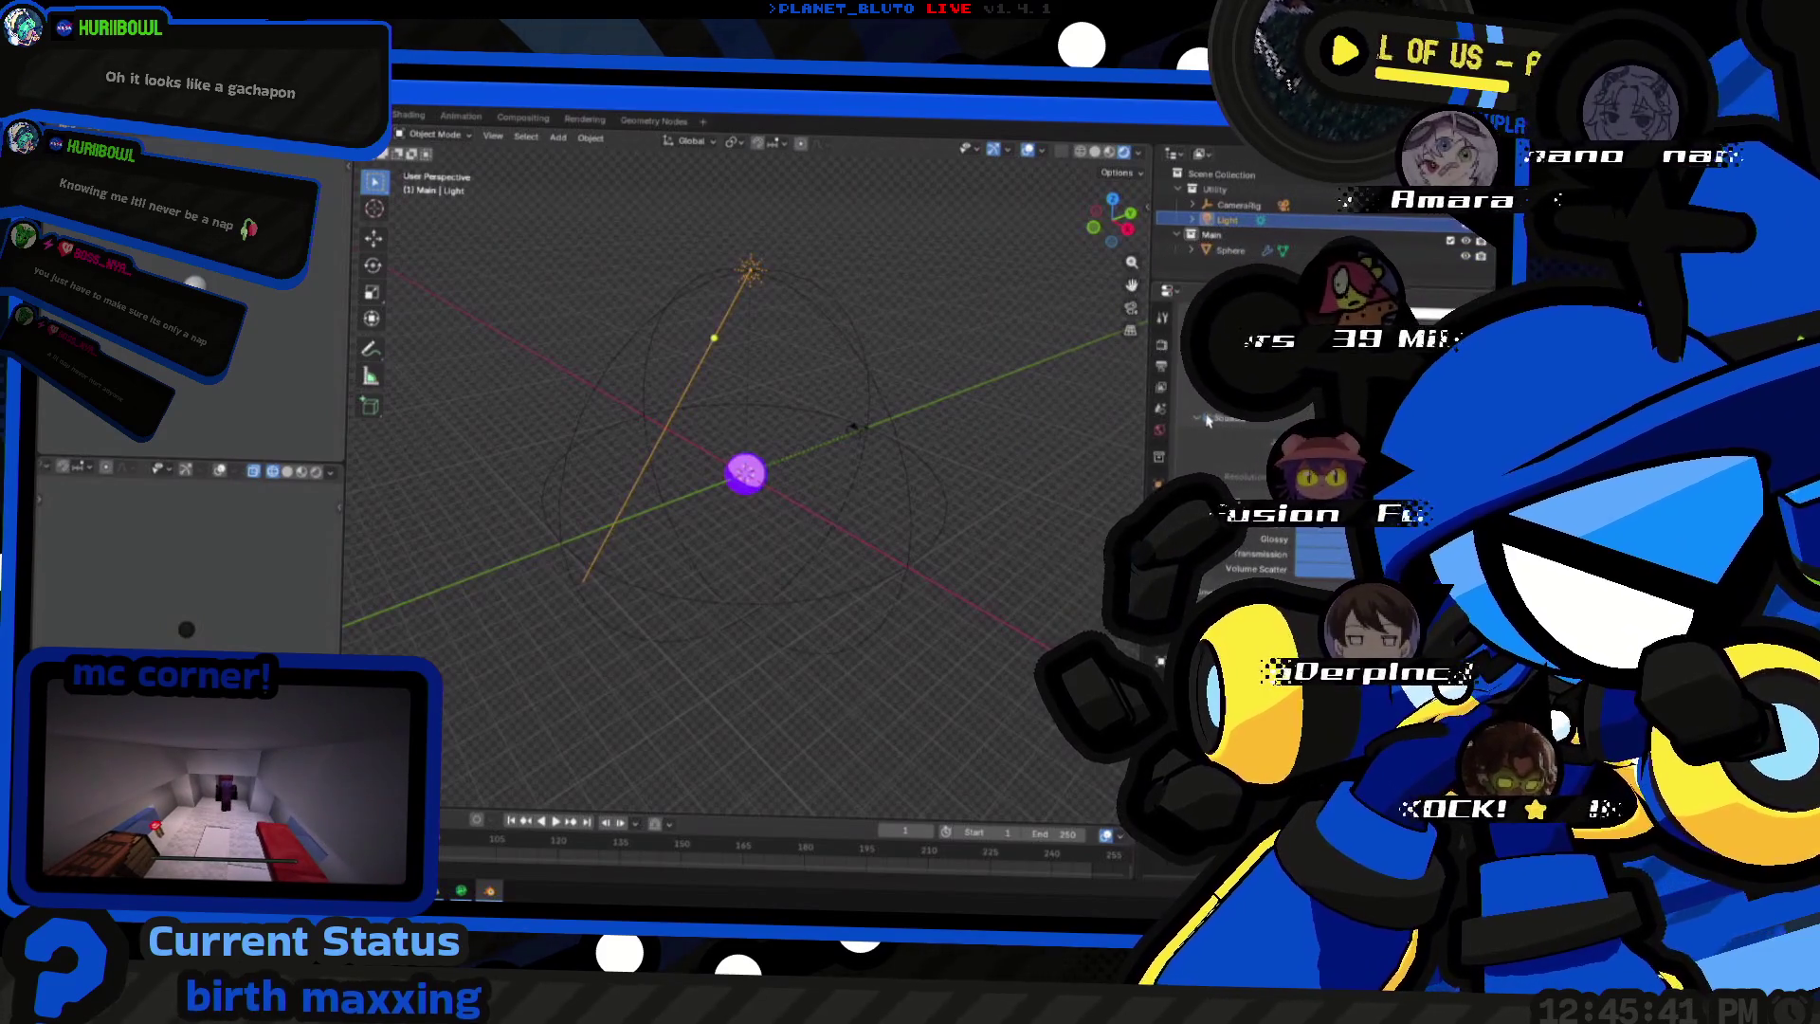
{"action": "key", "text": "ctrl+shift+z"}
{"action": "key", "text": "ctrl+shift+z"}
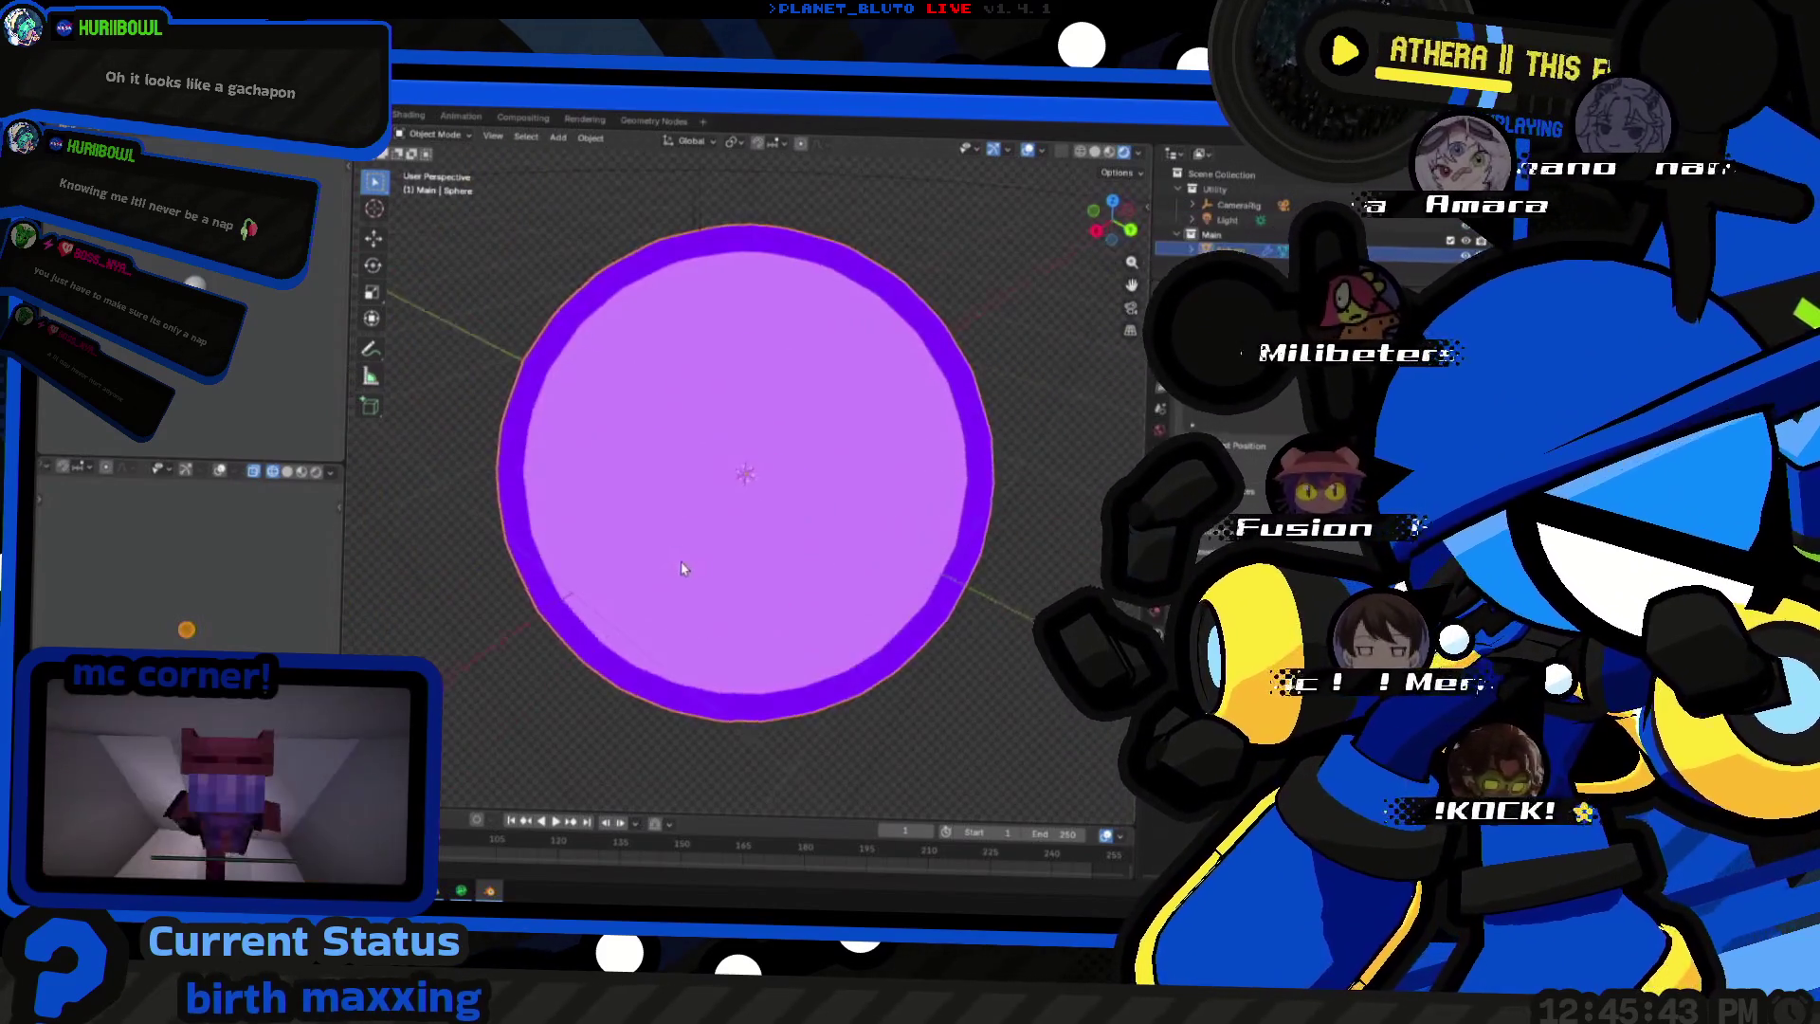
{"action": "right_click", "coordinate": [802, 527]}
{"action": "left_click", "coordinate": [818, 540]}
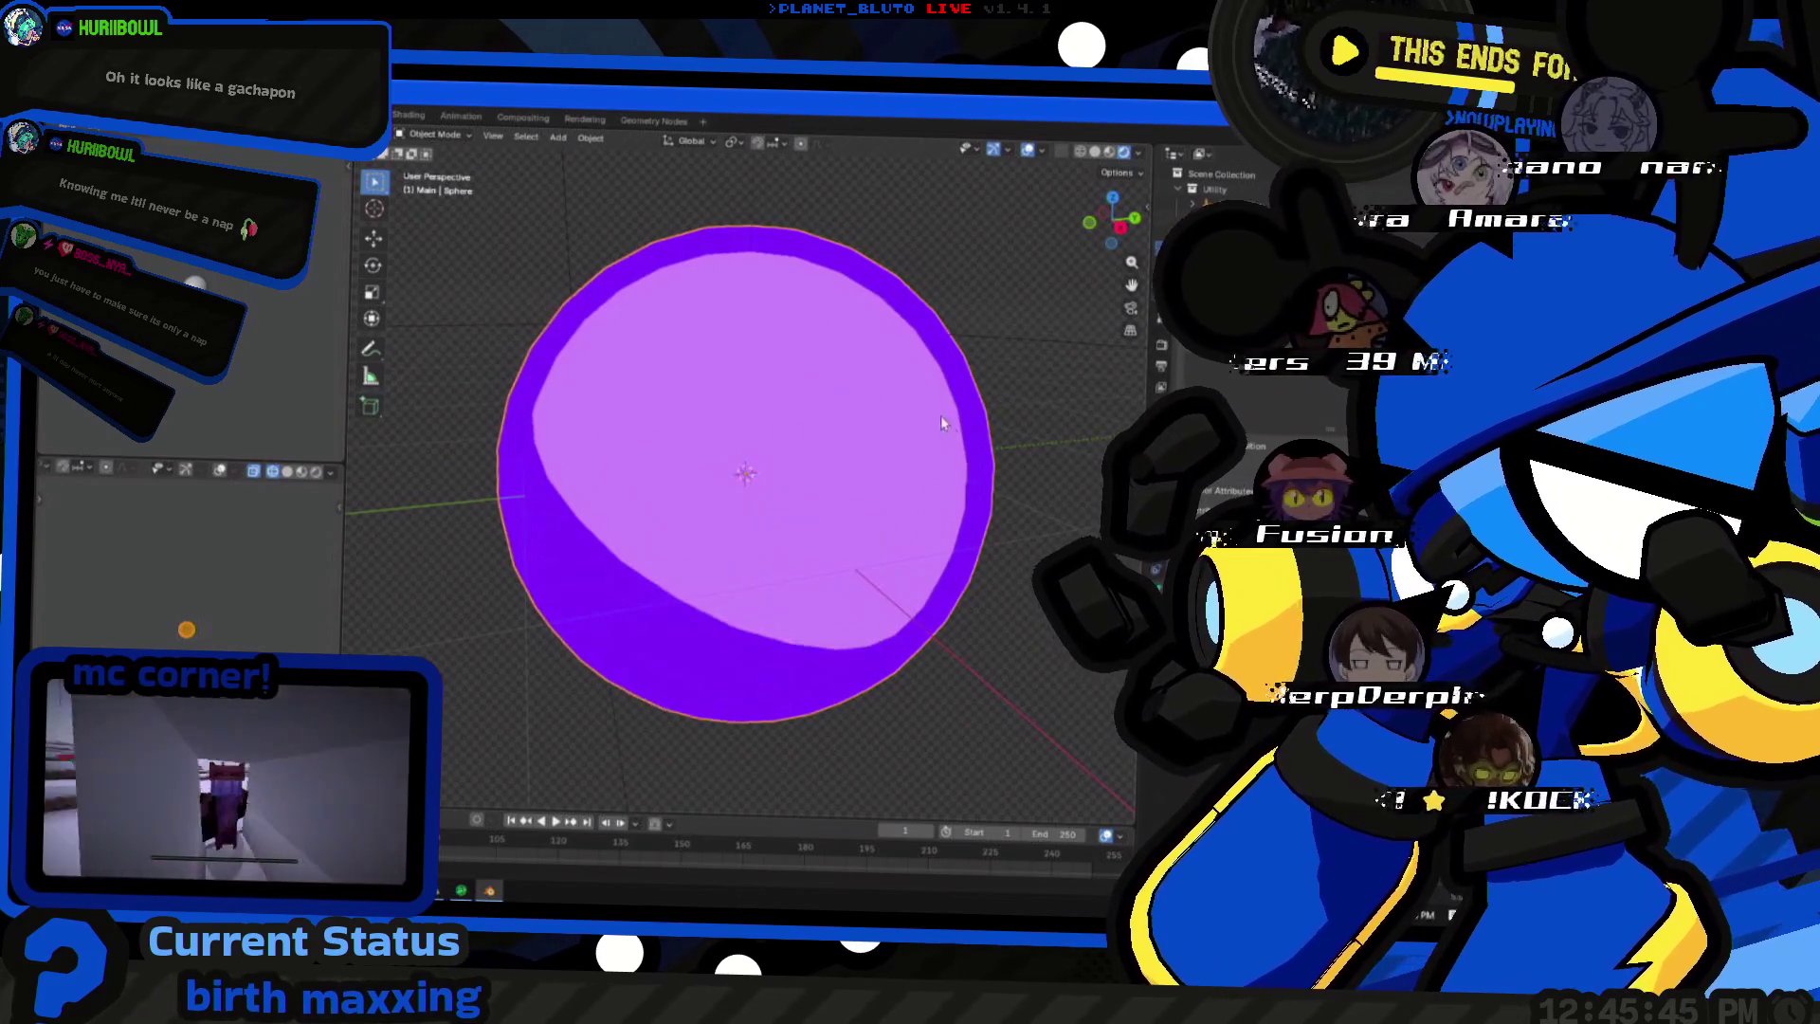
- Flip the sphere's face normals in Edit Mode via Mesh > Normals > Flip
{"action": "key", "text": "Tab"}
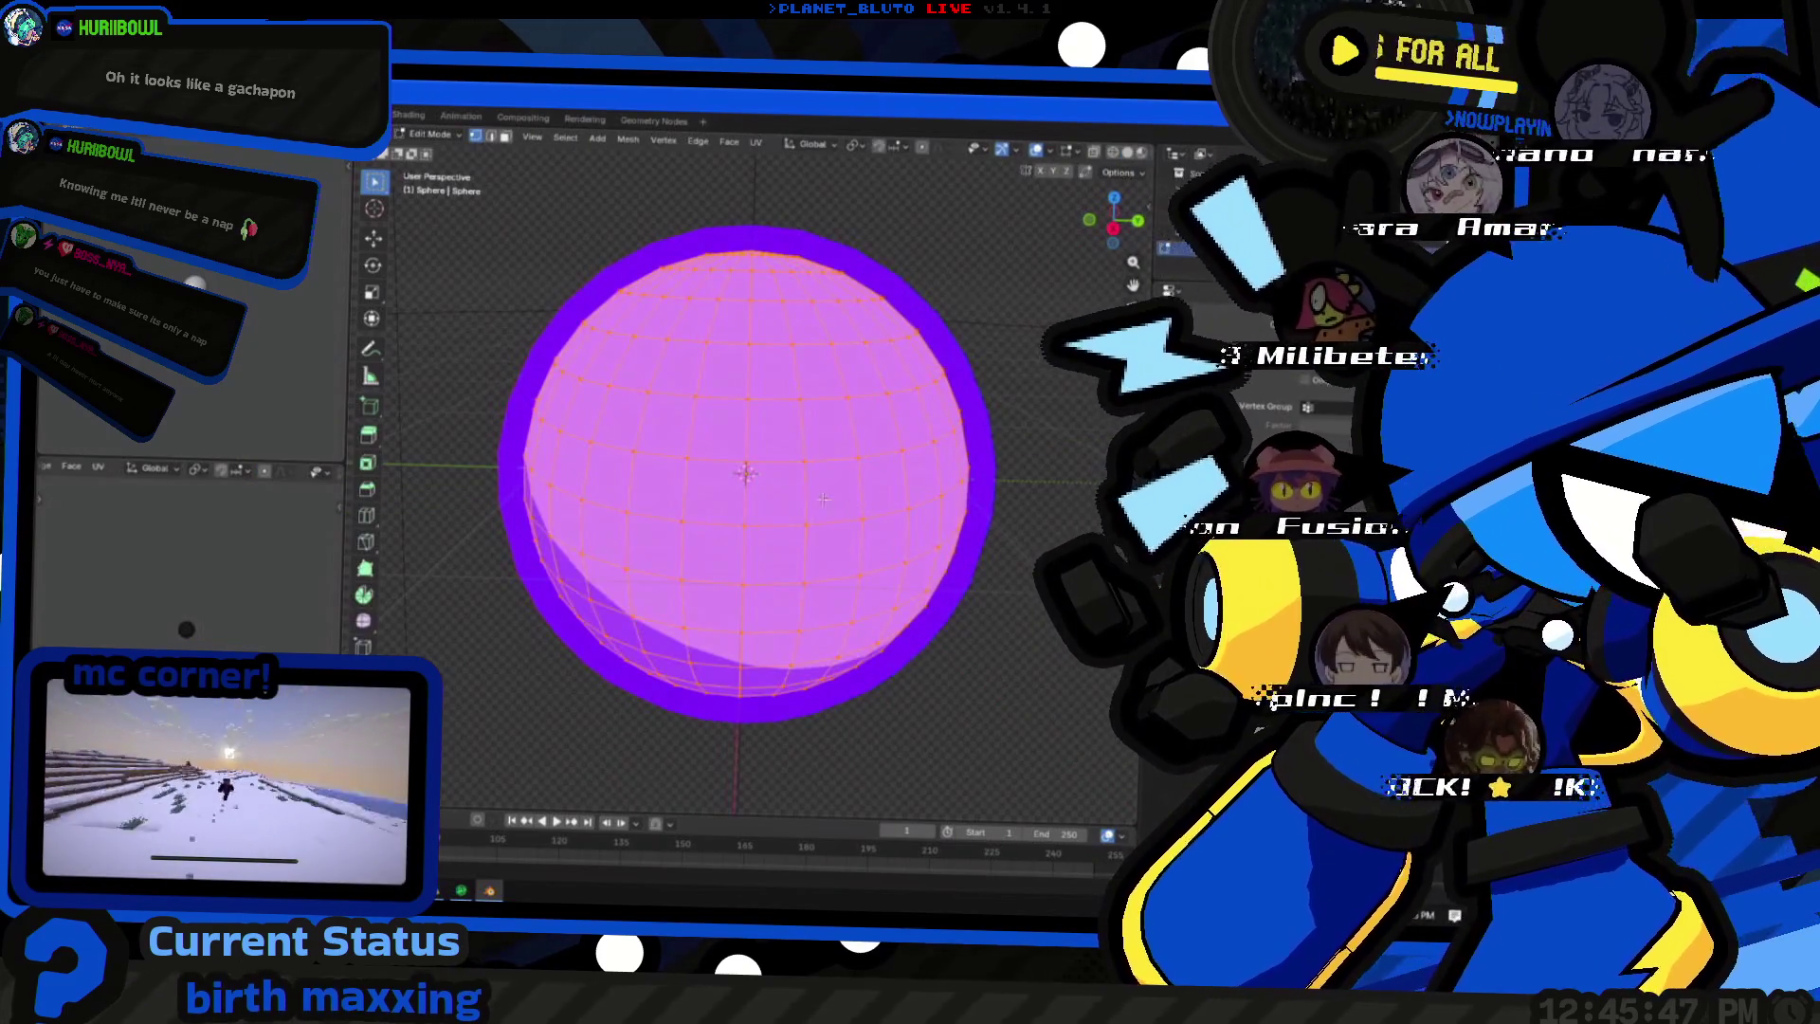
{"action": "left_click", "coordinate": [626, 147]}
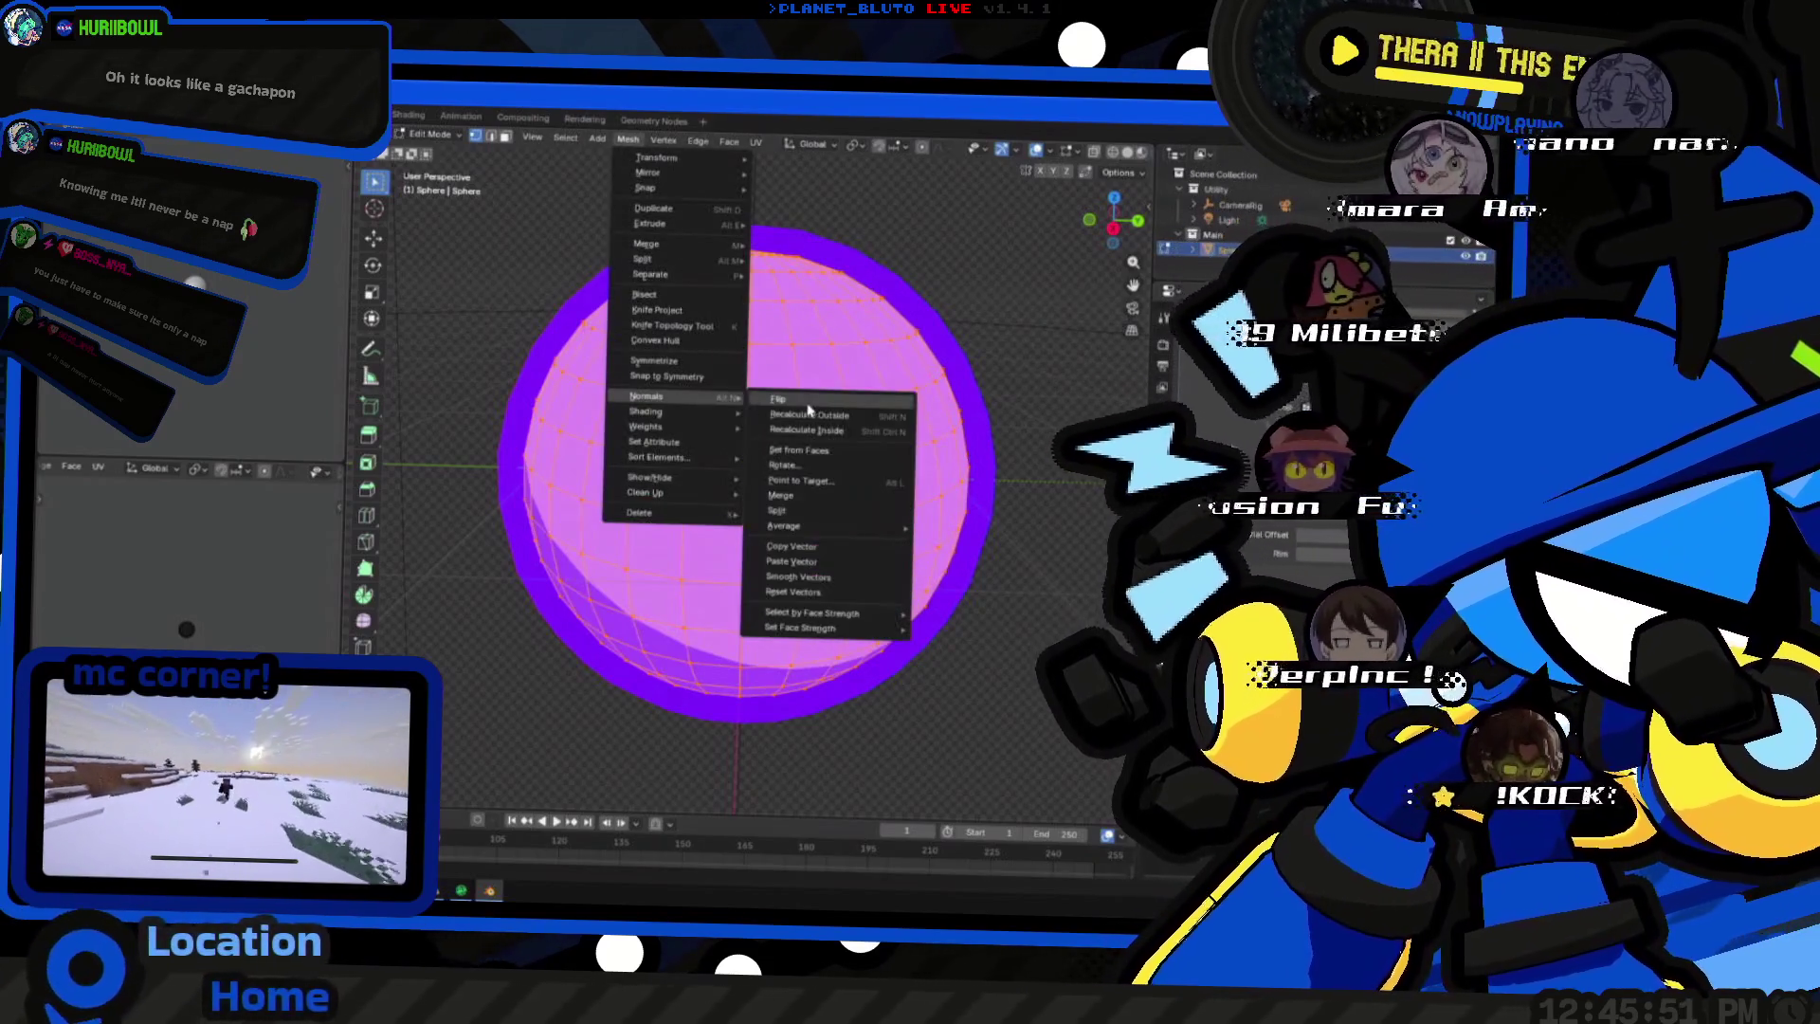
{"action": "mouse_move", "coordinate": [647, 398]}
{"action": "left_click", "coordinate": [817, 413]}
{"action": "key", "text": "Tab"}
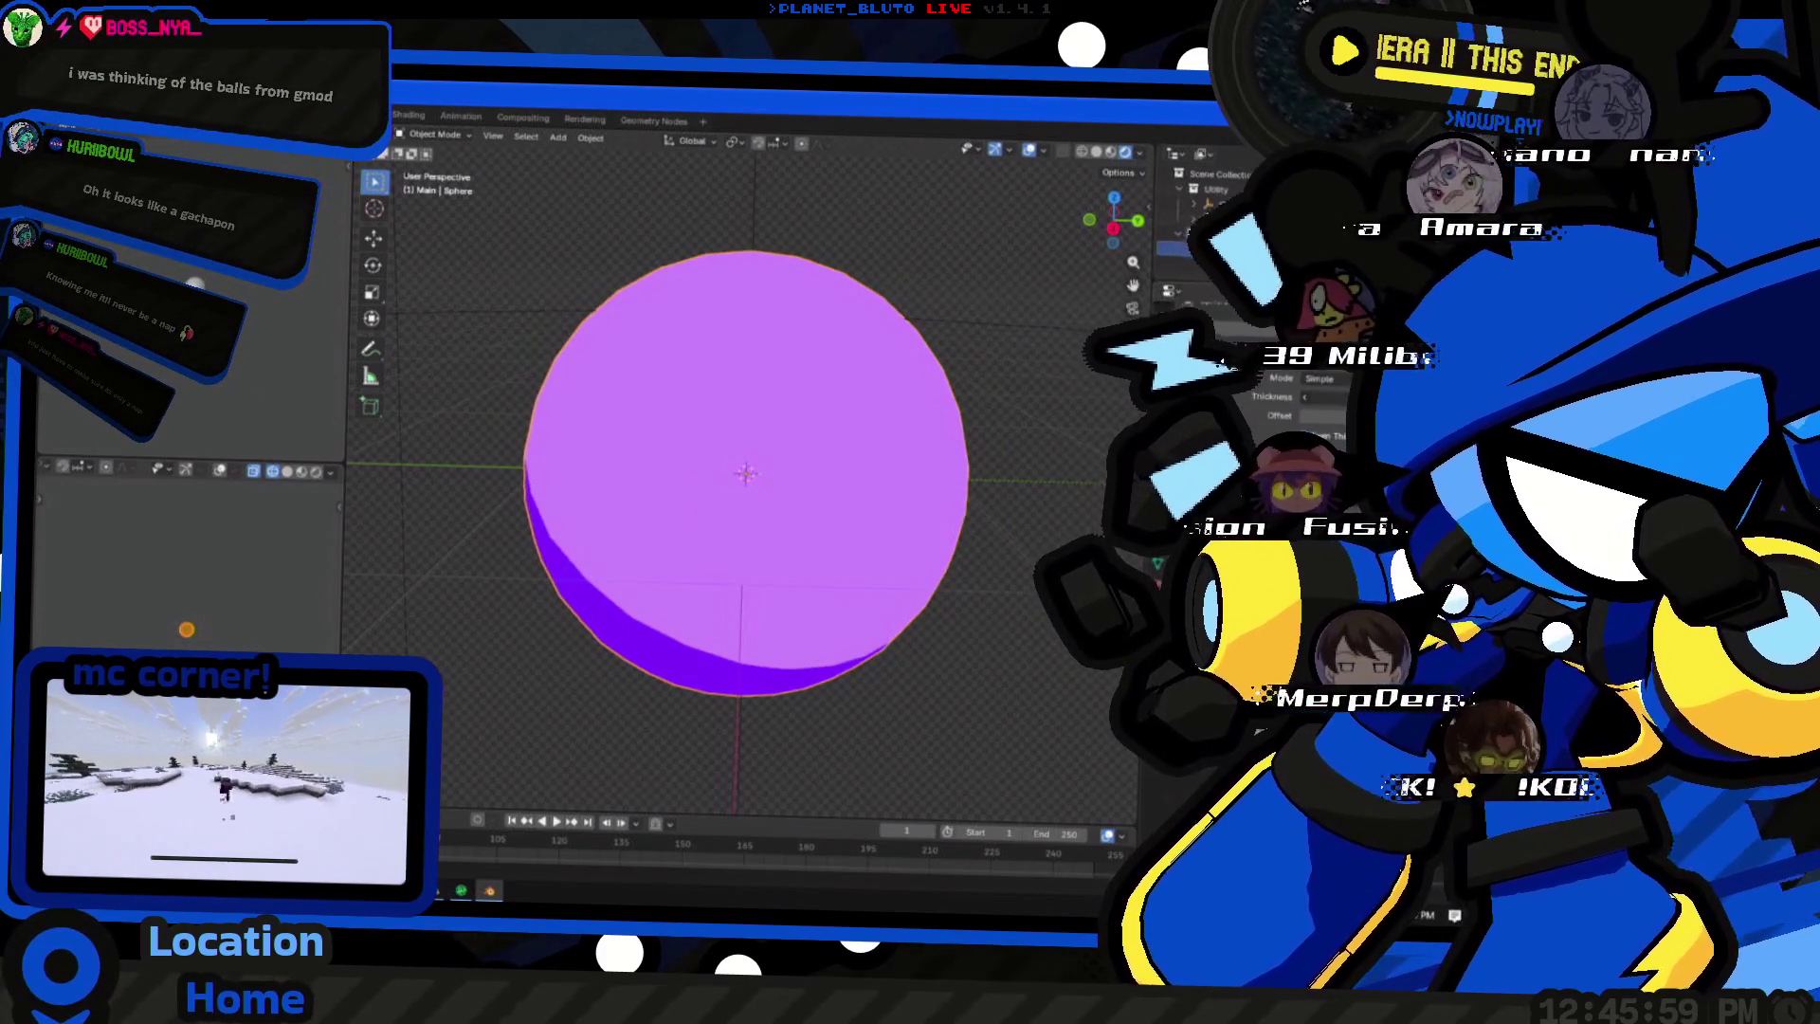
{"action": "scroll", "coordinate": [746, 474], "scroll_direction": "up", "scroll_amount": 3}
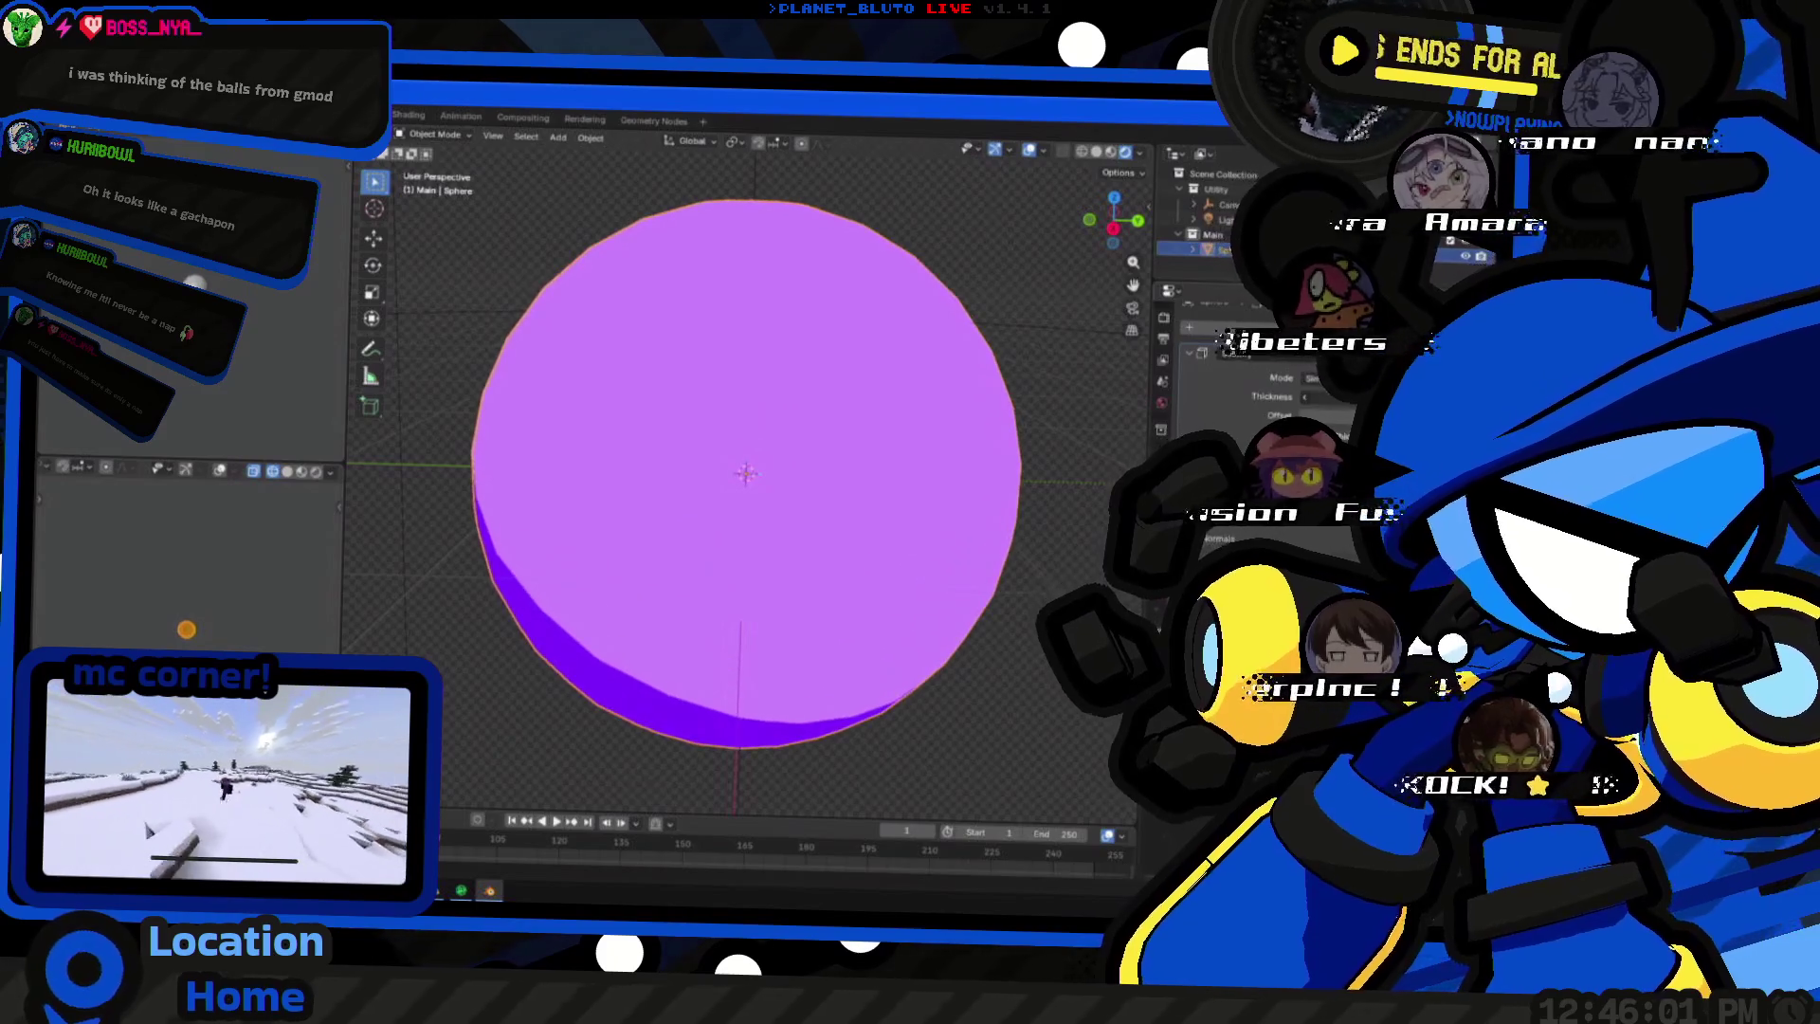
{"action": "scroll", "coordinate": [746, 474], "scroll_direction": "up", "scroll_amount": 1}
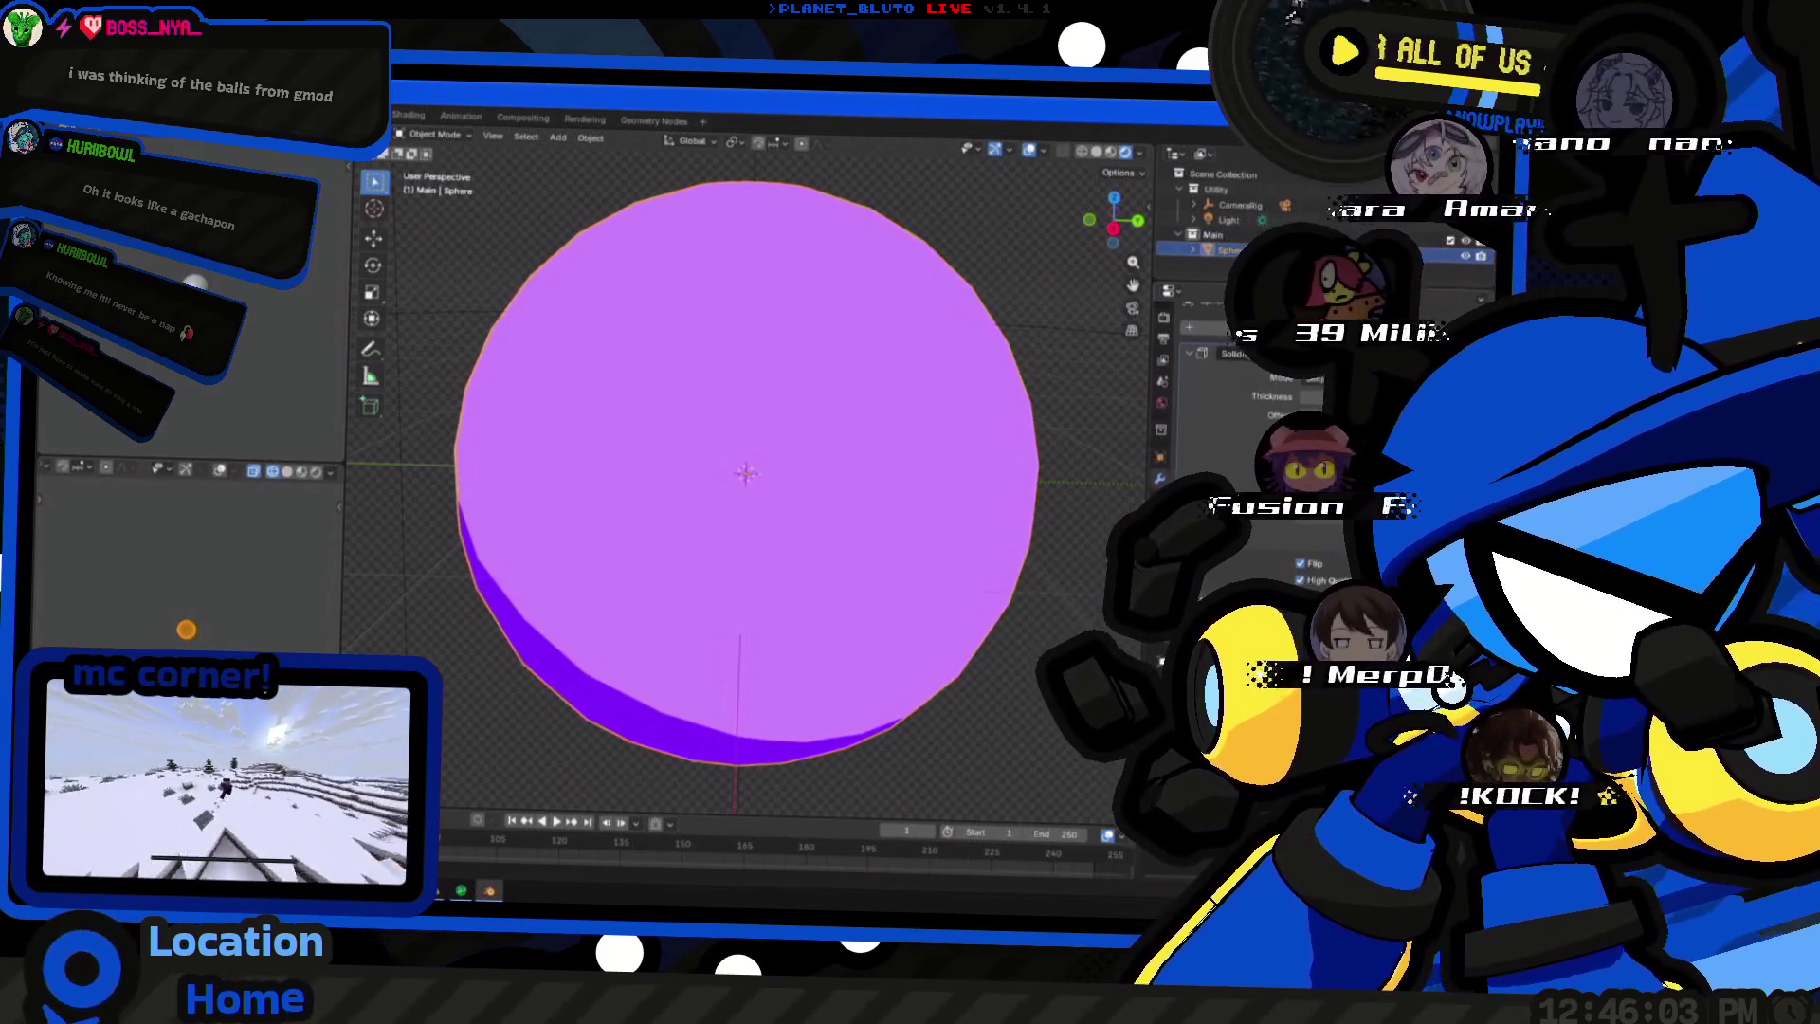
{"action": "scroll", "coordinate": [967, 527], "scroll_direction": "down", "scroll_amount": 4}
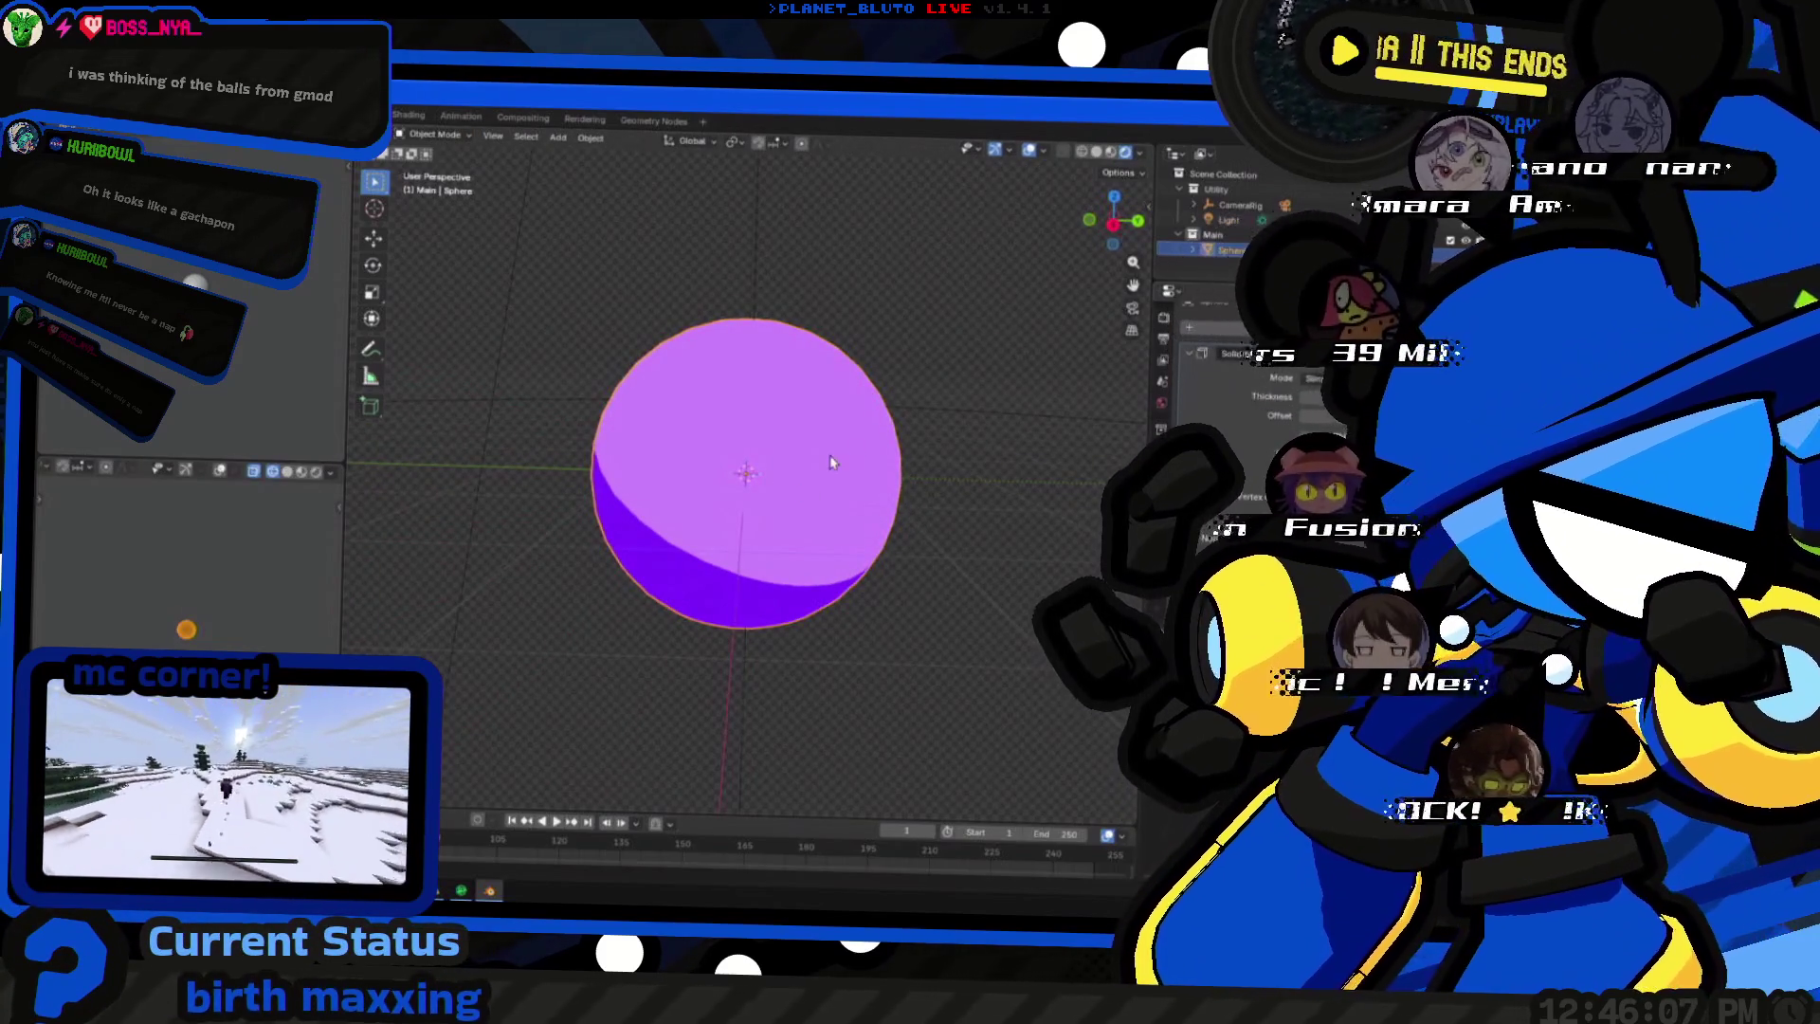
- Scale the orb's mesh up in Edit Mode, then shrink the sphere slightly about its centre
{"action": "key", "text": "Tab"}
{"action": "scroll", "coordinate": [746, 474], "scroll_direction": "down", "scroll_amount": 1}
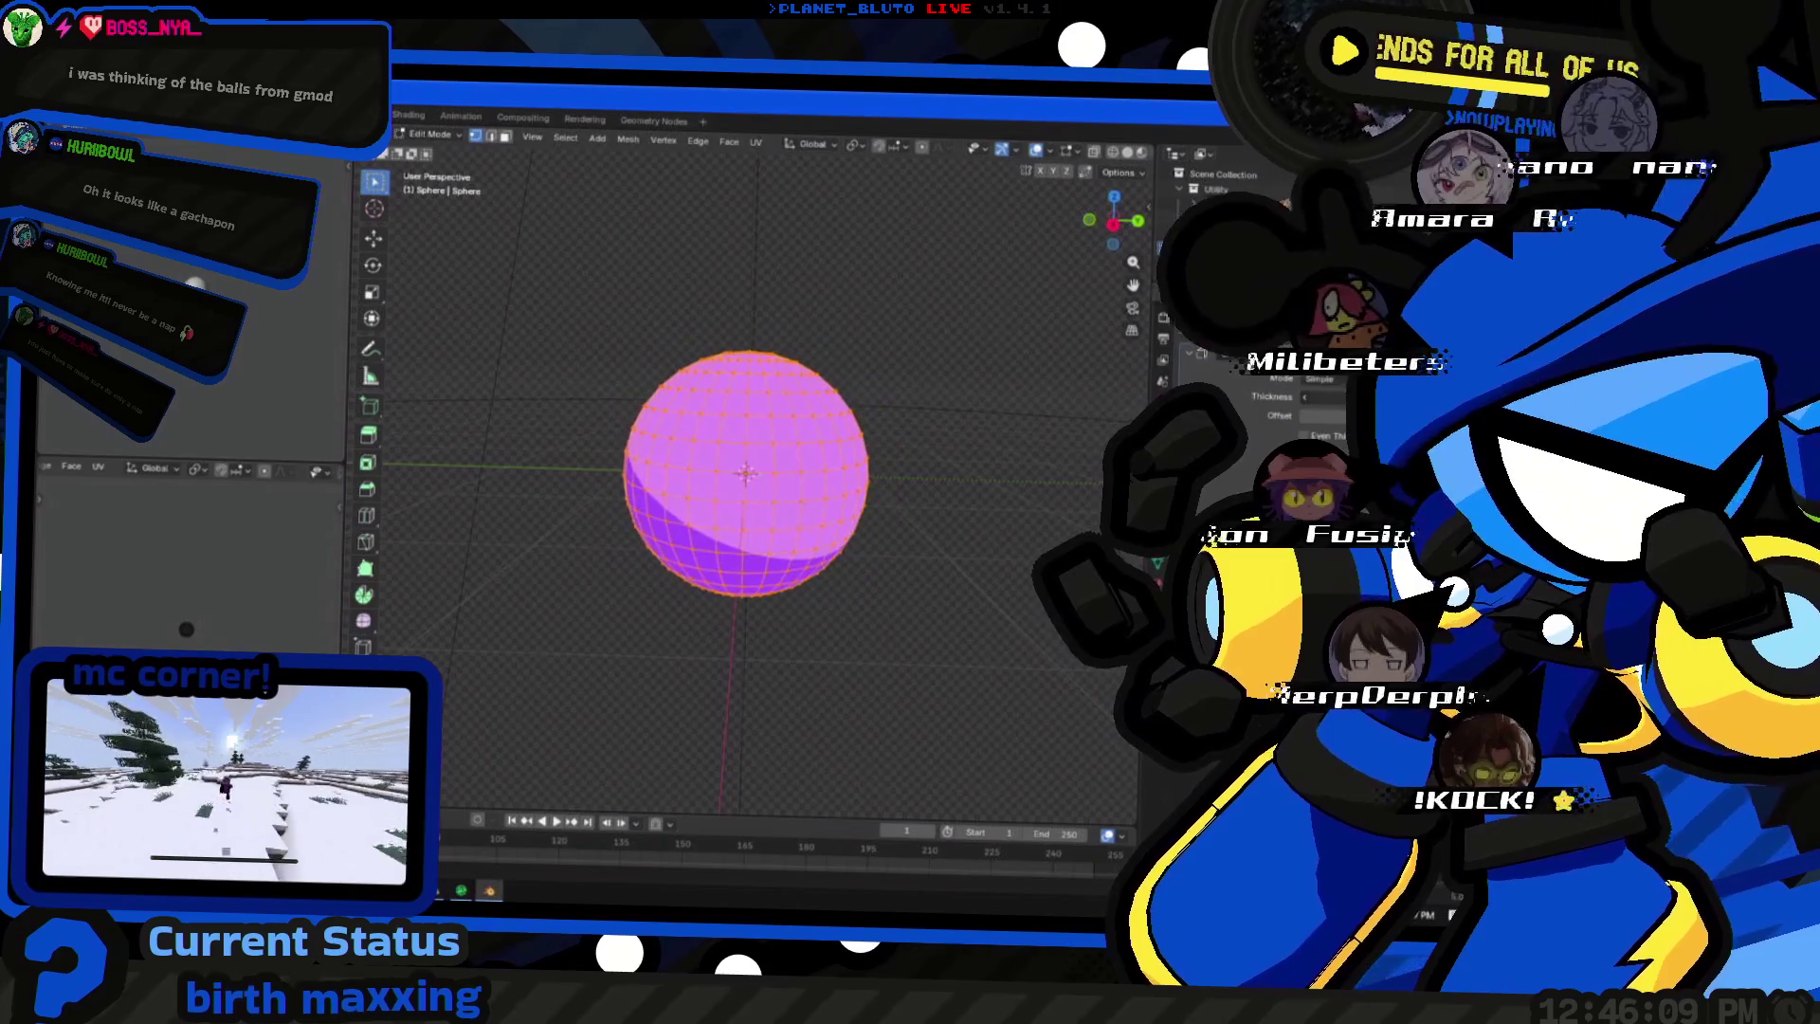
{"action": "key", "text": "s"}
{"action": "left_click", "coordinate": [934, 548]}
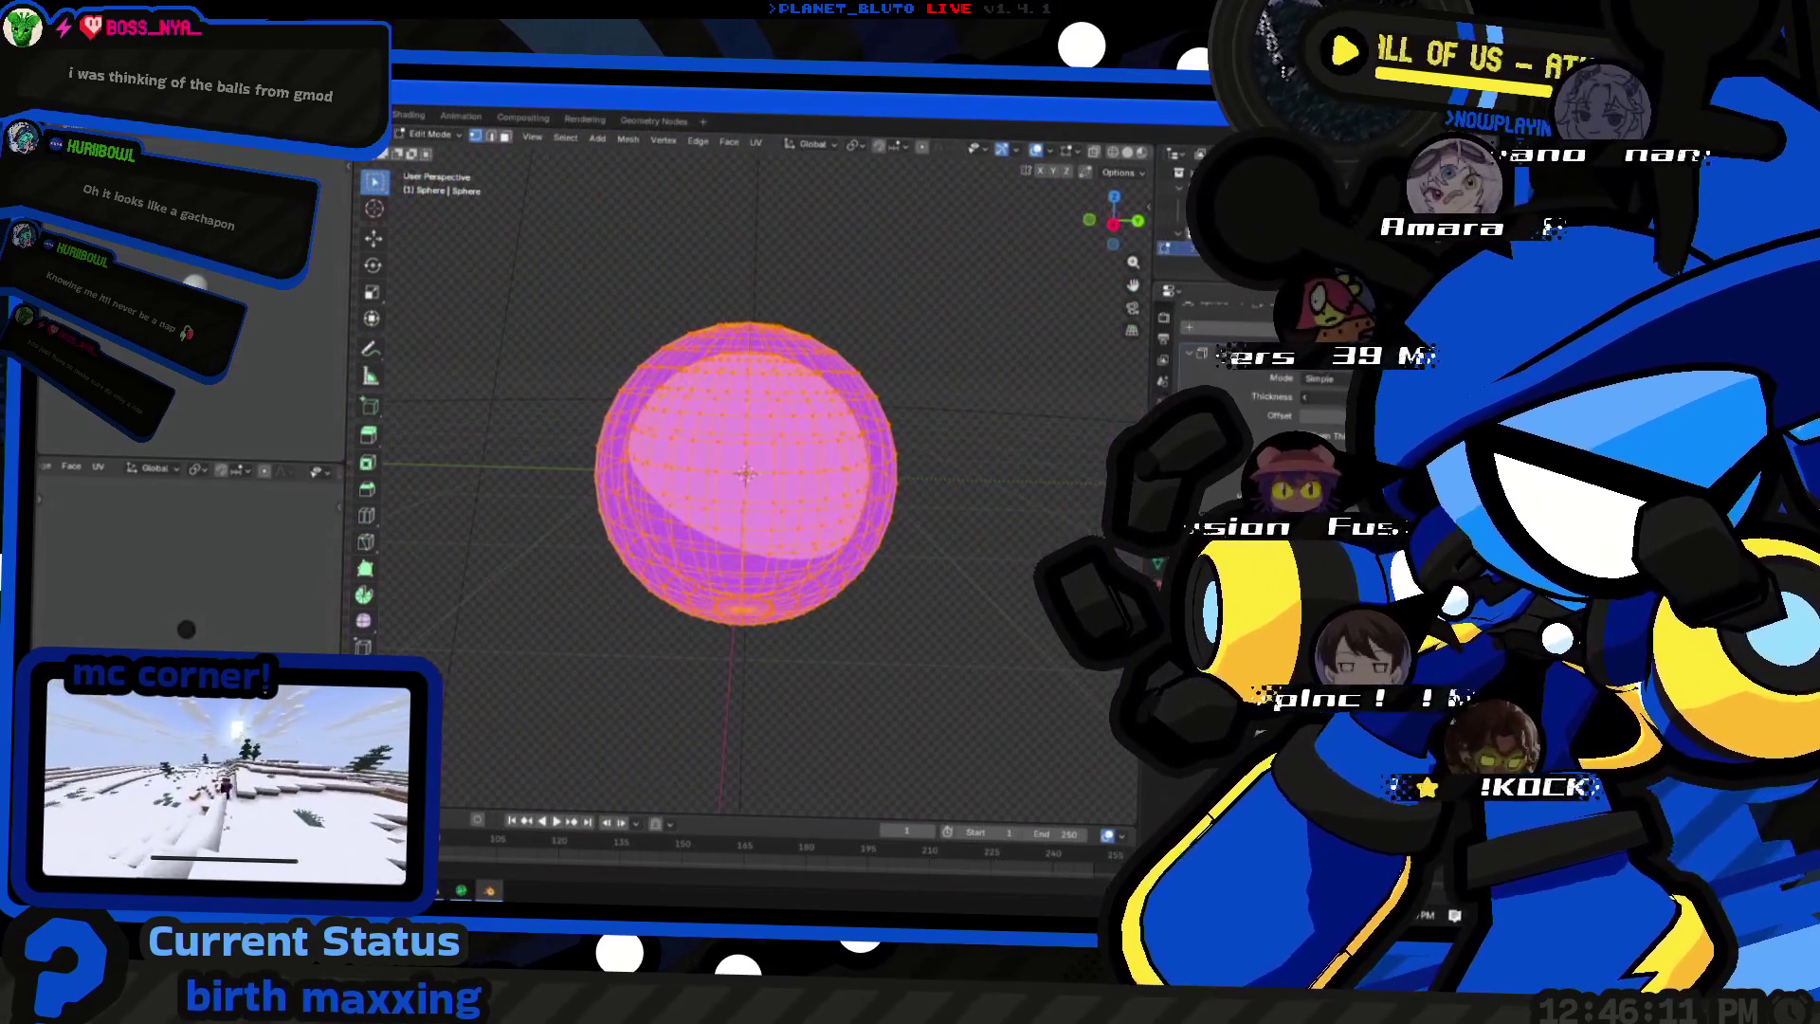
{"action": "key", "text": "Tab"}
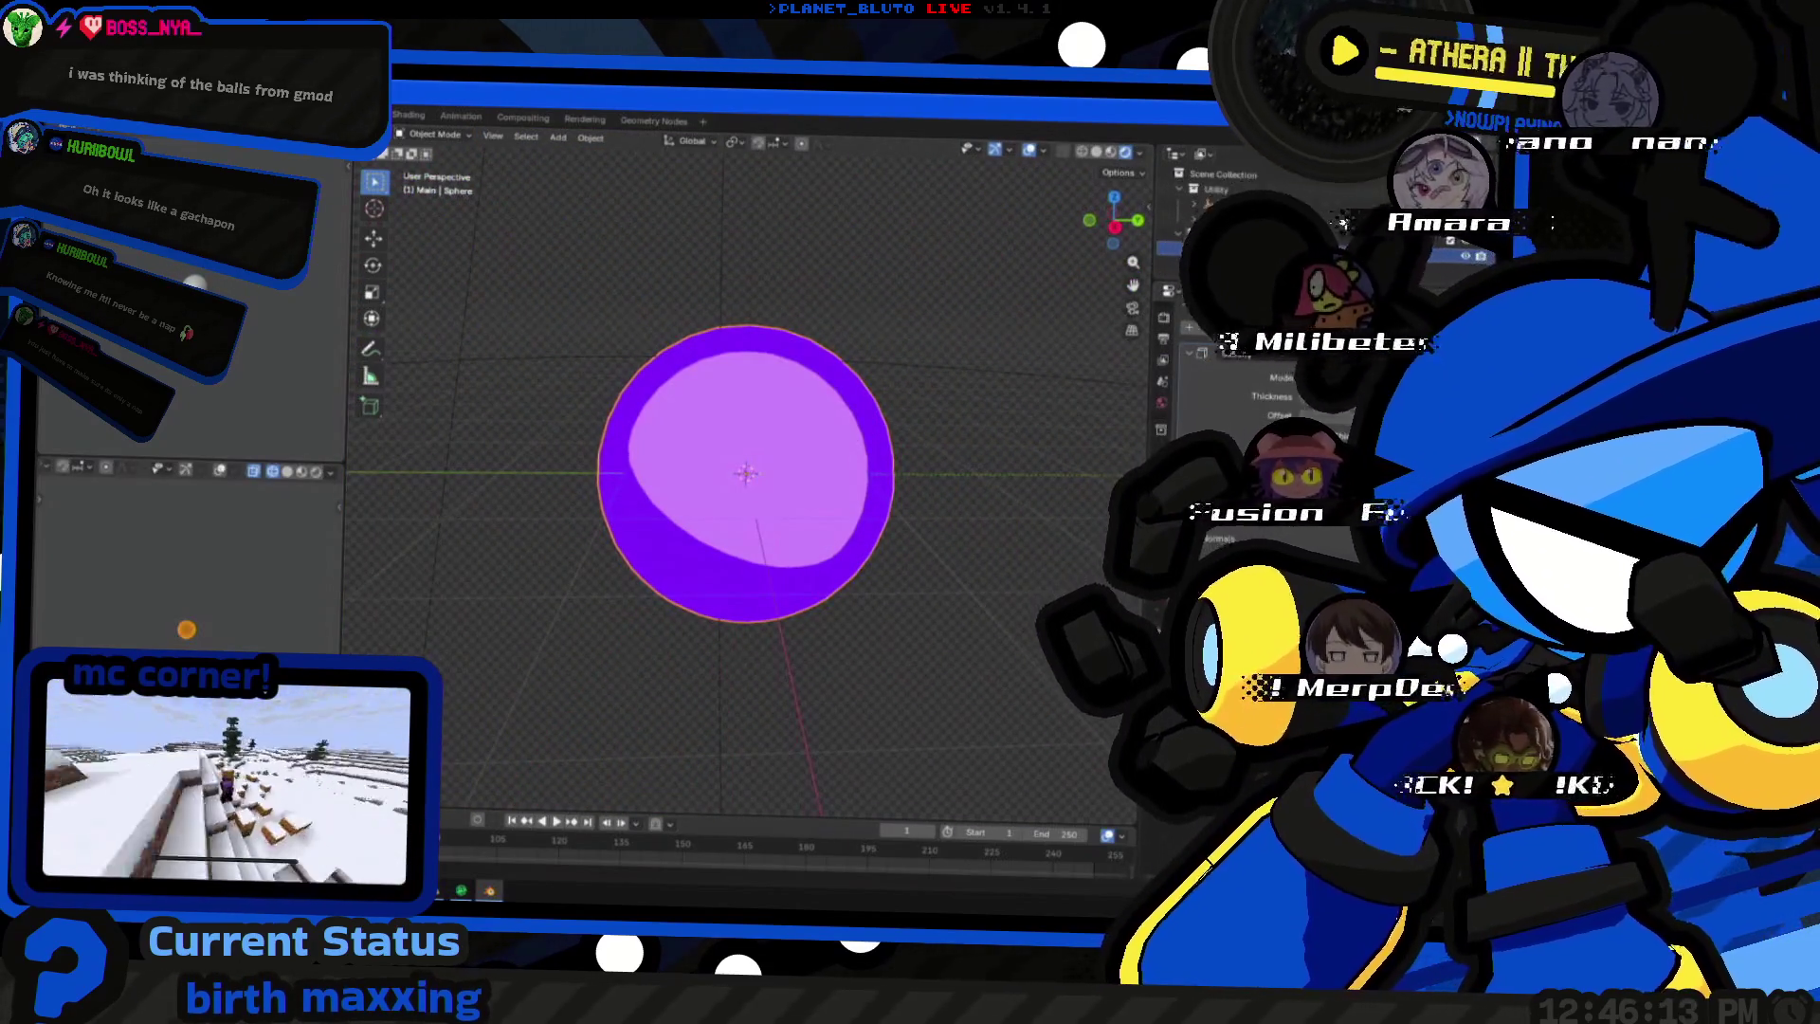
{"action": "key", "text": "s"}
{"action": "key", "text": "Tab"}
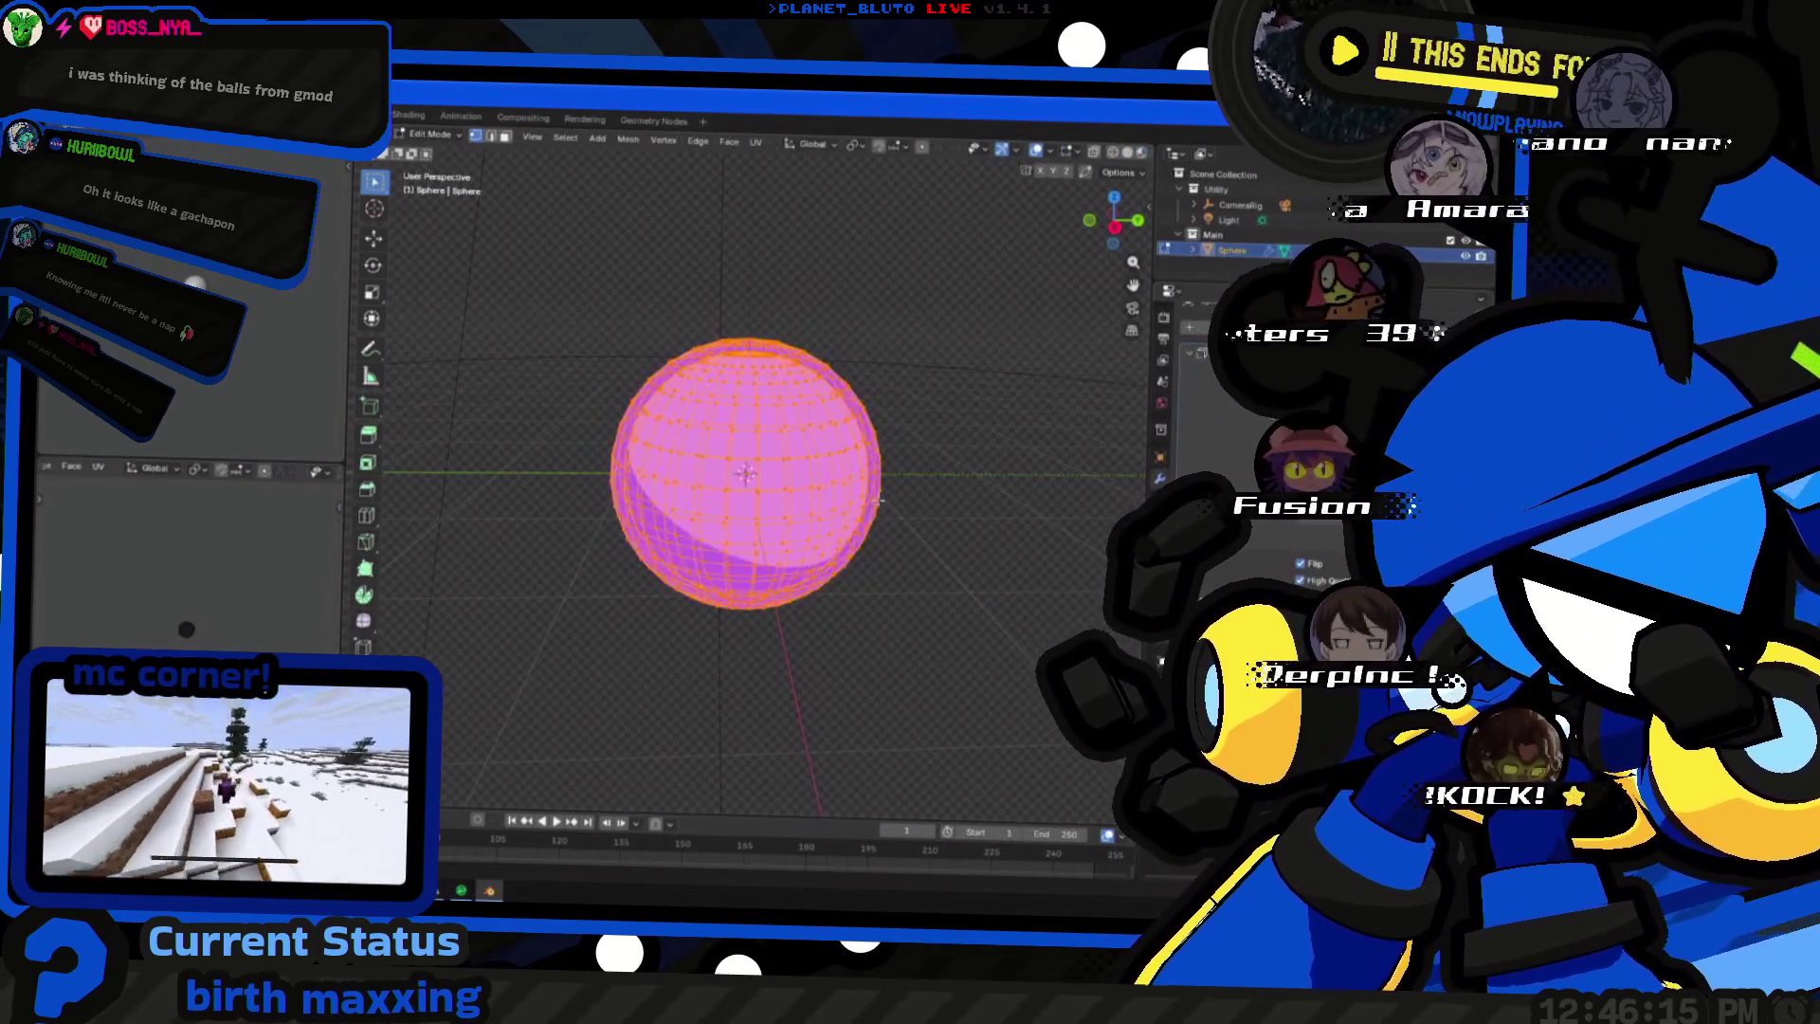
{"action": "scroll", "coordinate": [863, 497], "scroll_direction": "up", "scroll_amount": 3}
{"action": "middle_click_drag", "start_coordinate": [864, 496], "coordinate": [790, 501]}
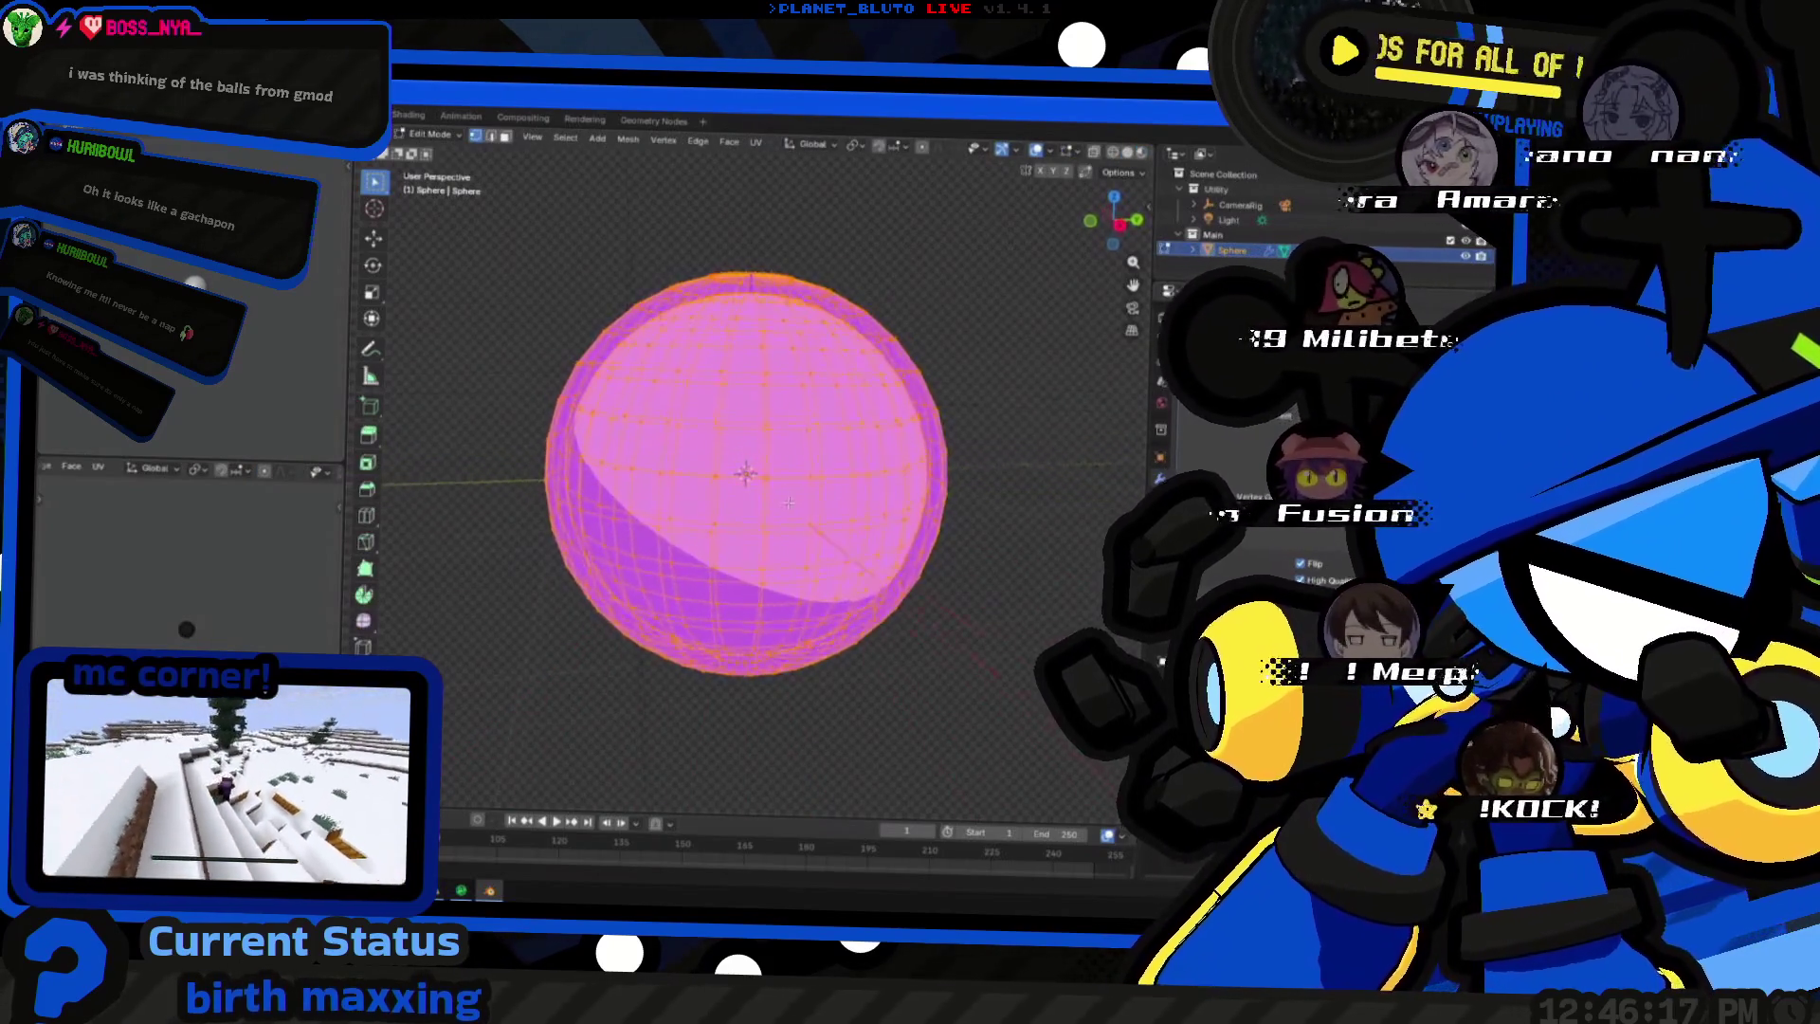
{"action": "key", "text": "Tab"}
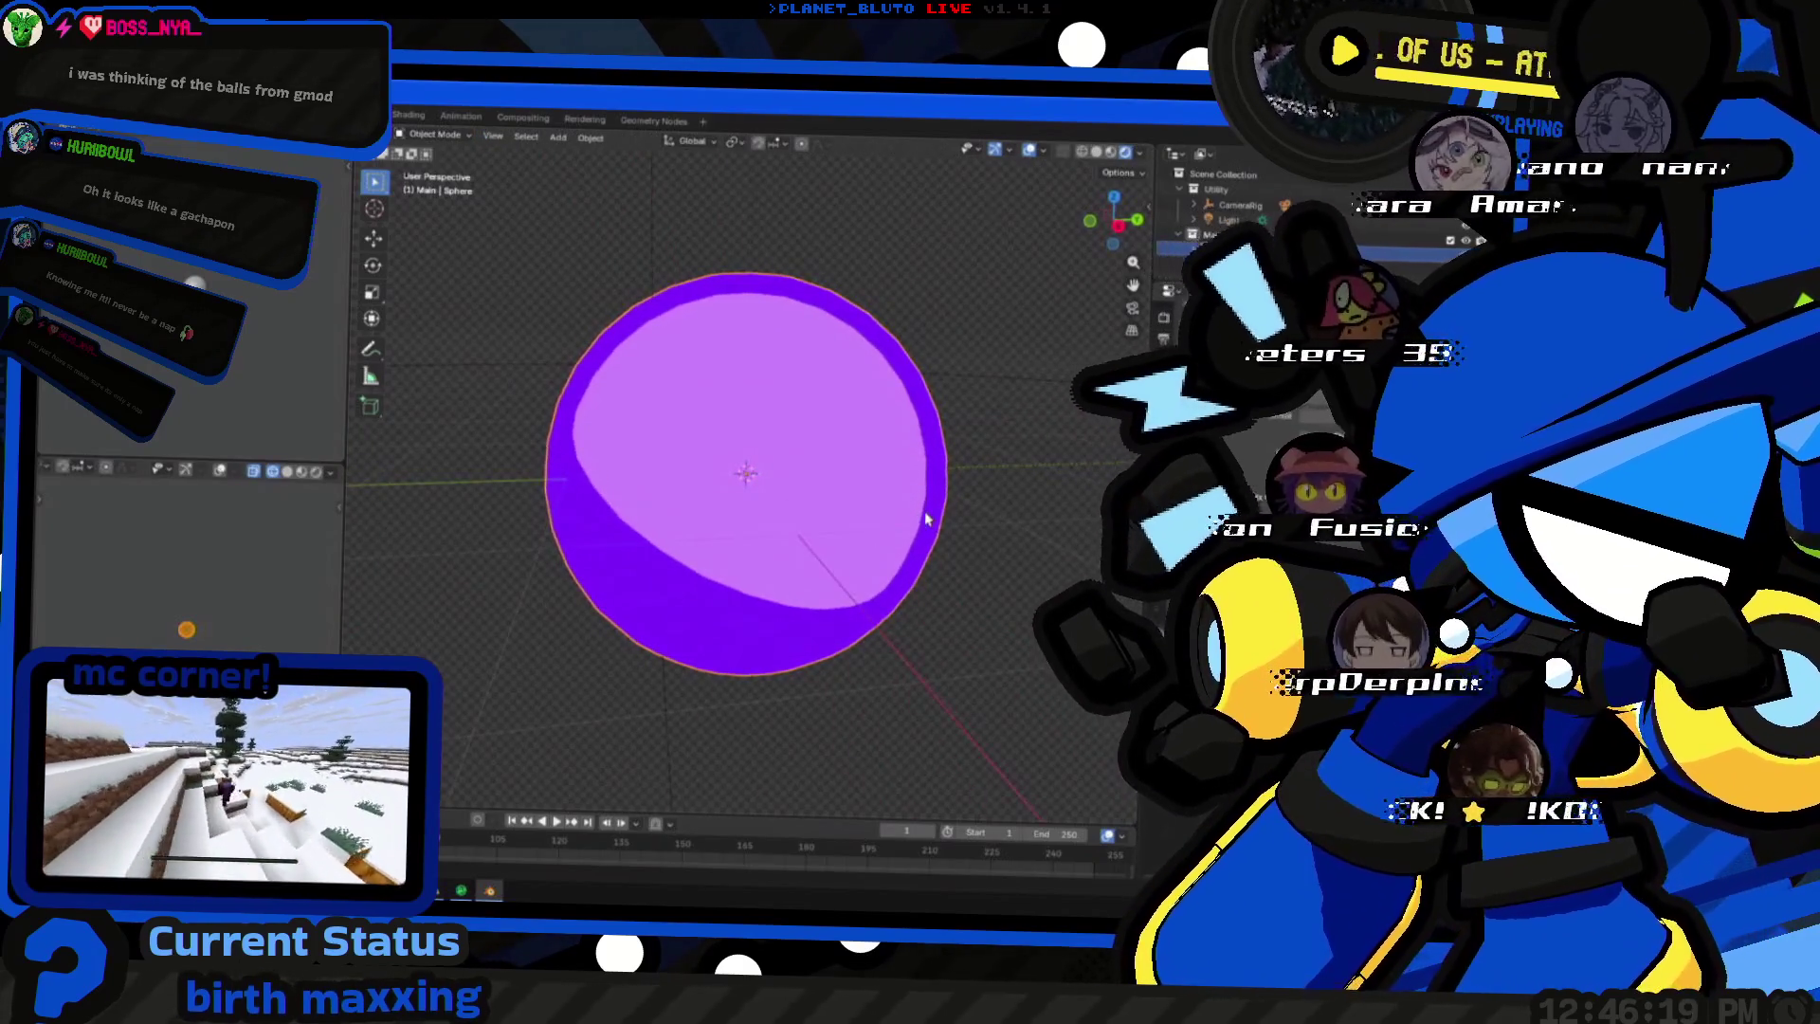
- Add a new UV sphere, Sphere.001, at the orb's centre and start shrinking it
{"action": "key", "text": "shift+a"}
{"action": "left_click", "coordinate": [982, 551]}
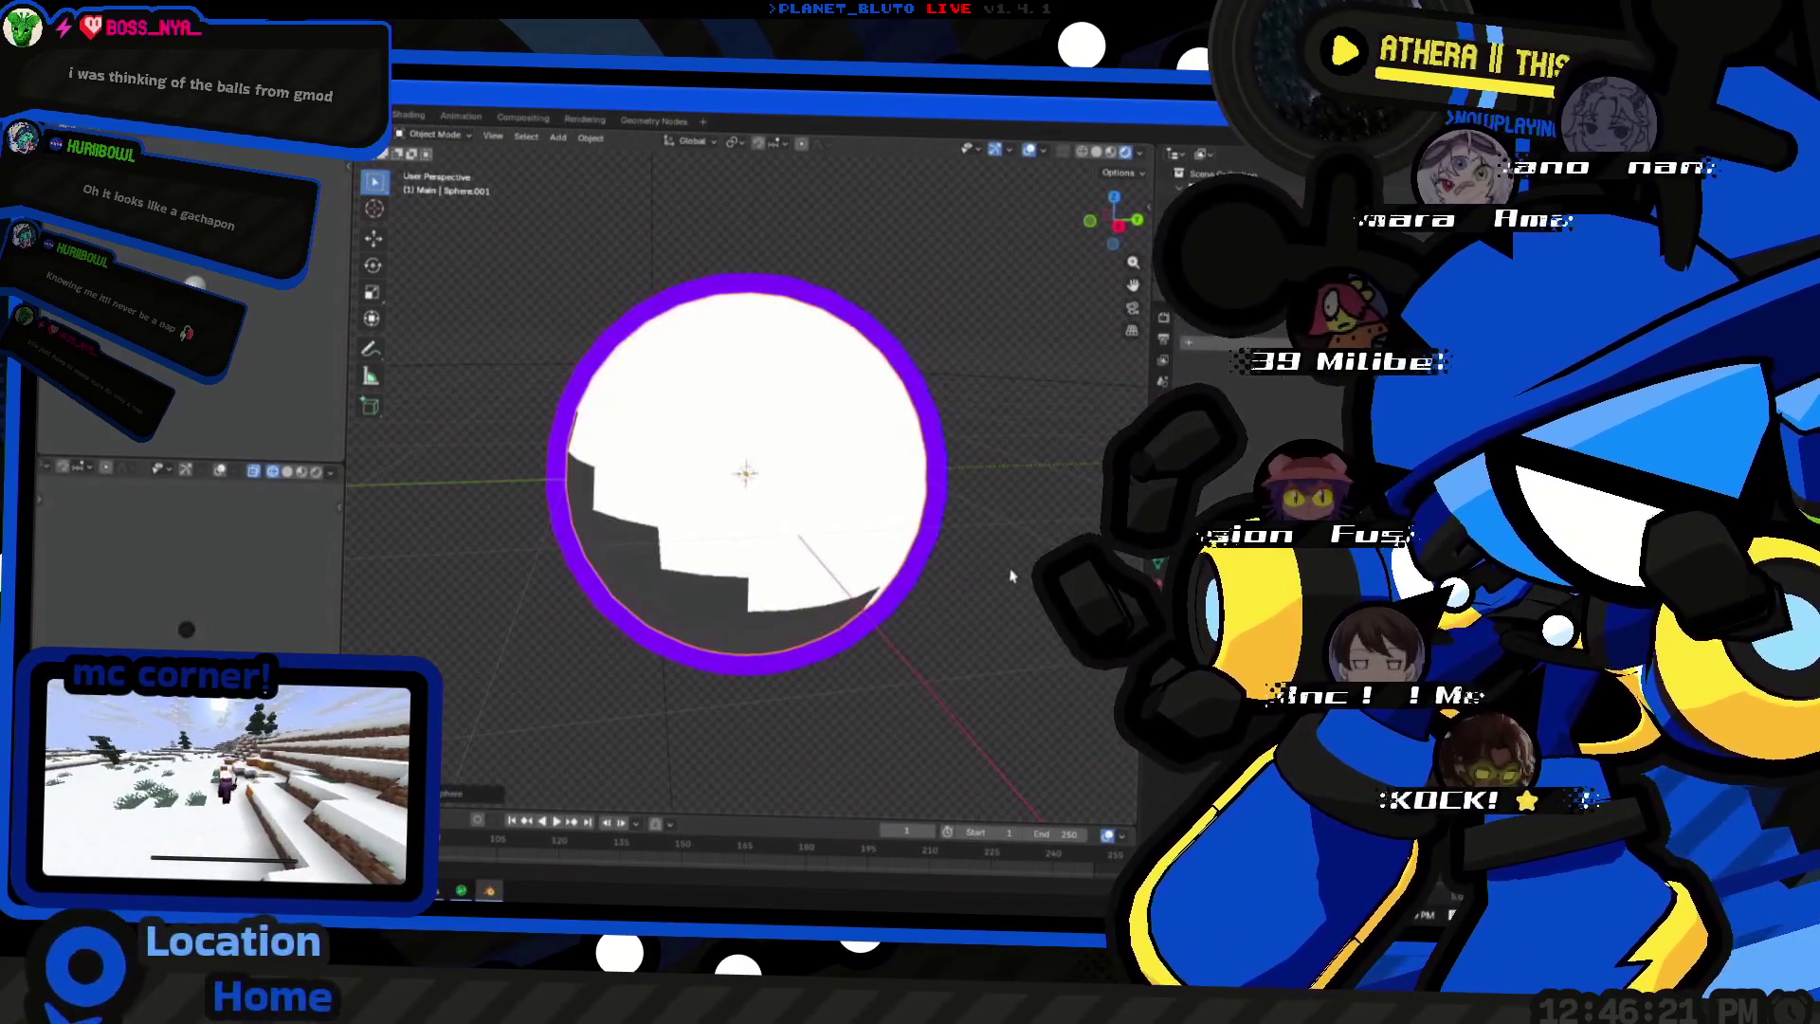
{"action": "key", "text": "s"}
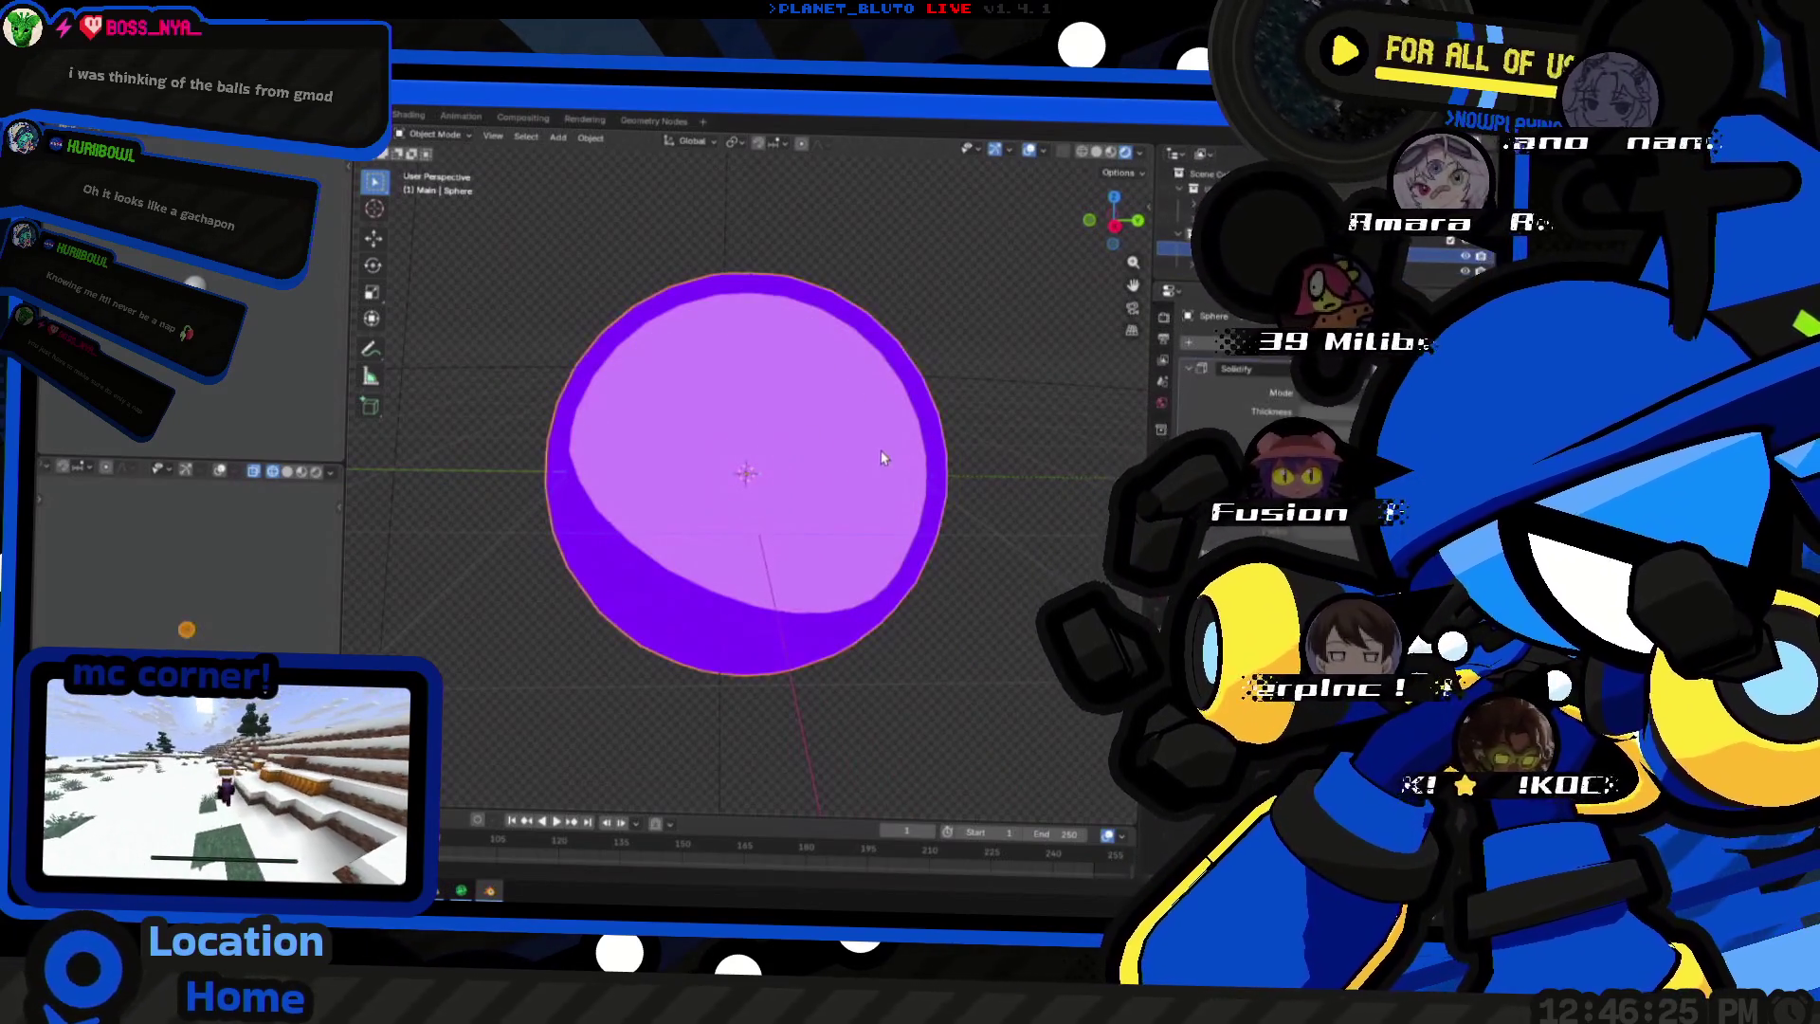
- Check the orb's material settings, then select the small white centre sphere and start a screen snip
{"action": "key", "text": "Tab"}
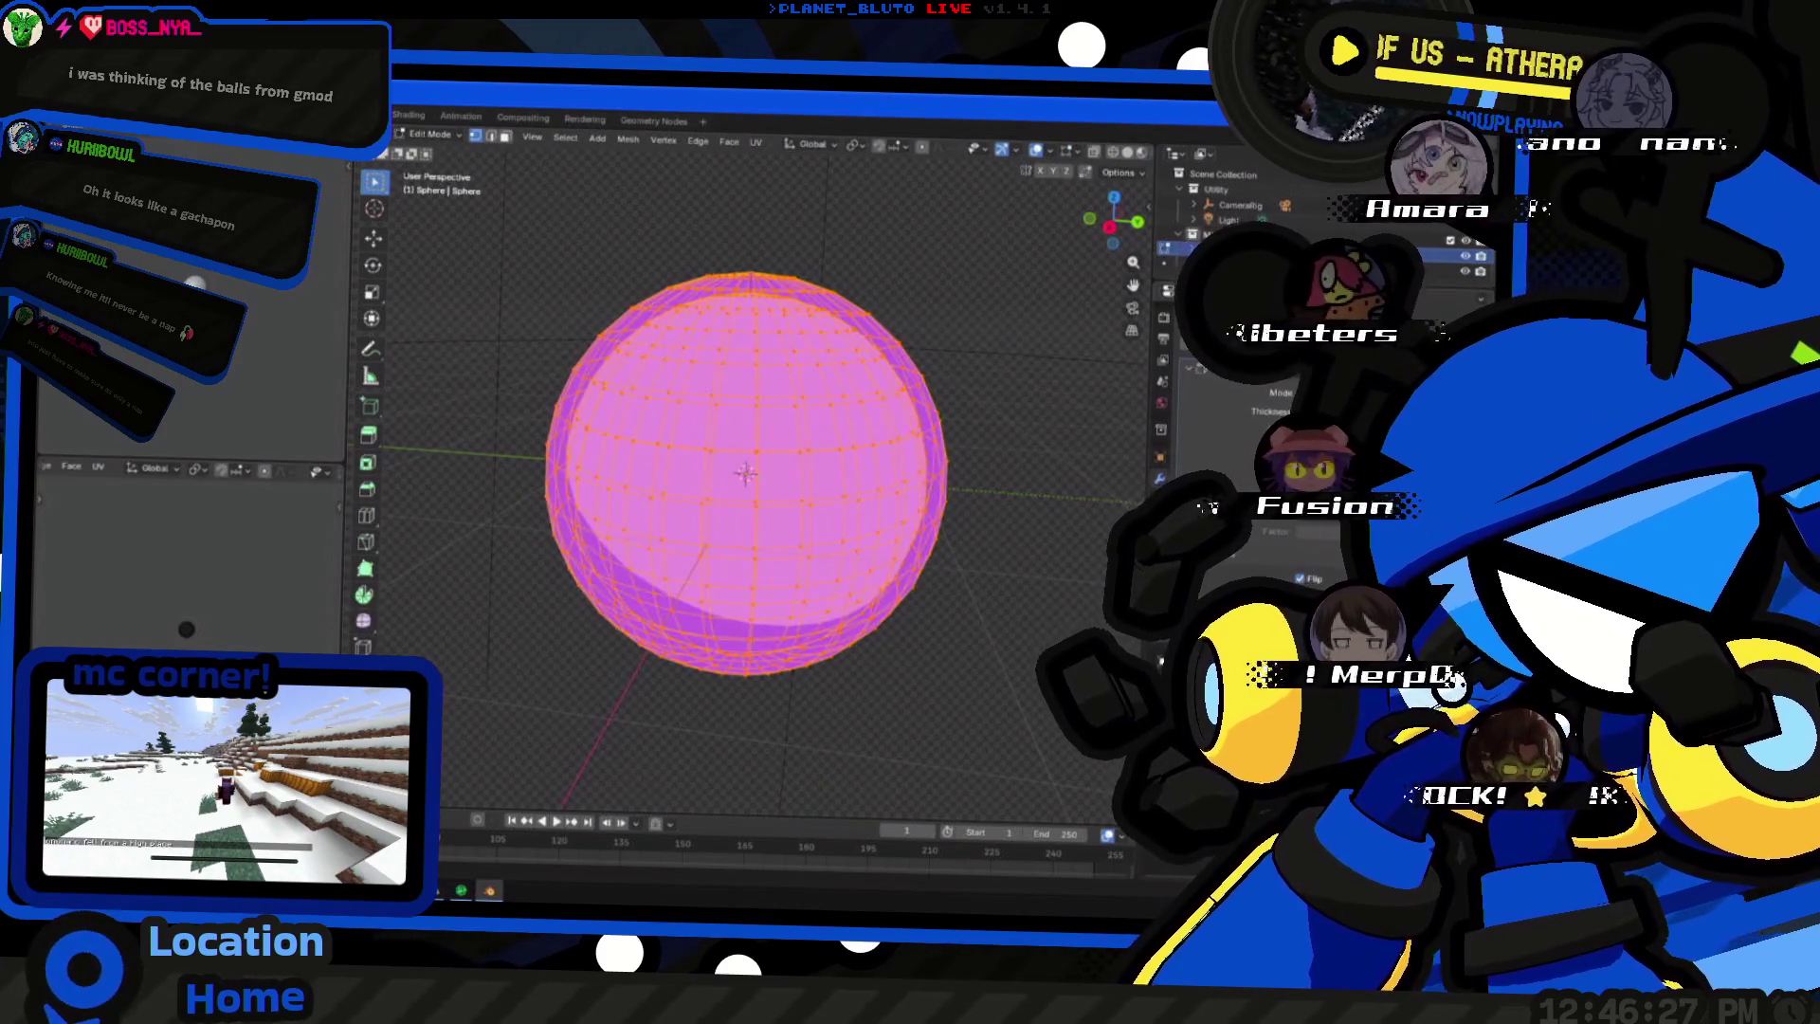
{"action": "left_click", "coordinate": [1164, 455]}
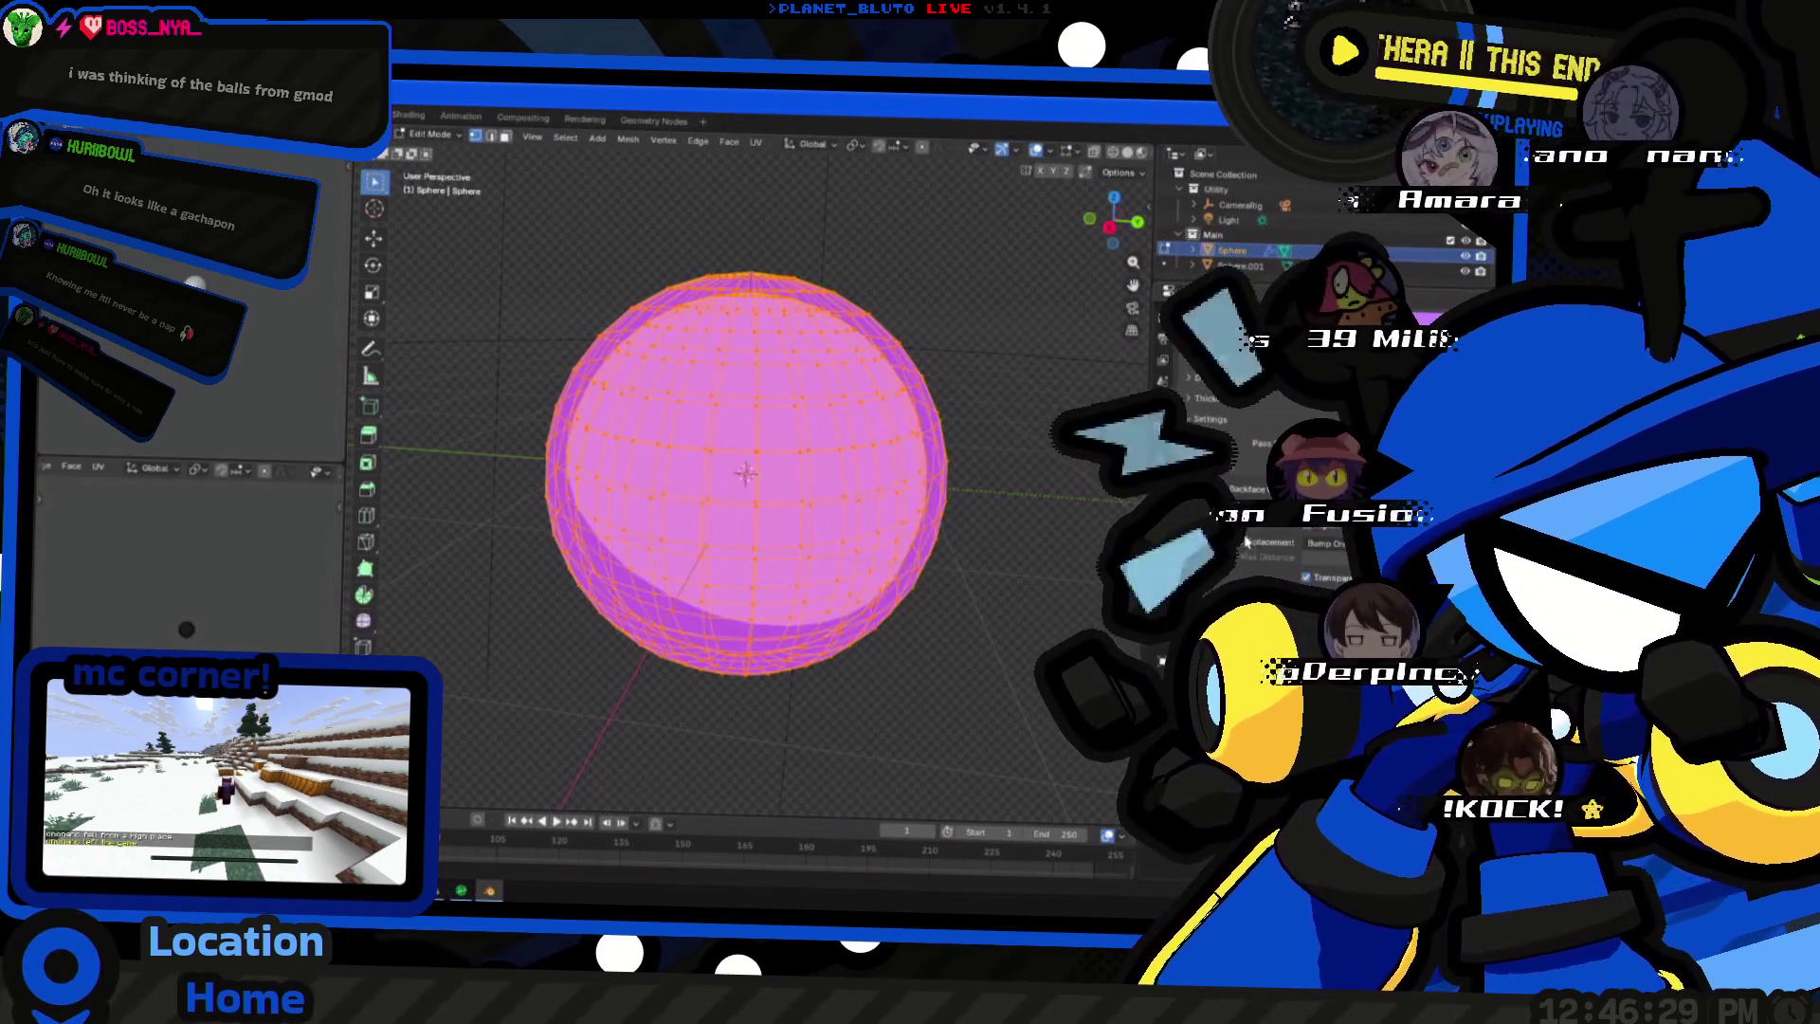
{"action": "key", "text": "Tab"}
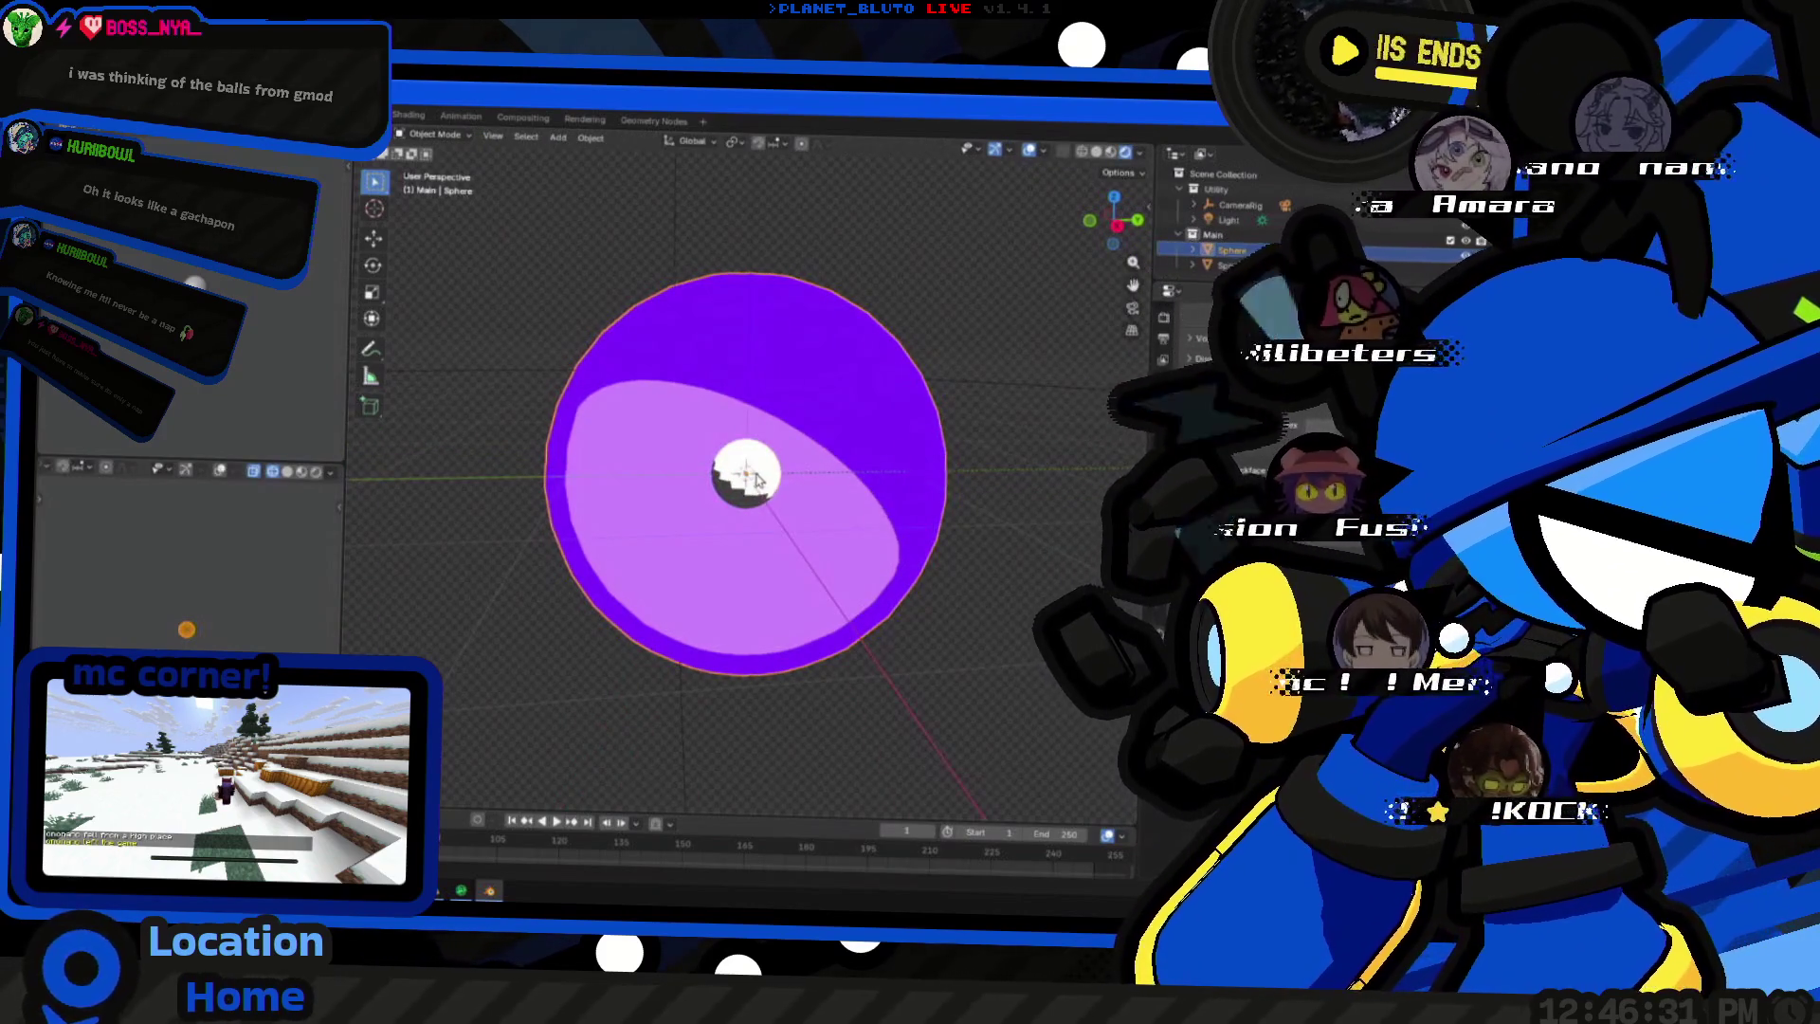
{"action": "left_click", "coordinate": [1180, 264]}
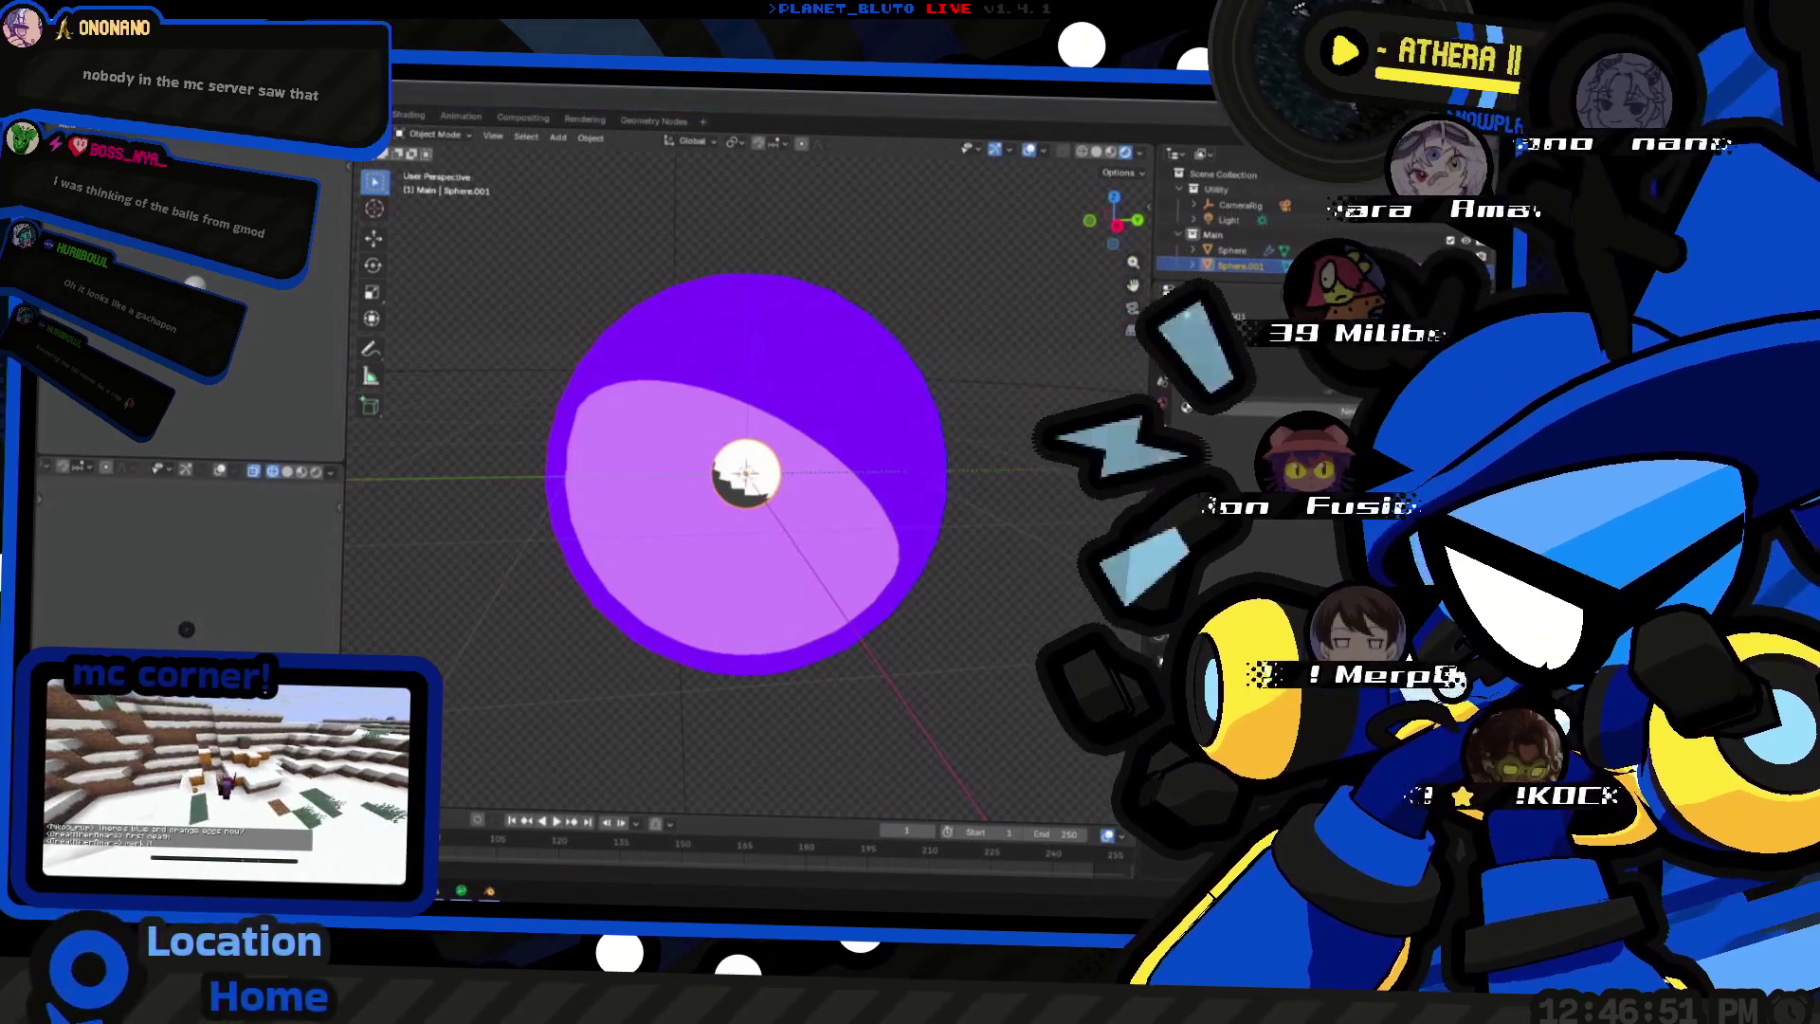
{"action": "key", "text": "super+shift+s"}
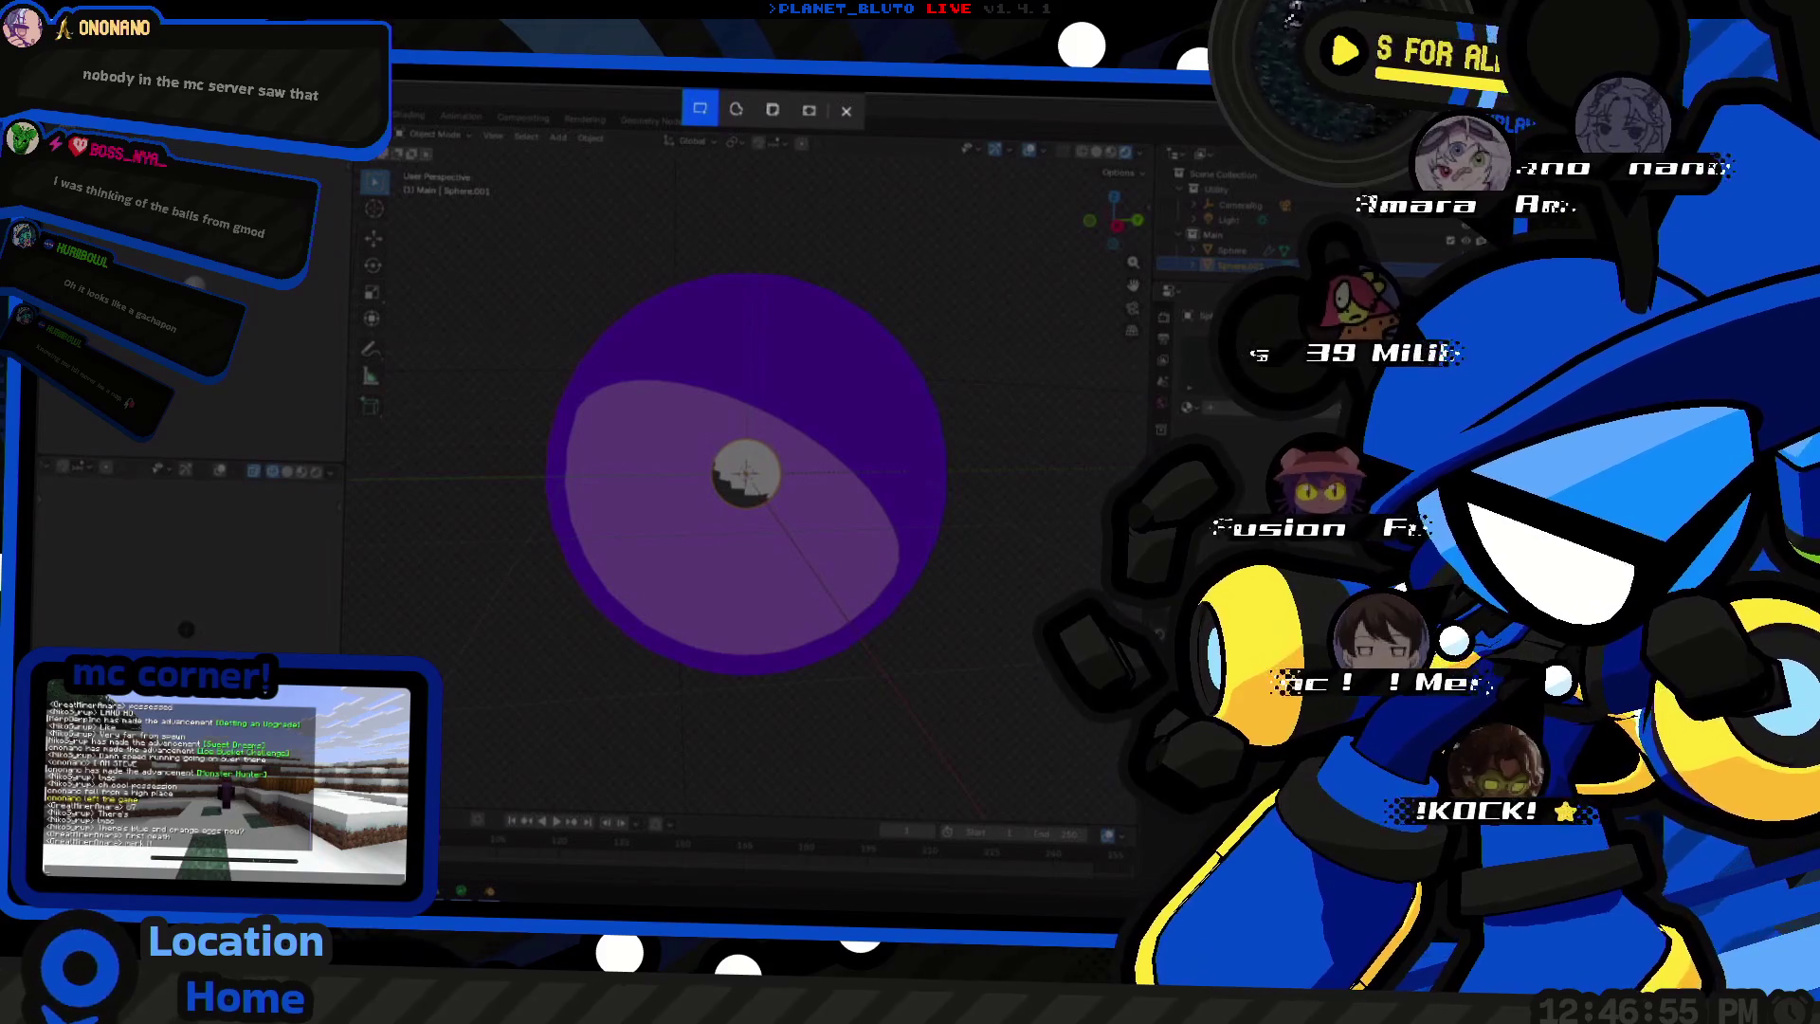
- Dismiss the screen snip overlay and begin resizing the white highlight sphere
{"action": "key", "text": "Escape"}
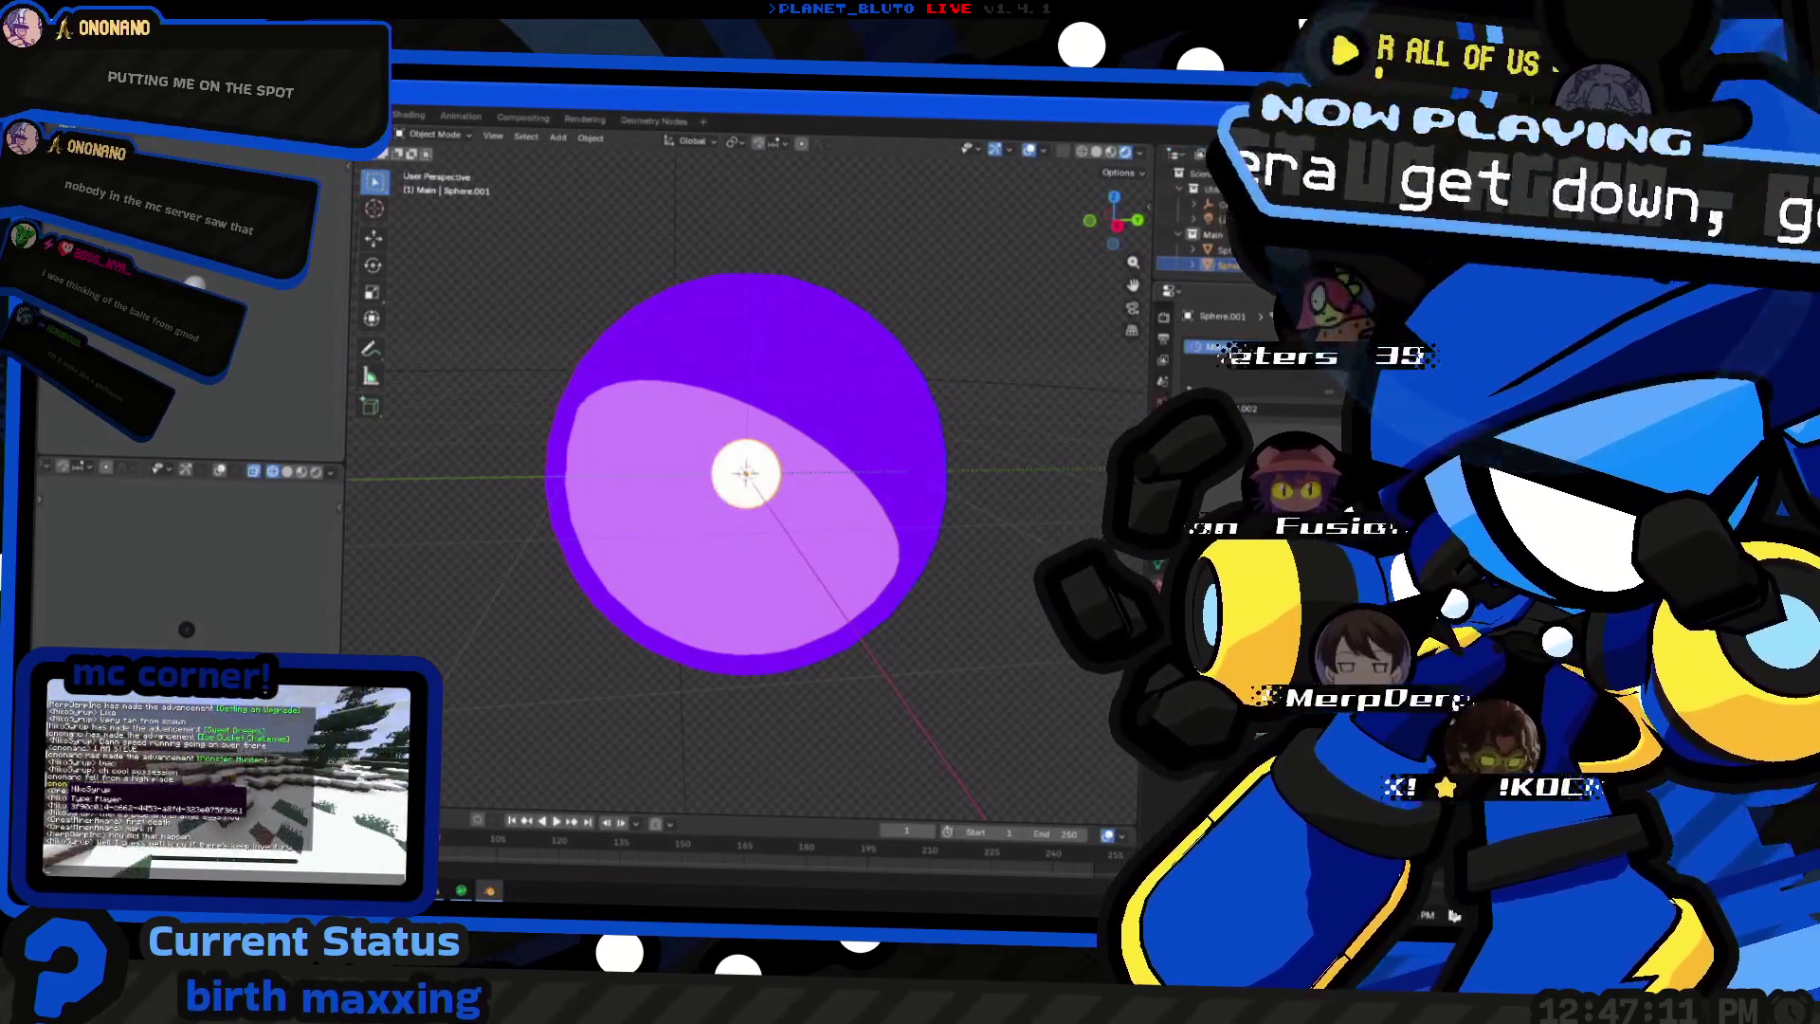
{"action": "key", "text": "s"}
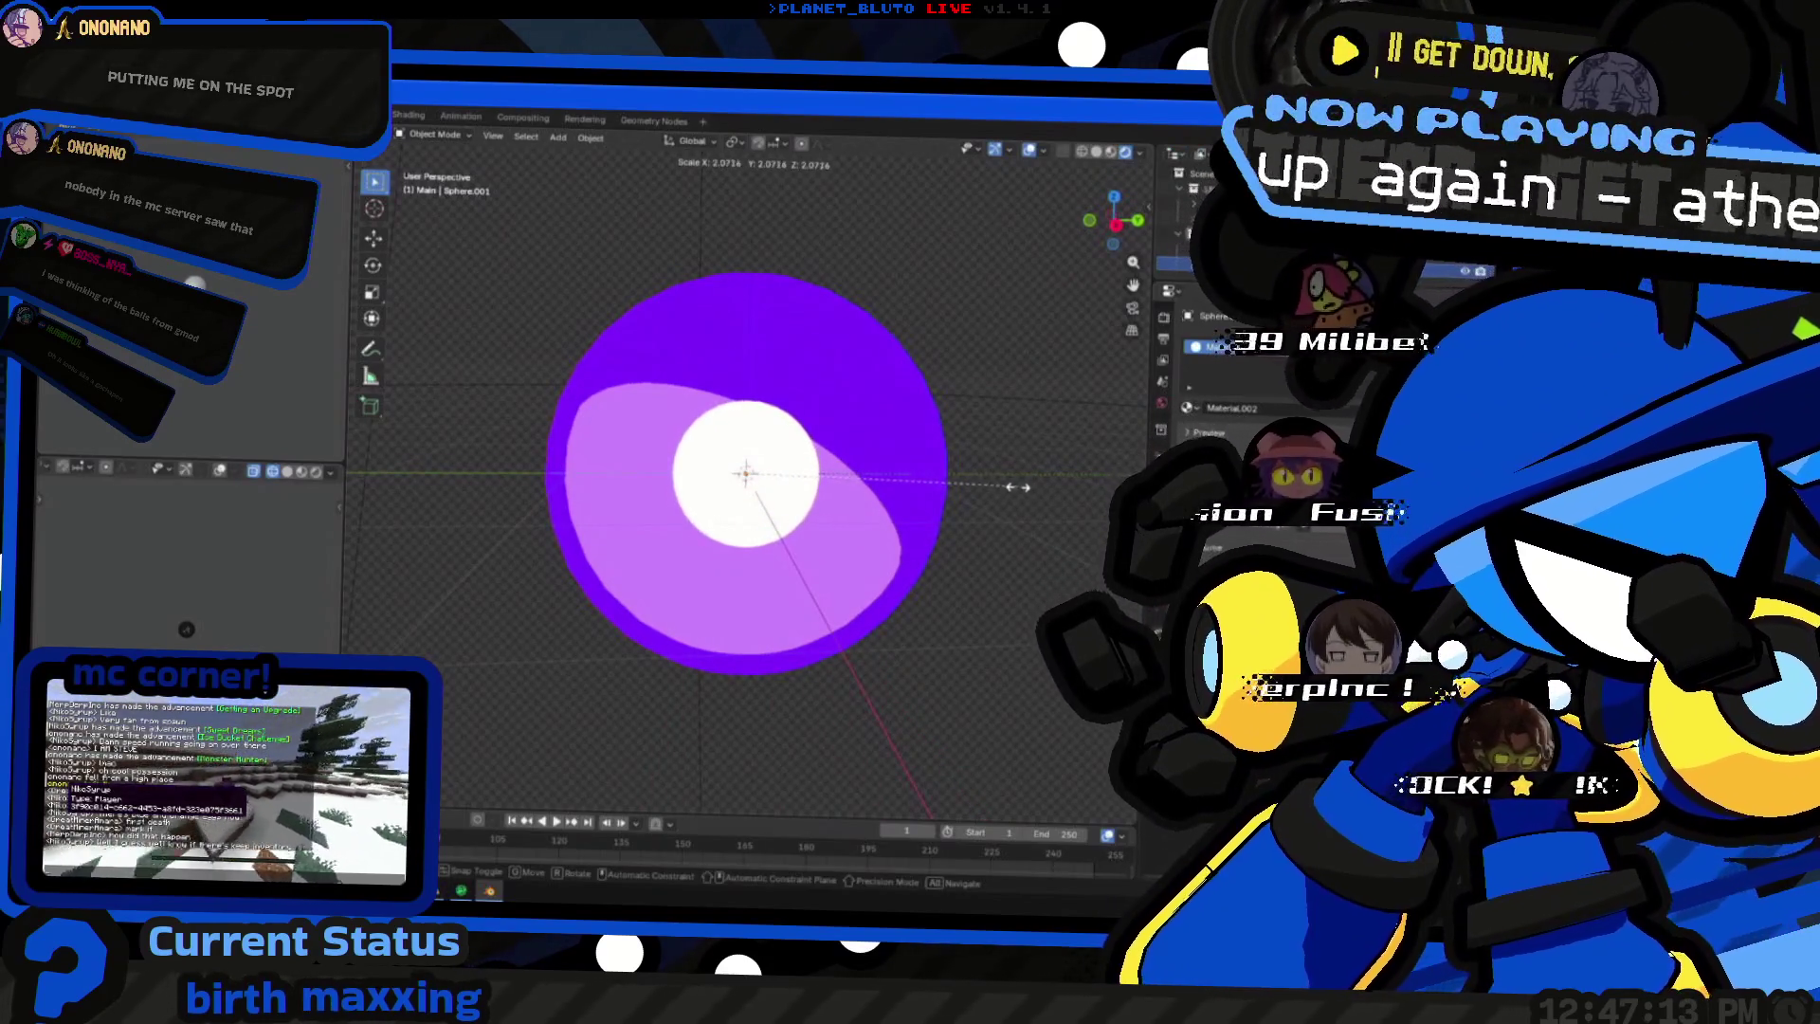
- Confirm the highlight sphere's larger size and glance at the other open window
{"action": "left_click", "coordinate": [859, 493]}
{"action": "middle_click_drag", "start_coordinate": [914, 513], "coordinate": [811, 468]}
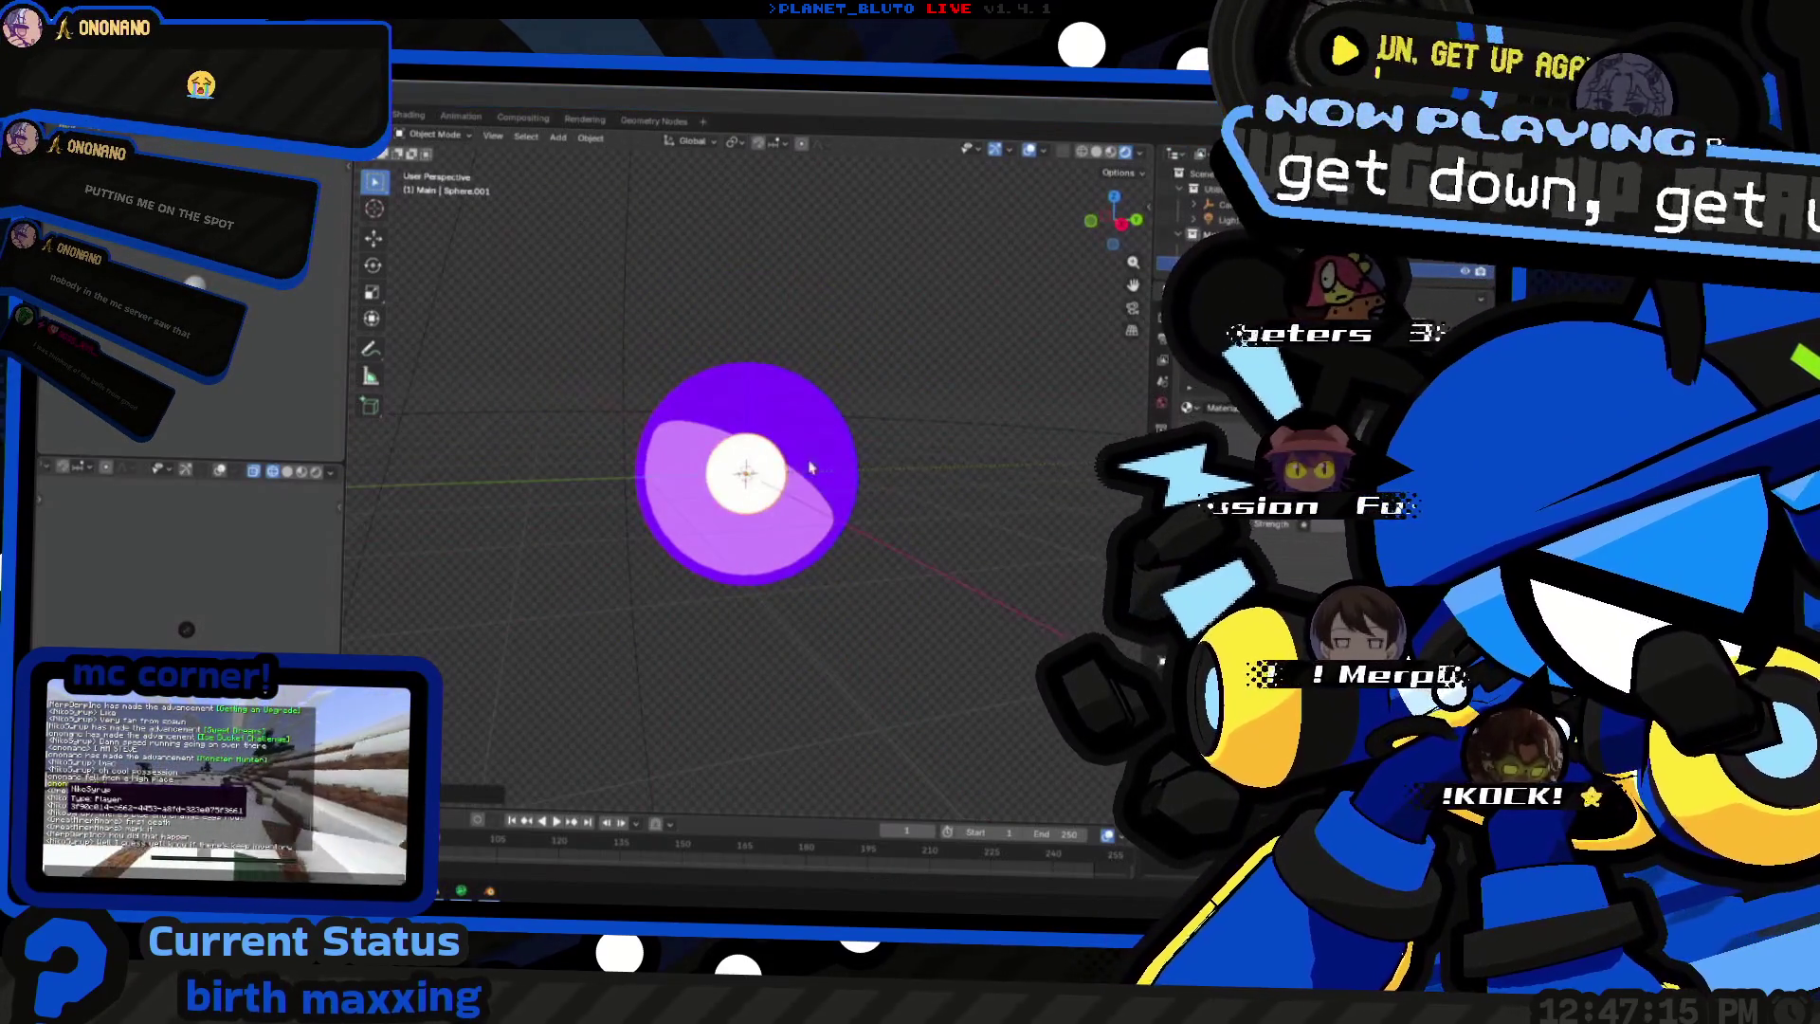
{"action": "key", "text": "alt+Tab"}
{"action": "key", "text": "alt+Tab"}
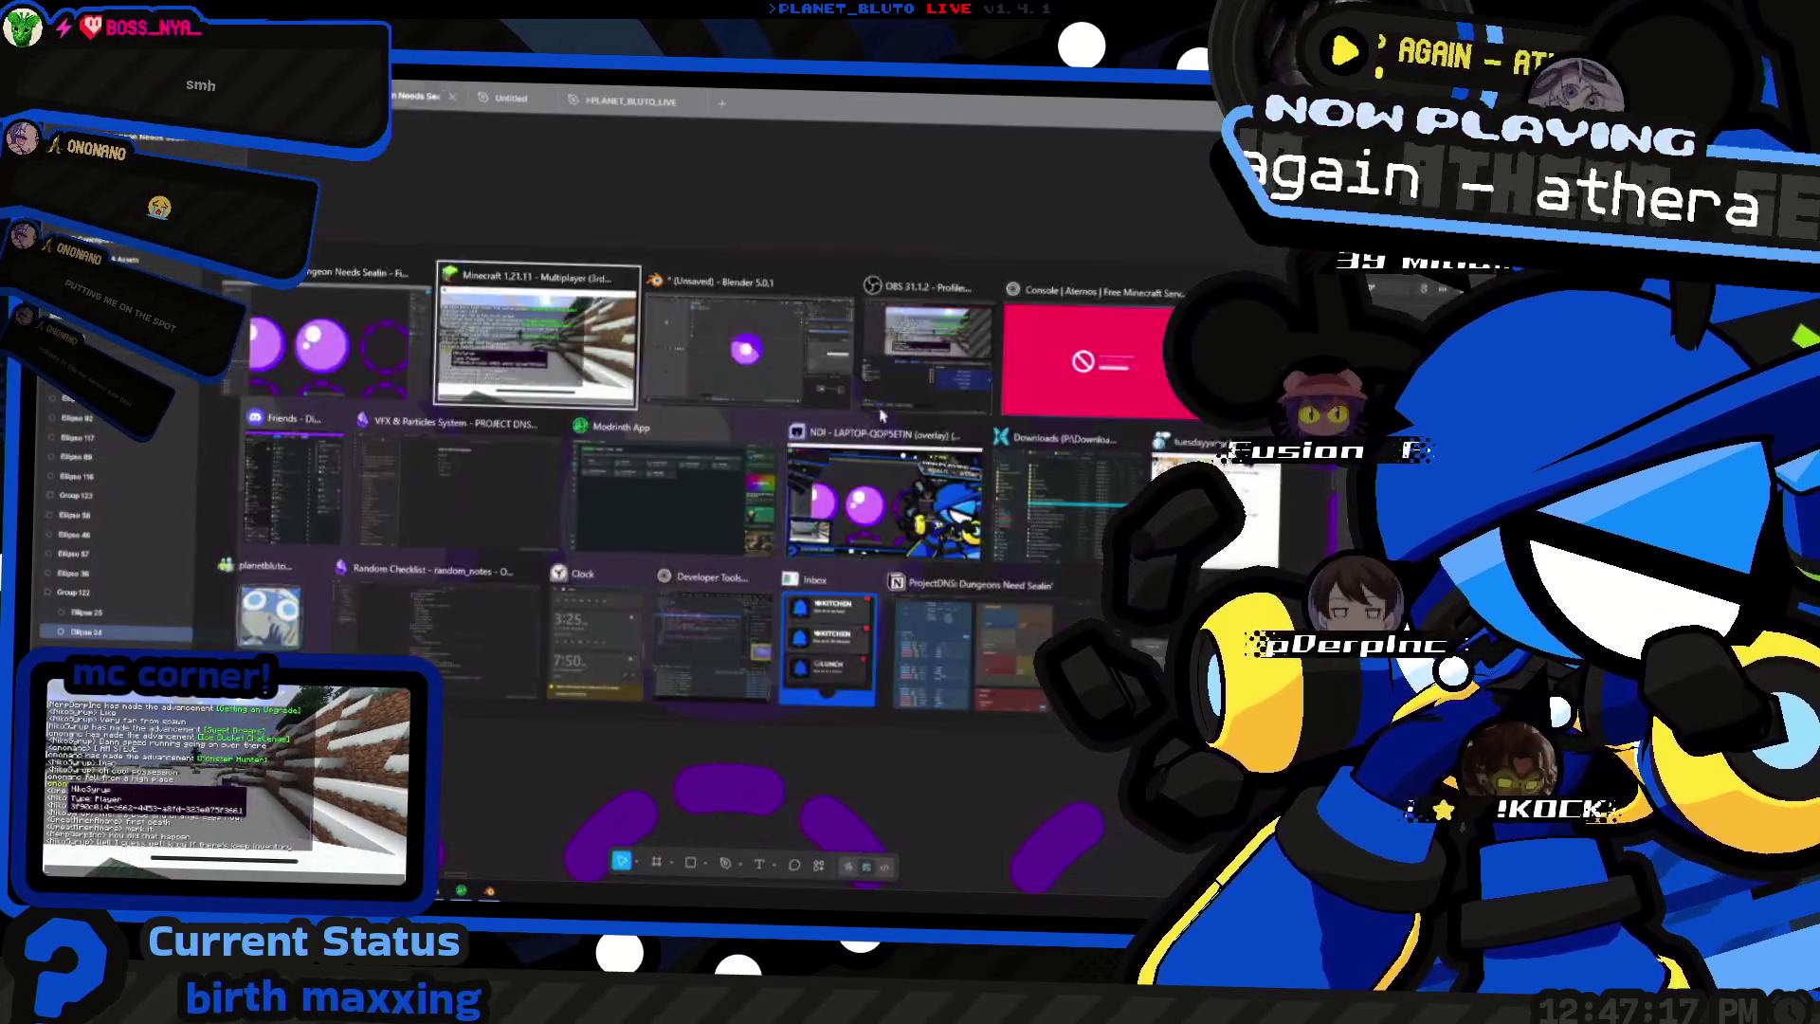
{"action": "key", "text": "alt+Tab"}
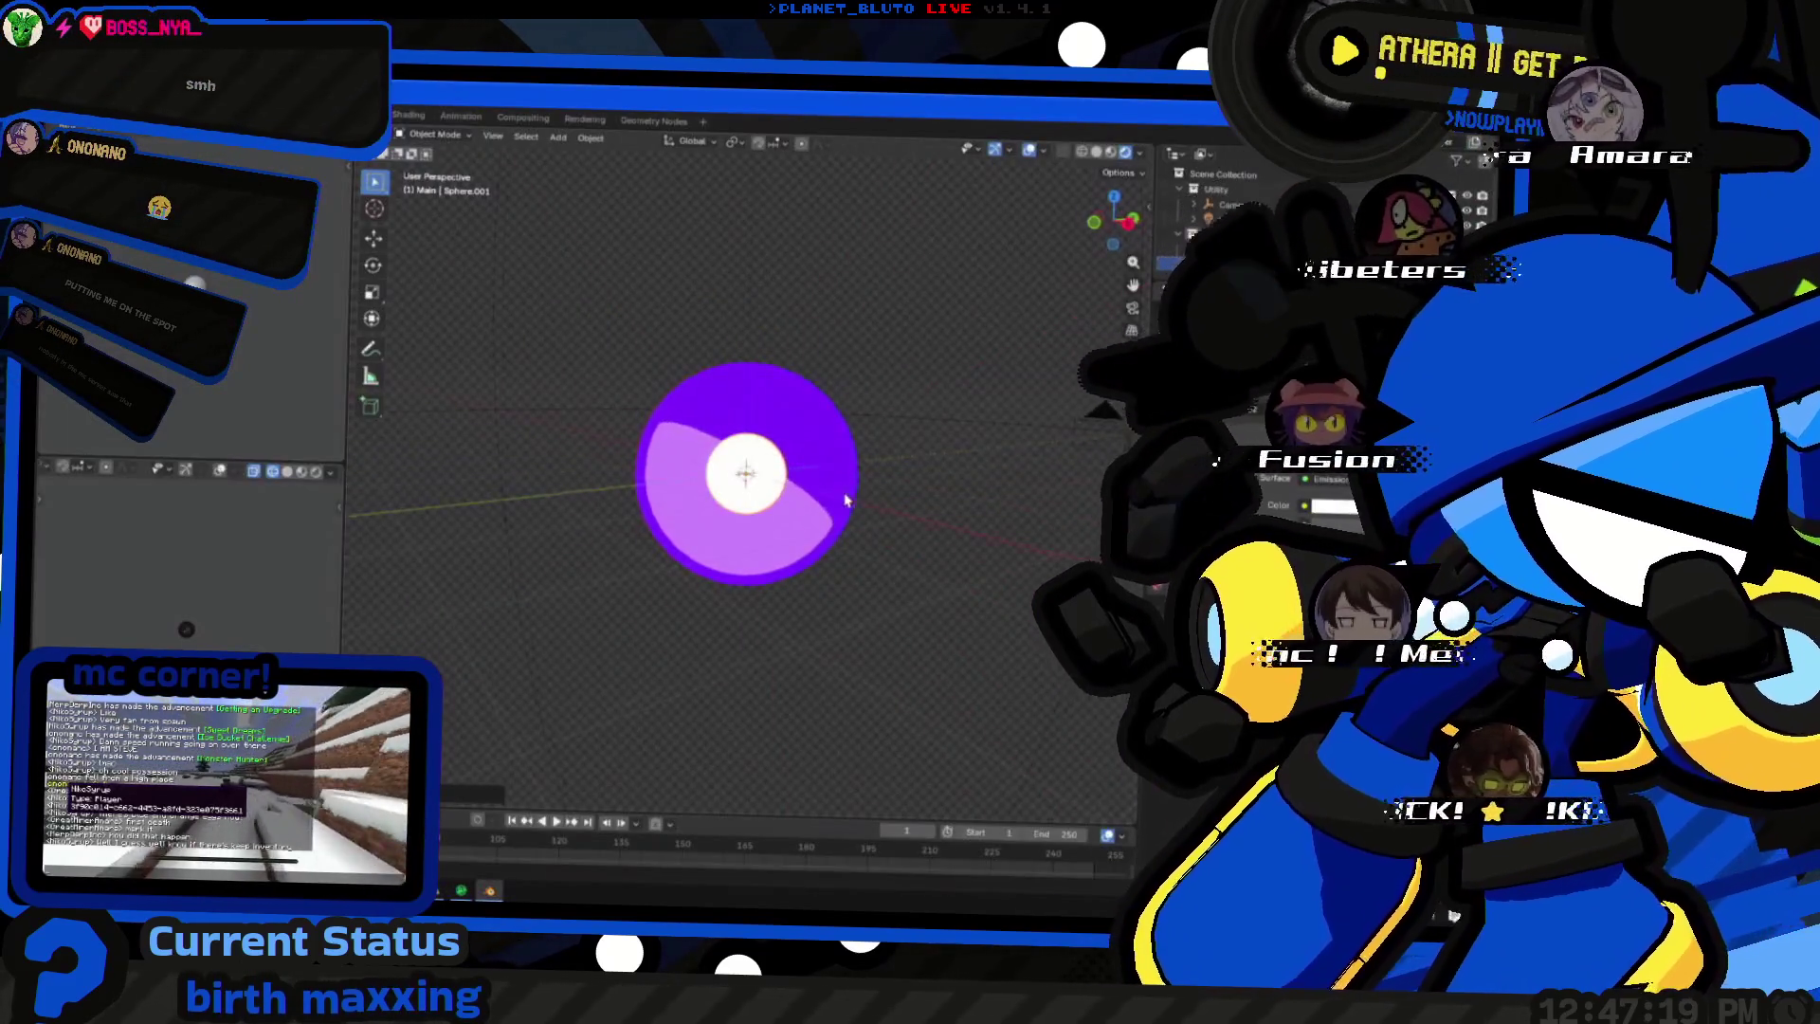
{"action": "middle_click_drag", "start_coordinate": [874, 436], "coordinate": [964, 411]}
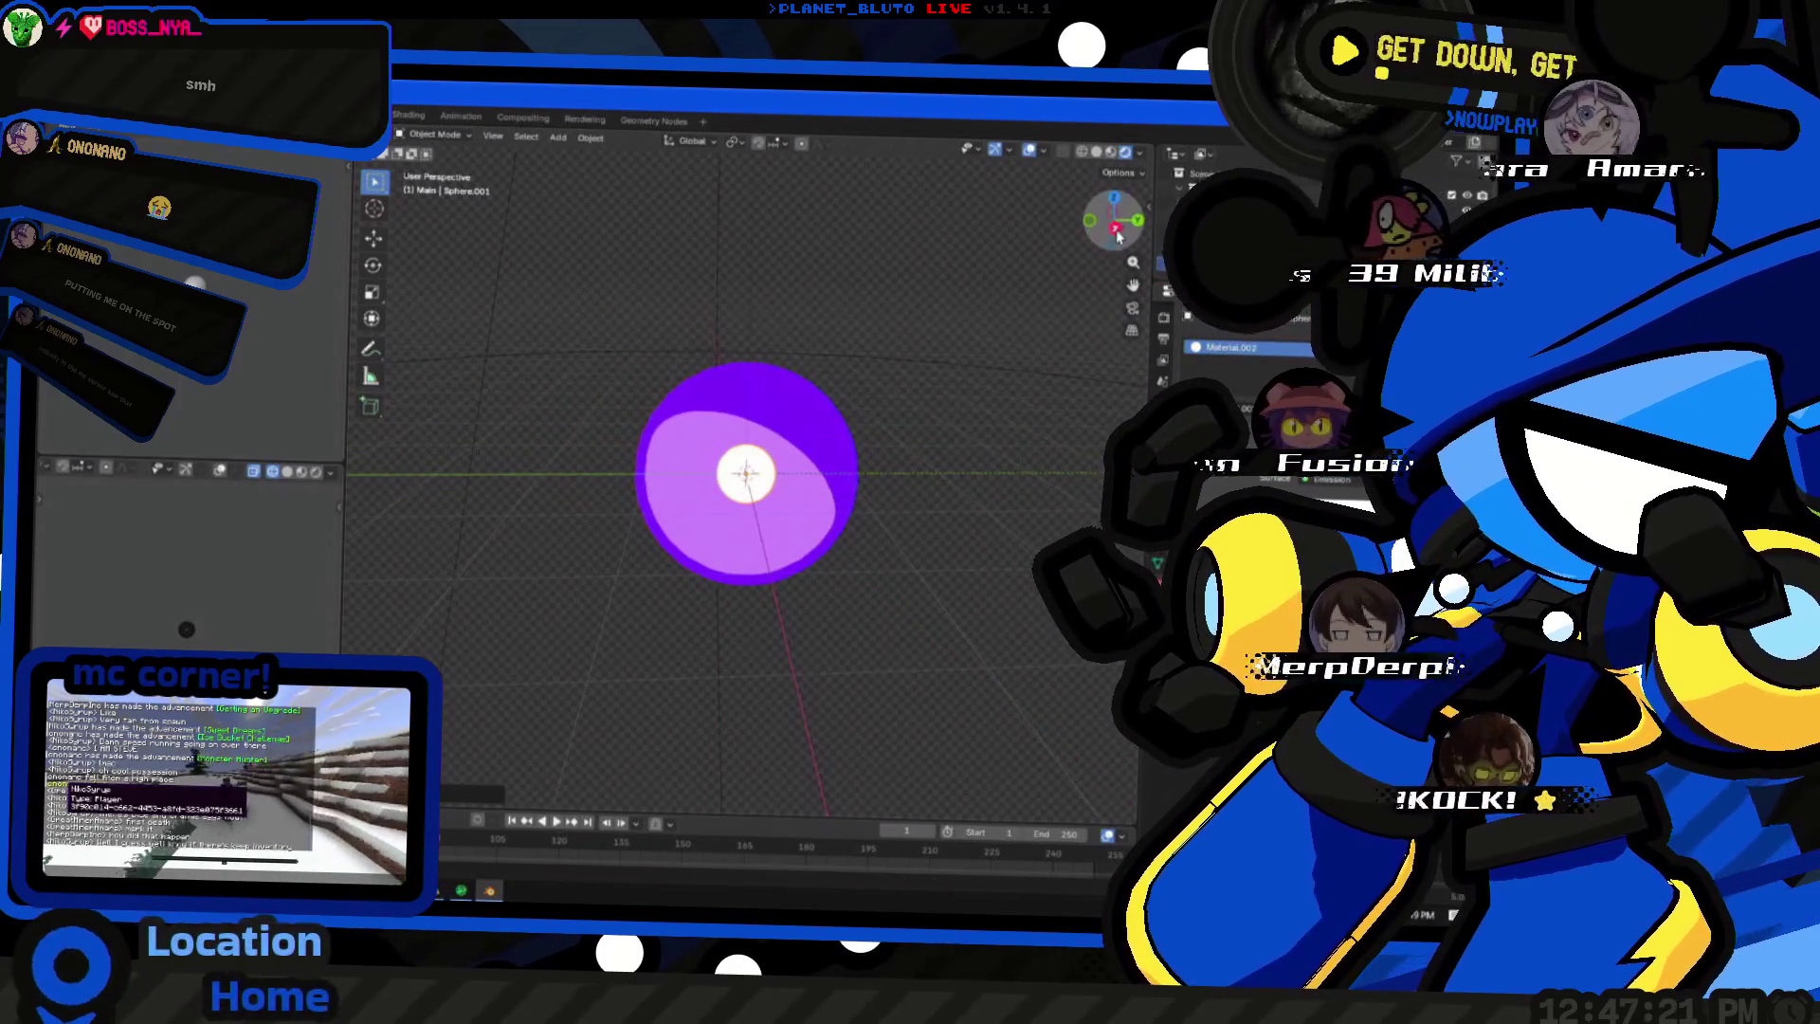
- From the right orthographic view, shrink the white highlight sphere and inspect it in perspective
{"action": "left_click", "coordinate": [1118, 228]}
{"action": "scroll", "coordinate": [932, 426], "scroll_direction": "up", "scroll_amount": 3}
{"action": "key", "text": "s"}
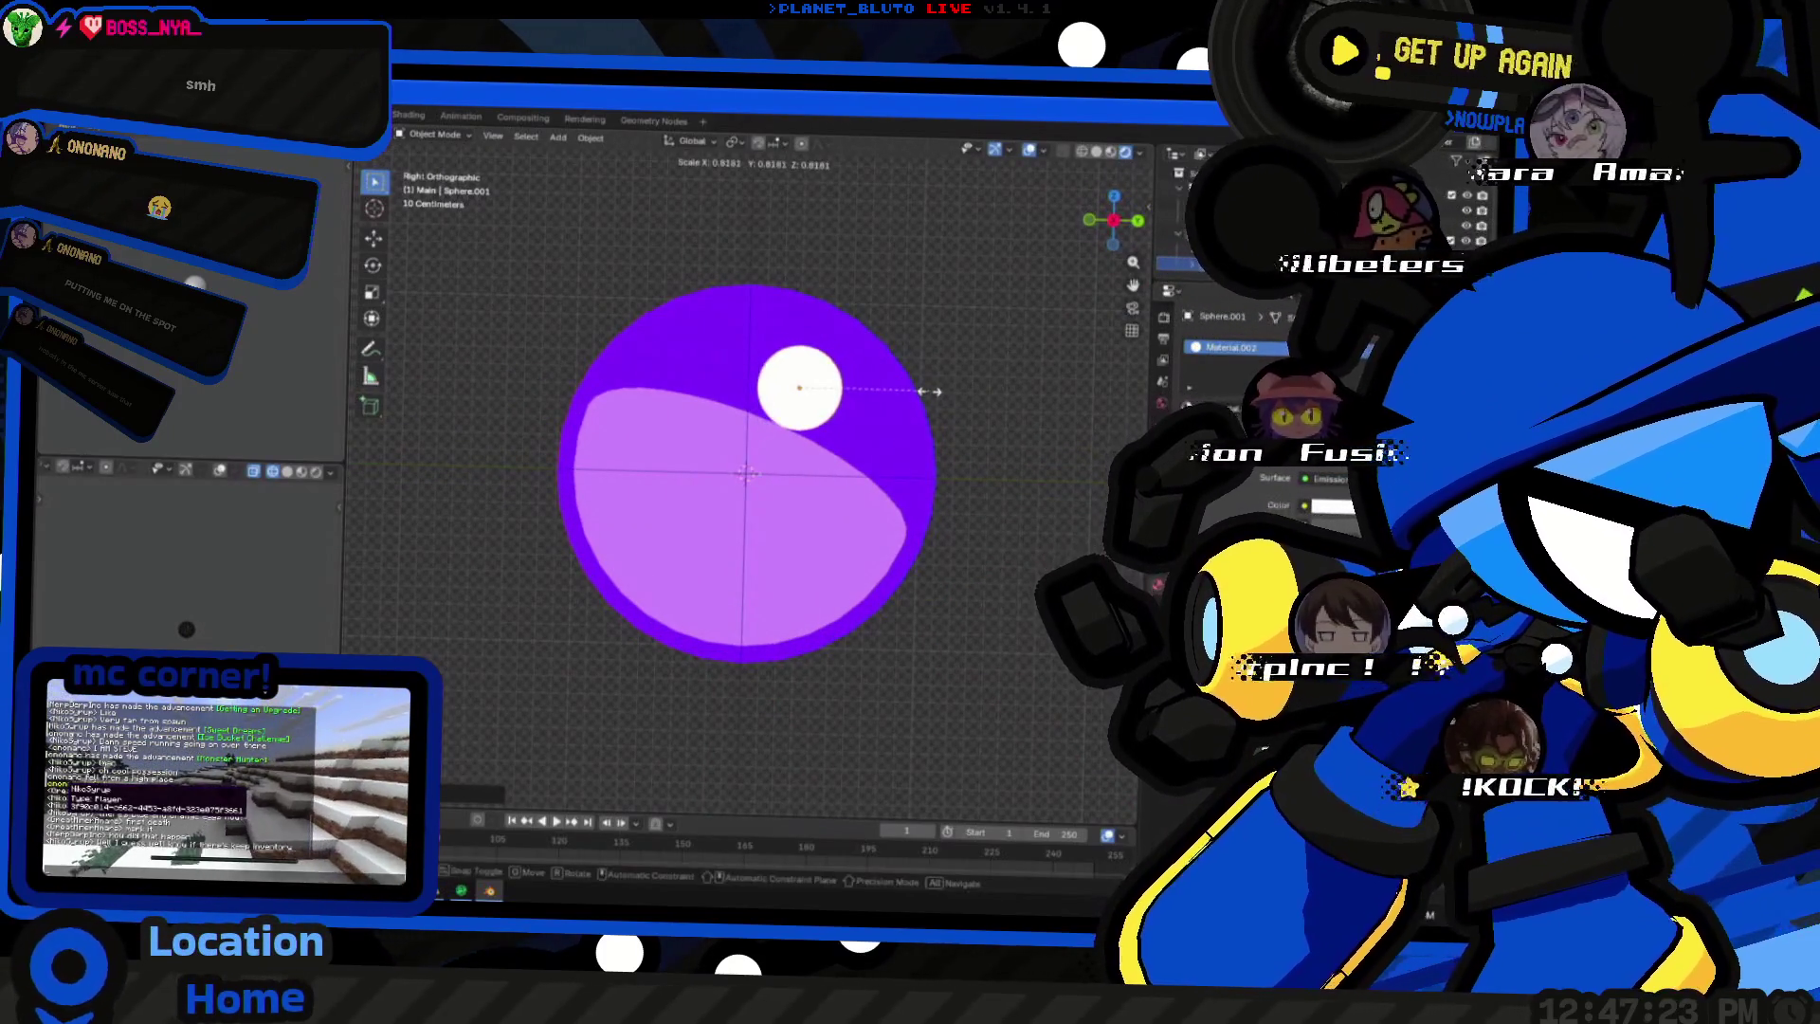
{"action": "mouse_move", "coordinate": [960, 410]}
{"action": "middle_mouse_down"}
{"action": "mouse_move", "coordinate": [1093, 373]}
{"action": "mouse_move", "coordinate": [694, 460]}
{"action": "mouse_move", "coordinate": [846, 502]}
{"action": "middle_mouse_up"}
{"action": "scroll", "coordinate": [997, 399], "scroll_direction": "down", "scroll_amount": 4}
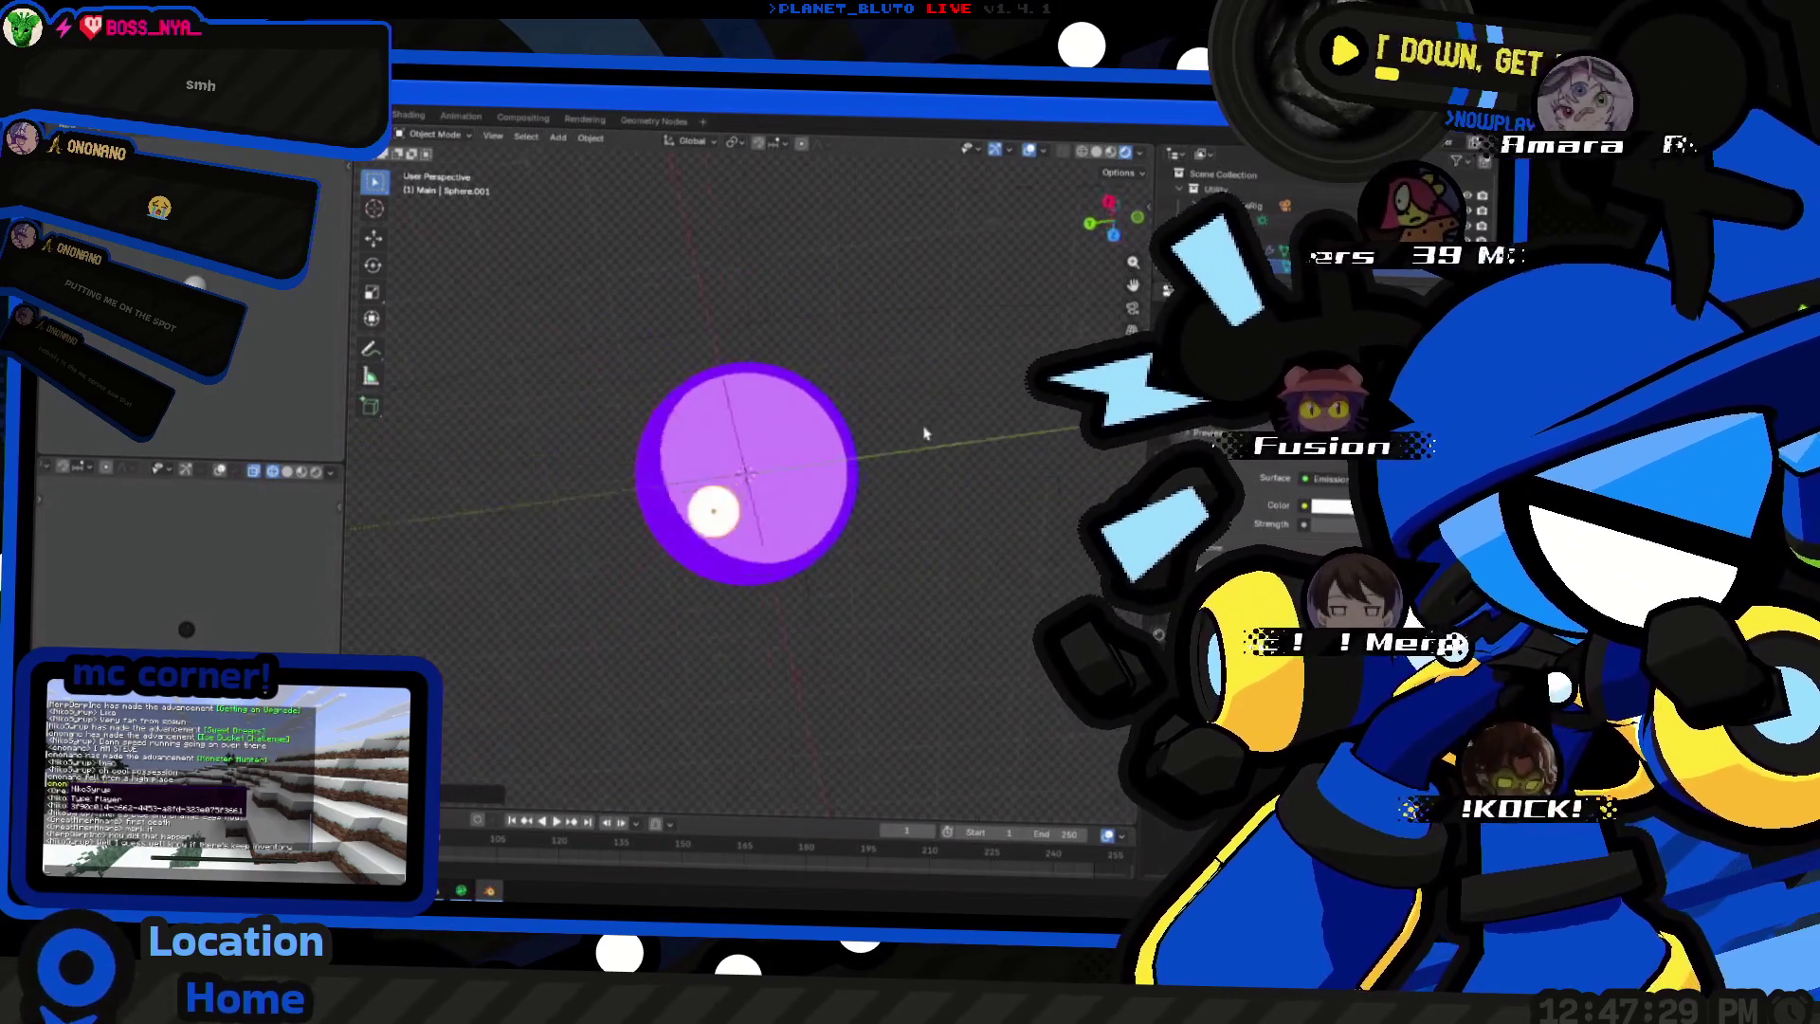
{"action": "middle_click_drag", "start_coordinate": [926, 437], "coordinate": [894, 357]}
{"action": "scroll", "coordinate": [895, 358], "scroll_direction": "down", "scroll_amount": 4}
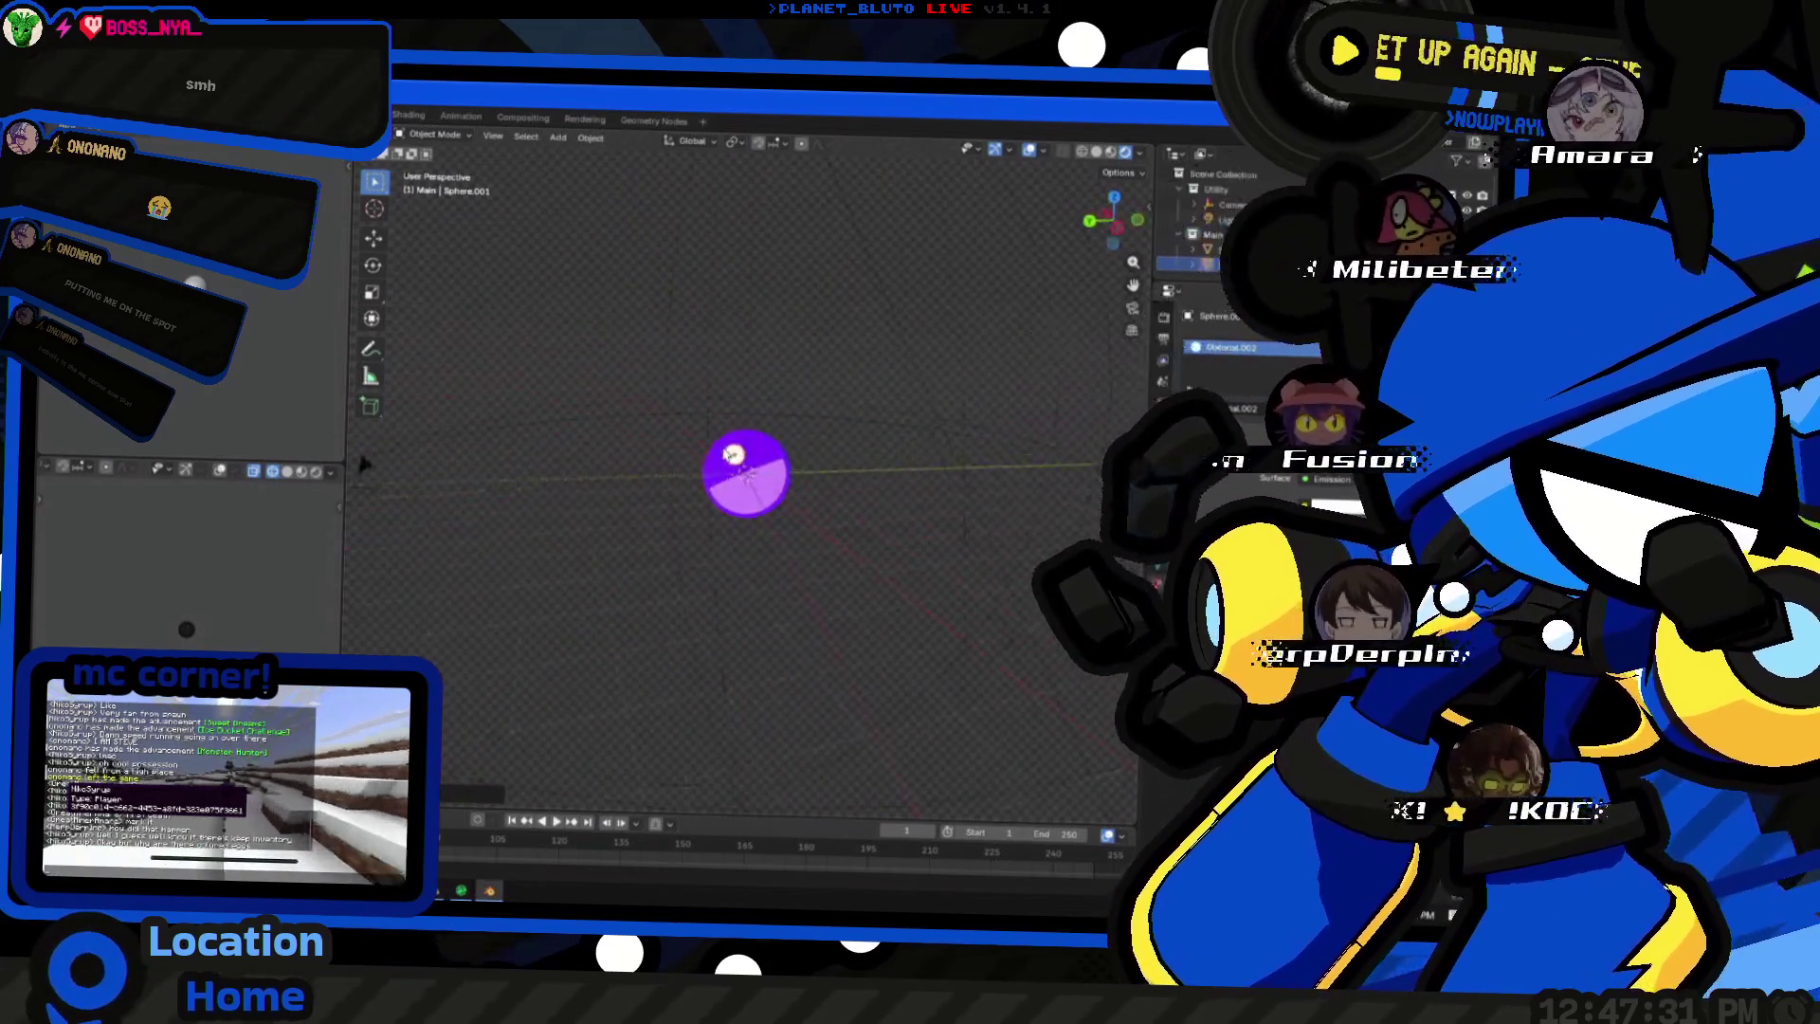
{"action": "scroll", "coordinate": [796, 479], "scroll_direction": "down", "scroll_amount": 4}
{"action": "mouse_move", "coordinate": [797, 479]}
{"action": "middle_mouse_down"}
{"action": "mouse_move", "coordinate": [754, 502]}
{"action": "mouse_move", "coordinate": [790, 489]}
{"action": "mouse_move", "coordinate": [877, 547]}
{"action": "middle_mouse_up"}
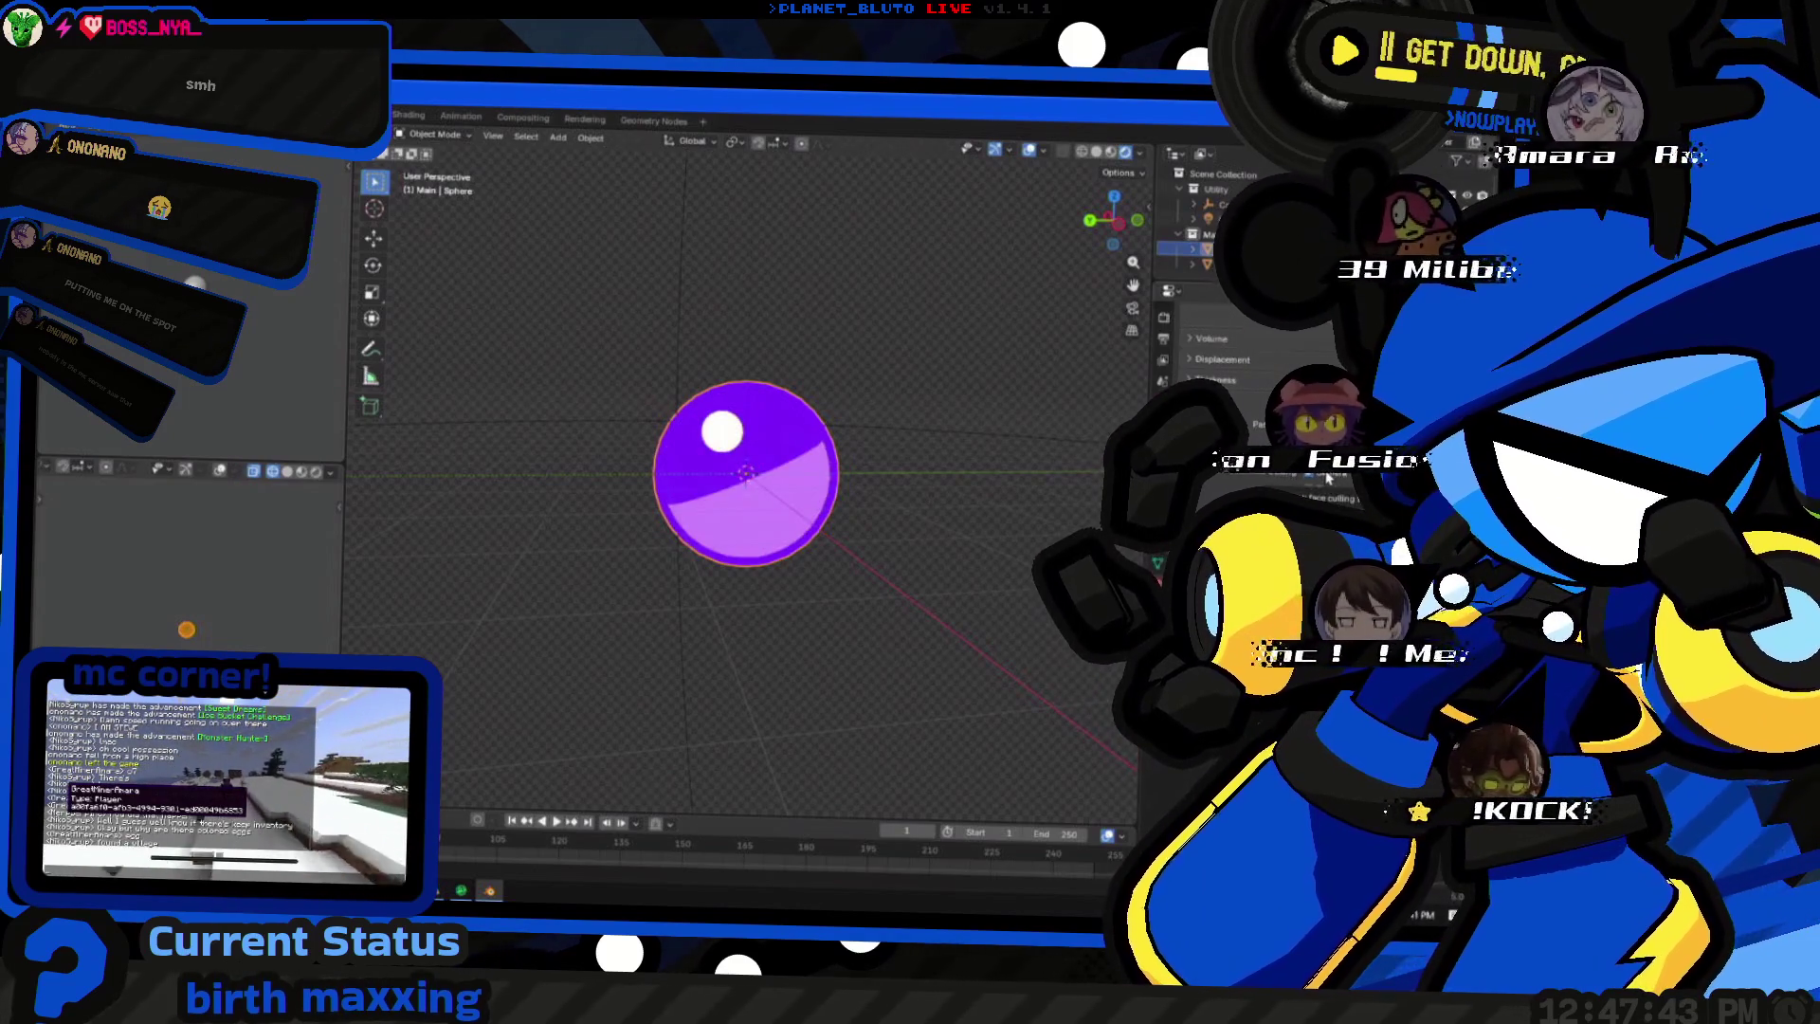
- Select the purple orb and toggle Edit Mode twice to view its wireframe and vertices
{"action": "left_click", "coordinate": [1326, 482]}
{"action": "mouse_move", "coordinate": [726, 566]}
{"action": "middle_mouse_down"}
{"action": "mouse_move", "coordinate": [622, 484]}
{"action": "mouse_move", "coordinate": [1009, 625]}
{"action": "middle_mouse_up"}
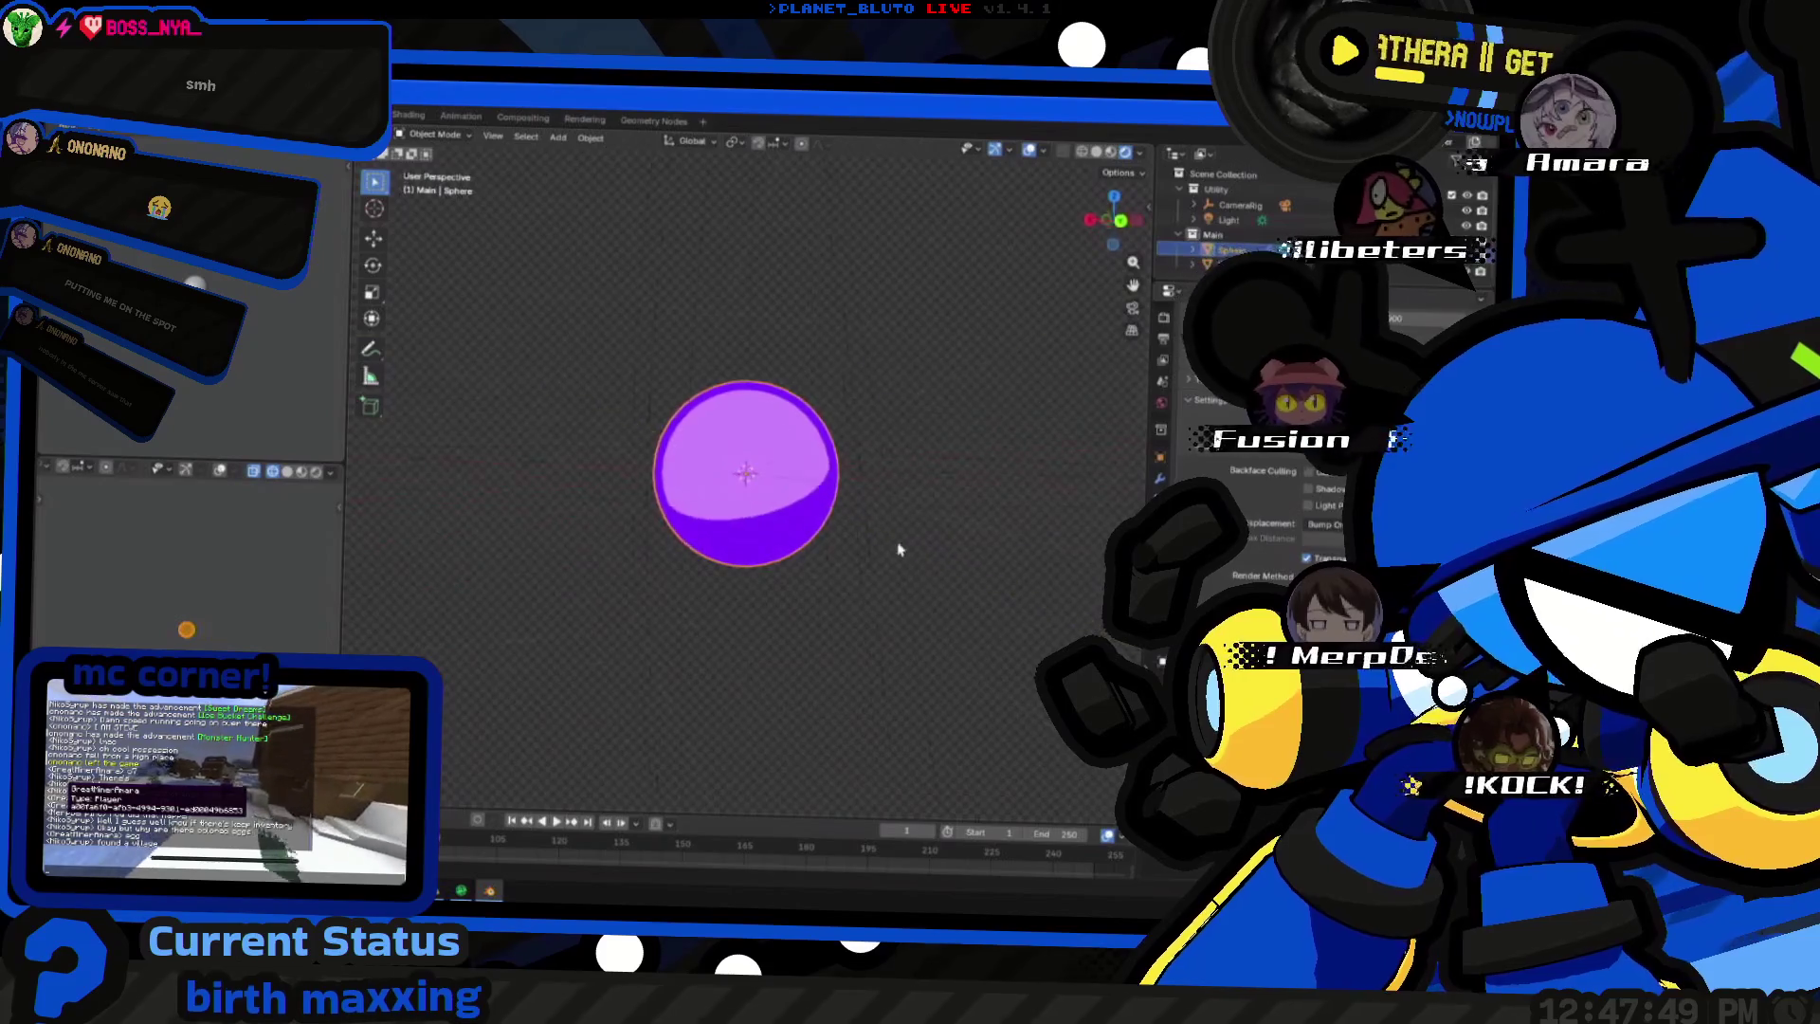
{"action": "key", "text": "Tab"}
{"action": "middle_click_drag", "start_coordinate": [833, 540], "coordinate": [769, 523]}
{"action": "scroll", "coordinate": [770, 525], "scroll_direction": "up", "scroll_amount": 3}
{"action": "key", "text": "Tab"}
{"action": "scroll", "coordinate": [772, 524], "scroll_direction": "up", "scroll_amount": 2}
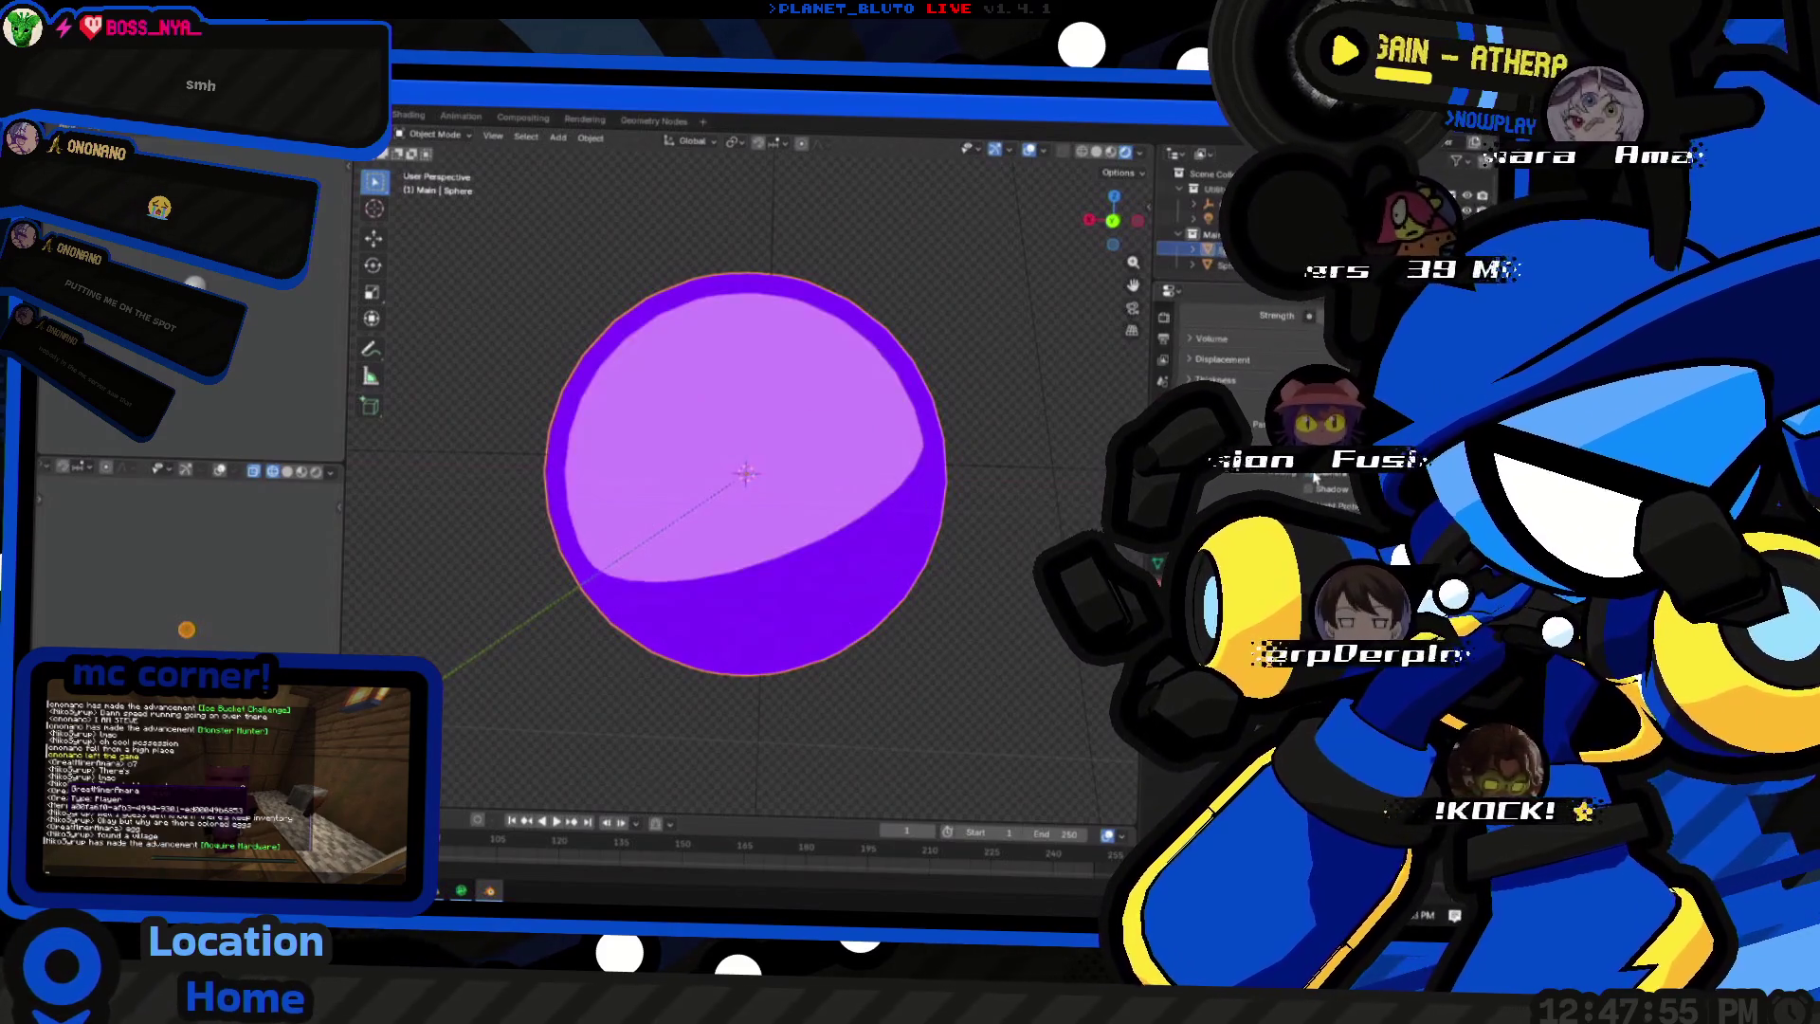
{"action": "mouse_move", "coordinate": [829, 533]}
{"action": "middle_mouse_down"}
{"action": "mouse_move", "coordinate": [924, 609]}
{"action": "mouse_move", "coordinate": [902, 611]}
{"action": "mouse_move", "coordinate": [731, 446]}
{"action": "mouse_move", "coordinate": [613, 430]}
{"action": "mouse_move", "coordinate": [800, 527]}
{"action": "middle_mouse_up"}
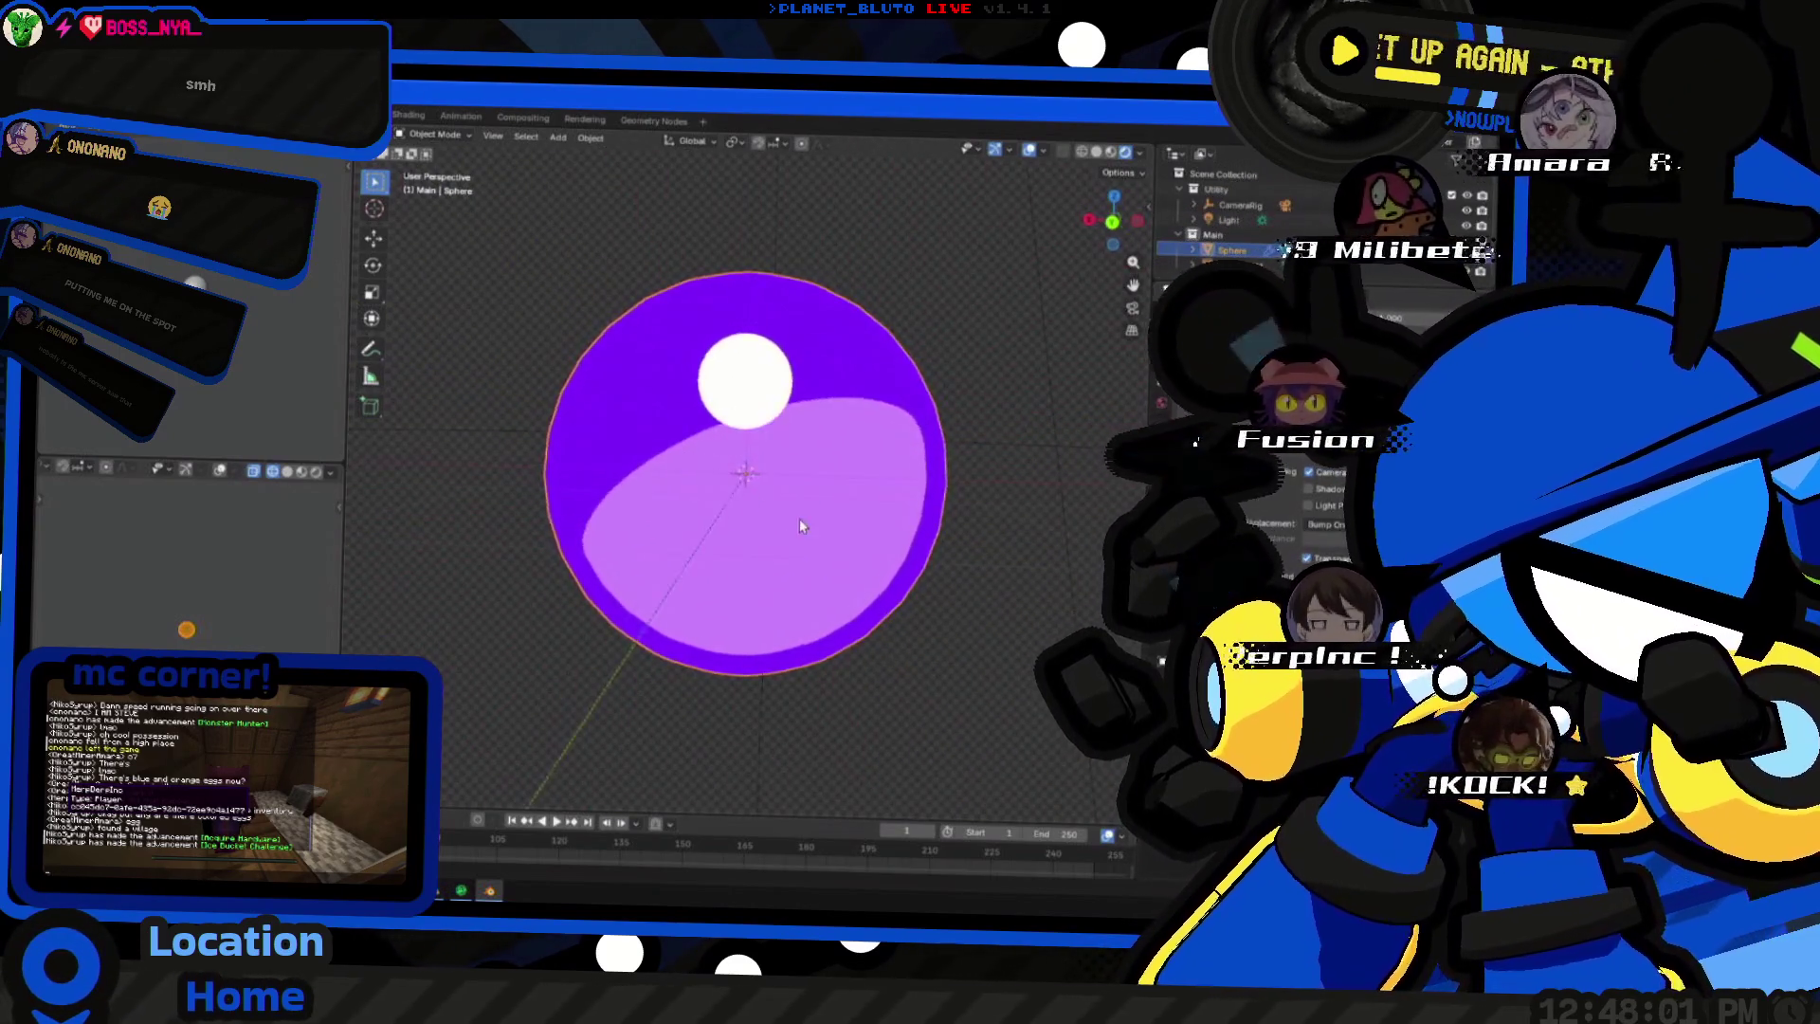
{"action": "key", "text": "Tab"}
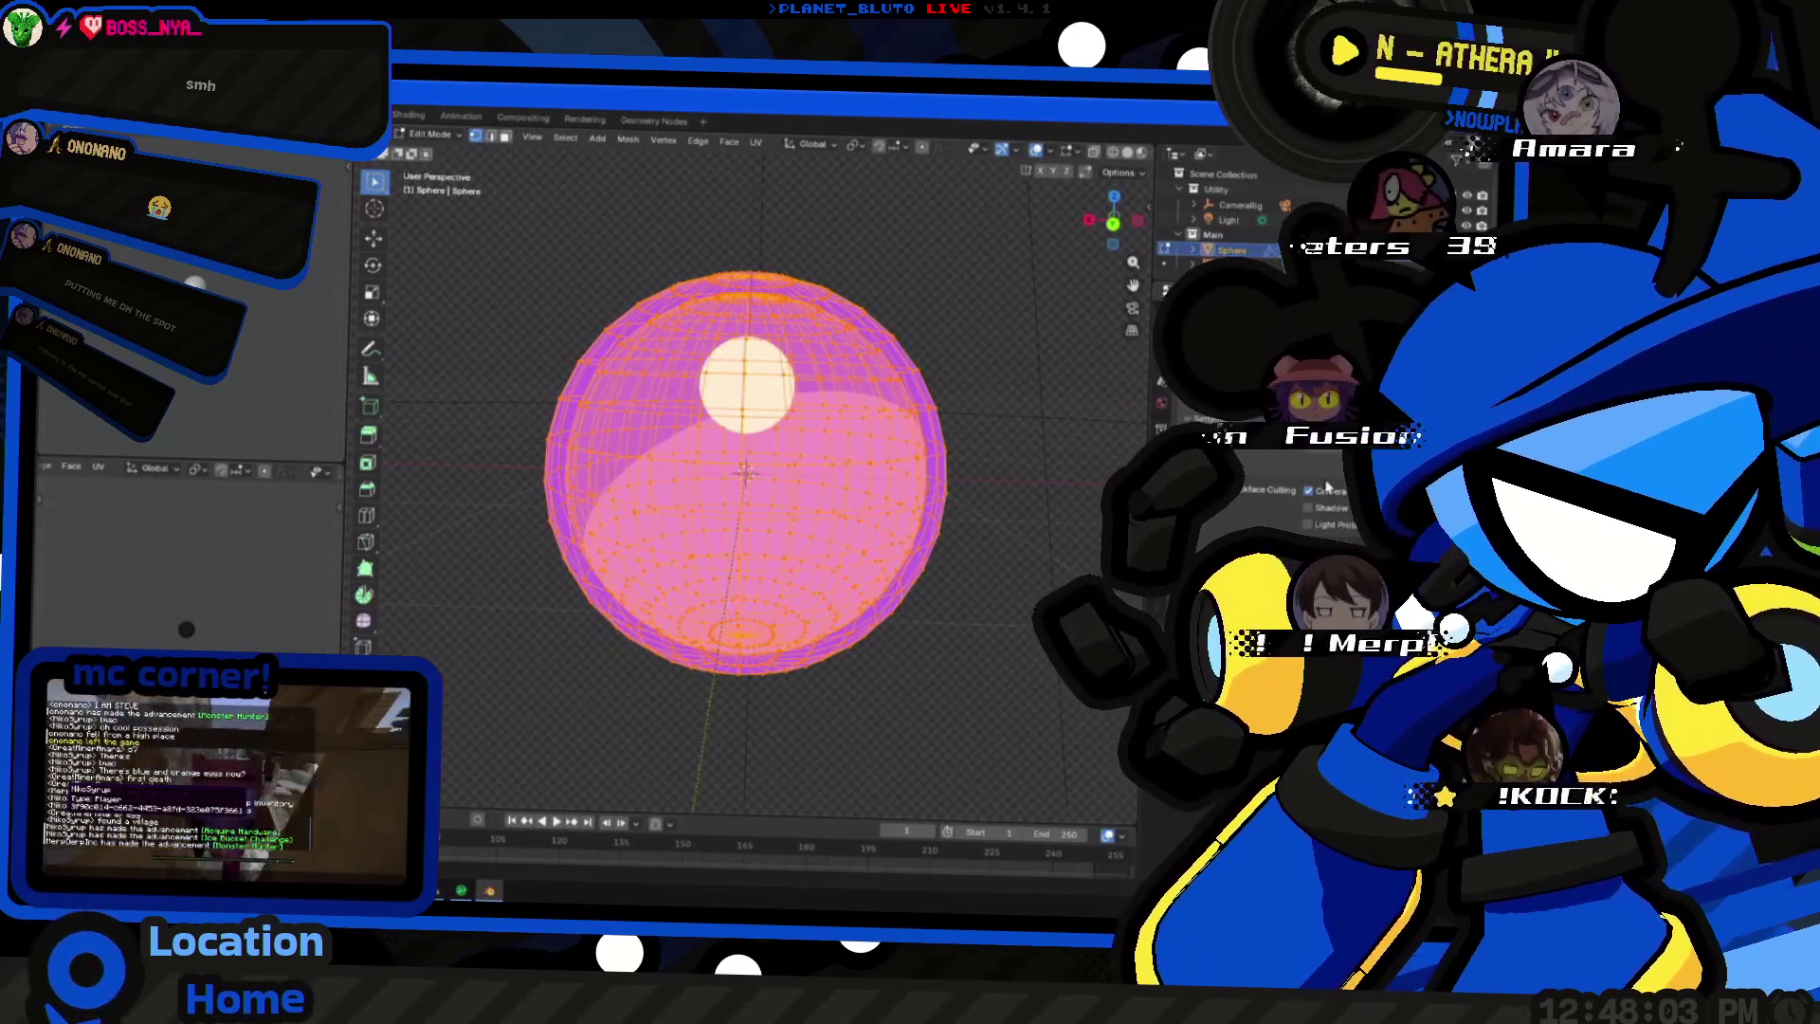
{"action": "key", "text": "Tab"}
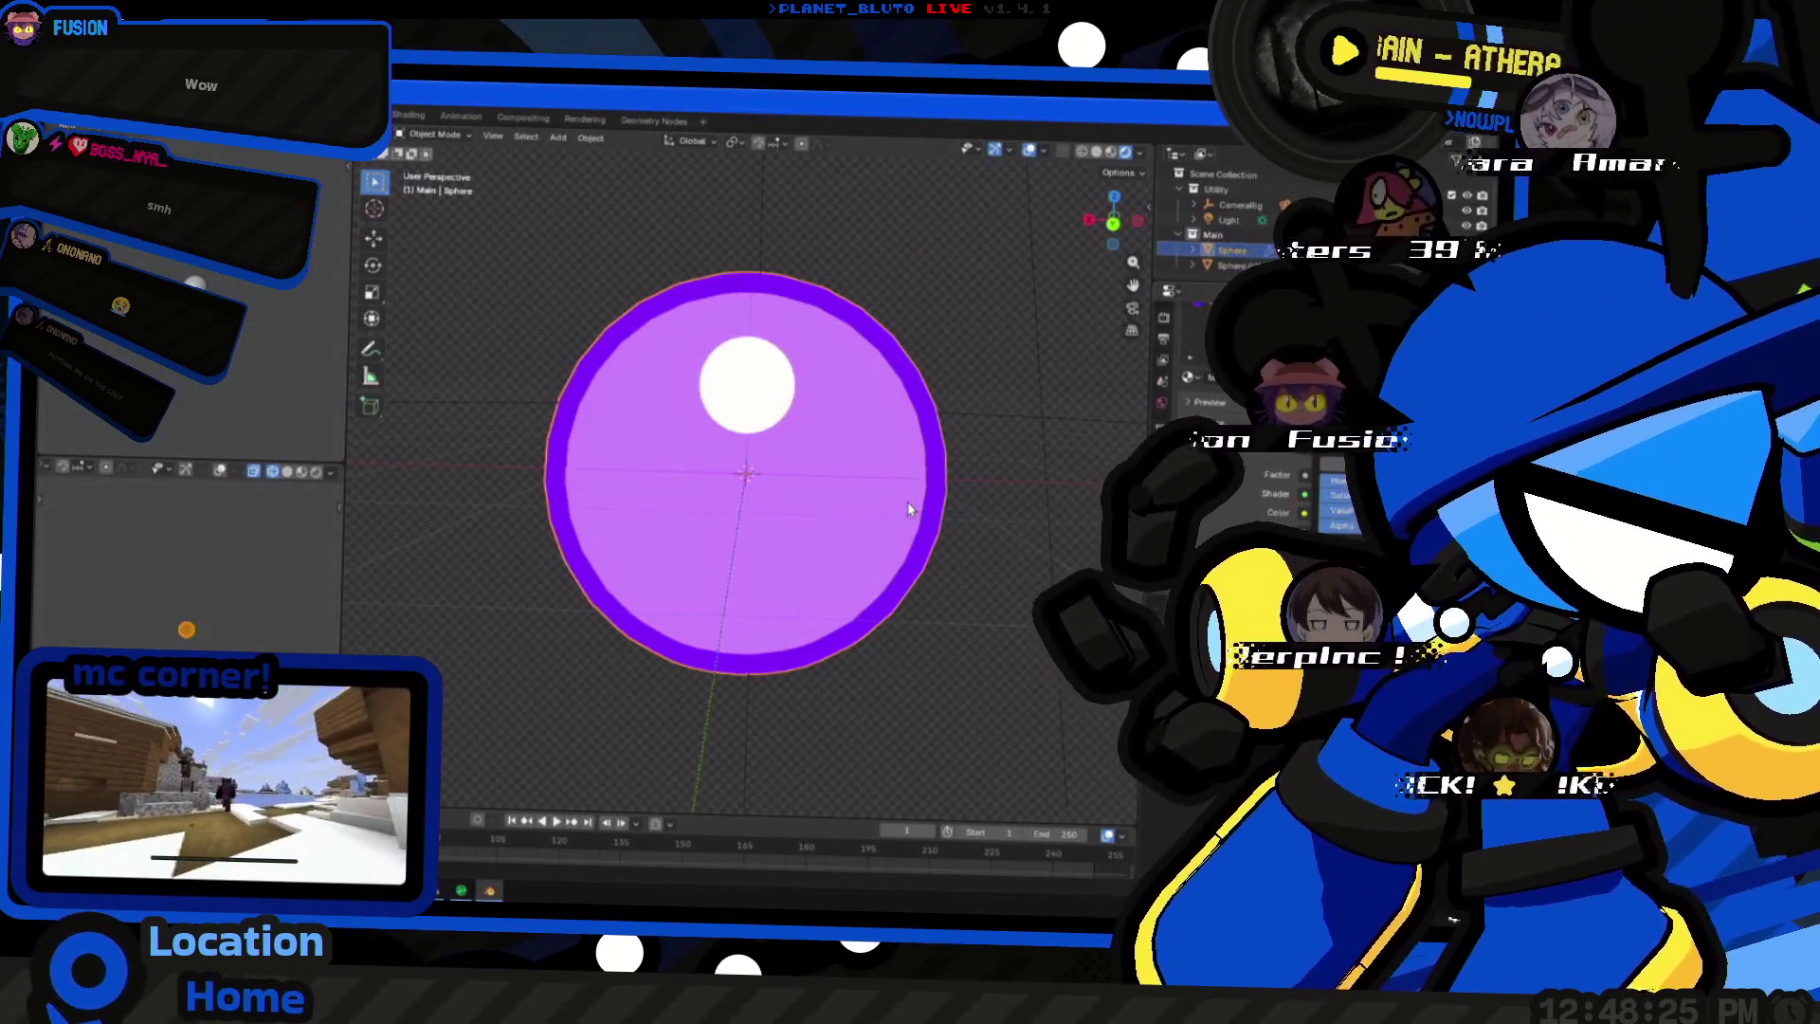
- Orbit the view around the lilac-and-violet orb with its highlight
{"action": "middle_click_drag", "start_coordinate": [846, 542], "coordinate": [949, 567]}
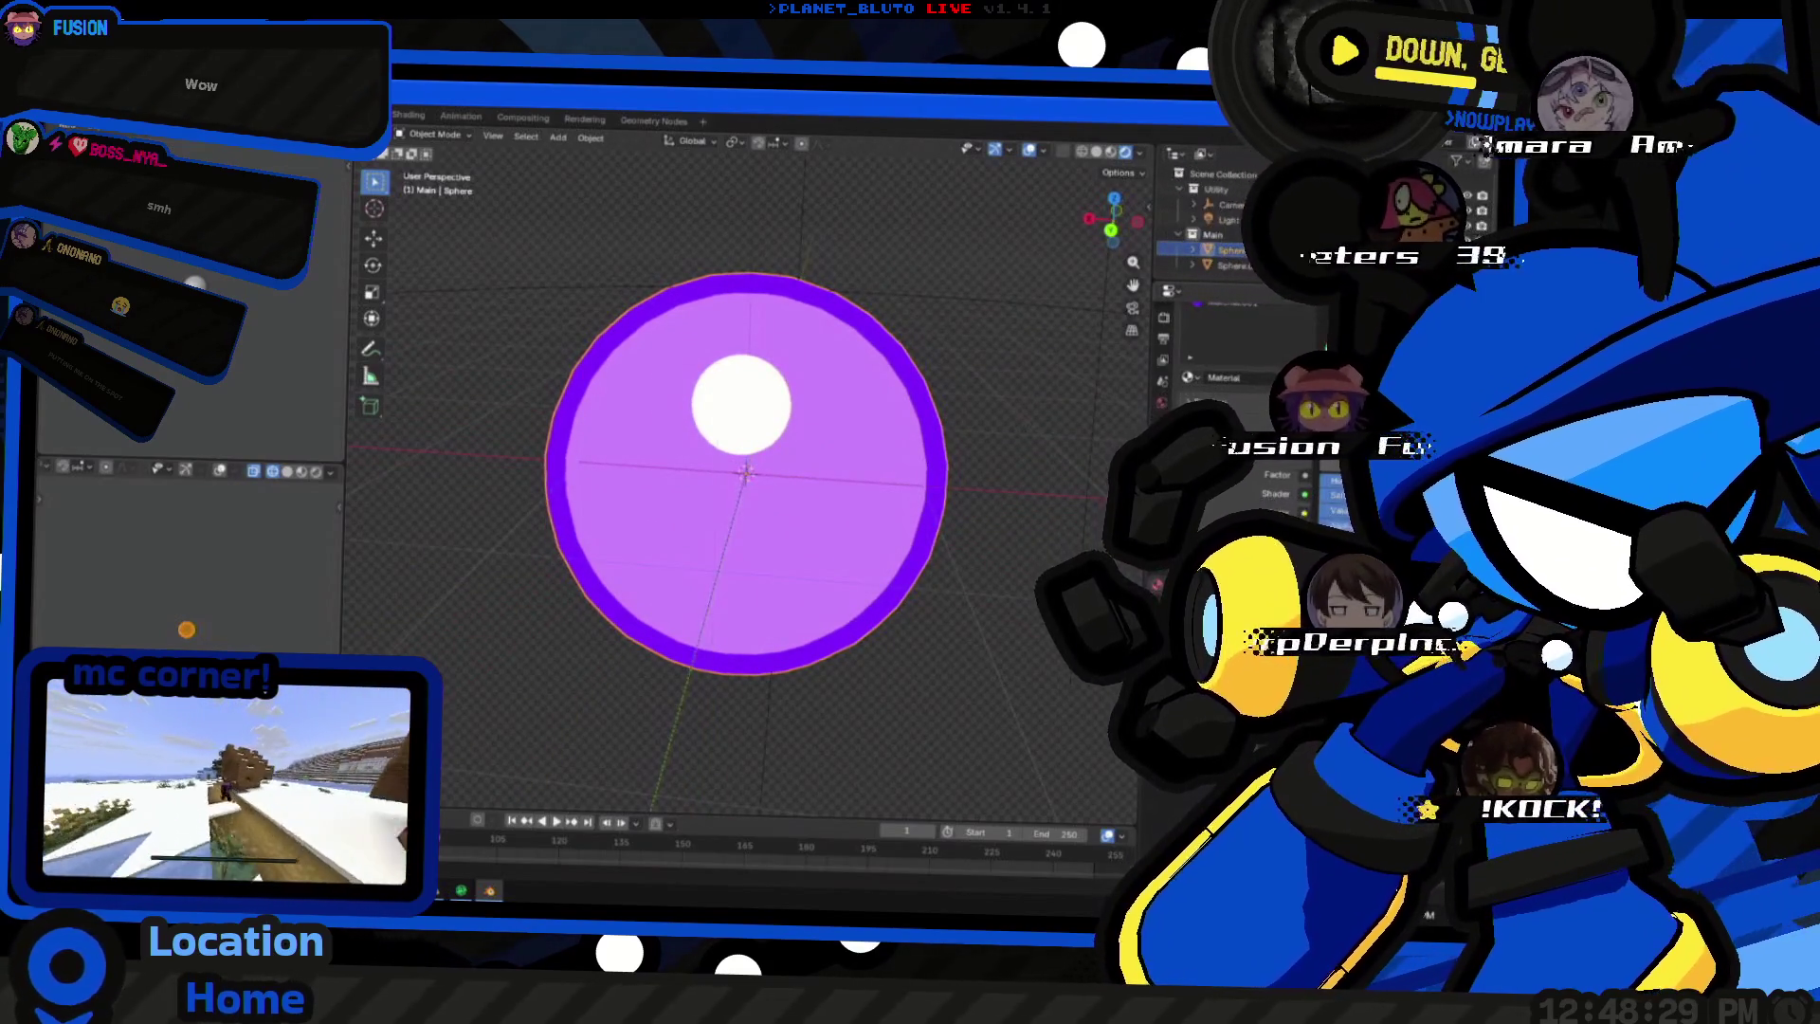
- Apply a shading option to the orb from its context menu and orbit to review the two-tone result
{"action": "right_click", "coordinate": [613, 470]}
{"action": "left_click", "coordinate": [595, 560]}
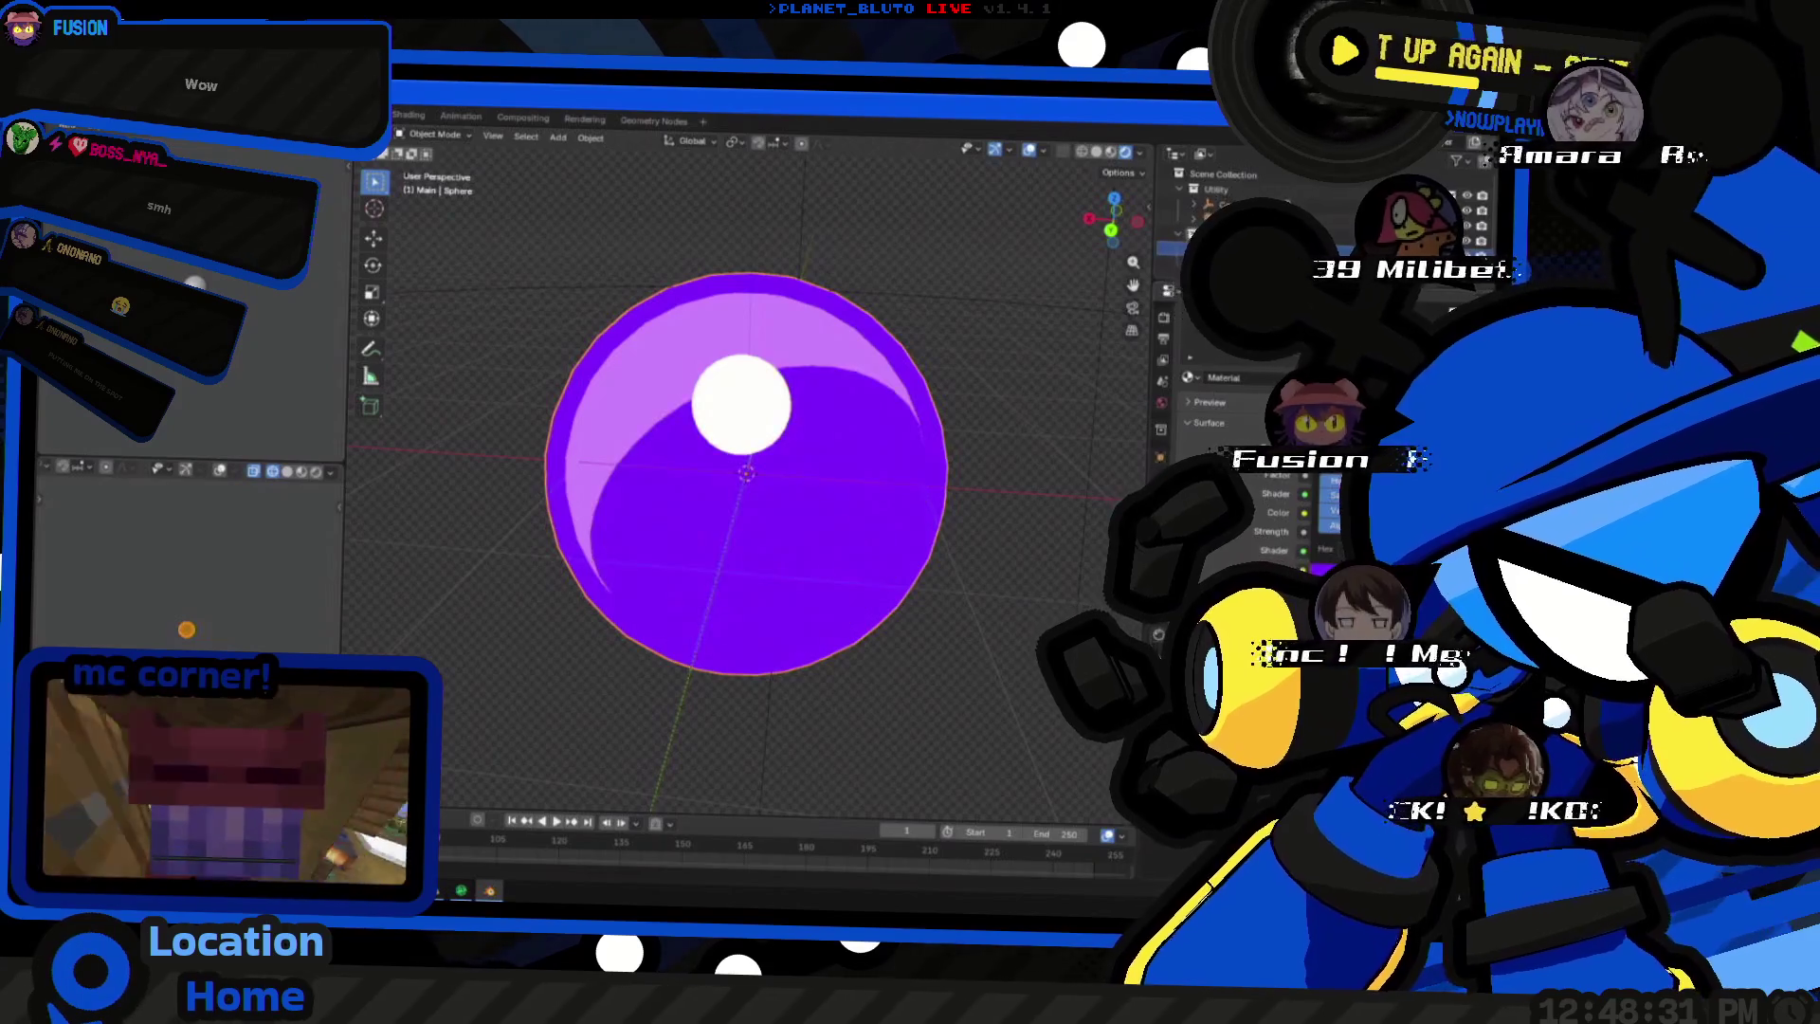
{"action": "middle_click_drag", "start_coordinate": [1037, 589], "coordinate": [905, 599]}
{"action": "scroll", "coordinate": [907, 599], "scroll_direction": "down", "scroll_amount": 3}
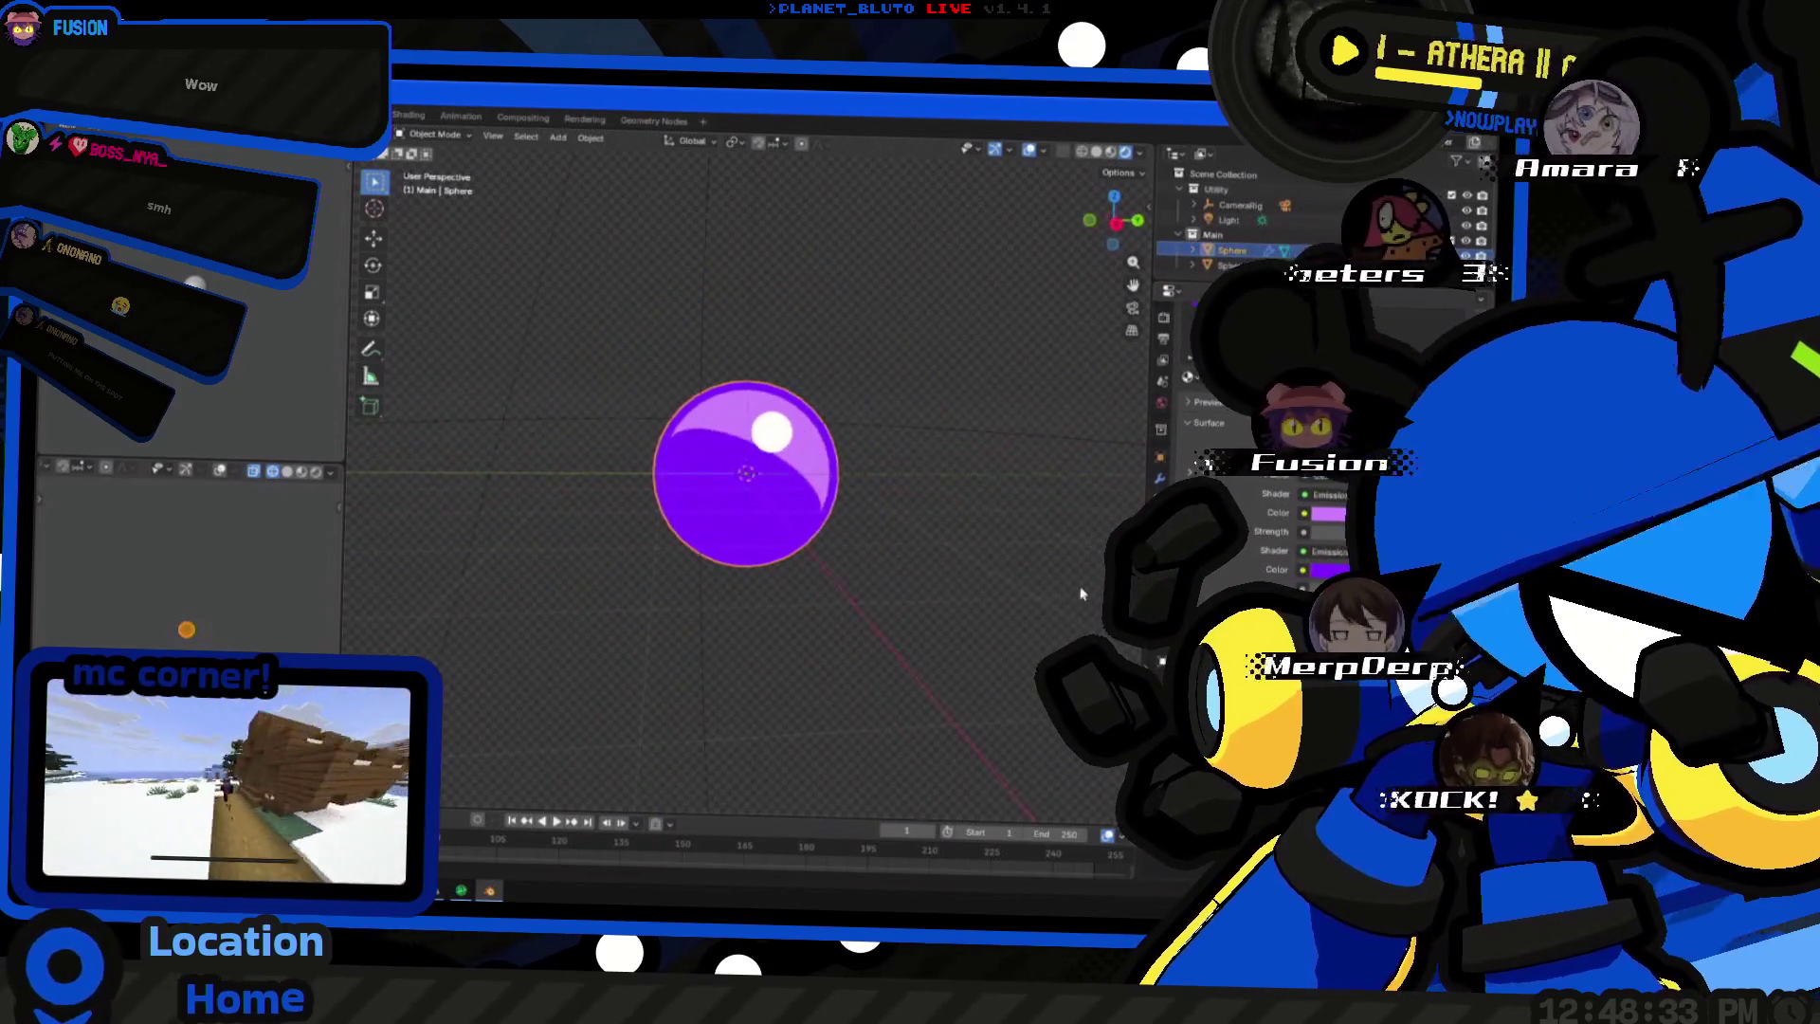
{"action": "middle_click_drag", "start_coordinate": [1082, 594], "coordinate": [964, 608]}
{"action": "scroll", "coordinate": [757, 517], "scroll_direction": "up", "scroll_amount": 4}
{"action": "scroll", "coordinate": [749, 542], "scroll_direction": "down", "scroll_amount": 2}
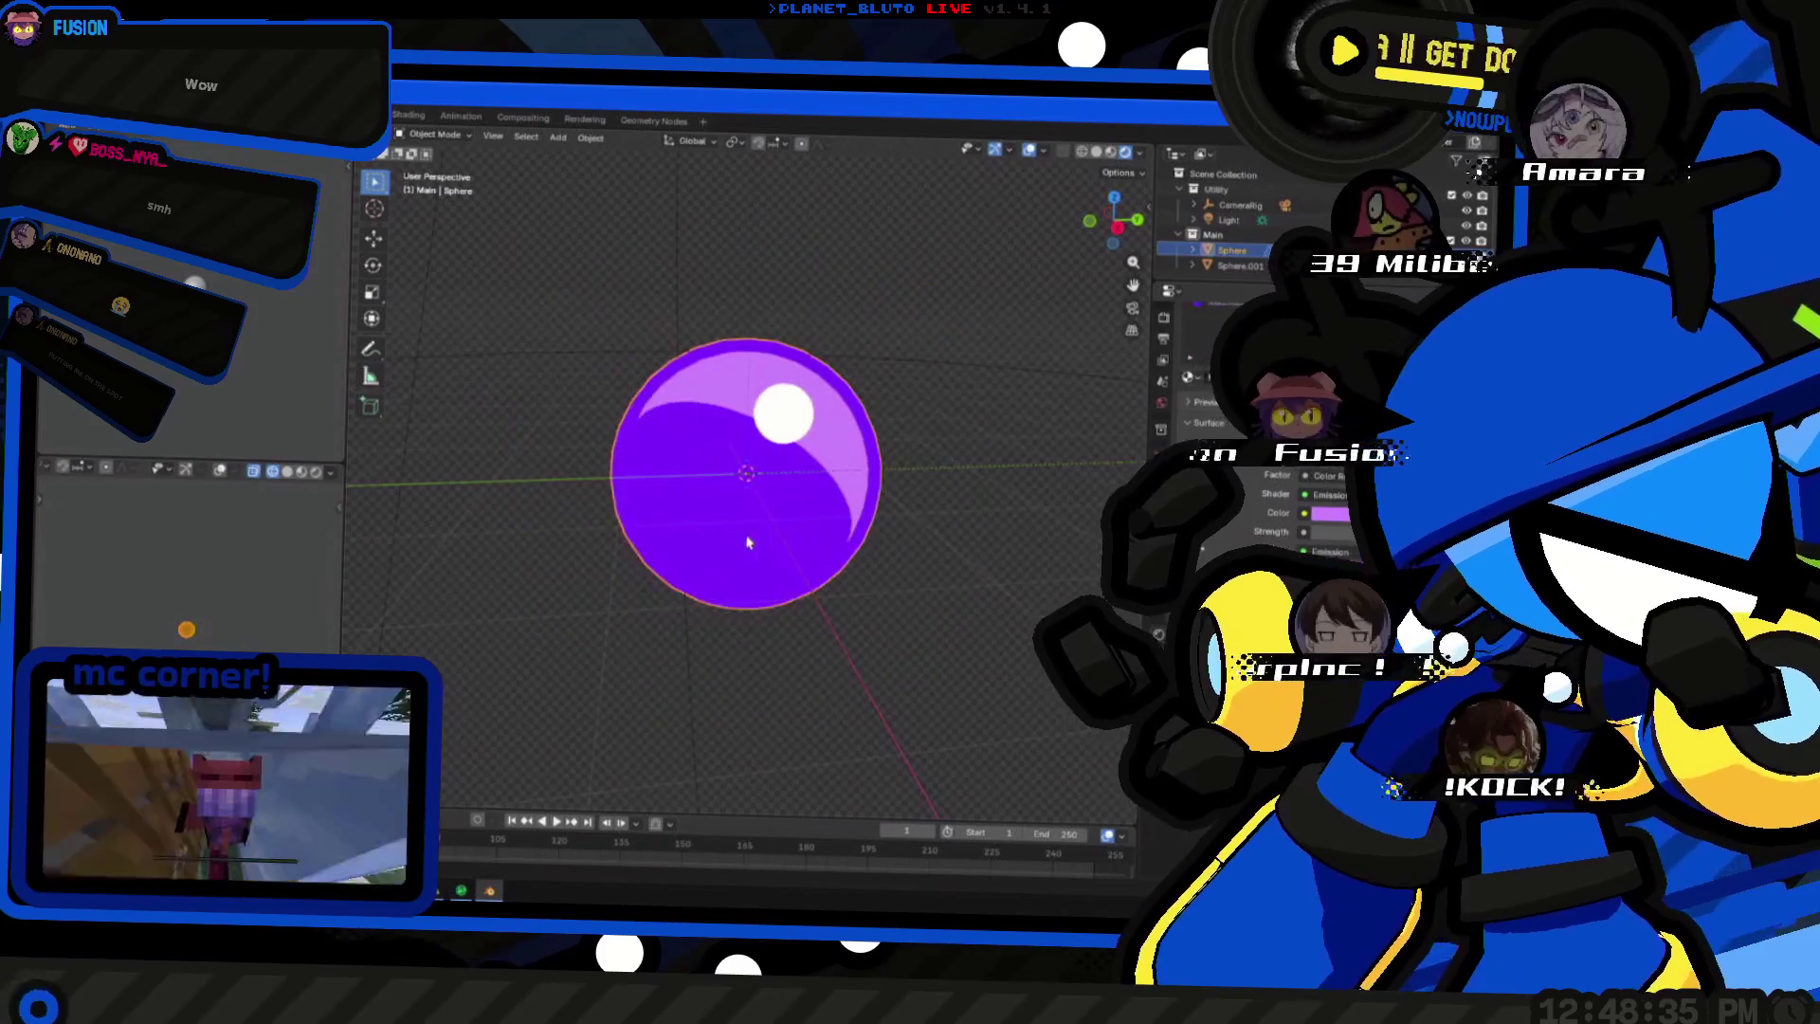
{"action": "mouse_move", "coordinate": [748, 541]}
{"action": "middle_mouse_down"}
{"action": "mouse_move", "coordinate": [810, 520]}
{"action": "mouse_move", "coordinate": [773, 436]}
{"action": "mouse_move", "coordinate": [1238, 355]}
{"action": "middle_mouse_up"}
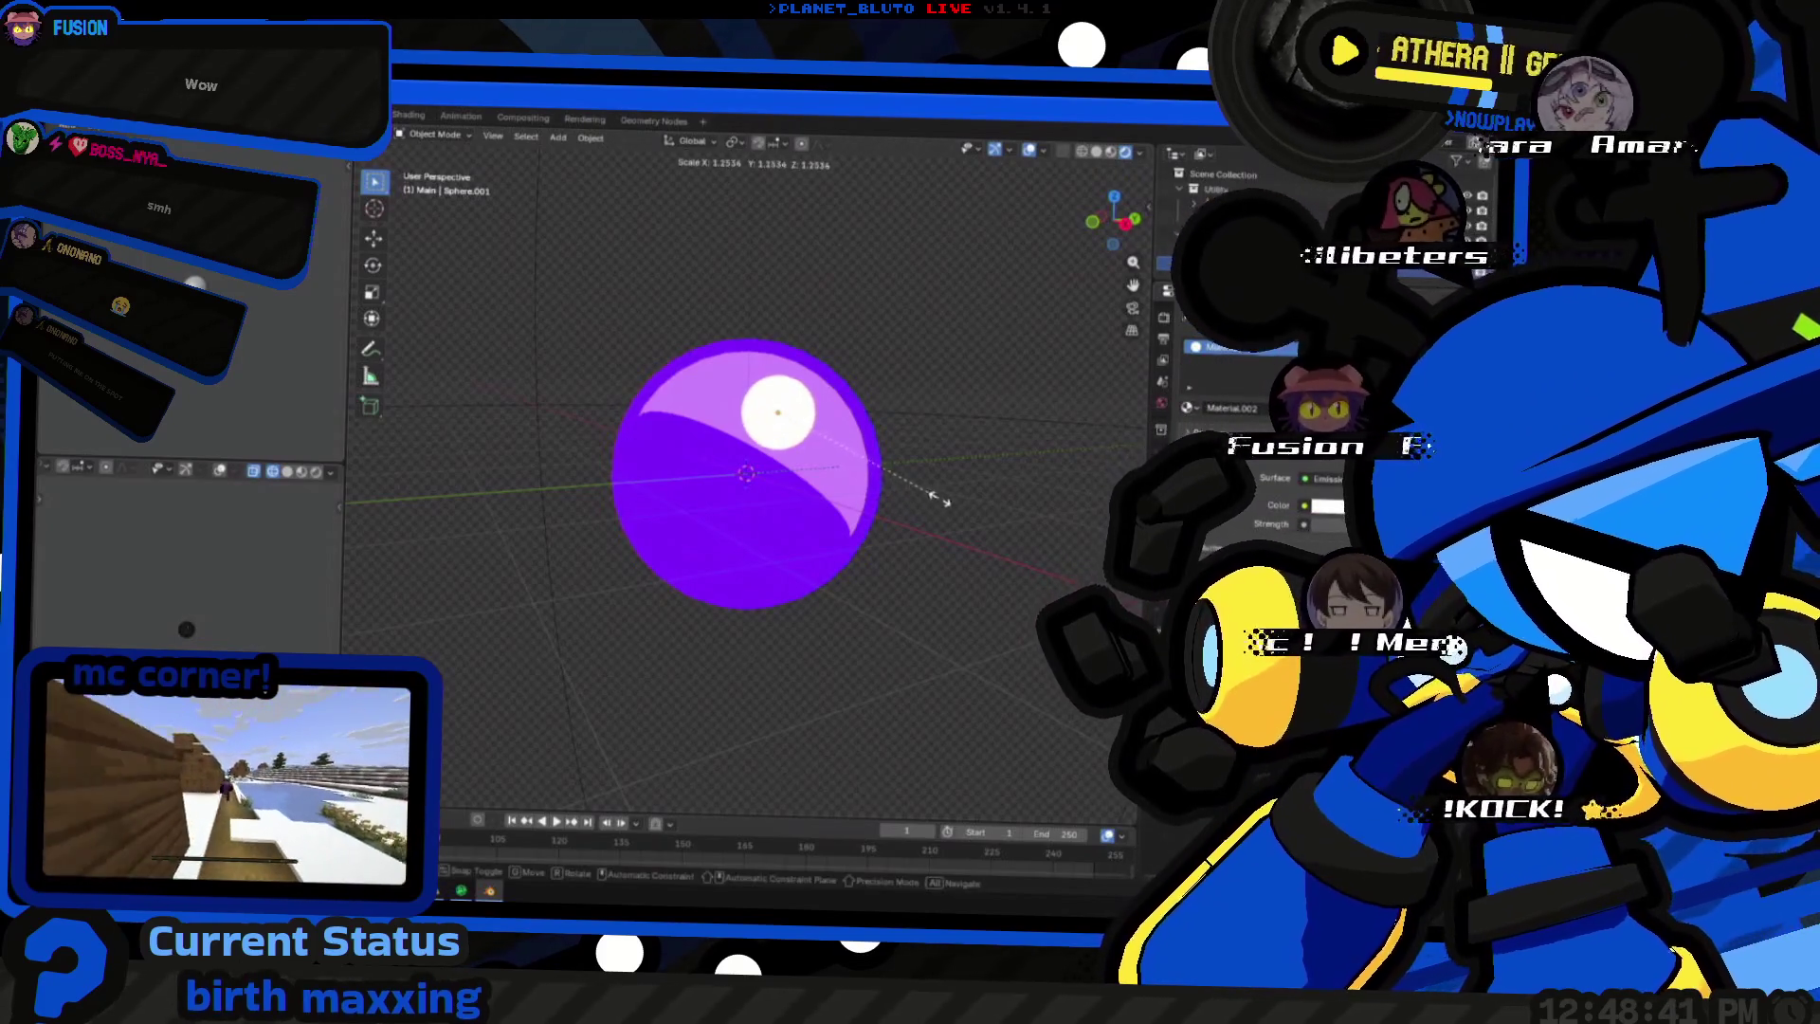
{"action": "scroll", "coordinate": [897, 526], "scroll_direction": "up", "scroll_amount": 2}
- In Right Ortho view, duplicate the white highlight sphere and place the small dot beside it
{"action": "left_click", "coordinate": [1119, 222]}
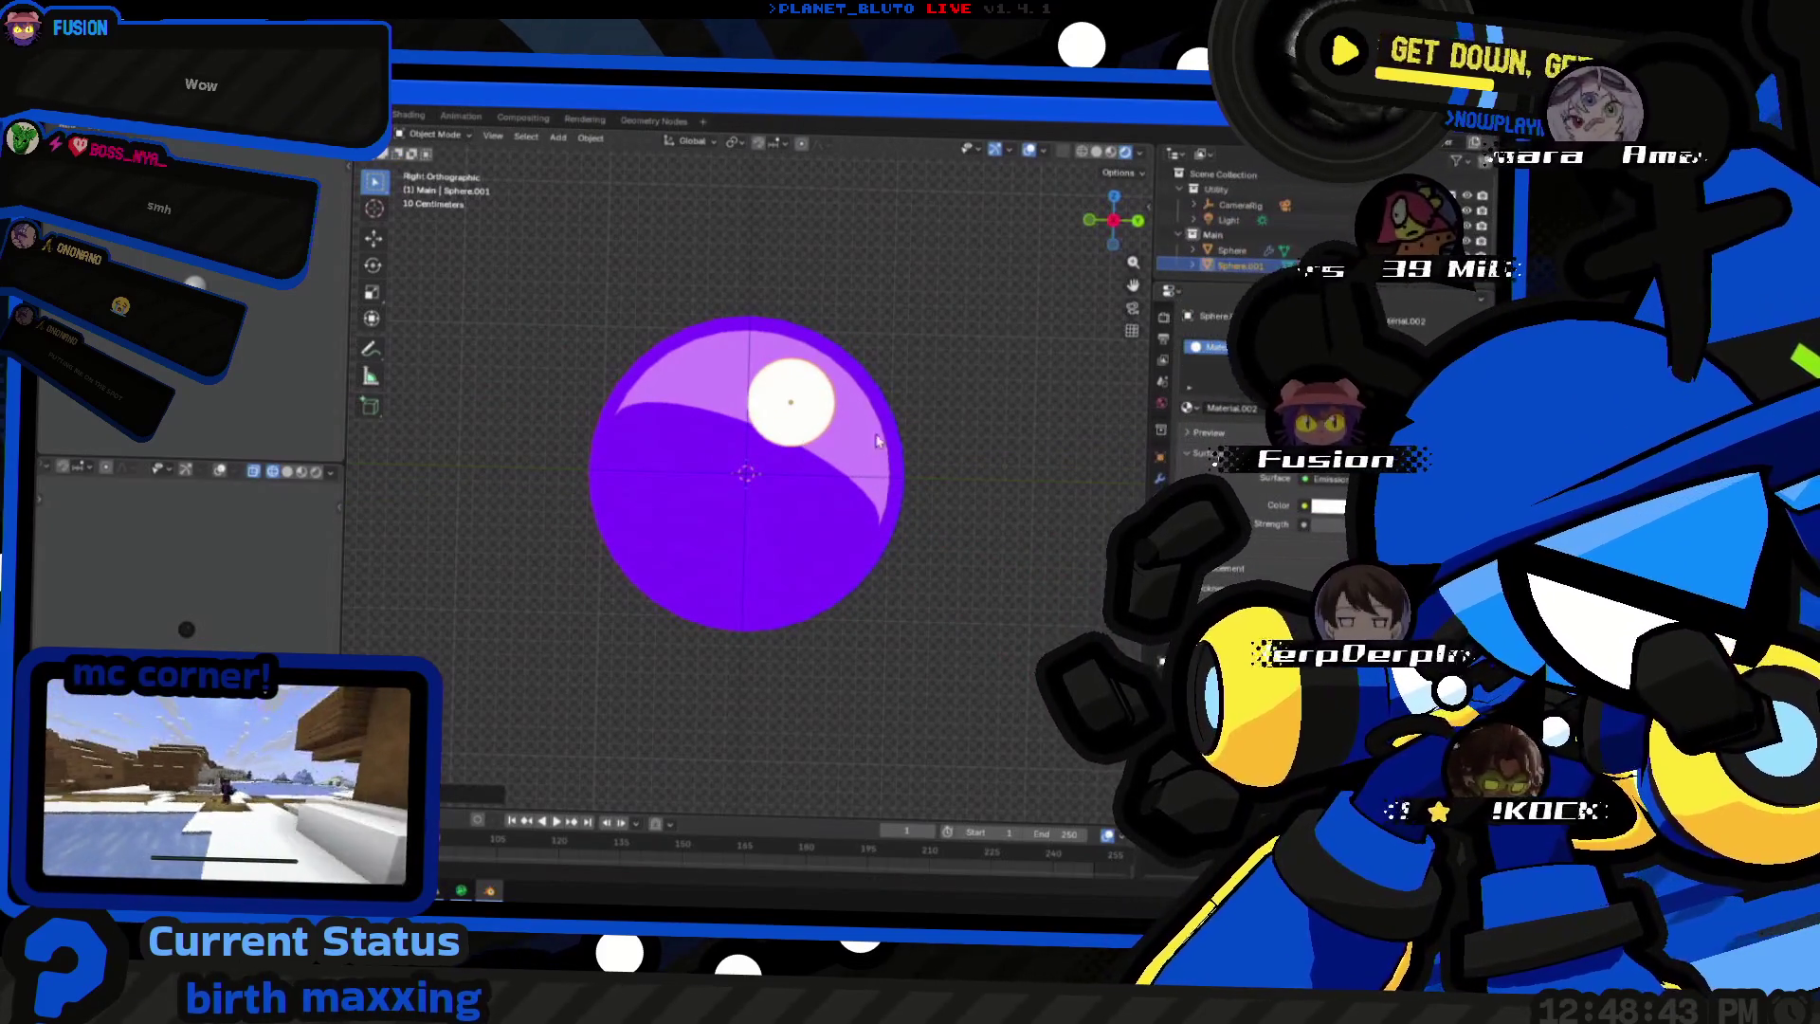
{"action": "key", "text": "shift+d"}
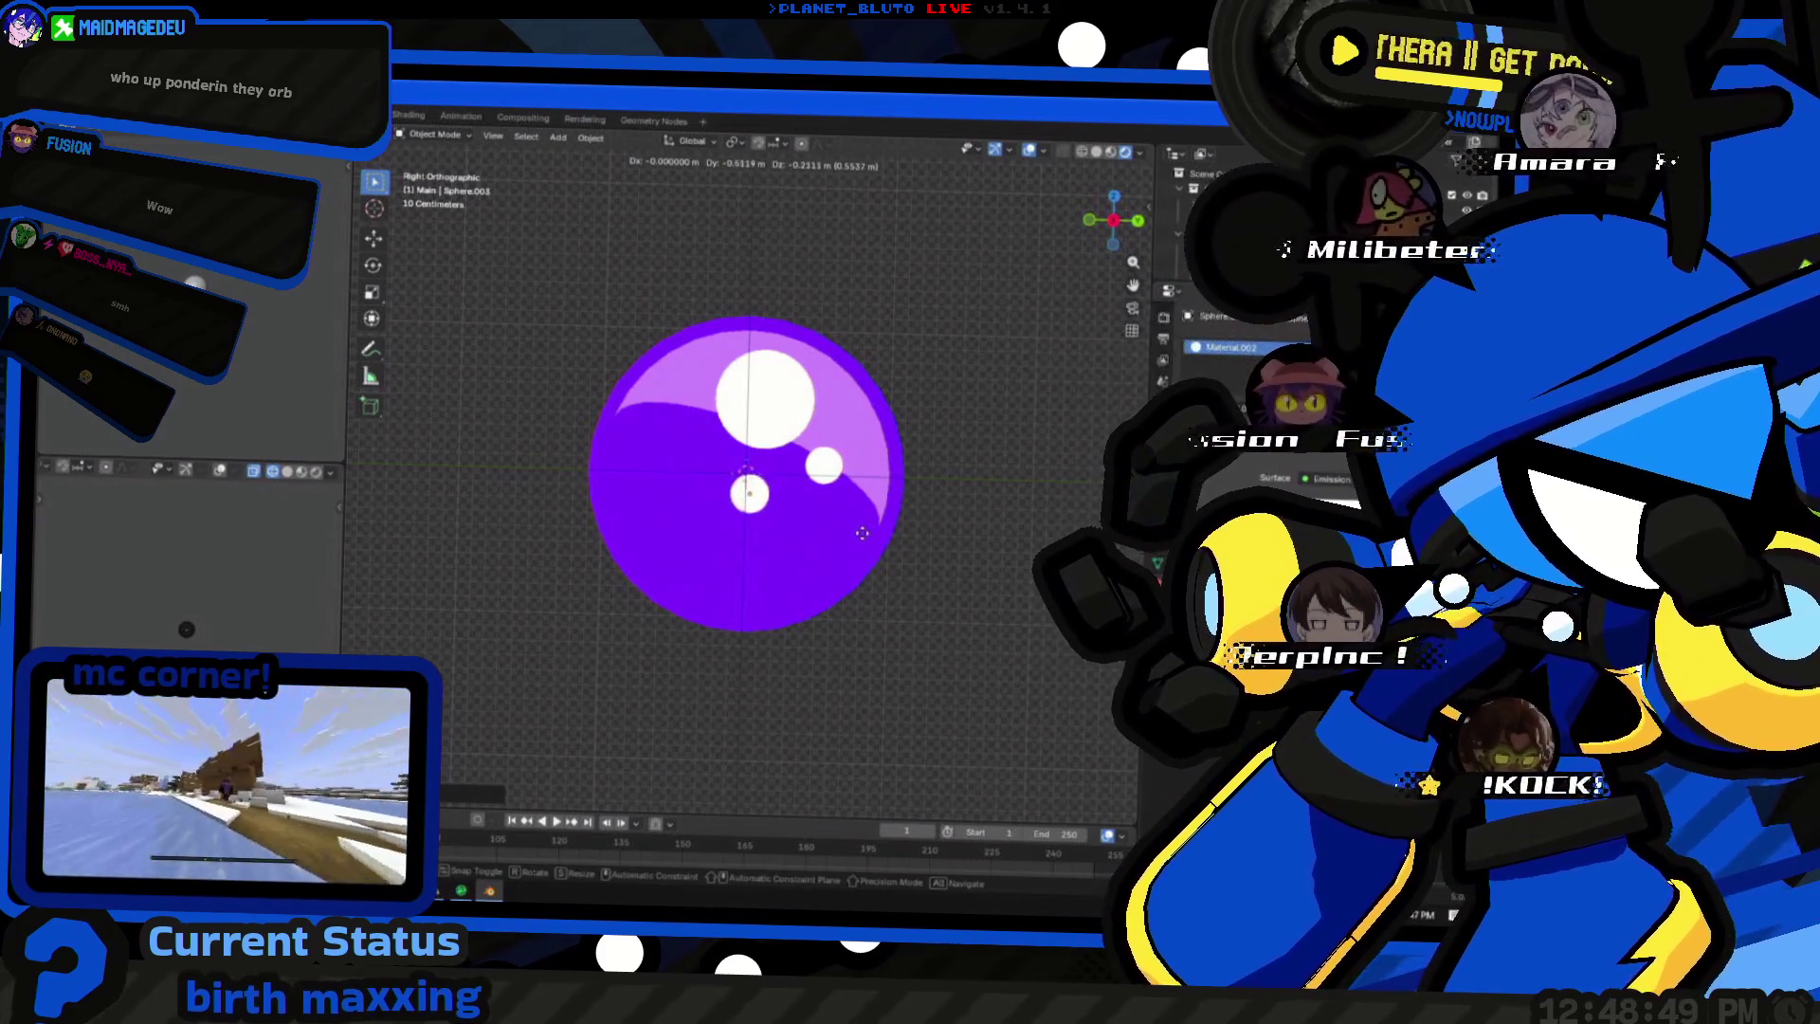
{"action": "left_click", "coordinate": [934, 535]}
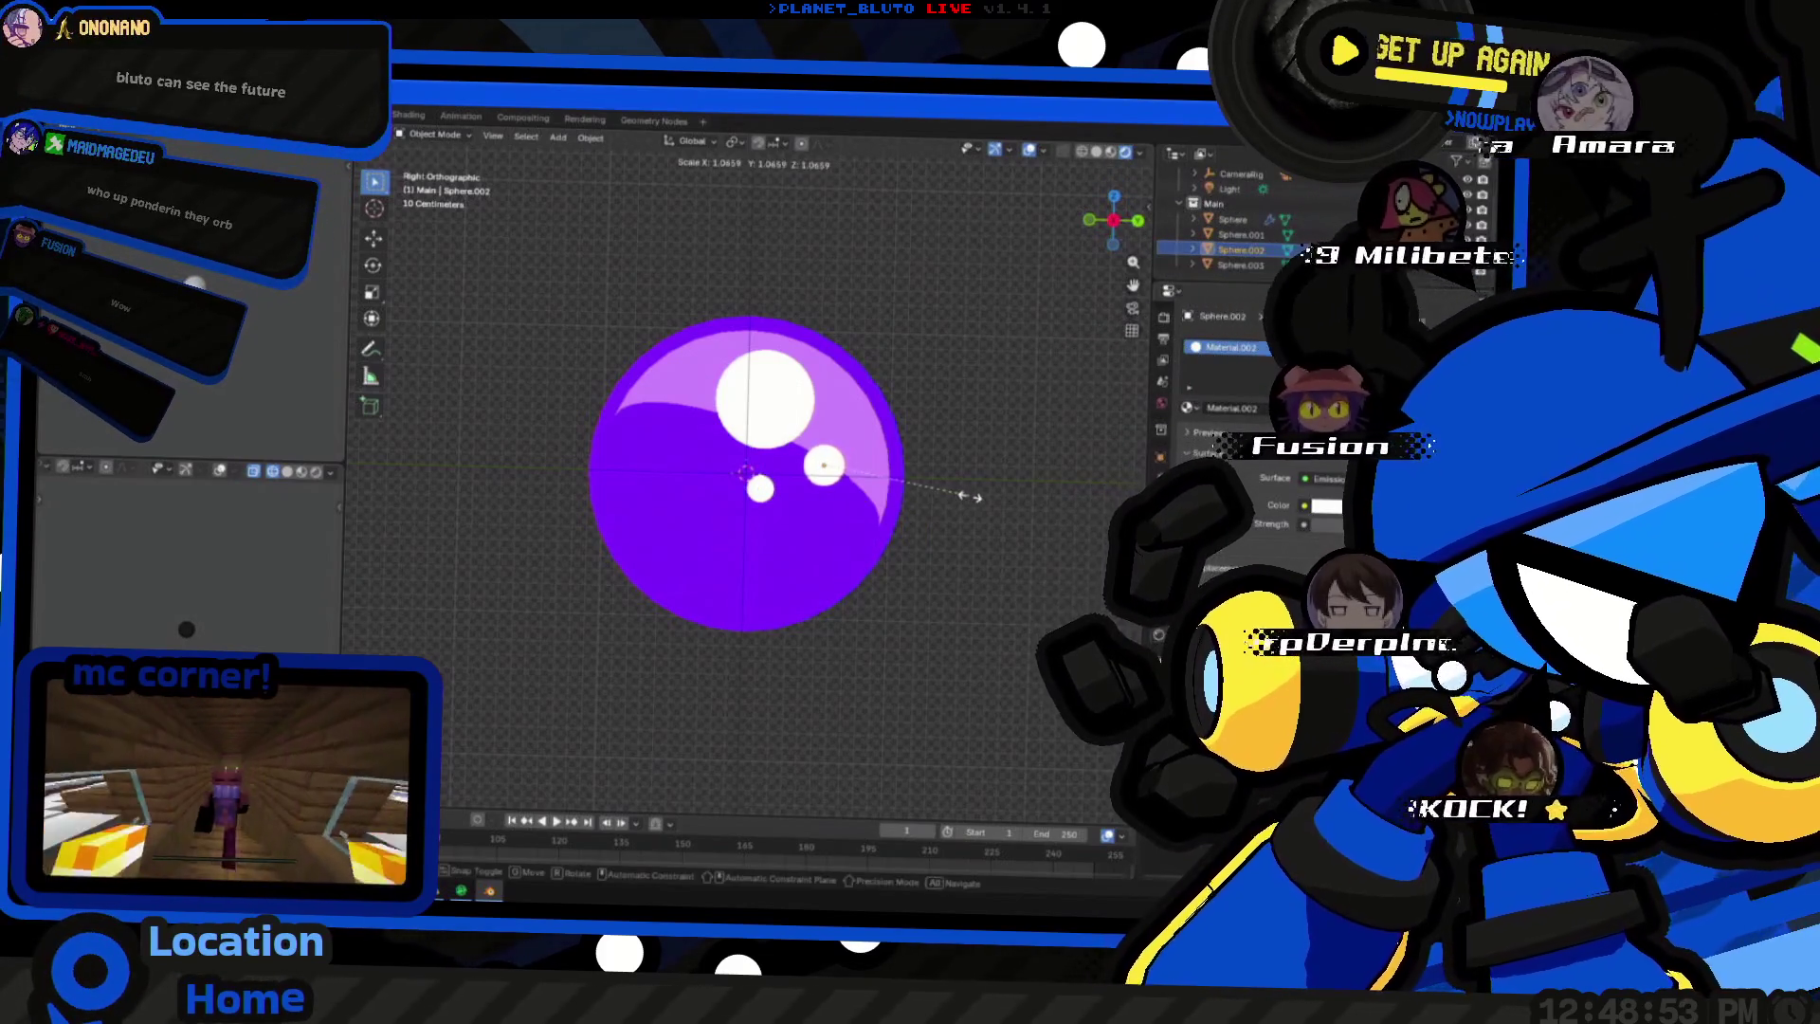
{"action": "key", "text": "g"}
{"action": "left_click", "coordinate": [1013, 506]}
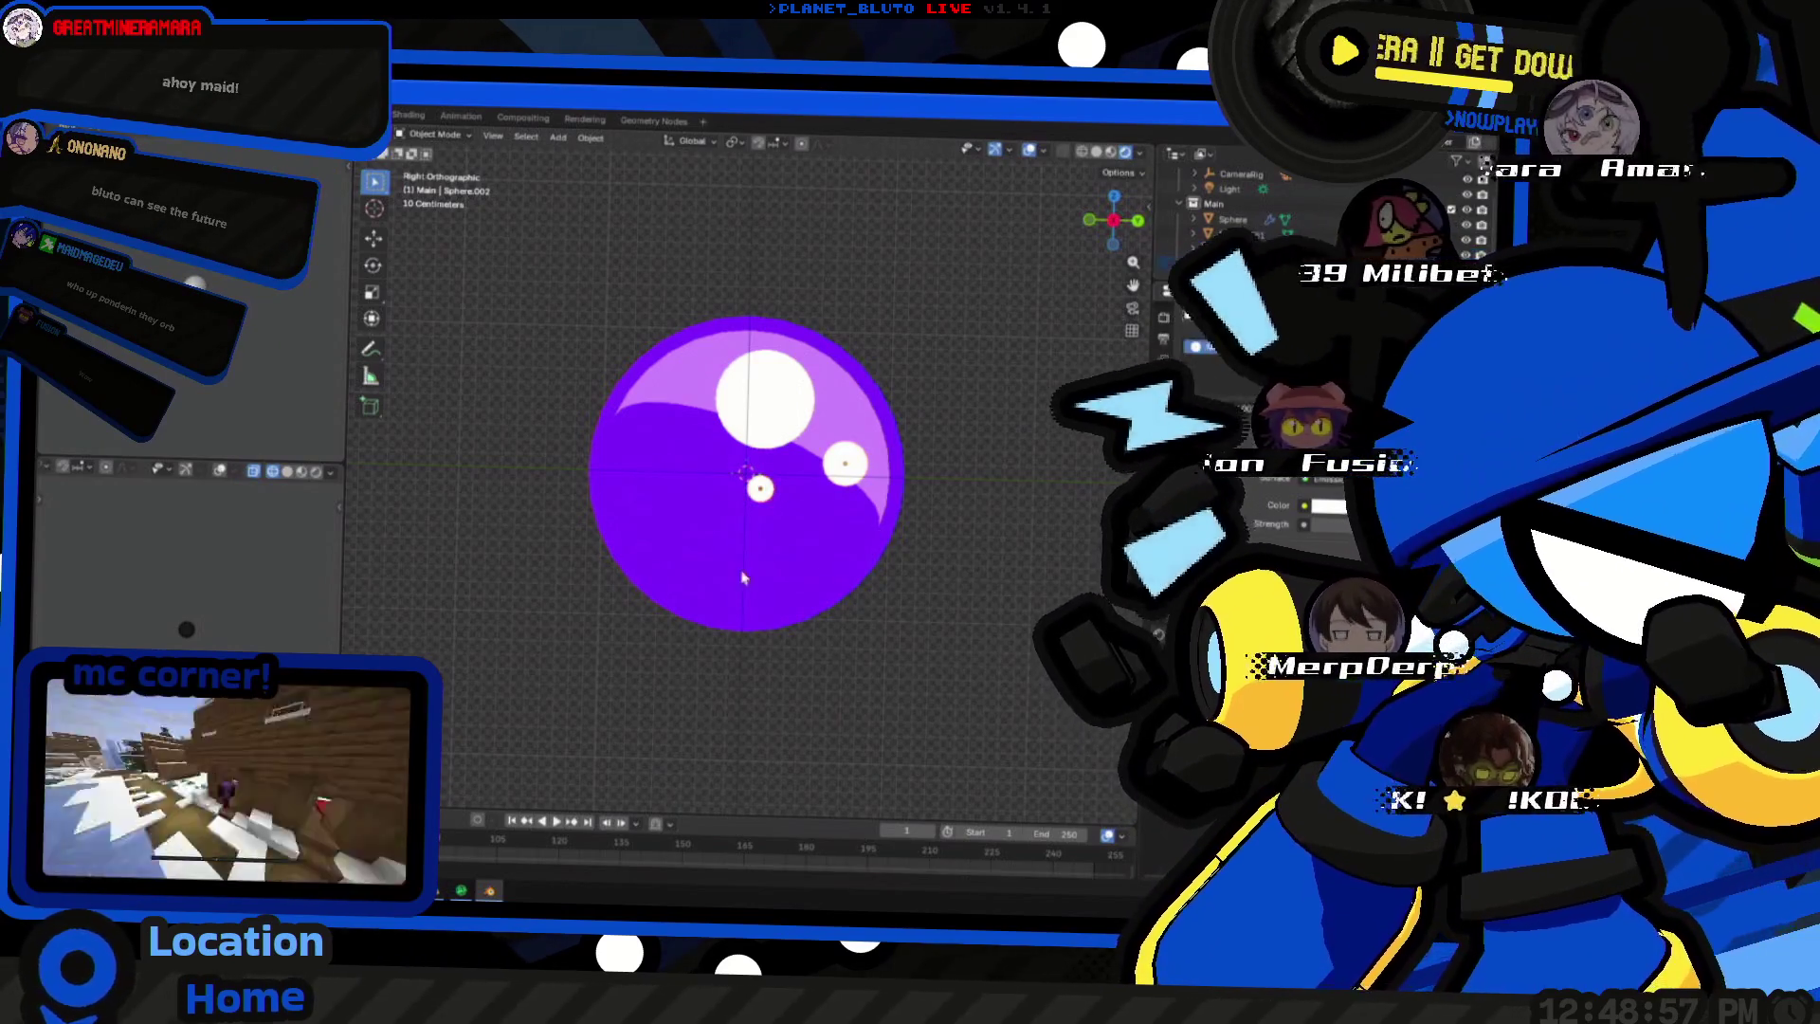
{"action": "key", "text": "g"}
- Reselect the large white highlight and switch over to the Figma design window
{"action": "left_click", "coordinate": [813, 570]}
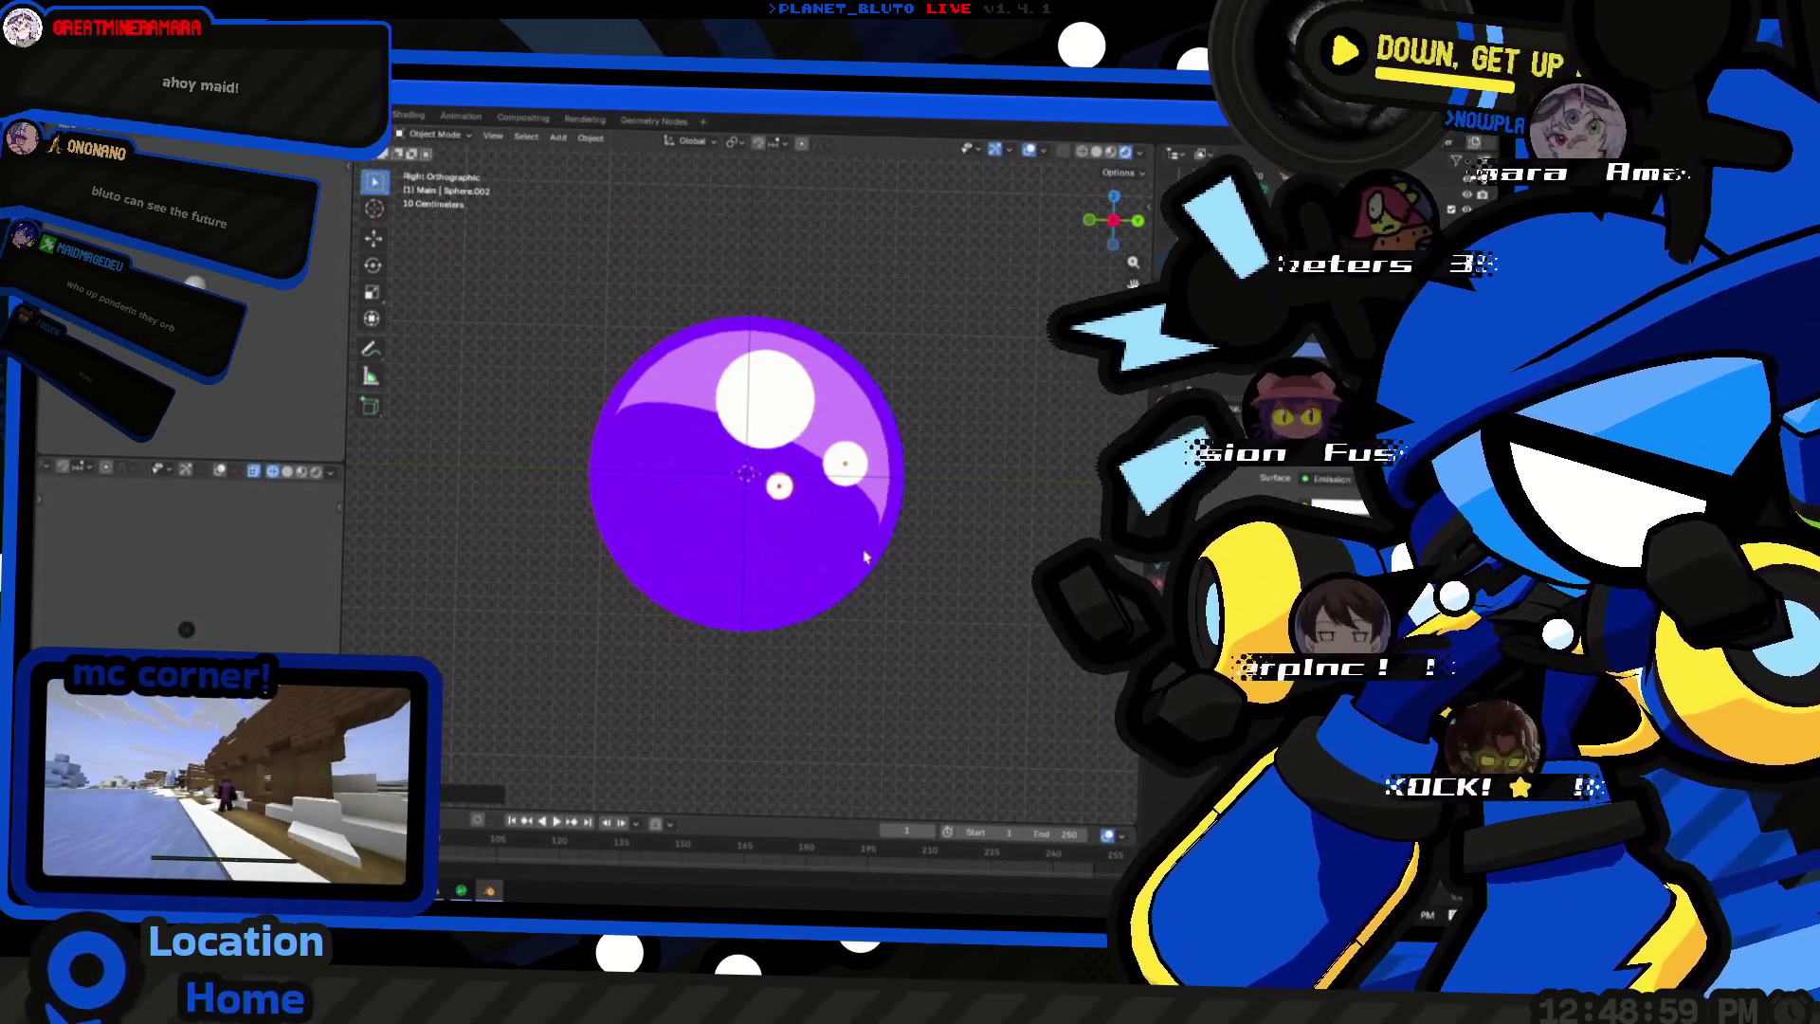
{"action": "left_click", "coordinate": [763, 398]}
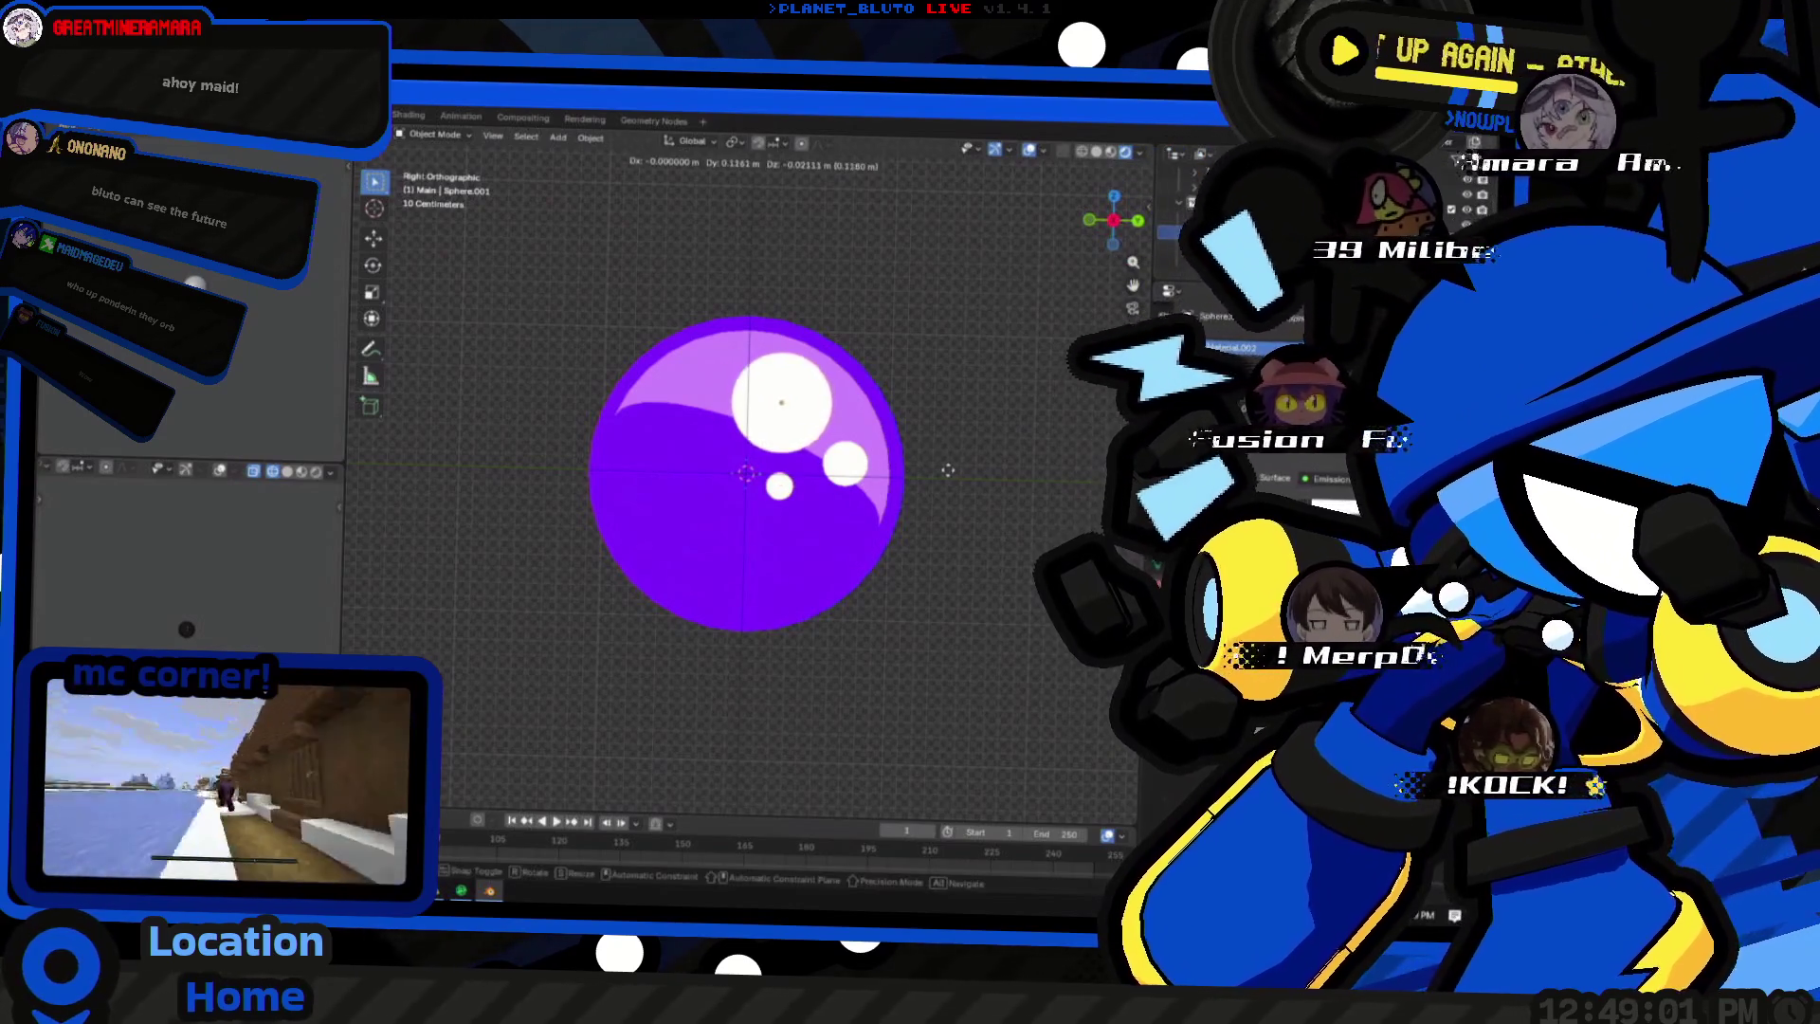
{"action": "key", "text": "alt+Tab"}
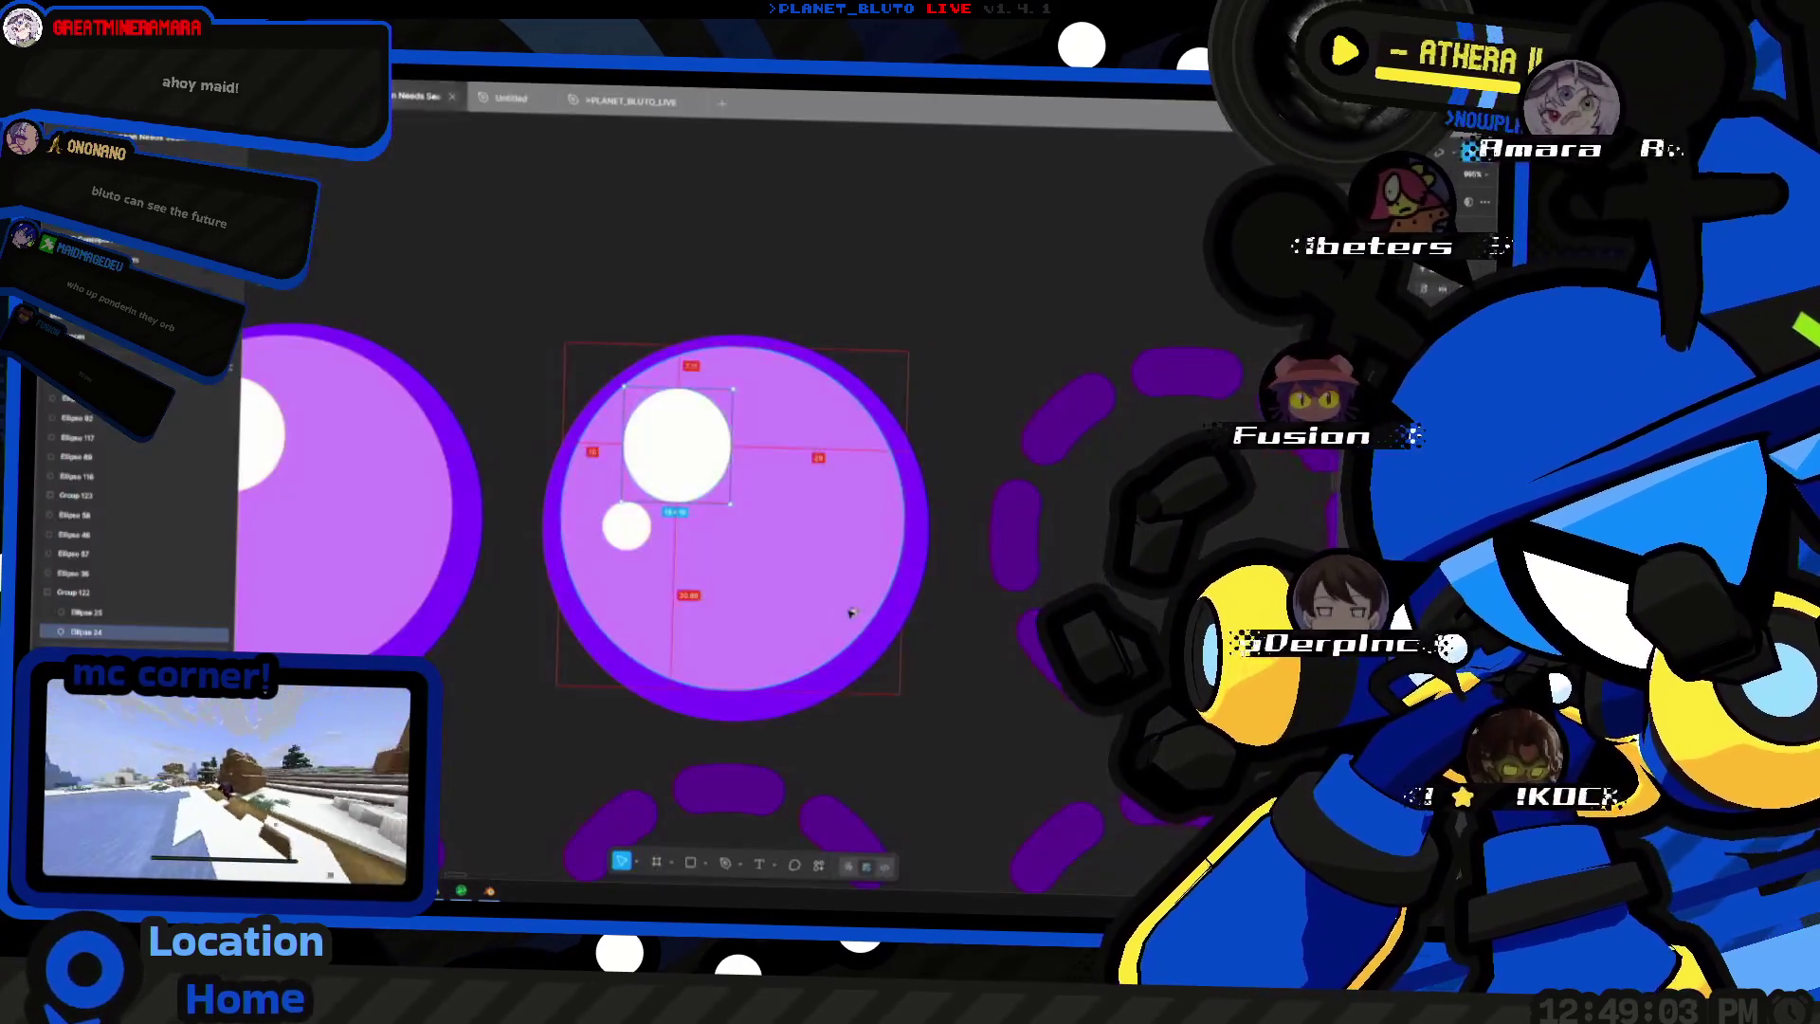
- Return to Blender and move the small white highlight dot to a new spot on the orb
{"action": "key", "text": "alt+Tab"}
{"action": "mouse_move", "coordinate": [845, 610]}
{"action": "middle_mouse_down"}
{"action": "mouse_move", "coordinate": [915, 634]}
{"action": "mouse_move", "coordinate": [765, 406]}
{"action": "middle_mouse_up"}
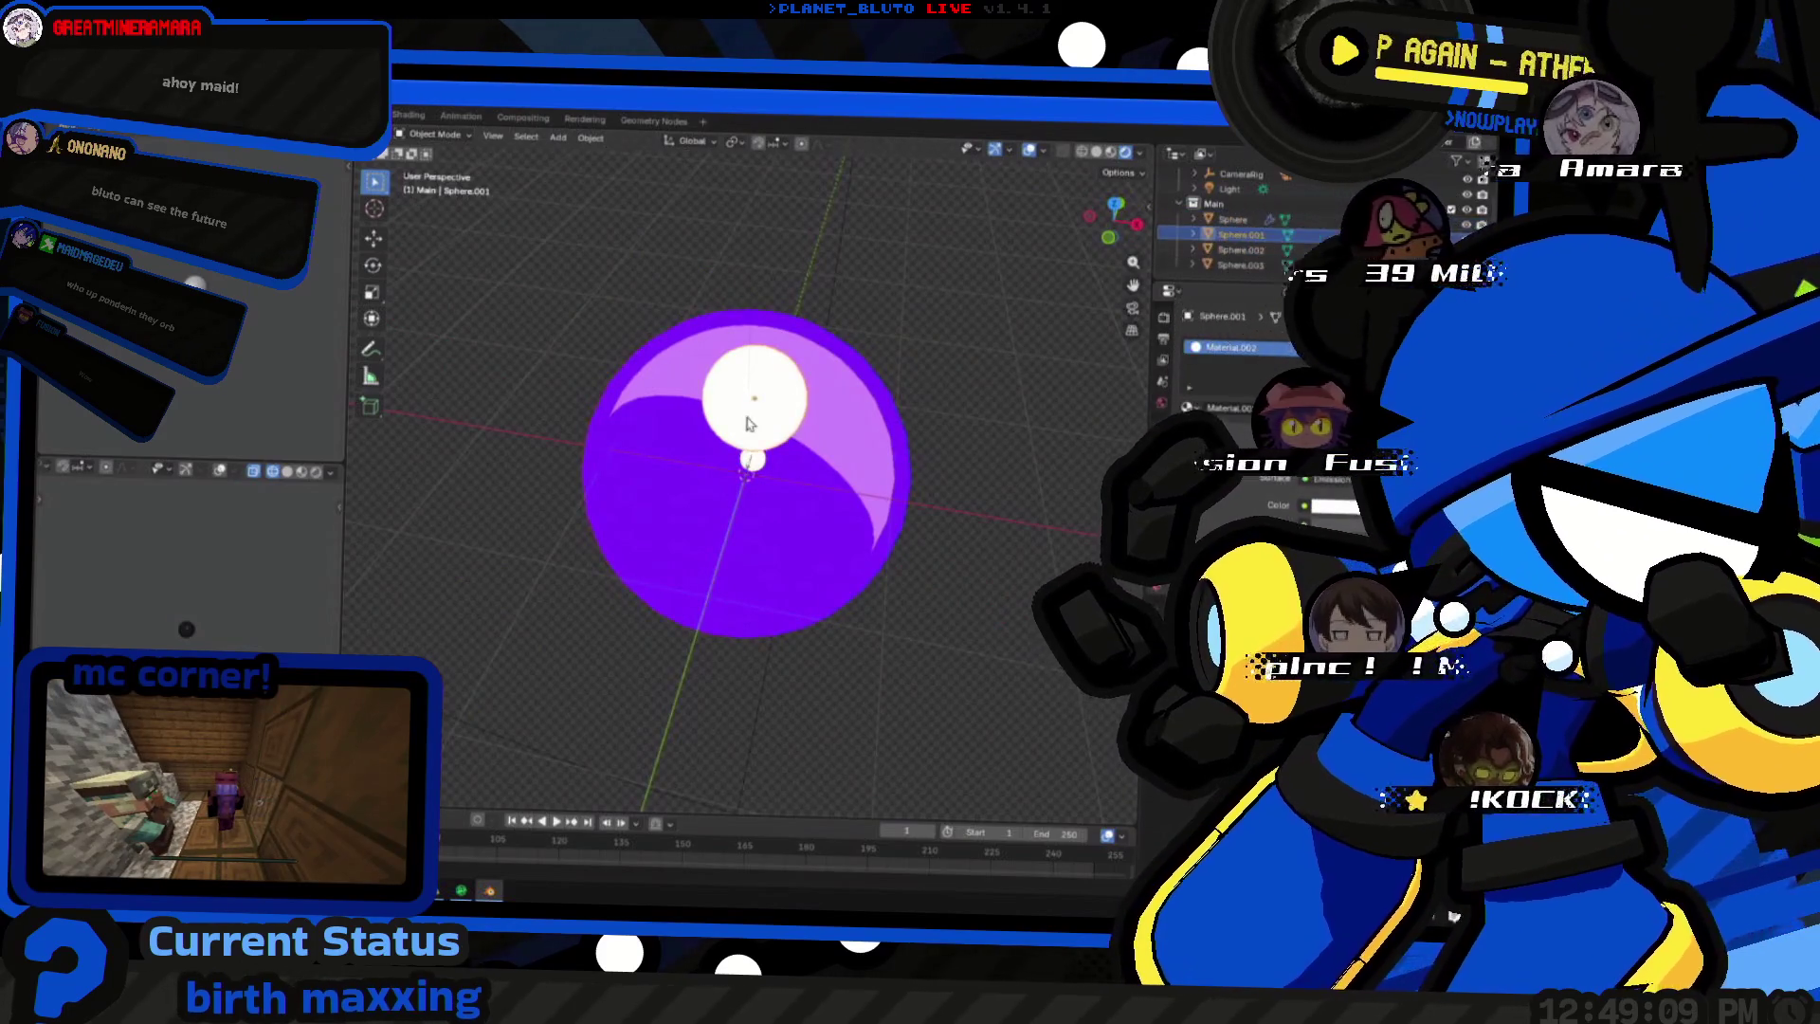
{"action": "key", "text": "g"}
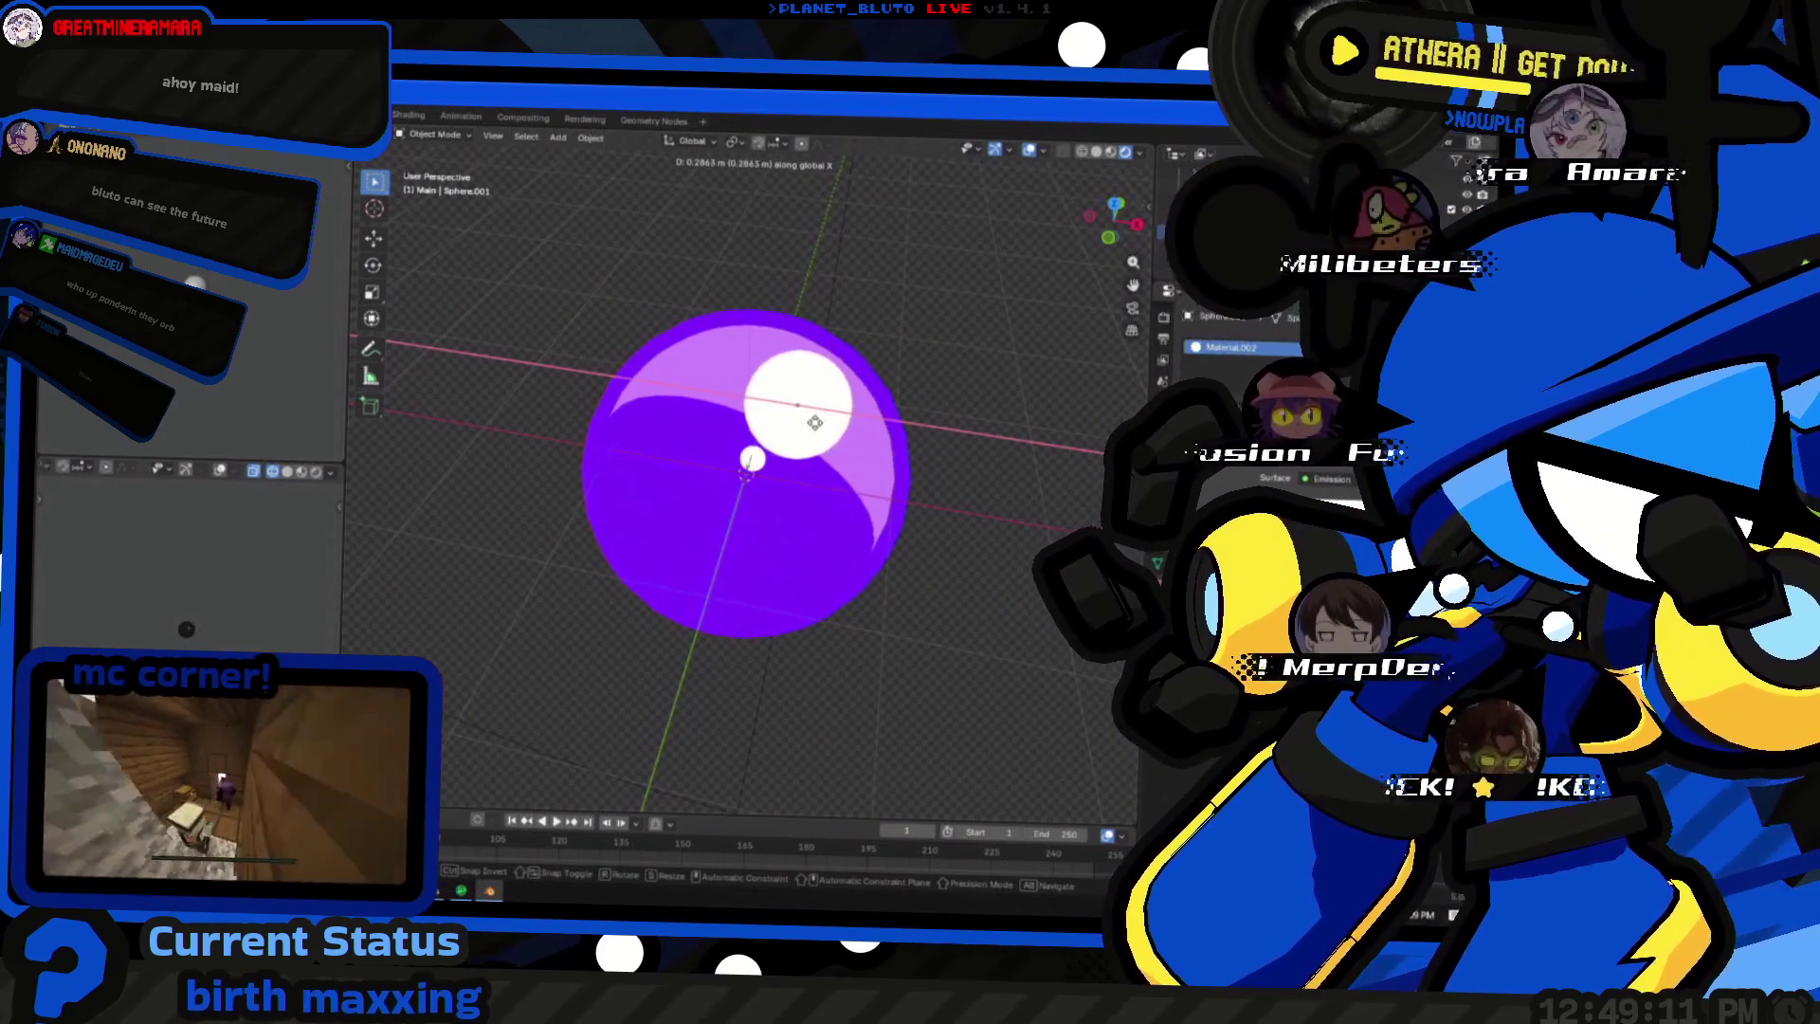
{"action": "left_click", "coordinate": [792, 423]}
{"action": "mouse_move", "coordinate": [797, 427]}
{"action": "middle_mouse_down"}
{"action": "mouse_move", "coordinate": [838, 477]}
{"action": "mouse_move", "coordinate": [930, 521]}
{"action": "middle_mouse_up"}
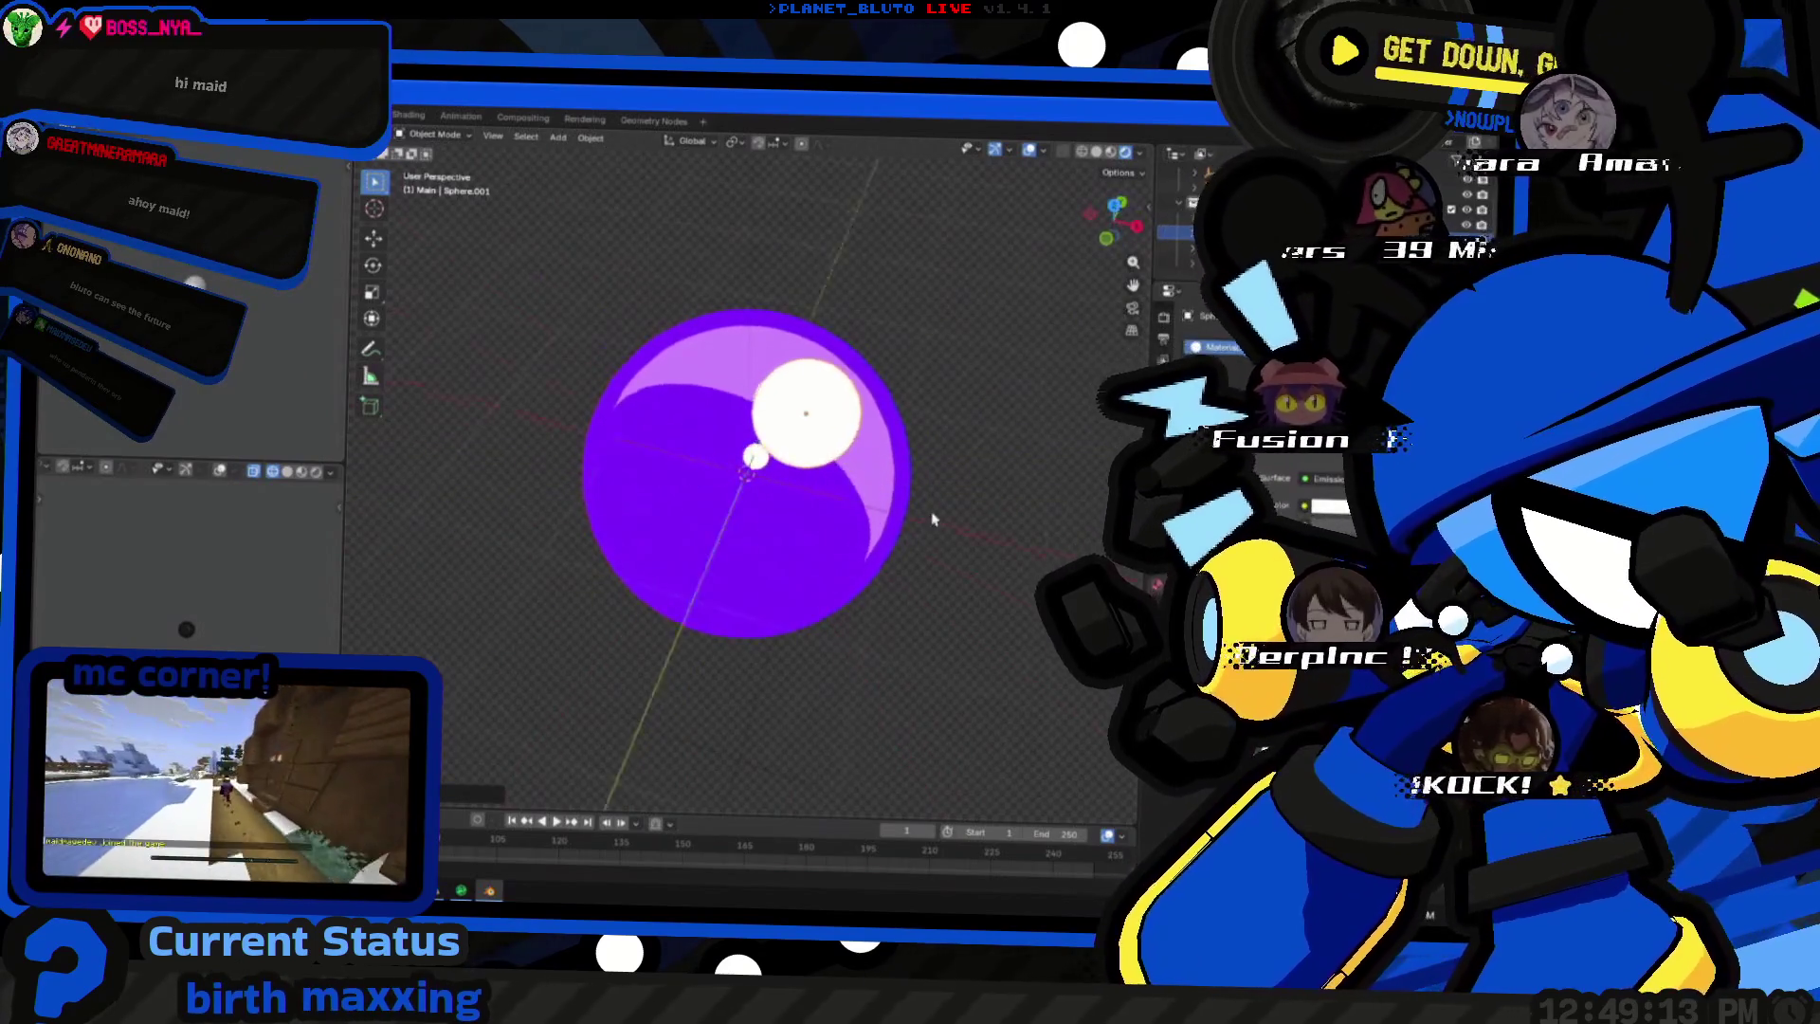
- Slide the highlight dot along the X axis and orbit to check the arrangement
{"action": "key", "text": "g"}
{"action": "key", "text": "x"}
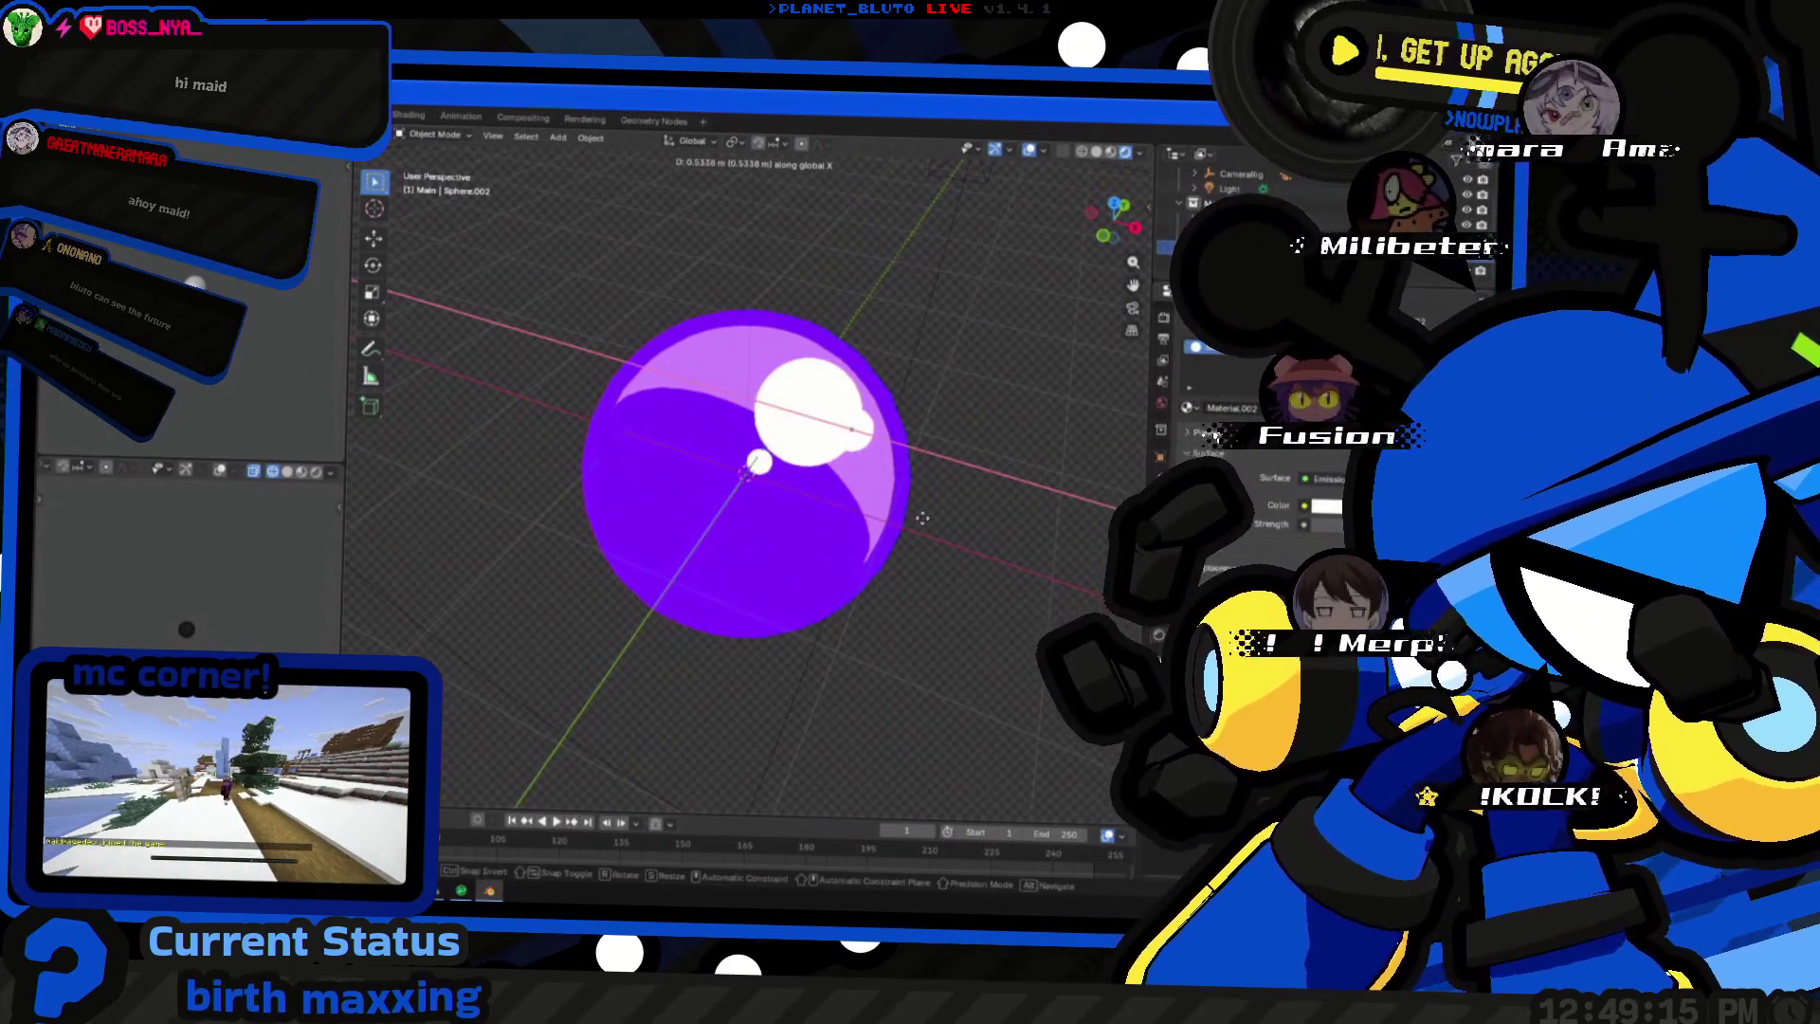
{"action": "left_click", "coordinate": [910, 515]}
{"action": "middle_click_drag", "start_coordinate": [911, 514], "coordinate": [1138, 527]}
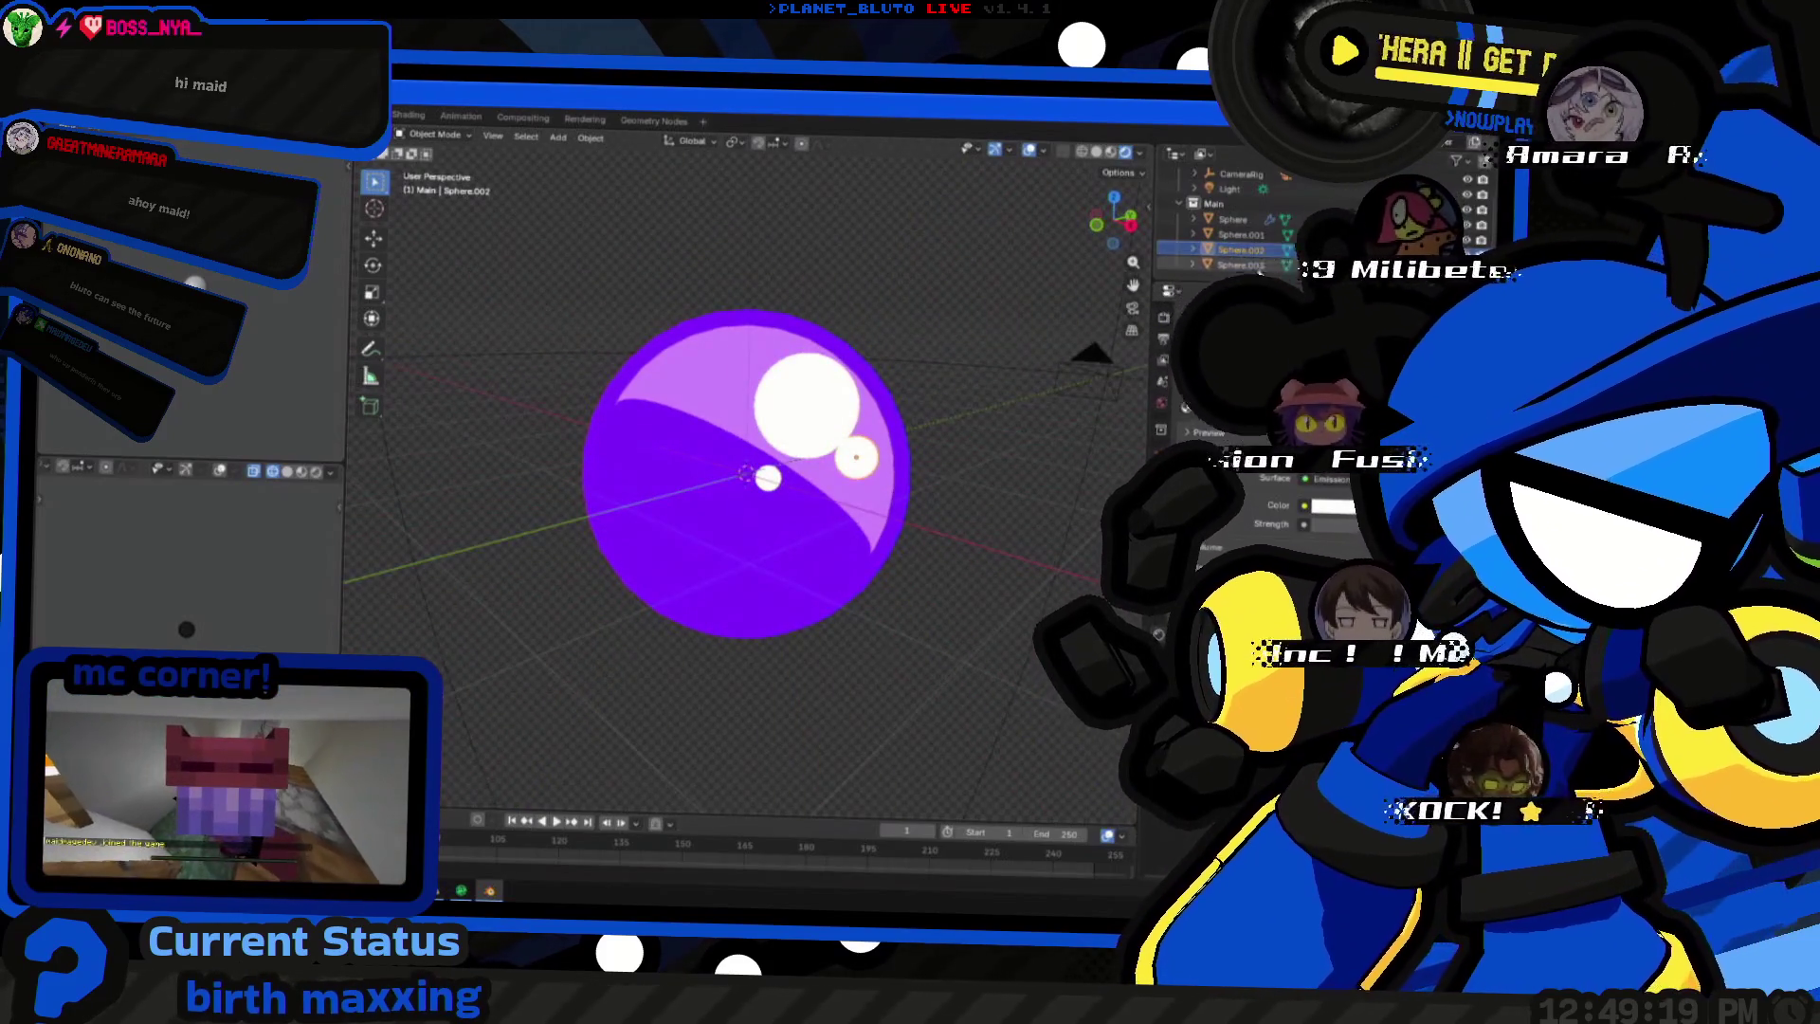
{"action": "scroll", "coordinate": [981, 620], "scroll_direction": "down", "scroll_amount": 5}
{"action": "mouse_move", "coordinate": [981, 620]}
{"action": "middle_mouse_down"}
{"action": "mouse_move", "coordinate": [938, 565]}
{"action": "mouse_move", "coordinate": [745, 664]}
{"action": "mouse_move", "coordinate": [846, 687]}
{"action": "mouse_move", "coordinate": [939, 565]}
{"action": "middle_mouse_up"}
{"action": "mouse_move", "coordinate": [953, 627]}
{"action": "middle_mouse_down"}
{"action": "mouse_move", "coordinate": [698, 601]}
{"action": "mouse_move", "coordinate": [522, 521]}
{"action": "mouse_move", "coordinate": [780, 720]}
{"action": "middle_mouse_up"}
{"action": "scroll", "coordinate": [813, 591], "scroll_direction": "up", "scroll_amount": 2}
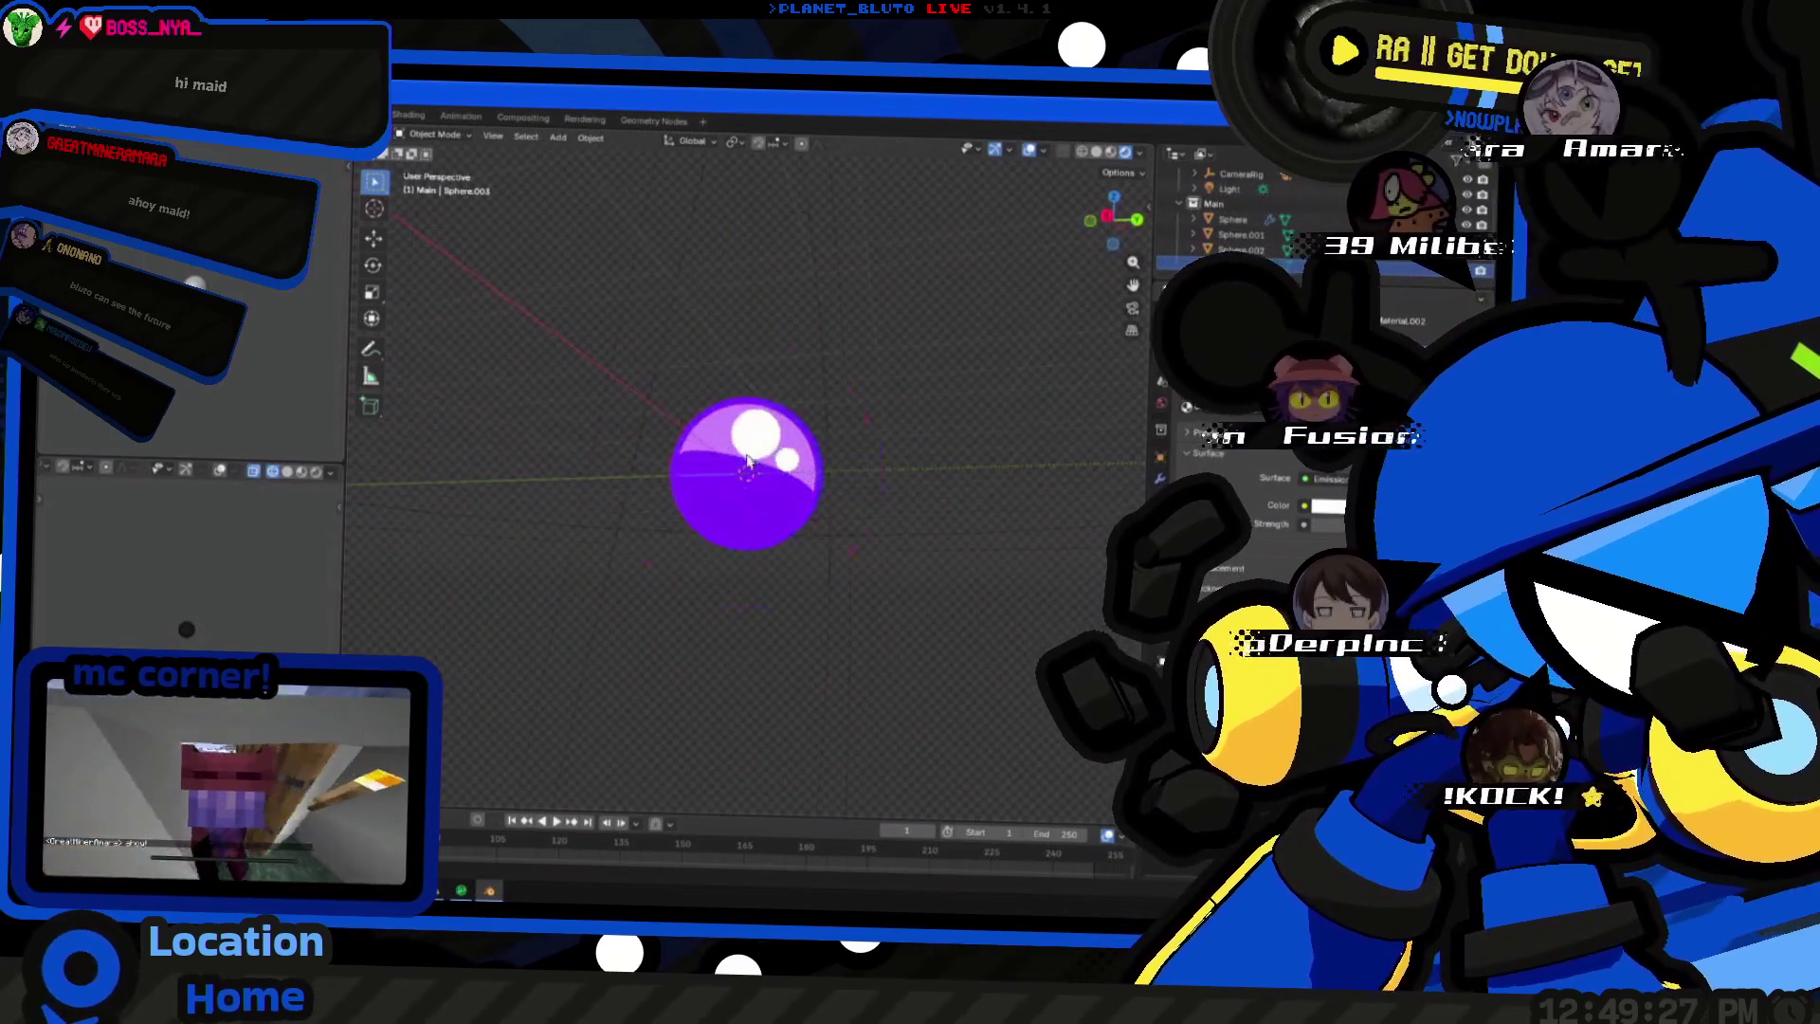
{"action": "scroll", "coordinate": [814, 591], "scroll_direction": "up", "scroll_amount": 3}
{"action": "mouse_move", "coordinate": [746, 512]}
{"action": "middle_mouse_down"}
{"action": "mouse_move", "coordinate": [756, 560]}
{"action": "mouse_move", "coordinate": [479, 507]}
{"action": "mouse_move", "coordinate": [537, 577]}
{"action": "mouse_move", "coordinate": [598, 569]}
{"action": "mouse_move", "coordinate": [640, 602]}
{"action": "mouse_move", "coordinate": [620, 555]}
{"action": "mouse_move", "coordinate": [679, 556]}
{"action": "middle_mouse_up"}
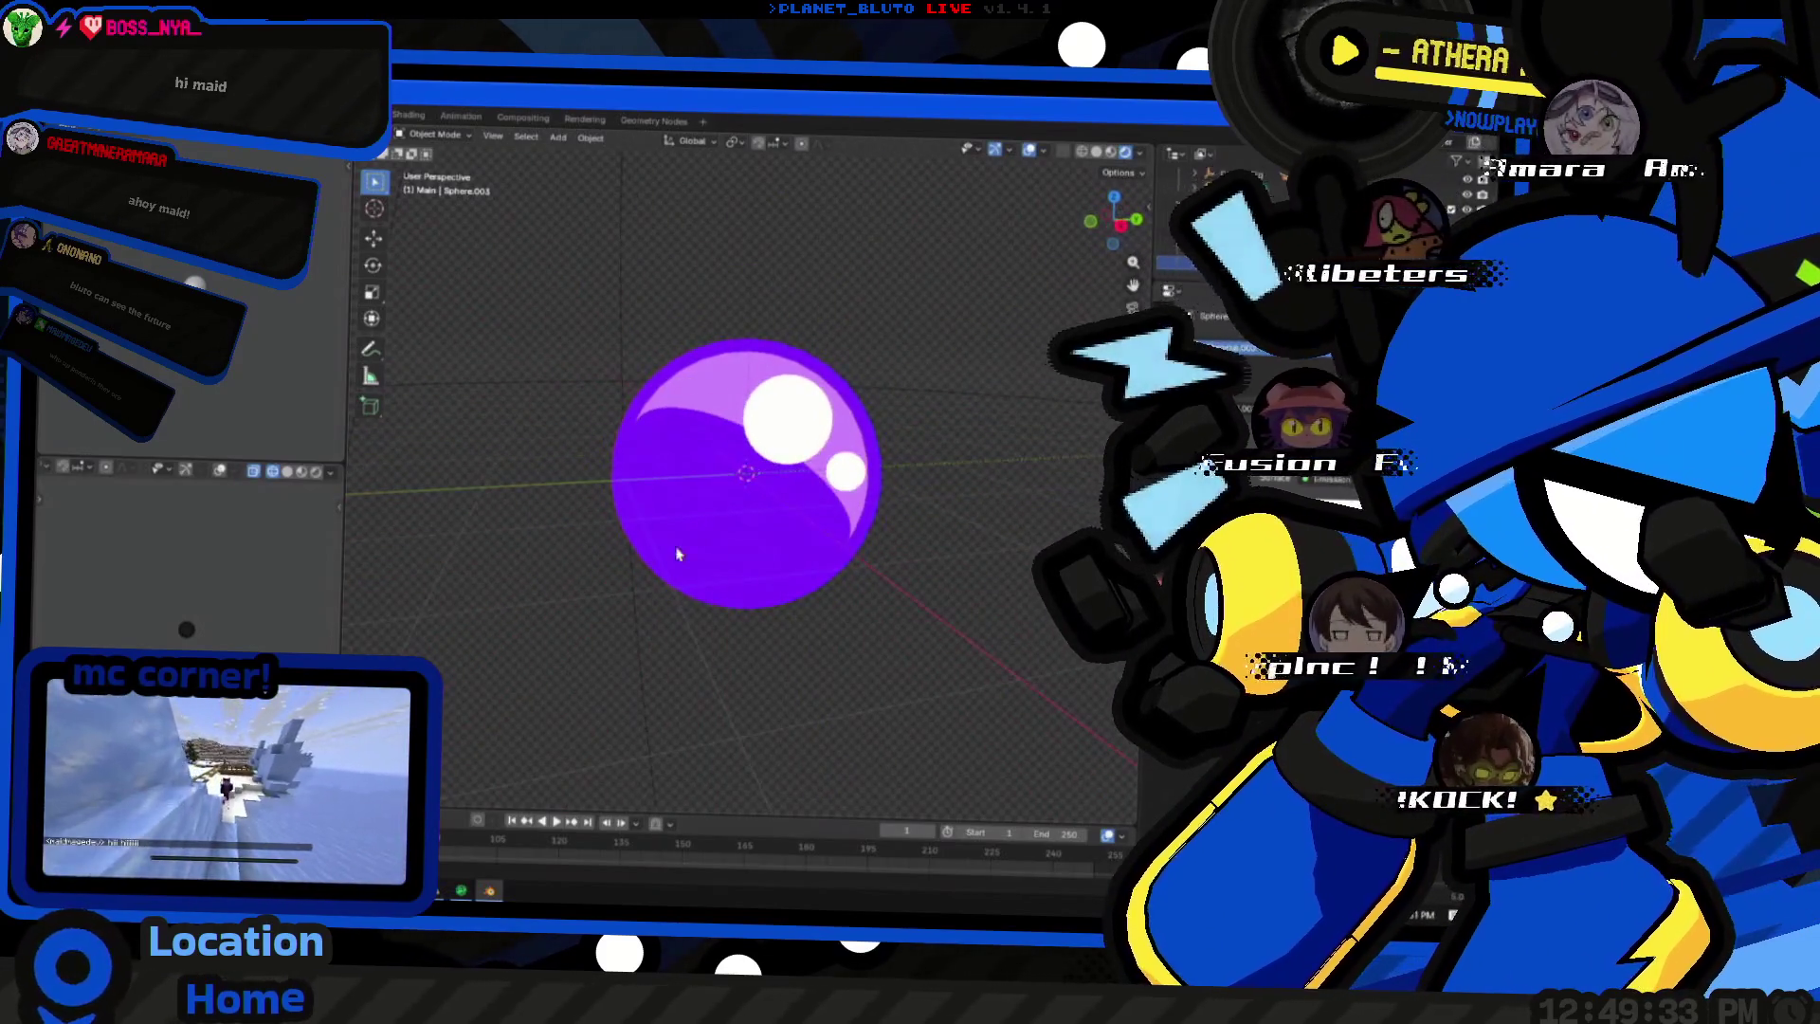
{"action": "left_click", "coordinate": [726, 529]}
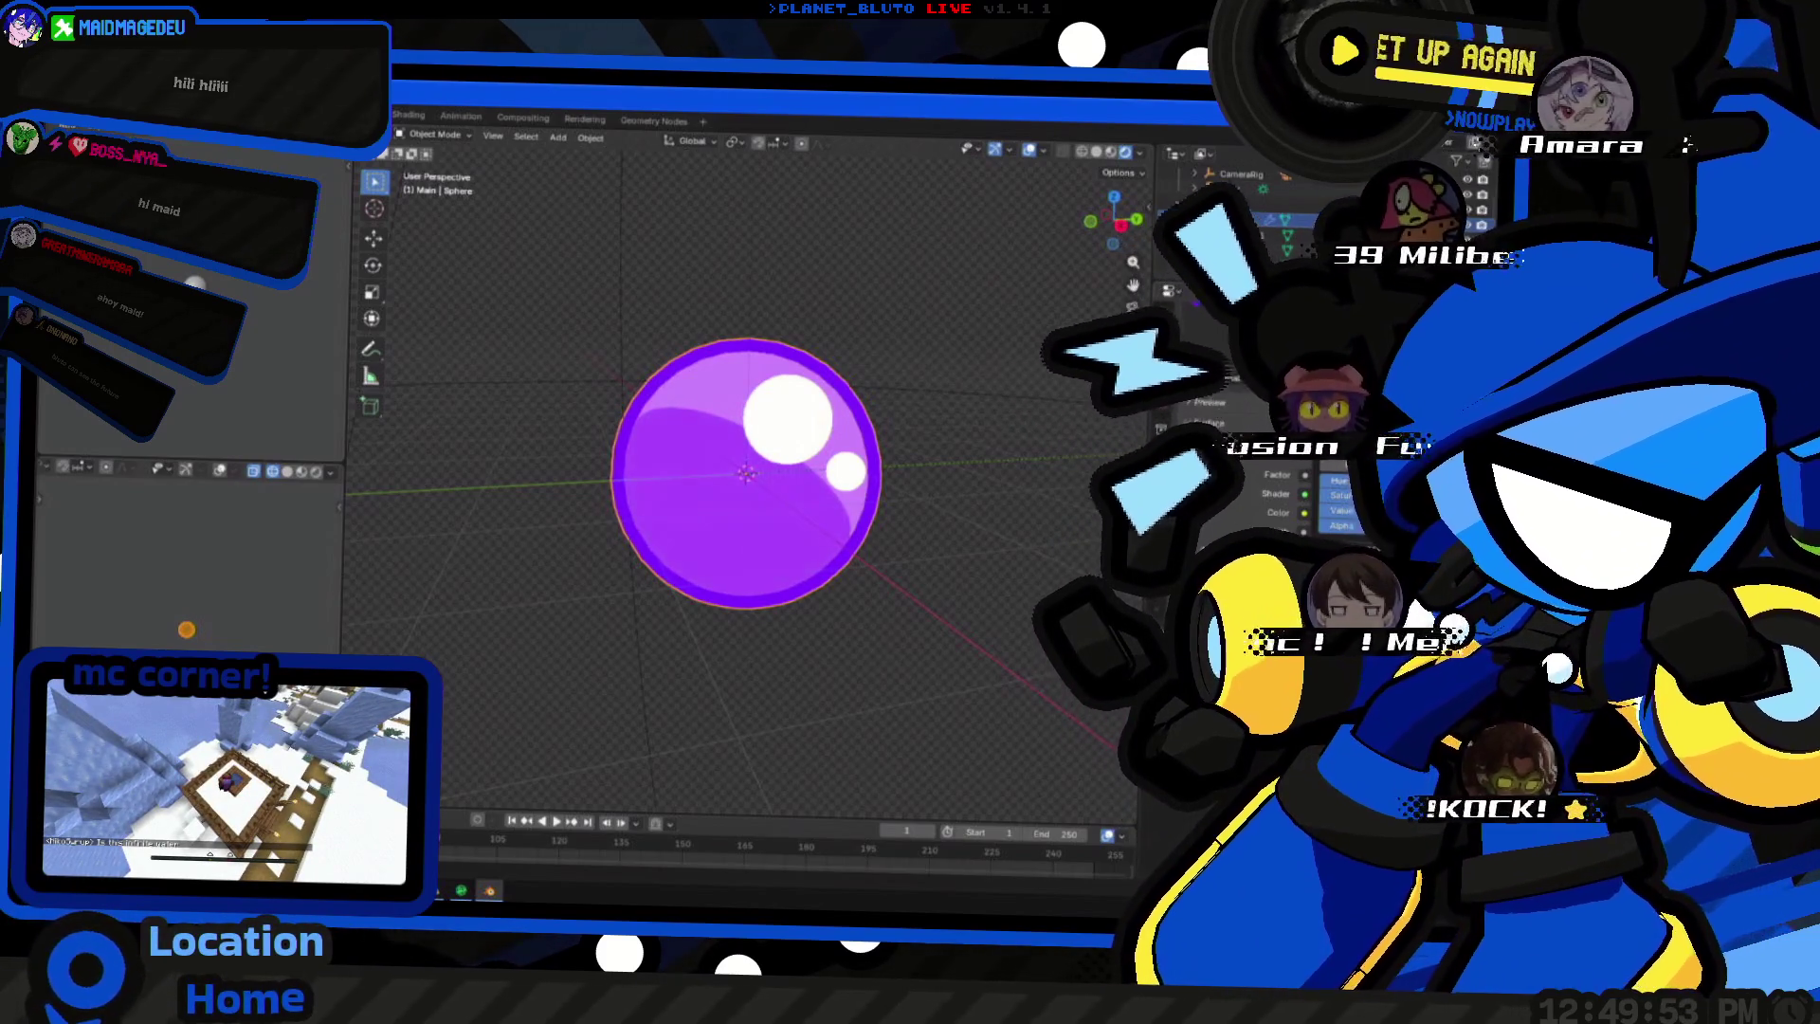
{"action": "scroll", "coordinate": [902, 631], "scroll_direction": "down", "scroll_amount": 4}
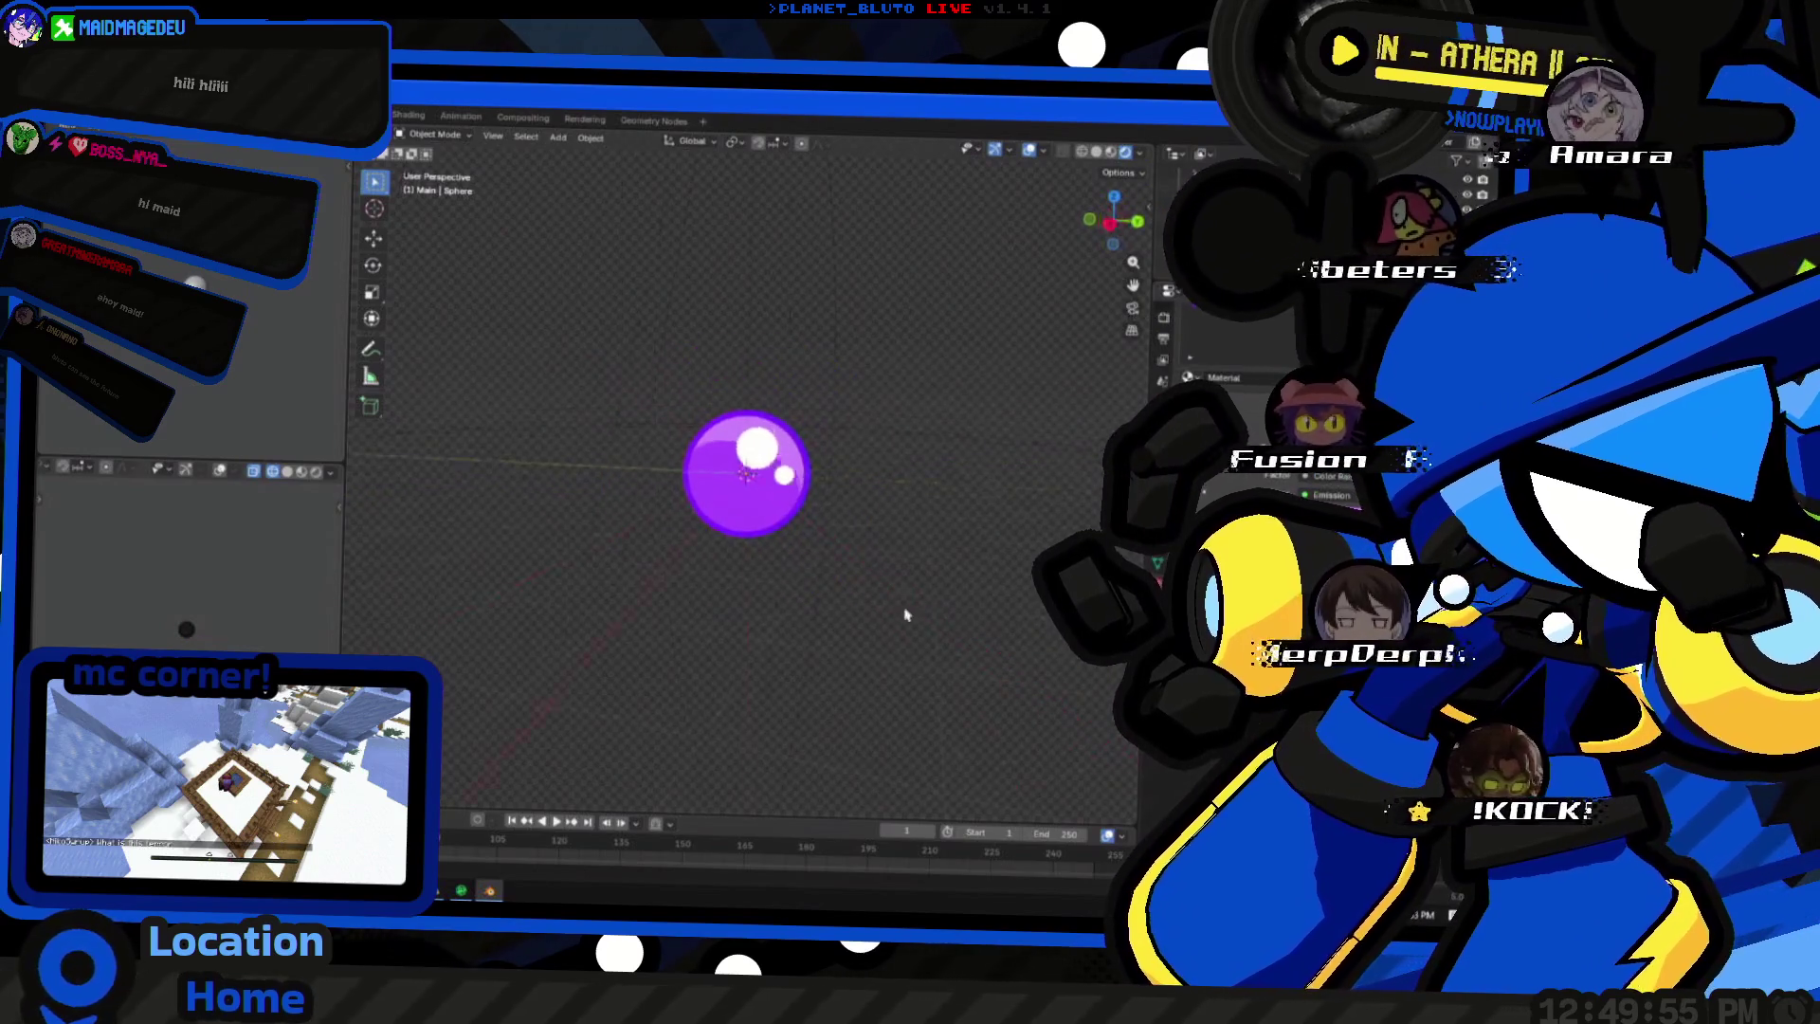
{"action": "middle_click_drag", "start_coordinate": [910, 627], "coordinate": [940, 614]}
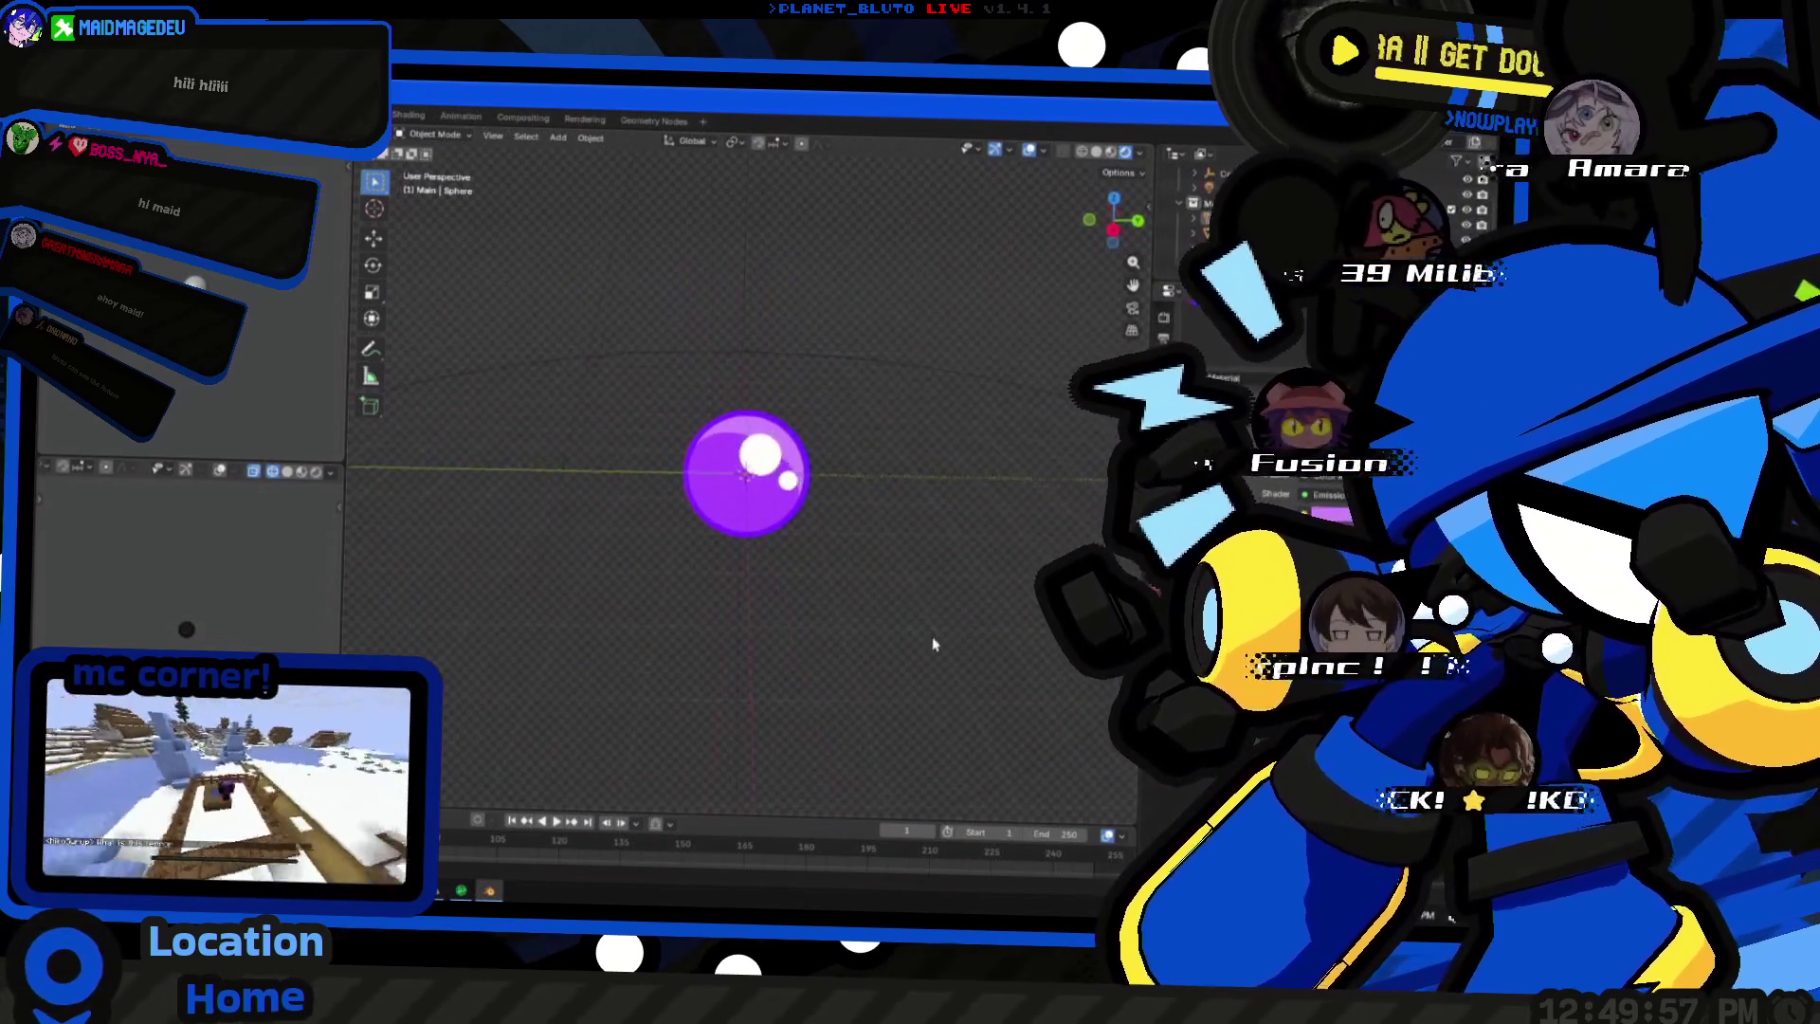
{"action": "scroll", "coordinate": [845, 533], "scroll_direction": "up", "scroll_amount": 5}
{"action": "mouse_move", "coordinate": [775, 565]}
{"action": "middle_mouse_down"}
{"action": "mouse_move", "coordinate": [801, 595]}
{"action": "mouse_move", "coordinate": [617, 621]}
{"action": "mouse_move", "coordinate": [744, 611]}
{"action": "mouse_move", "coordinate": [726, 665]}
{"action": "mouse_move", "coordinate": [630, 659]}
{"action": "mouse_move", "coordinate": [756, 602]}
{"action": "mouse_move", "coordinate": [776, 626]}
{"action": "mouse_move", "coordinate": [815, 620]}
{"action": "middle_mouse_up"}
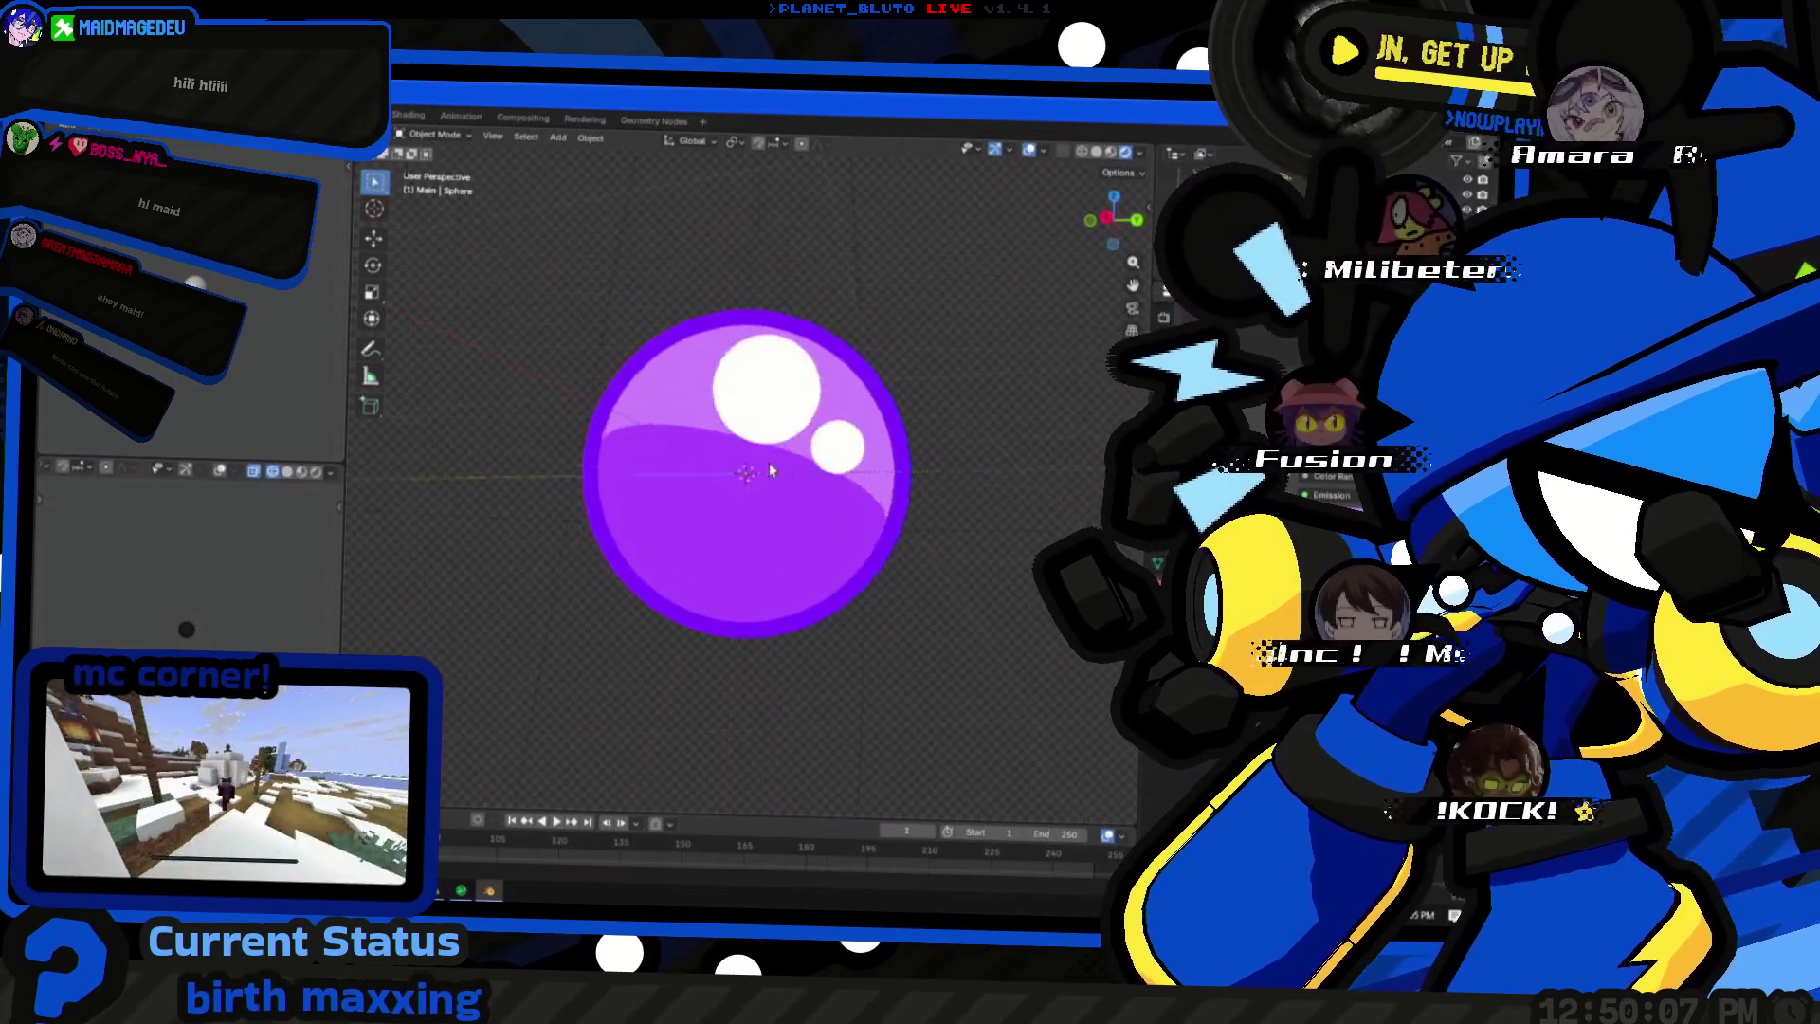
{"action": "scroll", "coordinate": [963, 483], "scroll_direction": "down", "scroll_amount": 5}
{"action": "middle_click_drag", "start_coordinate": [962, 483], "coordinate": [966, 565]}
{"action": "scroll", "coordinate": [966, 566], "scroll_direction": "up", "scroll_amount": 5}
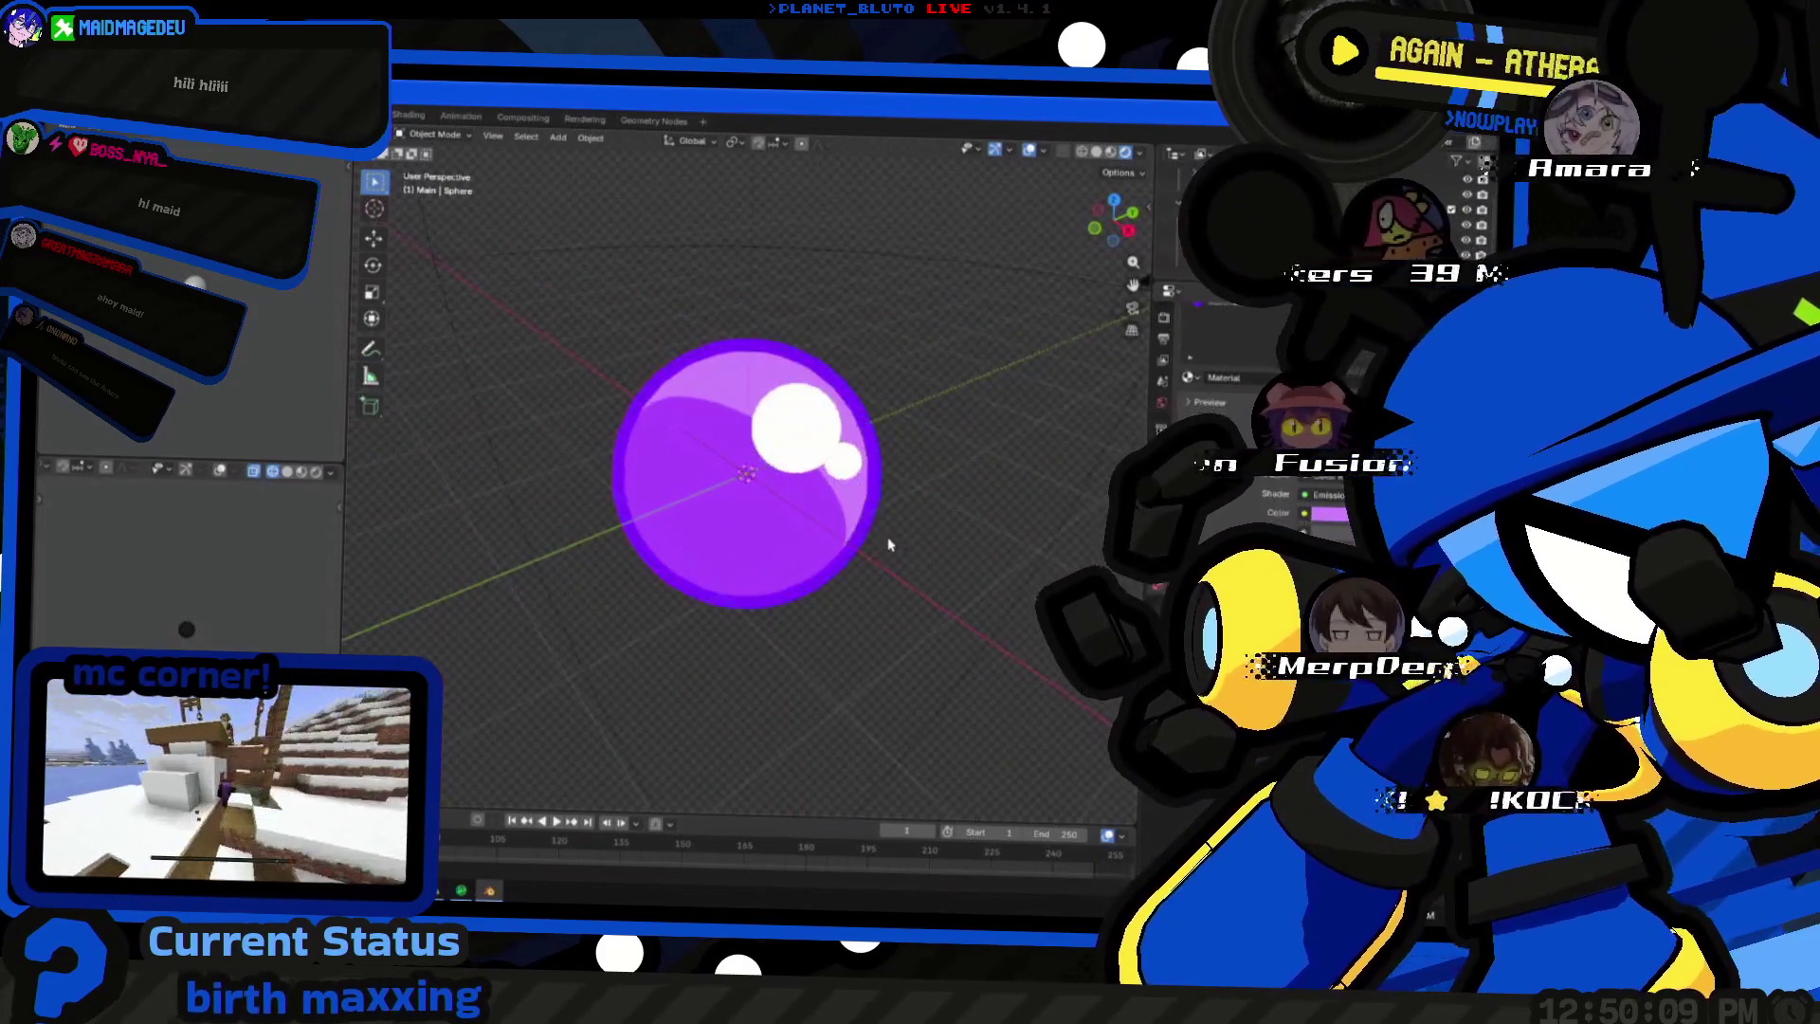
{"action": "scroll", "coordinate": [811, 443], "scroll_direction": "up", "scroll_amount": 3}
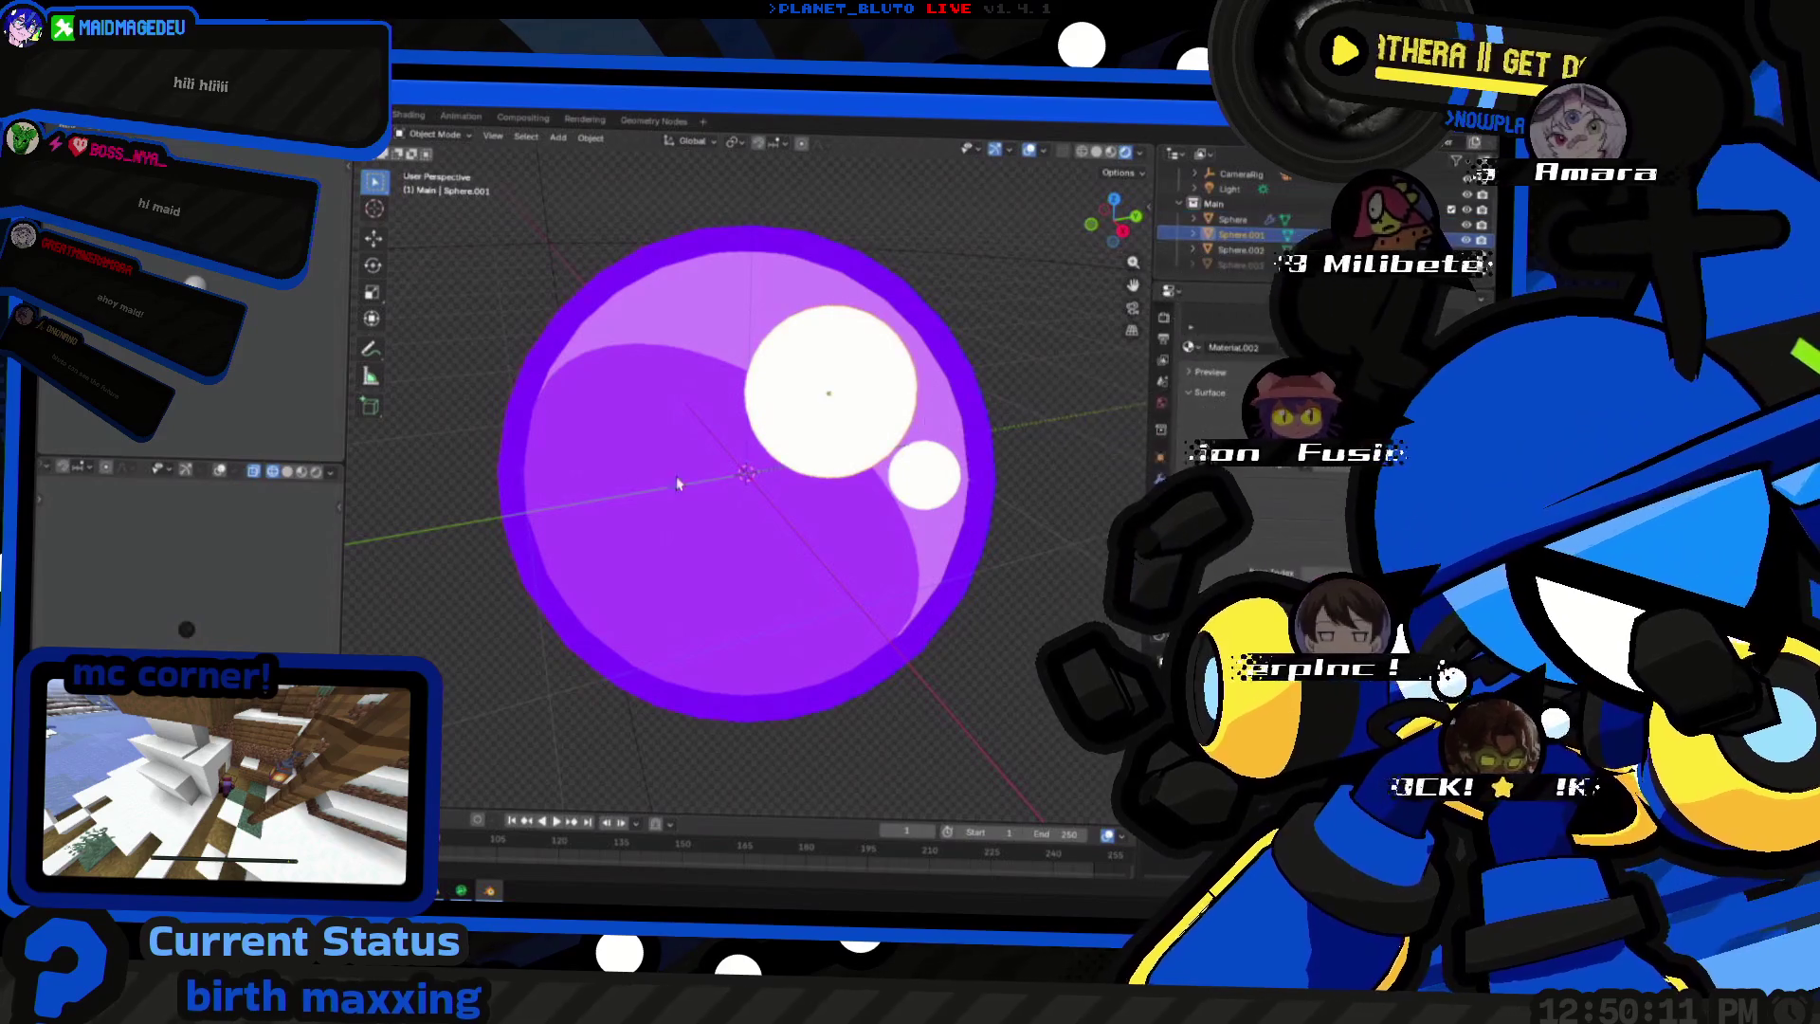
- Duplicate the white highlight sphere twice, placing one copy along Z and the other along X
{"action": "key", "text": "shift+d"}
{"action": "key", "text": "z"}
{"action": "left_click", "coordinate": [930, 496]}
{"action": "key", "text": "shift+d"}
{"action": "key", "text": "x"}
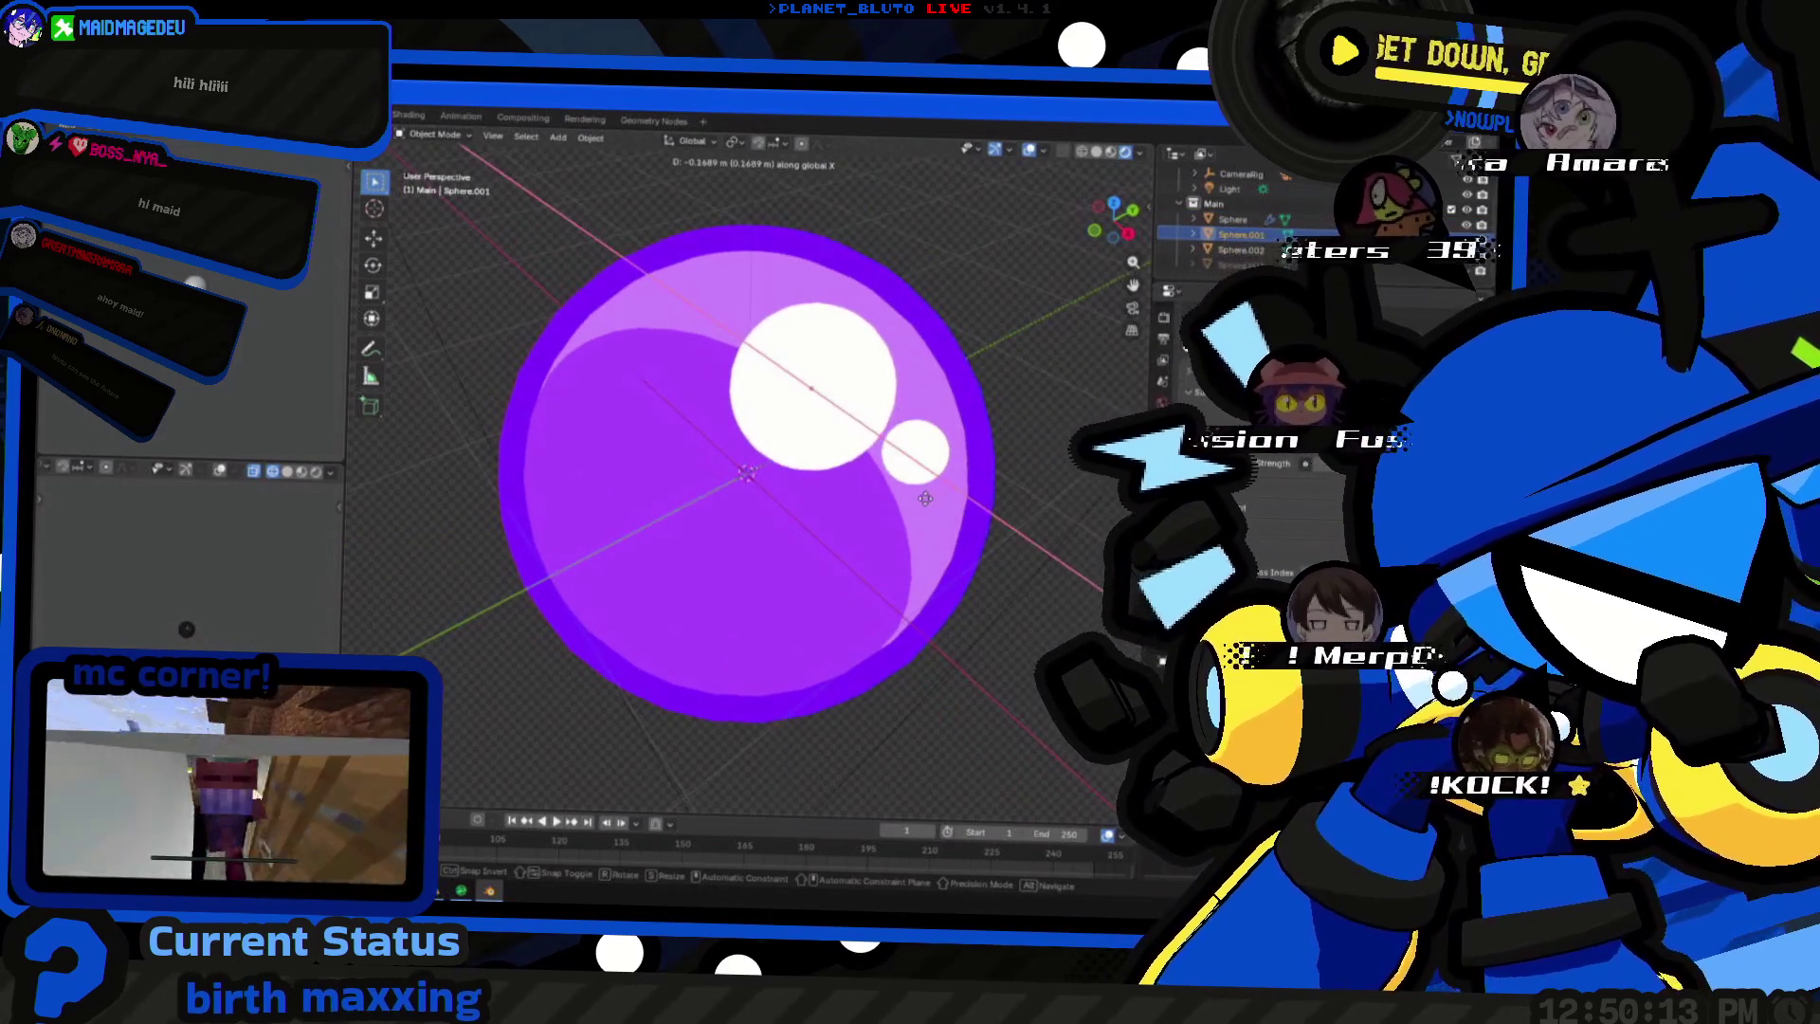
{"action": "left_click", "coordinate": [892, 474]}
- Slide the small highlight along X to a new spot on the purple orb
{"action": "mouse_move", "coordinate": [910, 612]}
{"action": "middle_mouse_down"}
{"action": "mouse_move", "coordinate": [951, 664]}
{"action": "mouse_move", "coordinate": [784, 556]}
{"action": "mouse_move", "coordinate": [1047, 513]}
{"action": "mouse_move", "coordinate": [993, 415]}
{"action": "middle_mouse_up"}
{"action": "scroll", "coordinate": [952, 663], "scroll_direction": "down", "scroll_amount": 5}
{"action": "scroll", "coordinate": [957, 517], "scroll_direction": "up", "scroll_amount": 2}
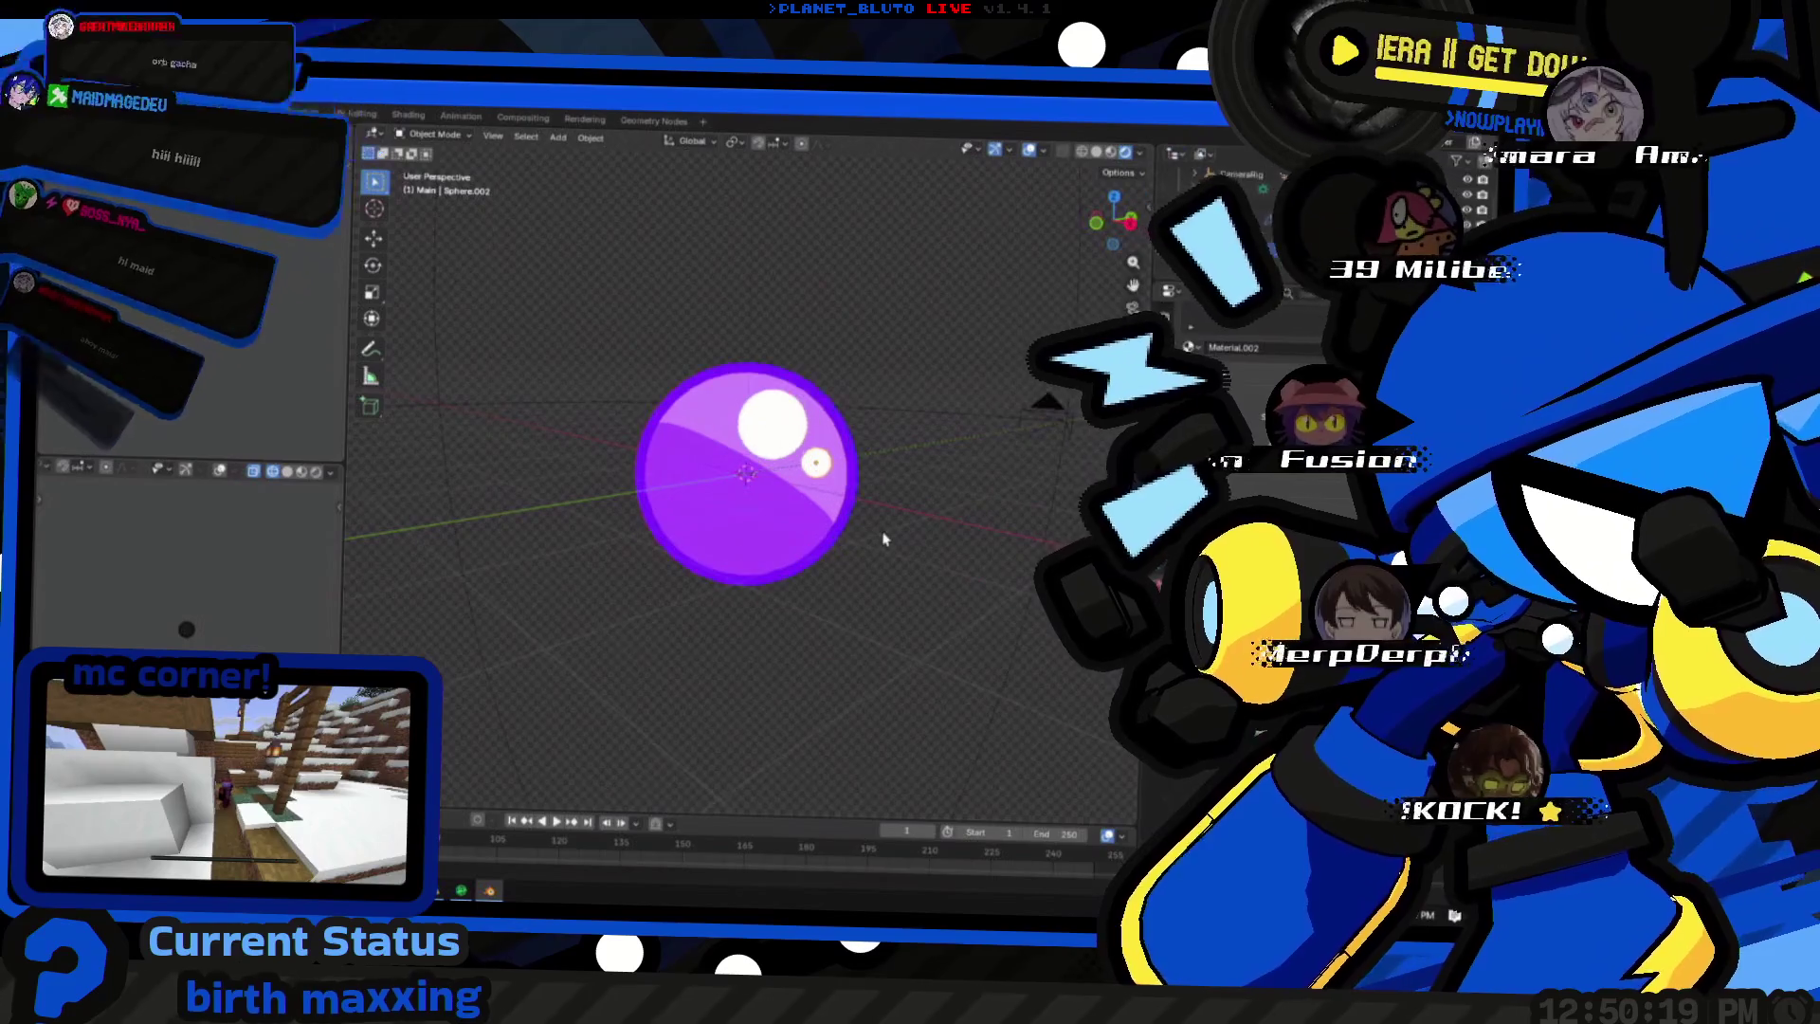
{"action": "key", "text": "g"}
{"action": "key", "text": "x"}
{"action": "left_click", "coordinate": [960, 528]}
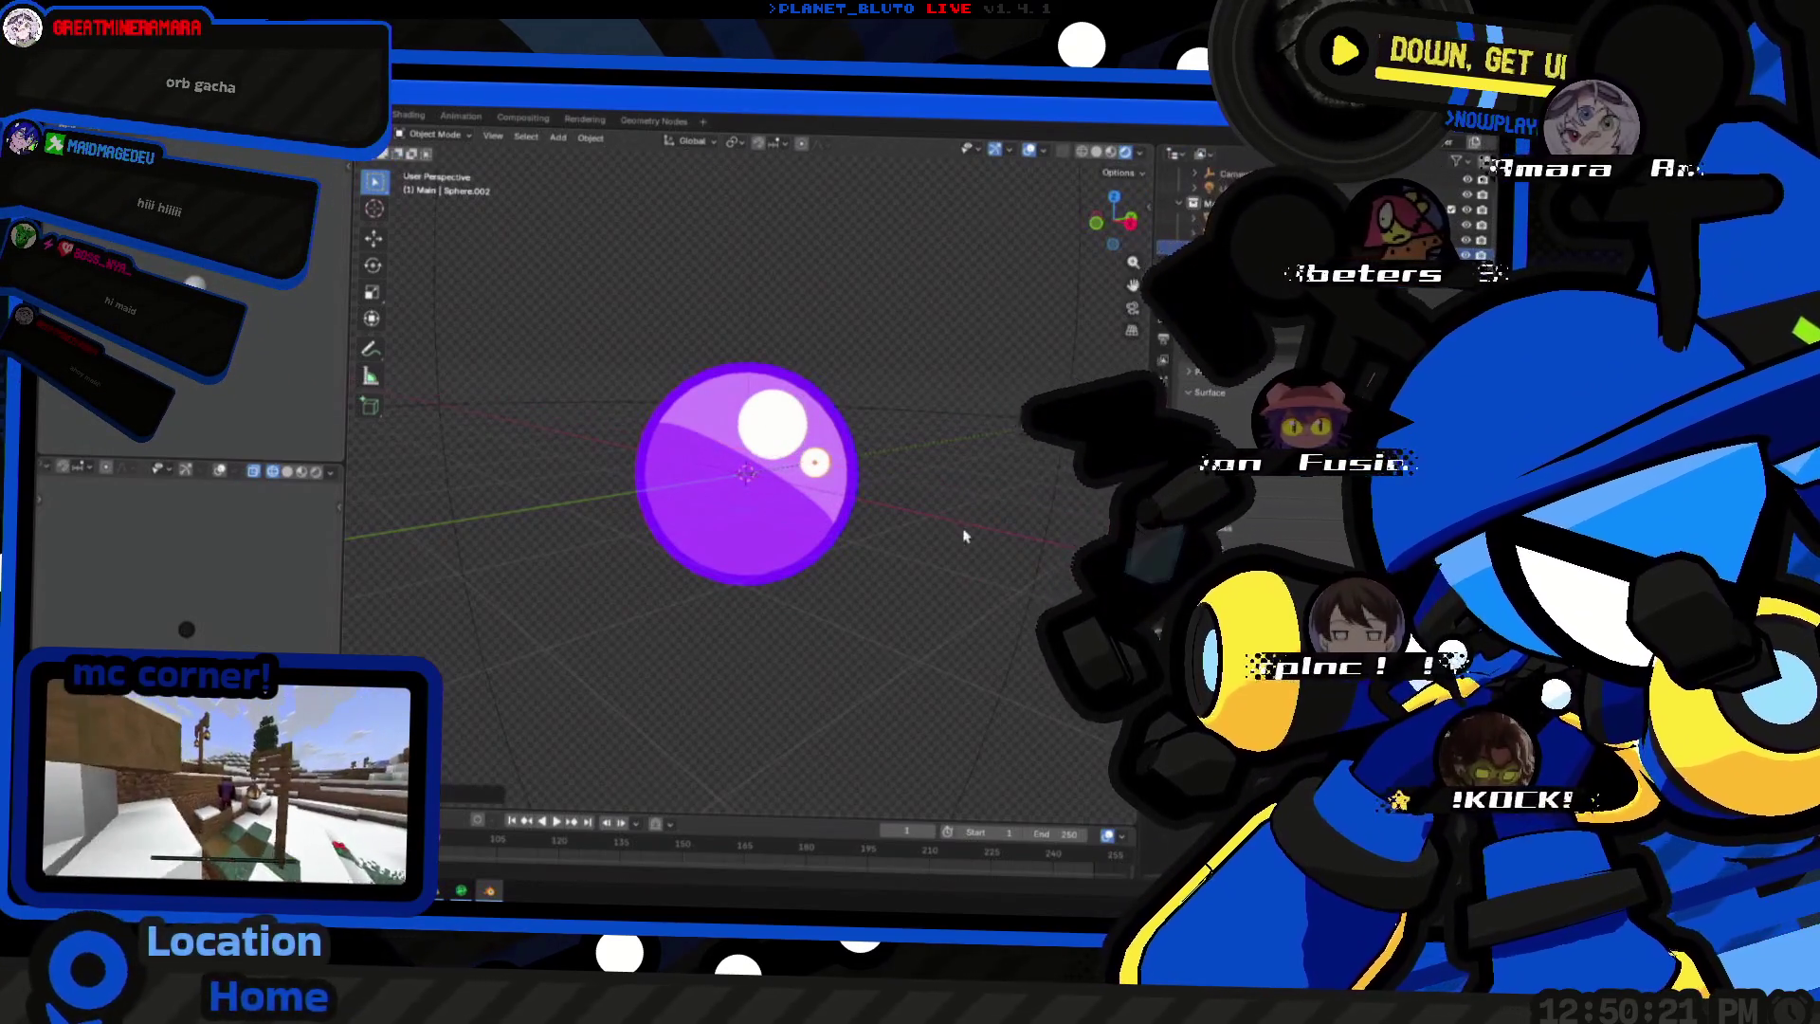
{"action": "scroll", "coordinate": [783, 581], "scroll_direction": "down", "scroll_amount": 3}
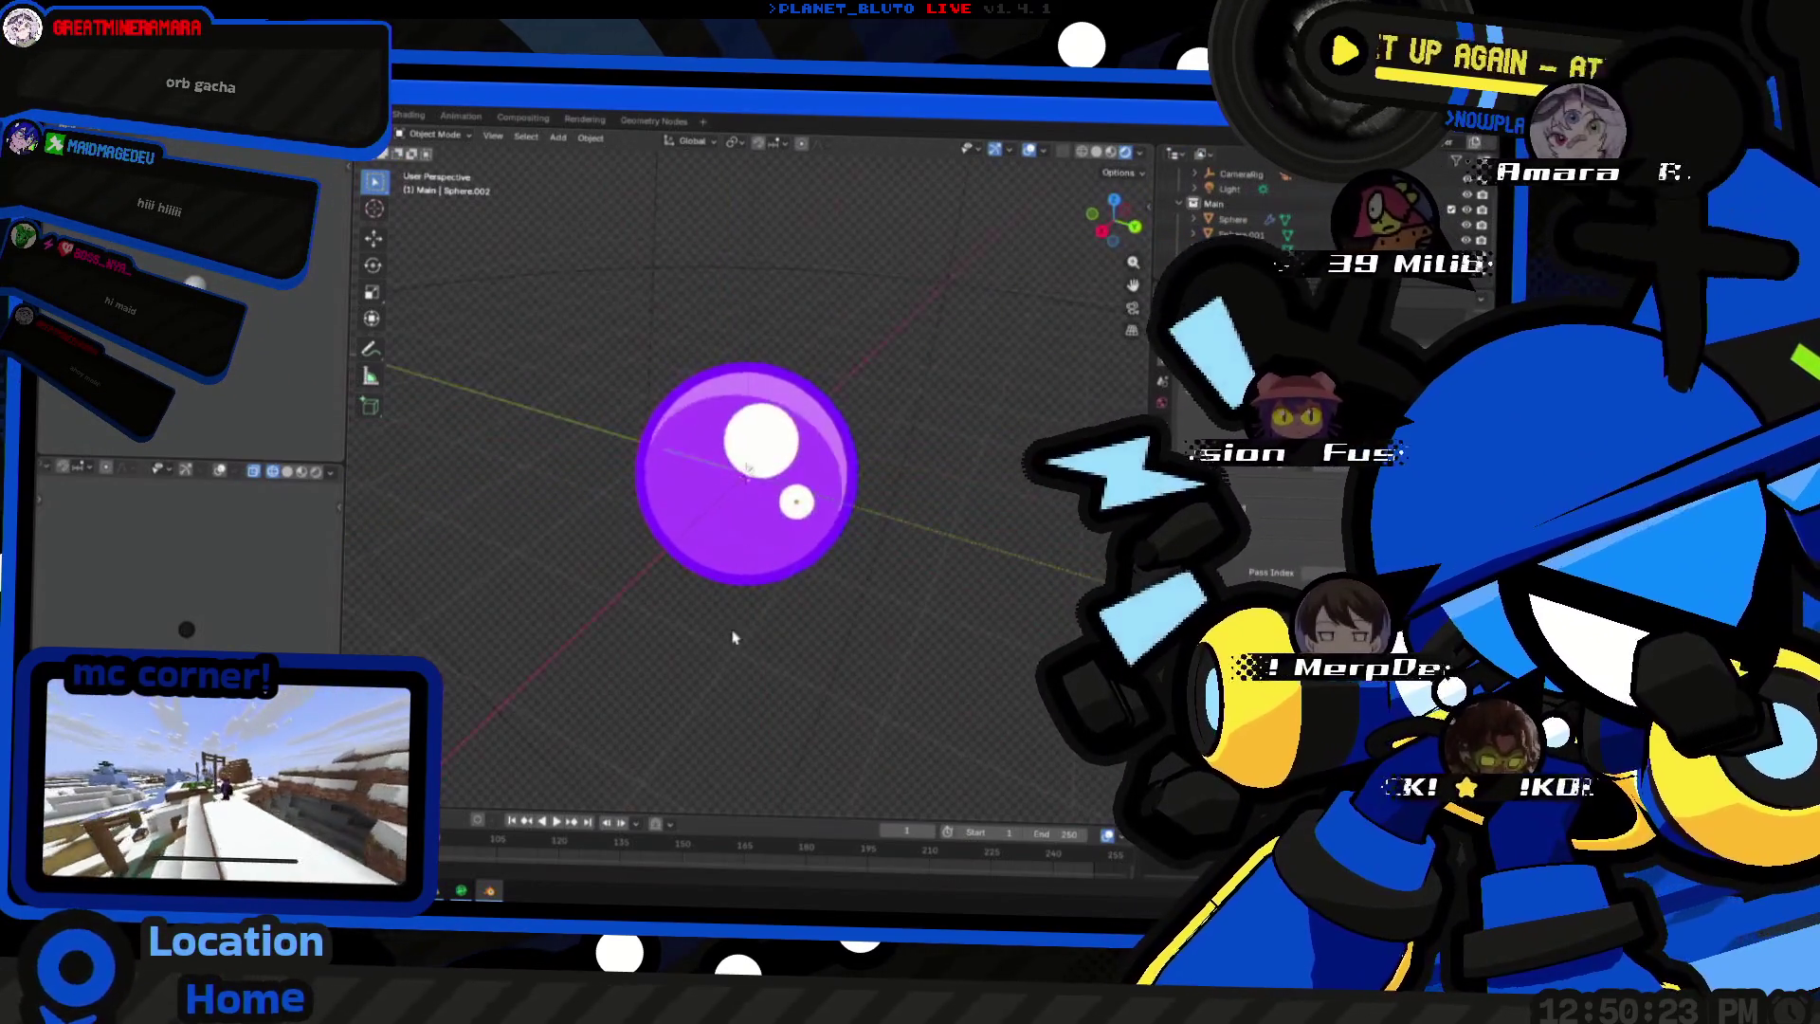
{"action": "middle_click_drag", "start_coordinate": [731, 638], "coordinate": [870, 564]}
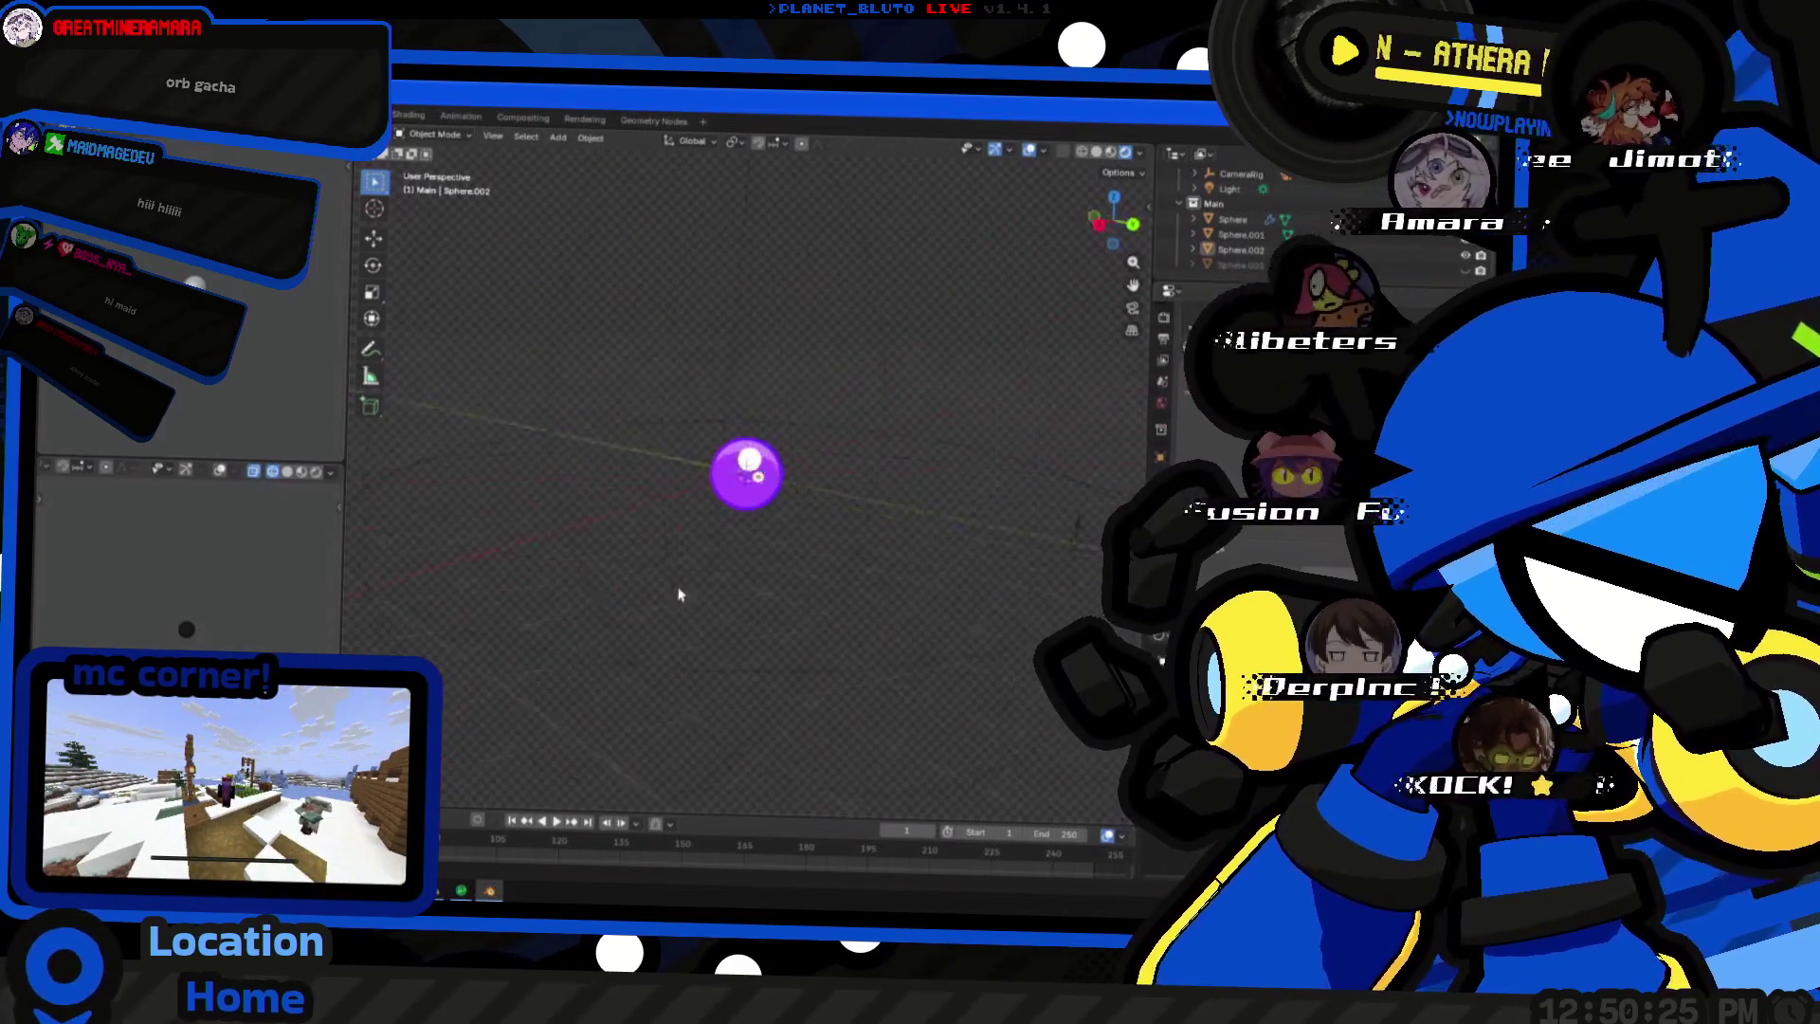
{"action": "mouse_move", "coordinate": [840, 573]}
{"action": "middle_mouse_down"}
{"action": "mouse_move", "coordinate": [812, 540]}
{"action": "mouse_move", "coordinate": [479, 591]}
{"action": "middle_mouse_up"}
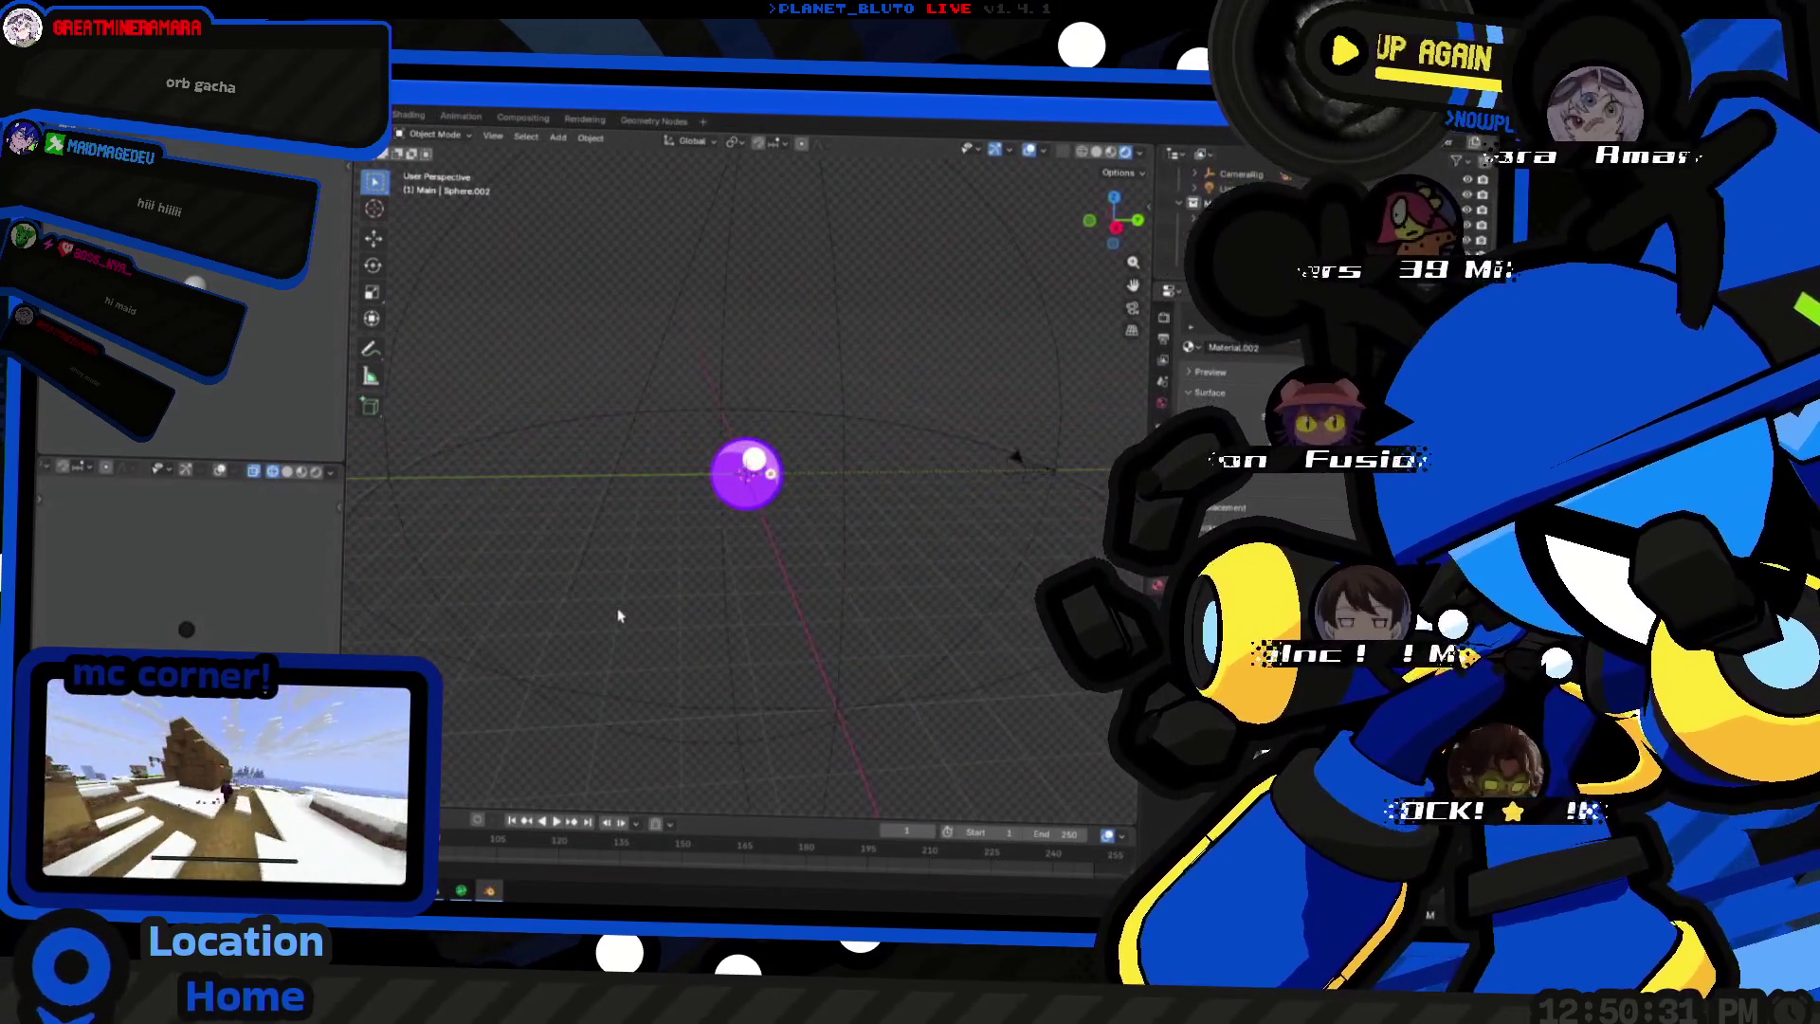
{"action": "key", "text": "s"}
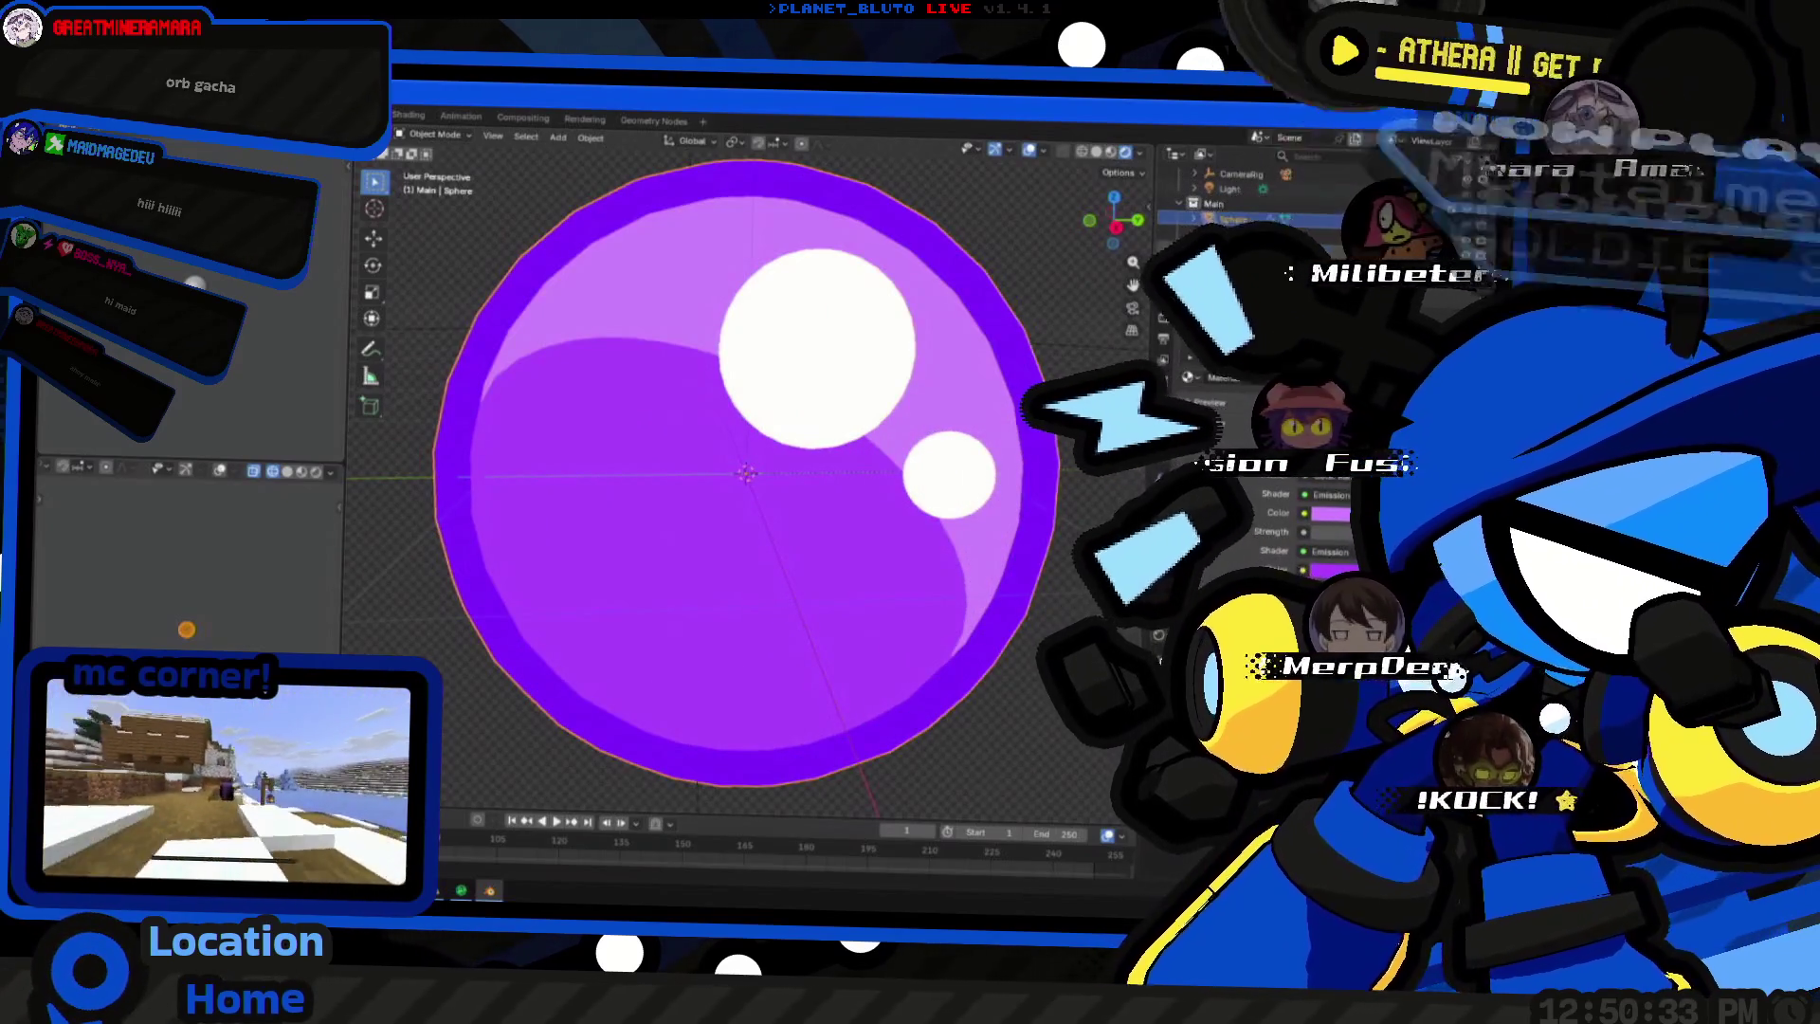
- Confirm the main purple orb's new scale and inspect its shading from a few angles
{"action": "left_click", "coordinate": [750, 444]}
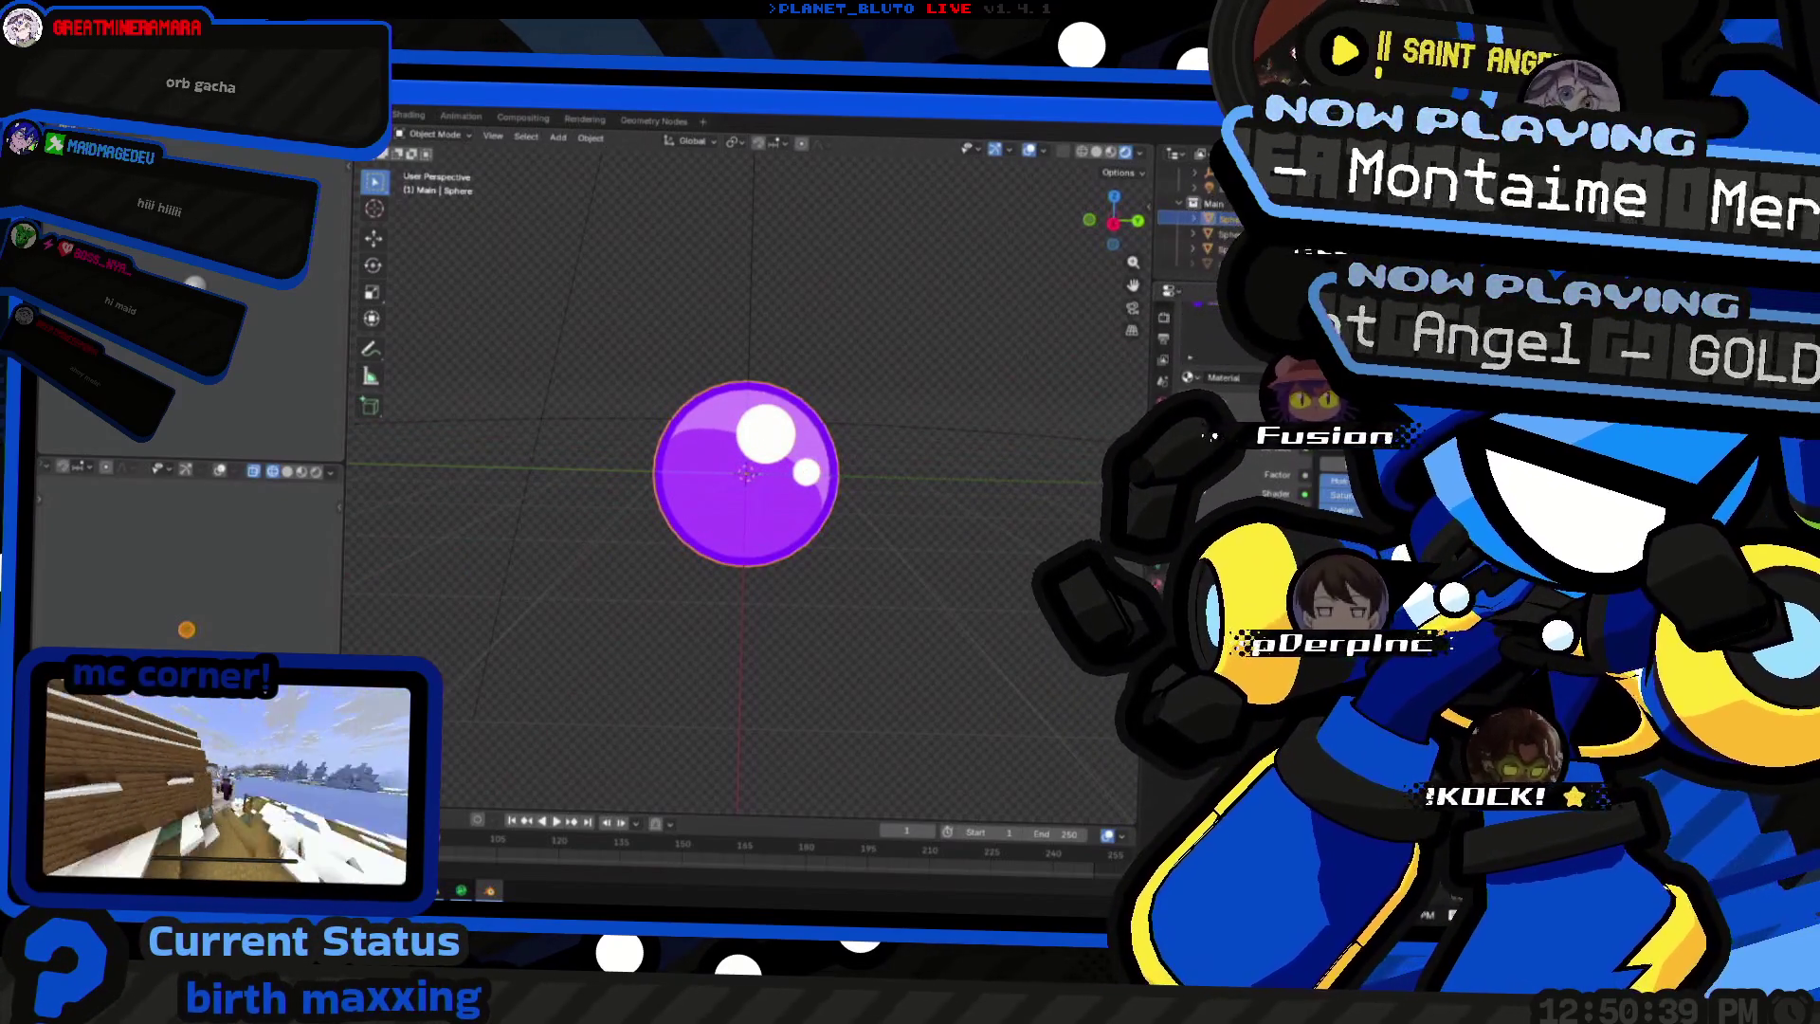
{"action": "mouse_move", "coordinate": [925, 568]}
{"action": "middle_mouse_down"}
{"action": "mouse_move", "coordinate": [1044, 604]}
{"action": "mouse_move", "coordinate": [448, 499]}
{"action": "mouse_move", "coordinate": [701, 505]}
{"action": "mouse_move", "coordinate": [778, 537]}
{"action": "middle_mouse_up"}
{"action": "mouse_move", "coordinate": [991, 559]}
{"action": "middle_mouse_down"}
{"action": "mouse_move", "coordinate": [894, 475]}
{"action": "mouse_move", "coordinate": [780, 483]}
{"action": "mouse_move", "coordinate": [1011, 519]}
{"action": "middle_mouse_up"}
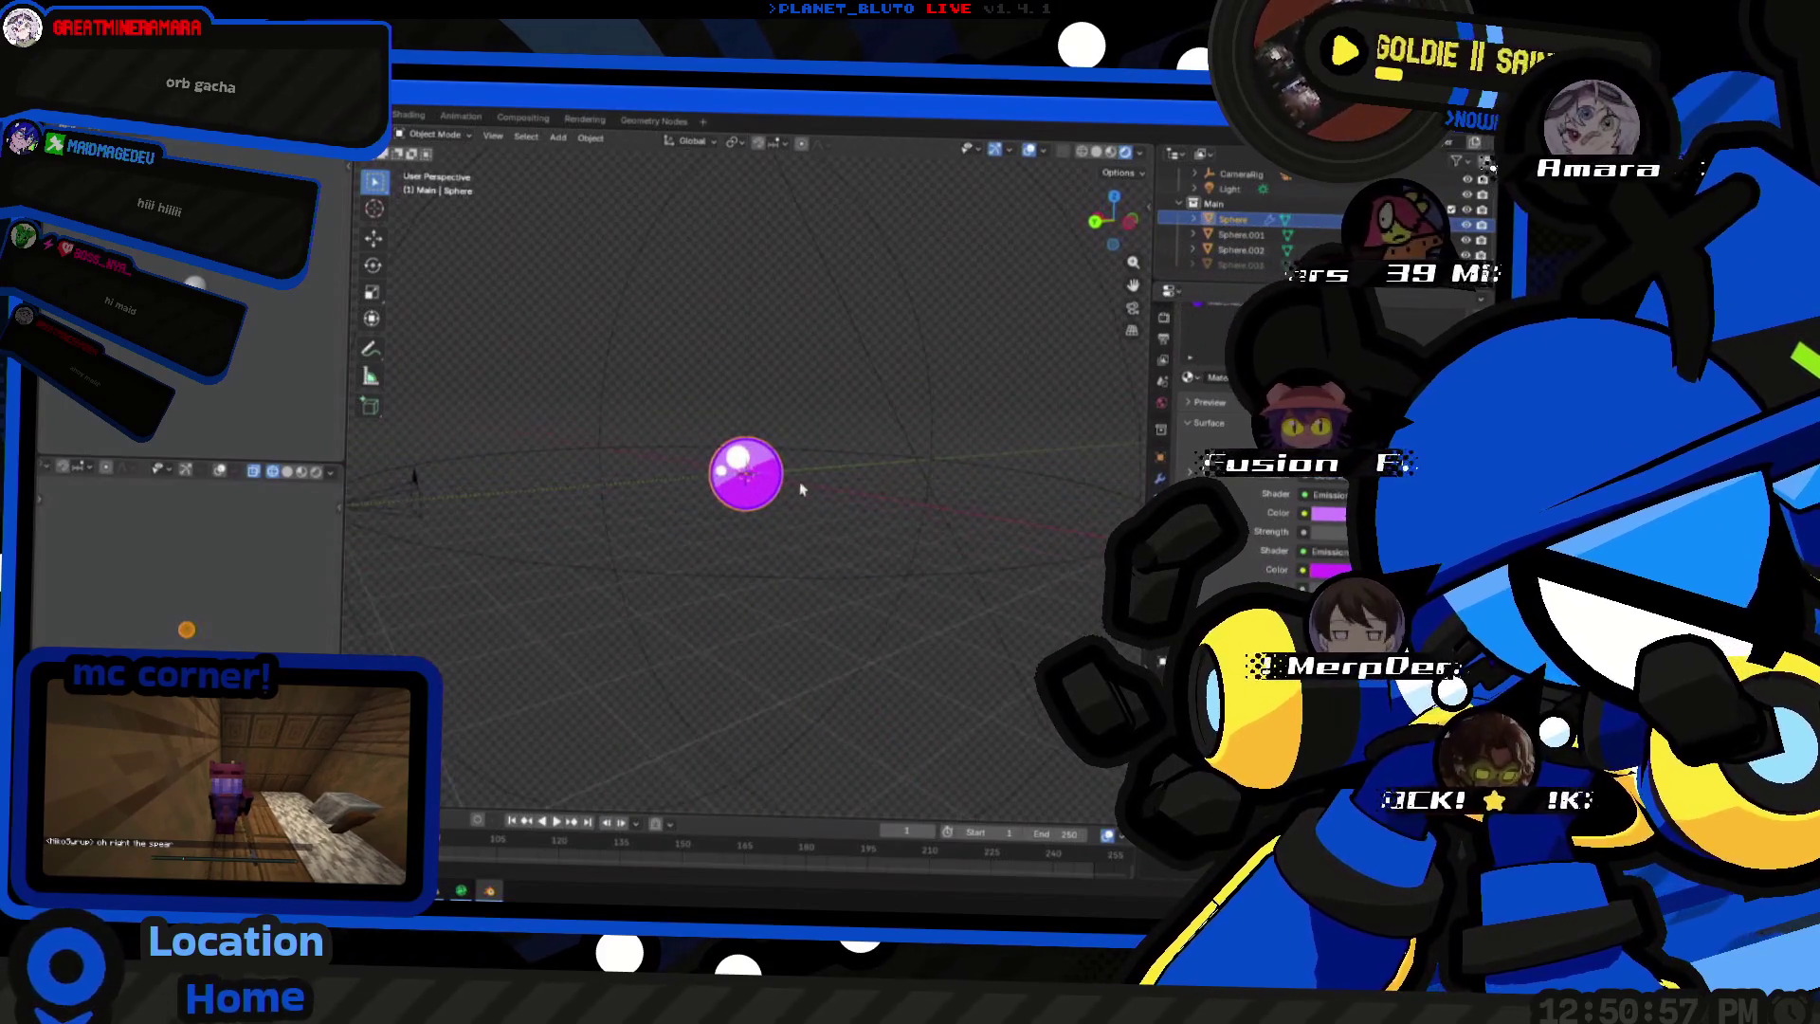
{"action": "scroll", "coordinate": [801, 489], "scroll_direction": "up", "scroll_amount": 4}
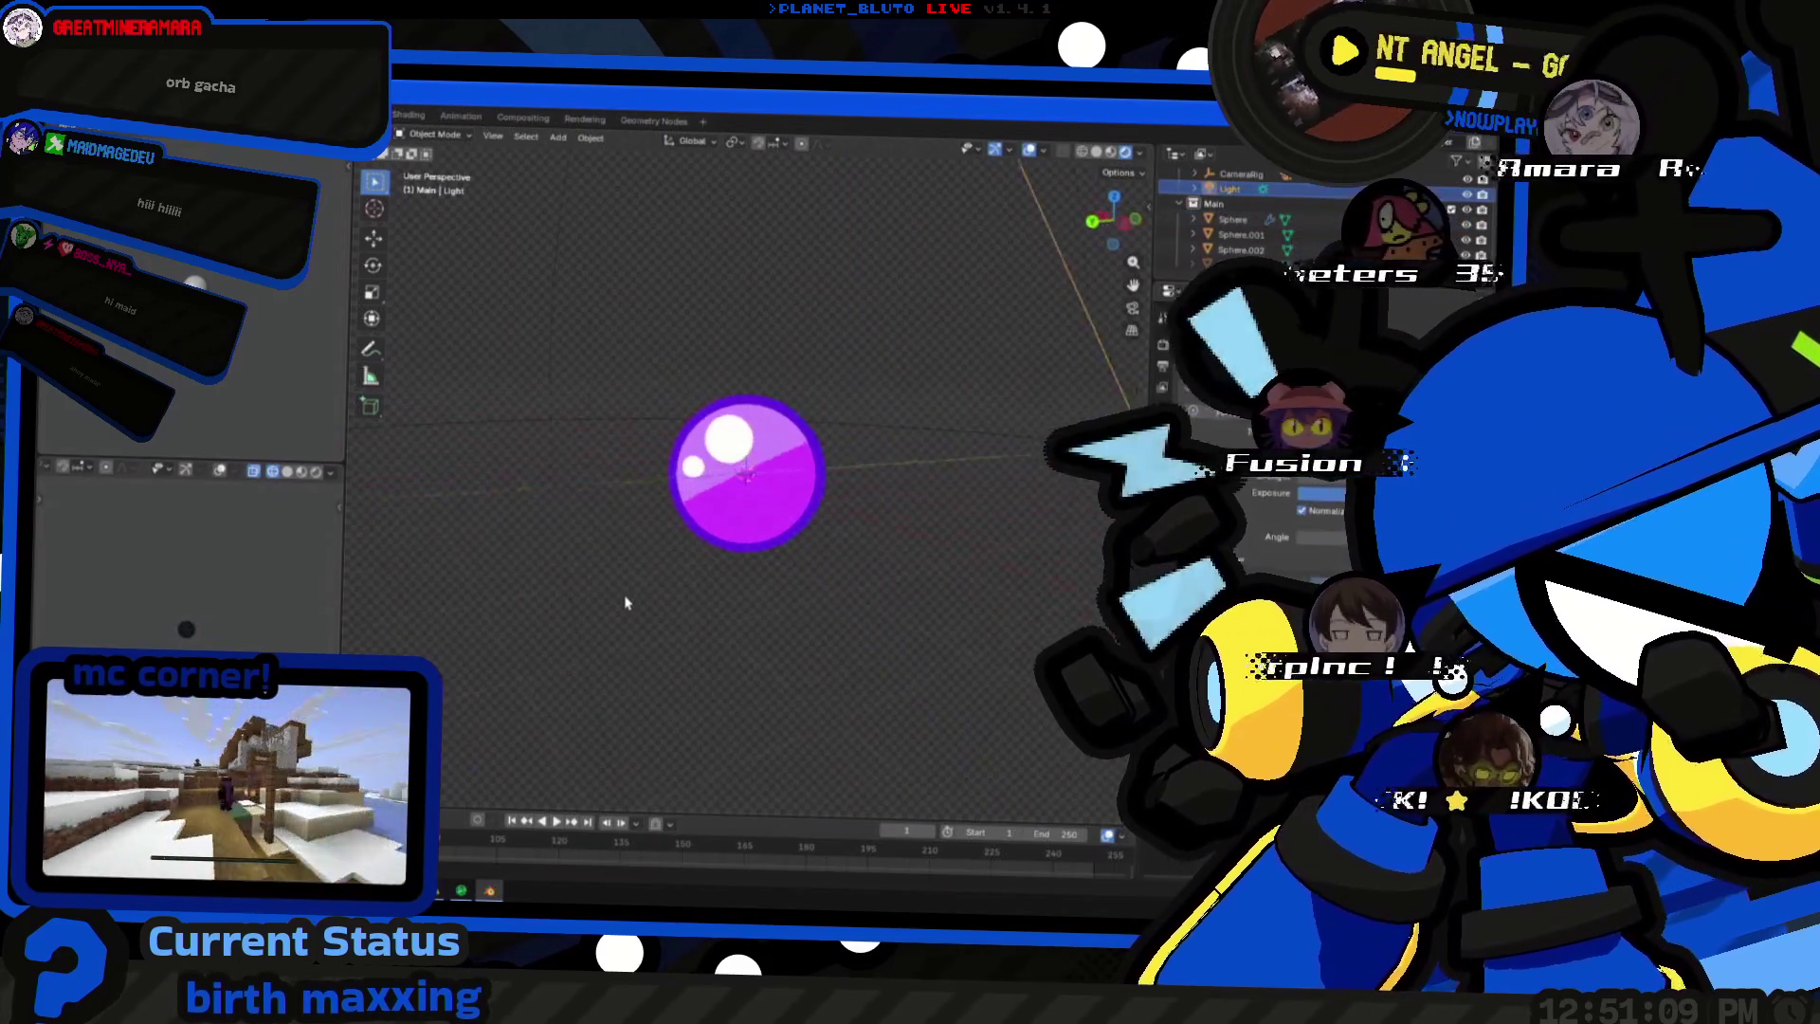
{"action": "scroll", "coordinate": [571, 612], "scroll_direction": "down", "scroll_amount": 3}
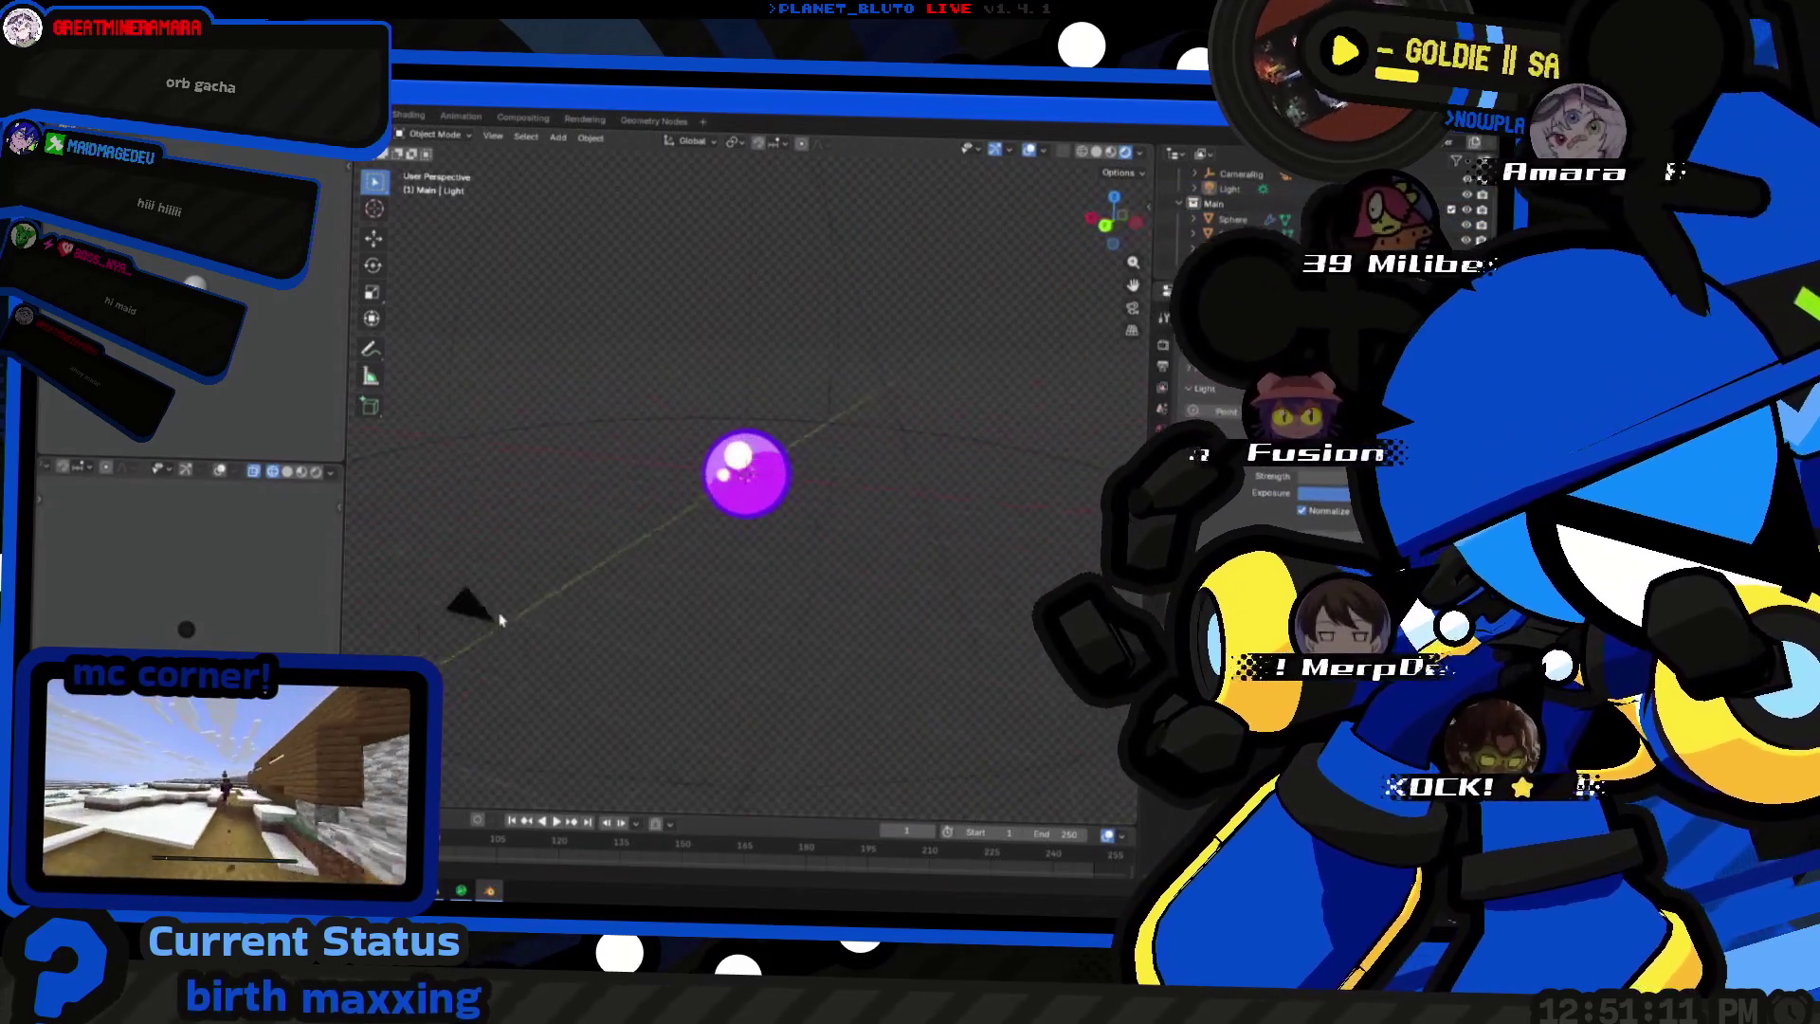
{"action": "mouse_move", "coordinate": [700, 616]}
{"action": "middle_mouse_down"}
{"action": "mouse_move", "coordinate": [780, 622]}
{"action": "mouse_move", "coordinate": [477, 623]}
{"action": "middle_mouse_up"}
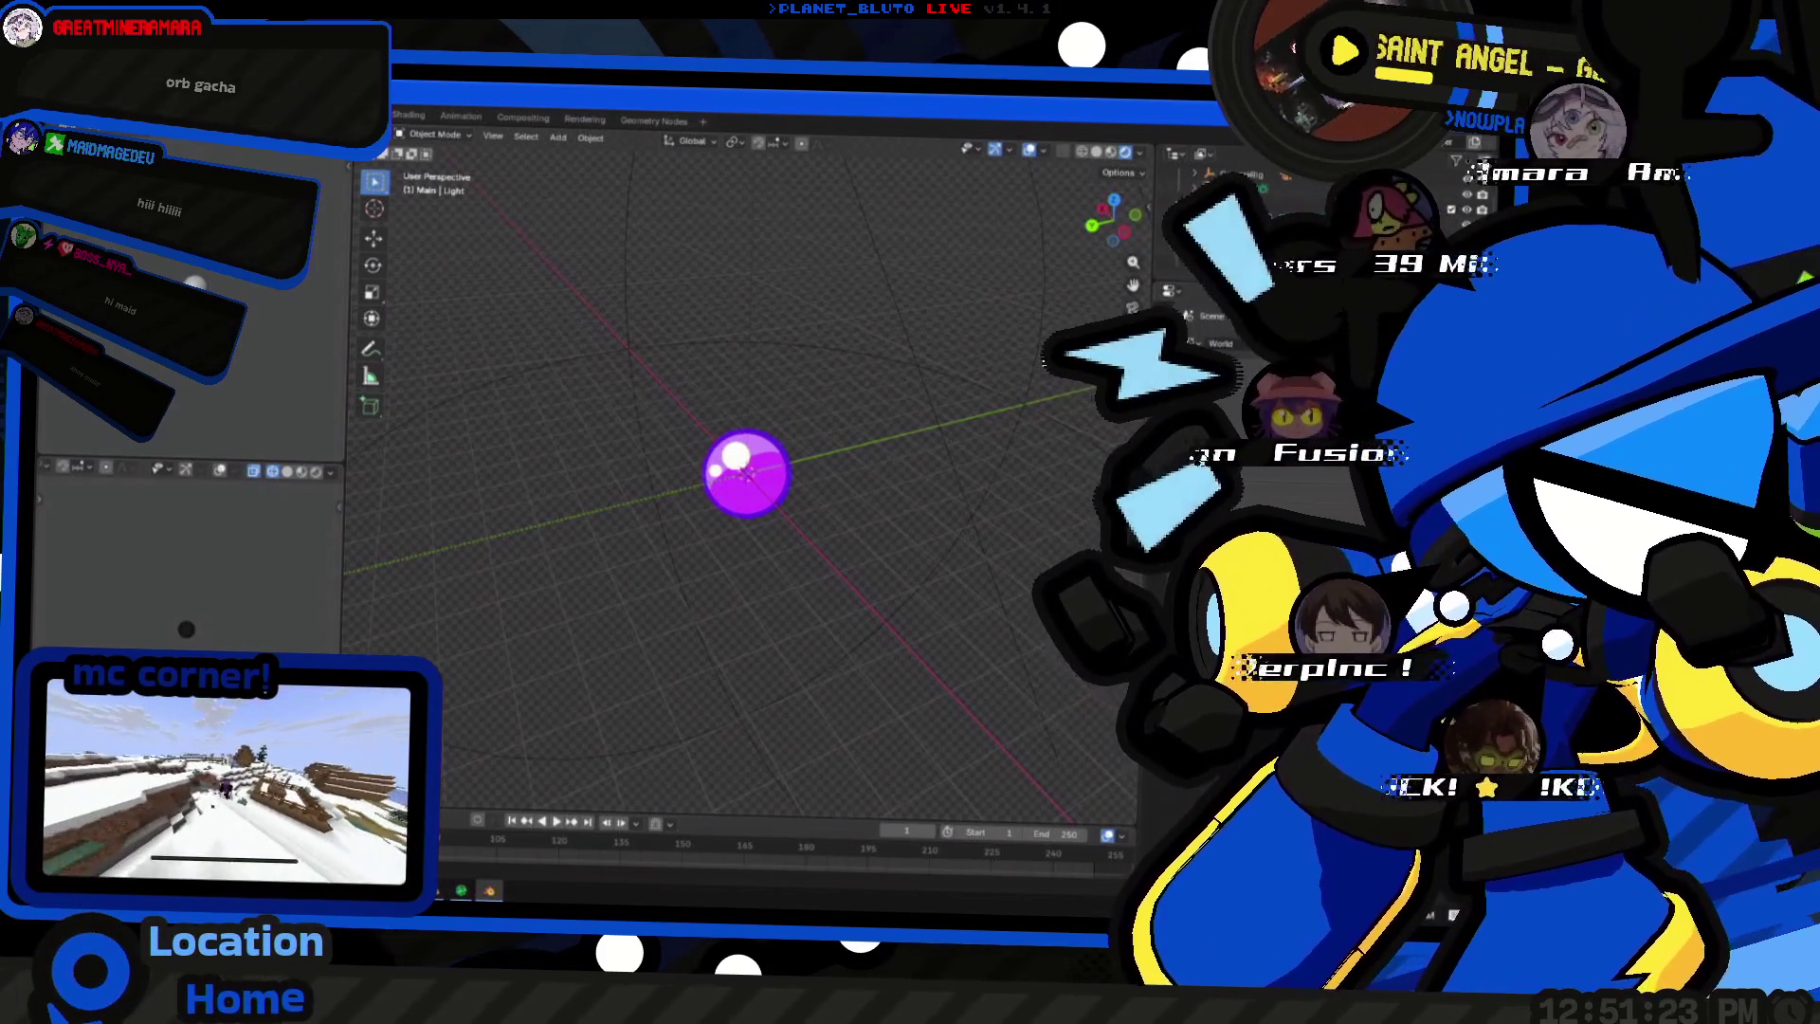
{"action": "left_click", "coordinate": [745, 473]}
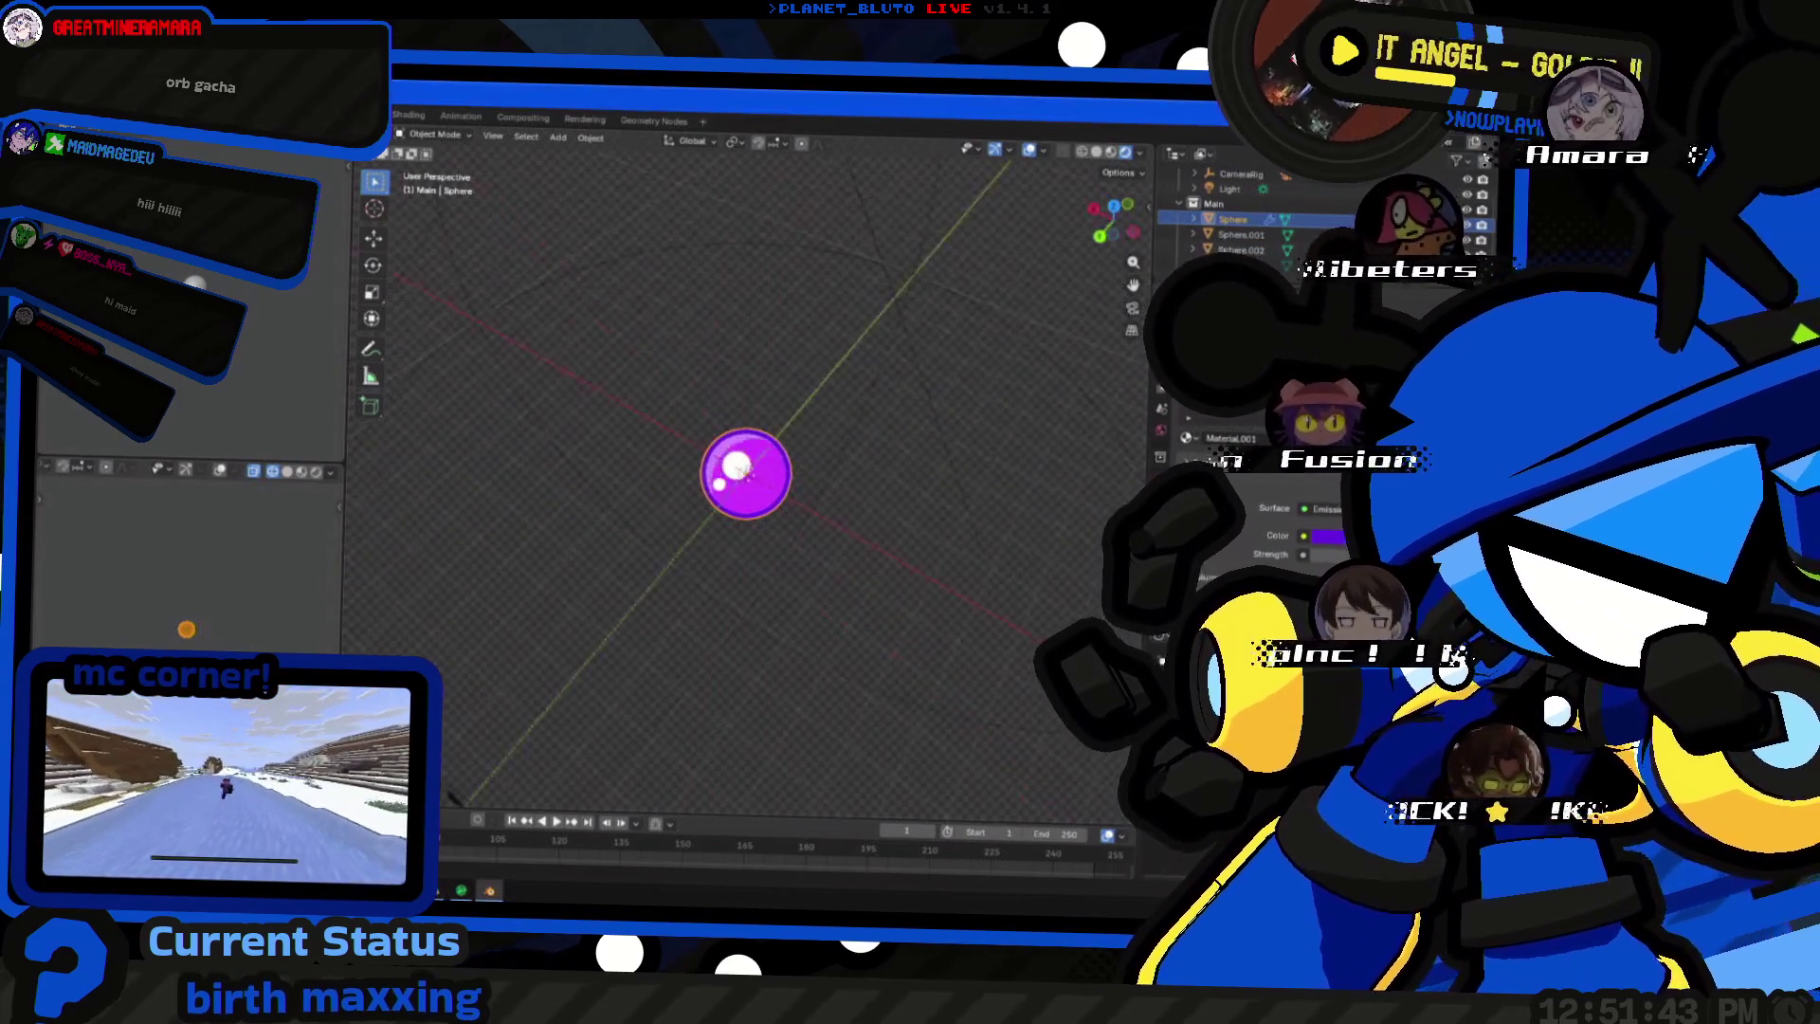
- Check the orb's highlights up close, then bring up the Start menu's list of installed apps
{"action": "middle_click_drag", "start_coordinate": [1073, 534], "coordinate": [746, 484]}
{"action": "scroll", "coordinate": [745, 485], "scroll_direction": "up", "scroll_amount": 5}
{"action": "middle_click_drag", "start_coordinate": [853, 569], "coordinate": [796, 469]}
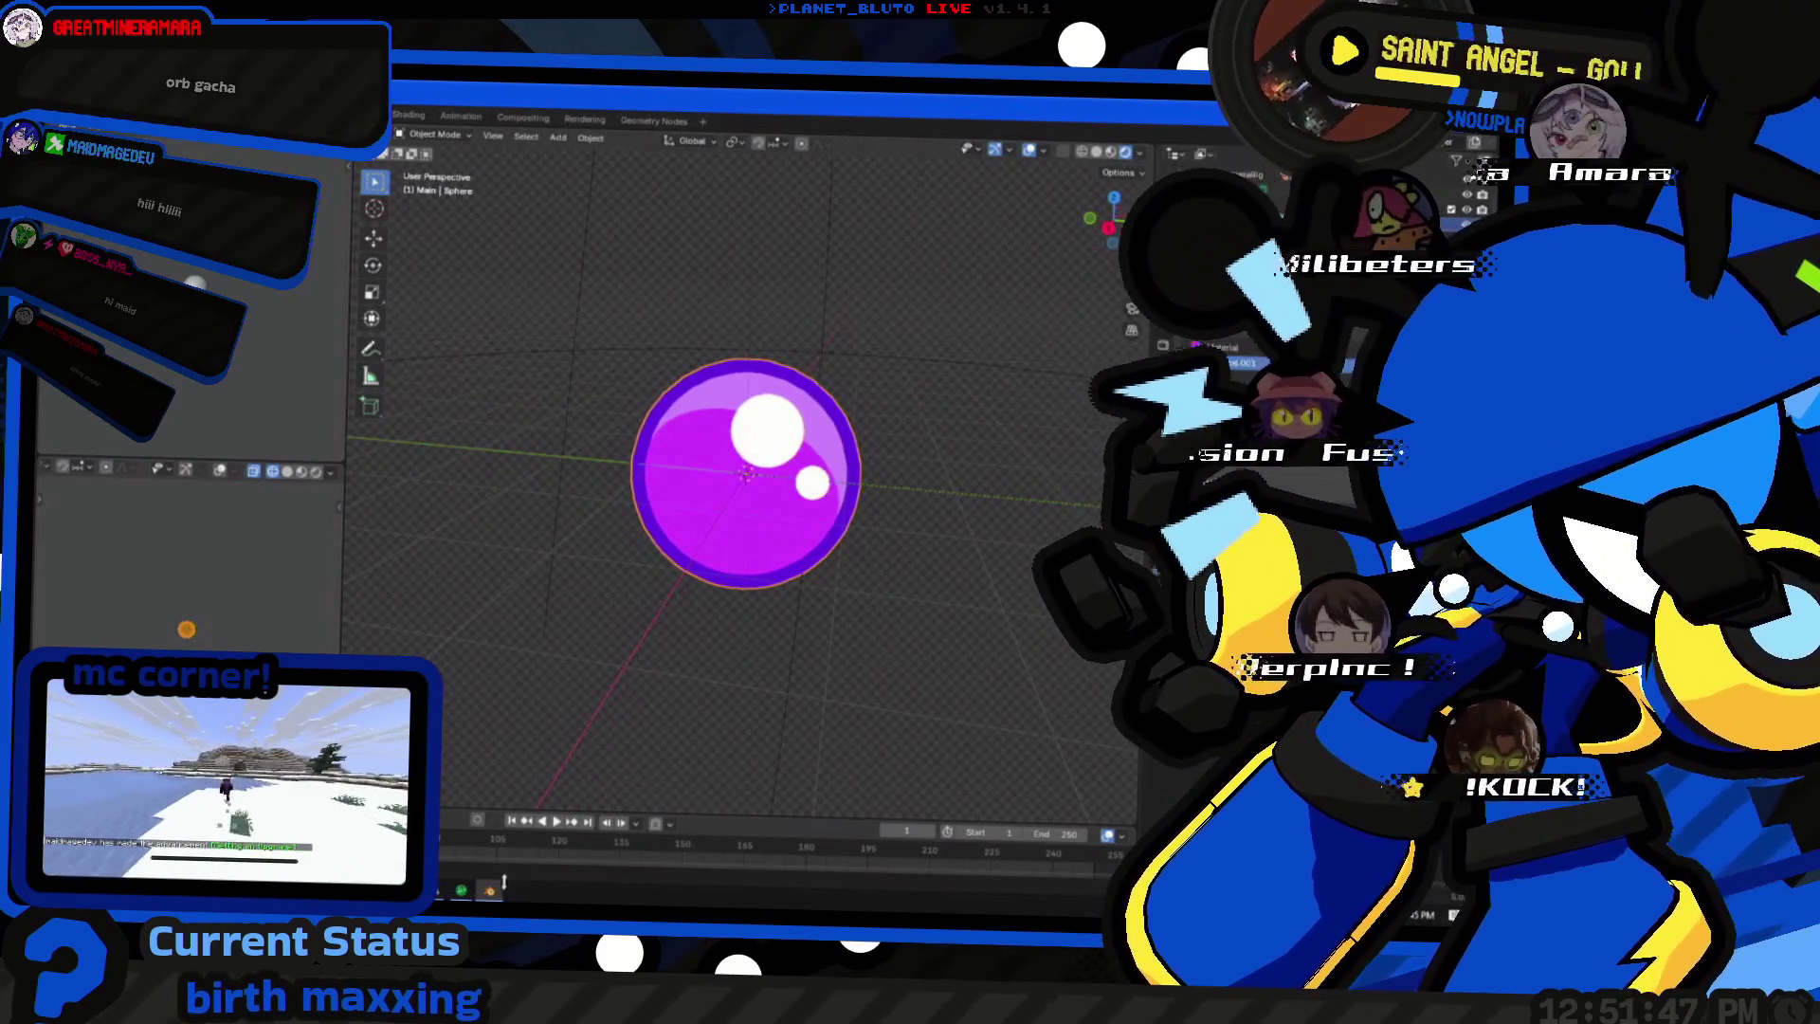
{"action": "key", "text": "super"}
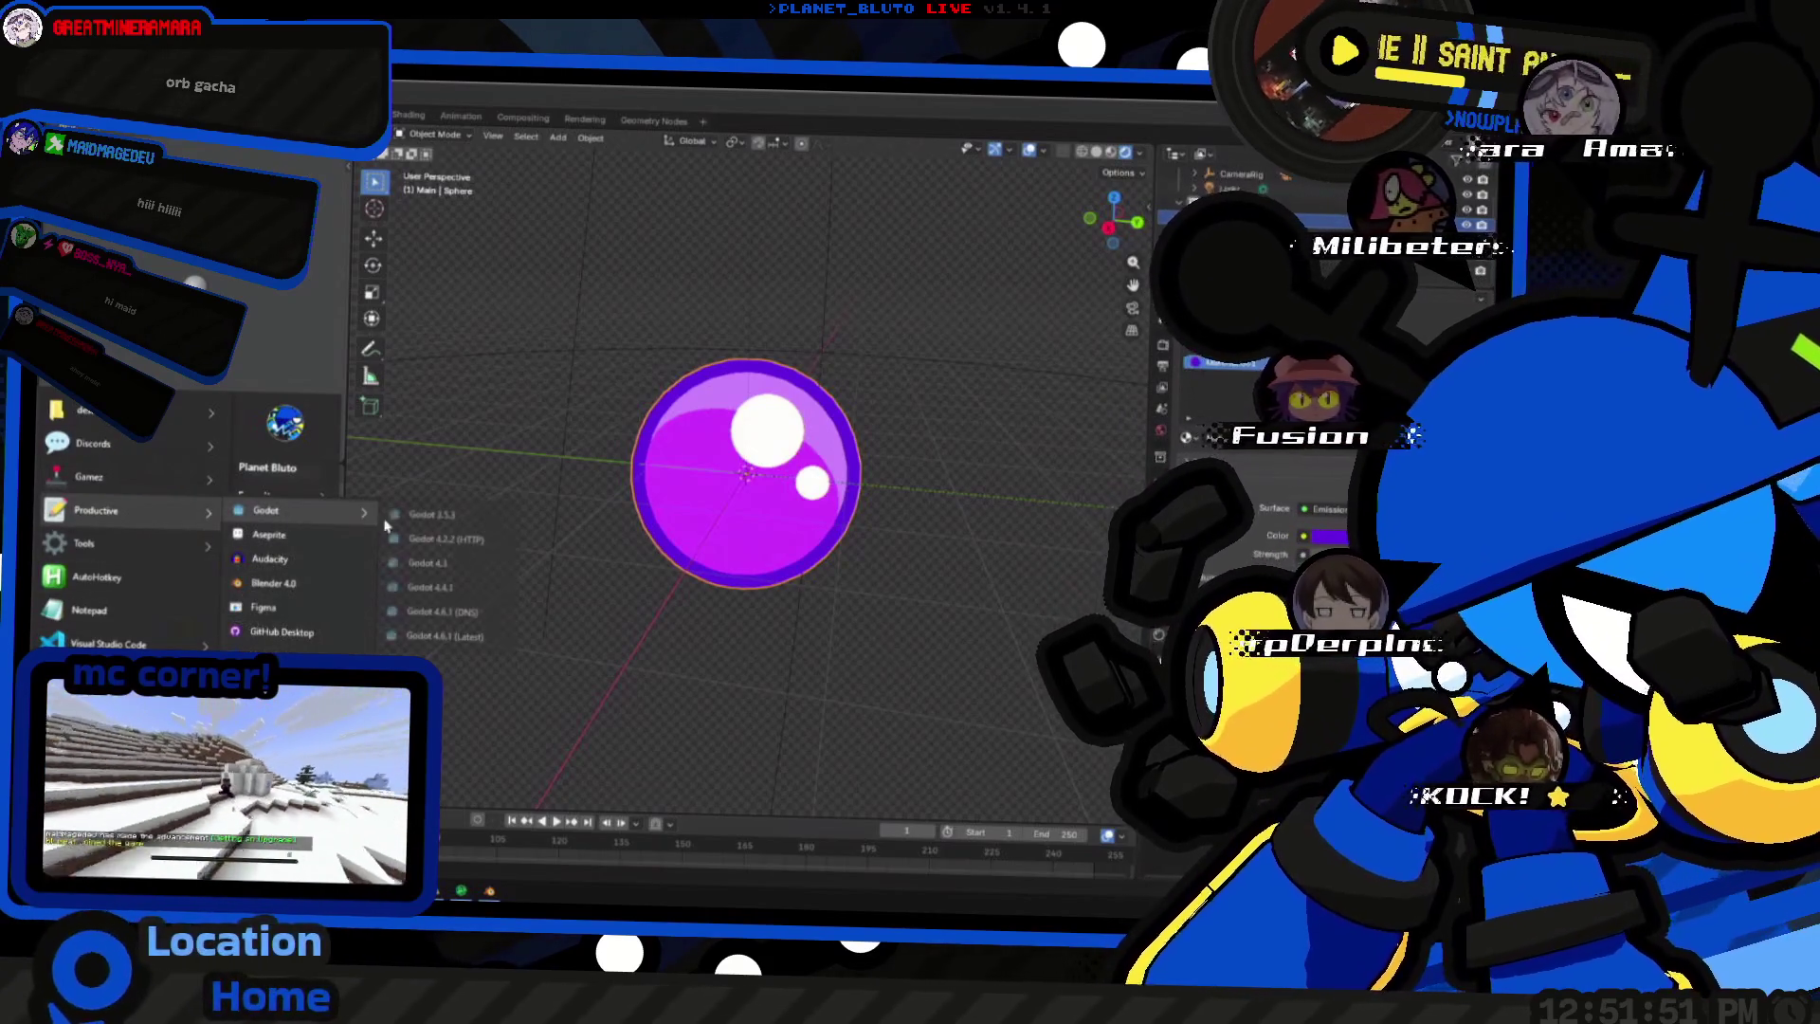
- Launch Godot and browse the Project Manager's project list
{"action": "left_click", "coordinate": [791, 779]}
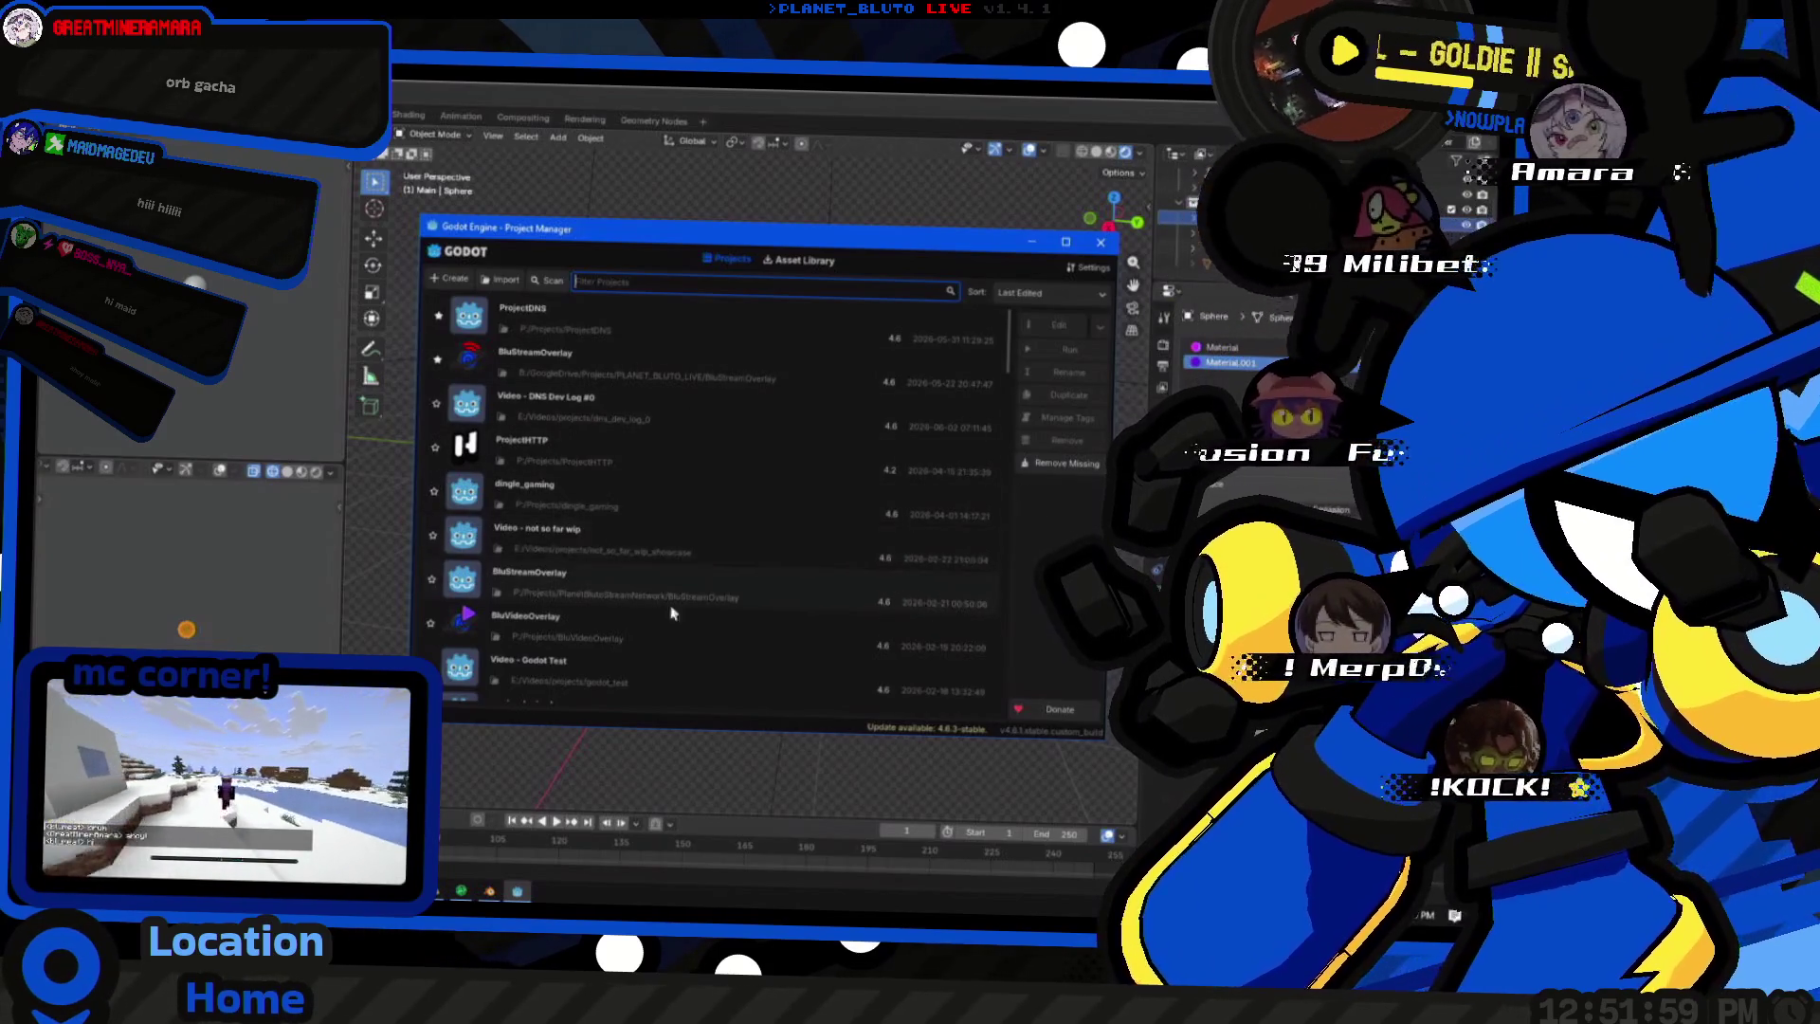
{"action": "key", "text": "alt+Tab"}
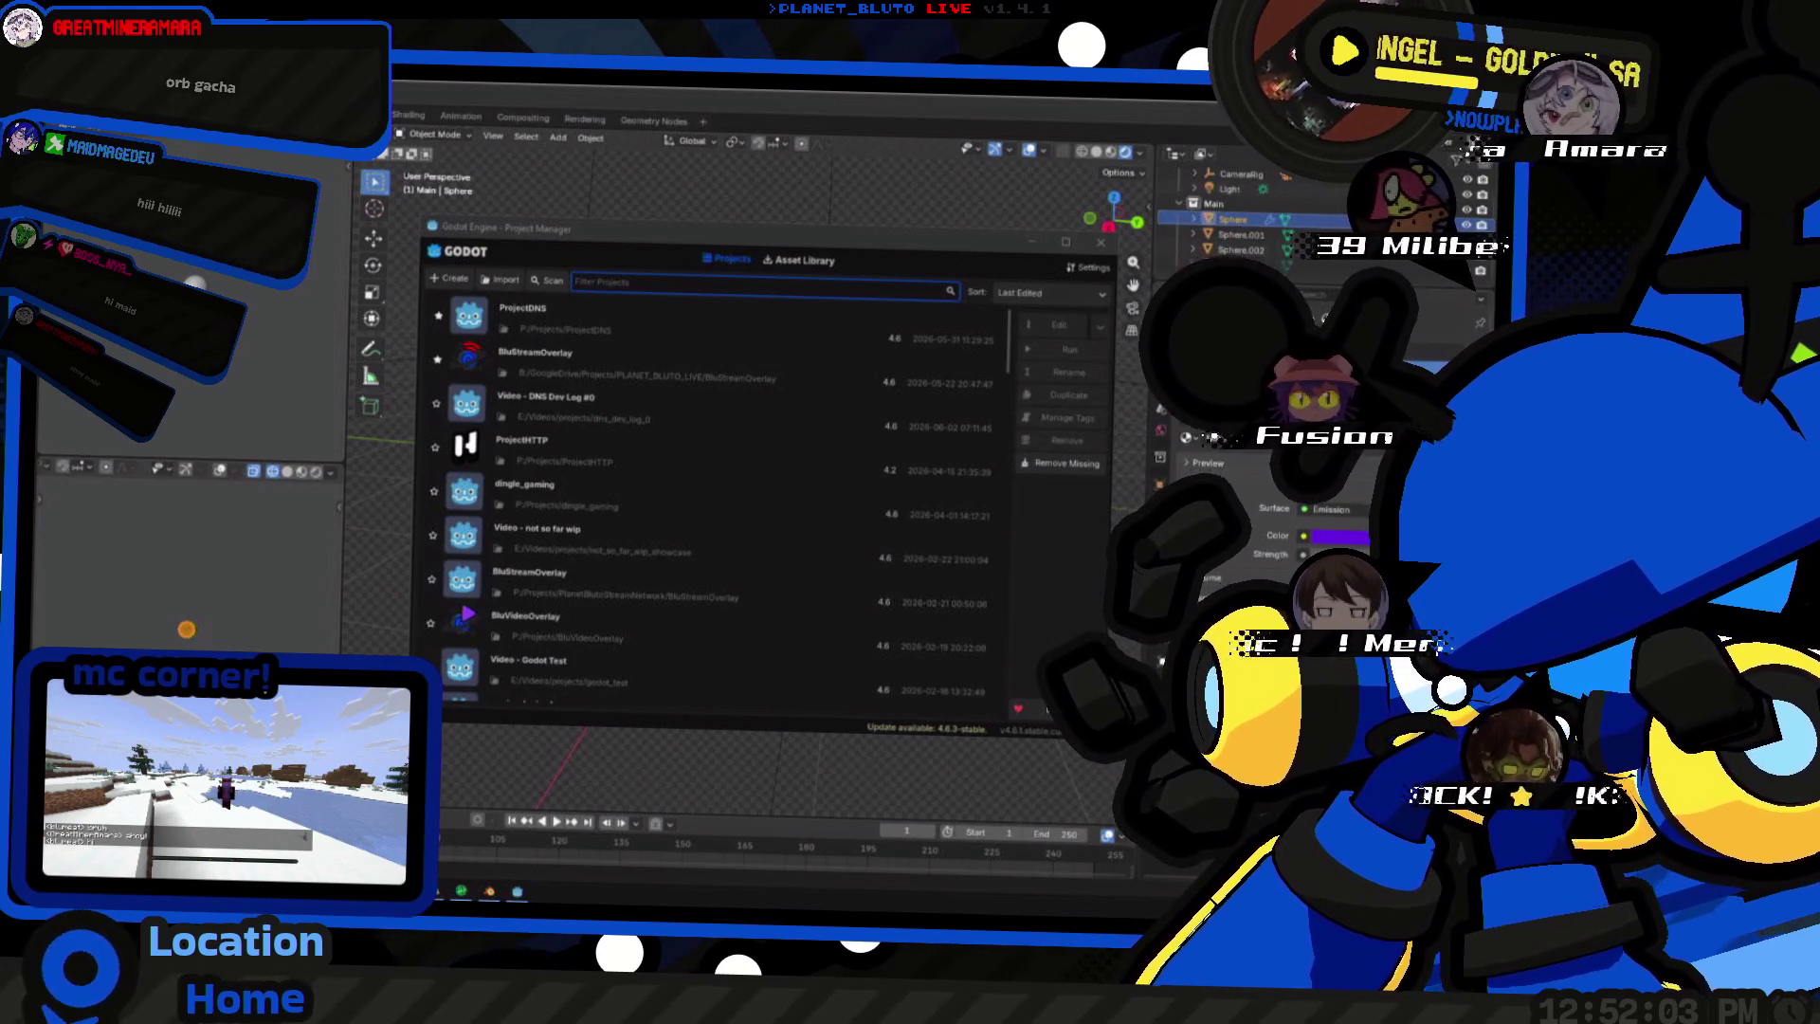
{"action": "key", "text": "alt+Tab"}
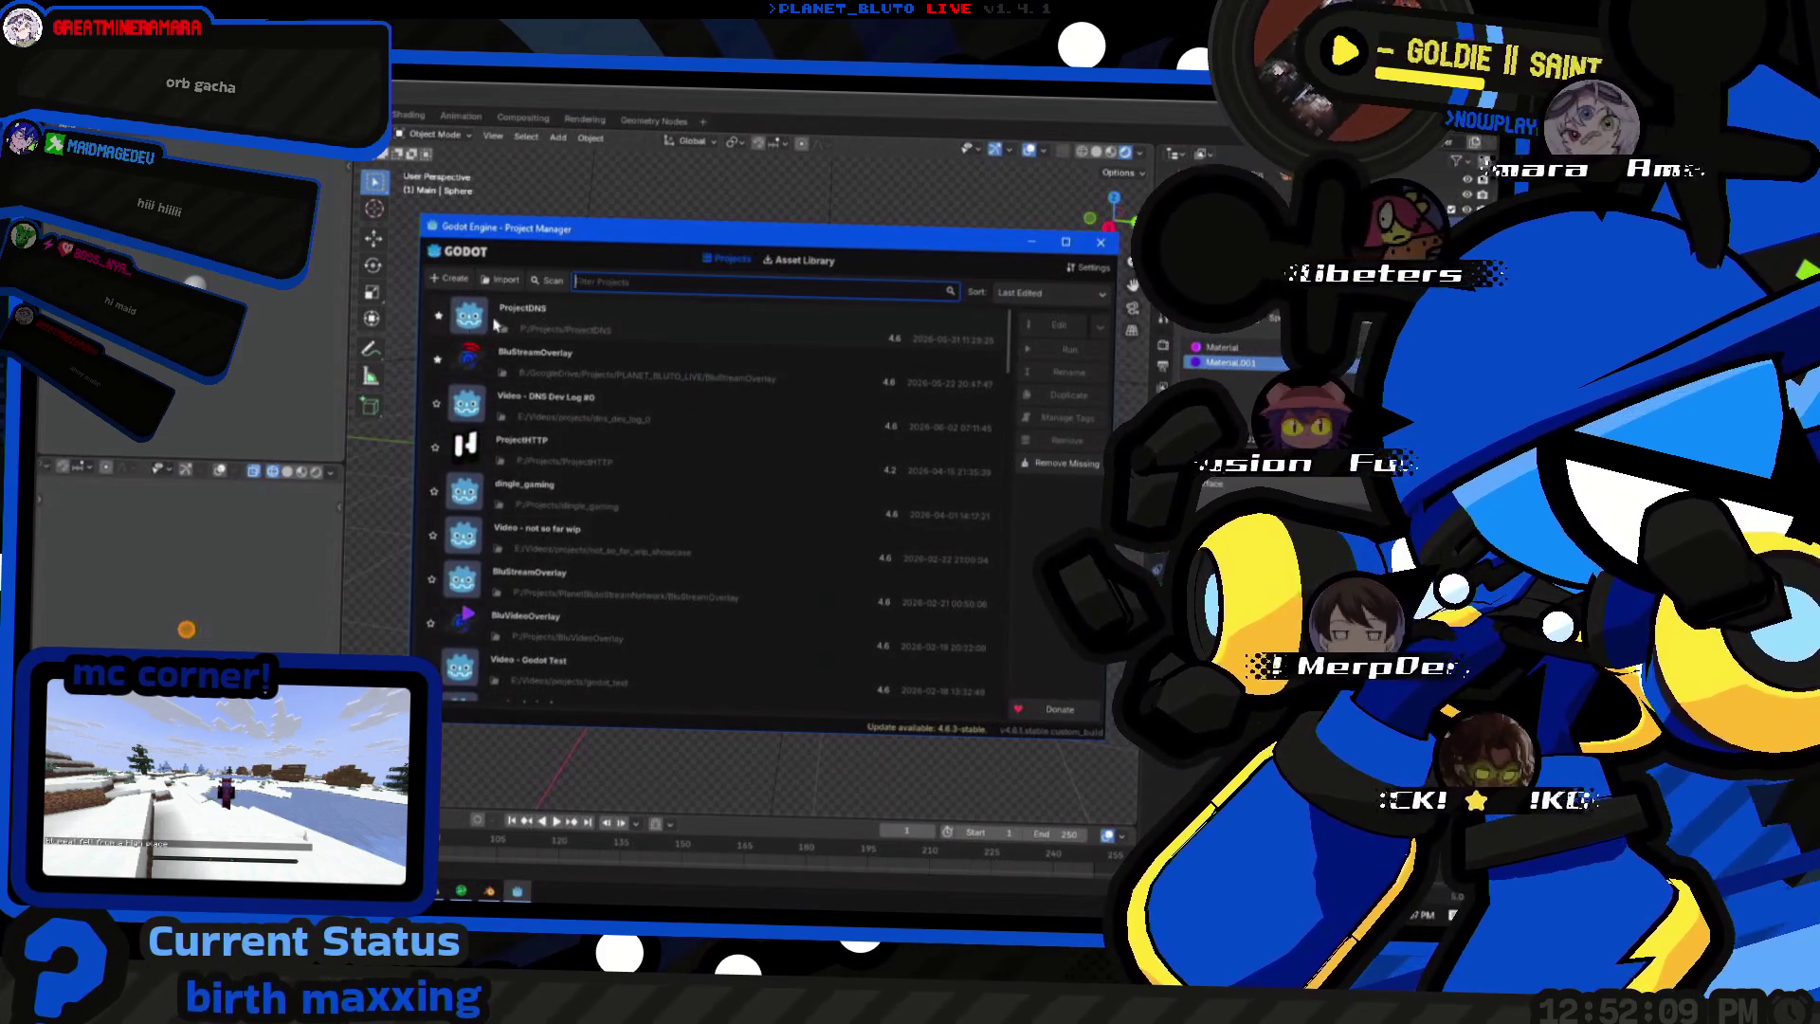
{"action": "left_click", "coordinate": [565, 312]}
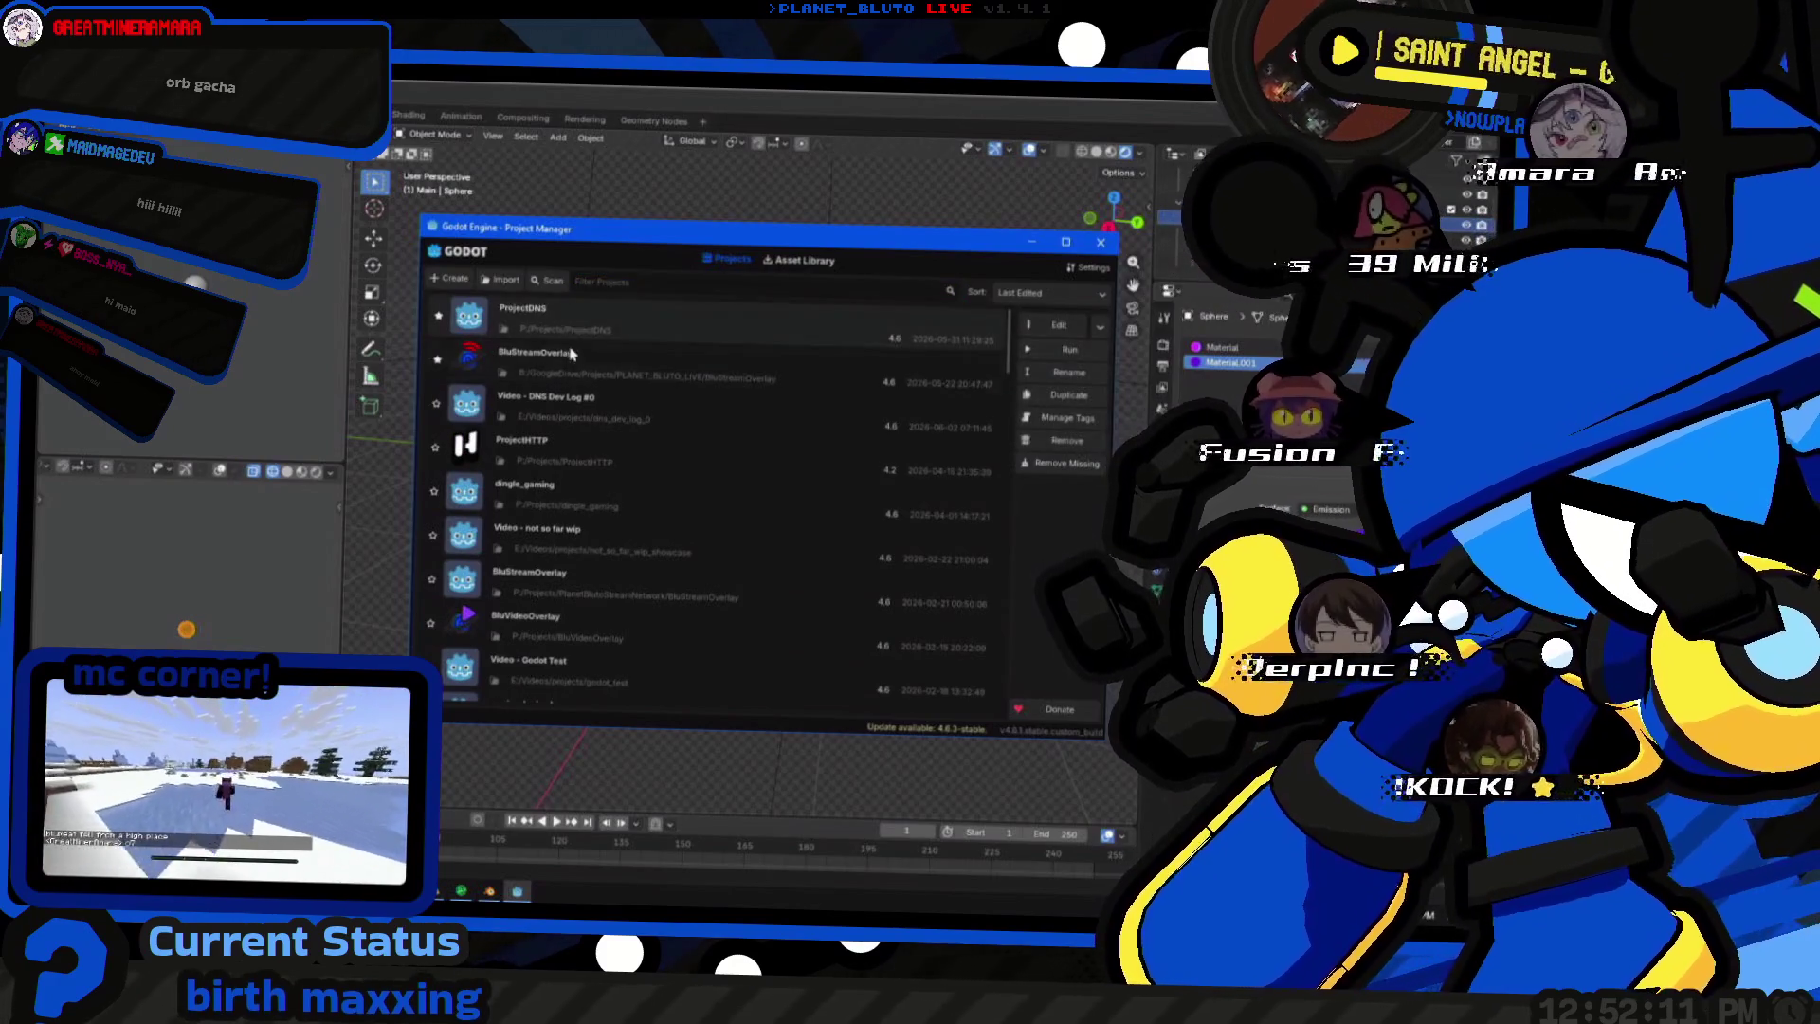
- Select ProjectDNS and load it in the editor, showing the dungeon scene
{"action": "left_click", "coordinate": [567, 373]}
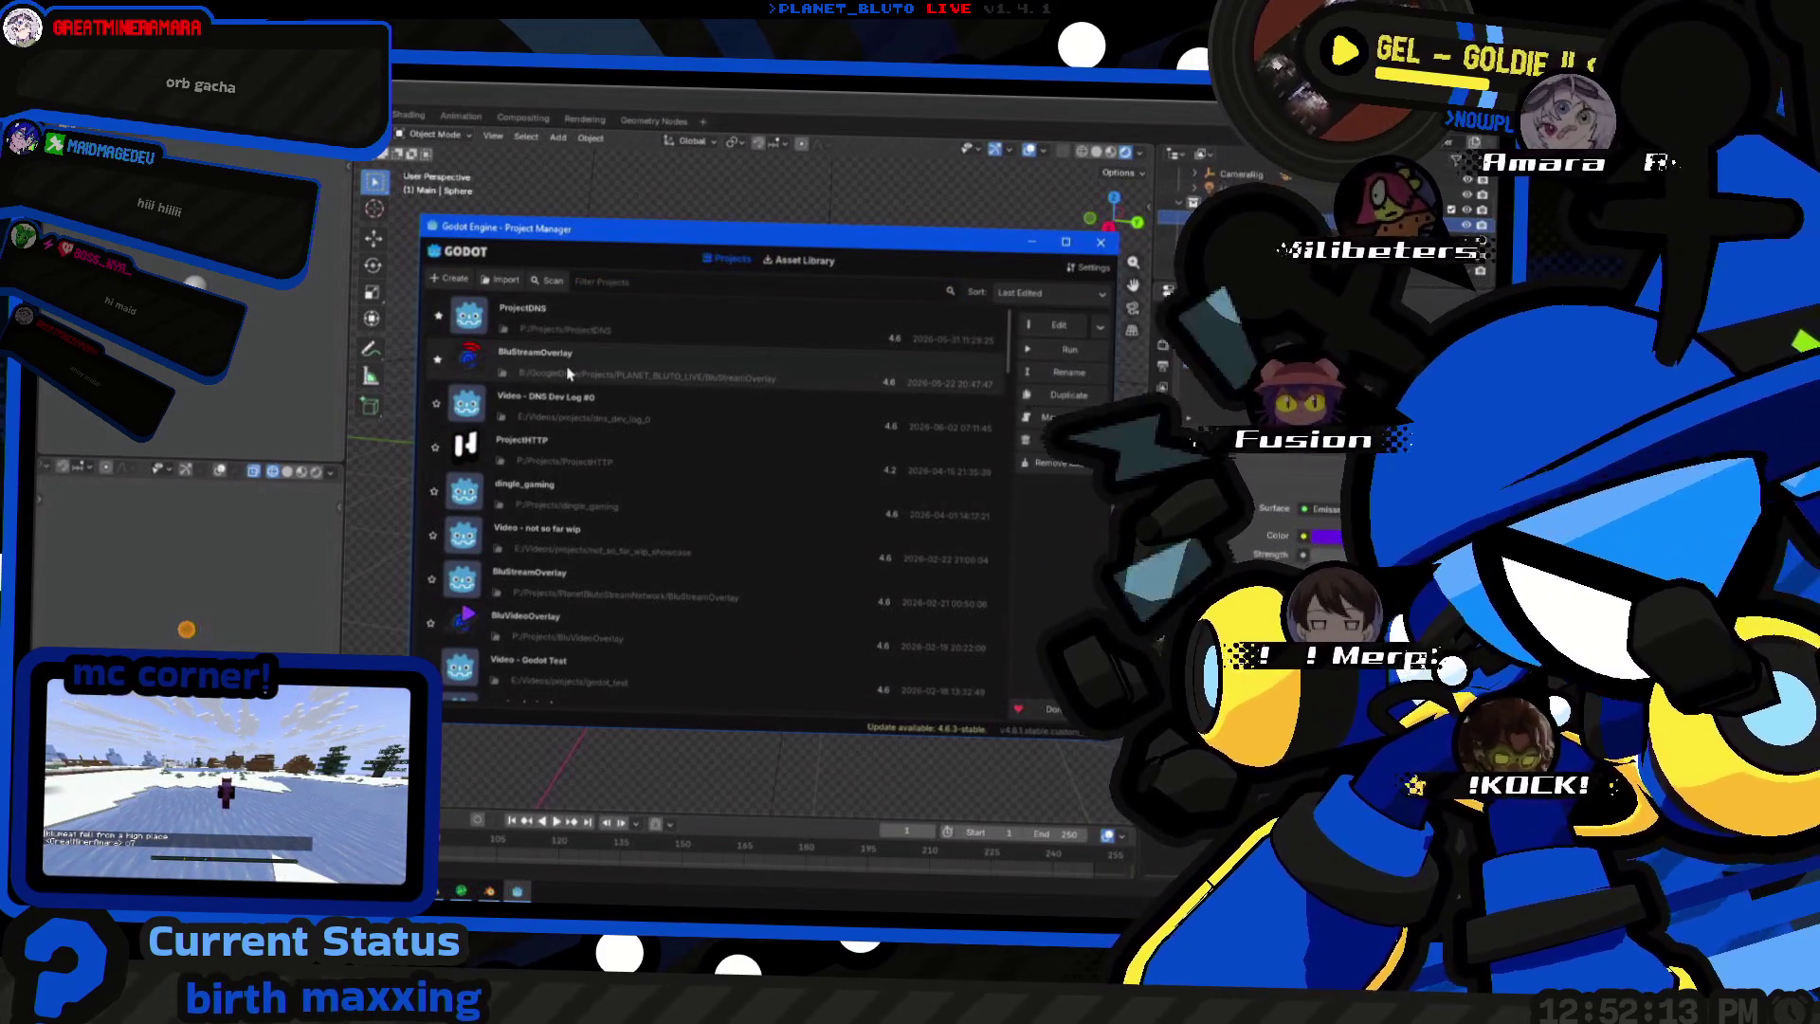
{"action": "key", "text": "t"}
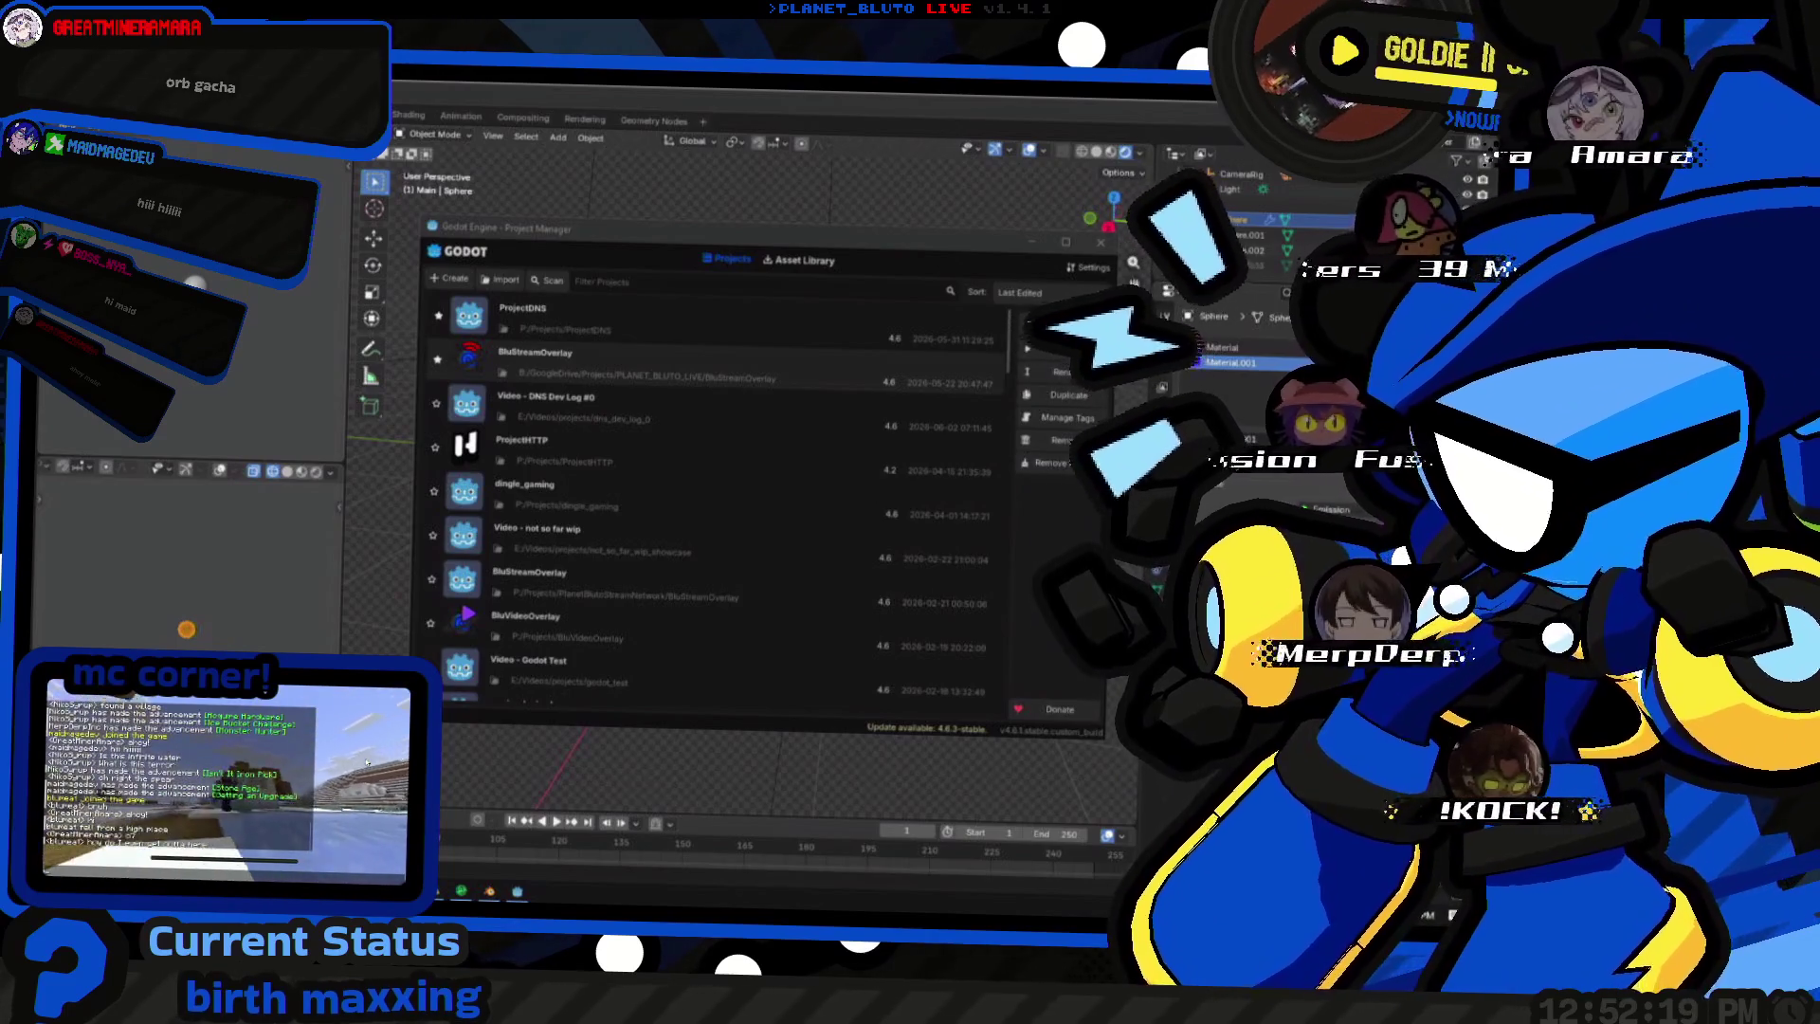
{"action": "key", "text": "Escape"}
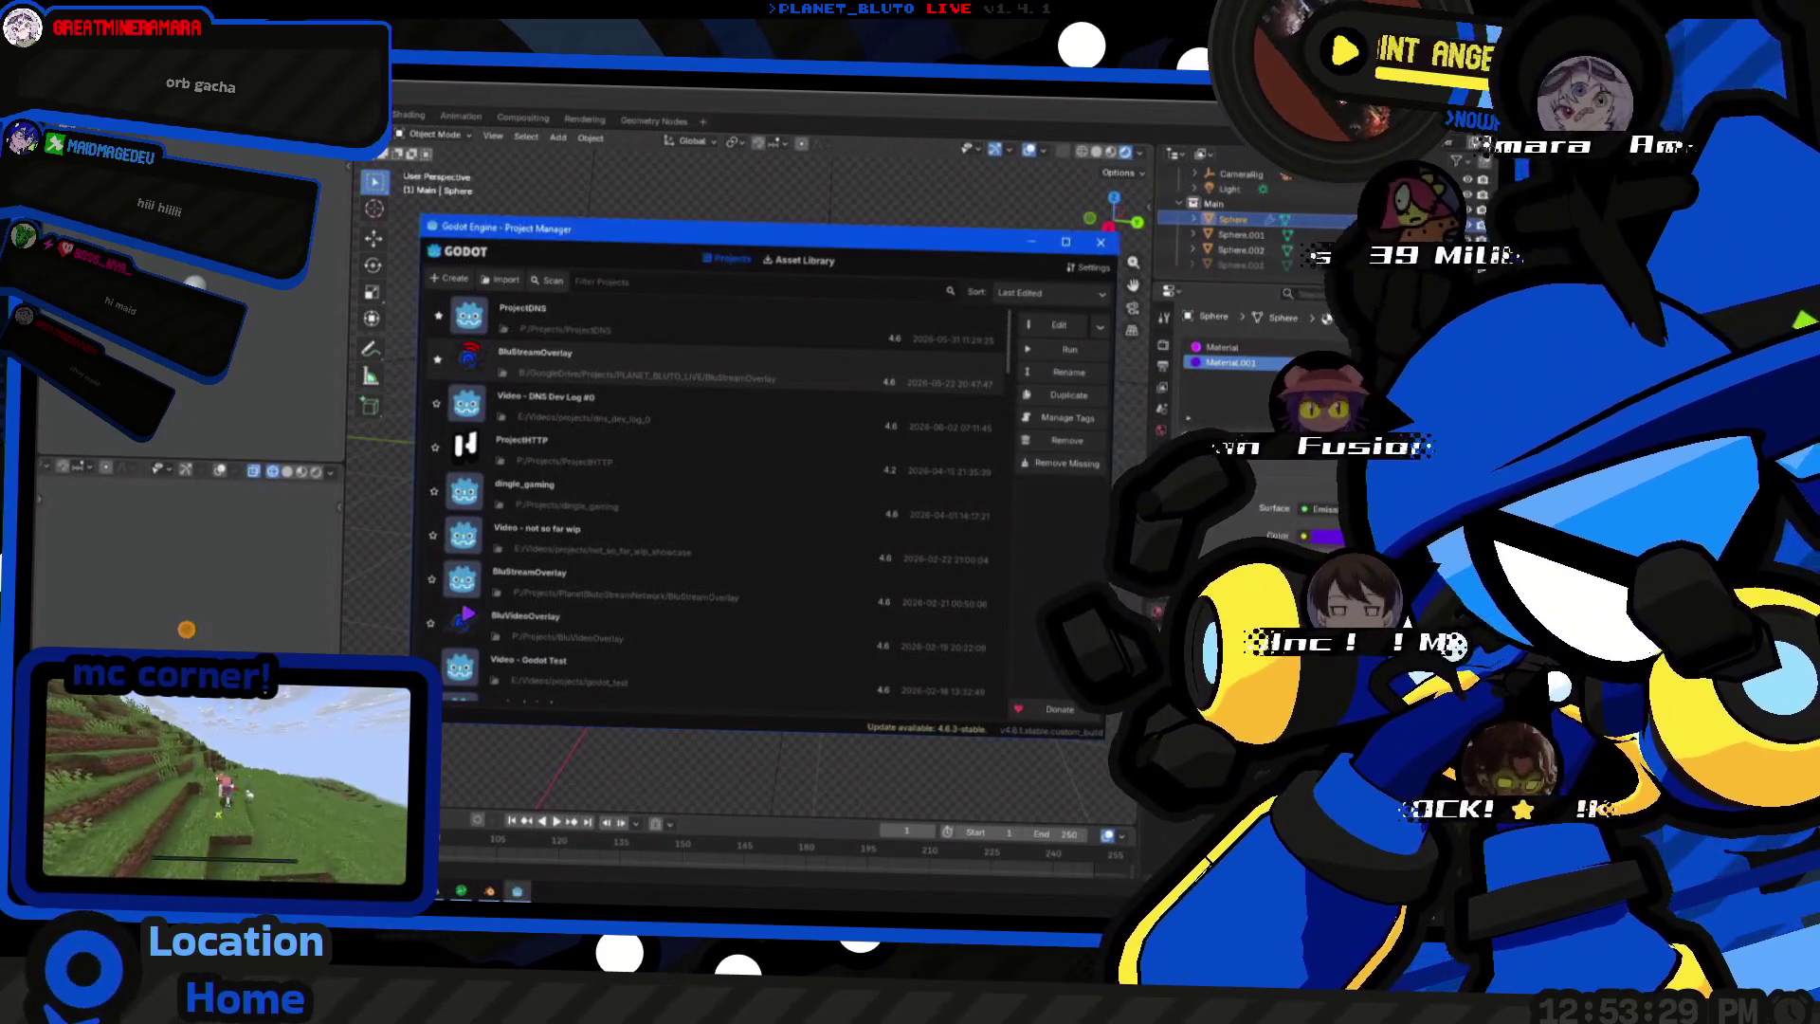
{"action": "double_click", "coordinate": [528, 357]}
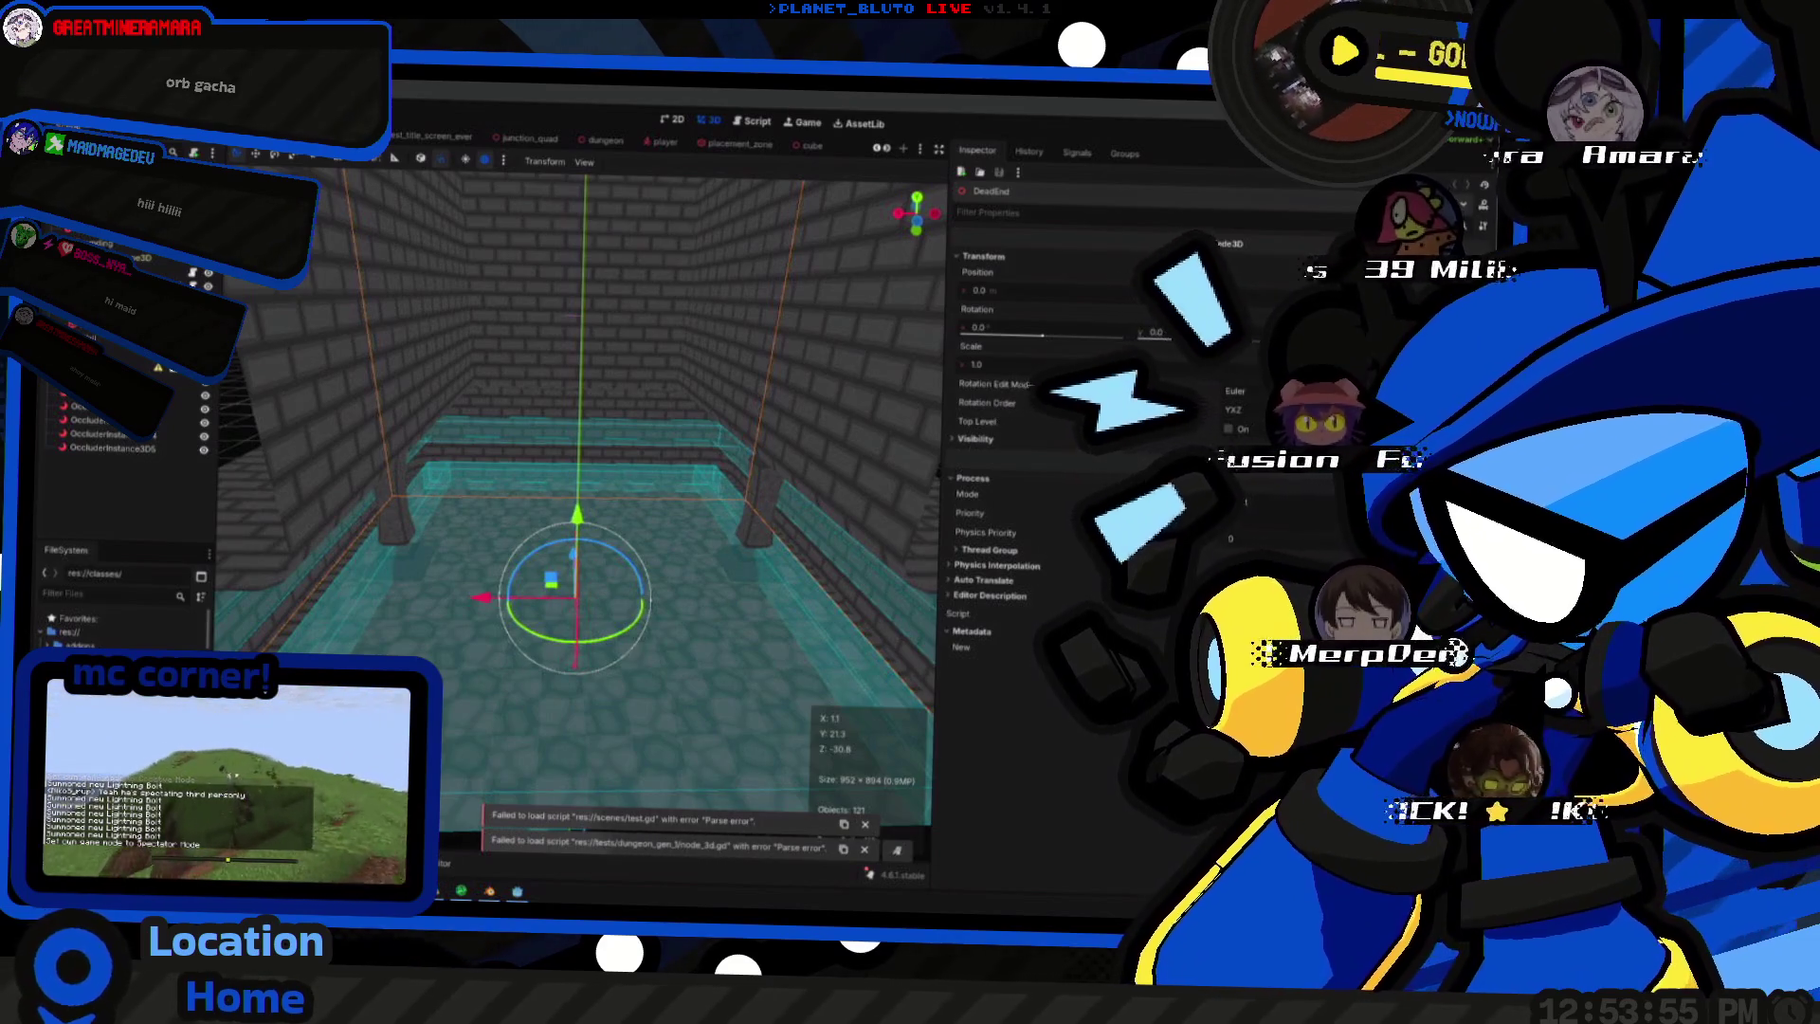
- Fly around the dungeon room in the editor, then run the game with F5
{"action": "key", "text": "alt+Tab"}
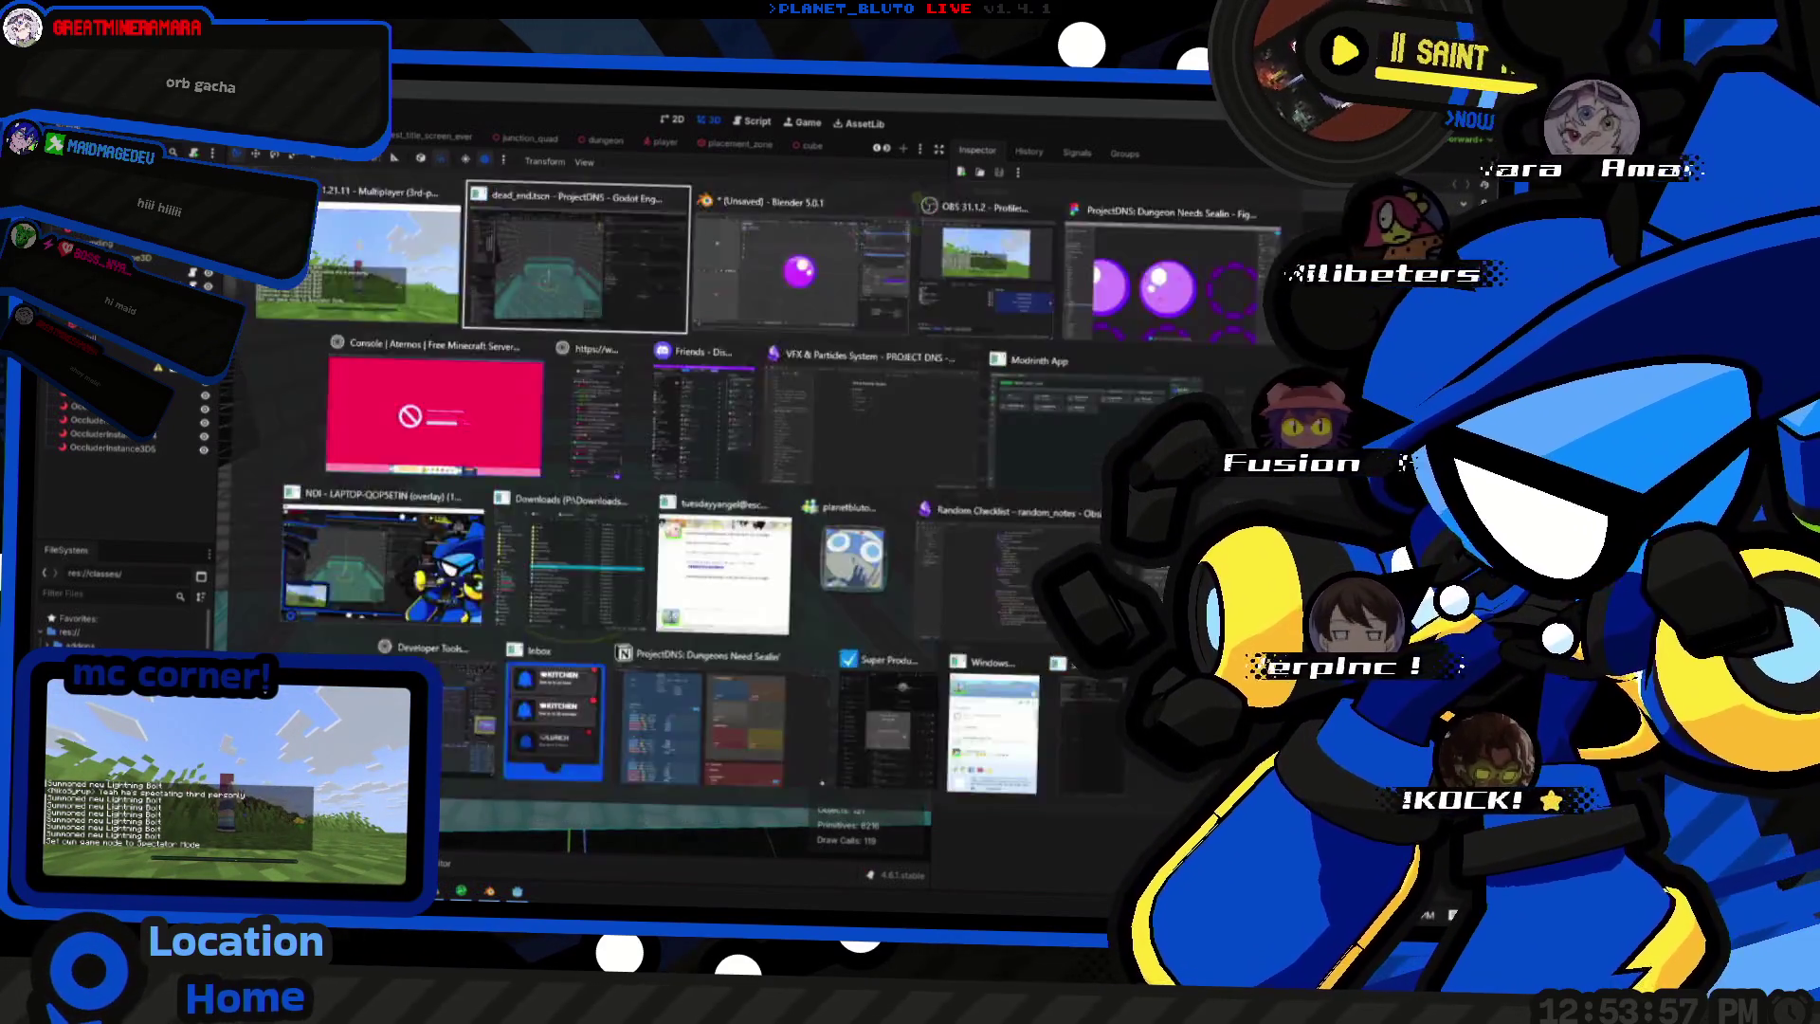
{"action": "middle_click_drag", "start_coordinate": [560, 501], "coordinate": [683, 541]}
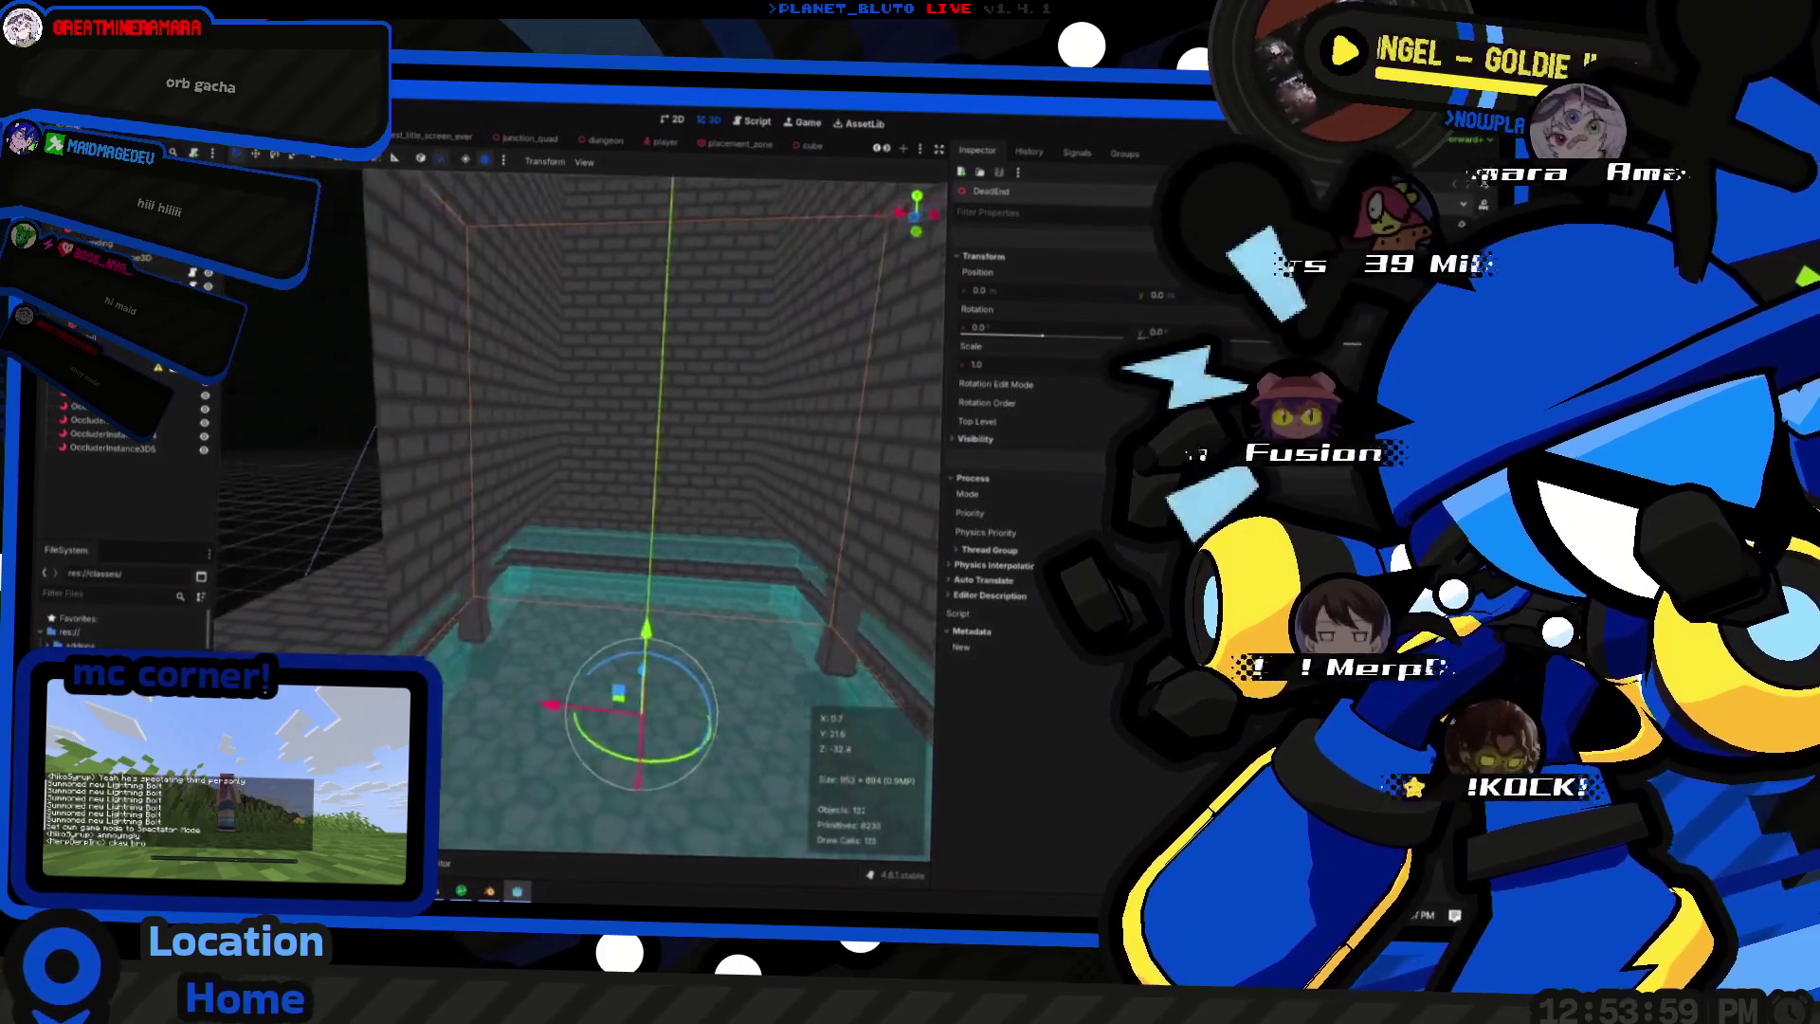
{"action": "right_click_drag", "start_coordinate": [569, 513], "coordinate": [626, 527]}
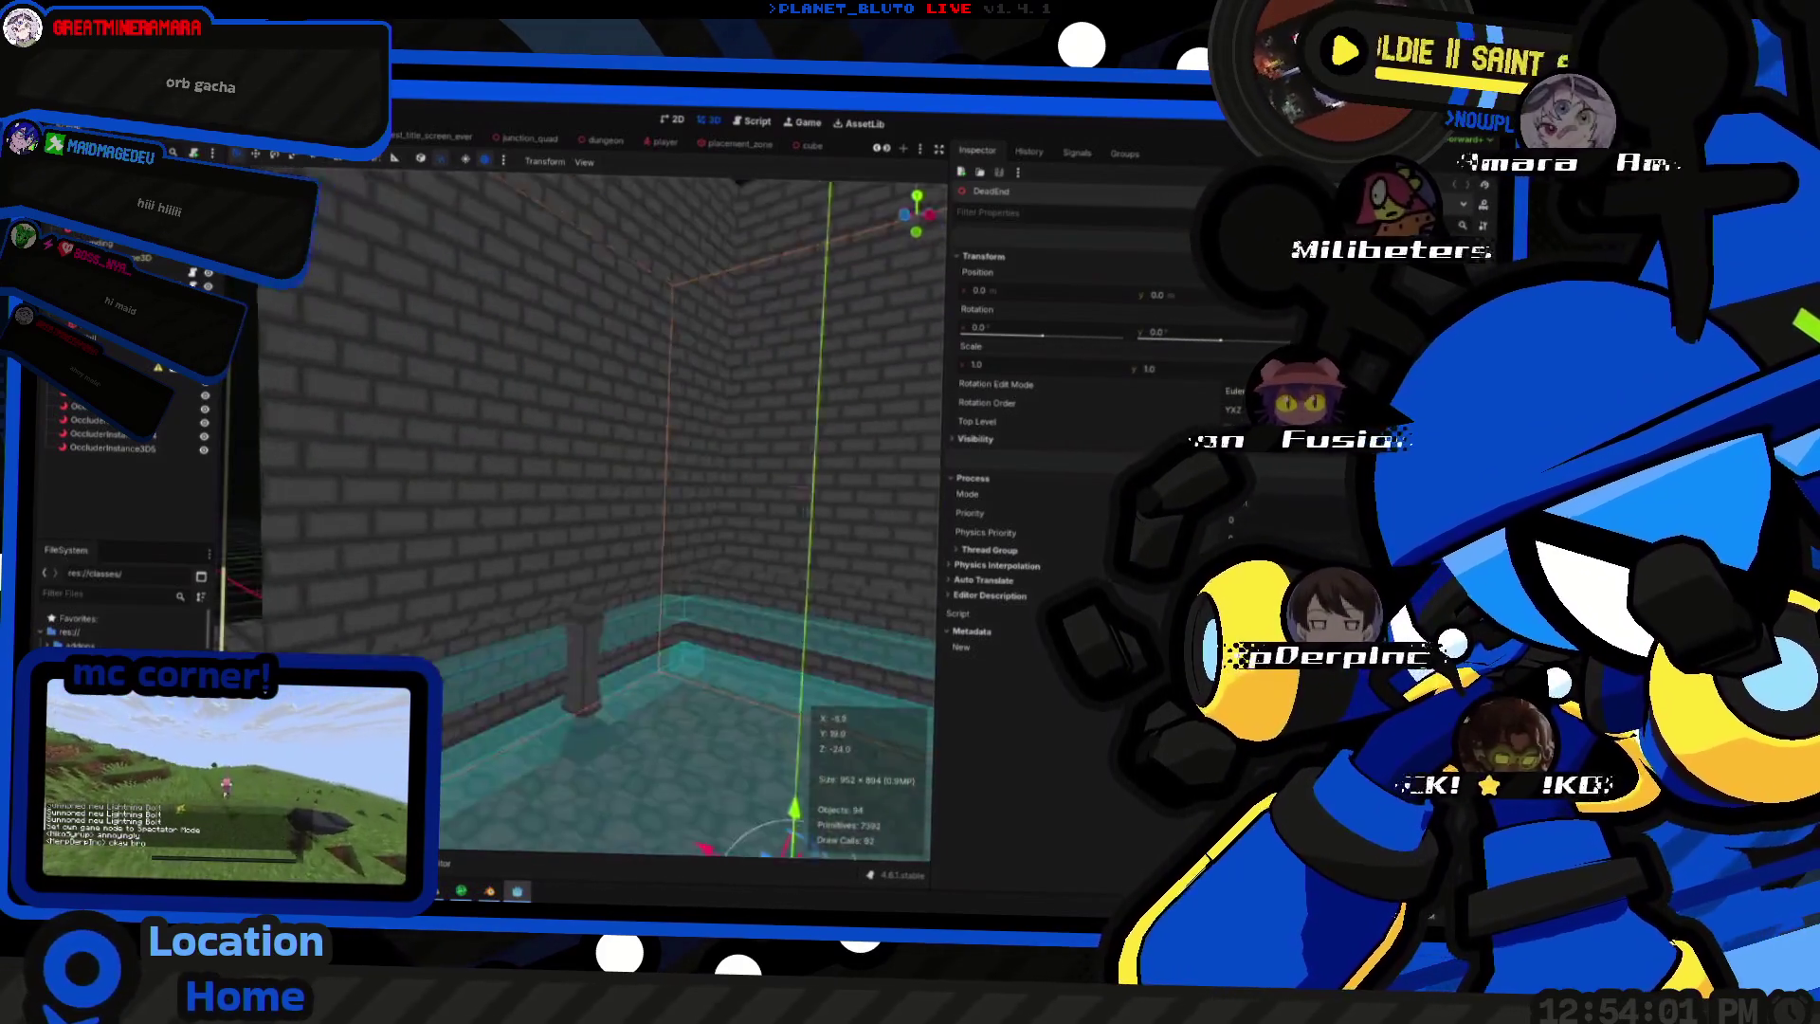
{"action": "middle_click_drag", "start_coordinate": [576, 512], "coordinate": [599, 483]}
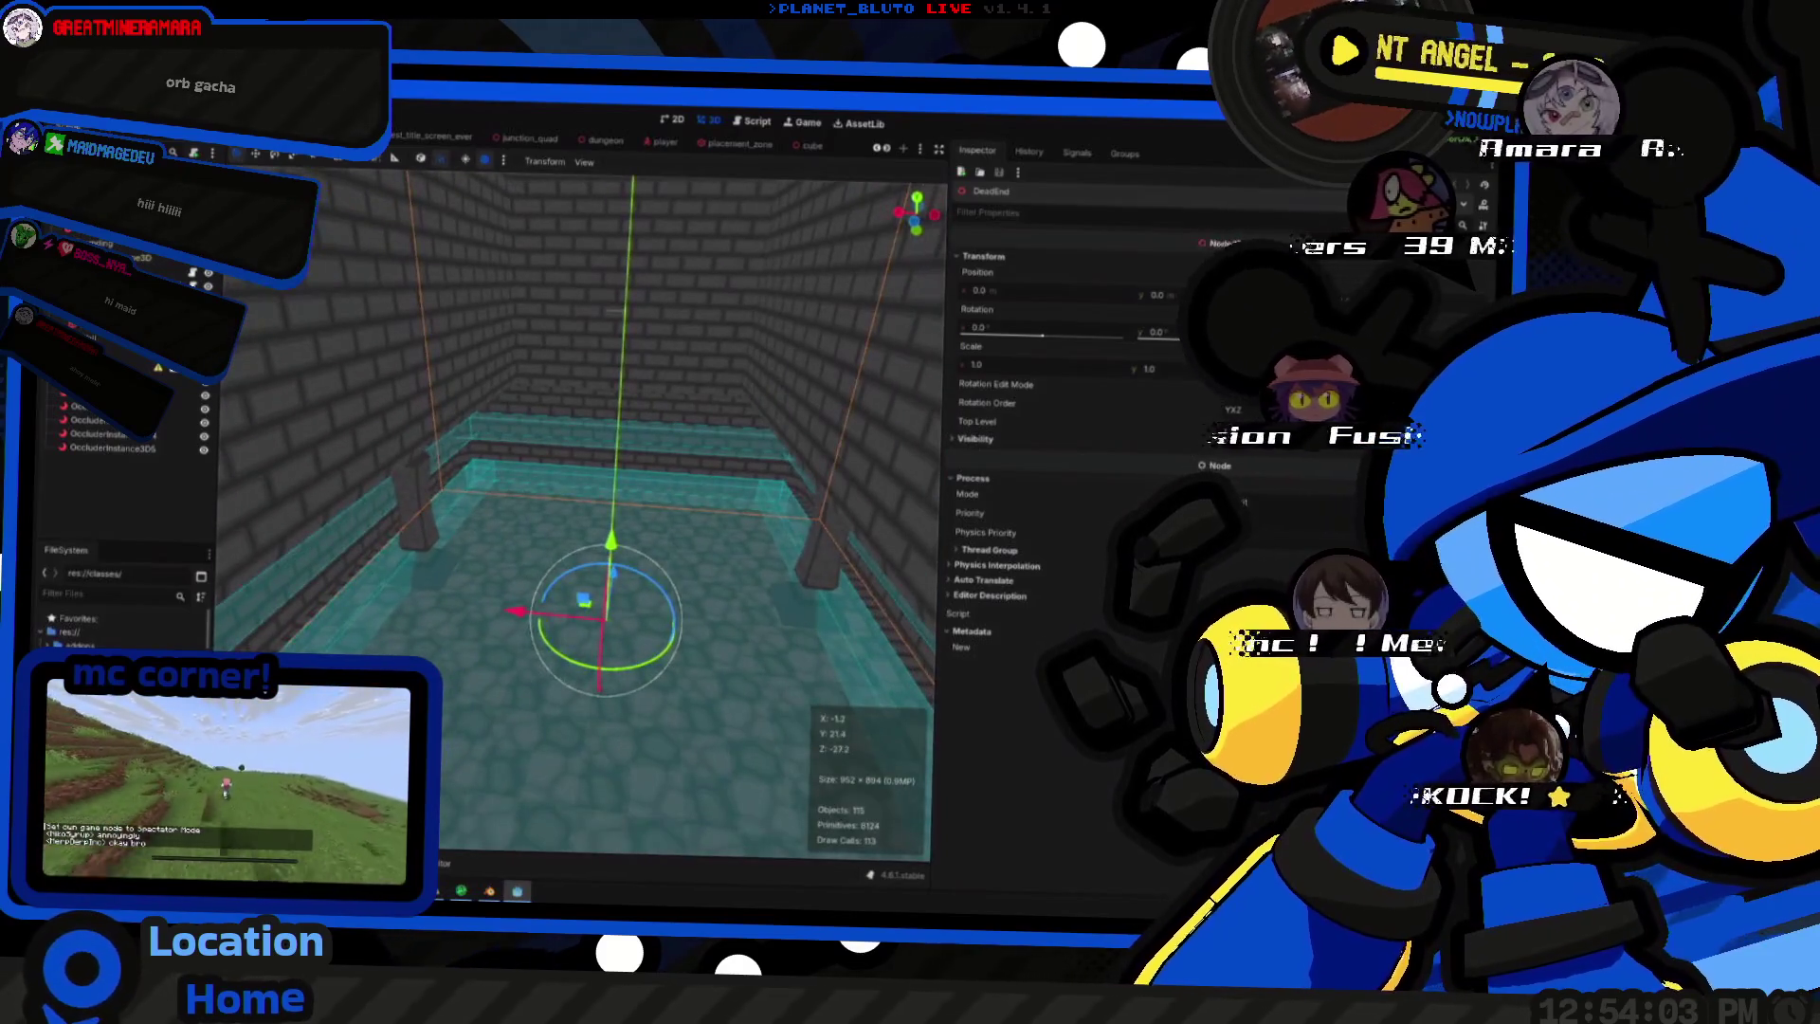
{"action": "key", "text": "F5"}
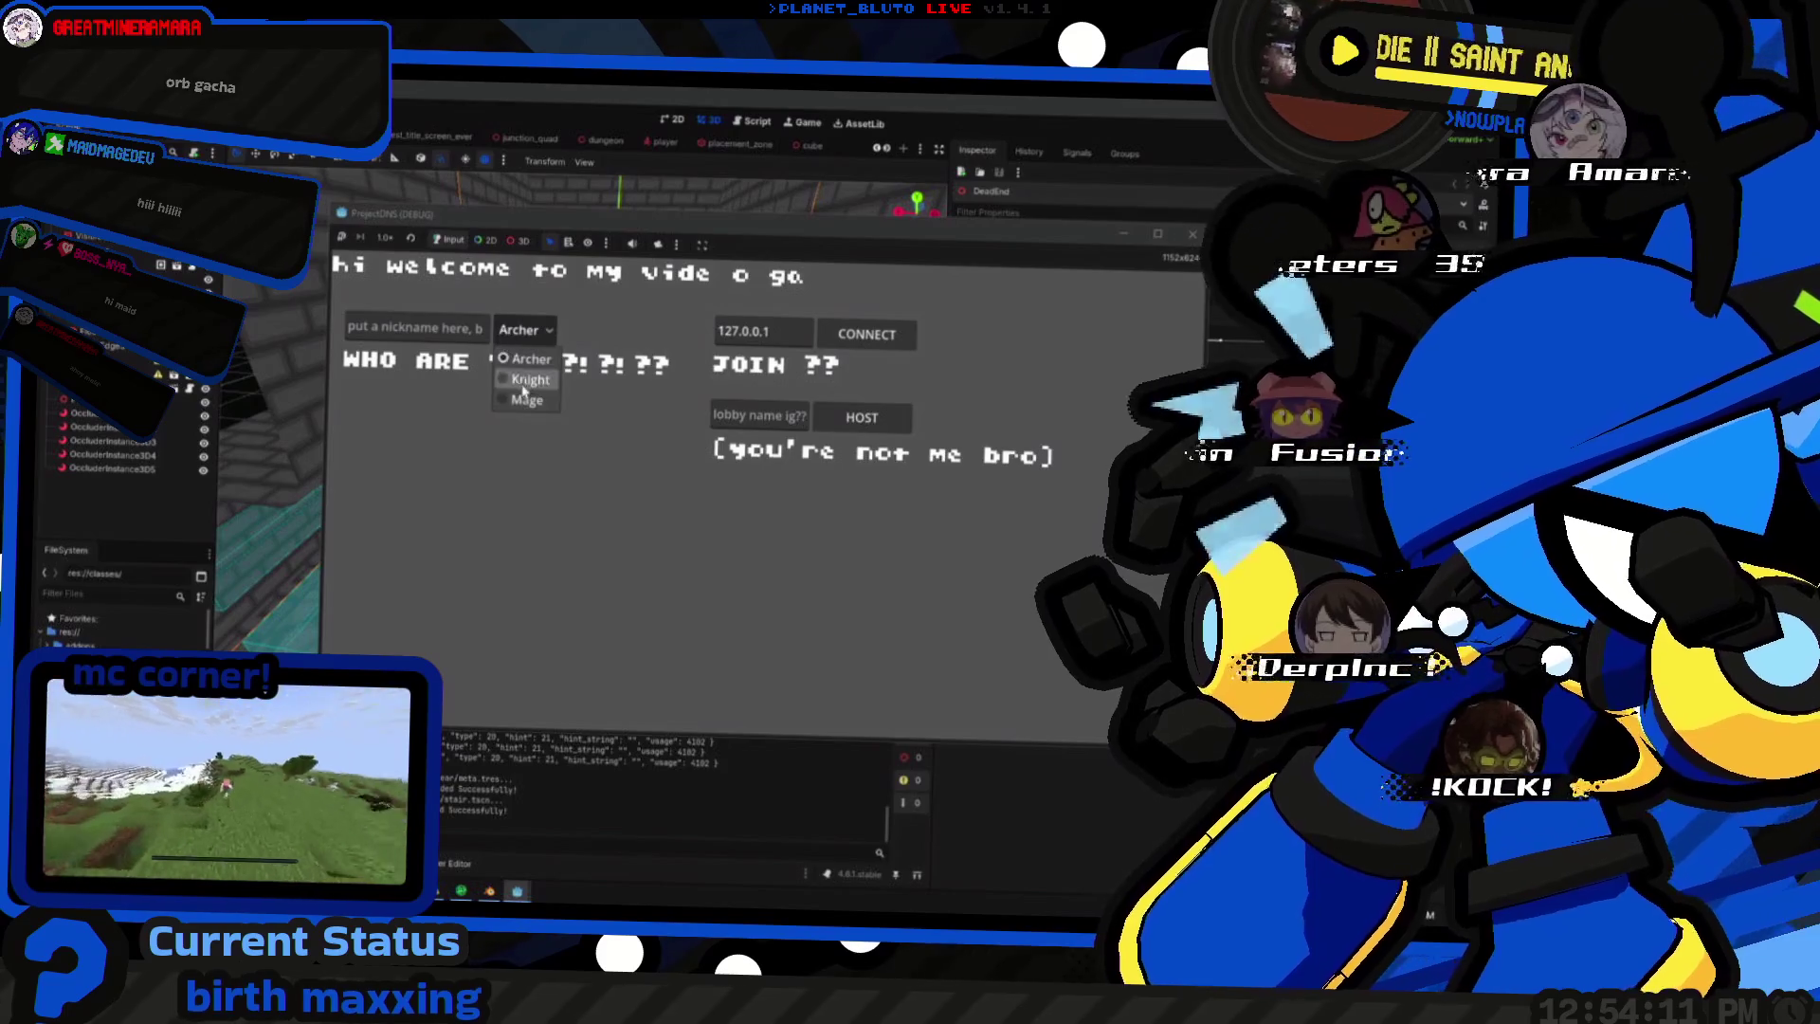
- Pick a class, walk the Knight through the dungeon with W, then stop the game with F8
{"action": "left_click", "coordinate": [526, 379]}
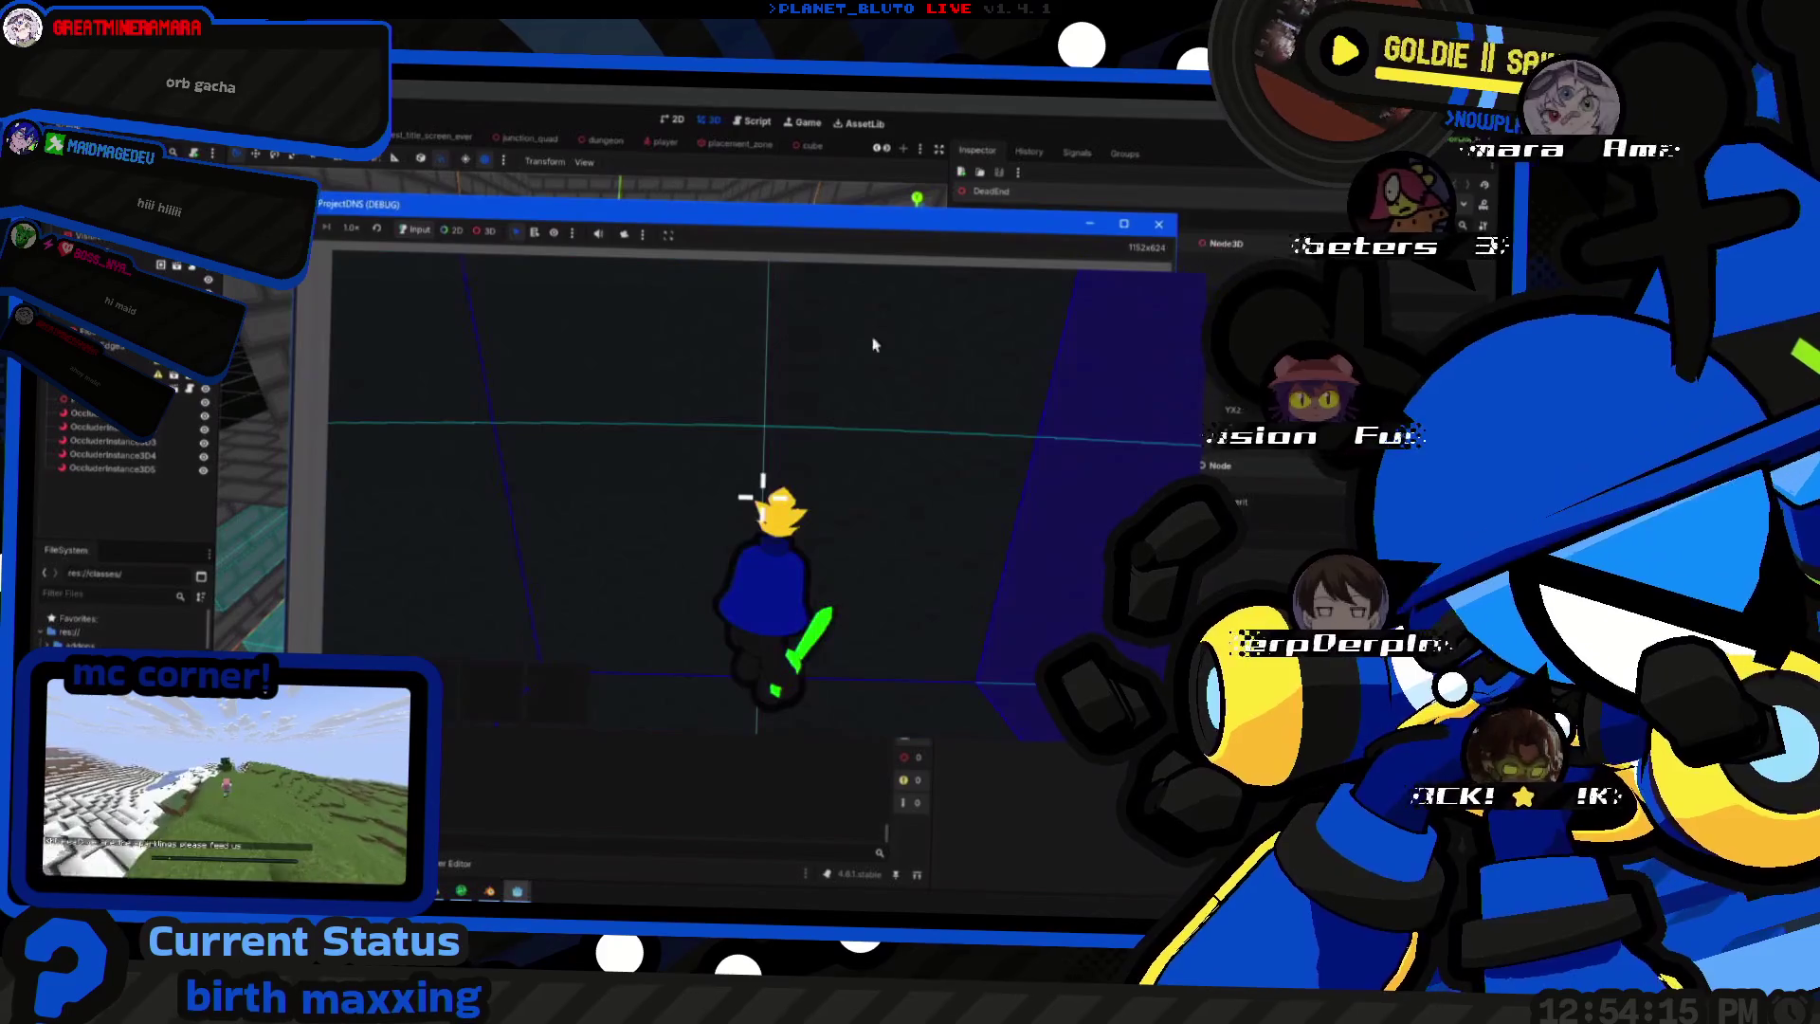
{"action": "key", "text": "w"}
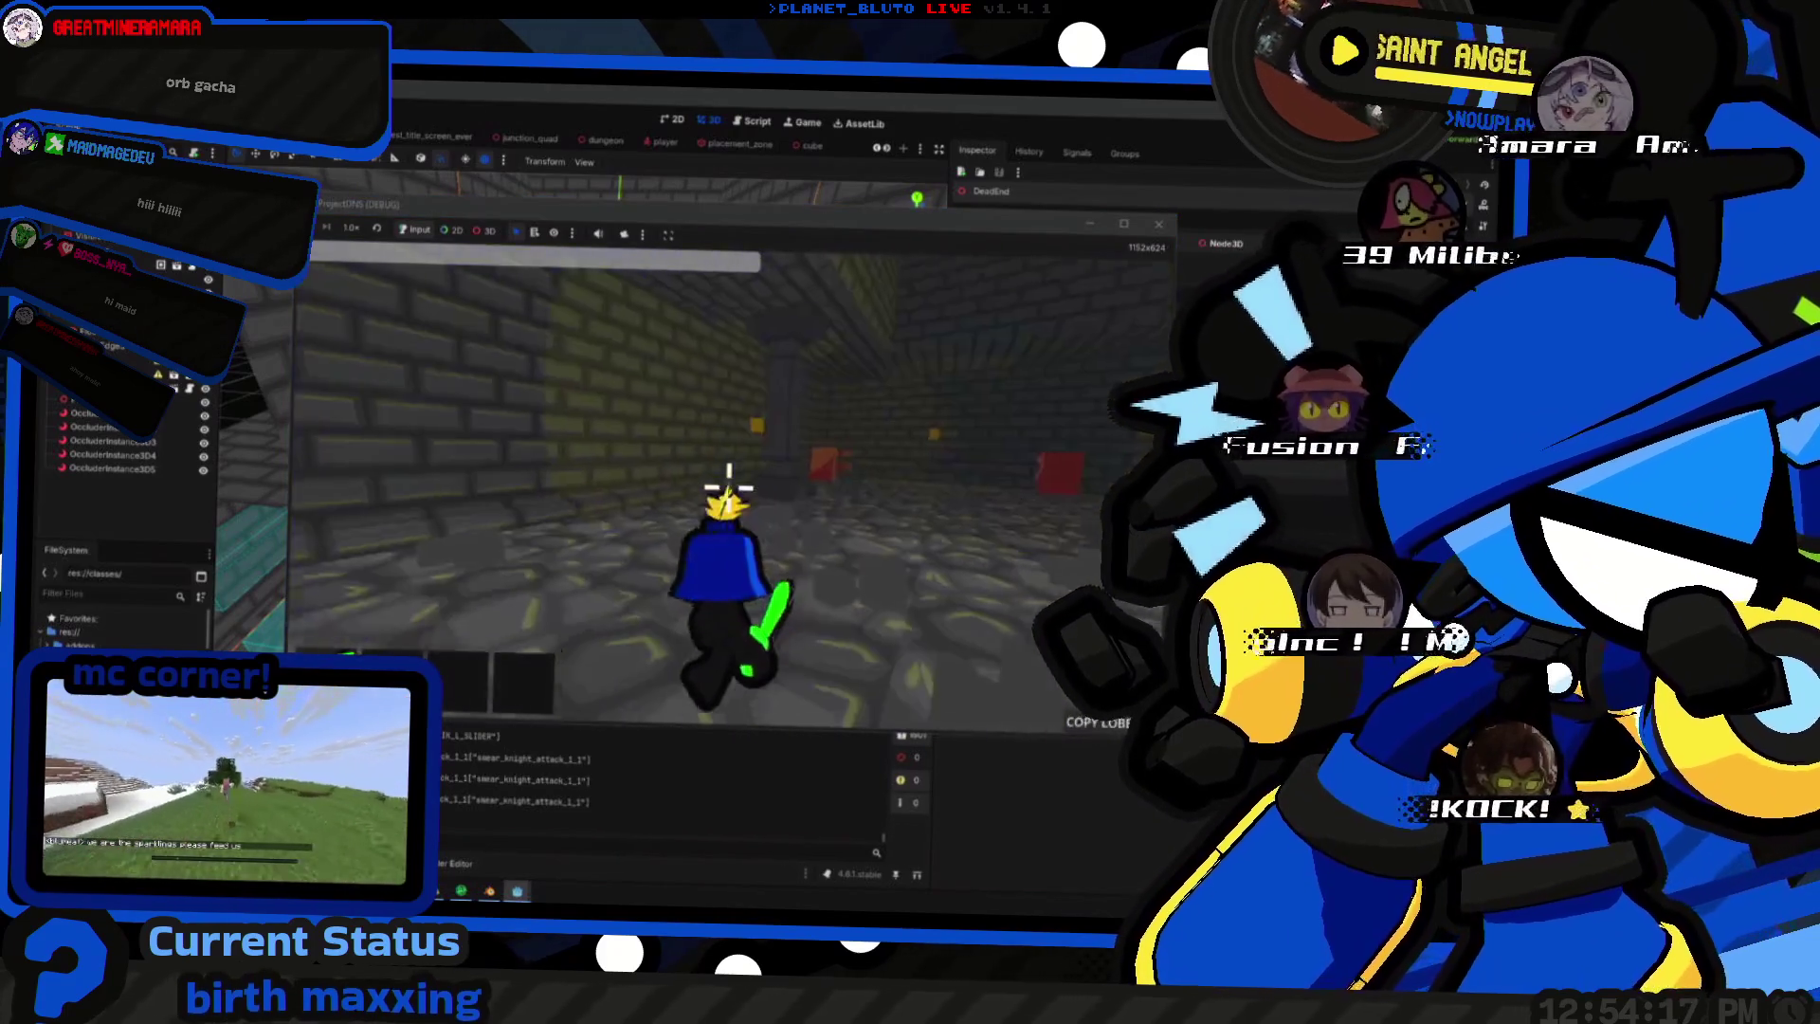
{"action": "key", "text": "w"}
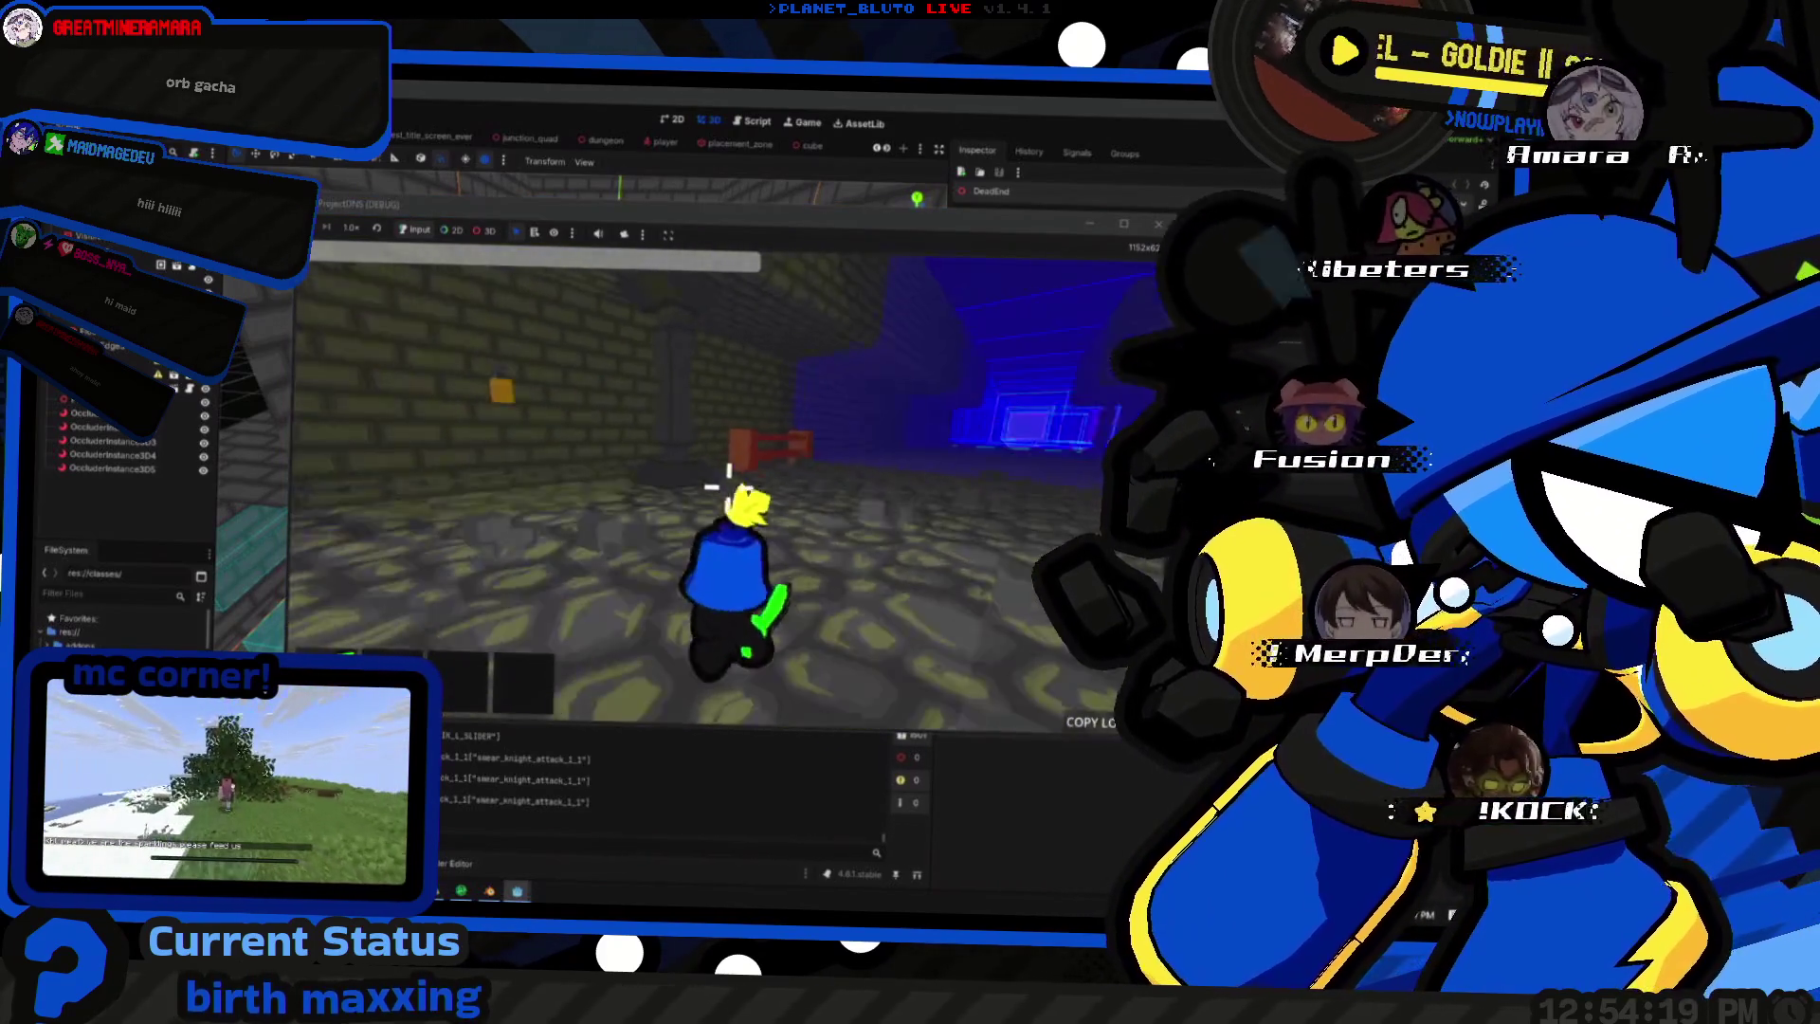
{"action": "key", "text": "w"}
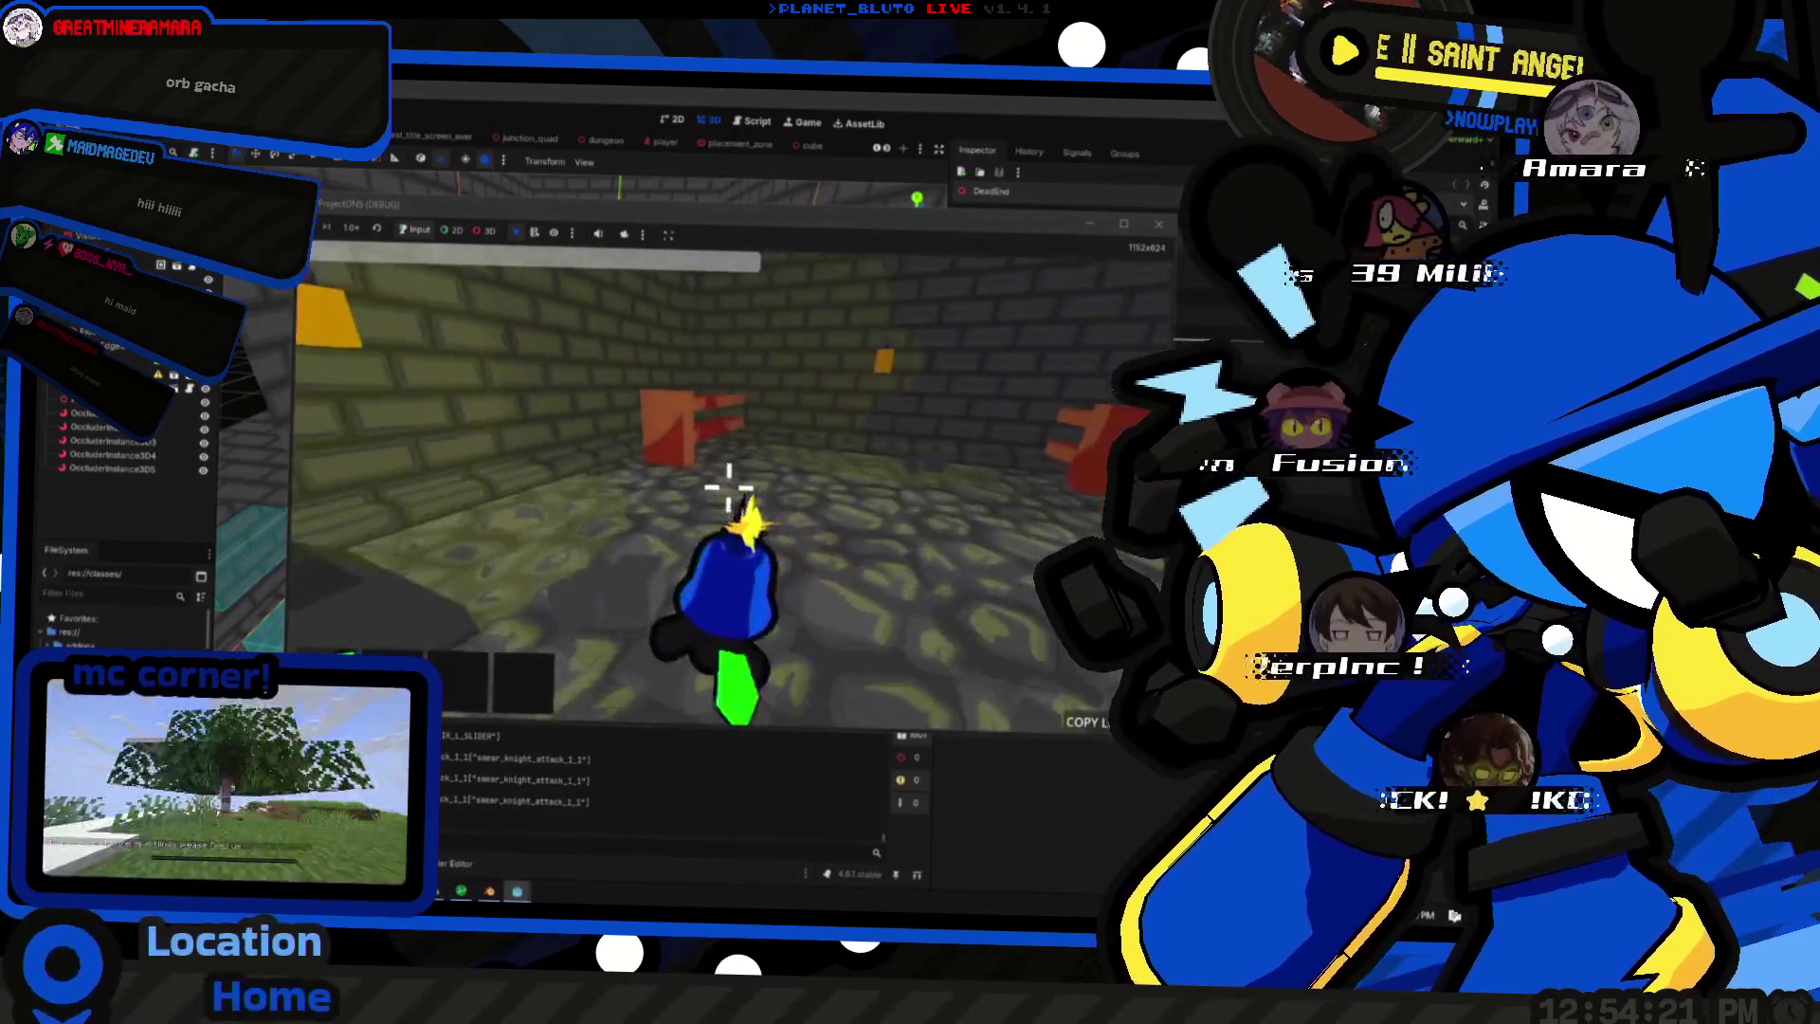
{"action": "key", "text": "w"}
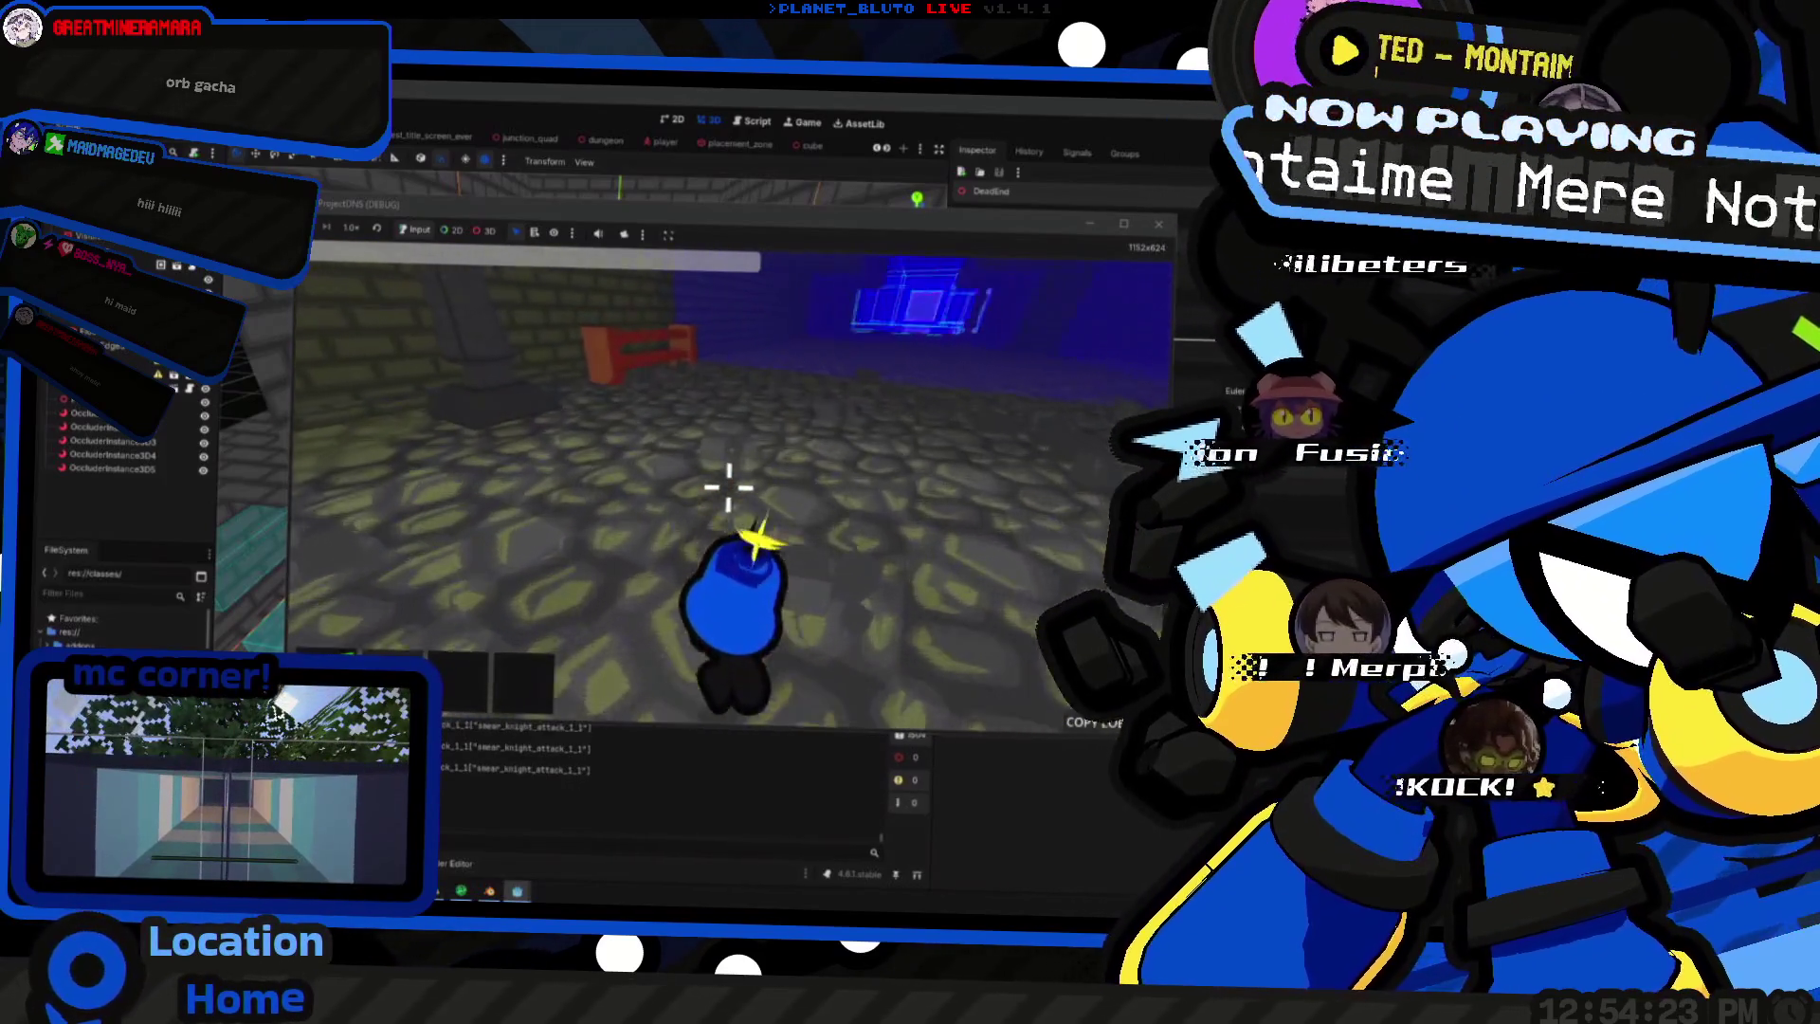
{"action": "key", "text": "F8"}
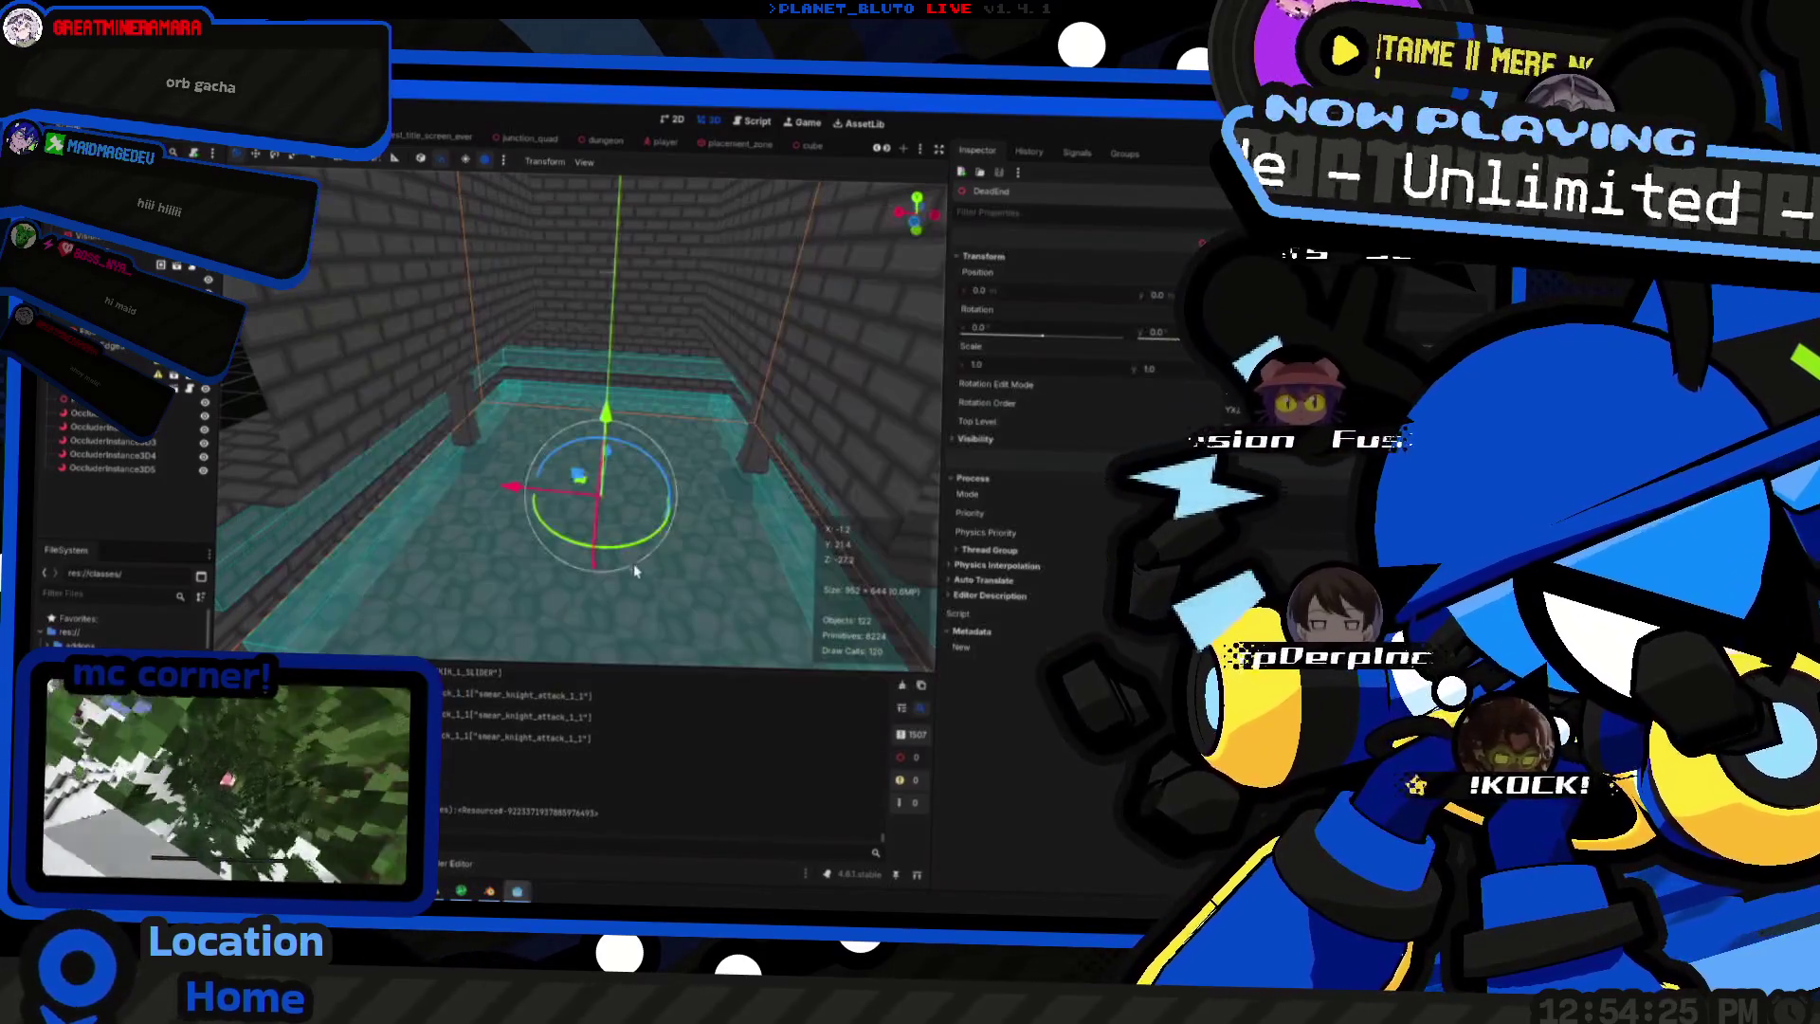
{"action": "right_click_drag", "start_coordinate": [576, 413], "coordinate": [577, 414]}
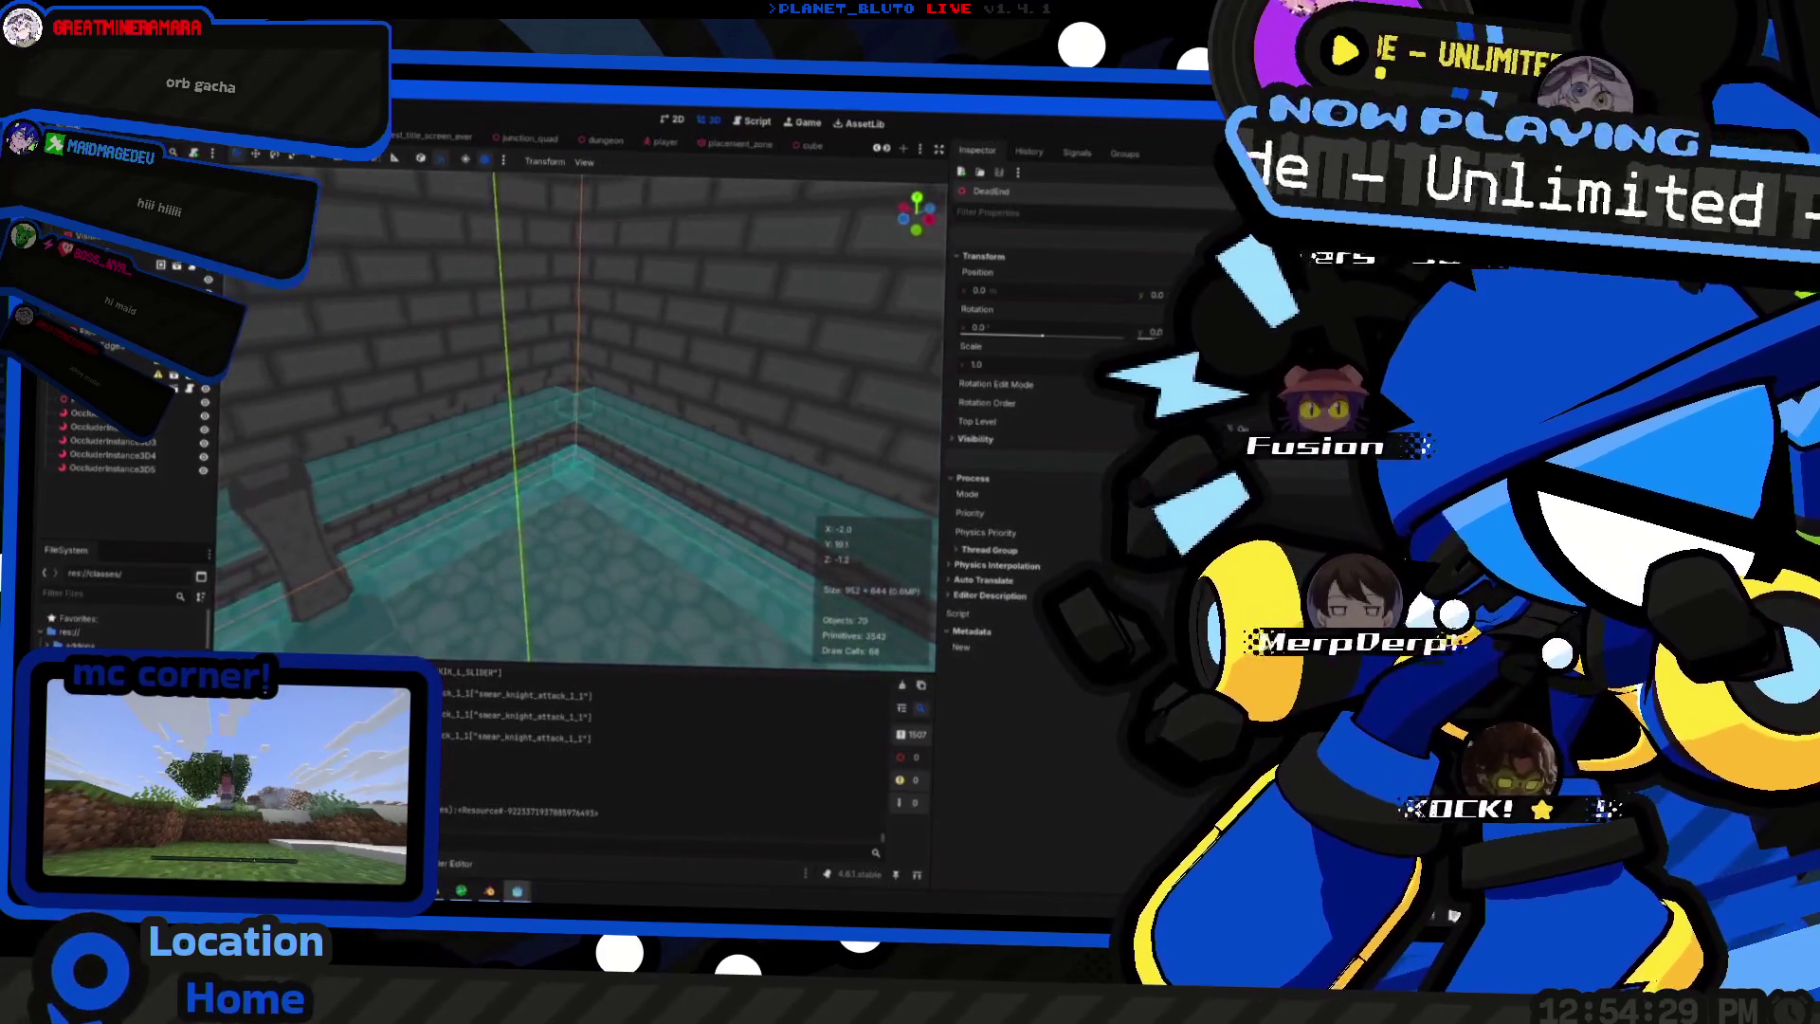
{"action": "right_click_drag", "start_coordinate": [577, 413], "coordinate": [576, 413]}
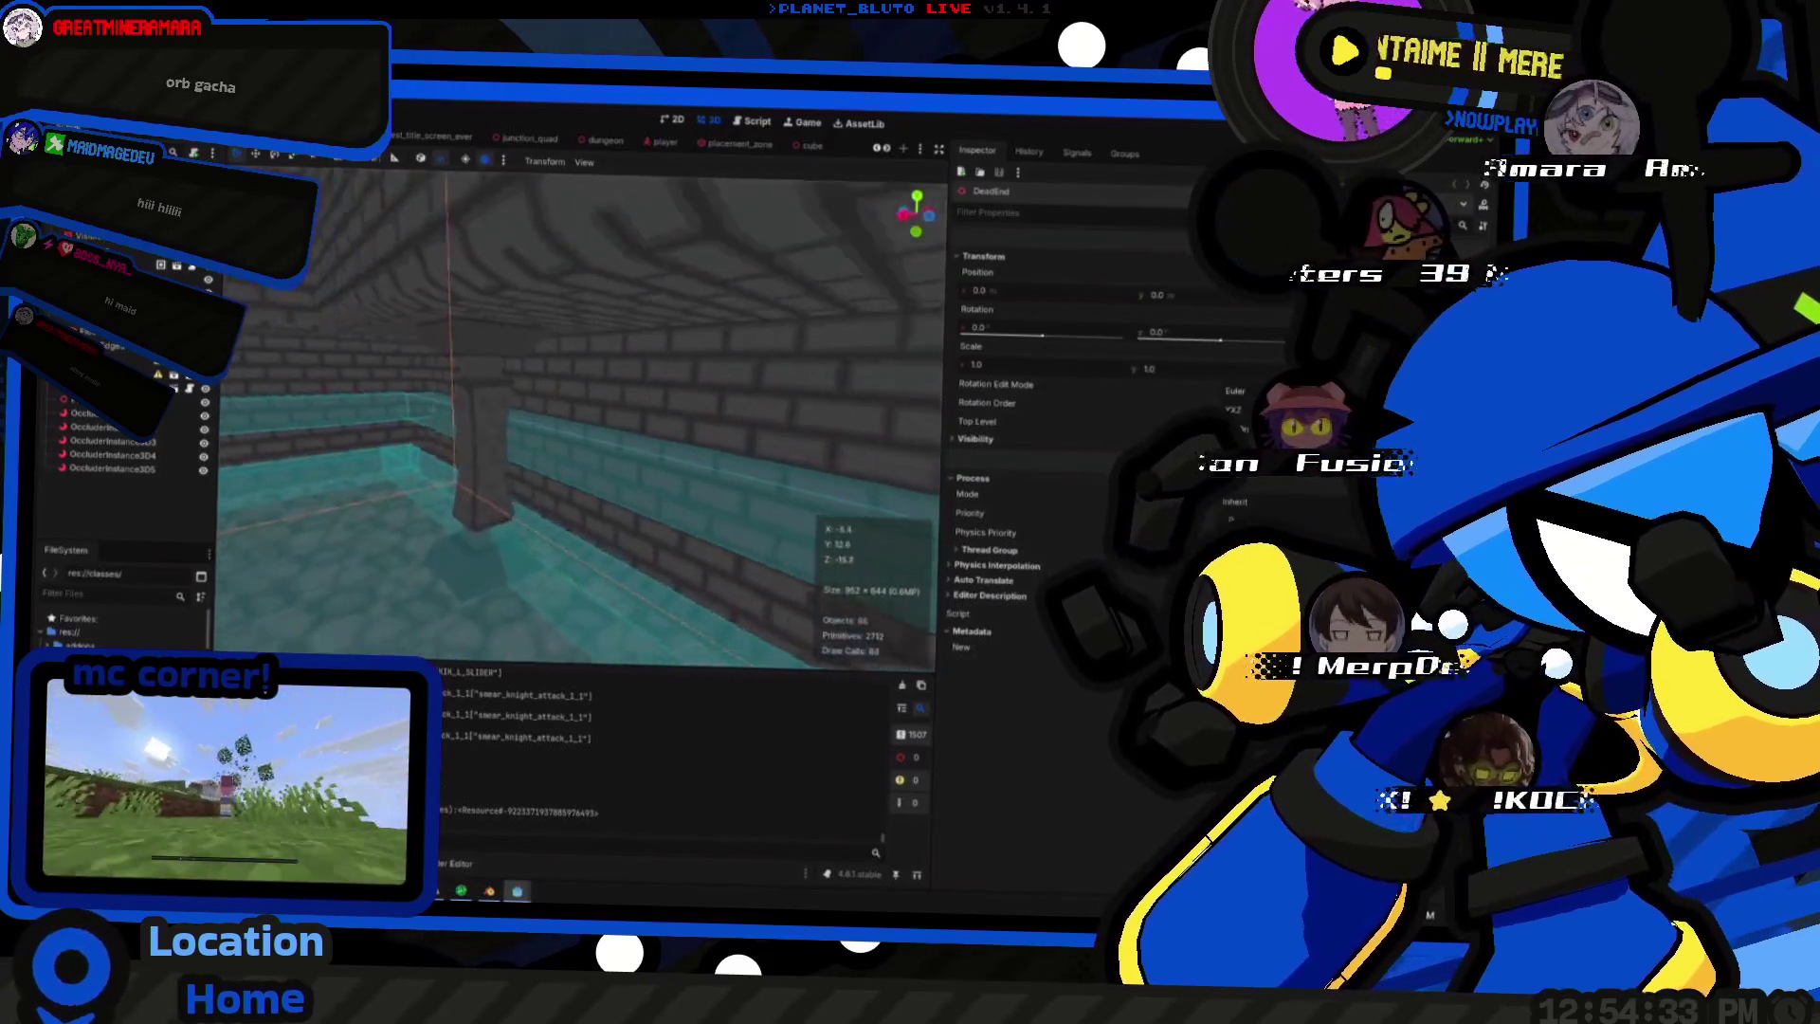
{"action": "right_click_drag", "start_coordinate": [575, 412], "coordinate": [576, 413]}
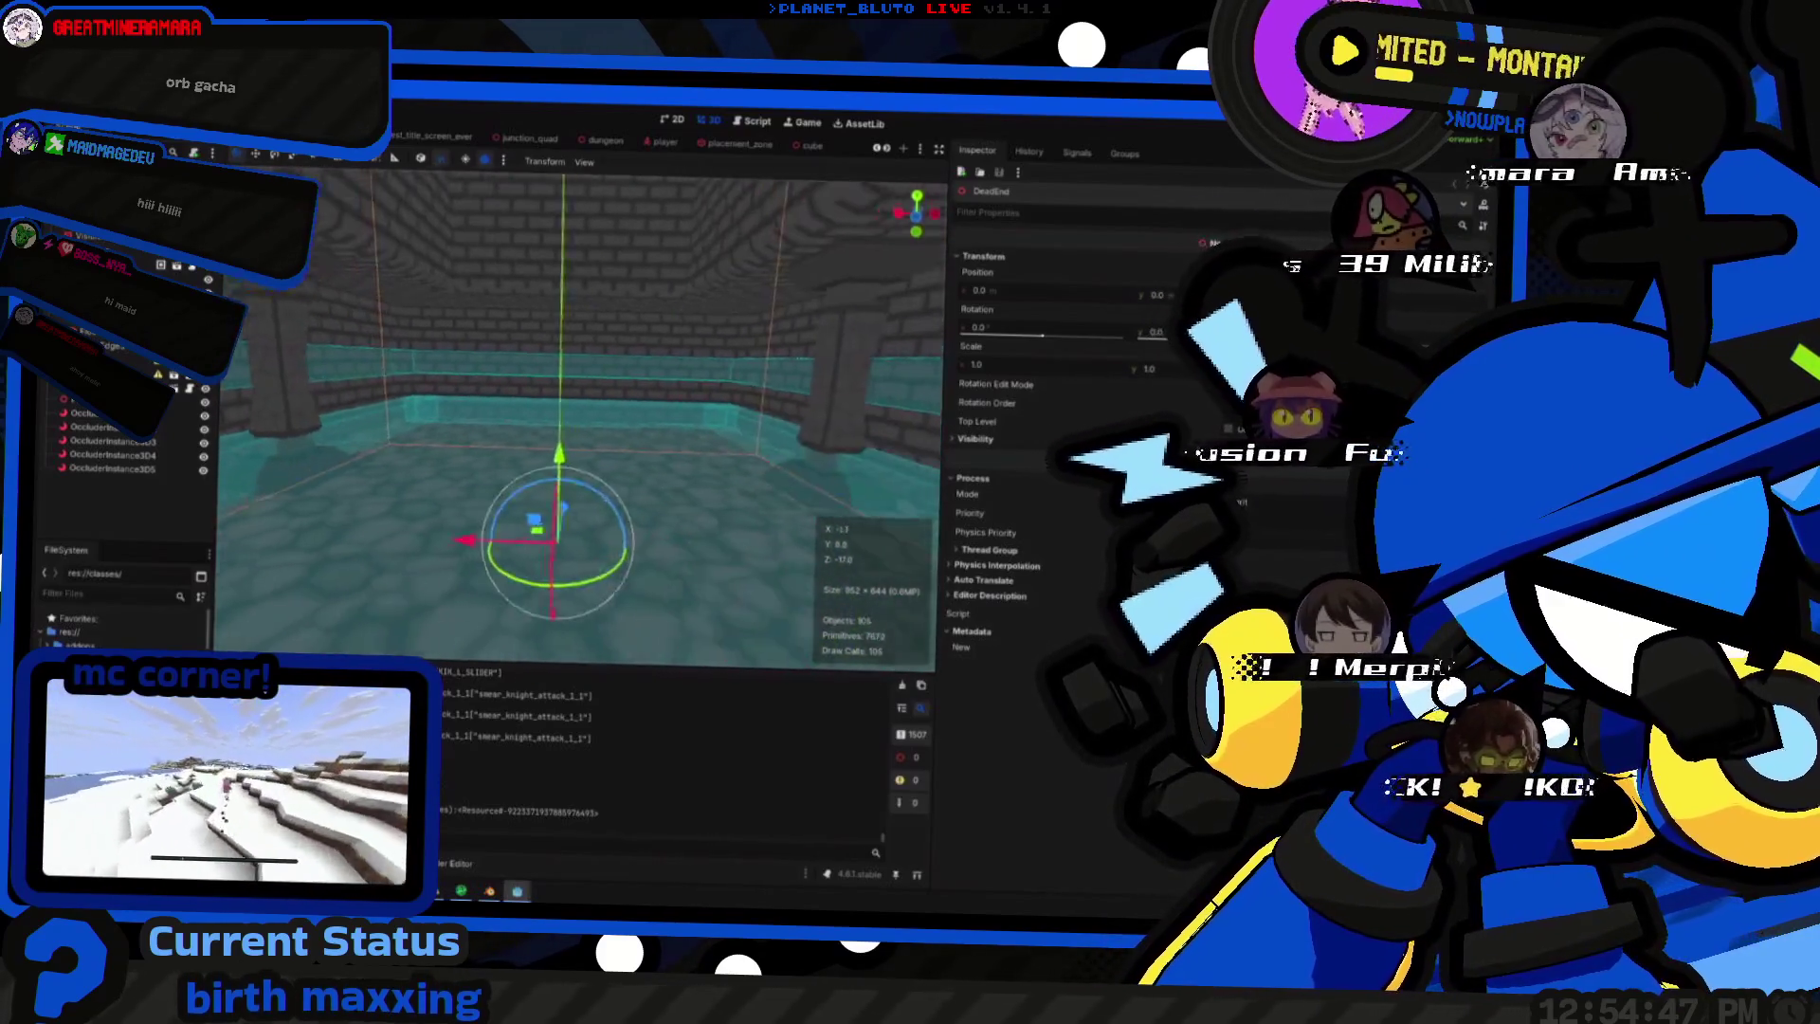
{"action": "key", "text": "alt+Tab"}
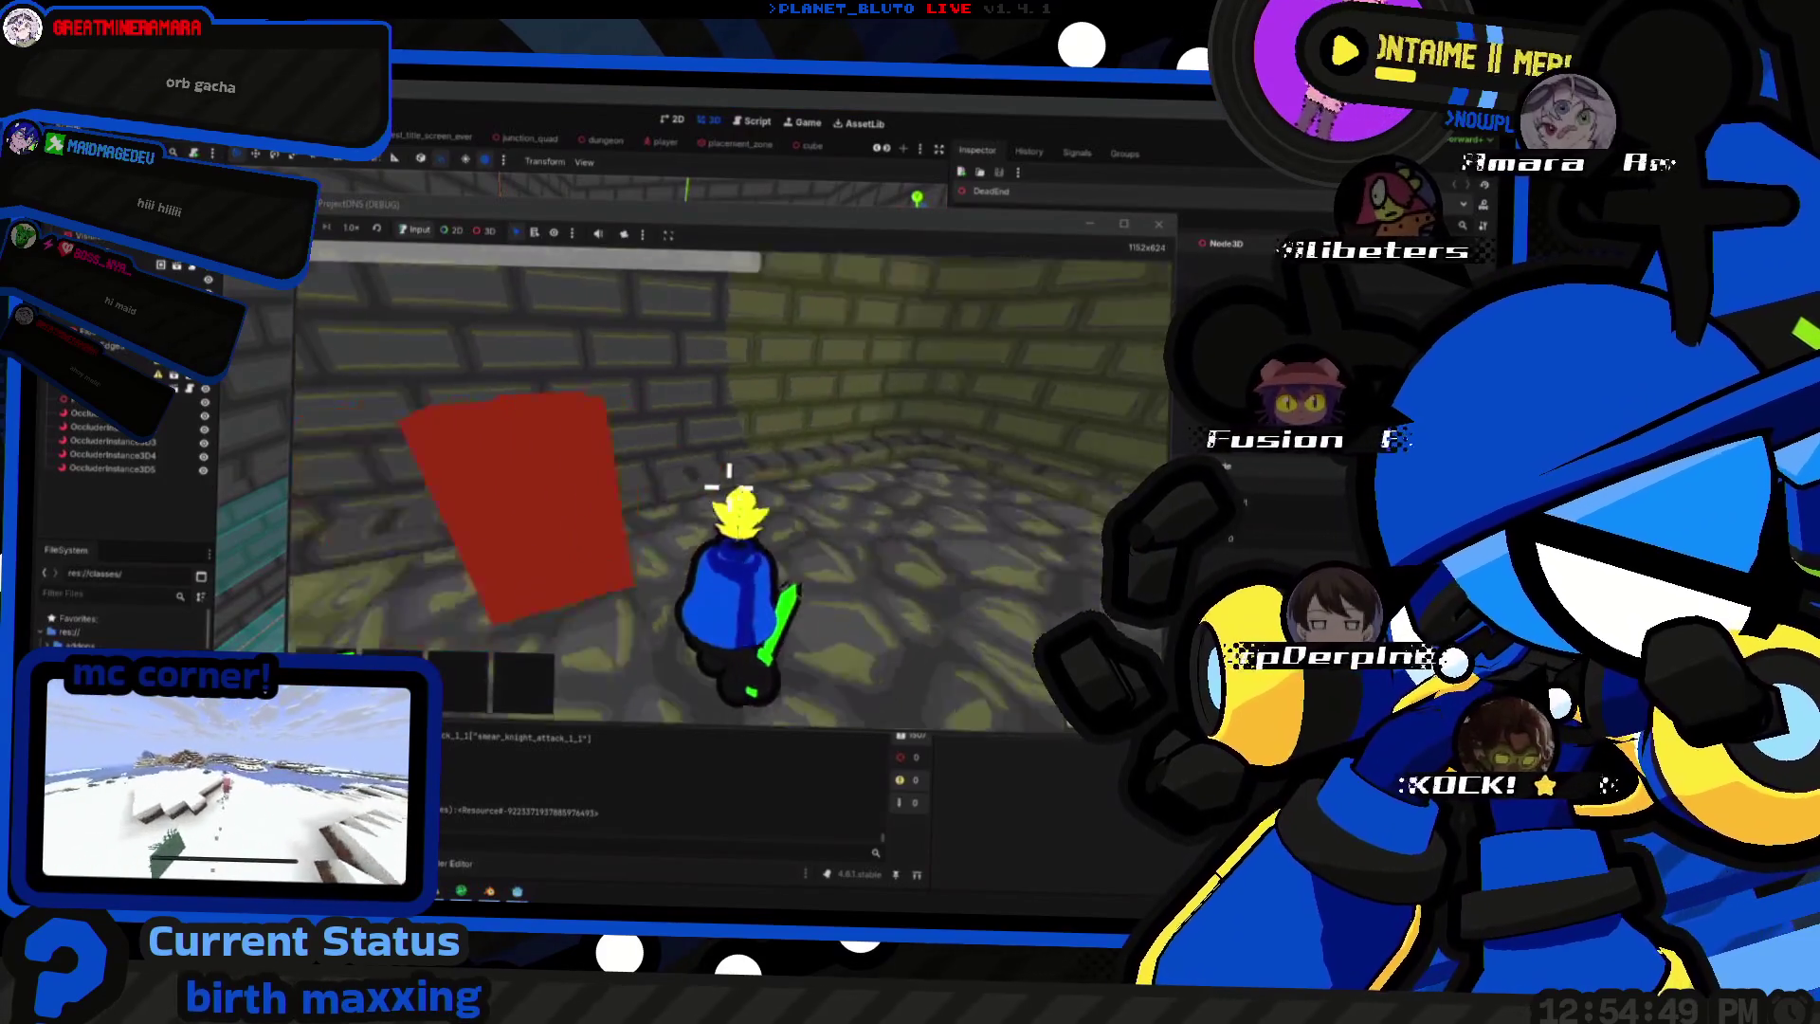
{"action": "key", "text": "w"}
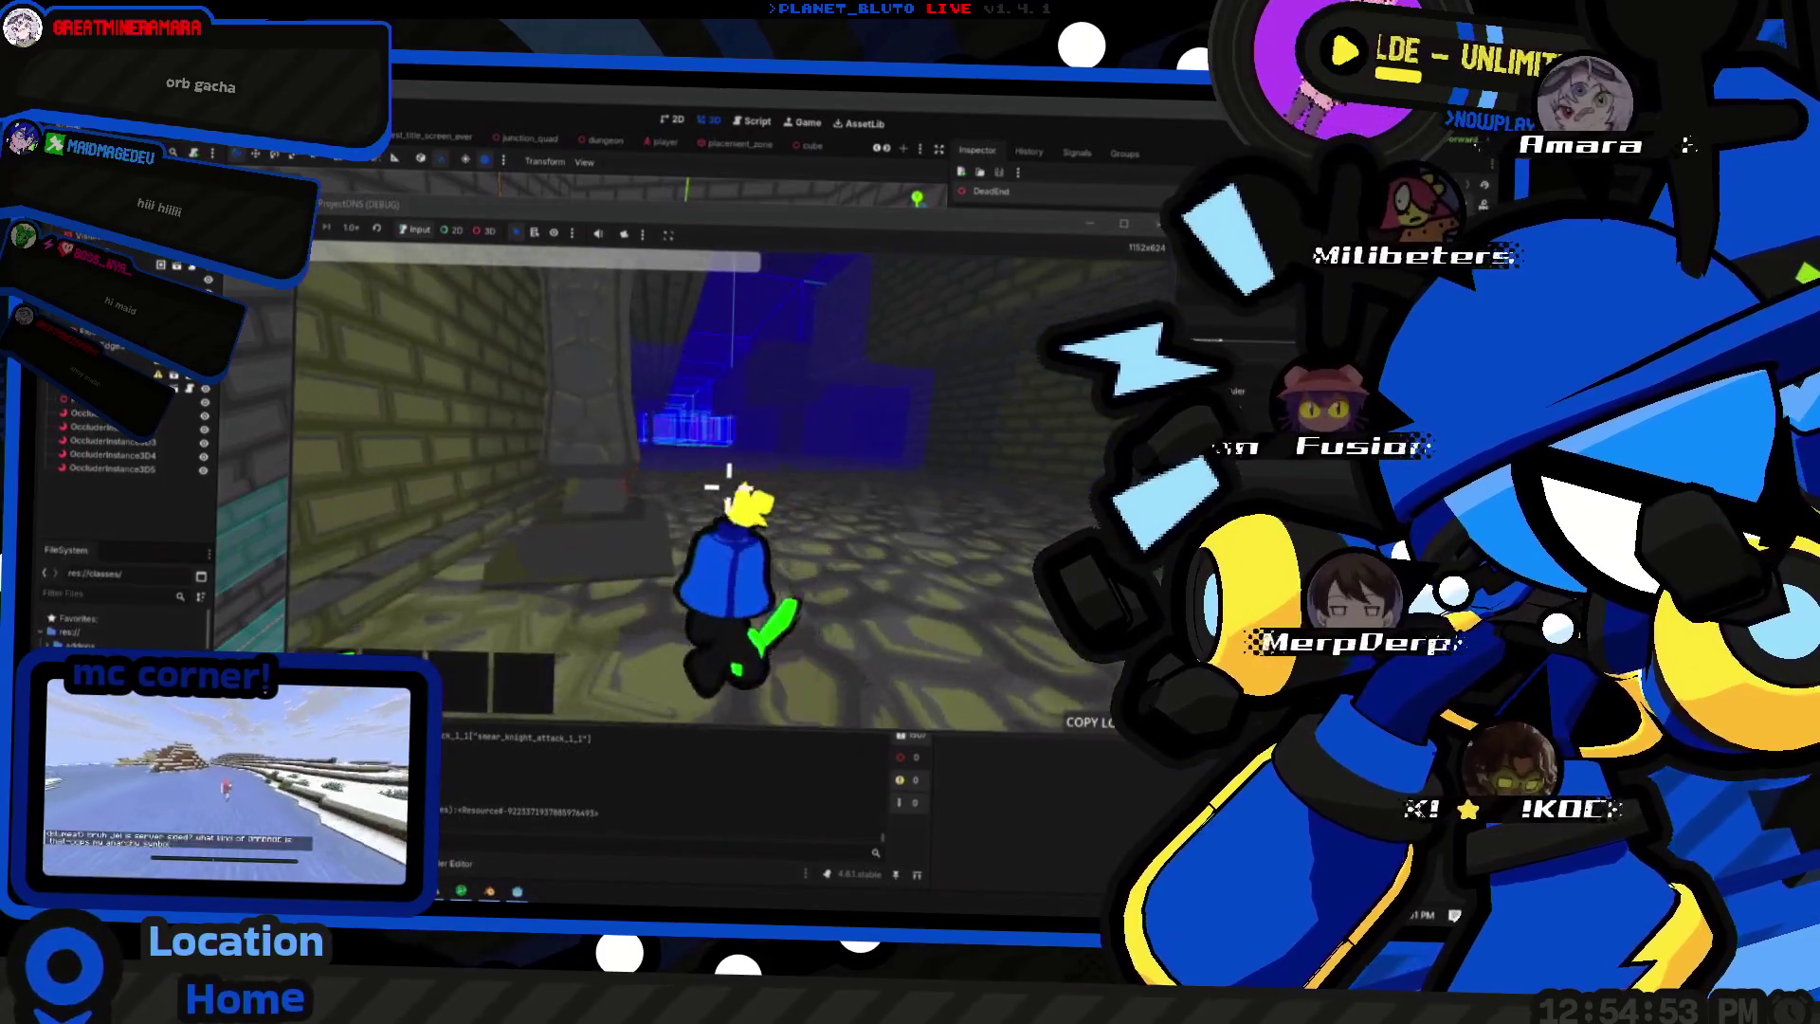
{"action": "key", "text": "w"}
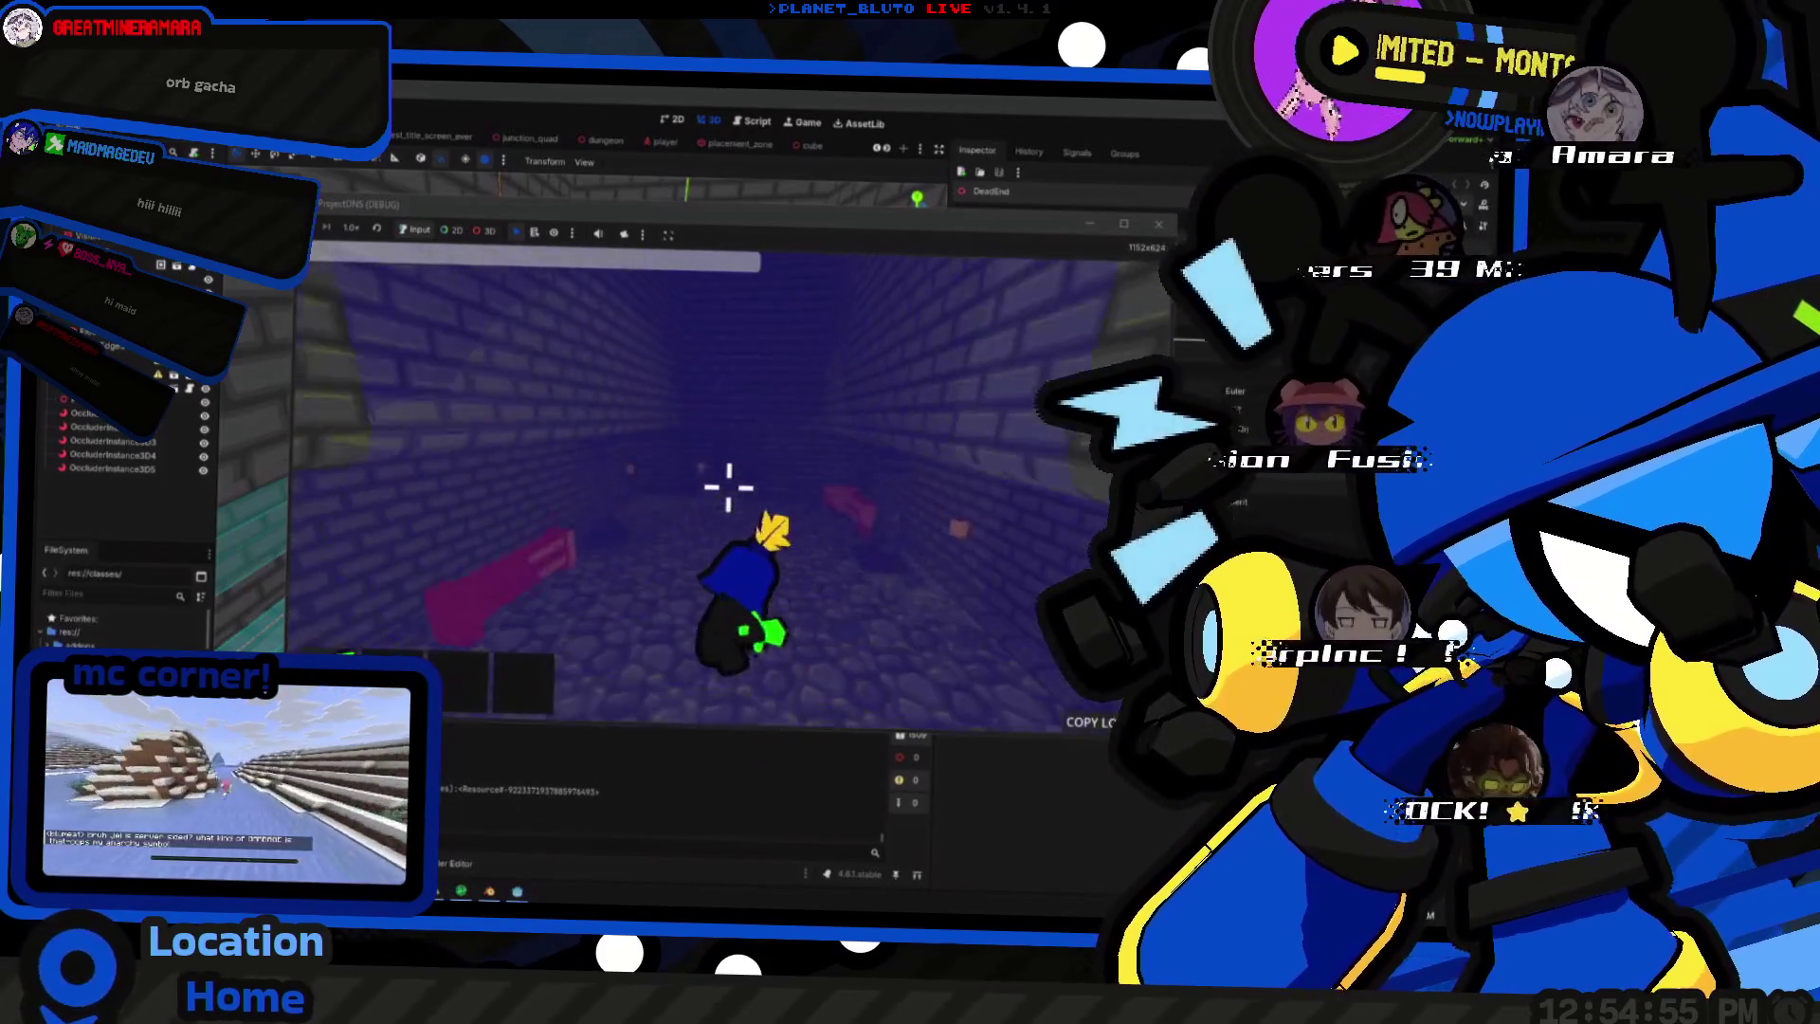
{"action": "key", "text": "w"}
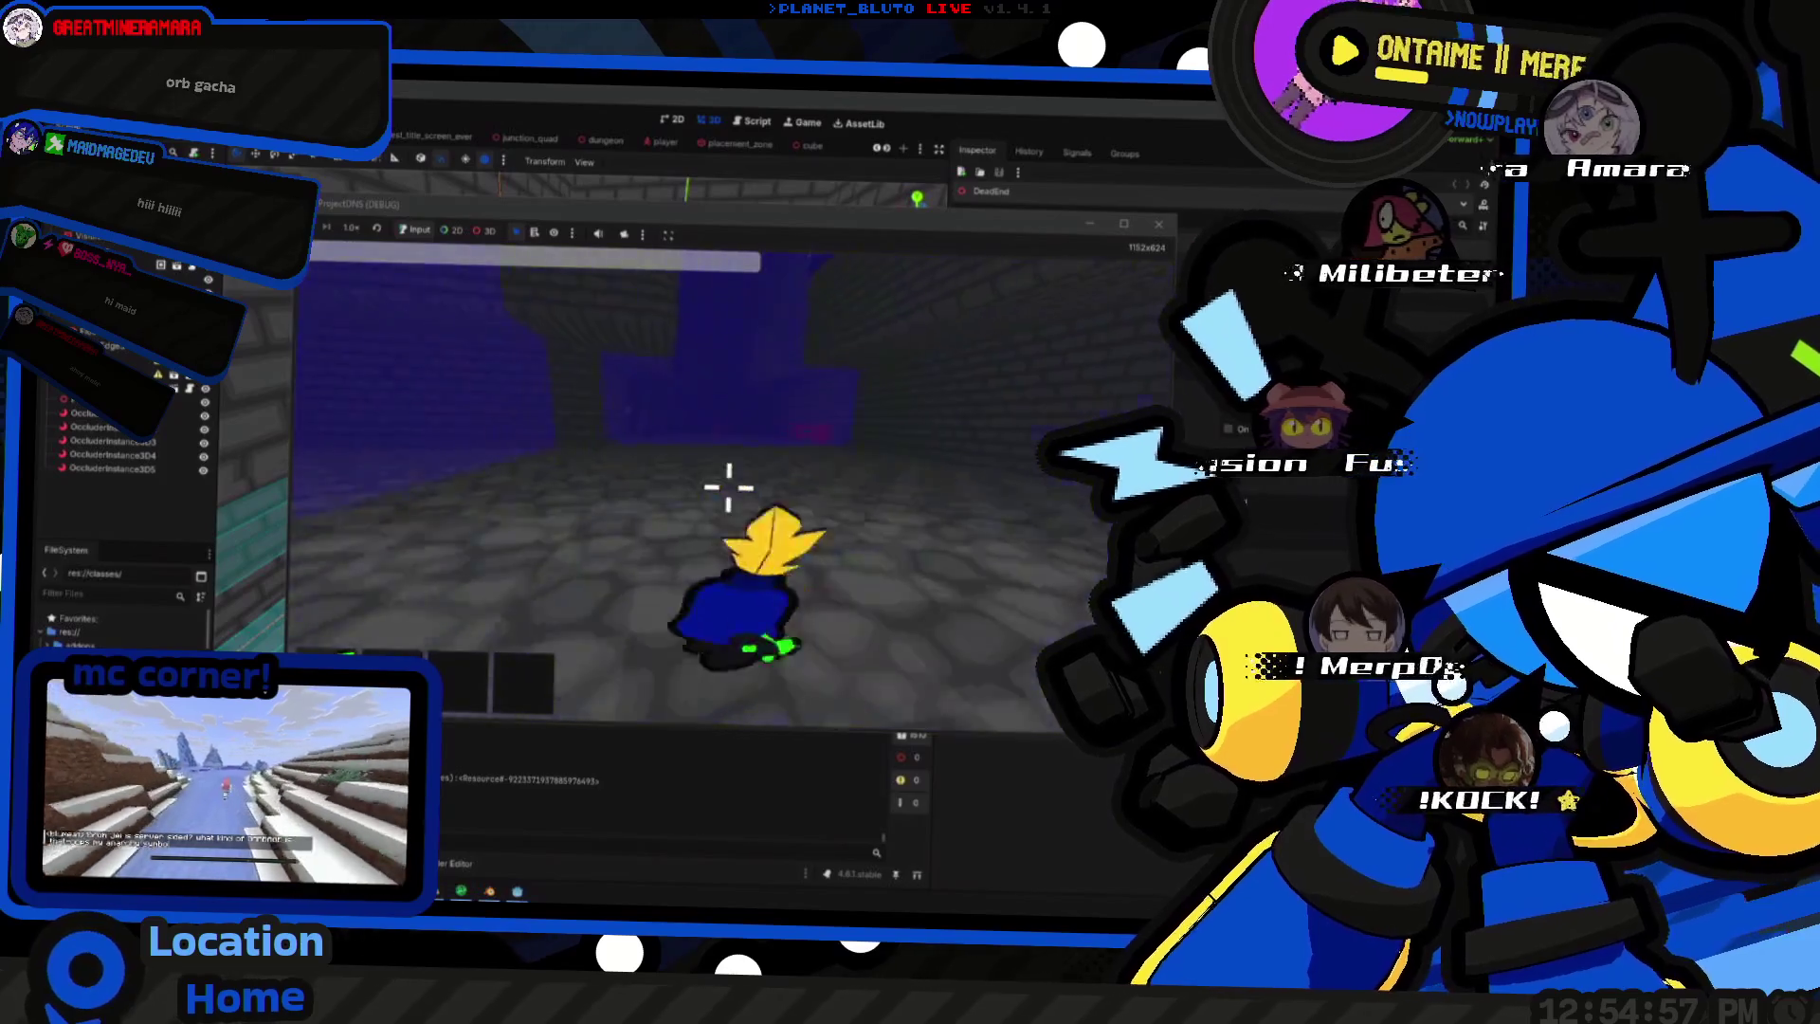
{"action": "key", "text": "w"}
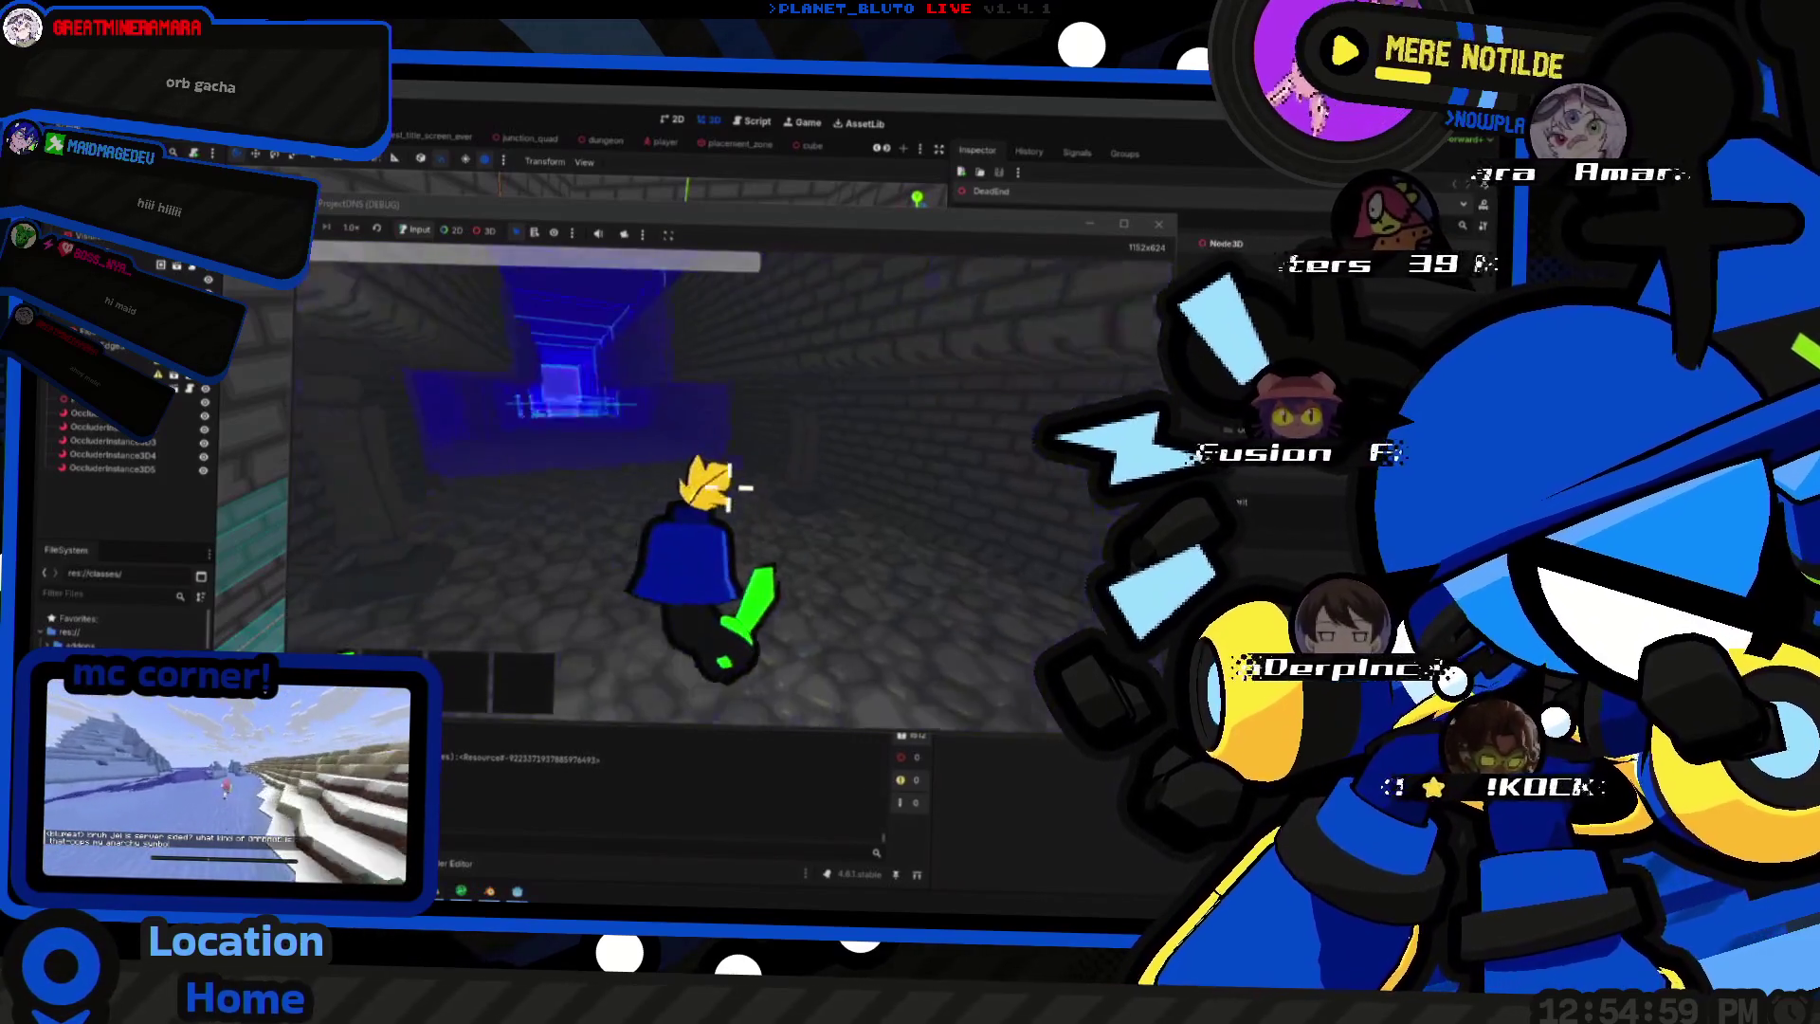
{"action": "key", "text": "w"}
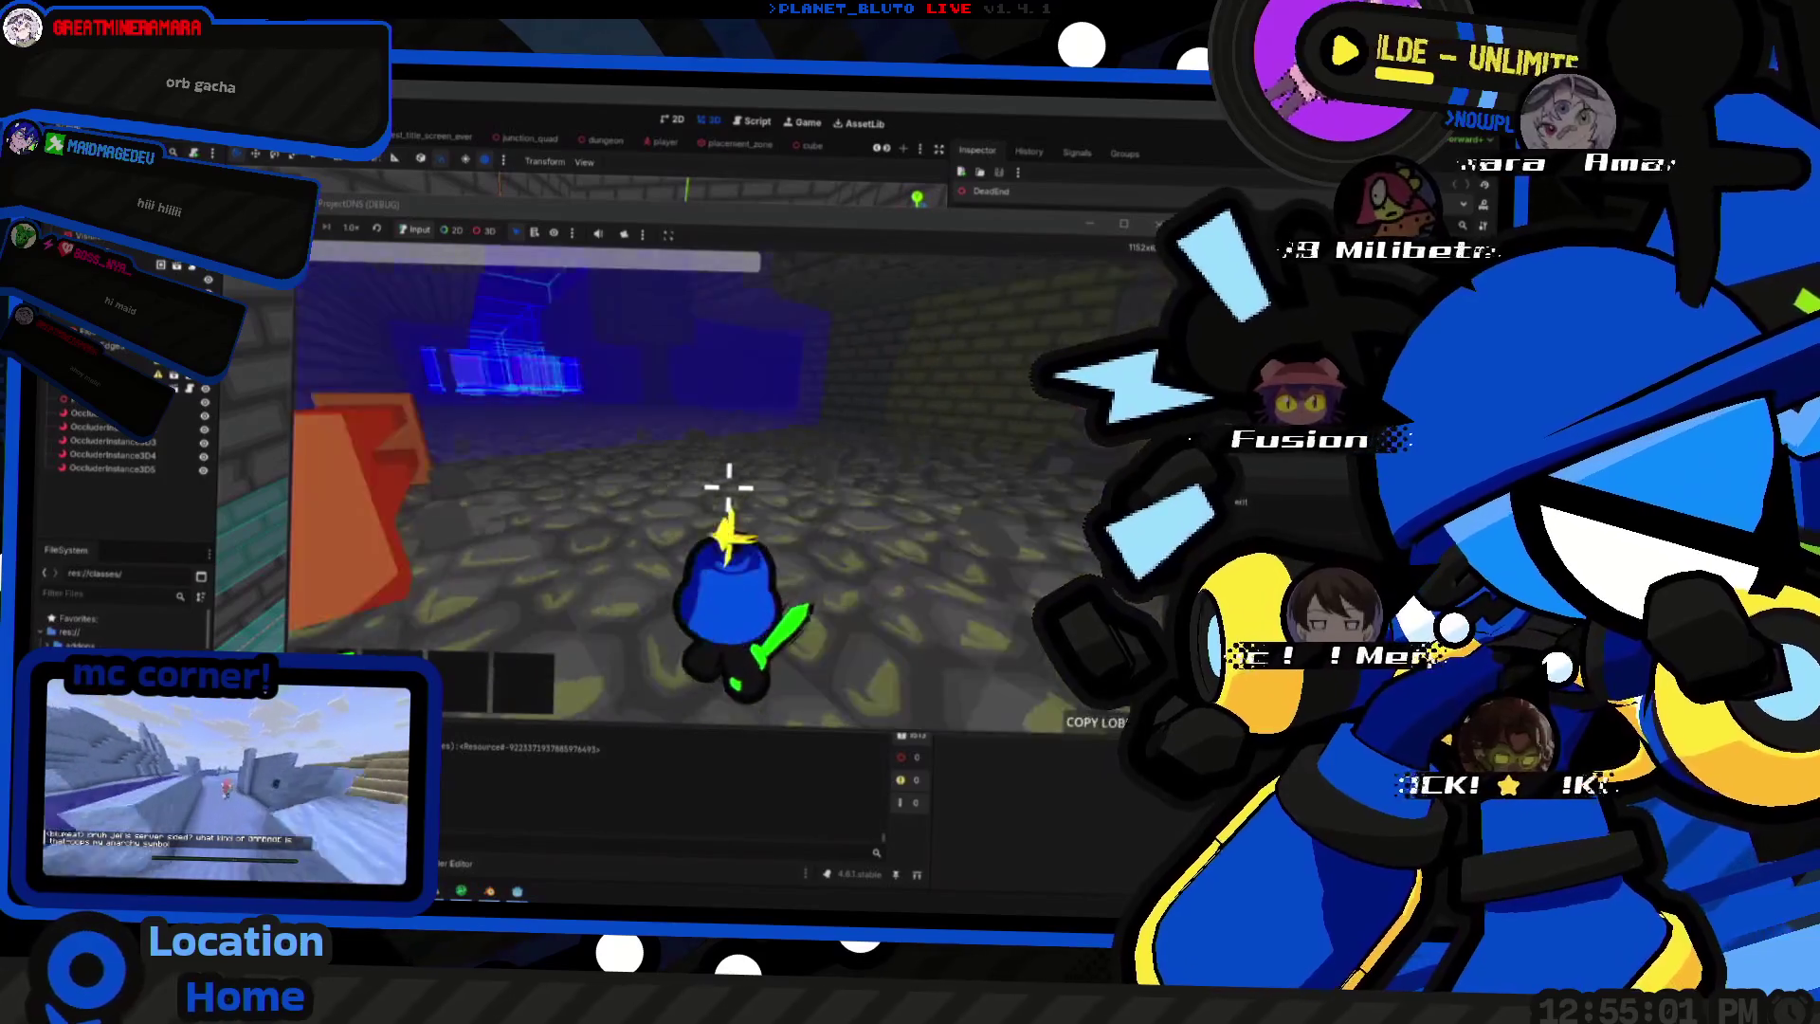
{"action": "key", "text": "w"}
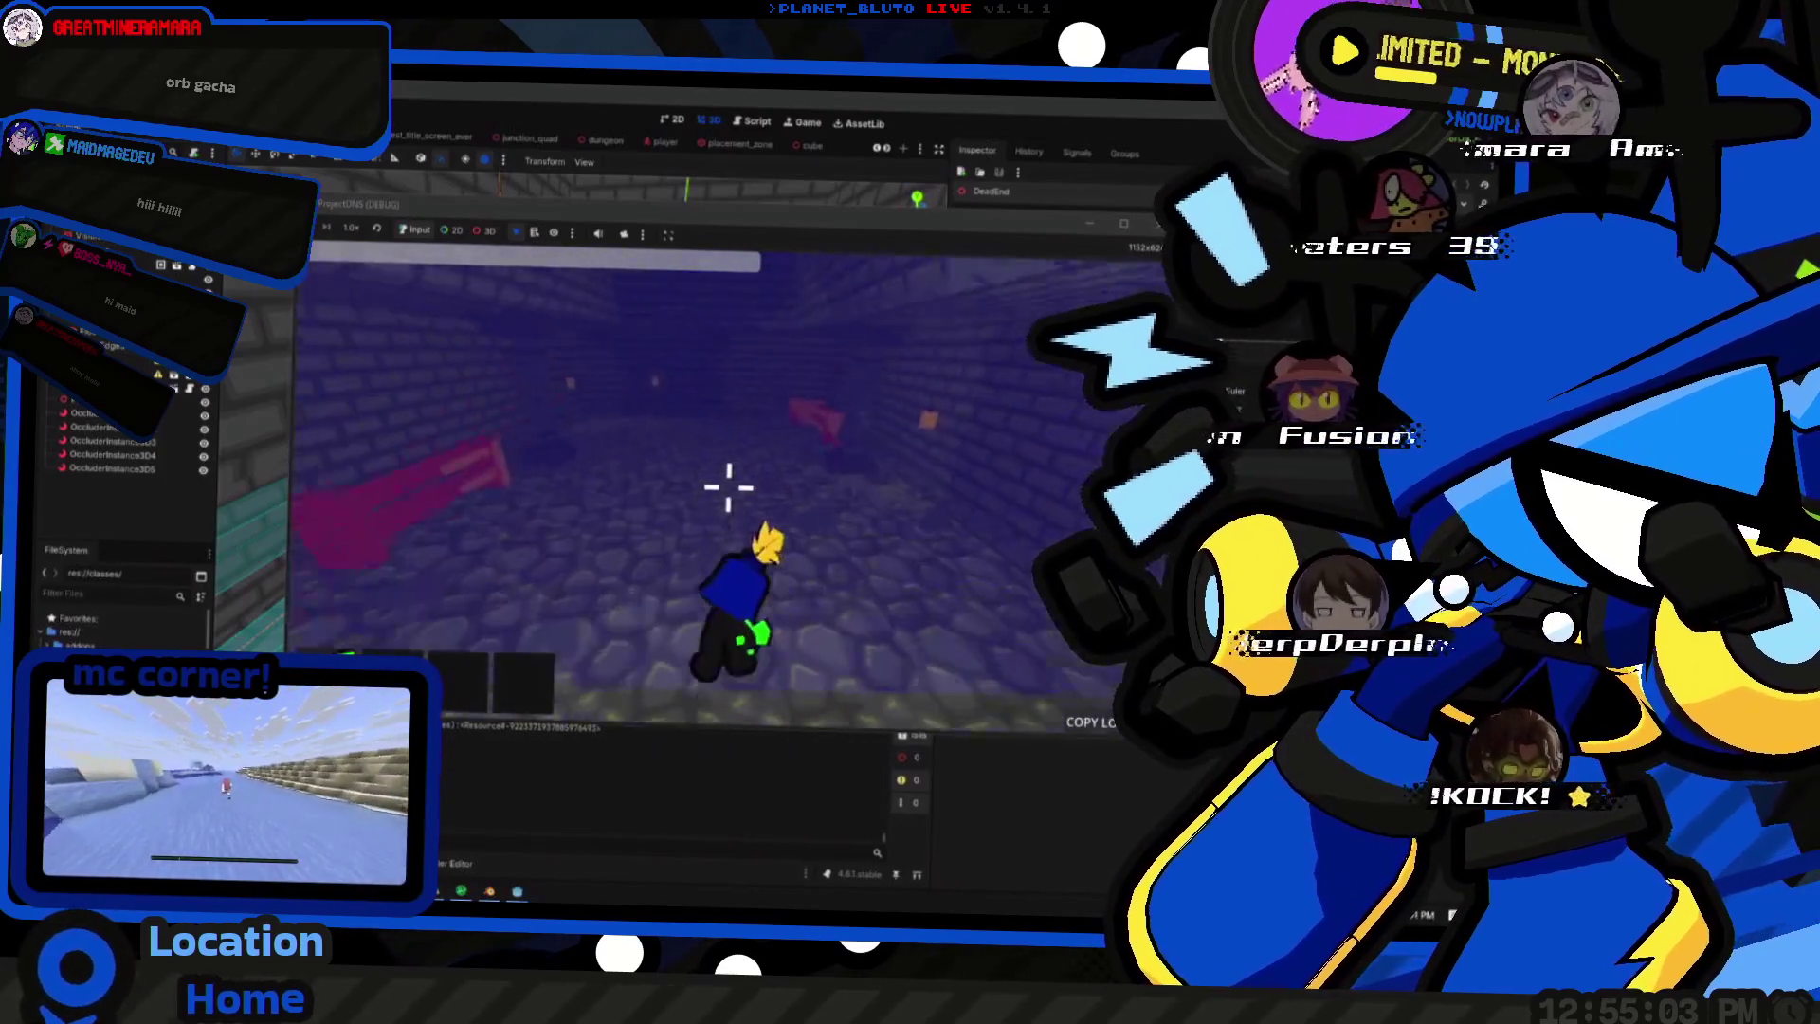
{"action": "key", "text": "w"}
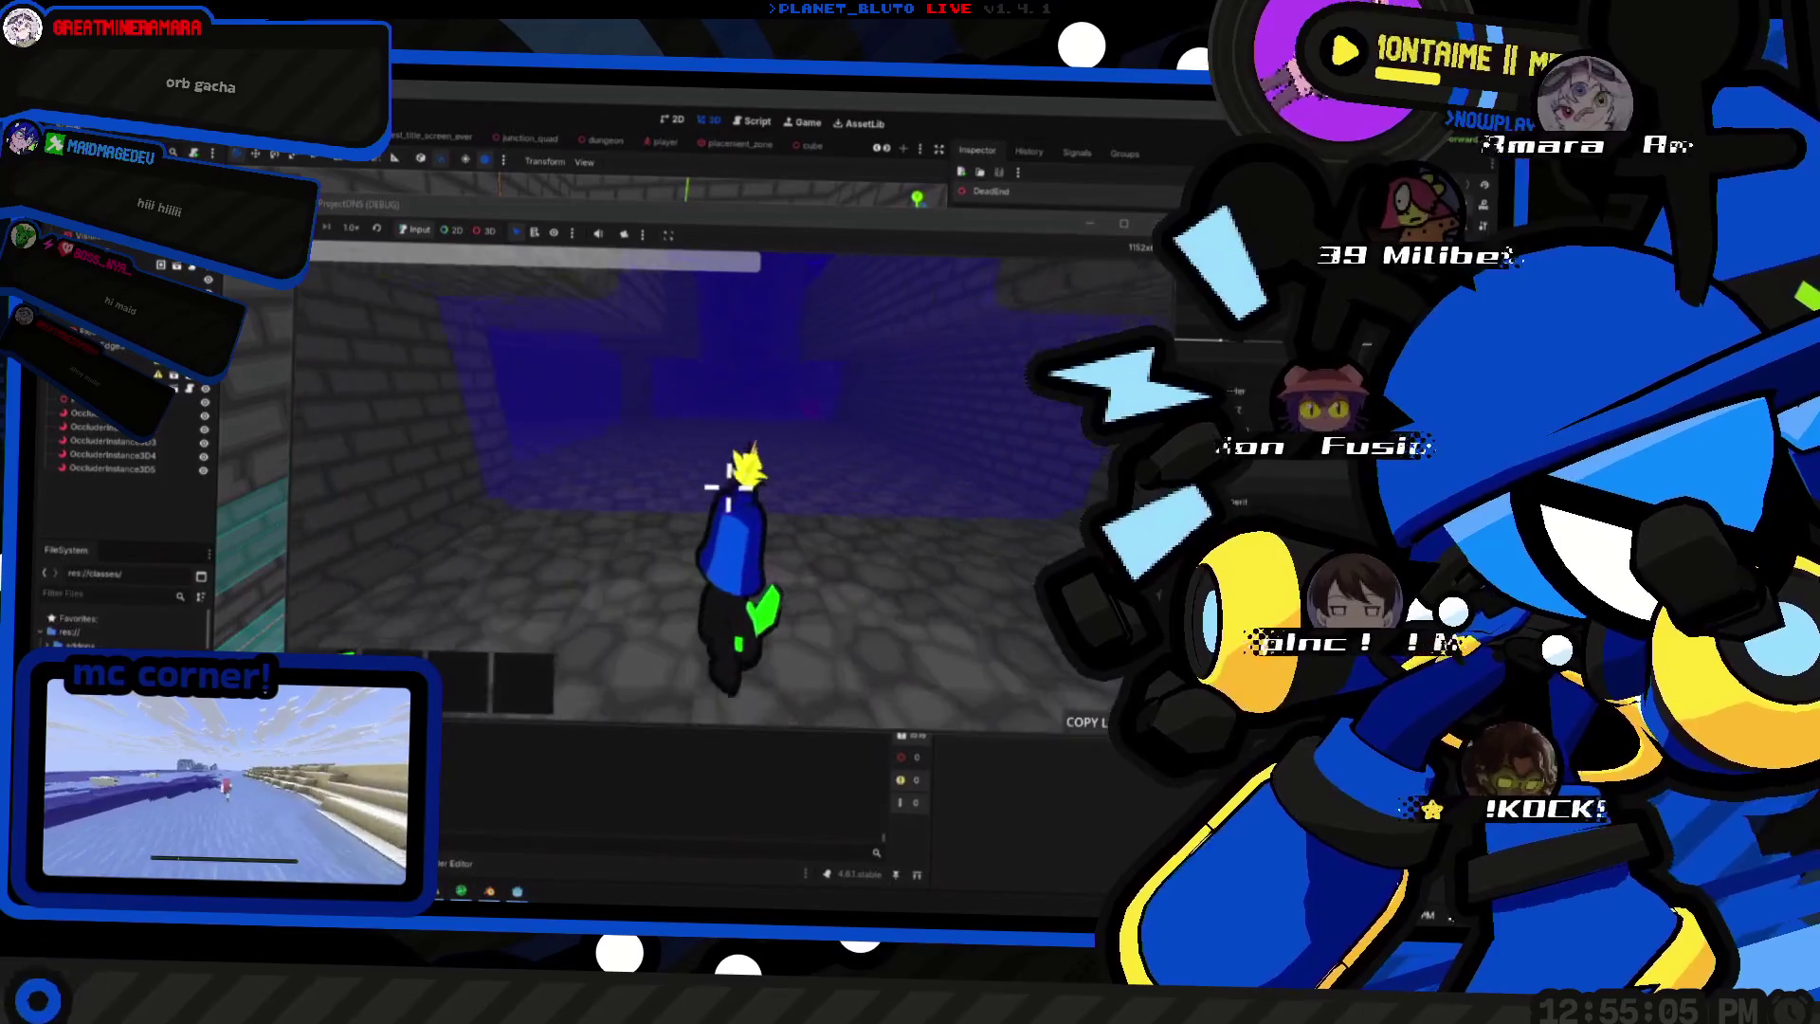
{"action": "key", "text": "alt+Tab"}
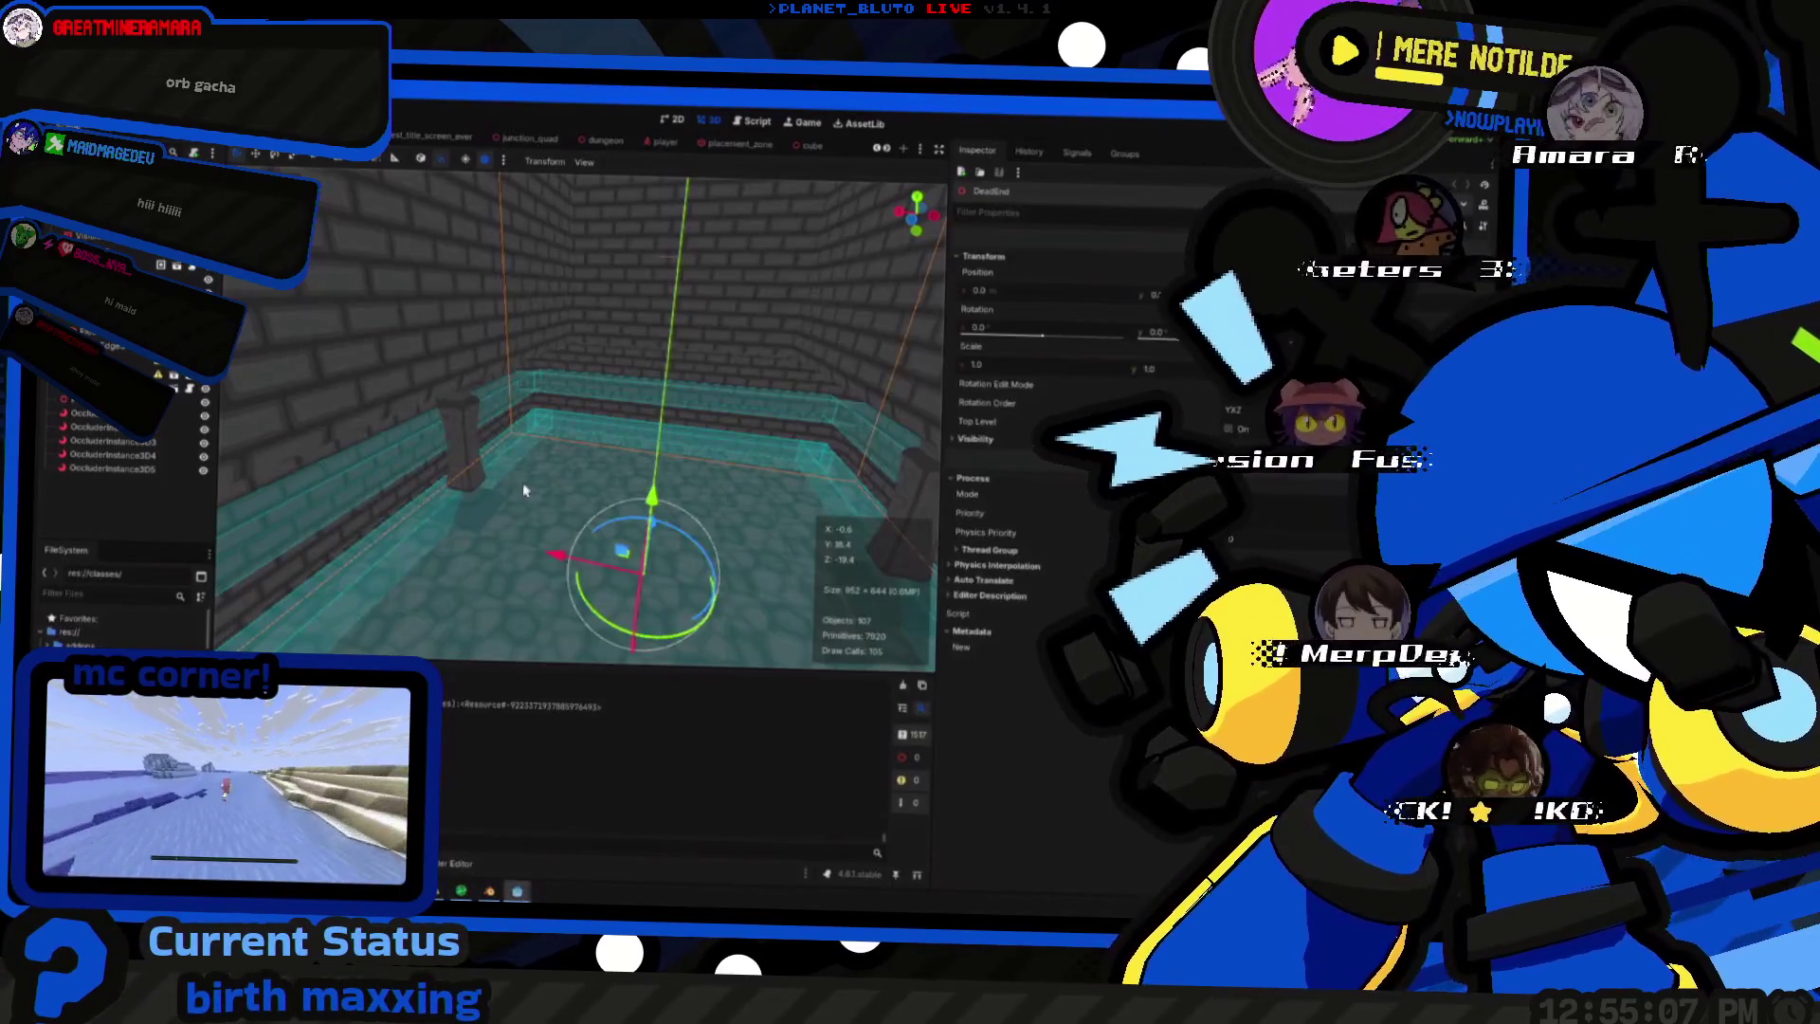
{"action": "middle_click_drag", "start_coordinate": [523, 490], "coordinate": [569, 469]}
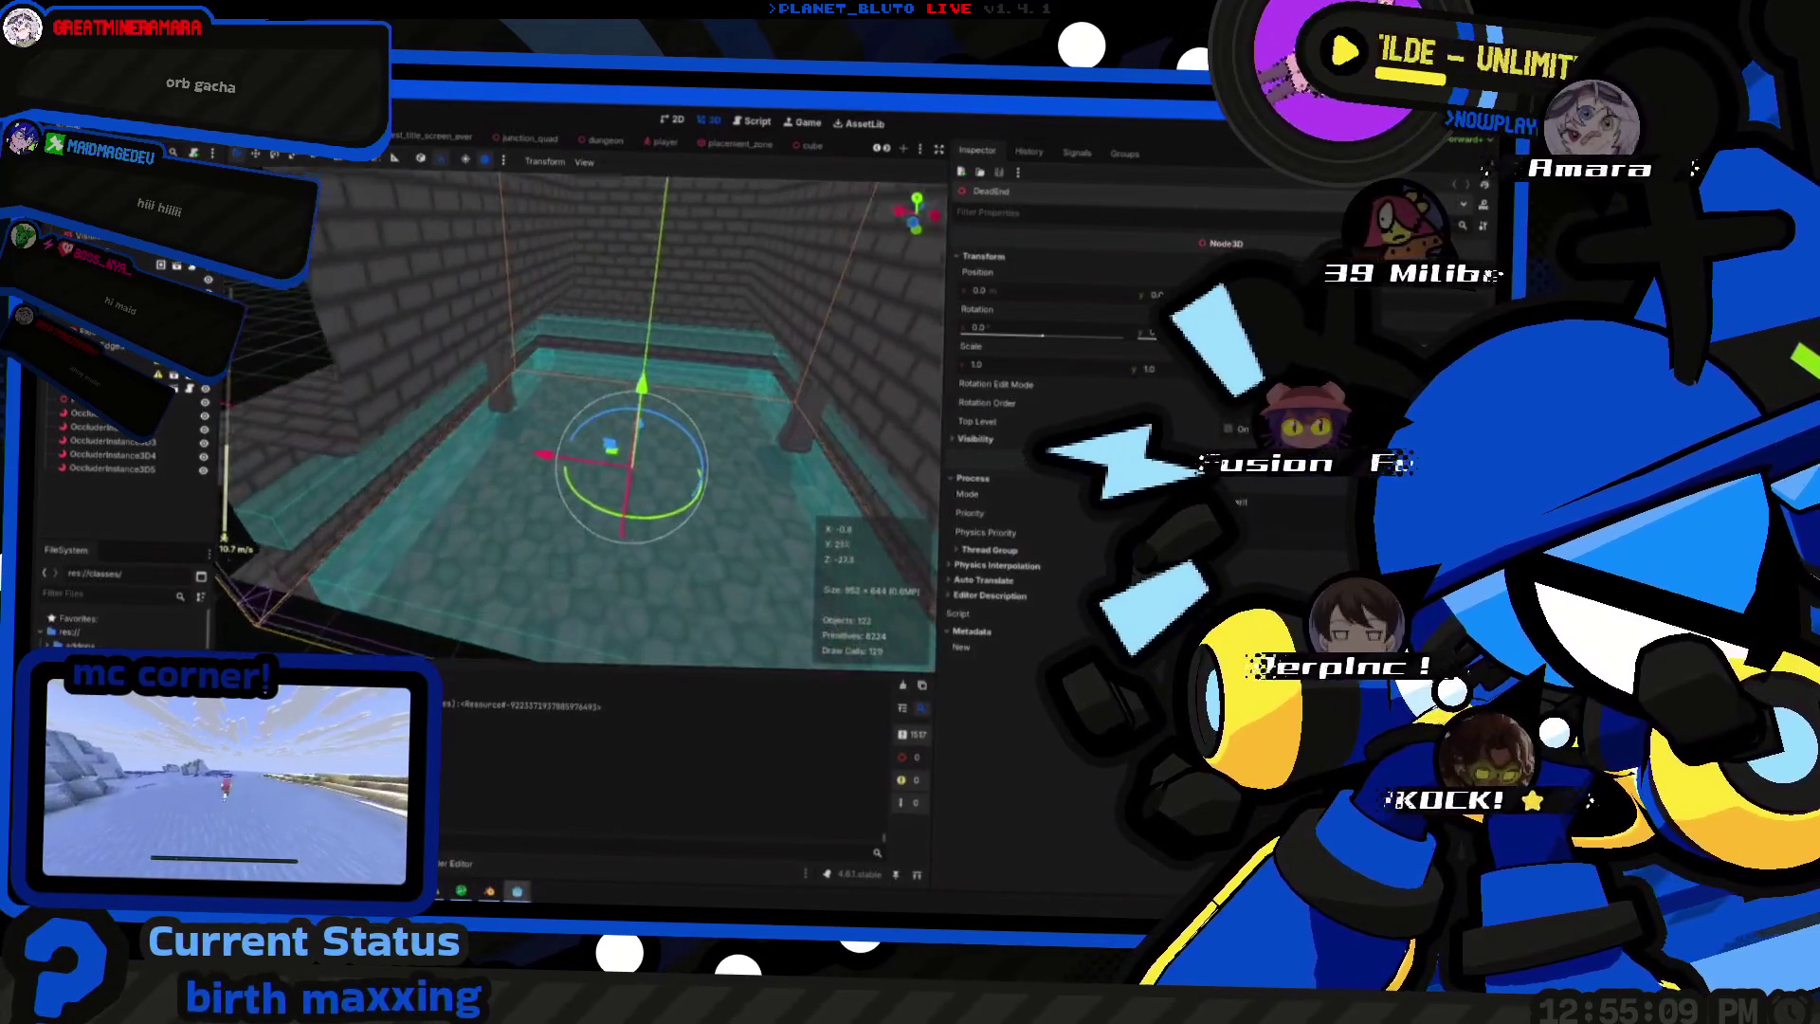
{"action": "key", "text": "alt+Tab"}
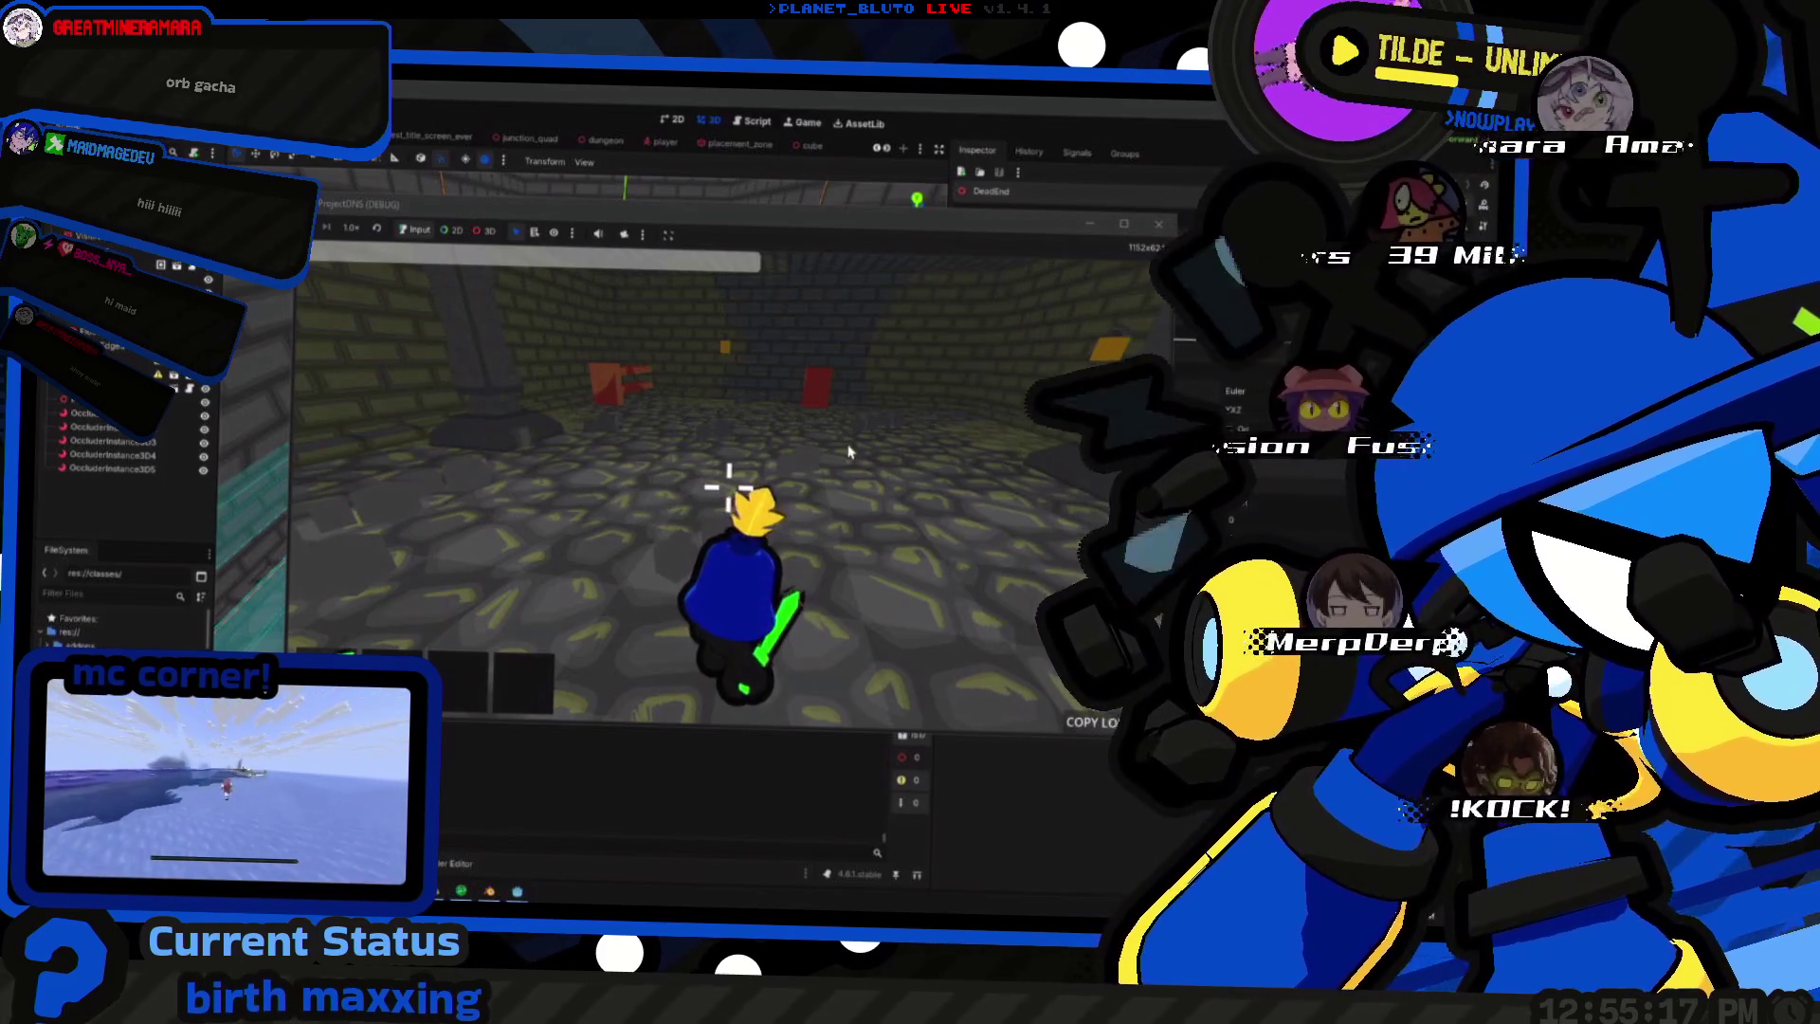
{"action": "key", "text": "alt+Tab"}
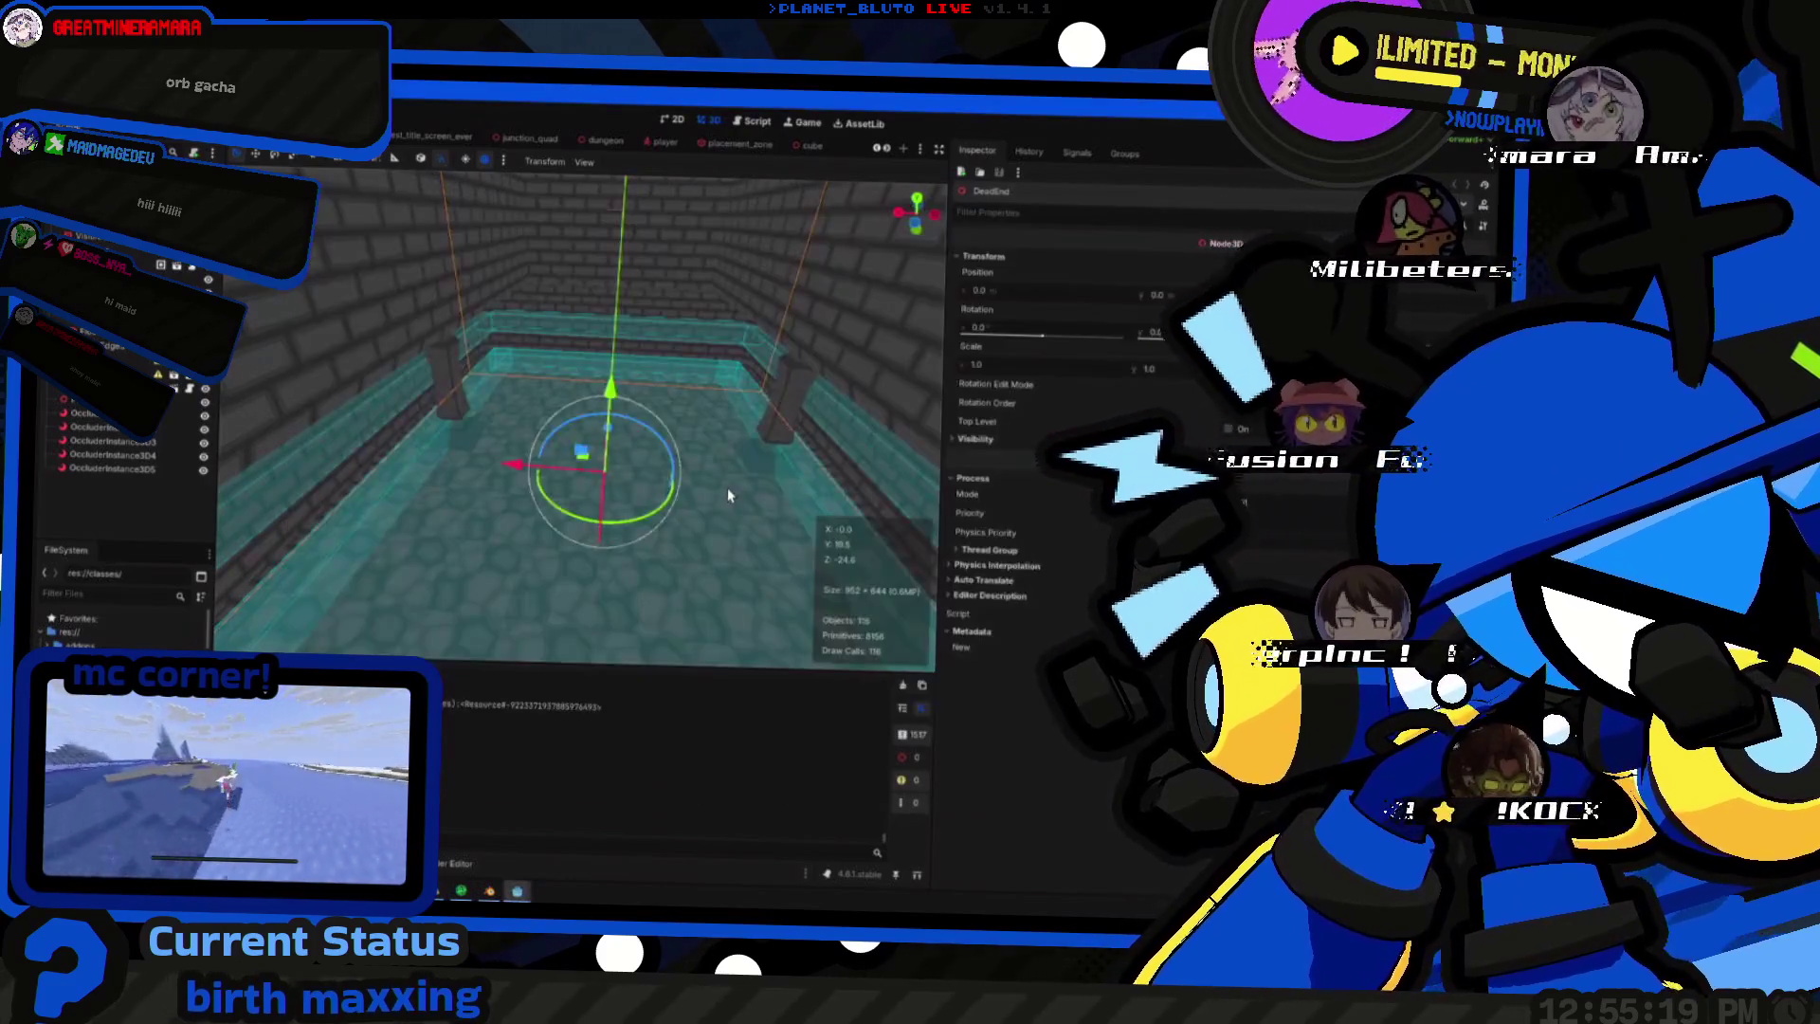
{"action": "key", "text": "alt+Tab"}
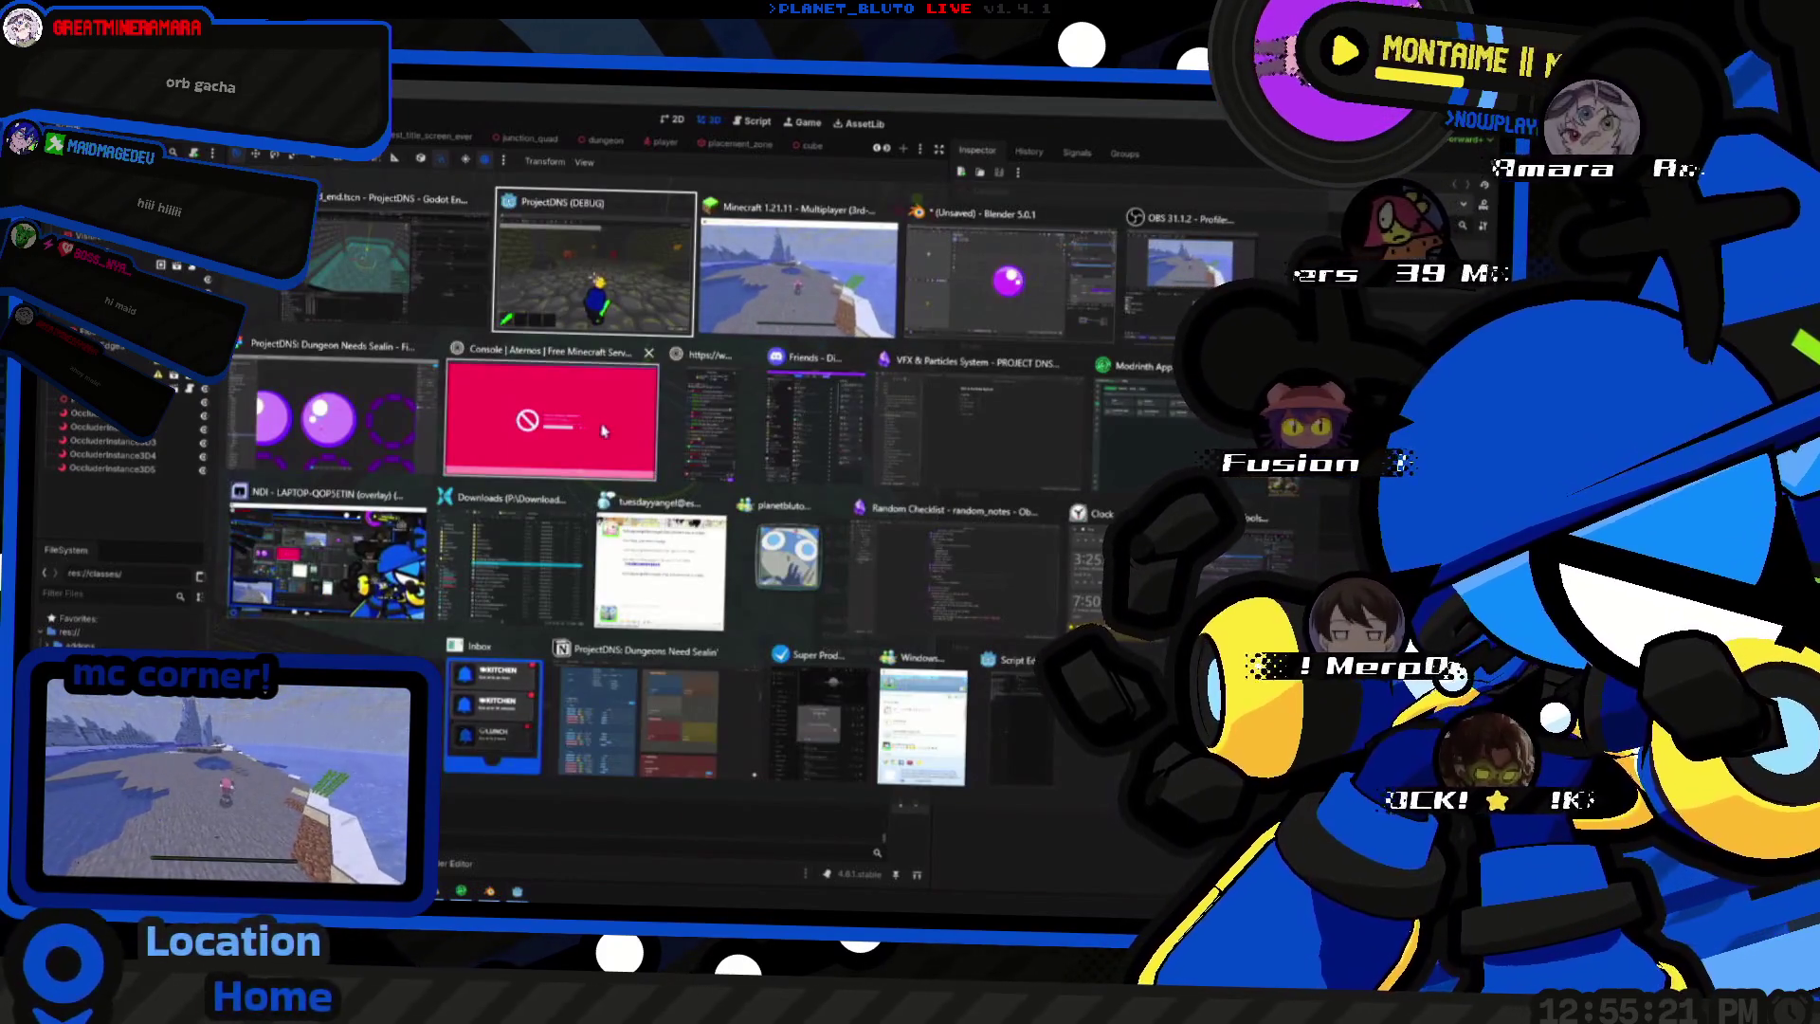
- Look over the purple orb in Blender, then create the new blank sprite in Aseprite
{"action": "key", "text": "shift+Tab"}
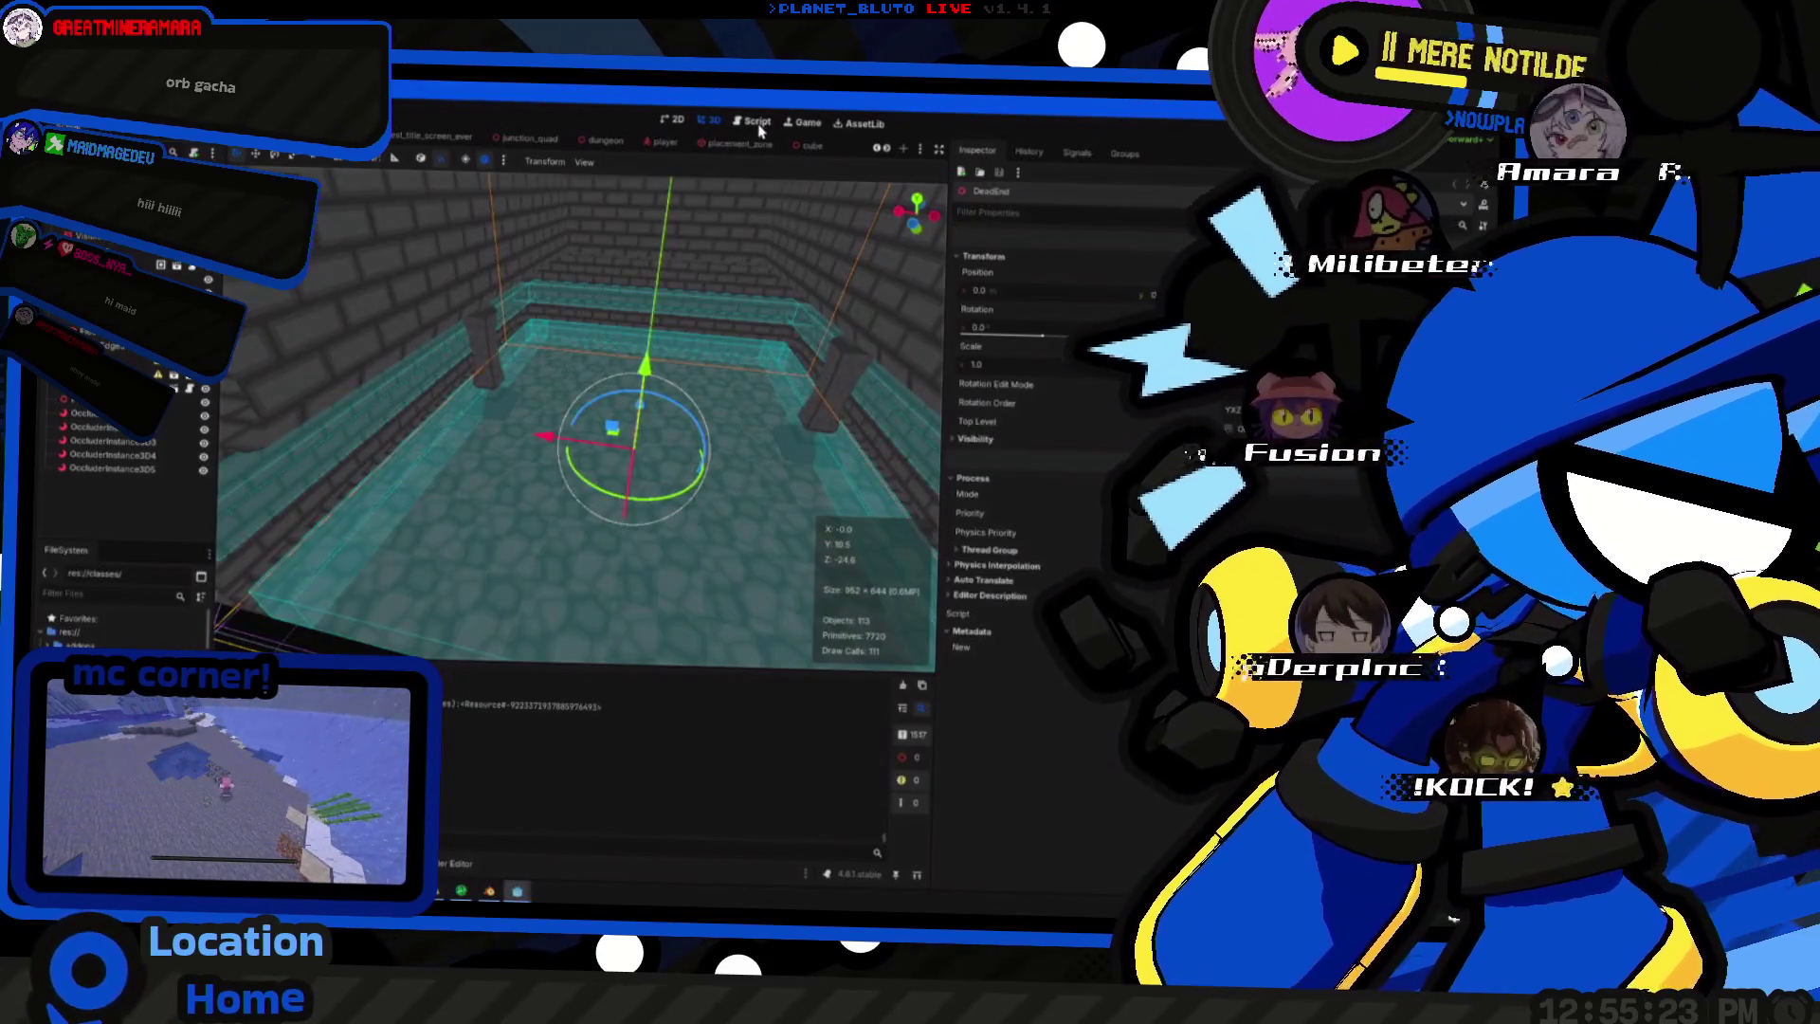
{"action": "key", "text": "alt+Tab"}
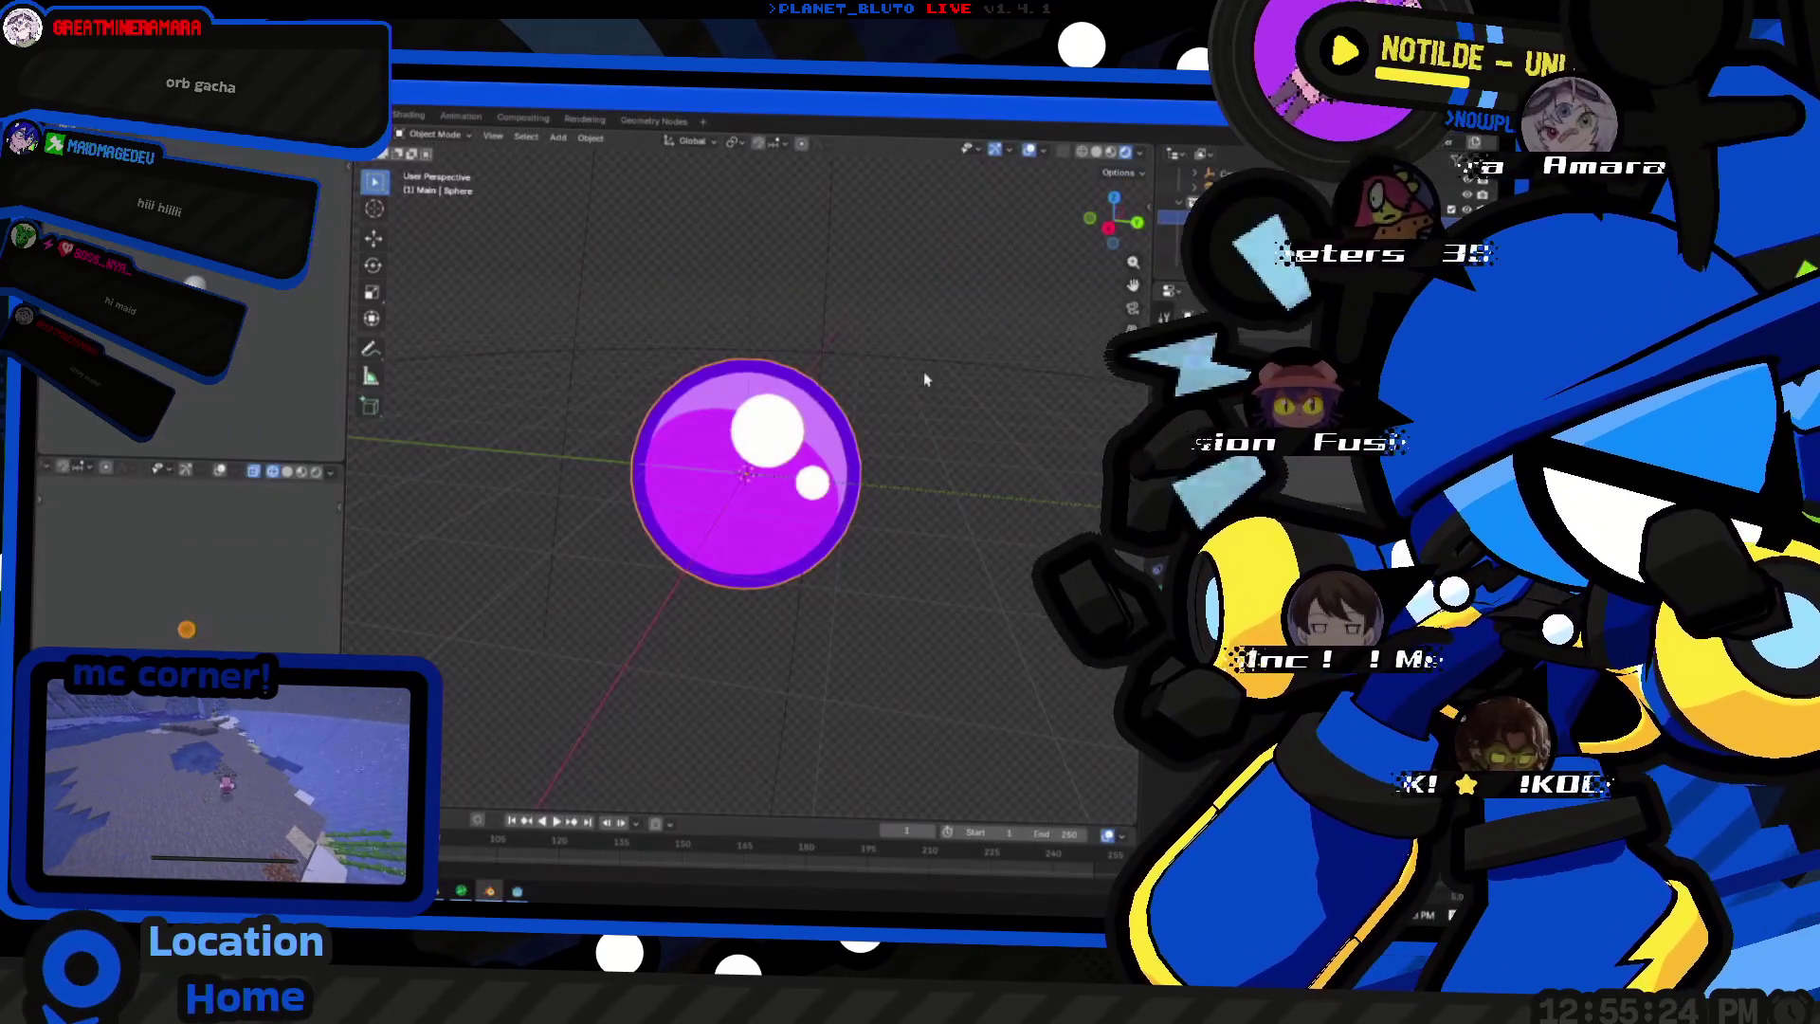
{"action": "right_click", "coordinate": [923, 378]}
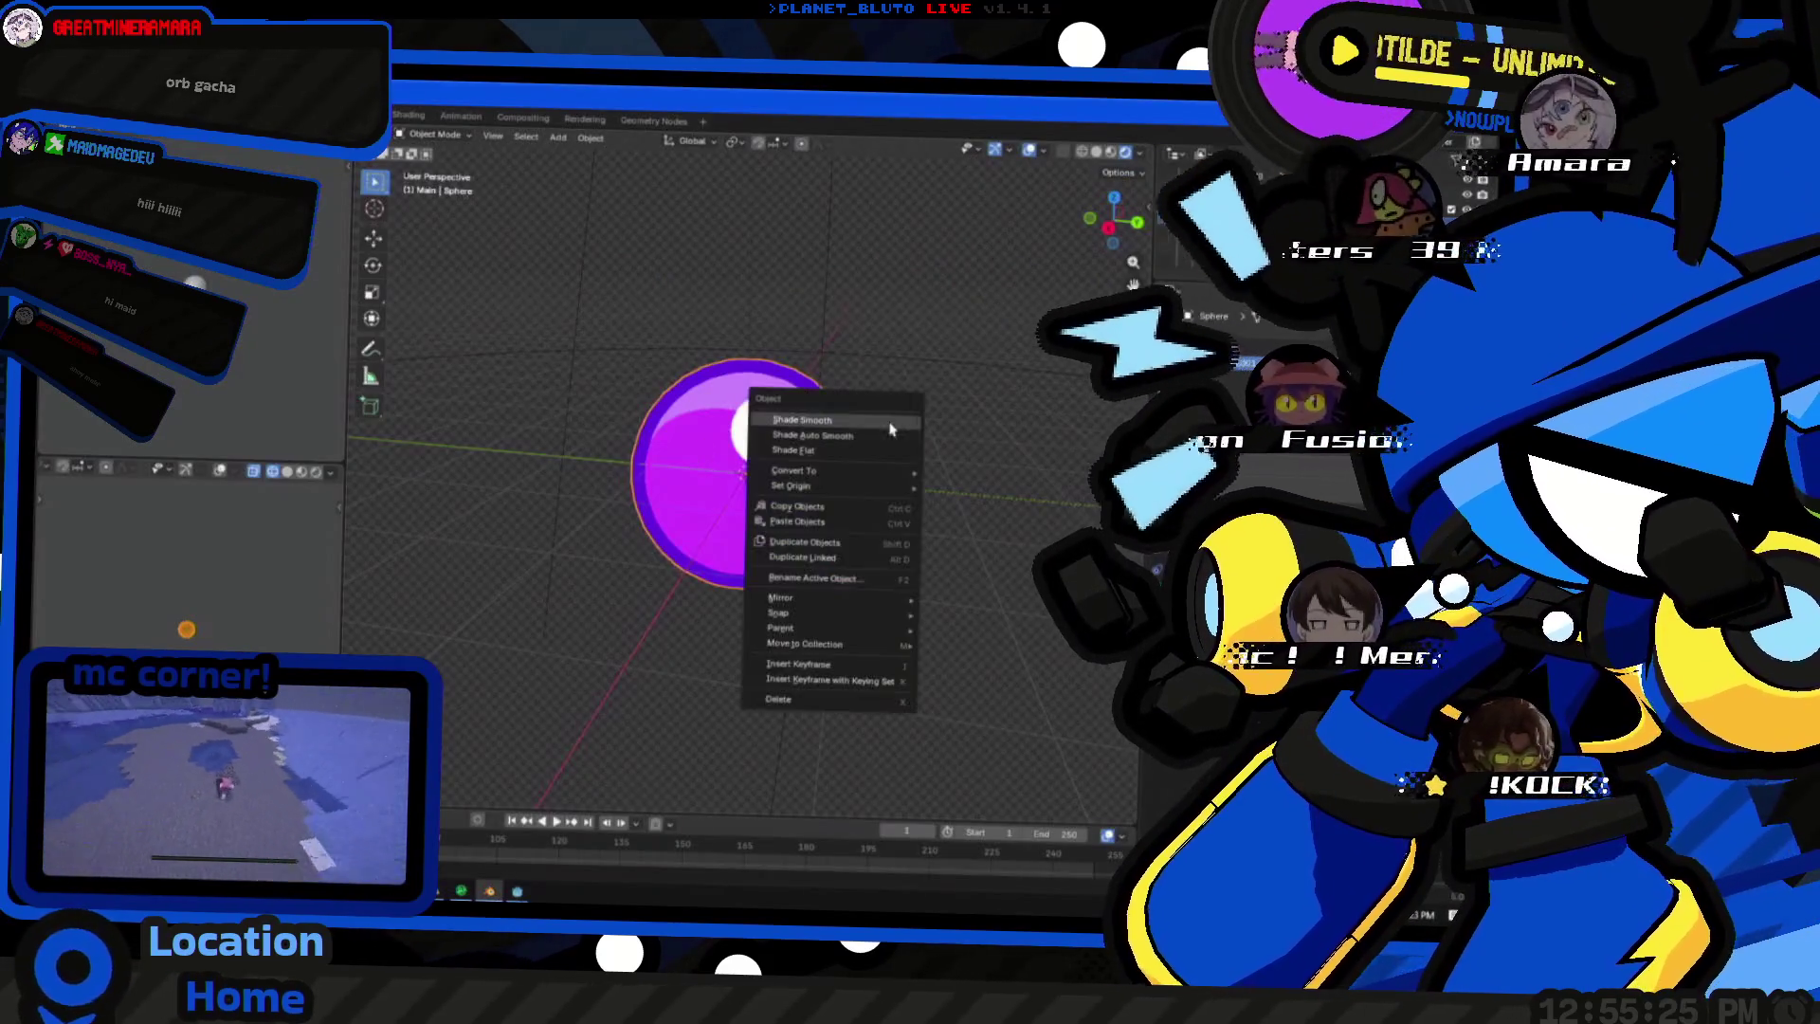
{"action": "mouse_move", "coordinate": [911, 384]}
{"action": "middle_mouse_down"}
{"action": "mouse_move", "coordinate": [841, 378]}
{"action": "mouse_move", "coordinate": [768, 427]}
{"action": "middle_mouse_up"}
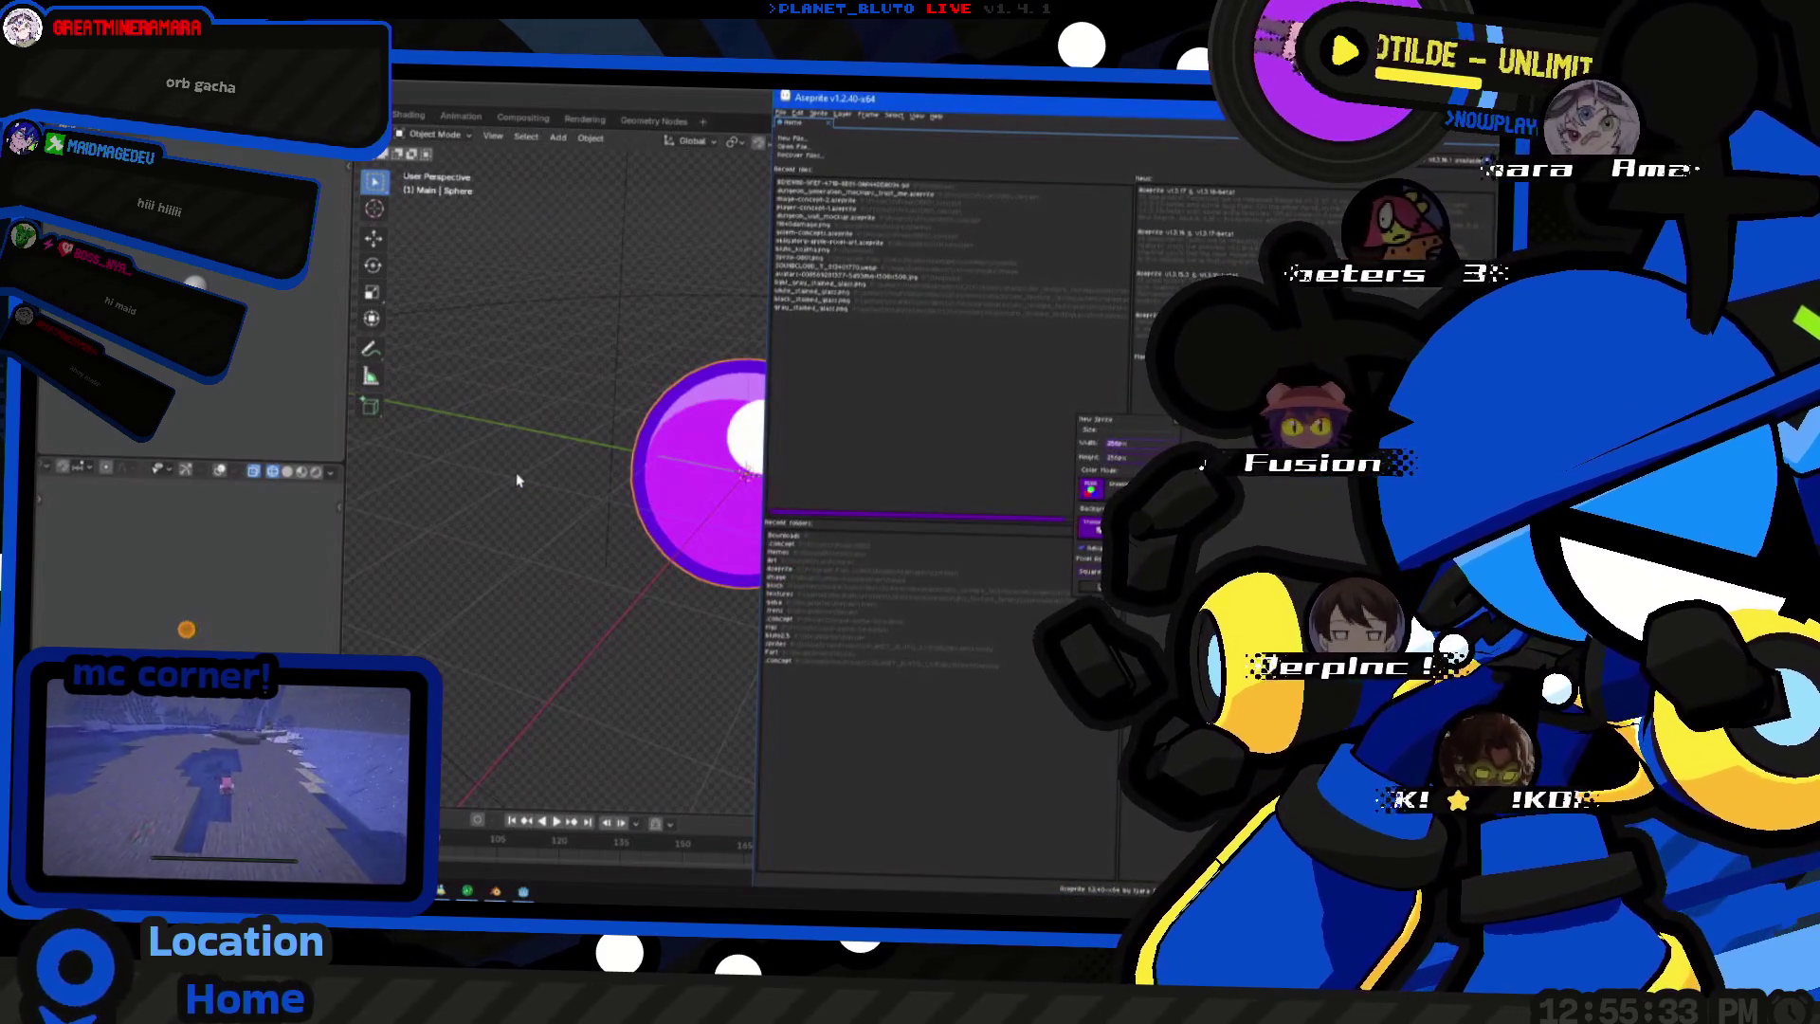
{"action": "key", "text": "Return"}
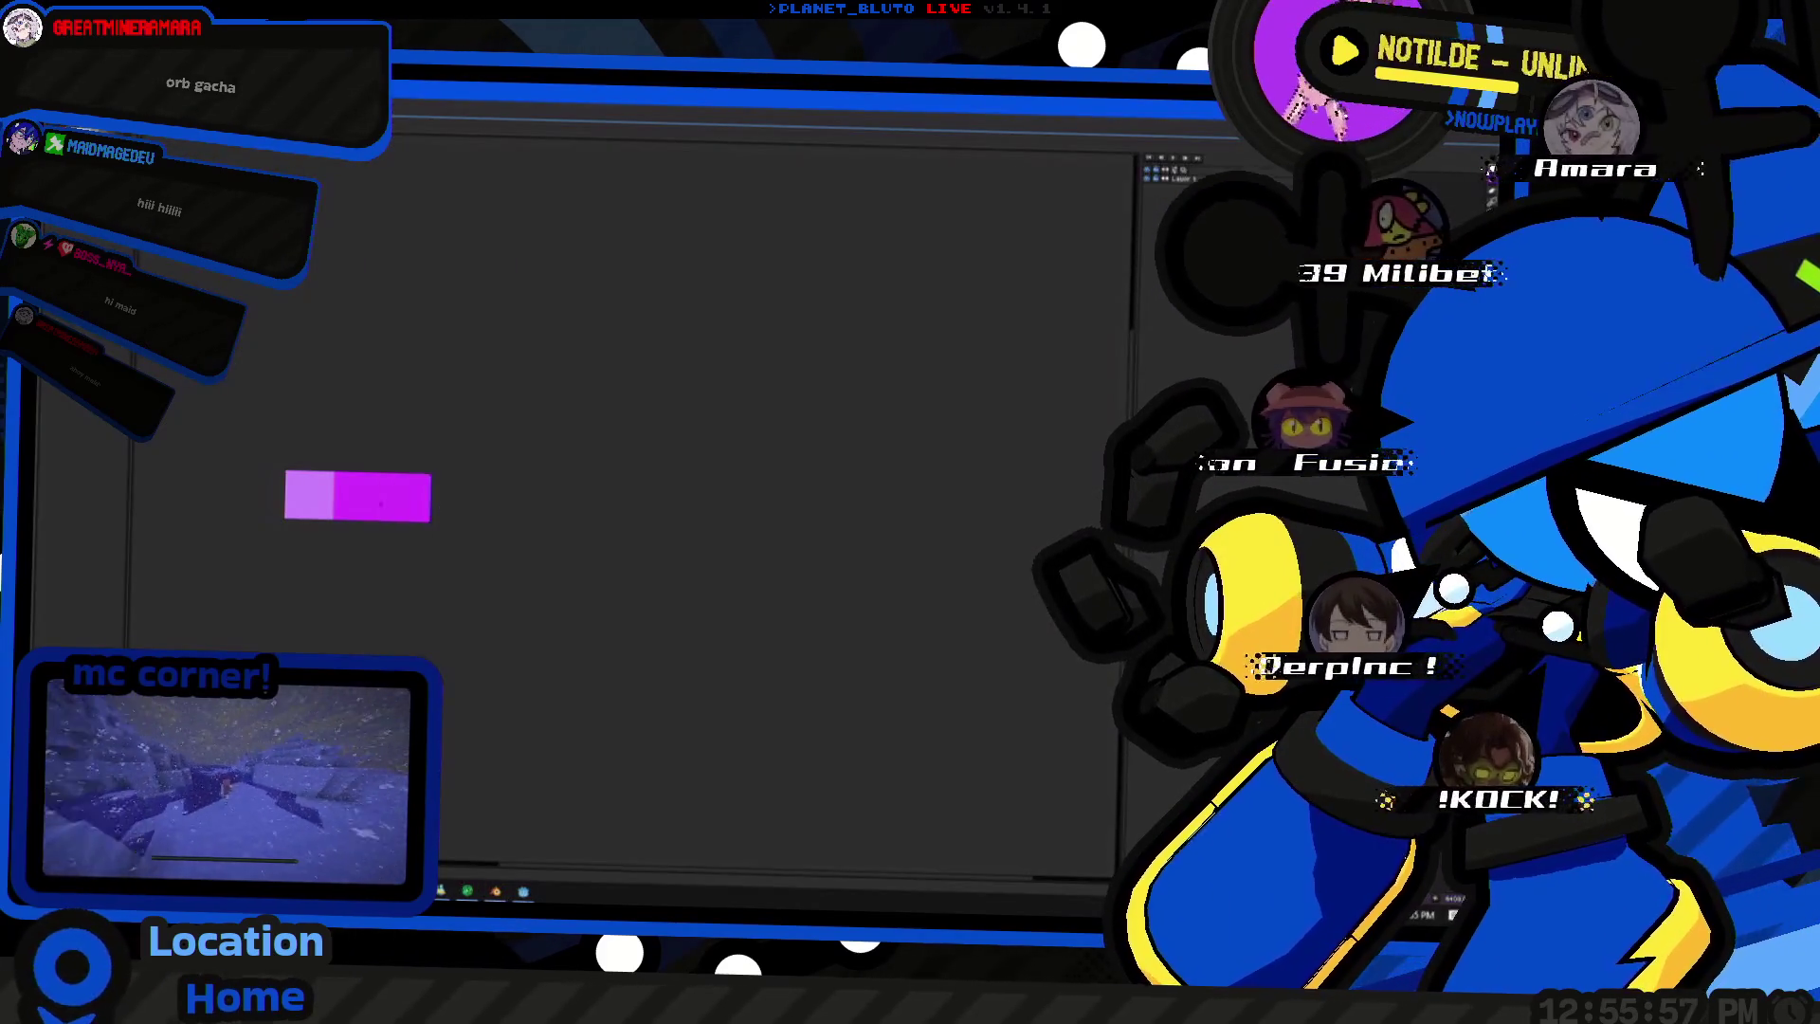
- Paint the third swatch deep blue-purple, recentre the strip and bring up the save dialog
{"action": "left_click_drag", "start_coordinate": [349, 502], "coordinate": [634, 516]}
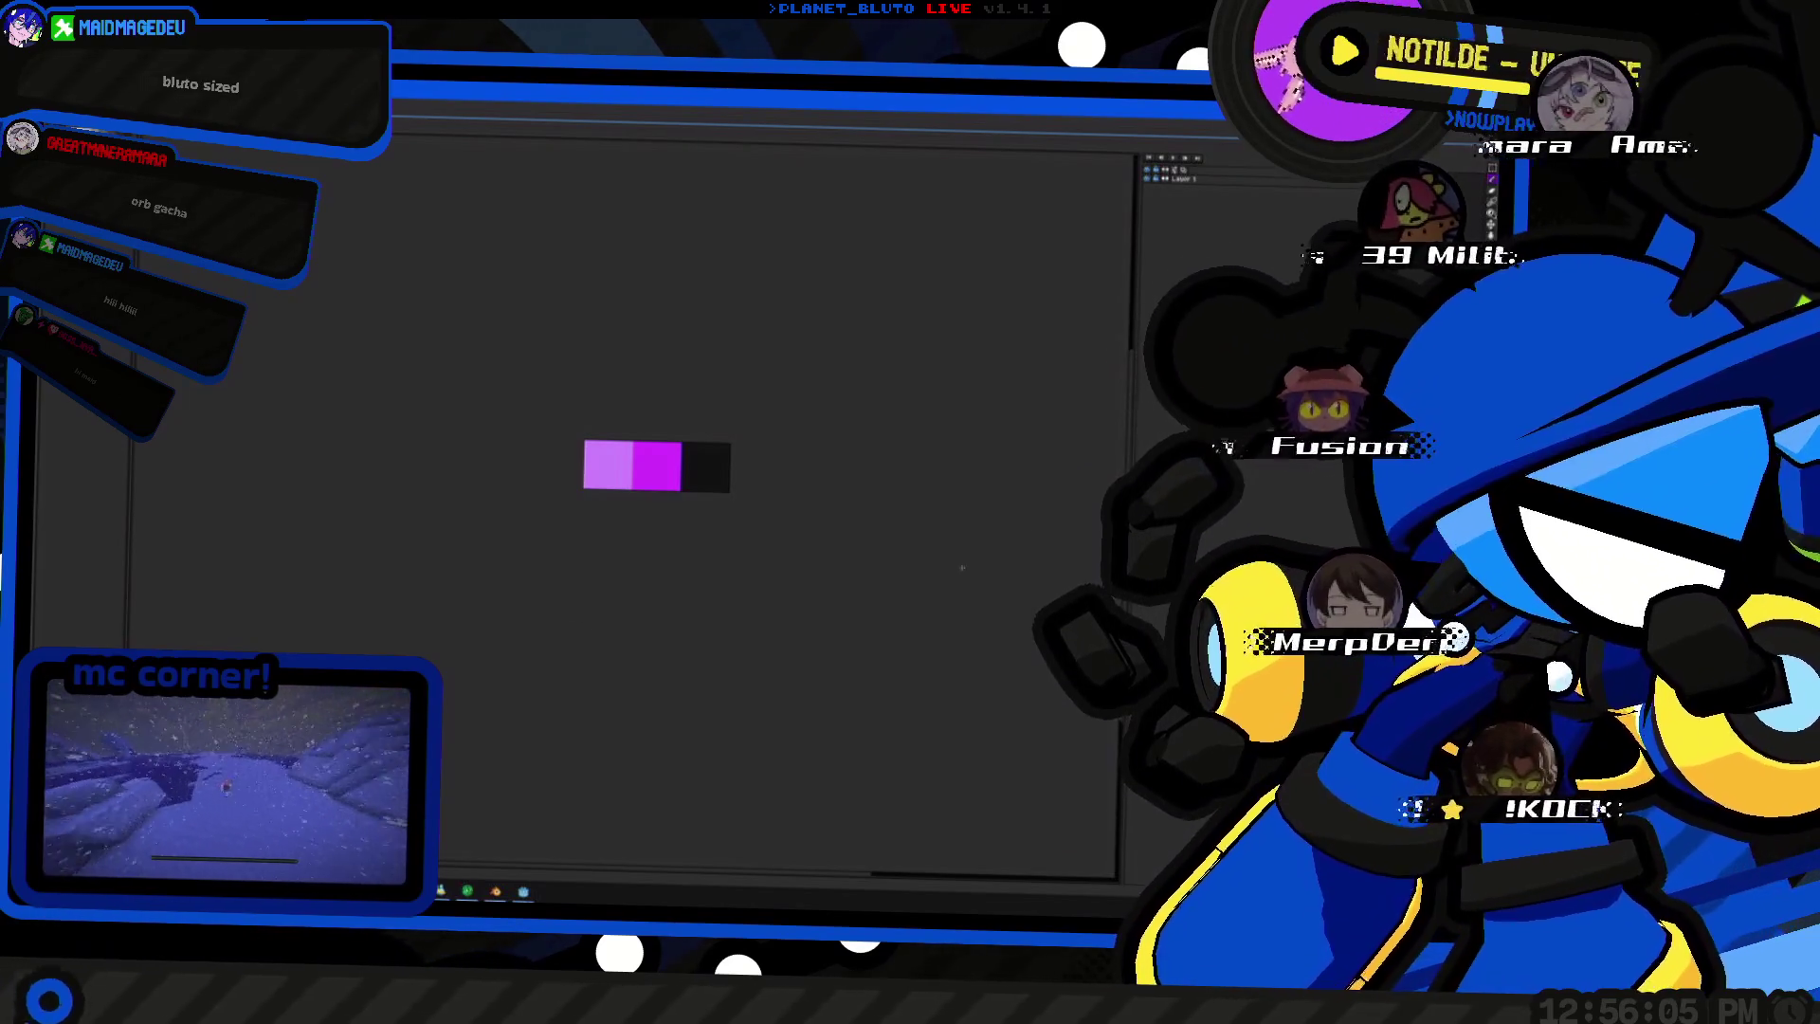
{"action": "left_click", "coordinate": [712, 478]}
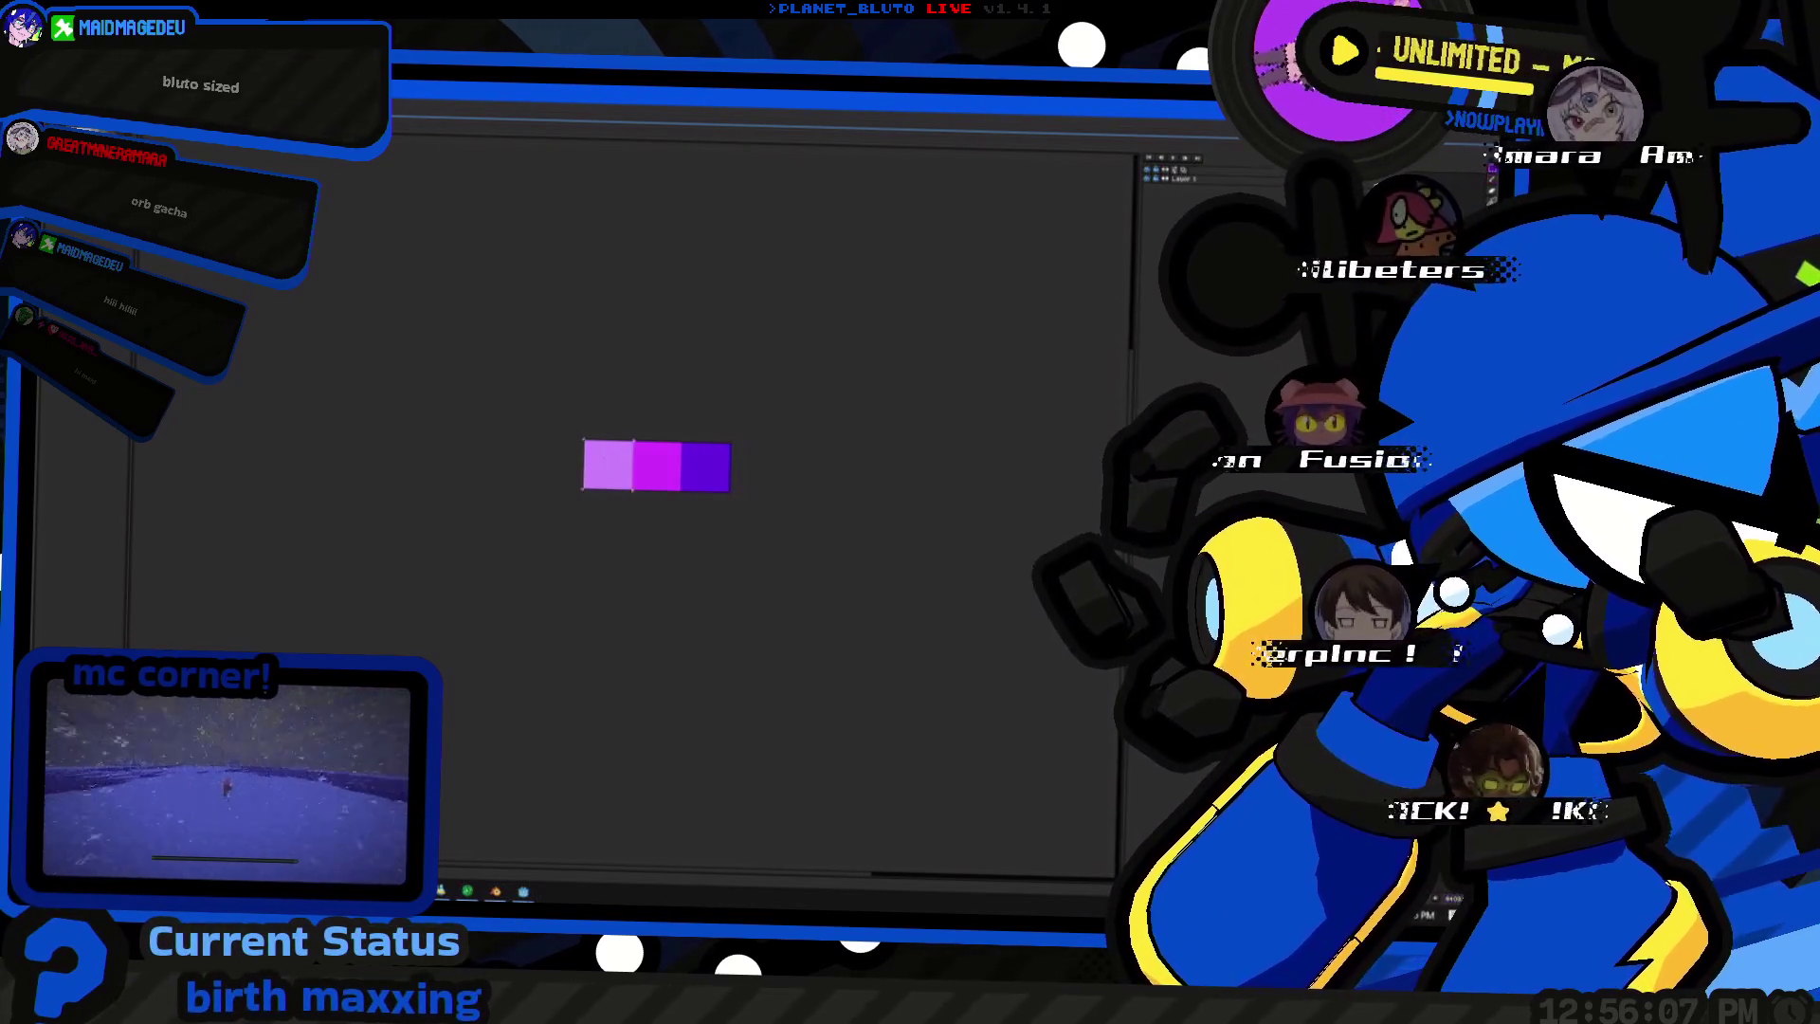
{"action": "left_click_drag", "start_coordinate": [657, 465], "coordinate": [607, 508]}
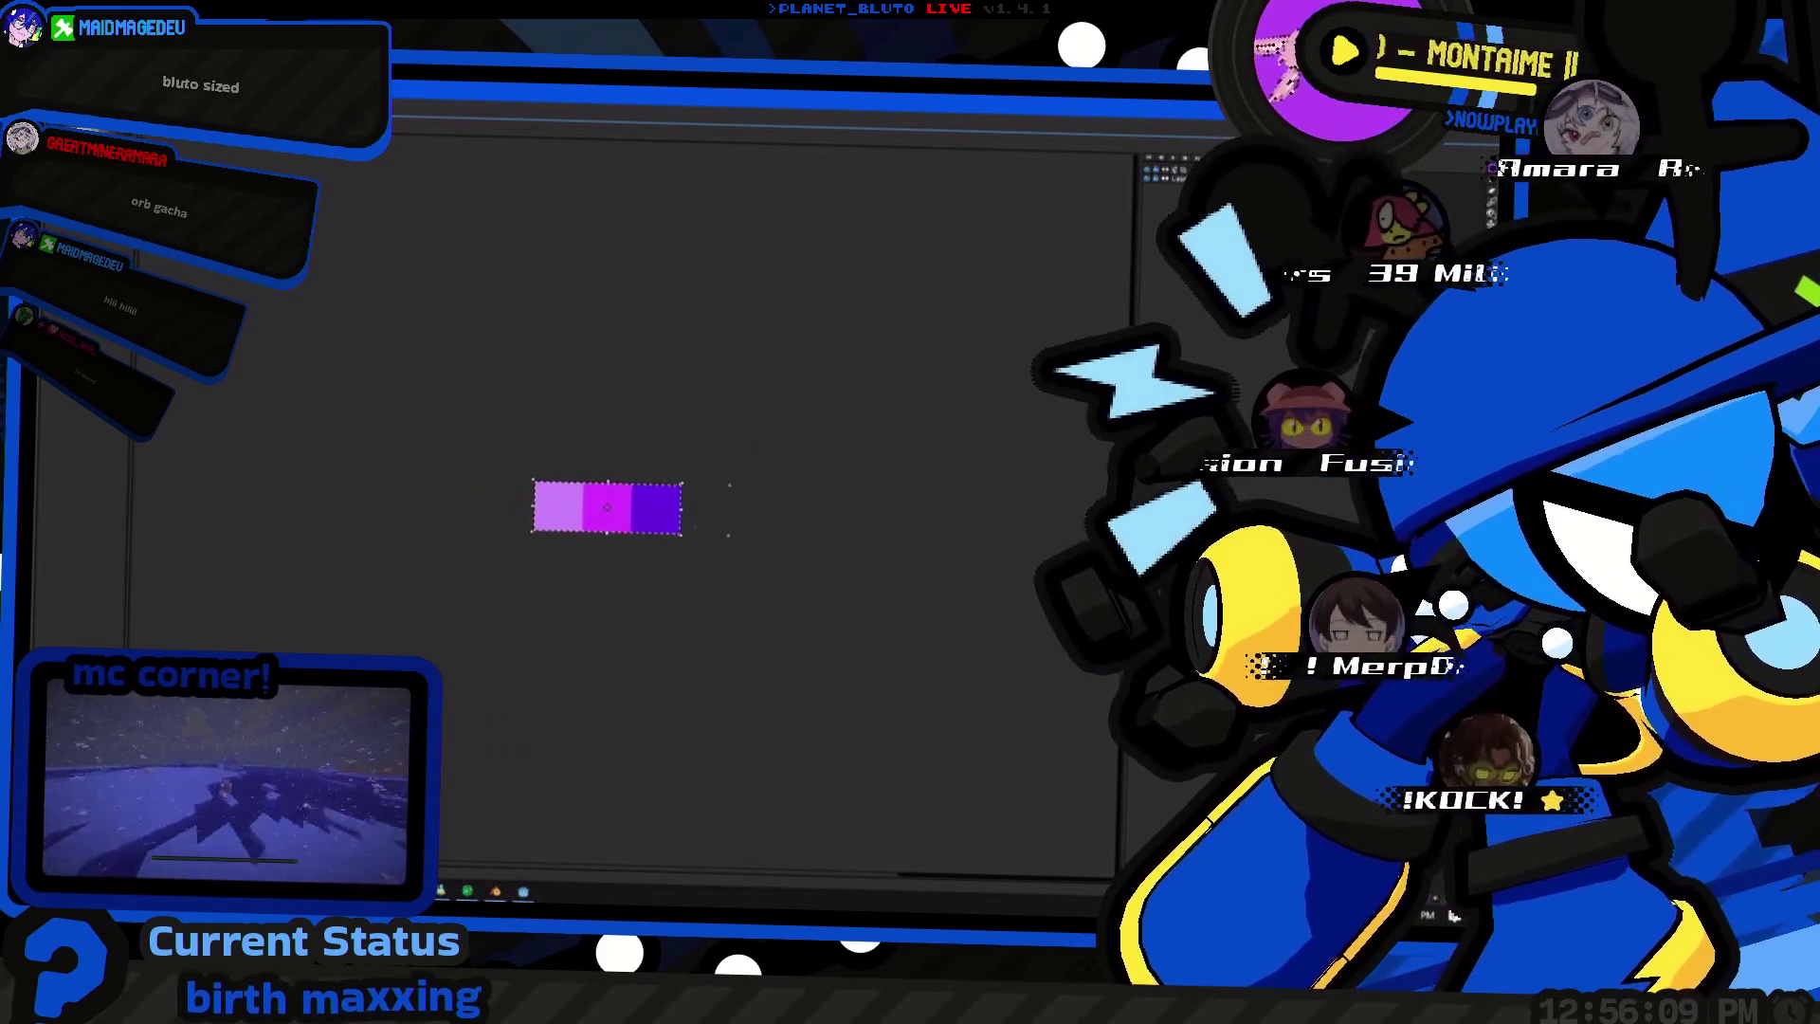
{"action": "key", "text": "alt+Tab"}
{"action": "key", "text": "alt+Tab"}
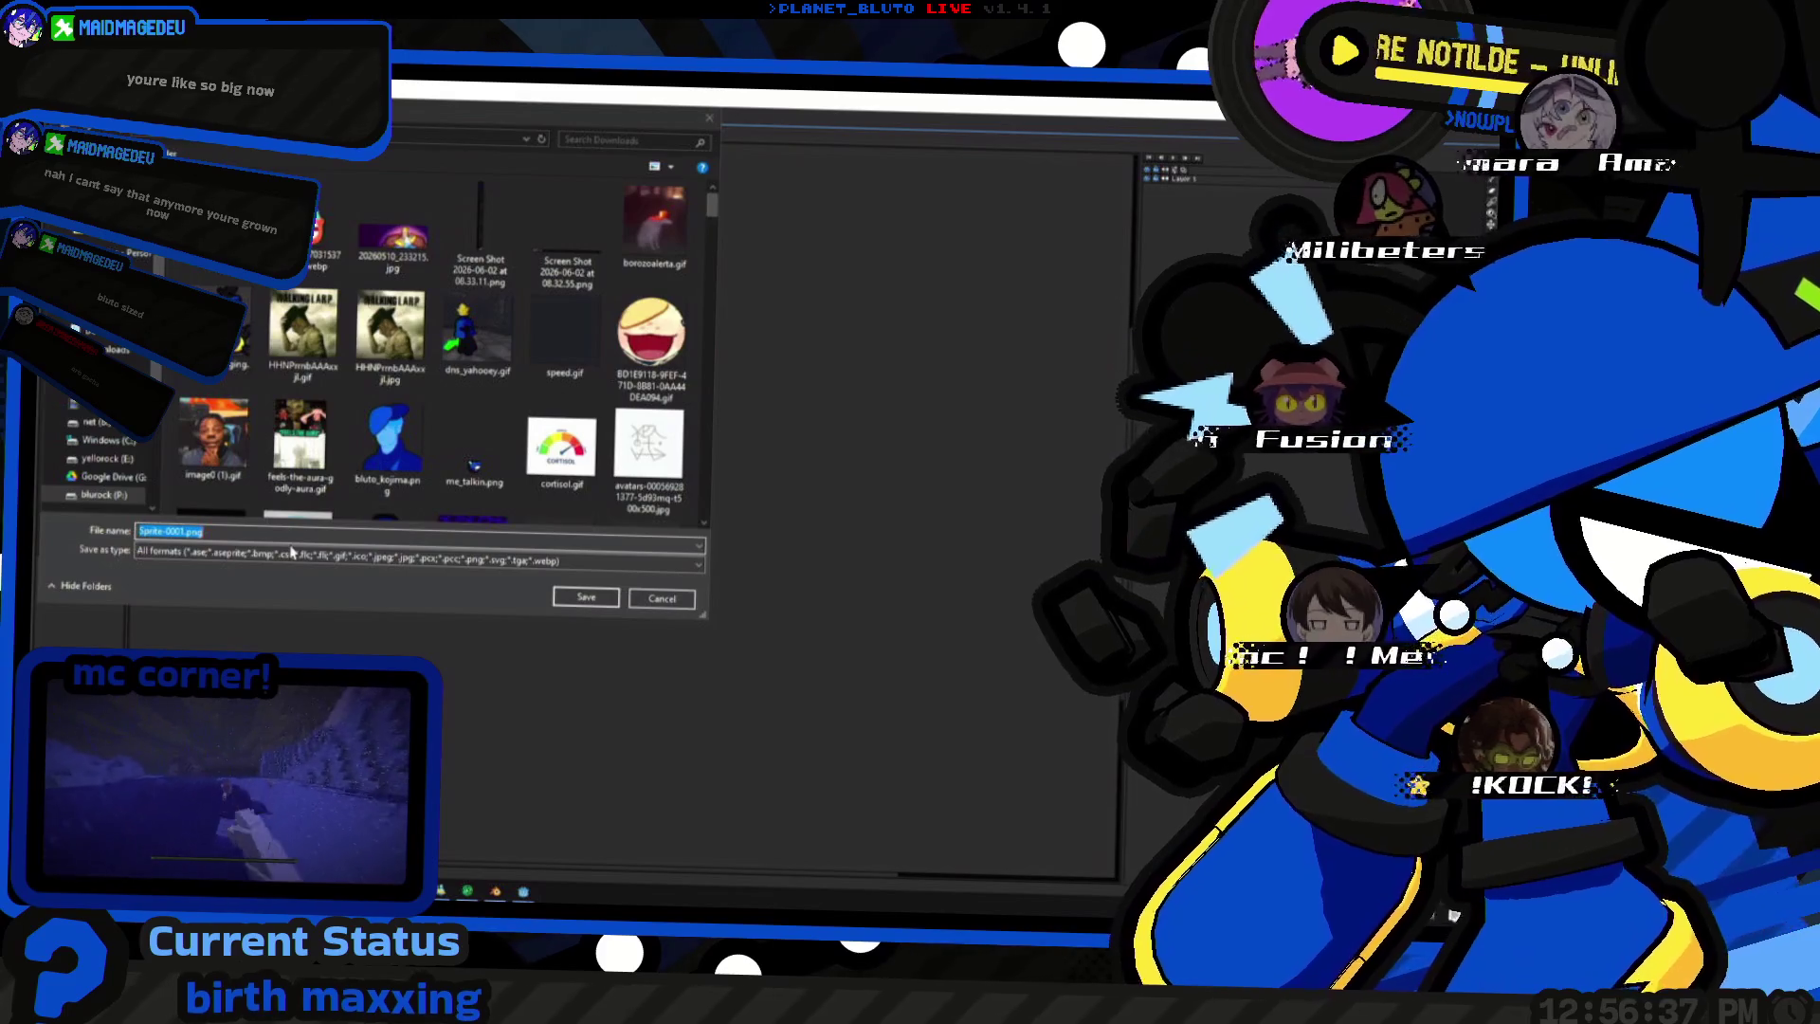
- Name the file orb_default.png and browse to Projects > ProjectDNS > textures
{"action": "left_click", "coordinate": [177, 530]}
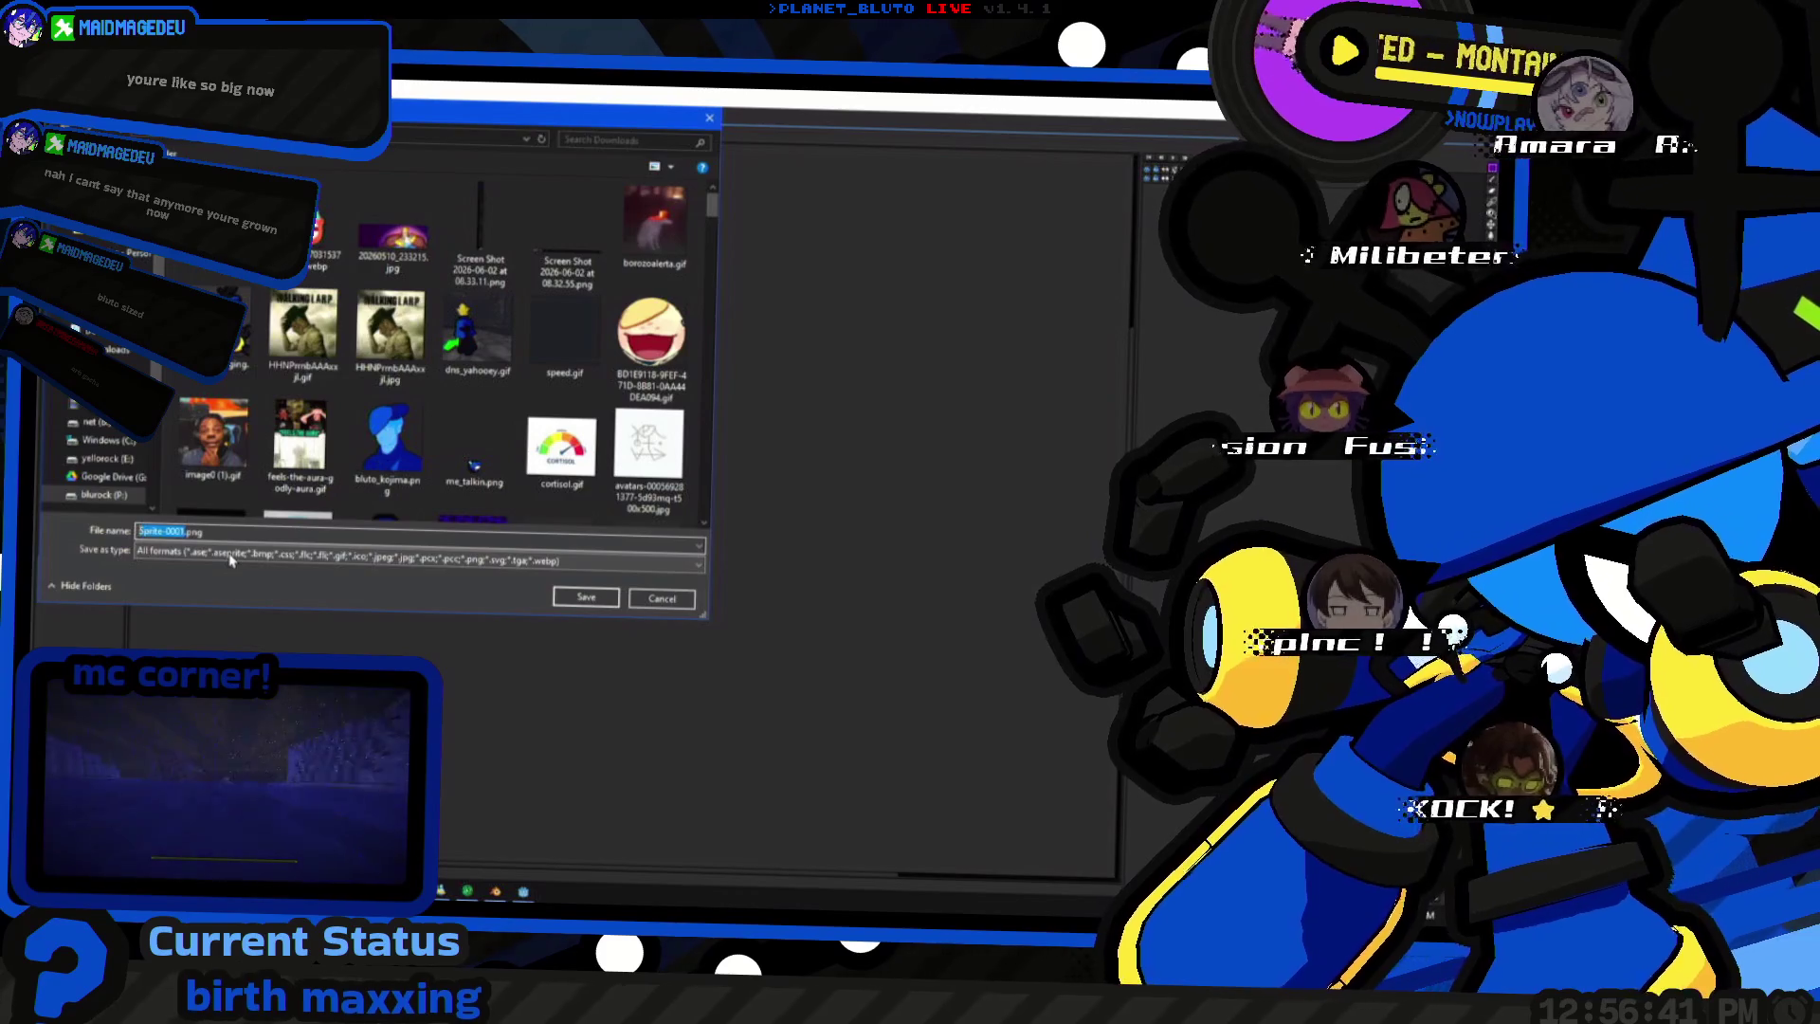
{"action": "scroll", "coordinate": [100, 455], "scroll_direction": "up", "scroll_amount": 3}
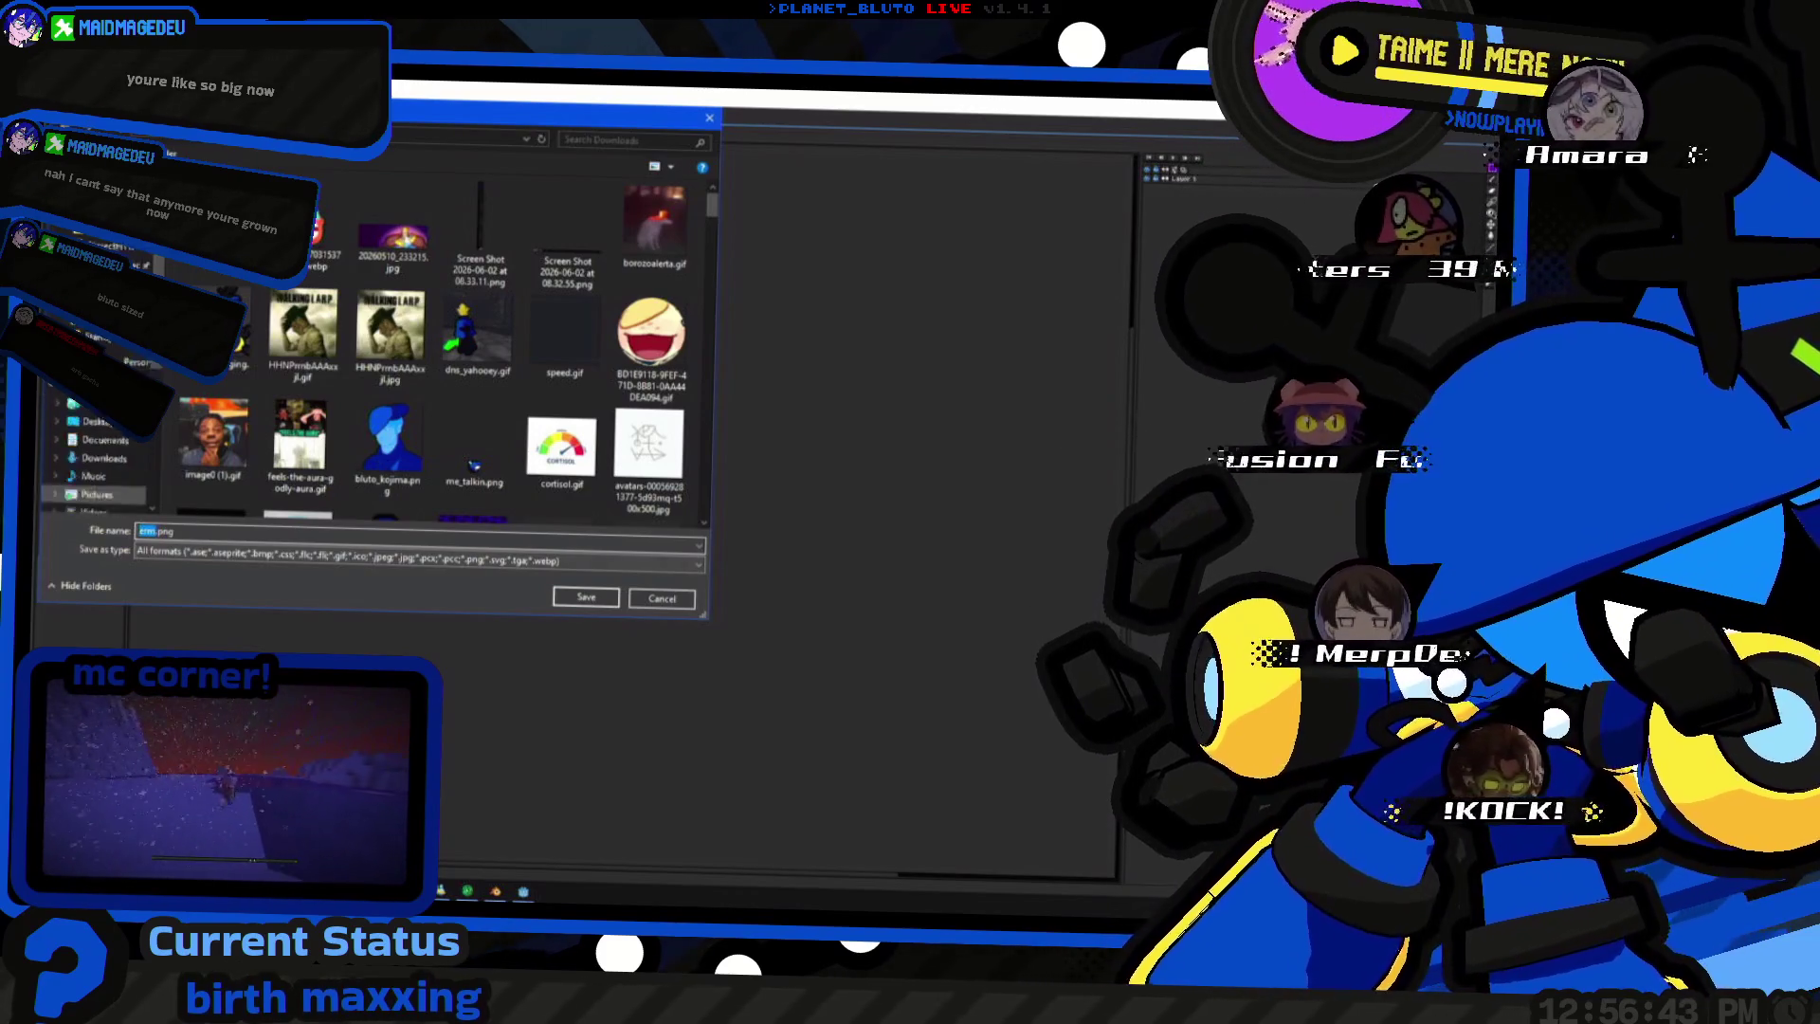
{"action": "double_click", "coordinate": [148, 531]}
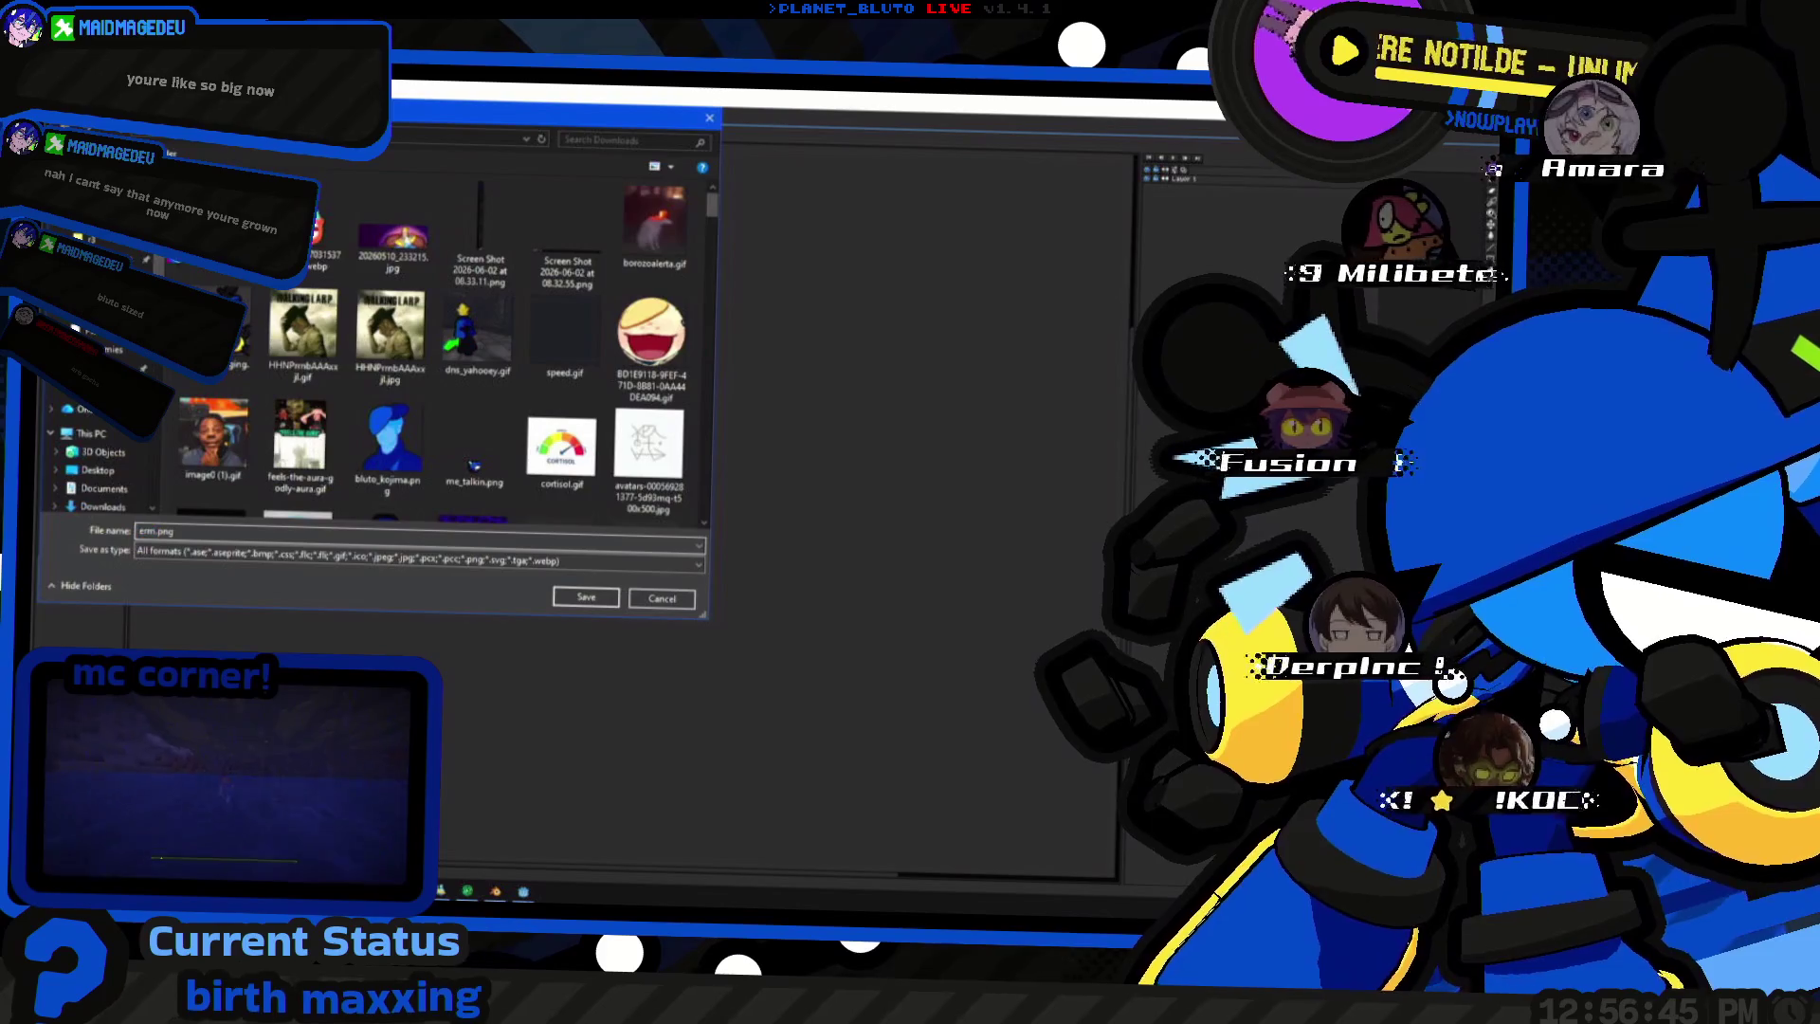
{"action": "left_click", "coordinate": [200, 285]}
{"action": "left_click", "coordinate": [214, 393]}
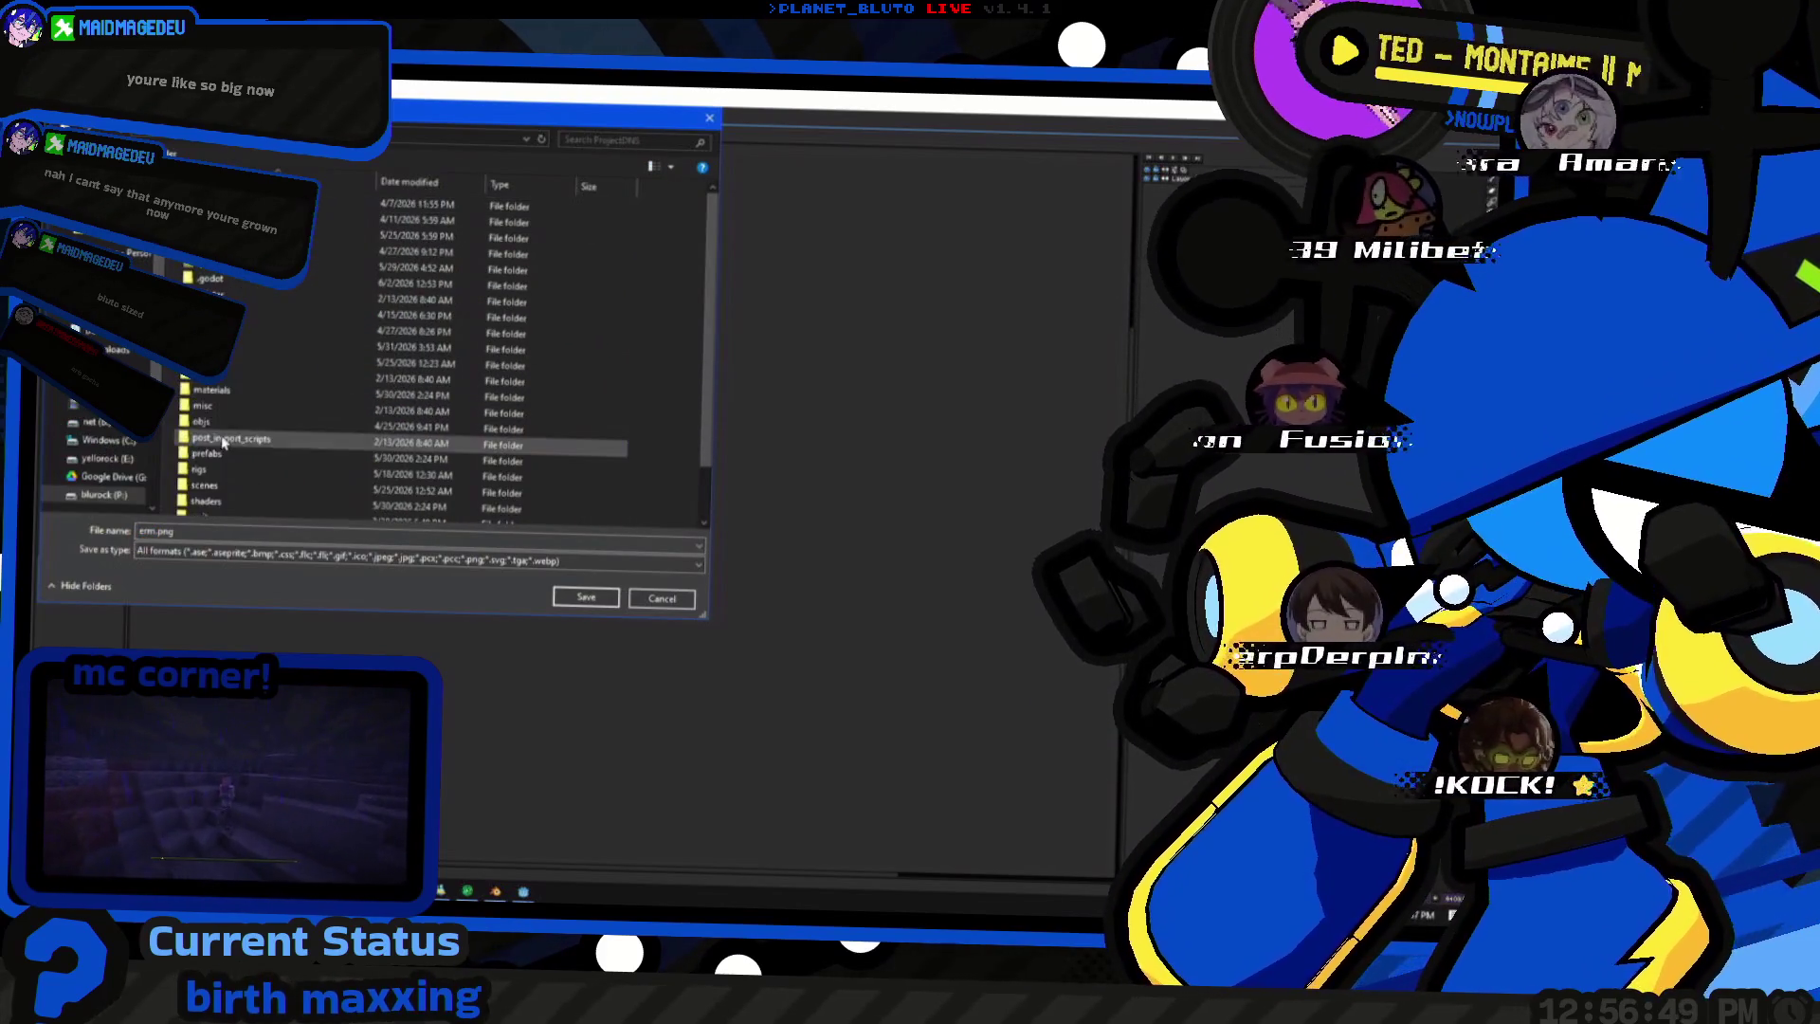
{"action": "double_click", "coordinate": [214, 443]}
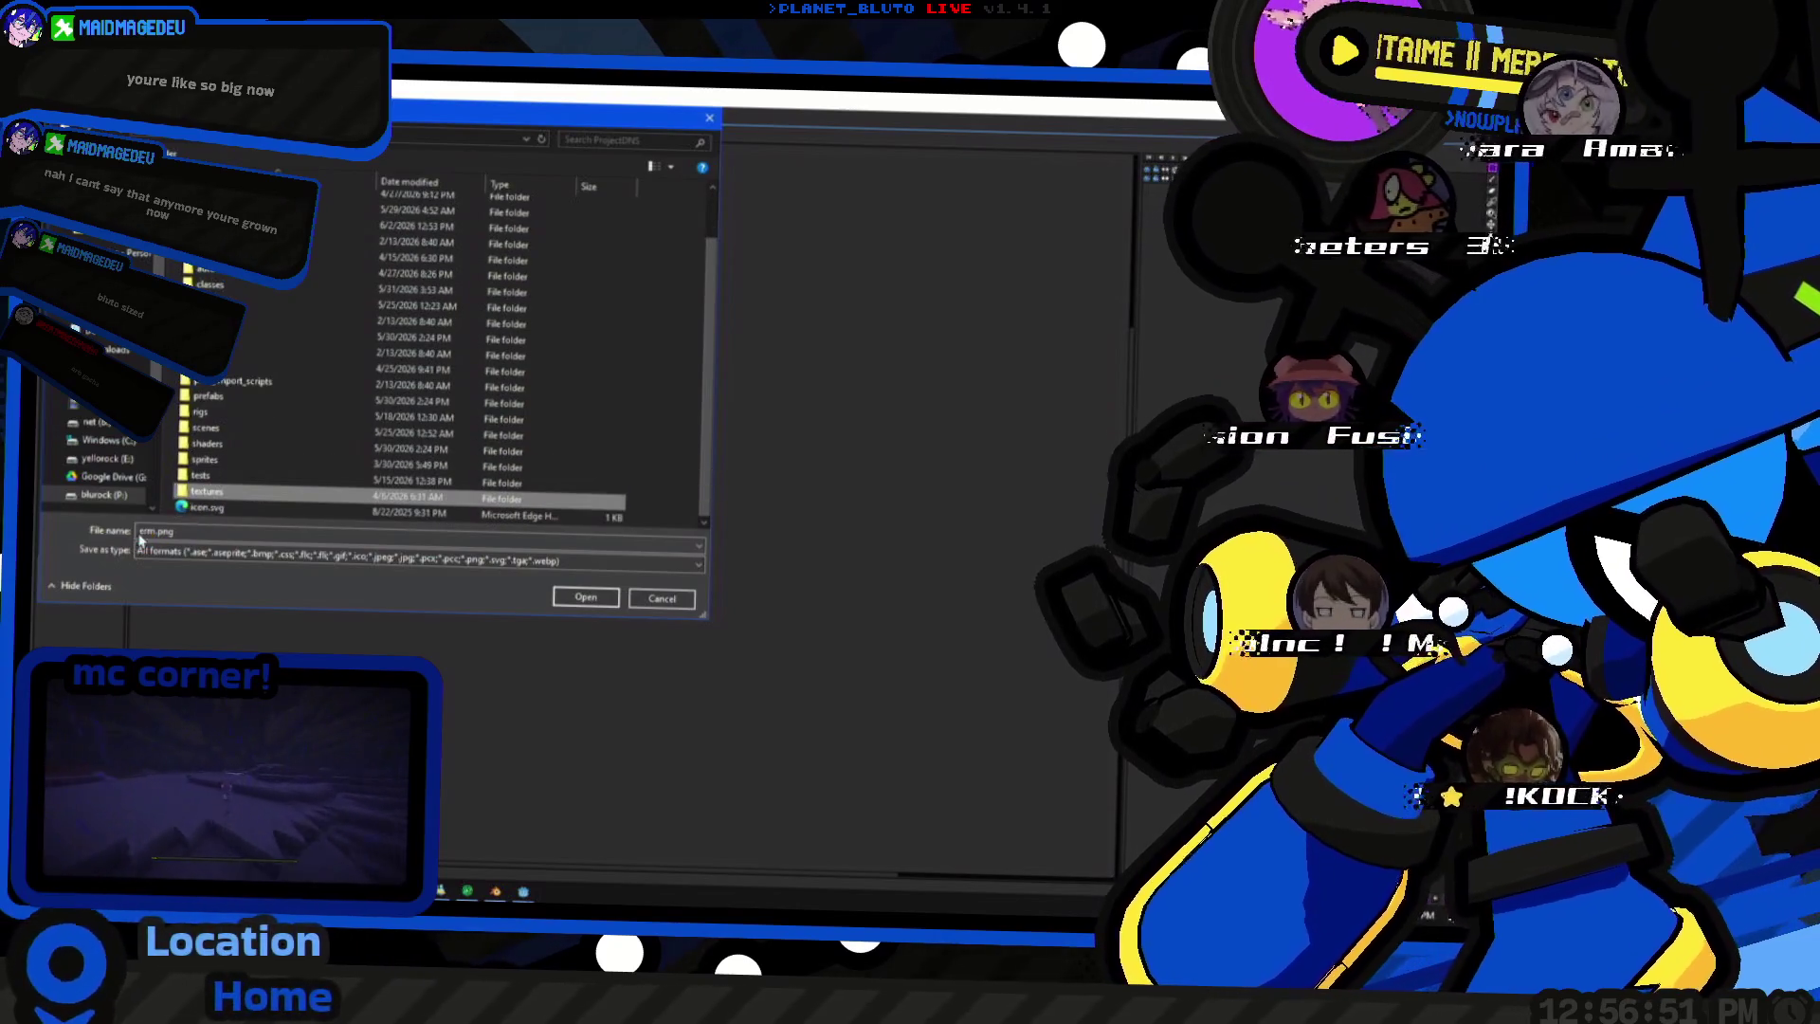
{"action": "double_click", "coordinate": [235, 497]}
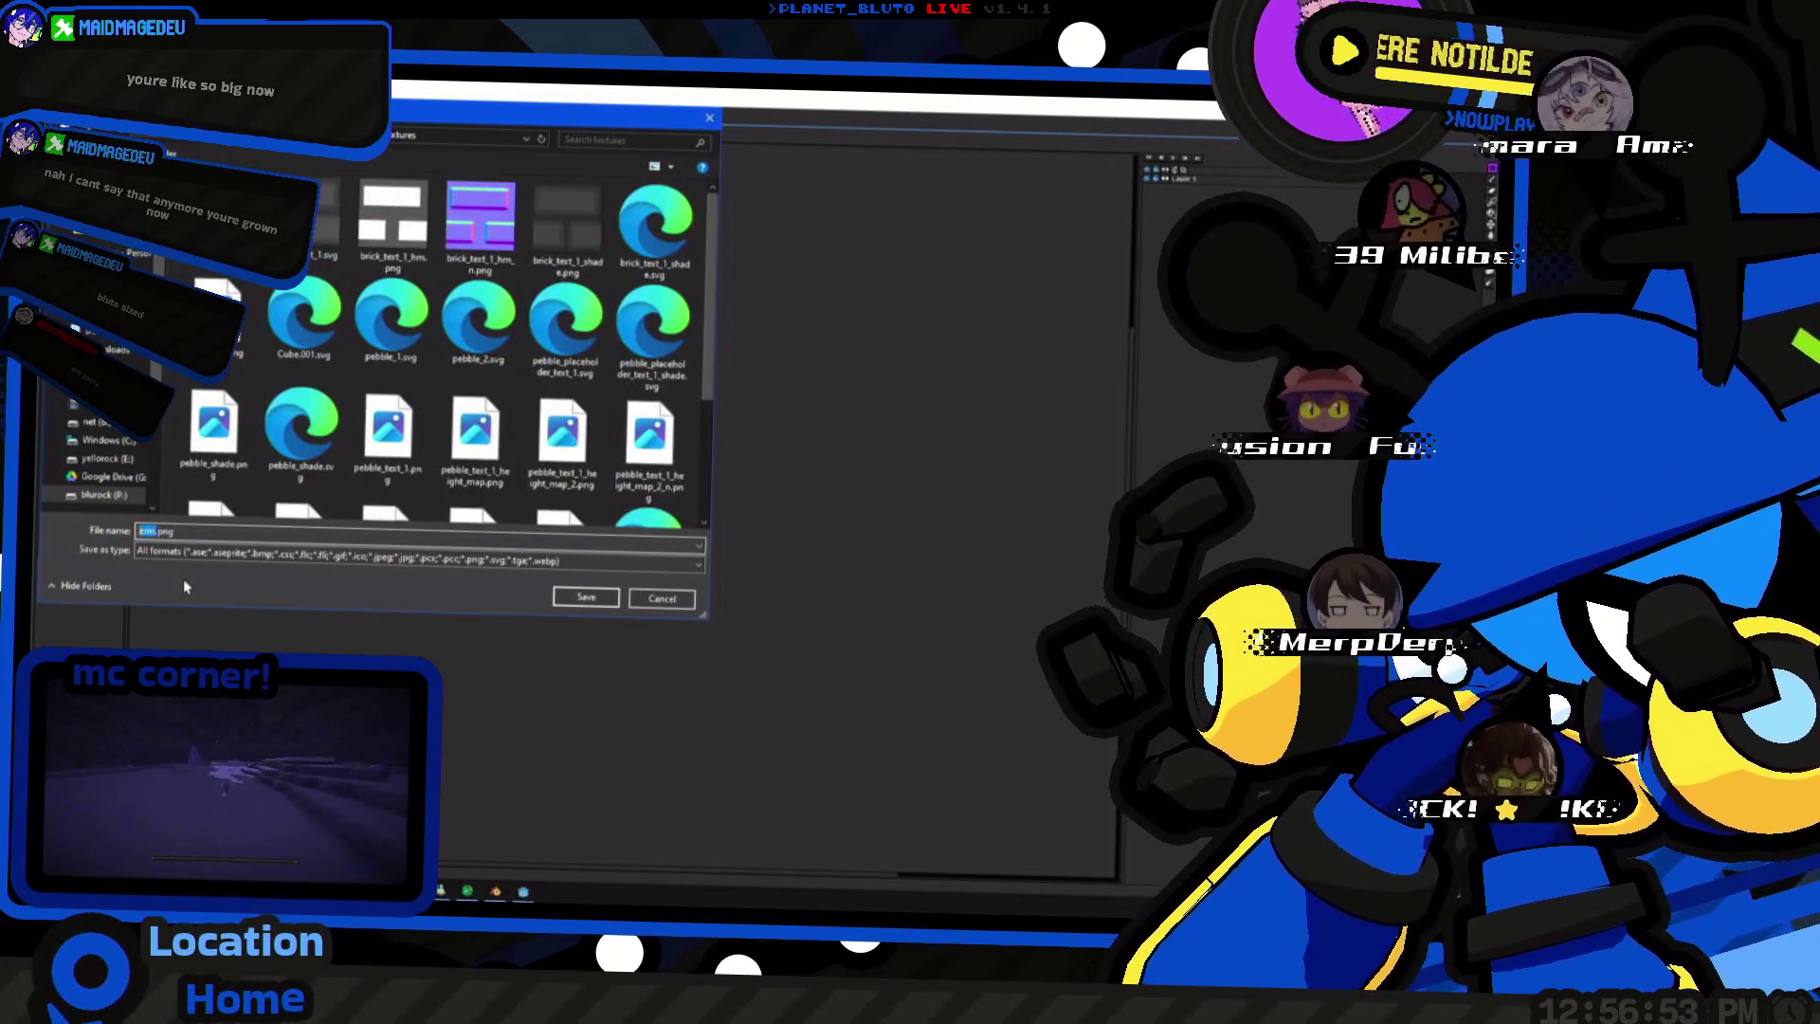
{"action": "type", "text": "b_default"}
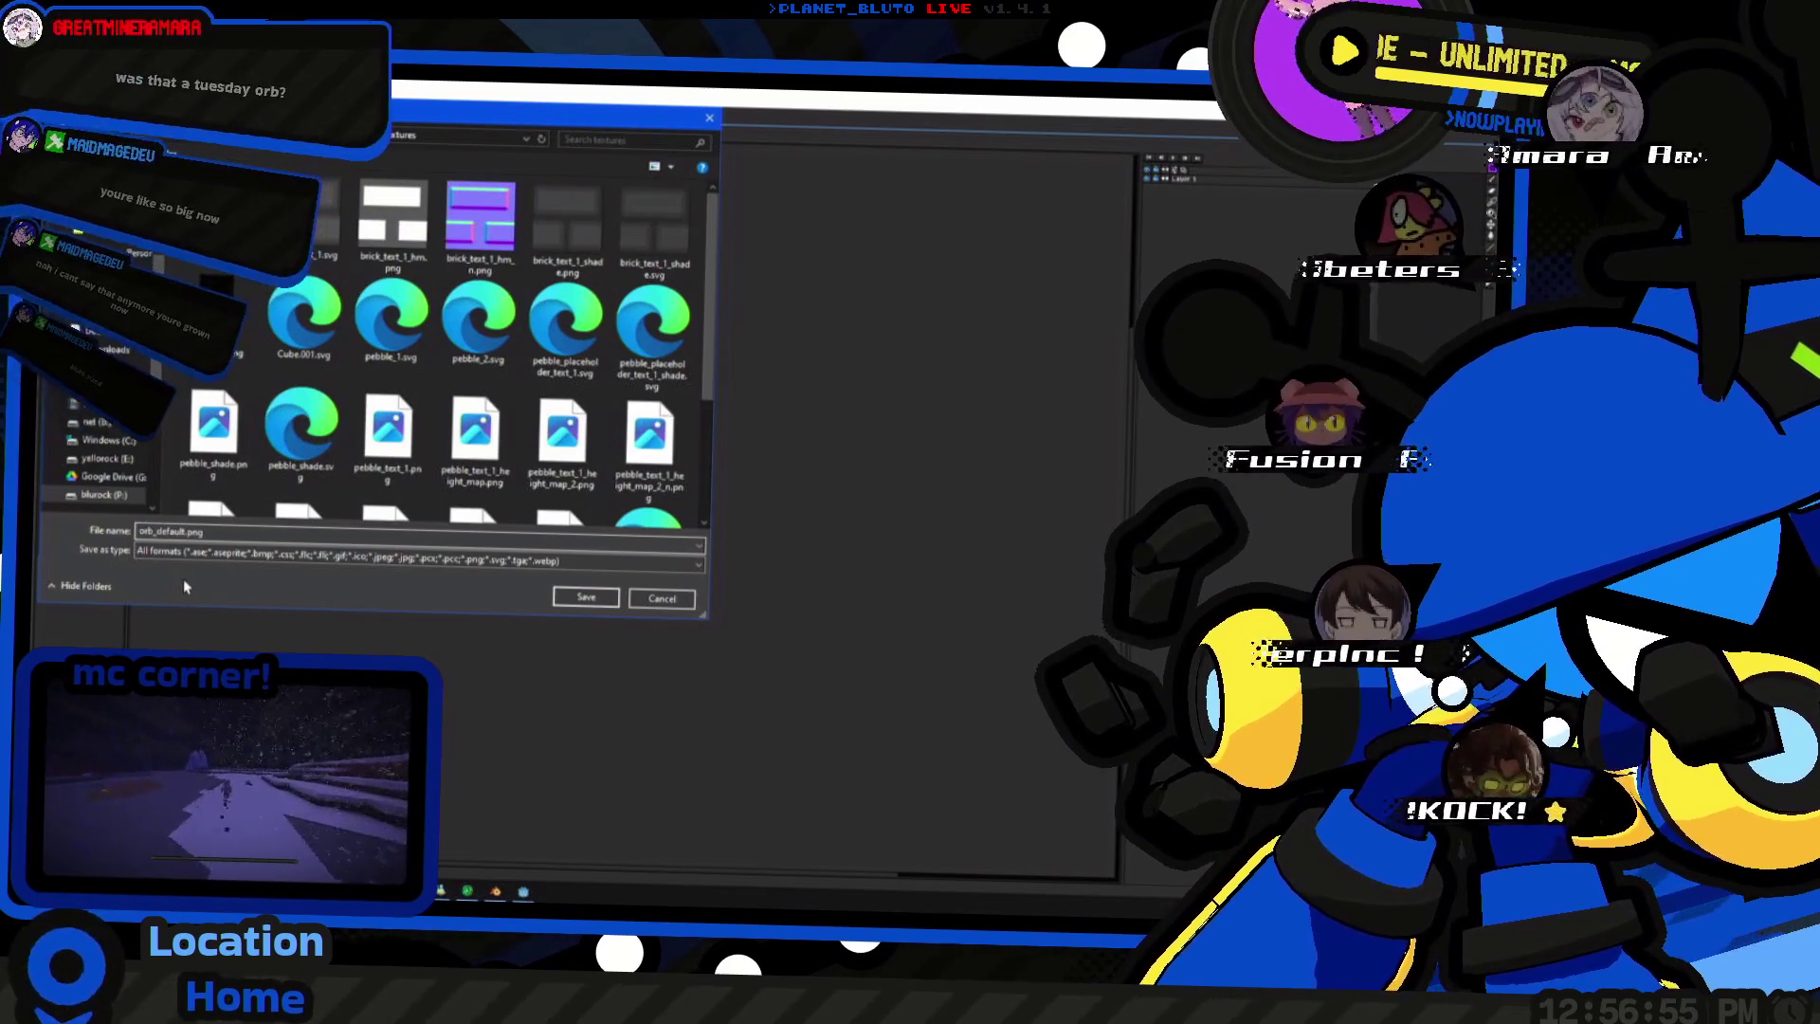
- Confirm the location and export the purple palette strip with the default settings
{"action": "key", "text": "Return"}
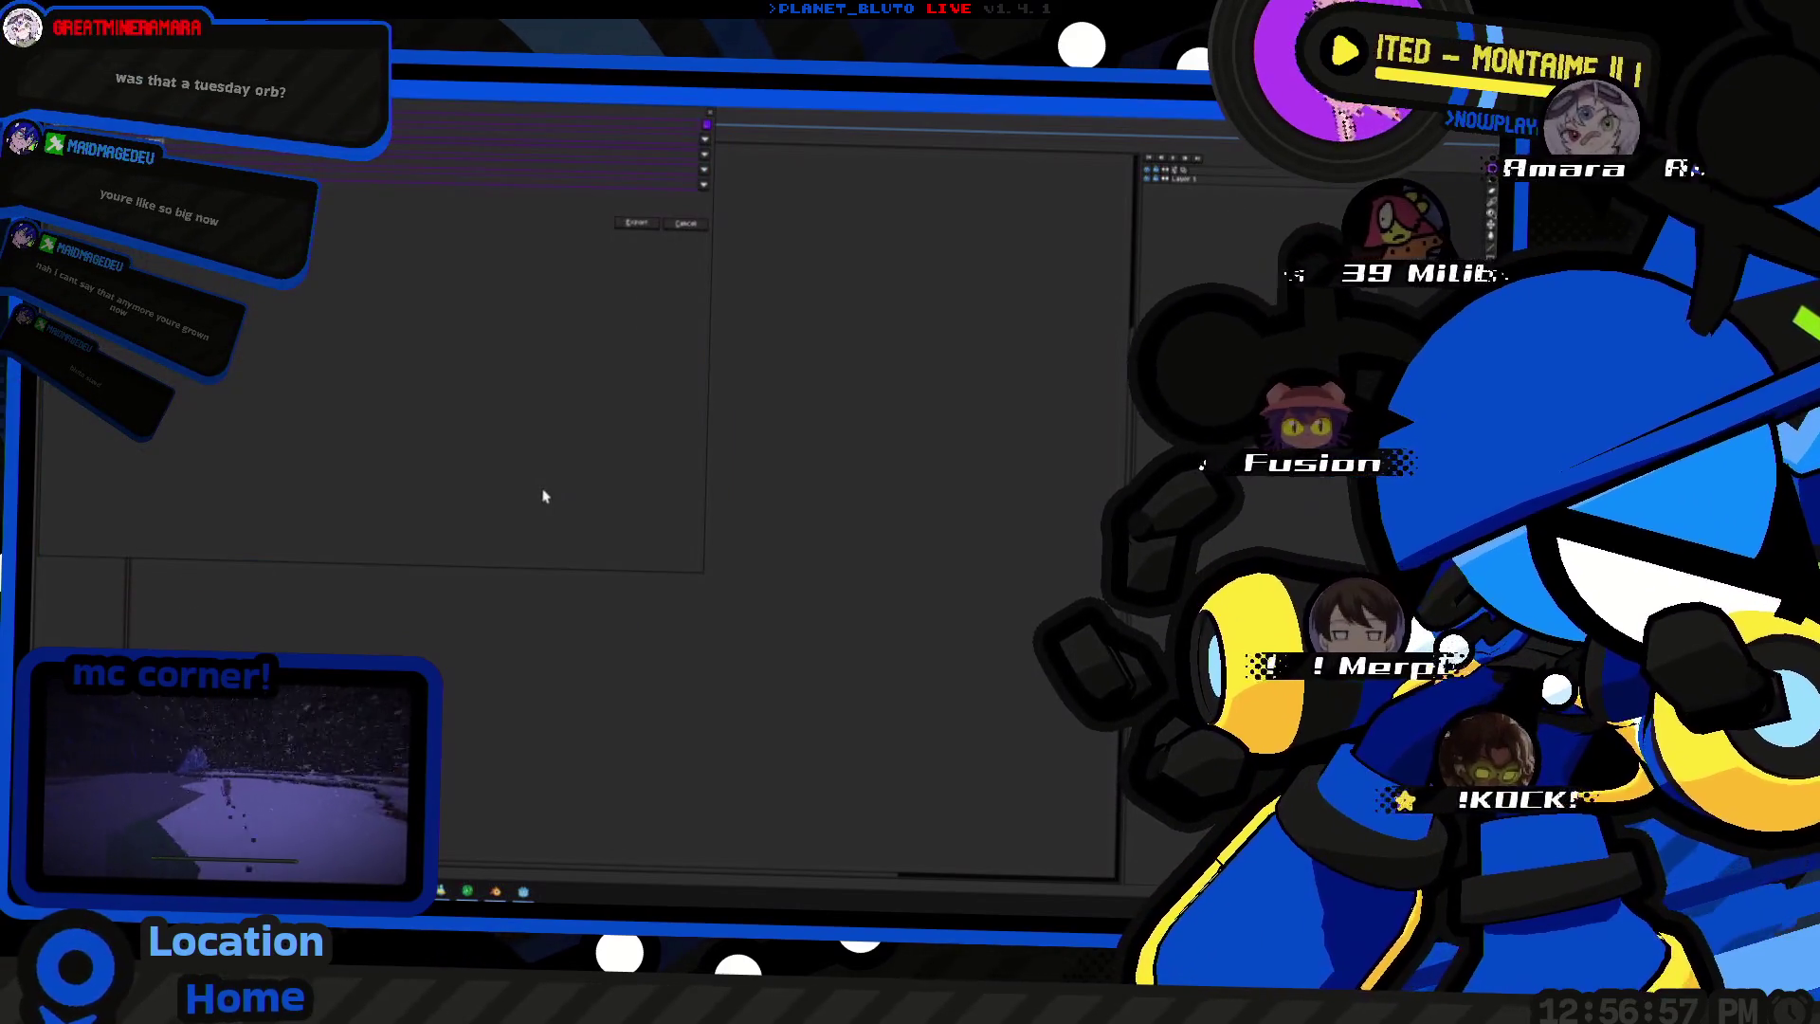
{"action": "left_click", "coordinate": [622, 228]}
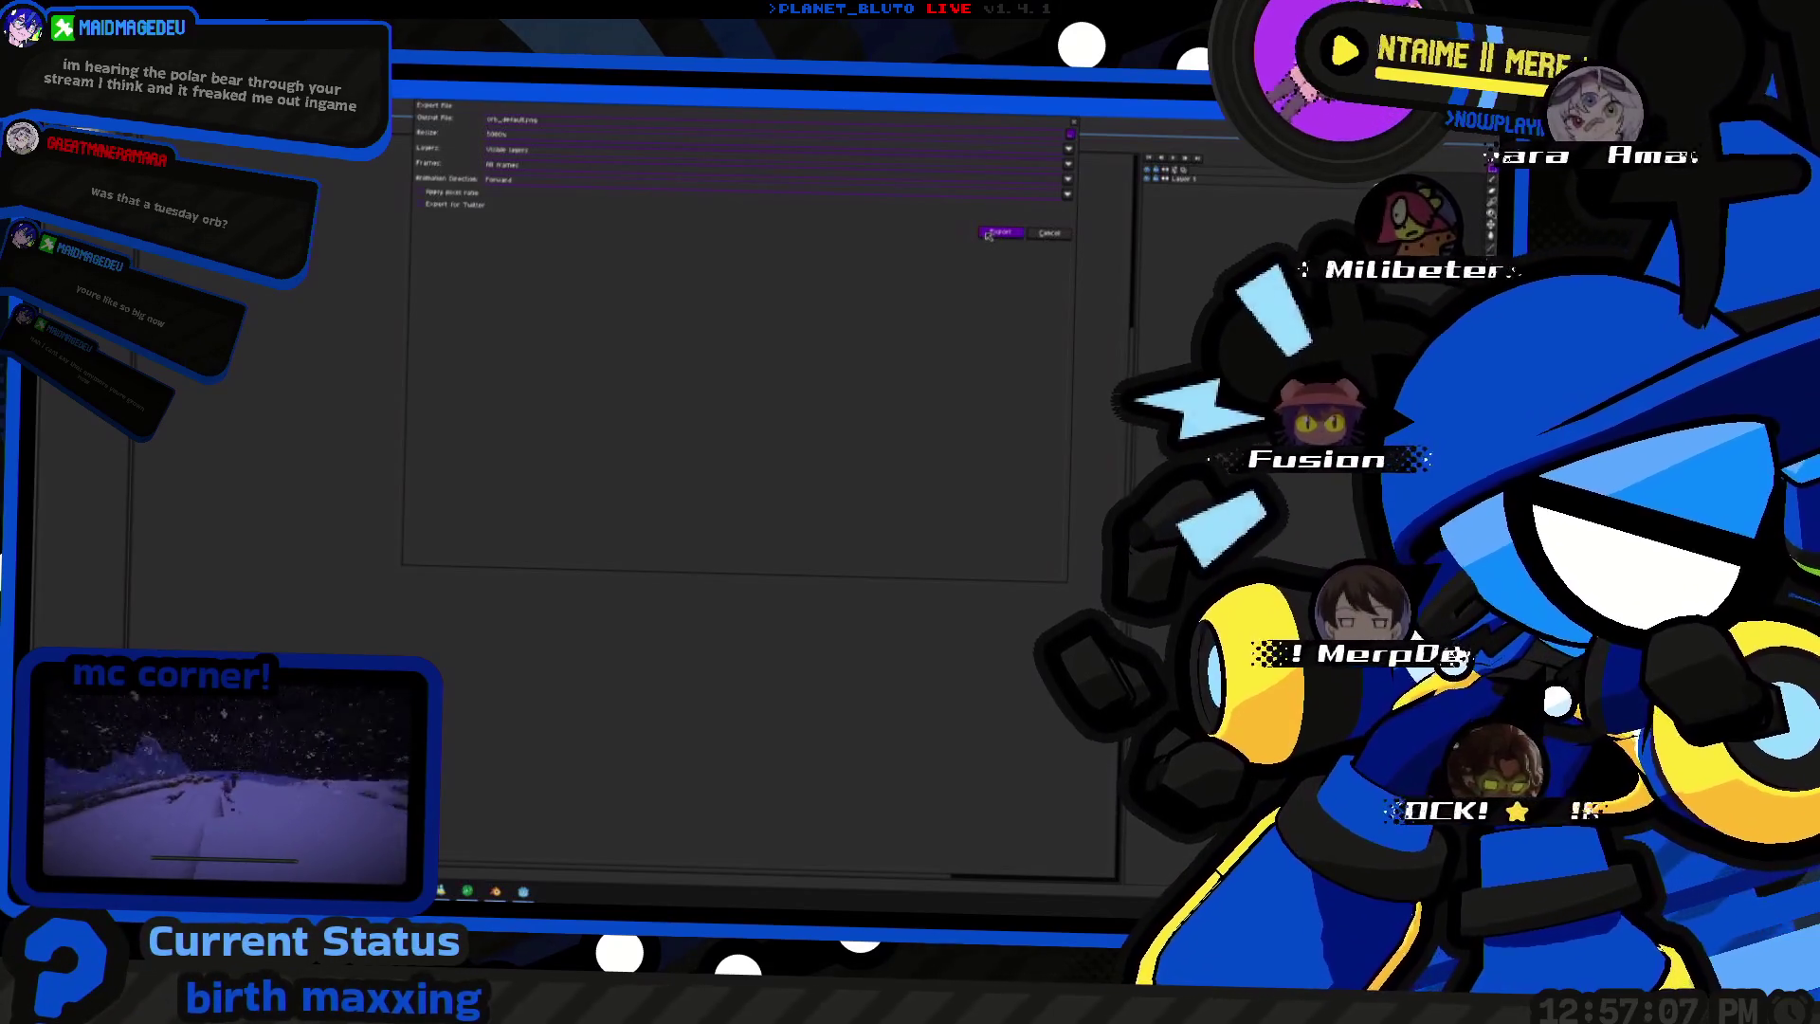
{"action": "left_click", "coordinate": [992, 233]}
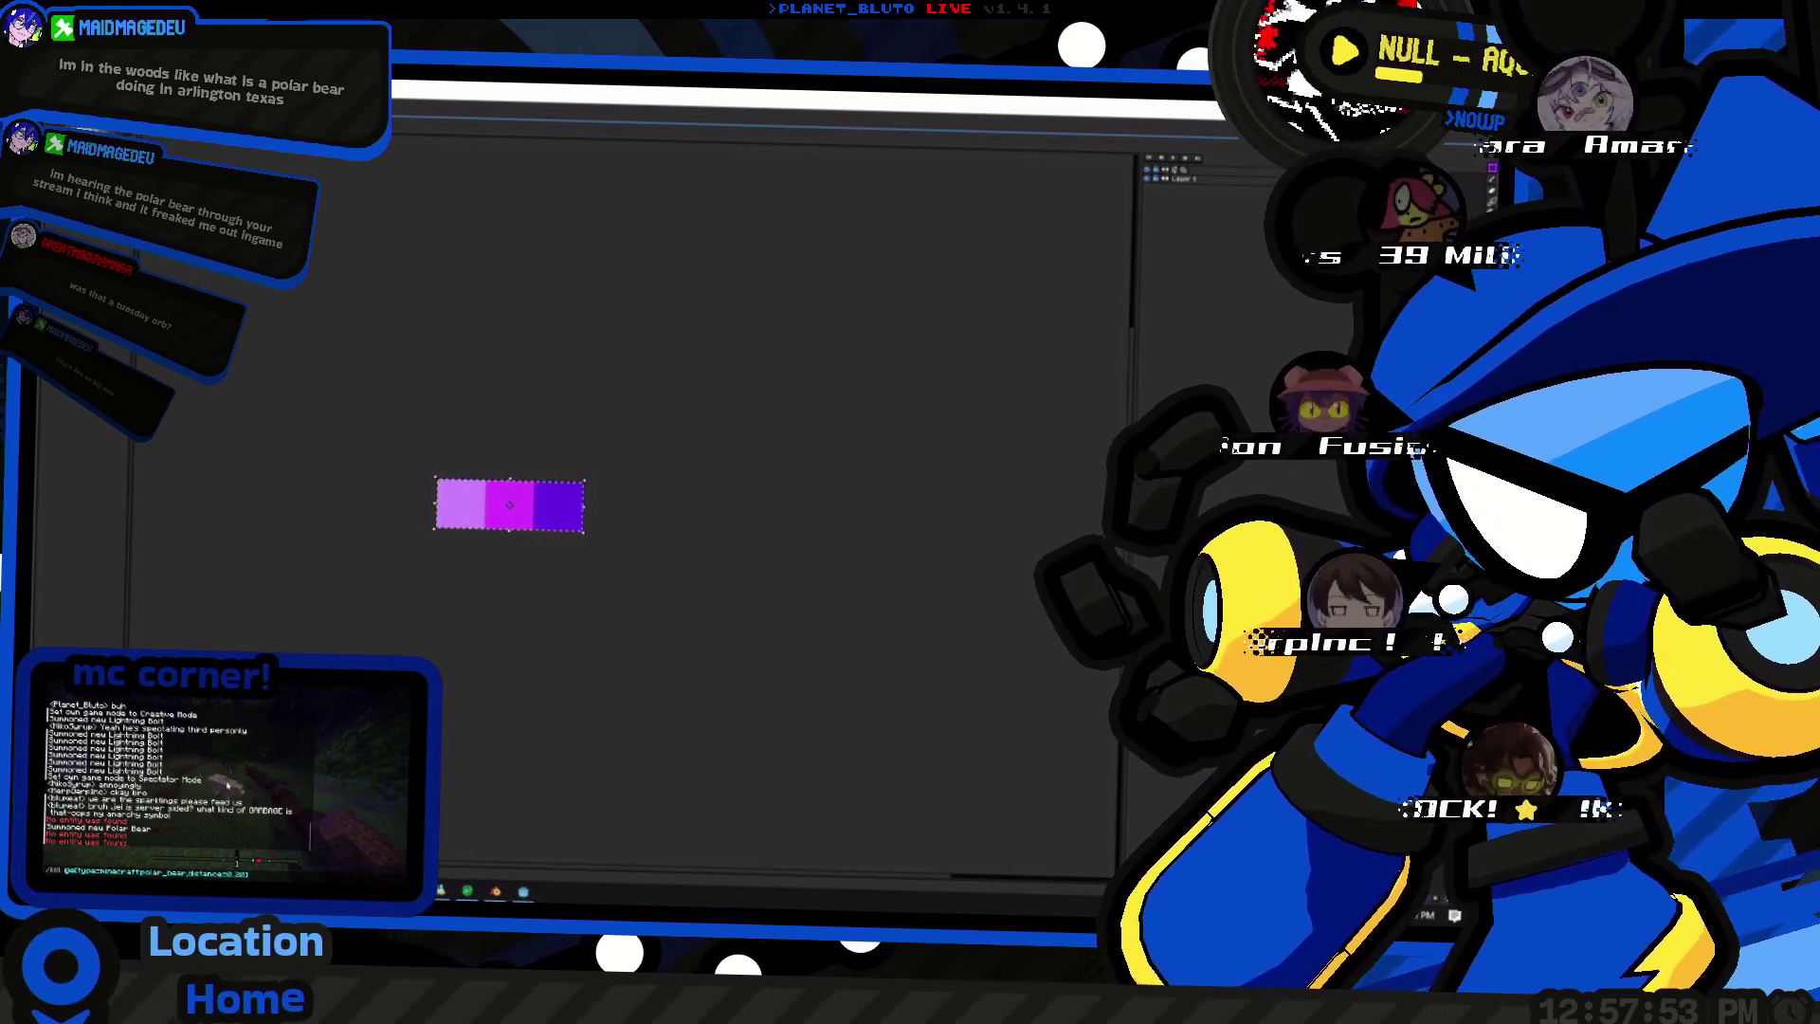
{"action": "key", "text": "Return"}
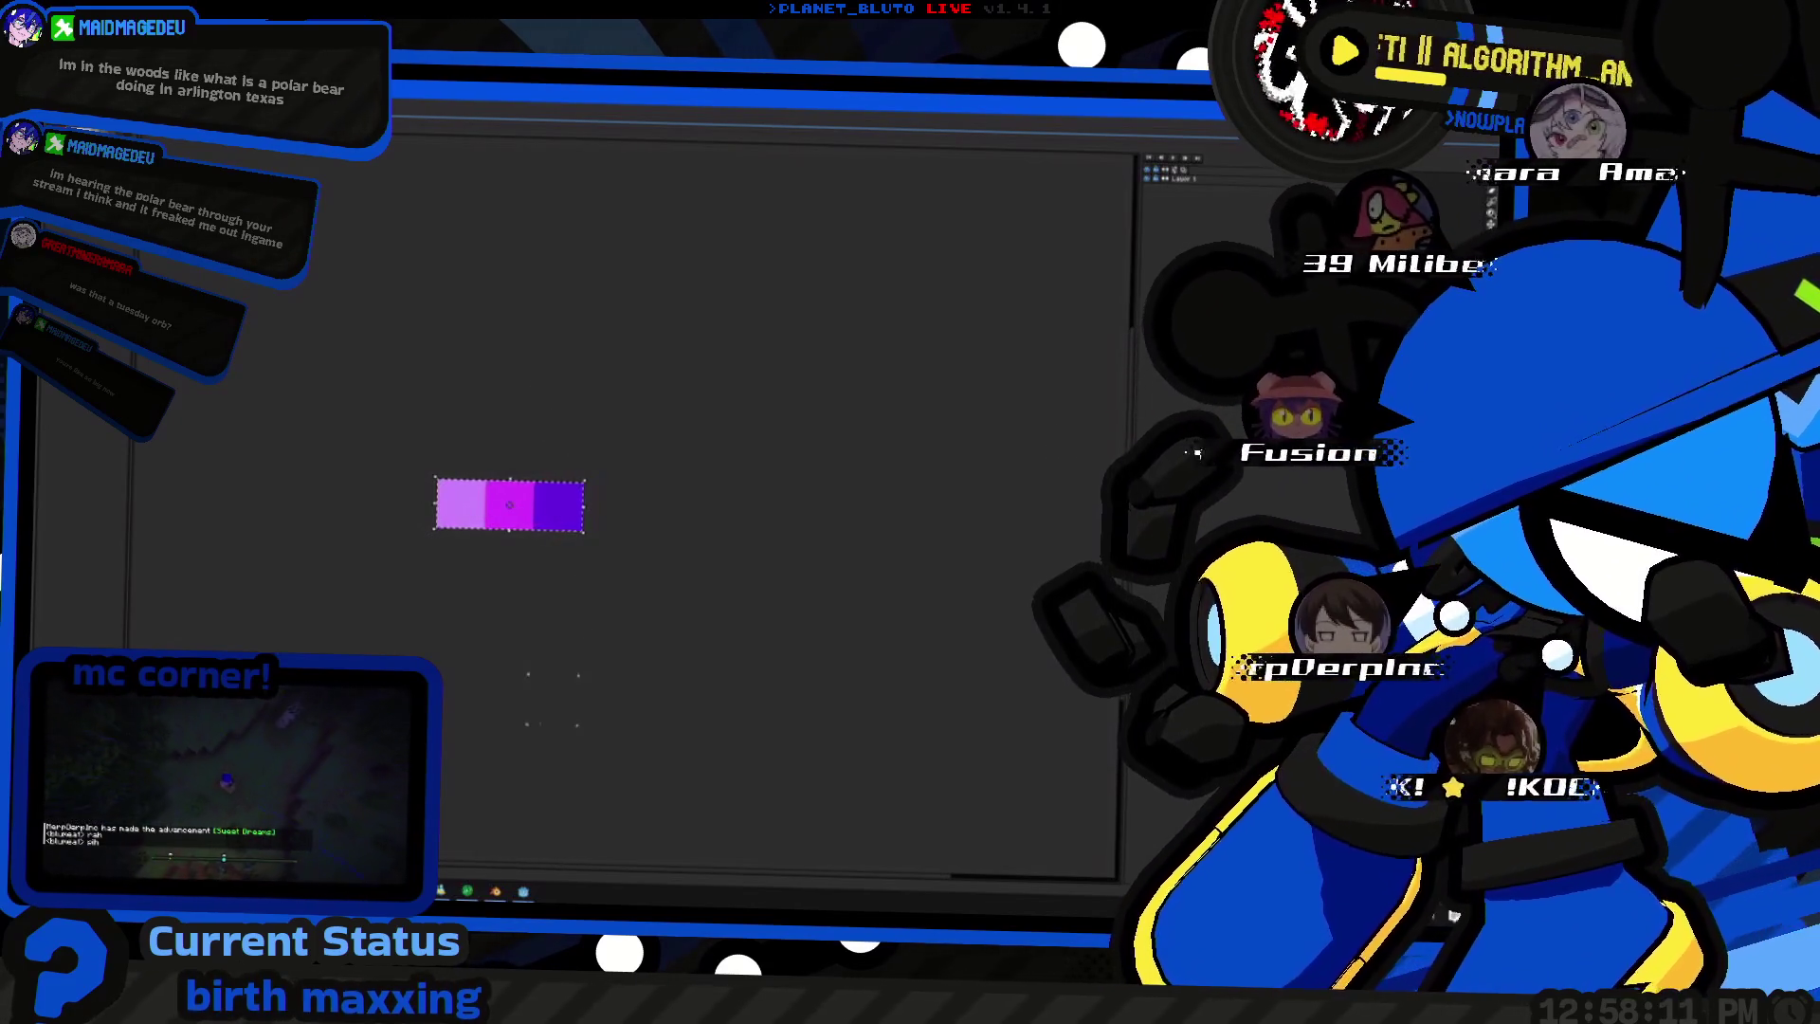
{"action": "left_click_drag", "start_coordinate": [458, 504], "coordinate": [599, 514]}
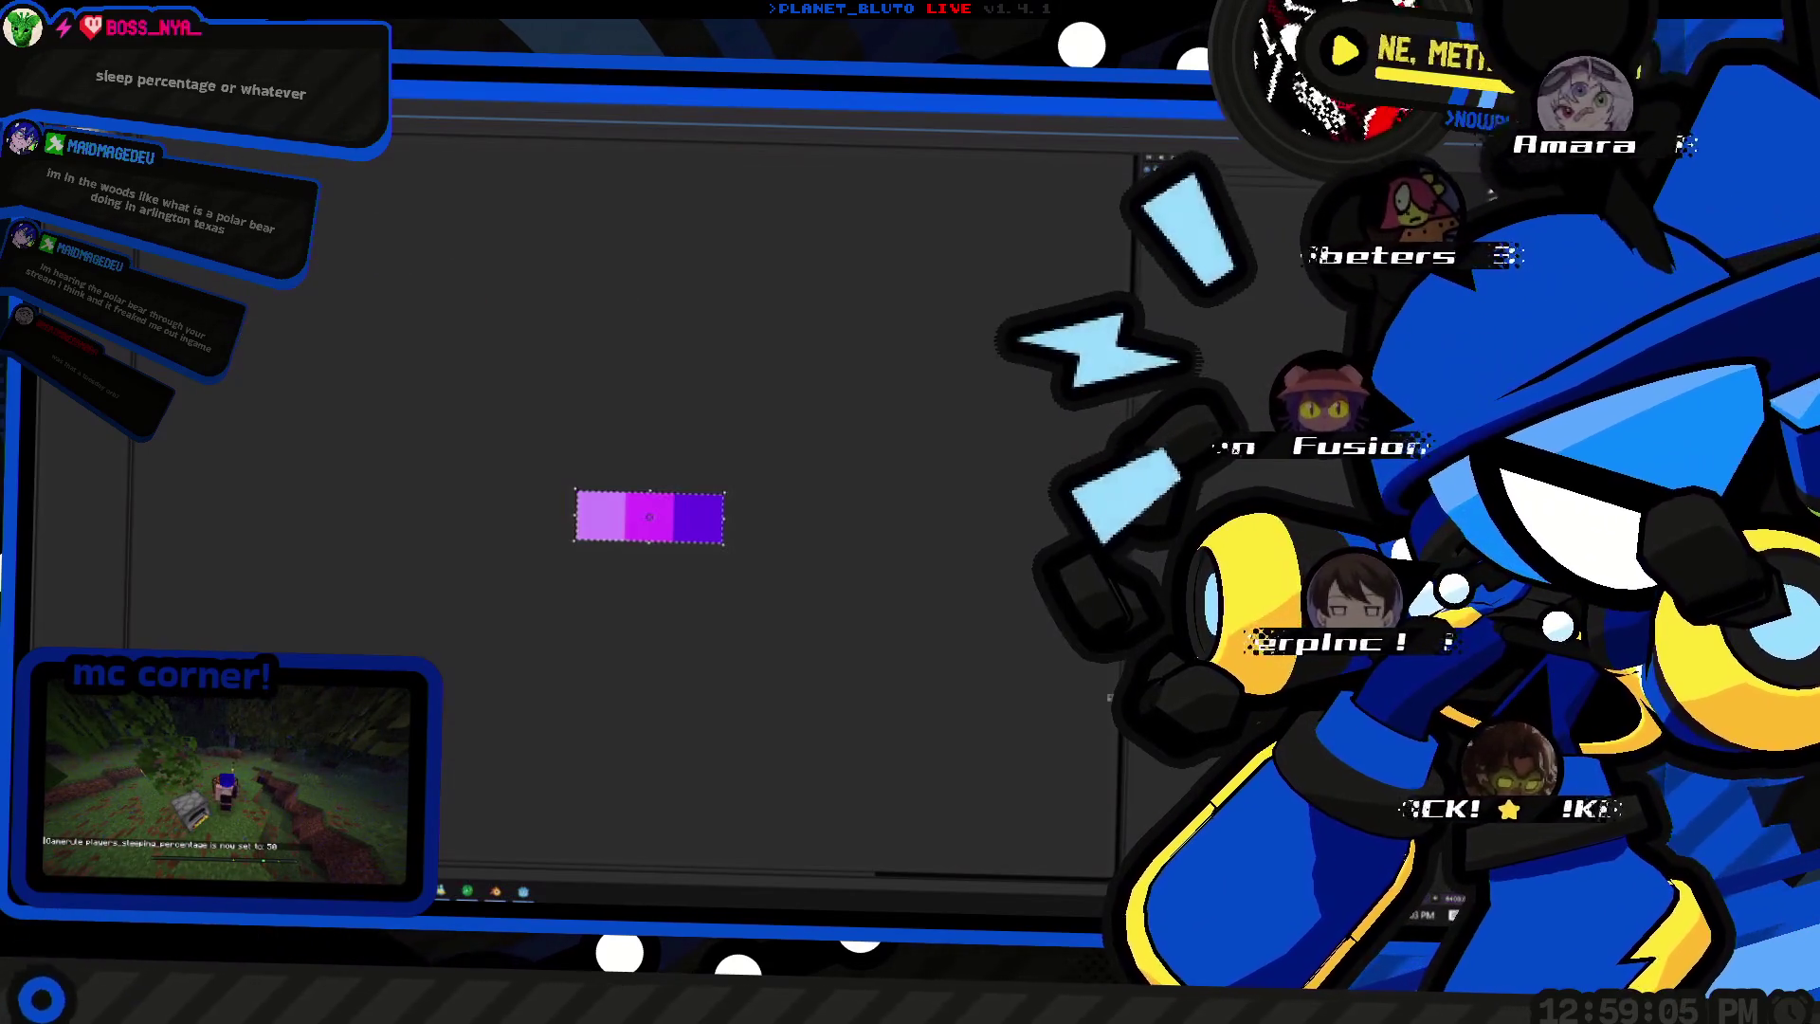
- Nudge the swatch strip up and left, then switch back to the Blender orb scene
{"action": "left_click_drag", "start_coordinate": [707, 535], "coordinate": [643, 529]}
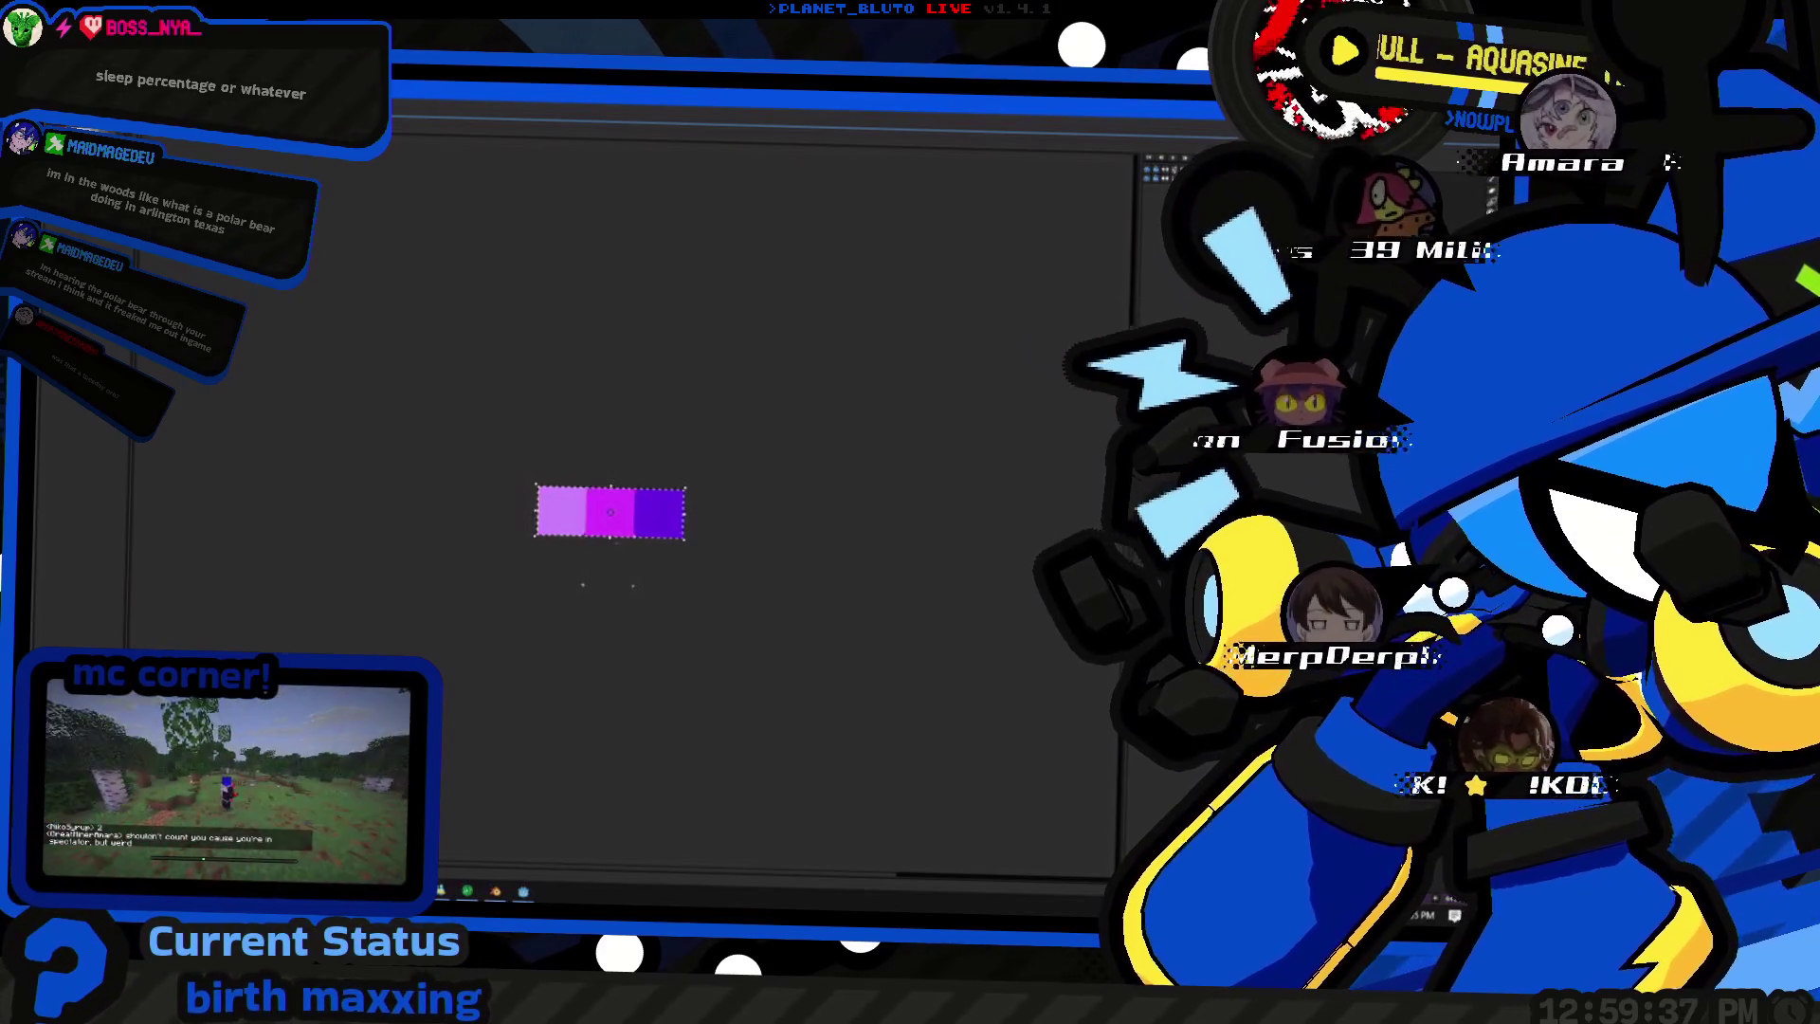
{"action": "key", "text": "alt+Tab"}
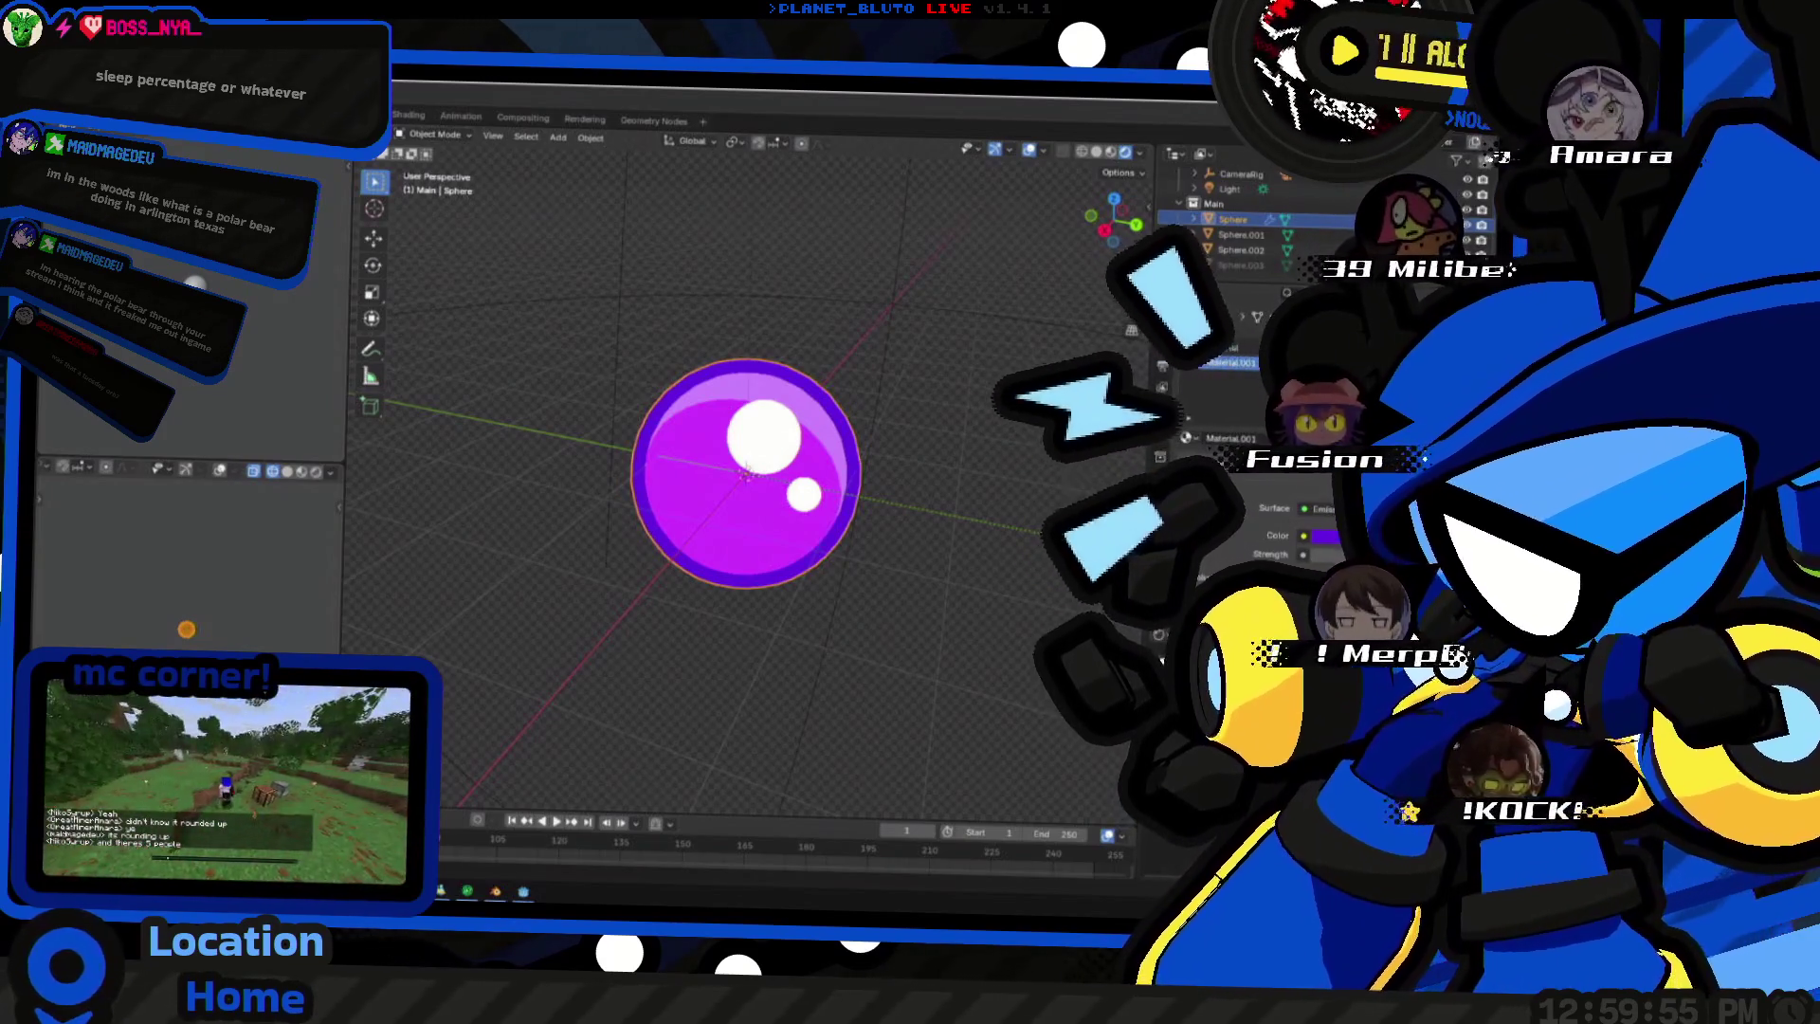
{"action": "middle_click_drag", "start_coordinate": [793, 623], "coordinate": [671, 492]}
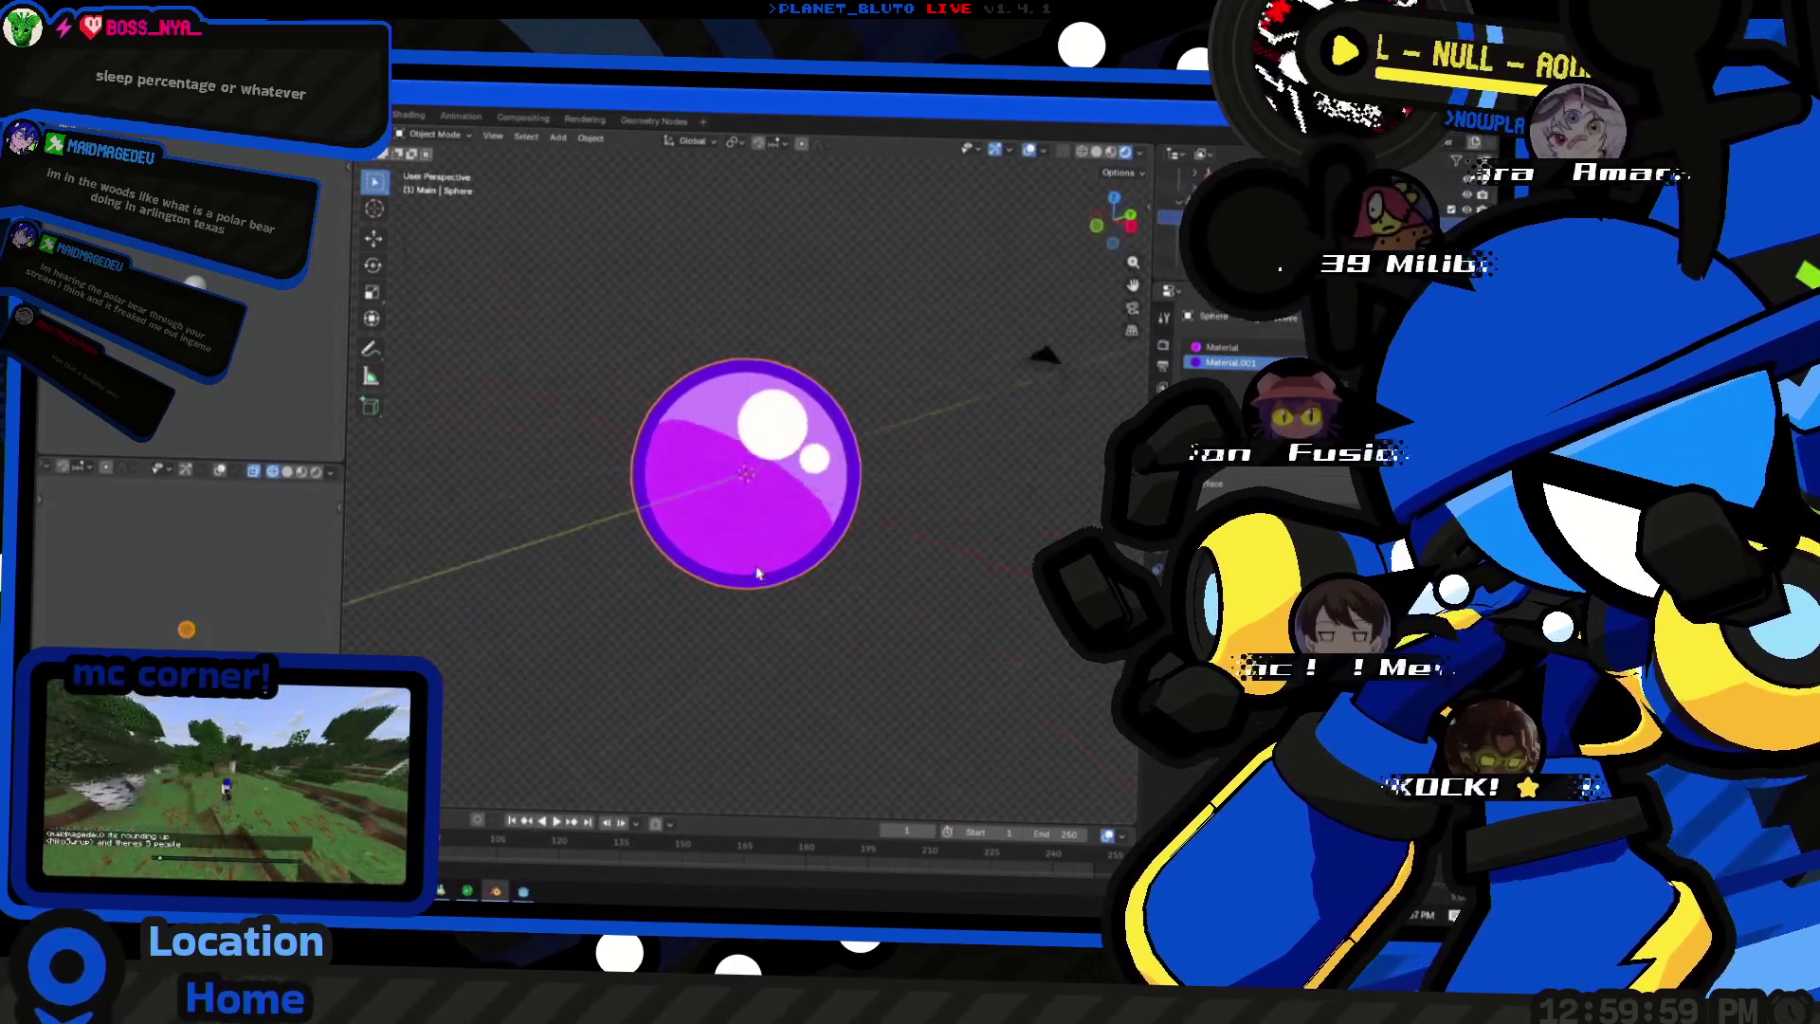
{"action": "scroll", "coordinate": [715, 570], "scroll_direction": "down", "scroll_amount": 5}
{"action": "middle_click_drag", "start_coordinate": [716, 569], "coordinate": [754, 490]}
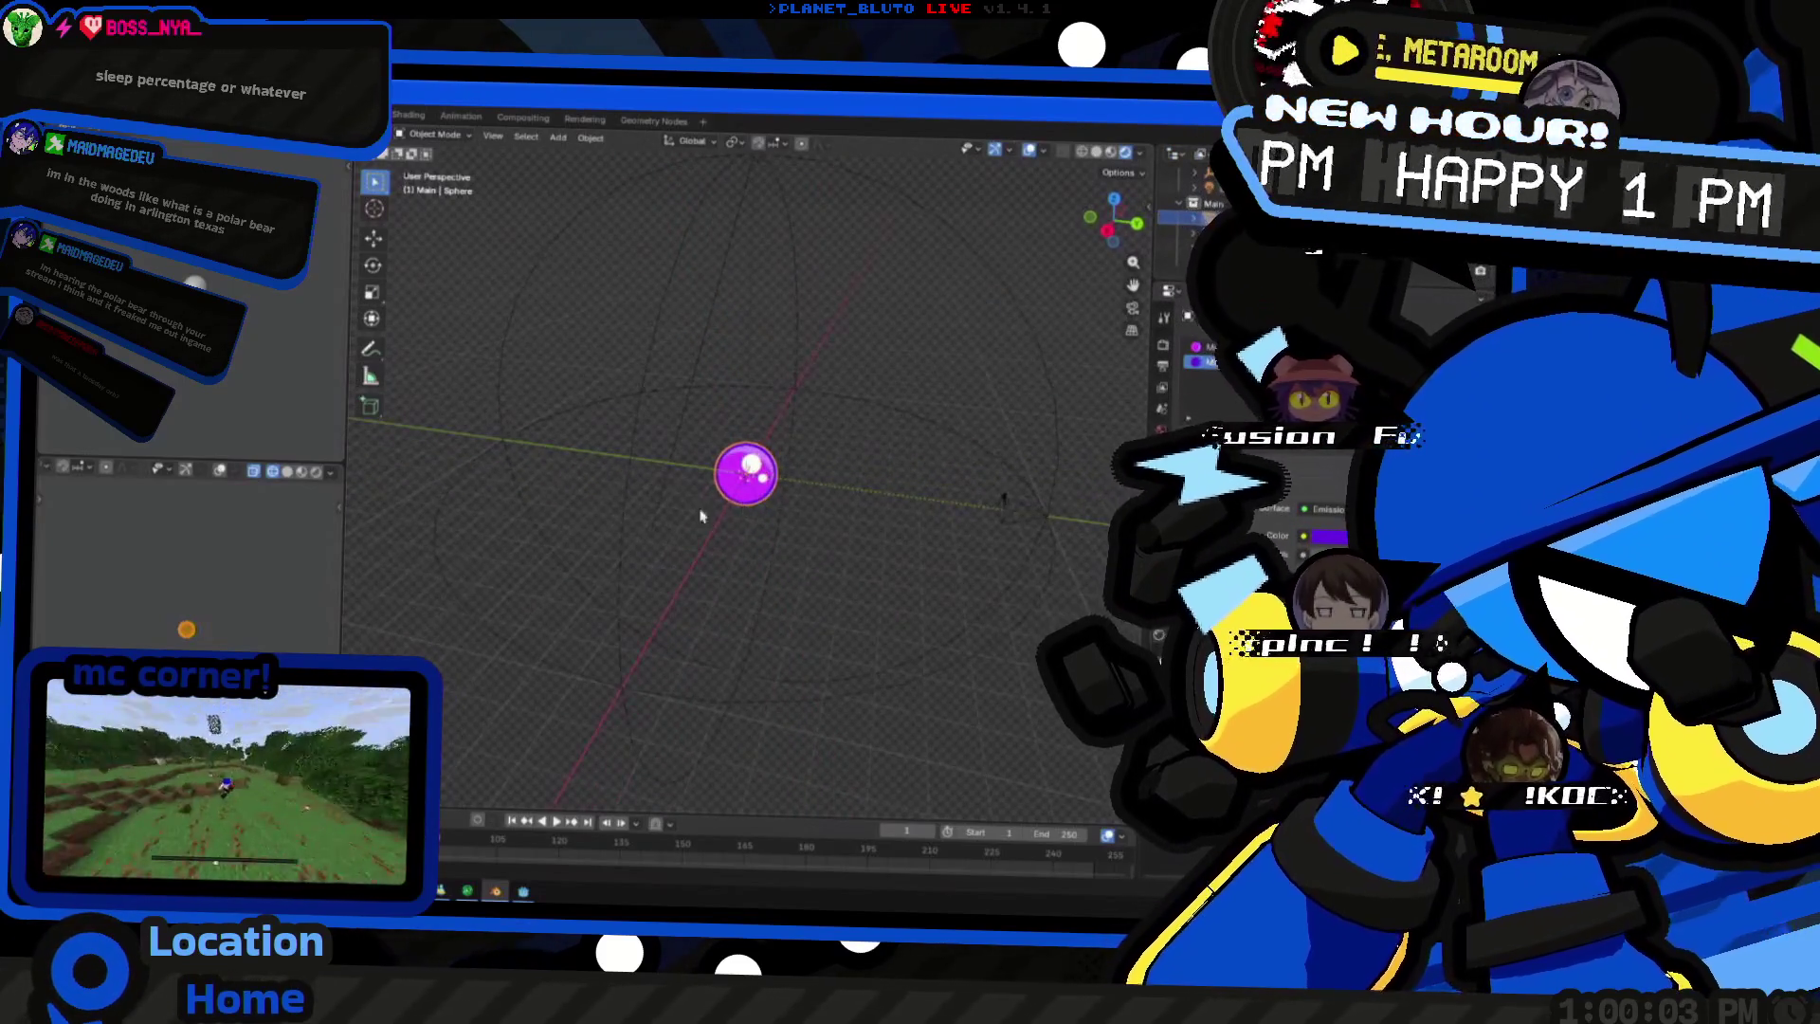
{"action": "scroll", "coordinate": [702, 516], "scroll_direction": "up", "scroll_amount": 2}
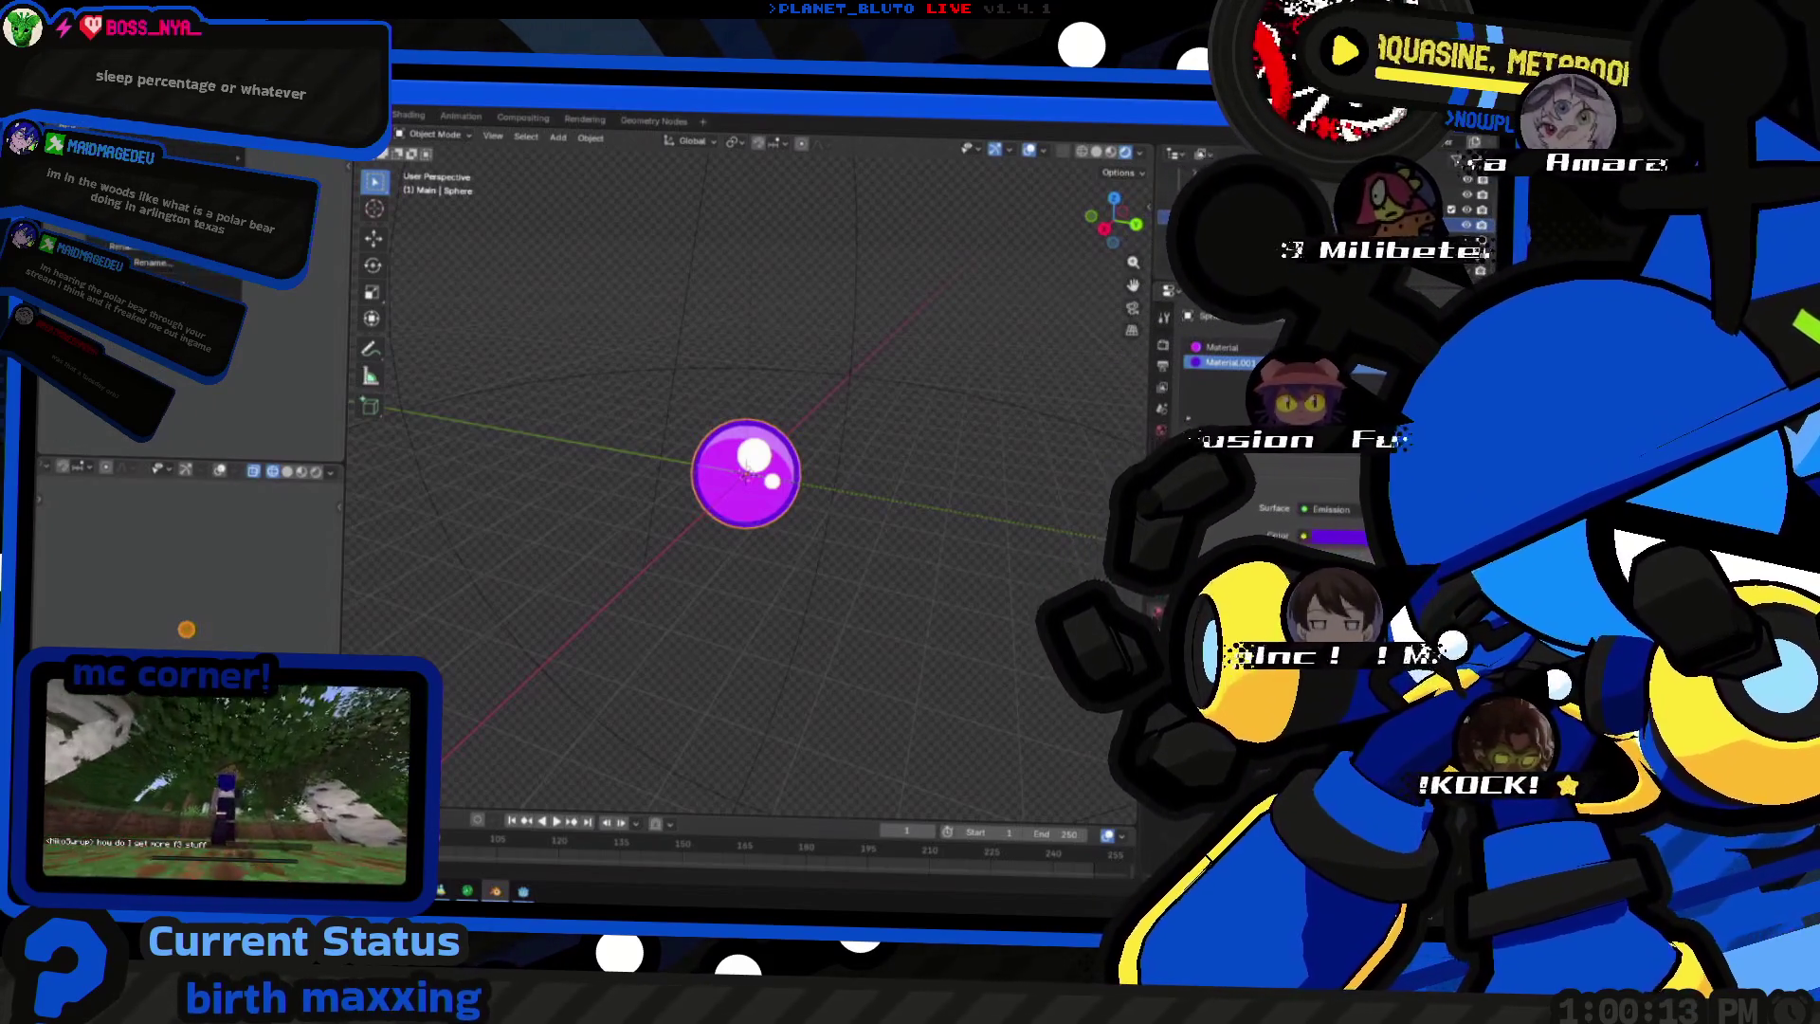
{"action": "left_click", "coordinate": [72, 117]}
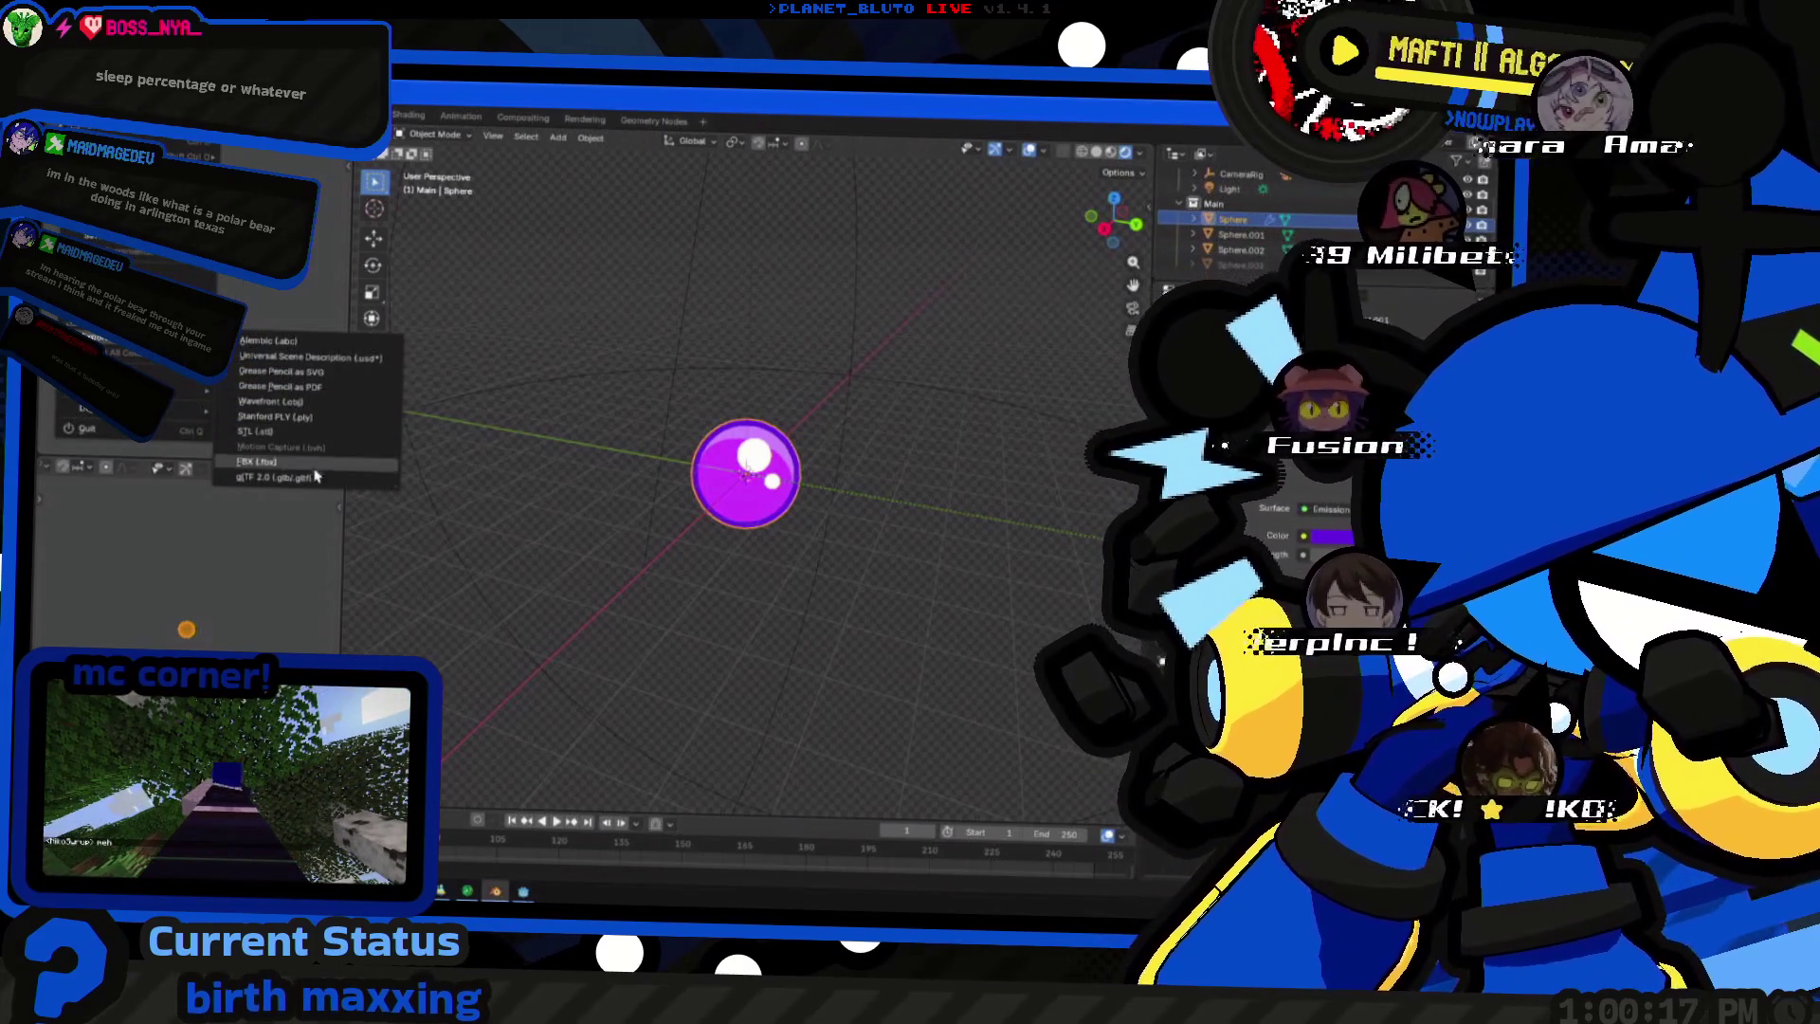
- Export the orb as Wavefront orb.obj into the game project's objs folder
{"action": "left_click", "coordinate": [304, 409]}
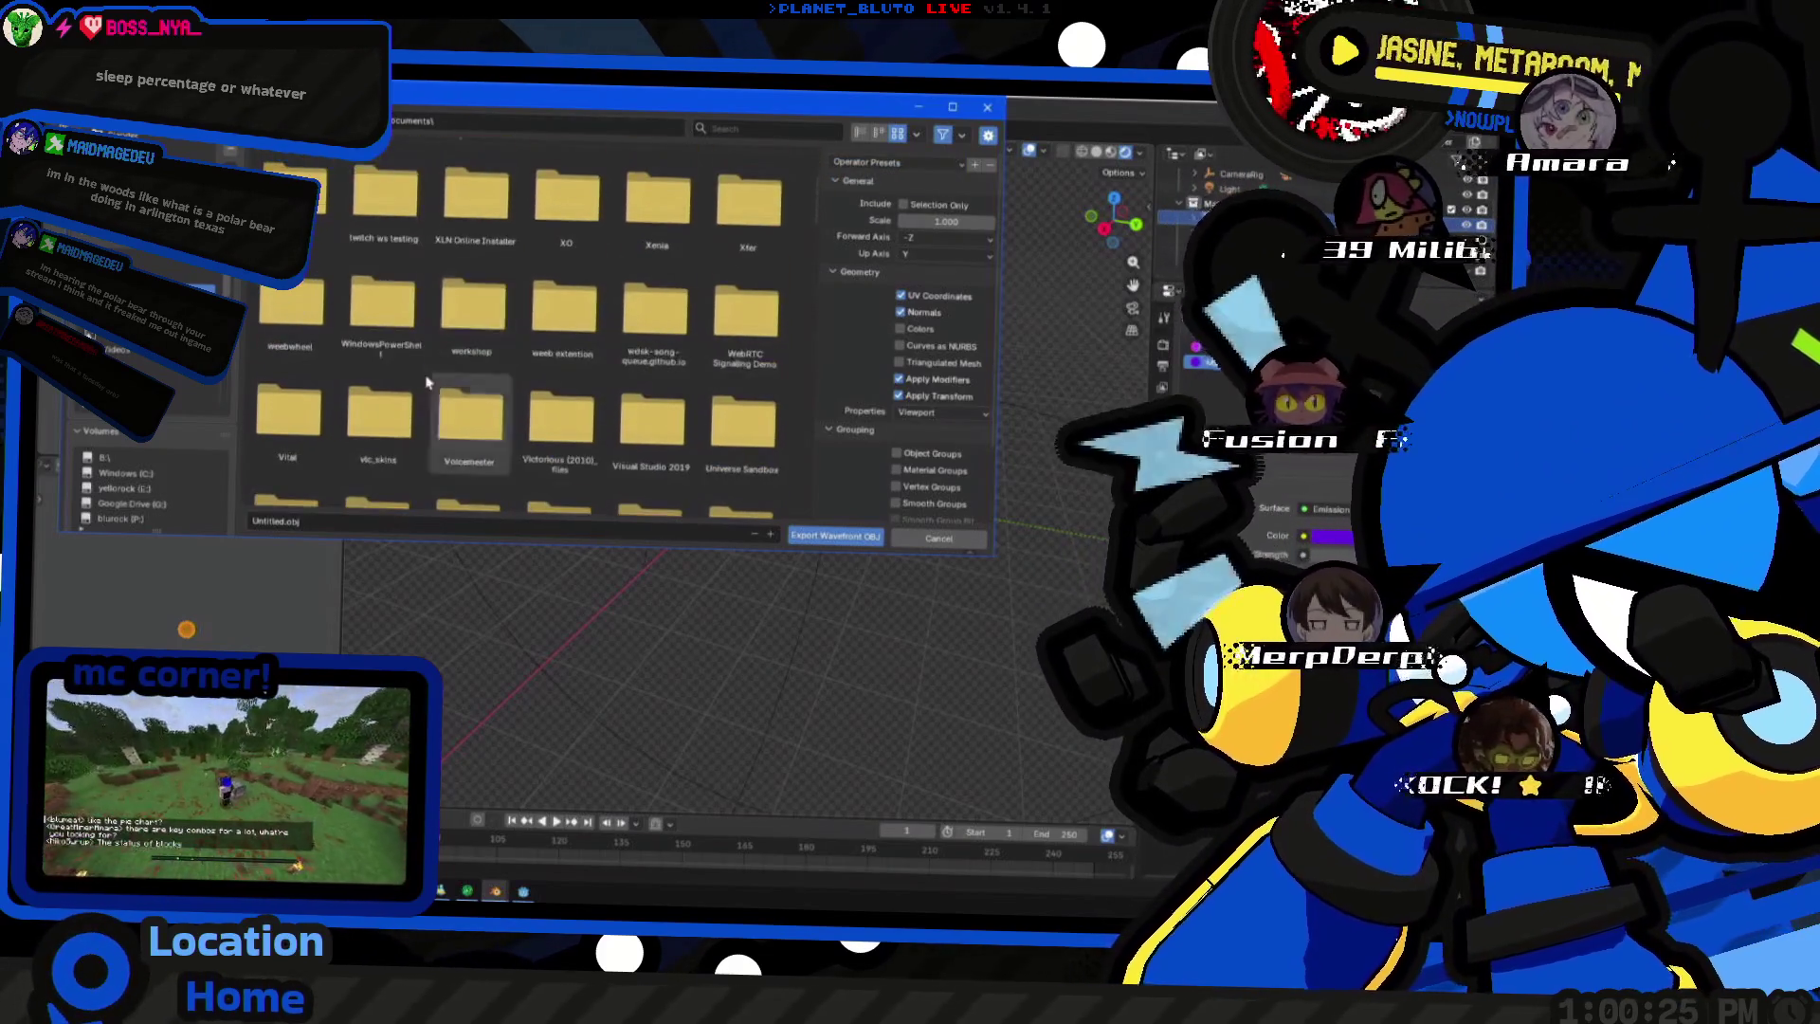
{"action": "double_click", "coordinate": [290, 302]}
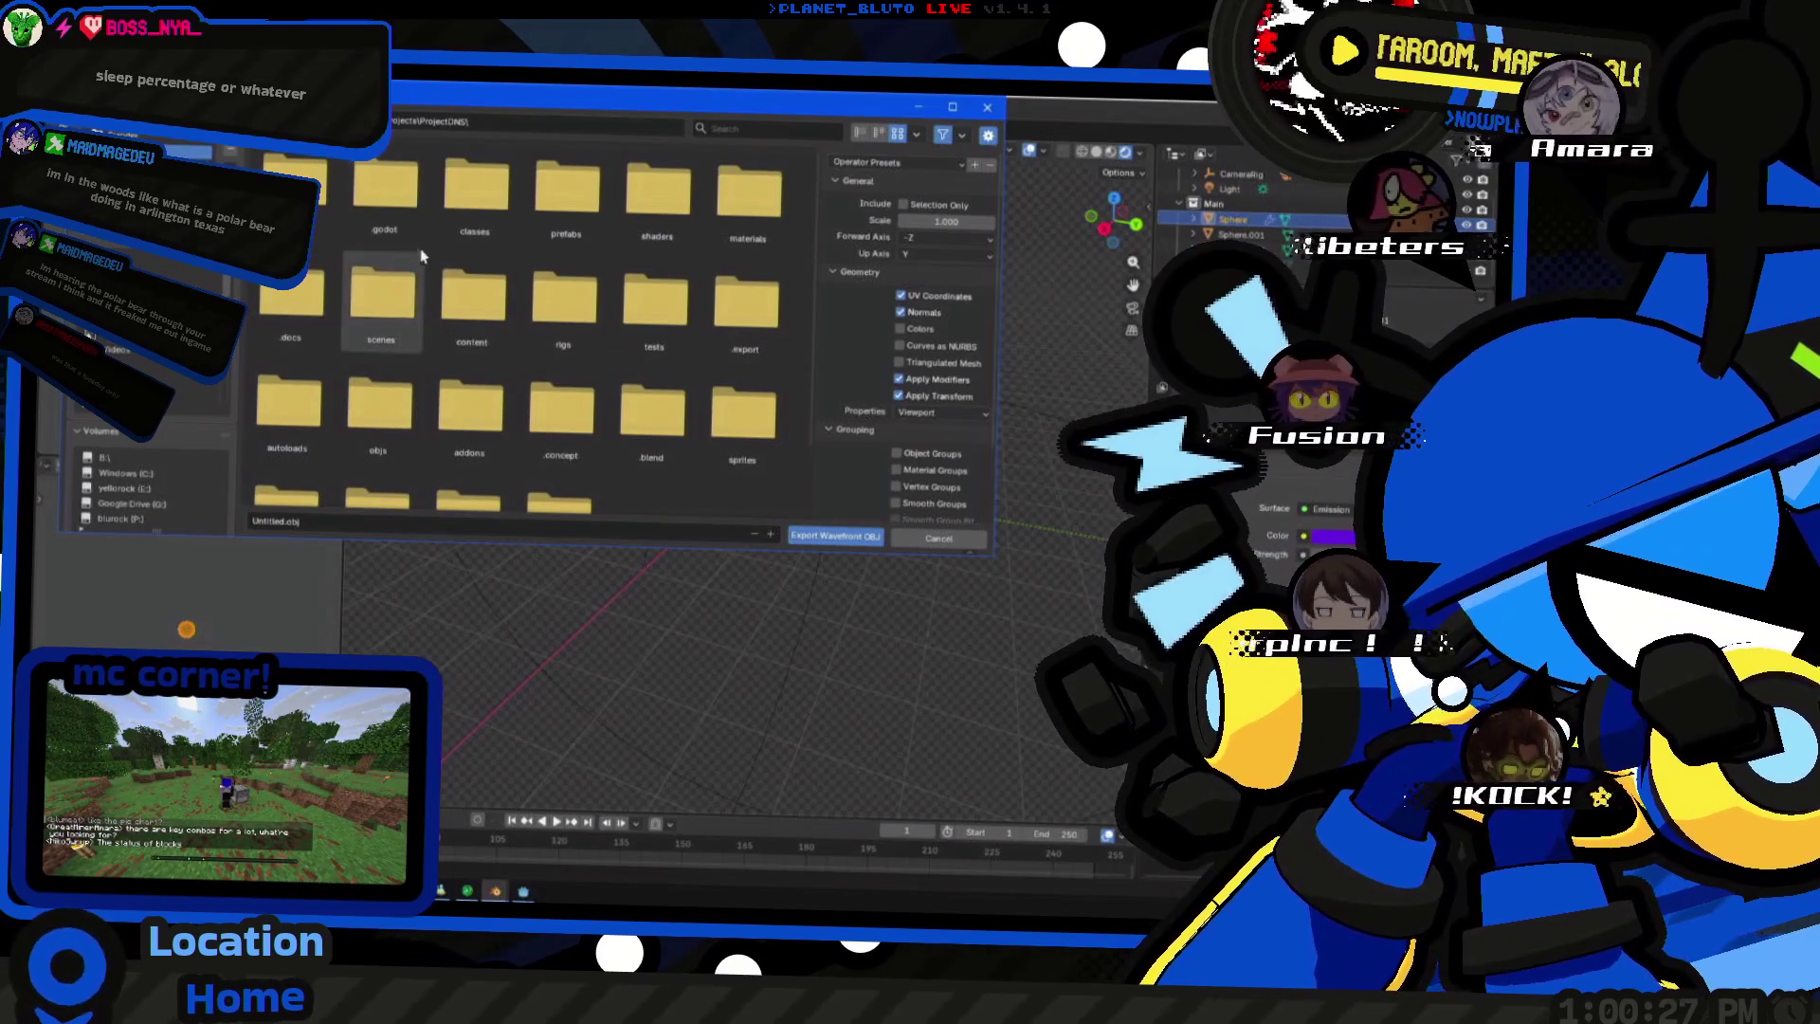
{"action": "scroll", "coordinate": [403, 320], "scroll_direction": "down", "scroll_amount": 2}
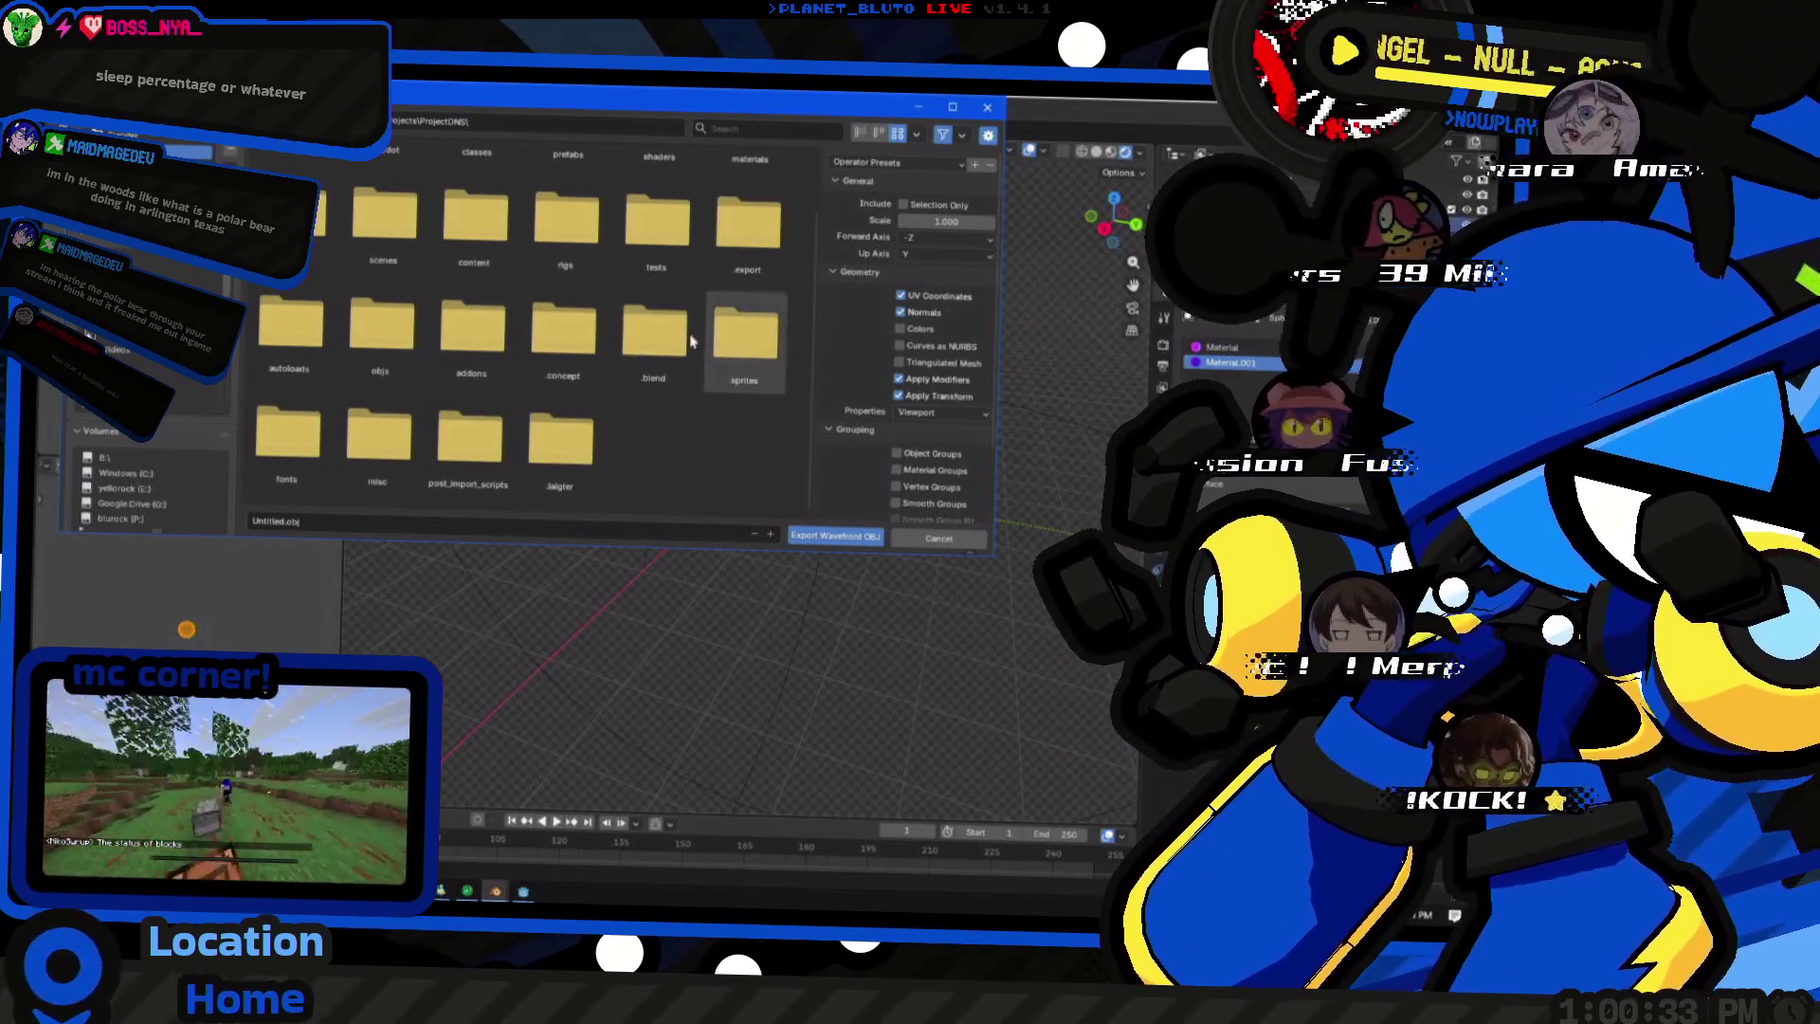
{"action": "double_click", "coordinate": [402, 339]}
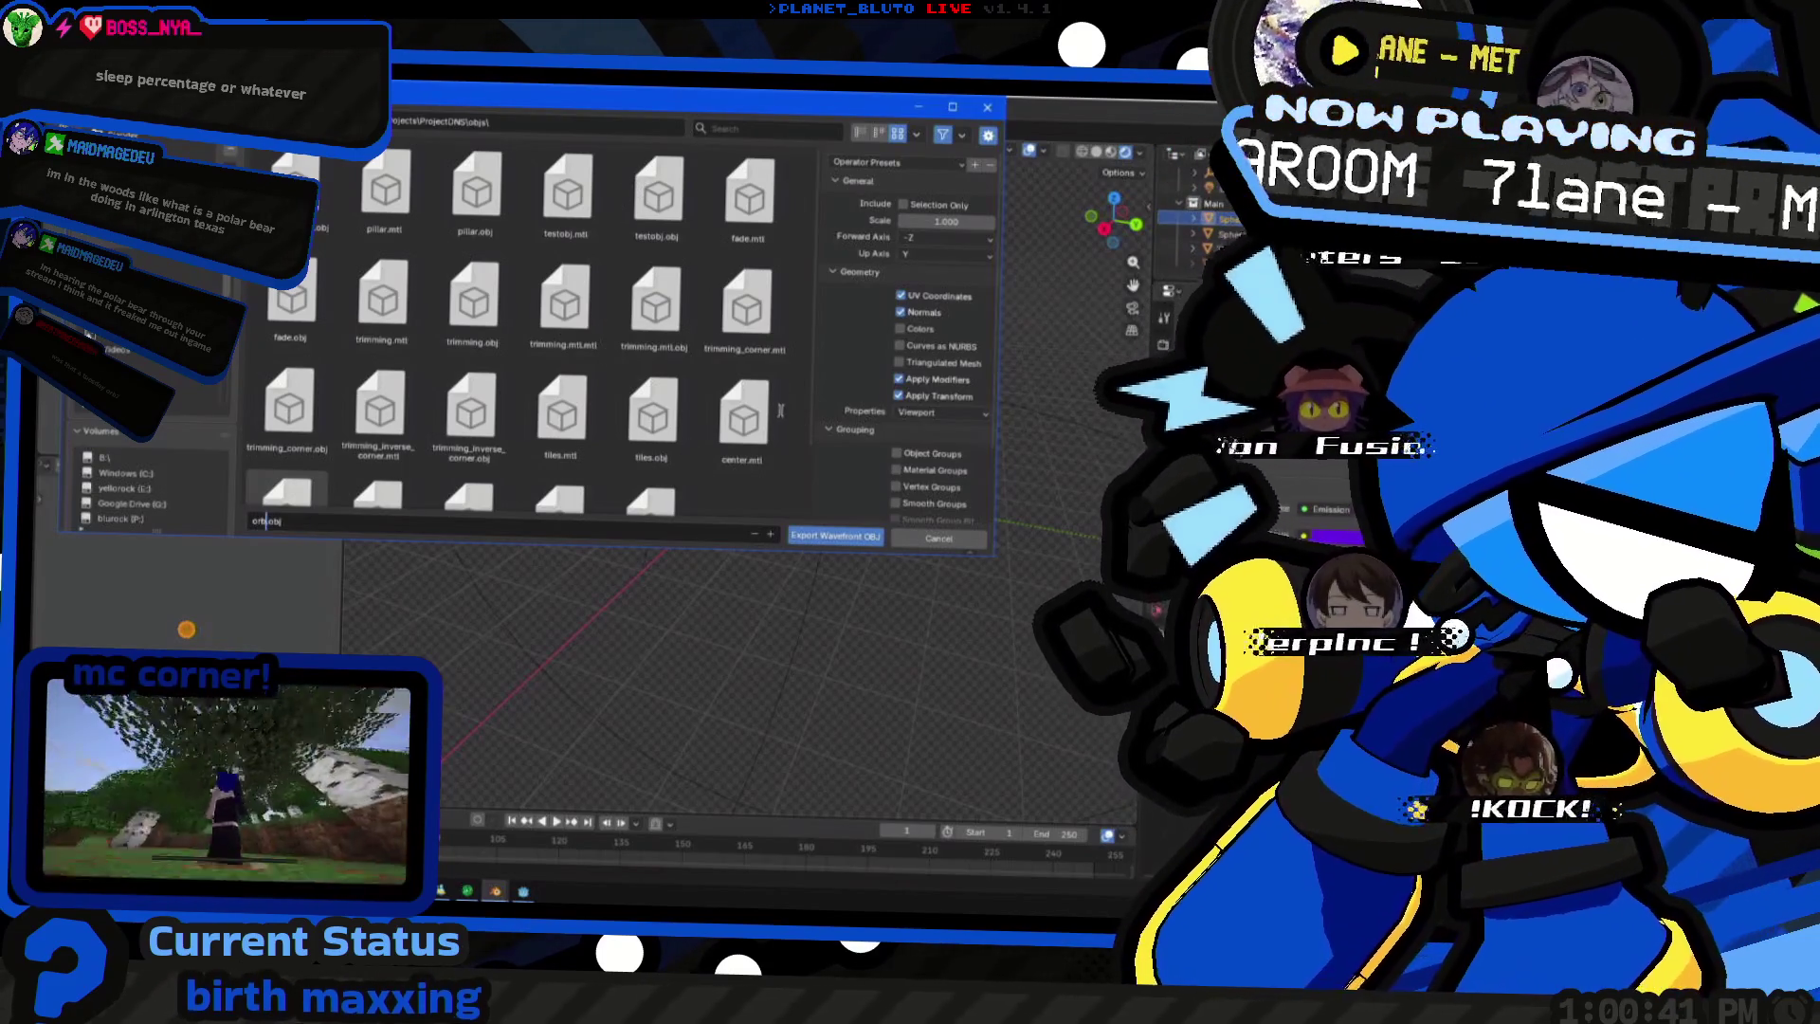
{"action": "scroll", "coordinate": [779, 411], "scroll_direction": "down", "scroll_amount": 2}
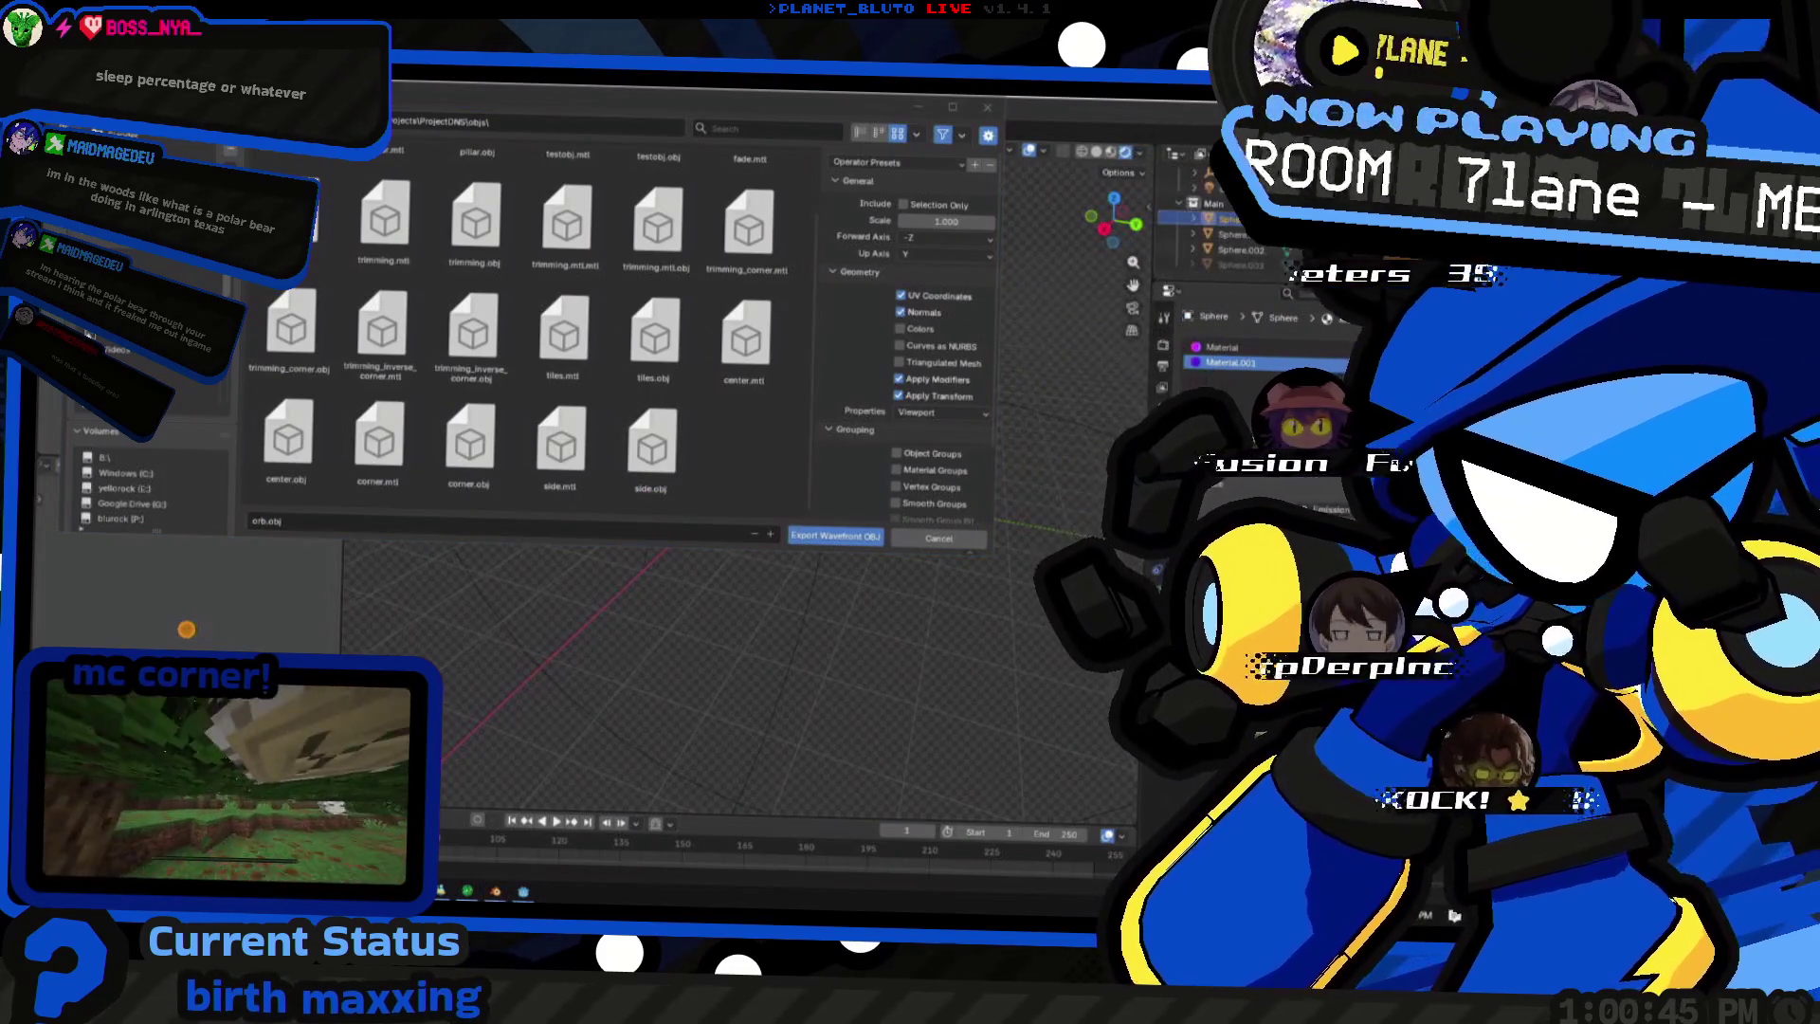
{"action": "scroll", "coordinate": [470, 428], "scroll_direction": "up", "scroll_amount": 1}
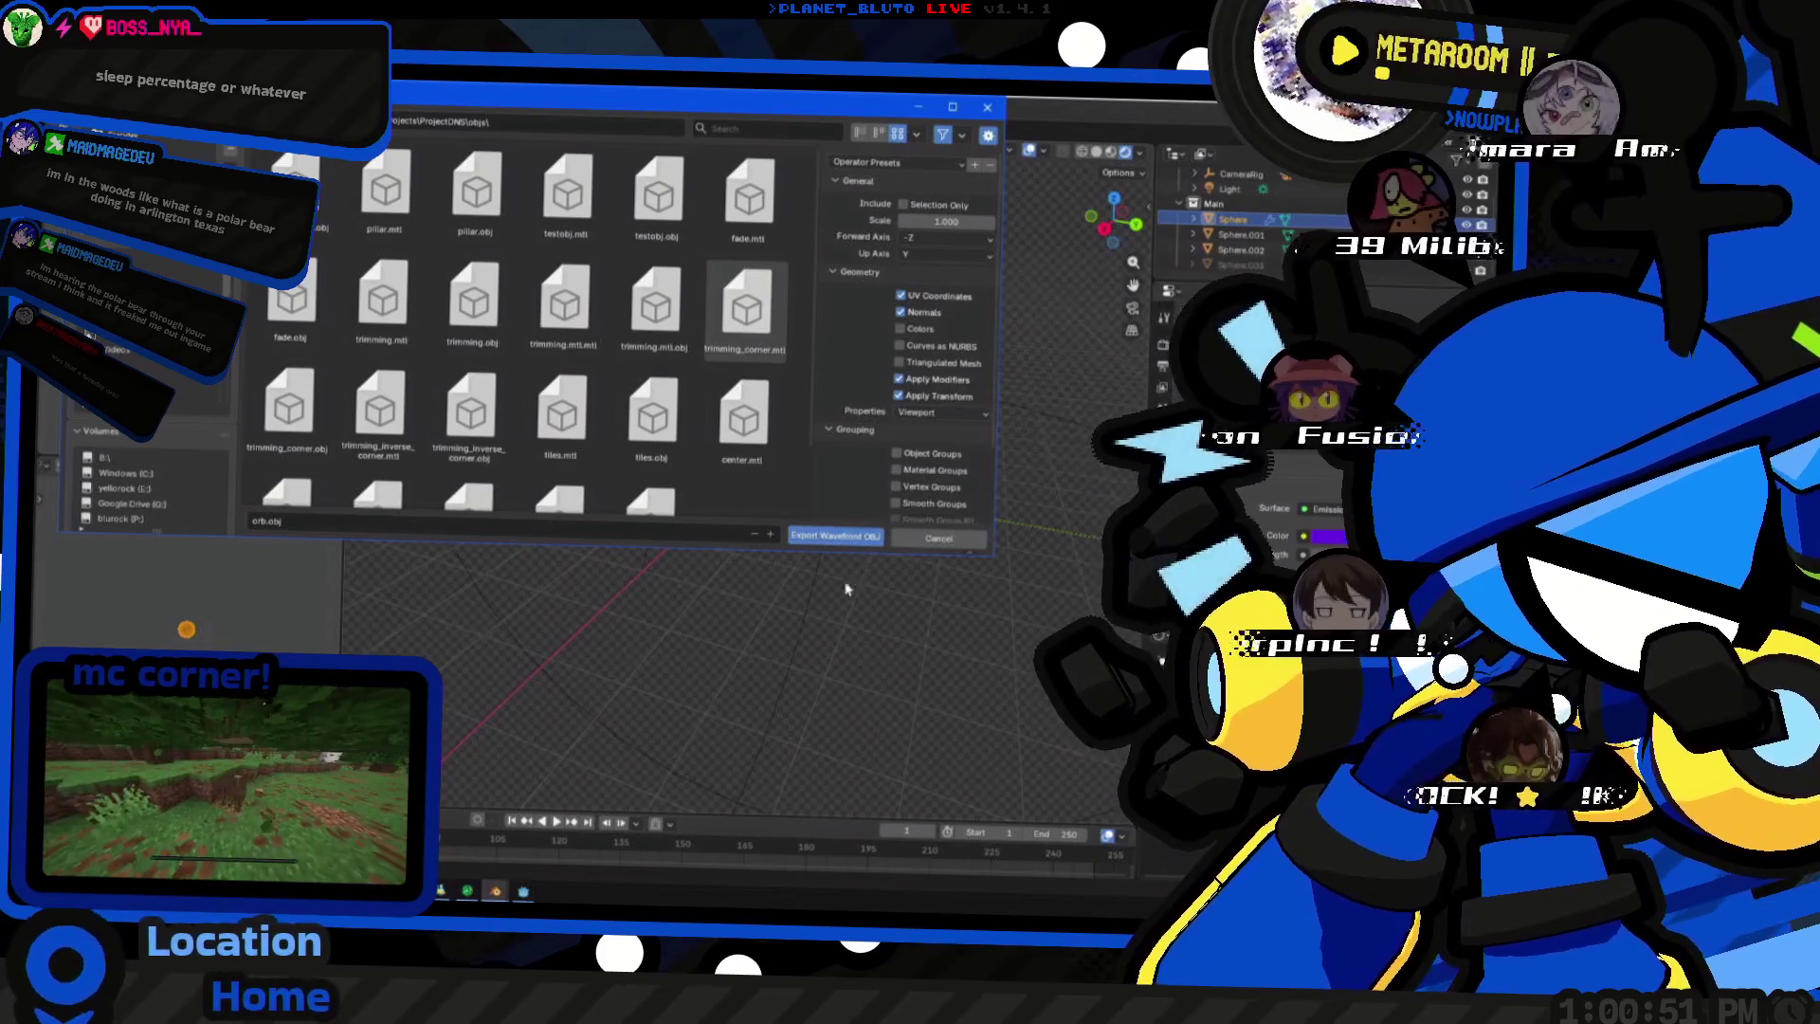
{"action": "left_click", "coordinate": [808, 536]}
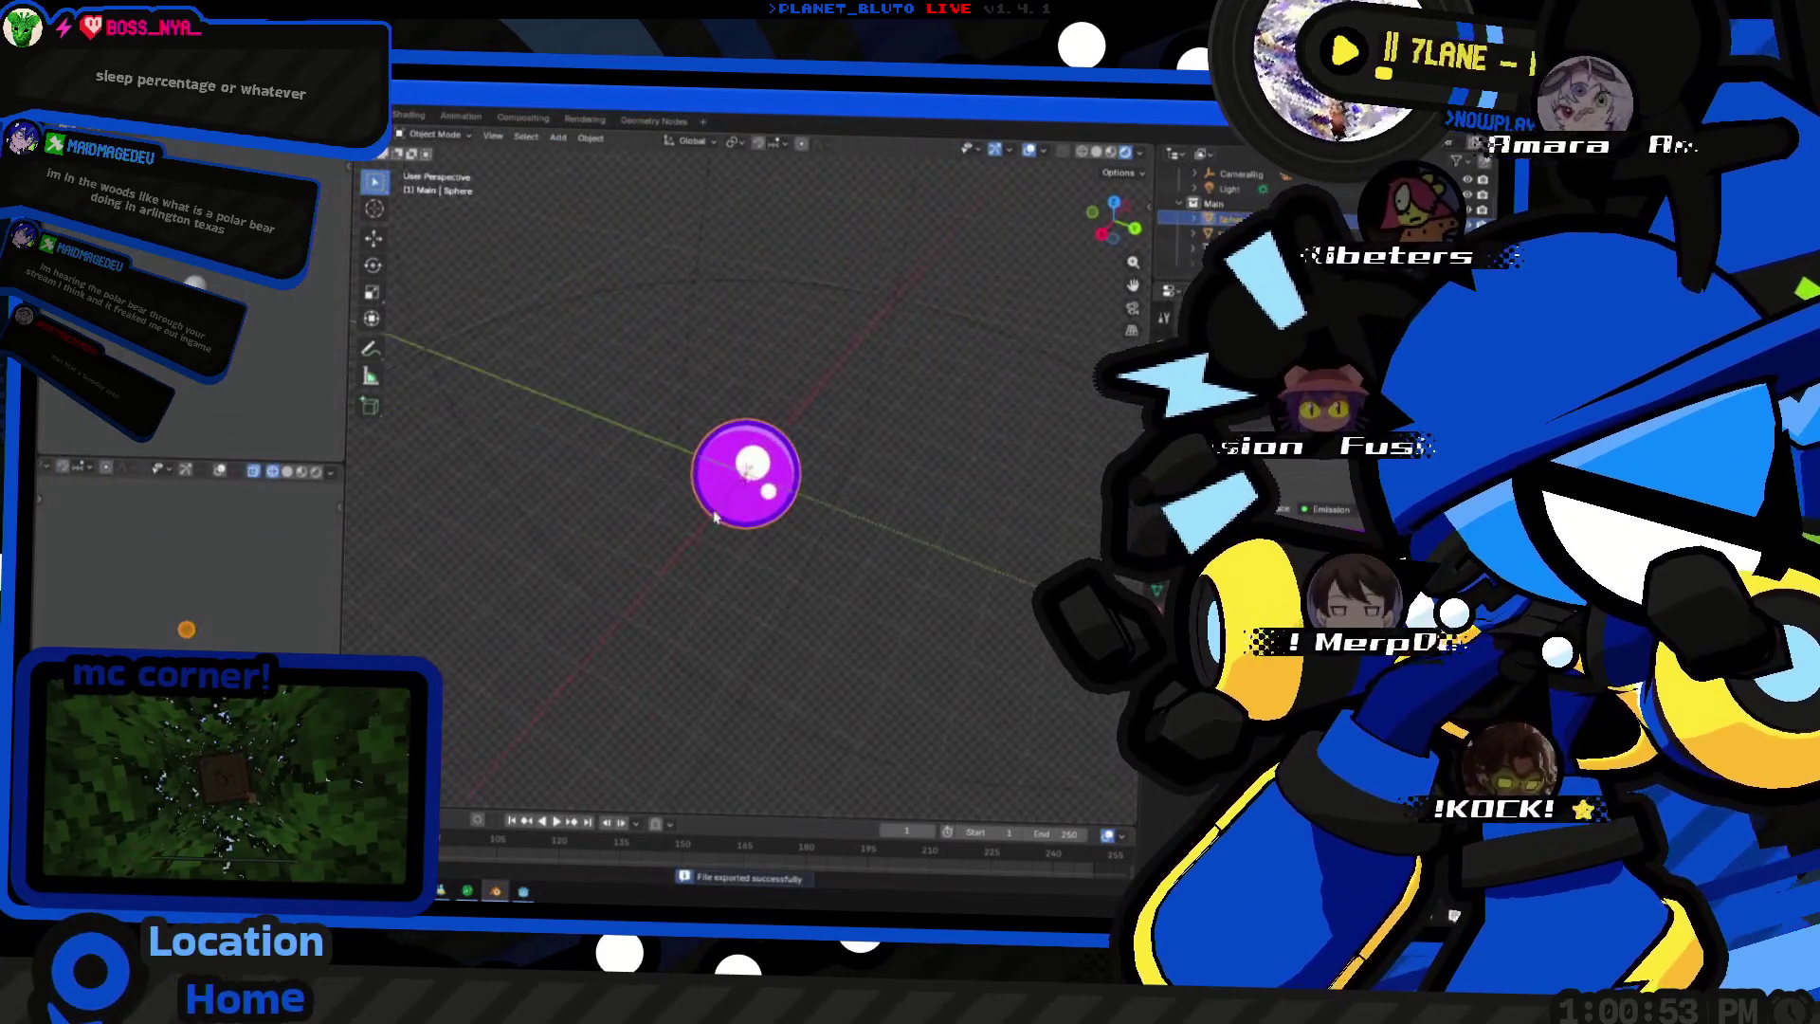
{"action": "scroll", "coordinate": [873, 500], "scroll_direction": "up", "scroll_amount": 3}
- Enter Edit Mode on the orb with nothing selected, inspect it, then switch to the Aseprite window
{"action": "key", "text": "Tab"}
{"action": "key", "text": "alt+a"}
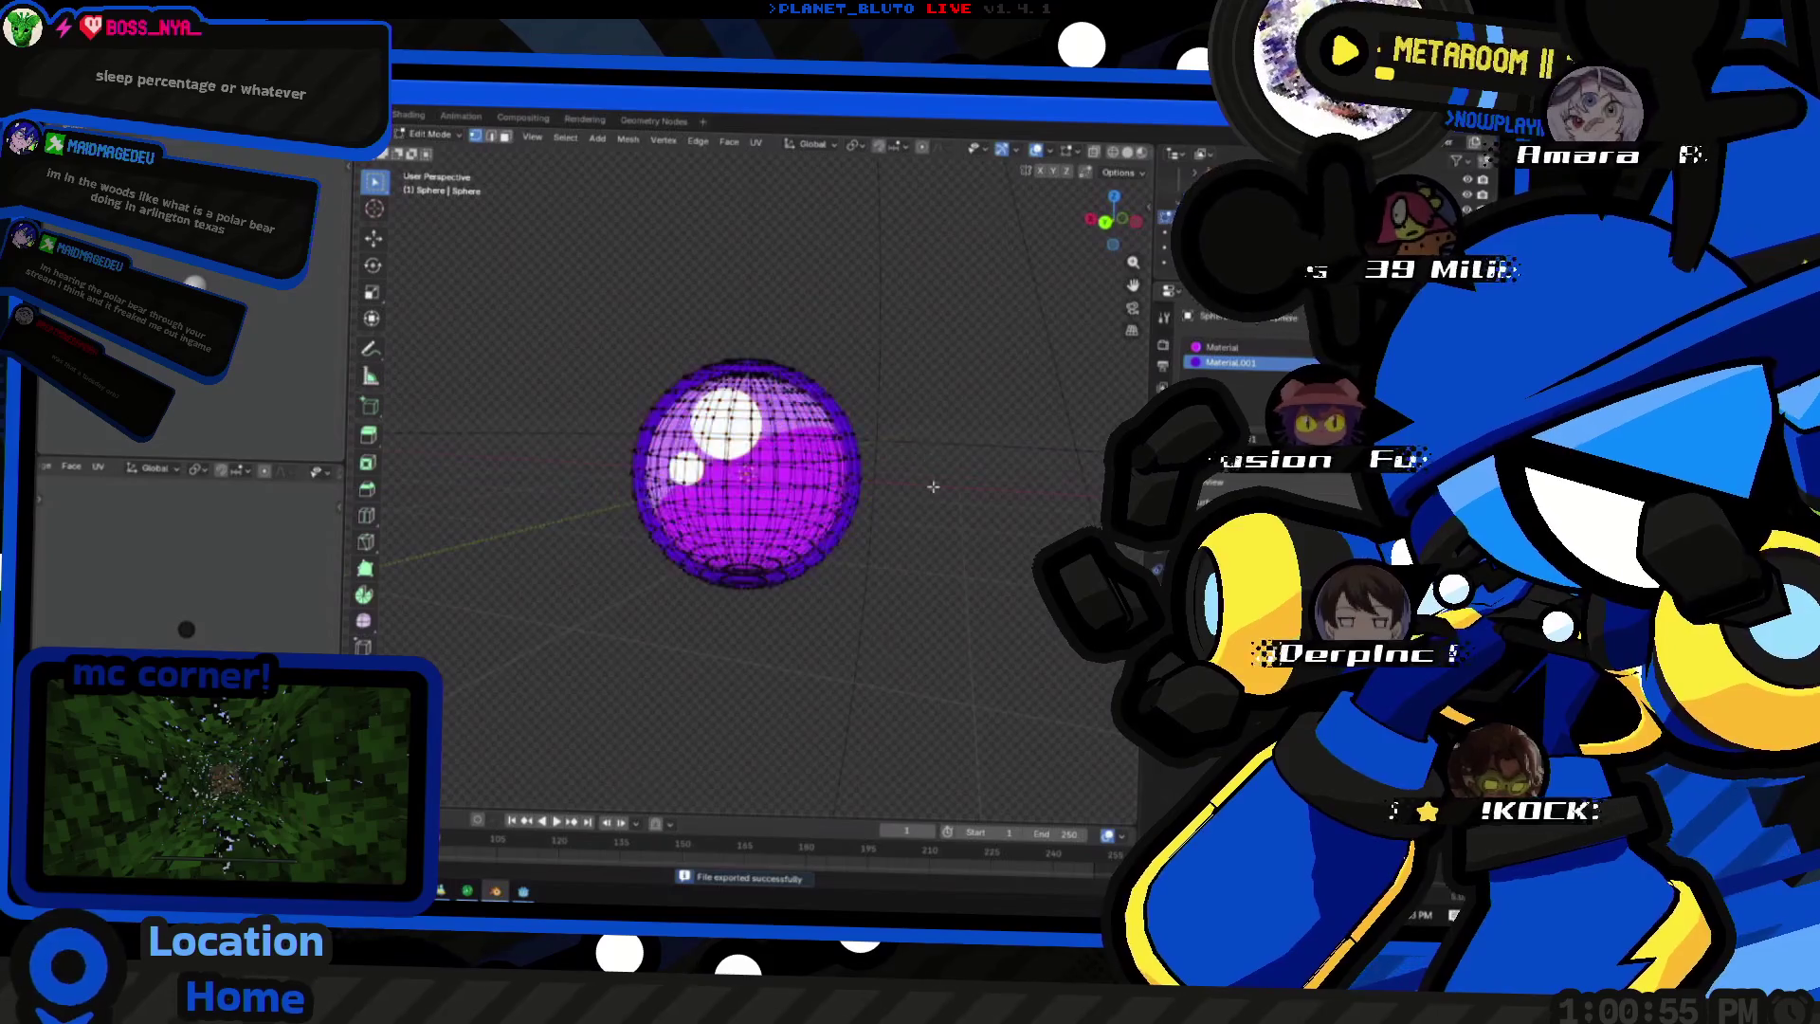
{"action": "middle_click_drag", "start_coordinate": [745, 474], "coordinate": [868, 513]}
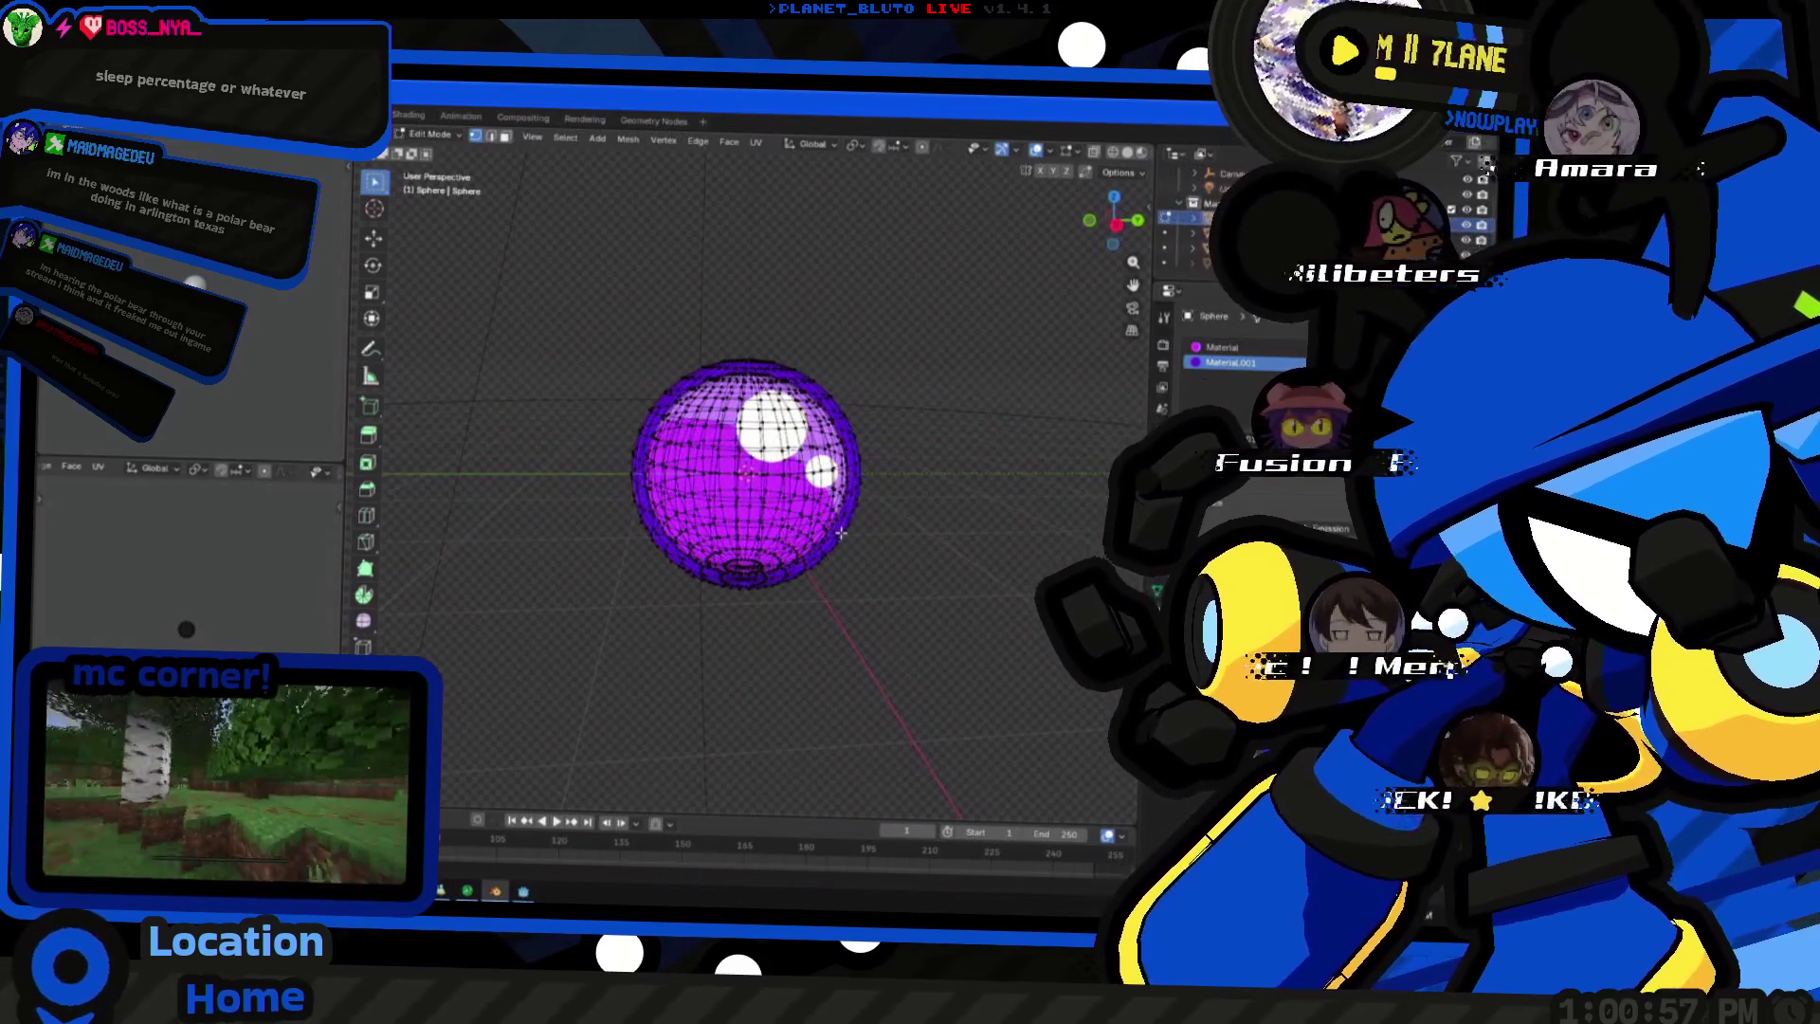
{"action": "key", "text": "alt+Tab"}
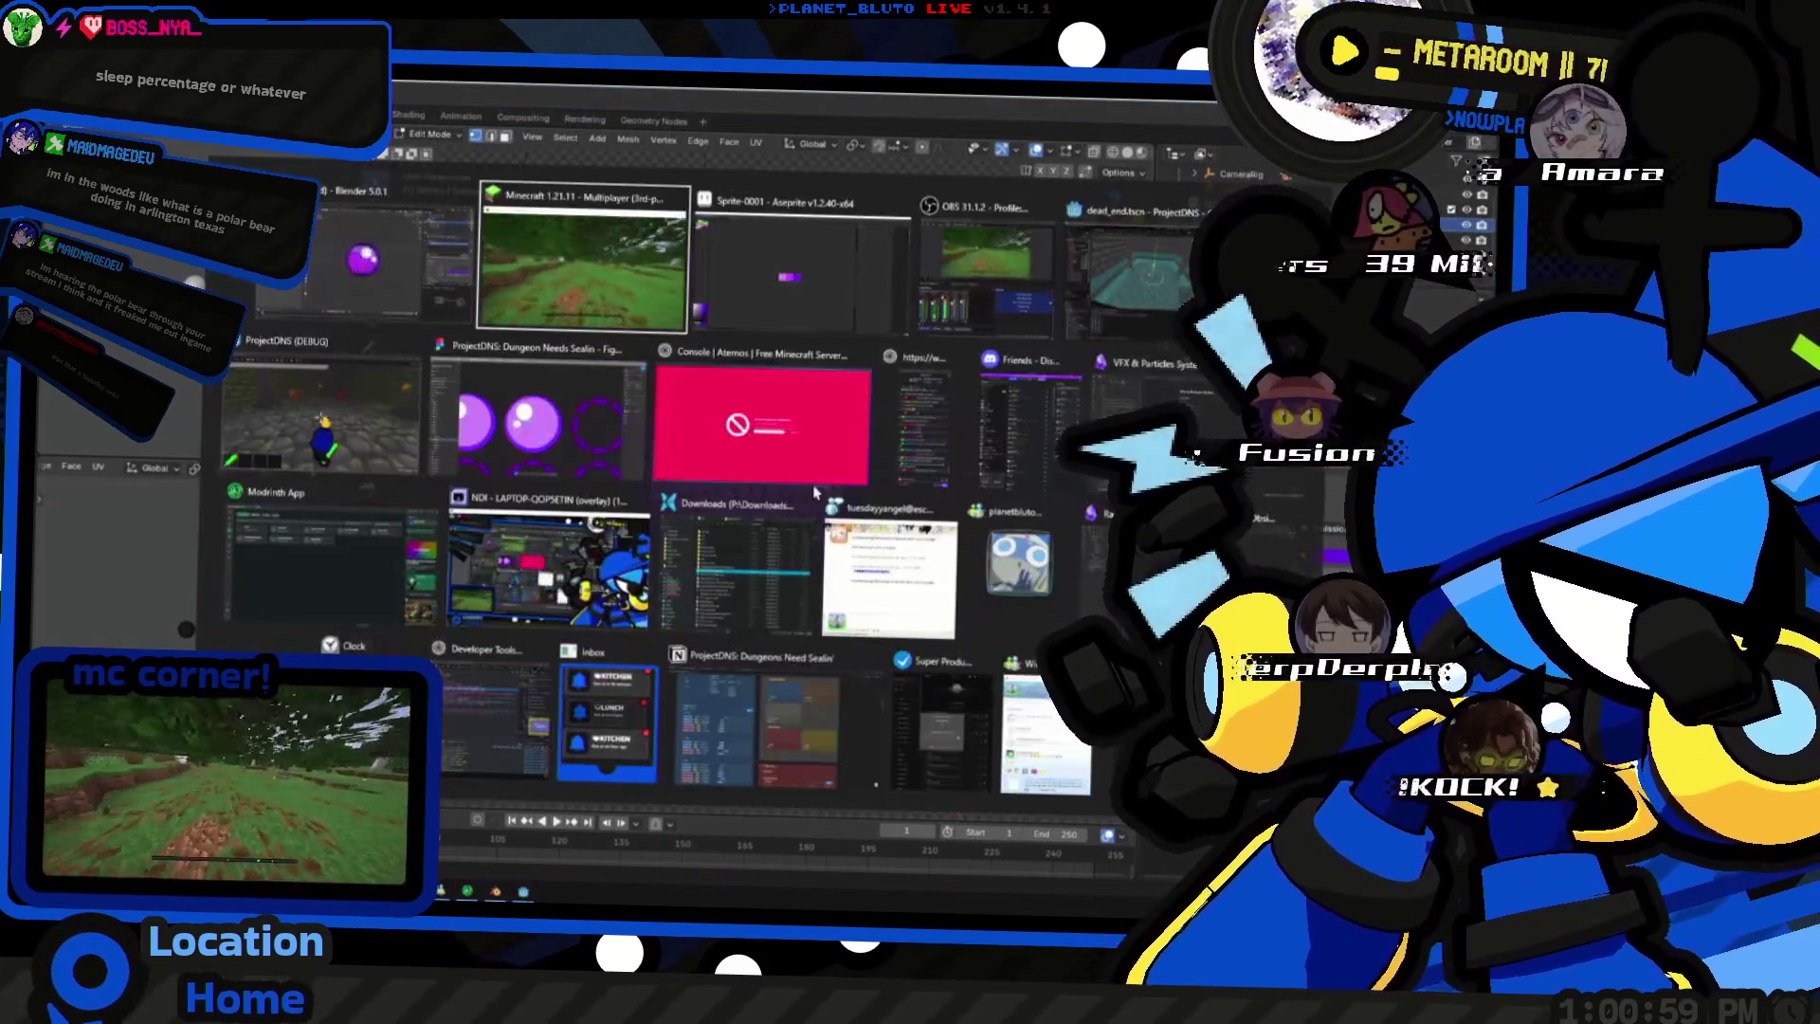
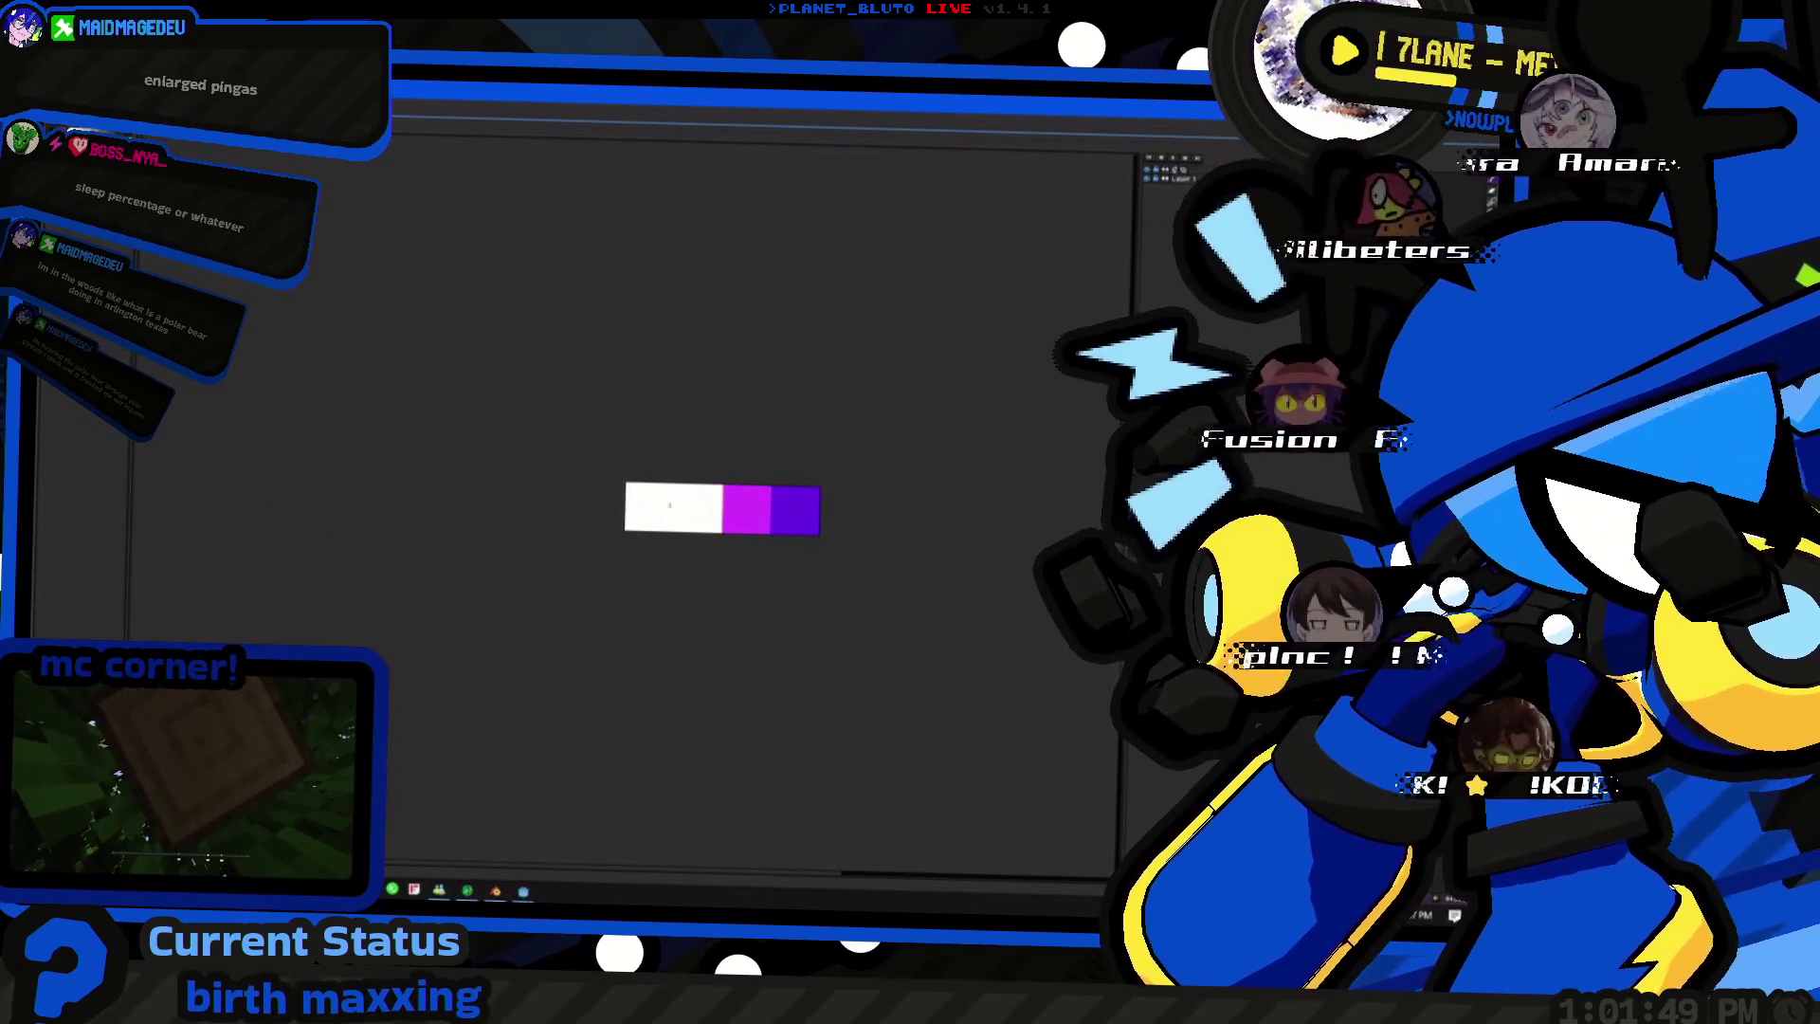
- Review the export settings for the four-colour palette strip without exporting yet
{"action": "key", "text": "ctrl+alt+shift+s"}
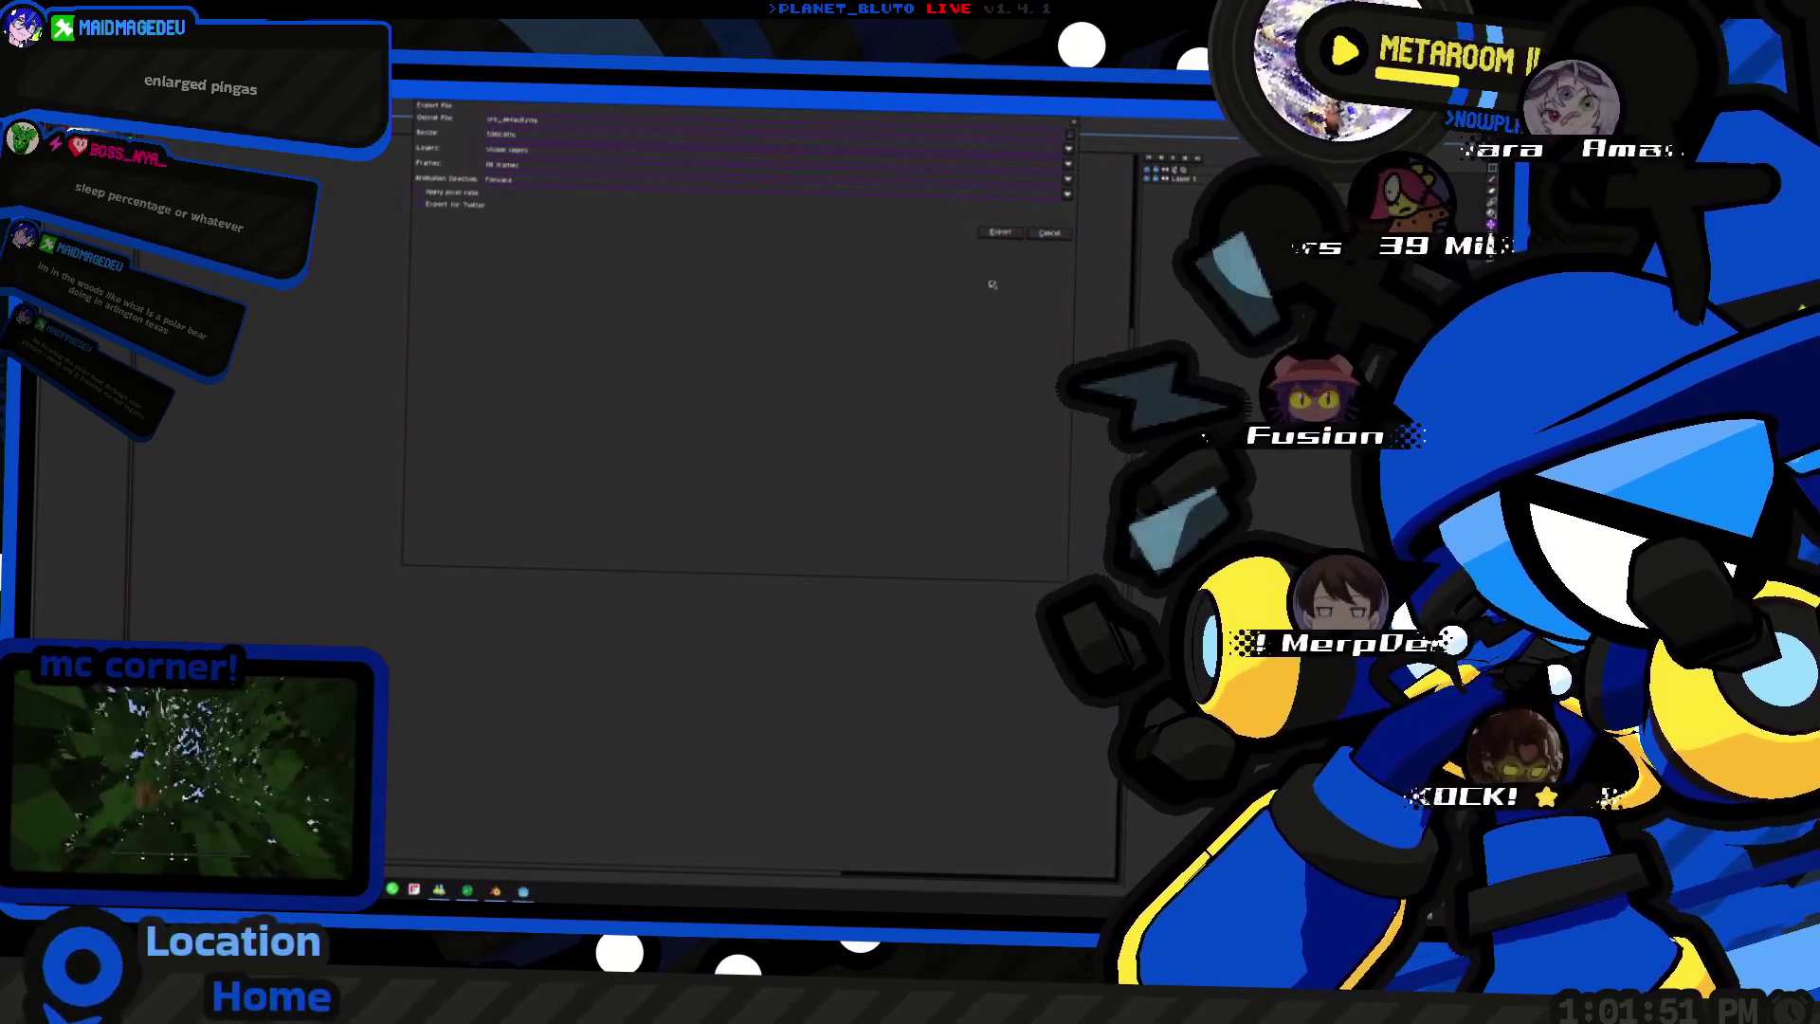
{"action": "key", "text": "Return"}
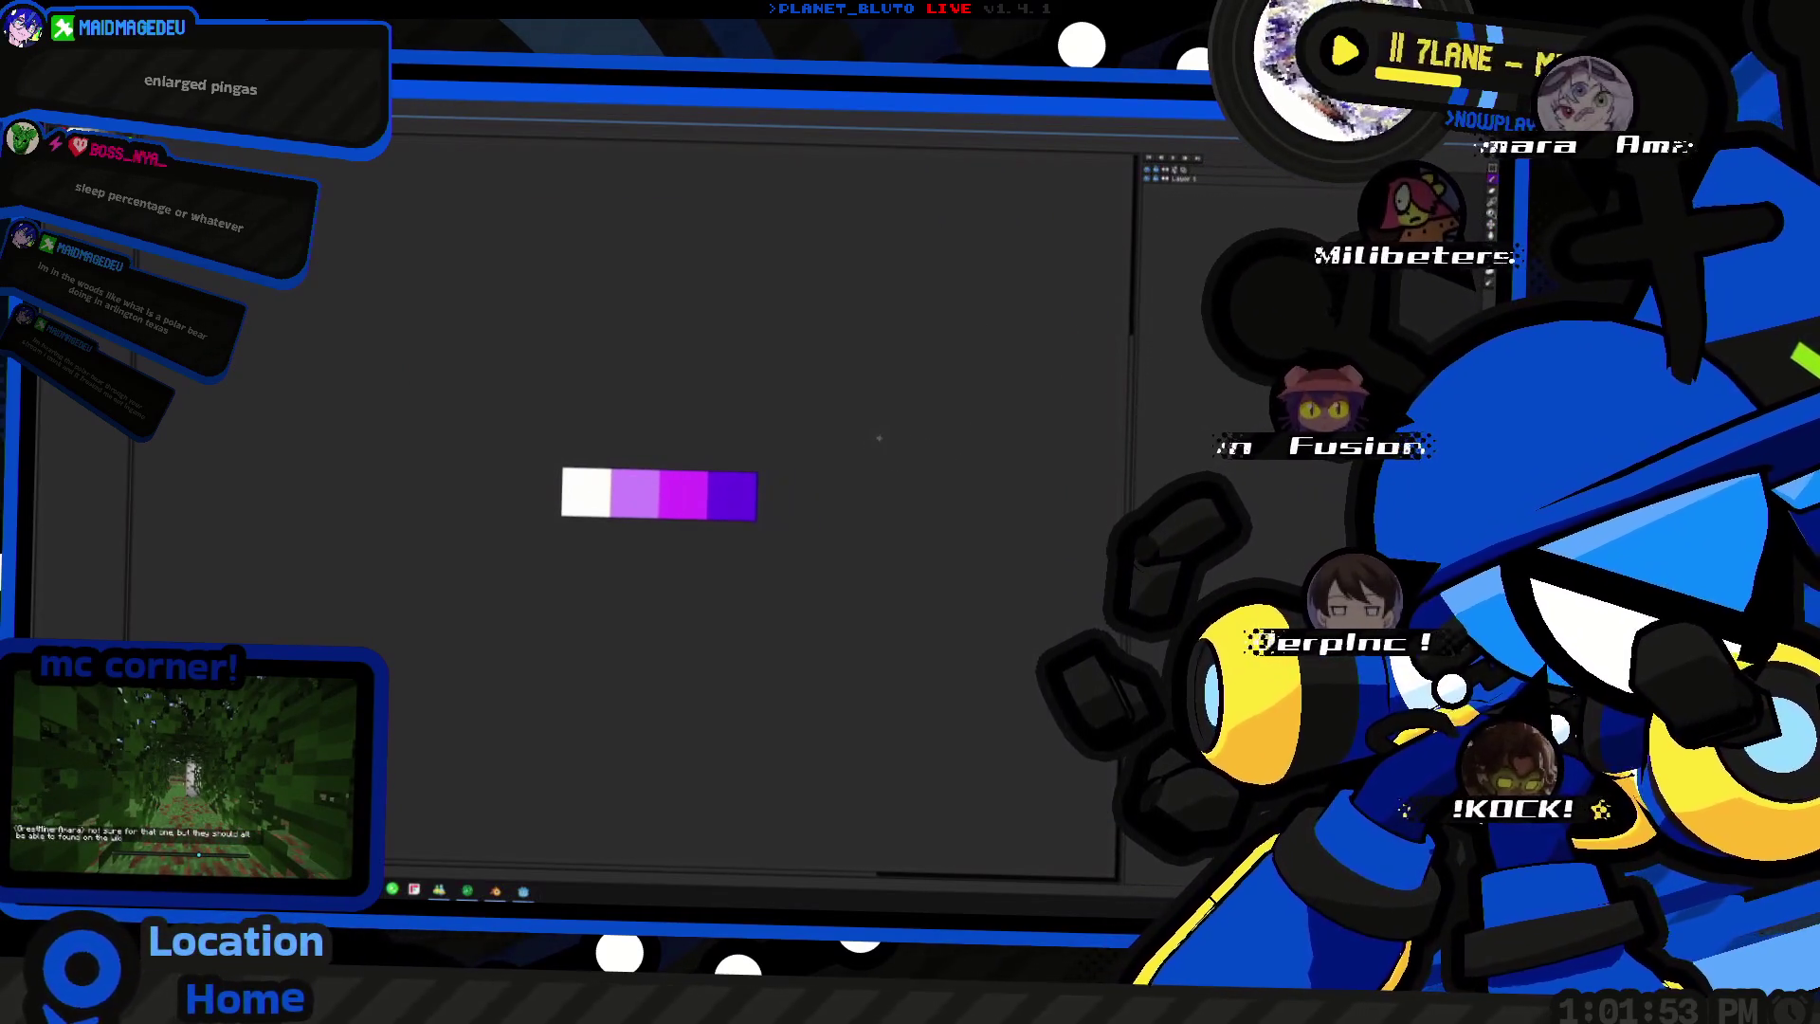
{"action": "middle_click_drag", "start_coordinate": [880, 439], "coordinate": [813, 480]}
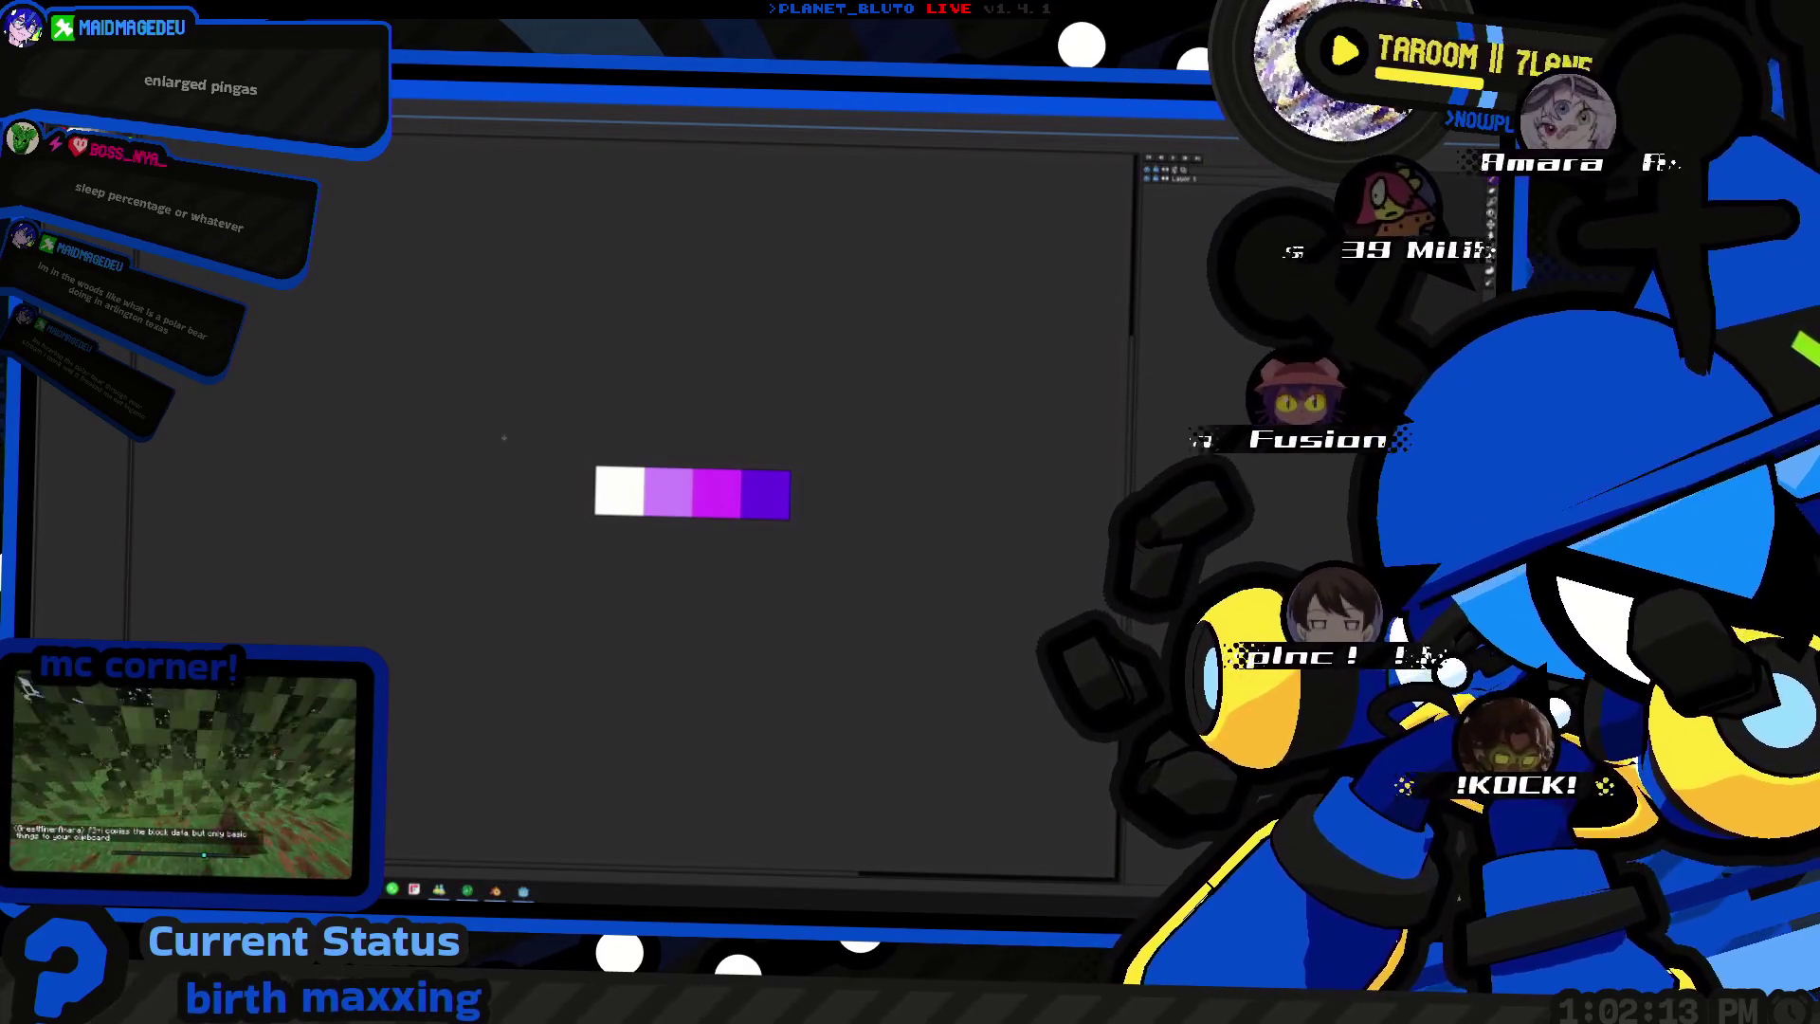
- Export the white-to-violet palette strip, replacing the existing file, and return to Blender
{"action": "key", "text": "ctrl+alt+shift+s"}
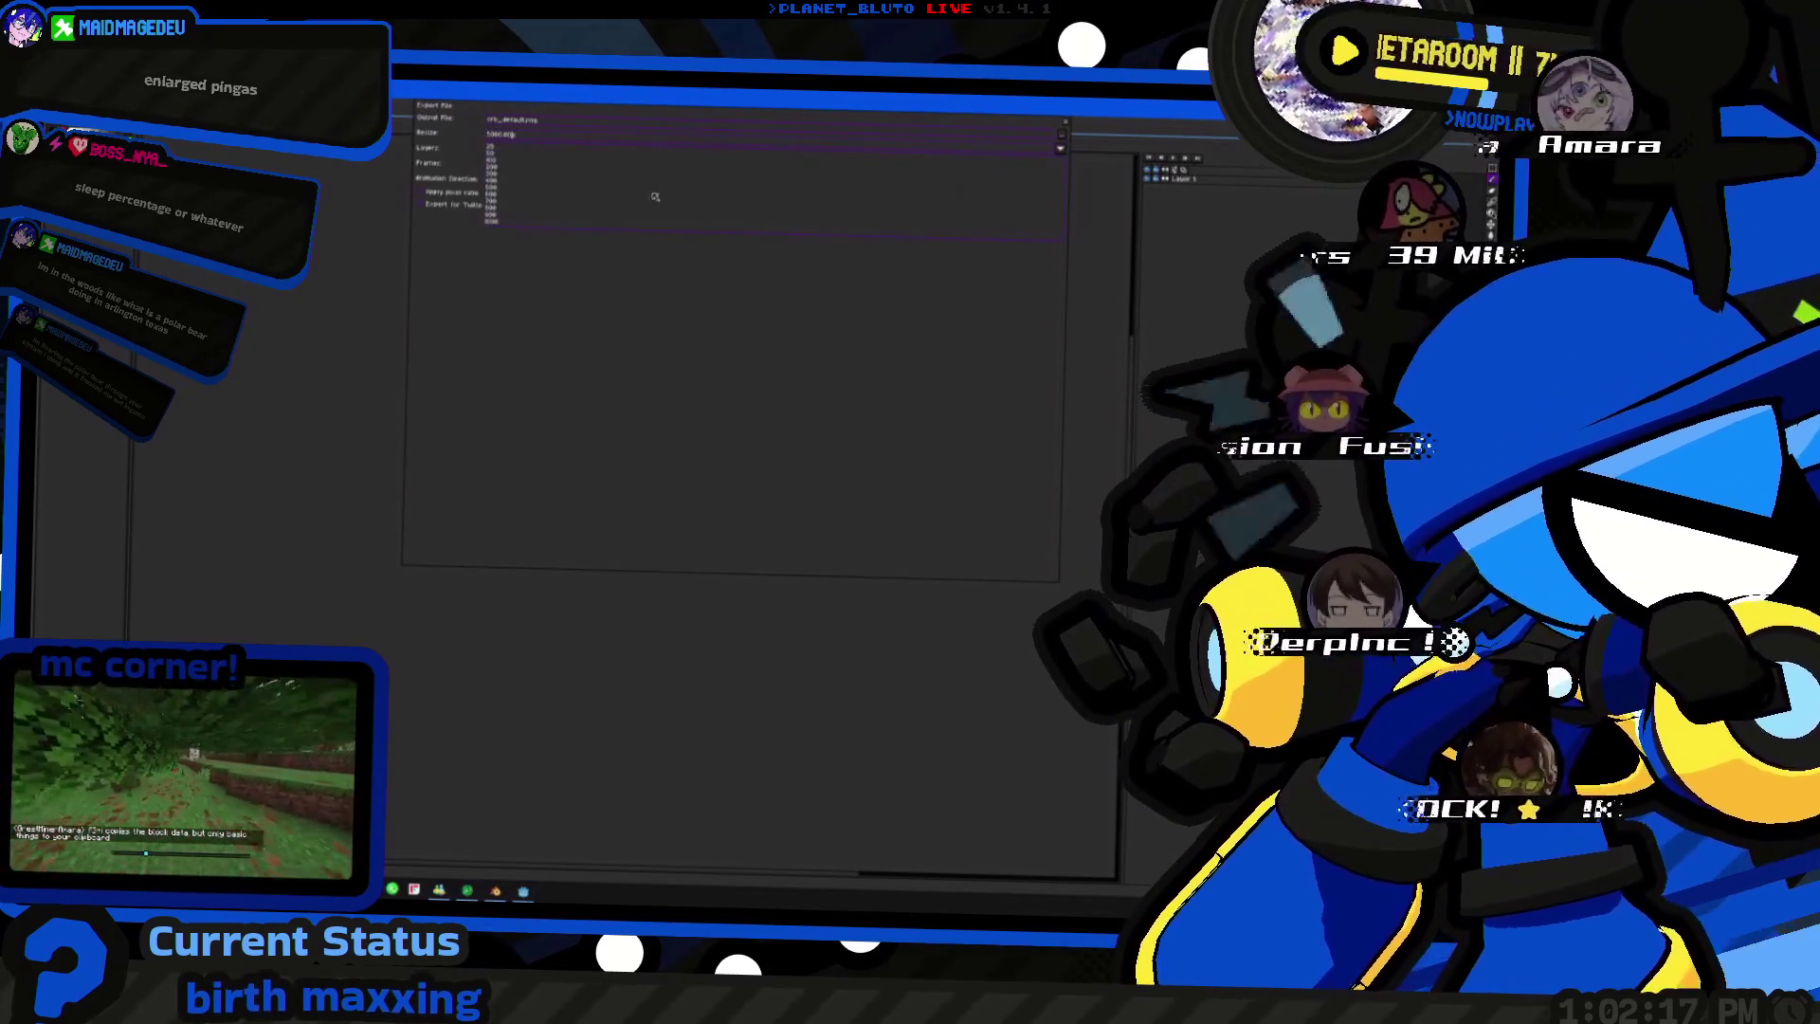
{"action": "key", "text": "Return"}
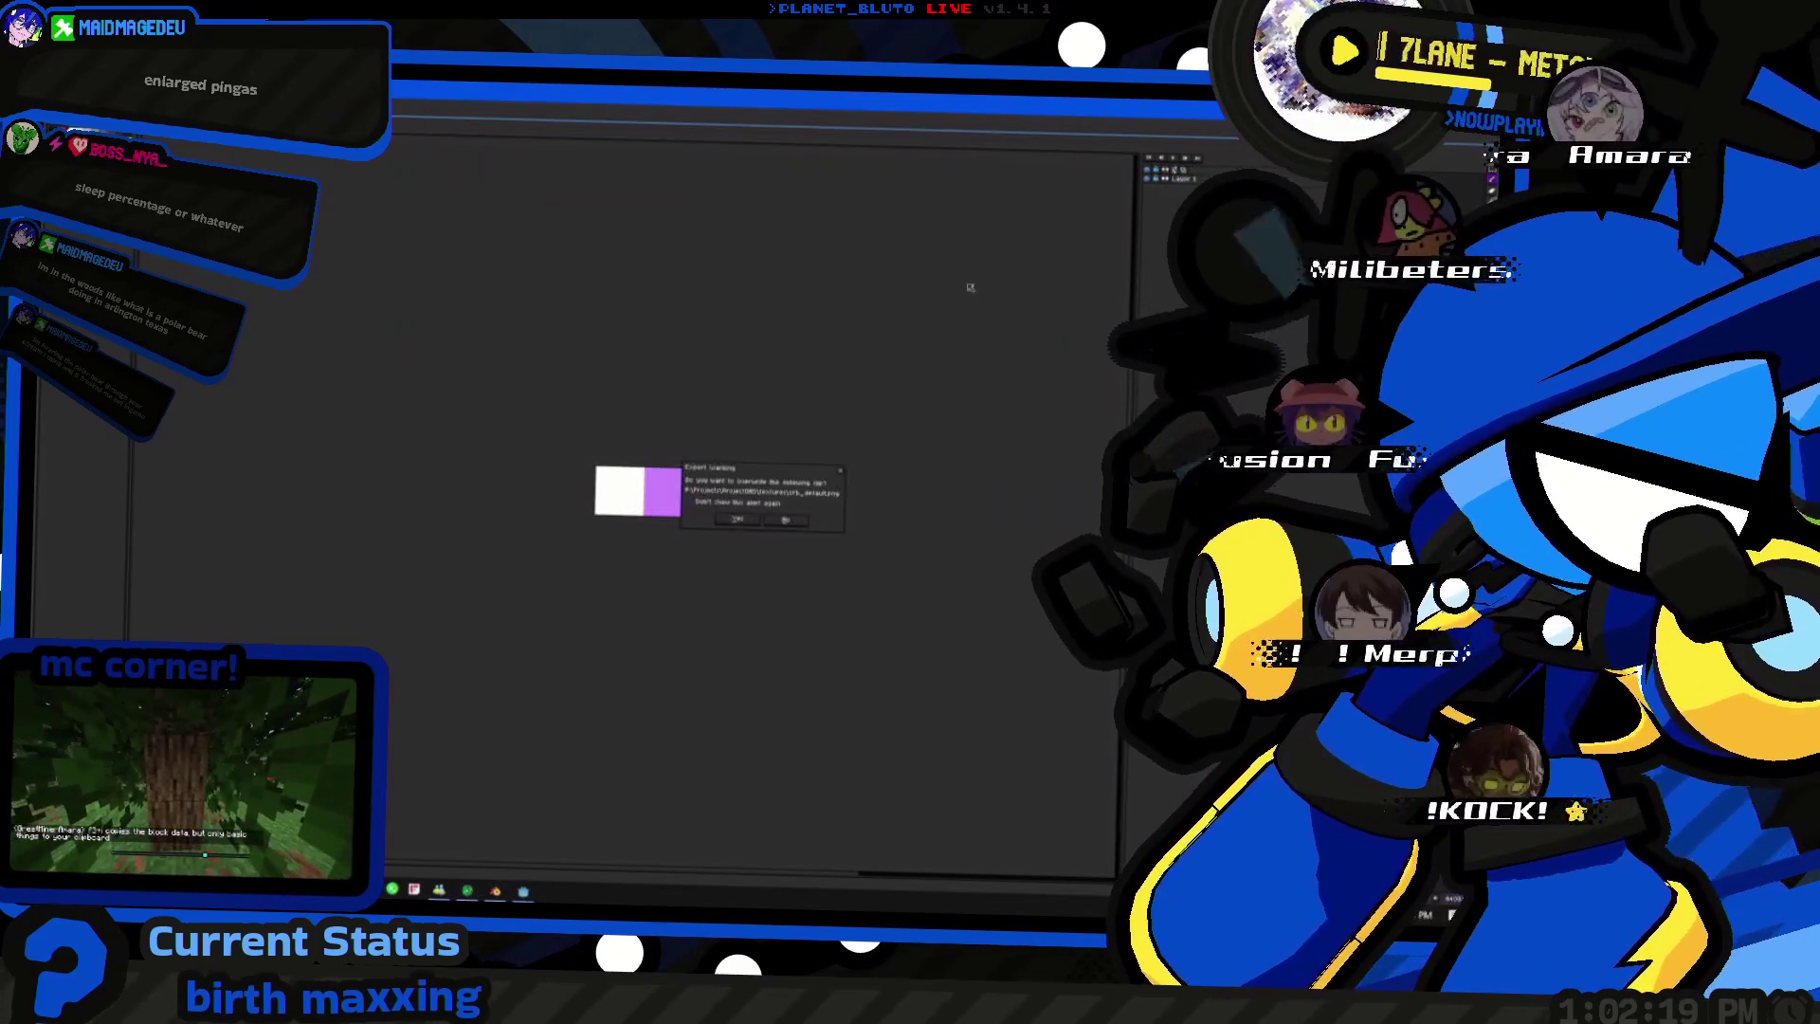
{"action": "left_click", "coordinate": [734, 523]}
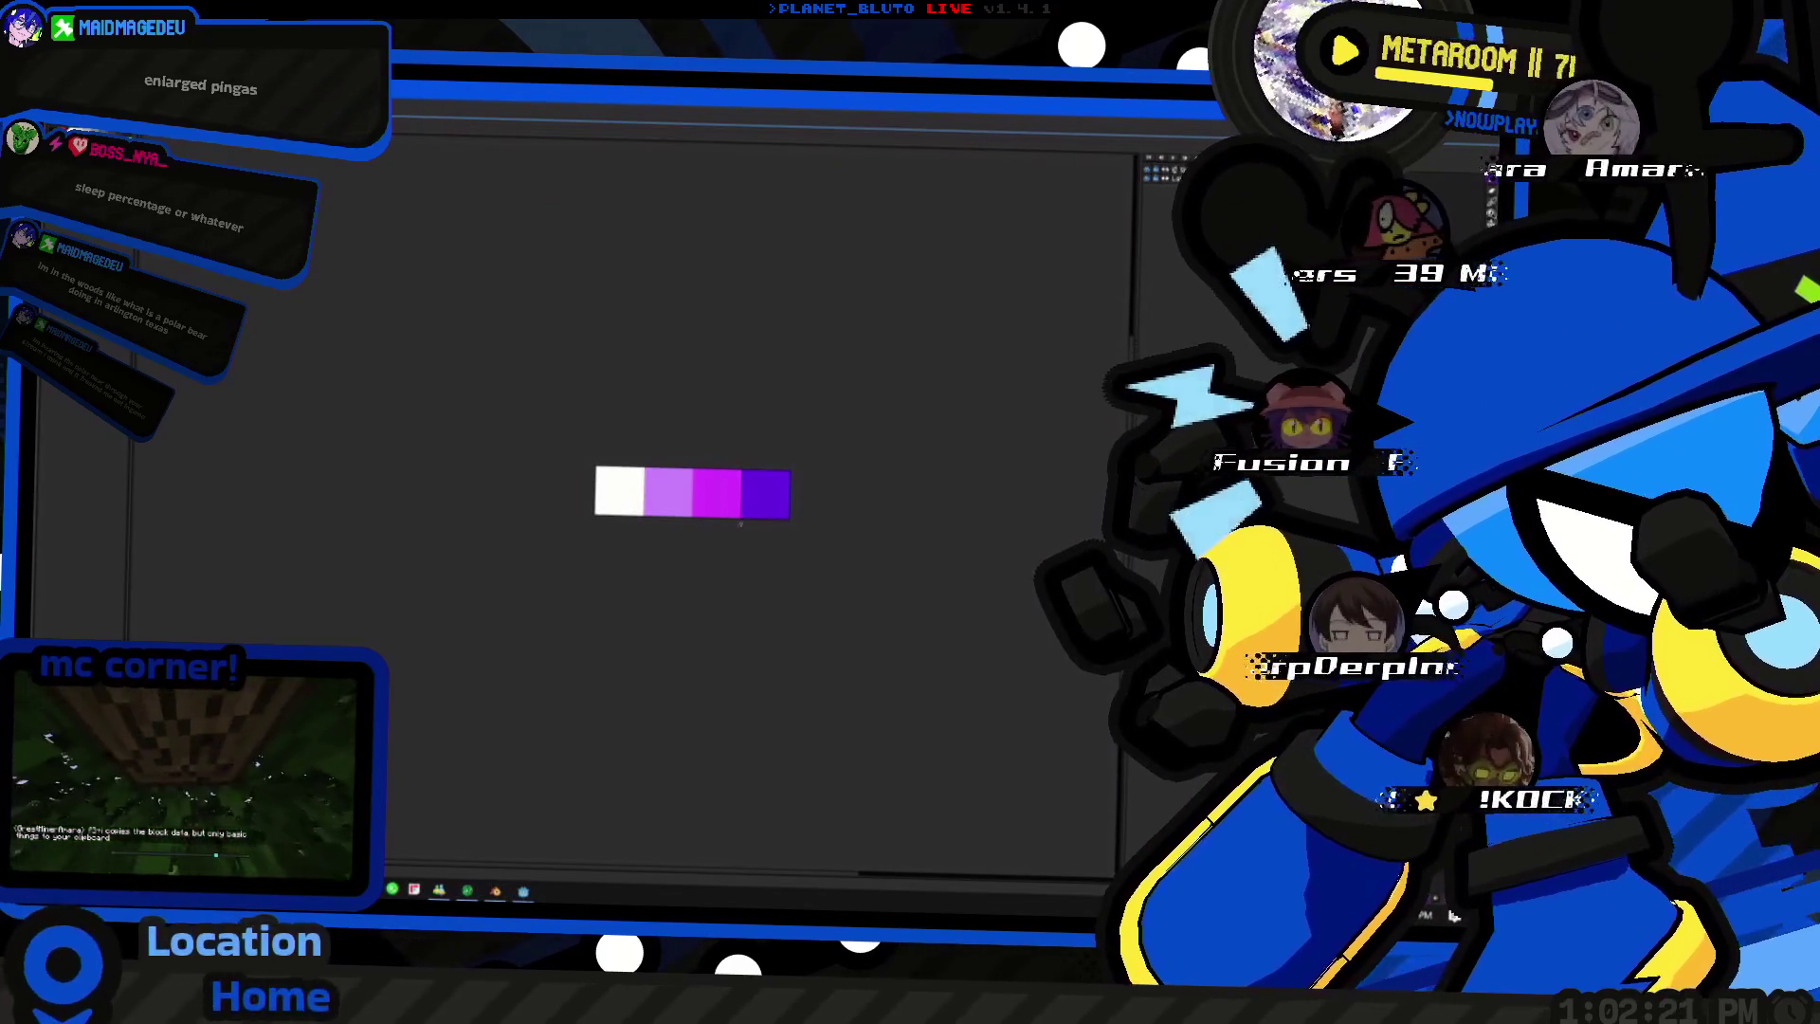
{"action": "key", "text": "alt+Tab"}
{"action": "middle_click_drag", "start_coordinate": [915, 443], "coordinate": [868, 427]}
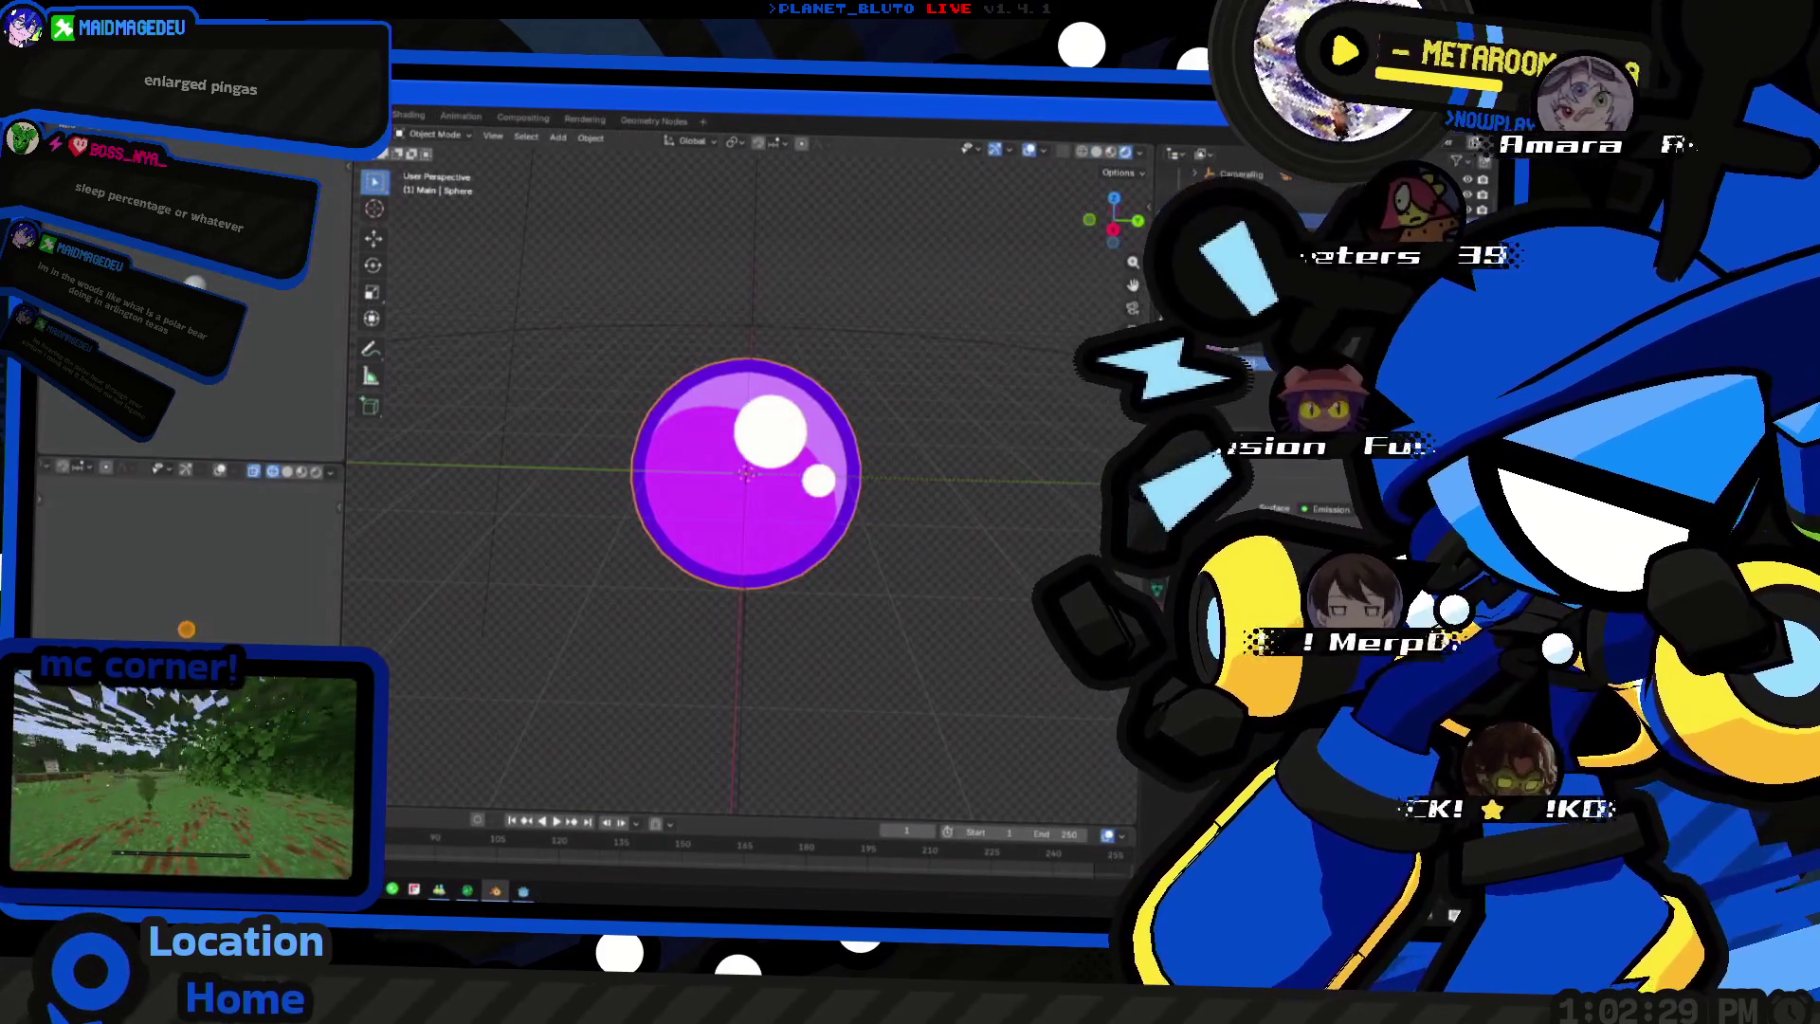
{"action": "scroll", "coordinate": [1239, 426], "scroll_direction": "up", "scroll_amount": 3}
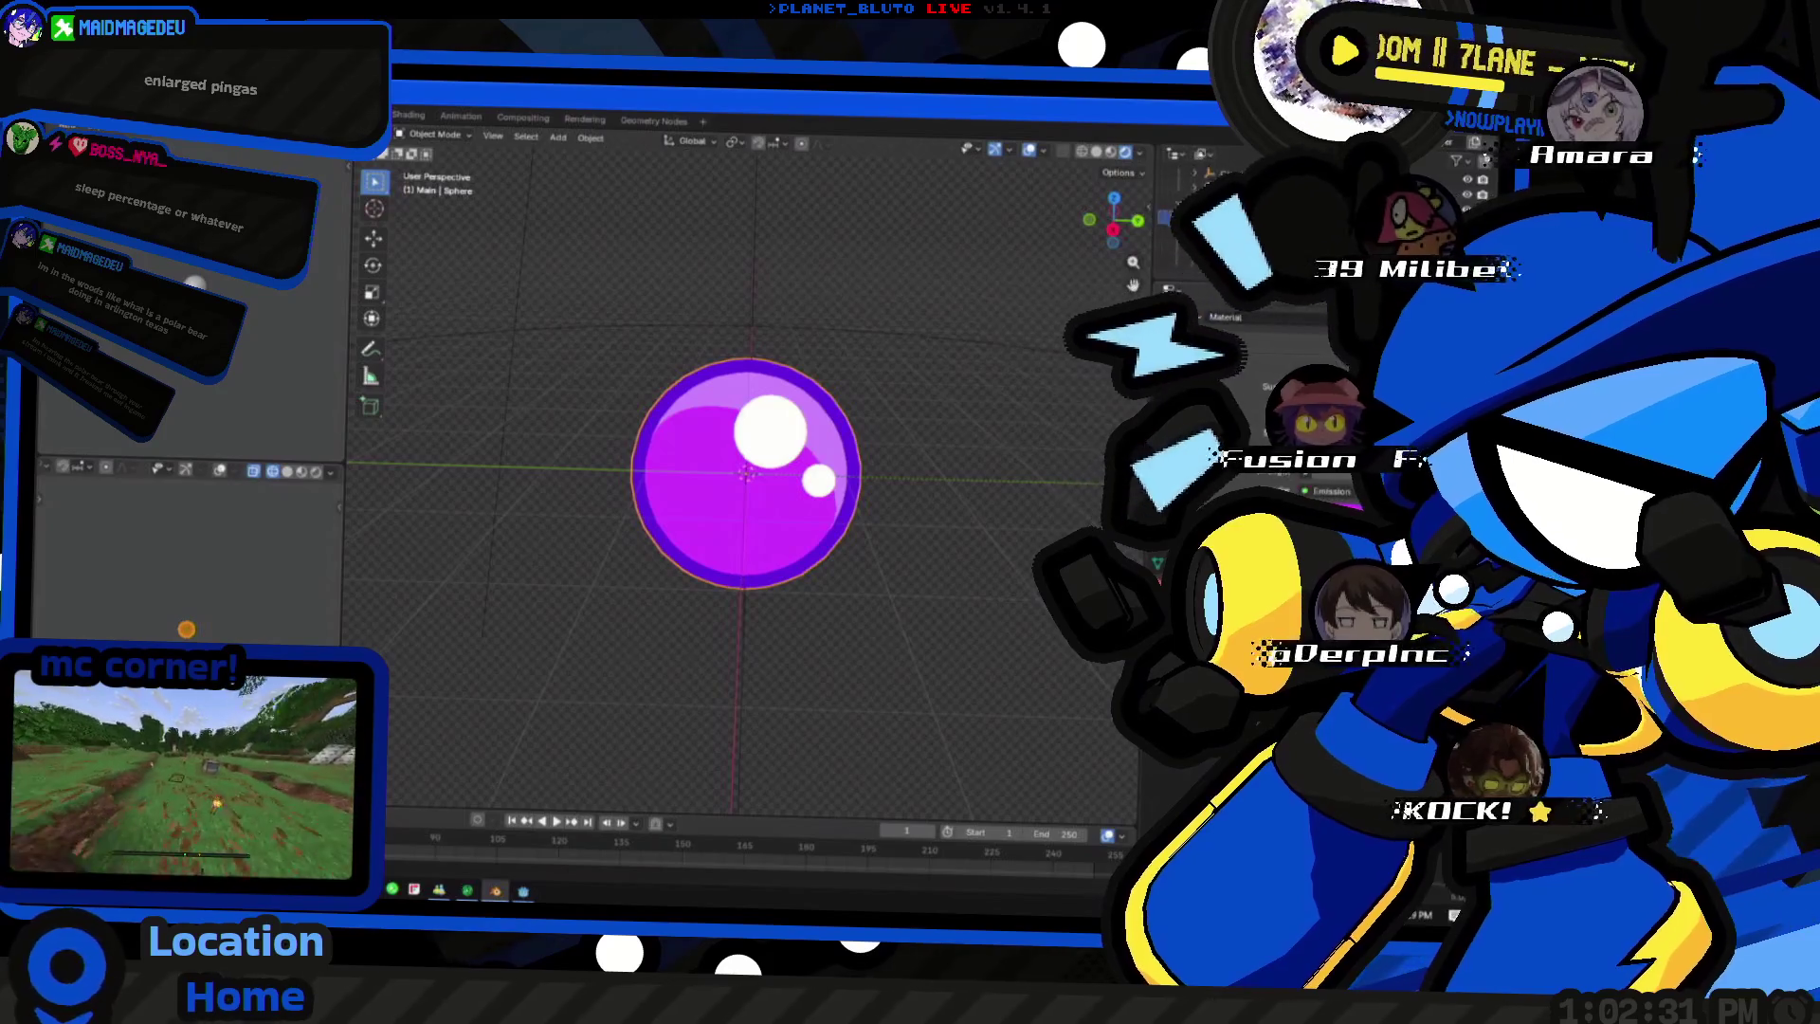
- Add an Image Texture node to the orb material loaded with the palette image from the textures folder
{"action": "key", "text": "shift+a"}
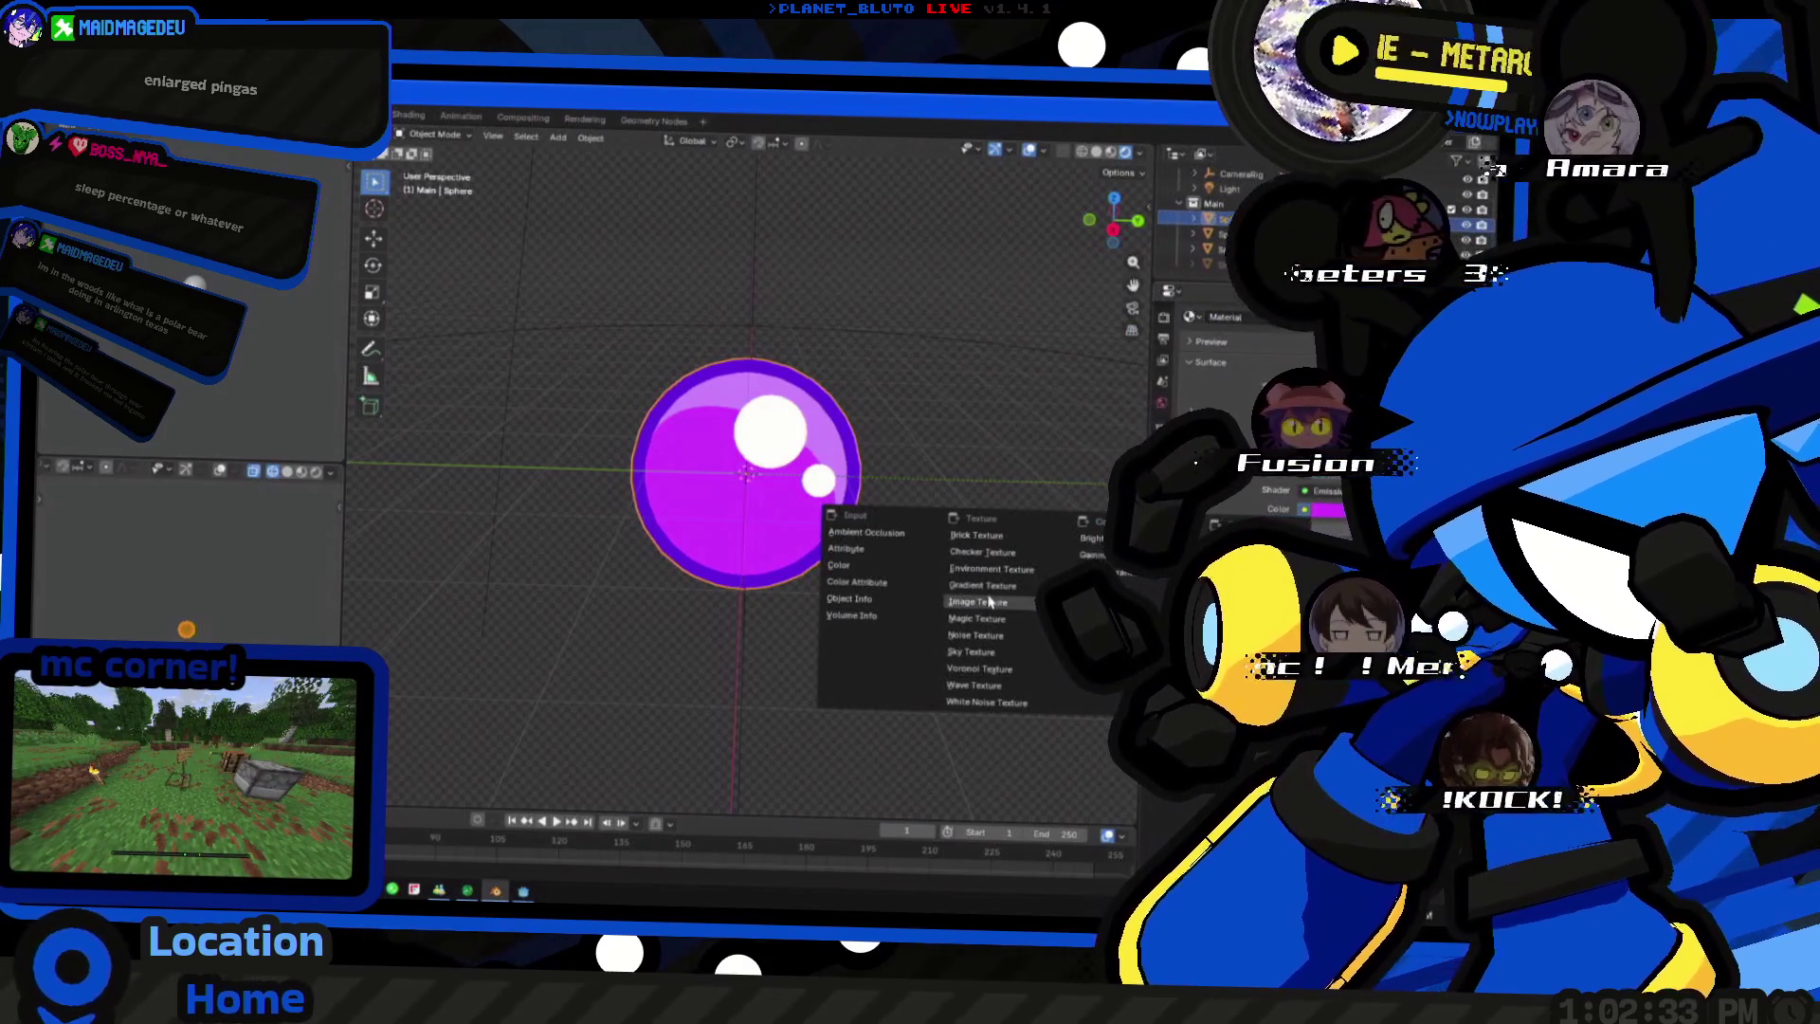
{"action": "left_click", "coordinate": [989, 602]}
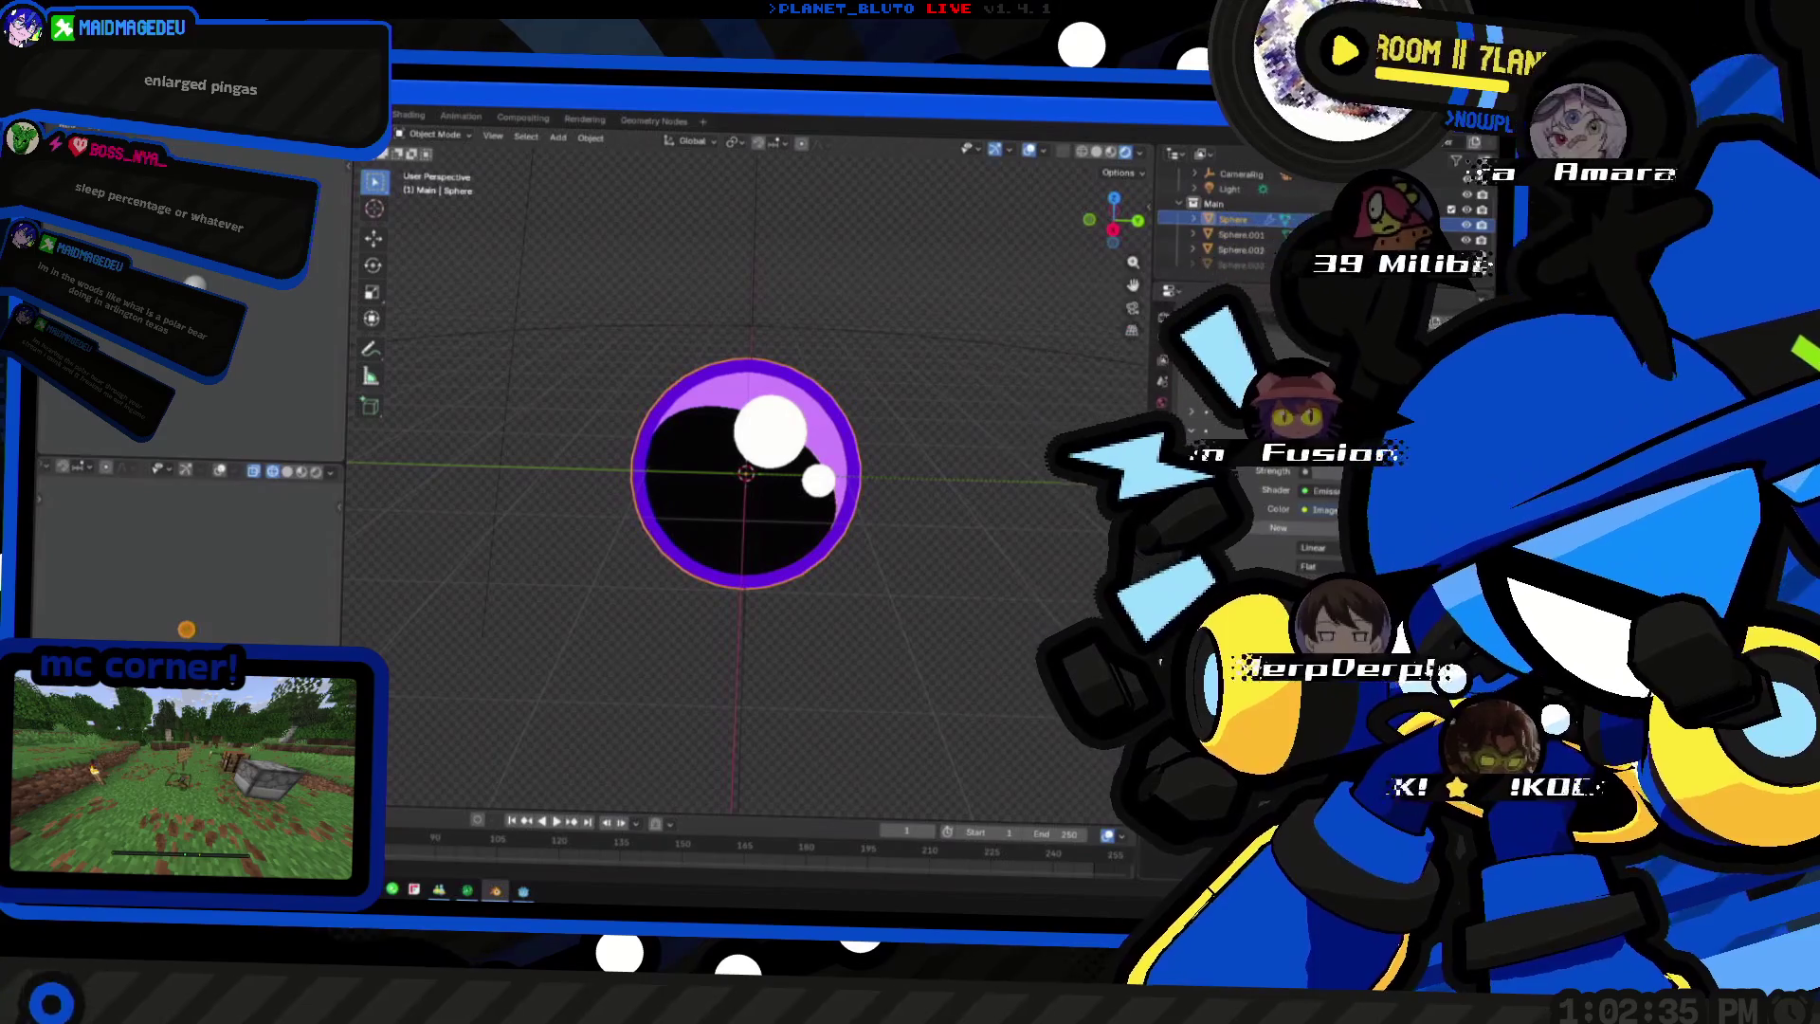
{"action": "left_click", "coordinate": [1330, 528]}
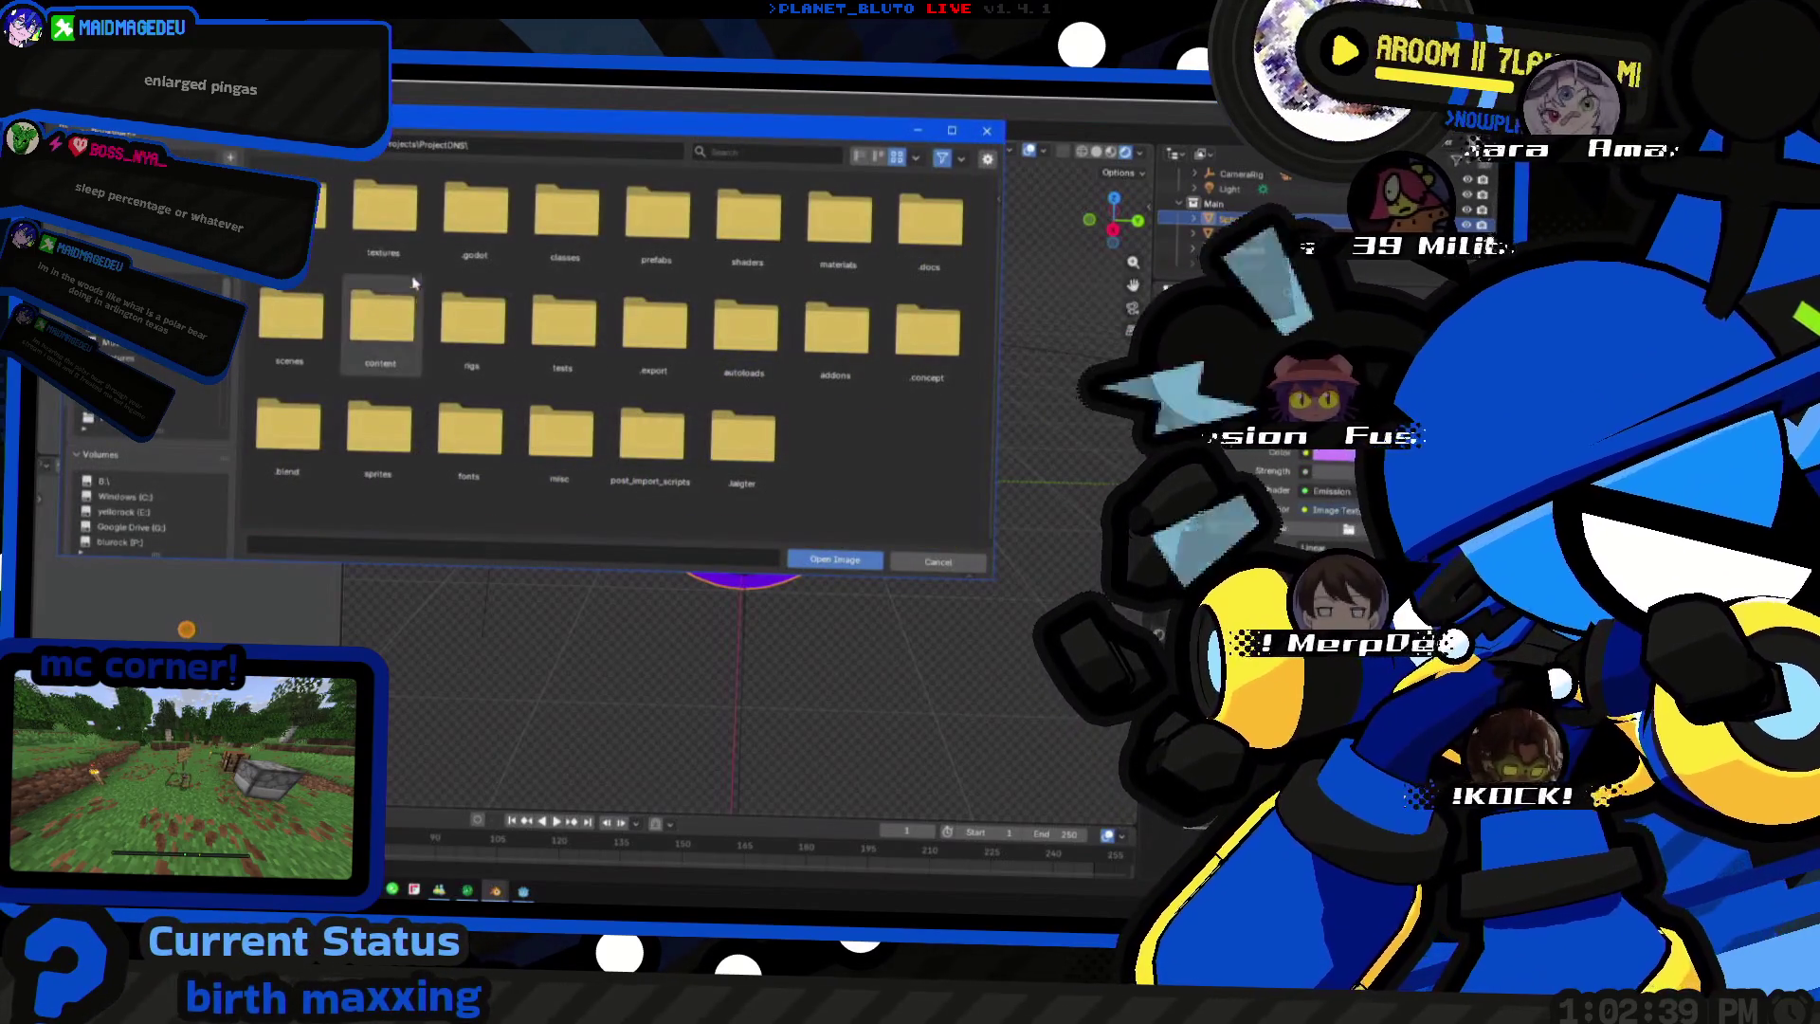
{"action": "double_click", "coordinate": [384, 213]}
{"action": "double_click", "coordinate": [302, 213]}
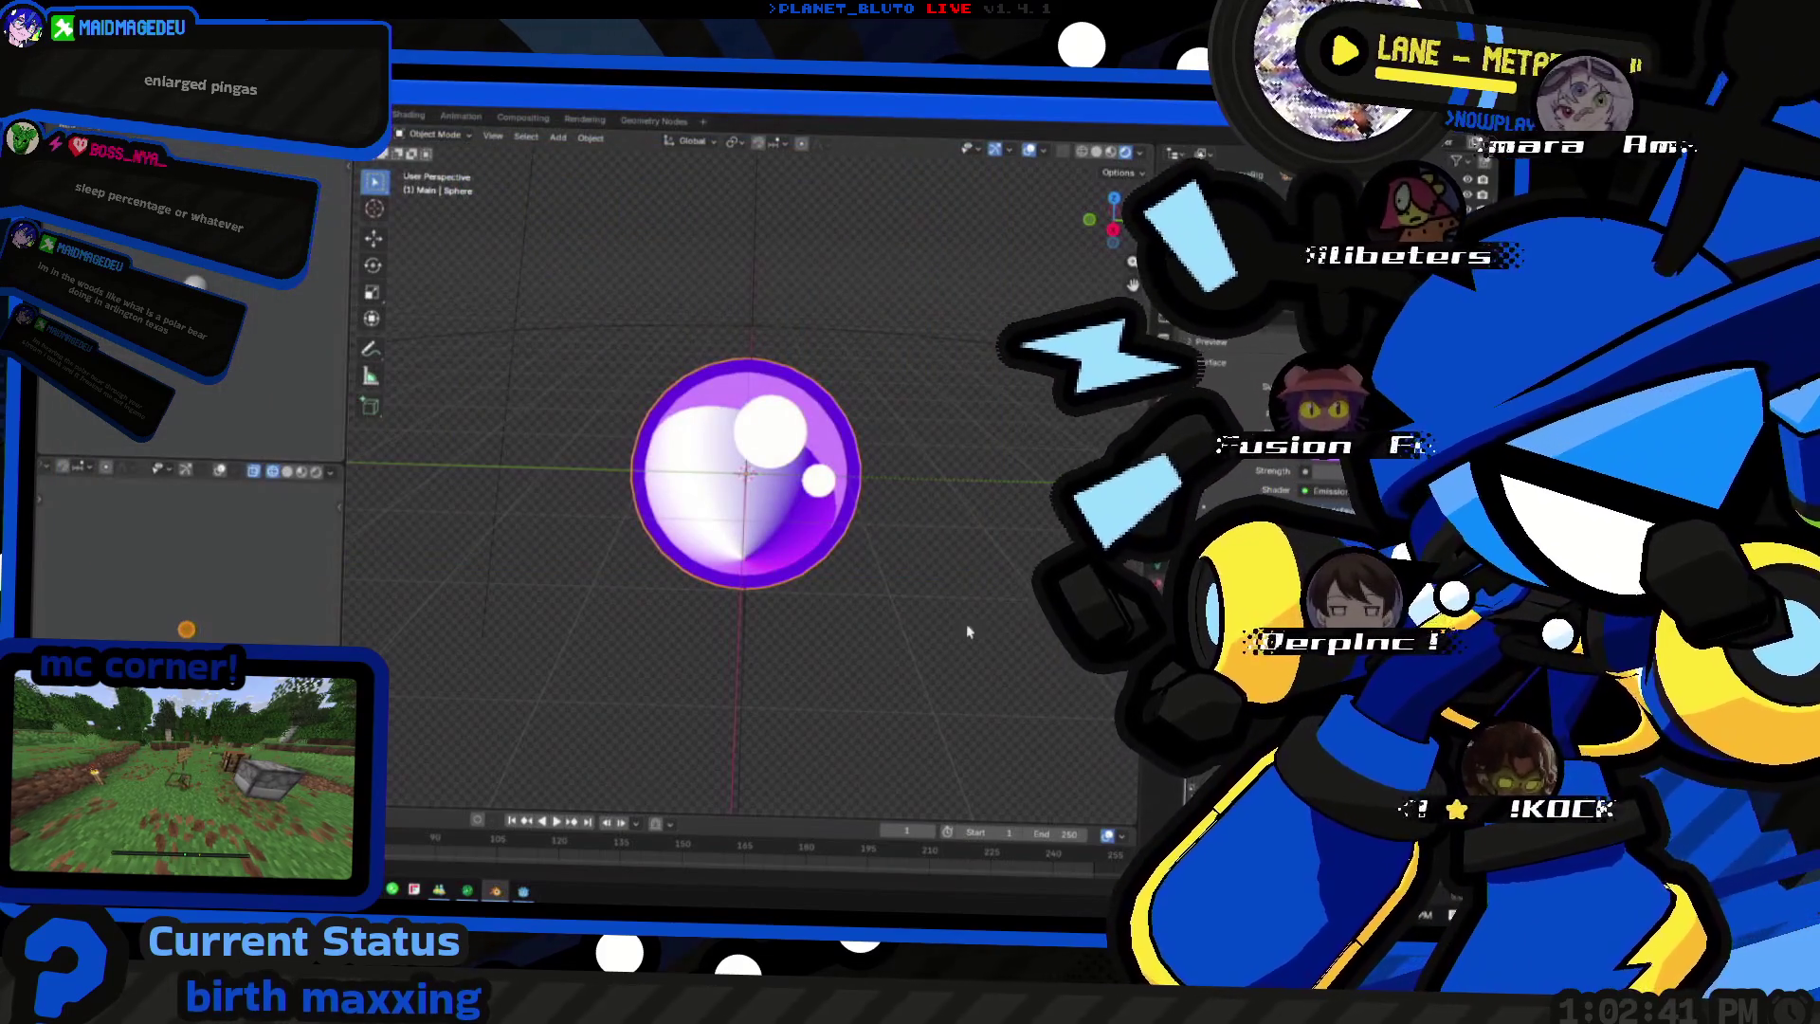
{"action": "middle_click_drag", "start_coordinate": [669, 513], "coordinate": [1024, 413]}
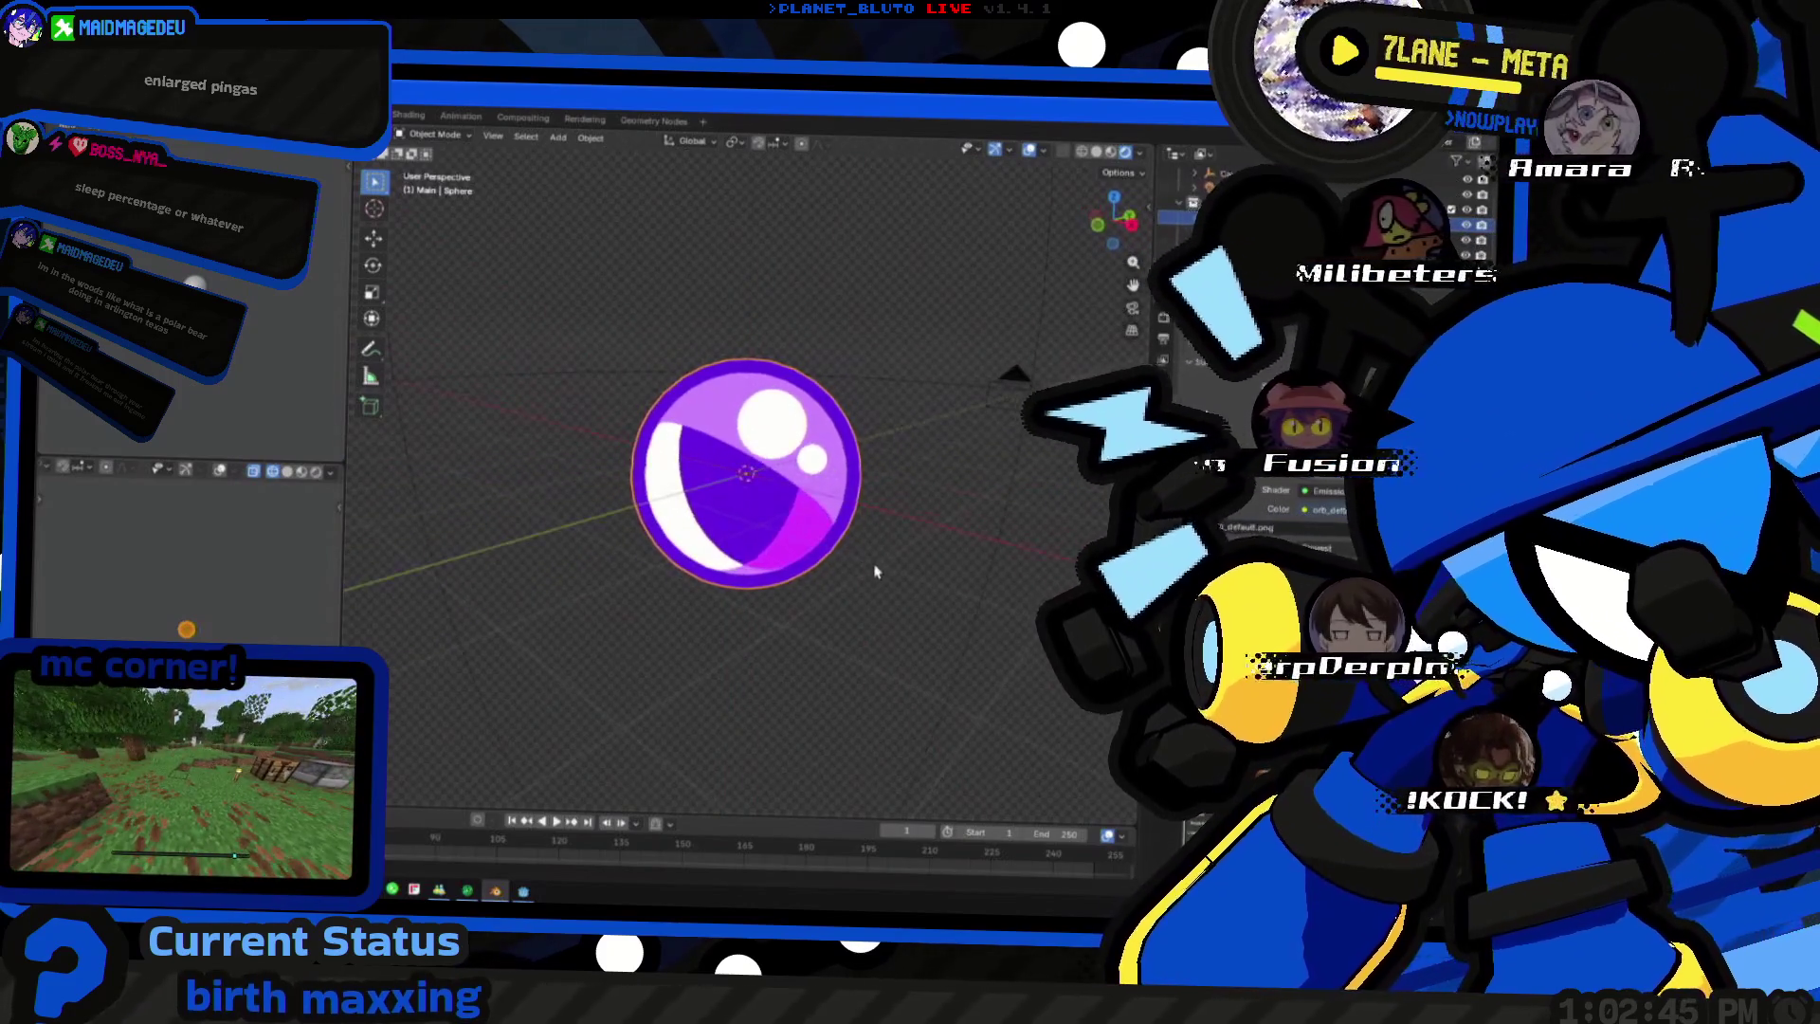
{"action": "key", "text": "ctrl+Page_Down"}
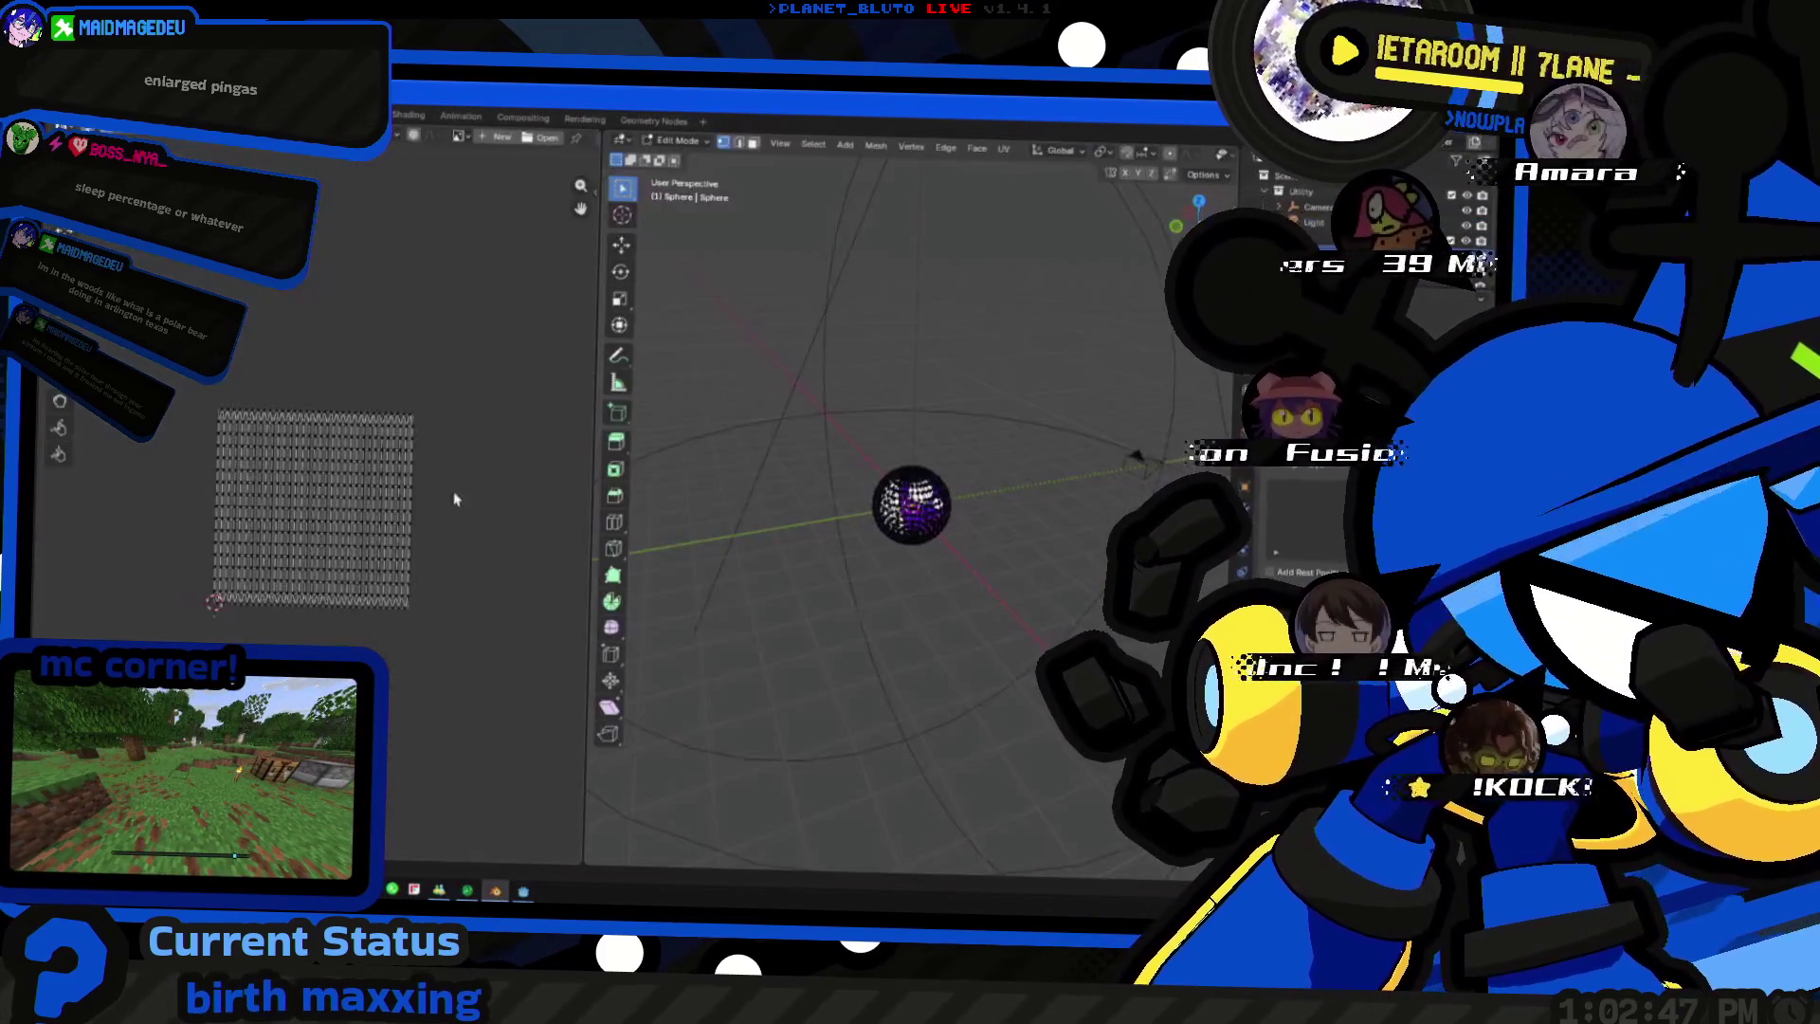
{"action": "scroll", "coordinate": [910, 499], "scroll_direction": "up", "scroll_amount": 3}
- Select all of the orb's UVs and scale them to 0 so the sphere shows one pink swatch
{"action": "key", "text": "a"}
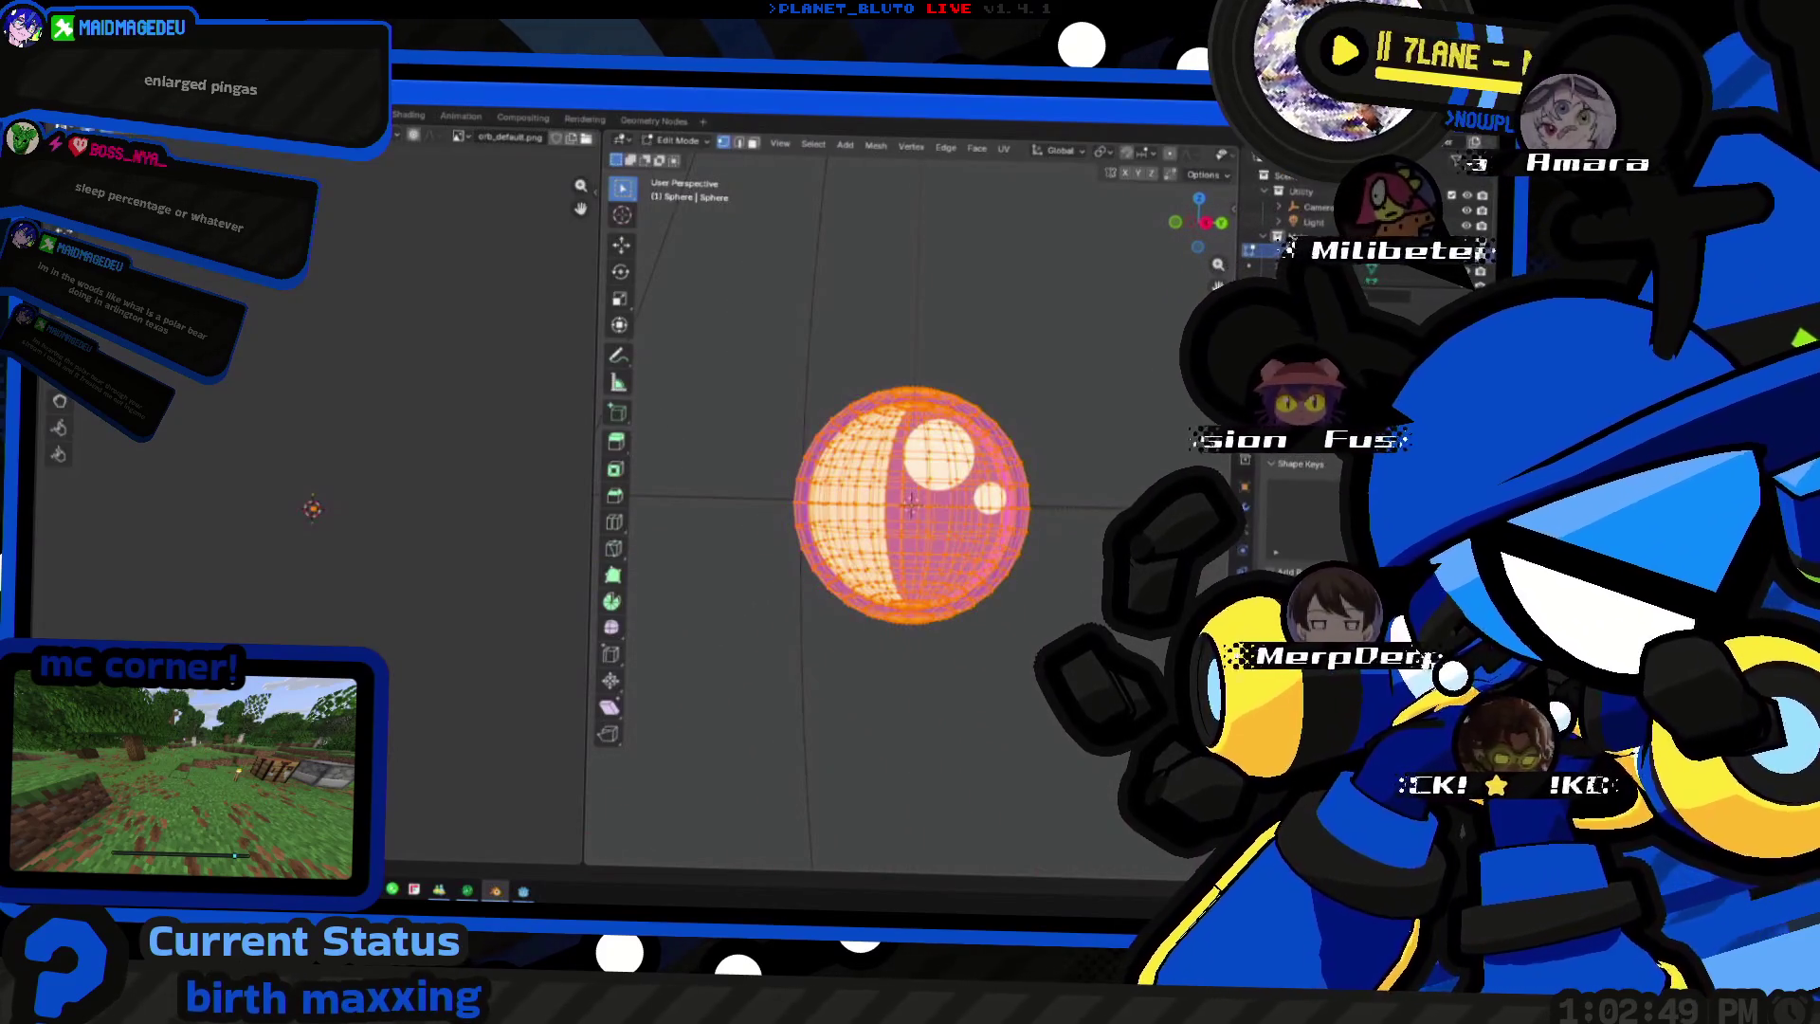
{"action": "key", "text": "alt+a"}
{"action": "key", "text": "a"}
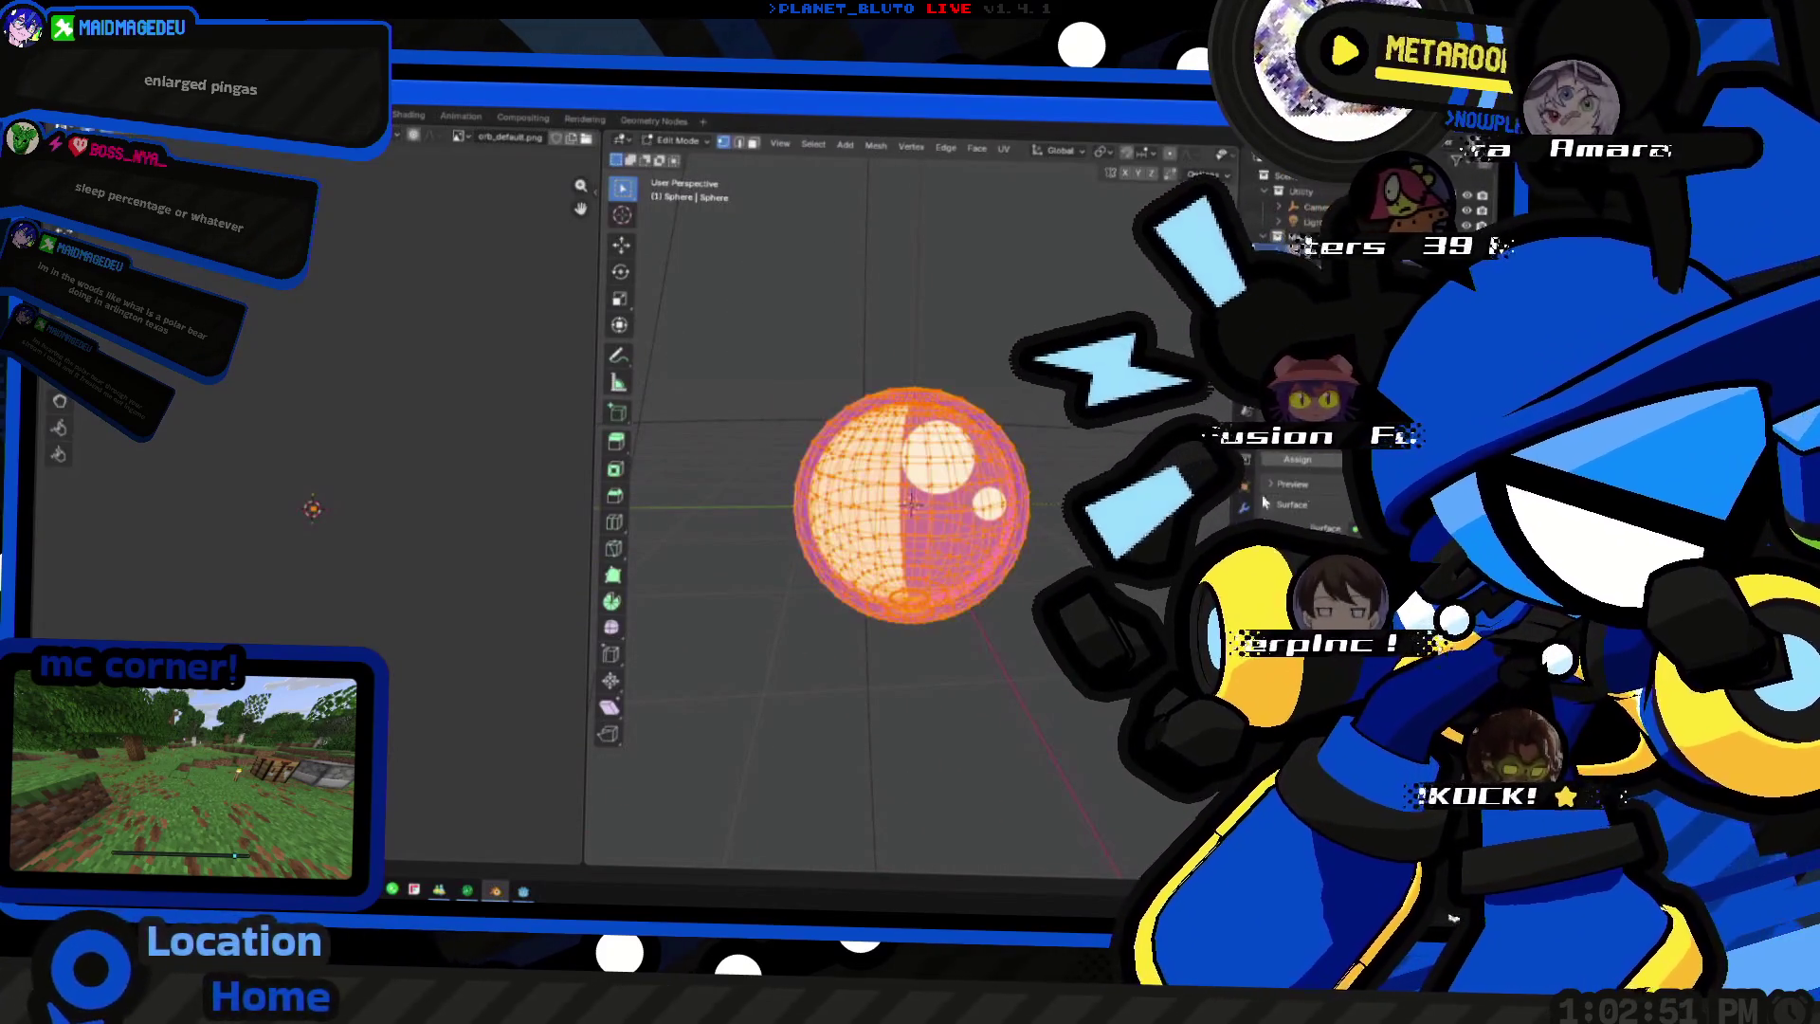
{"action": "scroll", "coordinate": [376, 549], "scroll_direction": "up", "scroll_amount": 5}
{"action": "scroll", "coordinate": [312, 516], "scroll_direction": "up", "scroll_amount": 3}
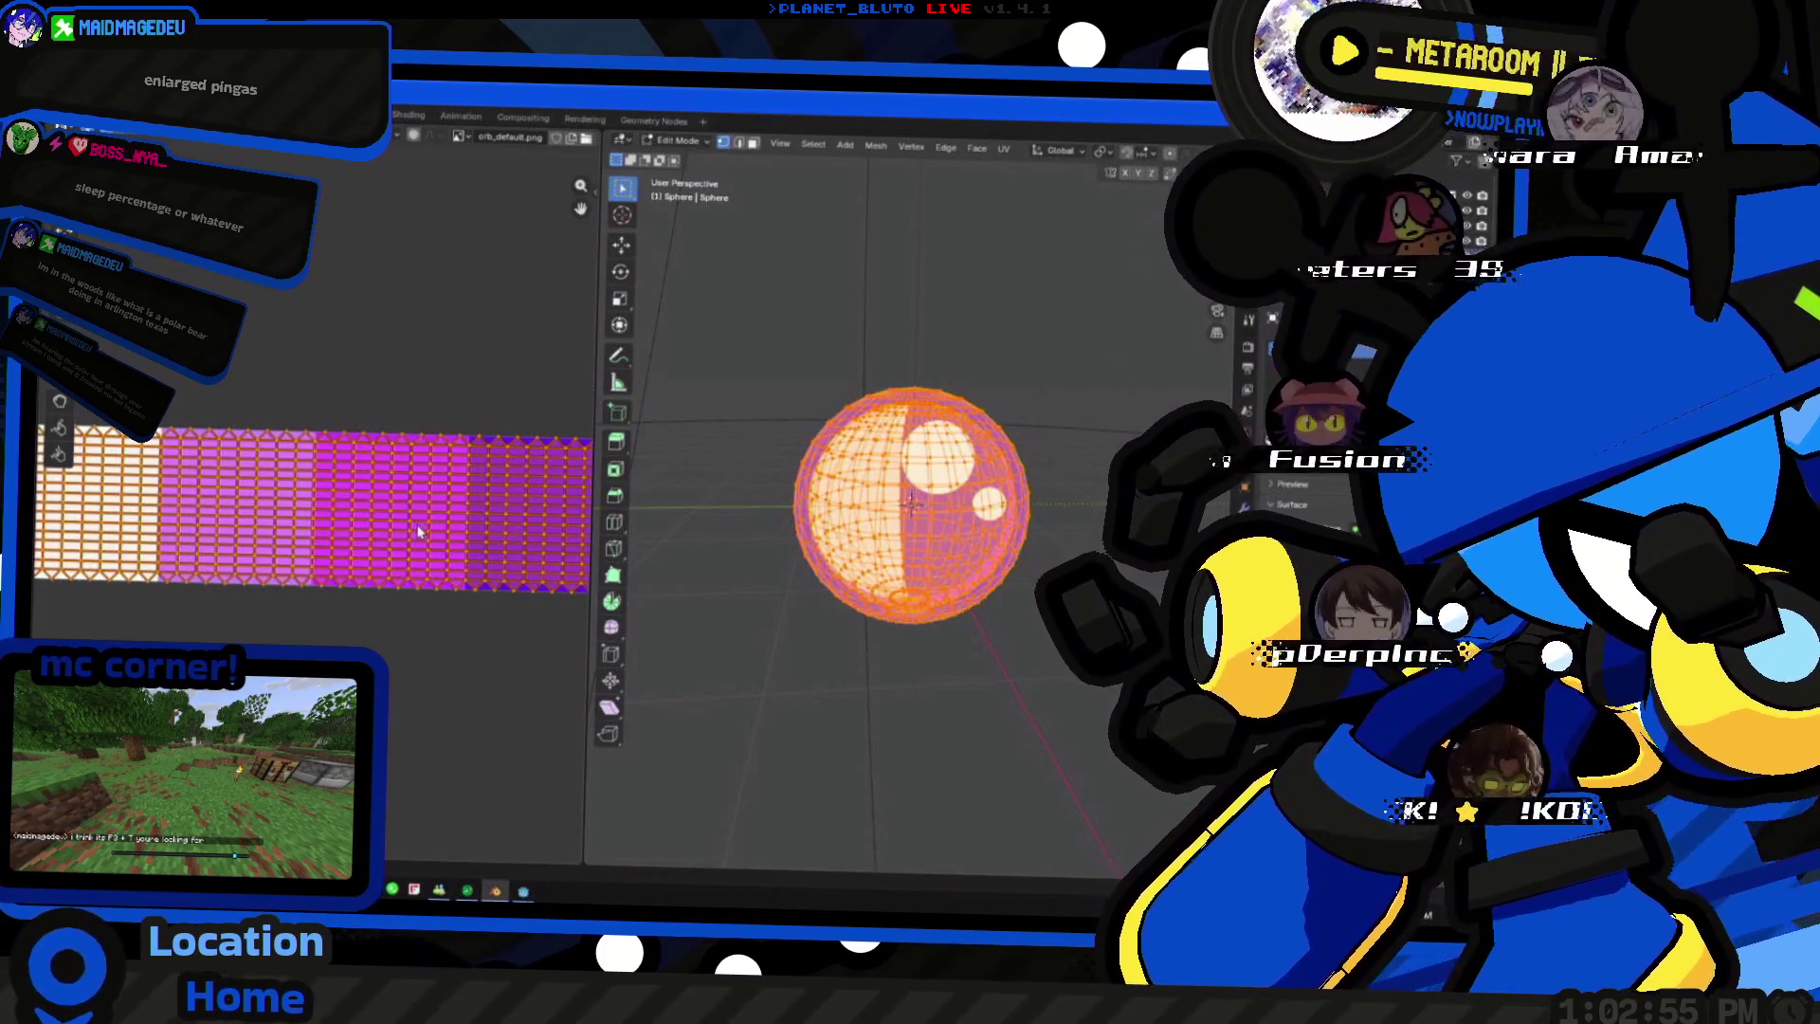
{"action": "key", "text": "s"}
{"action": "key", "text": "0"}
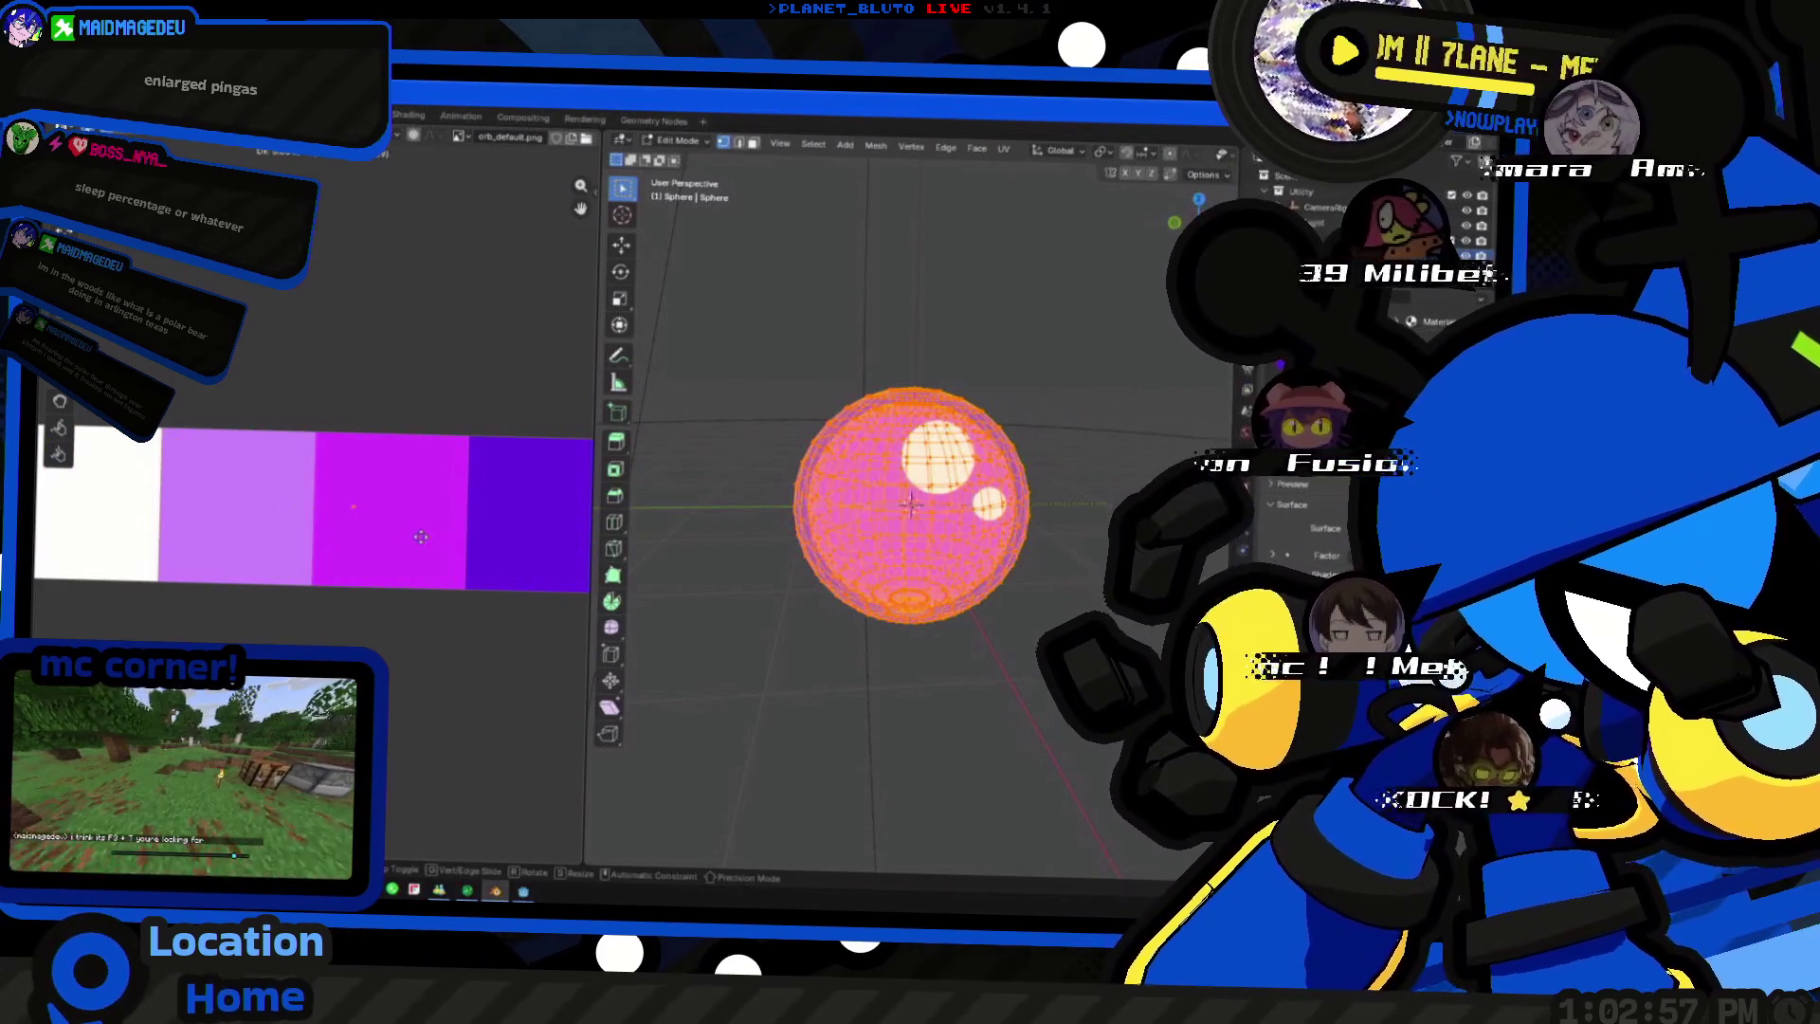
{"action": "key", "text": "Return"}
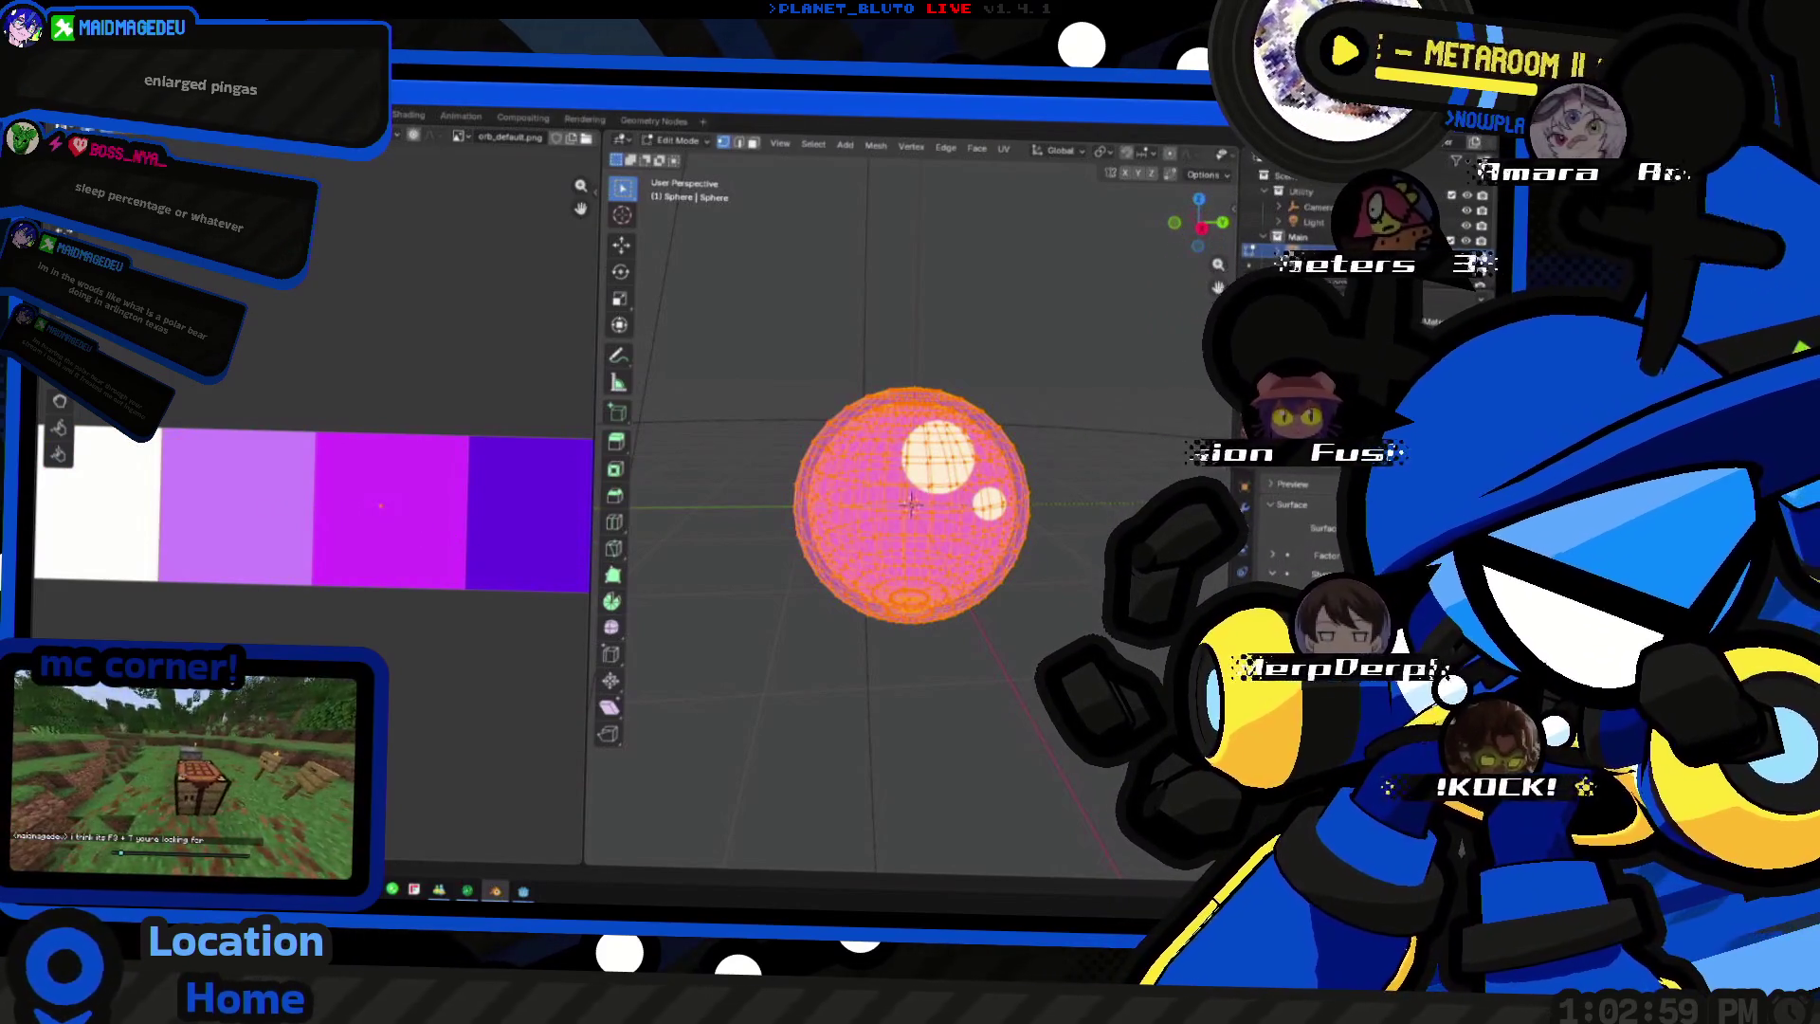
{"action": "key", "text": "shift+a"}
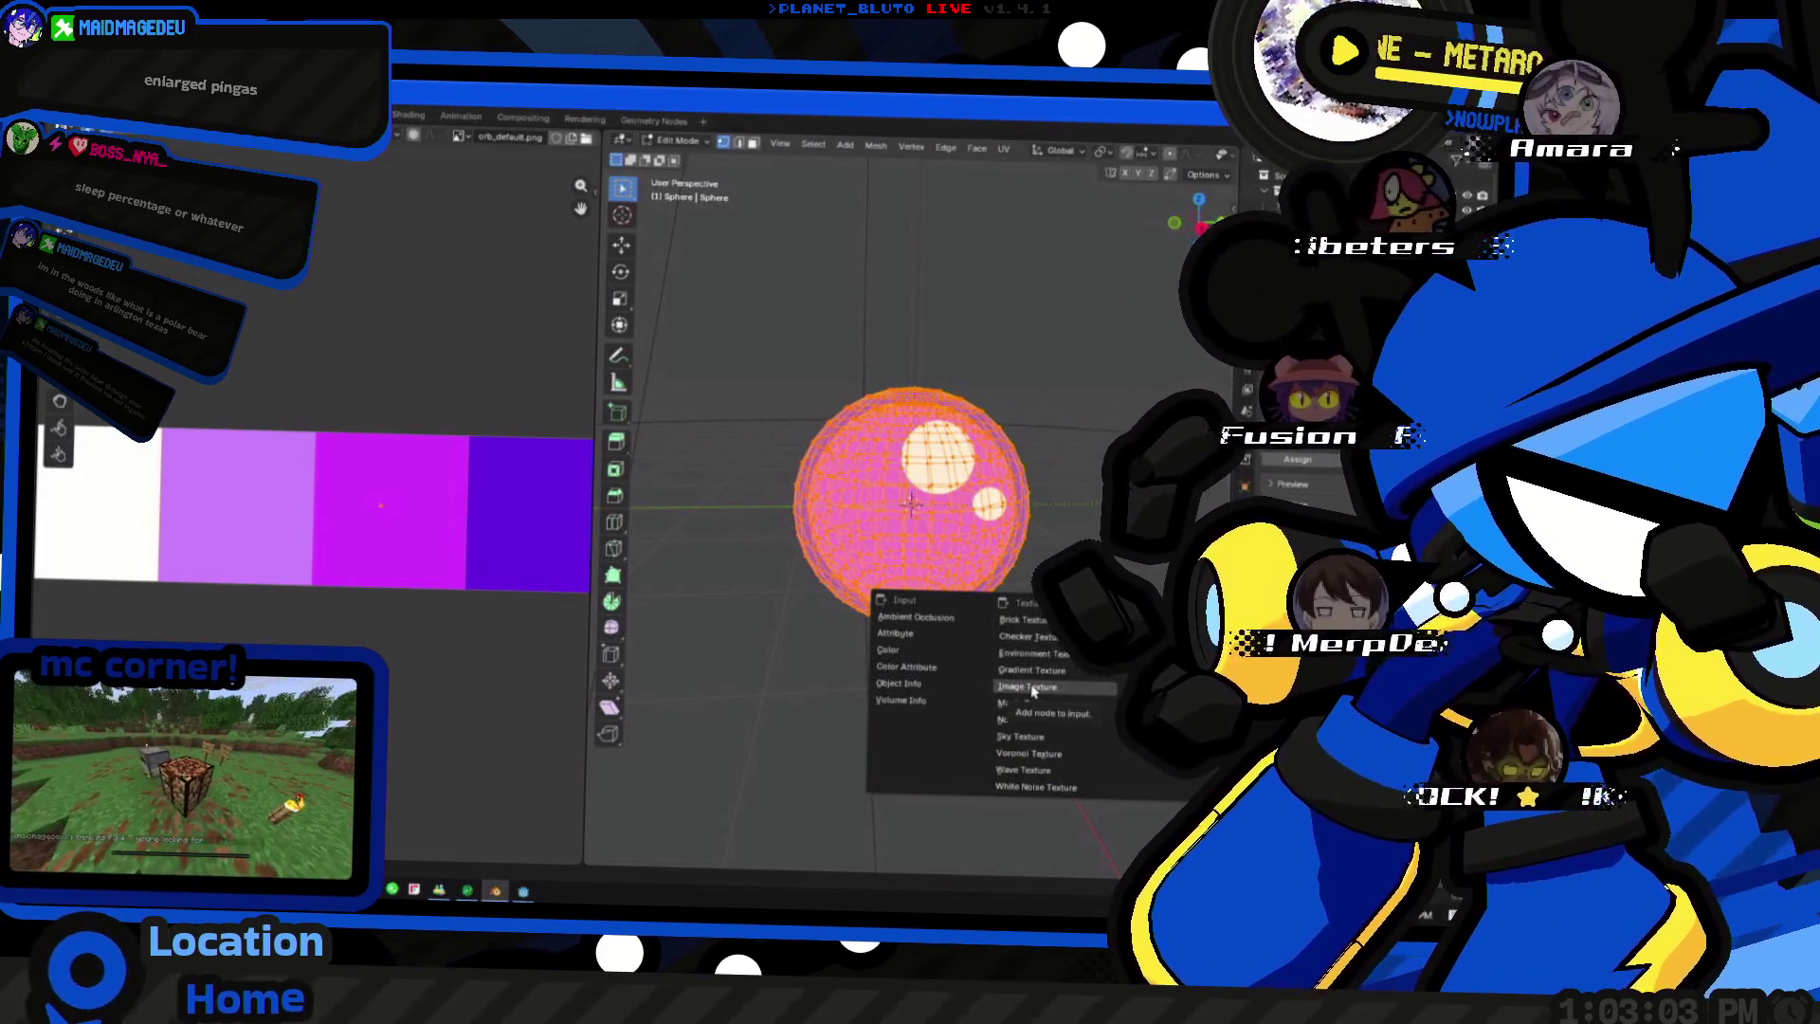
- Load orb_default.png from the textures folder into the image node and return to object mode
{"action": "left_click", "coordinate": [1032, 689]}
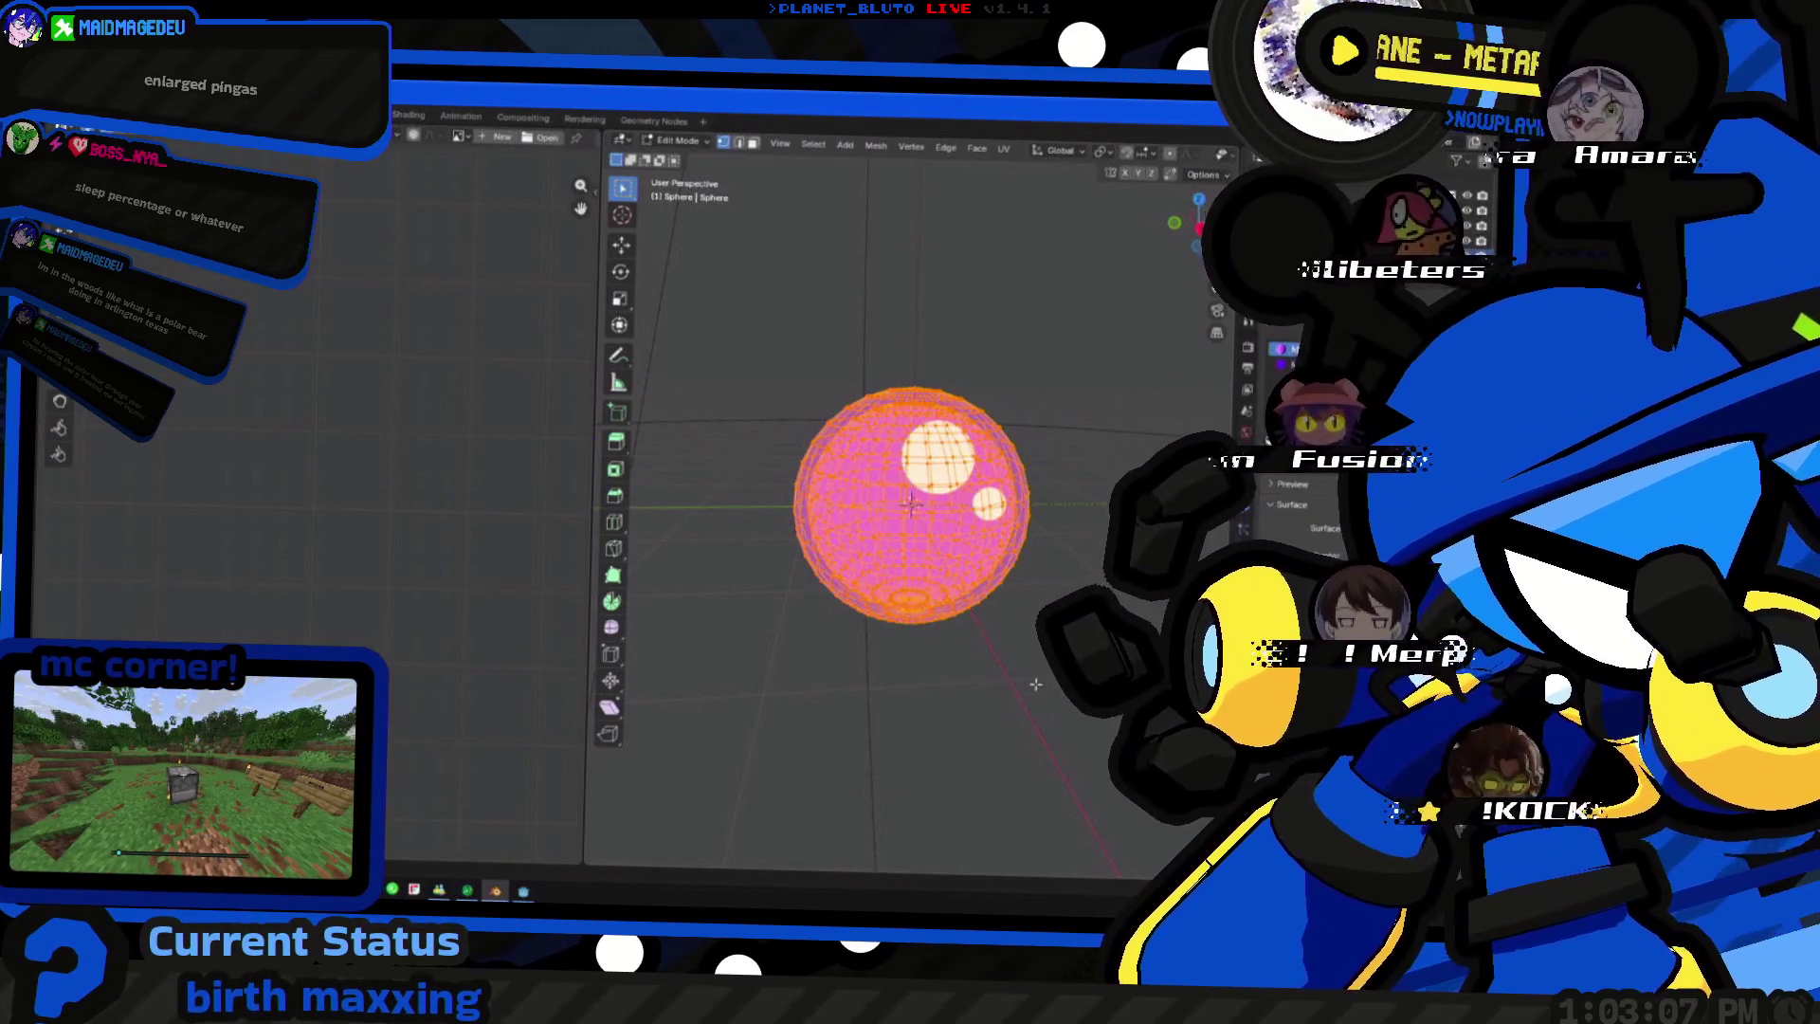
{"action": "key", "text": "alt+o"}
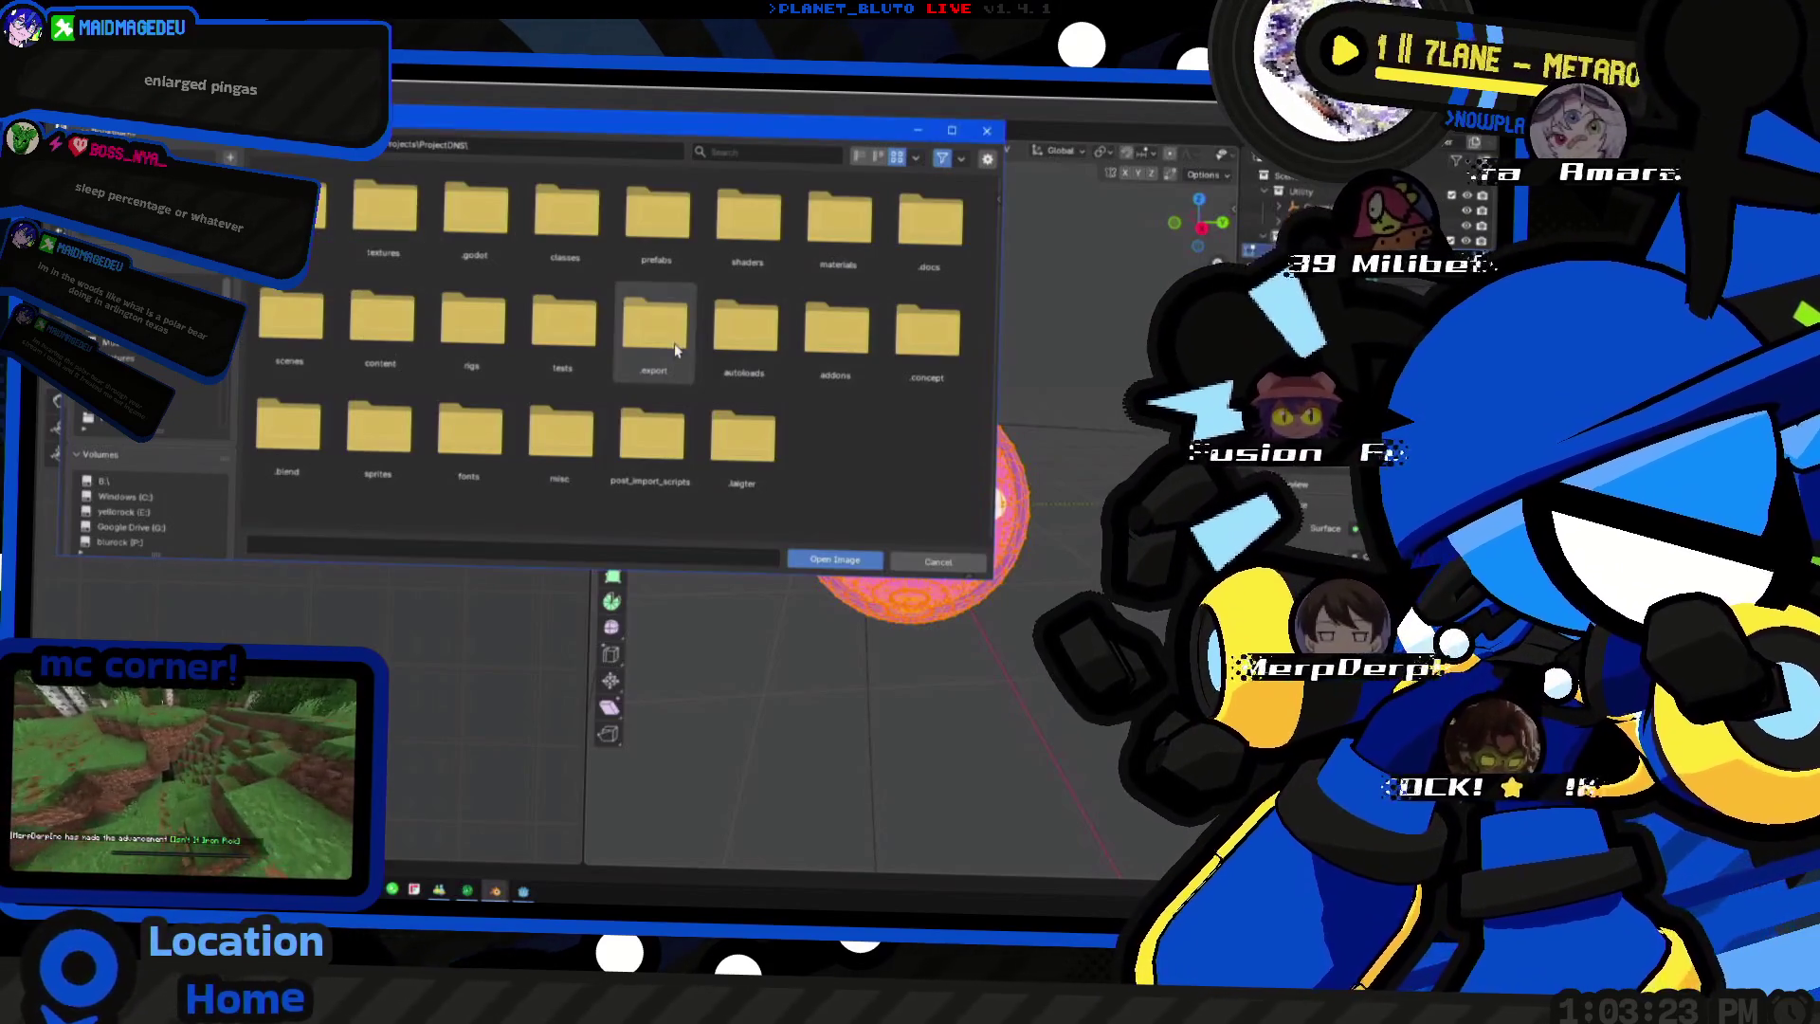
{"action": "key", "text": "alt+Tab"}
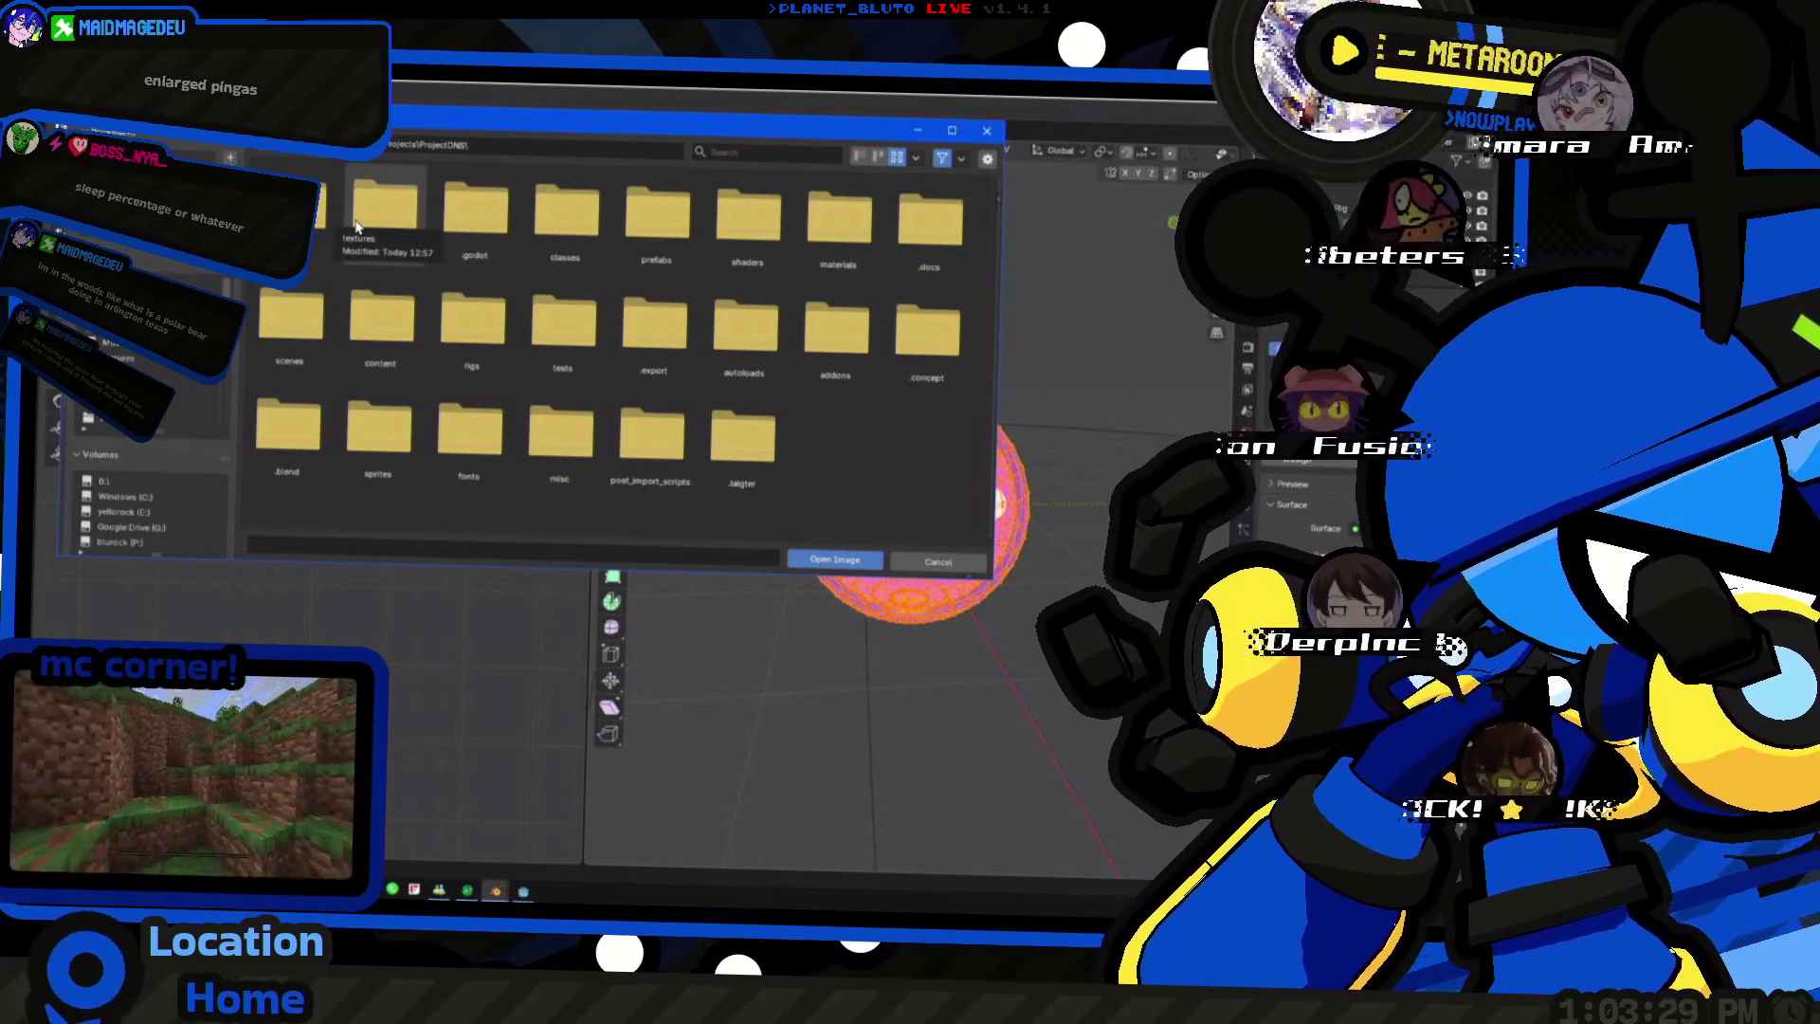
{"action": "double_click", "coordinate": [387, 225]}
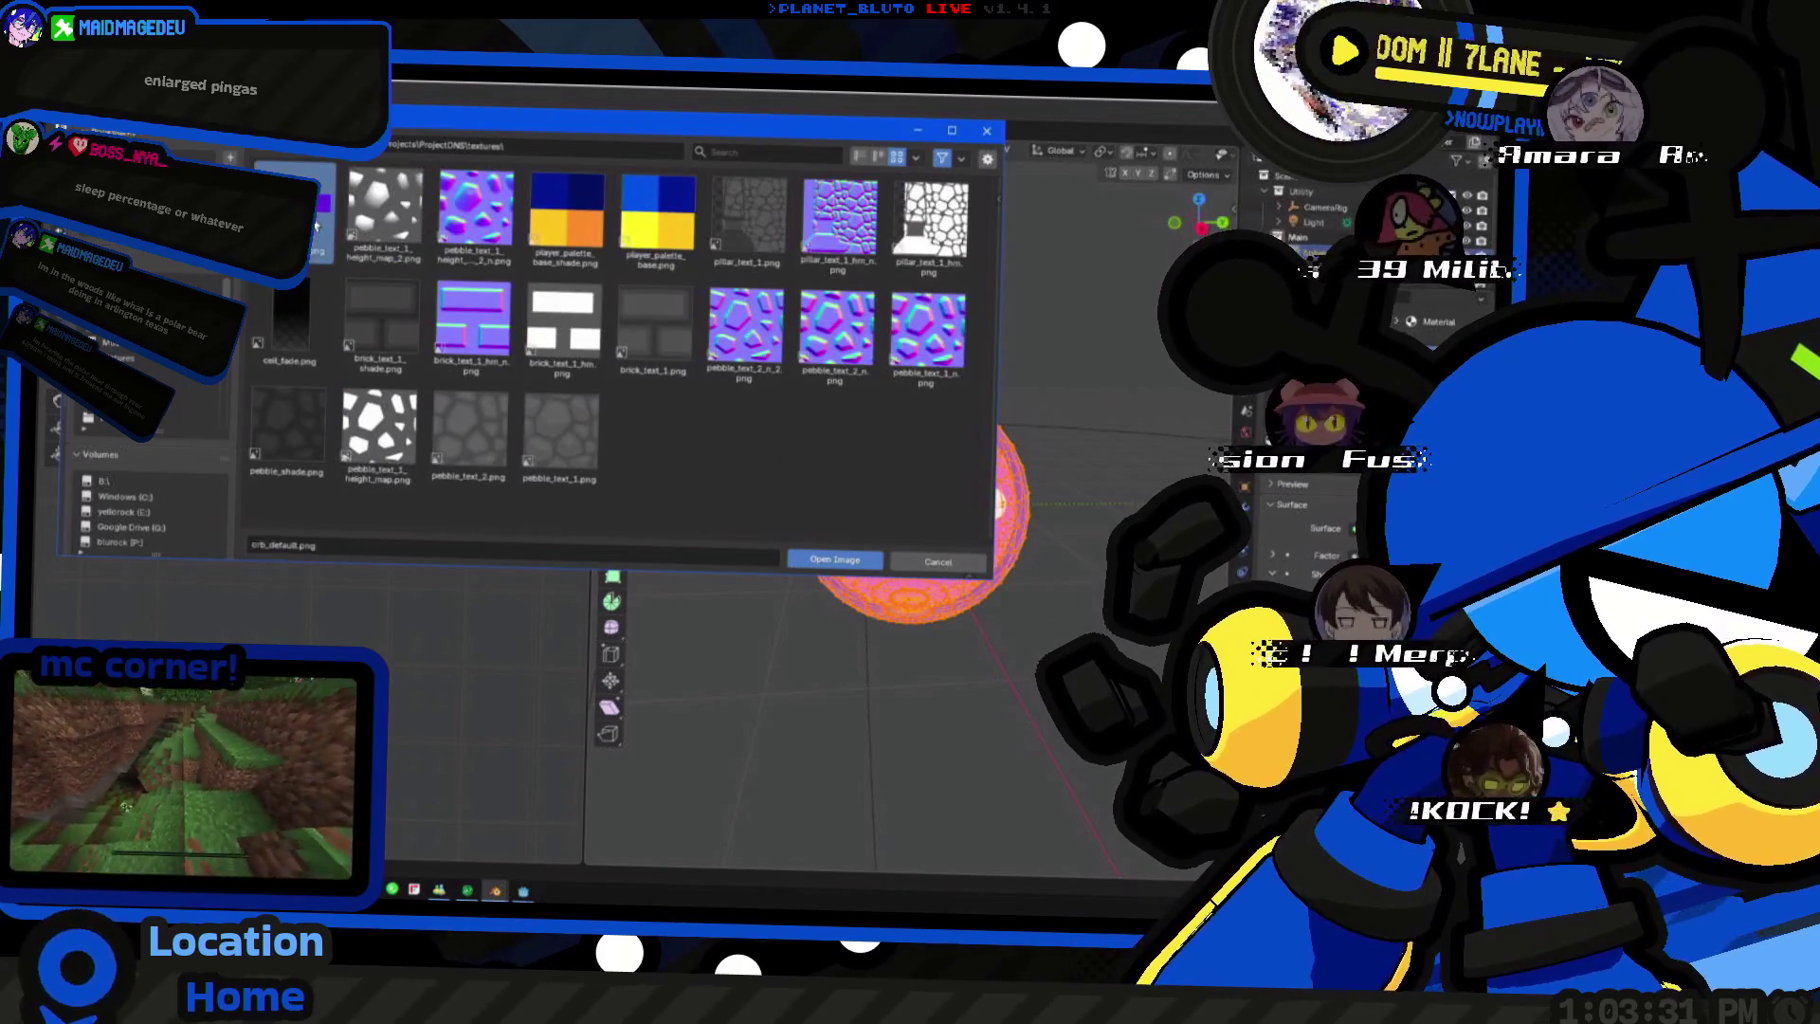
{"action": "double_click", "coordinate": [357, 245]}
{"action": "left_click", "coordinate": [873, 365]}
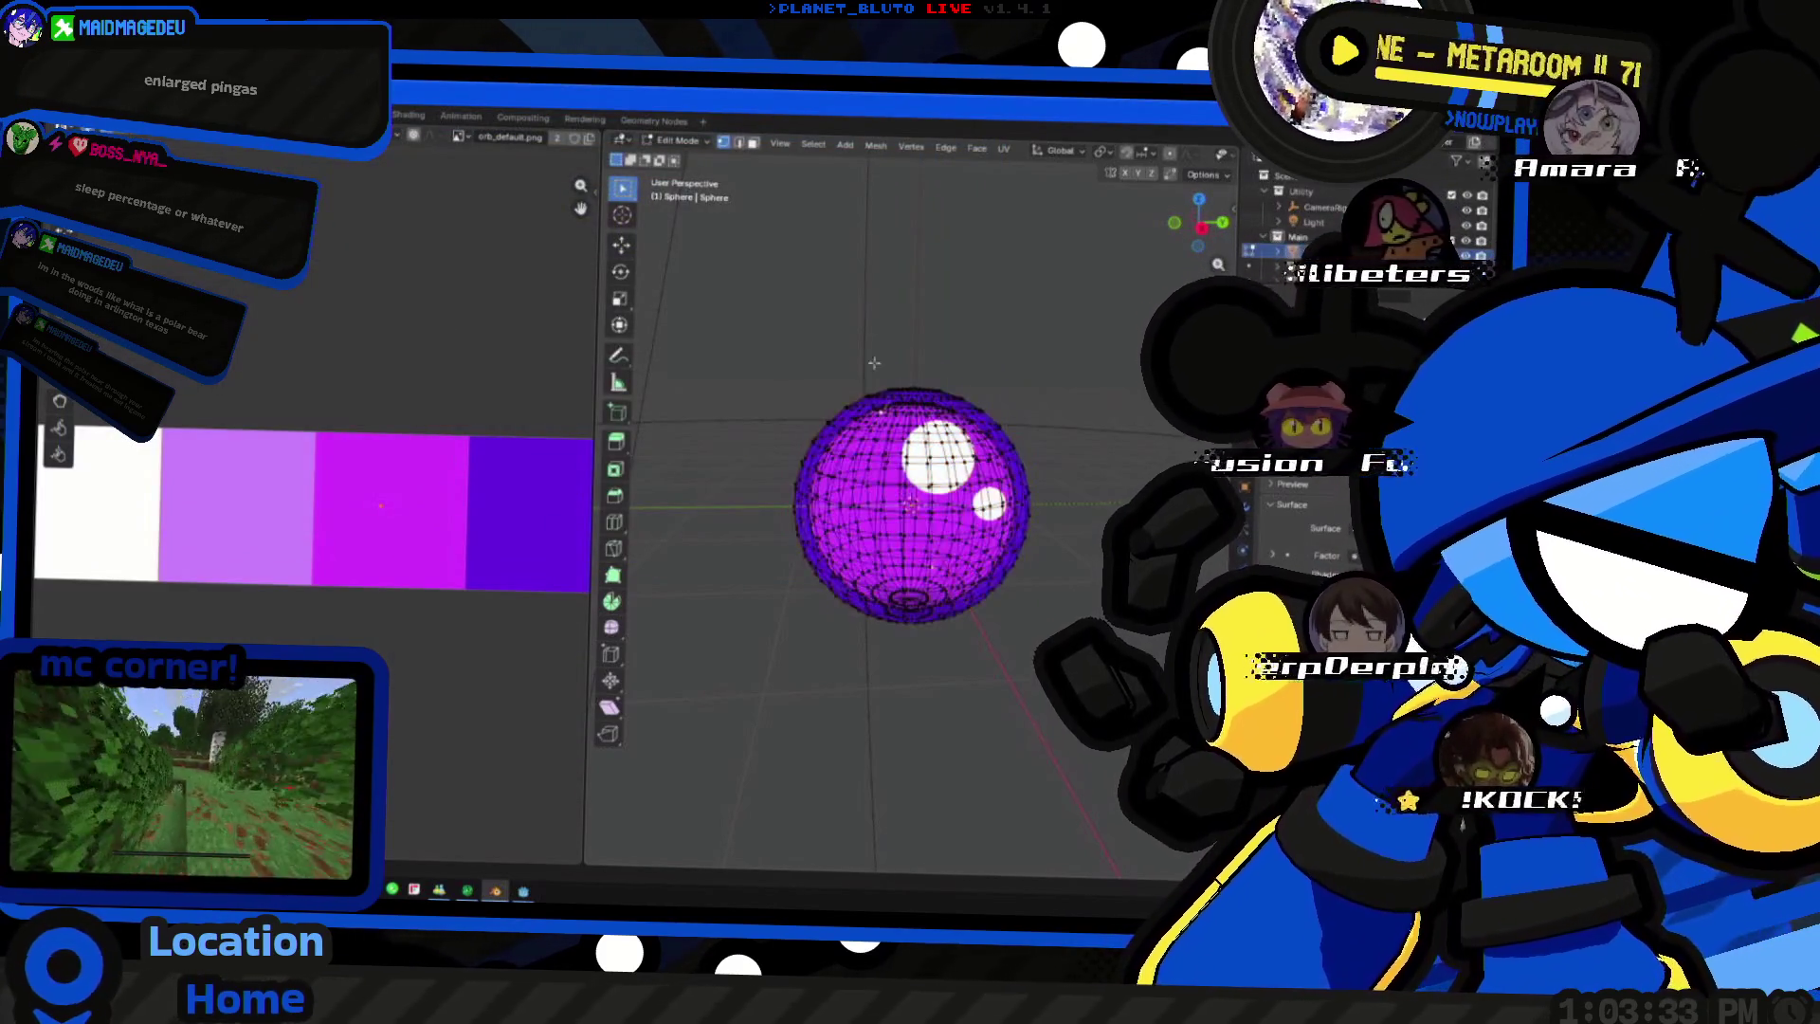
{"action": "key", "text": "Tab"}
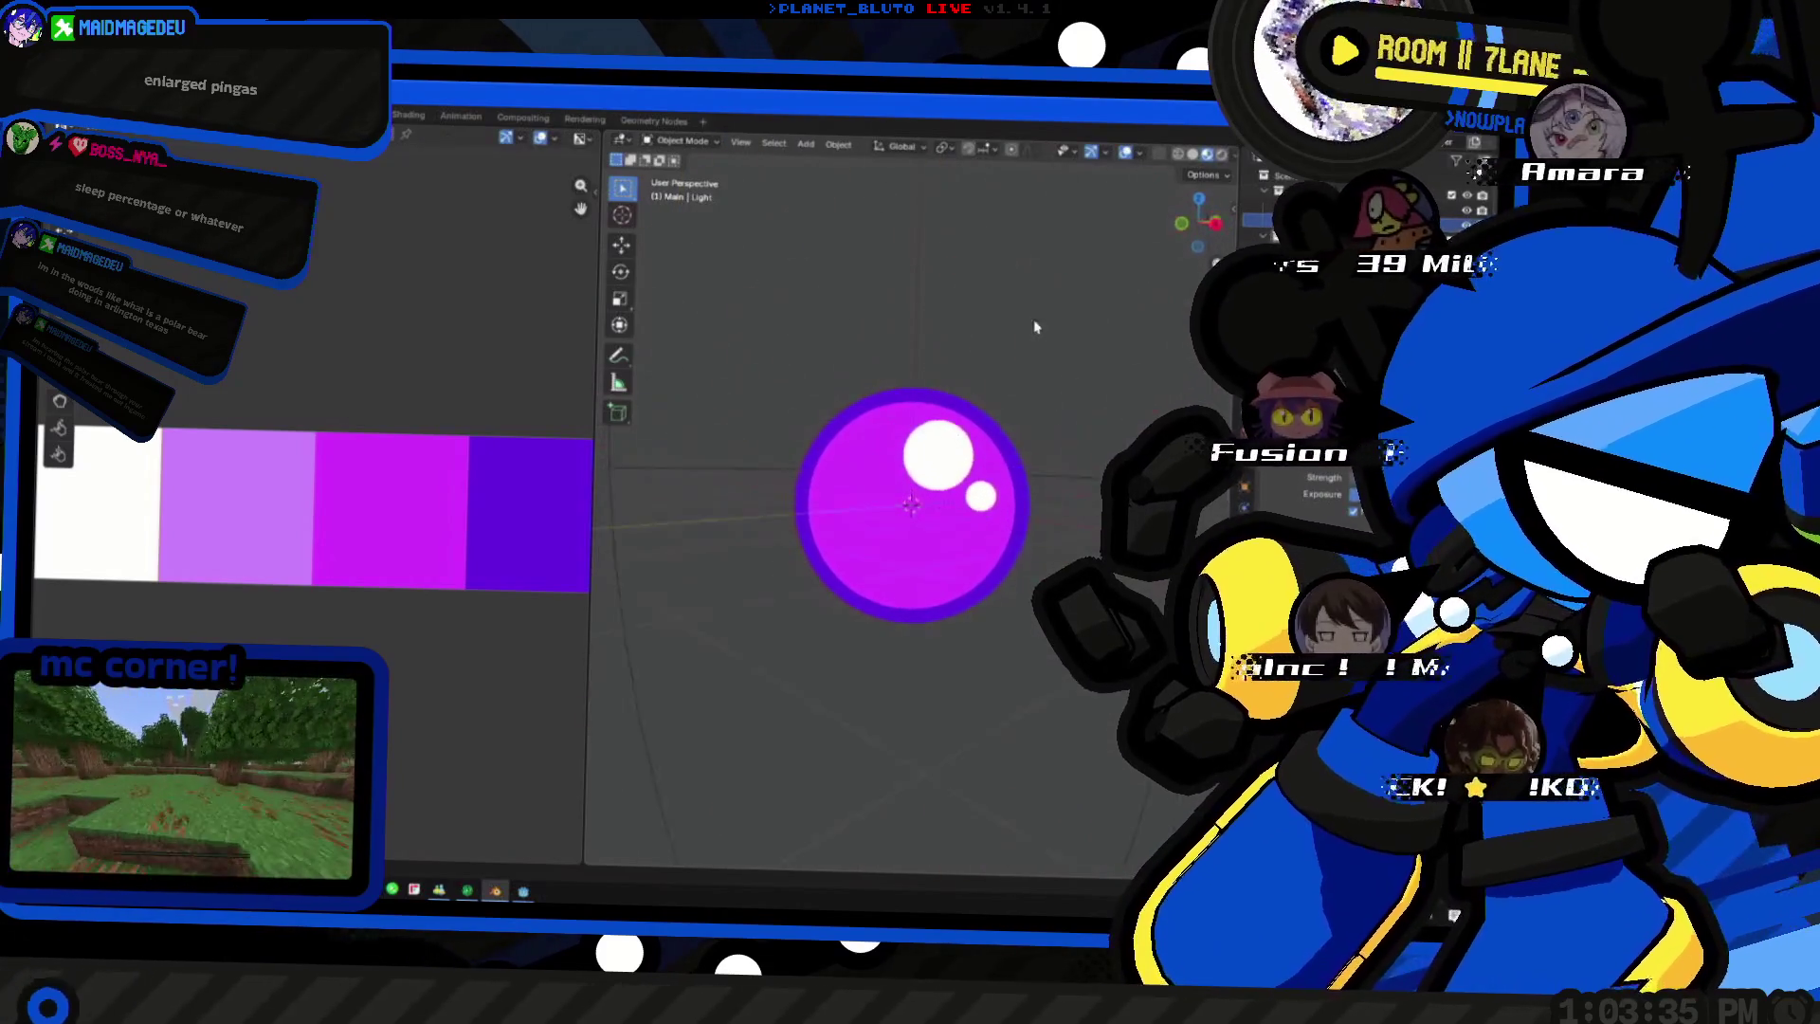
{"action": "scroll", "coordinate": [958, 332], "scroll_direction": "down", "scroll_amount": 5}
- Select the orb sphere and add another image texture node to its material
{"action": "middle_click_drag", "start_coordinate": [958, 334], "coordinate": [977, 445]}
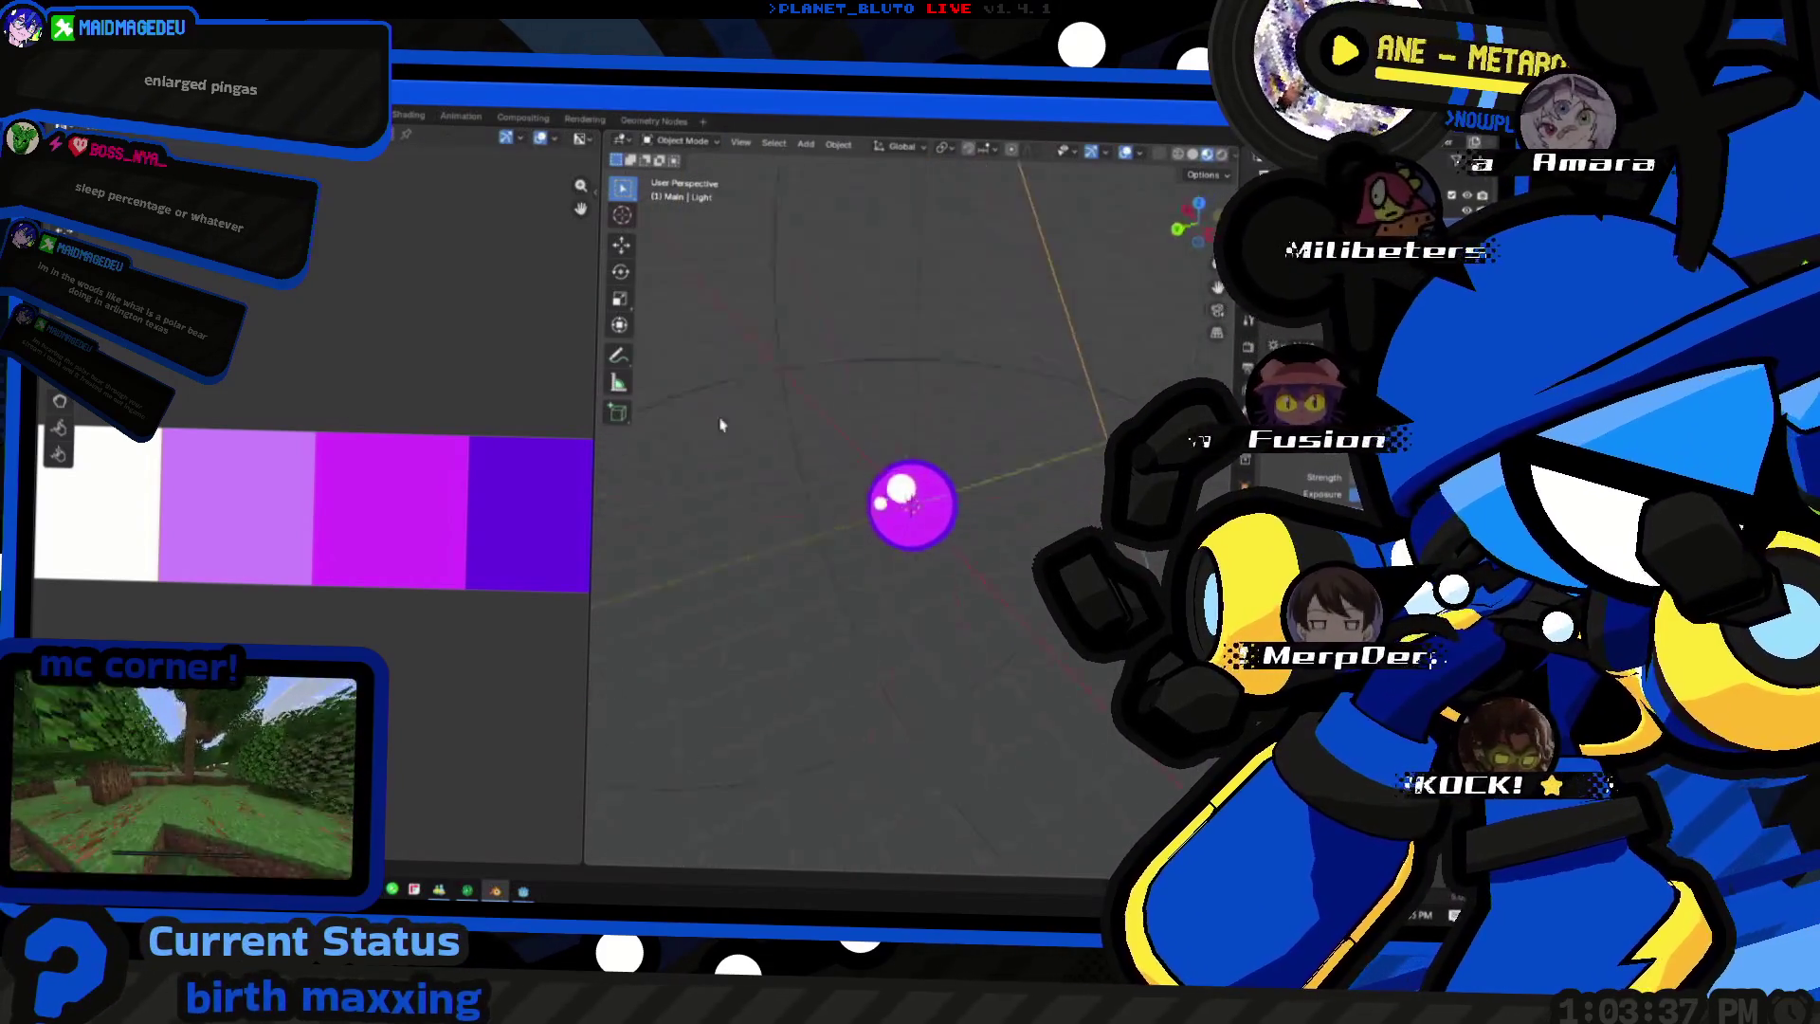
{"action": "scroll", "coordinate": [976, 446], "scroll_direction": "up", "scroll_amount": 3}
{"action": "left_click", "coordinate": [977, 455]}
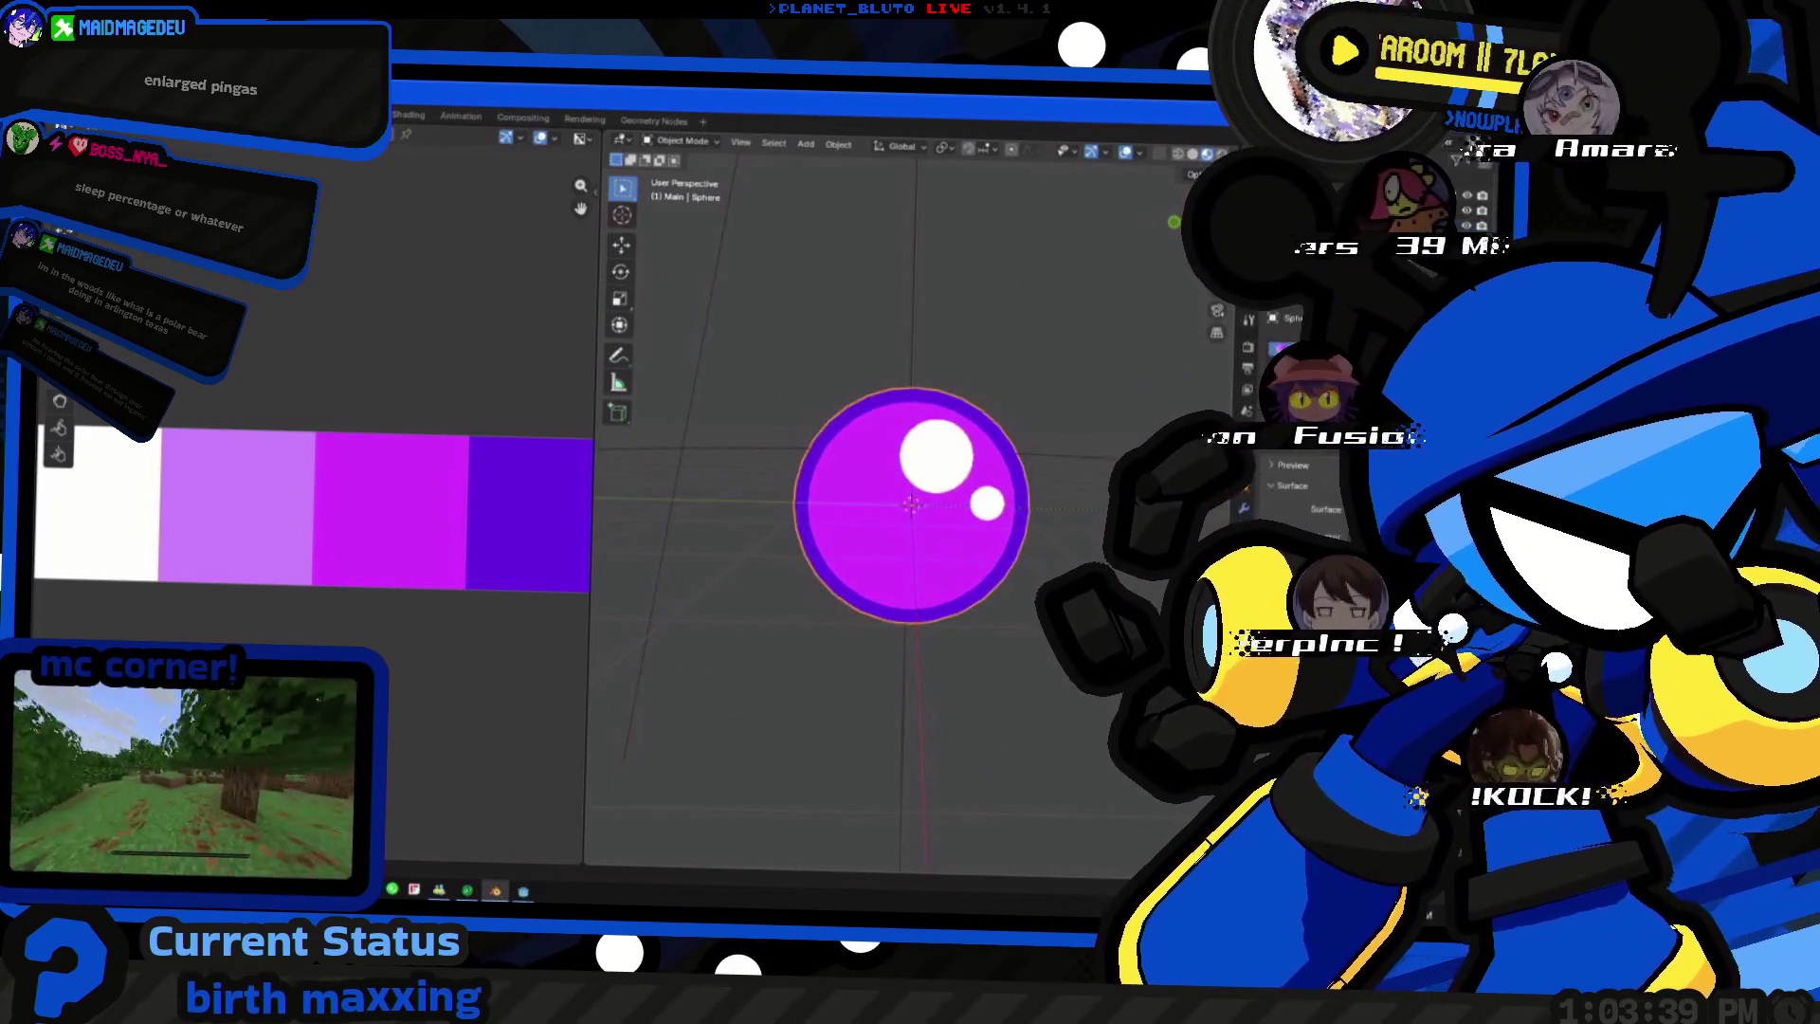
{"action": "key", "text": "shift+a"}
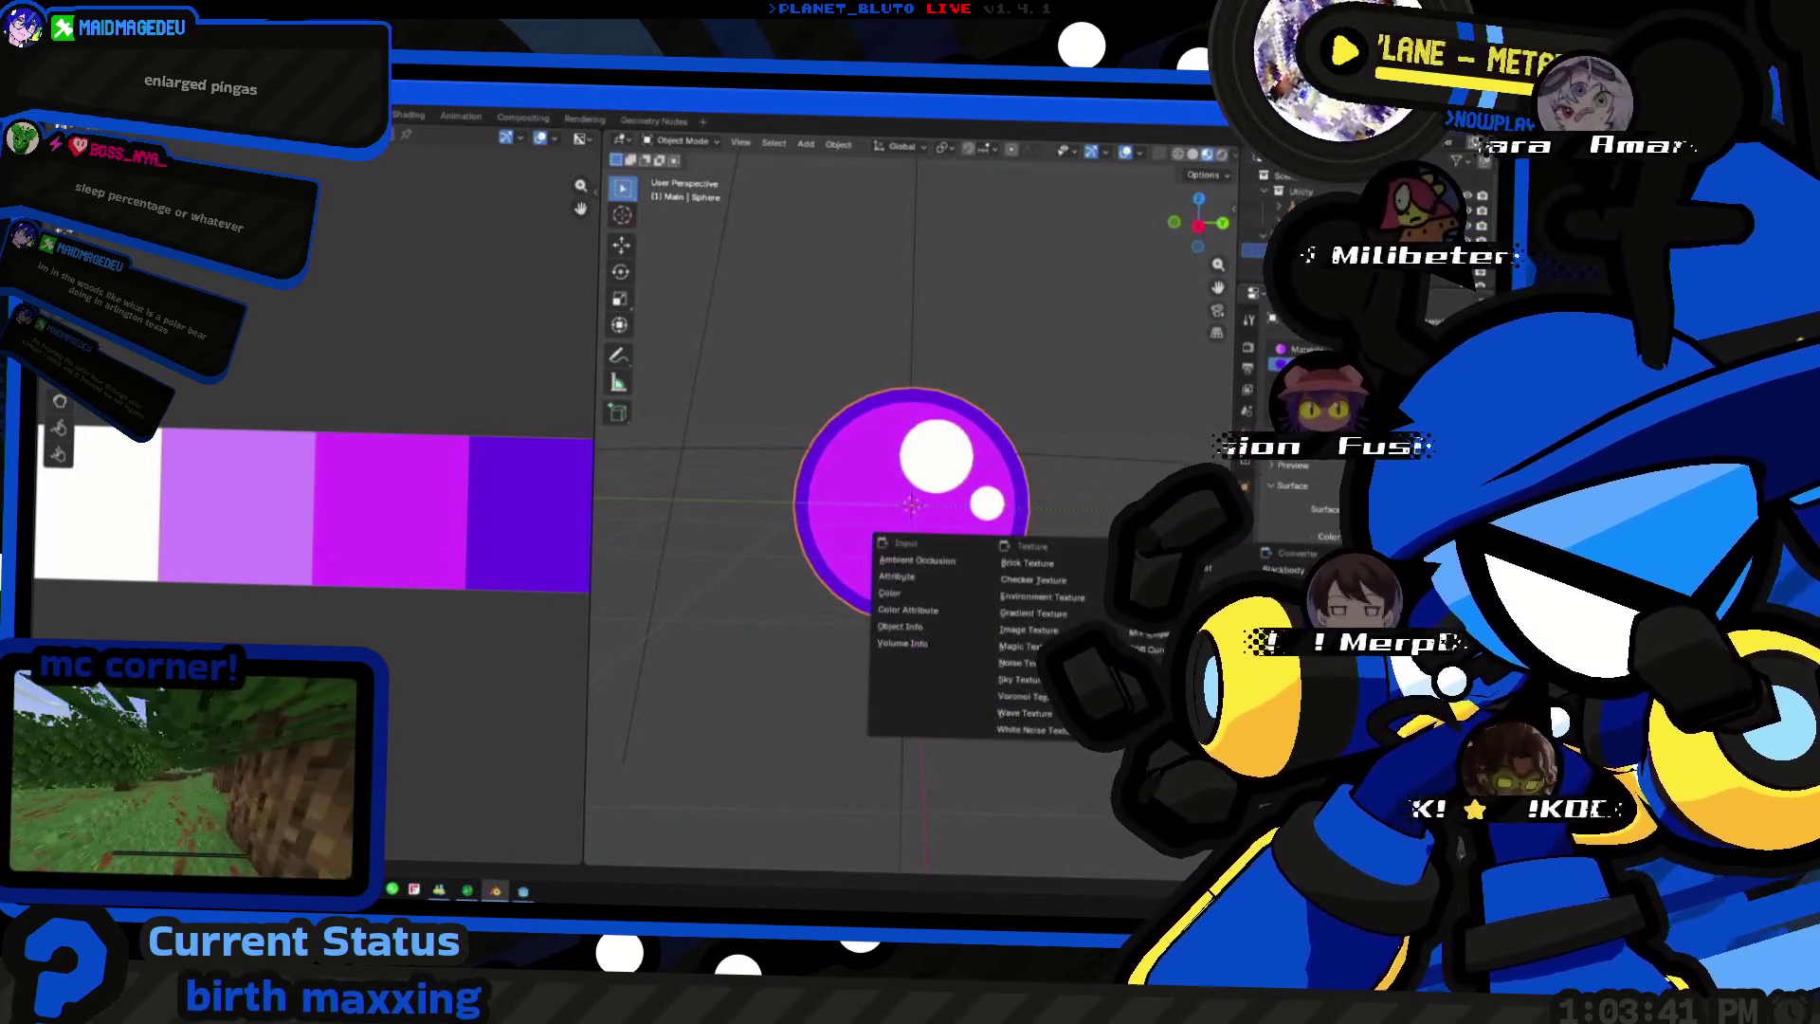
{"action": "left_click", "coordinate": [1019, 664]}
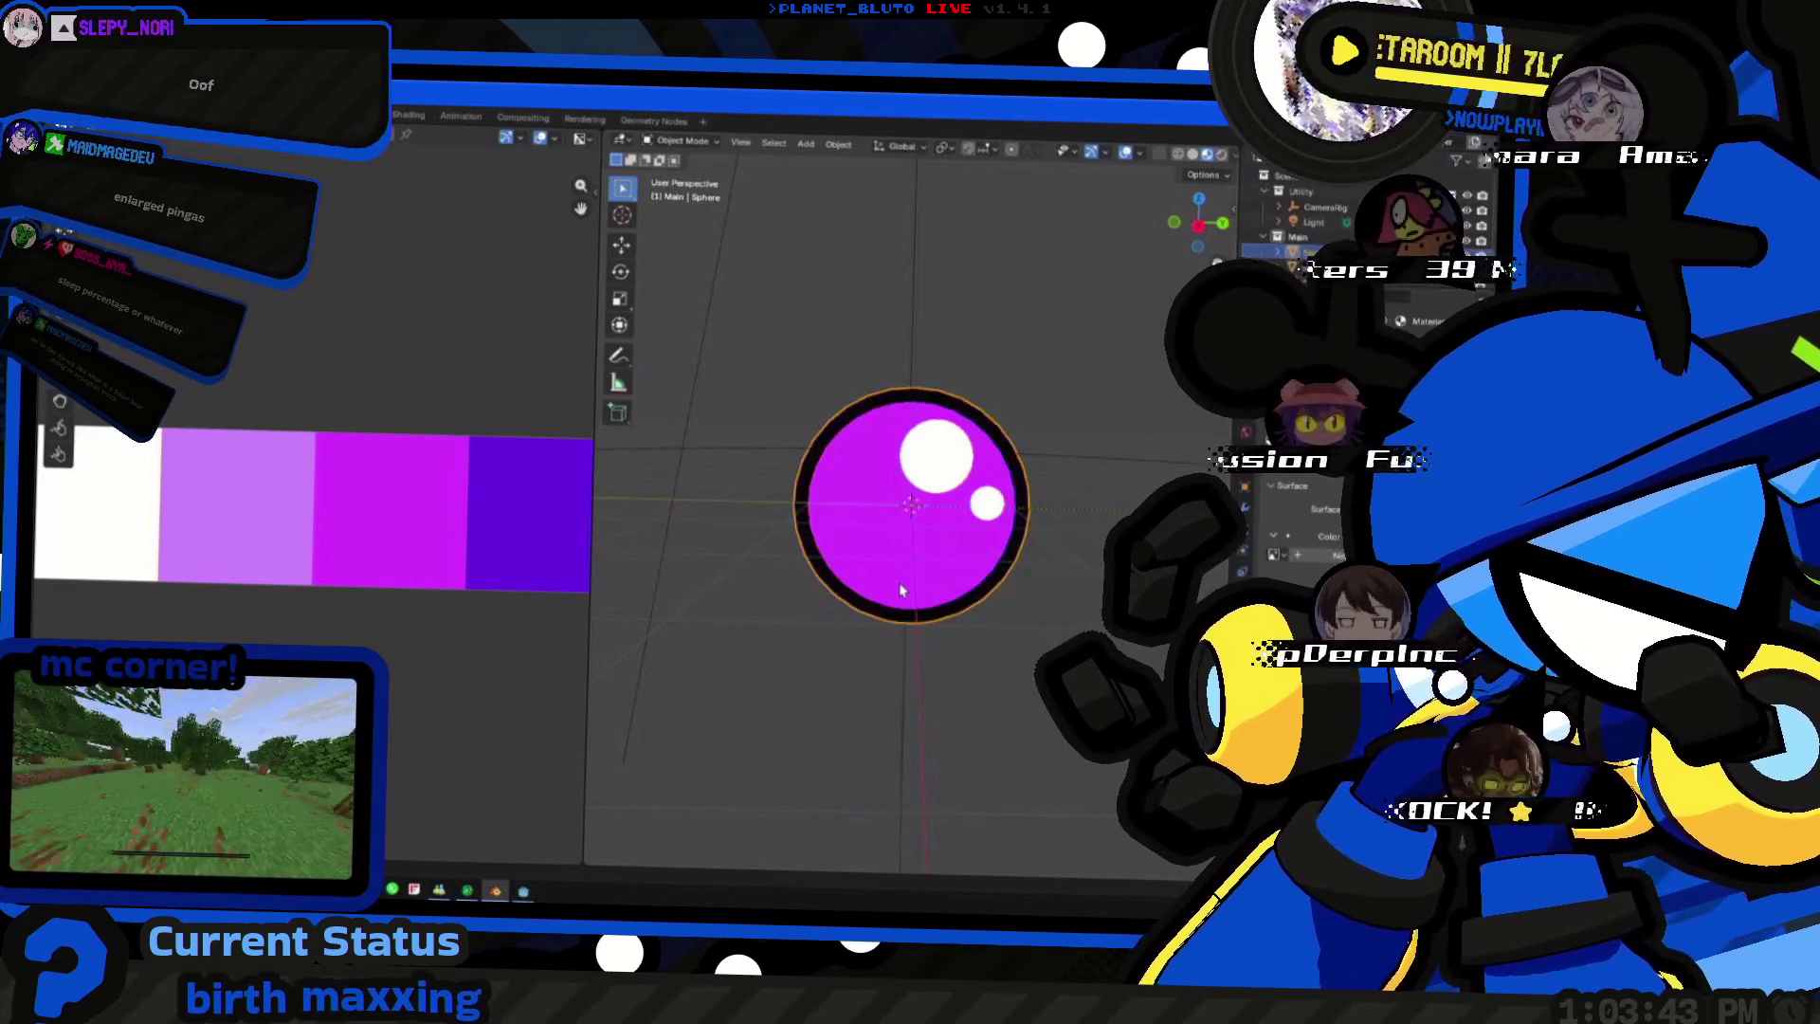
{"action": "middle_click_drag", "start_coordinate": [958, 542], "coordinate": [1013, 566]}
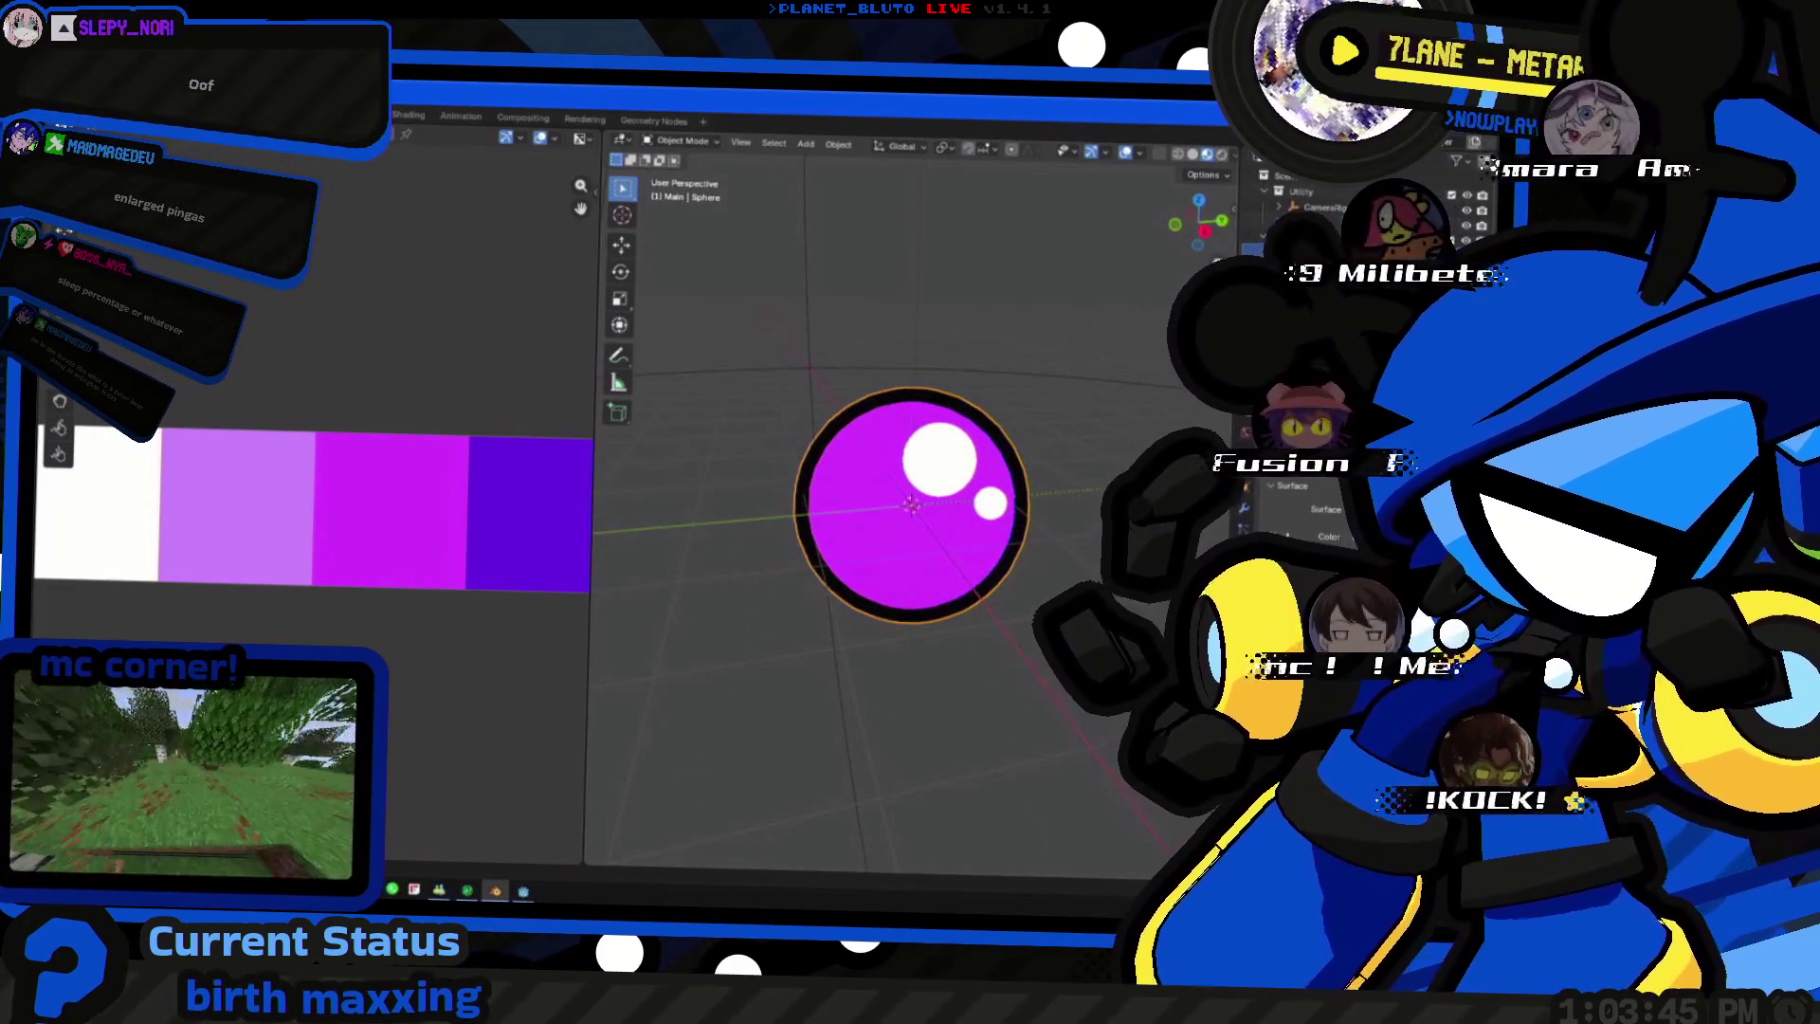
- Open orb_default.png from the game project's textures folder and enter edit mode on the sphere
{"action": "left_click", "coordinate": [1024, 328]}
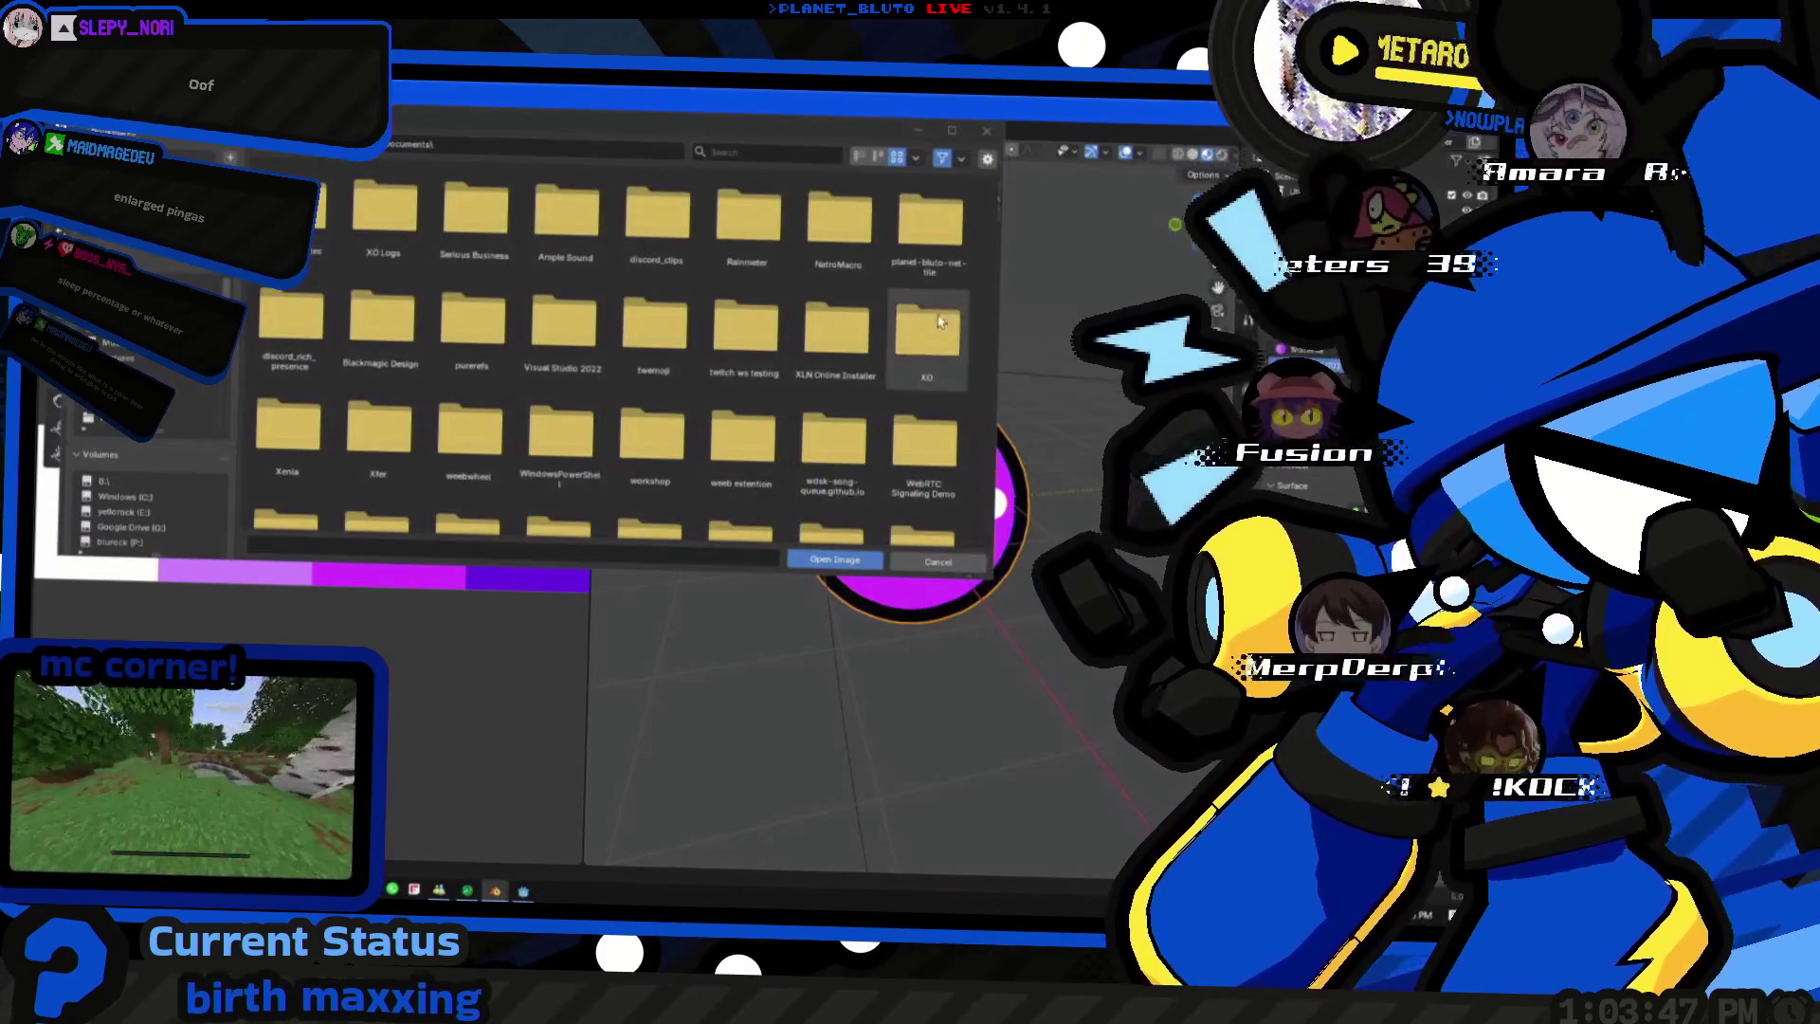
{"action": "left_click", "coordinate": [179, 273]}
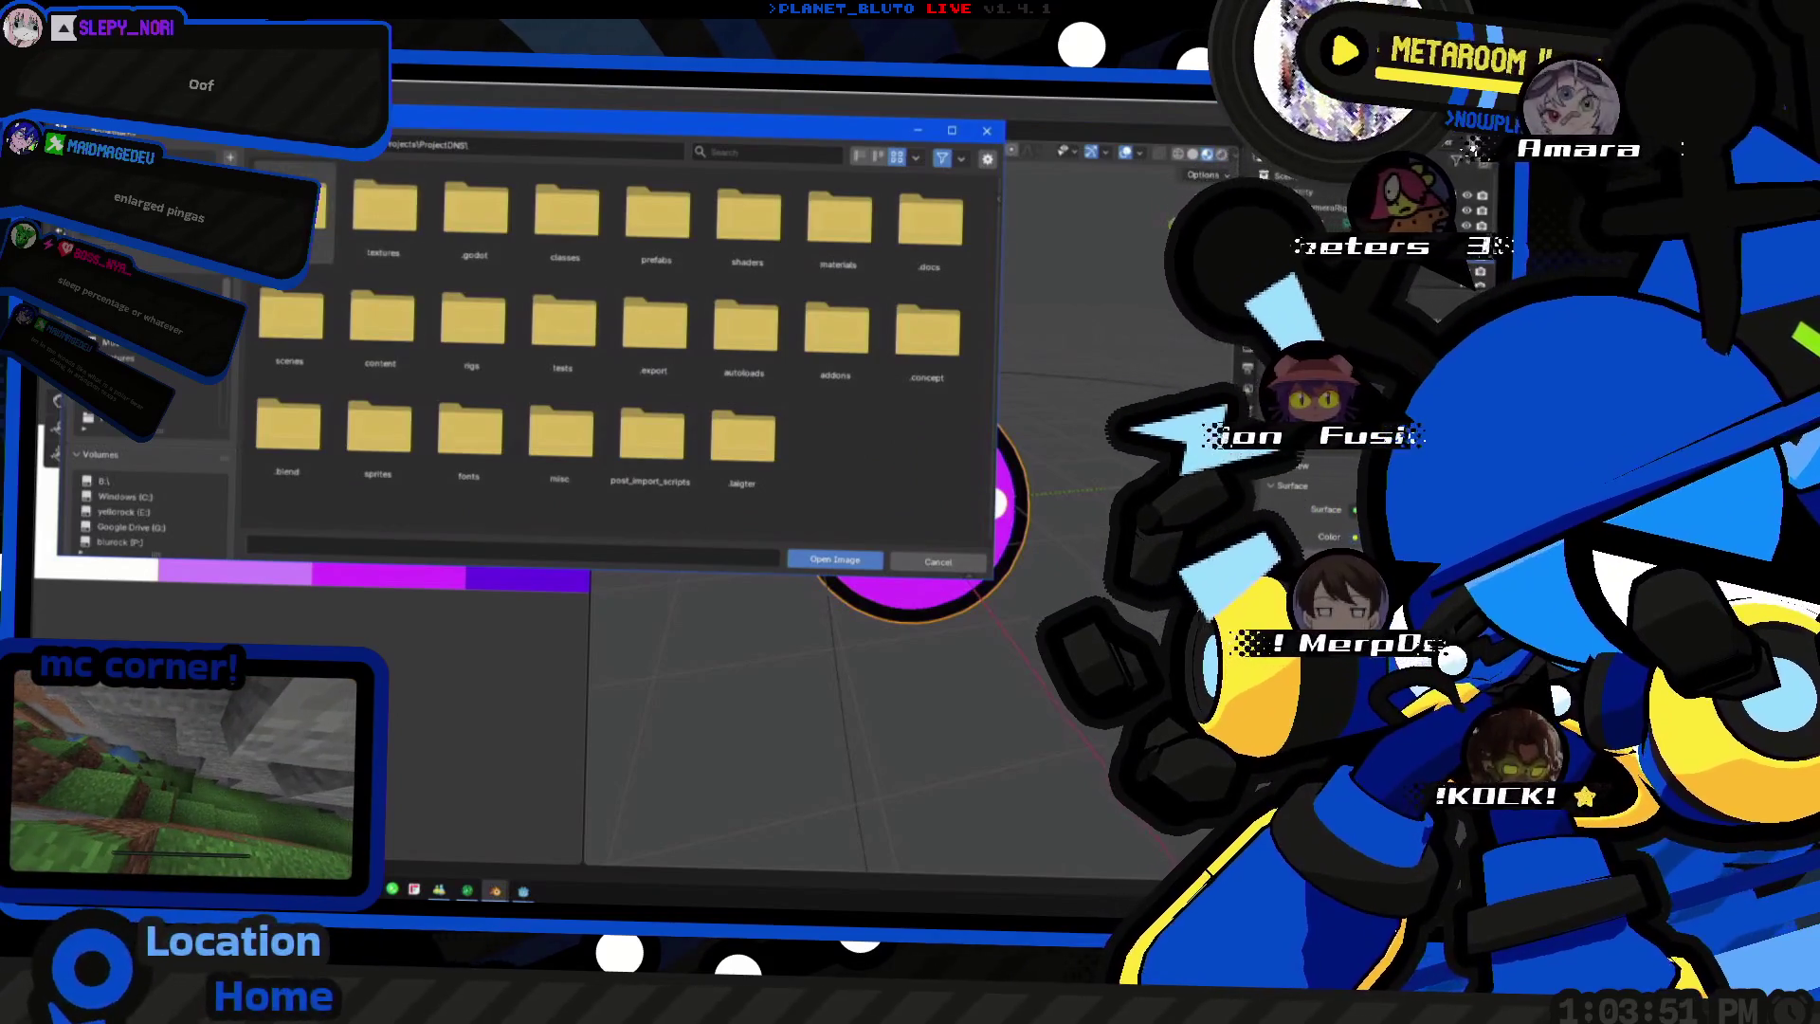
{"action": "double_click", "coordinate": [296, 211]}
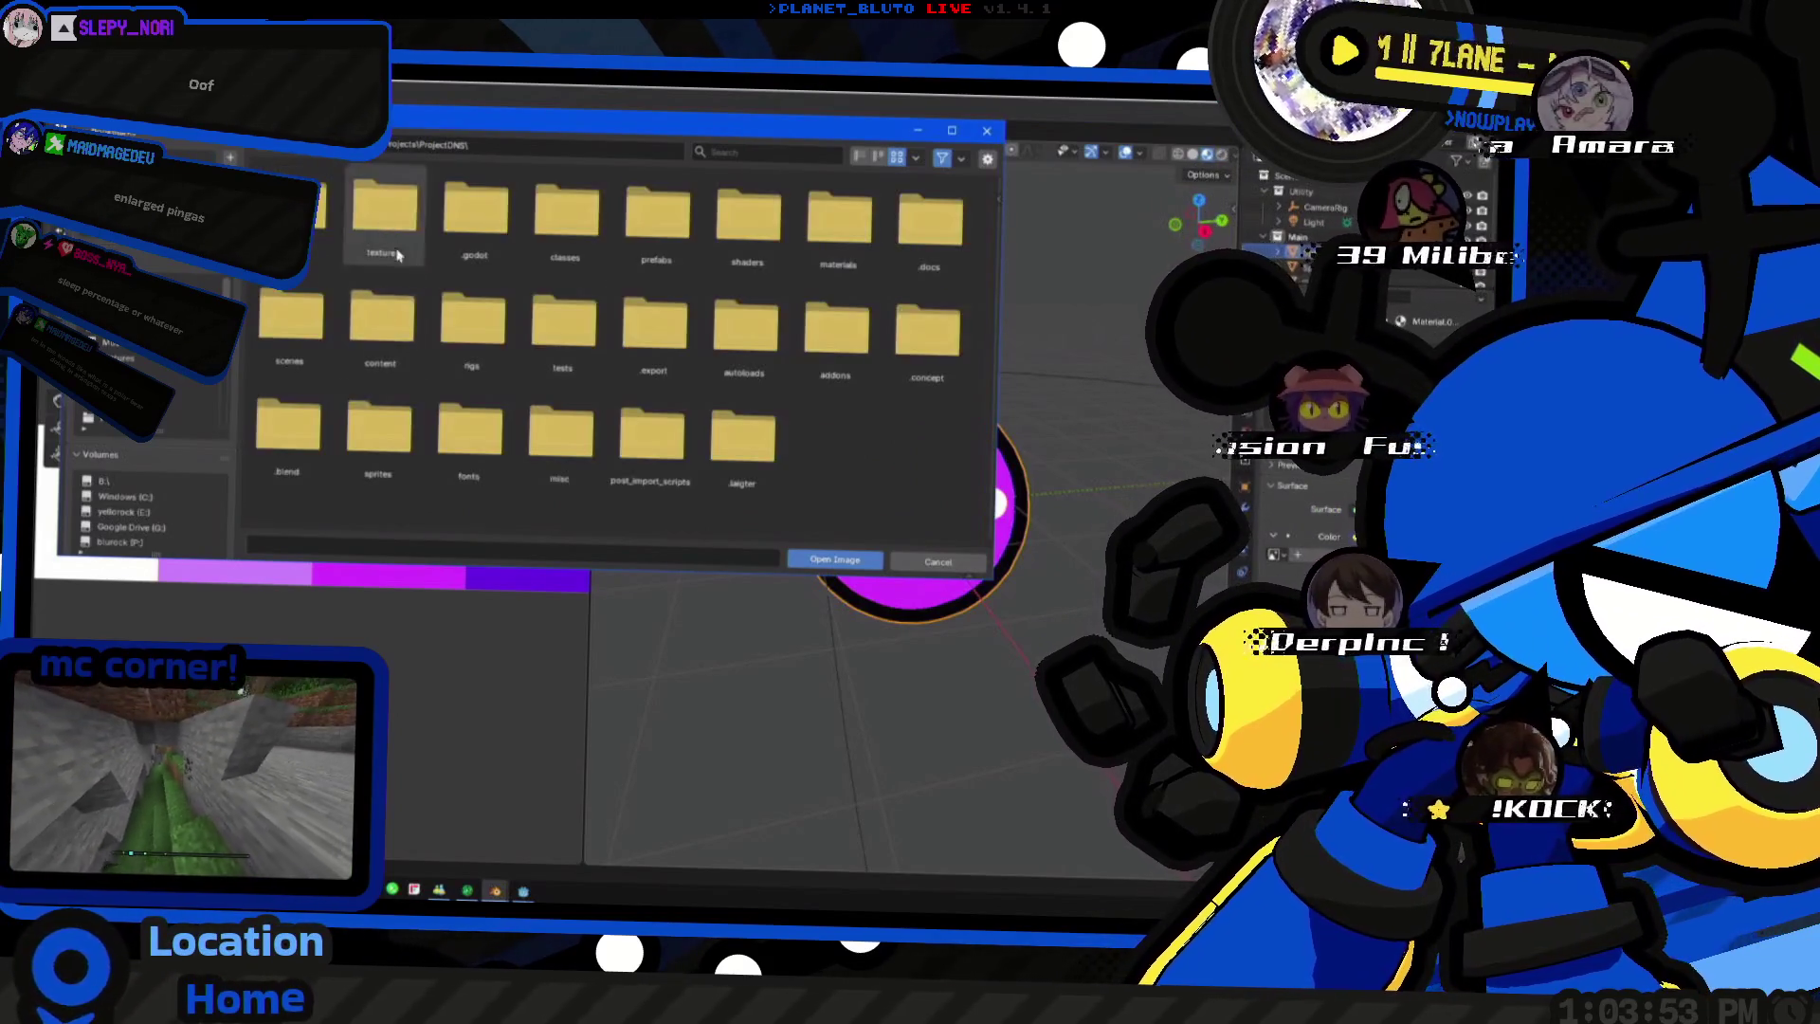
{"action": "left_click", "coordinate": [834, 559]}
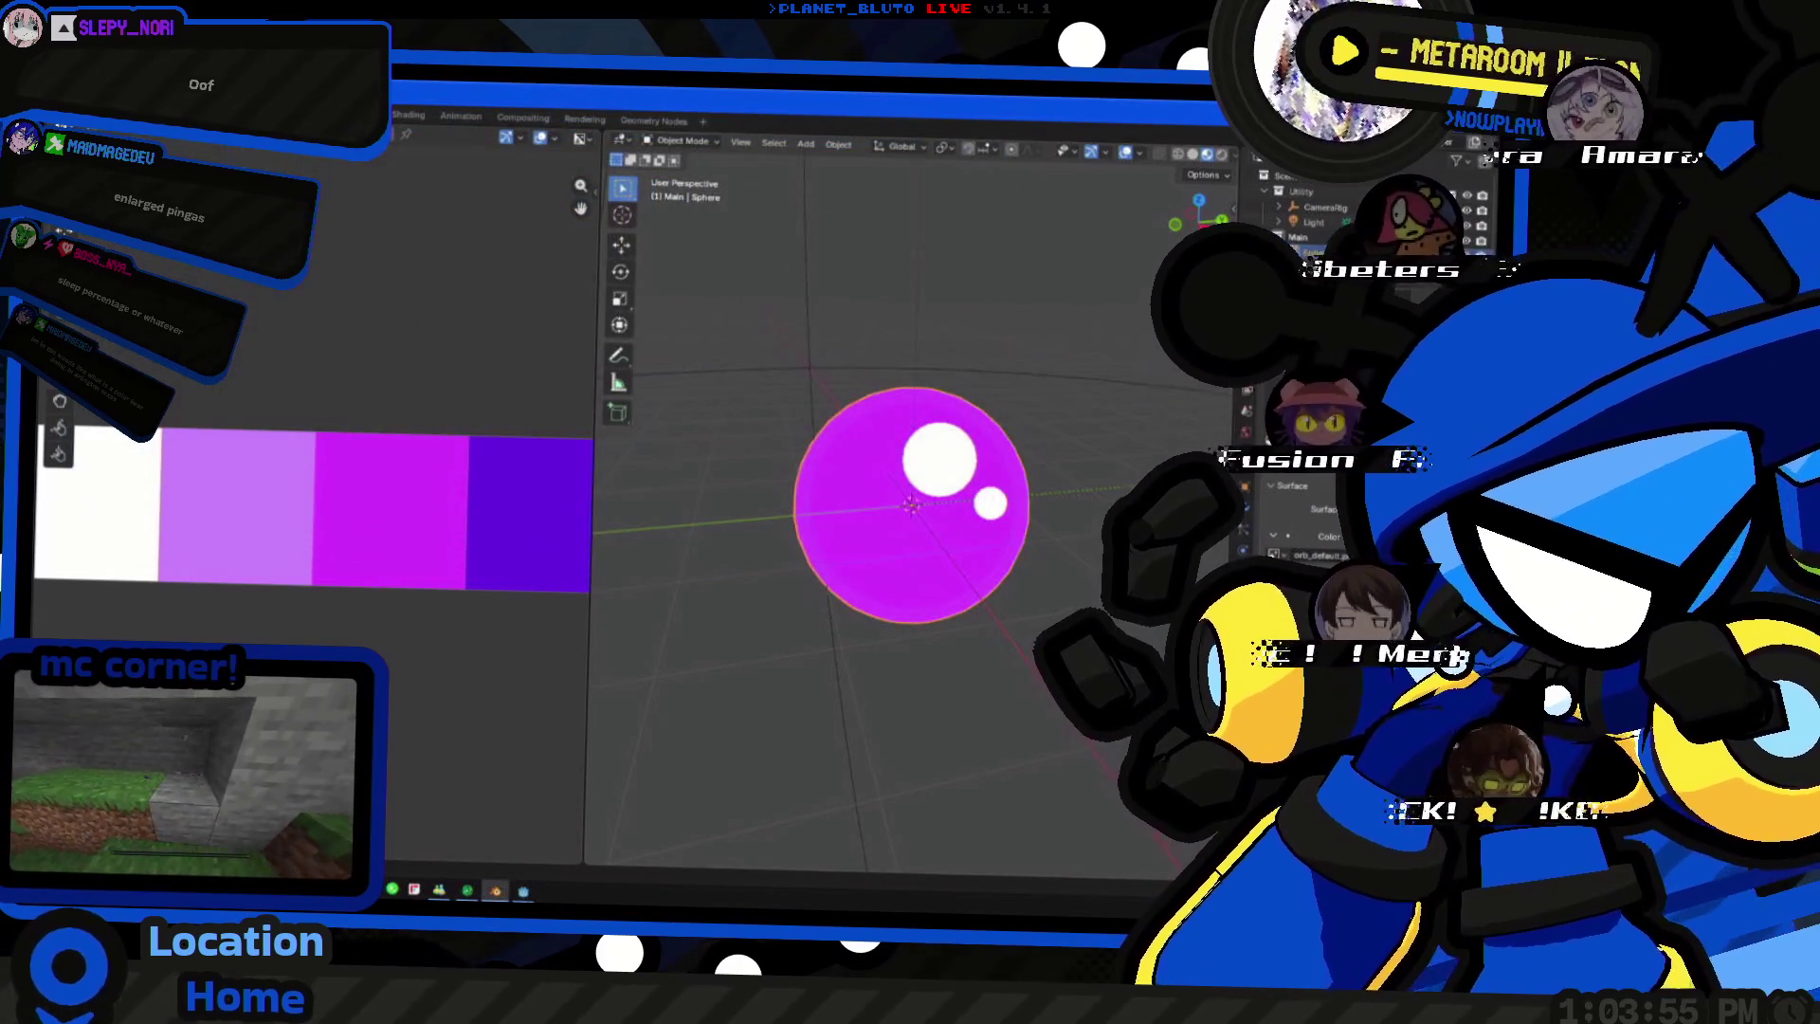
{"action": "key", "text": "Tab"}
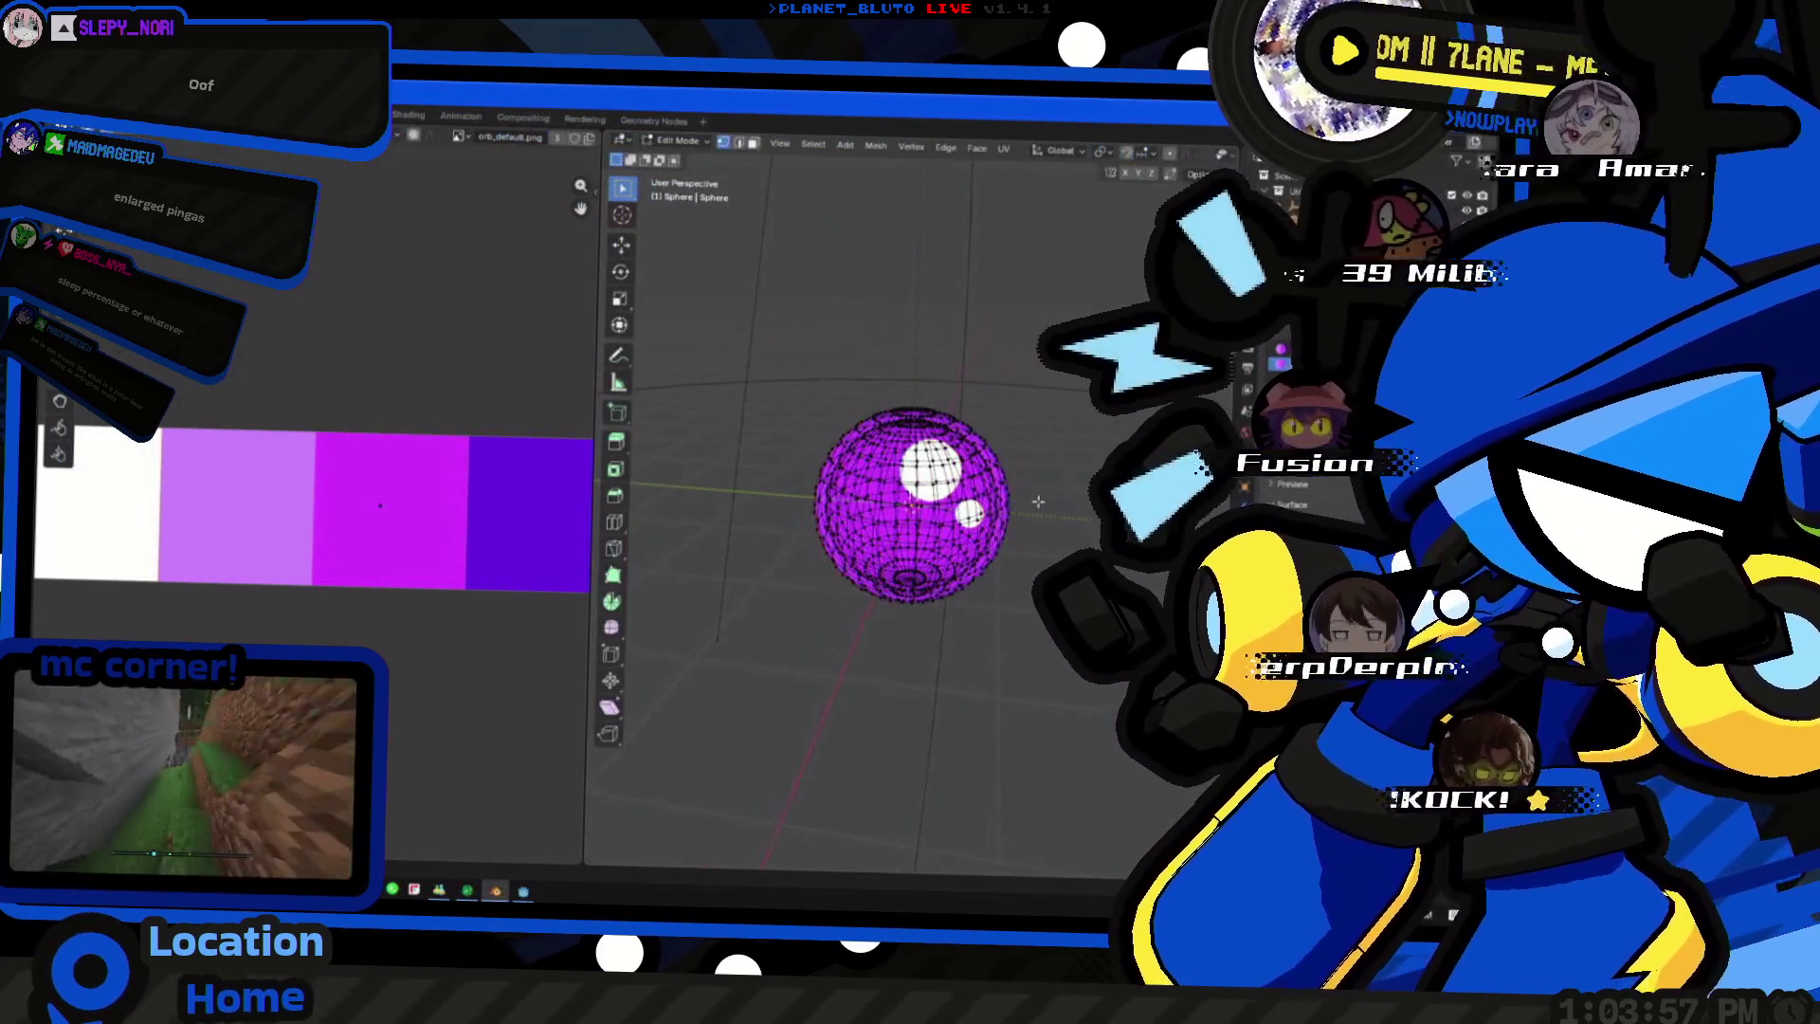
- Move all of the sphere's UVs onto the magenta palette swatch and return to object mode
{"action": "key", "text": "ctrl+l"}
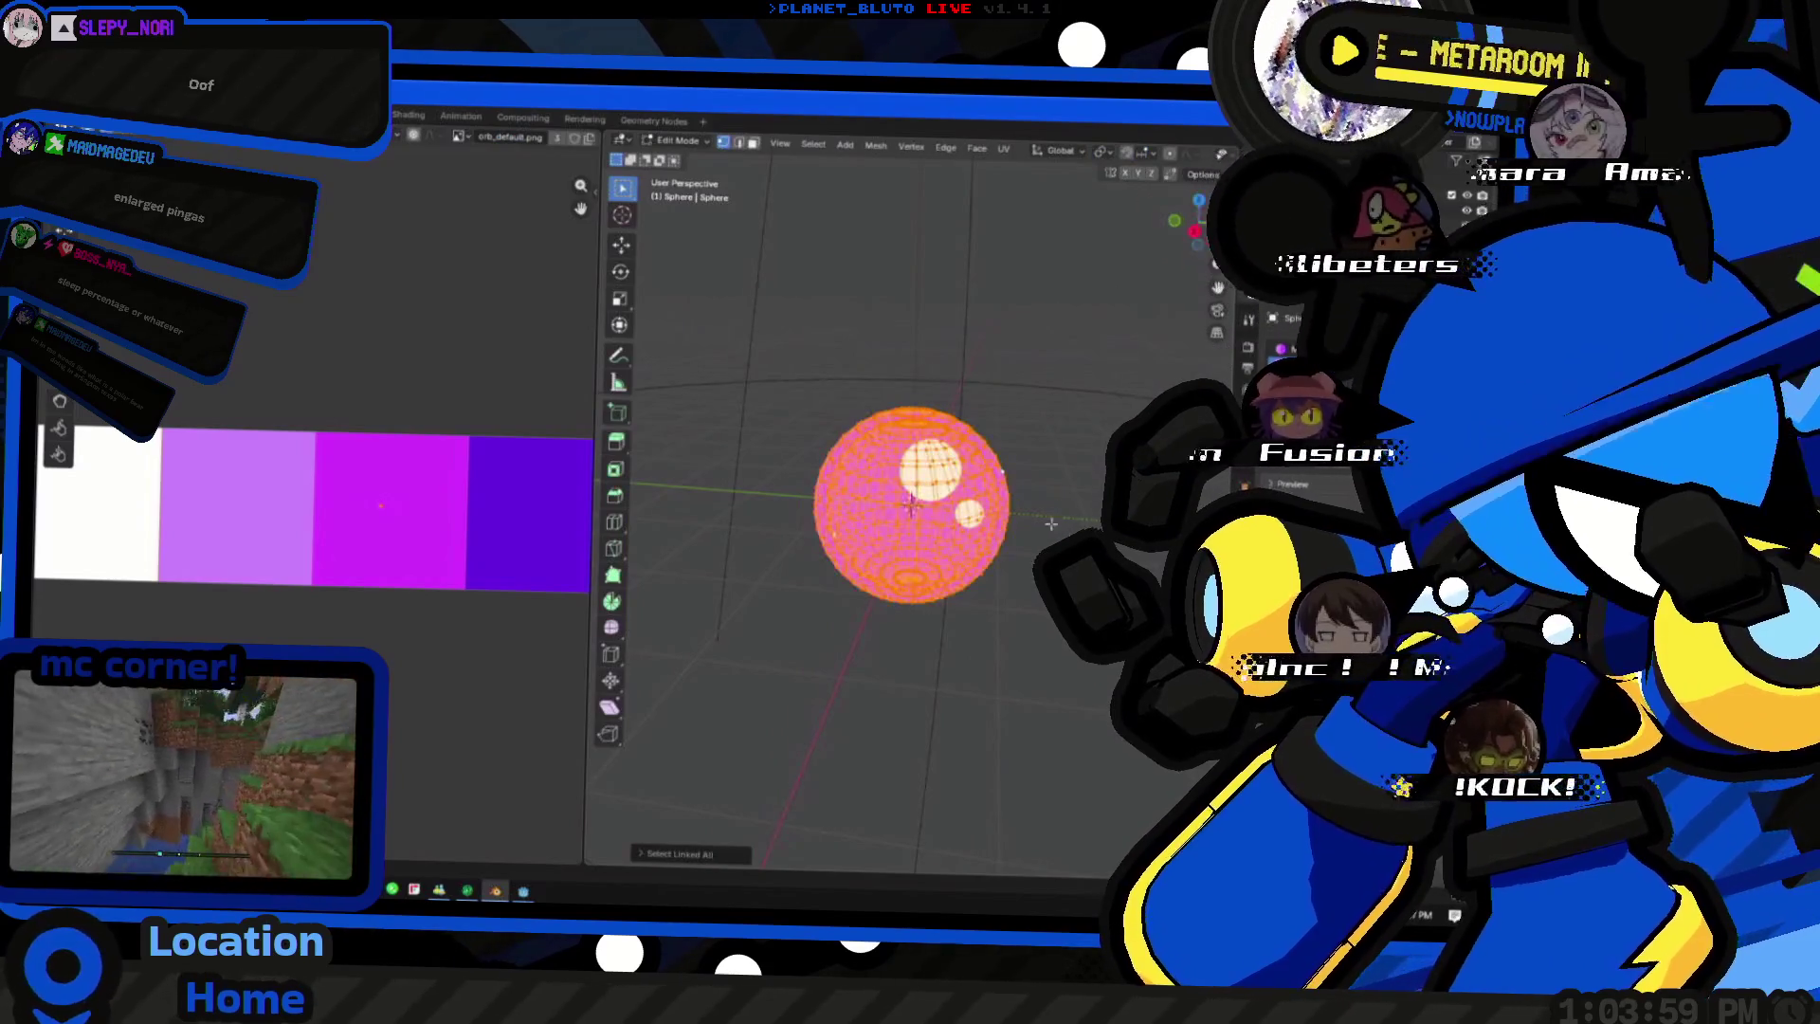
{"action": "scroll", "coordinate": [462, 479], "scroll_direction": "down", "scroll_amount": 2}
{"action": "scroll", "coordinate": [469, 491], "scroll_direction": "up", "scroll_amount": 1}
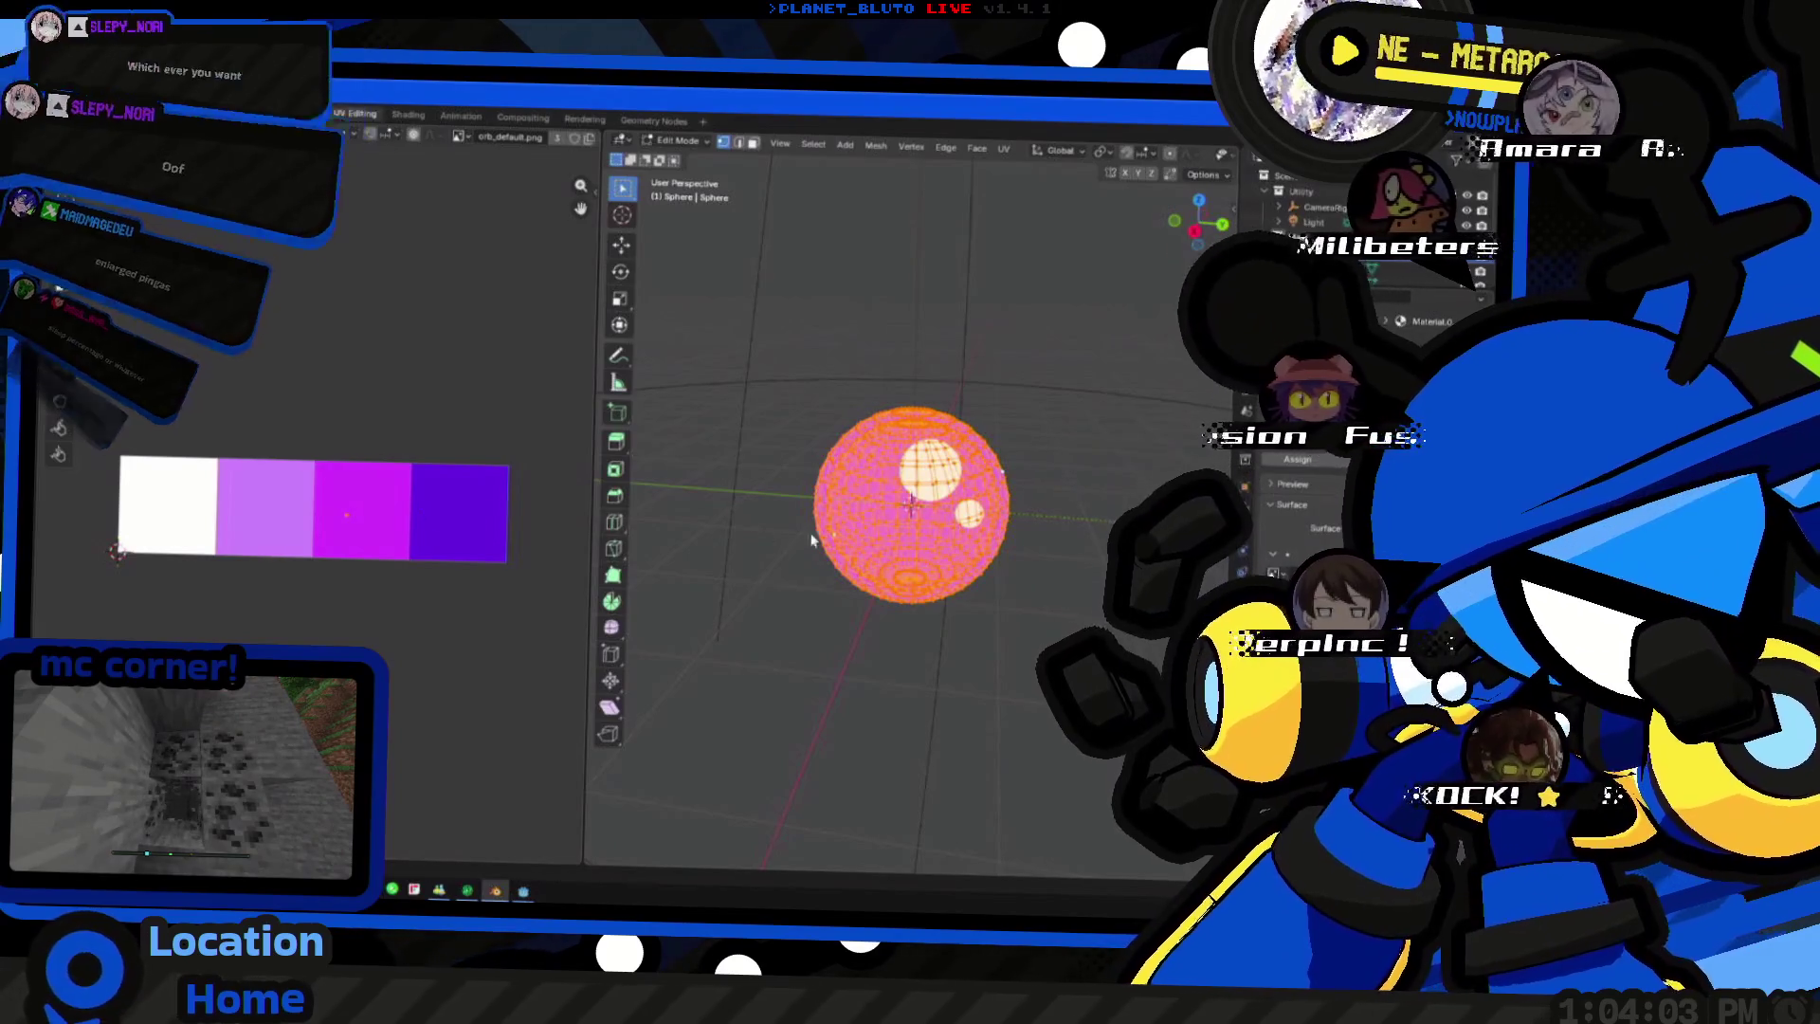
{"action": "key", "text": "g"}
{"action": "left_click", "coordinate": [421, 507]}
{"action": "key", "text": "alt+a"}
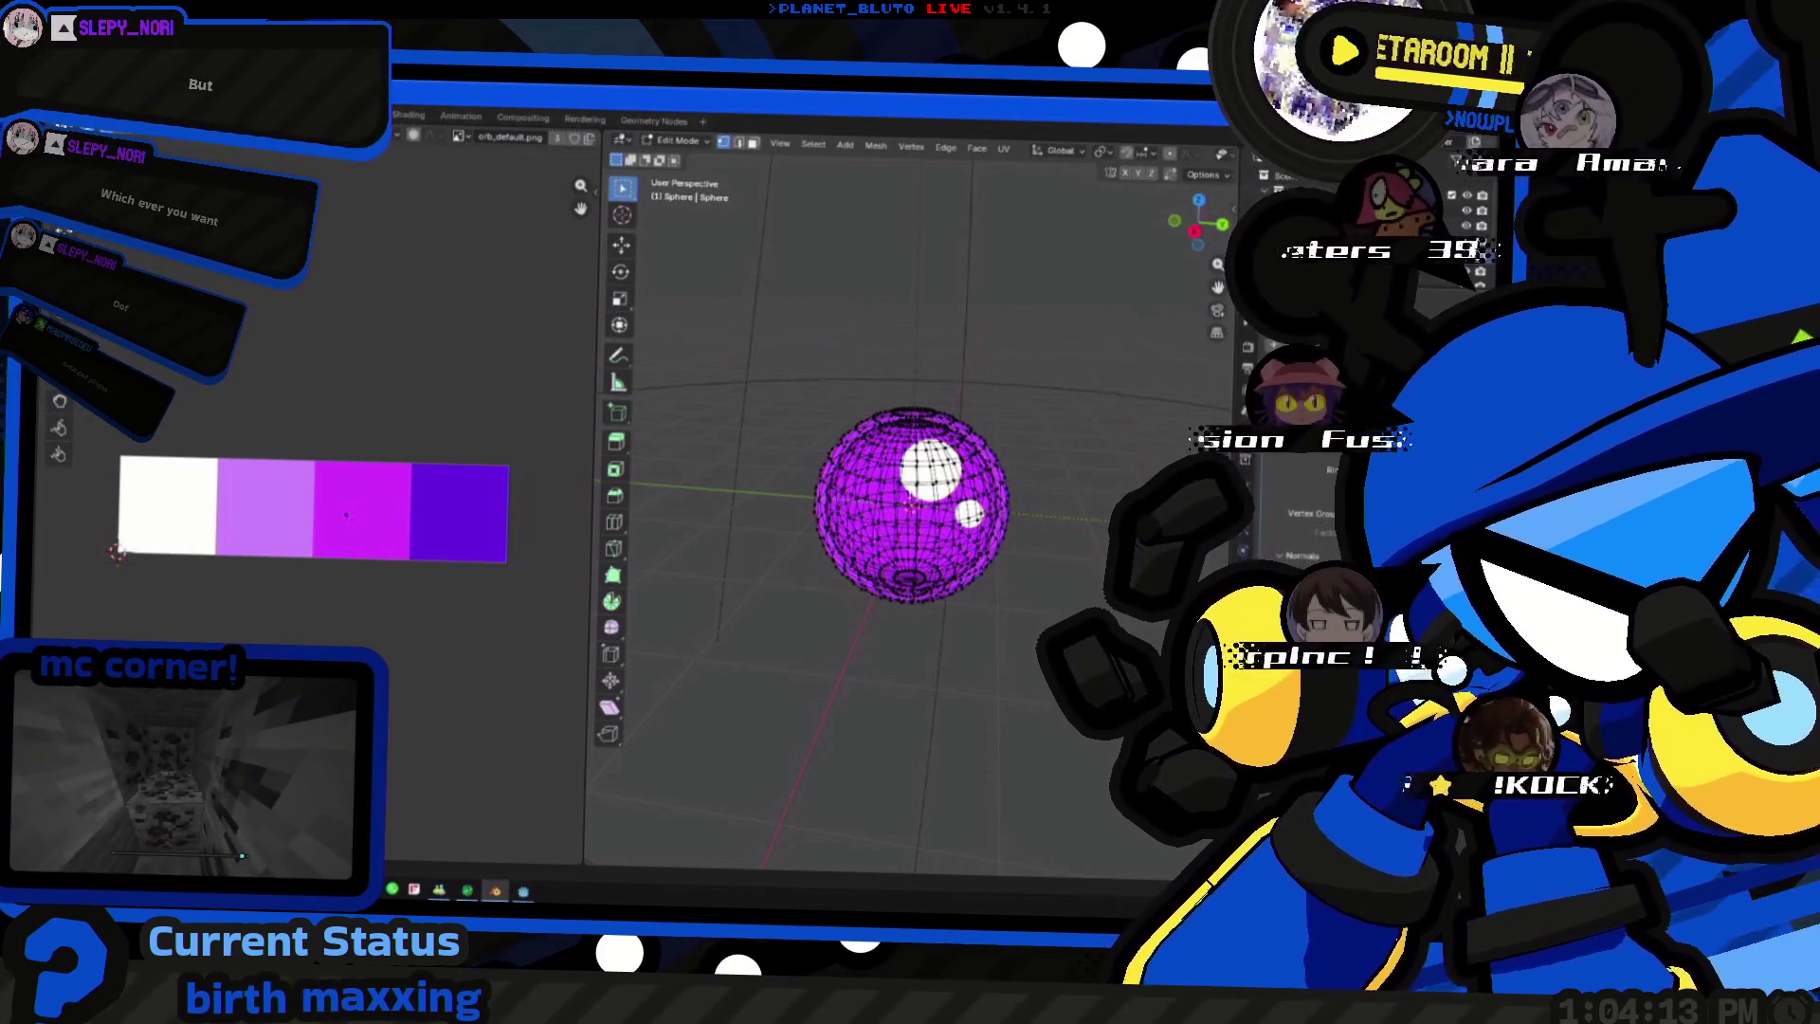
{"action": "middle_click_drag", "start_coordinate": [910, 684], "coordinate": [1024, 682]}
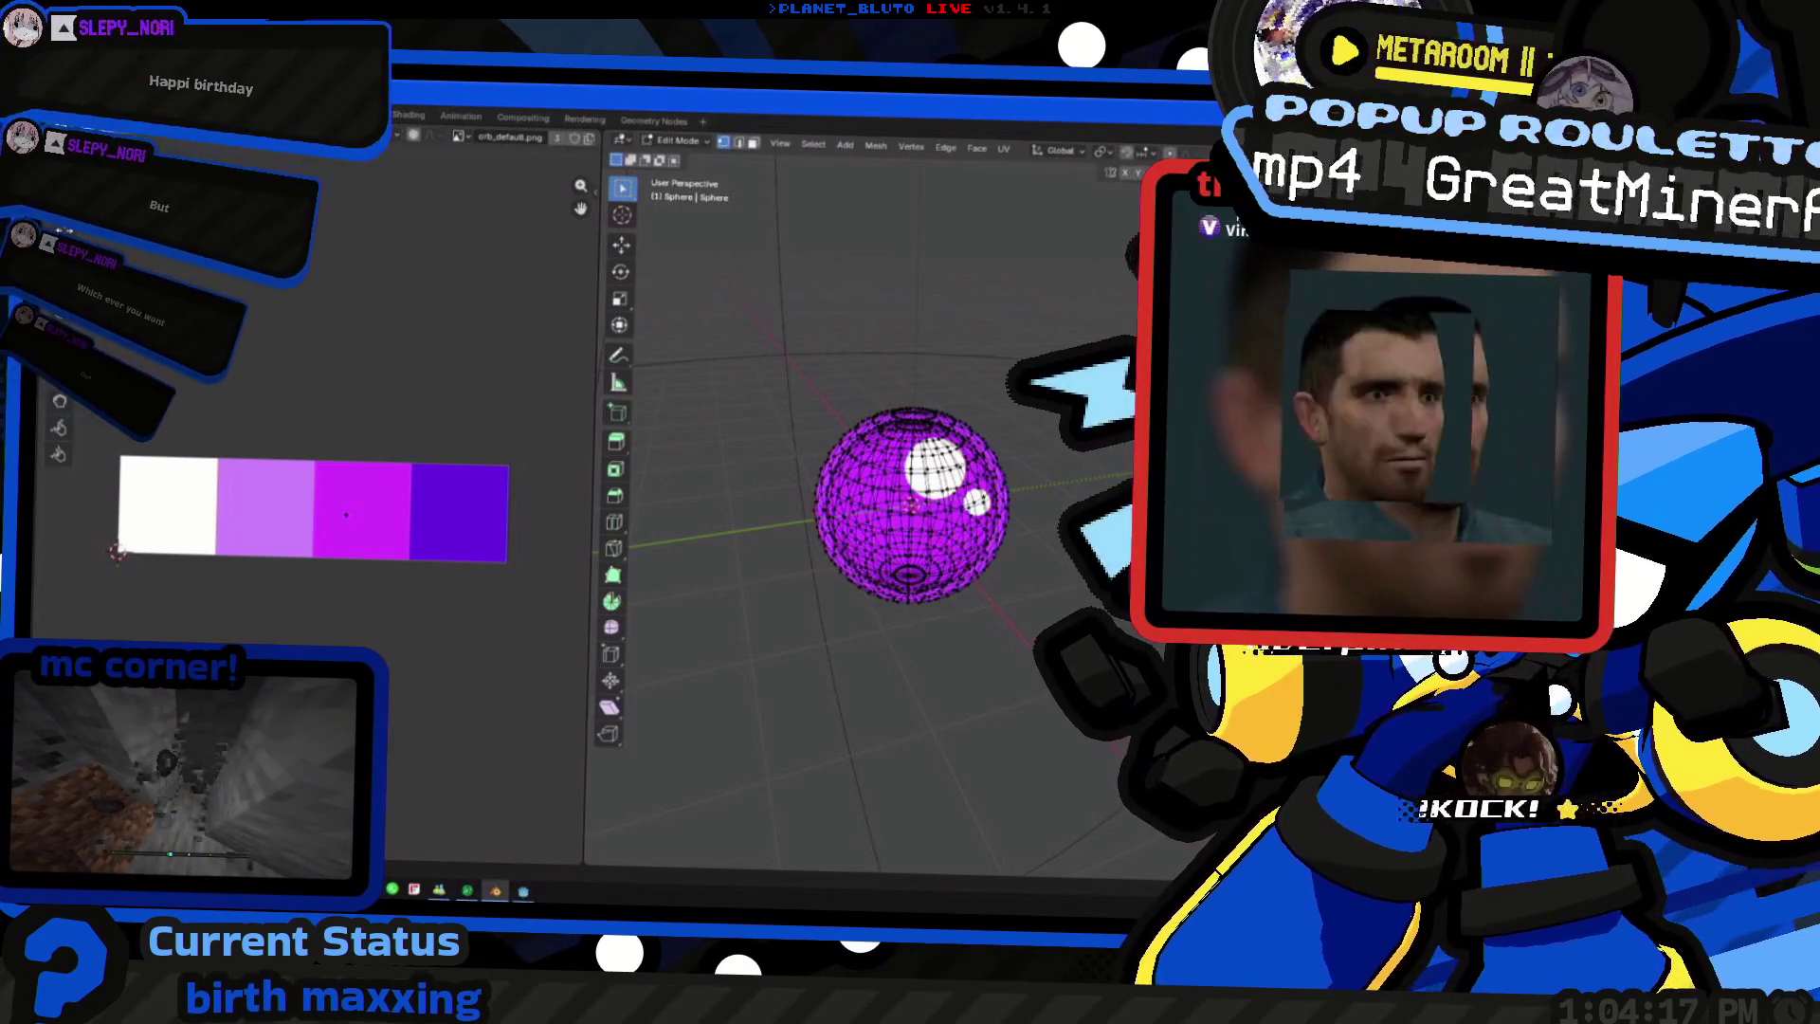
{"action": "key", "text": "Tab"}
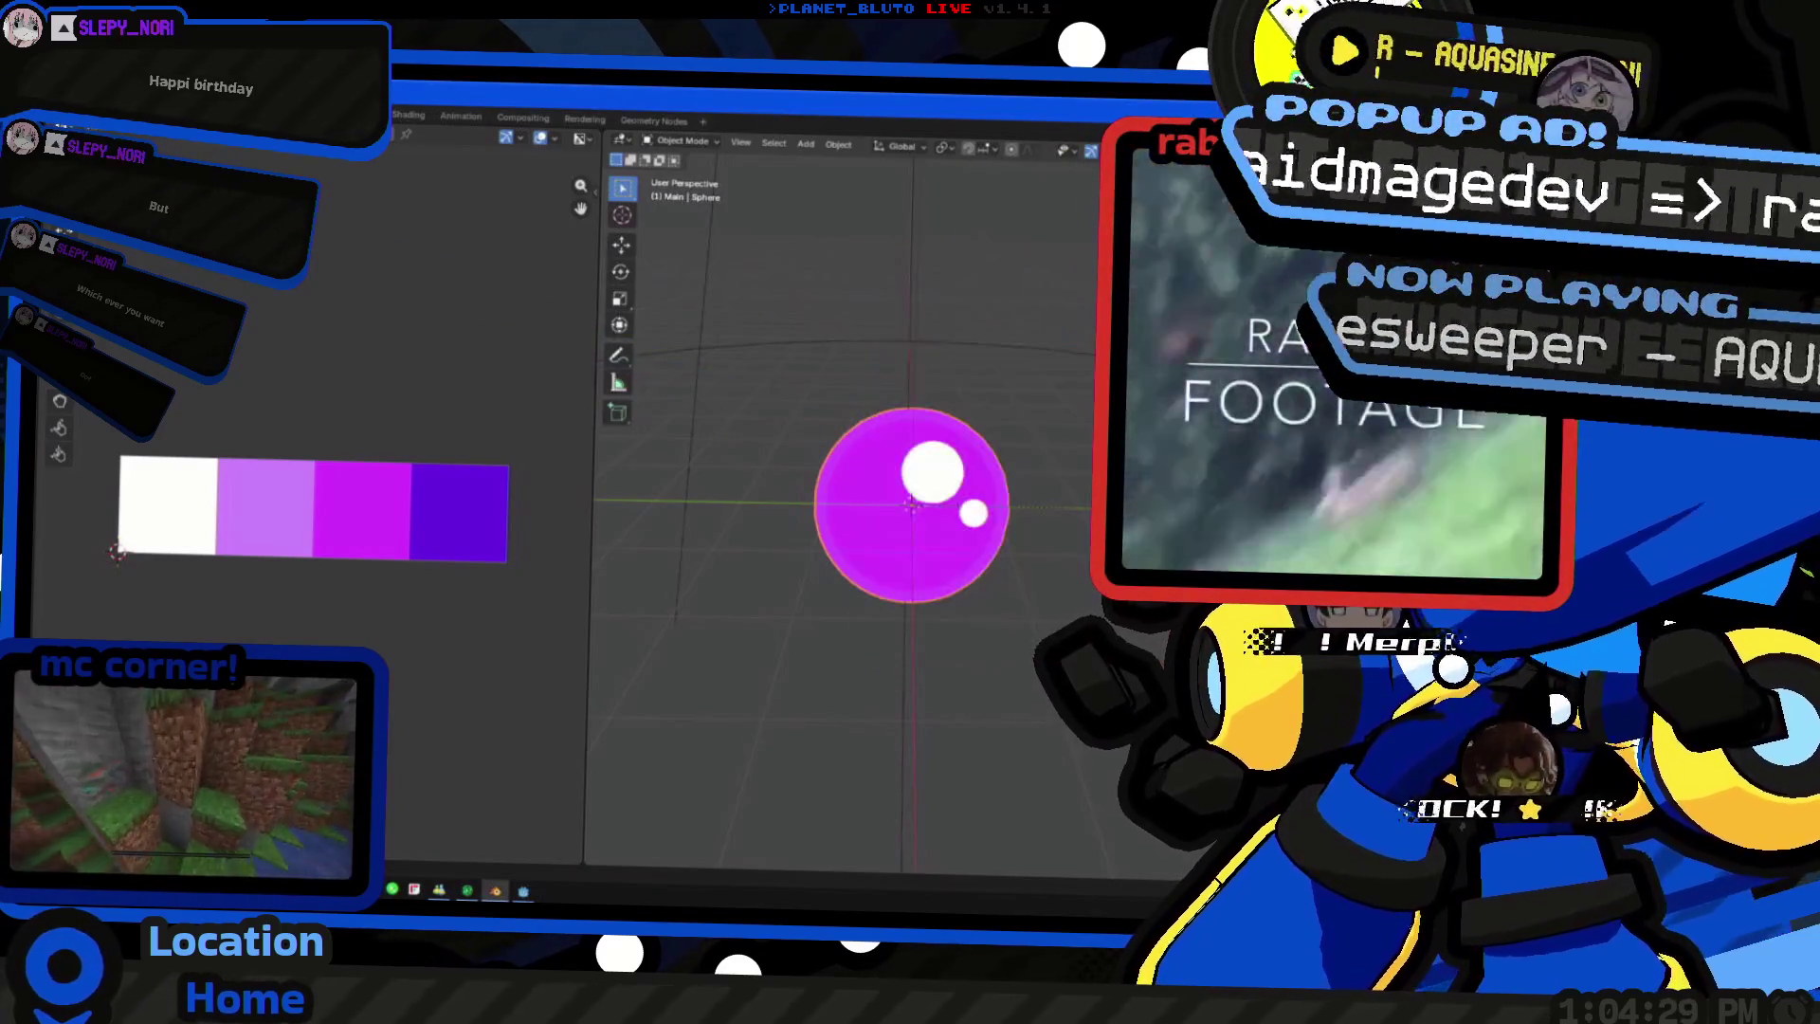
- Re-enter edit mode, start and cancel a move of all geometry, then reselect the sphere object
{"action": "mouse_move", "coordinate": [932, 477]}
{"action": "middle_mouse_down"}
{"action": "mouse_move", "coordinate": [941, 562]}
{"action": "mouse_move", "coordinate": [992, 483]}
{"action": "middle_mouse_up"}
{"action": "key", "text": "Tab"}
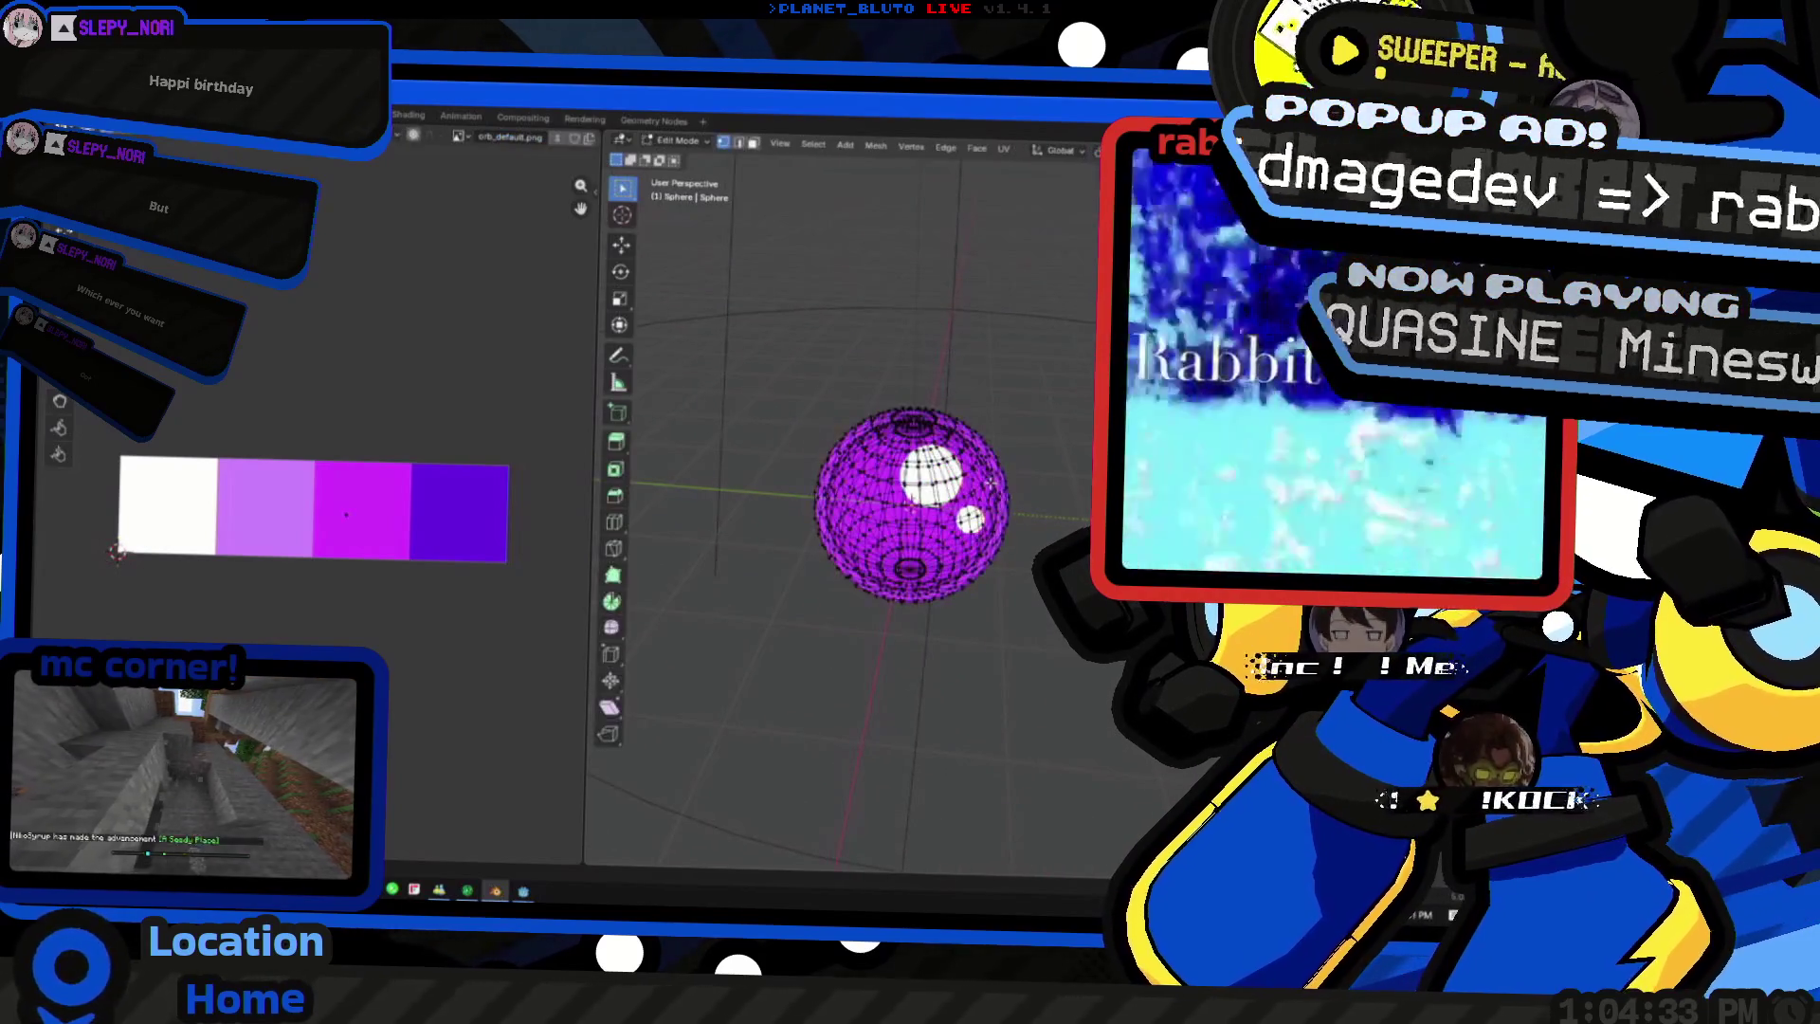
{"action": "key", "text": "ctrl+l"}
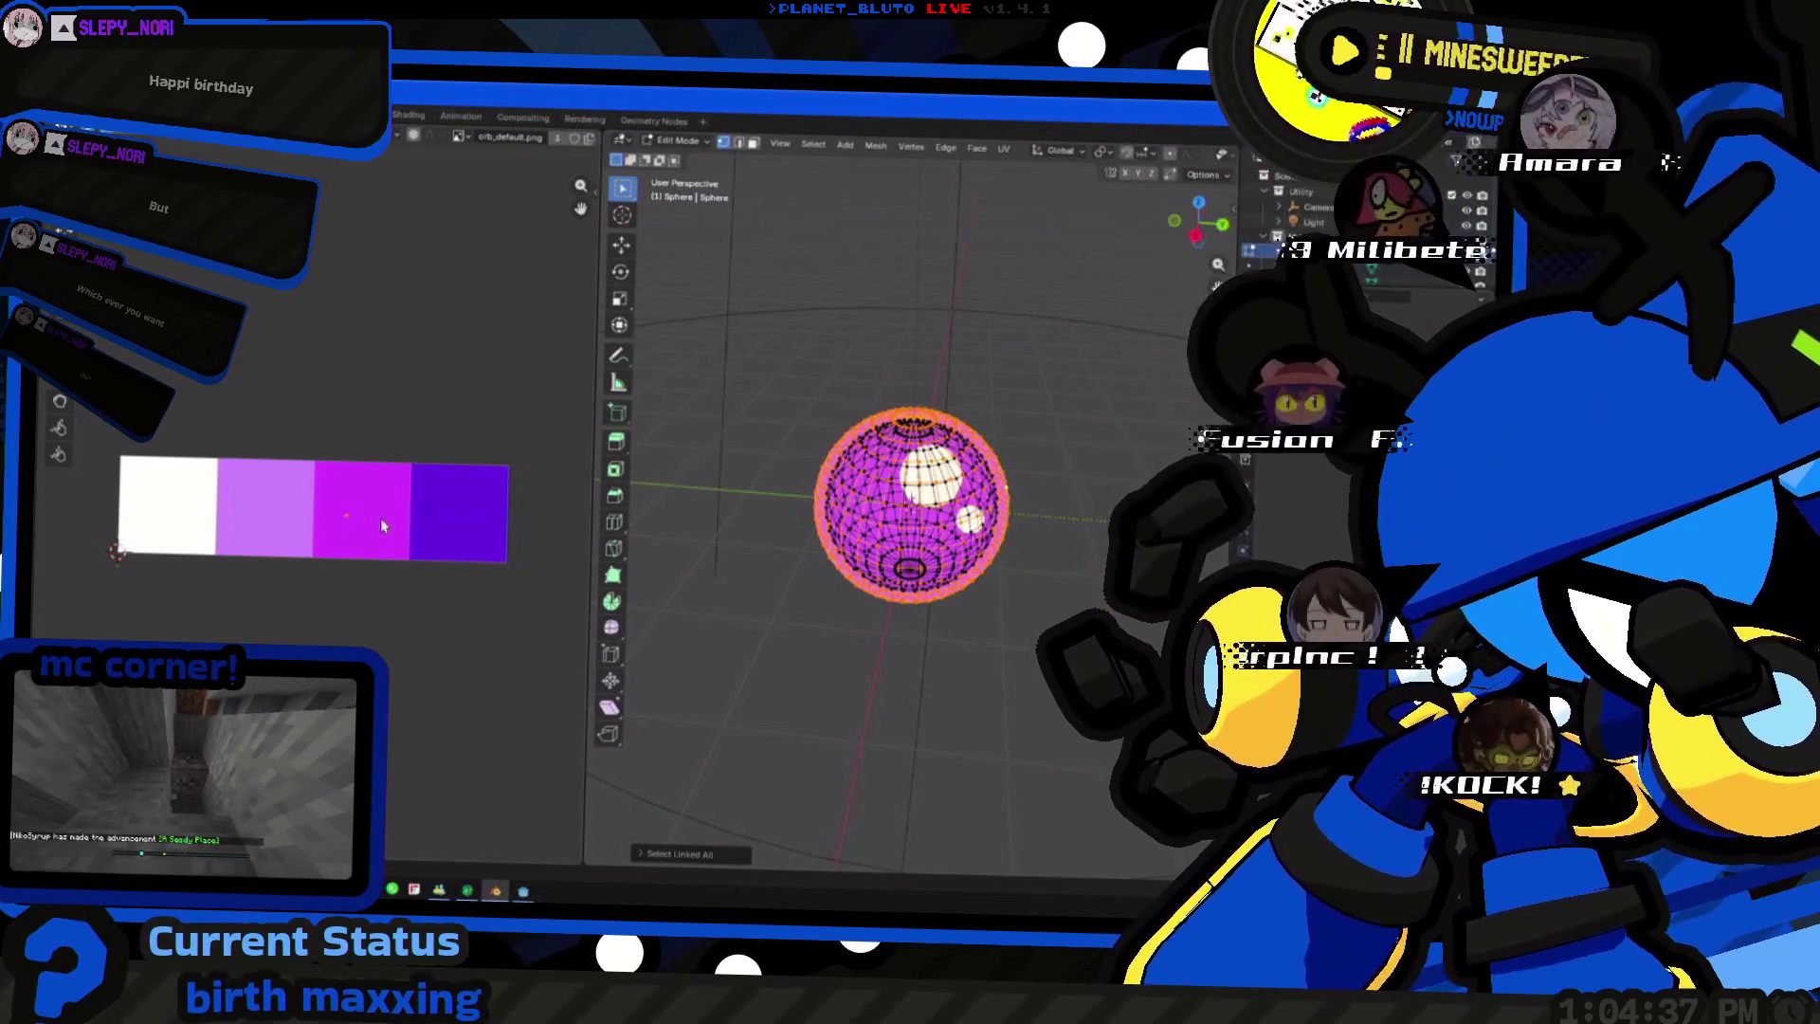
{"action": "key", "text": "g"}
{"action": "key", "text": "Escape"}
{"action": "key", "text": "Tab"}
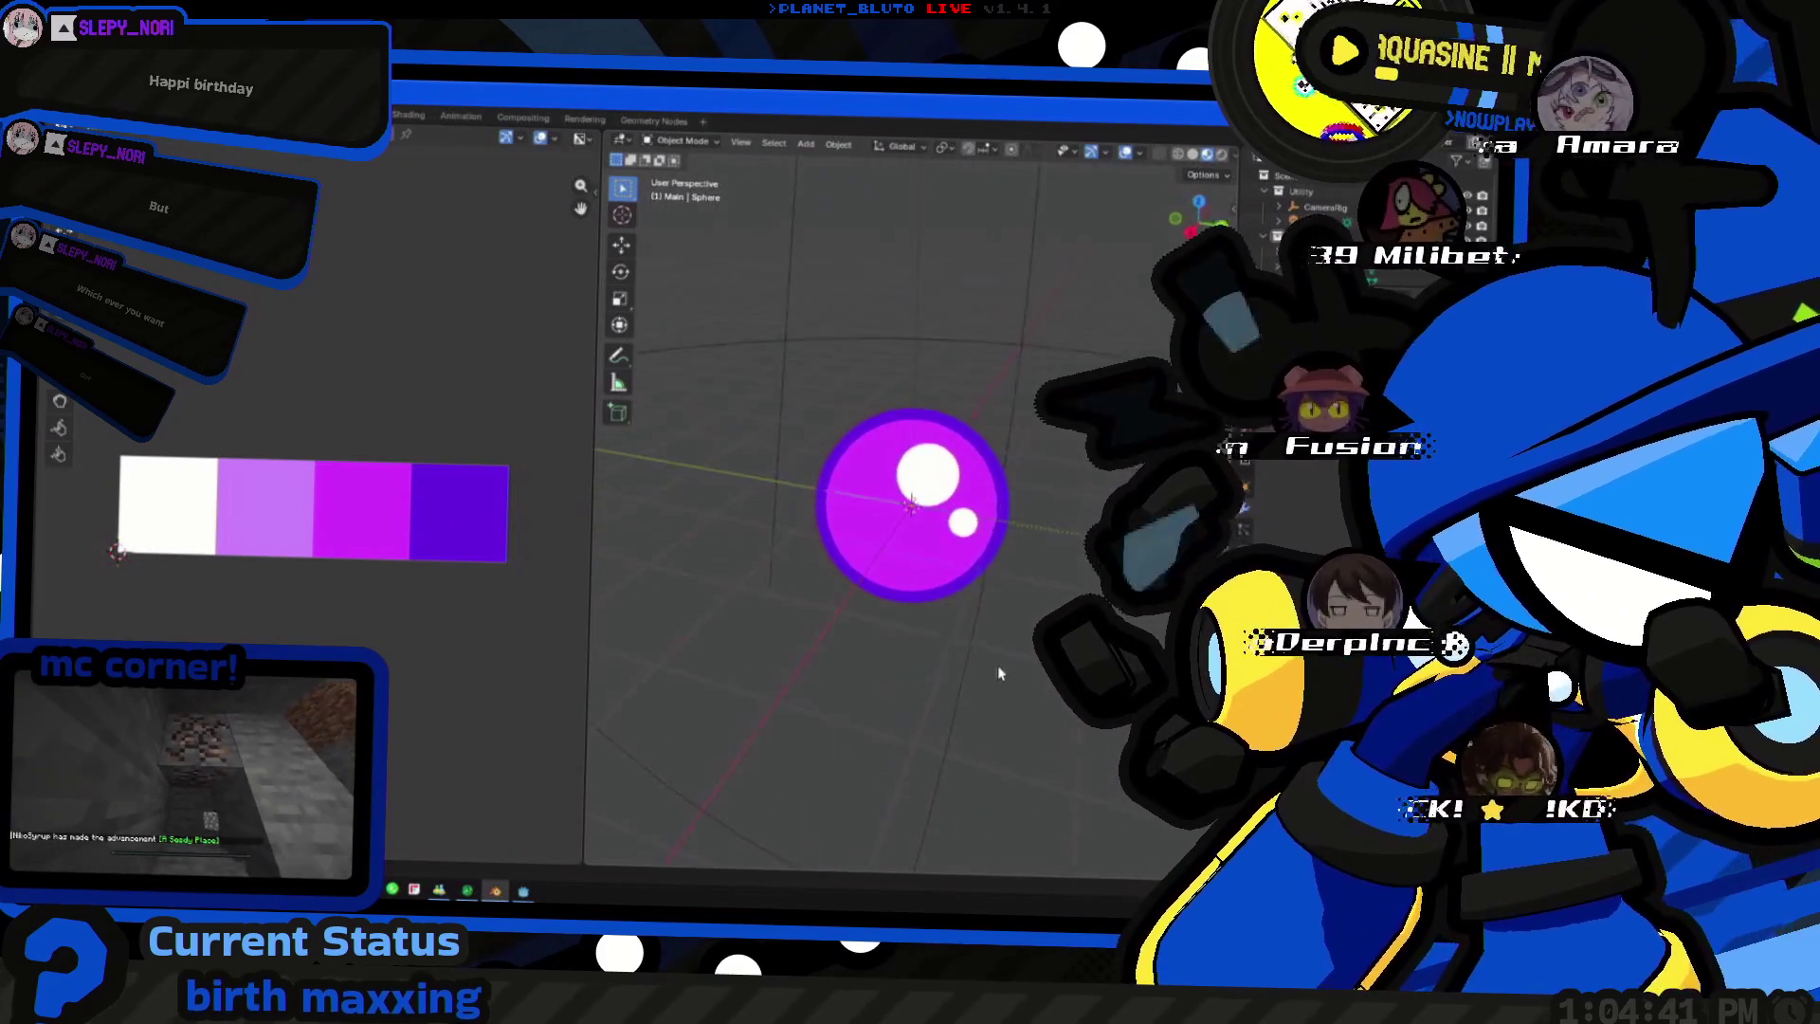
{"action": "scroll", "coordinate": [862, 550], "scroll_direction": "up", "scroll_amount": 2}
{"action": "left_click", "coordinate": [822, 552]}
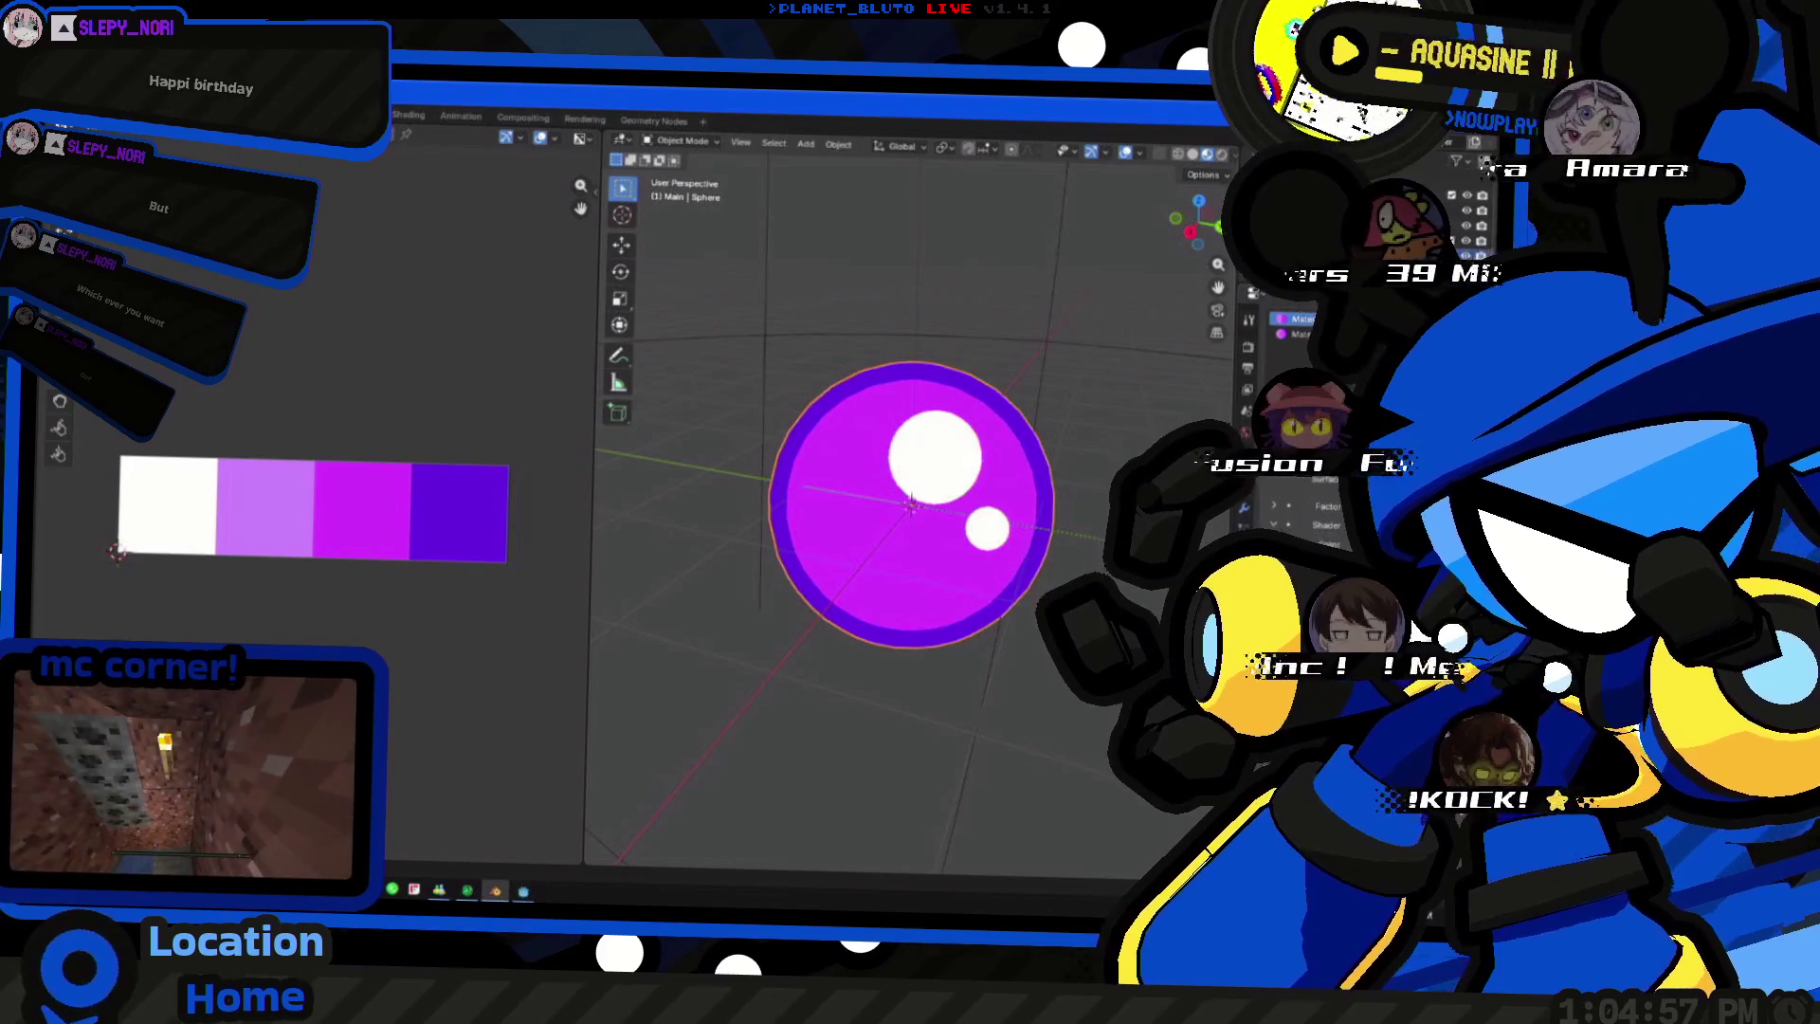
- Dismiss the image browser and switch to the Shading workspace showing the orb's material nodes
{"action": "key", "text": "alt+o"}
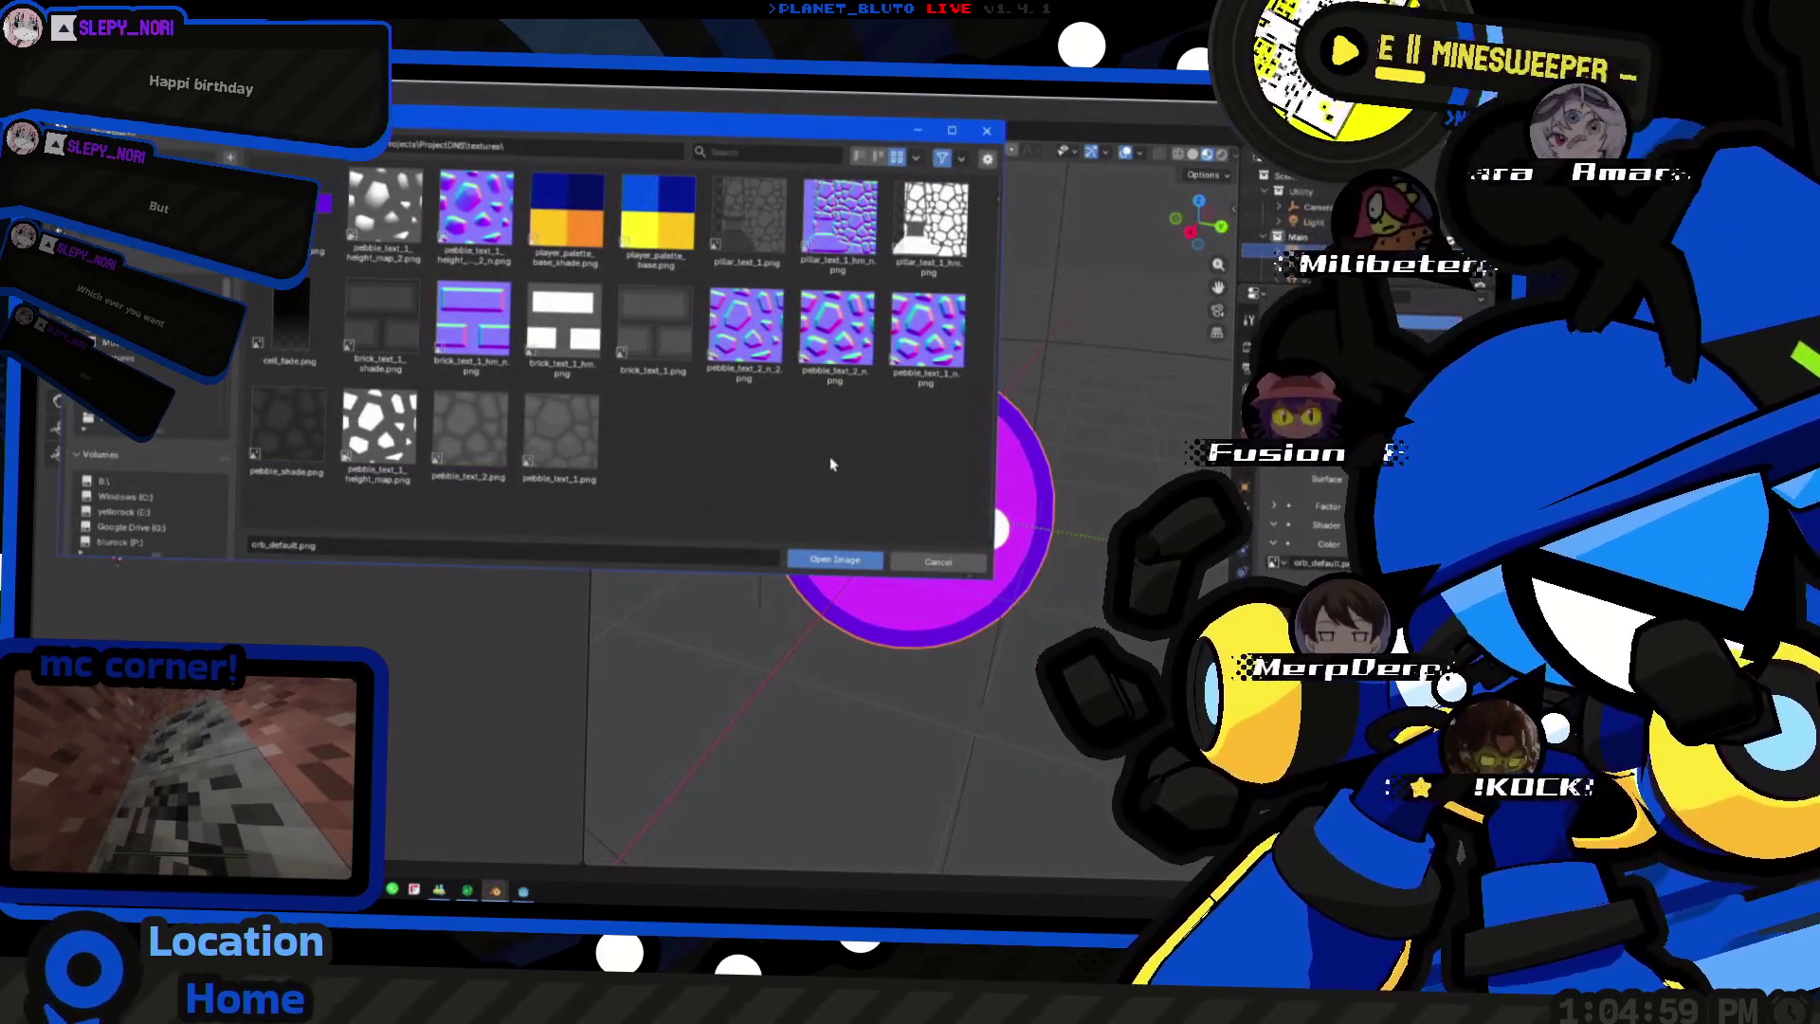
{"action": "left_click", "coordinate": [962, 566]}
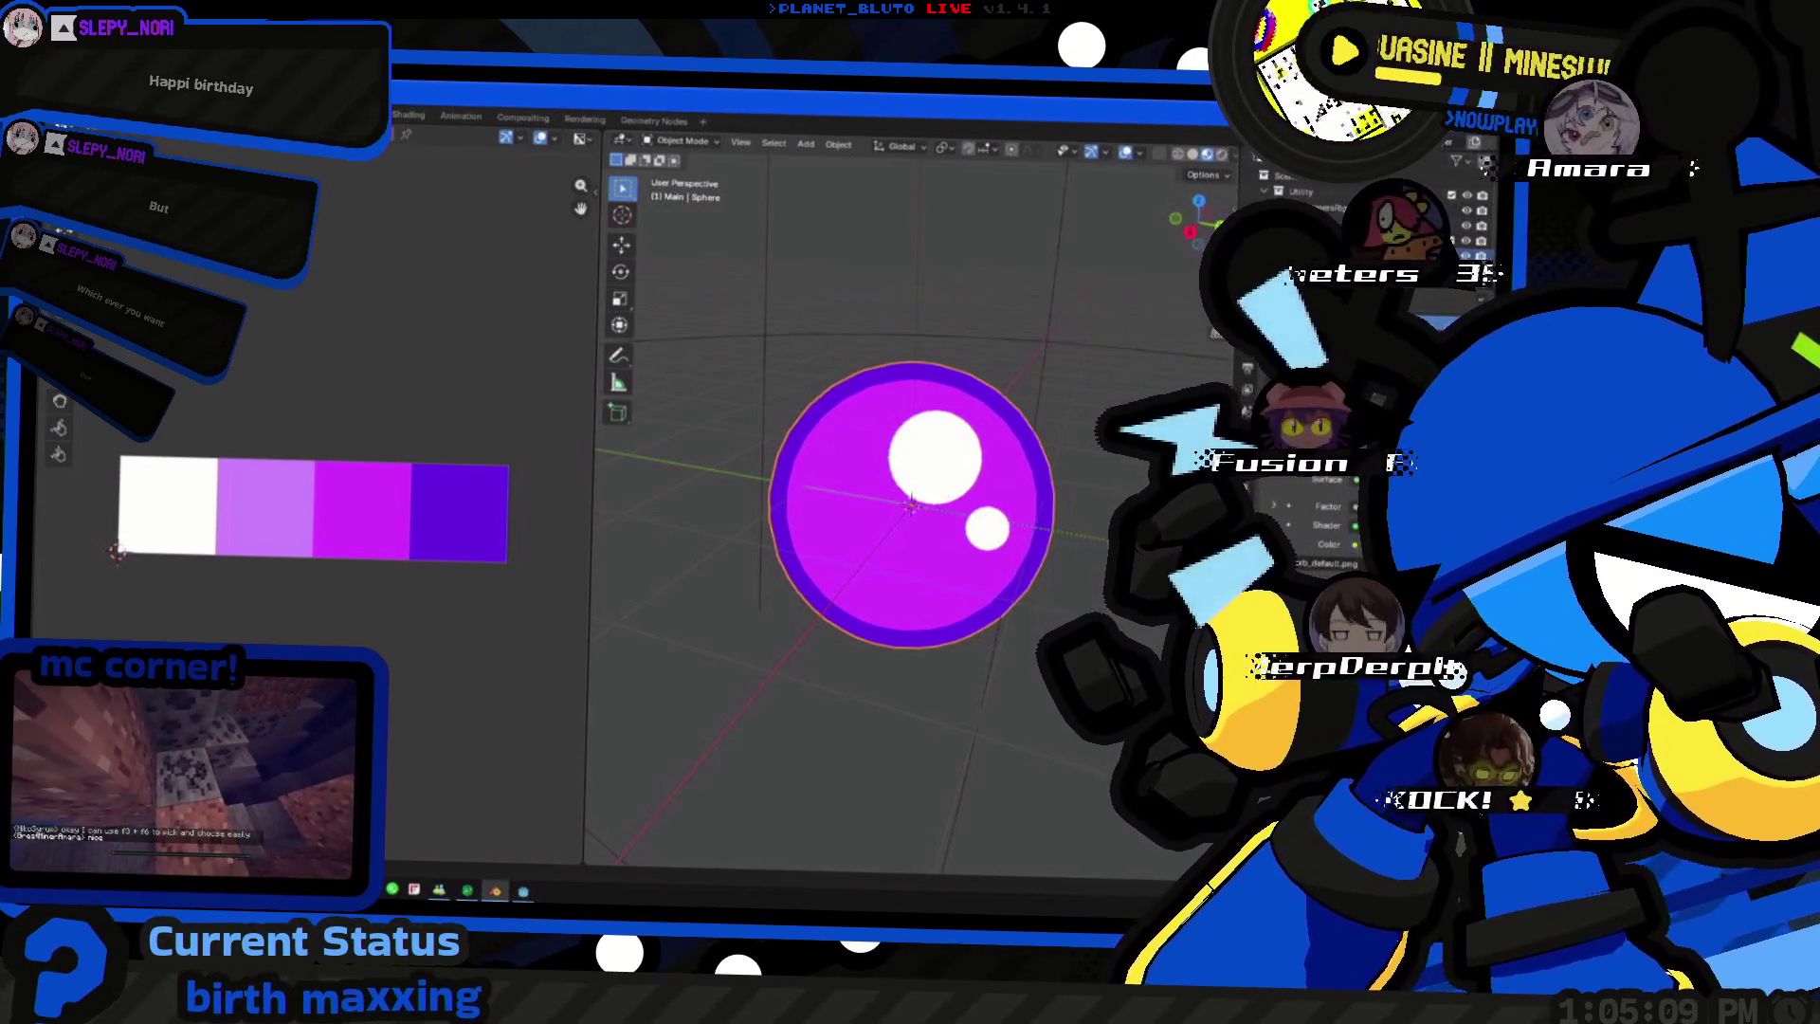
{"action": "key", "text": "Tab"}
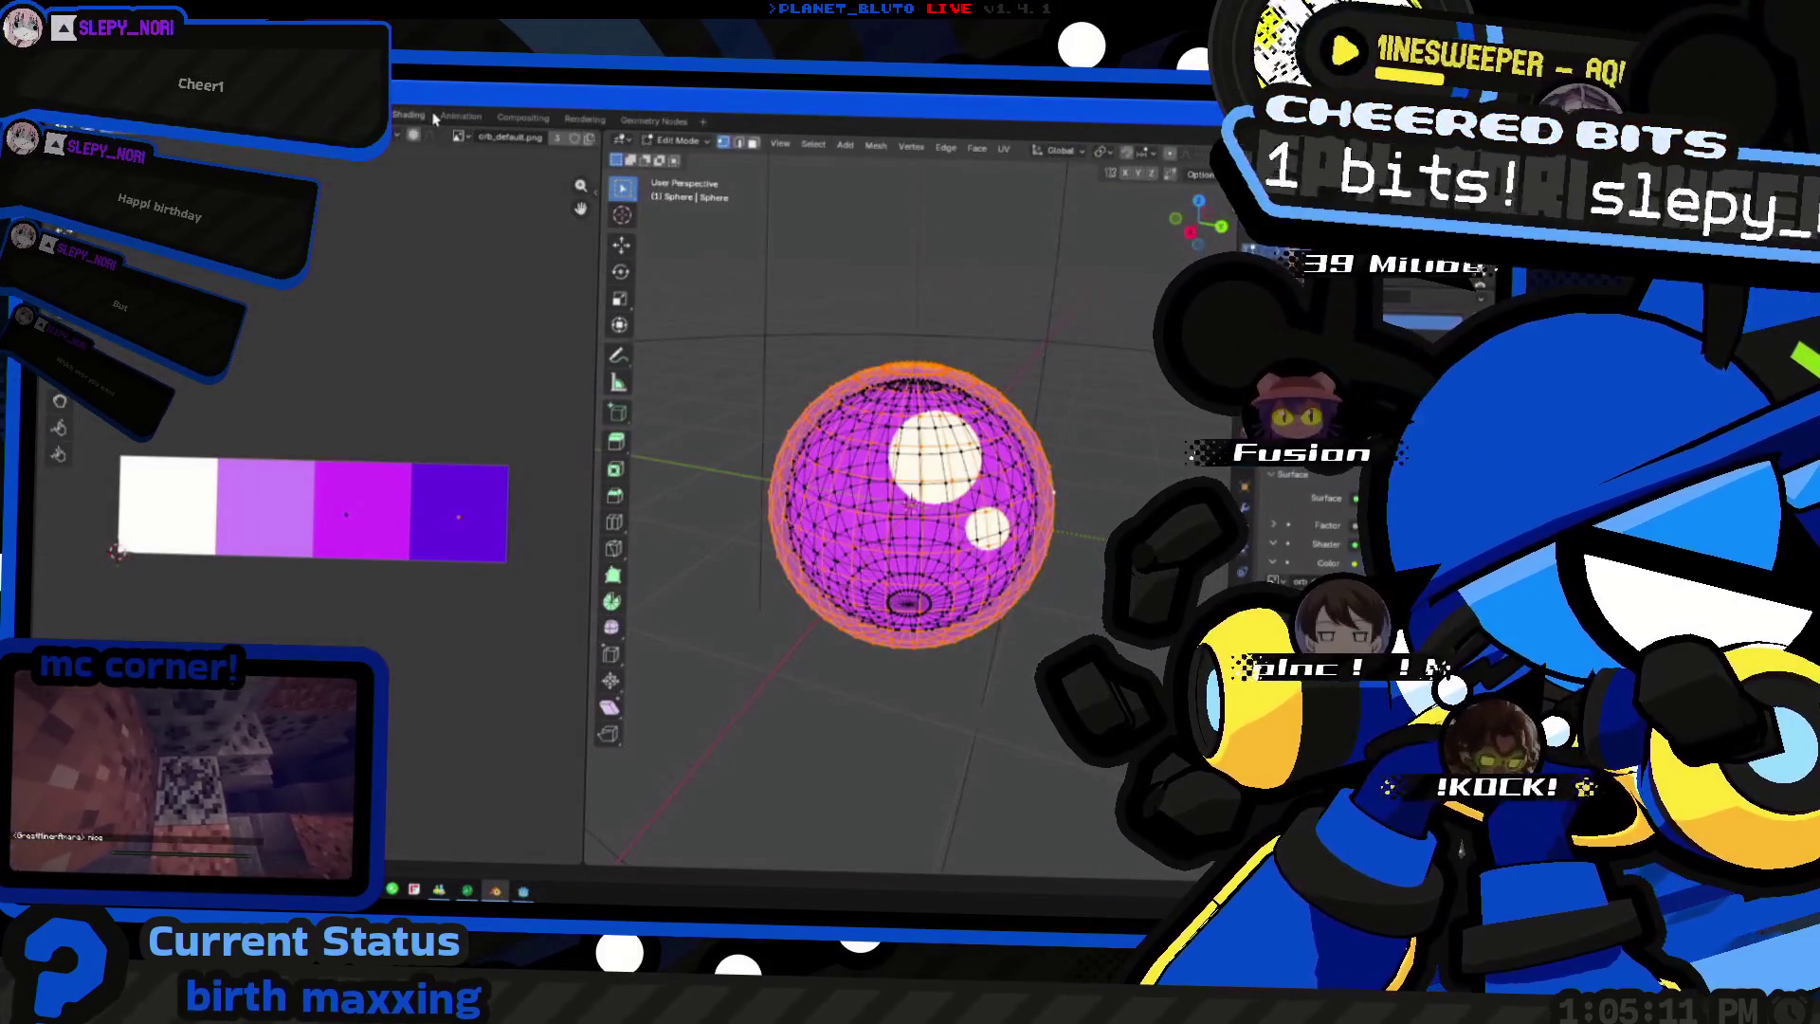
{"action": "left_click", "coordinate": [424, 117]}
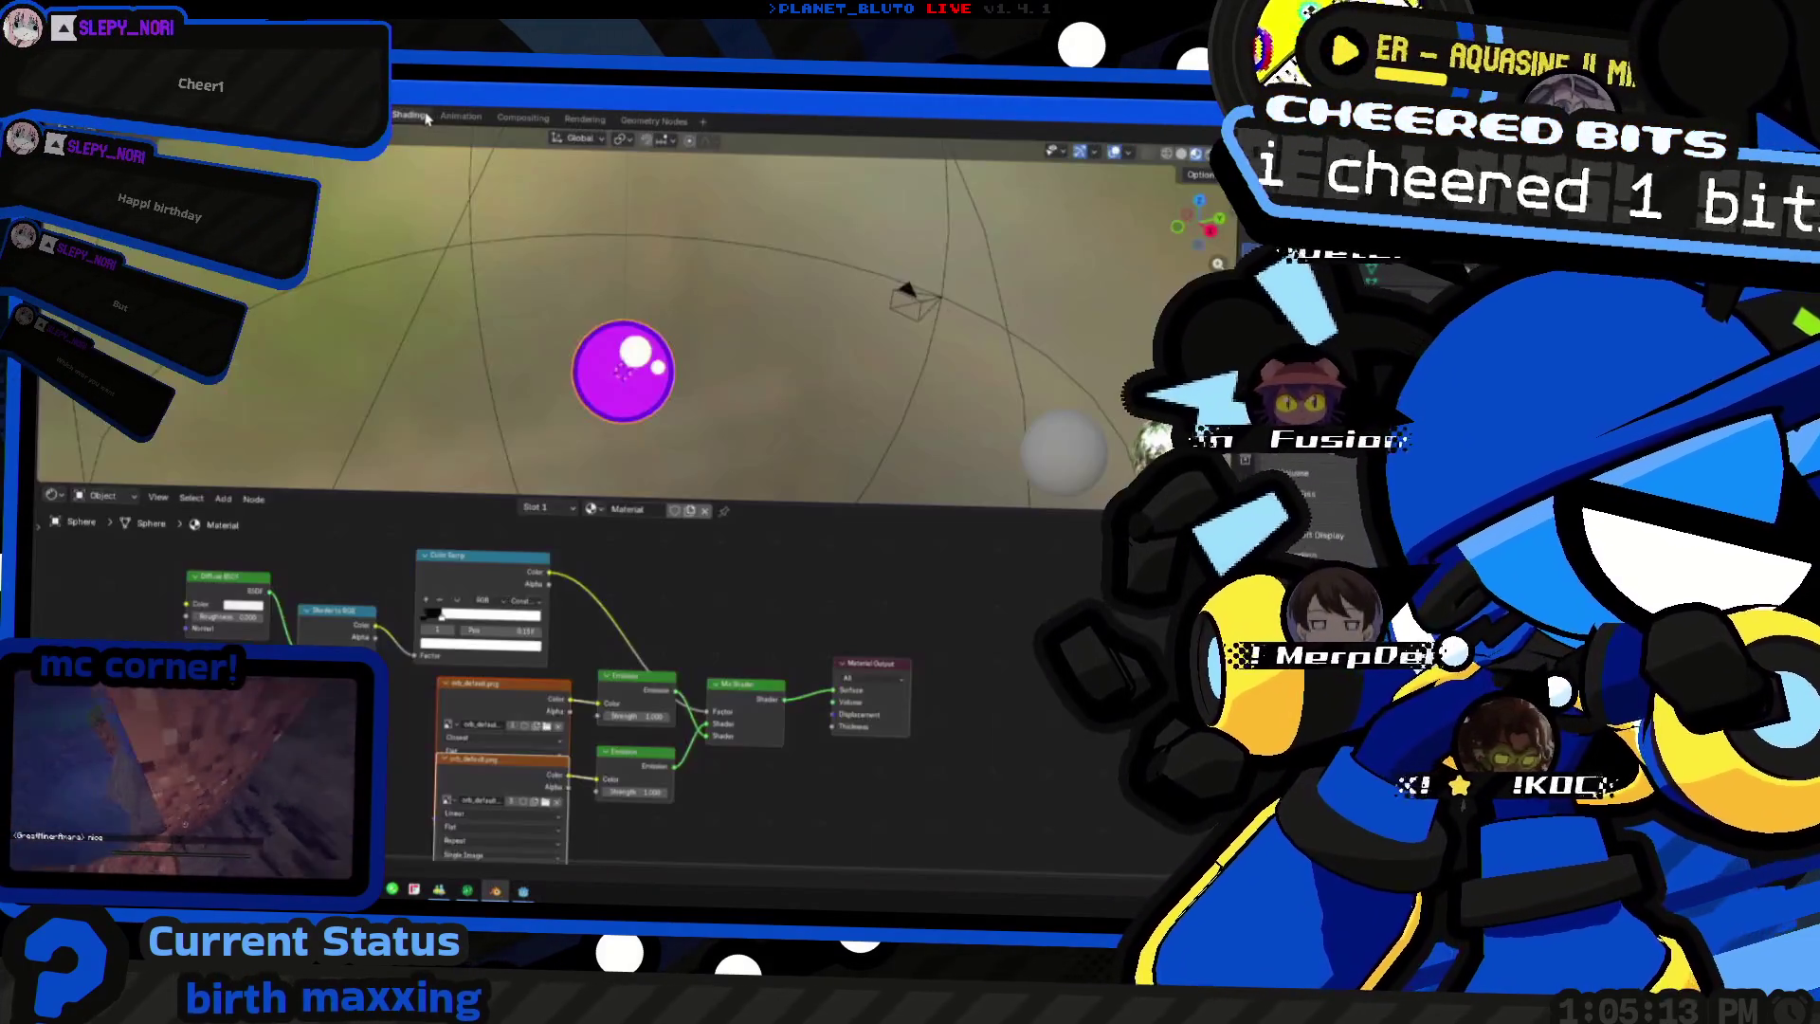
- Drag the second image texture and Emission nodes lower to clear space in the node graph
{"action": "middle_click_drag", "start_coordinate": [521, 765], "coordinate": [641, 643]}
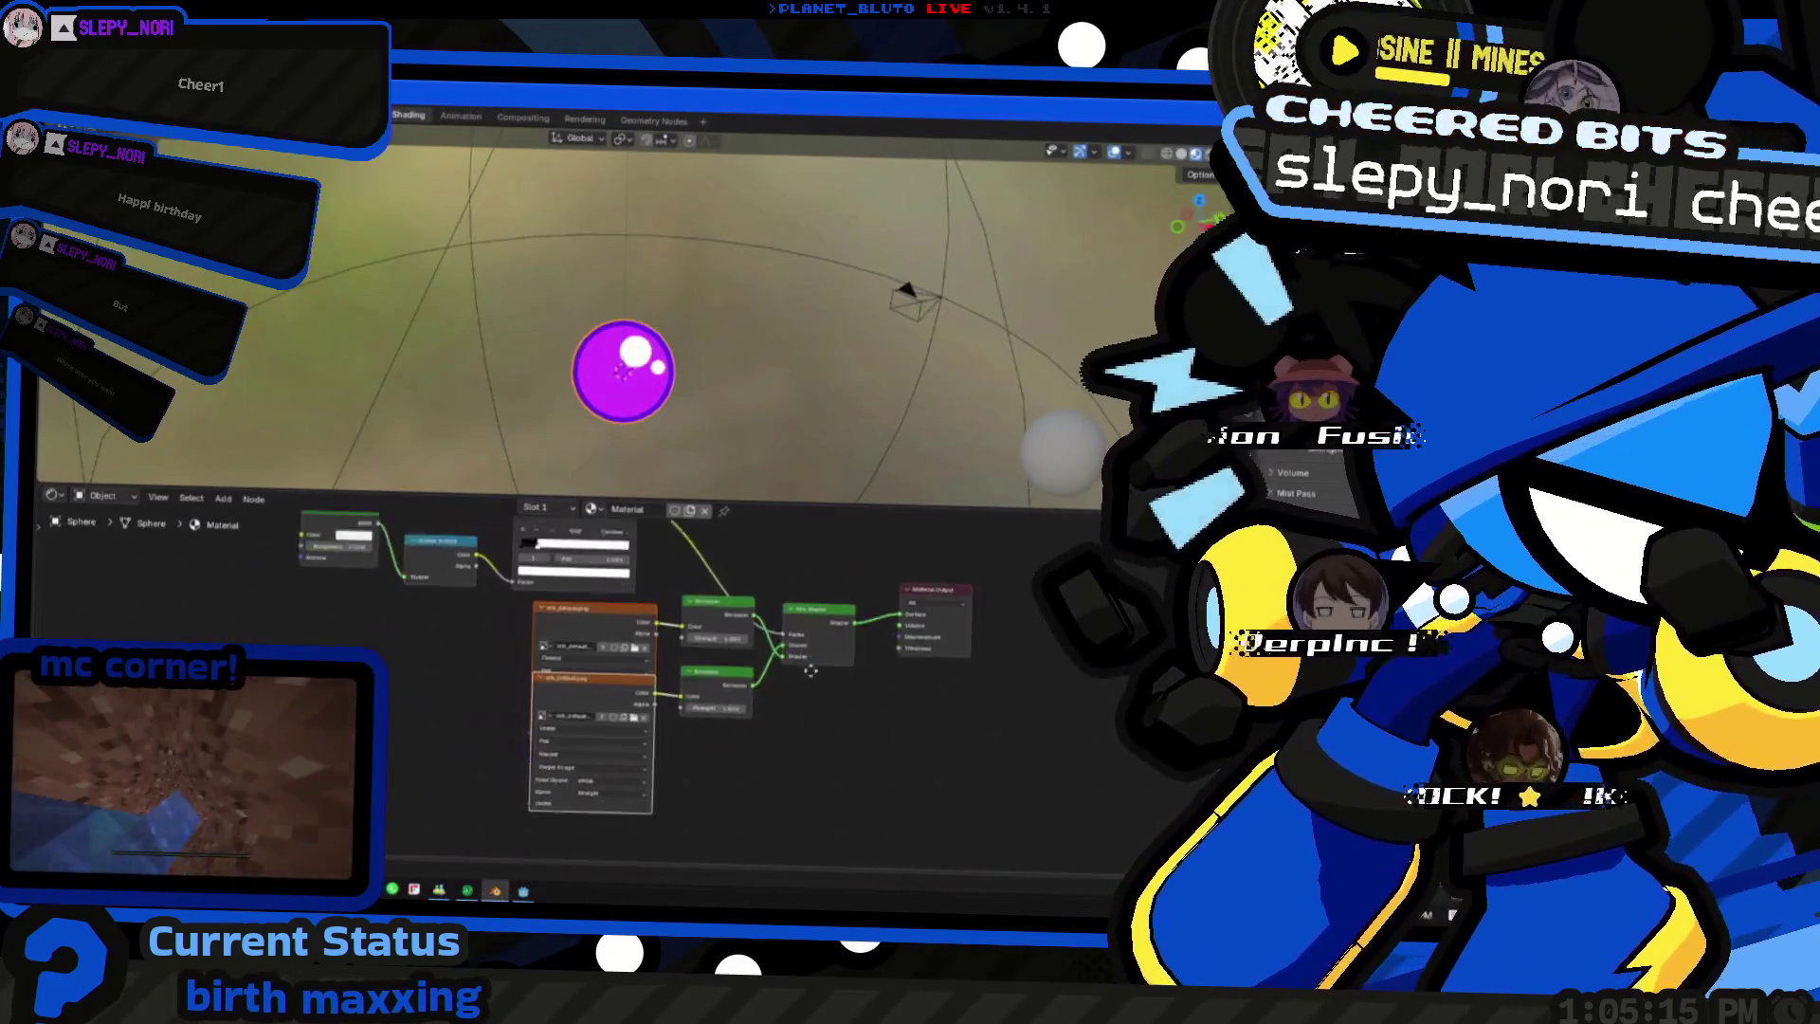
{"action": "scroll", "coordinate": [642, 643], "scroll_direction": "up", "scroll_amount": 1}
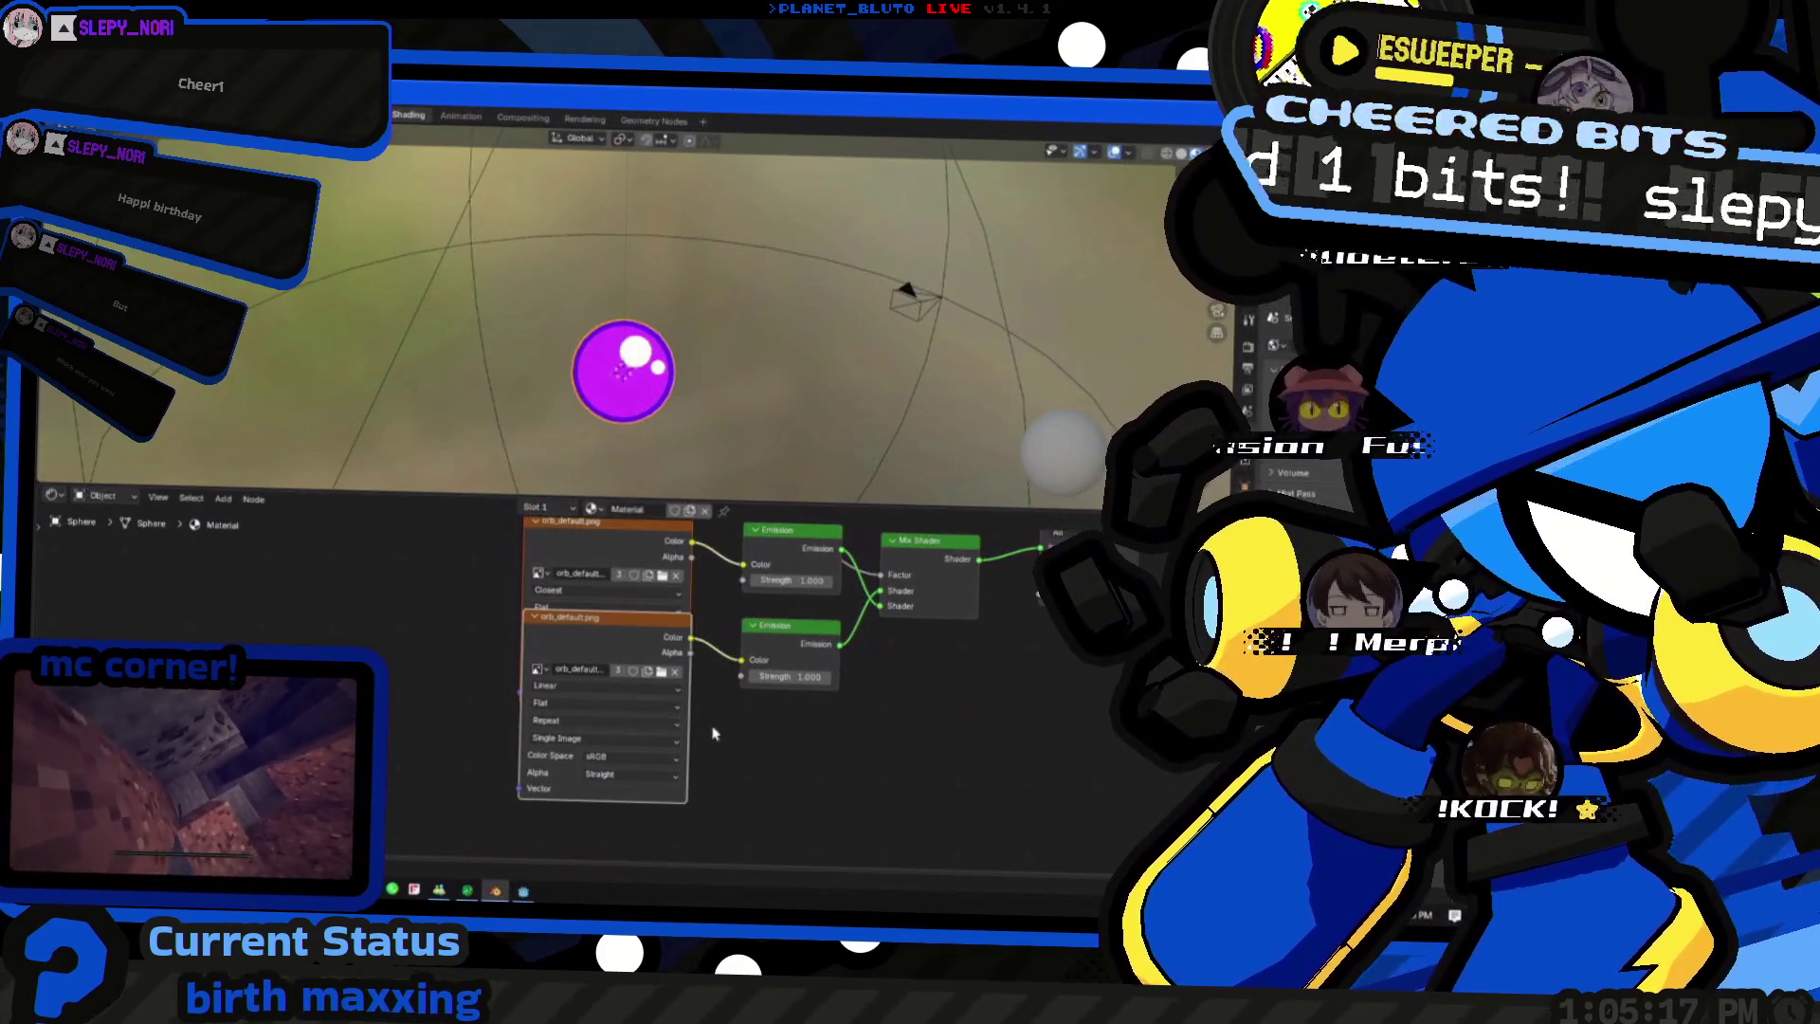
{"action": "scroll", "coordinate": [584, 712], "scroll_direction": "down", "scroll_amount": 1}
{"action": "scroll", "coordinate": [569, 698], "scroll_direction": "down", "scroll_amount": 1}
{"action": "scroll", "coordinate": [555, 683], "scroll_direction": "down", "scroll_amount": 1}
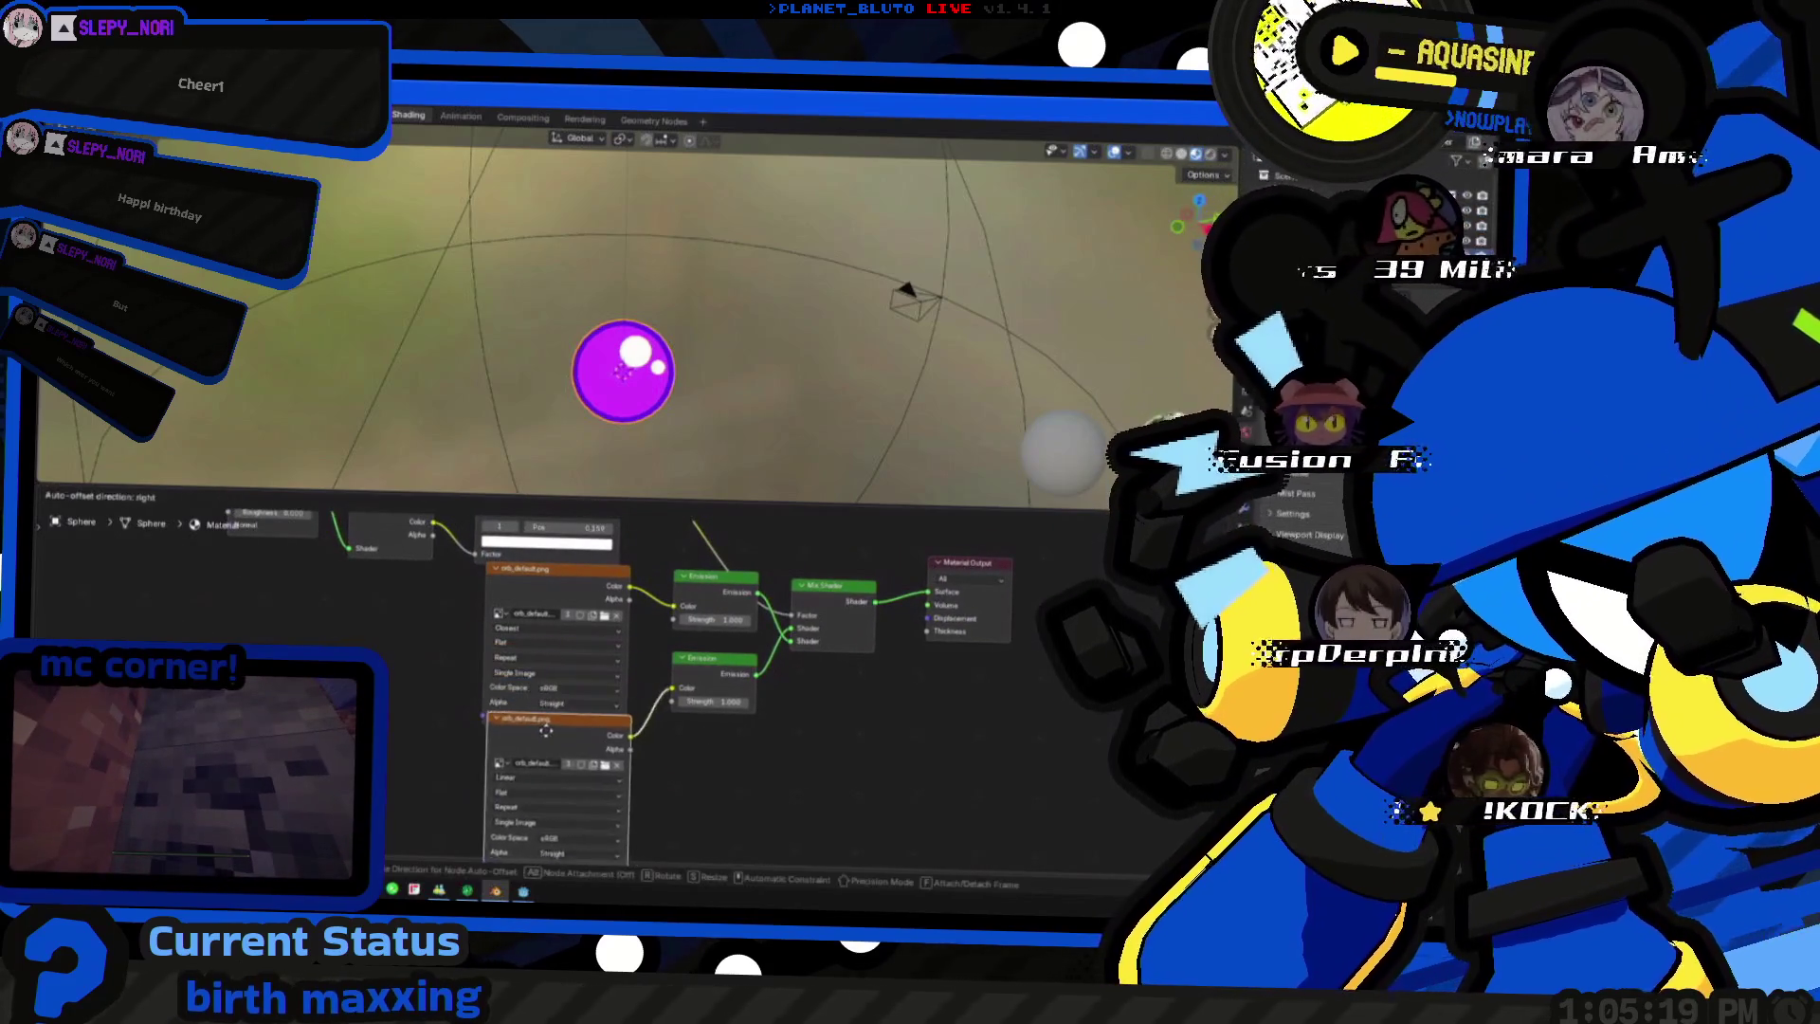
{"action": "left_click_drag", "start_coordinate": [545, 672], "coordinate": [545, 769]}
{"action": "left_click_drag", "start_coordinate": [720, 677], "coordinate": [745, 704]}
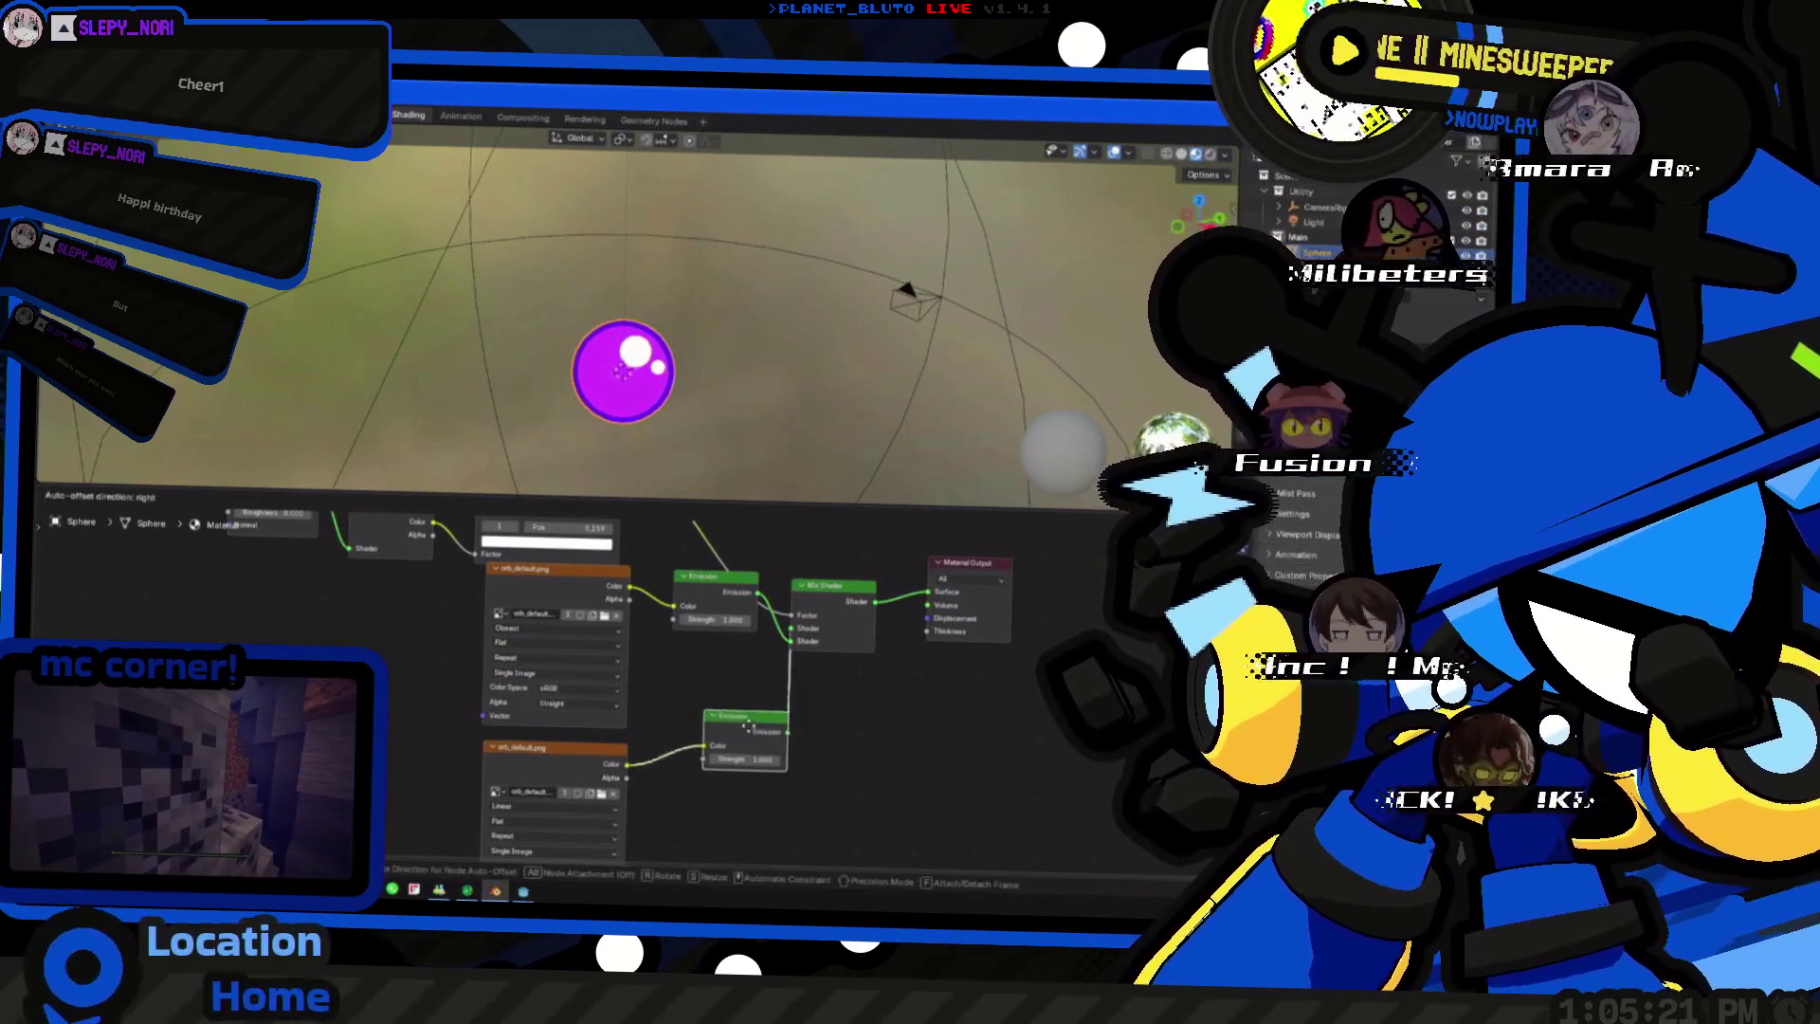
{"action": "middle_click_drag", "start_coordinate": [394, 635], "coordinate": [431, 653]}
{"action": "middle_click_drag", "start_coordinate": [427, 726], "coordinate": [527, 753]}
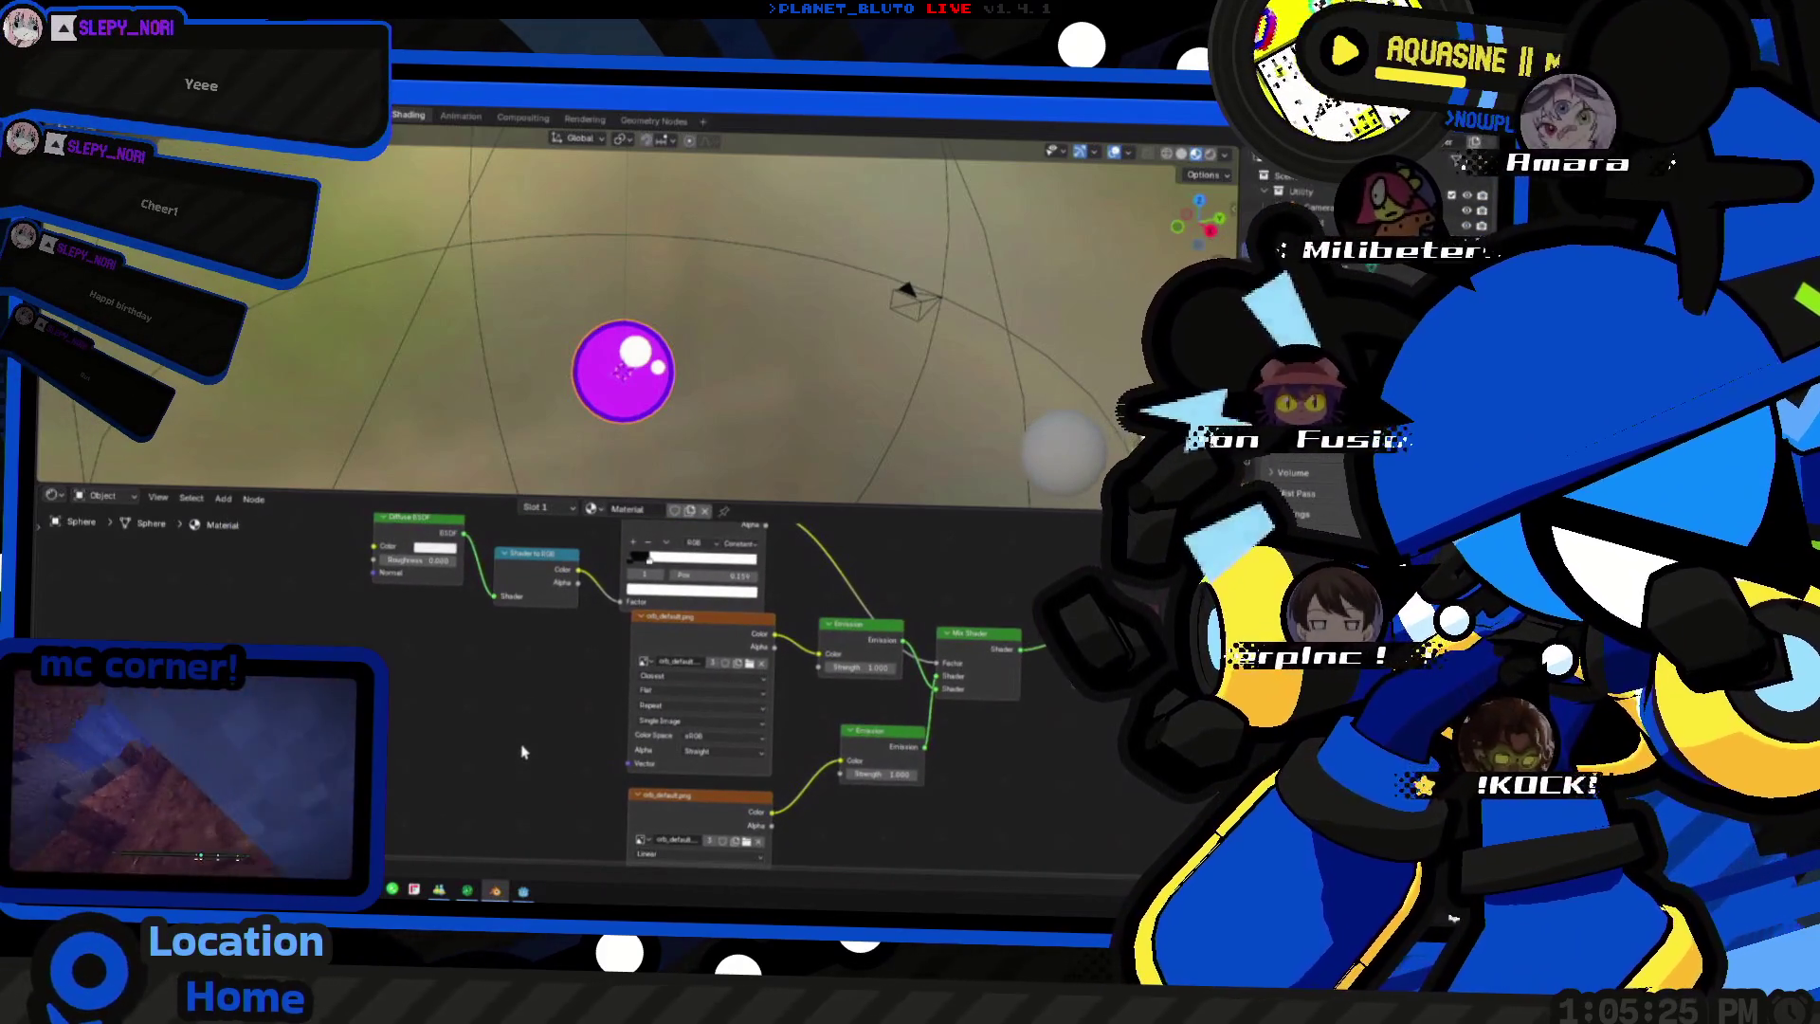
{"action": "middle_click_drag", "start_coordinate": [523, 751], "coordinate": [541, 732]}
{"action": "right_click", "coordinate": [490, 711]}
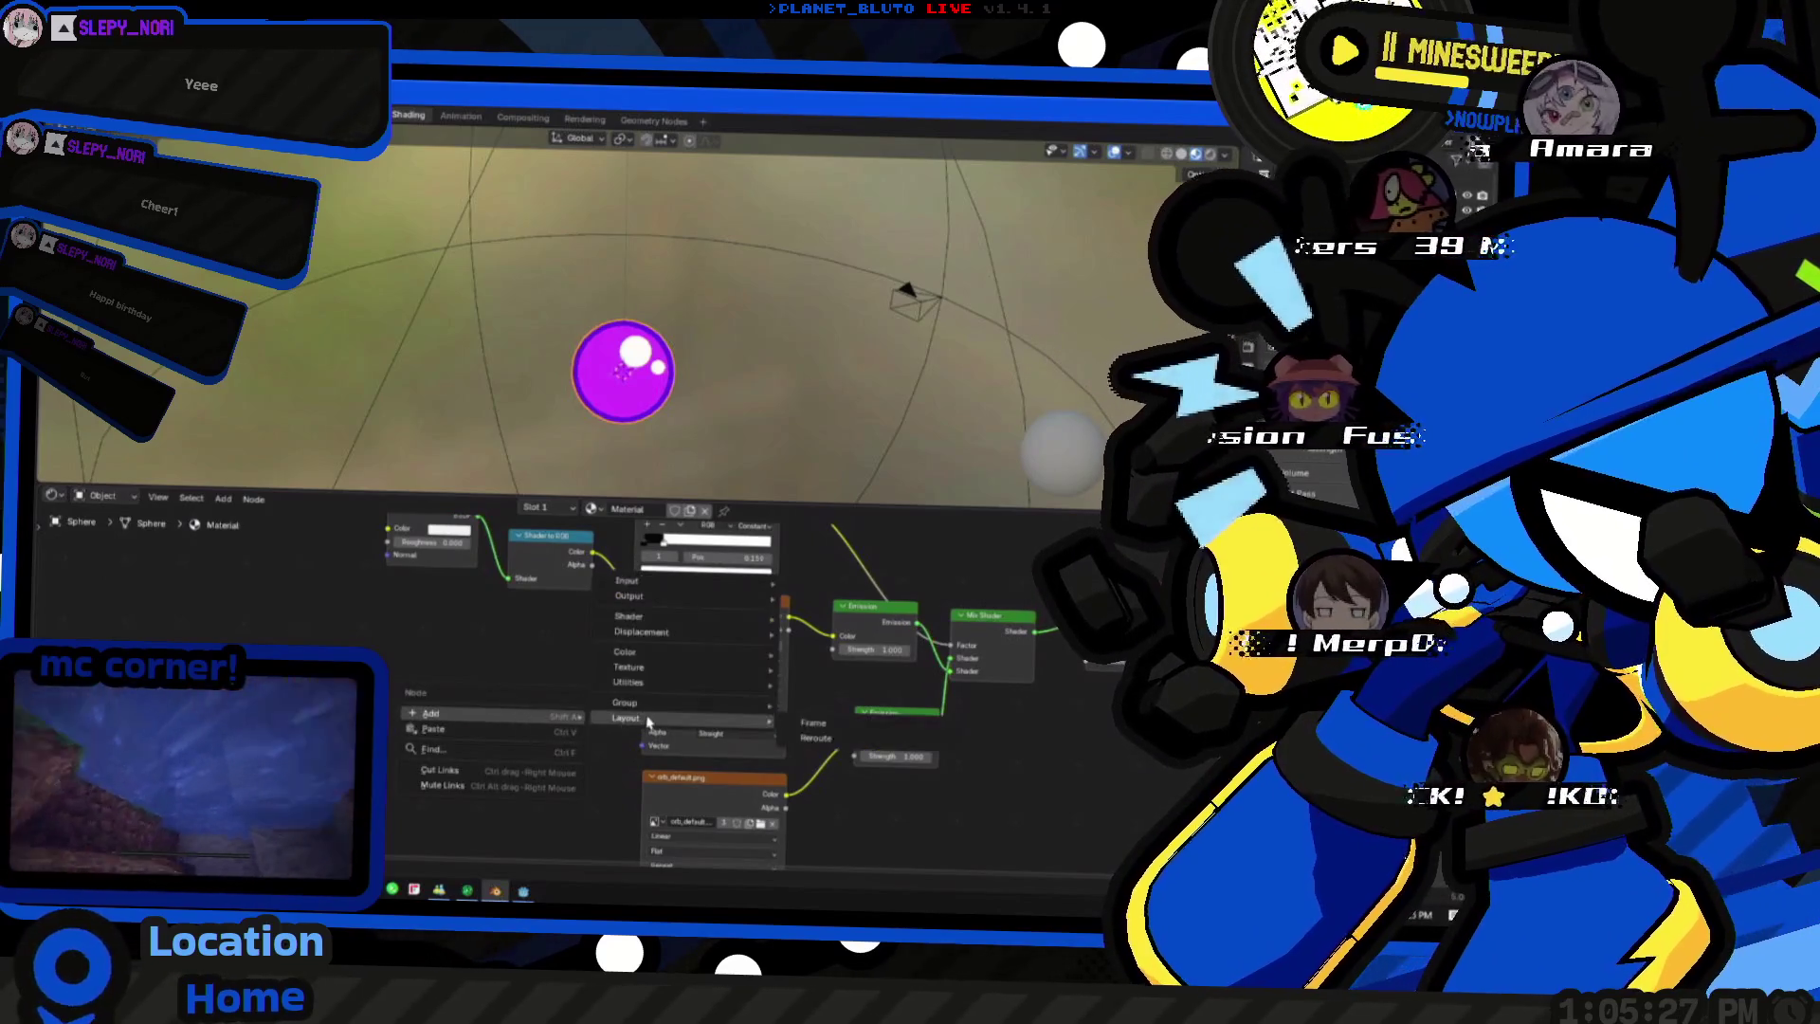
{"action": "mouse_move", "coordinate": [628, 581]}
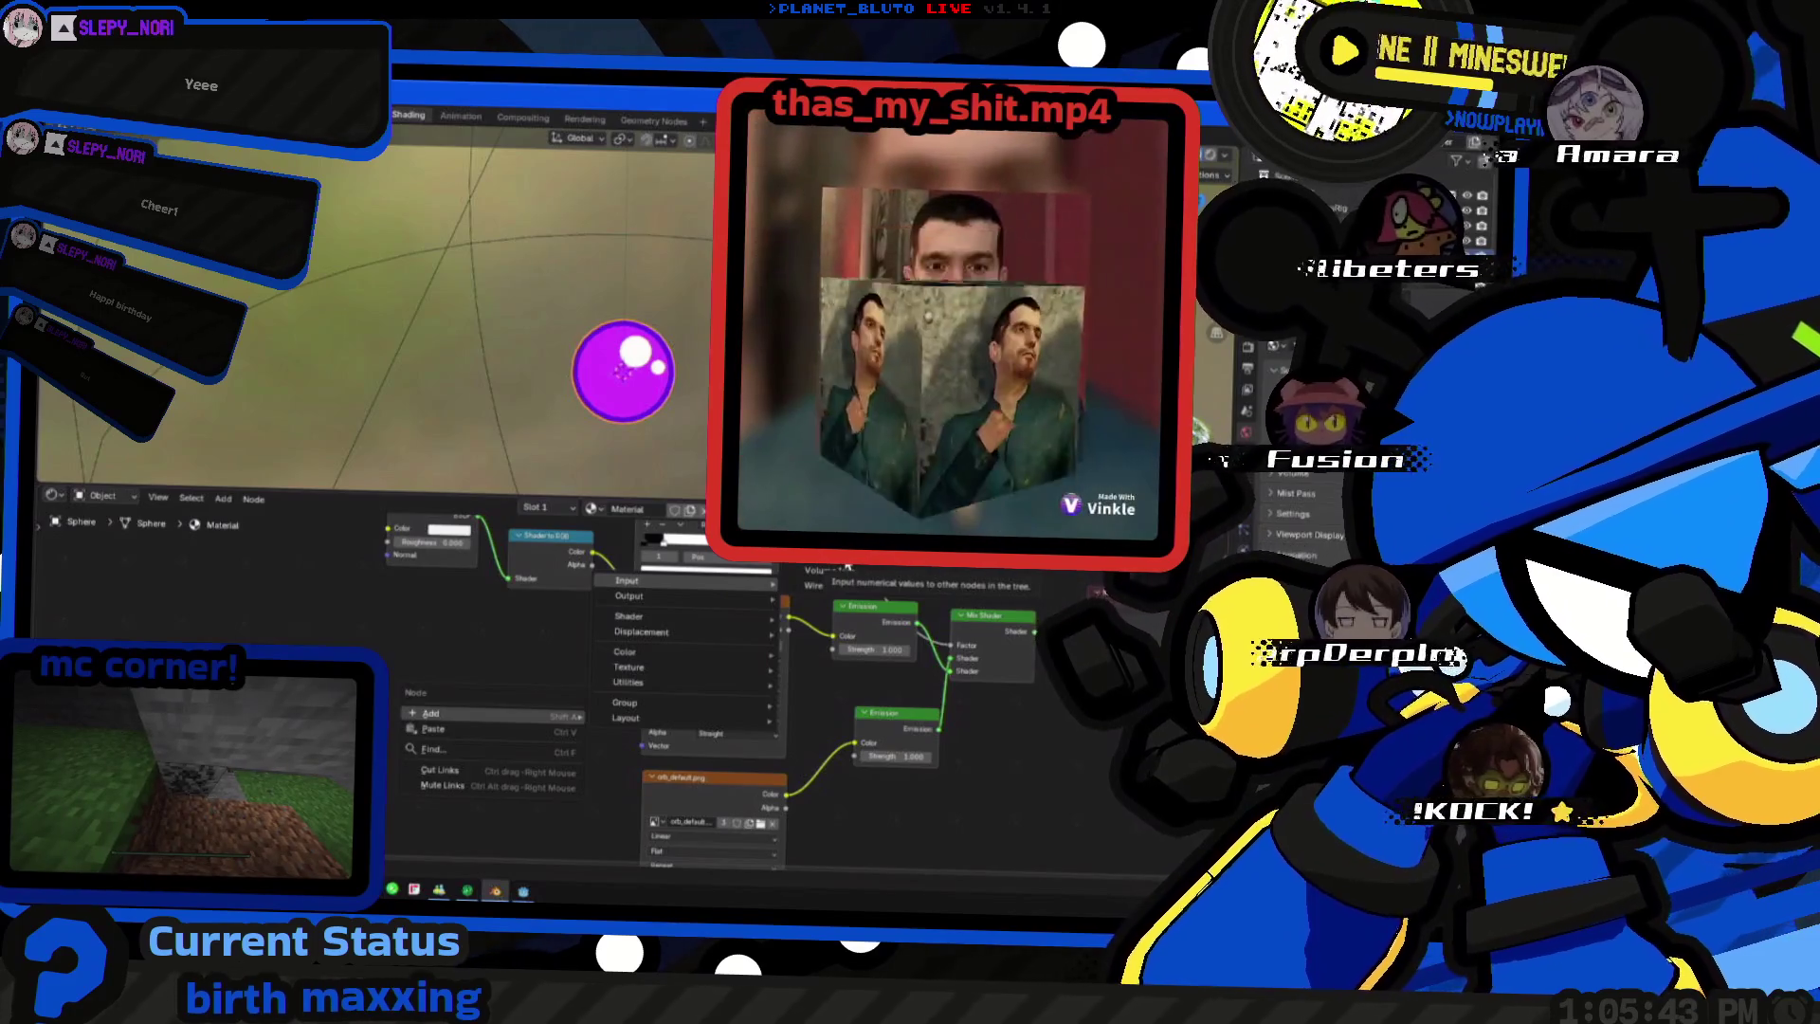
- Browse the Add node menu and node search for an input node, clearing the search text
{"action": "left_click", "coordinate": [711, 612]}
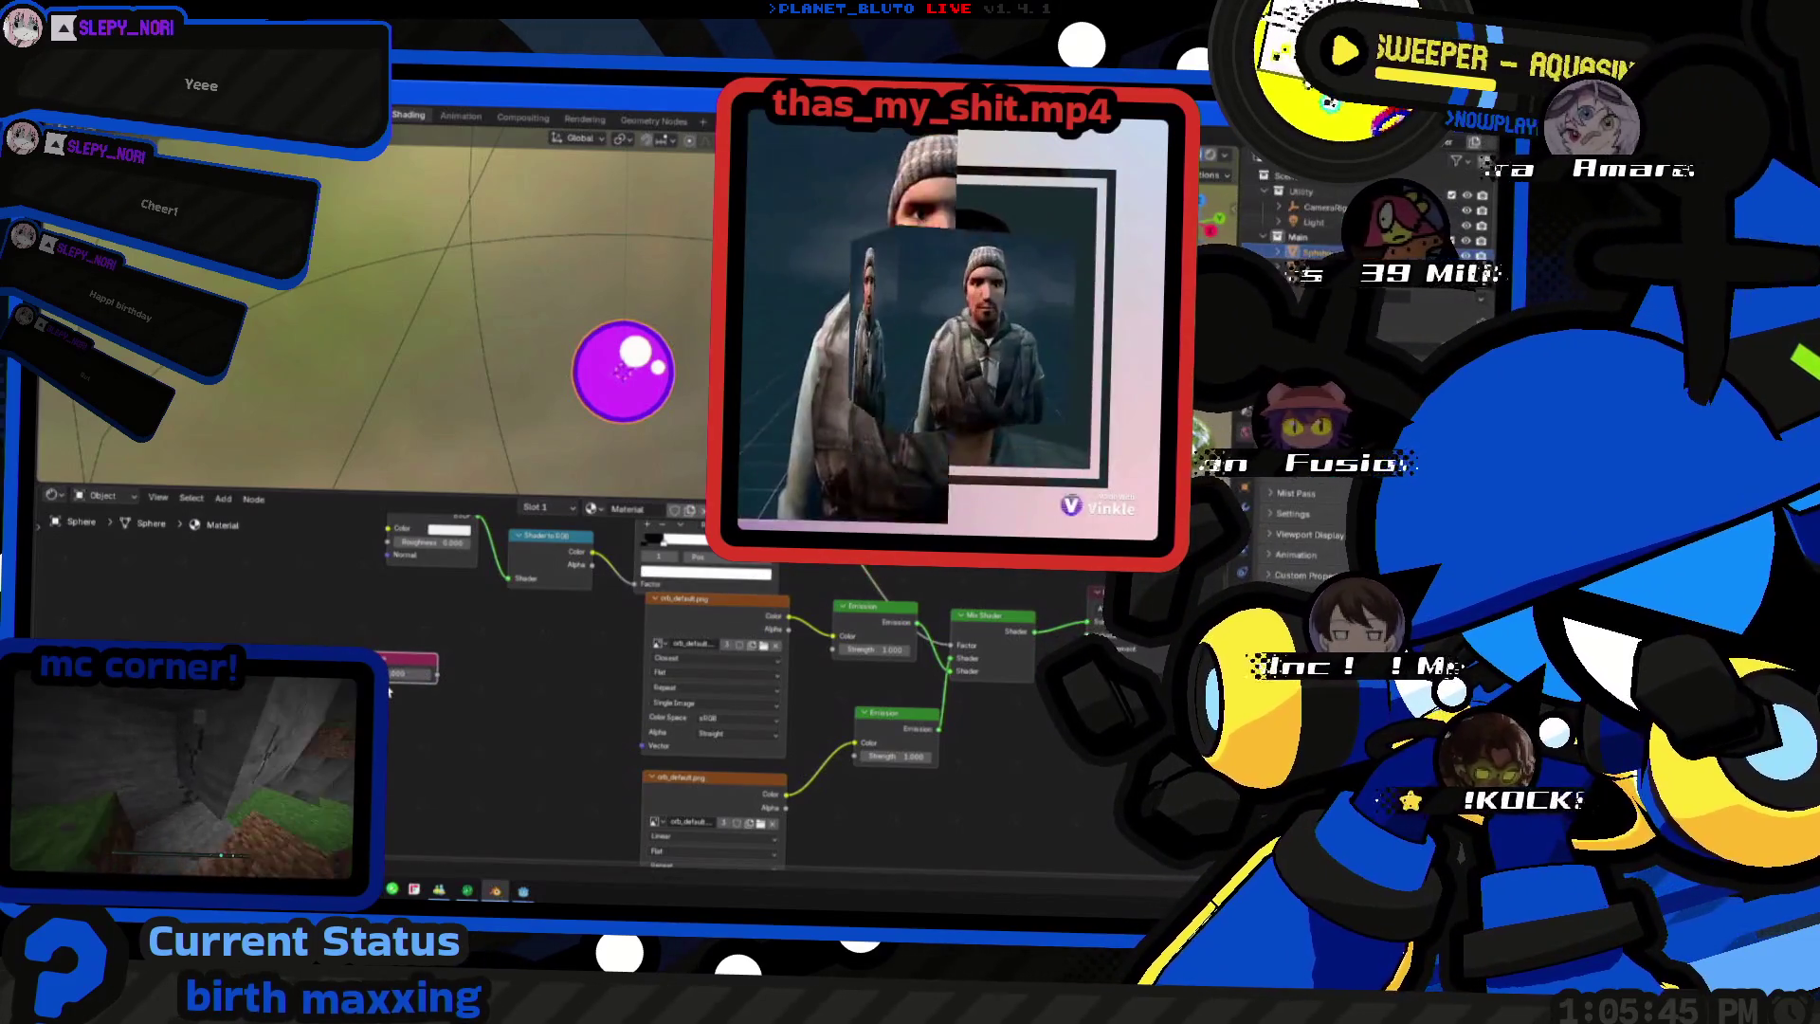
{"action": "key", "text": "shift+a"}
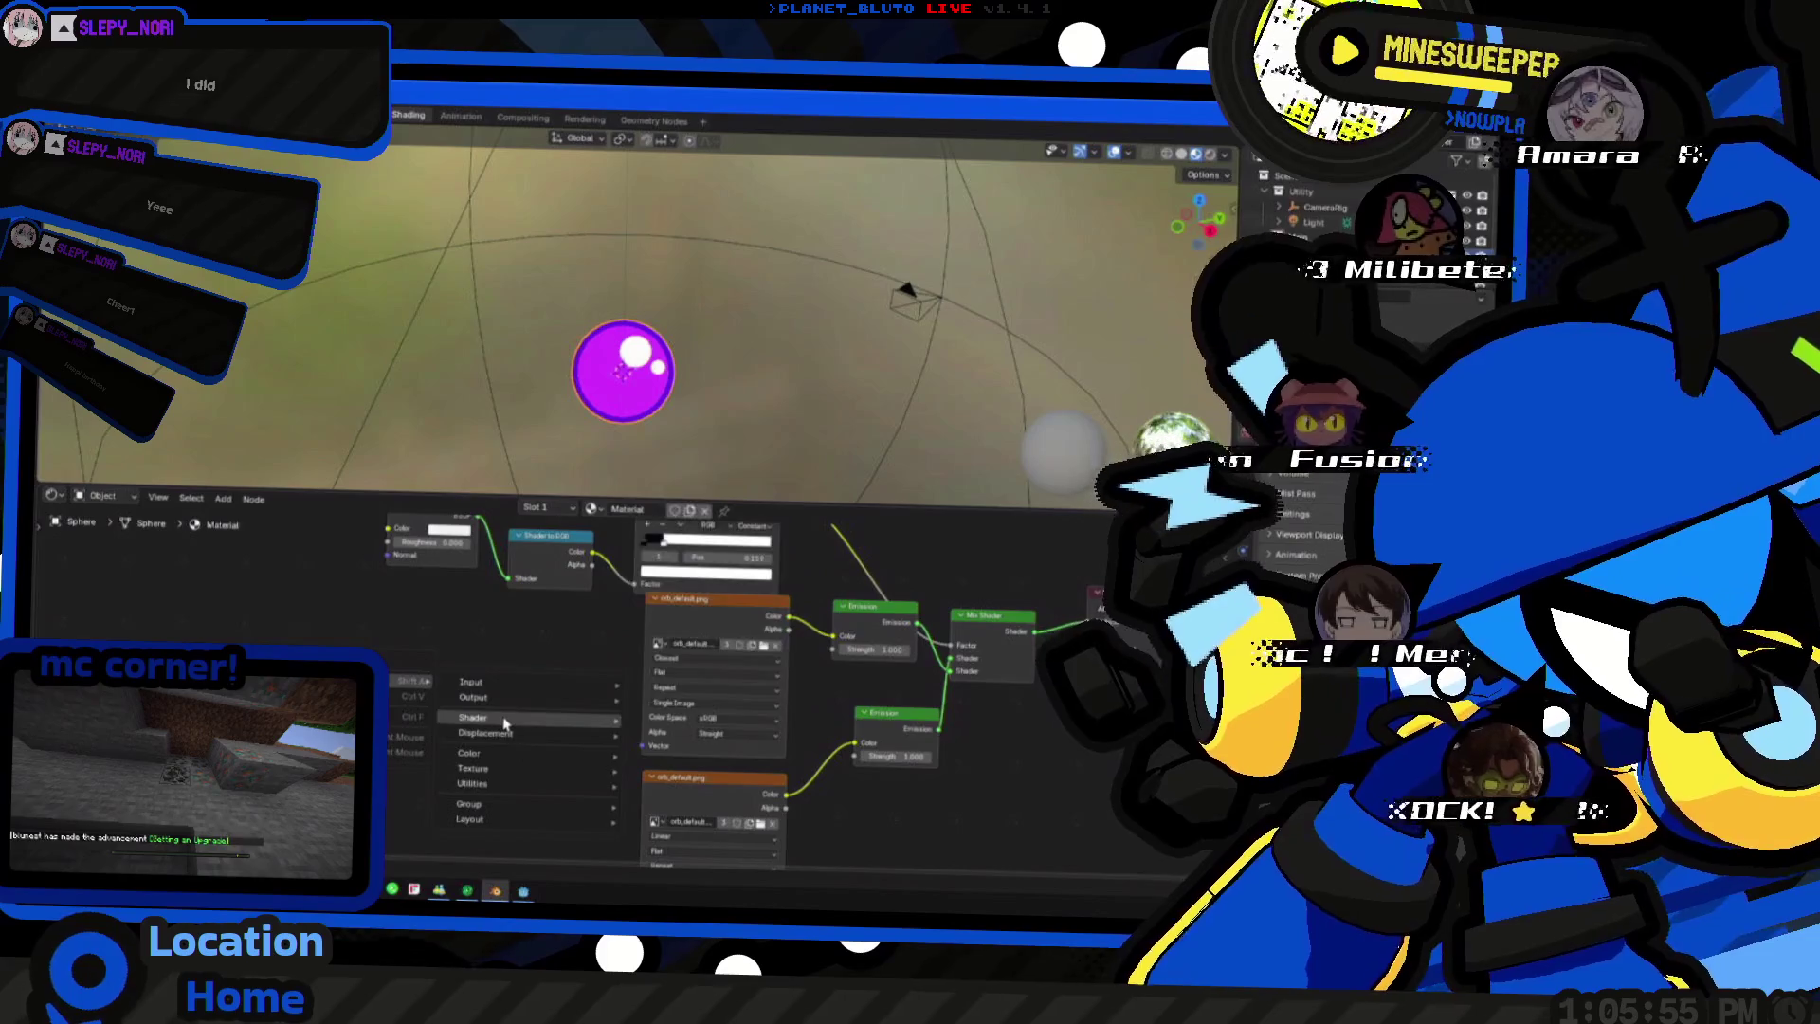
{"action": "left_click", "coordinate": [697, 555]}
{"action": "key", "text": "ctrl+f"}
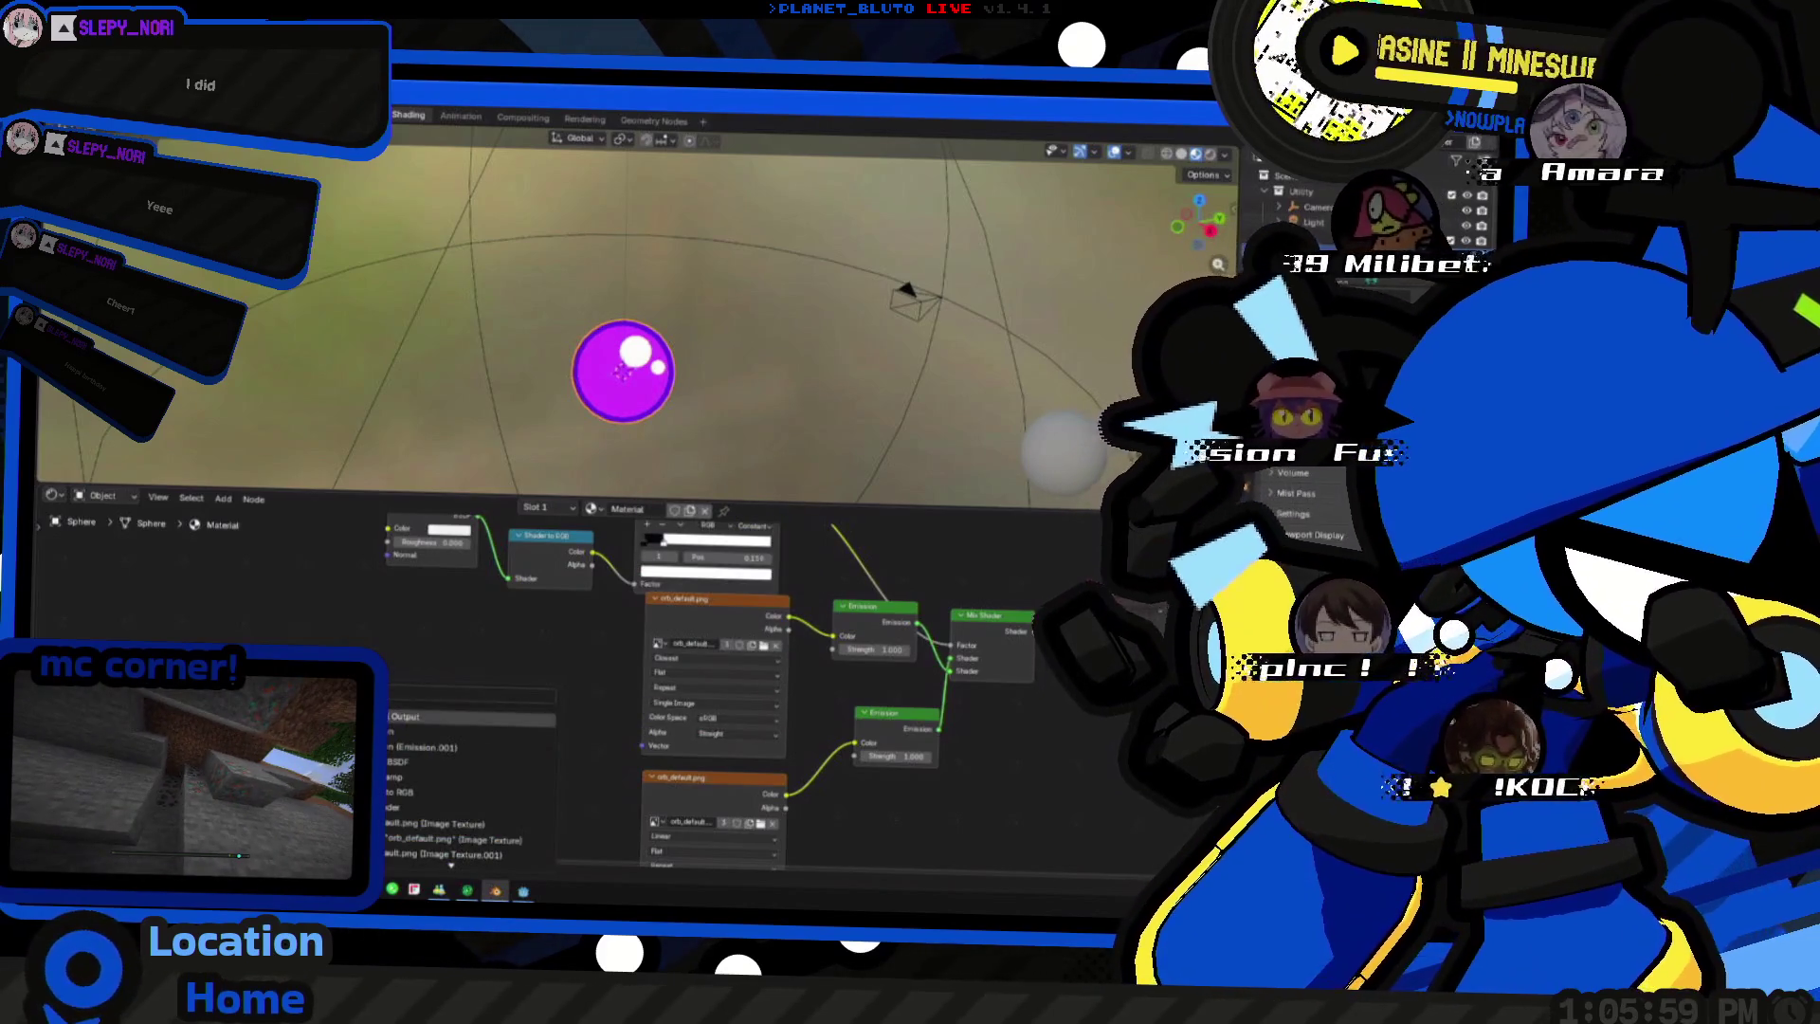
{"action": "type", "text": "w"}
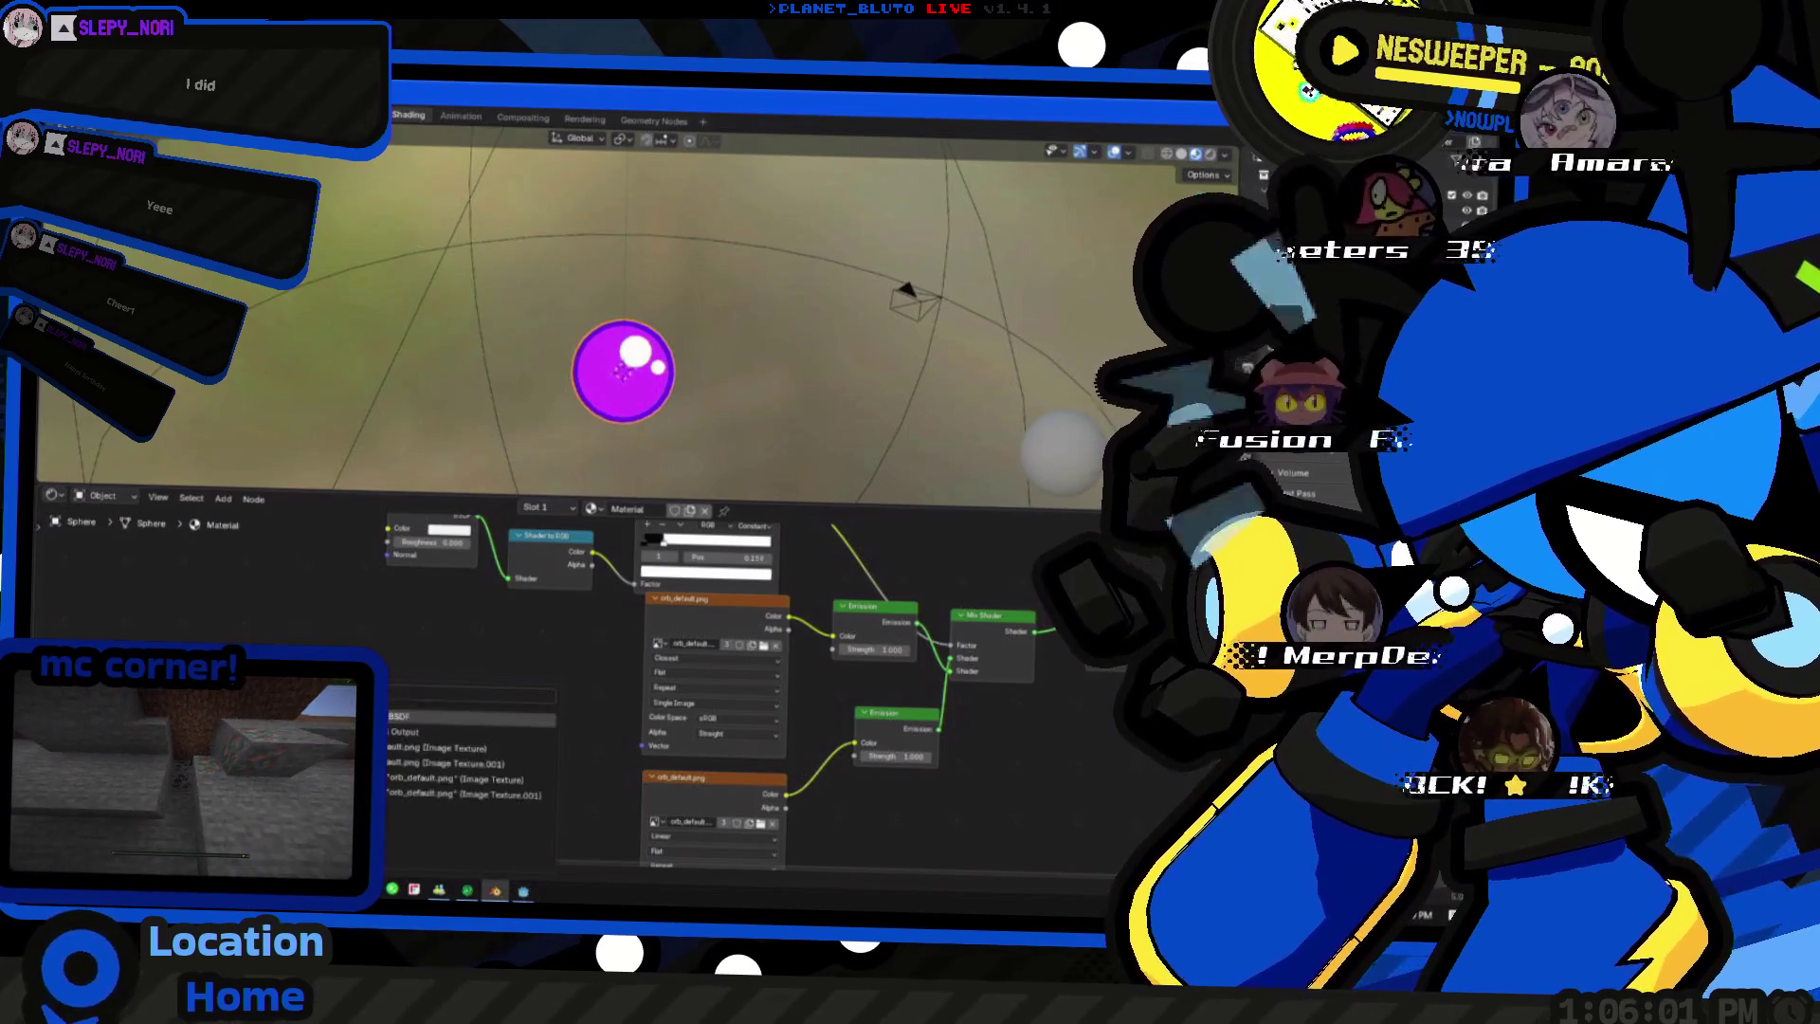
{"action": "key", "text": "BackSpace"}
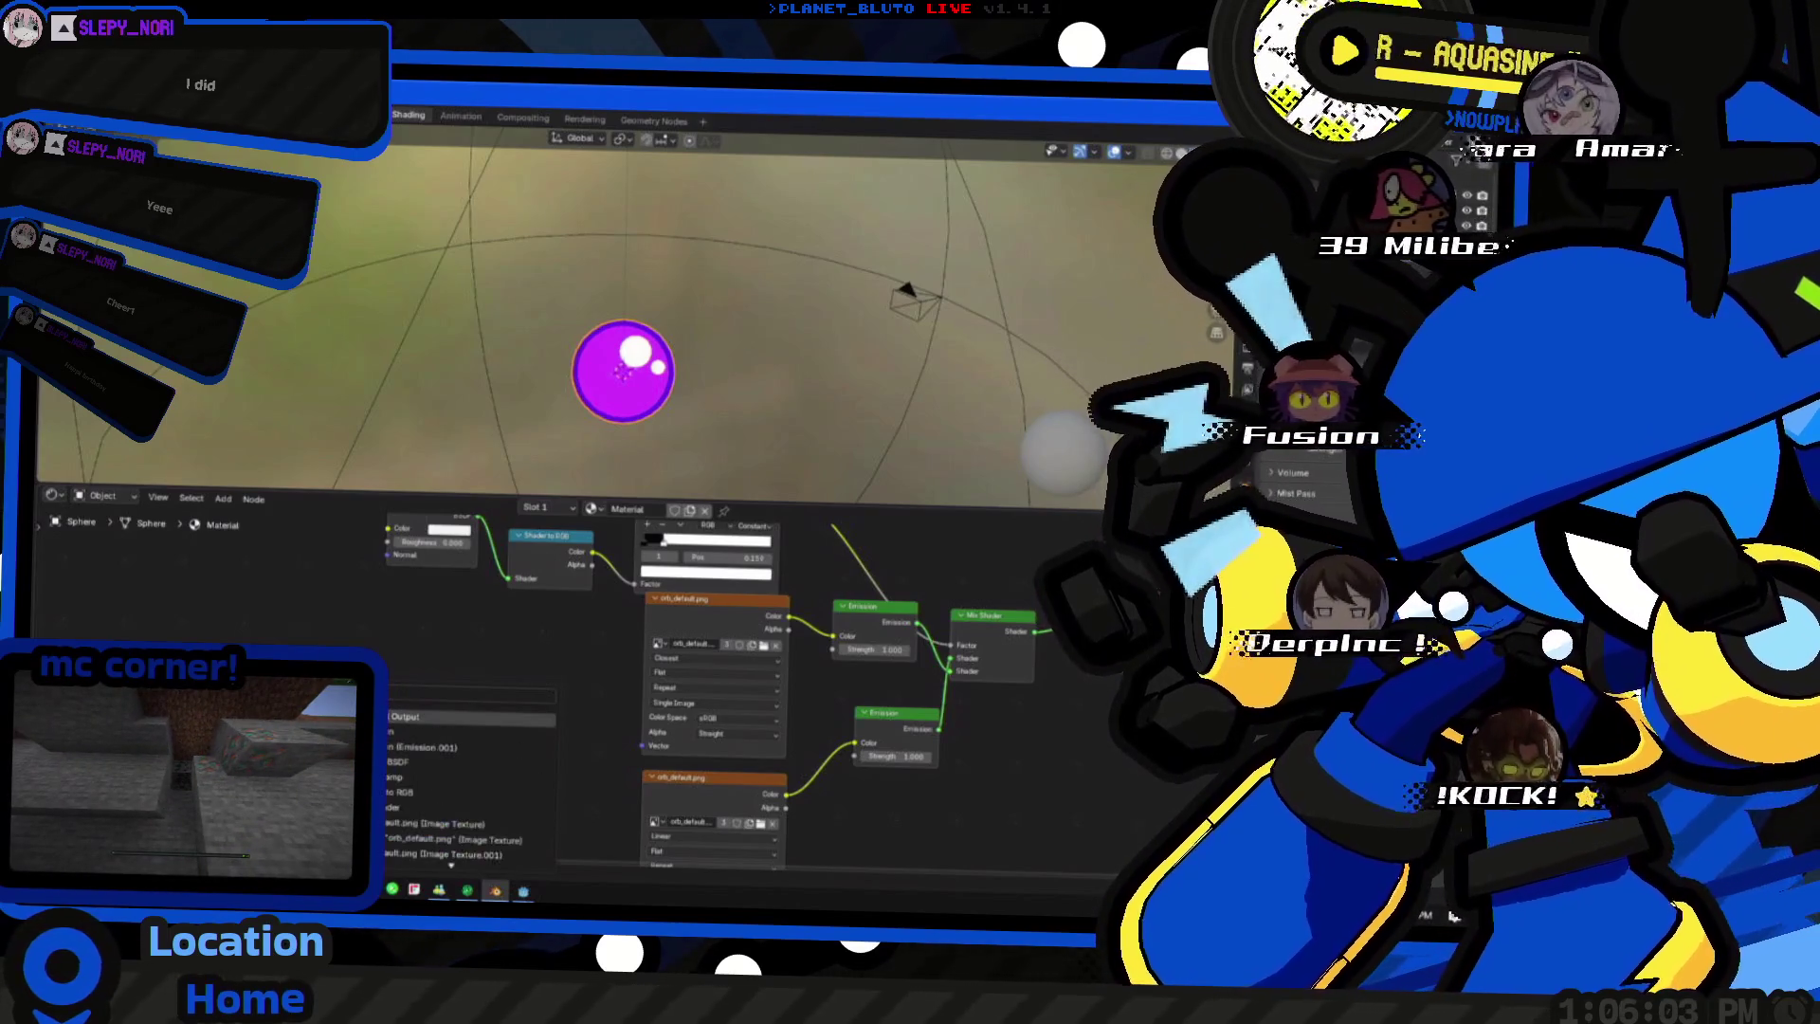
- Add a UV Map node left of the textures and link its UV output to the texture's Vector input
{"action": "key", "text": "shift+a"}
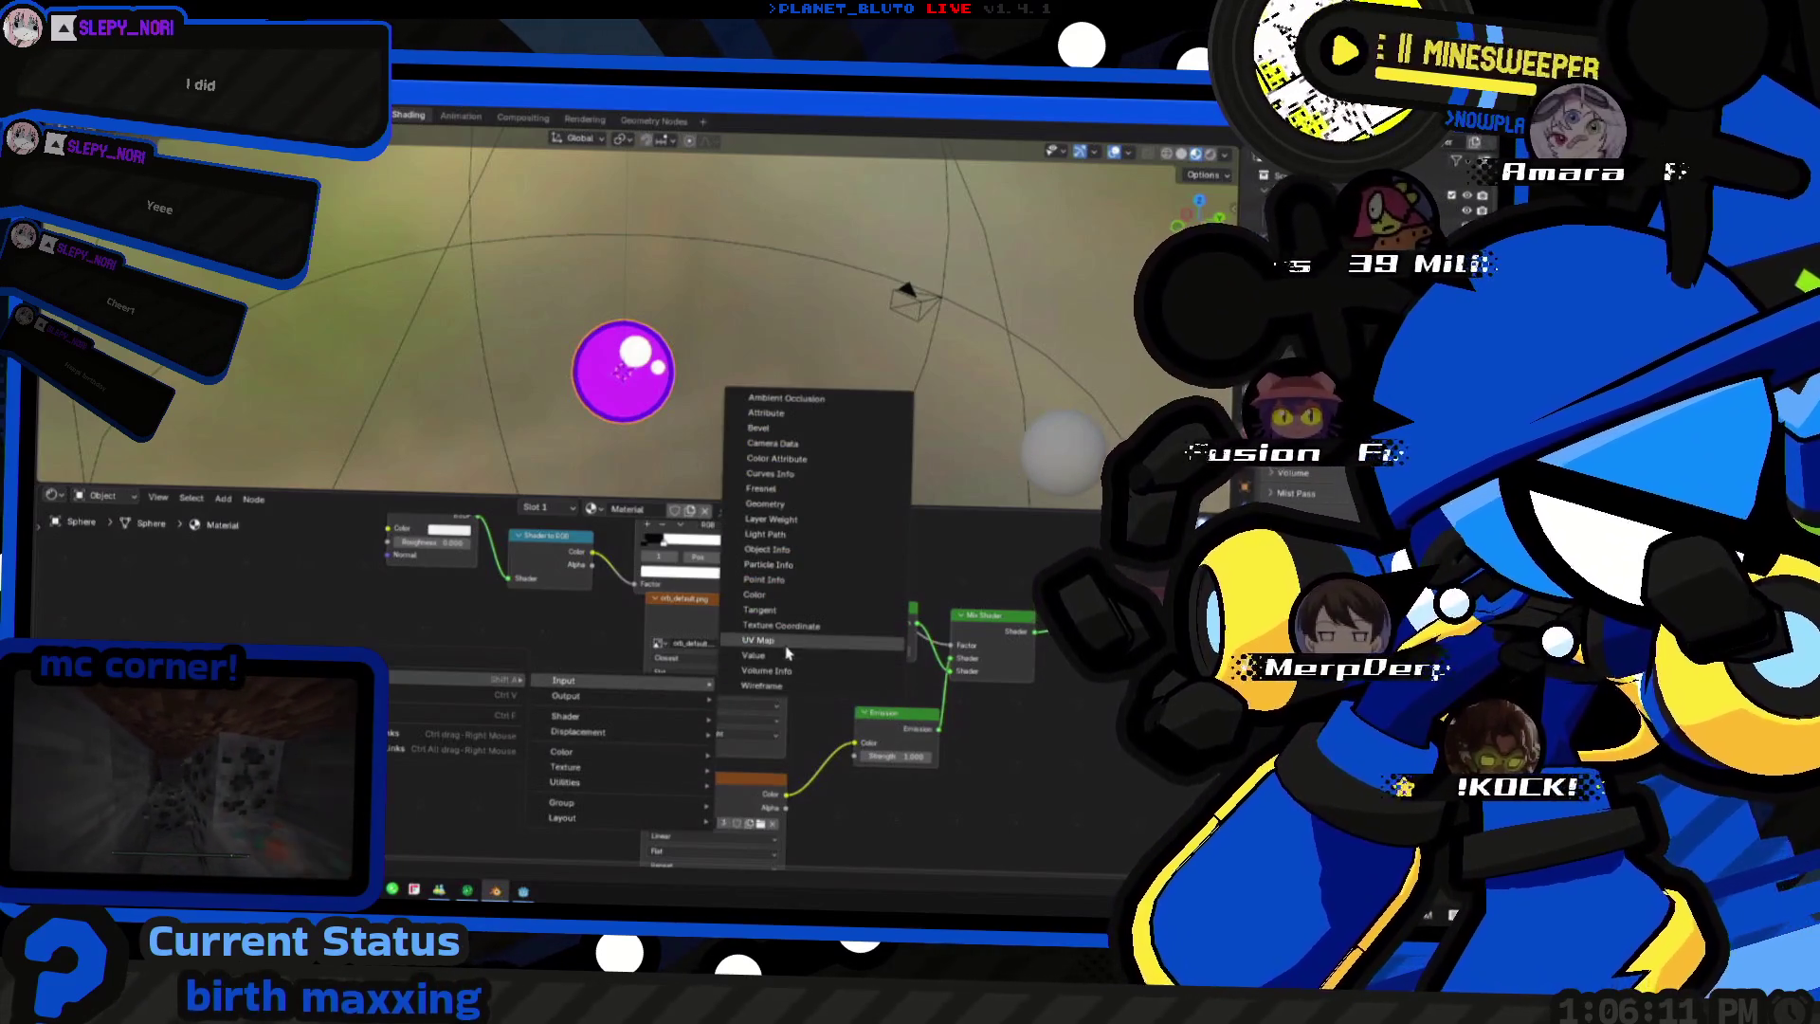
{"action": "left_click", "coordinate": [798, 677]}
{"action": "left_click", "coordinate": [422, 680]}
{"action": "mouse_move", "coordinate": [509, 698]}
{"action": "left_mouse_down"}
{"action": "mouse_move", "coordinate": [652, 747]}
{"action": "mouse_move", "coordinate": [451, 675]}
{"action": "left_mouse_up"}
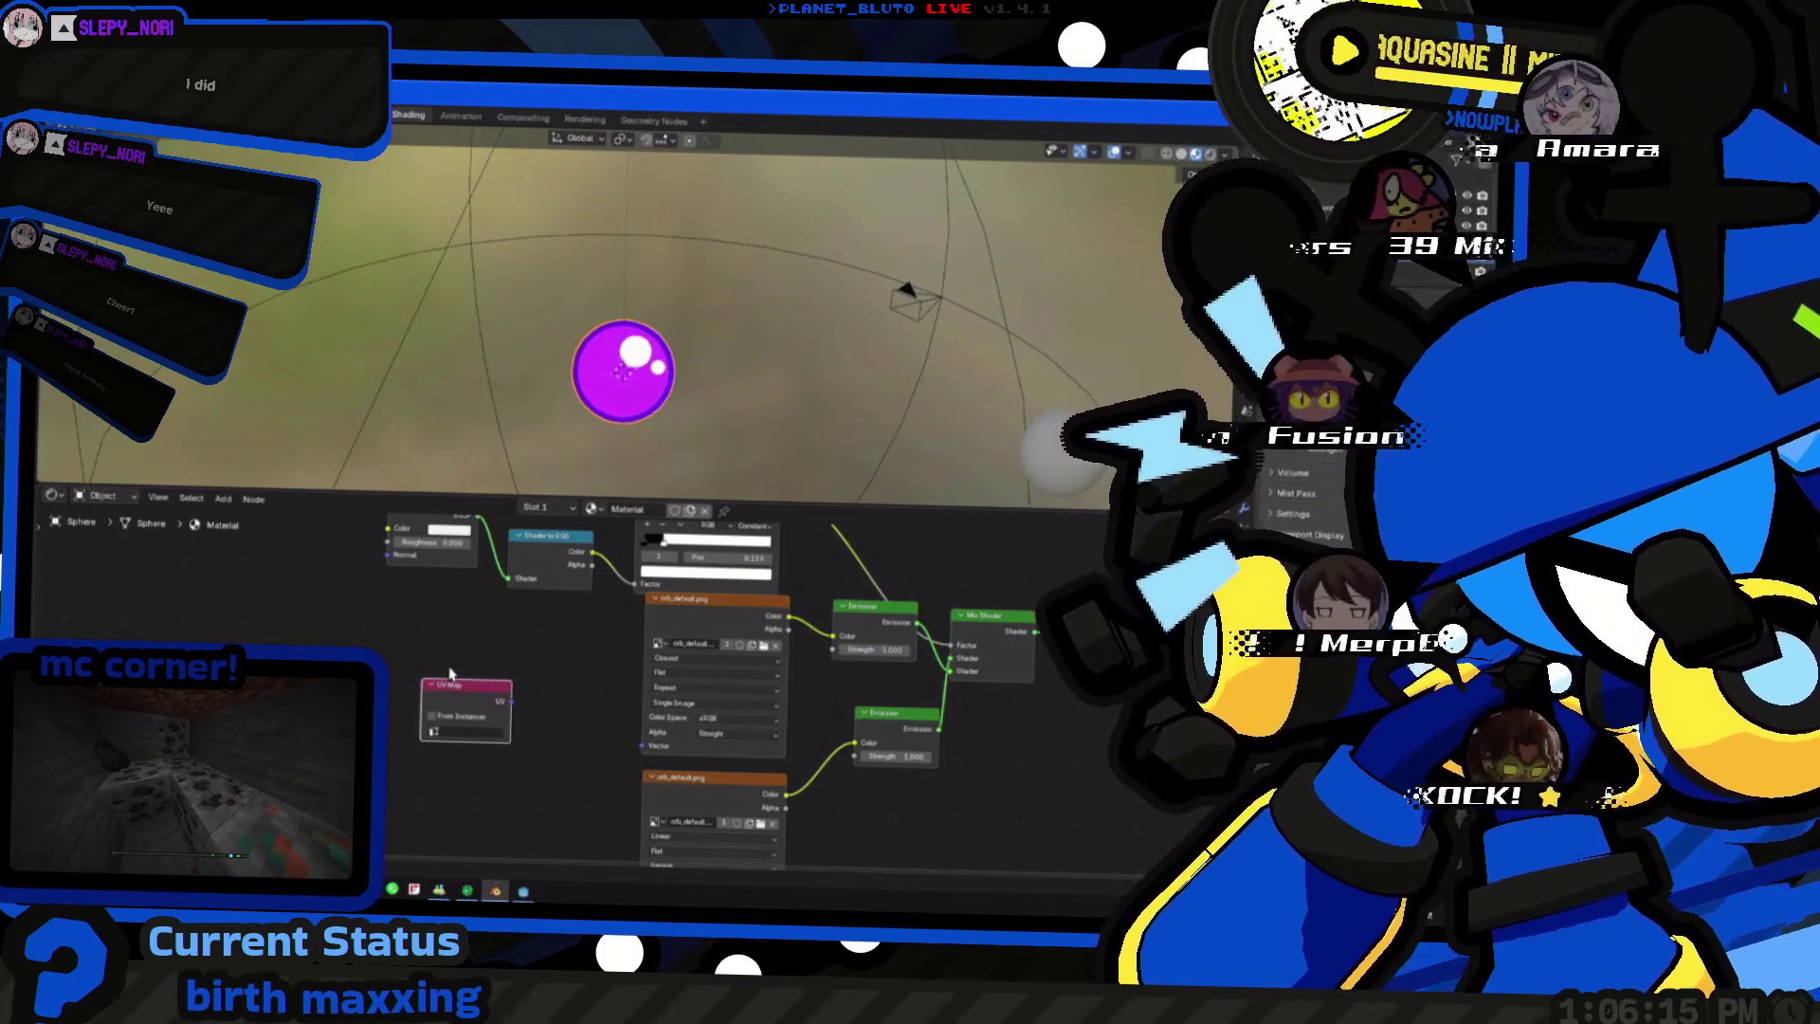
- Delete the UV Map node and add a Vector Transform node in its place
{"action": "key", "text": "x"}
{"action": "mouse_move", "coordinate": [426, 724]}
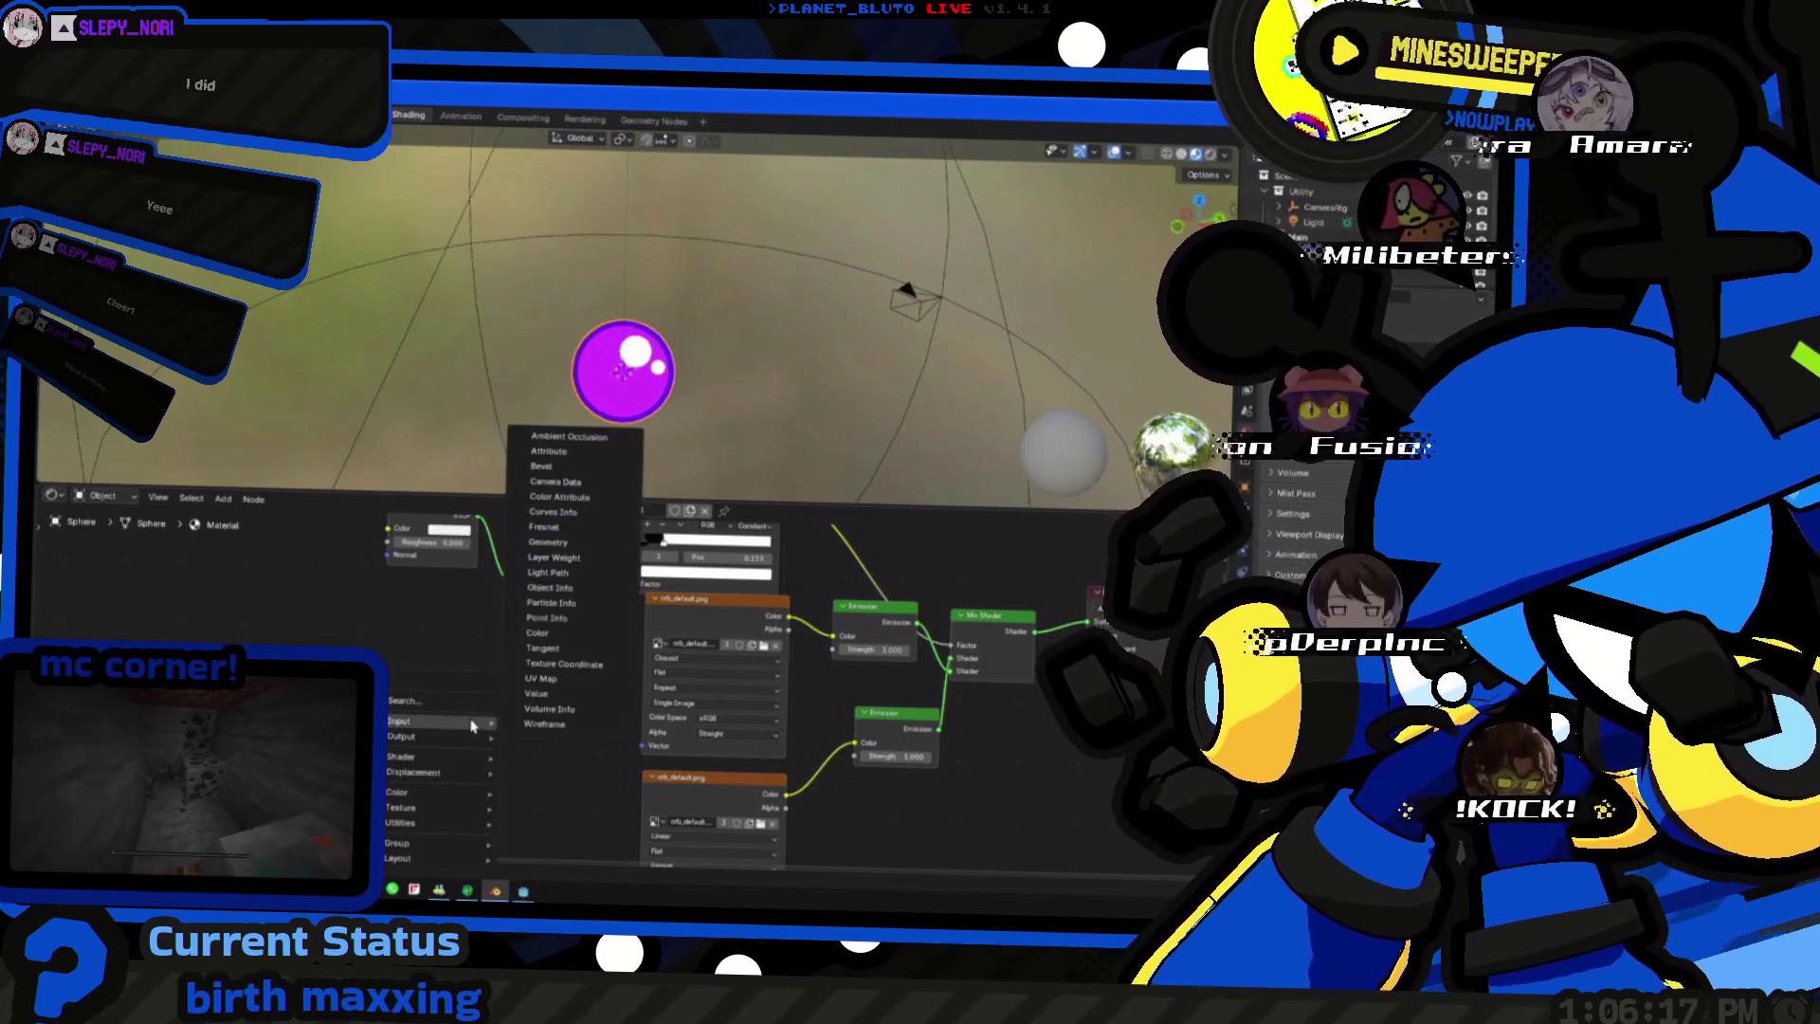
{"action": "type", "text": "transfo"}
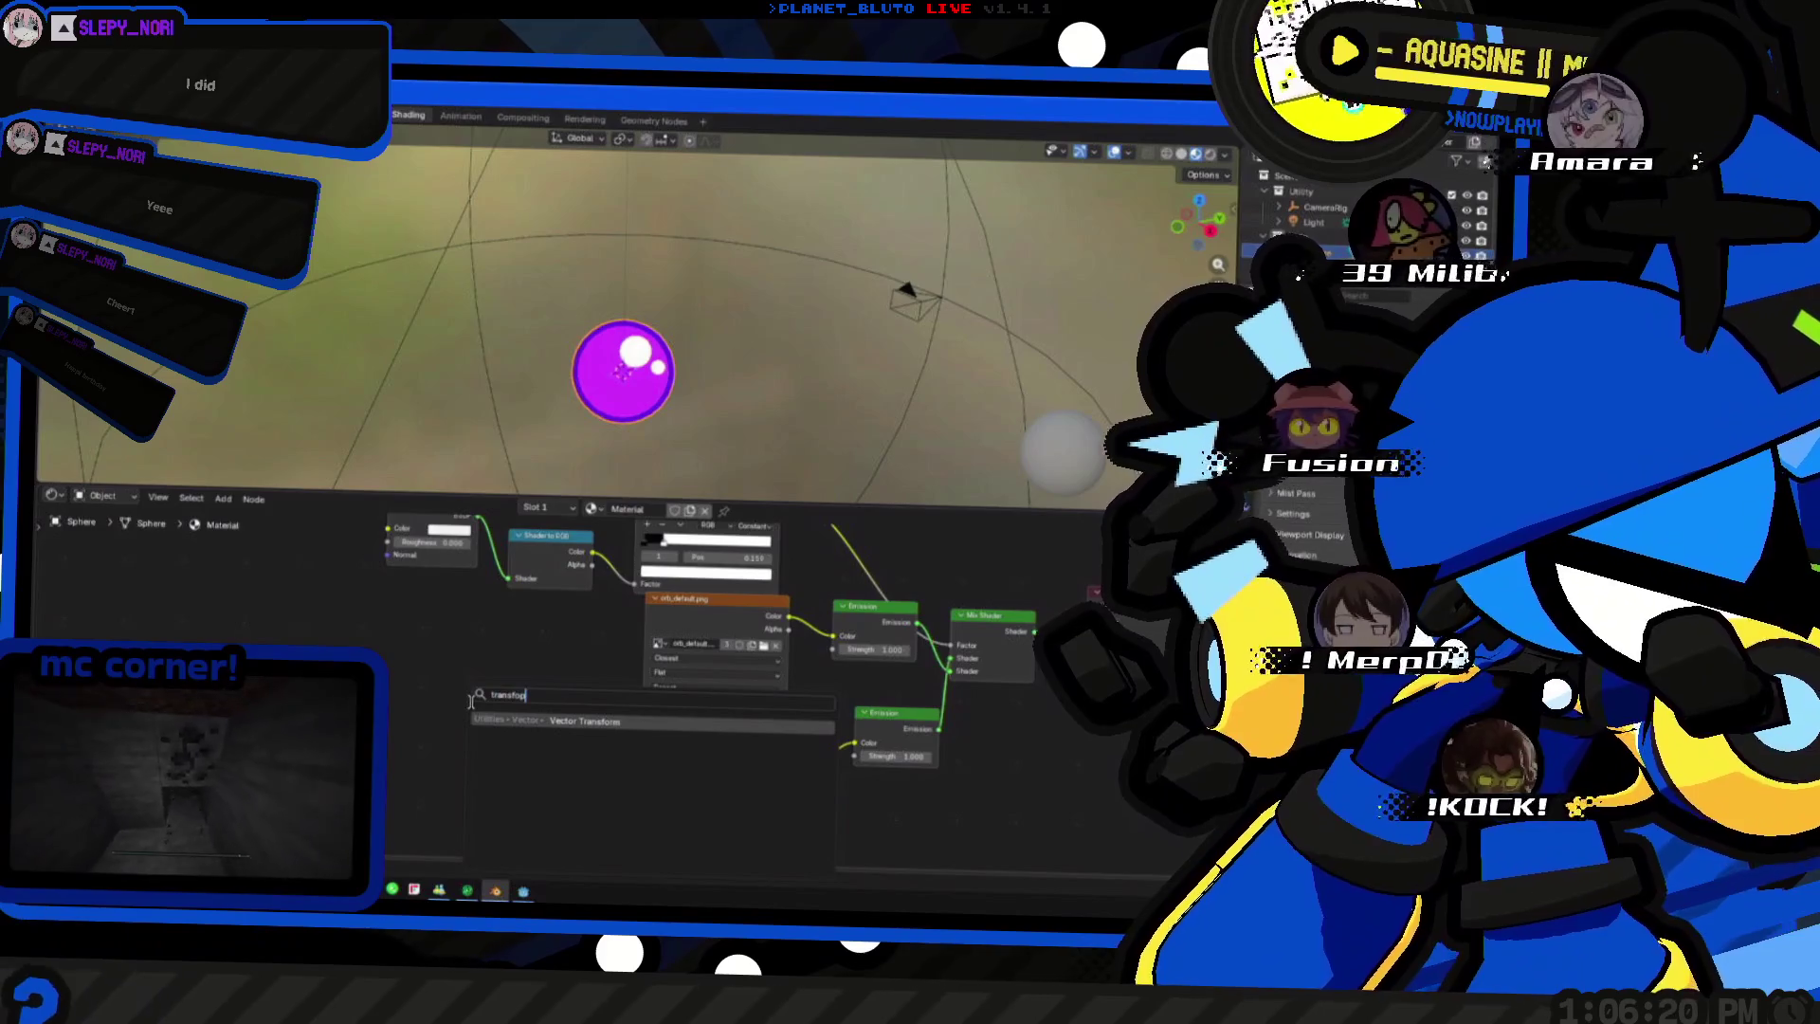
{"action": "key", "text": "Return"}
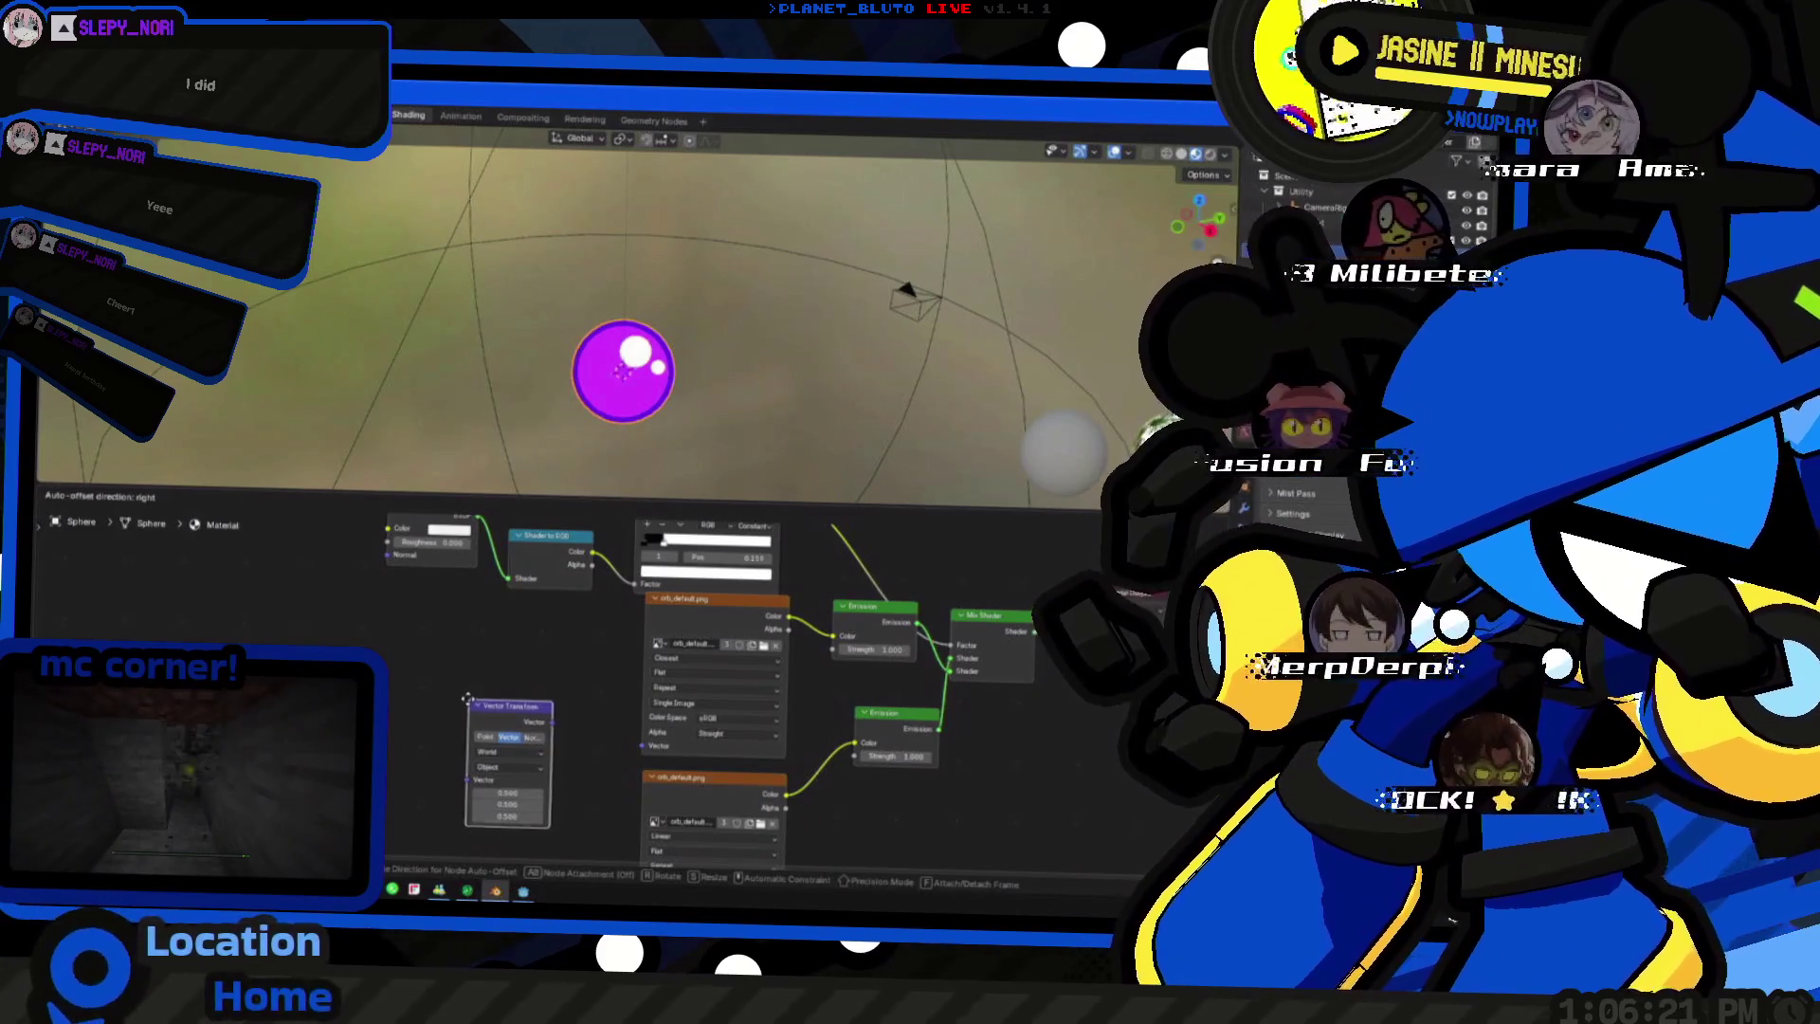
{"action": "left_click", "coordinate": [418, 696]}
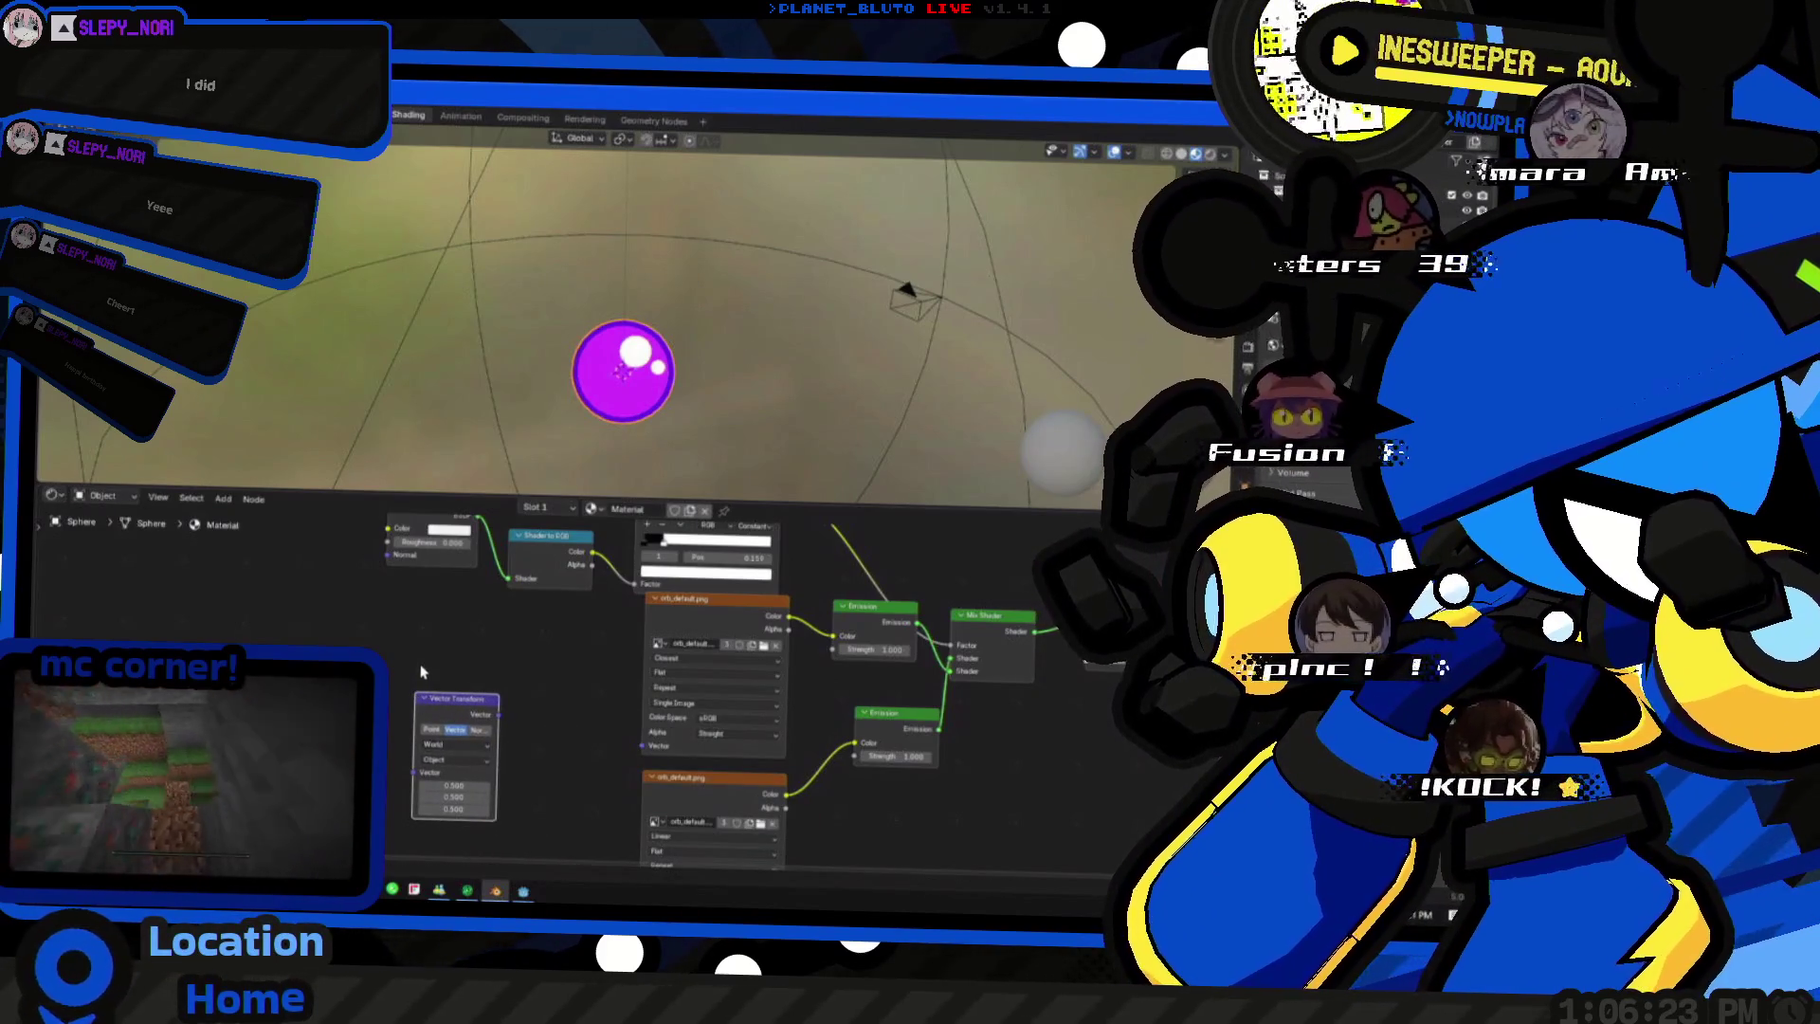
{"action": "key", "text": "shift+a"}
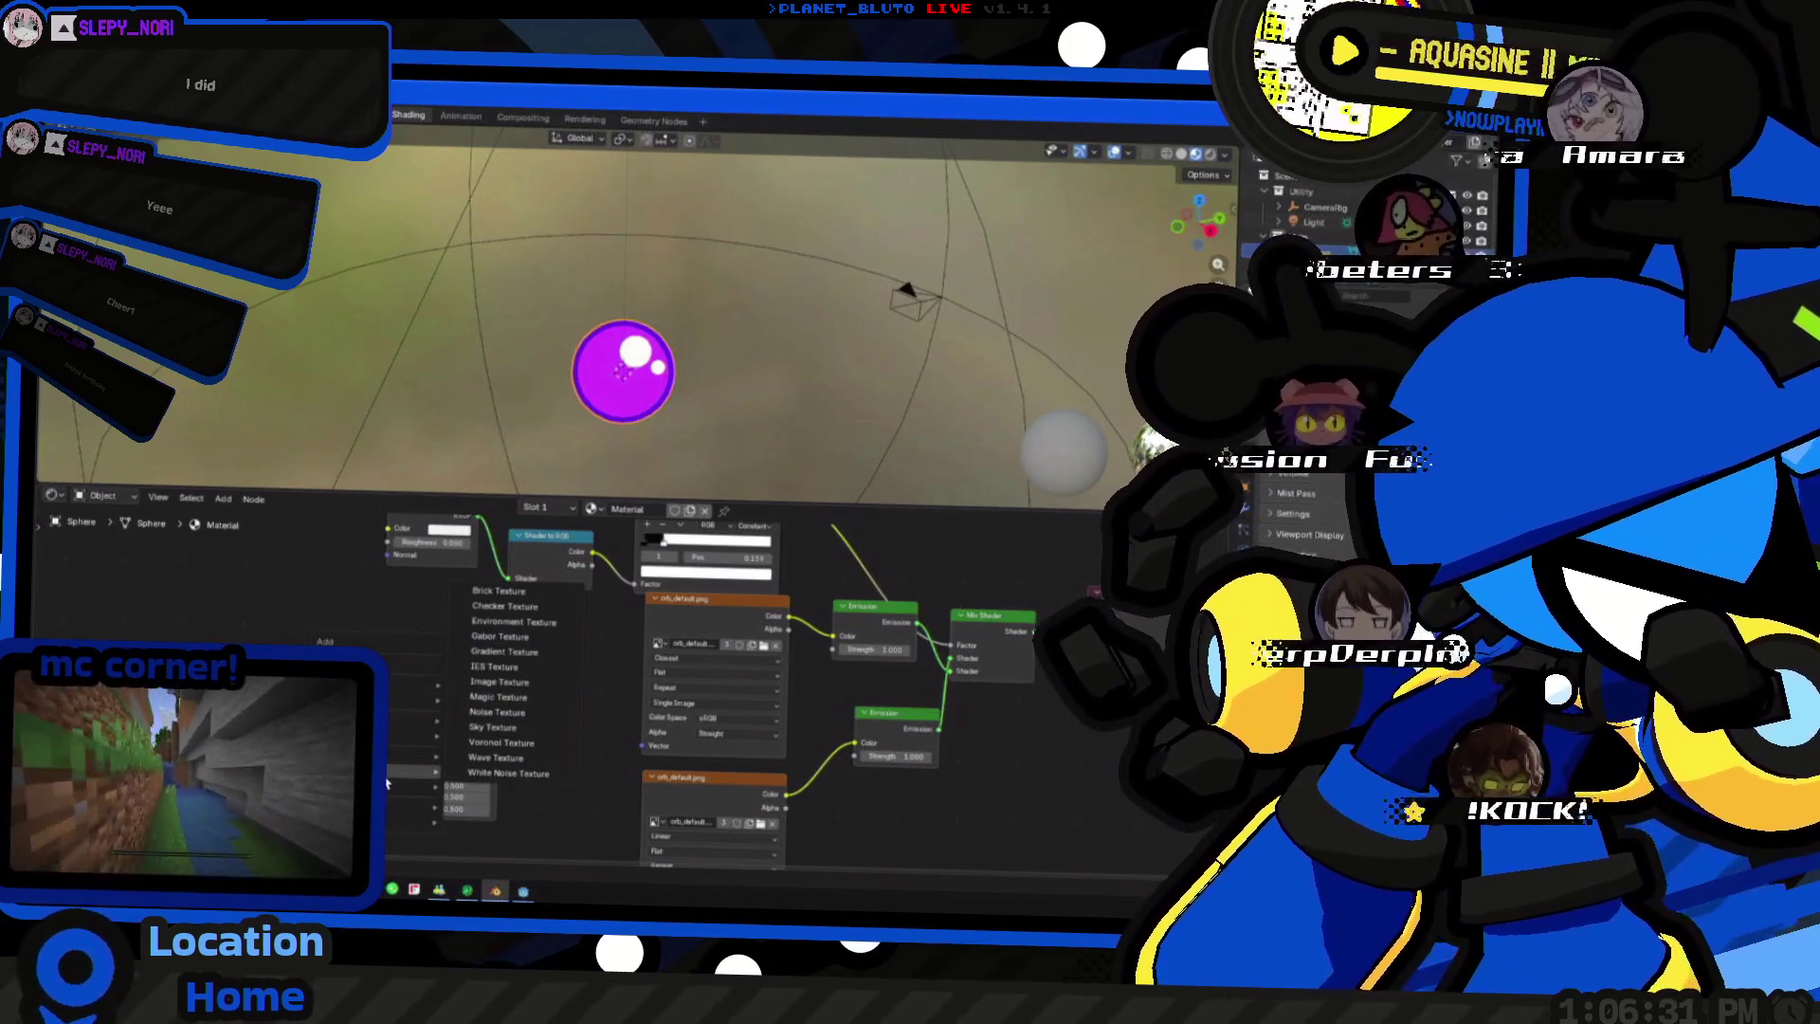
{"action": "left_click", "coordinate": [387, 783]}
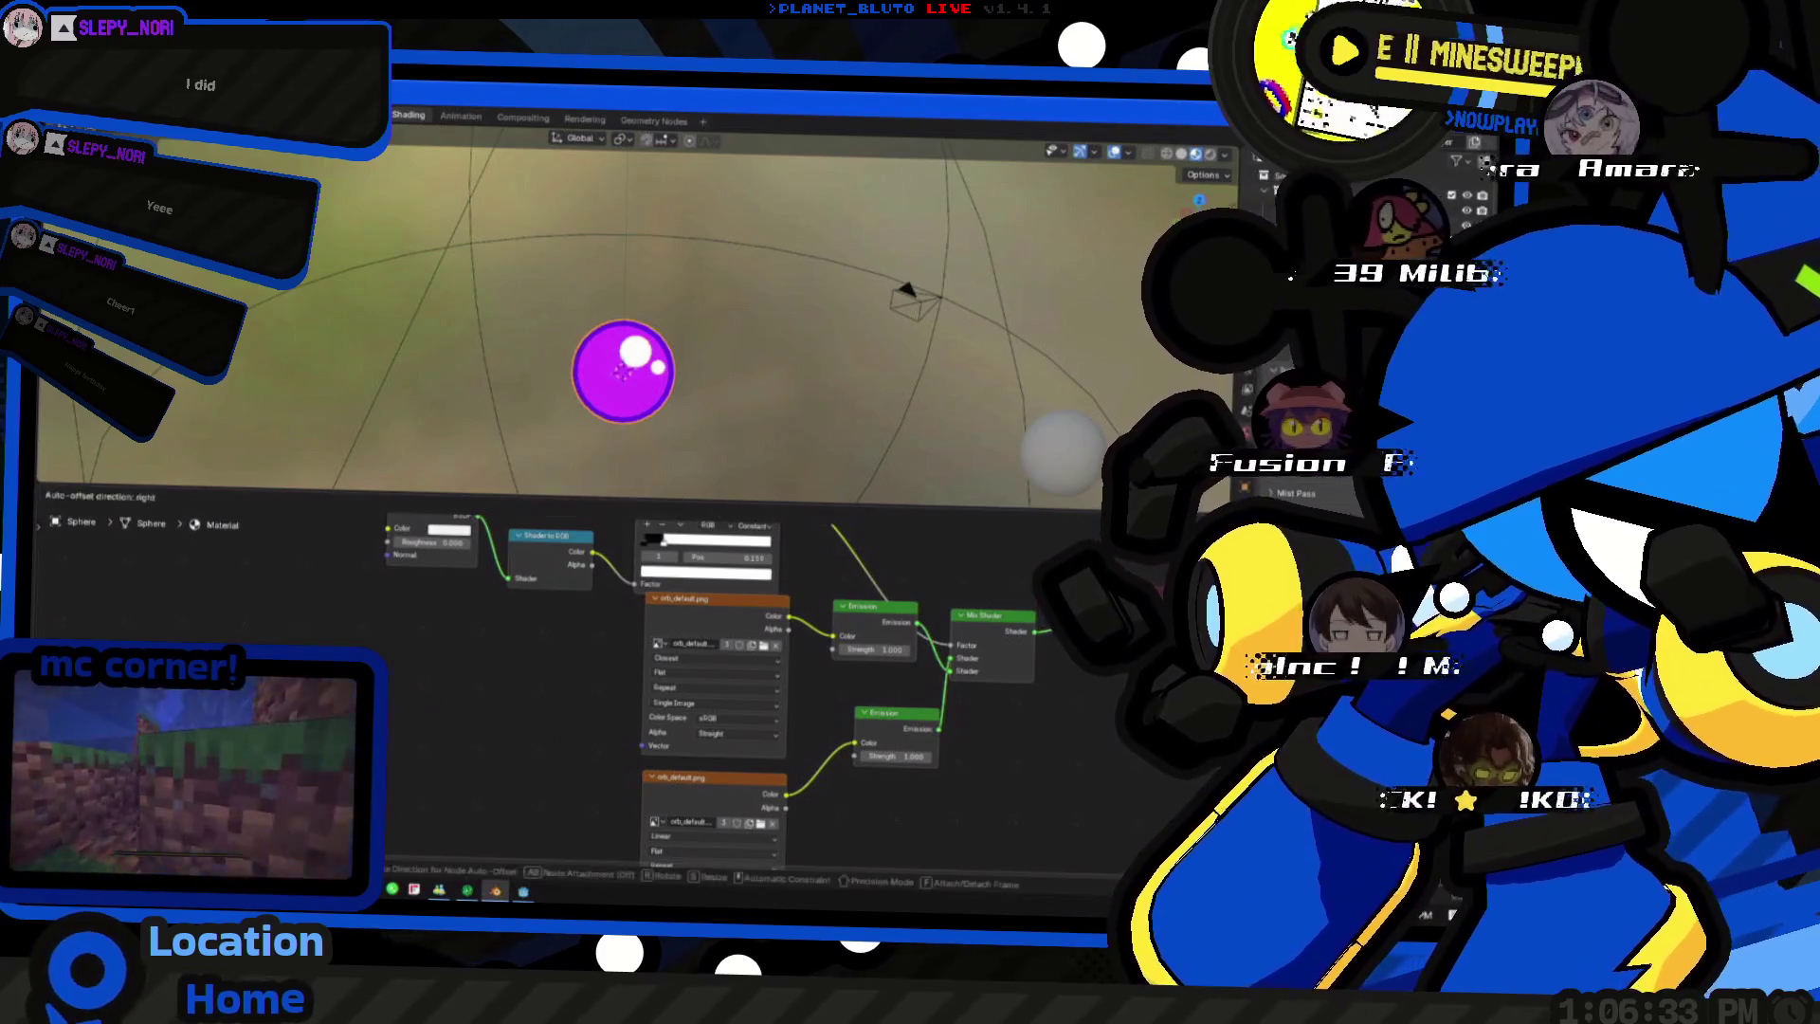
- Add a Vector Math node set to Absolute and place it beside the orb texture's Vector input
{"action": "key", "text": "shift+a"}
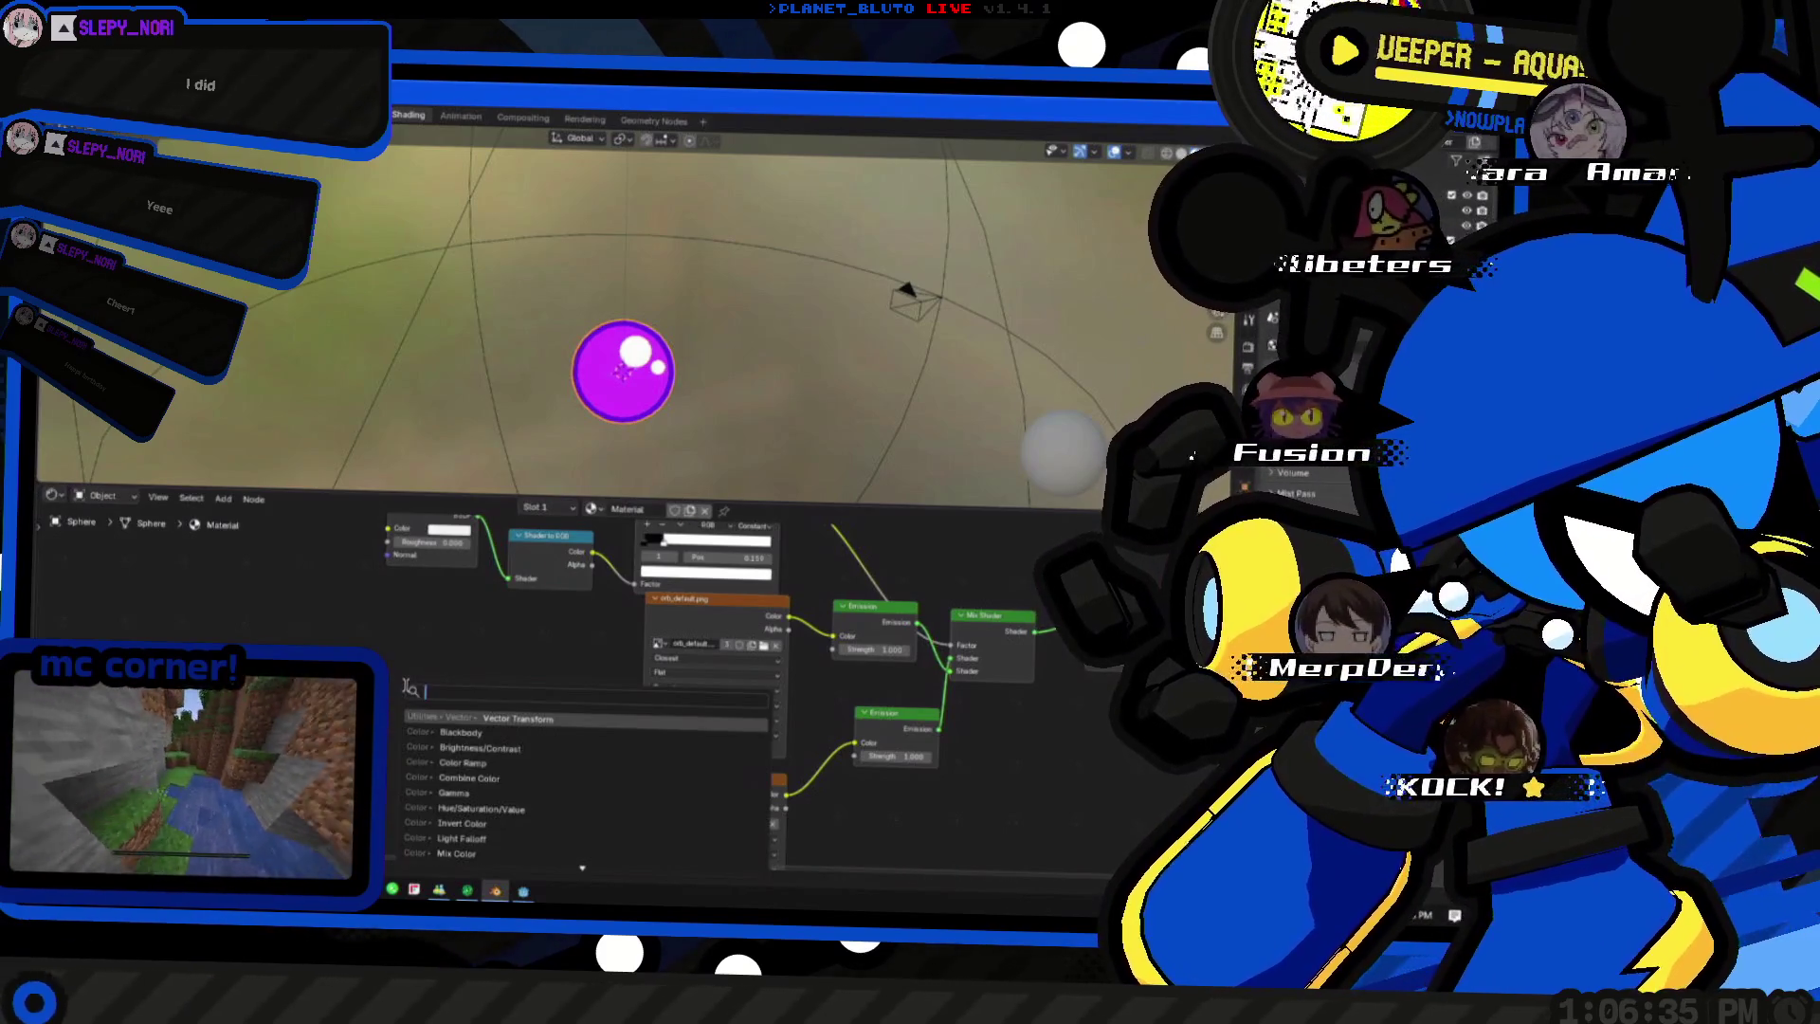
{"action": "type", "text": "vector"}
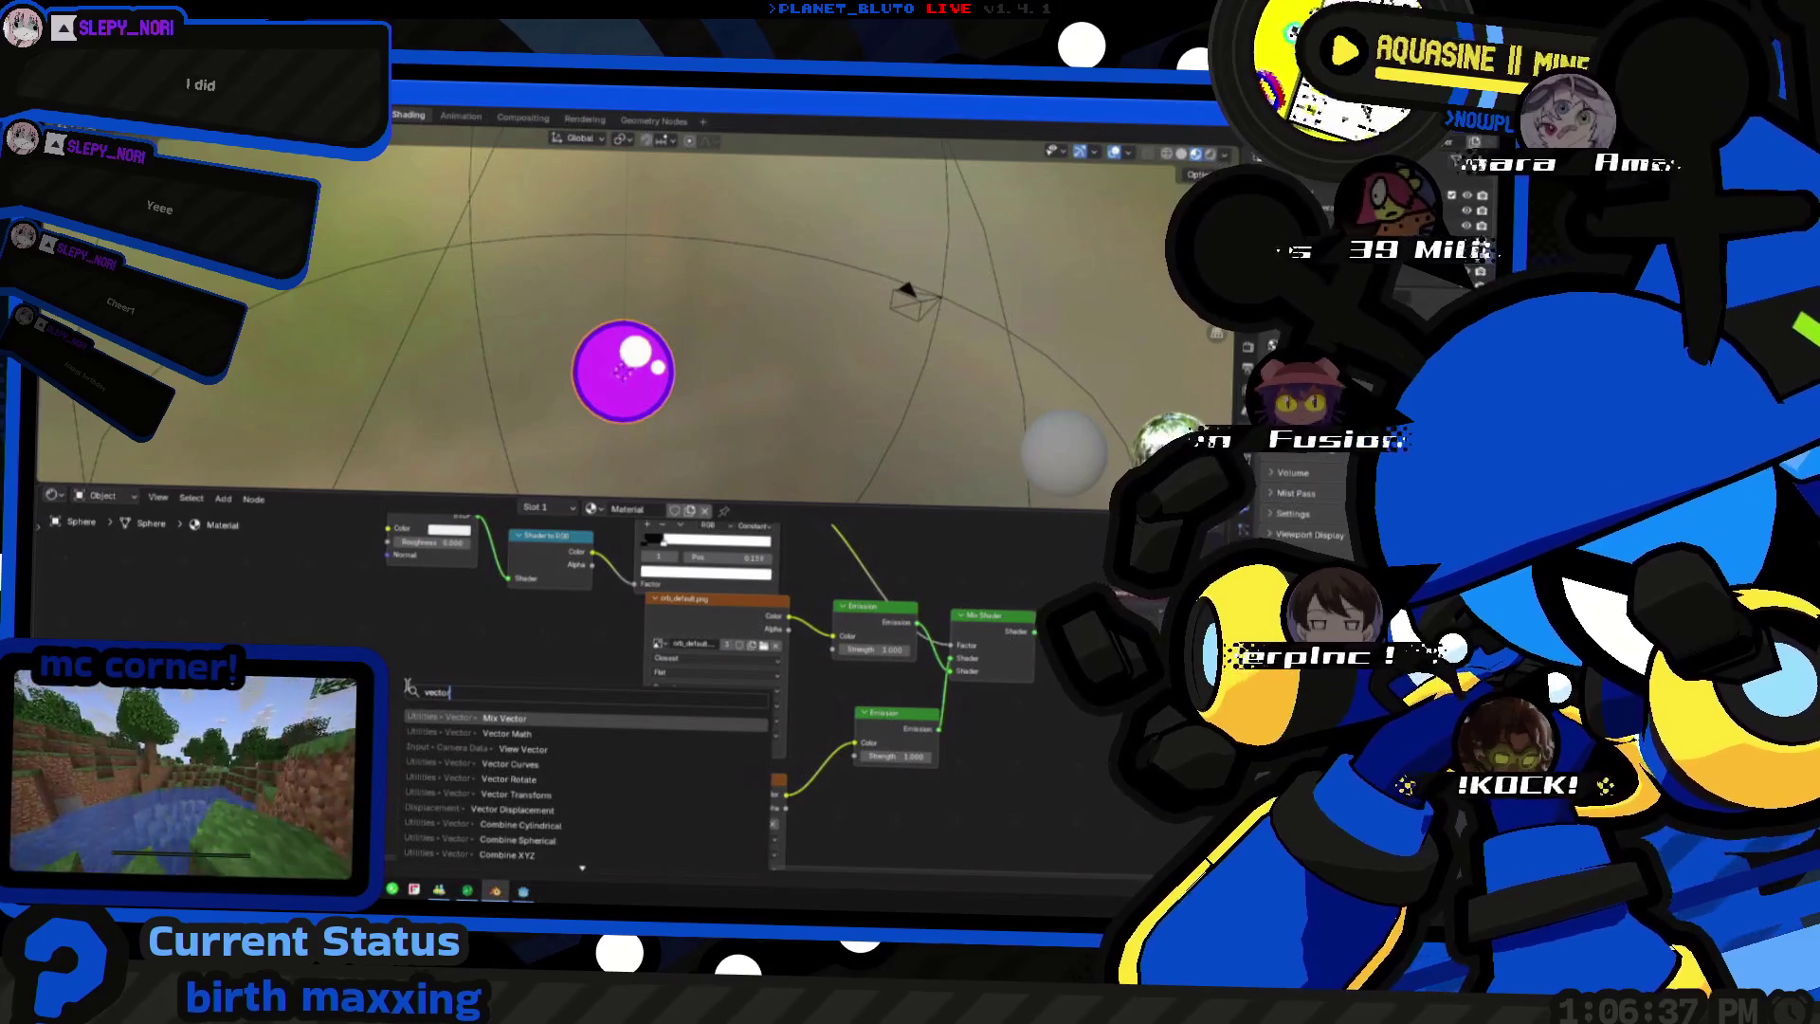
{"action": "key", "text": "Down"}
{"action": "key", "text": "Down"}
{"action": "key", "text": "Down"}
{"action": "key", "text": "Down"}
{"action": "key", "text": "Down"}
{"action": "key", "text": "Down"}
{"action": "key", "text": "Down"}
{"action": "key", "text": "Down"}
{"action": "key", "text": "Down"}
{"action": "key", "text": "Down"}
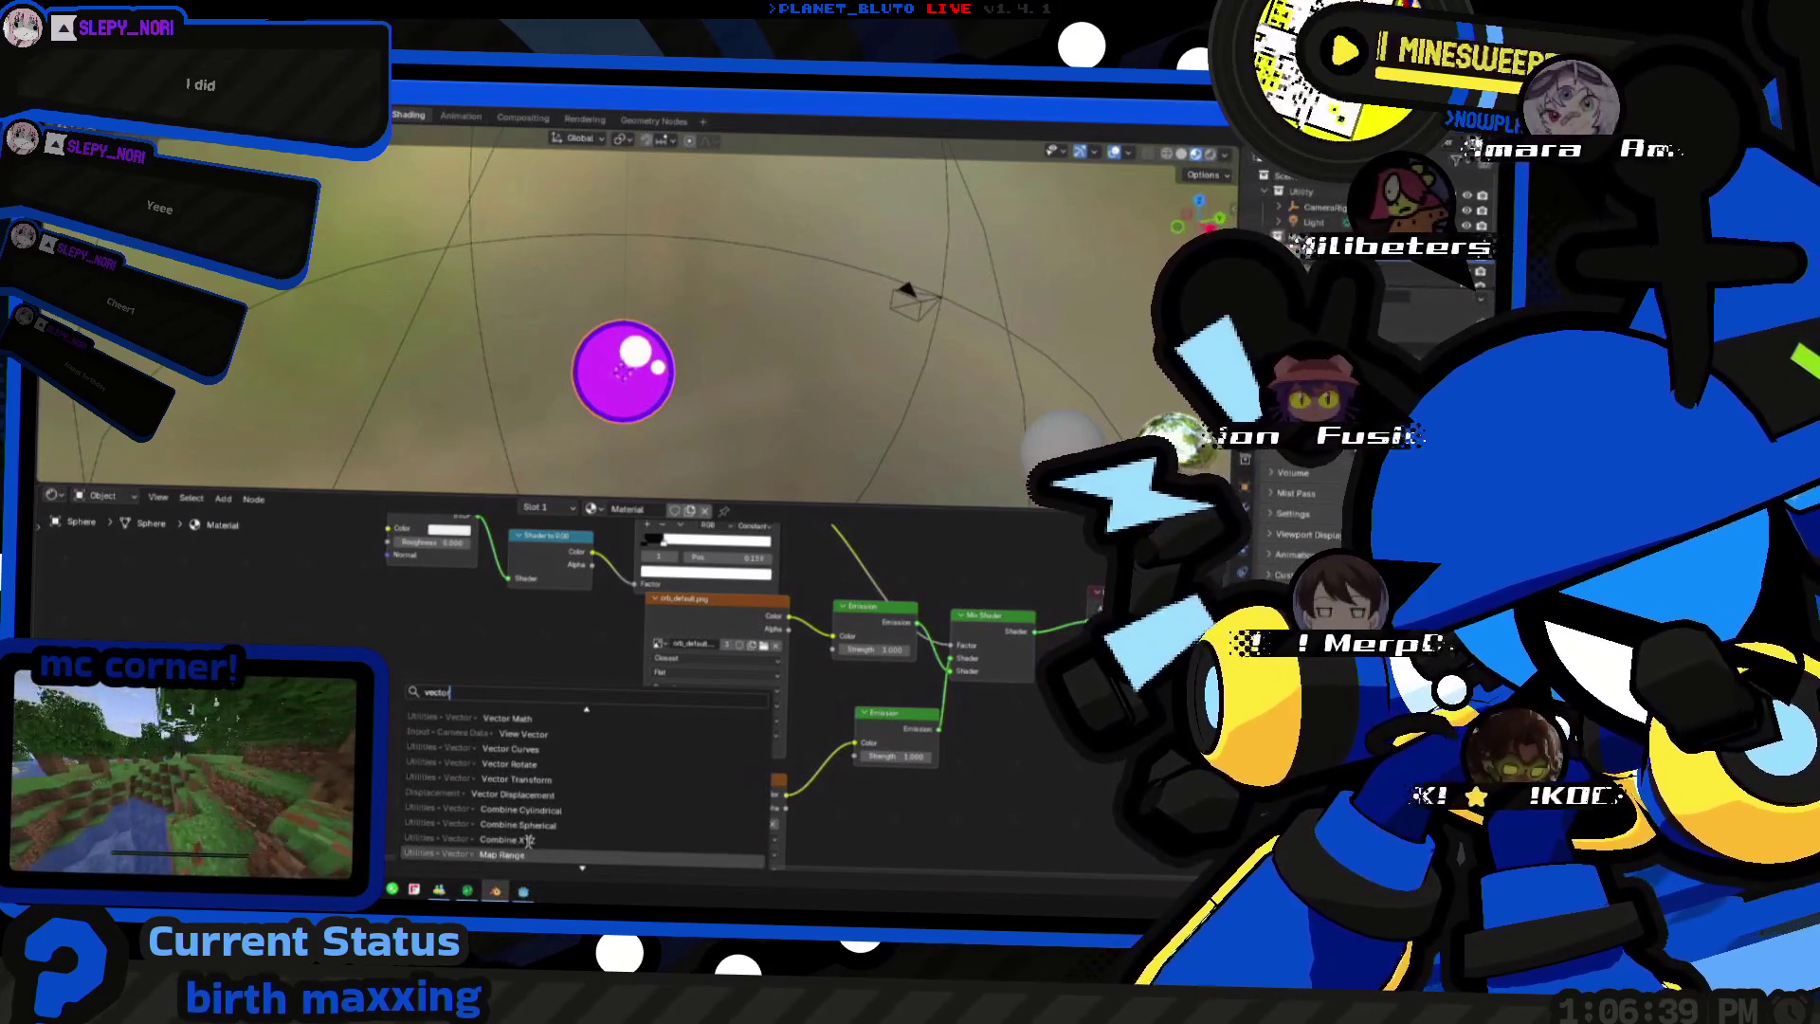
{"action": "key", "text": "Up"}
{"action": "key", "text": "Up"}
{"action": "key", "text": "Up"}
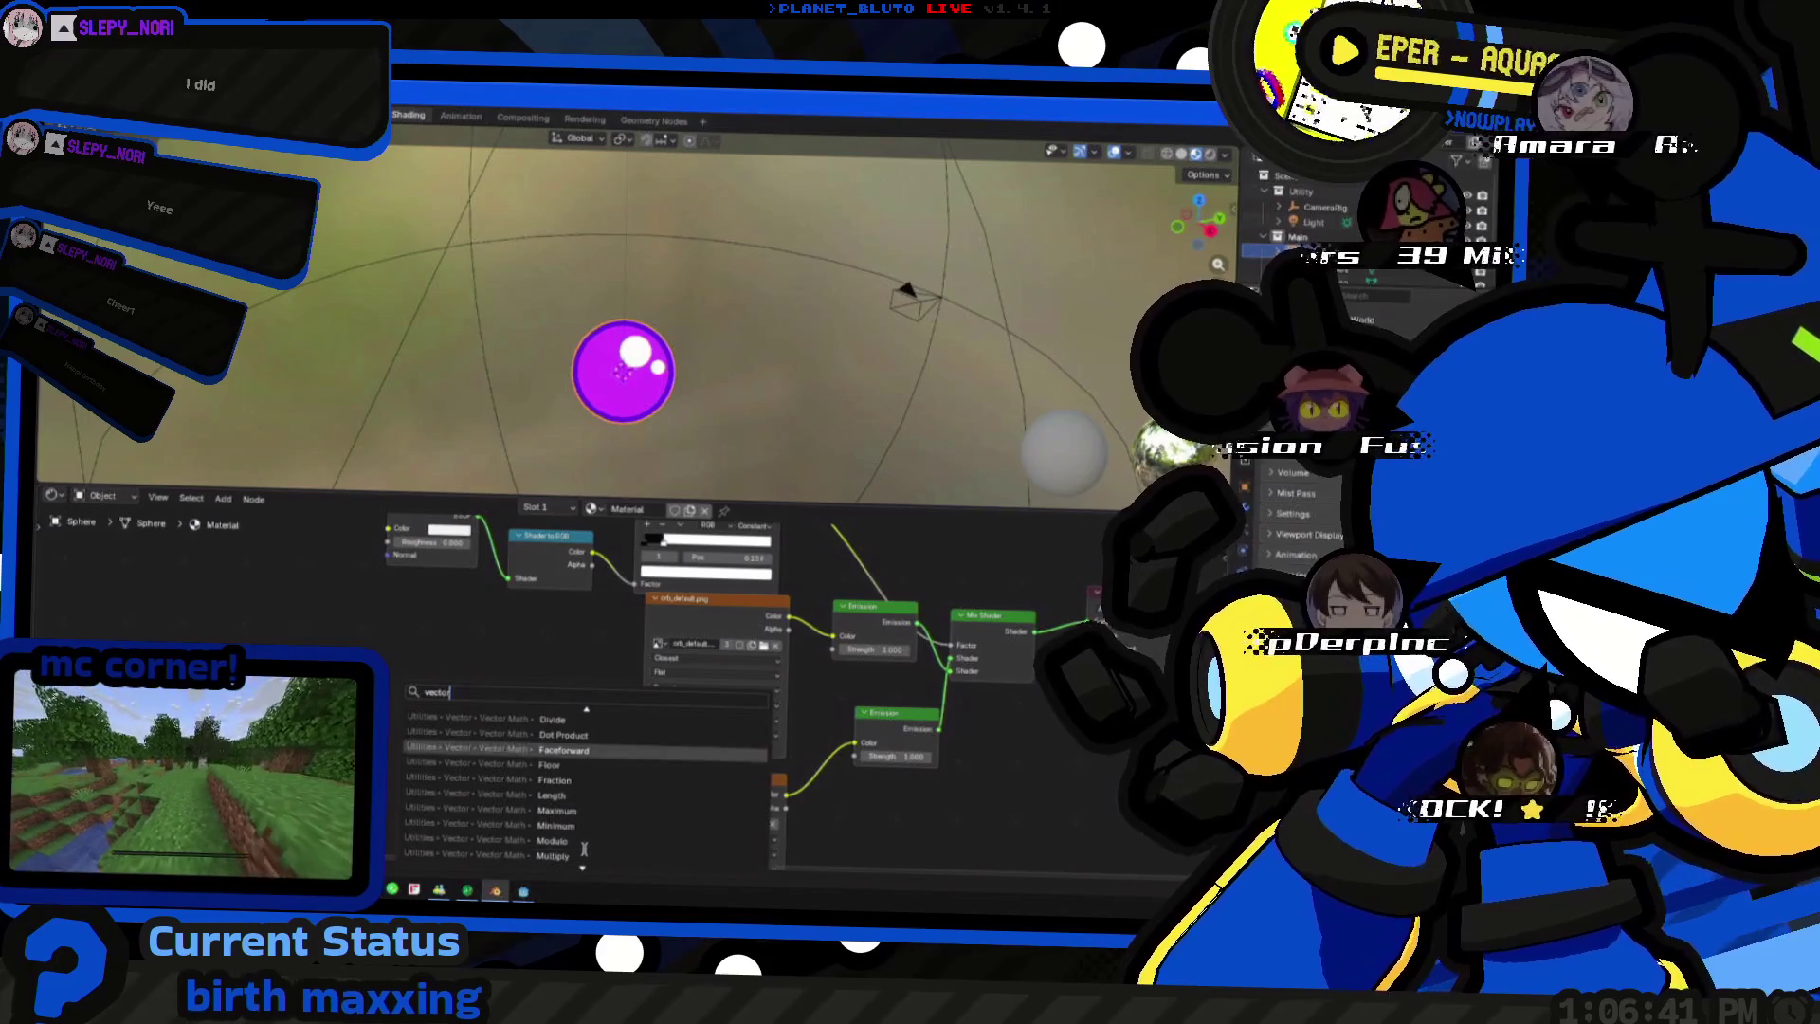
{"action": "key", "text": "Up"}
{"action": "key", "text": "Up"}
{"action": "key", "text": "Up"}
{"action": "key", "text": "Up"}
{"action": "key", "text": "Up"}
{"action": "key", "text": "Up"}
{"action": "key", "text": "Up"}
{"action": "key", "text": "Up"}
{"action": "key", "text": "Up"}
{"action": "key", "text": "Up"}
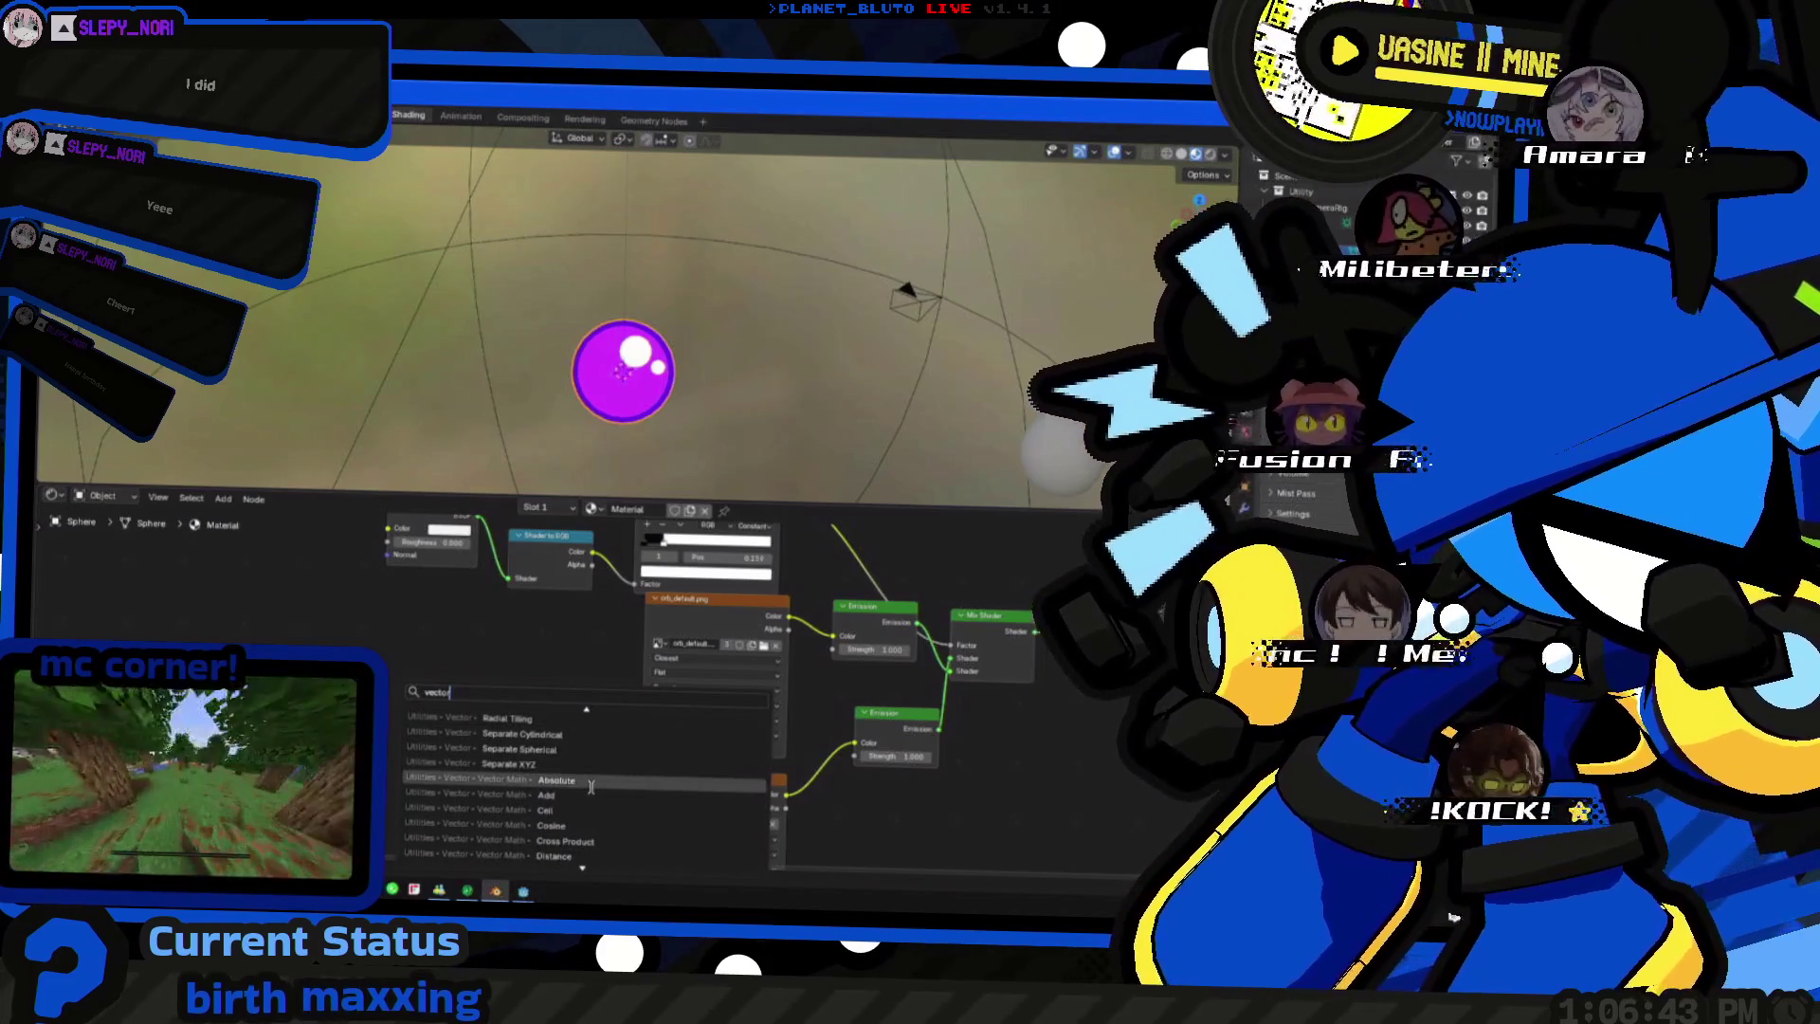
{"action": "key", "text": "Return"}
{"action": "left_click", "coordinate": [410, 719]}
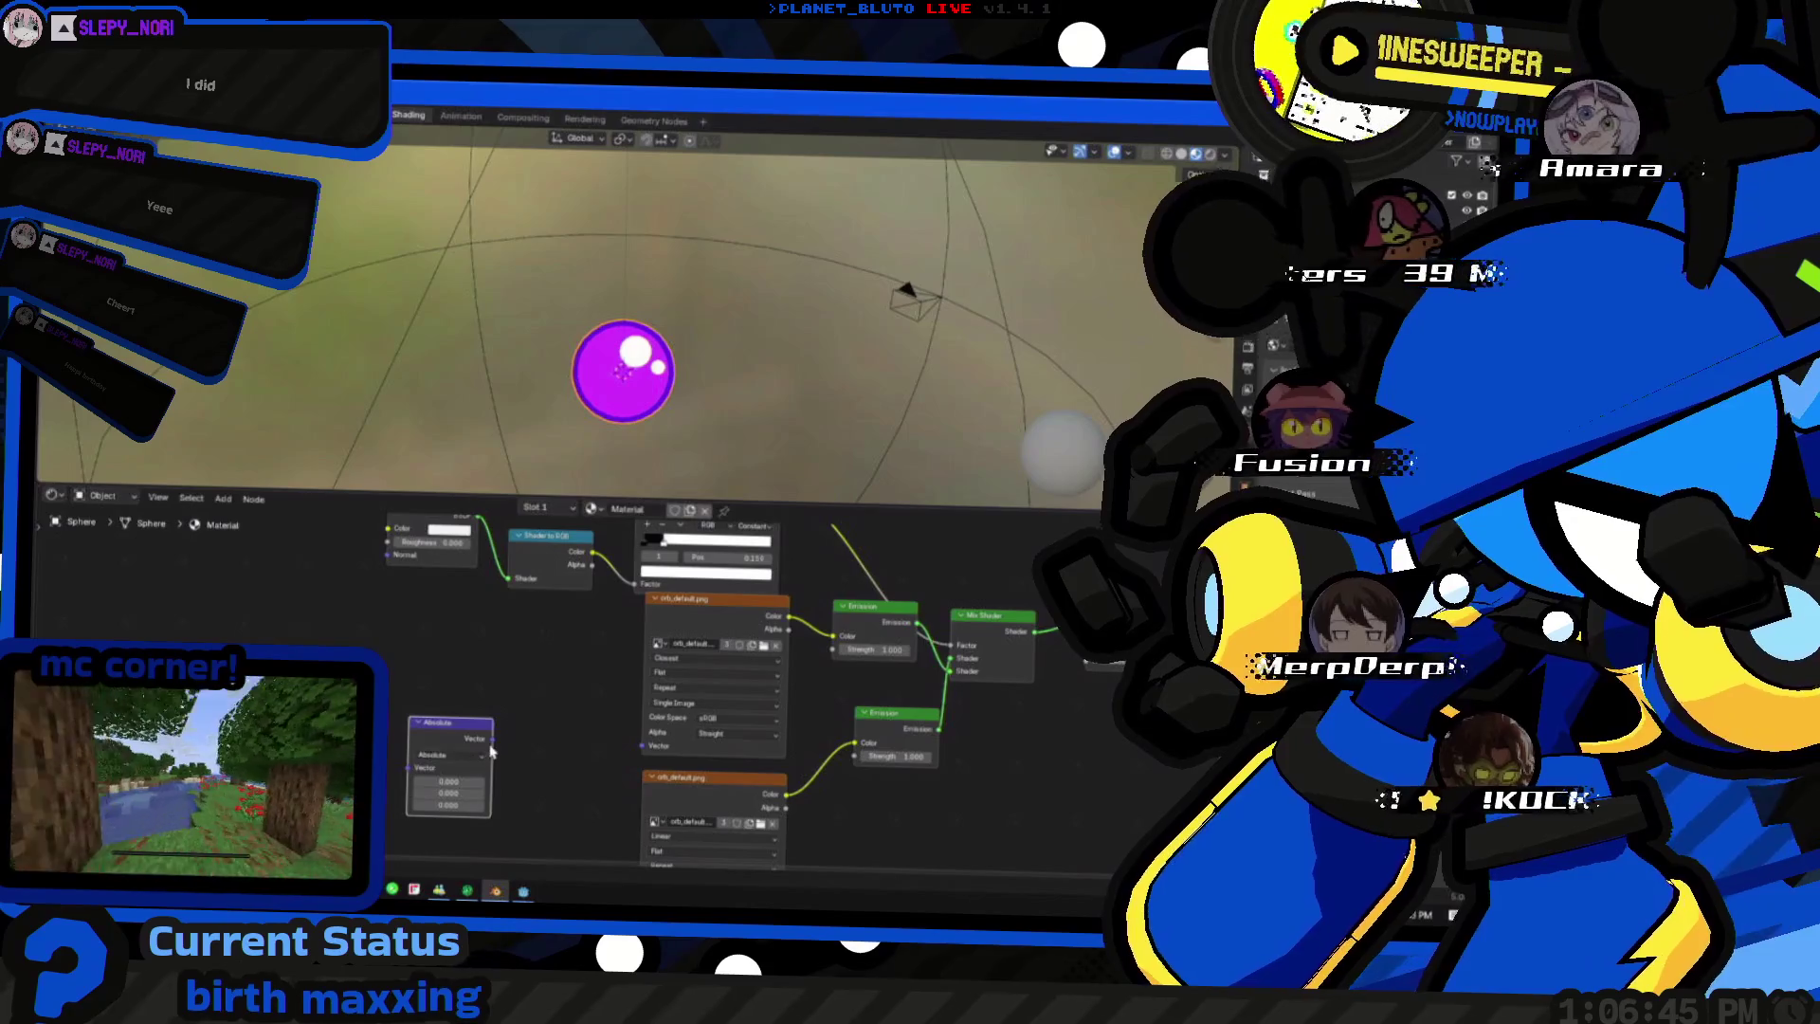
{"action": "left_click_drag", "start_coordinate": [477, 736], "coordinate": [548, 717]}
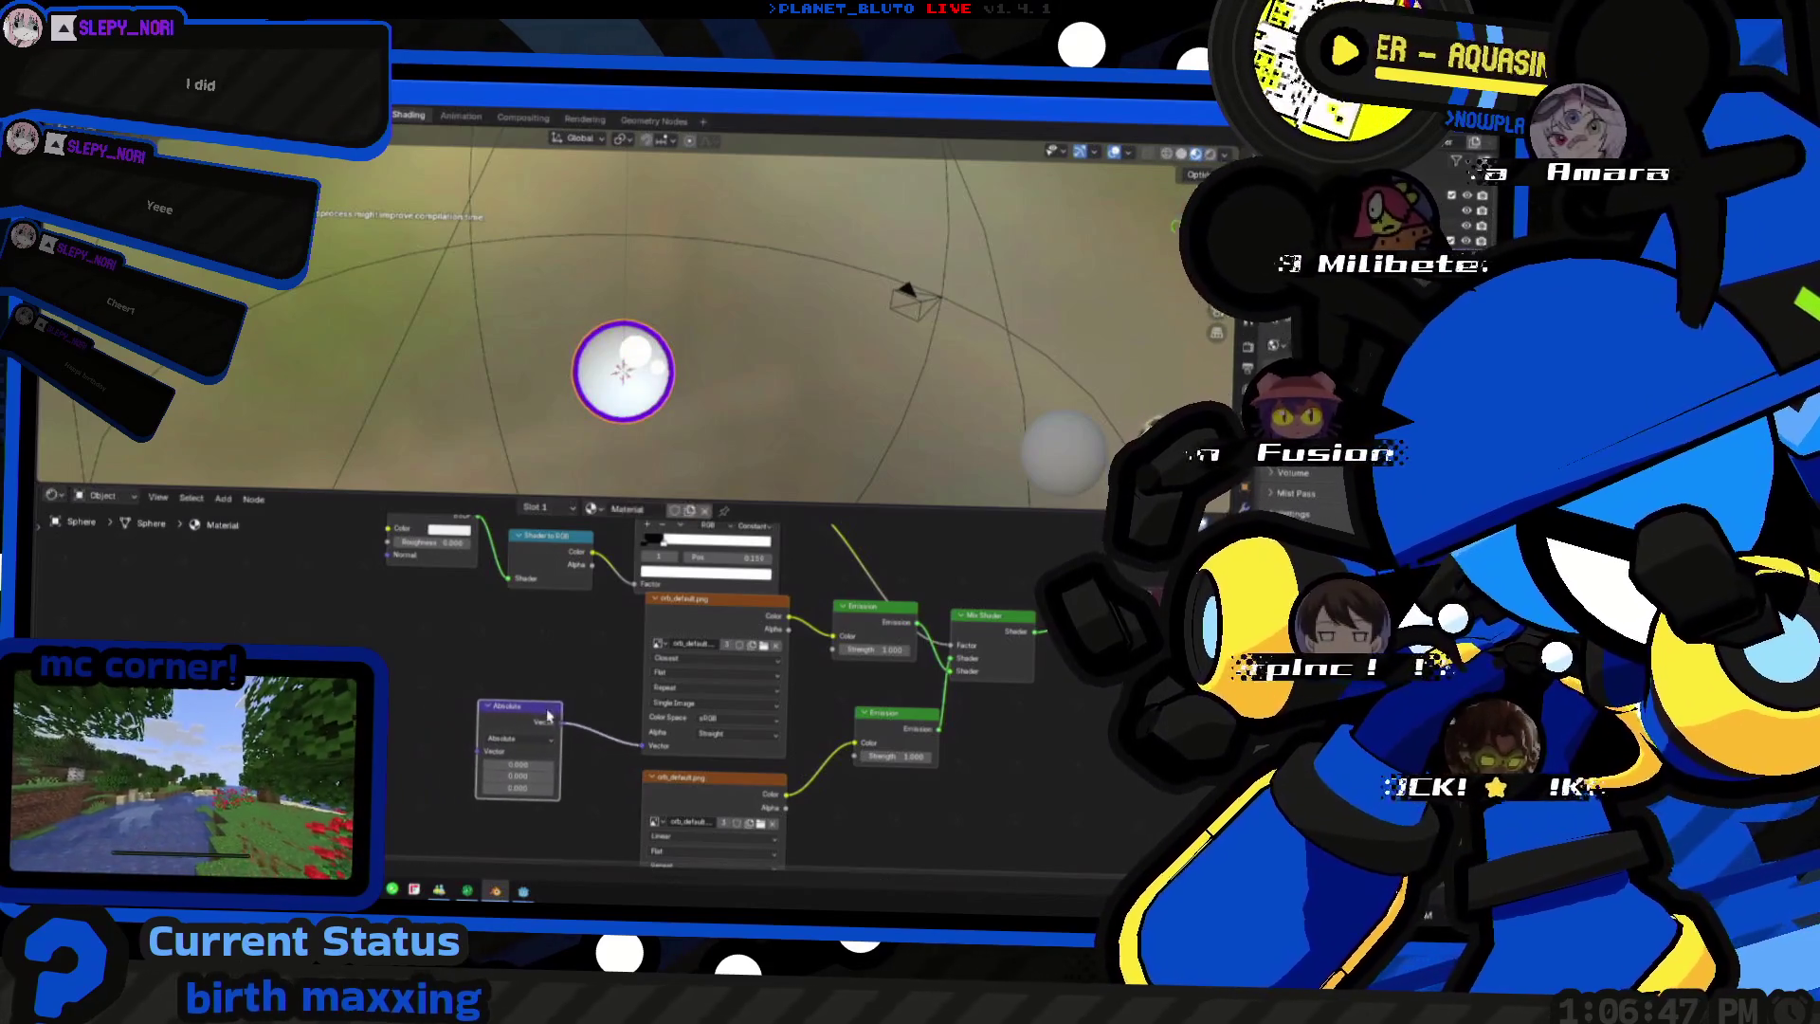
{"action": "scroll", "coordinate": [534, 769], "scroll_direction": "up", "scroll_amount": 2}
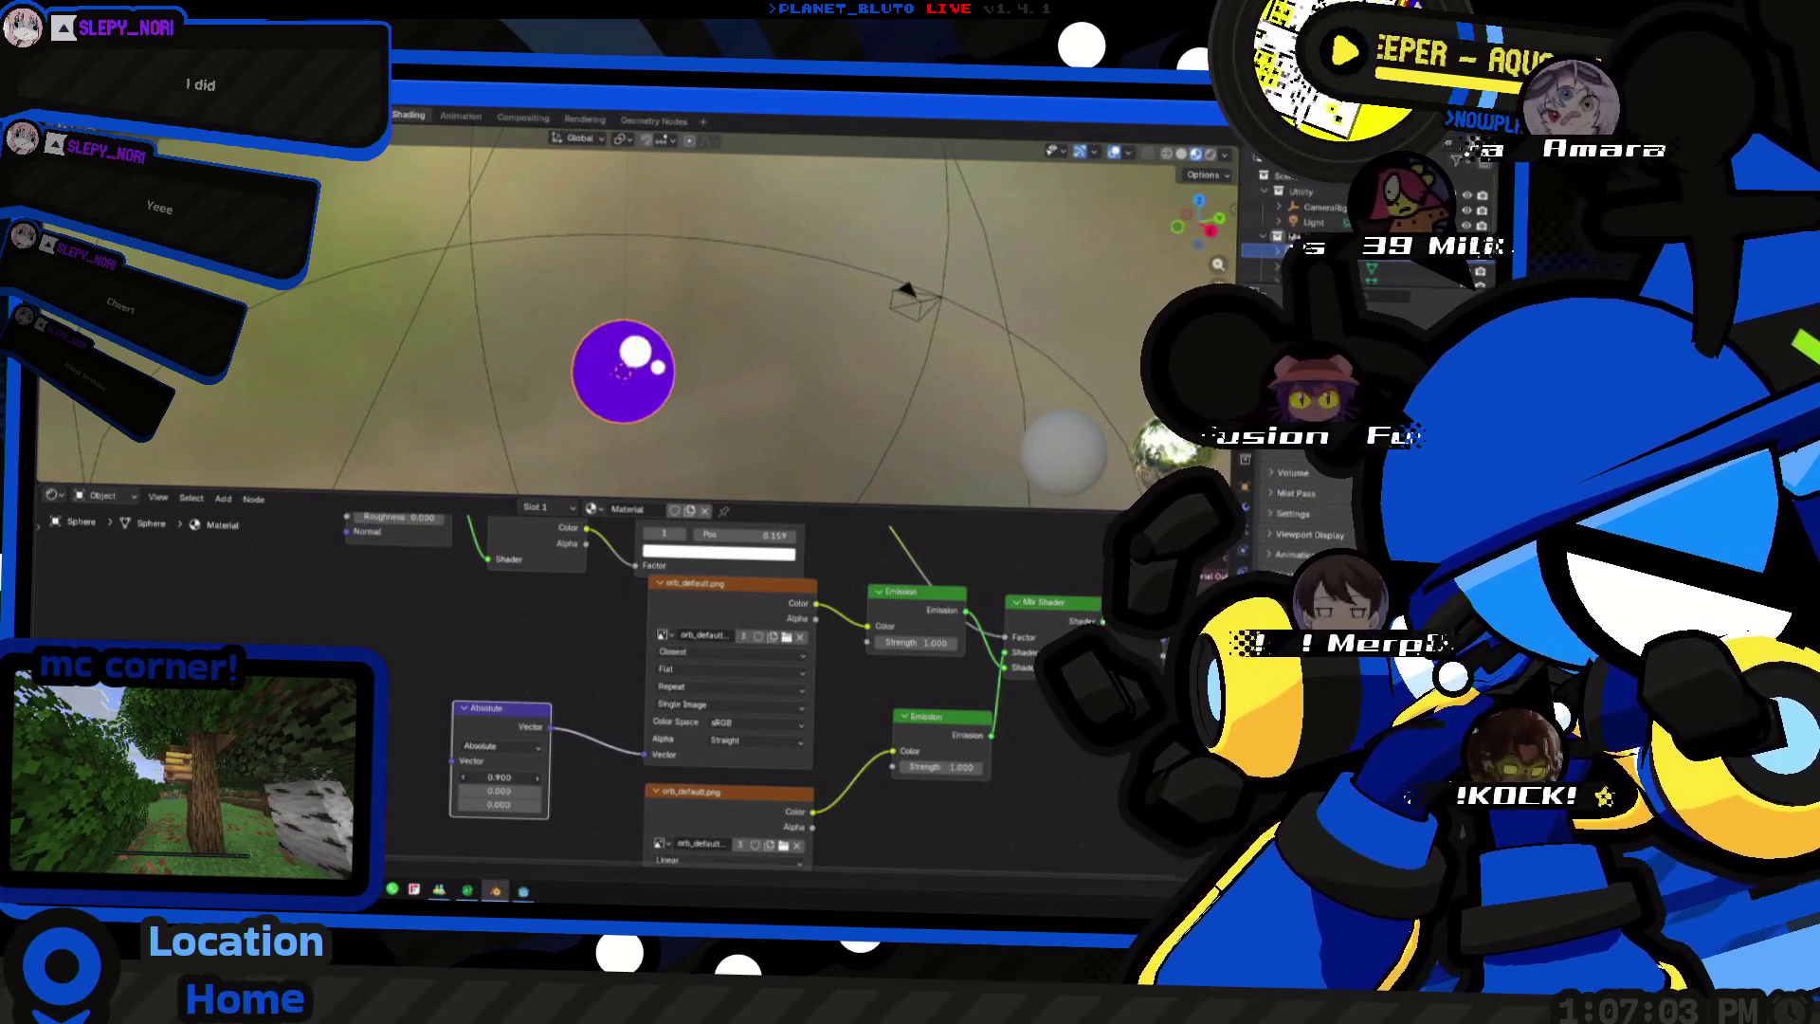
- Duplicate the Absolute vector math node into the second Image Texture's Vector input and tweak its value
{"action": "middle_click_drag", "start_coordinate": [470, 768], "coordinate": [376, 603]}
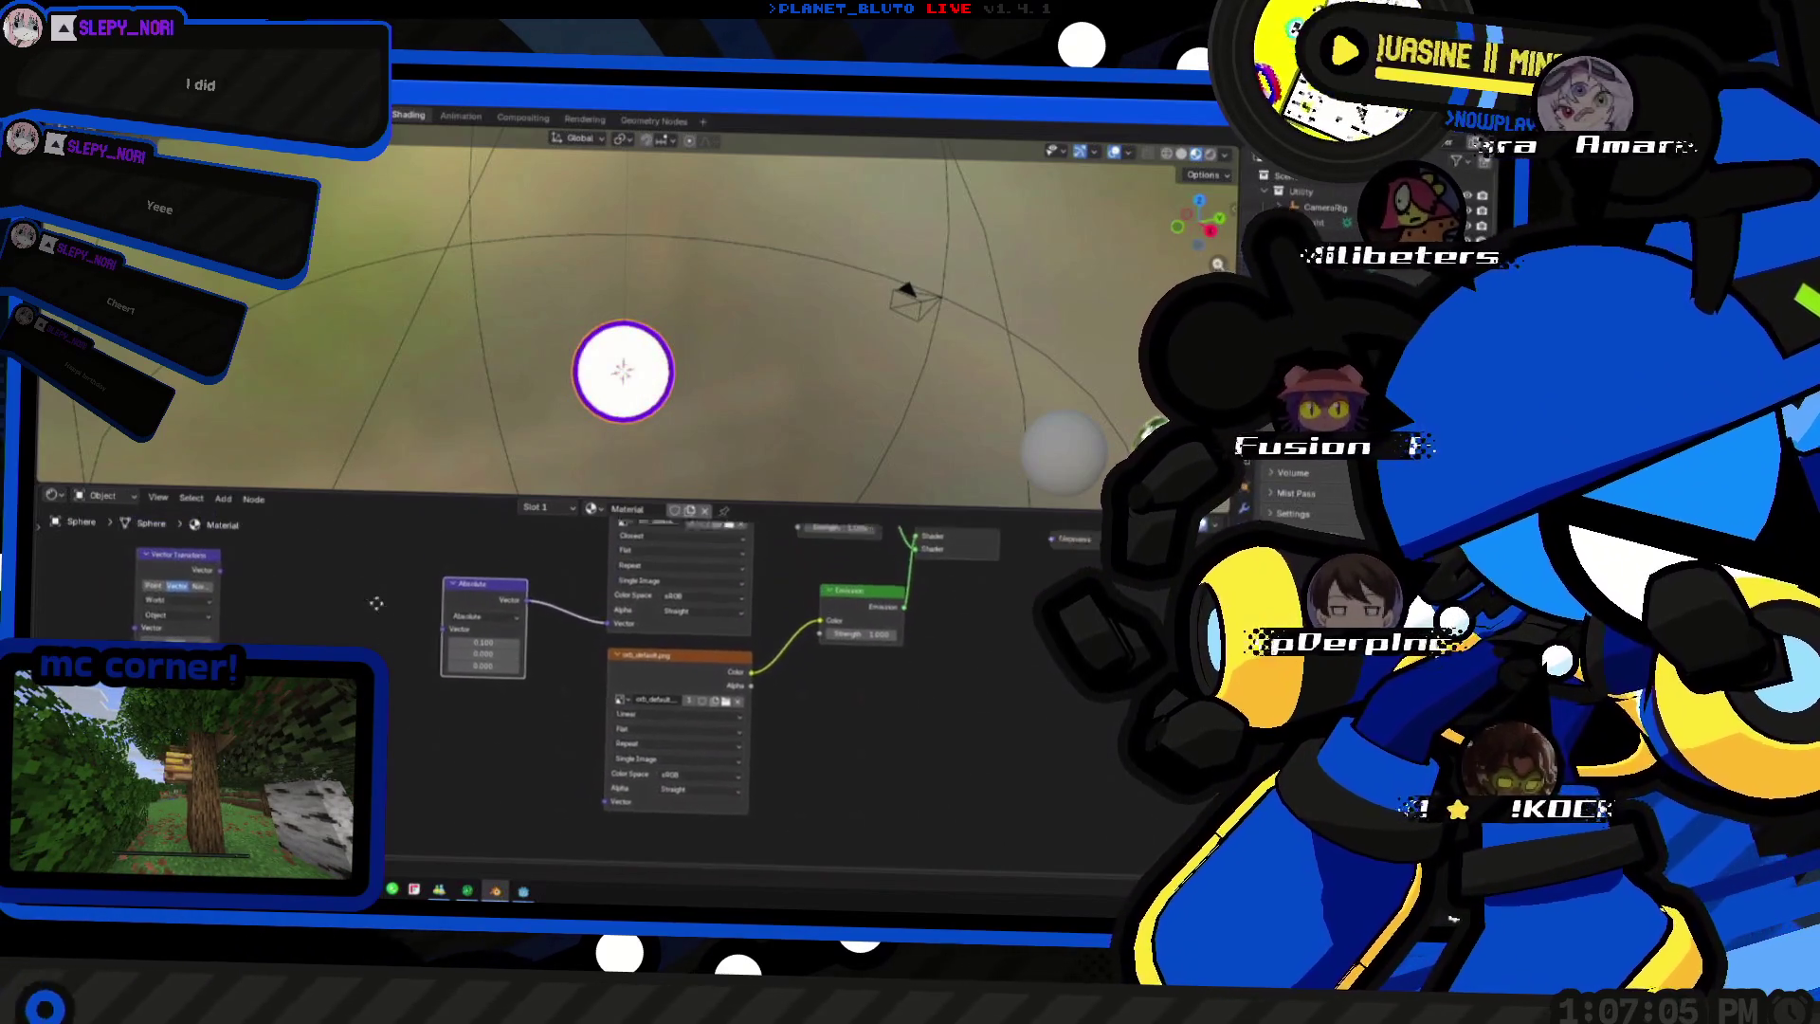
{"action": "key", "text": "shift+d"}
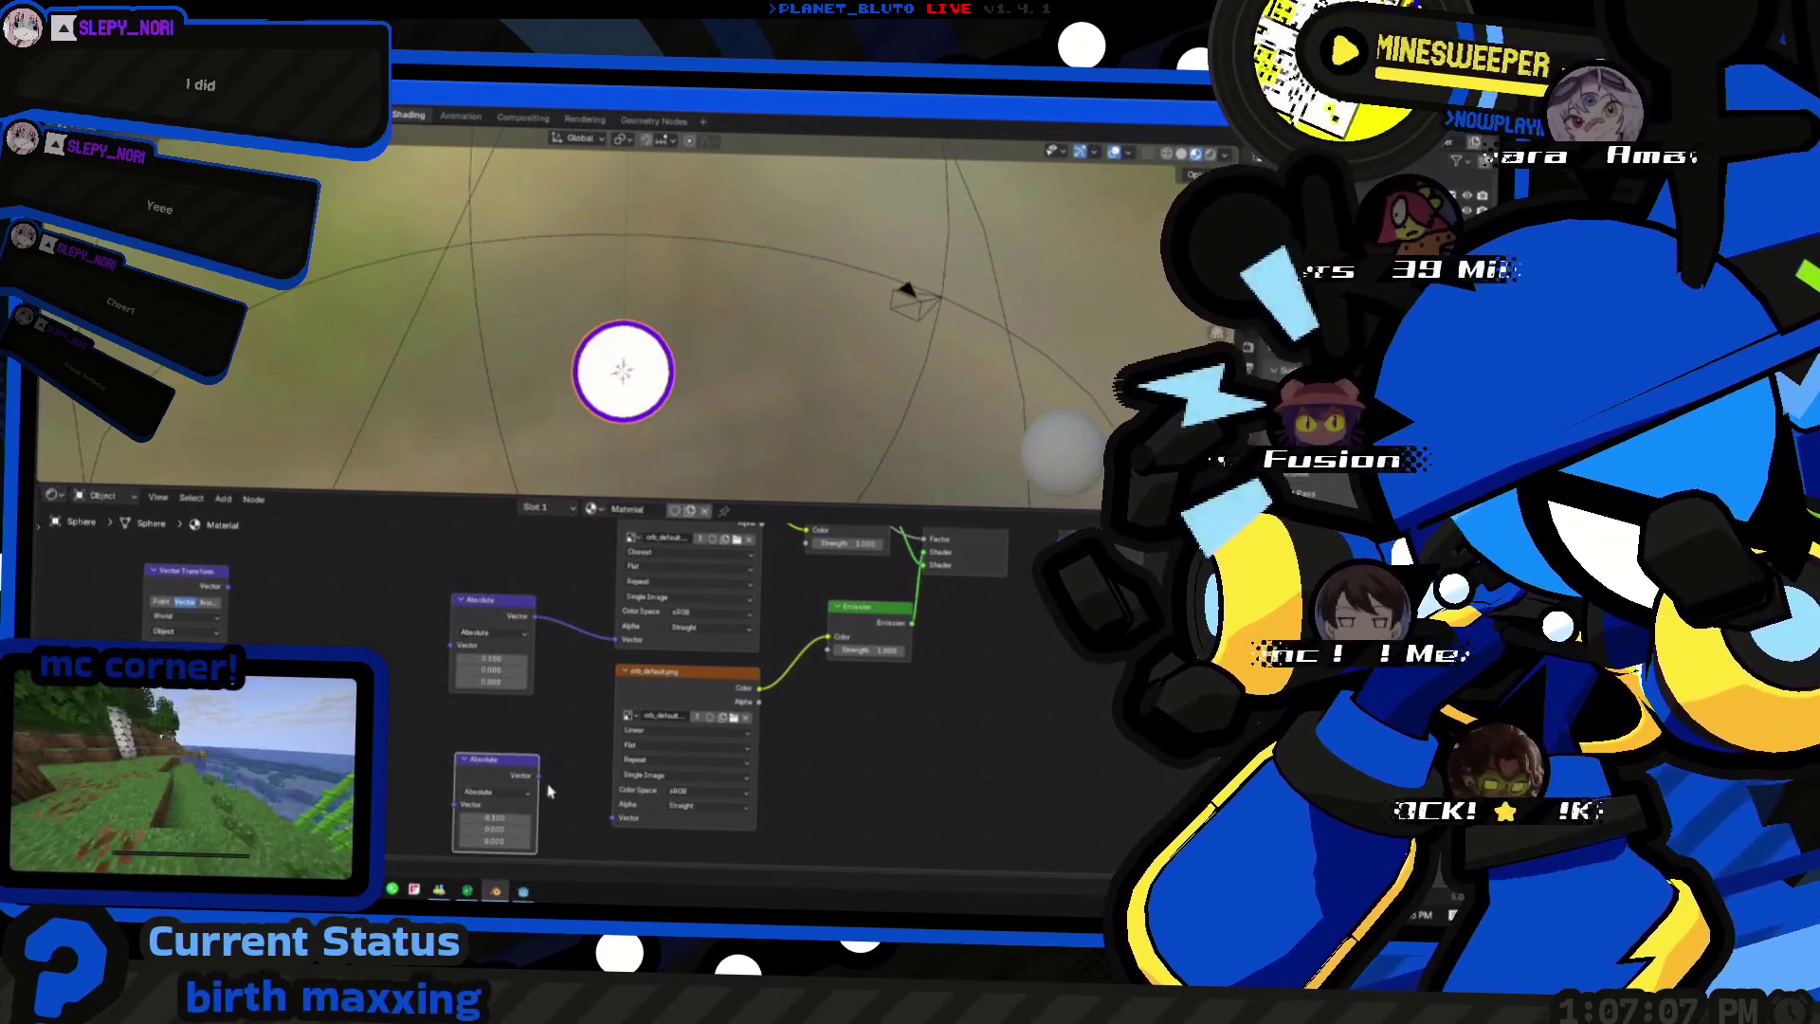
{"action": "left_click_drag", "start_coordinate": [604, 814], "coordinate": [614, 819]}
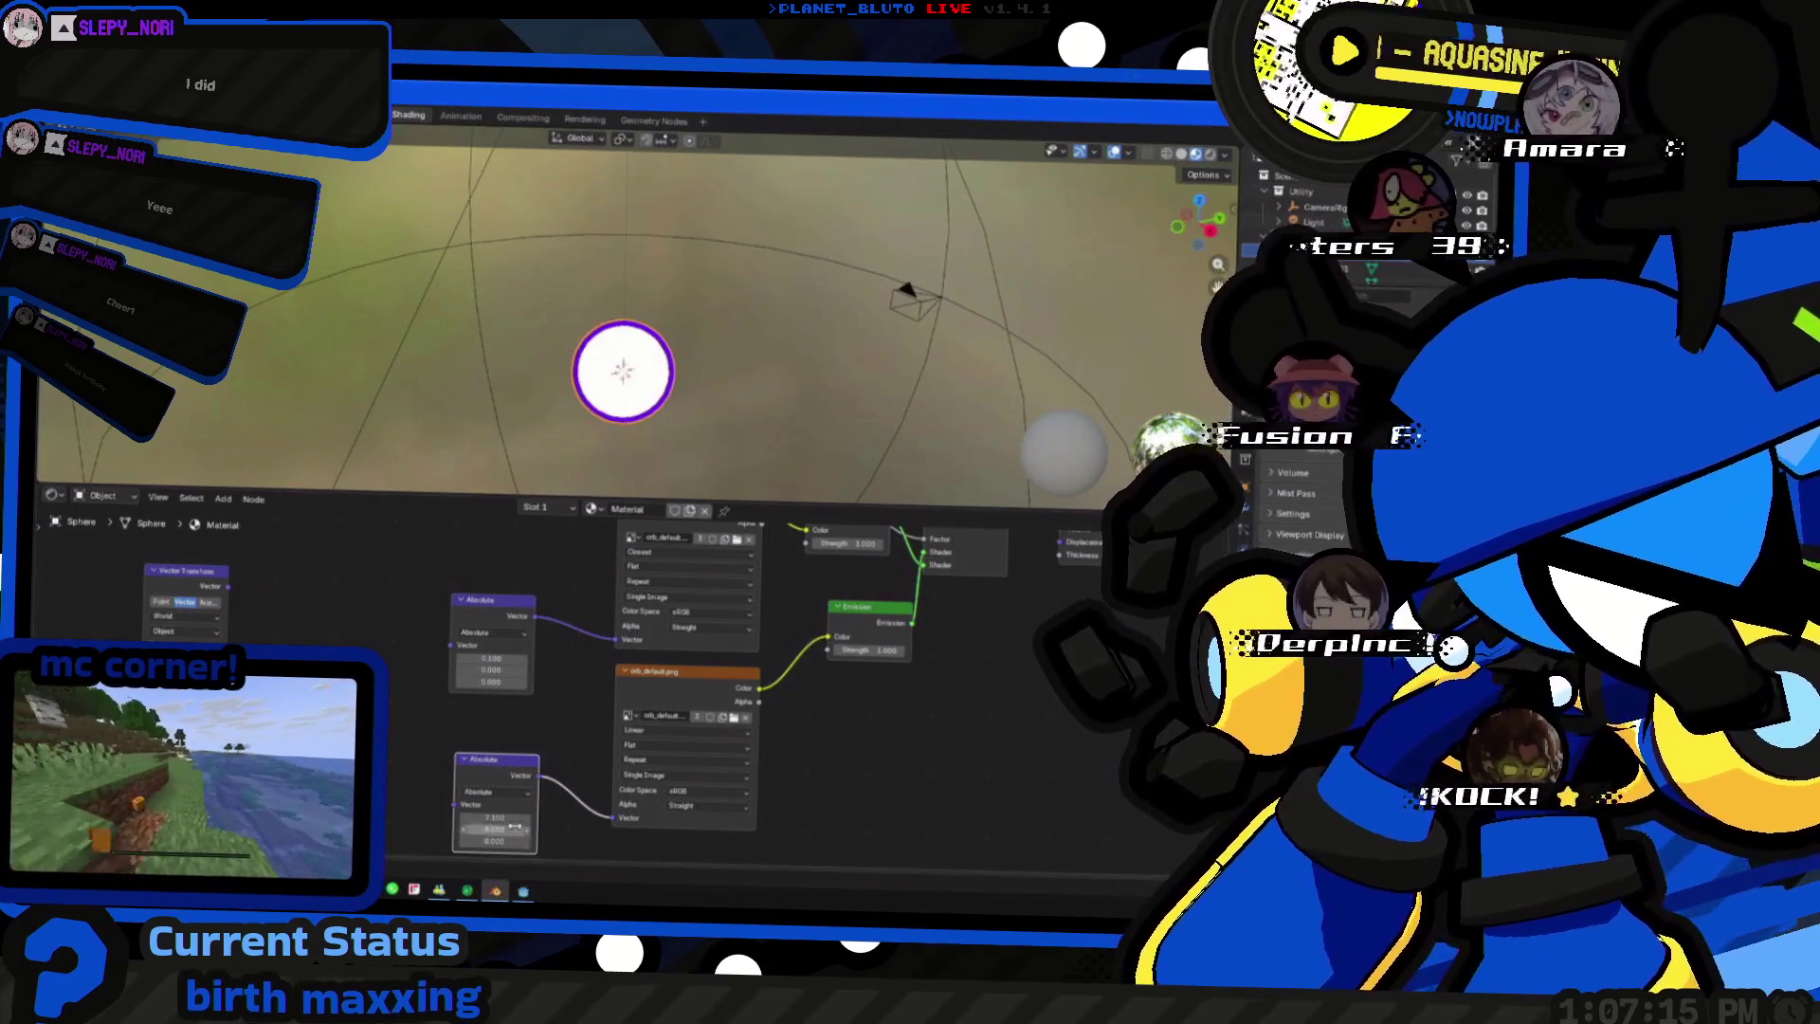
{"action": "left_click_drag", "start_coordinate": [495, 818], "coordinate": [496, 818]}
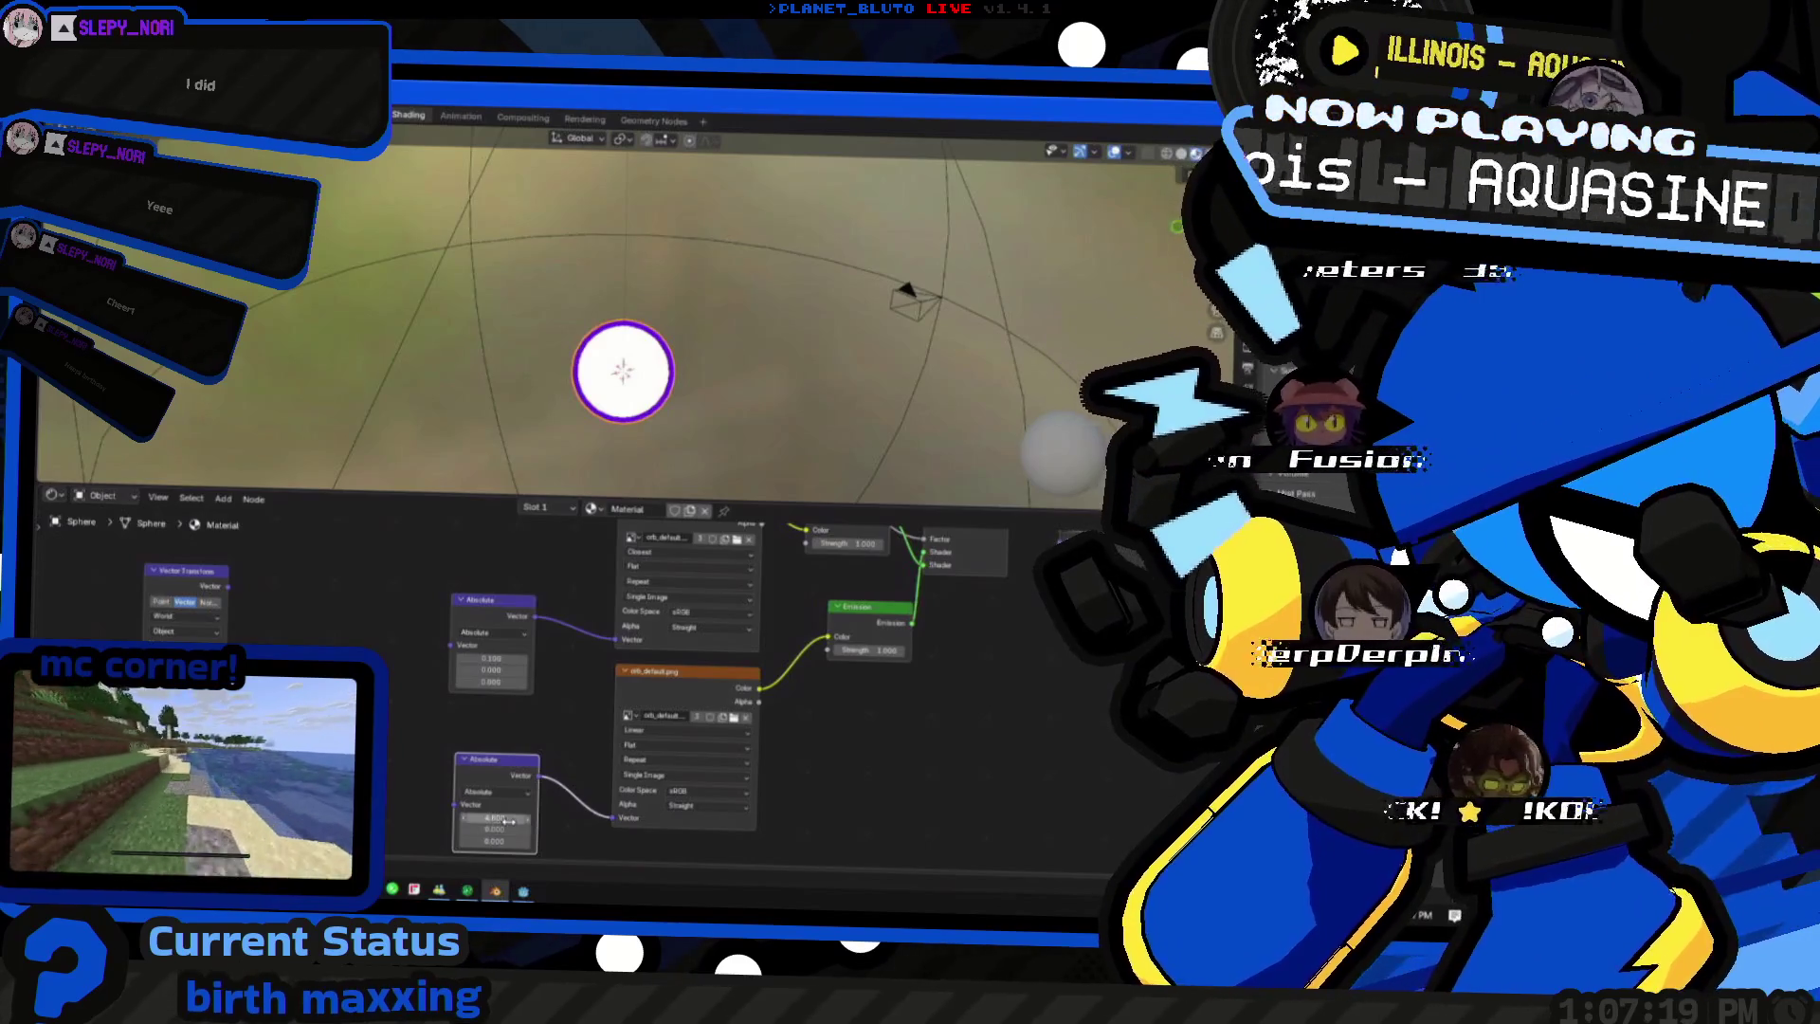
{"action": "mouse_move", "coordinate": [444, 759]}
{"action": "middle_mouse_down"}
{"action": "mouse_move", "coordinate": [513, 781]}
{"action": "mouse_move", "coordinate": [426, 842]}
{"action": "mouse_move", "coordinate": [415, 776]}
{"action": "middle_mouse_up"}
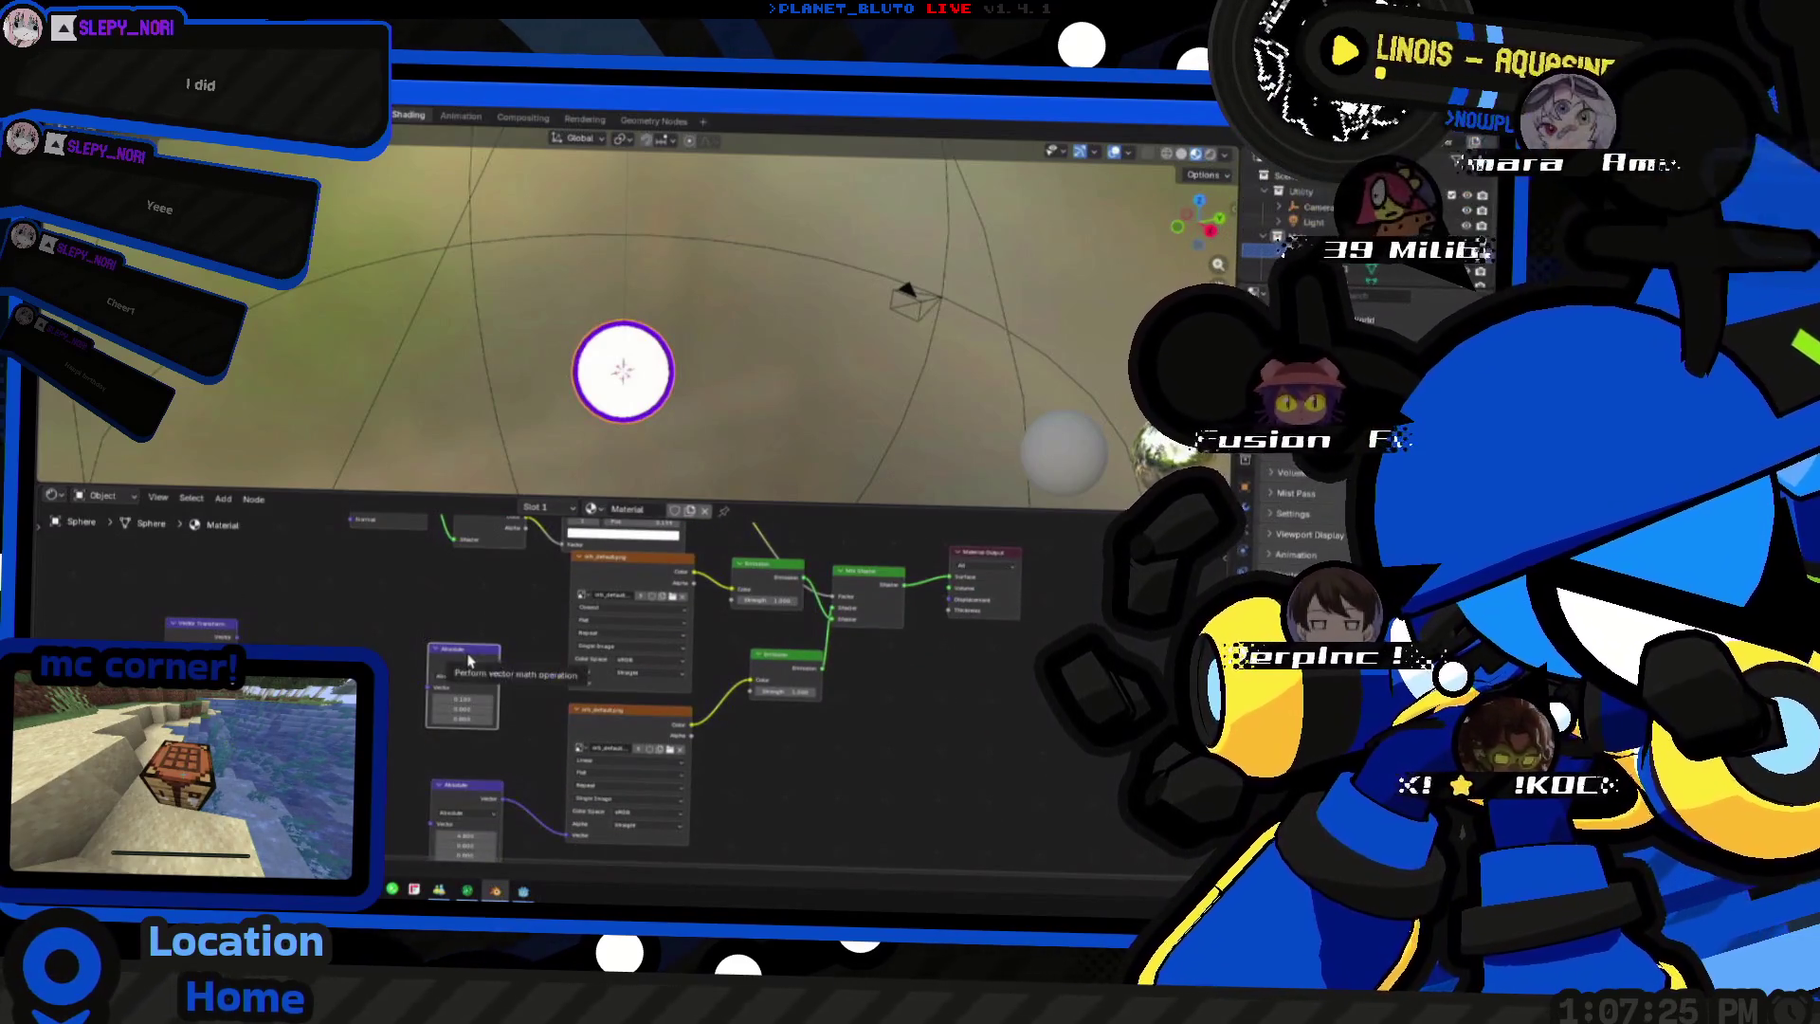
{"action": "middle_click_drag", "start_coordinate": [466, 664], "coordinate": [498, 688]}
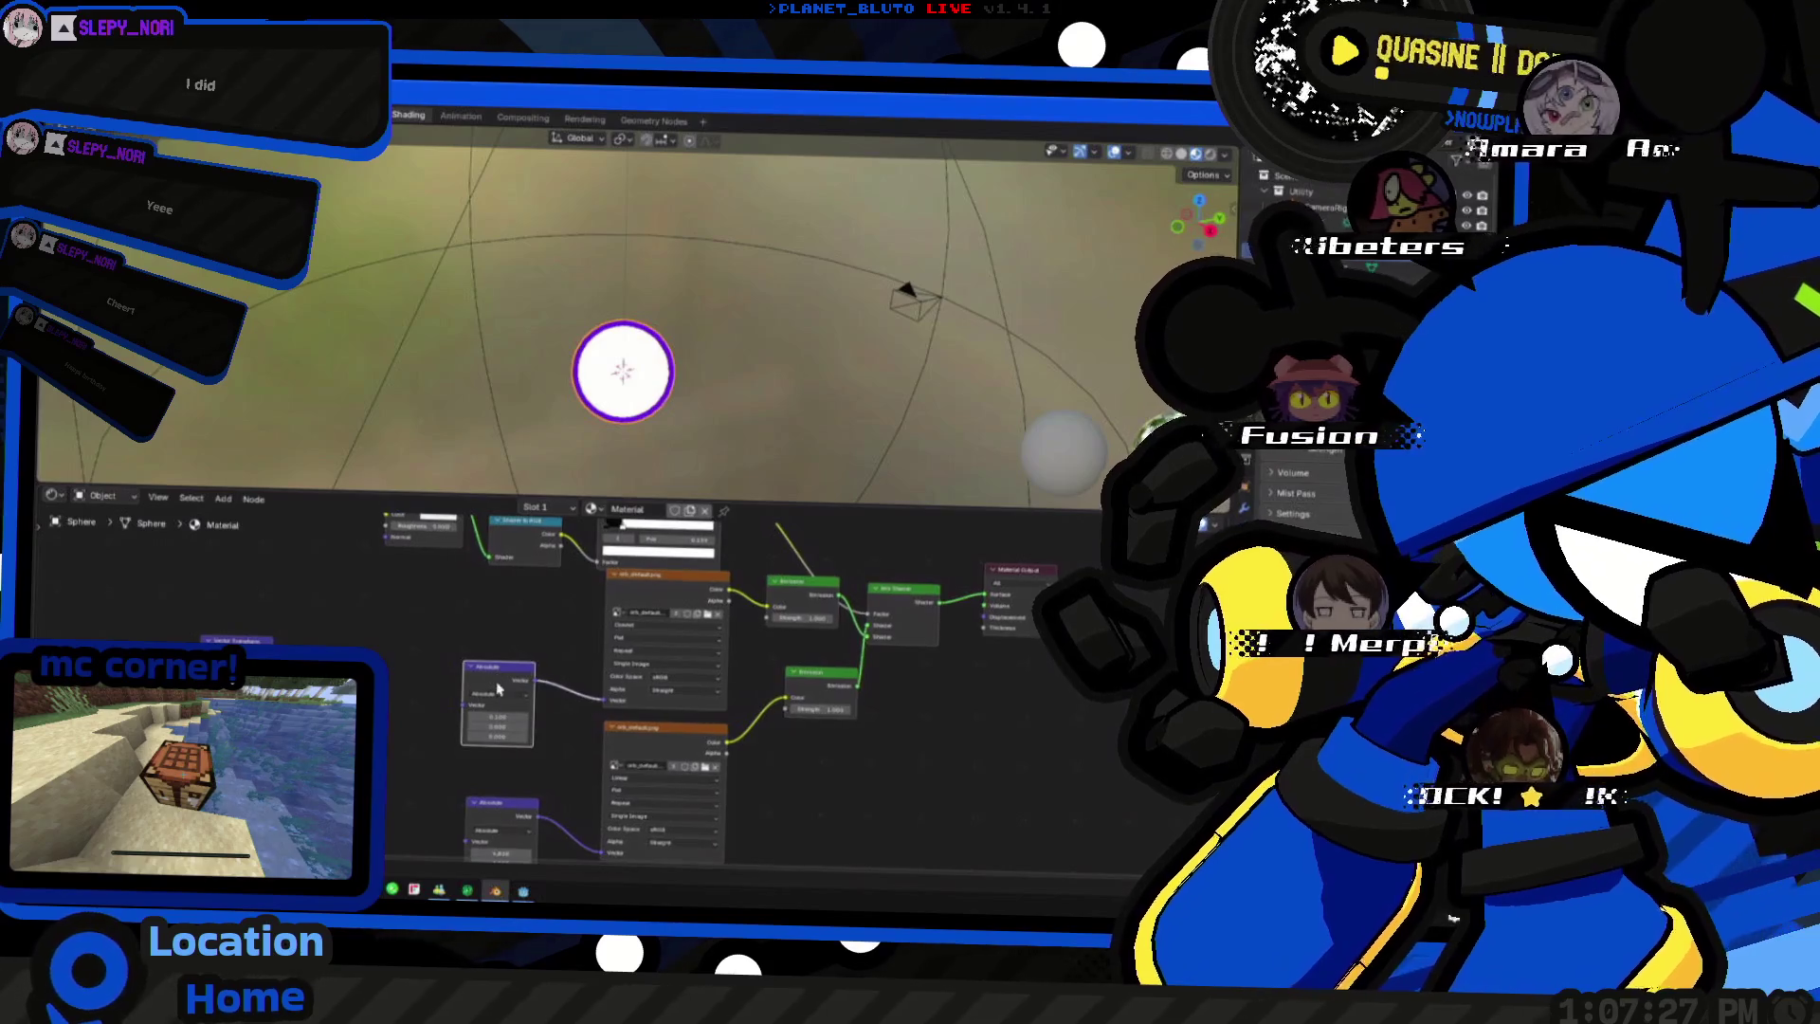
- Move the Image Texture and Emission nodes into a cleaner layout beside the Color Ramp
{"action": "middle_click_drag", "start_coordinate": [493, 802], "coordinate": [537, 781]}
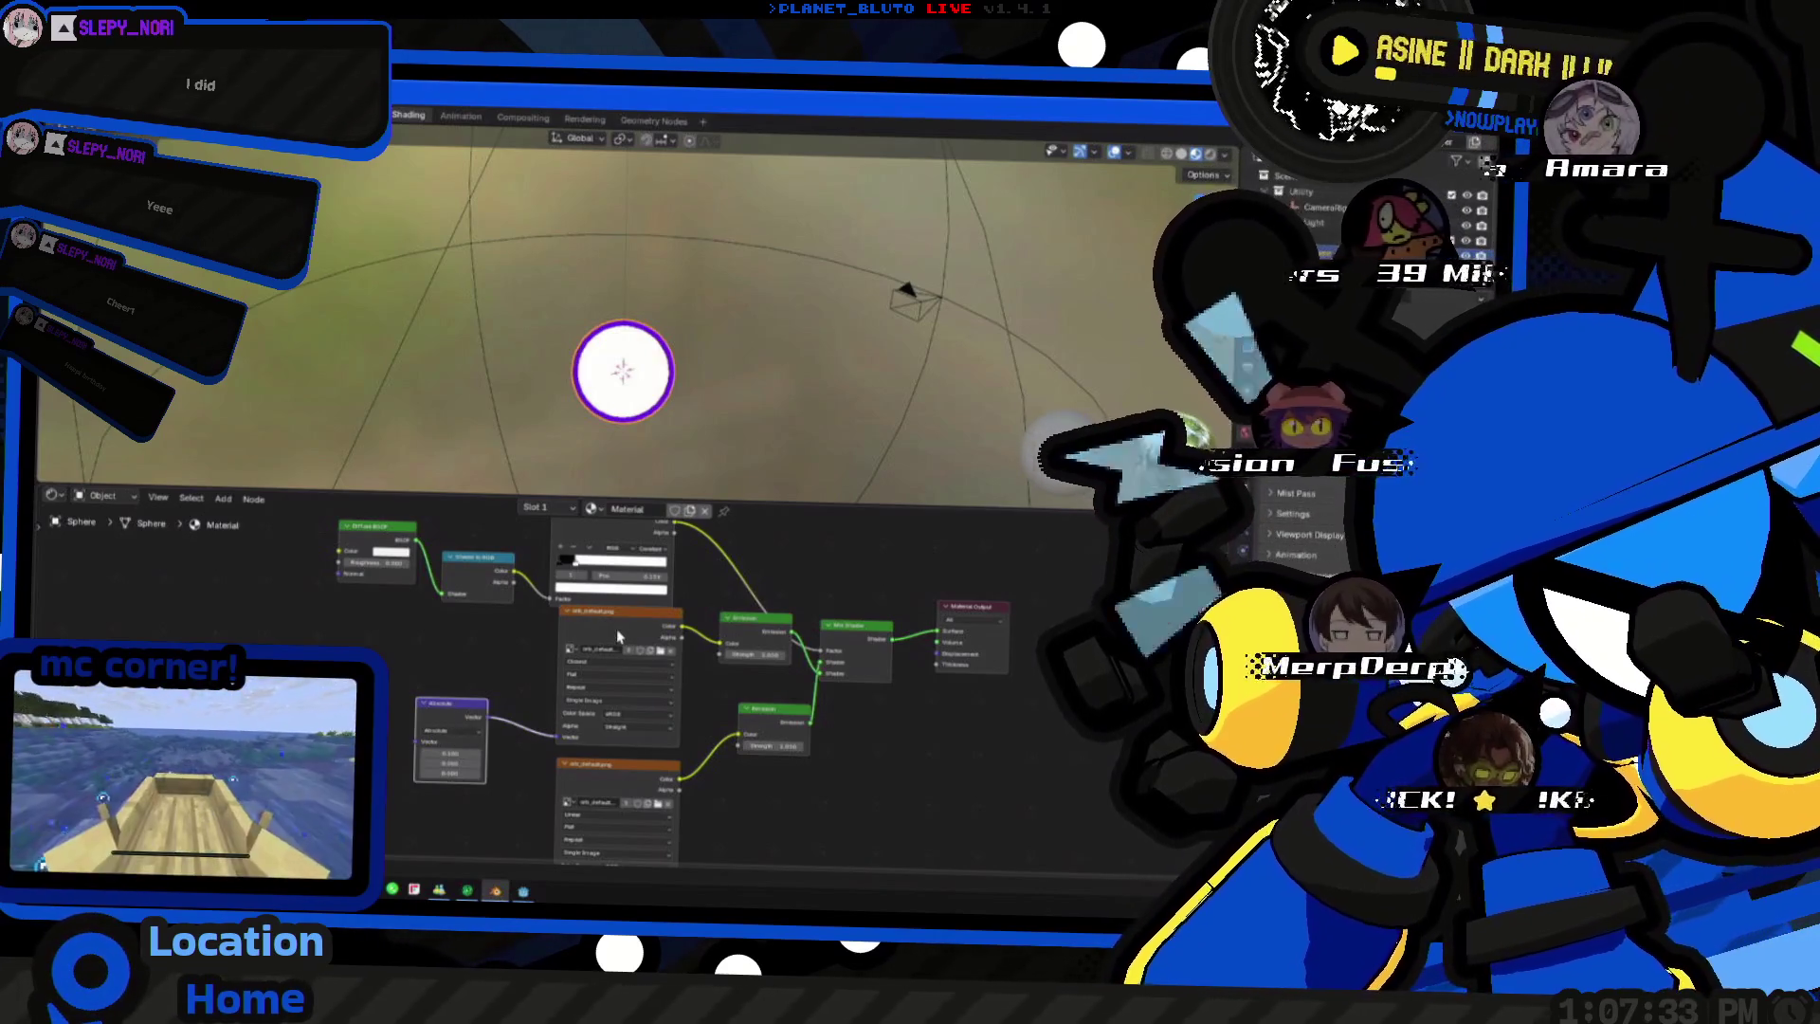
{"action": "left_click_drag", "start_coordinate": [618, 636], "coordinate": [587, 647]}
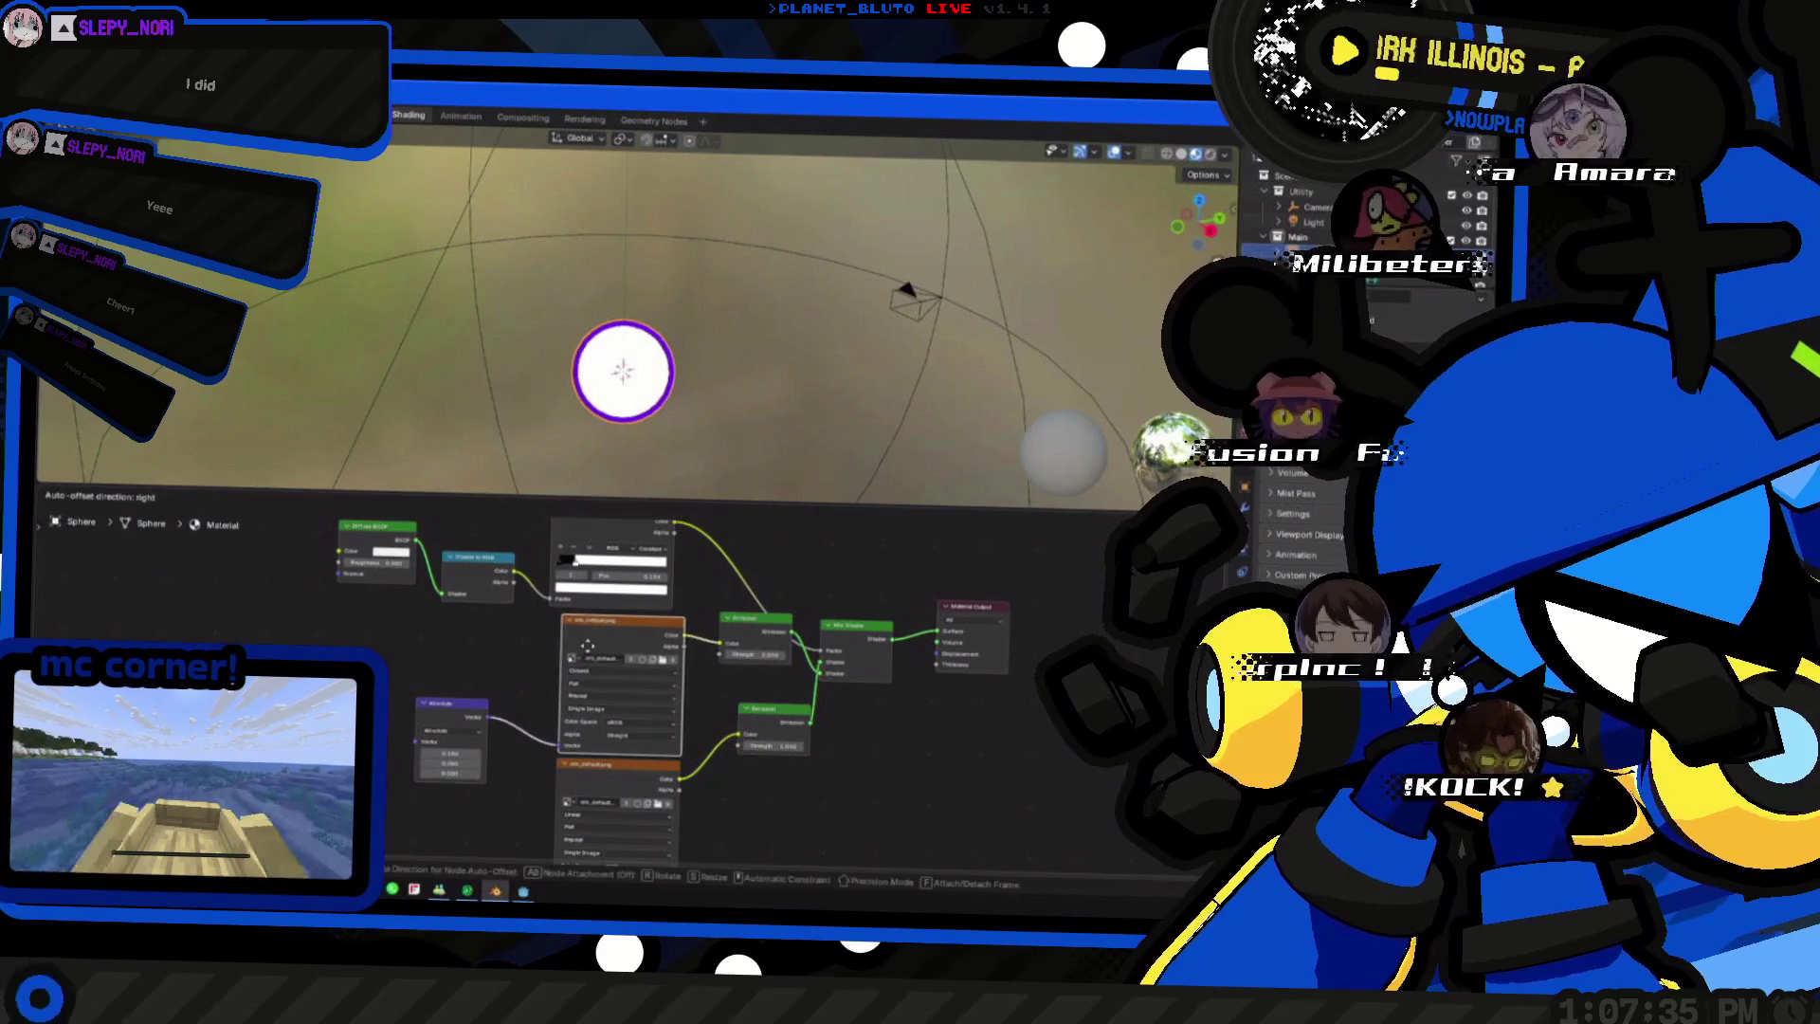
{"action": "middle_click_drag", "start_coordinate": [487, 685], "coordinate": [512, 698]}
{"action": "middle_click_drag", "start_coordinate": [600, 588], "coordinate": [609, 648]}
{"action": "middle_click_drag", "start_coordinate": [812, 668], "coordinate": [728, 646]}
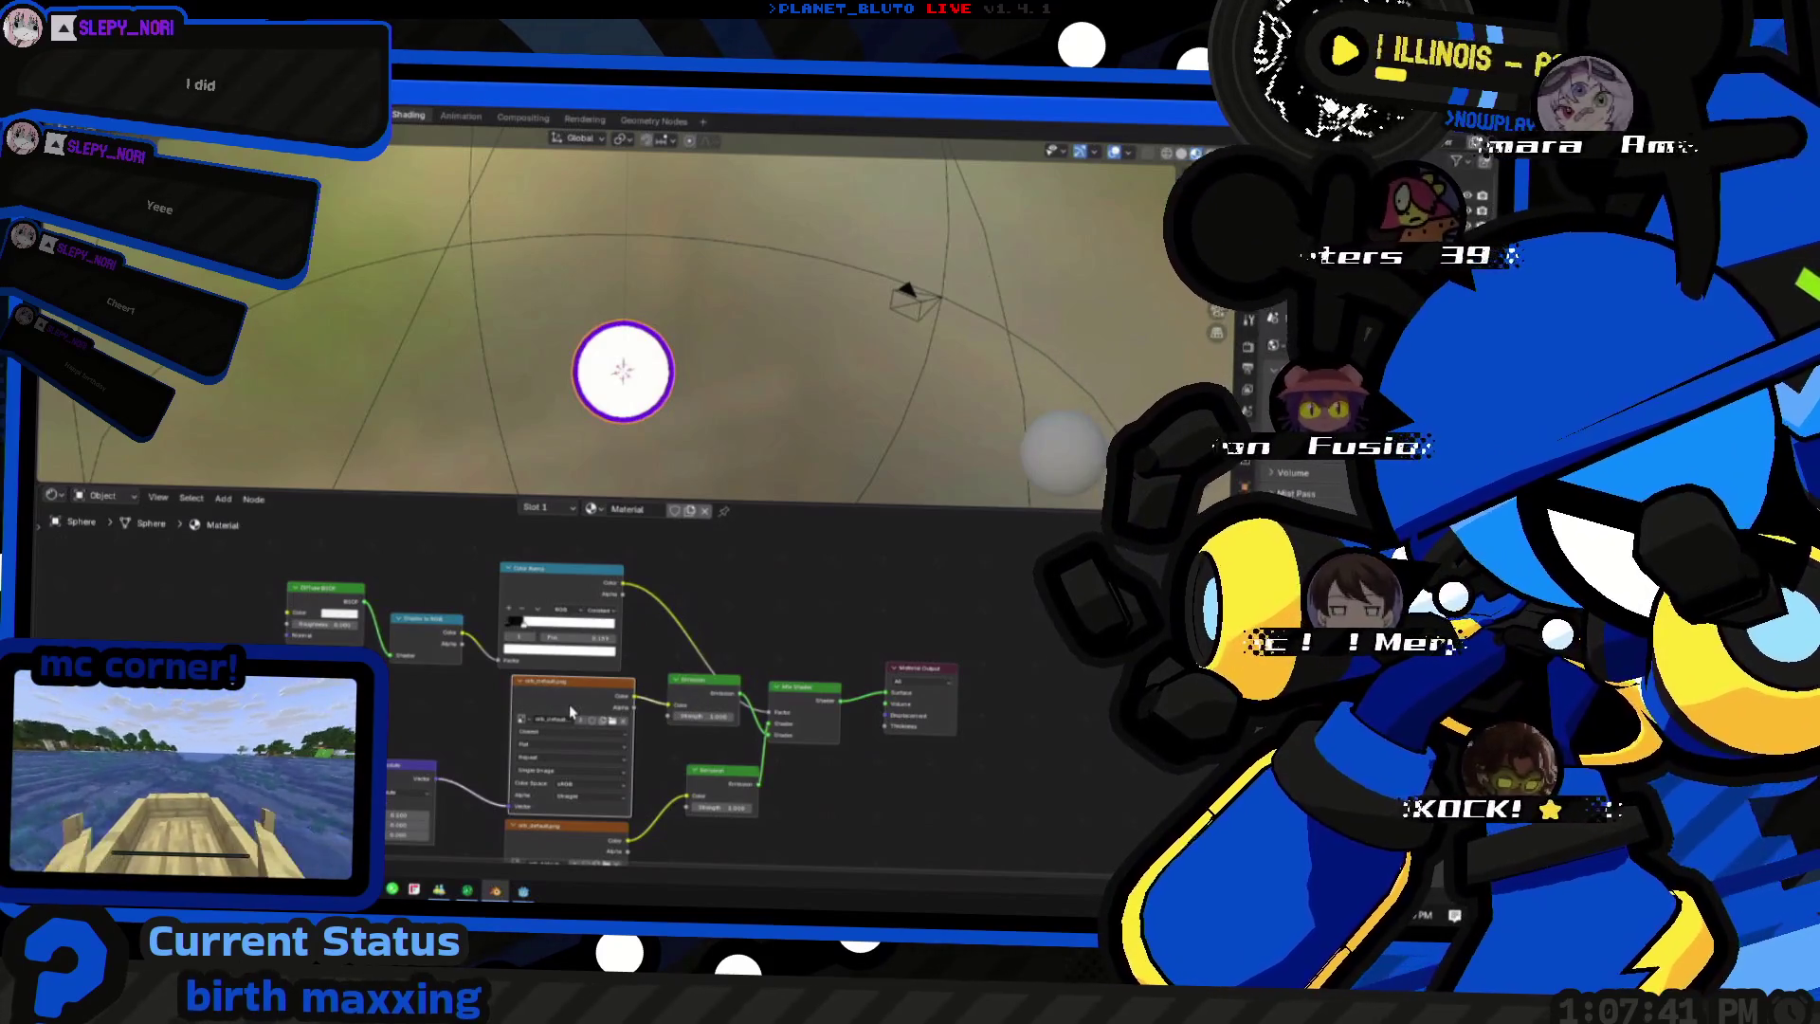
{"action": "middle_click_drag", "start_coordinate": [571, 711], "coordinate": [628, 654]}
{"action": "mouse_move", "coordinate": [628, 655]}
{"action": "left_mouse_down"}
{"action": "mouse_move", "coordinate": [761, 609]}
{"action": "mouse_move", "coordinate": [785, 577]}
{"action": "left_mouse_up"}
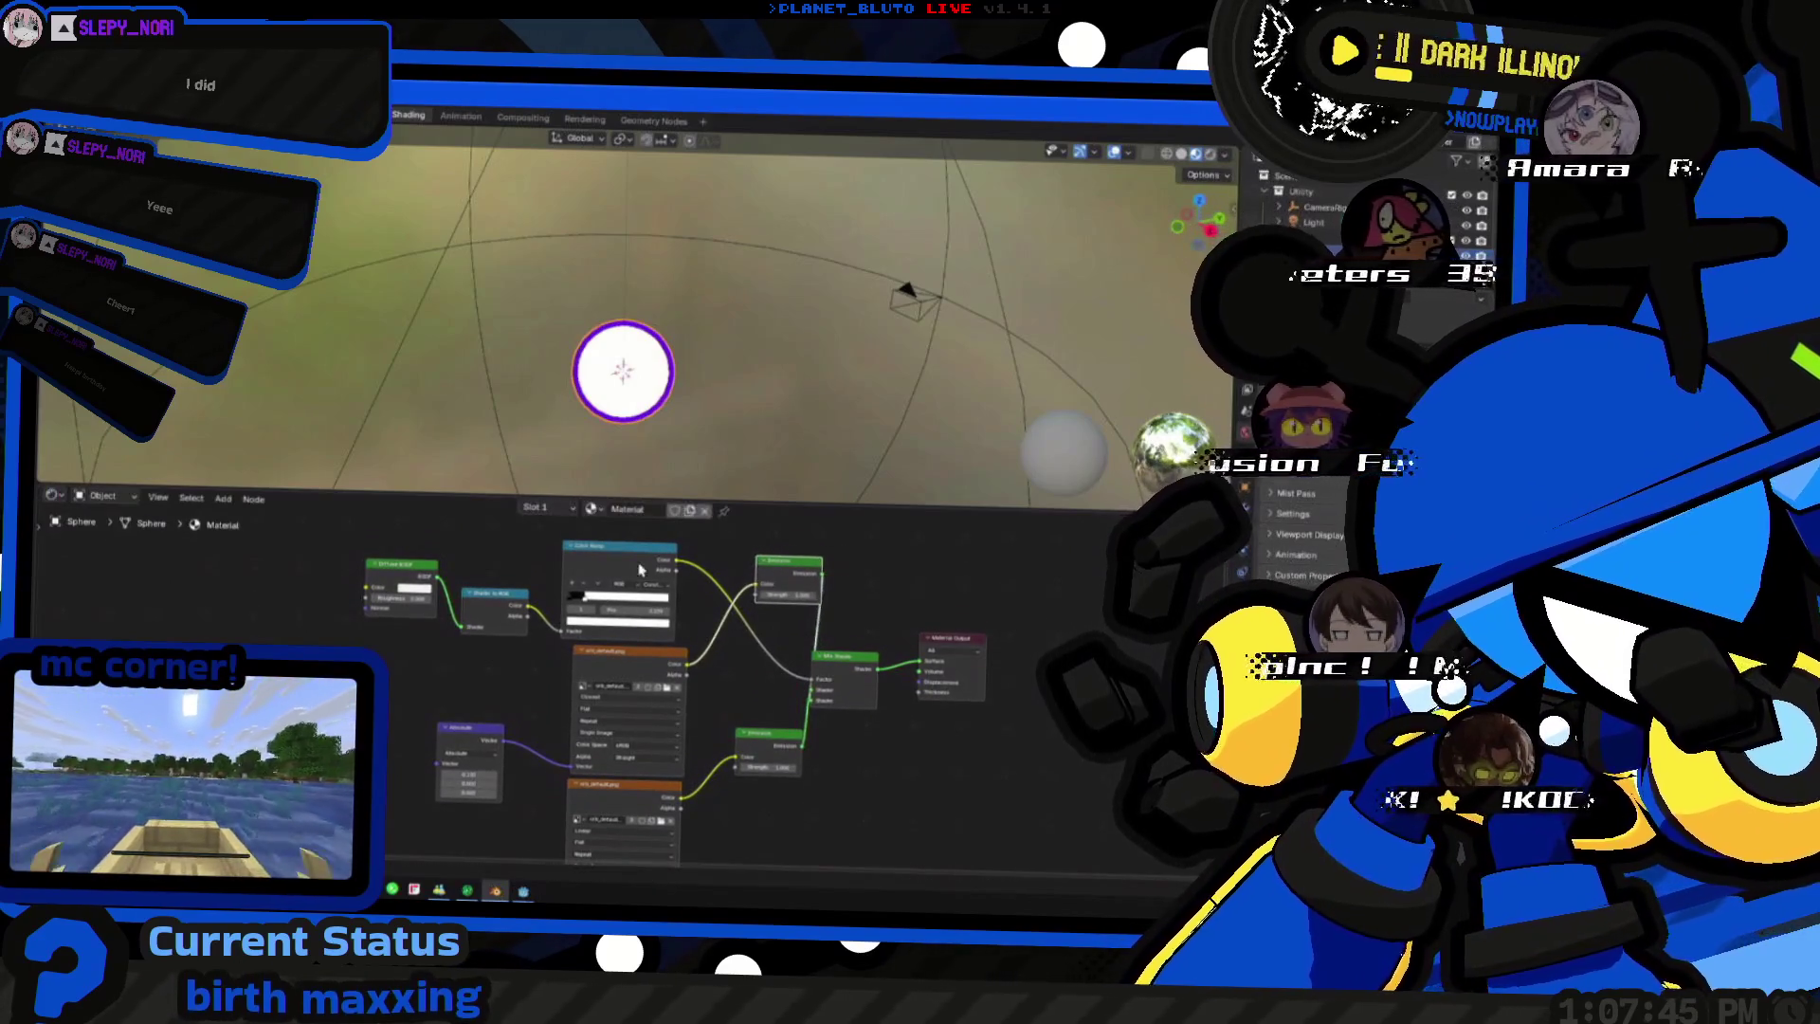
{"action": "left_click_drag", "start_coordinate": [781, 573], "coordinate": [779, 591]}
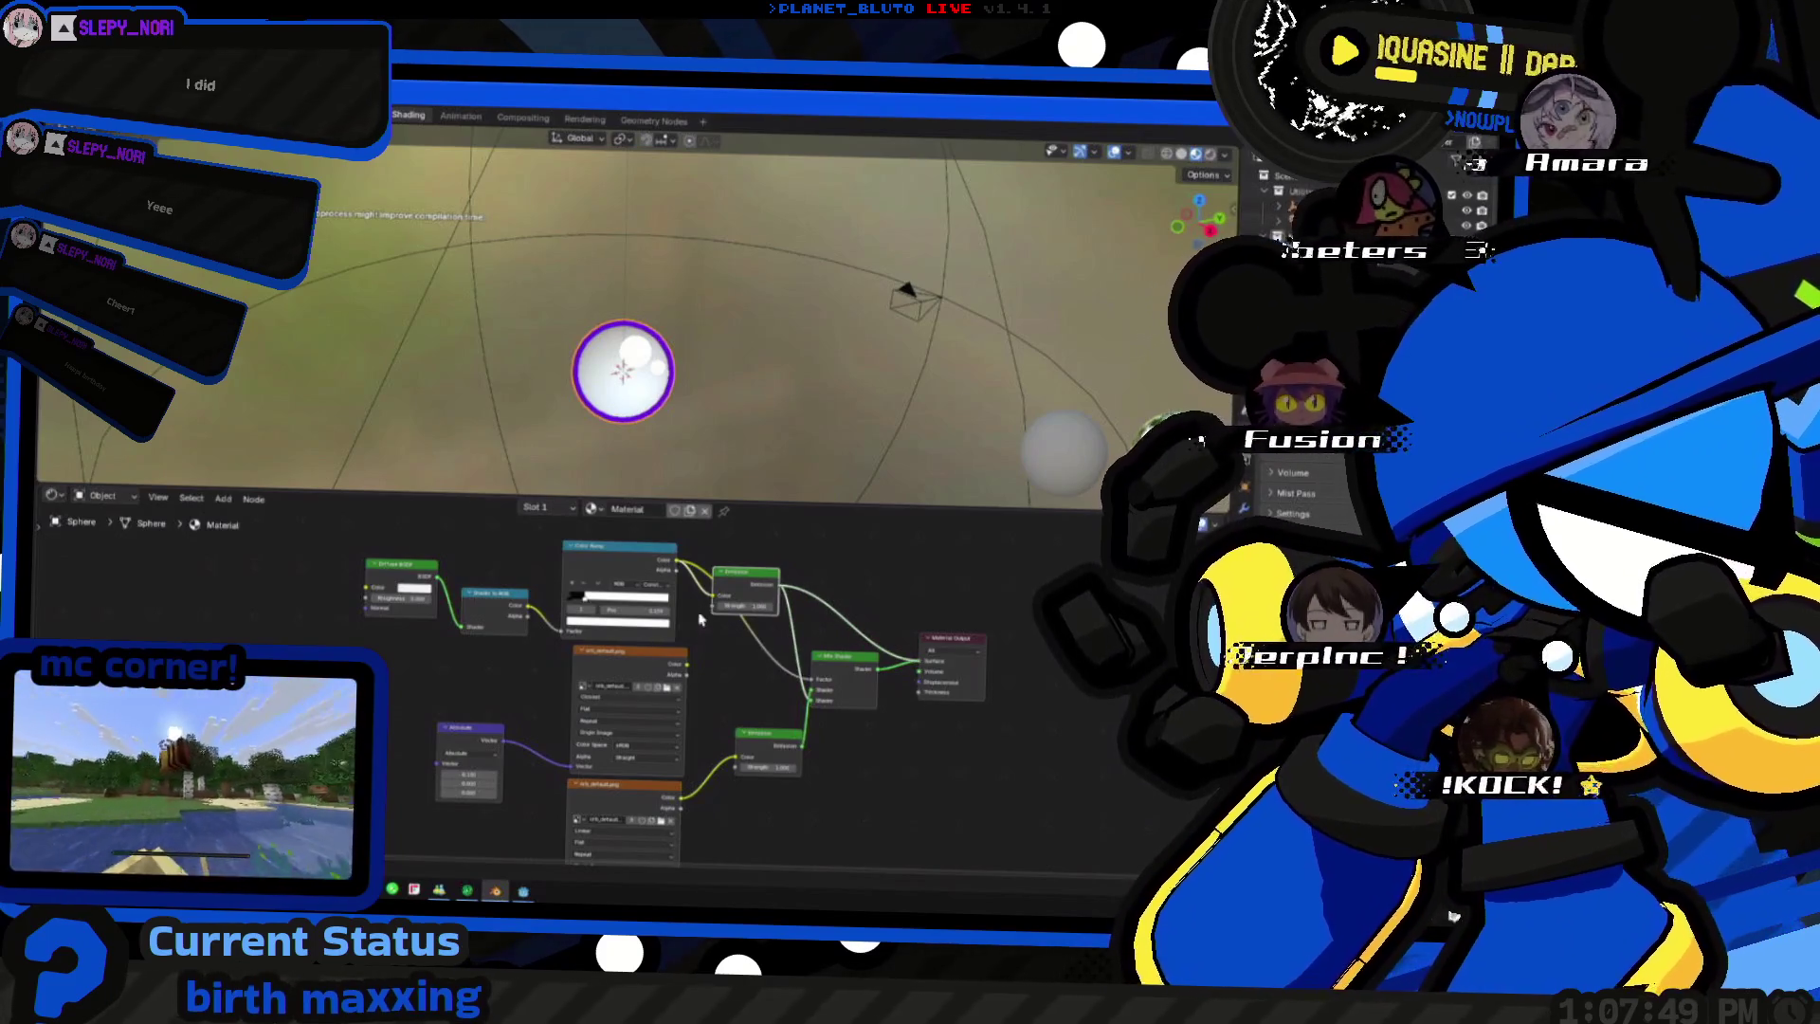
{"action": "left_click_drag", "start_coordinate": [699, 618], "coordinate": [781, 608]}
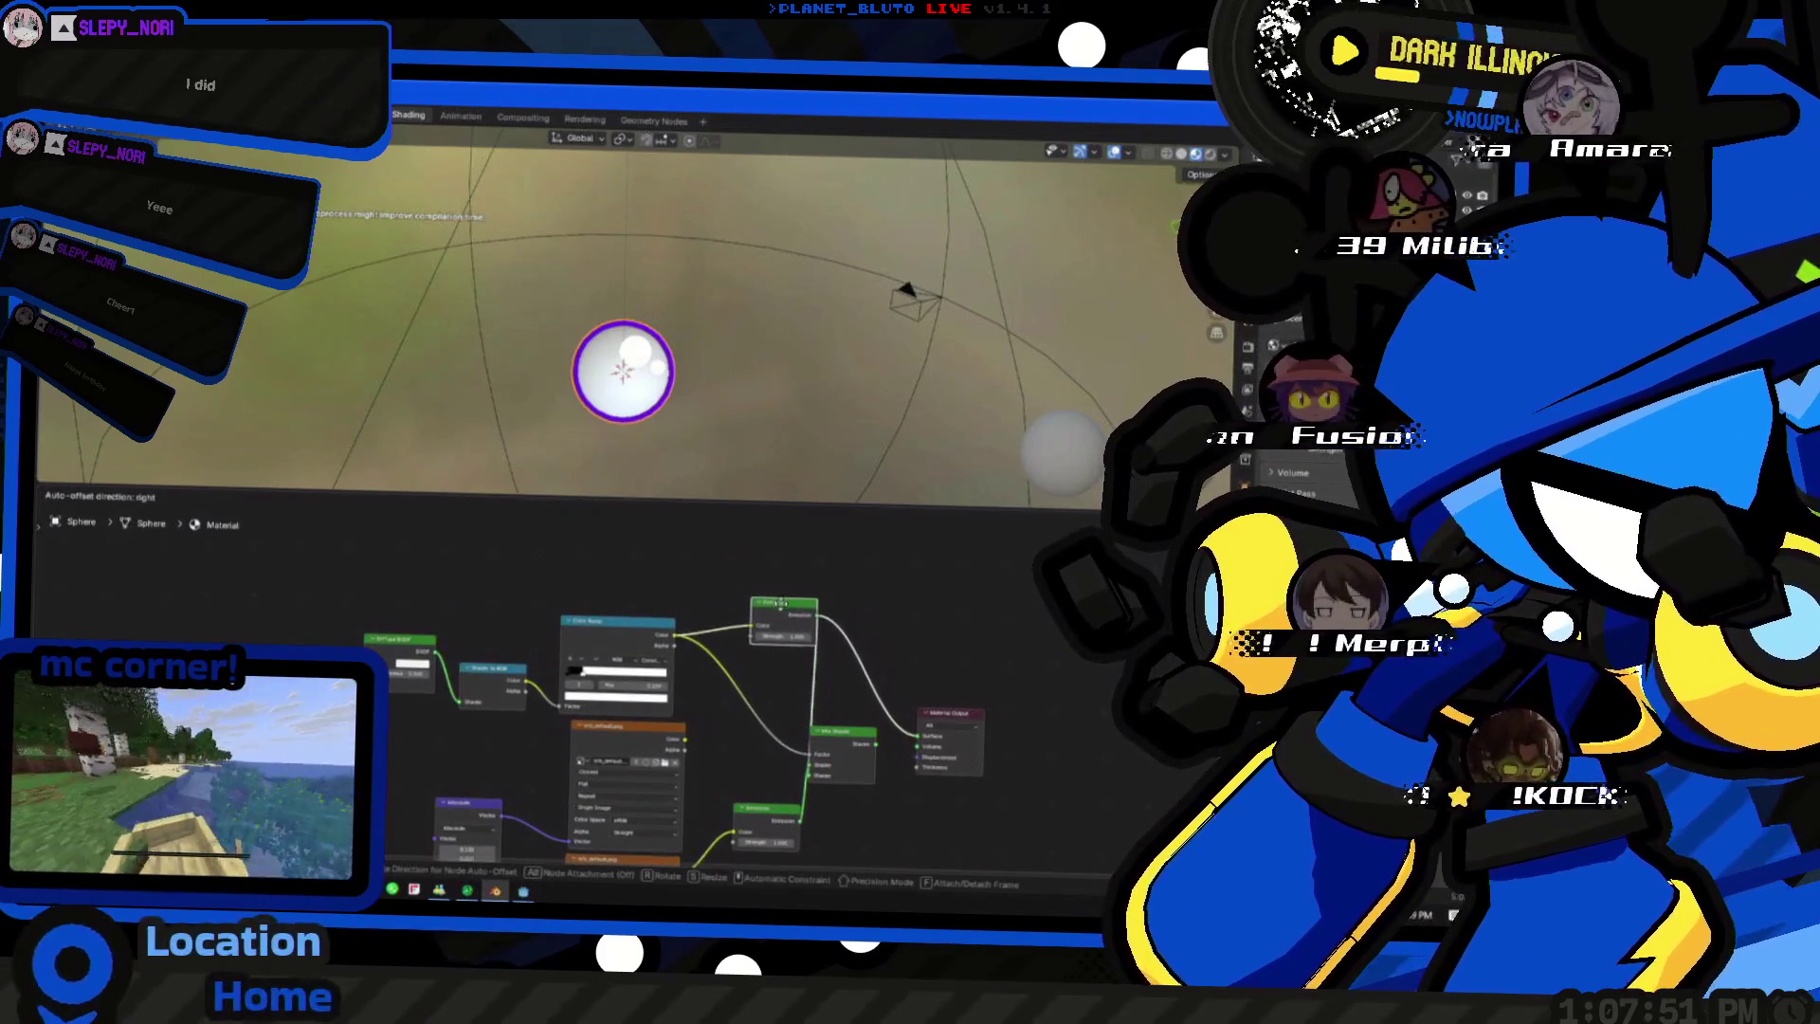
{"action": "left_click", "coordinate": [781, 608]}
{"action": "scroll", "coordinate": [593, 742], "scroll_direction": "up", "scroll_amount": 1}
{"action": "scroll", "coordinate": [584, 704], "scroll_direction": "up", "scroll_amount": 2}
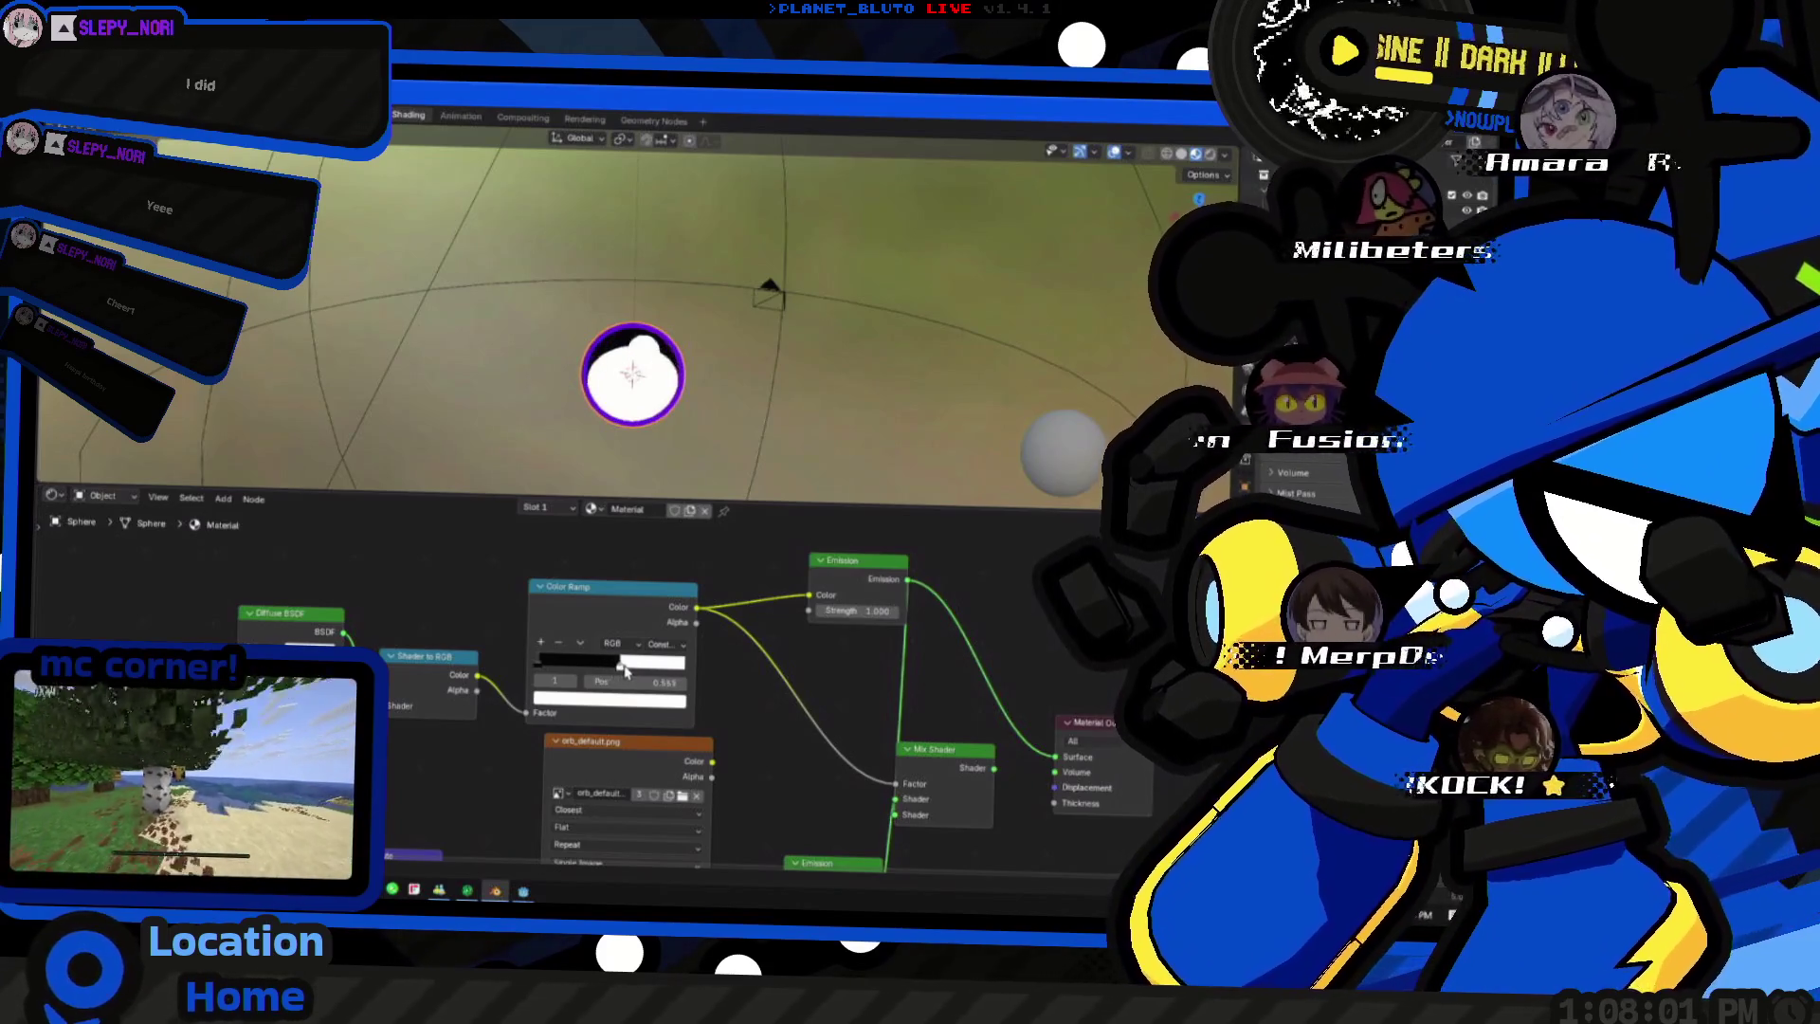
- Slide the Color Ramp stop right so the orb goes mostly dark, then bring up the stop's colour picker
{"action": "middle_click_drag", "start_coordinate": [418, 354], "coordinate": [669, 356]}
{"action": "left_click_drag", "start_coordinate": [614, 664], "coordinate": [580, 669]}
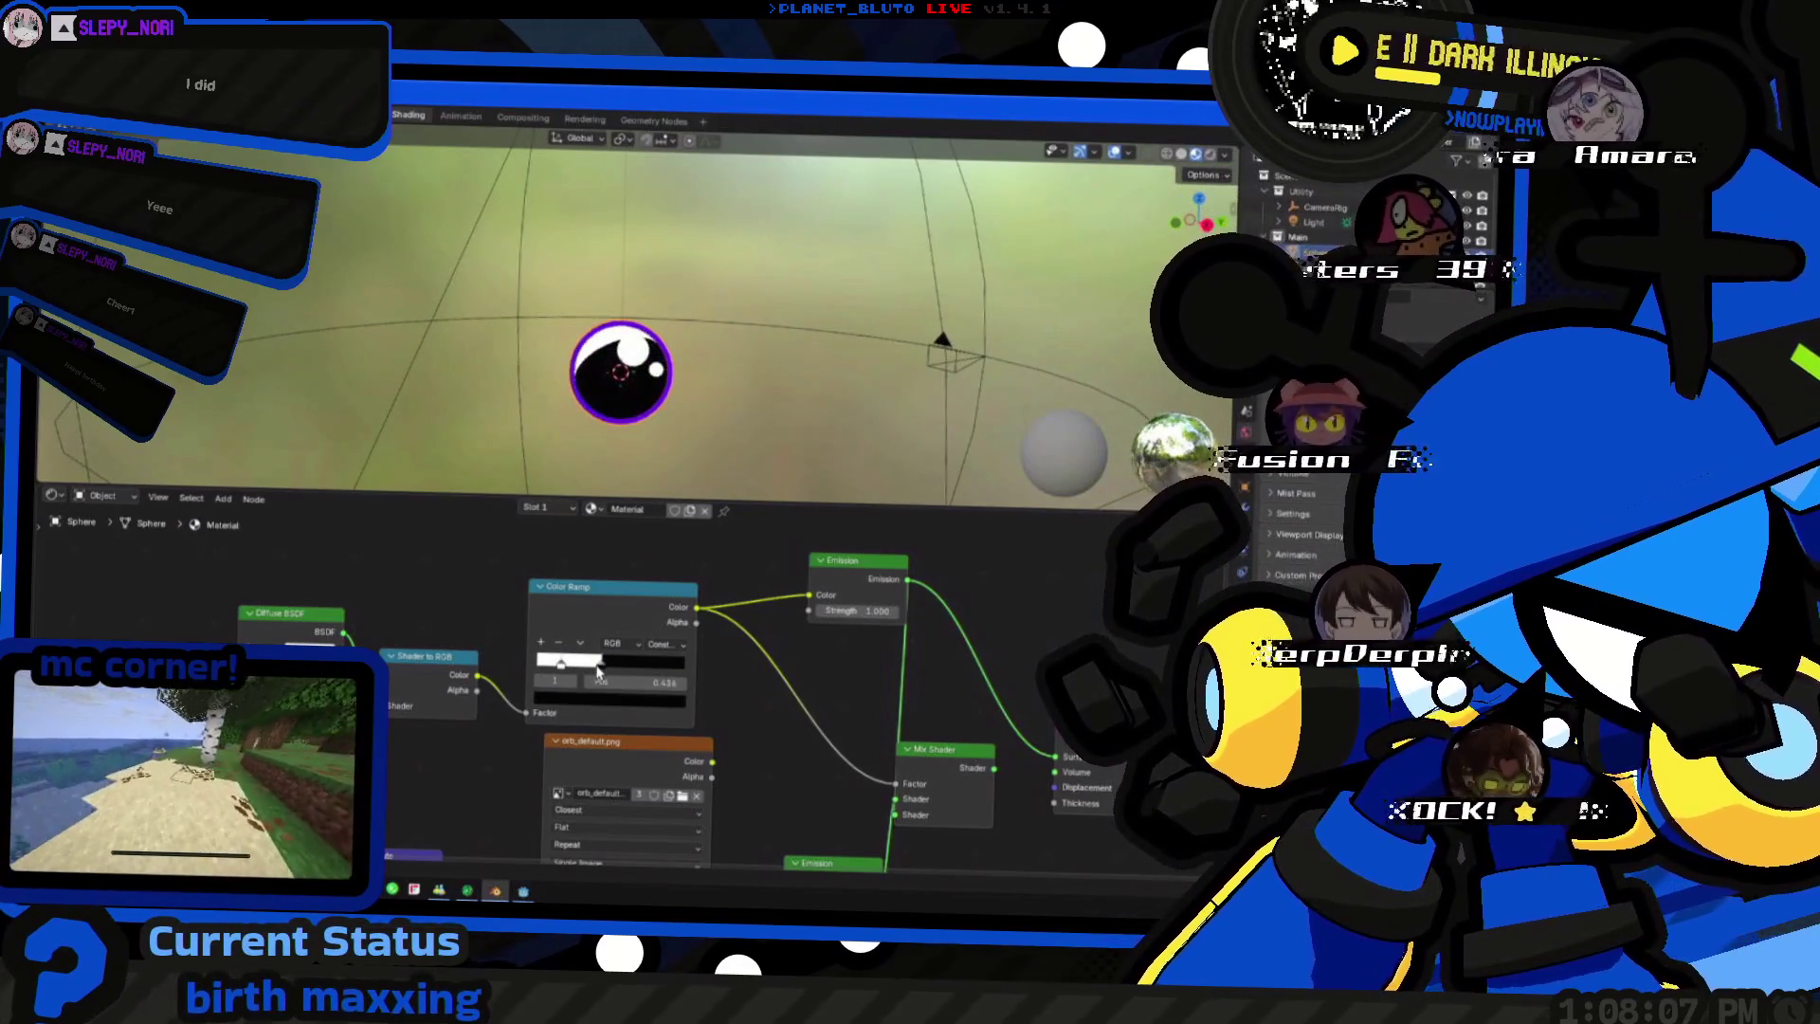
{"action": "left_click_drag", "start_coordinate": [608, 679], "coordinate": [610, 669]}
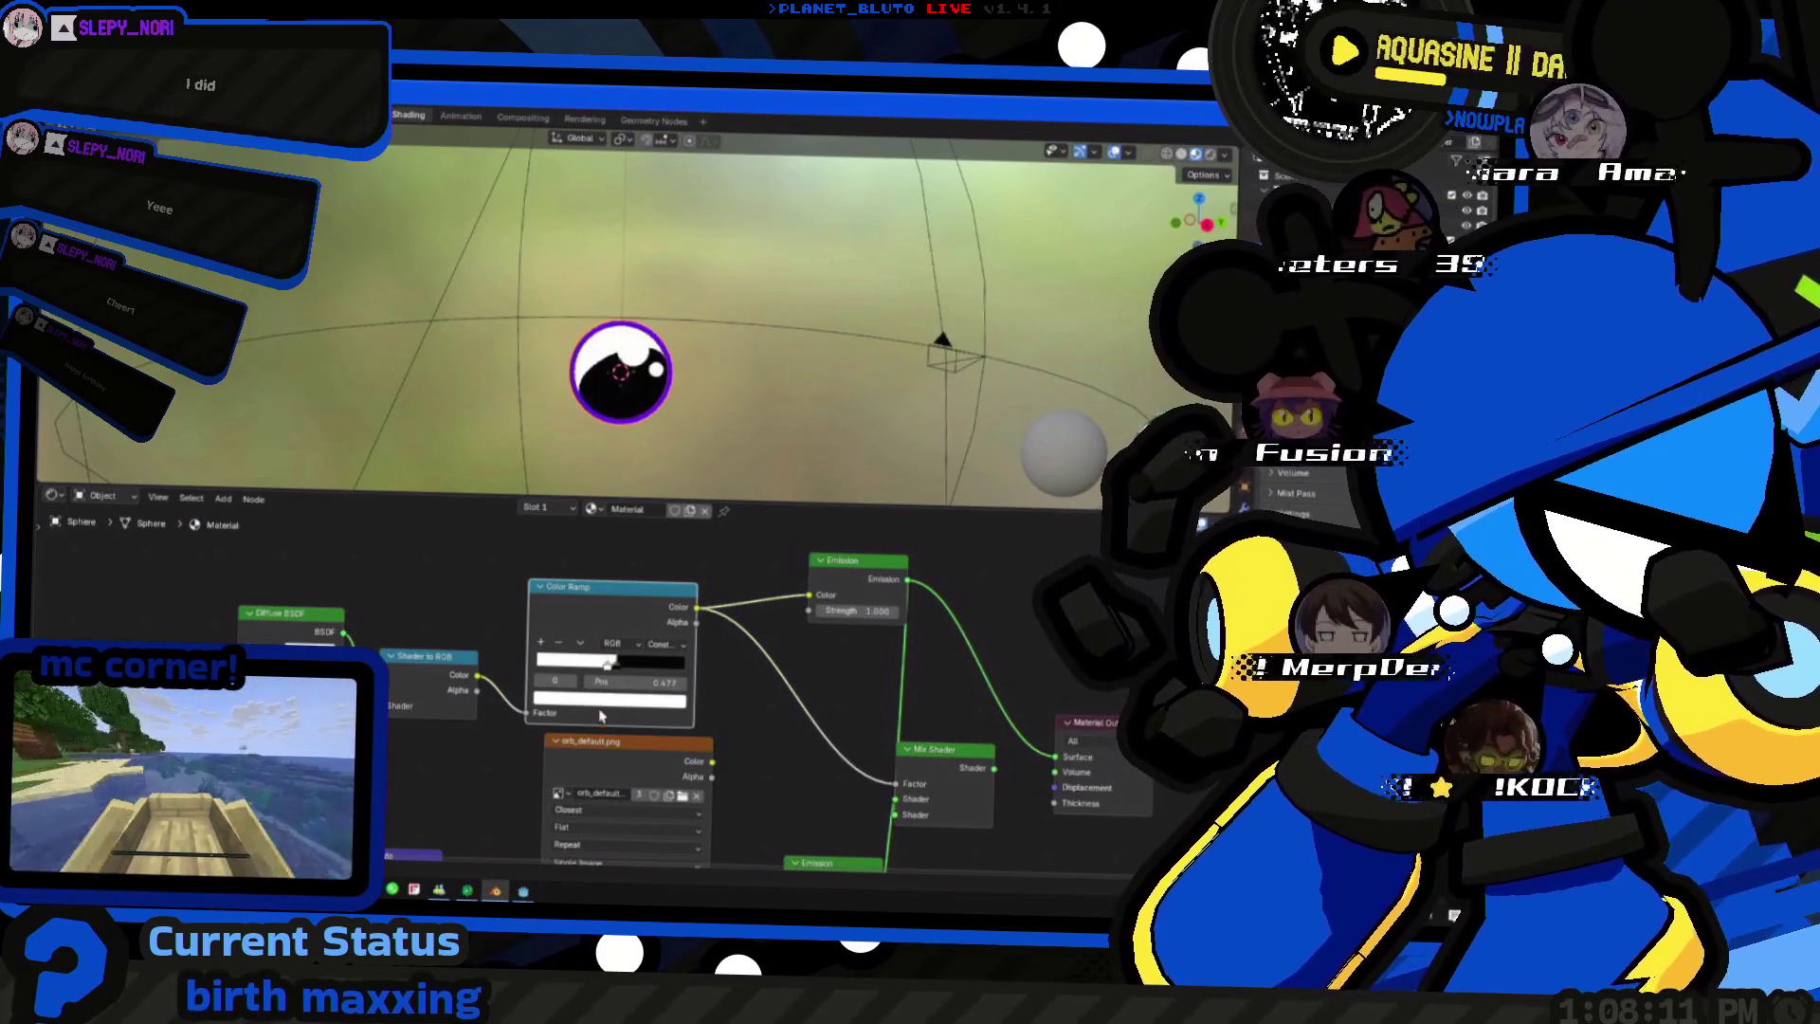
{"action": "left_click", "coordinate": [613, 705]}
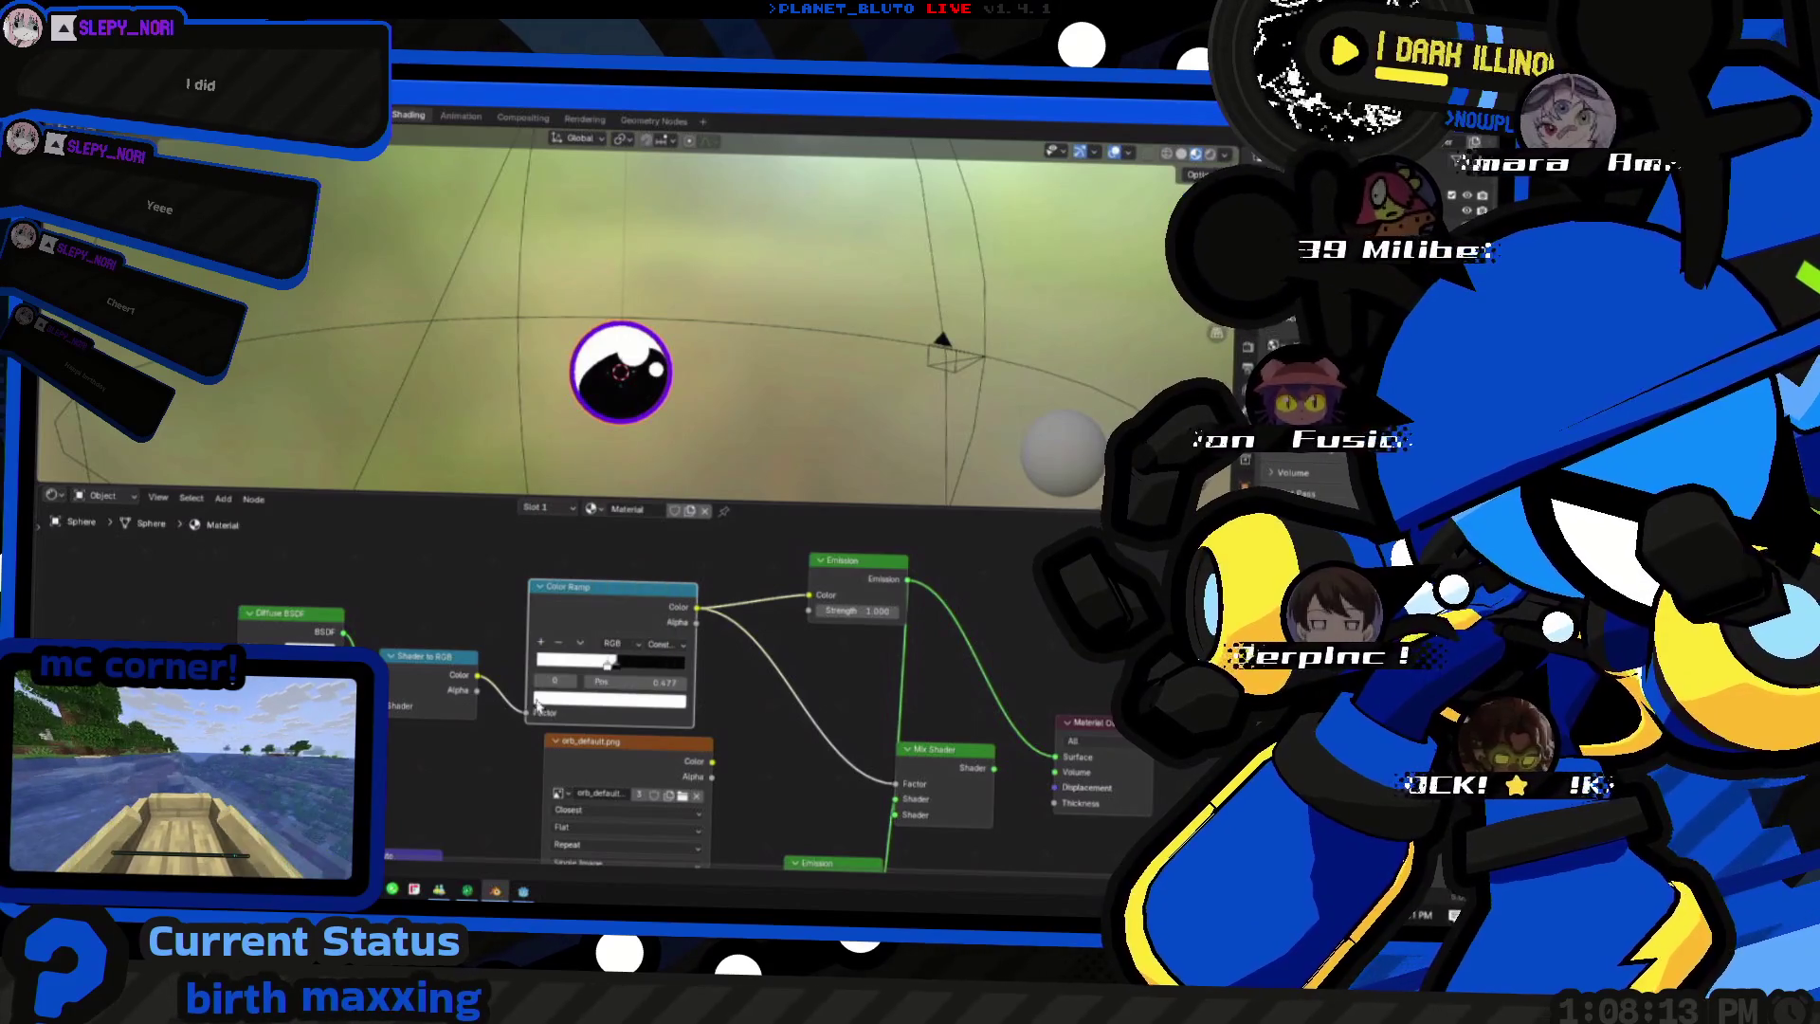
{"action": "key", "text": "alt+Tab"}
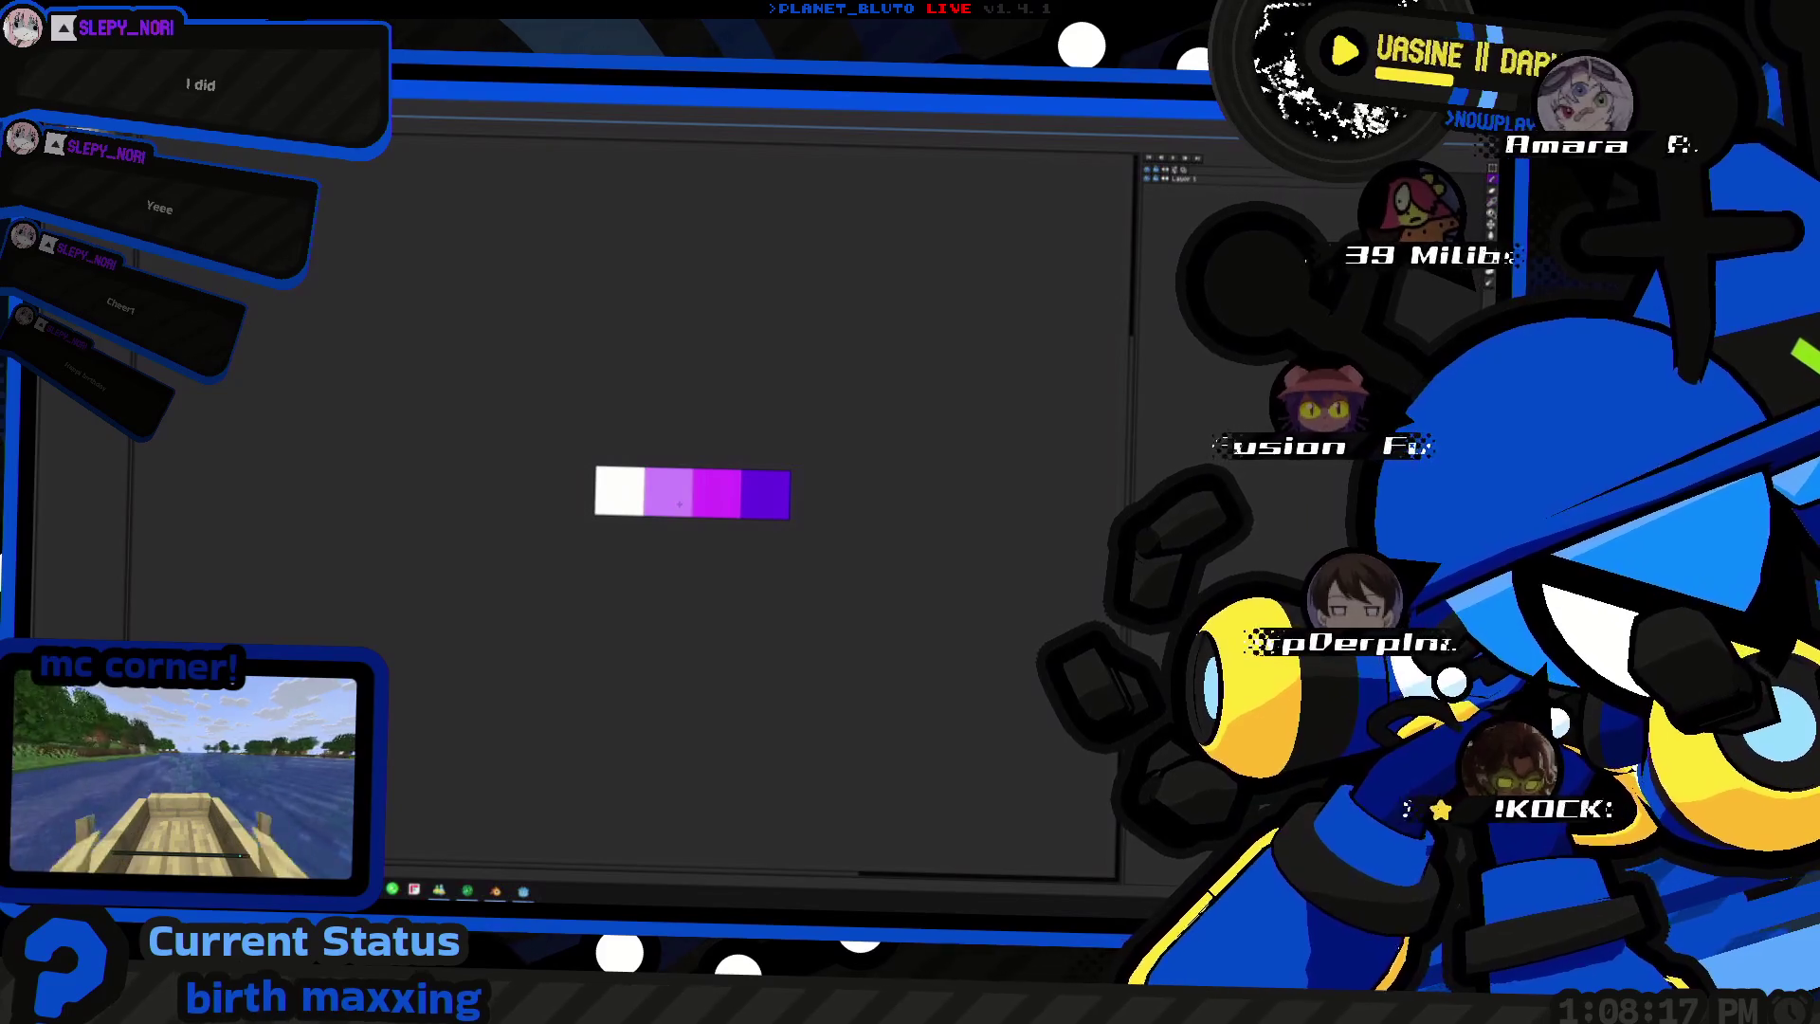
- Flip between Aseprite's four-colour purple palette and the ramp stop's colour picker in Blender
{"action": "key", "text": "alt+Tab"}
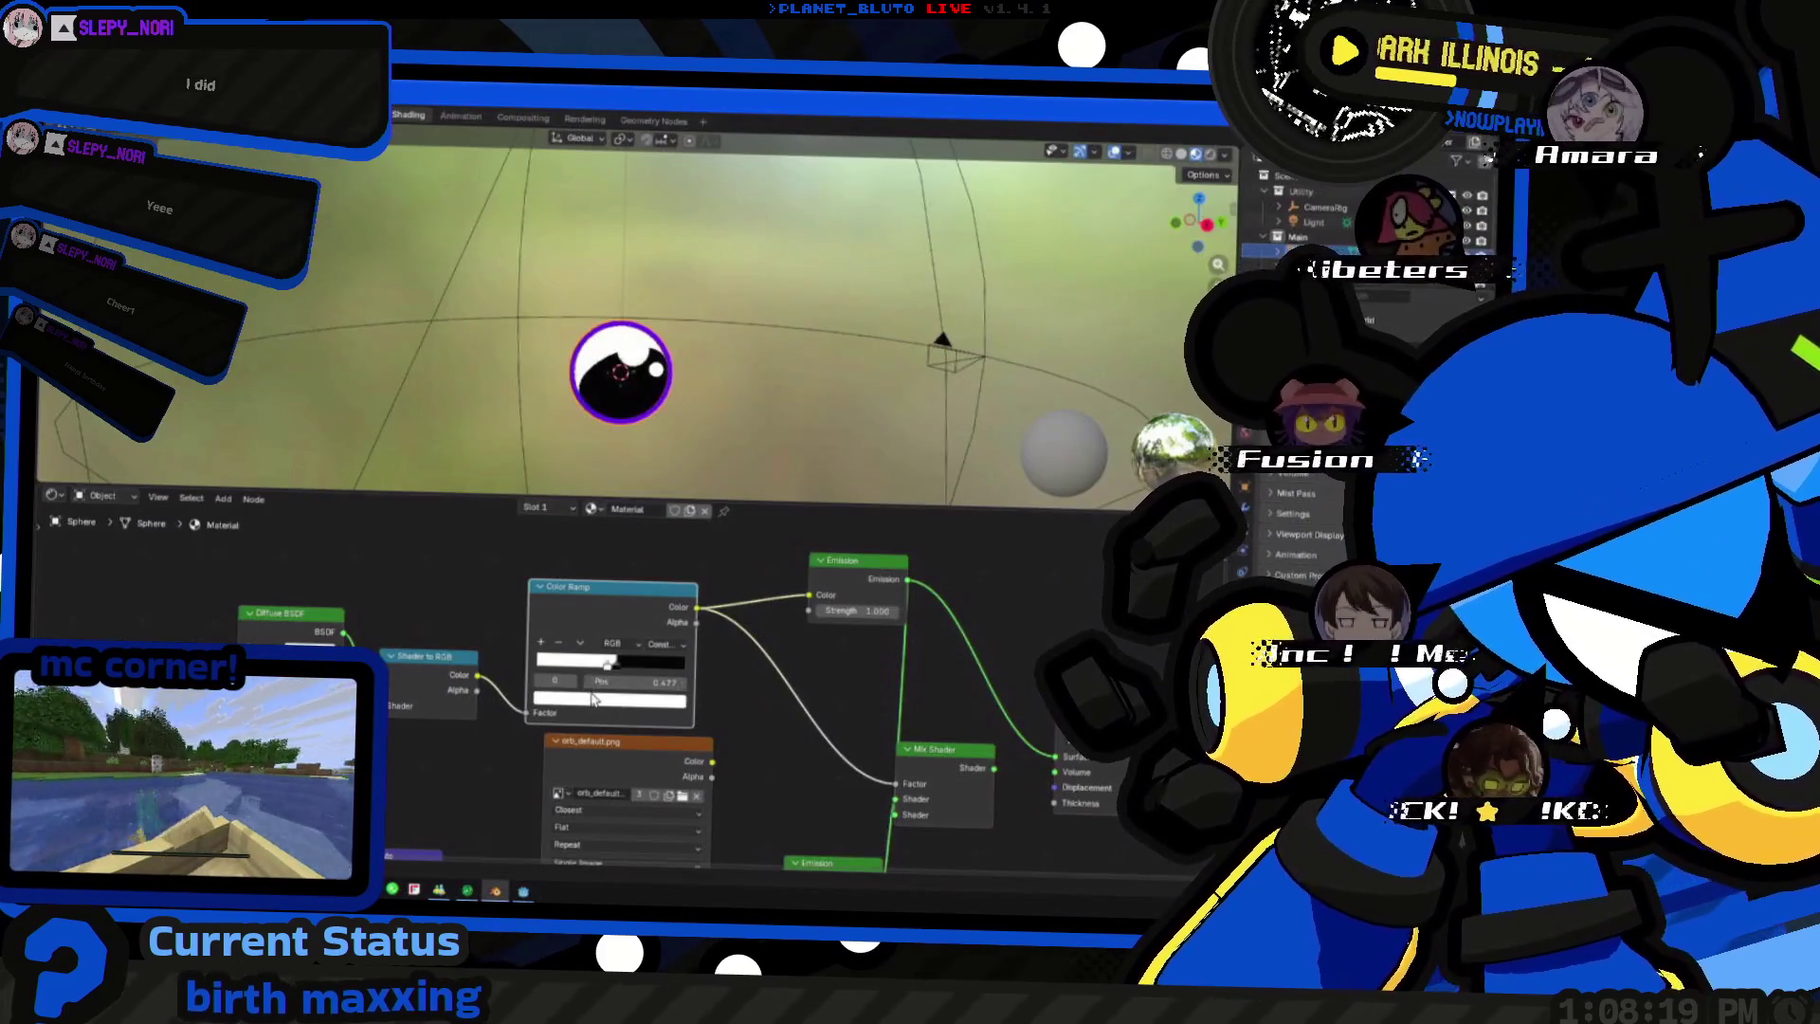
{"action": "left_click", "coordinate": [595, 698]}
{"action": "key", "text": "alt+Tab"}
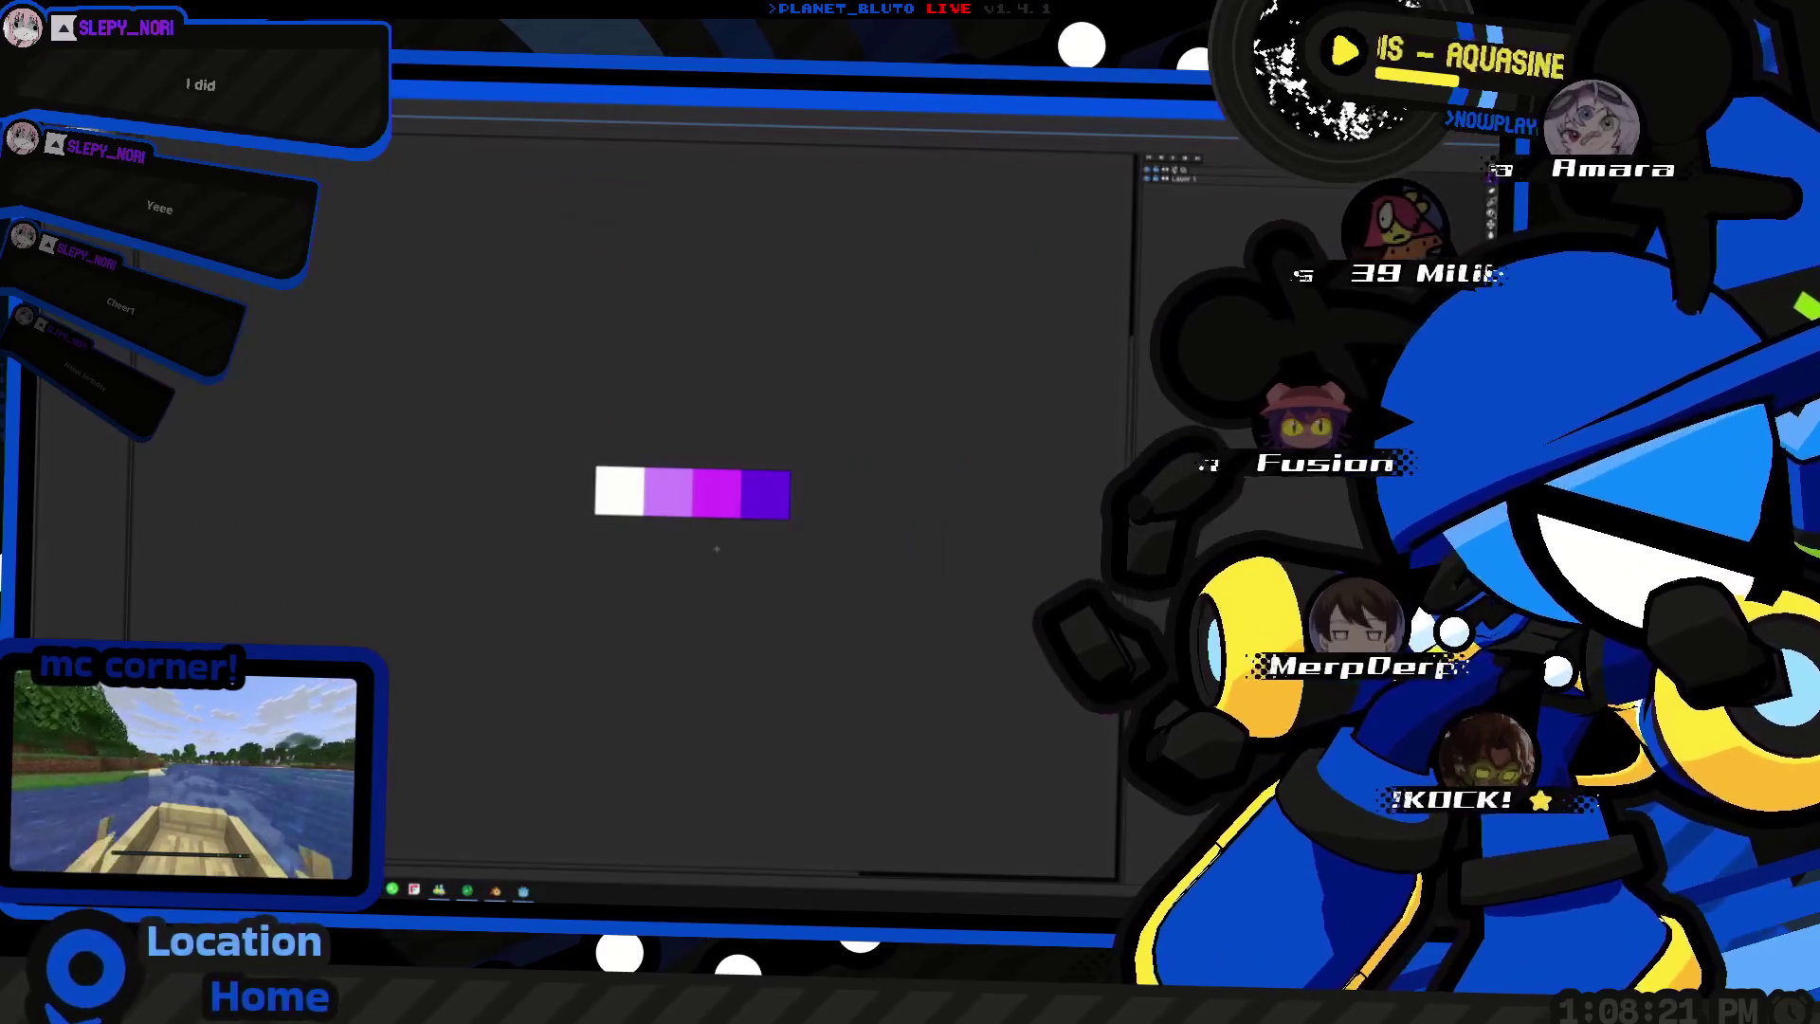
{"action": "key", "text": "alt+Tab"}
{"action": "key", "text": "alt+Tab"}
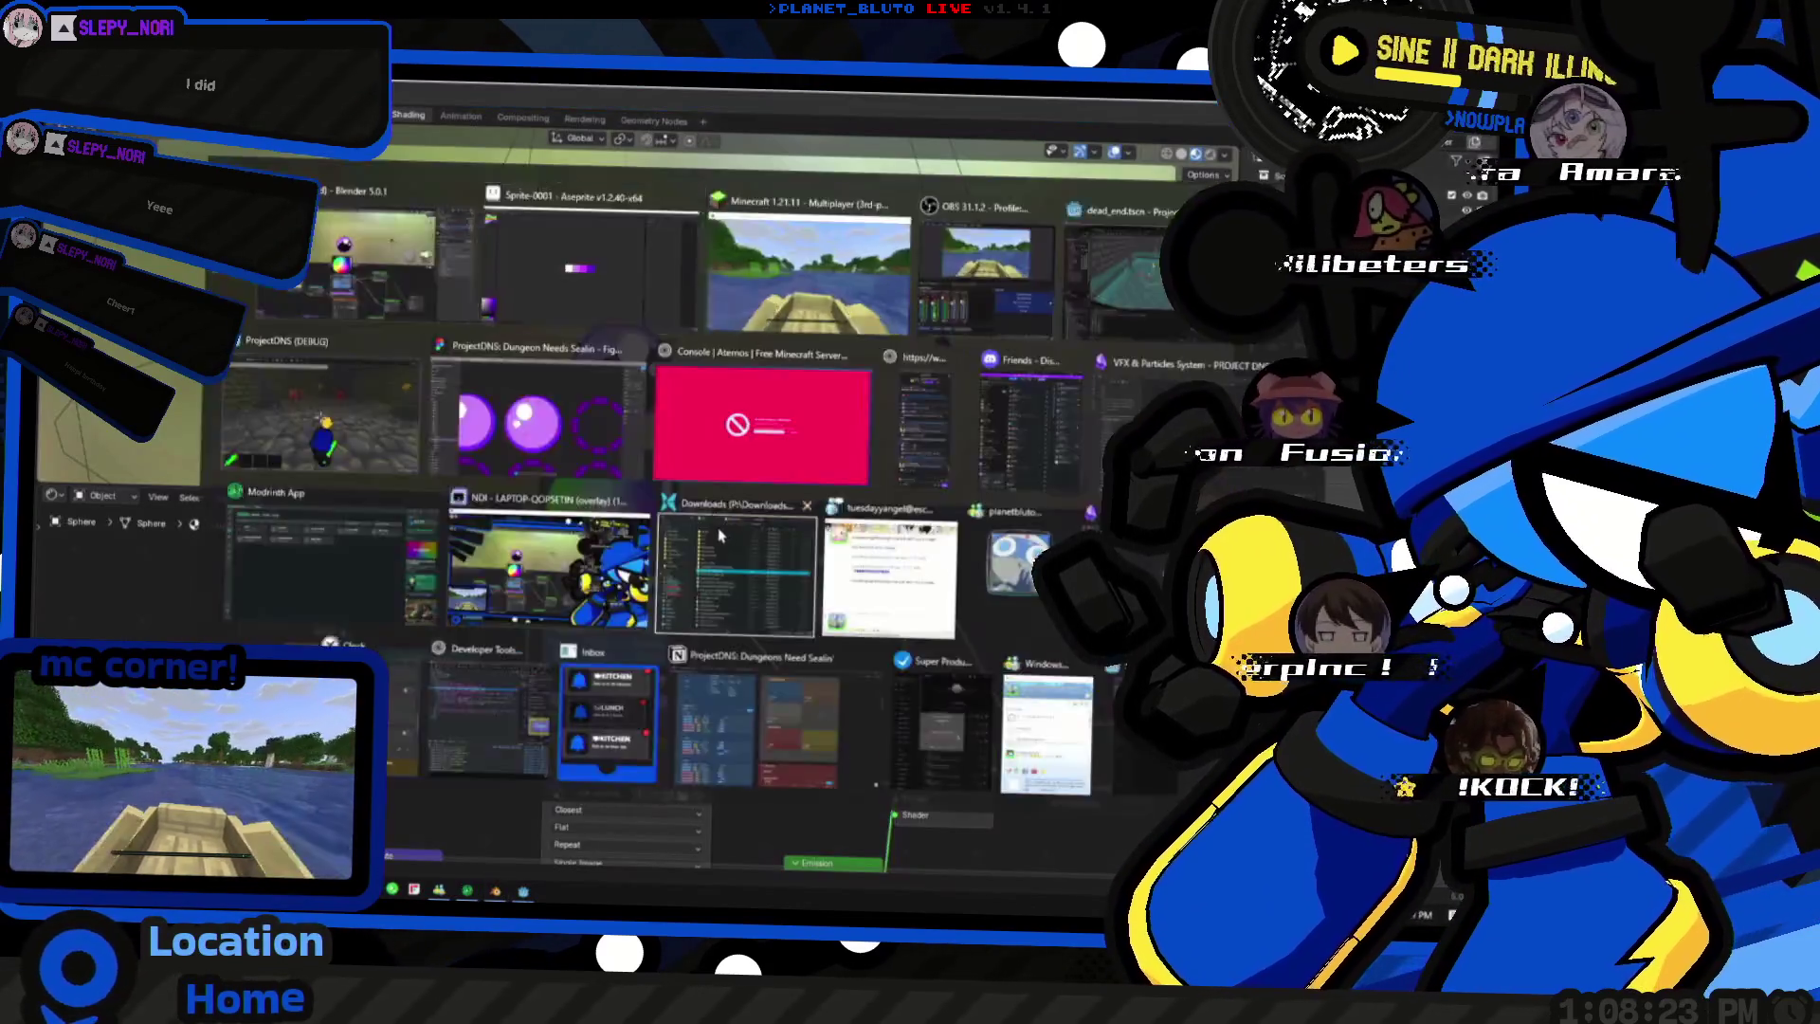
{"action": "key", "text": "alt+Tab"}
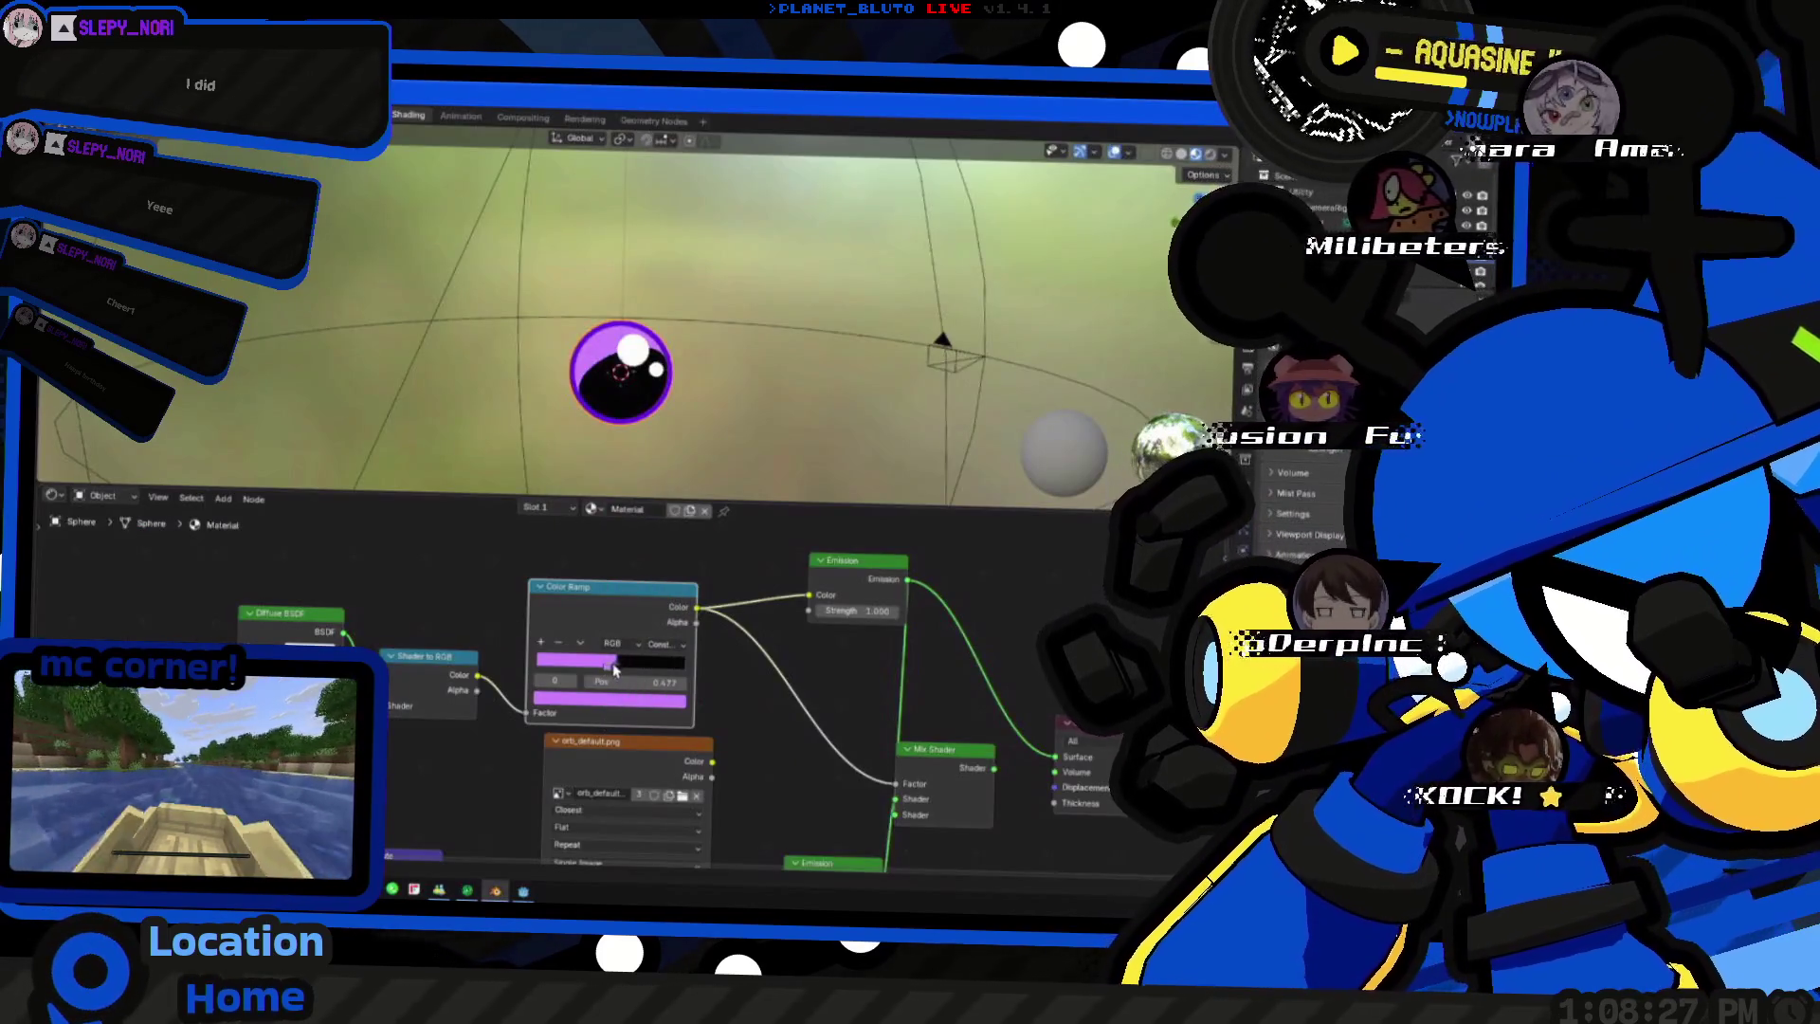
- Set the Color Ramp stop to magenta #C552FF and check the orb from a few angles
{"action": "left_click", "coordinate": [623, 704]}
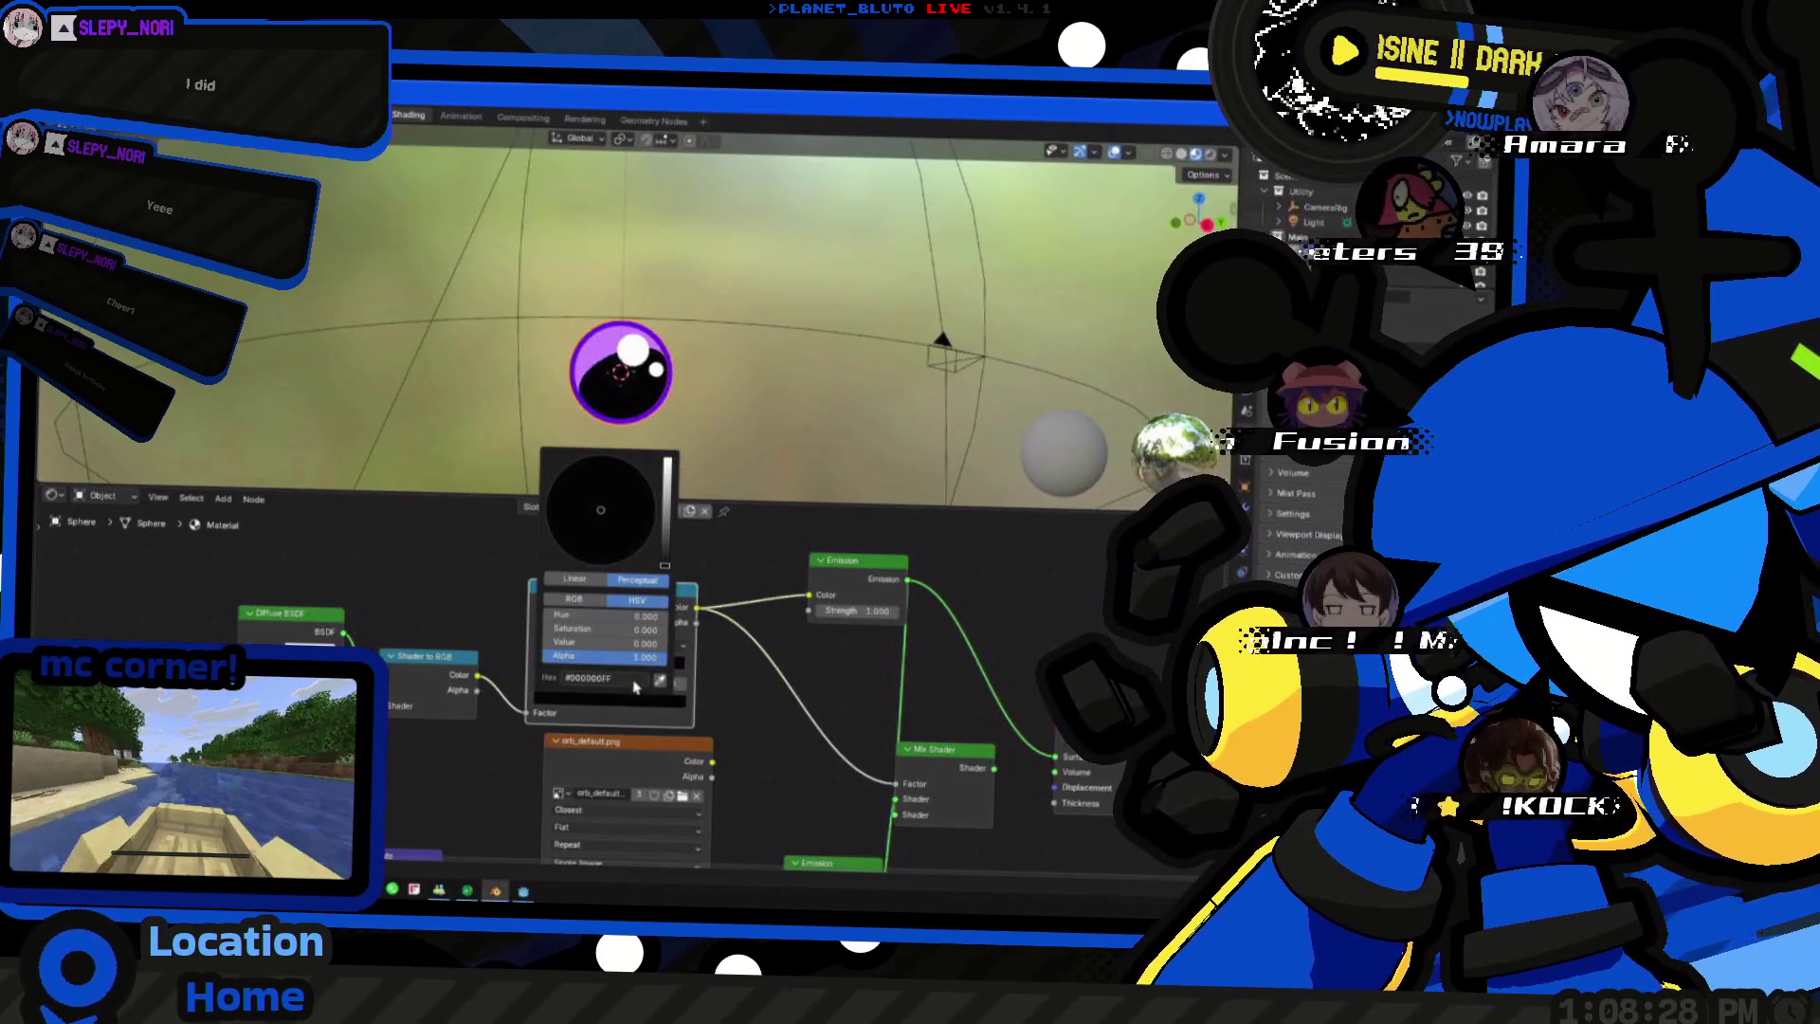
{"action": "key", "text": "ctrl+v"}
{"action": "key", "text": "Return"}
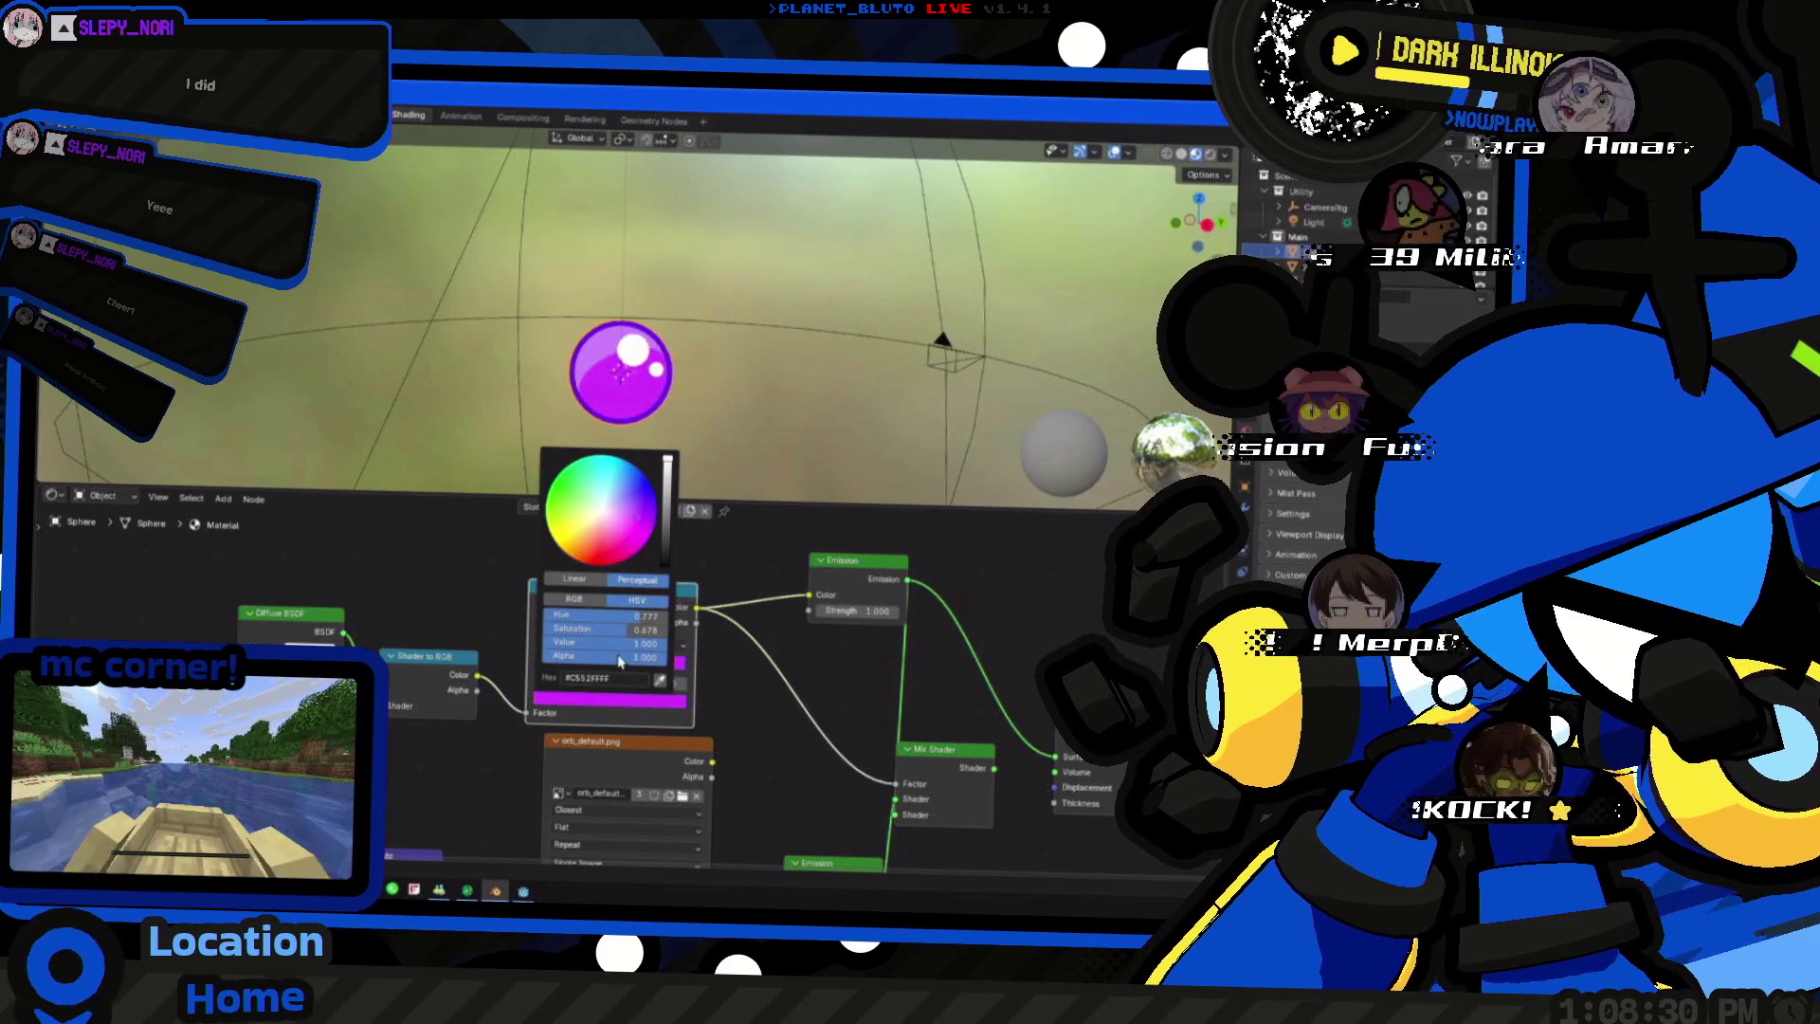
{"action": "mouse_move", "coordinate": [597, 427]}
{"action": "middle_mouse_down"}
{"action": "mouse_move", "coordinate": [478, 451]}
{"action": "mouse_move", "coordinate": [603, 382]}
{"action": "middle_mouse_up"}
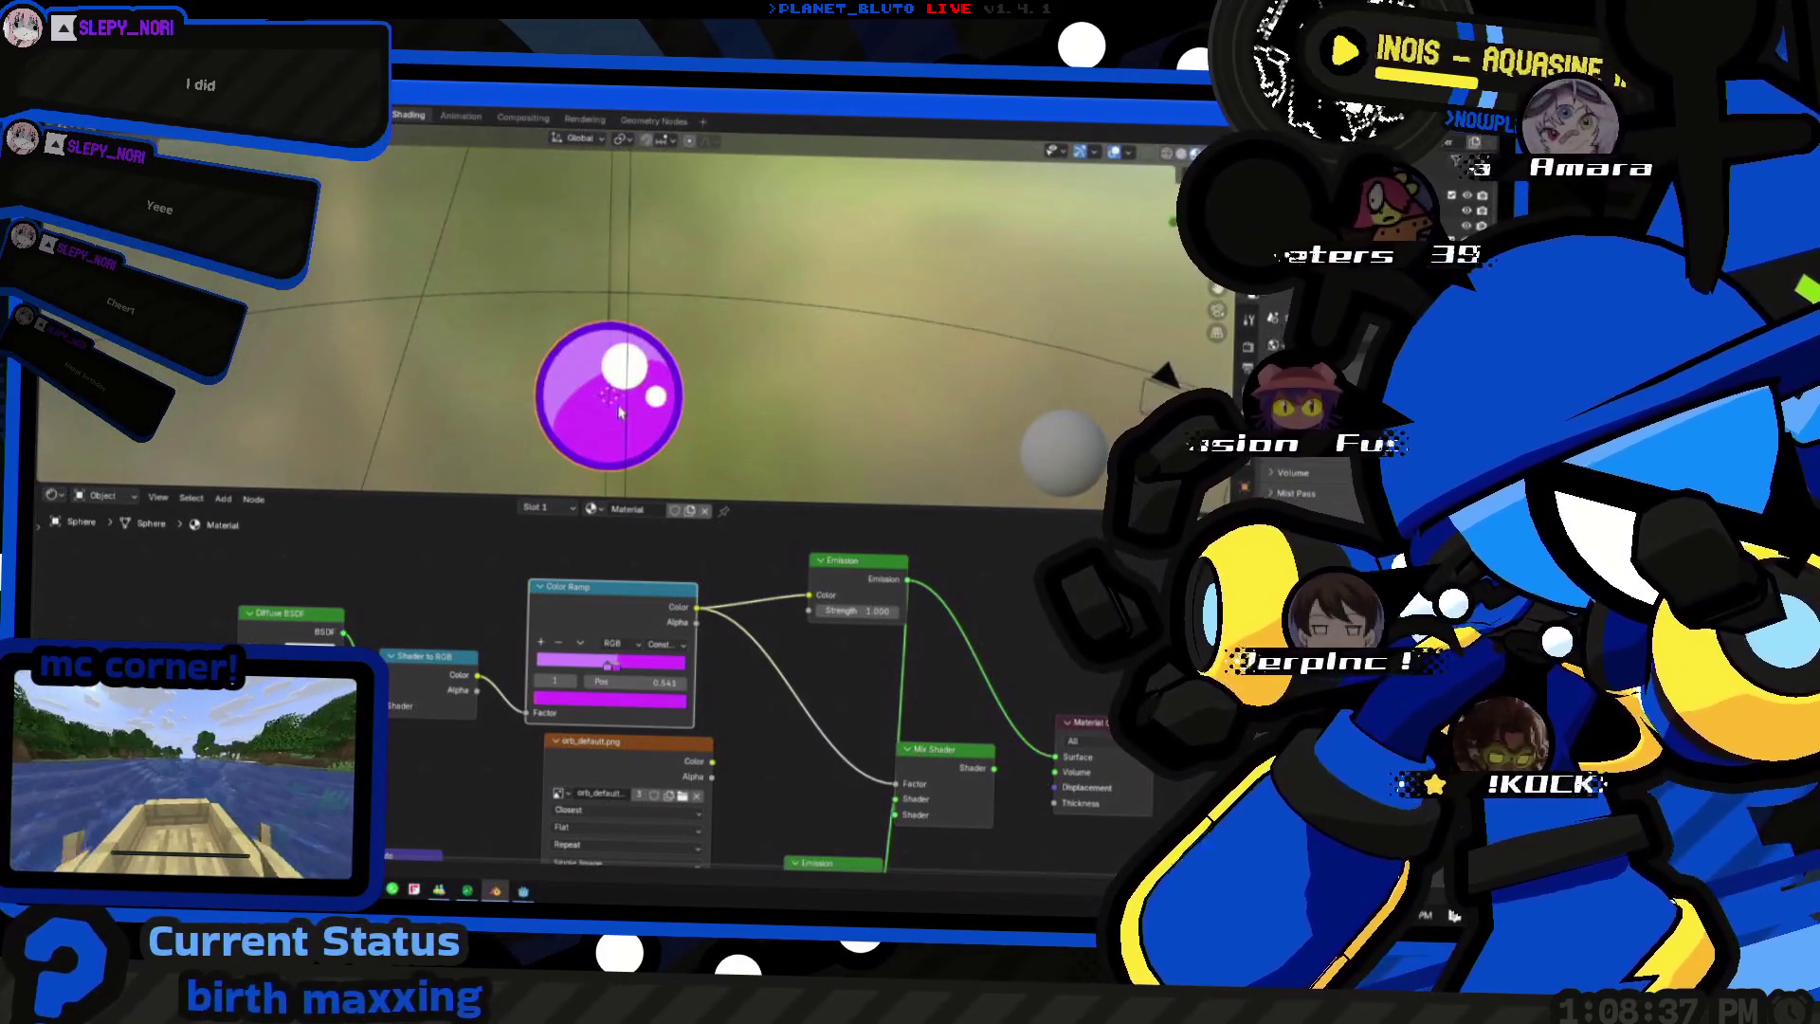
{"action": "scroll", "coordinate": [619, 393], "scroll_direction": "down", "scroll_amount": 2}
{"action": "middle_click_drag", "start_coordinate": [545, 413], "coordinate": [598, 417]}
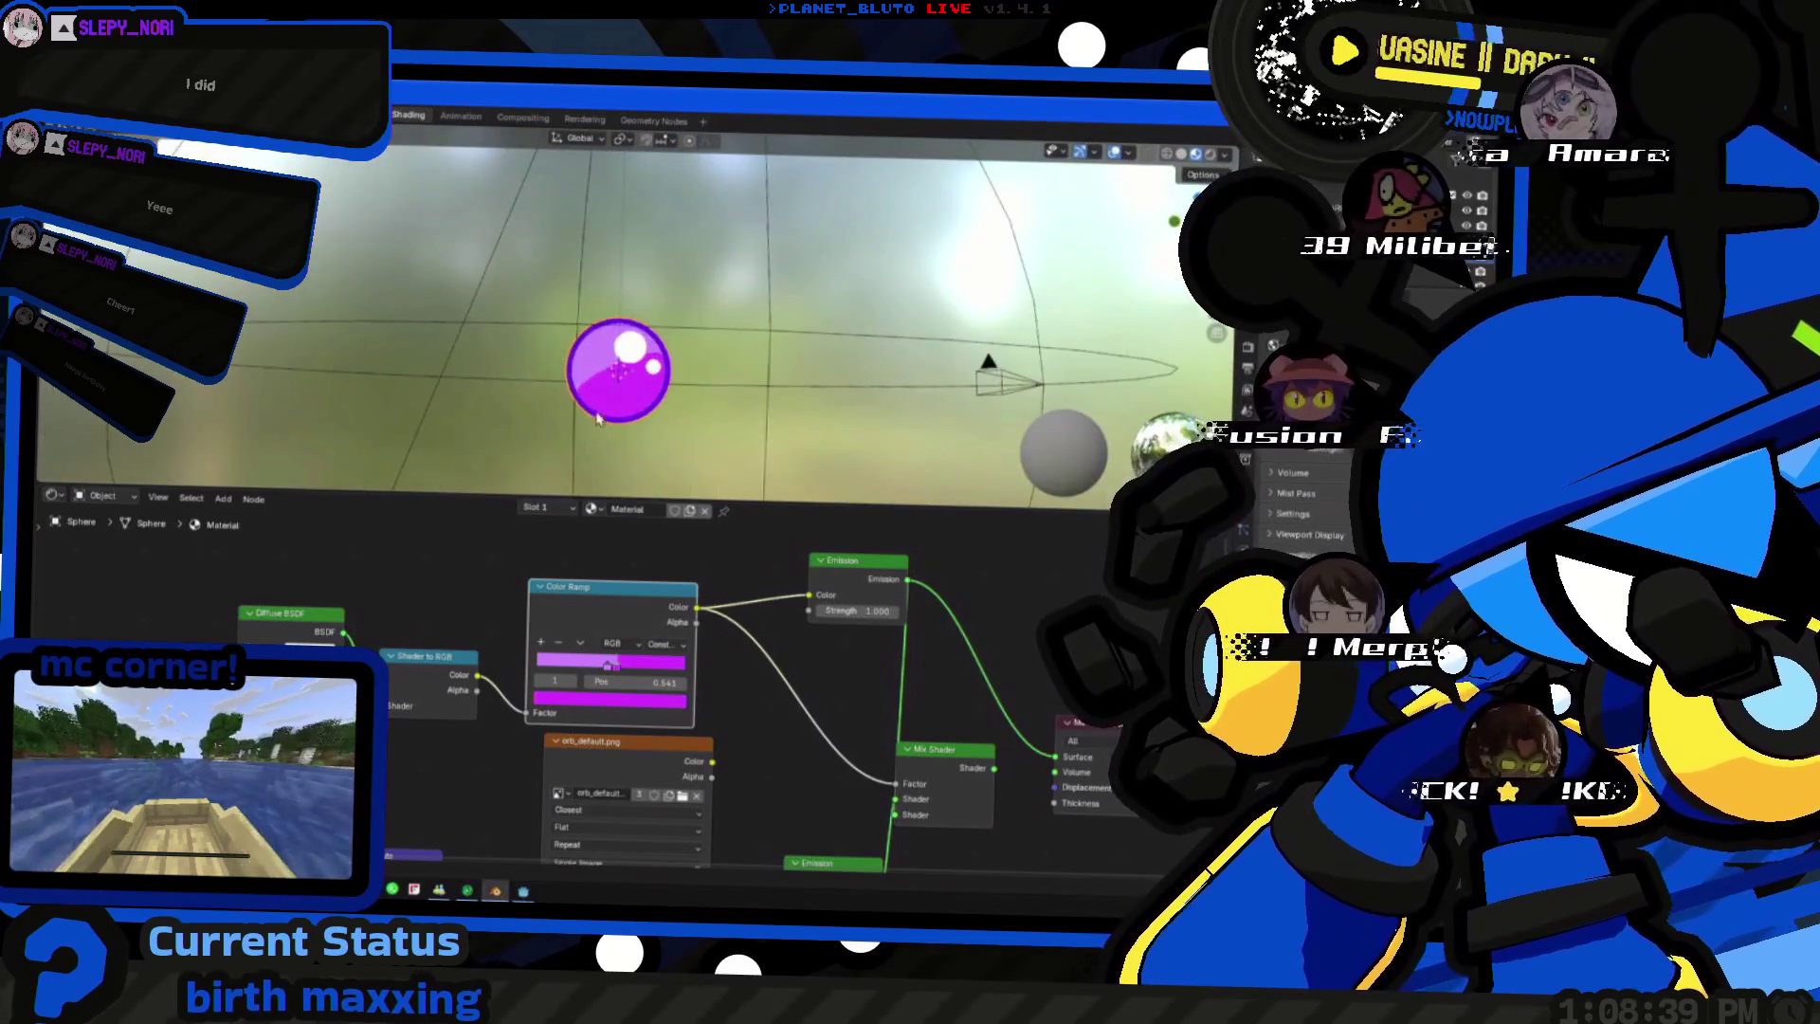
{"action": "middle_click_drag", "start_coordinate": [550, 342], "coordinate": [559, 359]}
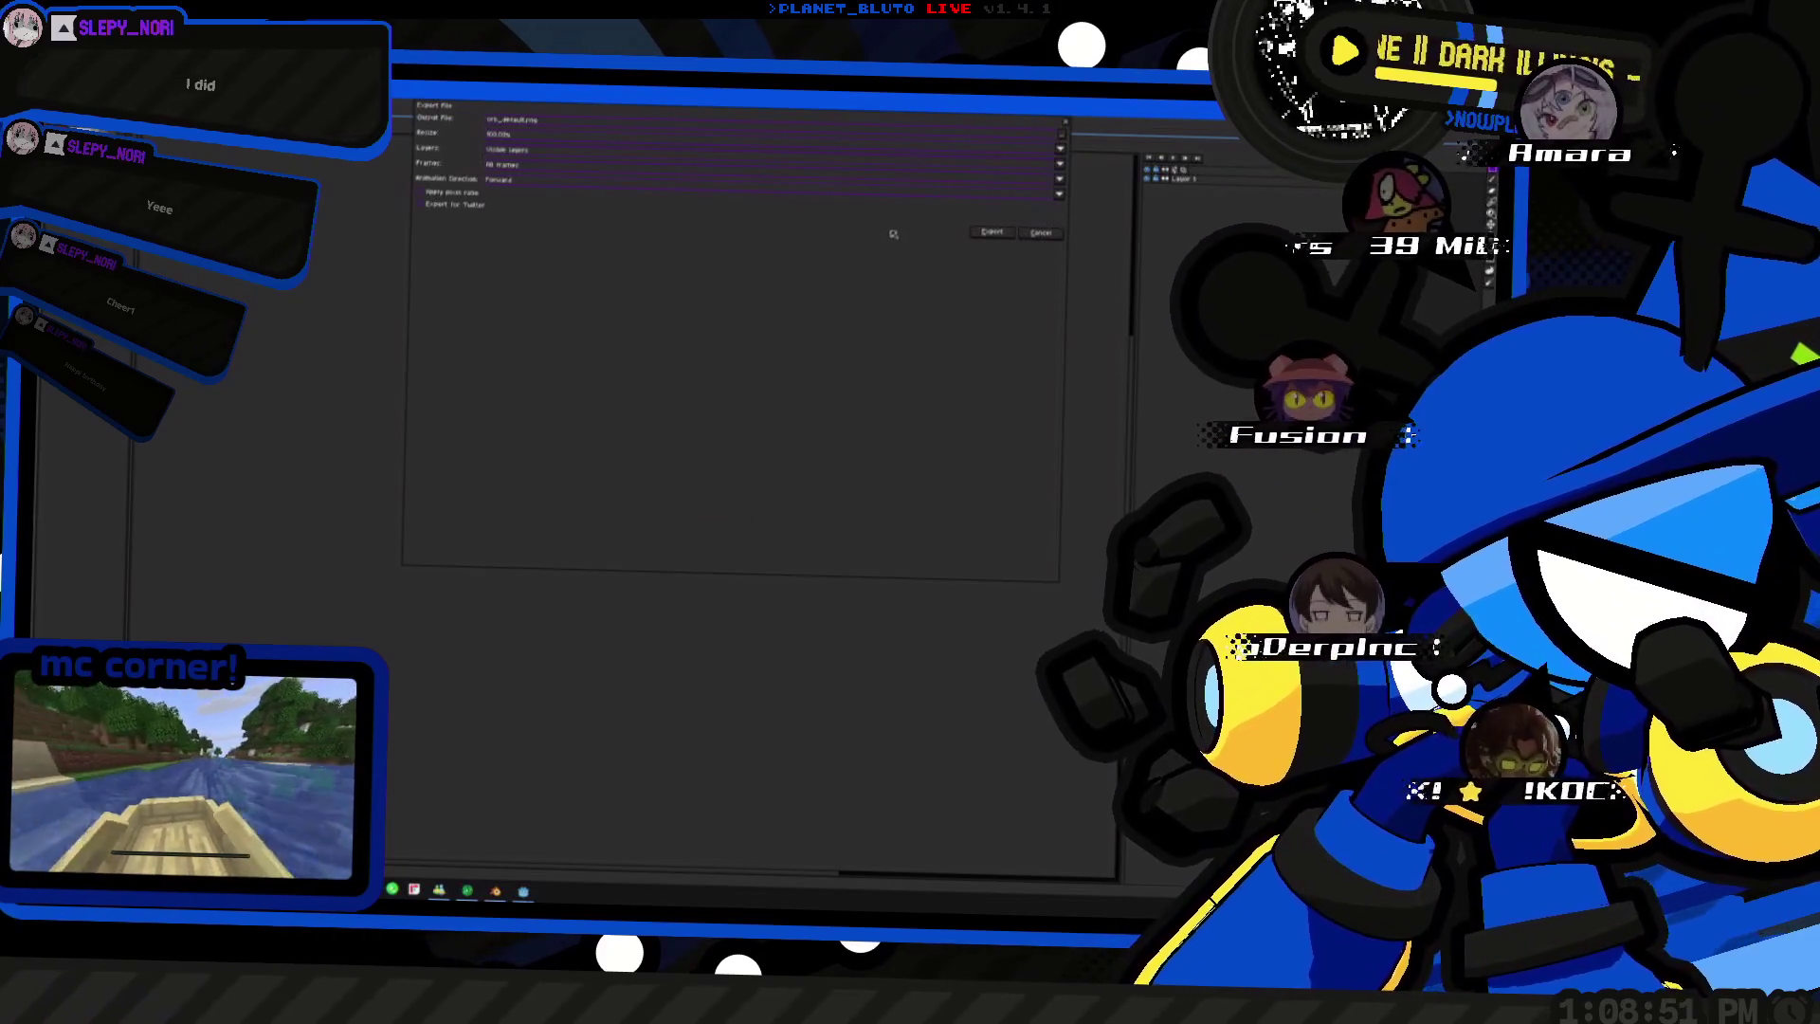
- Re-export the palette image over the existing file and return to the Layout workspace
{"action": "key", "text": "Return"}
{"action": "left_click", "coordinate": [740, 523]}
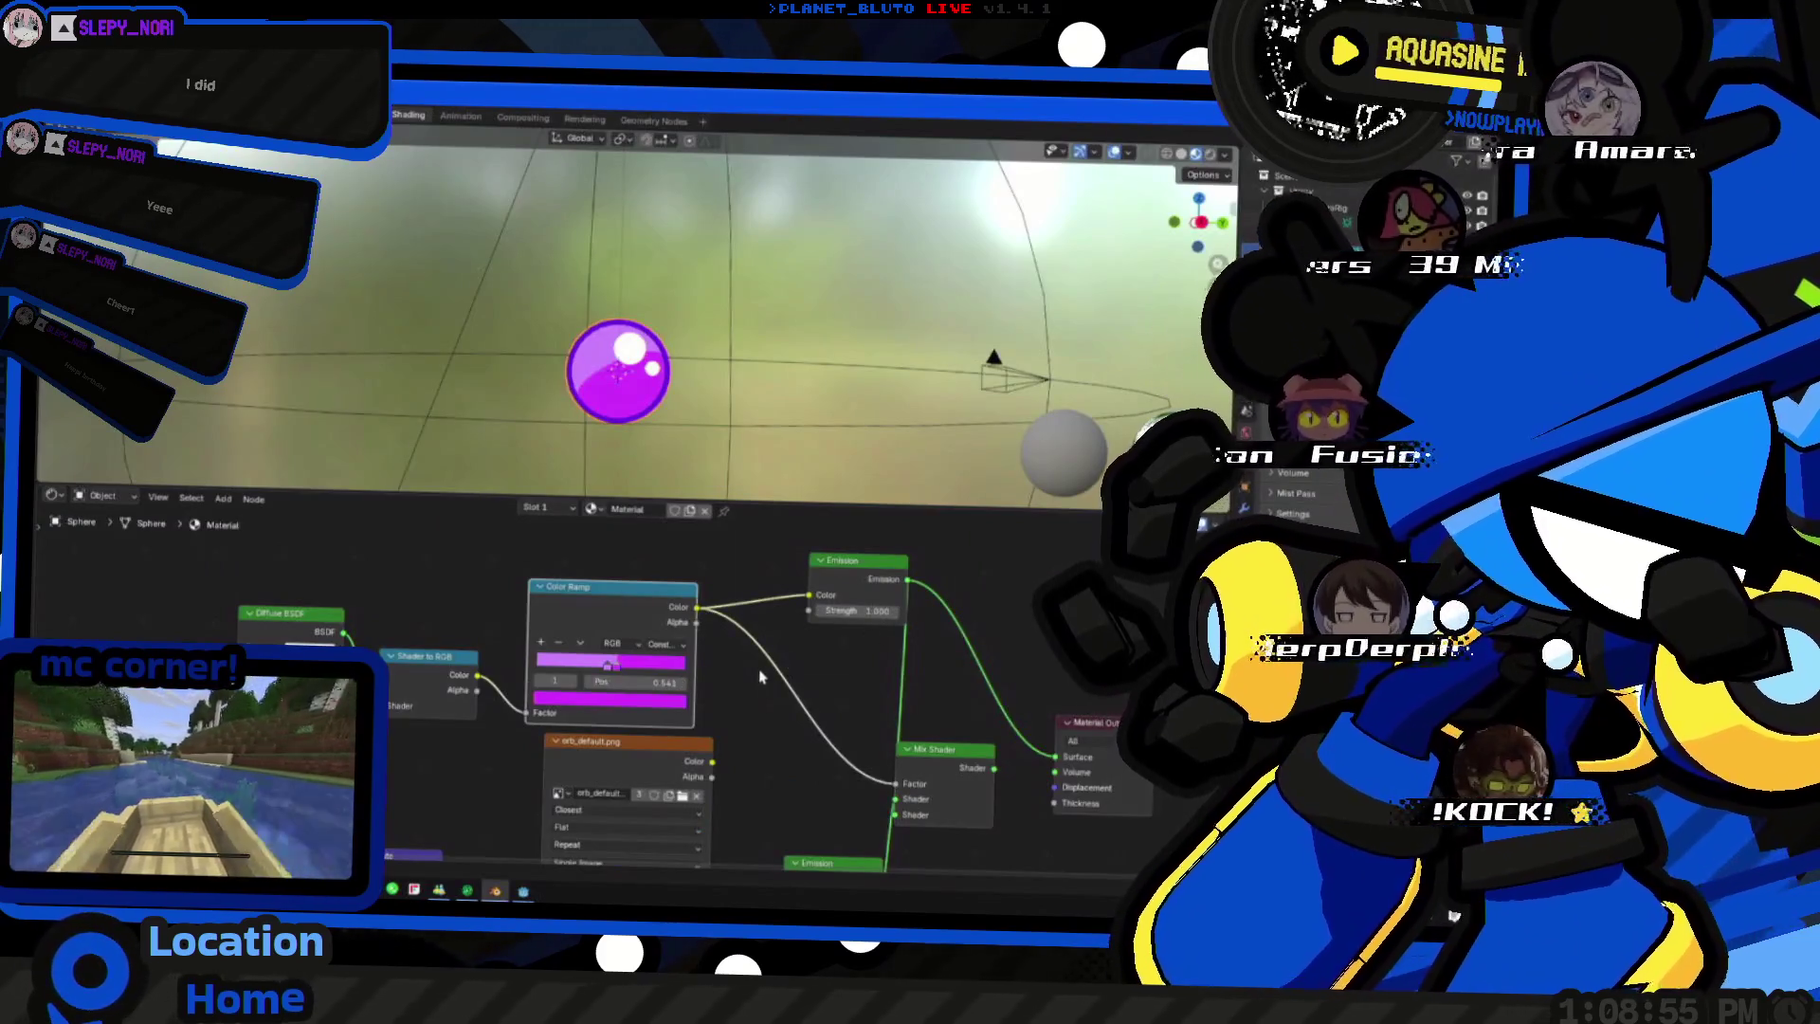
{"action": "mouse_move", "coordinate": [570, 718]}
{"action": "middle_mouse_down"}
{"action": "mouse_move", "coordinate": [642, 710]}
{"action": "mouse_move", "coordinate": [562, 679]}
{"action": "middle_mouse_up"}
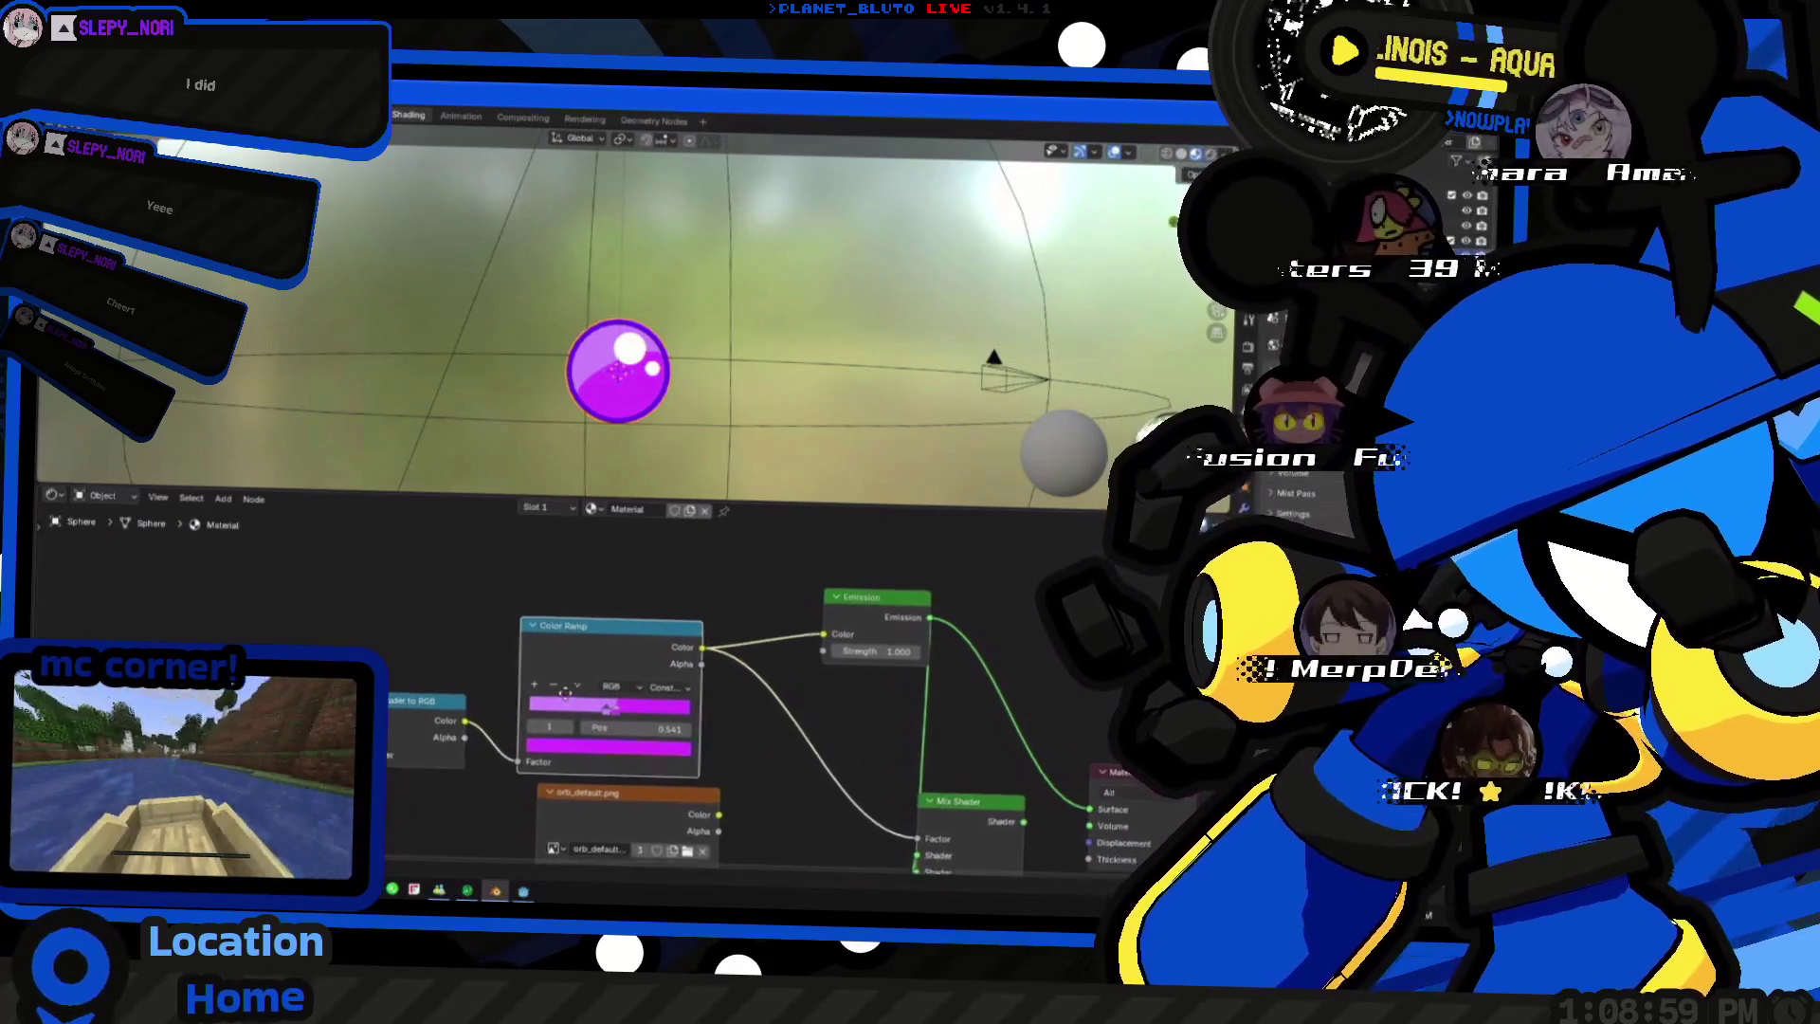
{"action": "key", "text": "ctrl+Page_Up"}
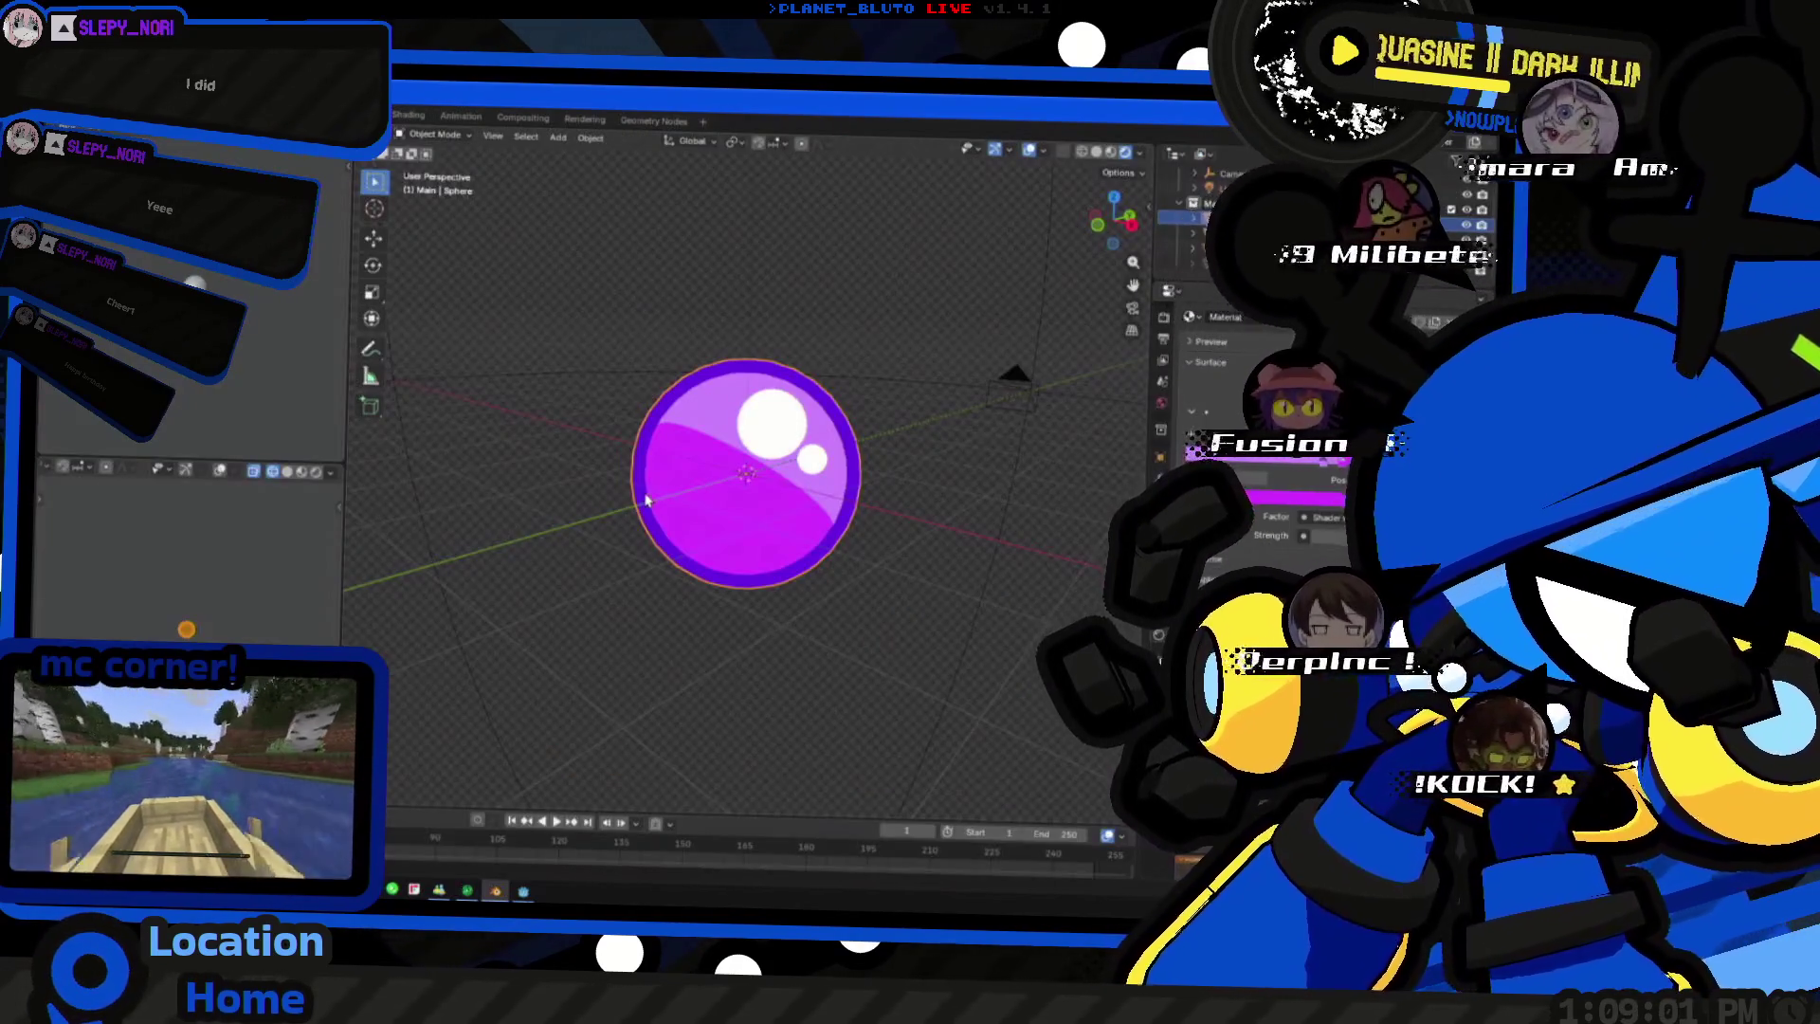
- Look over the purple orb from several angles and enter Edit Mode on its mesh
{"action": "middle_click_drag", "start_coordinate": [645, 499], "coordinate": [981, 496]}
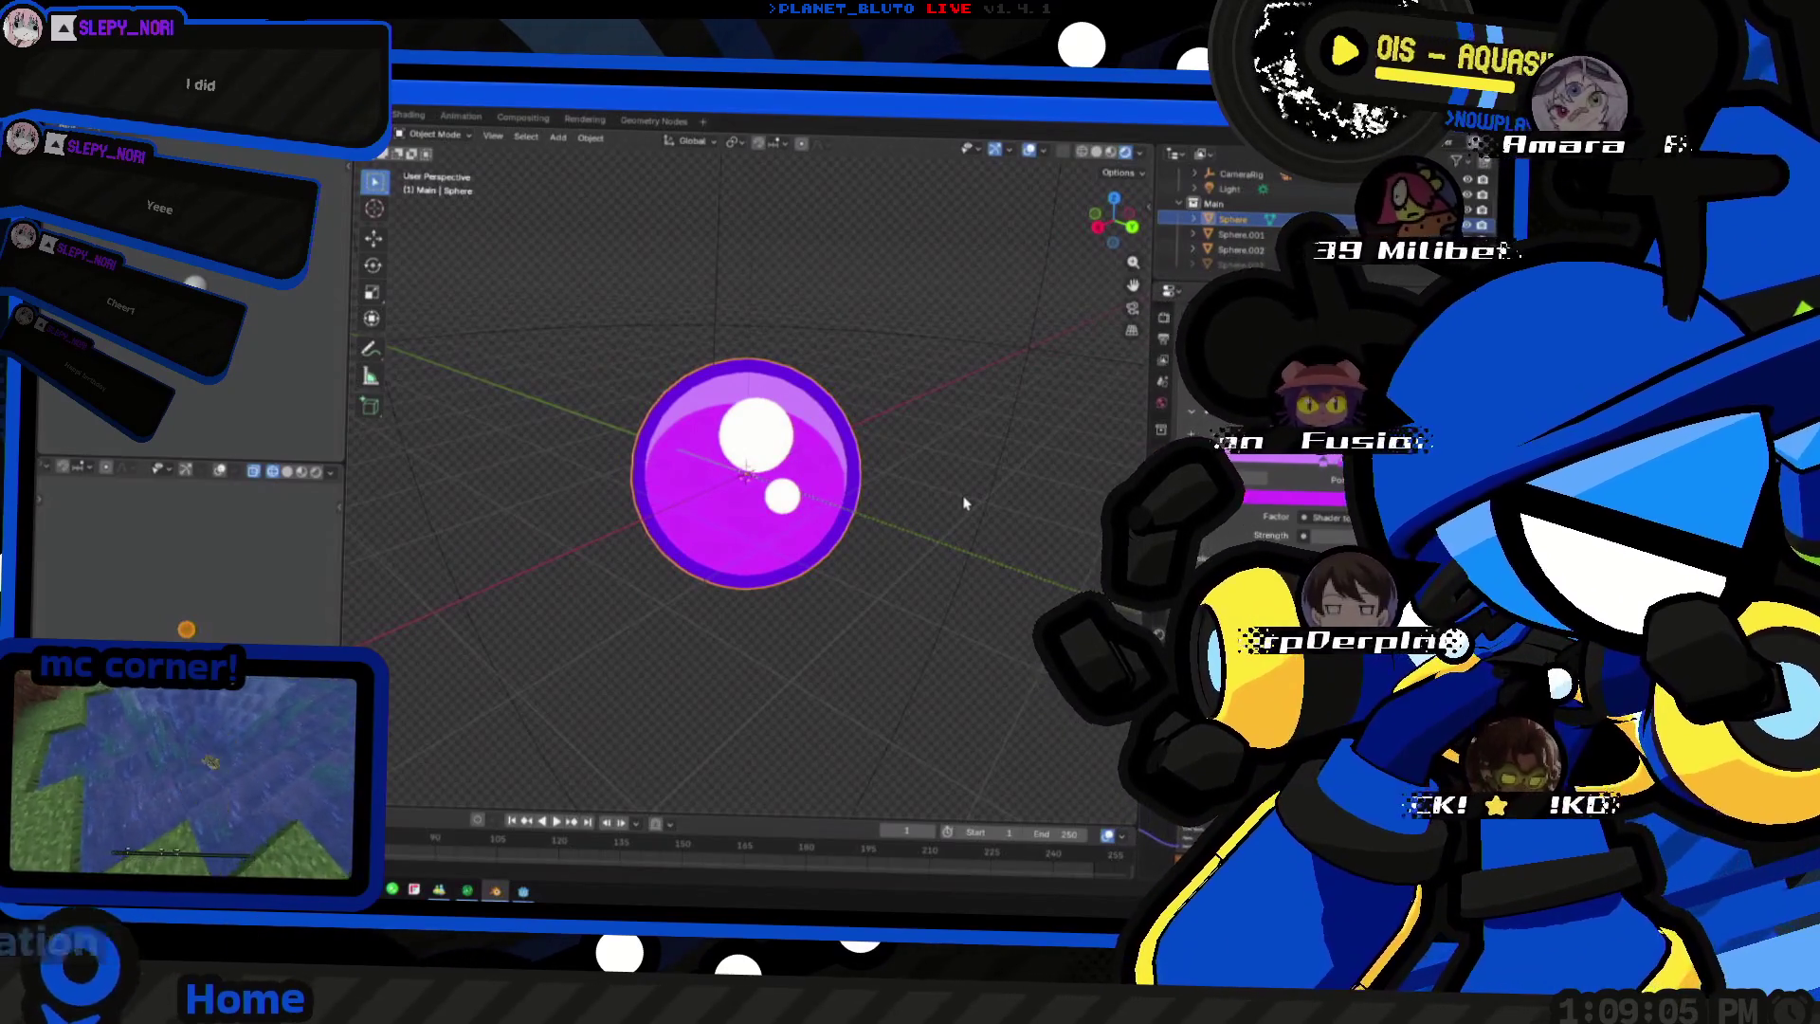
{"action": "mouse_move", "coordinate": [698, 530]}
{"action": "middle_mouse_down"}
{"action": "mouse_move", "coordinate": [958, 488]}
{"action": "mouse_move", "coordinate": [510, 514]}
{"action": "mouse_move", "coordinate": [659, 600]}
{"action": "mouse_move", "coordinate": [750, 525]}
{"action": "mouse_move", "coordinate": [601, 521]}
{"action": "mouse_move", "coordinate": [668, 524]}
{"action": "middle_mouse_up"}
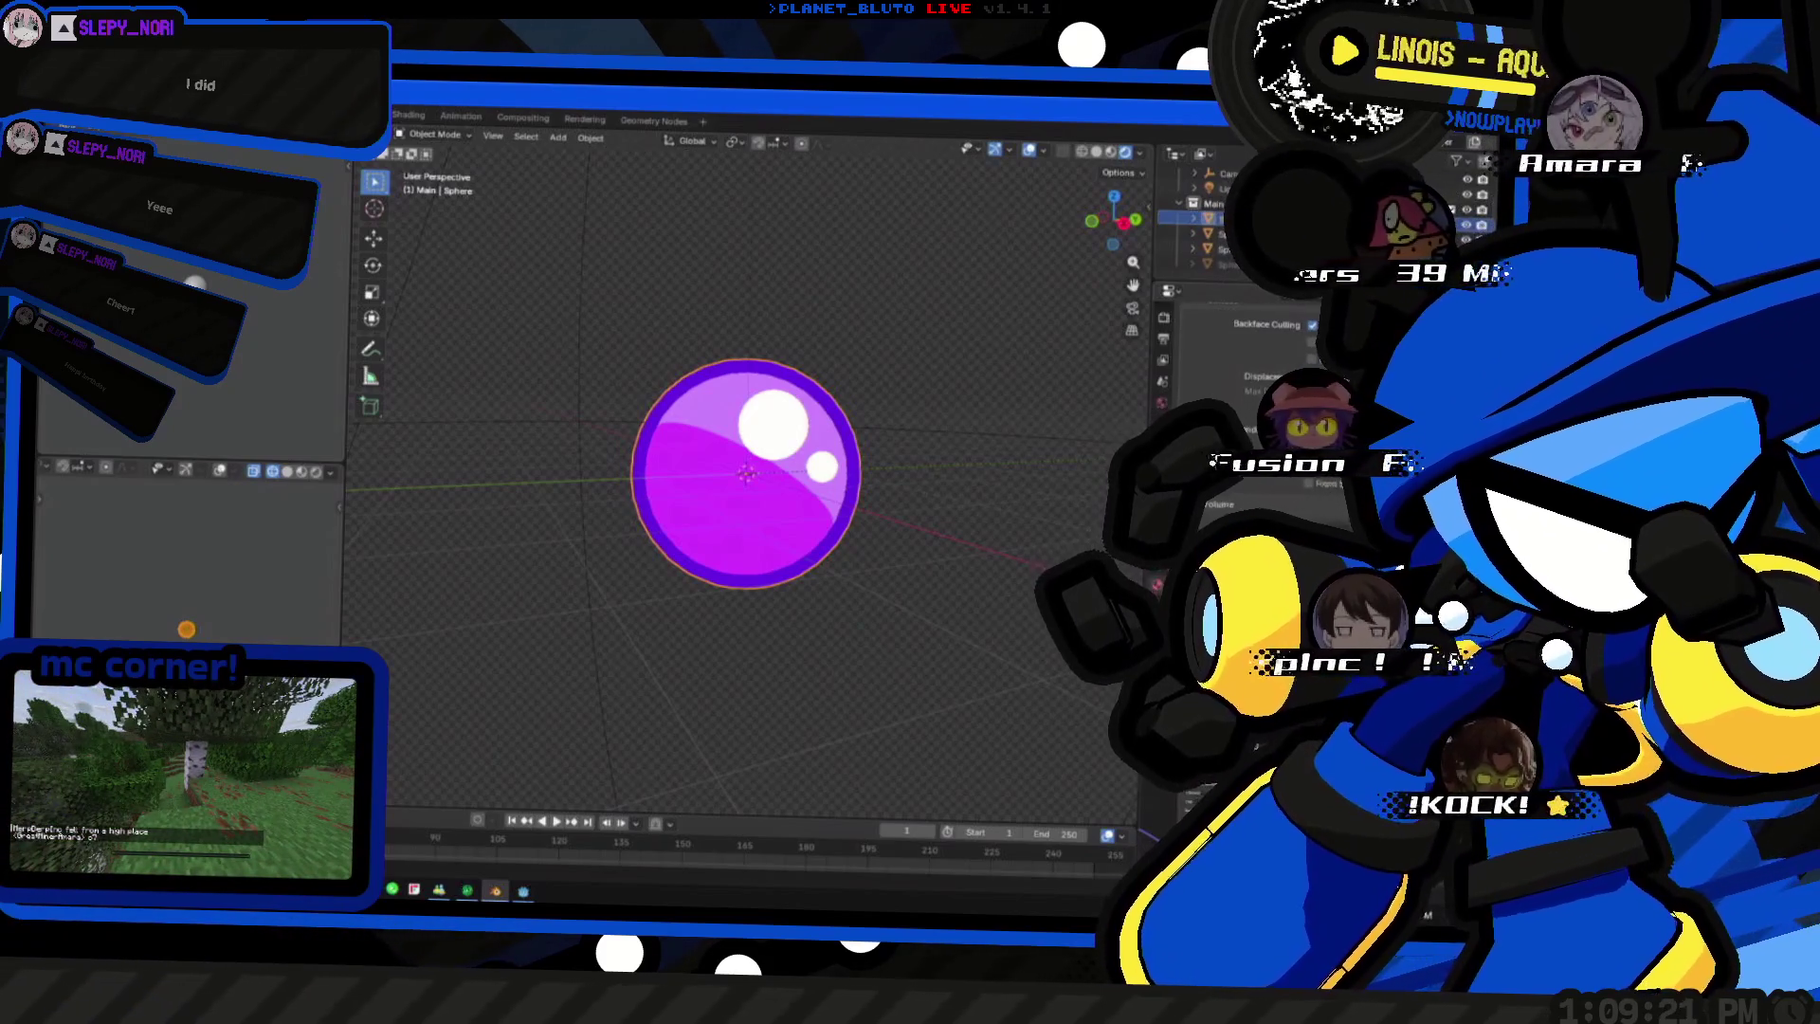
{"action": "scroll", "coordinate": [1238, 399], "scroll_direction": "up", "scroll_amount": 3}
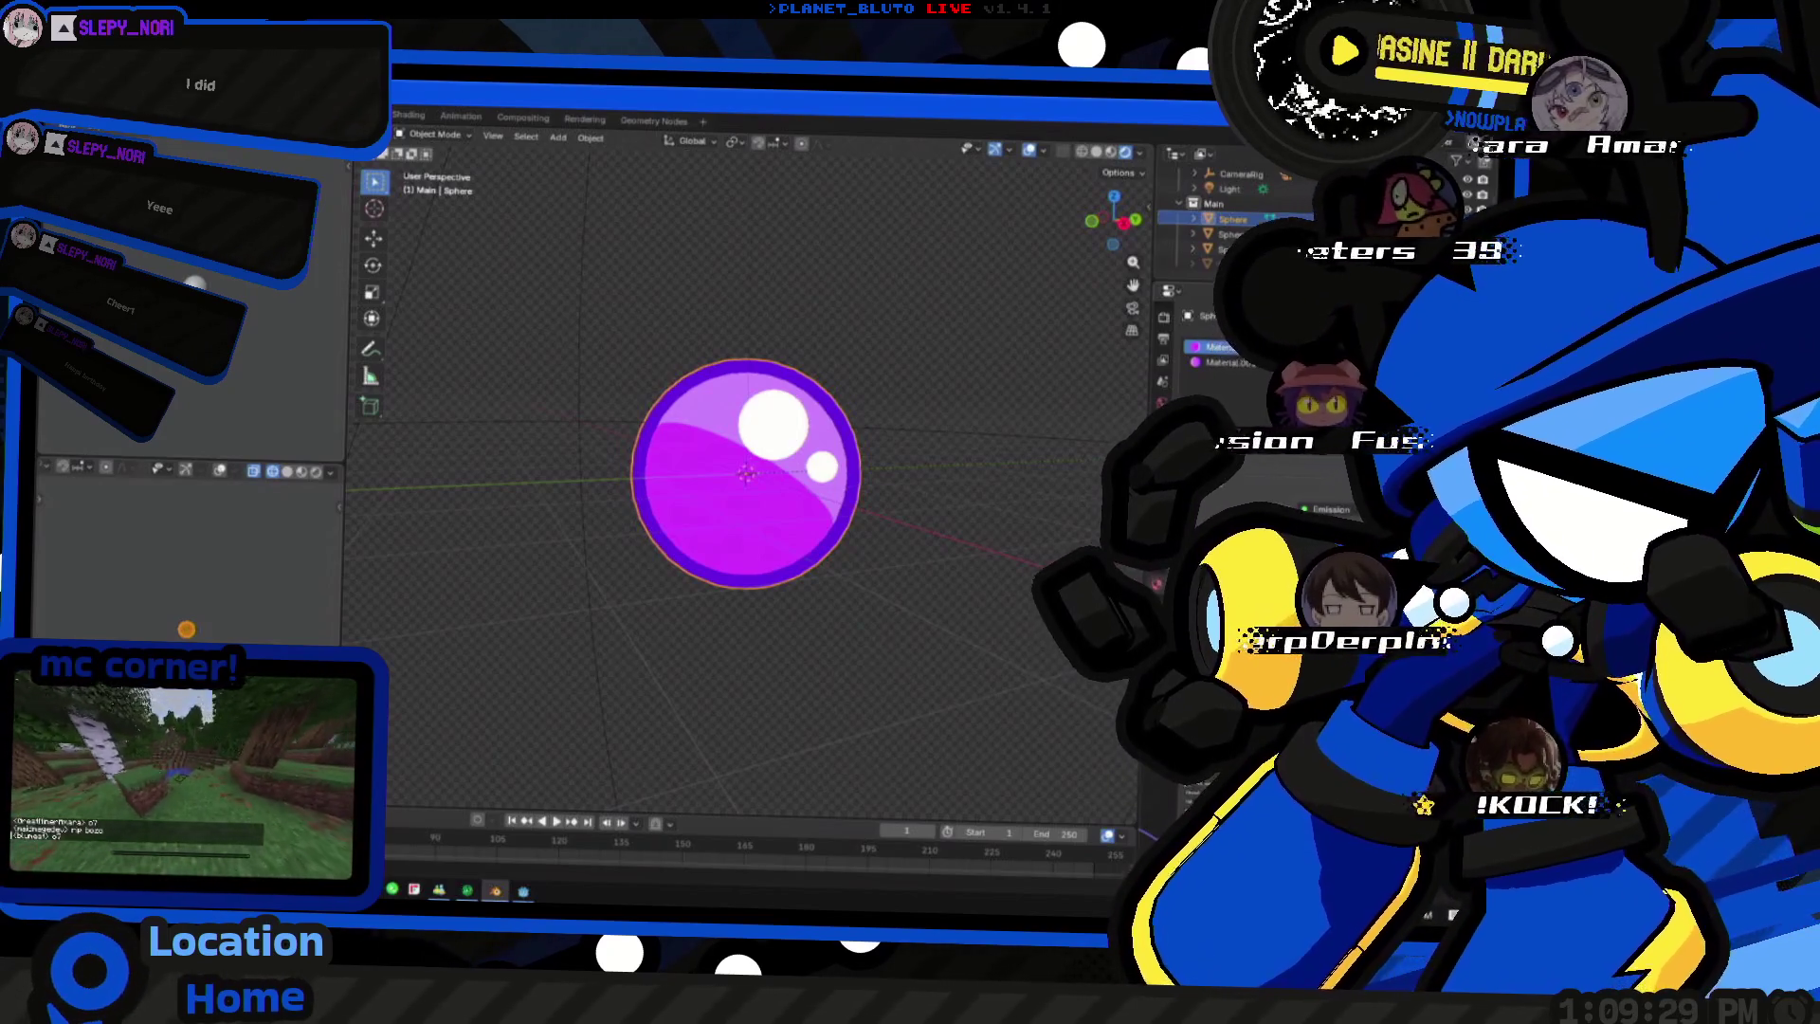
{"action": "scroll", "coordinate": [1337, 482], "scroll_direction": "up", "scroll_amount": 3}
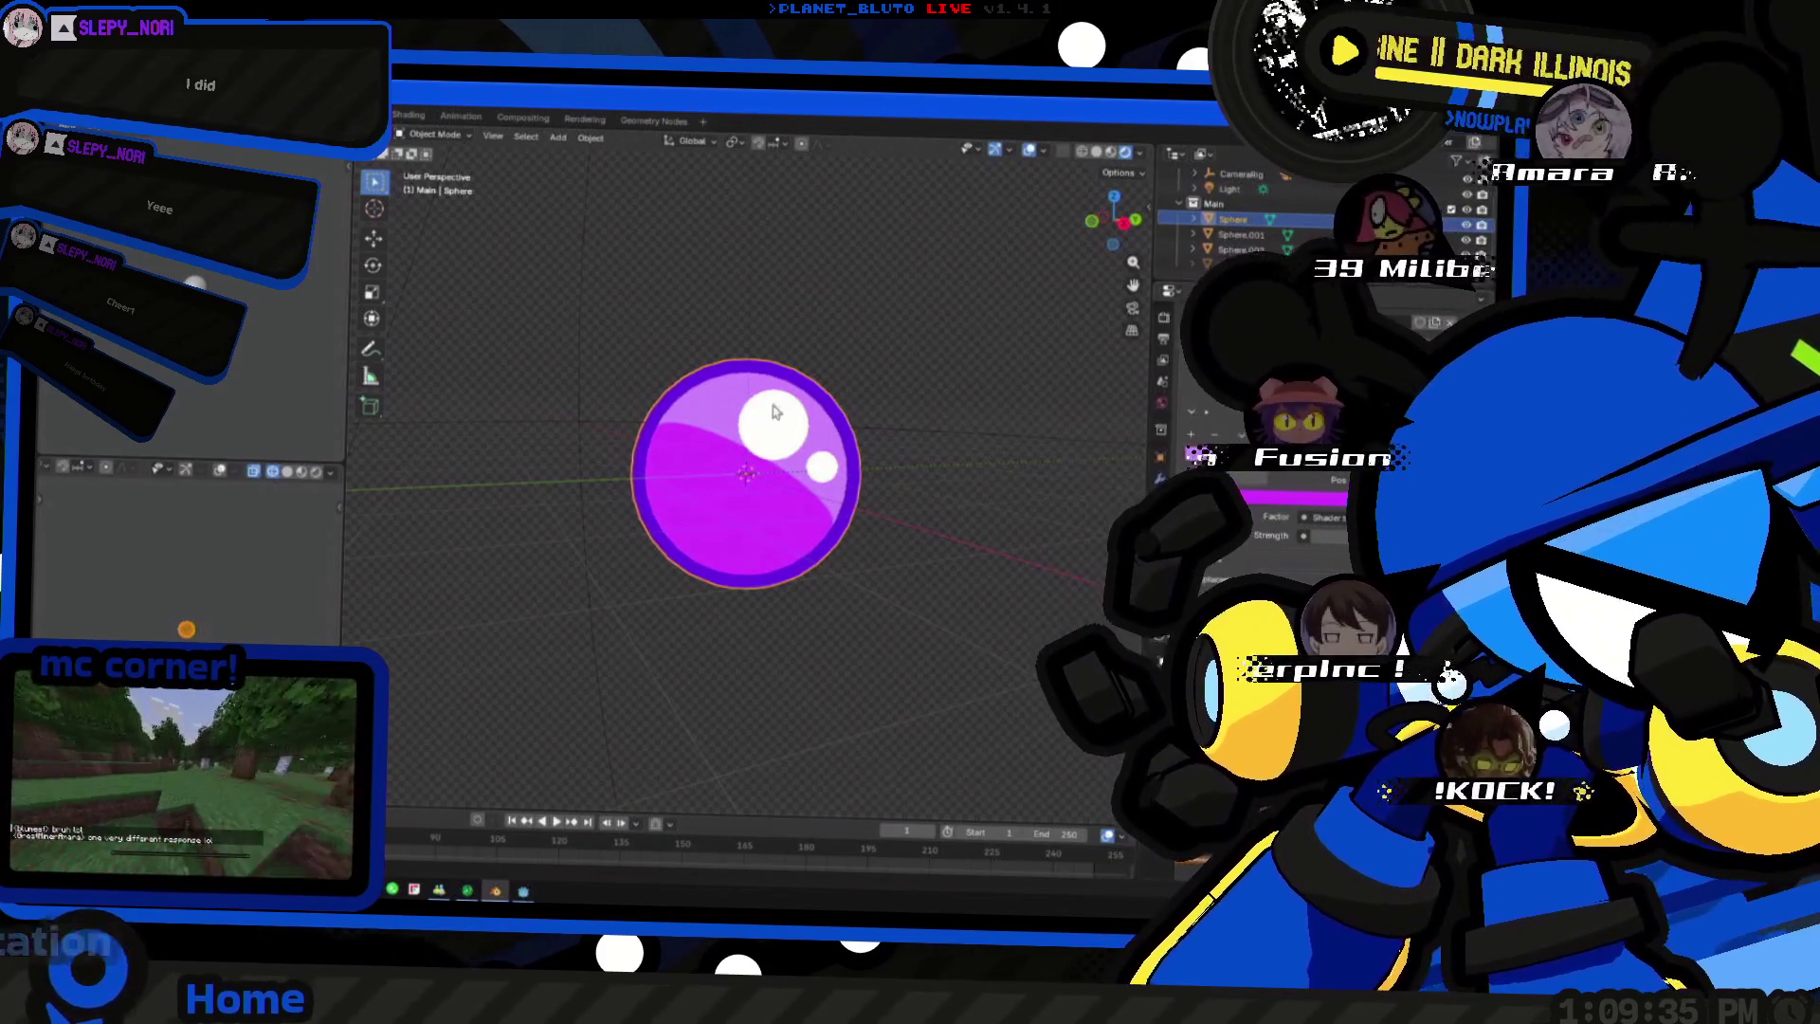
{"action": "scroll", "coordinate": [761, 455], "scroll_direction": "down", "scroll_amount": 3}
{"action": "middle_click_drag", "start_coordinate": [708, 479], "coordinate": [797, 469]}
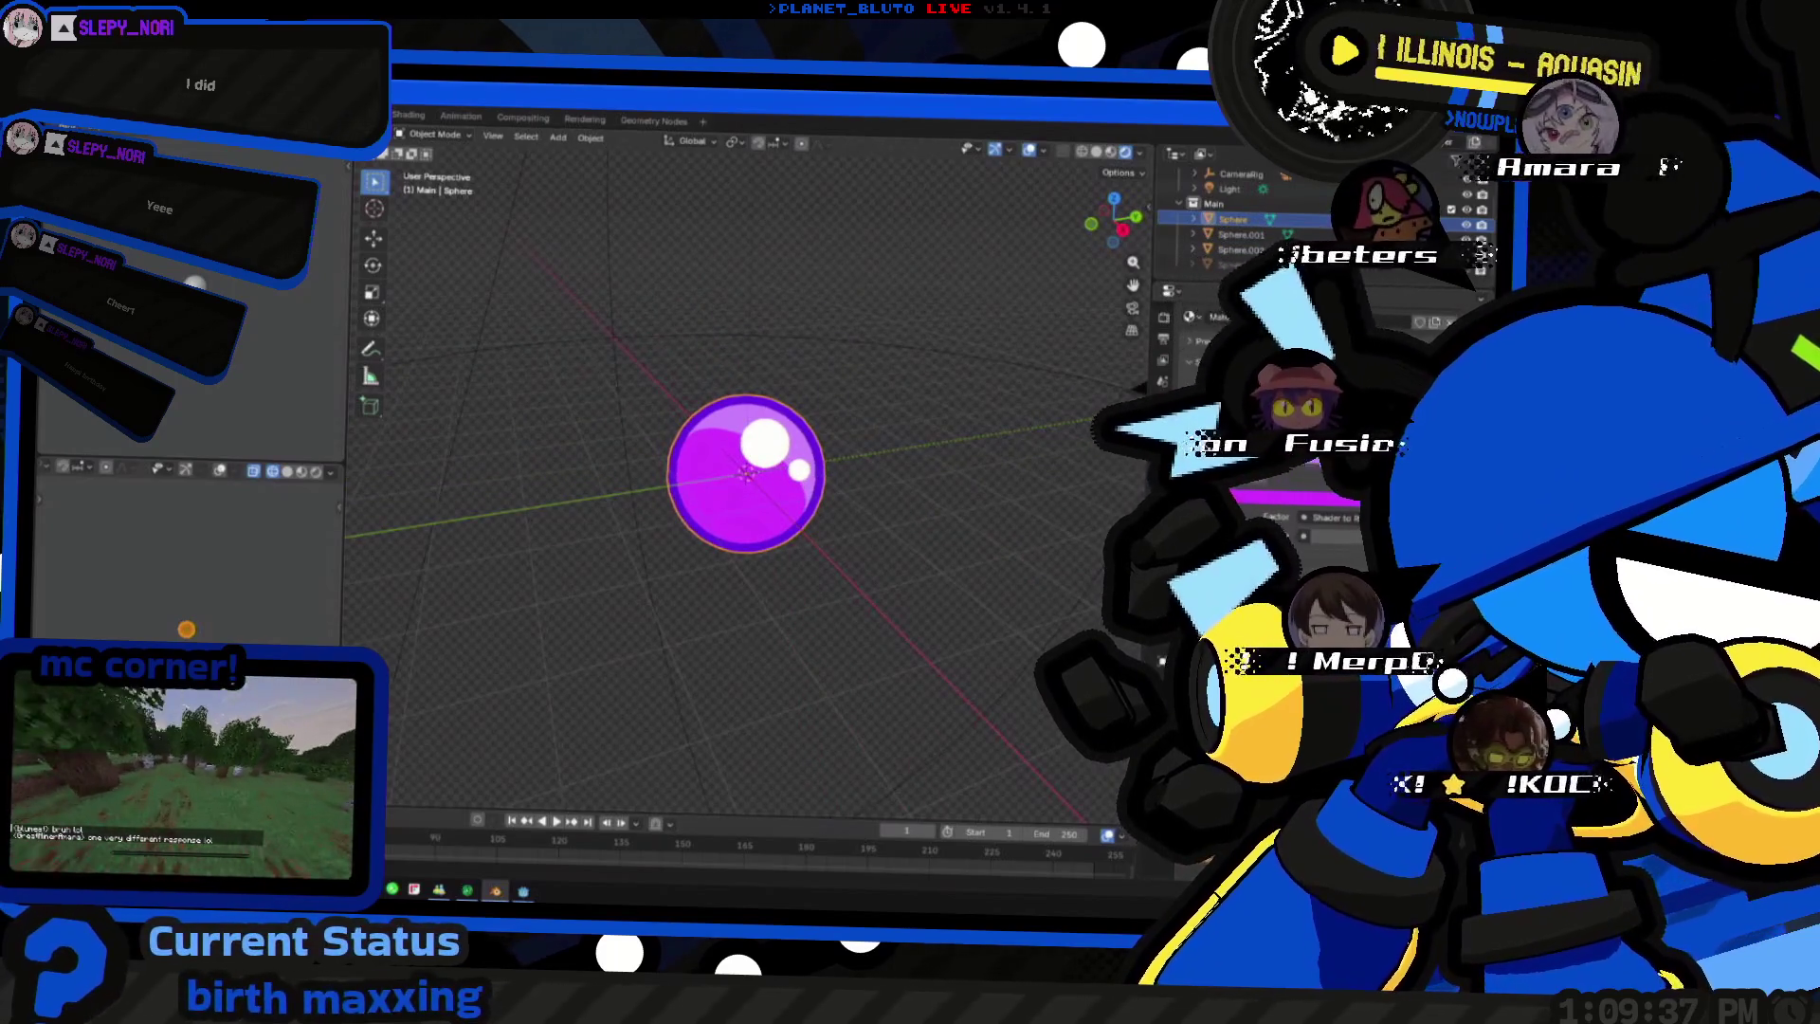
{"action": "key", "text": "Tab"}
{"action": "scroll", "coordinate": [854, 497], "scroll_direction": "up", "scroll_amount": 3}
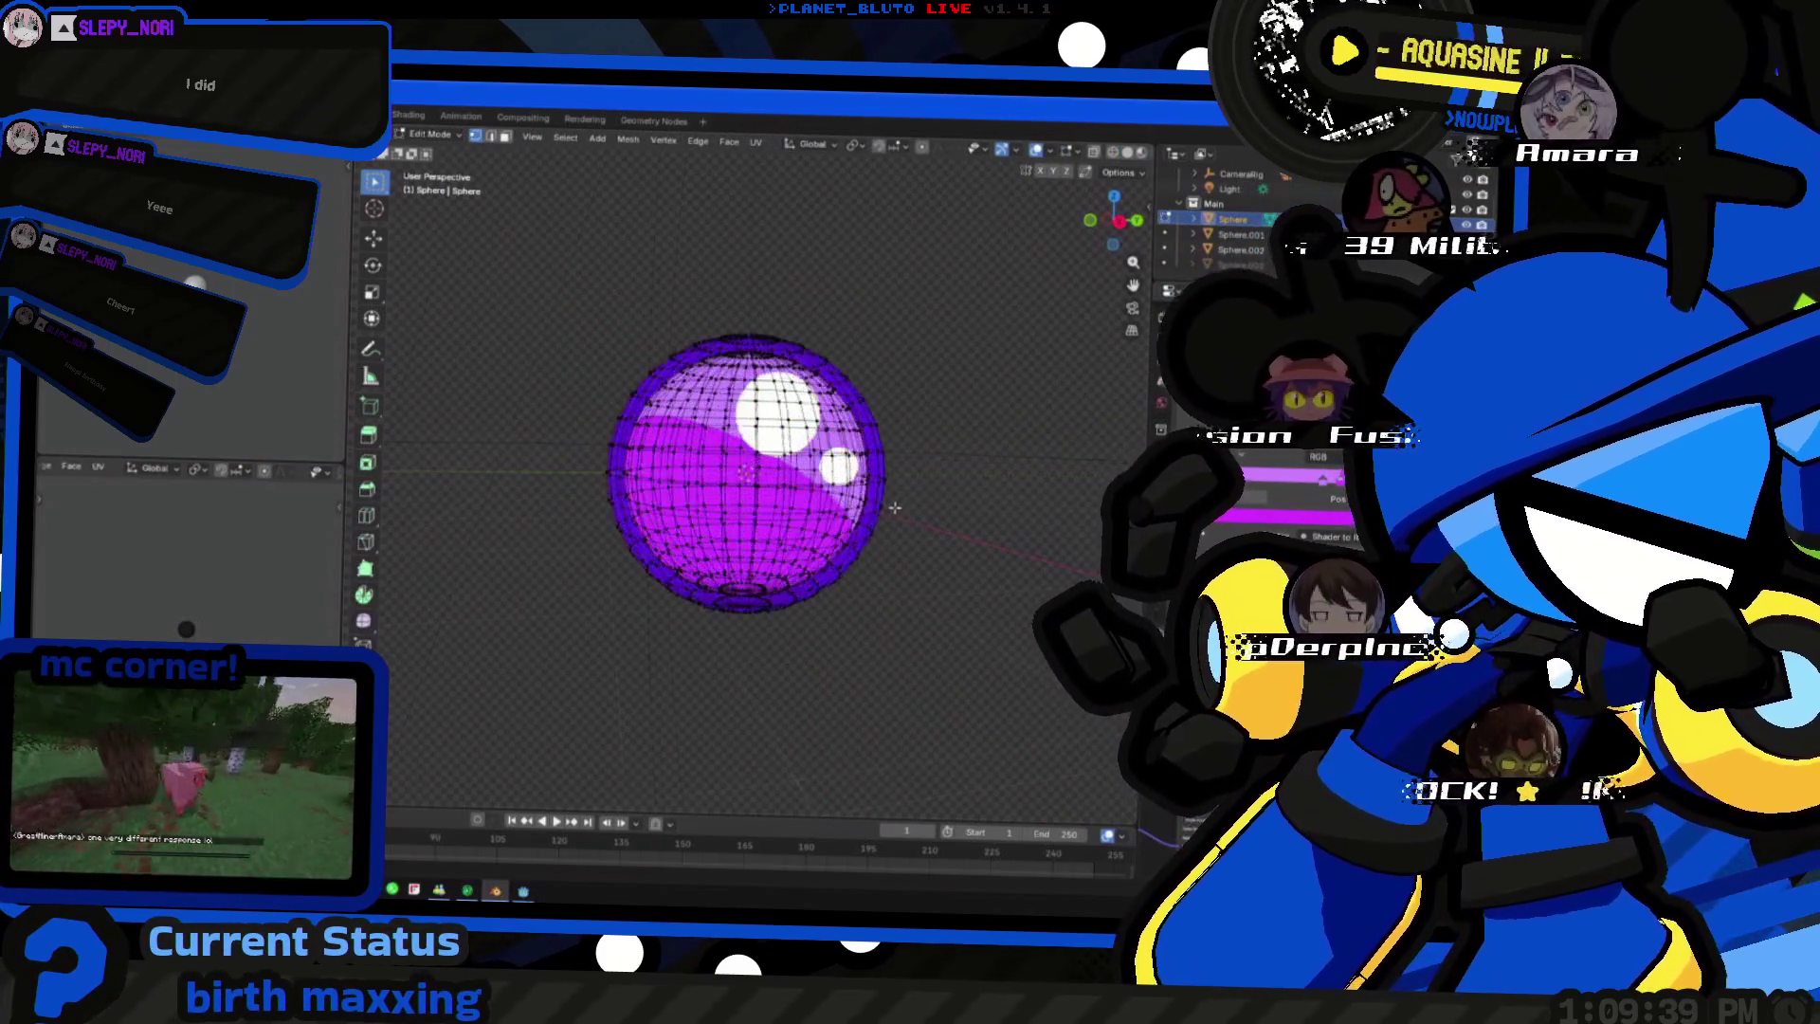
- Cancel an accidental image-open browser and toggle Edit Mode to compare the orb shaded and as mesh
{"action": "mouse_move", "coordinate": [928, 498]}
{"action": "middle_mouse_down"}
{"action": "mouse_move", "coordinate": [995, 541]}
{"action": "mouse_move", "coordinate": [572, 376]}
{"action": "middle_mouse_up"}
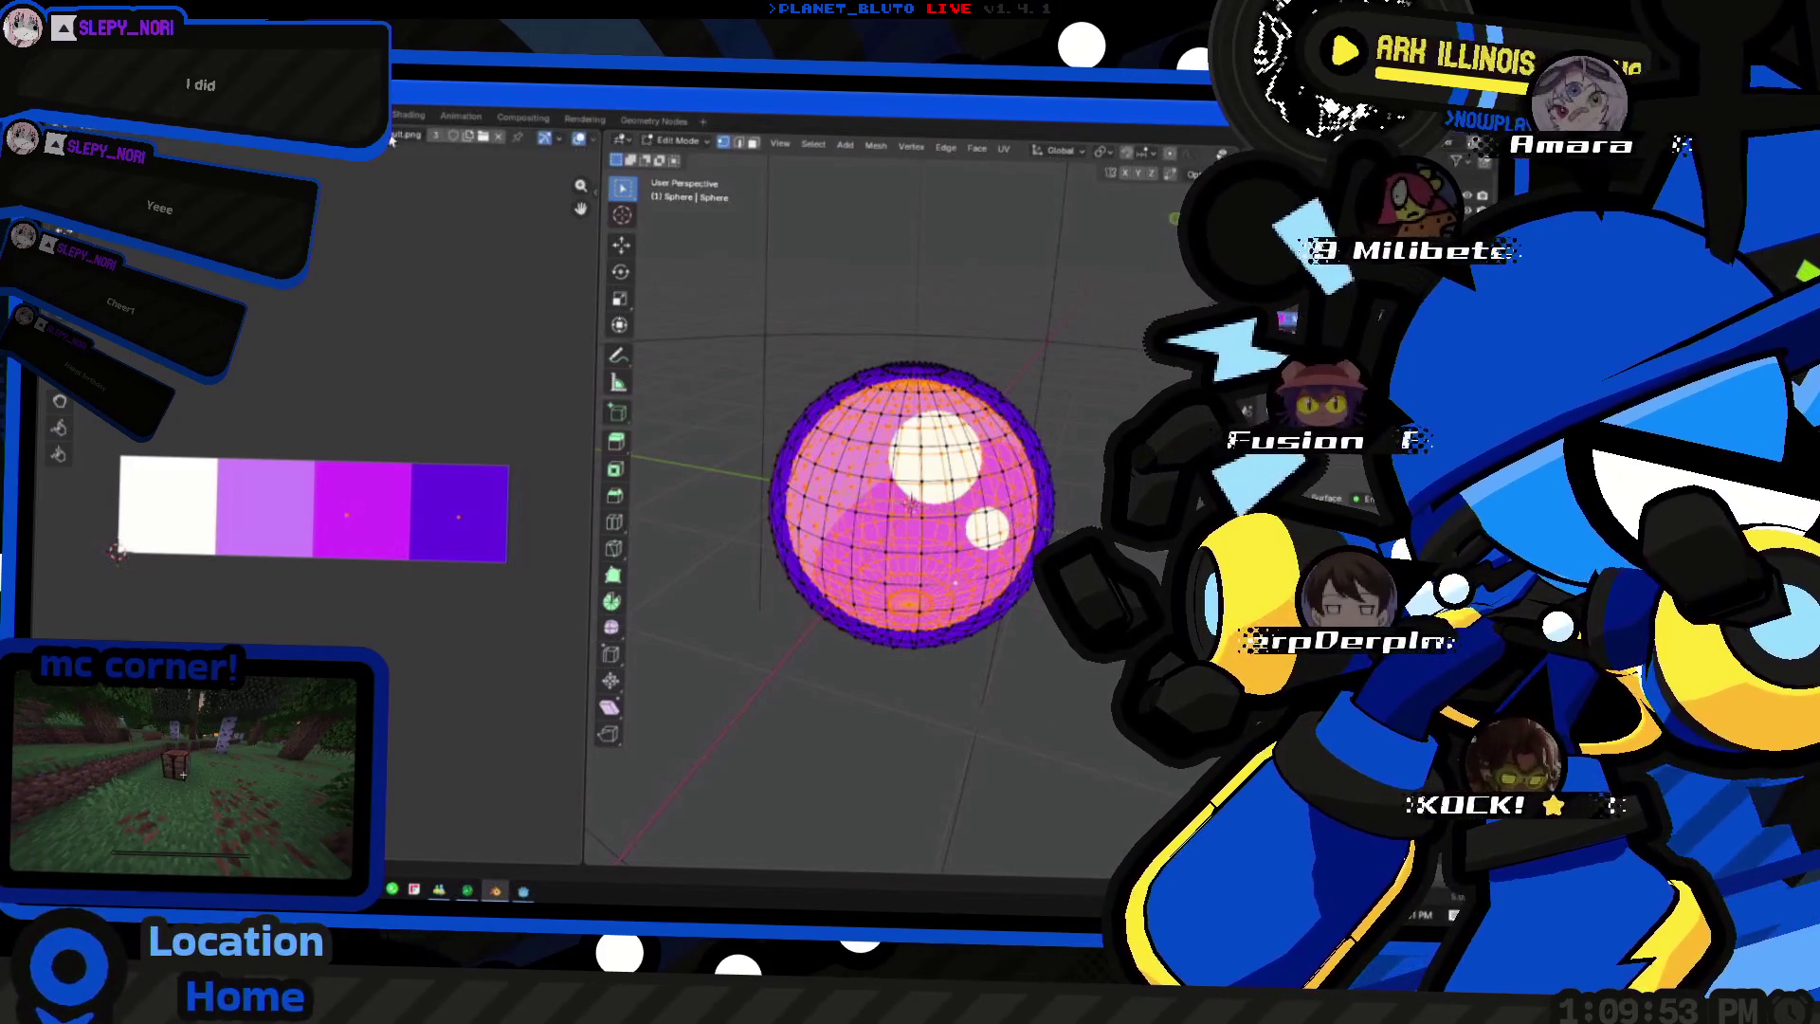
{"action": "key", "text": "alt+o"}
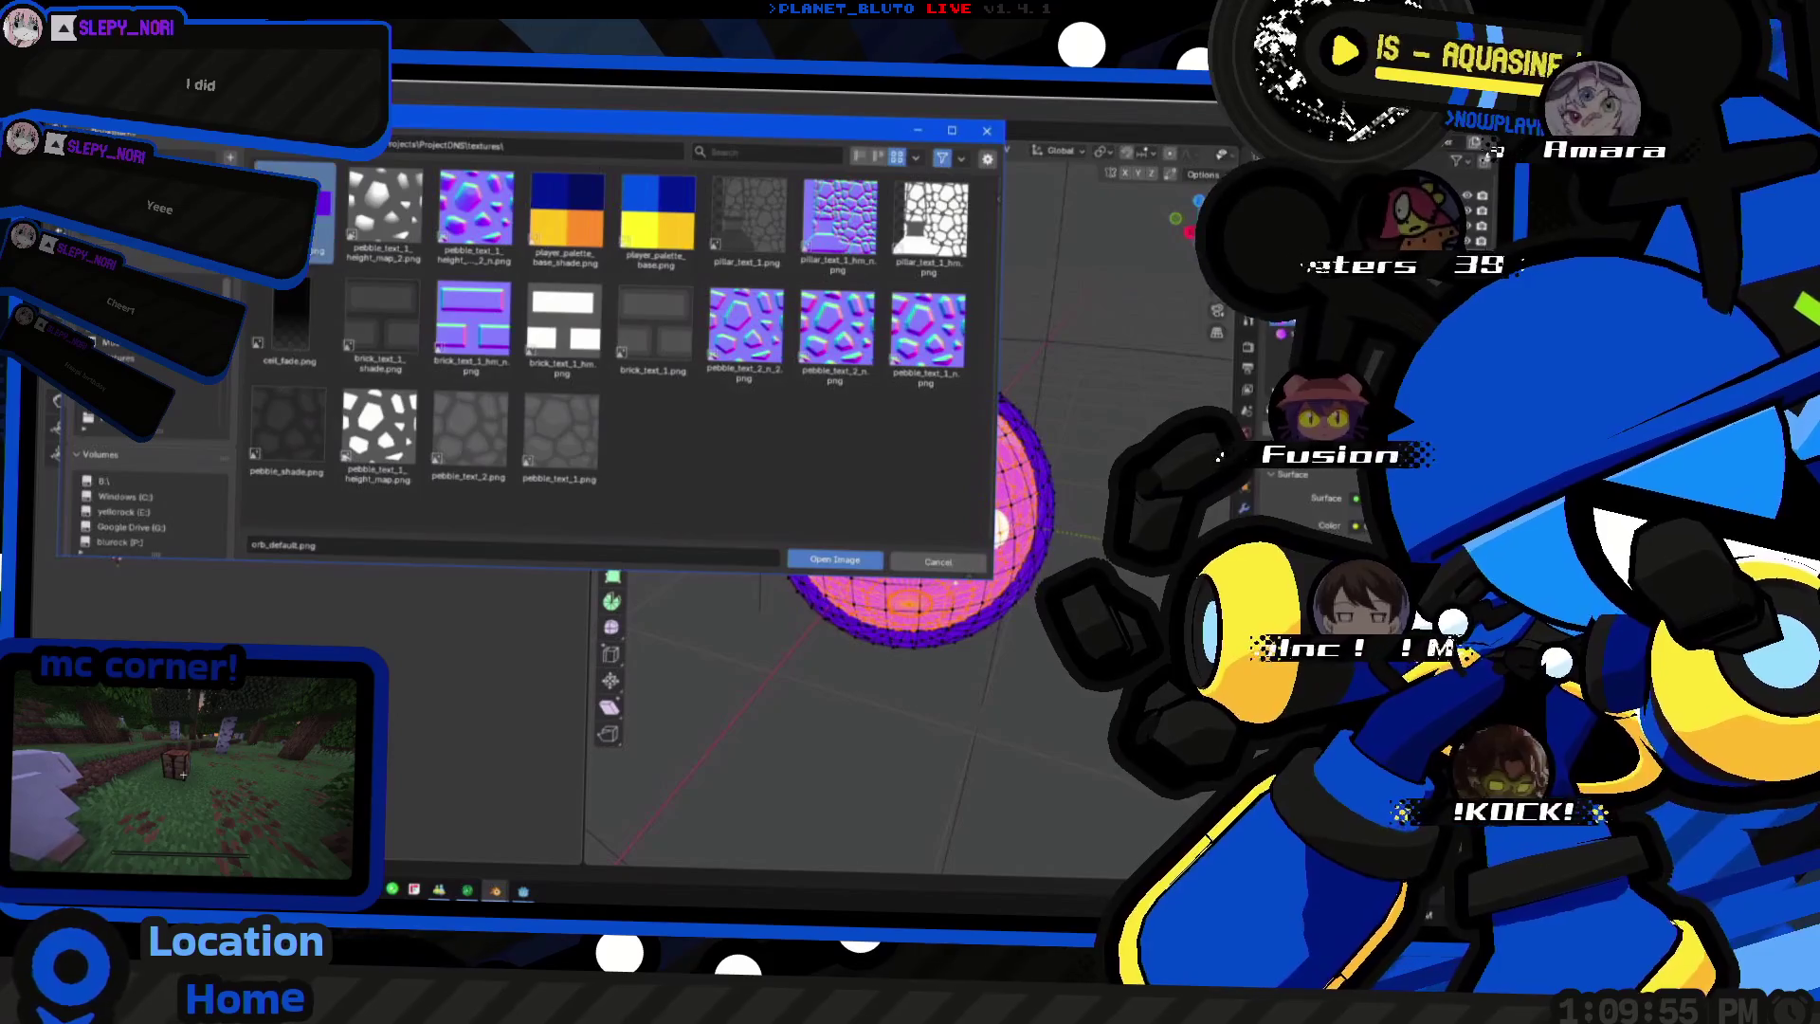
{"action": "key", "text": "Escape"}
{"action": "middle_click_drag", "start_coordinate": [684, 460], "coordinate": [739, 470]}
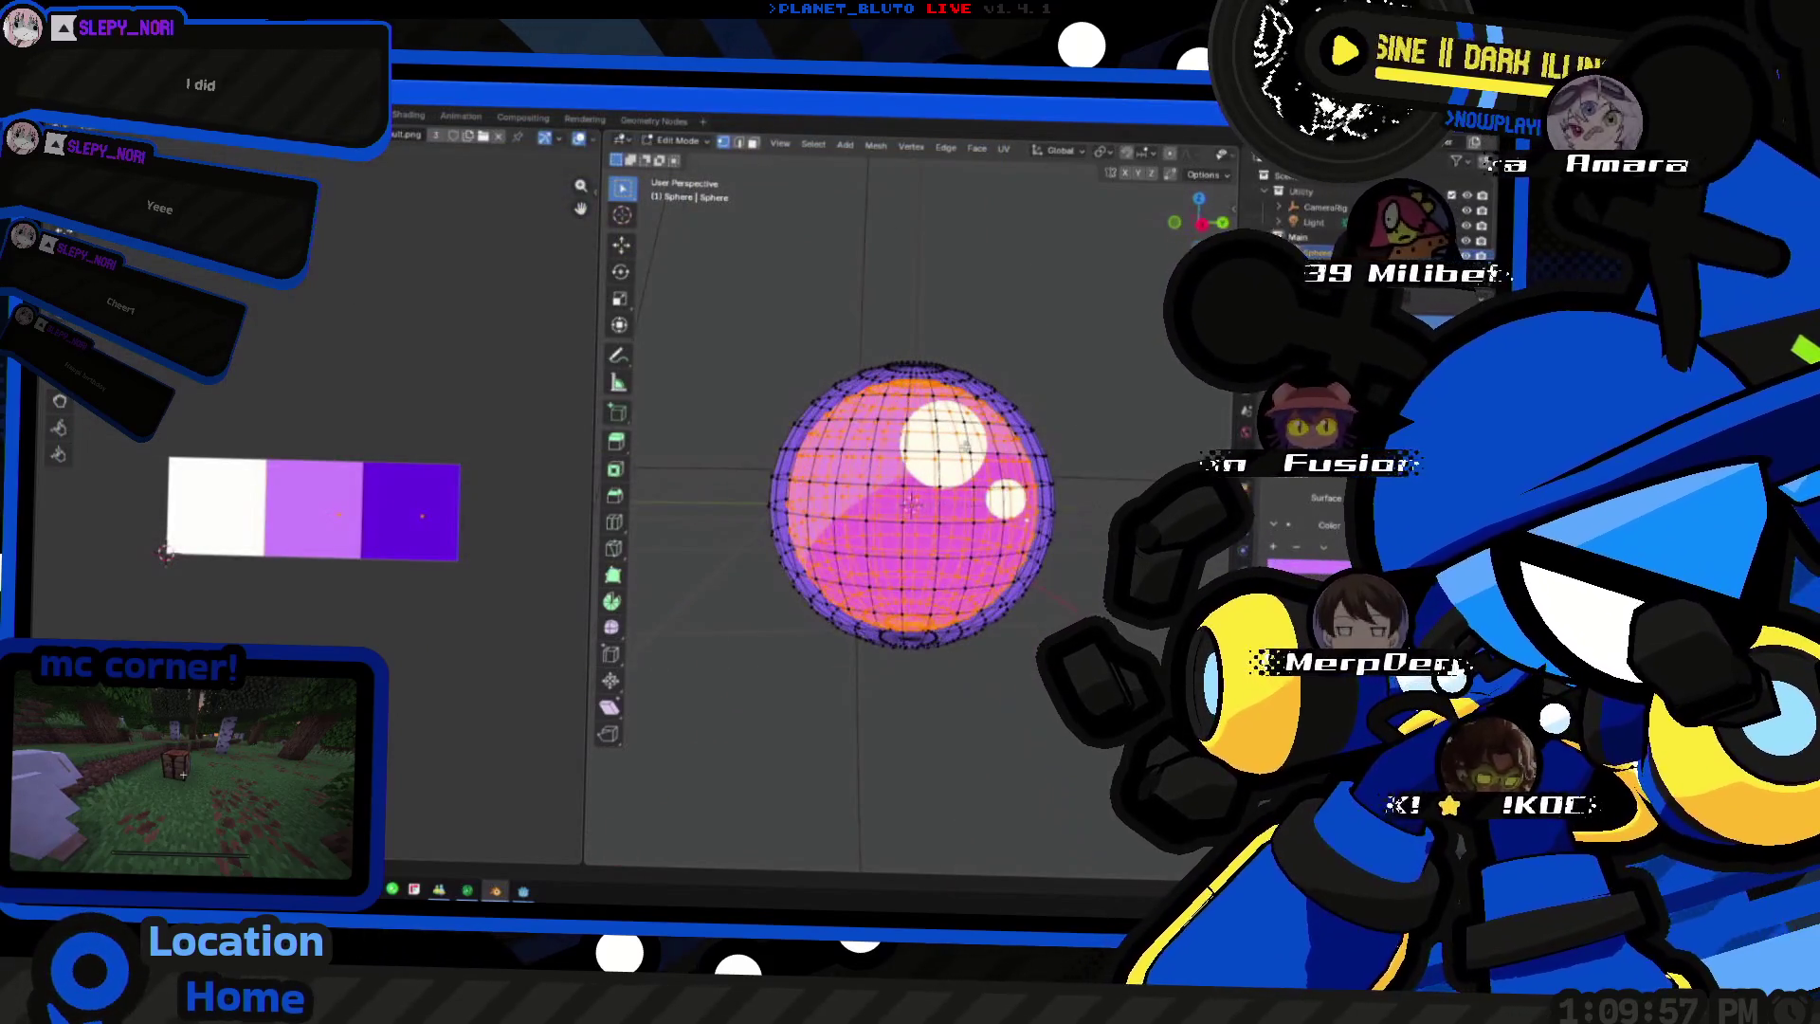
{"action": "key", "text": "Tab"}
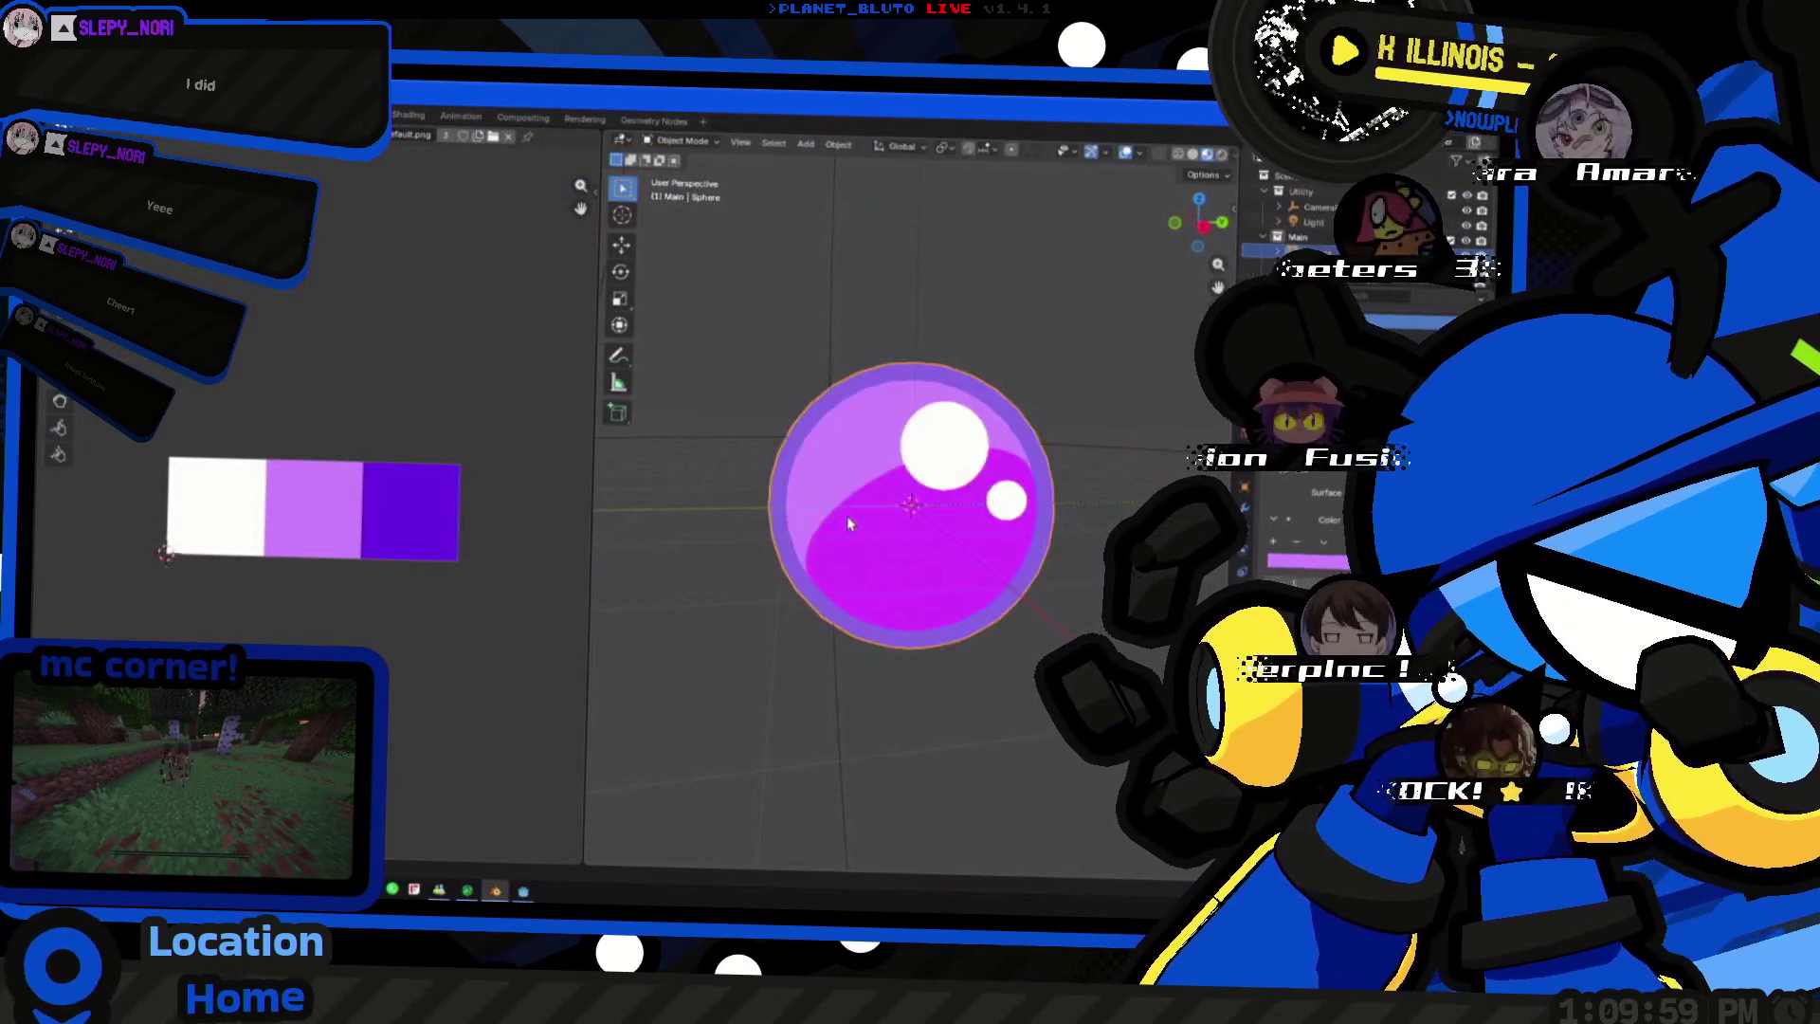
{"action": "key", "text": "Tab"}
{"action": "key", "text": "Tab"}
{"action": "key", "text": "Tab"}
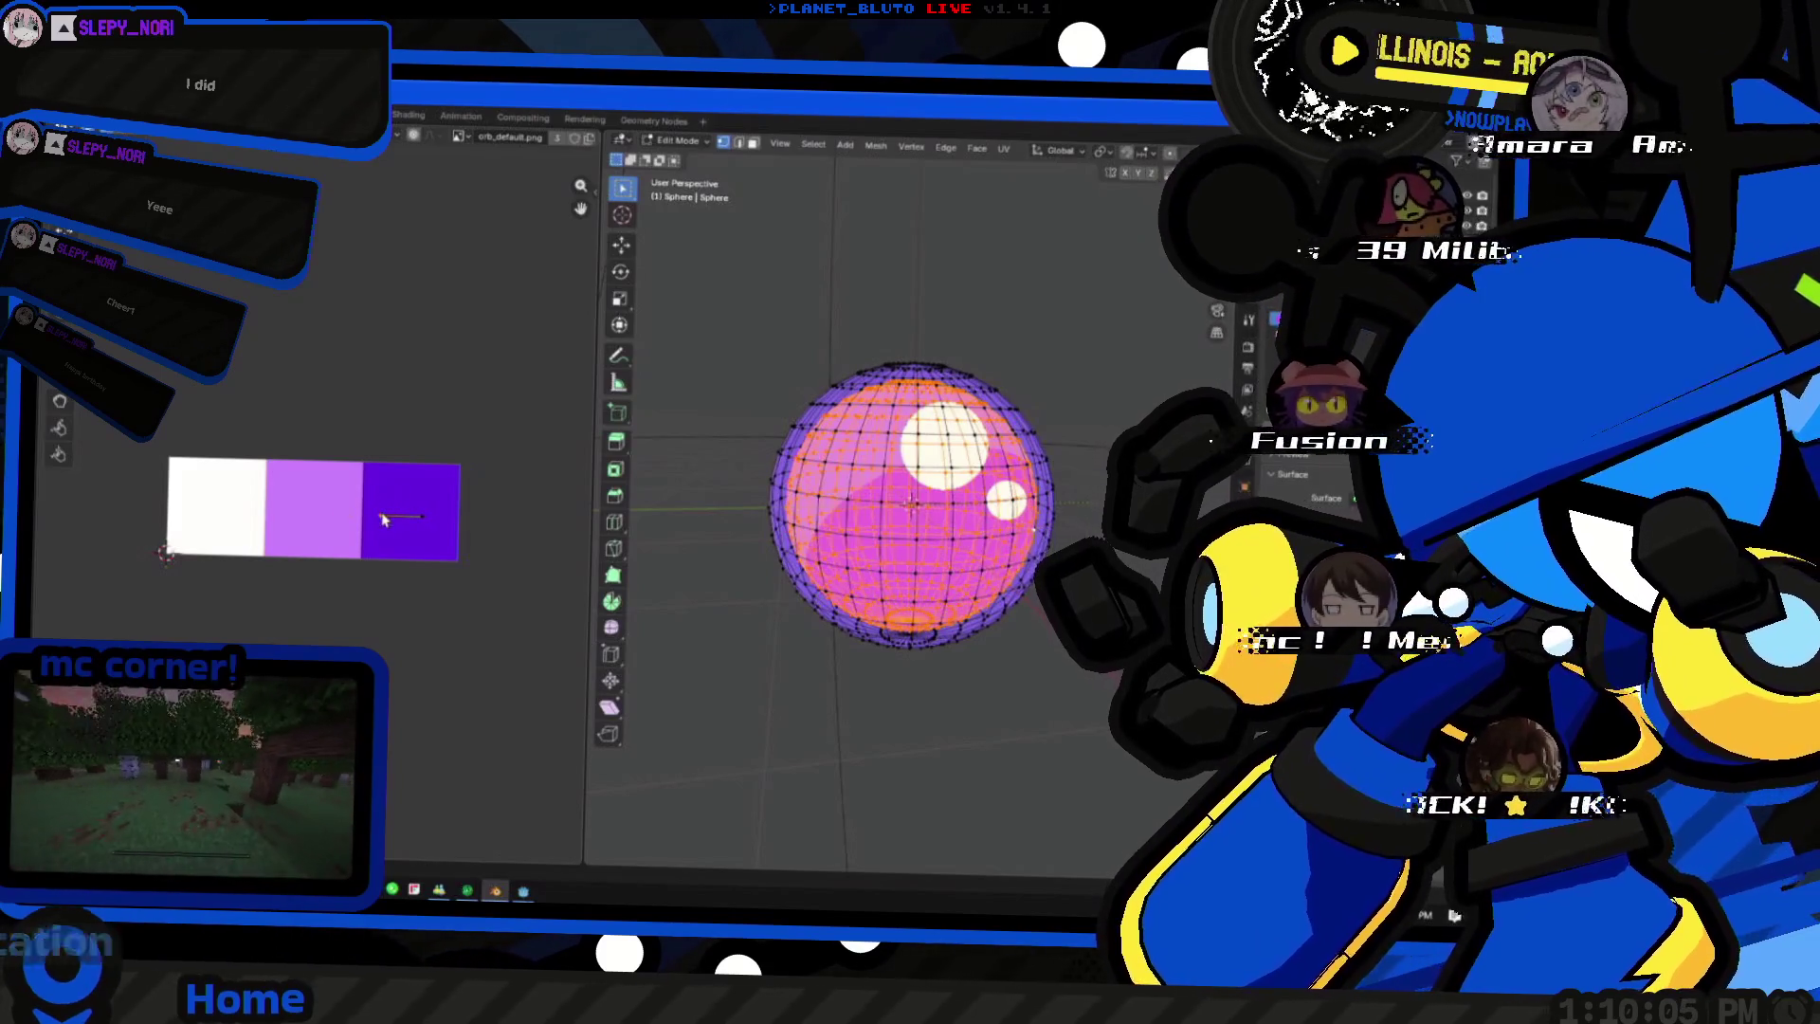
{"action": "key", "text": "Tab"}
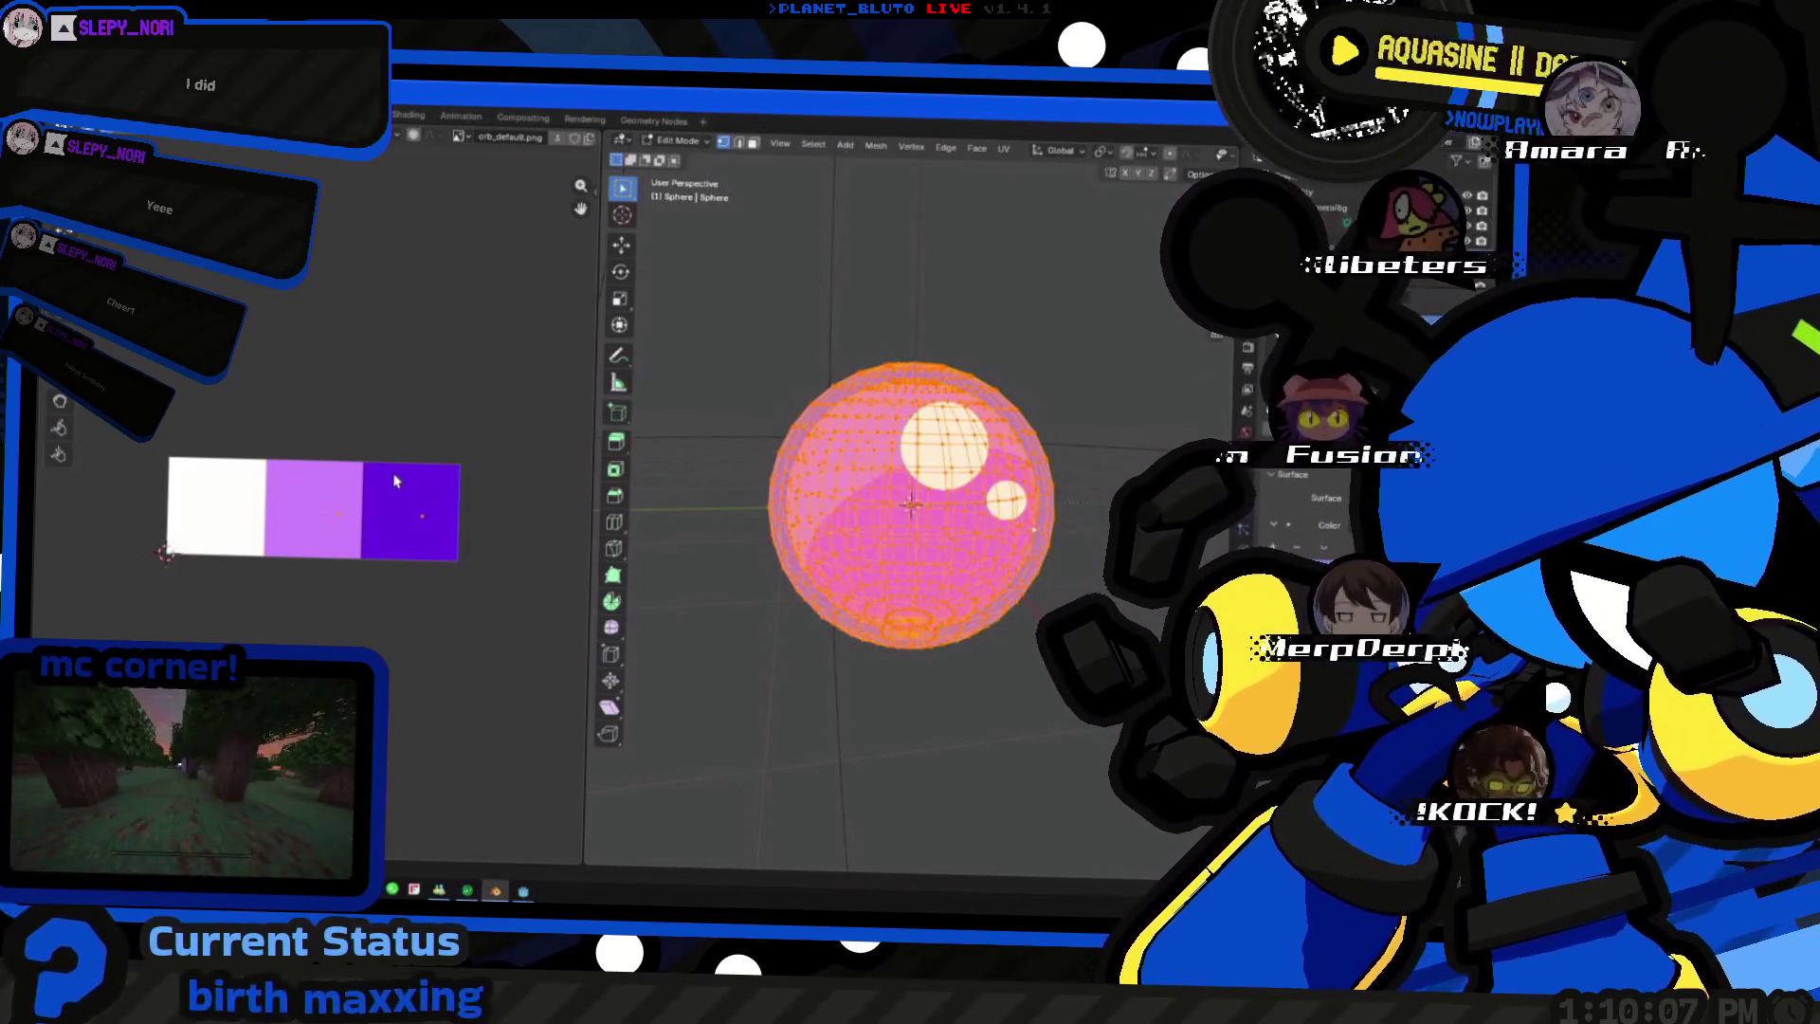
{"action": "key", "text": "Tab"}
{"action": "key", "text": "Tab"}
{"action": "key", "text": "Tab"}
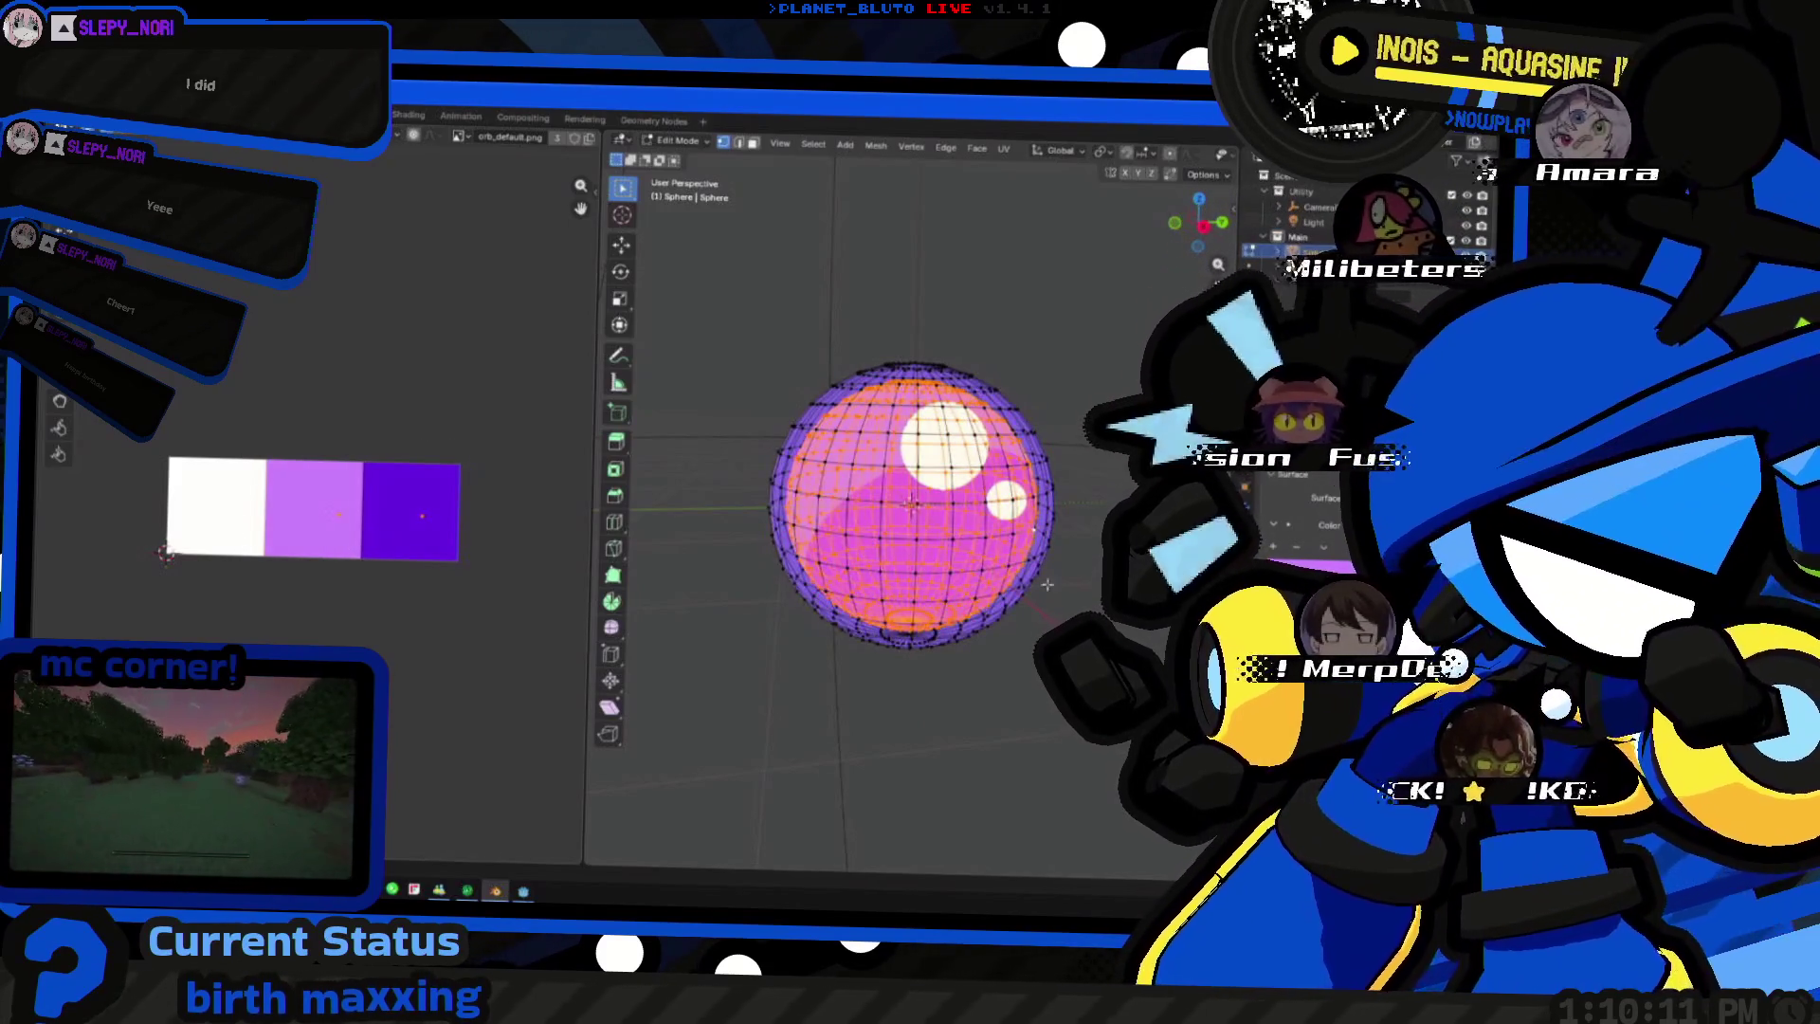
{"action": "middle_click_drag", "start_coordinate": [1047, 583], "coordinate": [1054, 664]}
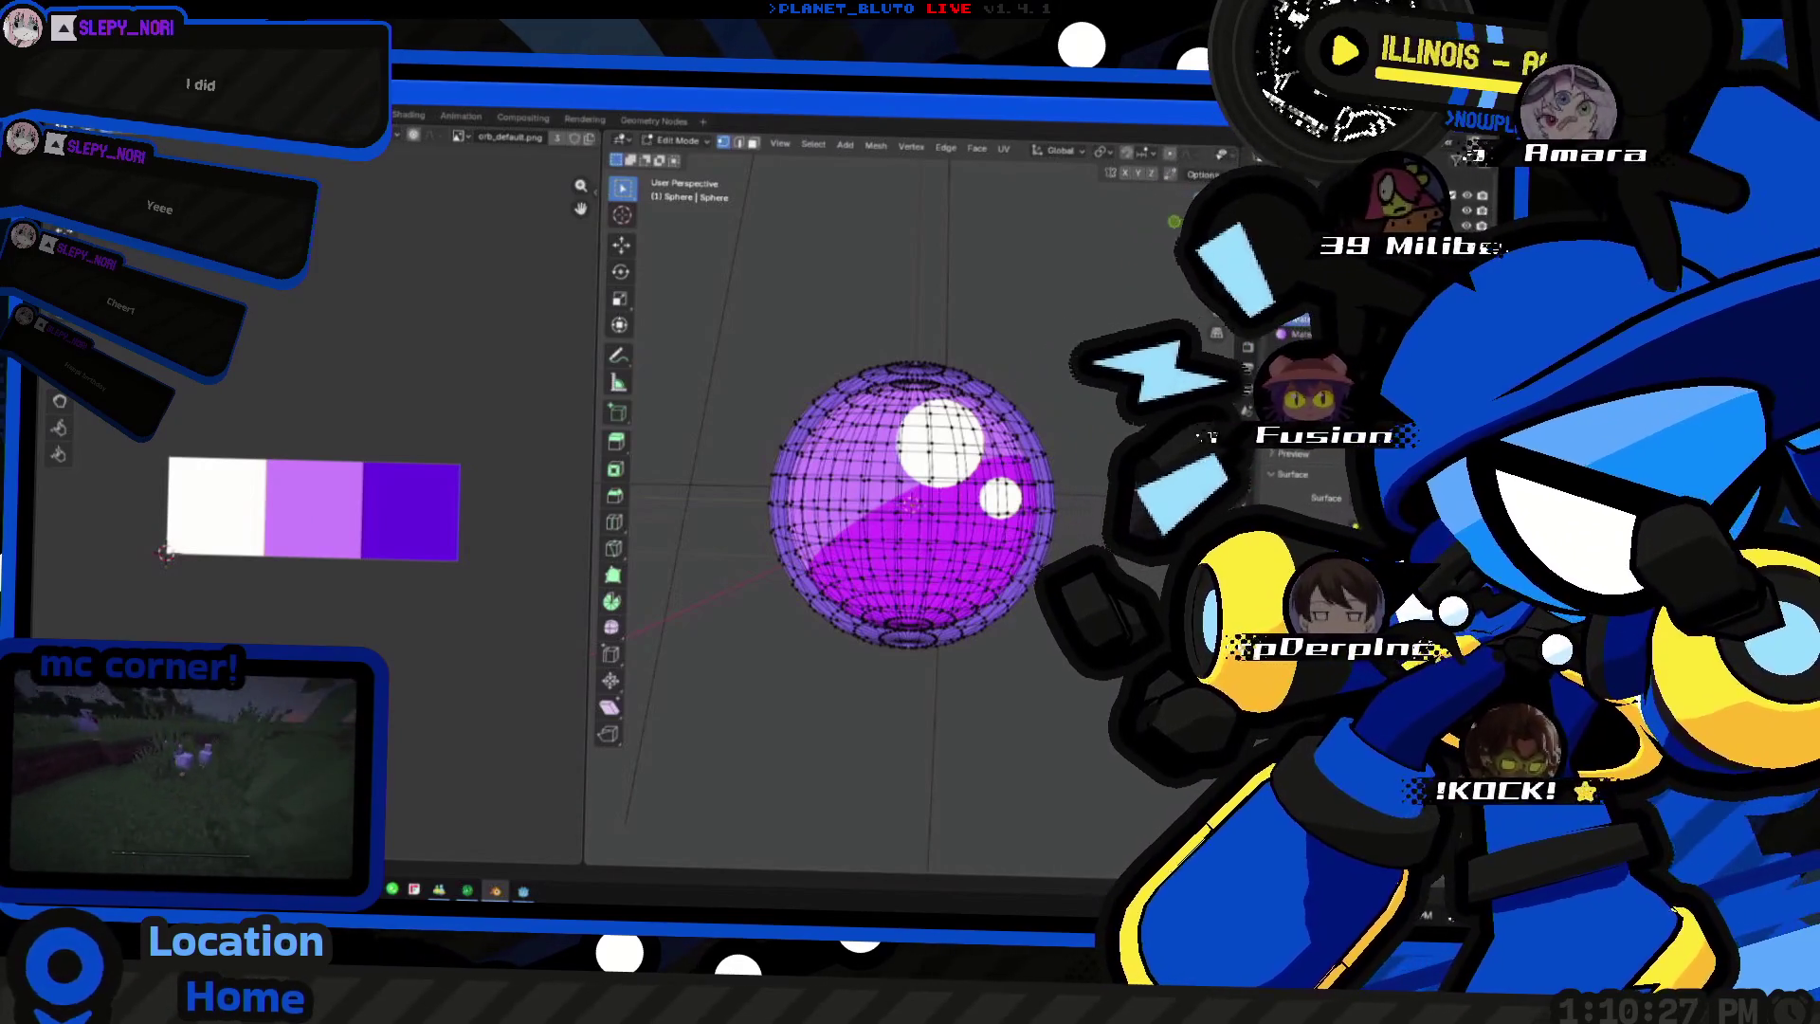
- Select the sphere's connected geometry, scale its UVs onto the dark purple swatch, and return to Object Mode
{"action": "left_click", "coordinate": [365, 516]}
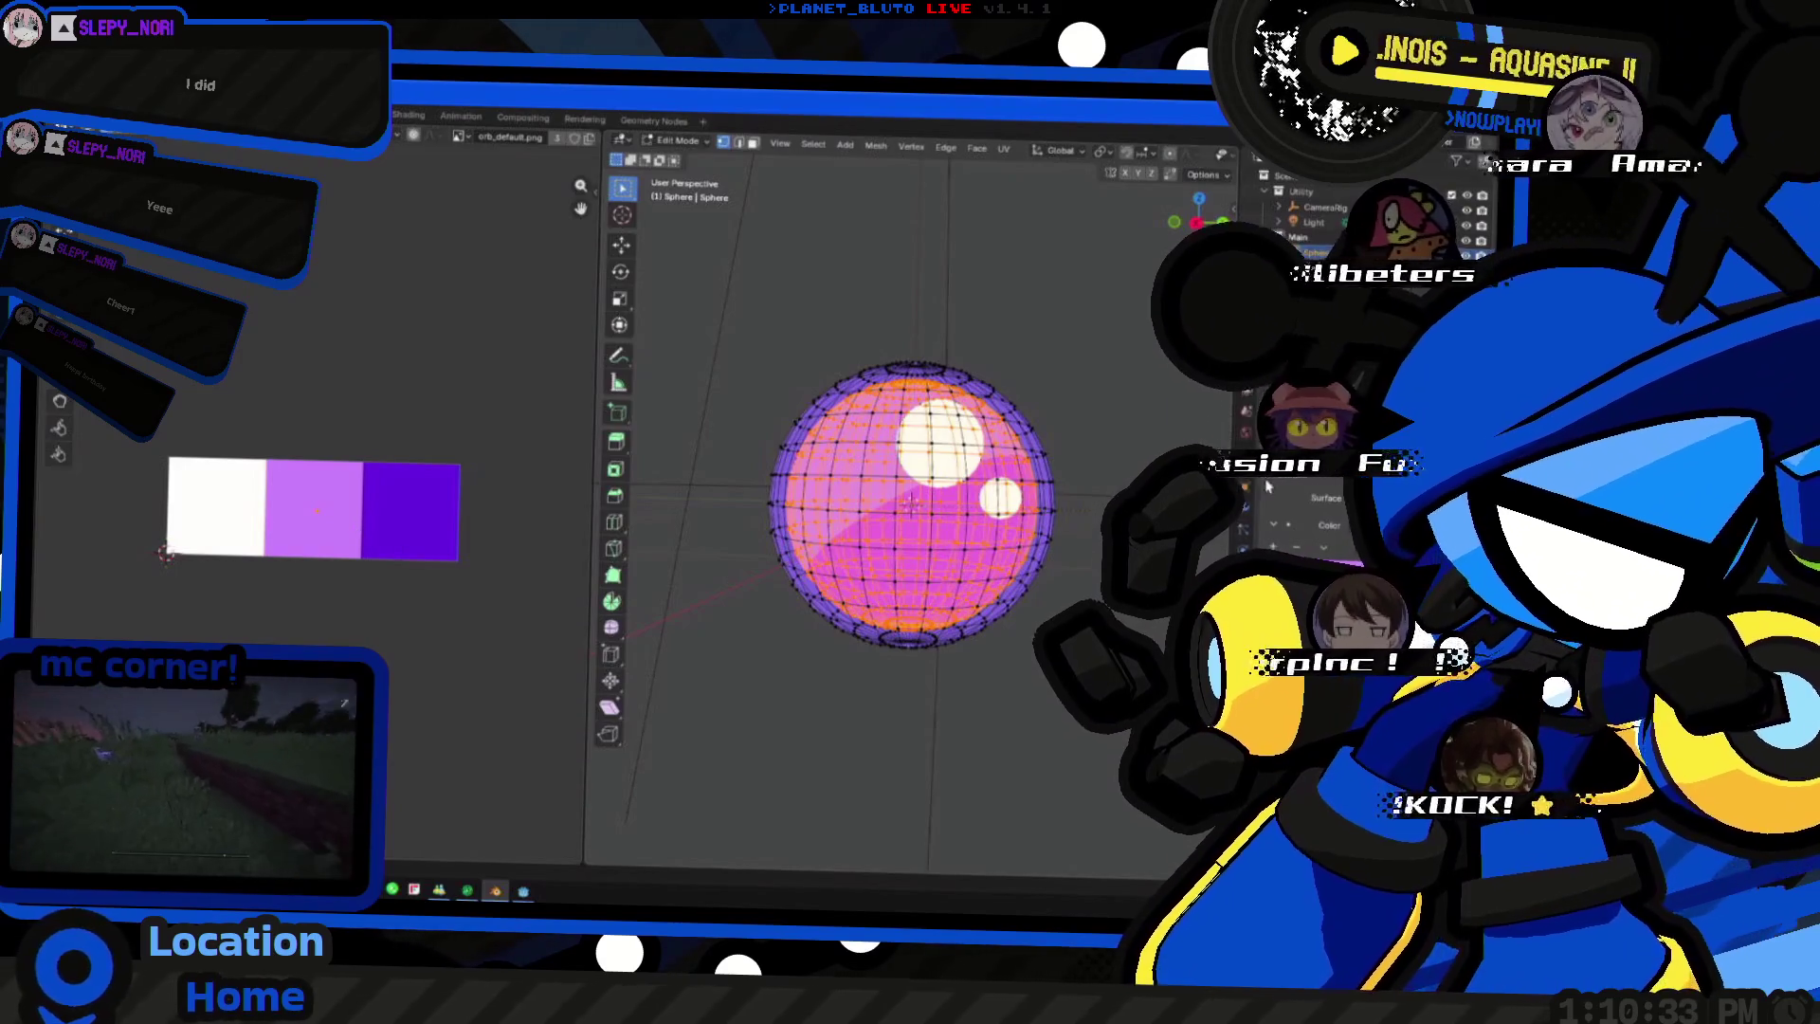
{"action": "key", "text": "alt+a"}
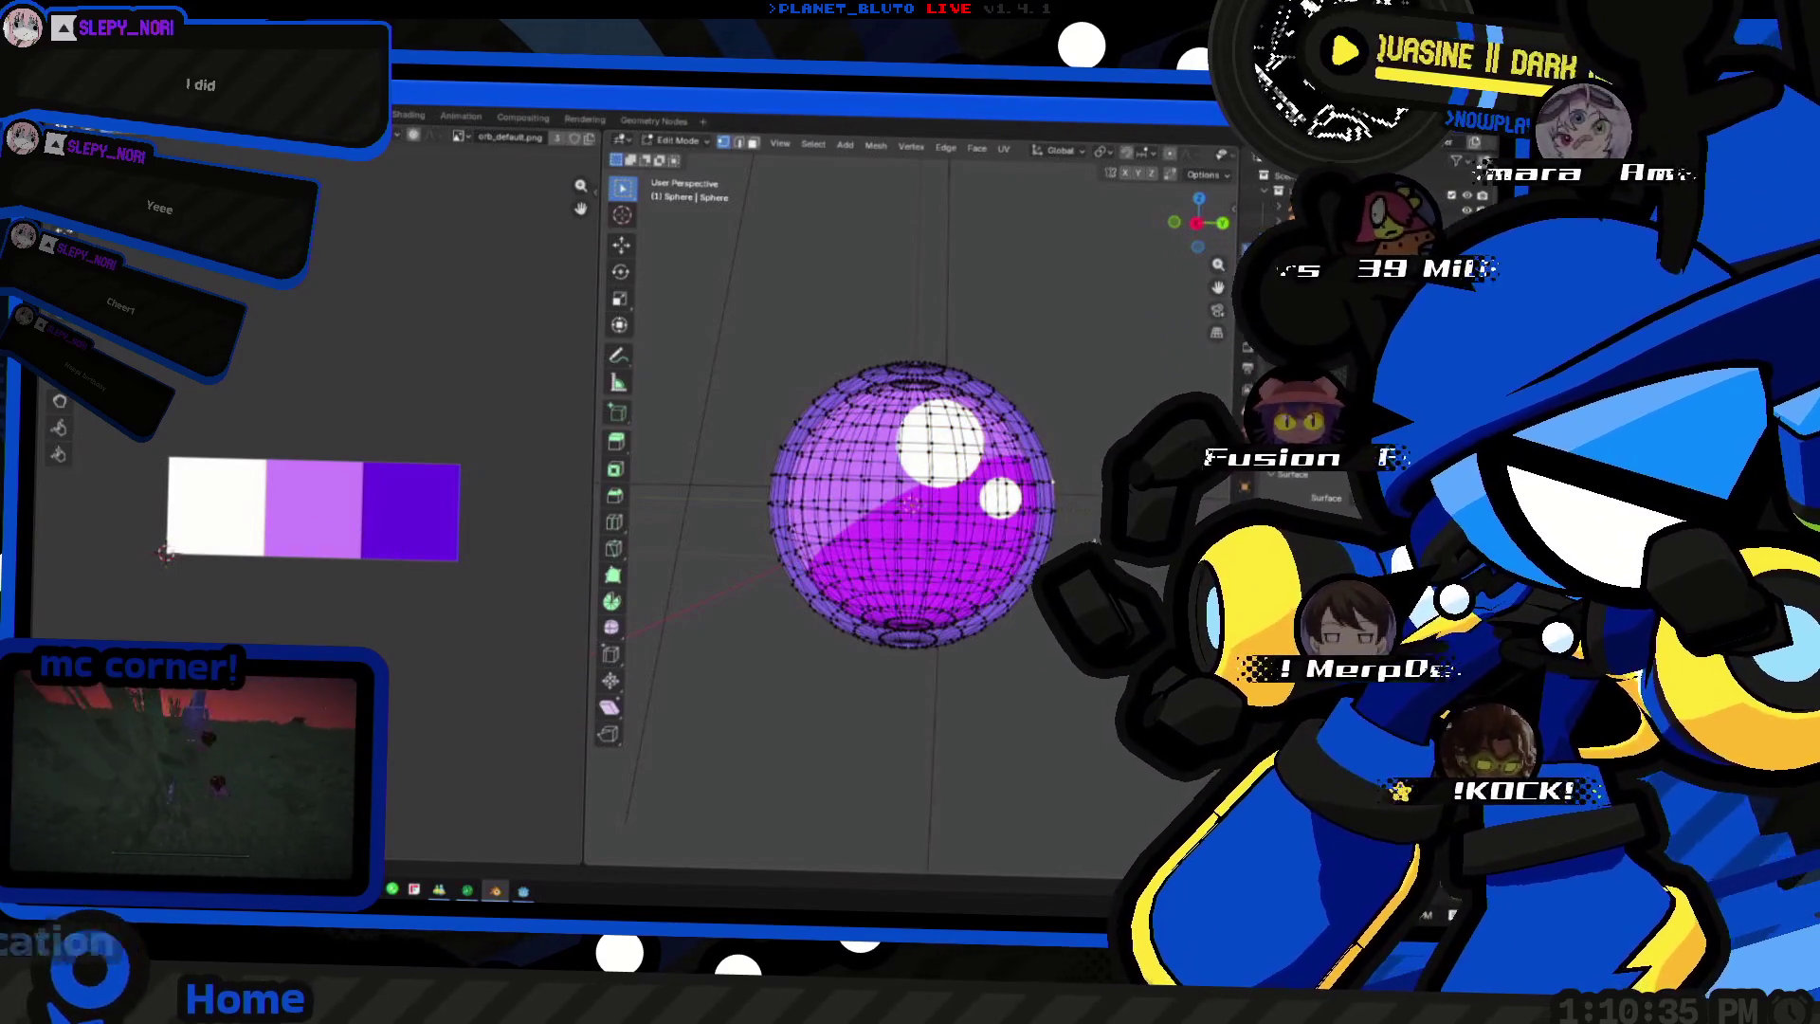
{"action": "key", "text": "ctrl+l"}
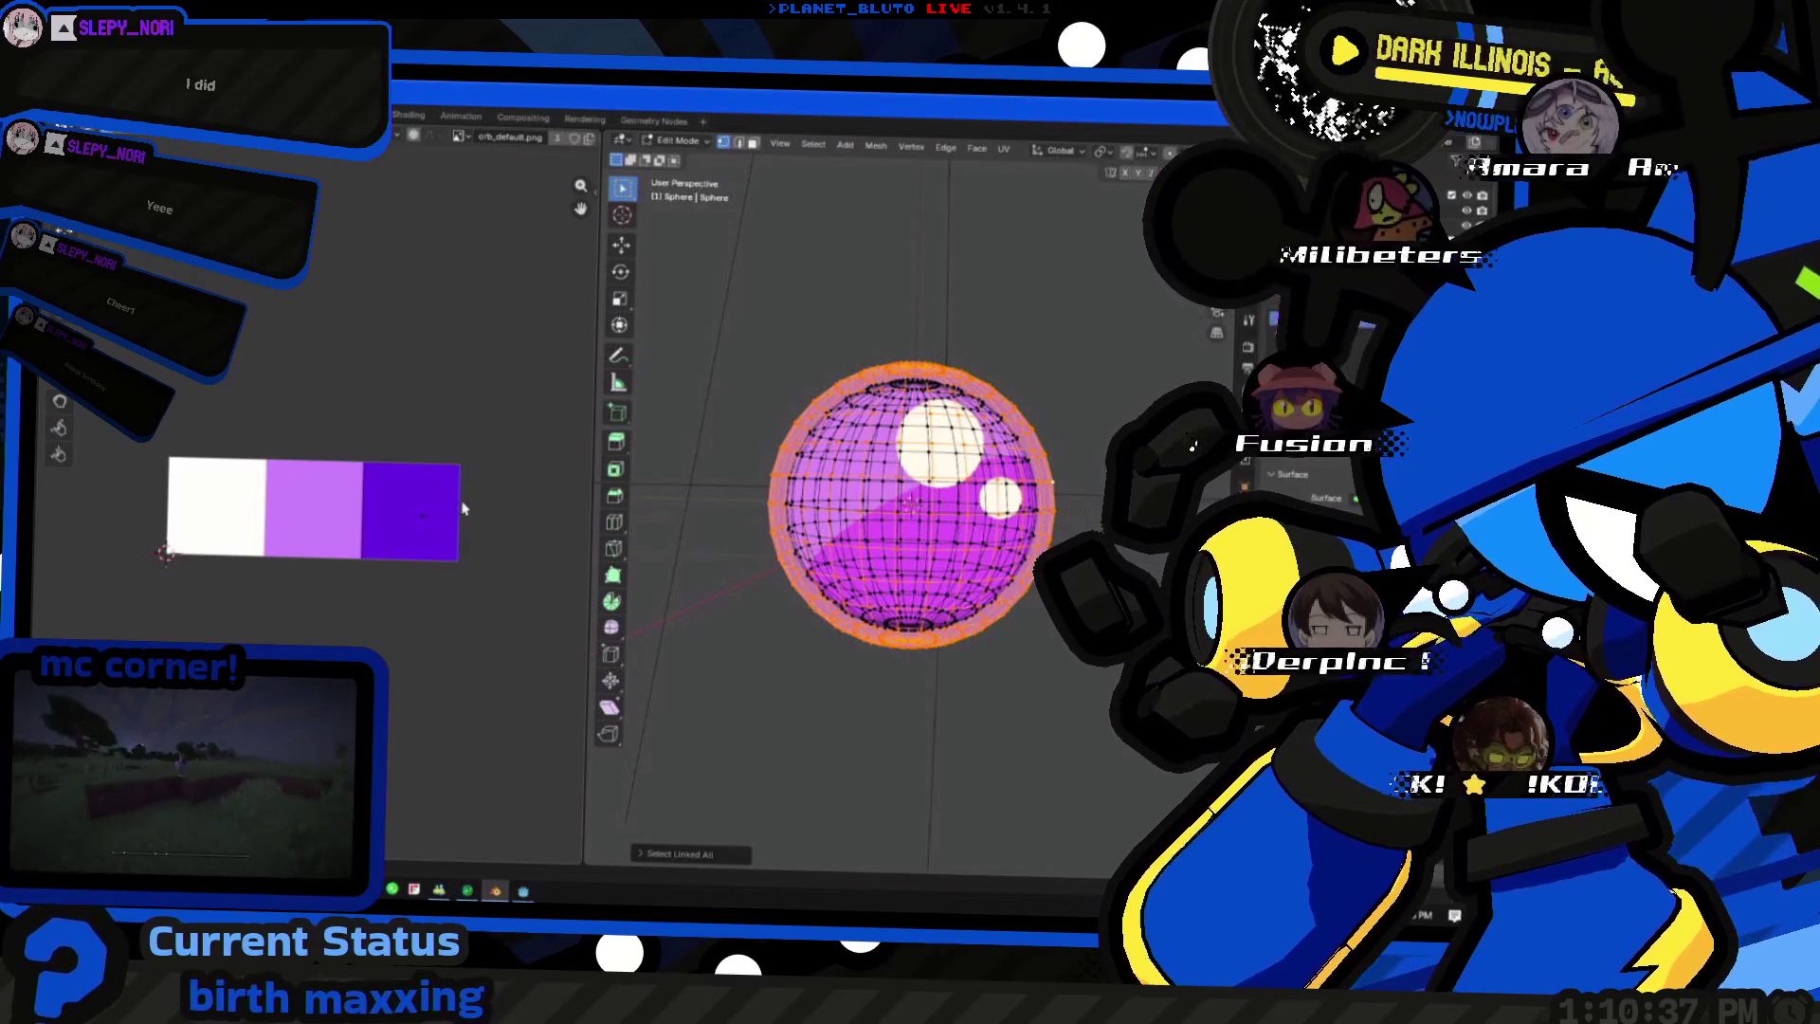
{"action": "key", "text": "s"}
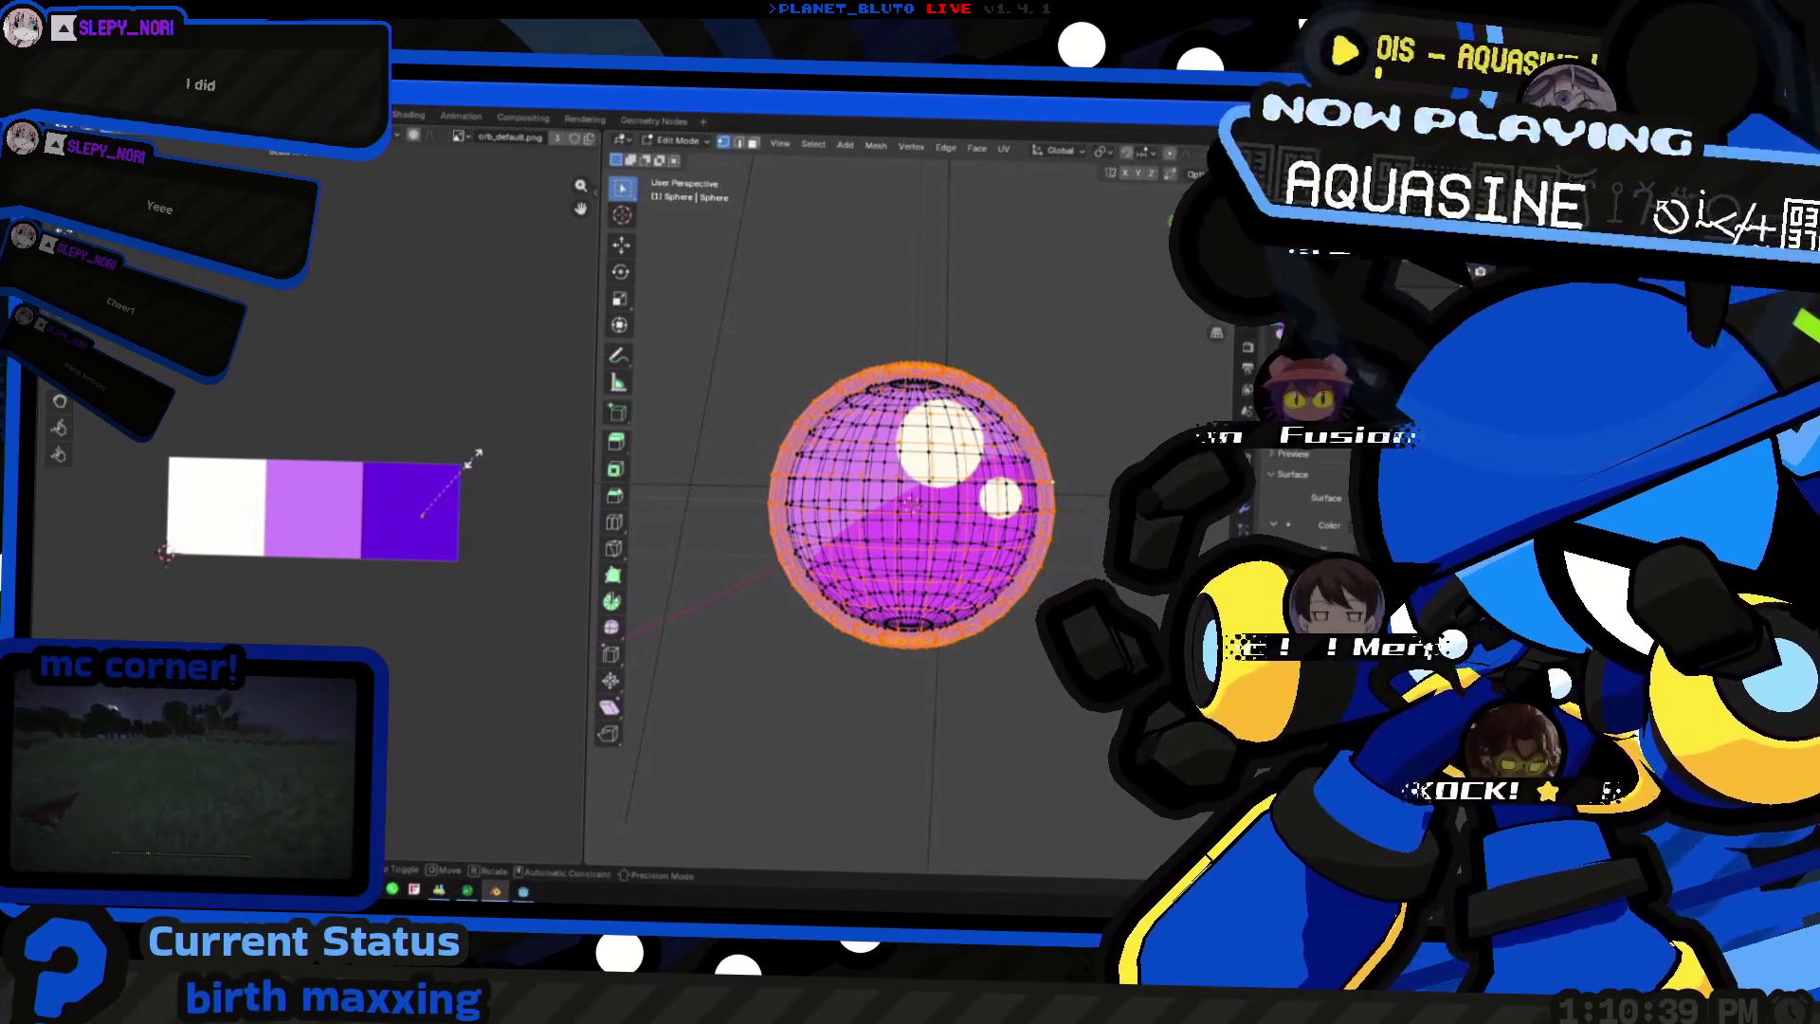
{"action": "left_click", "coordinate": [435, 480]}
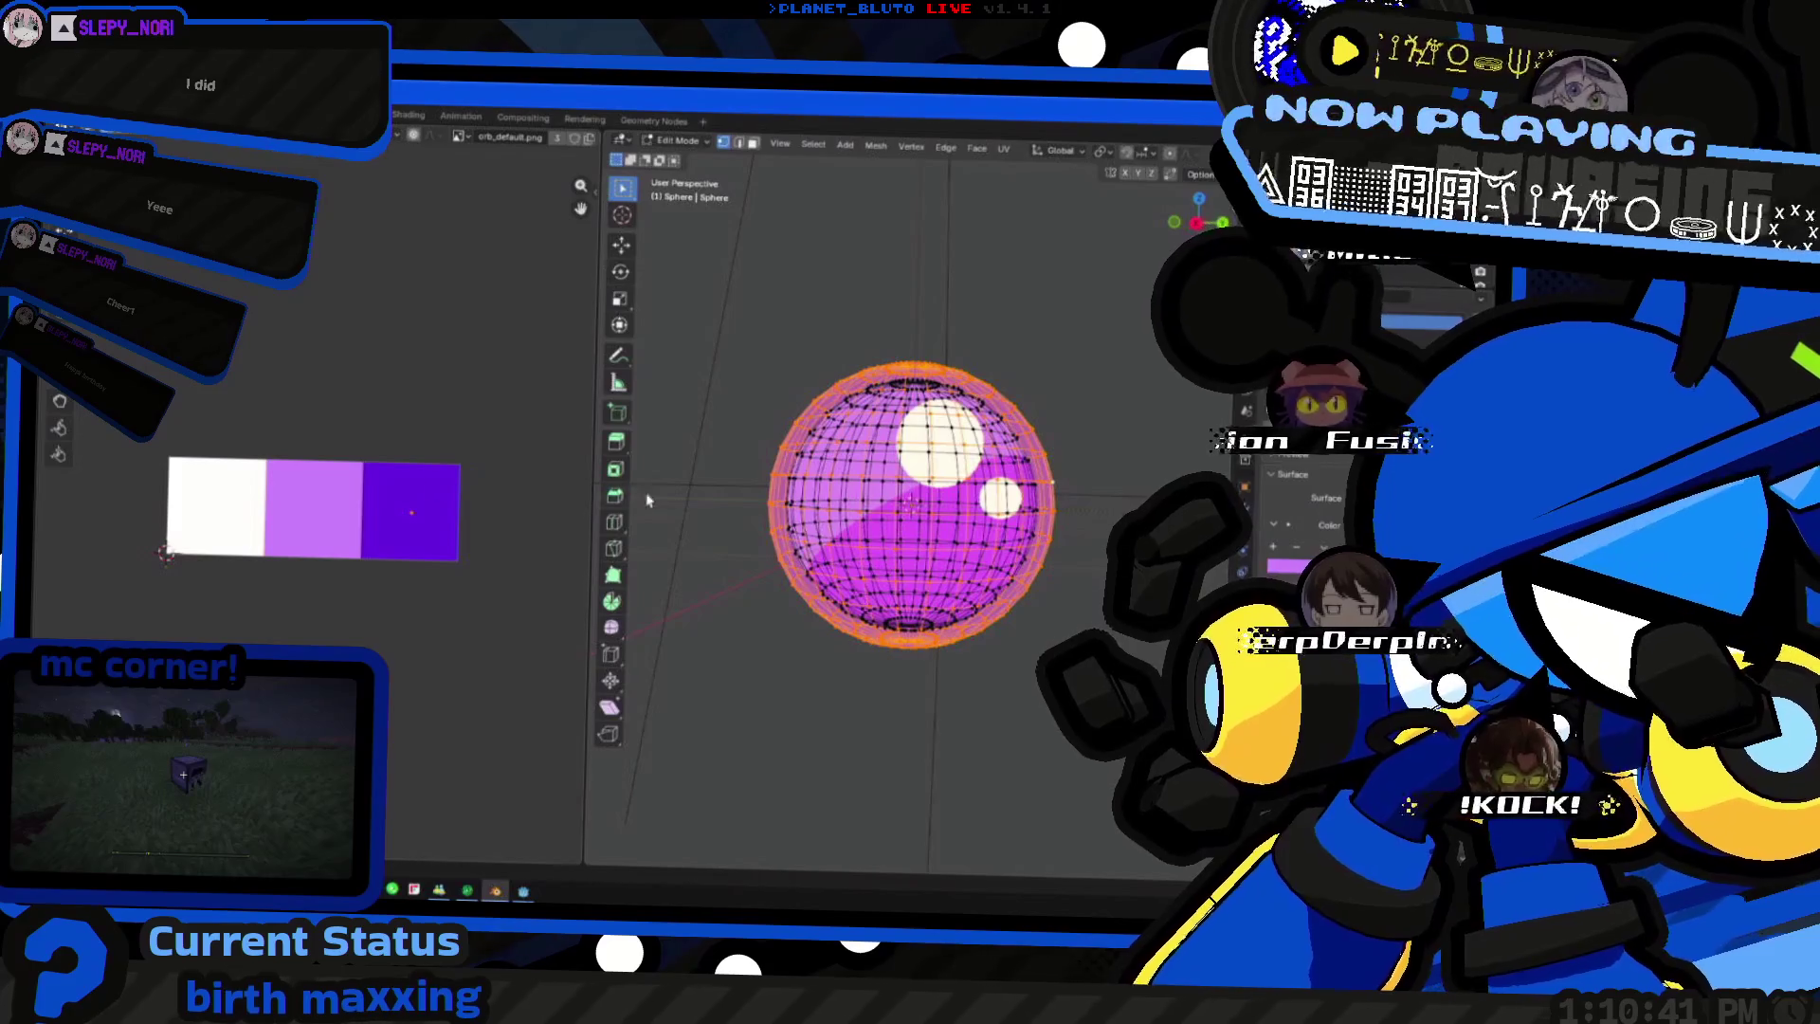
{"action": "key", "text": "Tab"}
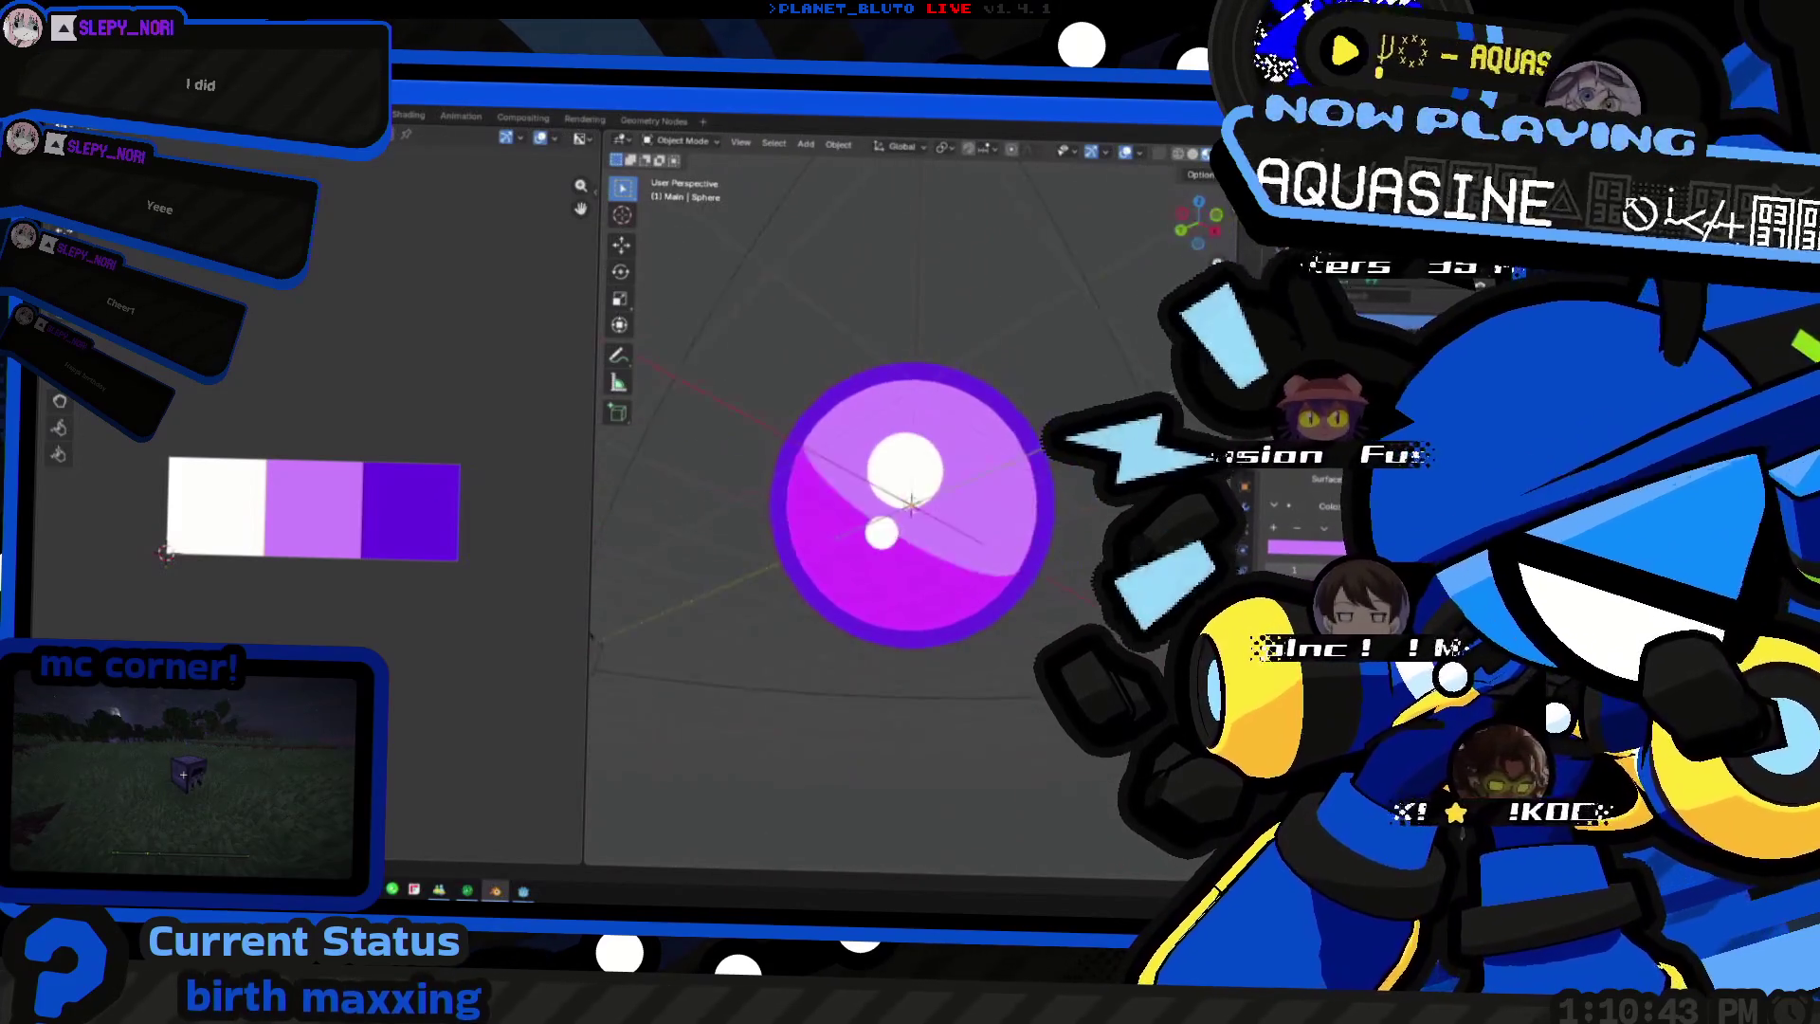
{"action": "scroll", "coordinate": [925, 614], "scroll_direction": "down", "scroll_amount": 5}
{"action": "middle_click_drag", "start_coordinate": [962, 593], "coordinate": [786, 598]}
{"action": "scroll", "coordinate": [785, 598], "scroll_direction": "up", "scroll_amount": 6}
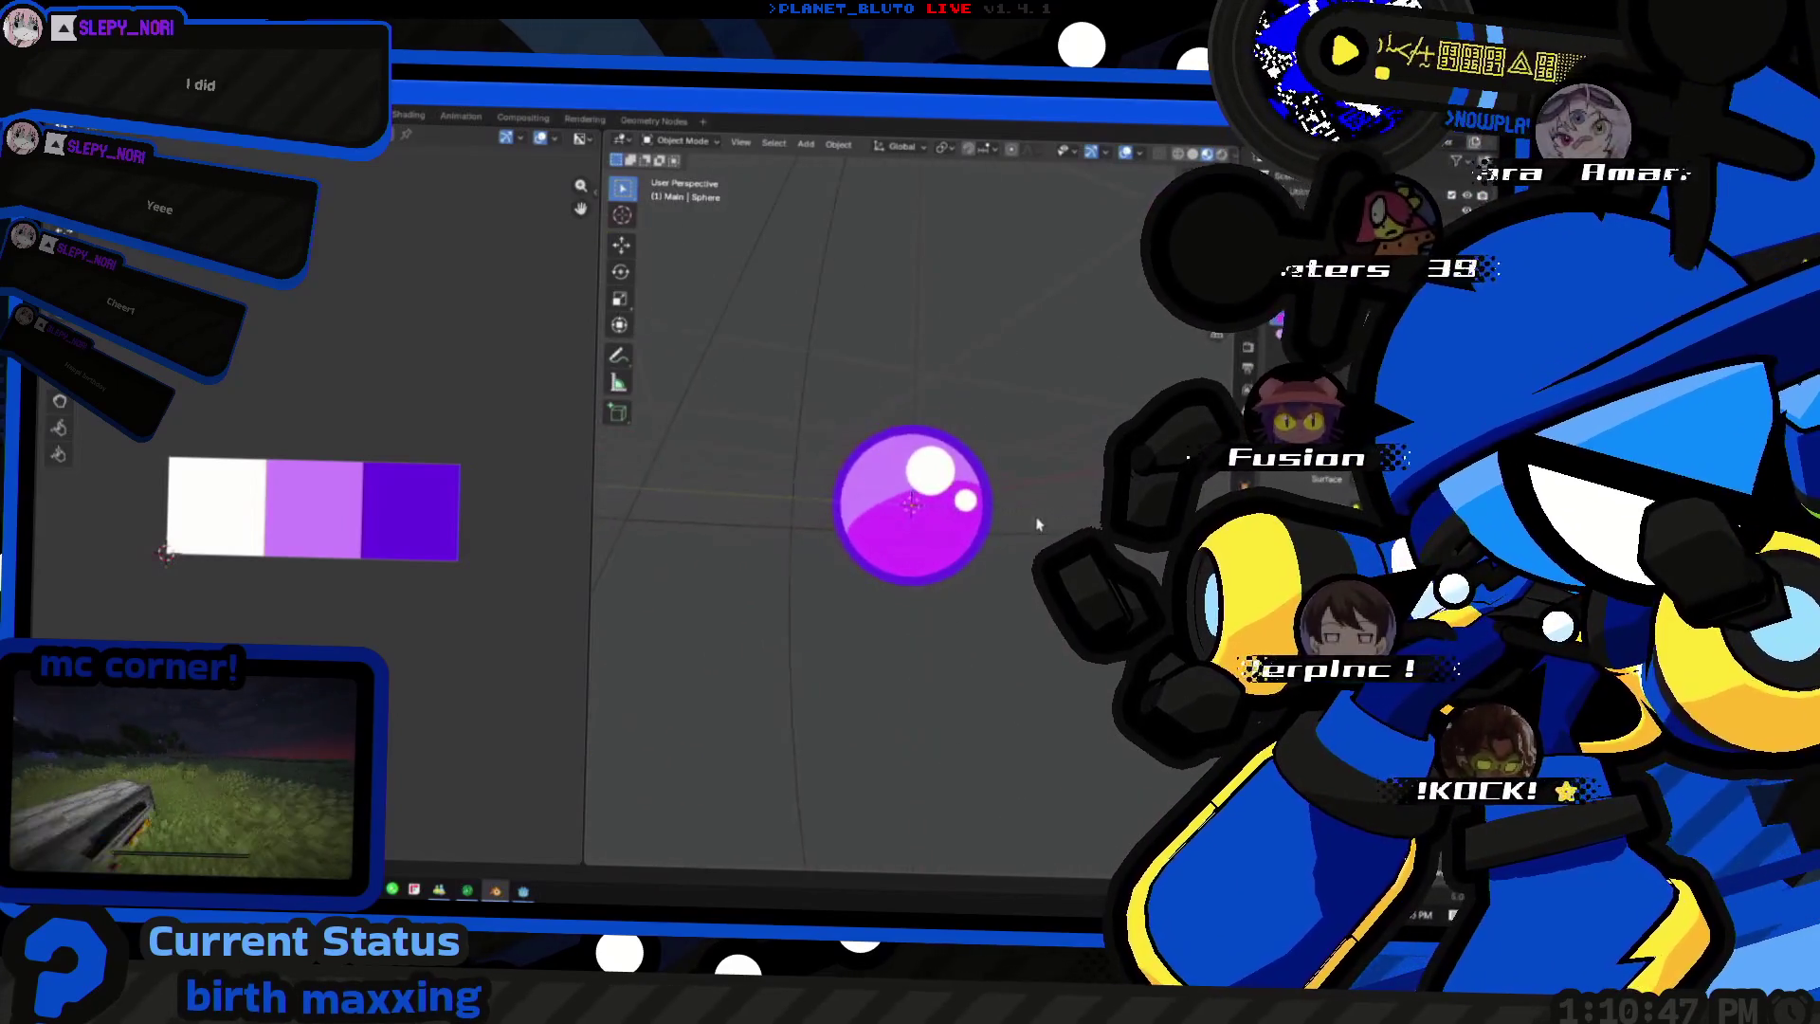
{"action": "mouse_move", "coordinate": [1038, 520]}
{"action": "middle_mouse_down"}
{"action": "mouse_move", "coordinate": [871, 469]}
{"action": "mouse_move", "coordinate": [613, 463]}
{"action": "middle_mouse_up"}
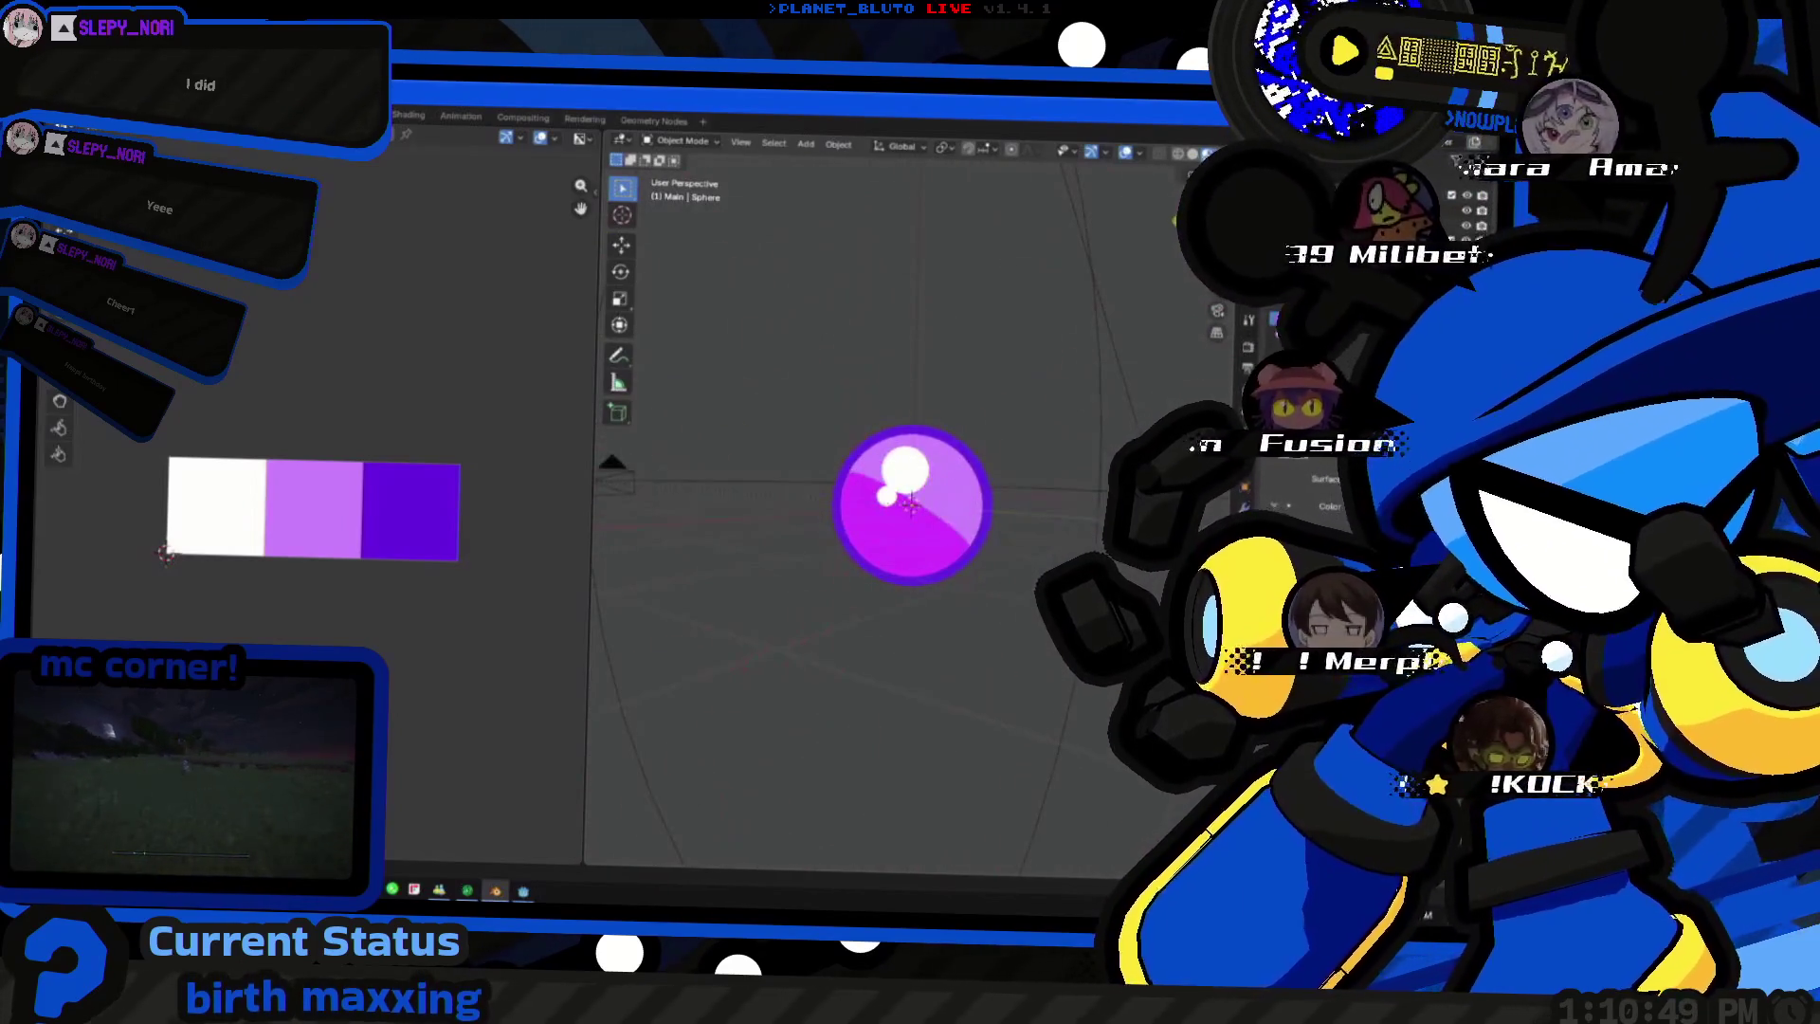
- Save the model as orb.blend
{"action": "key", "text": "ctrl+s"}
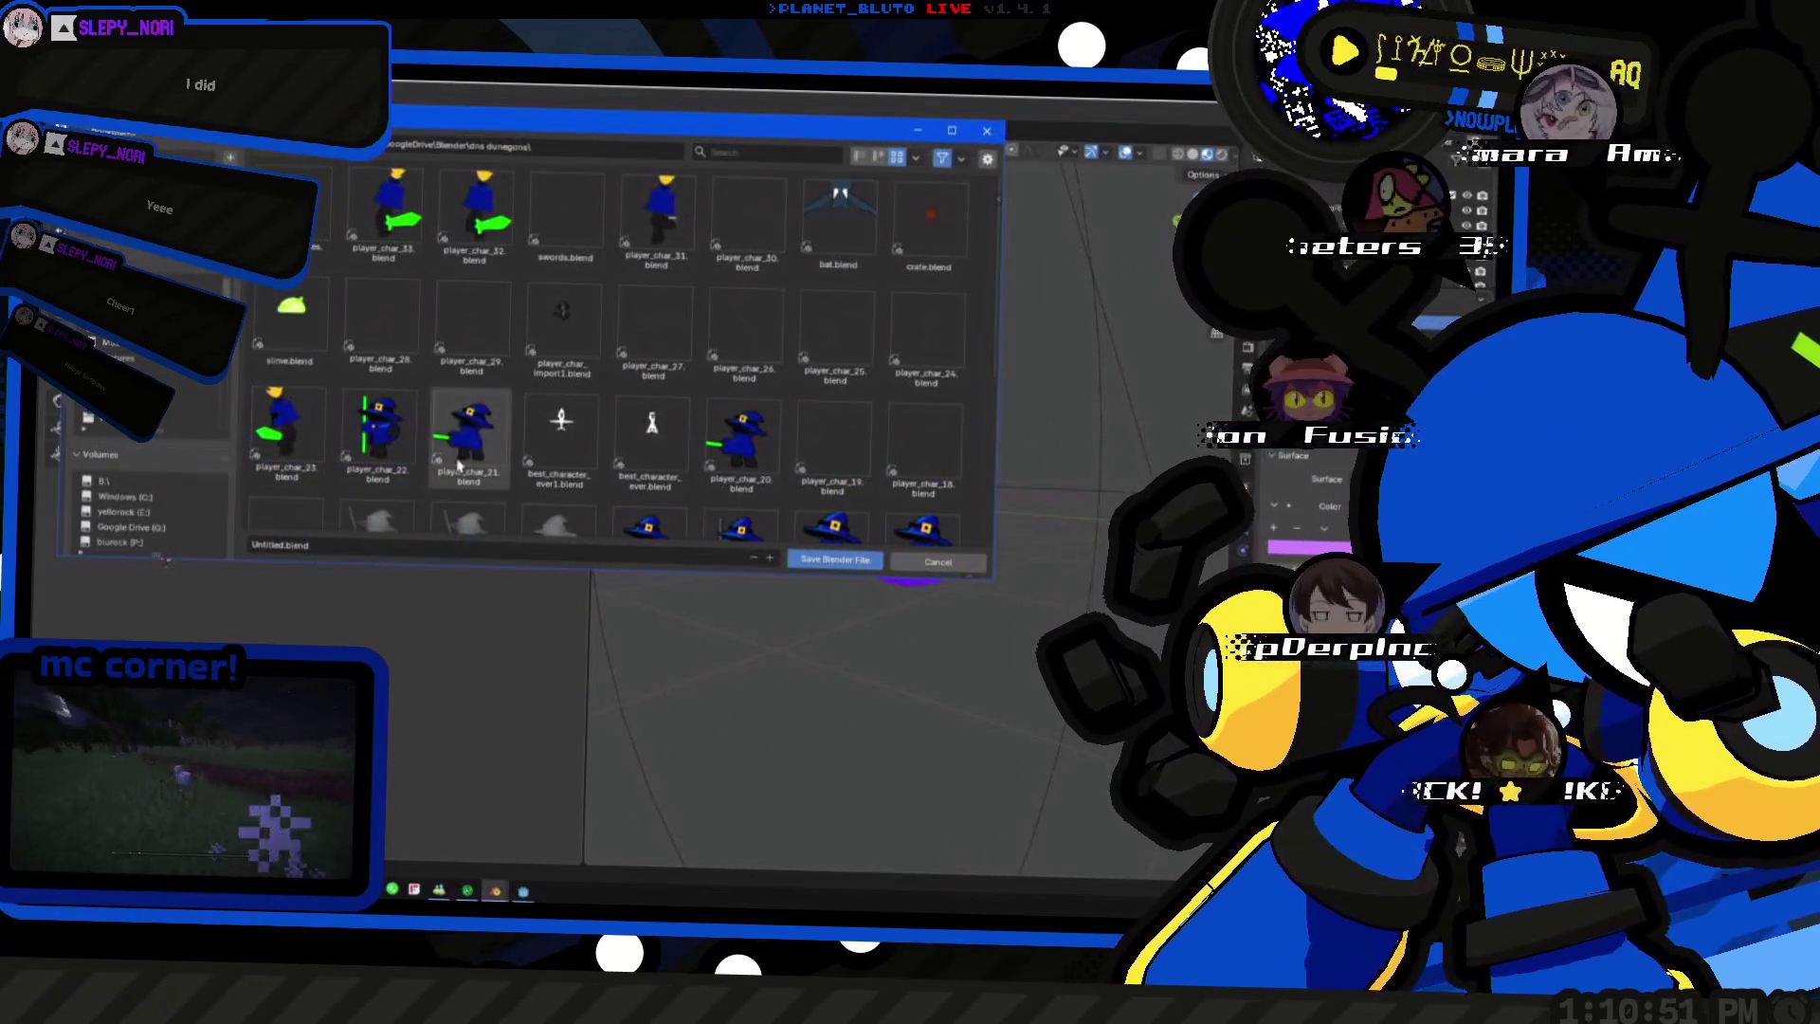
{"action": "double_click", "coordinate": [361, 546]}
{"action": "type", "text": "orb"}
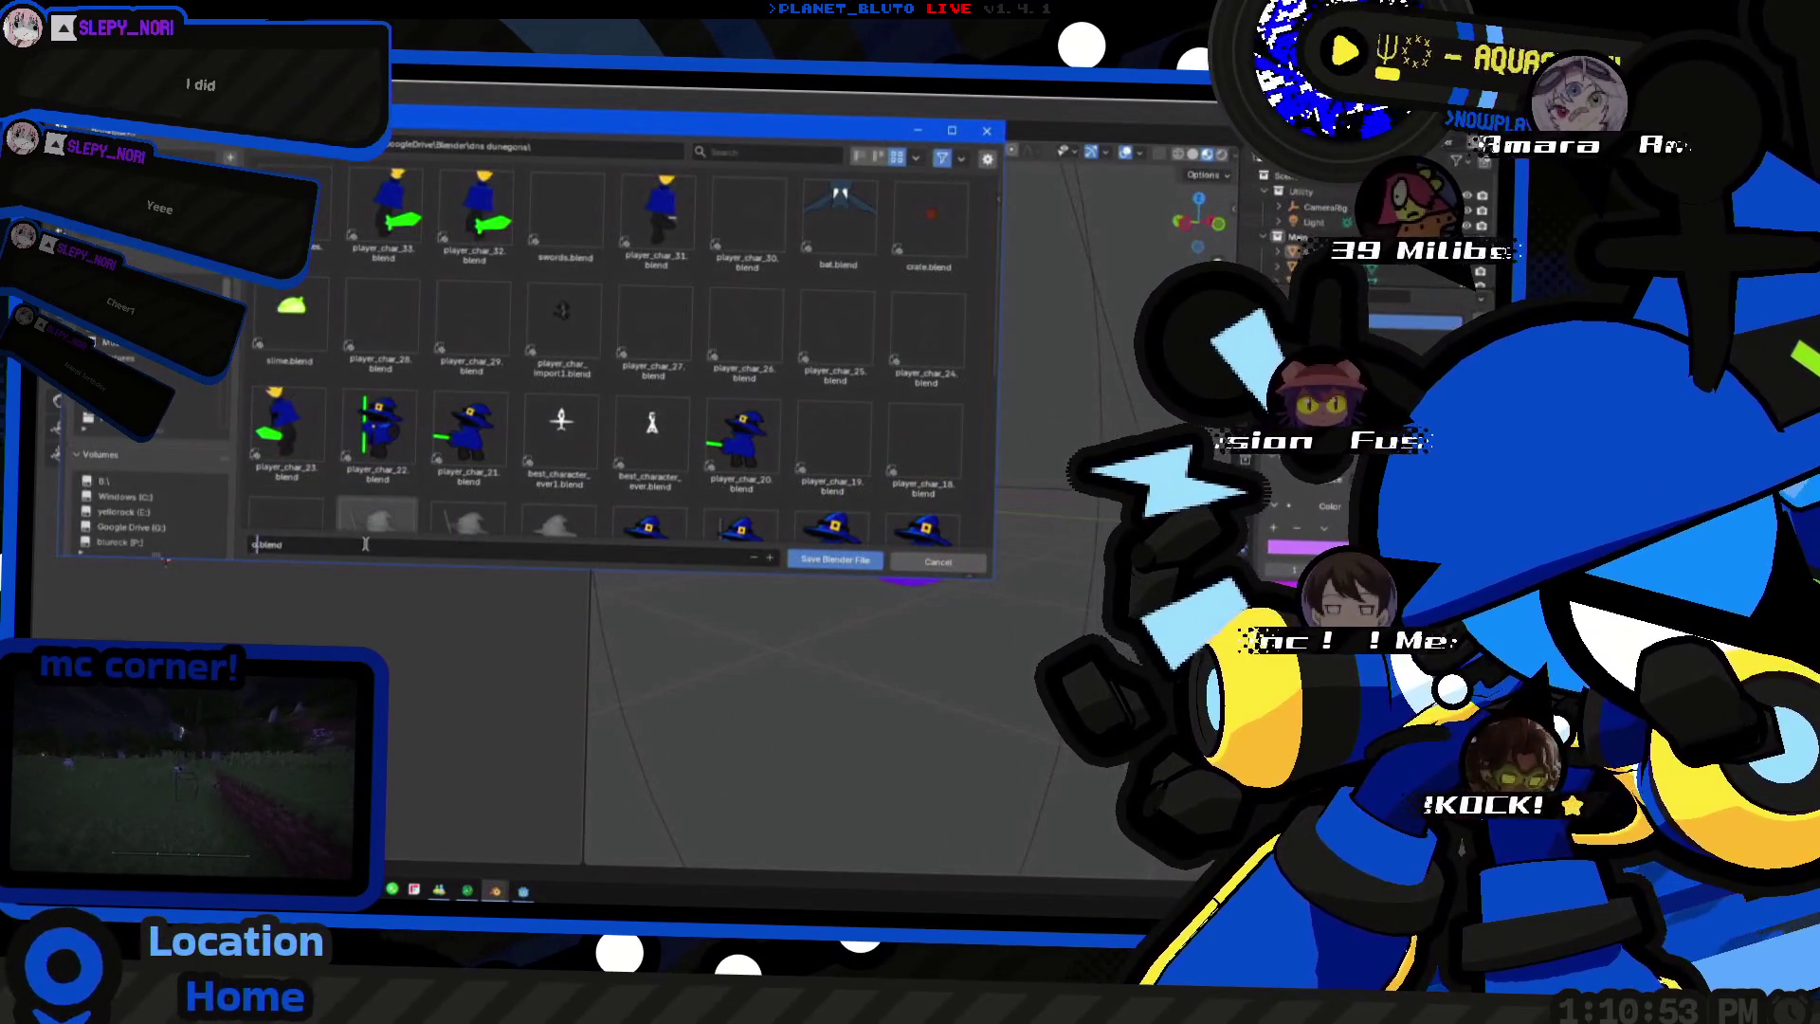
{"action": "key", "text": "Return"}
{"action": "left_click", "coordinate": [837, 560]}
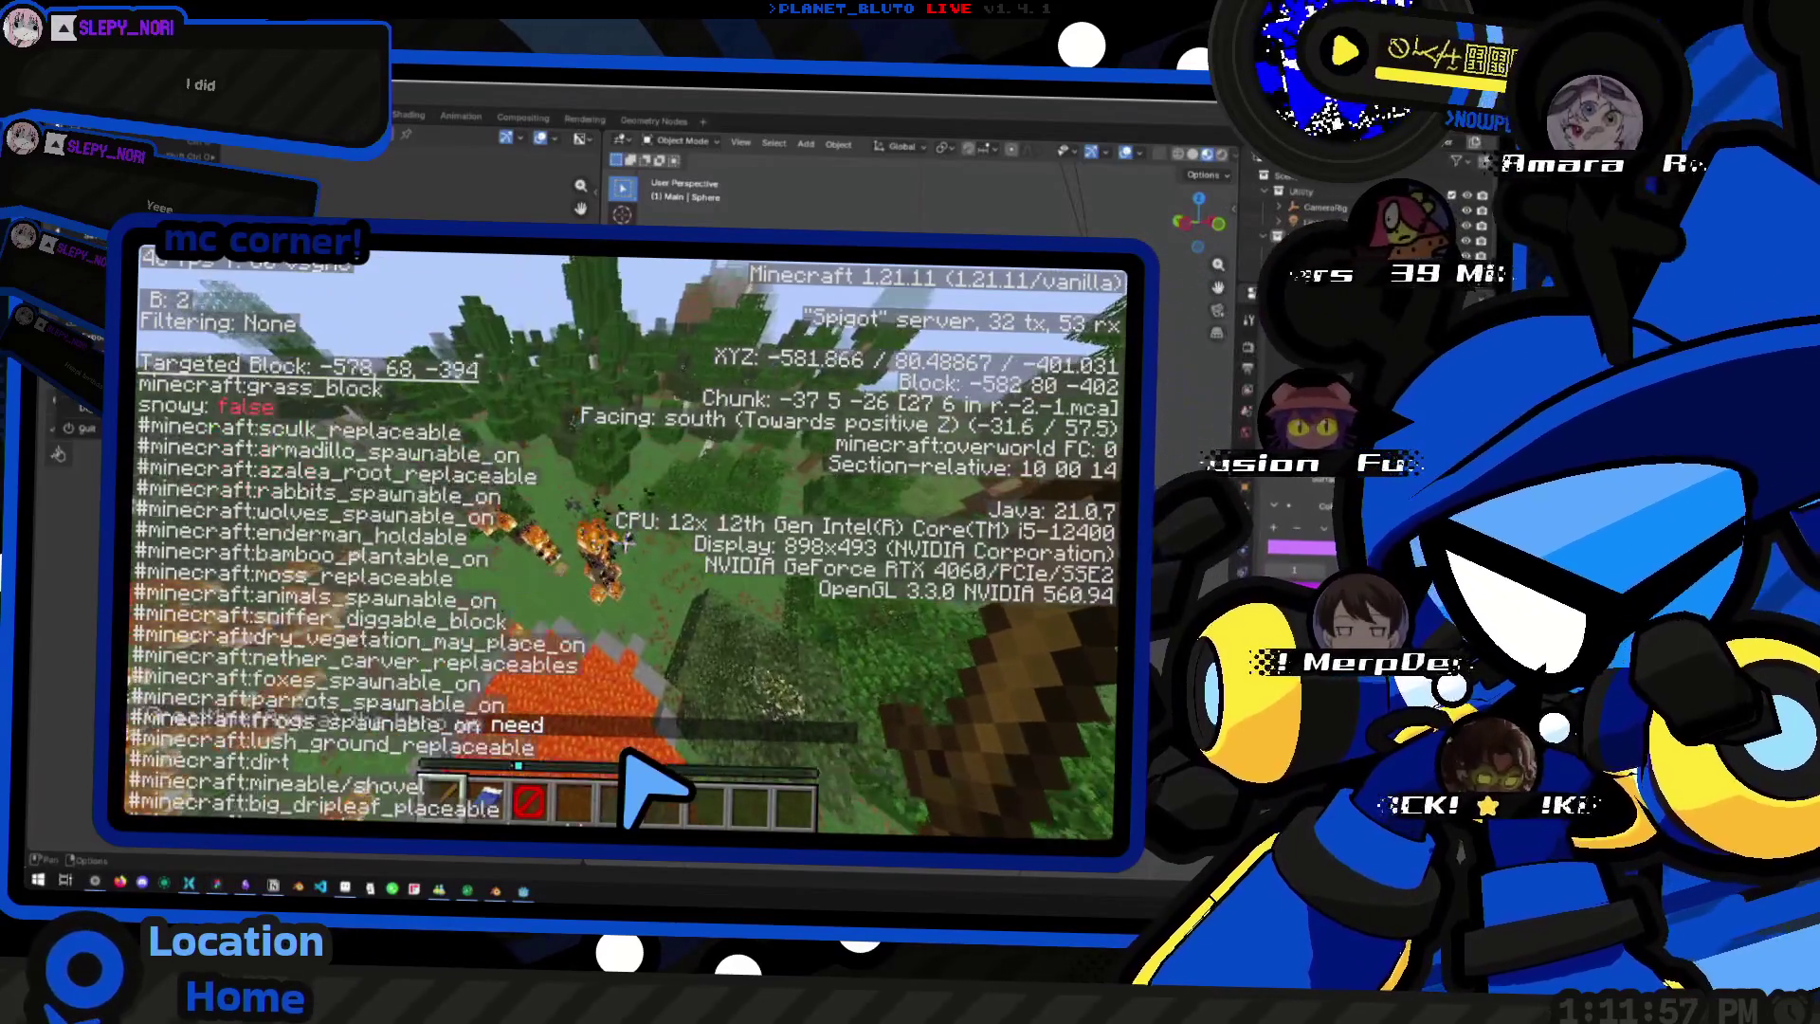
- Run a /fill command replacing the lava area with stone
{"action": "key", "text": "e"}
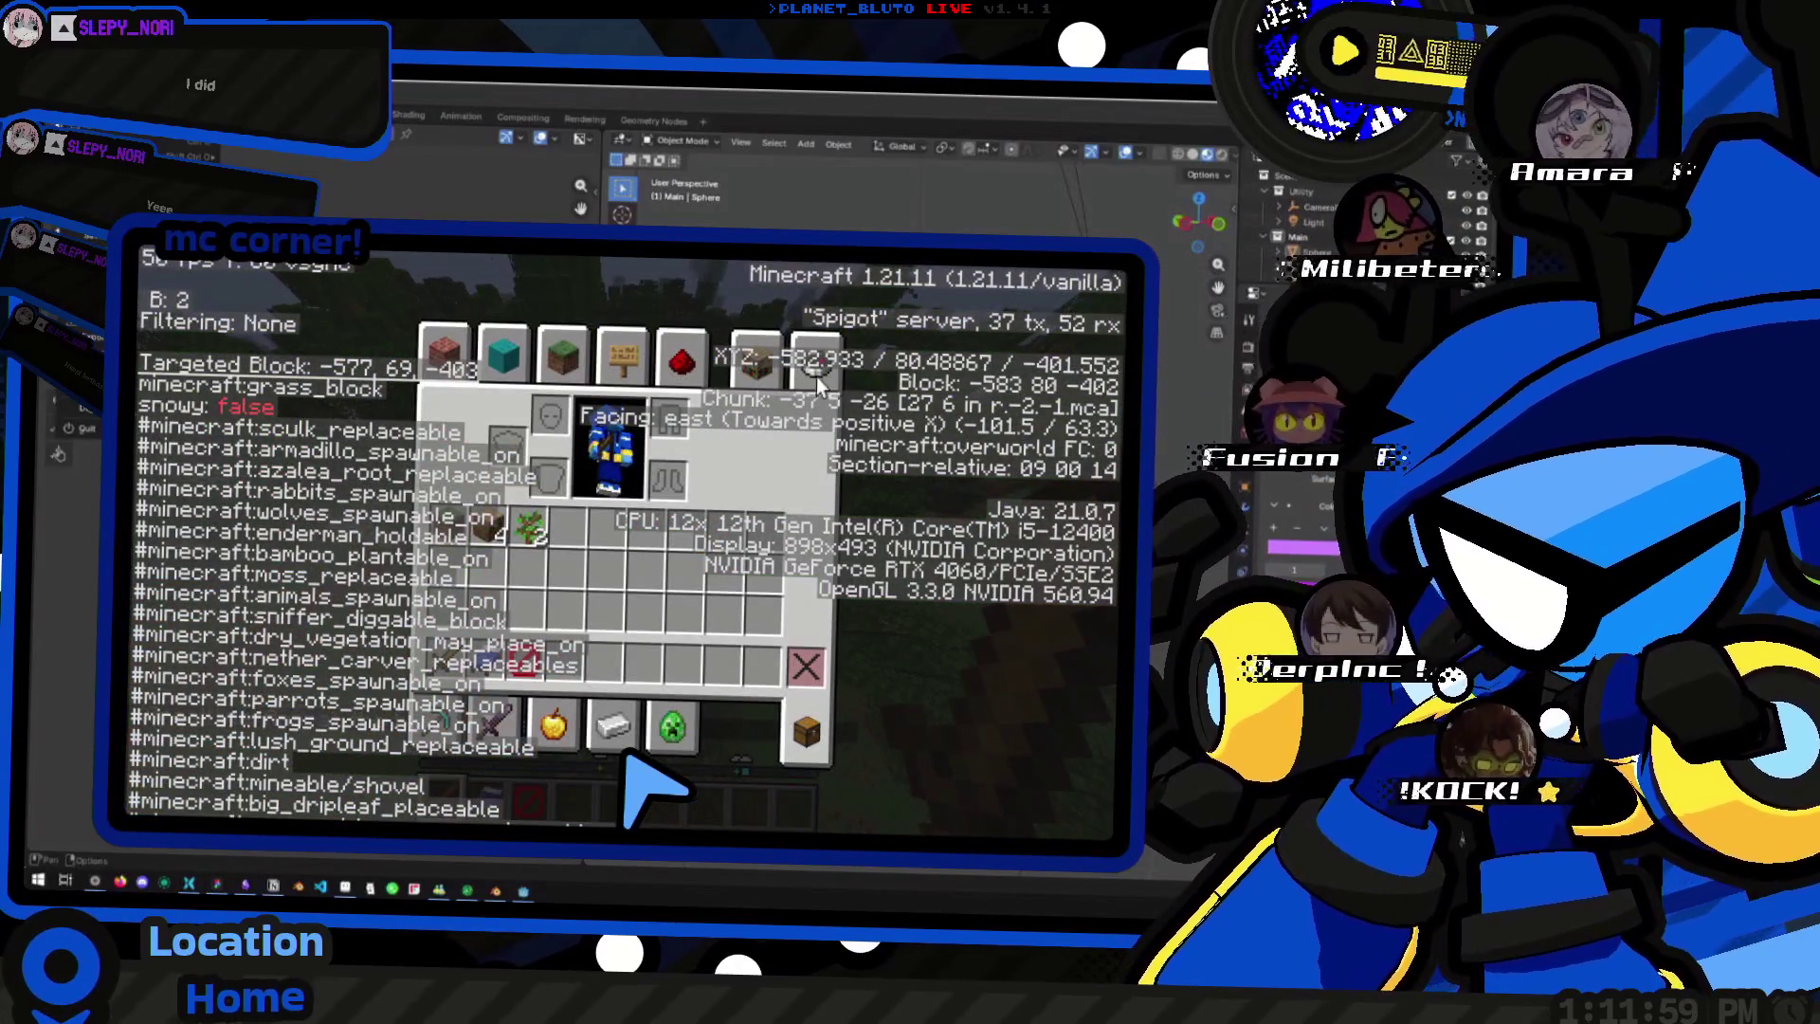
{"action": "key", "text": "e"}
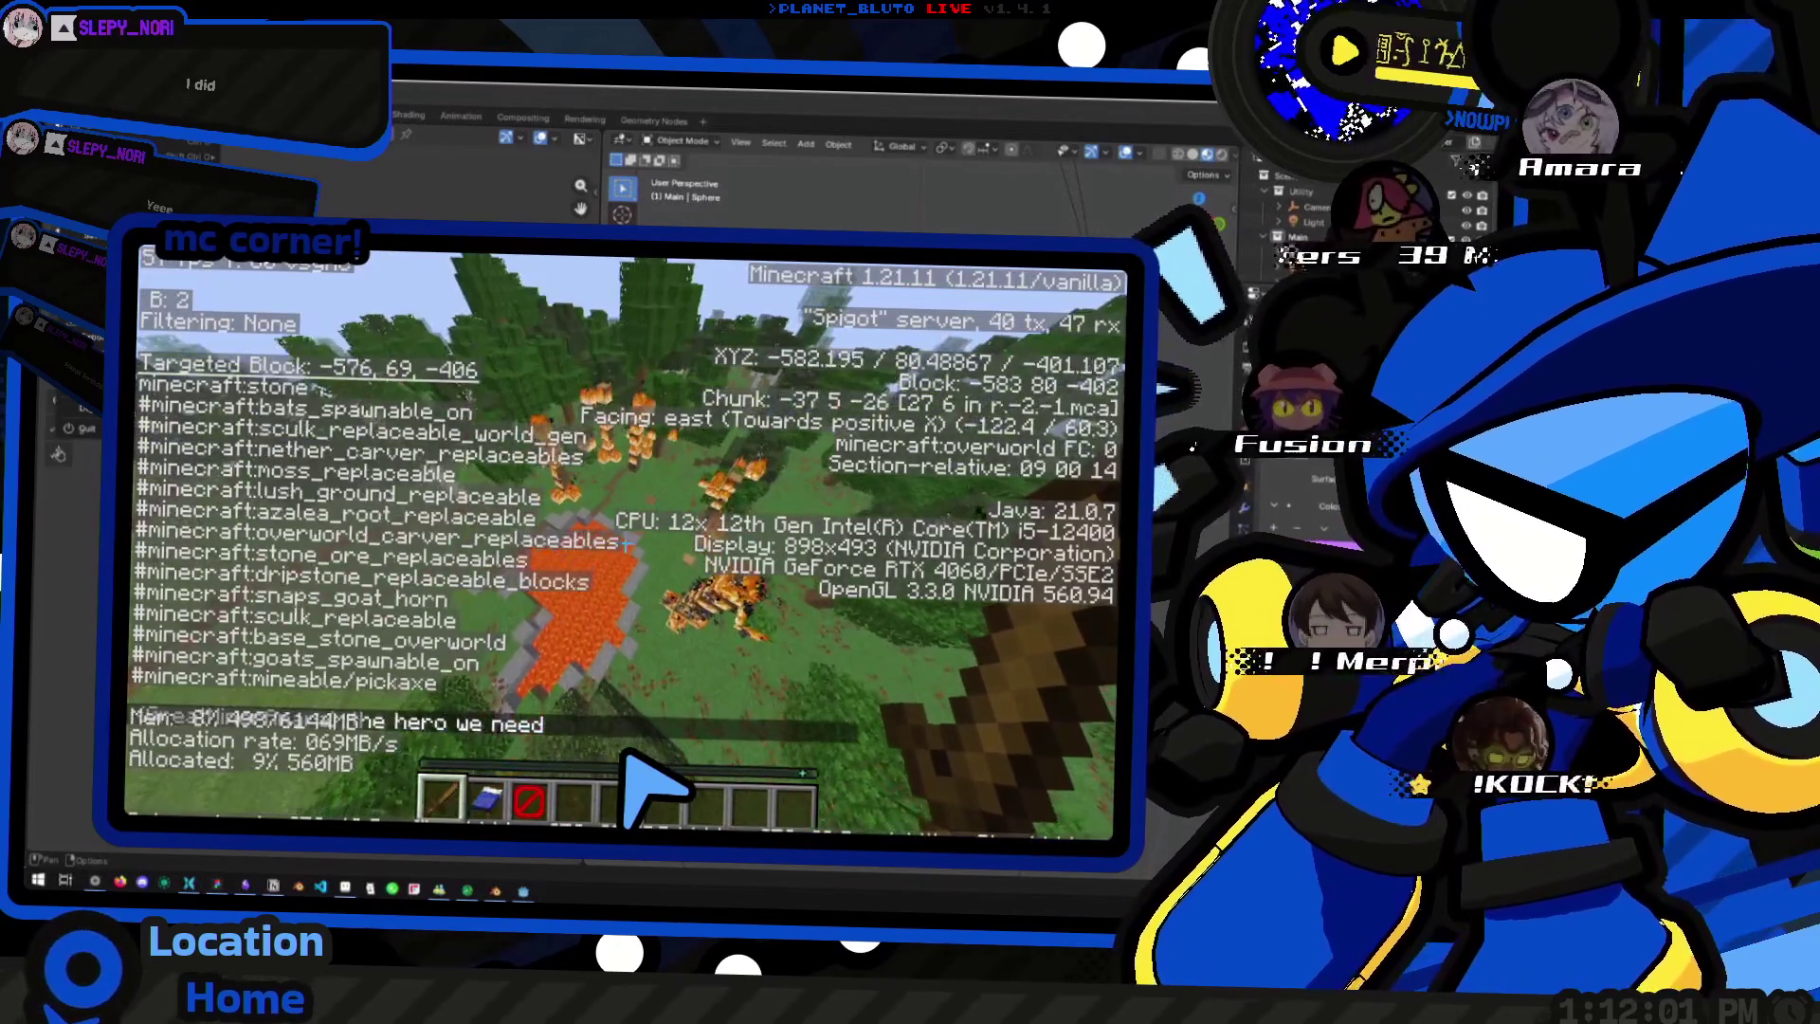
{"action": "key", "text": "slash"}
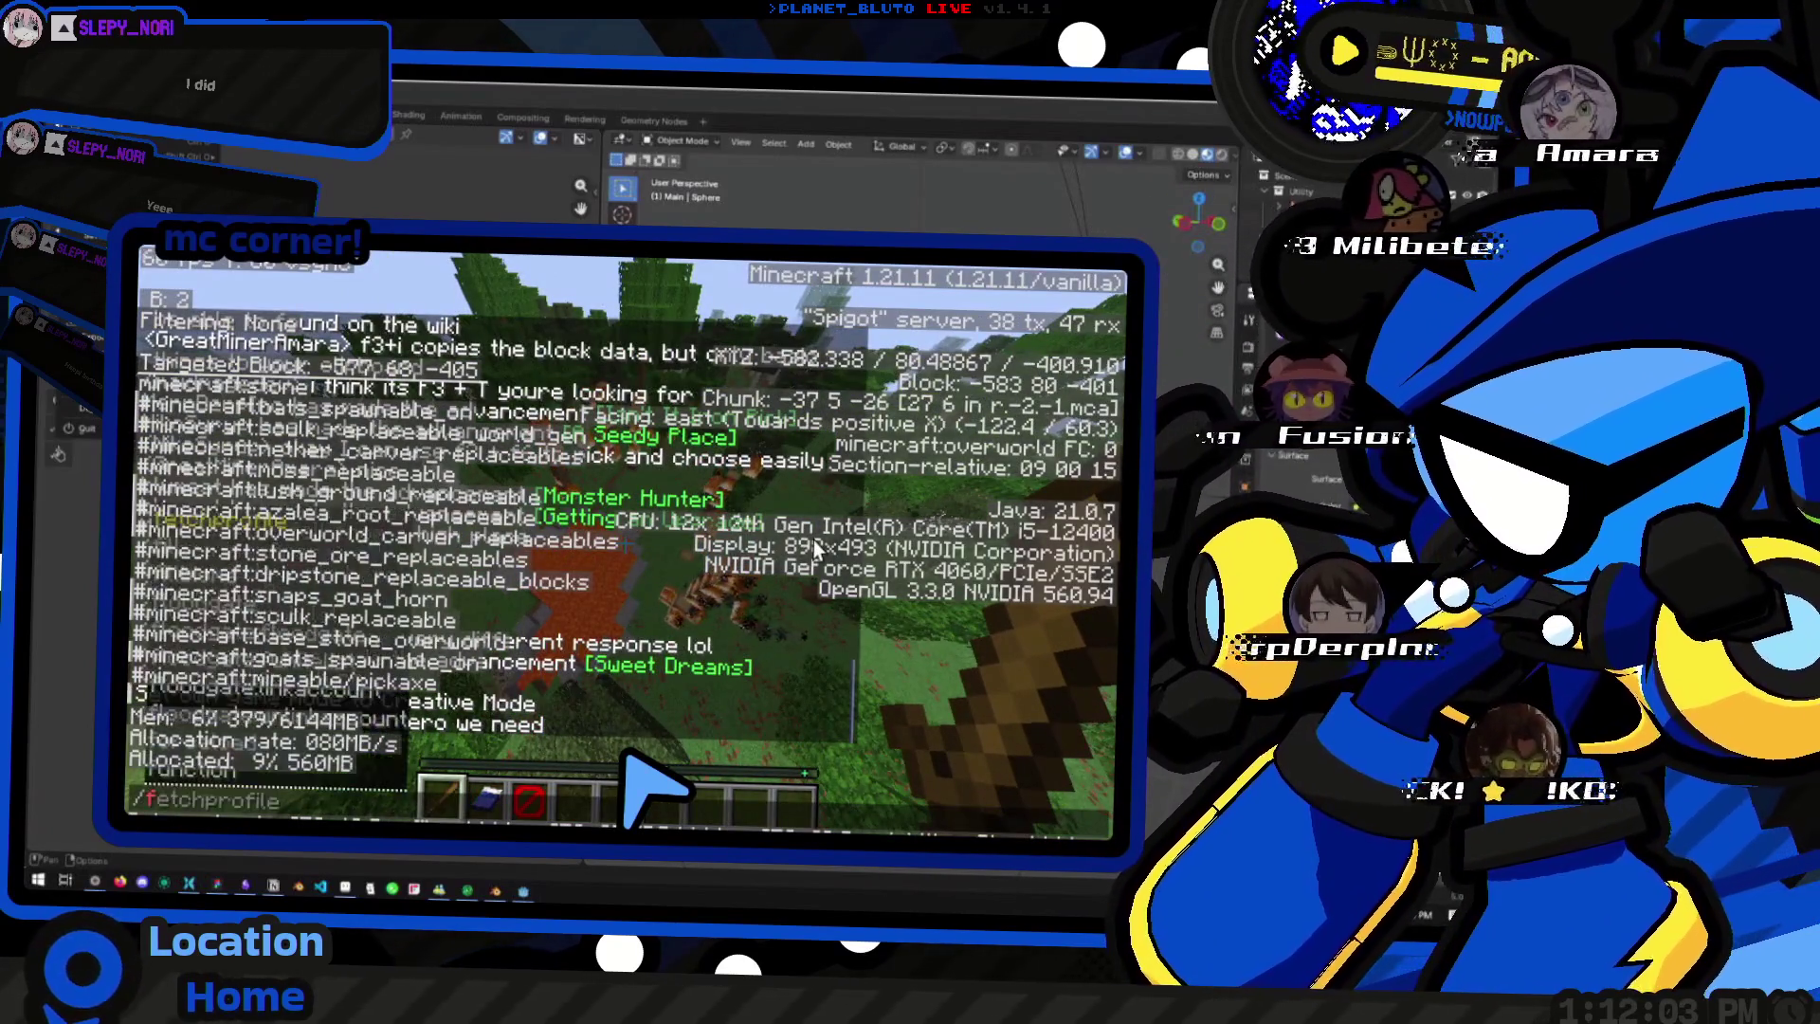
{"action": "type", "text": "fill"}
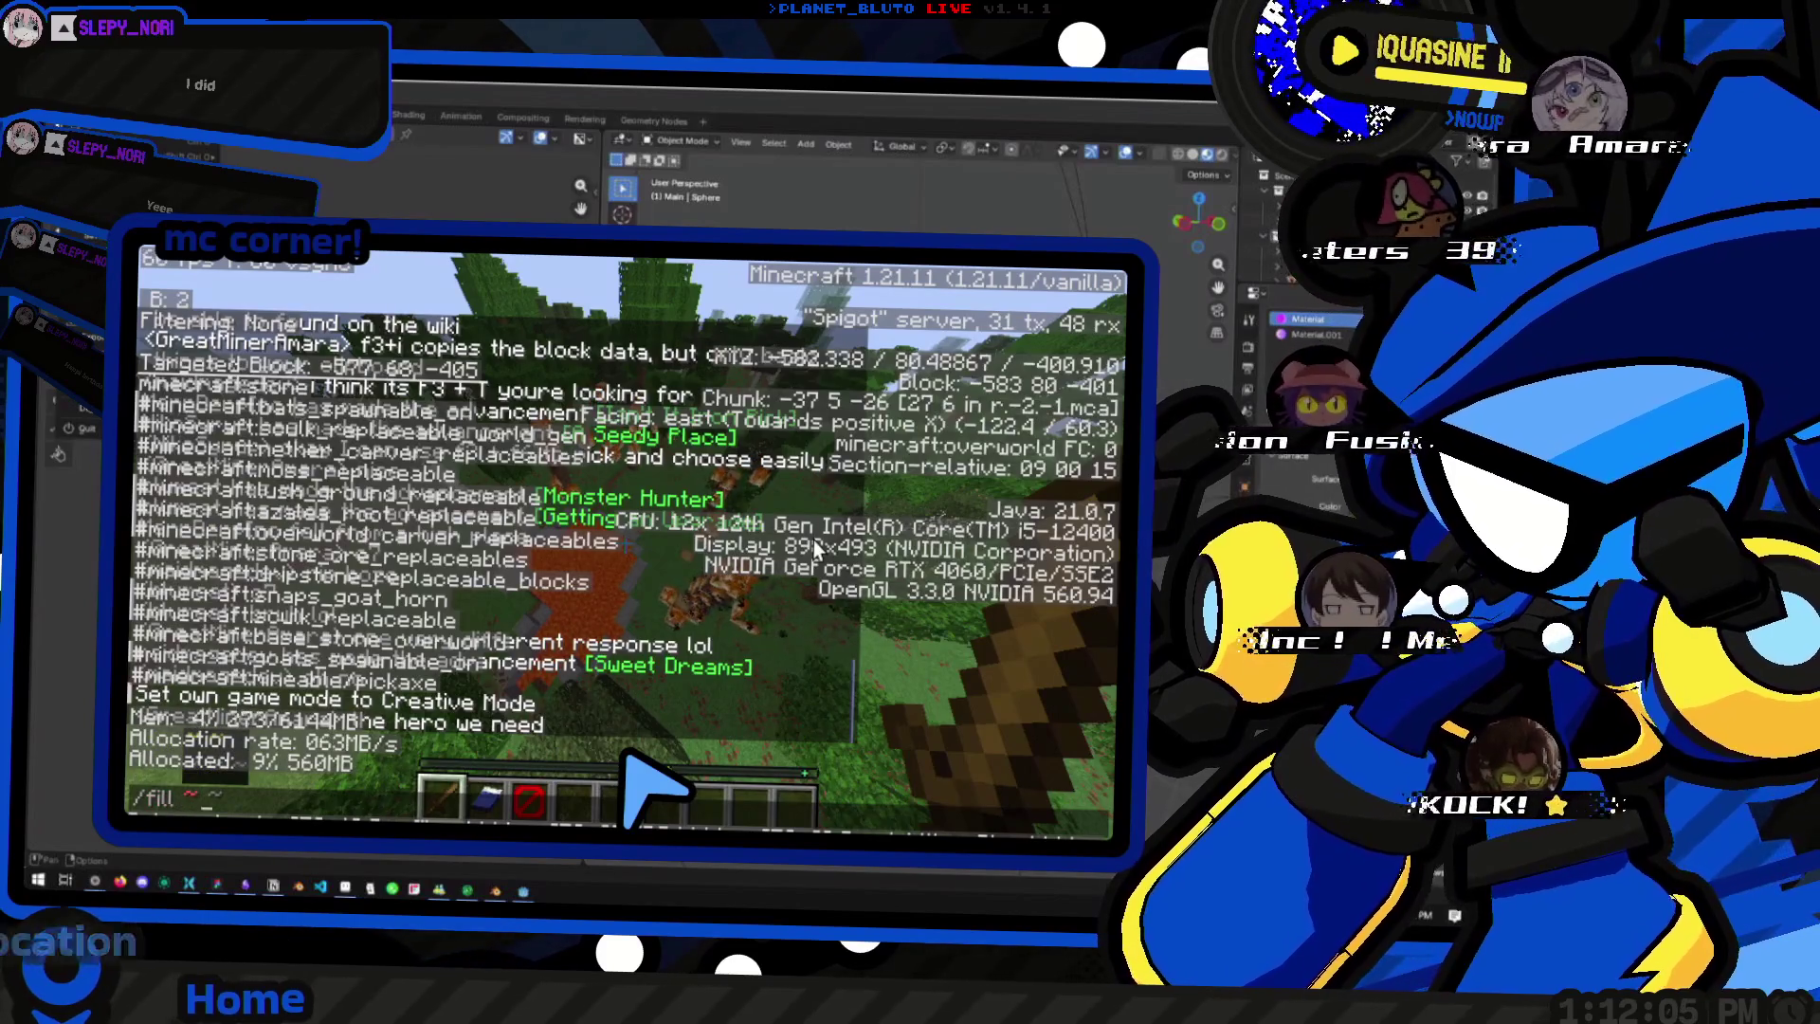
{"action": "type", "text": "~10"}
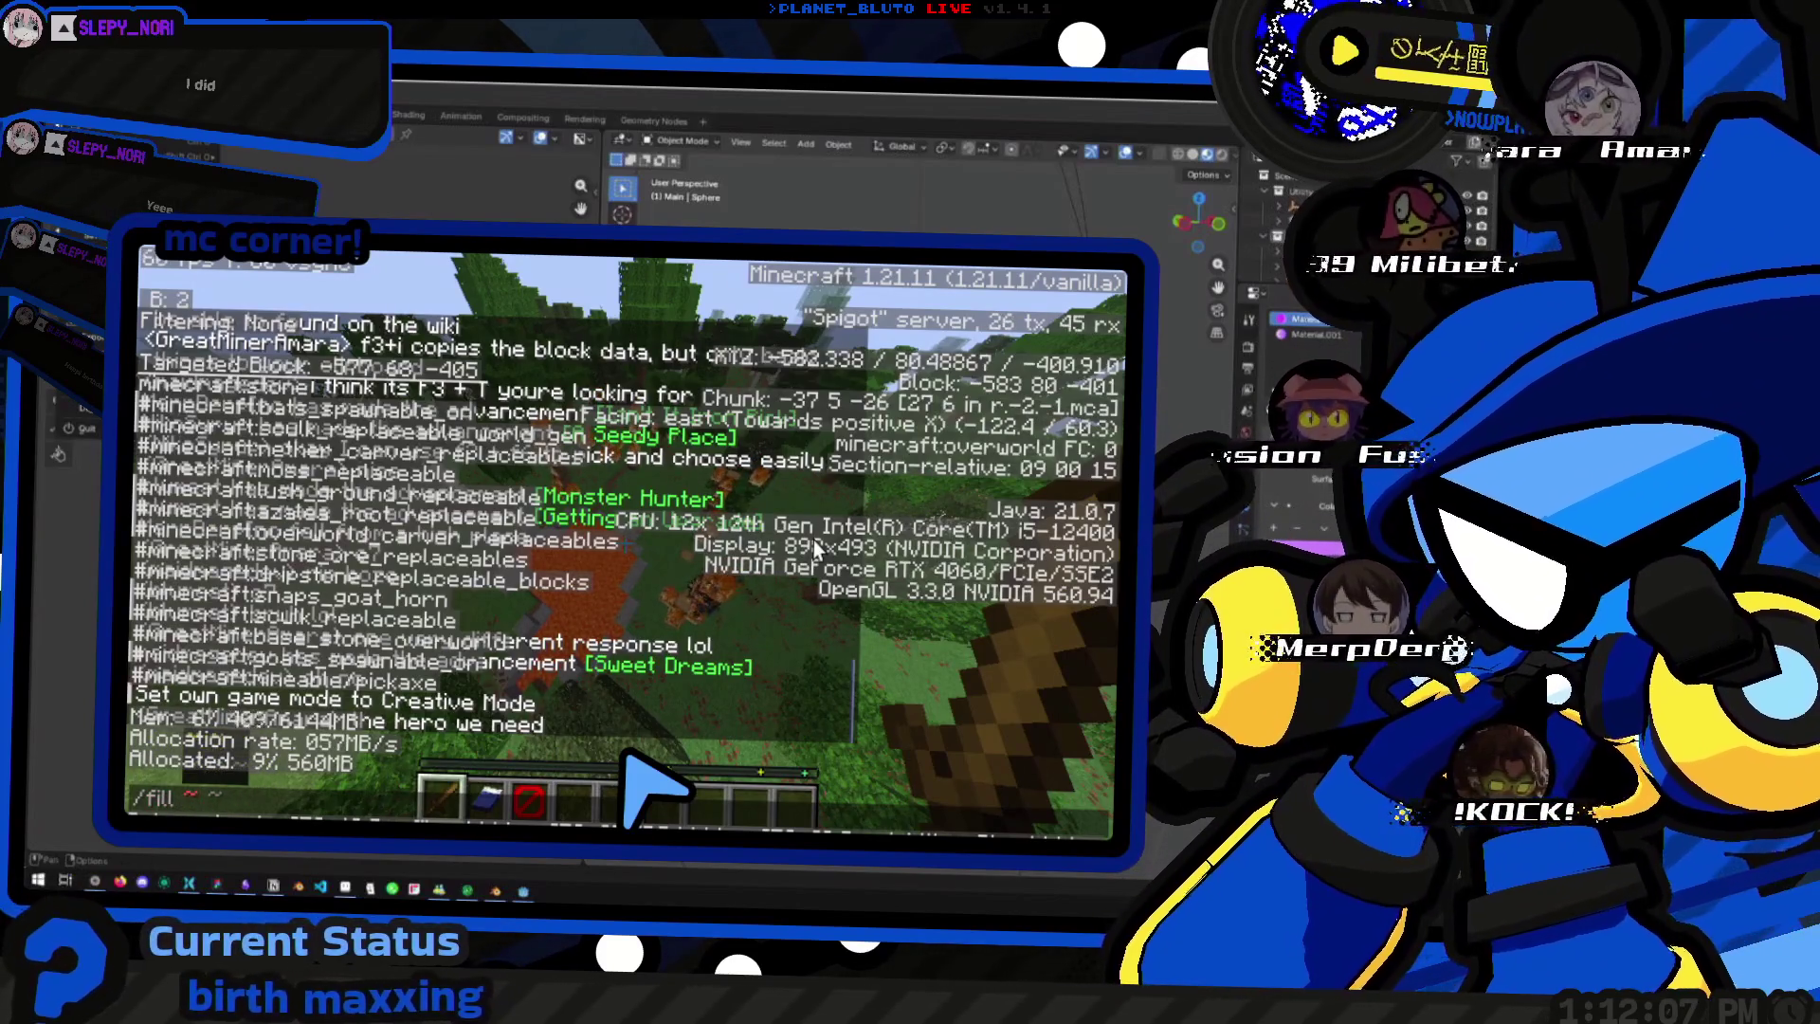
{"action": "type", "text": "~ ~ ~ "}
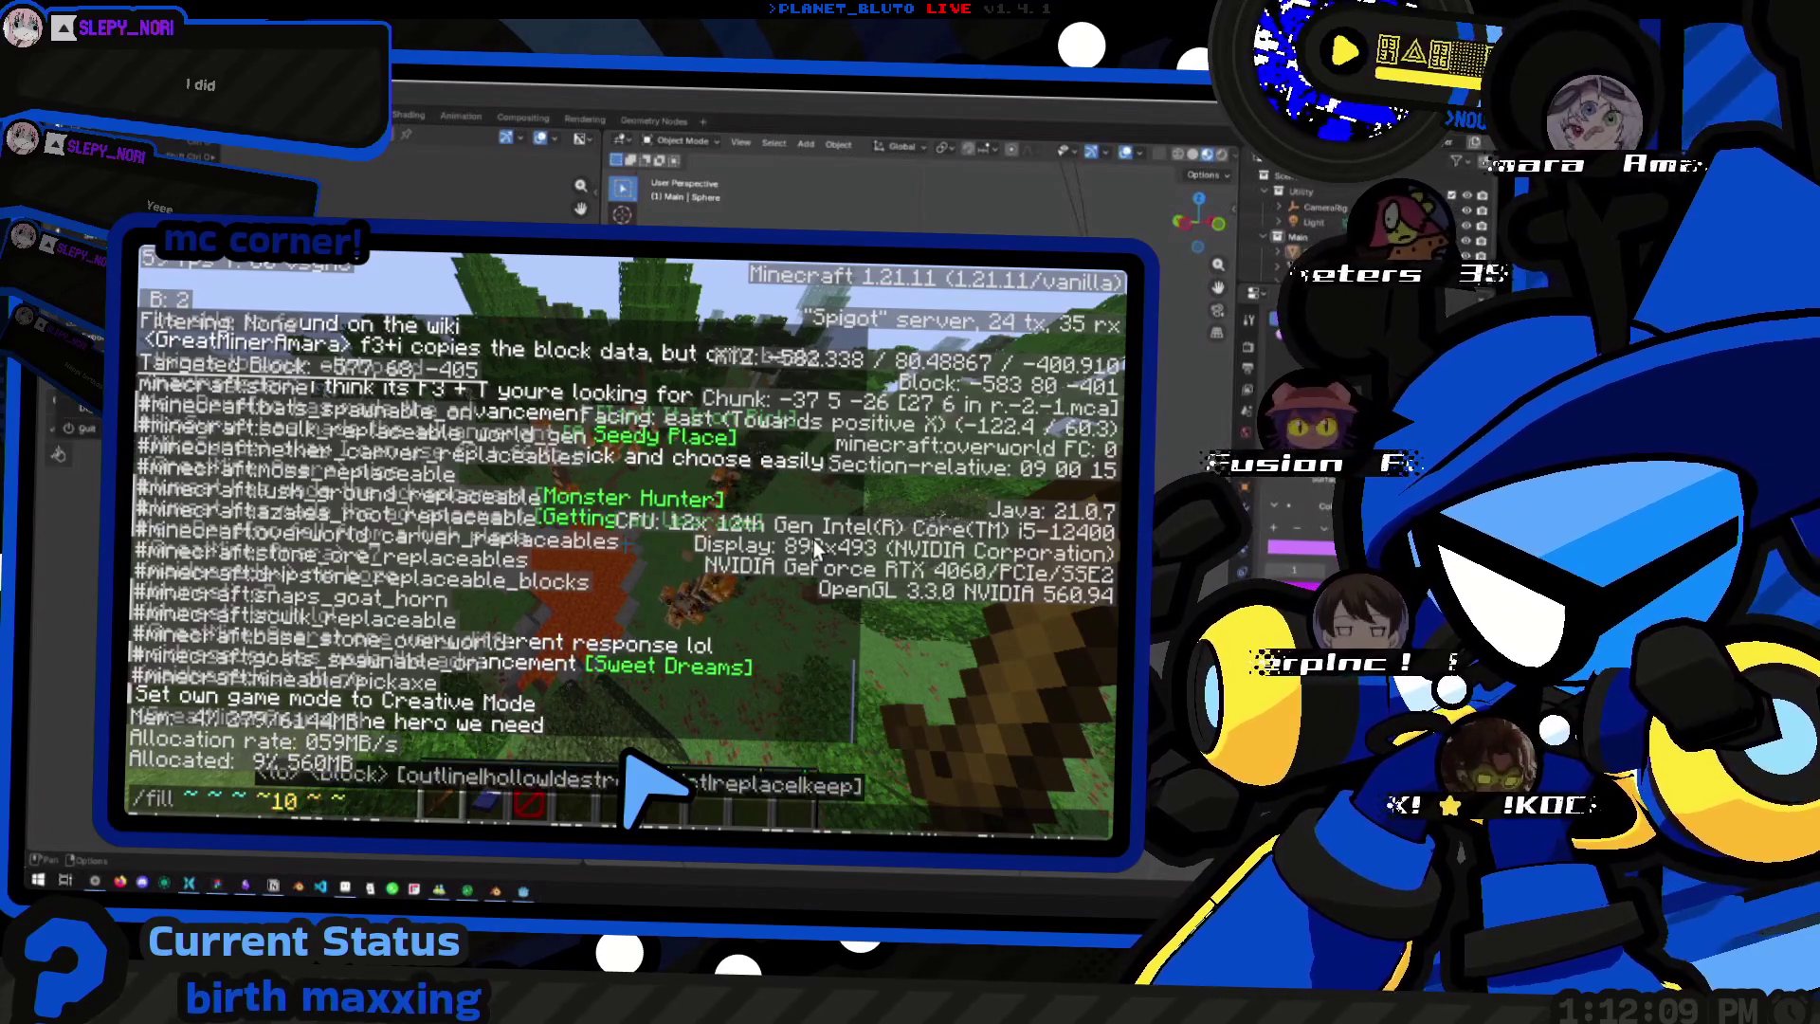
{"action": "type", "text": " ~10 "}
{"action": "type", "text": "stone"}
{"action": "key", "text": "Return"}
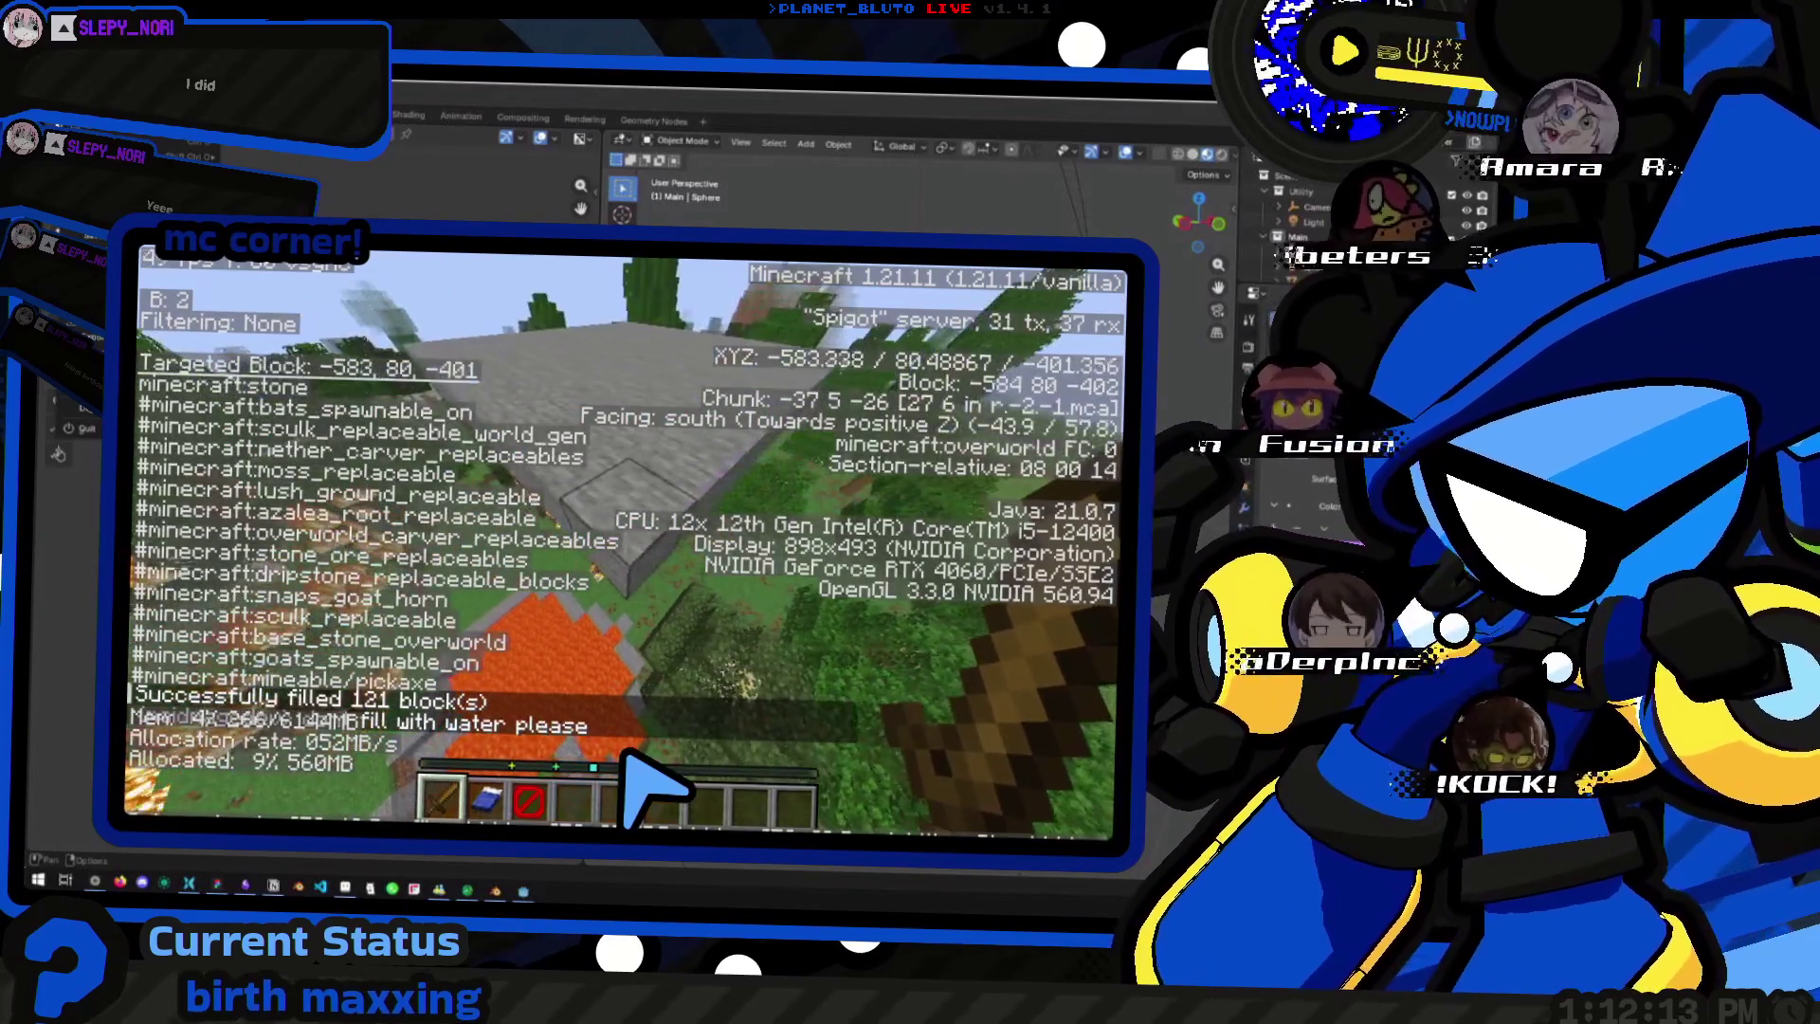
{"action": "key", "text": "t"}
{"action": "key", "text": "Up"}
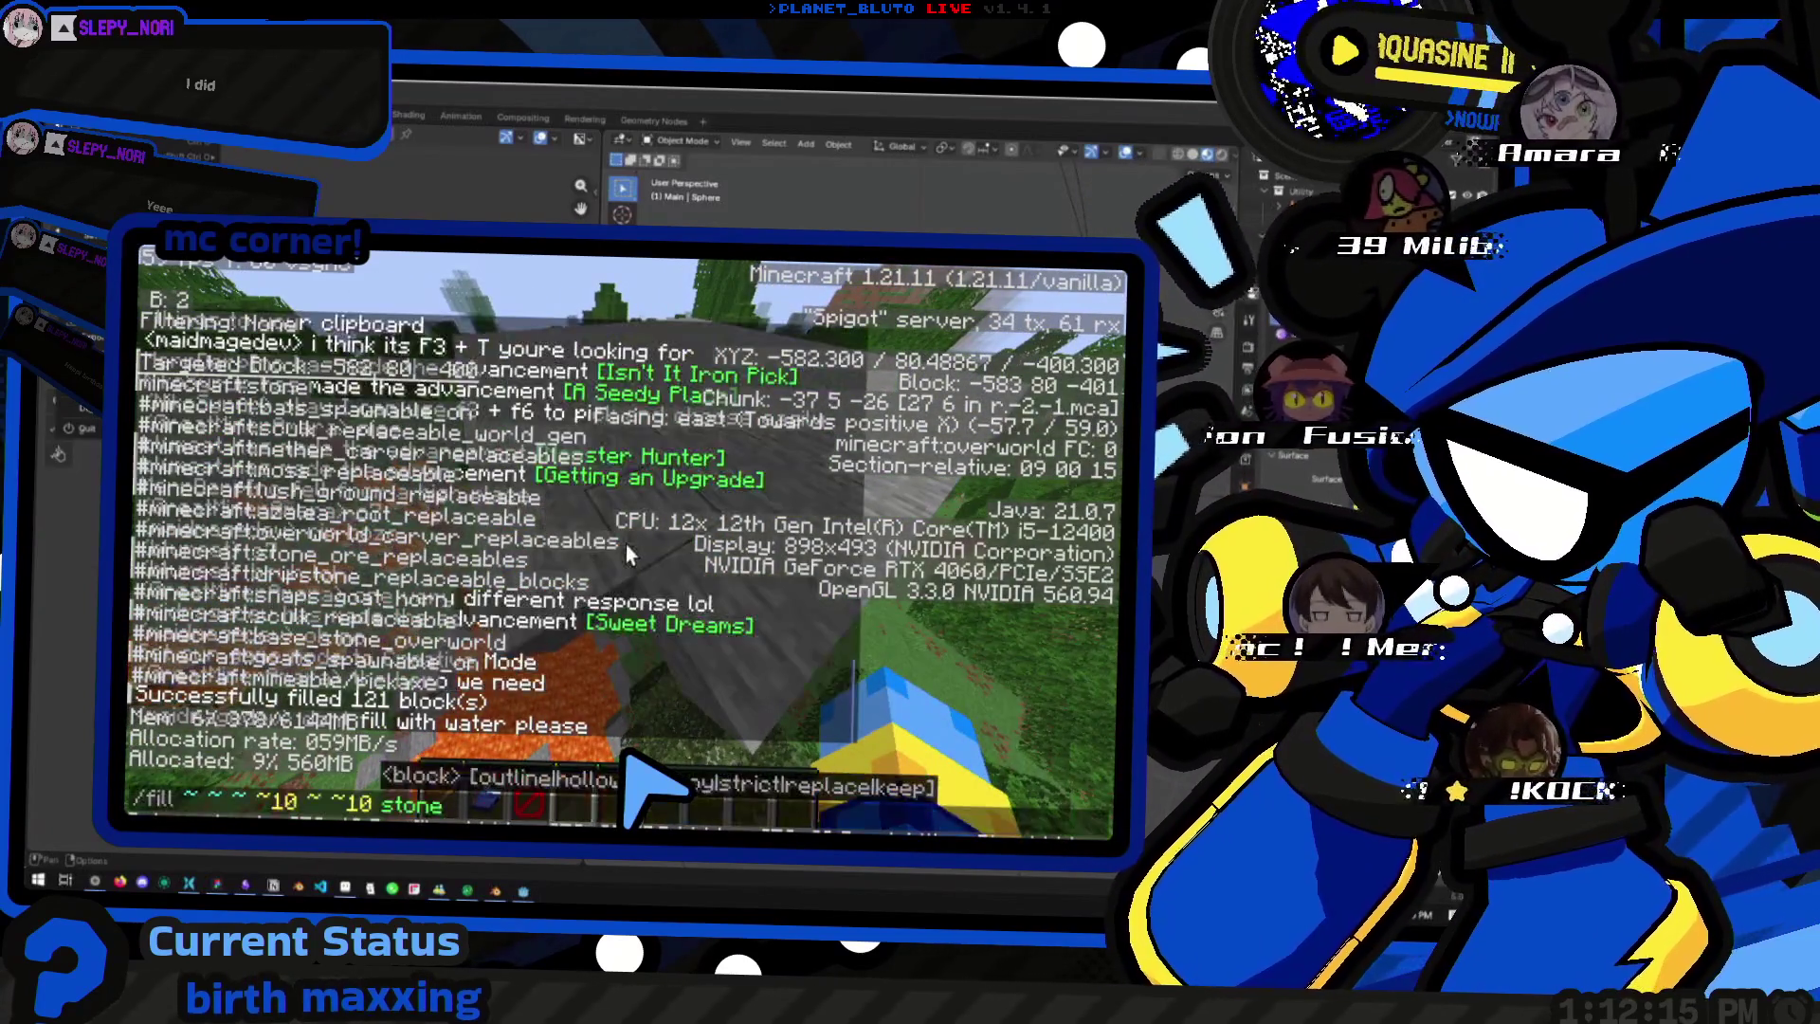
{"action": "key", "text": "Return"}
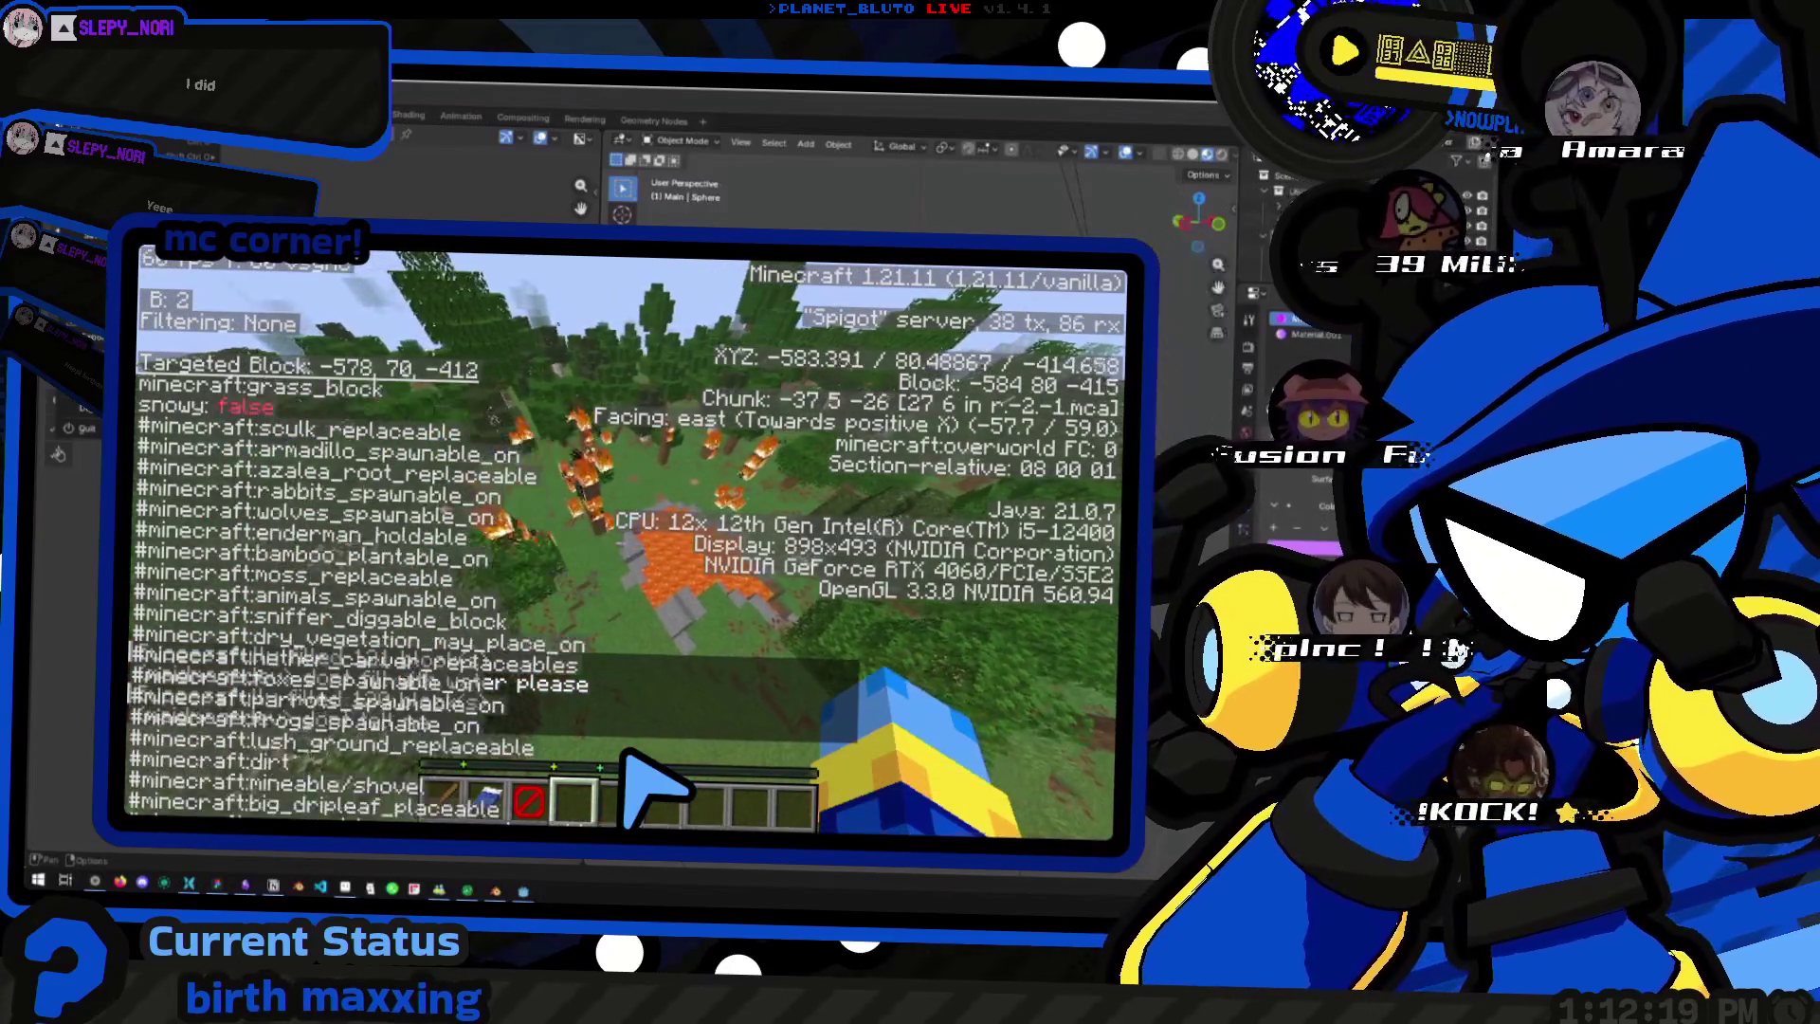
- Rerun the /fill with water to flood the burning area, then hide the F3 debug overlay
{"action": "key", "text": "t"}
{"action": "key", "text": "Up"}
{"action": "key", "text": "BackSpace"}
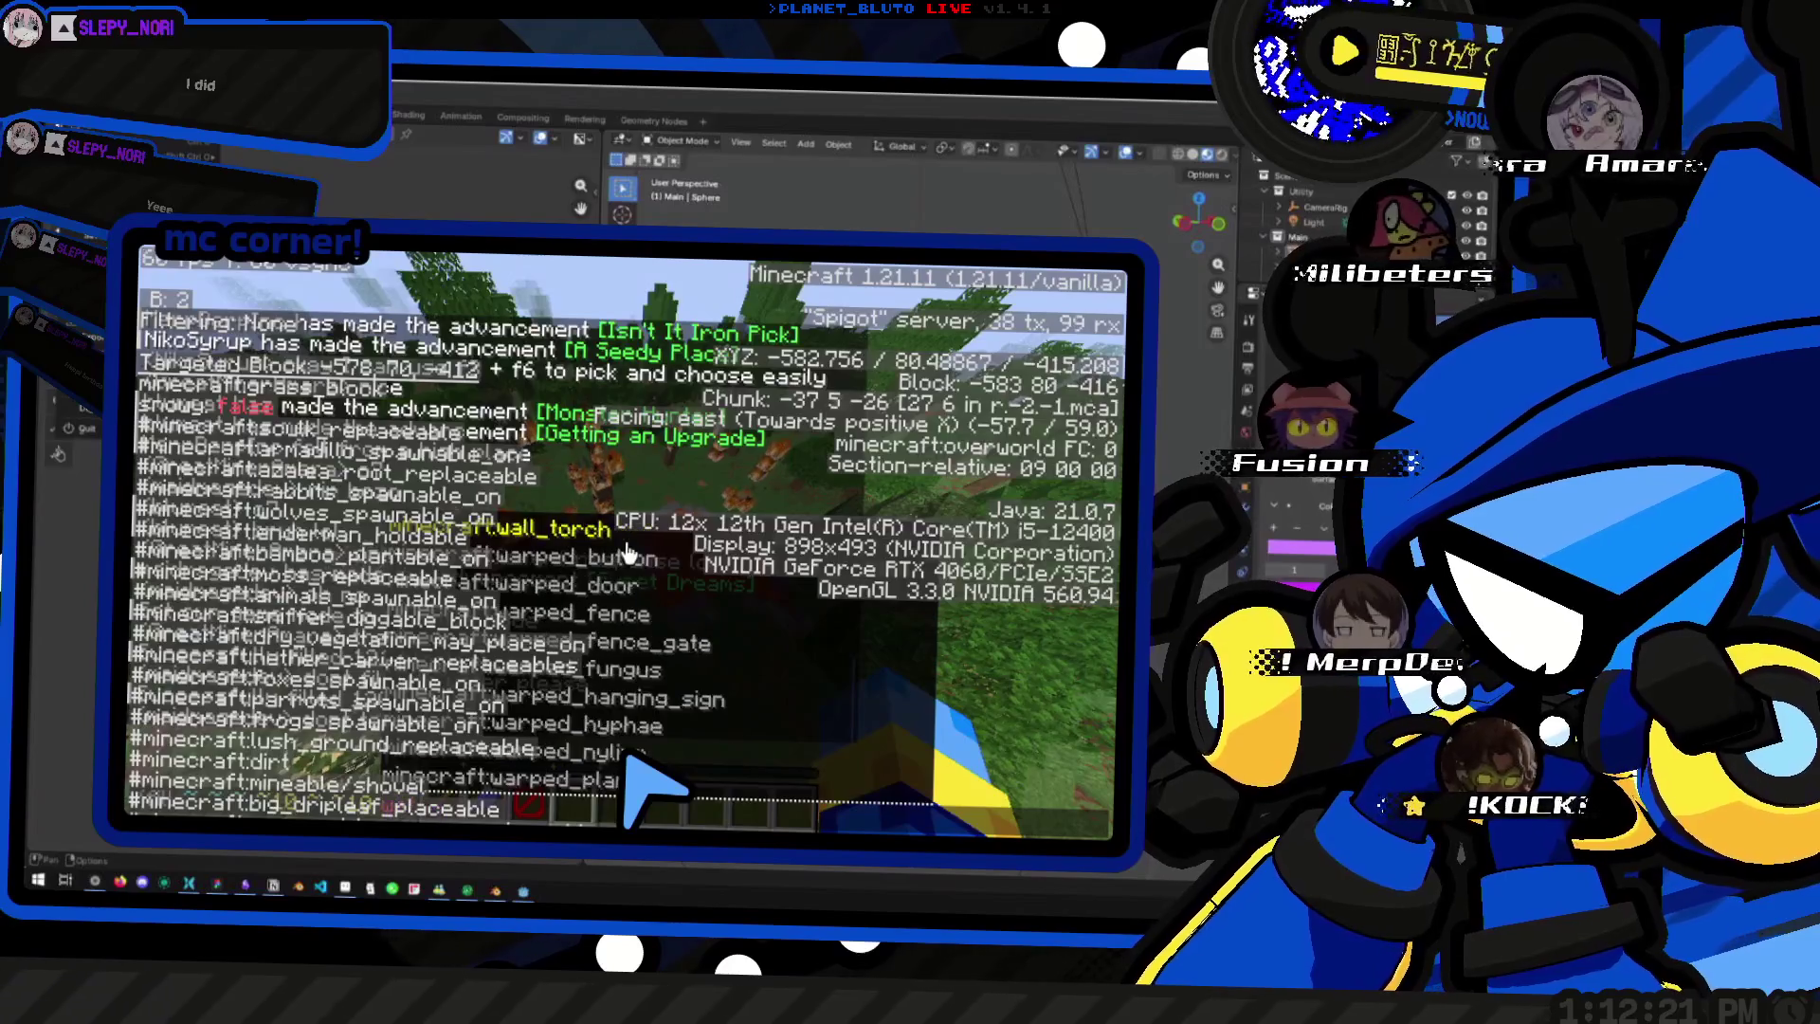
{"action": "key", "text": "Return"}
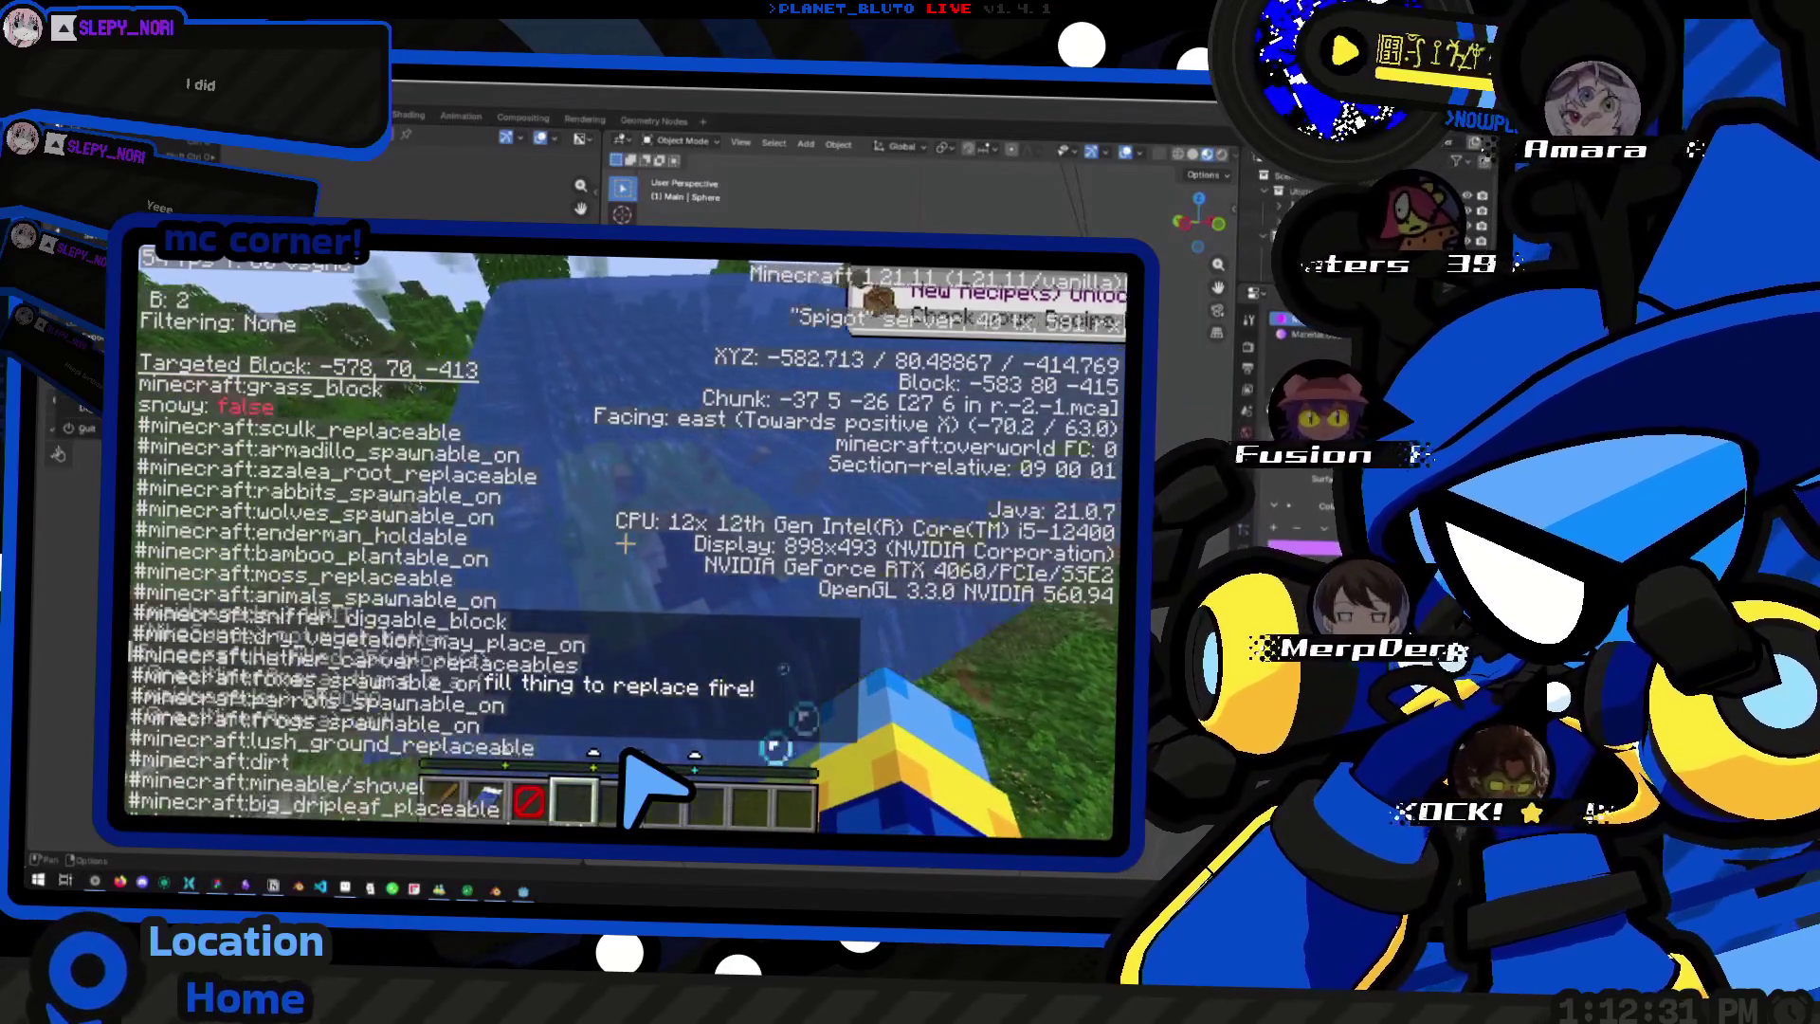
{"action": "key", "text": "t"}
{"action": "key", "text": "Up"}
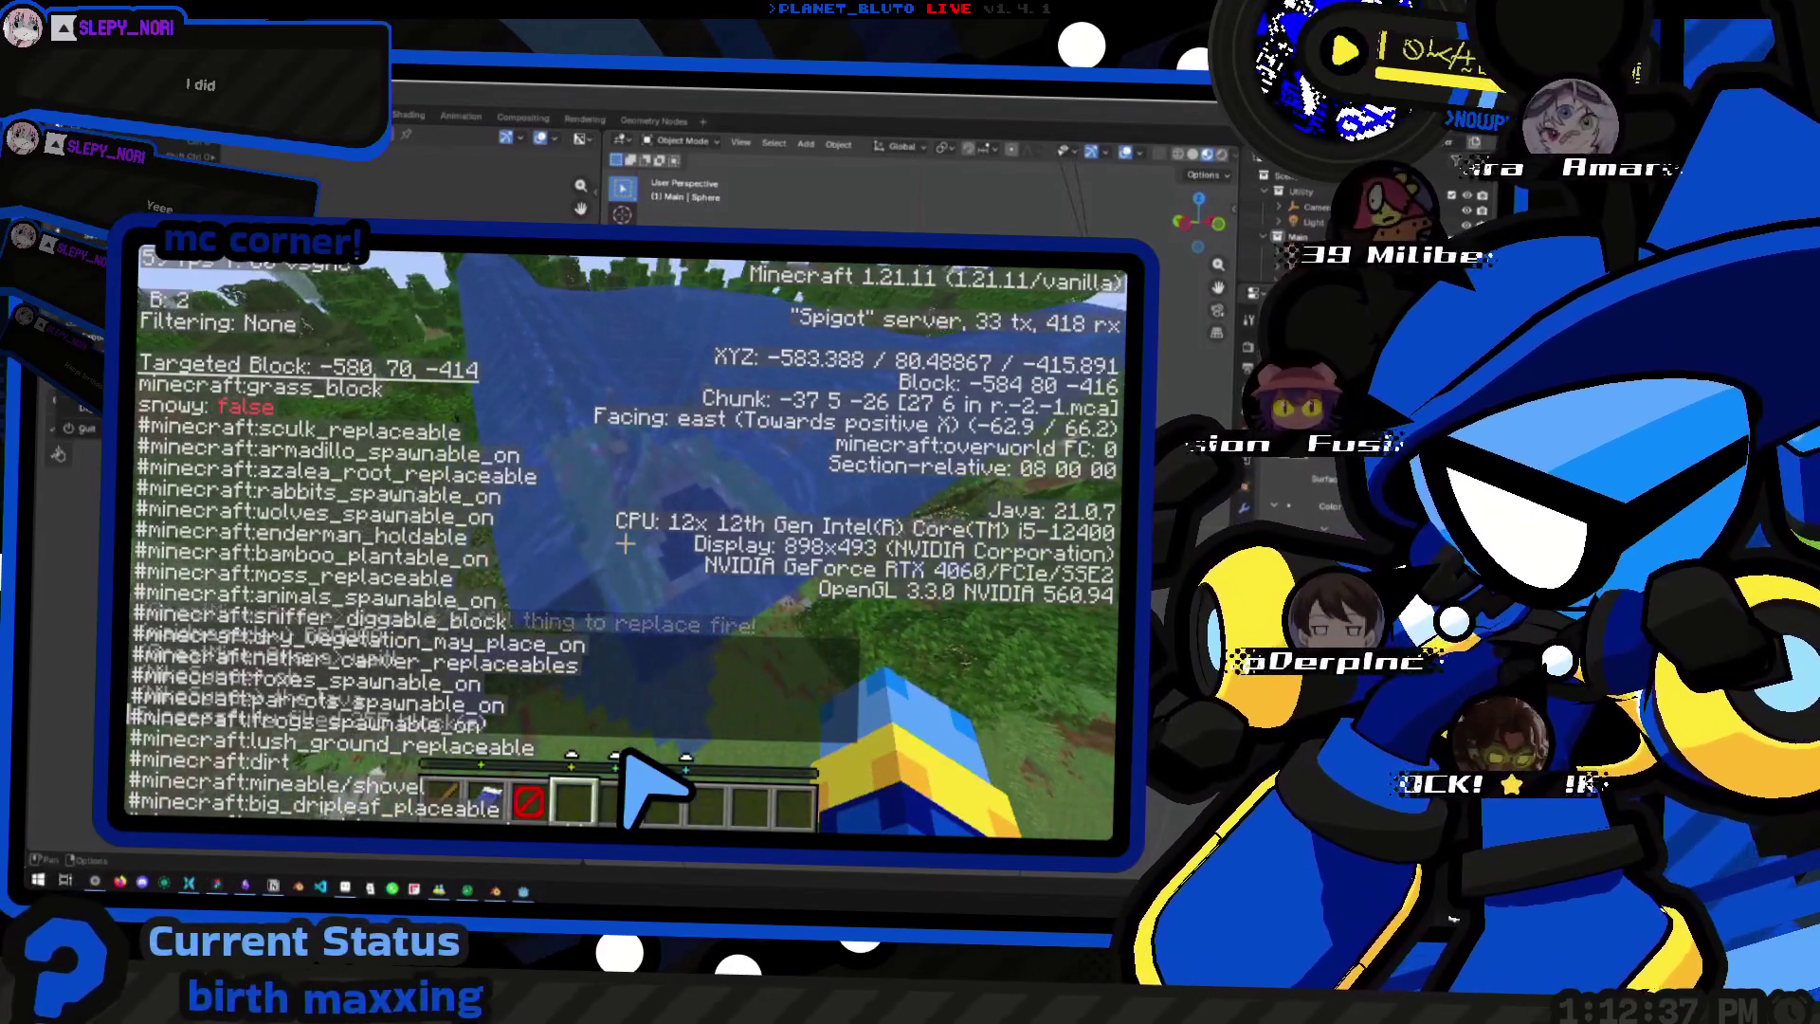
{"action": "key", "text": "Return"}
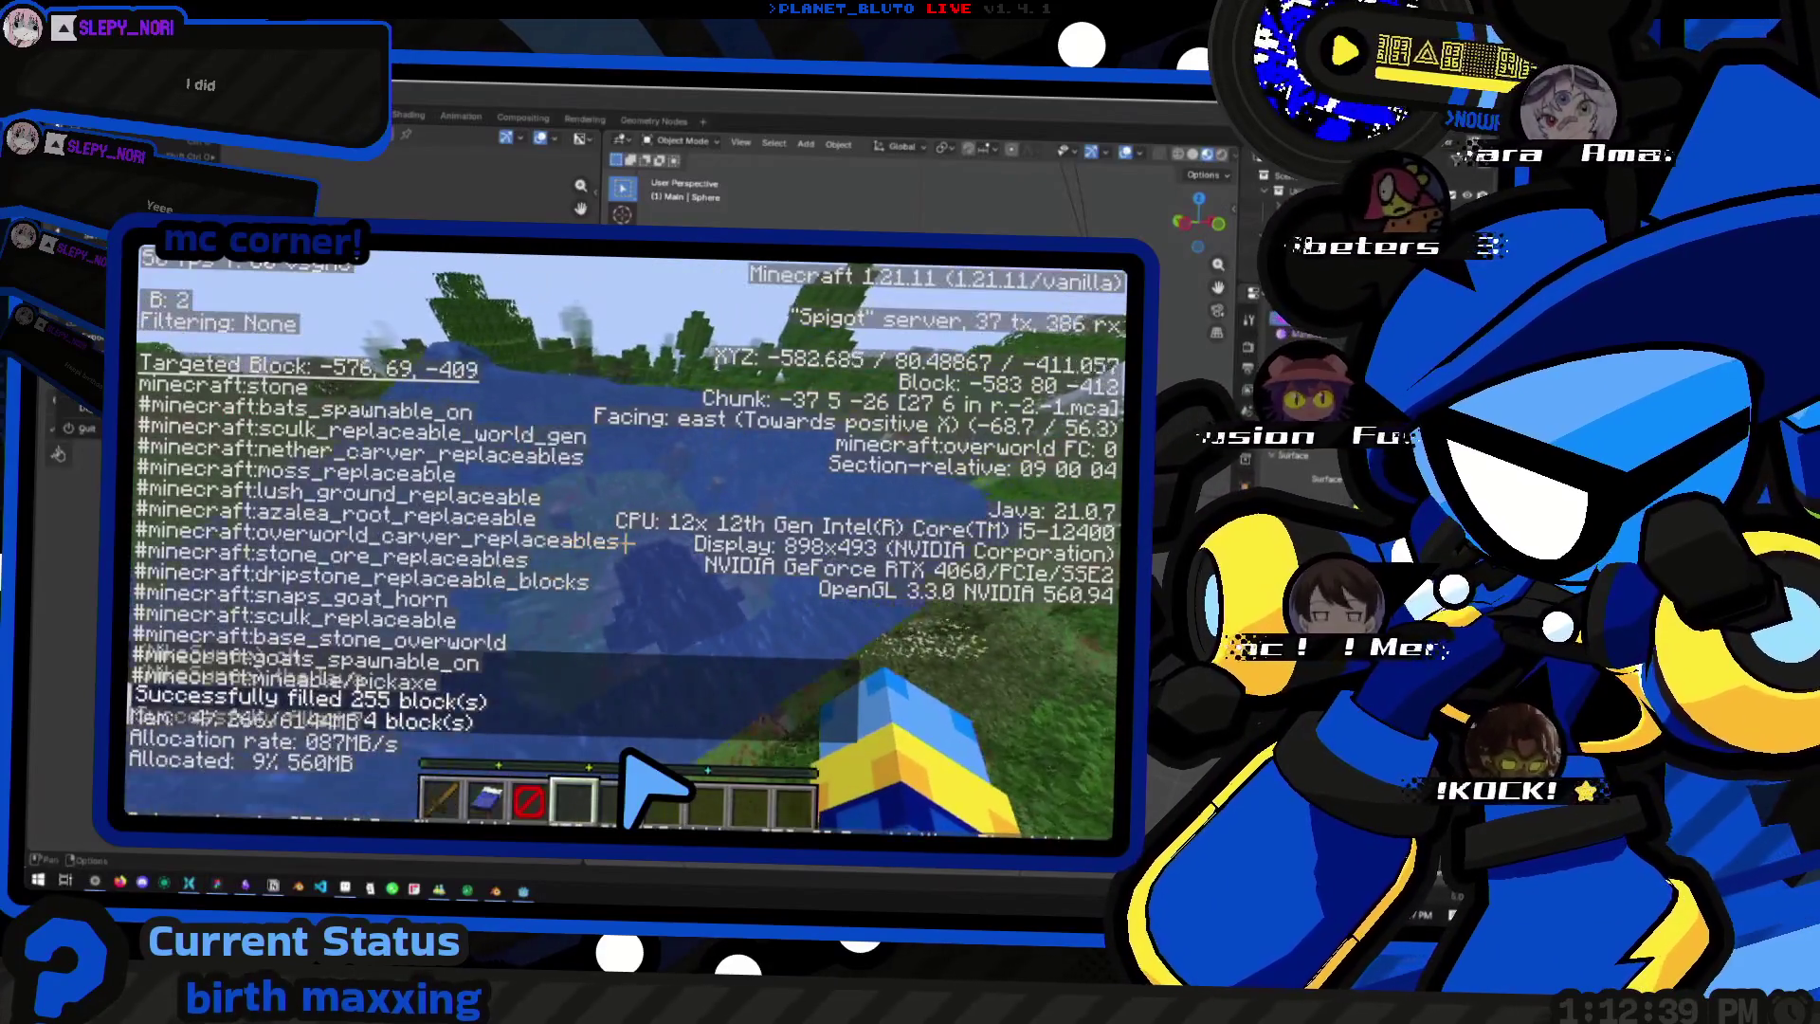
{"action": "key", "text": "w"}
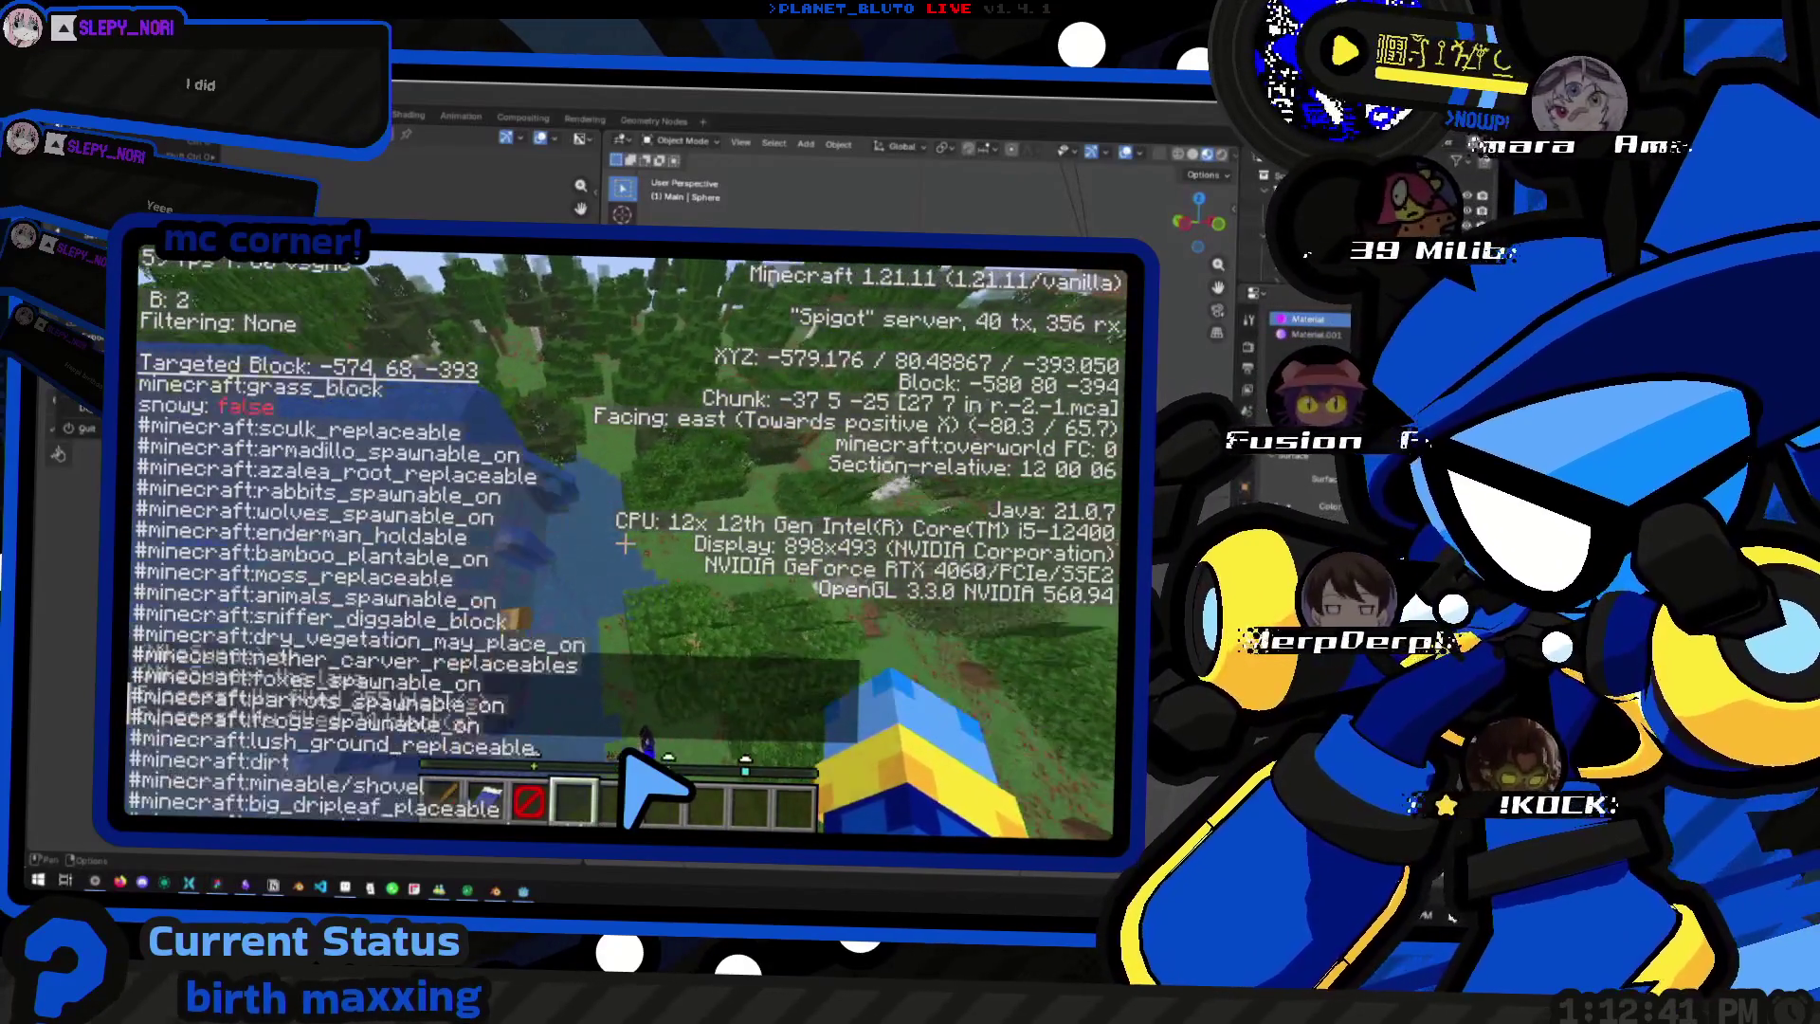
{"action": "key", "text": "F3"}
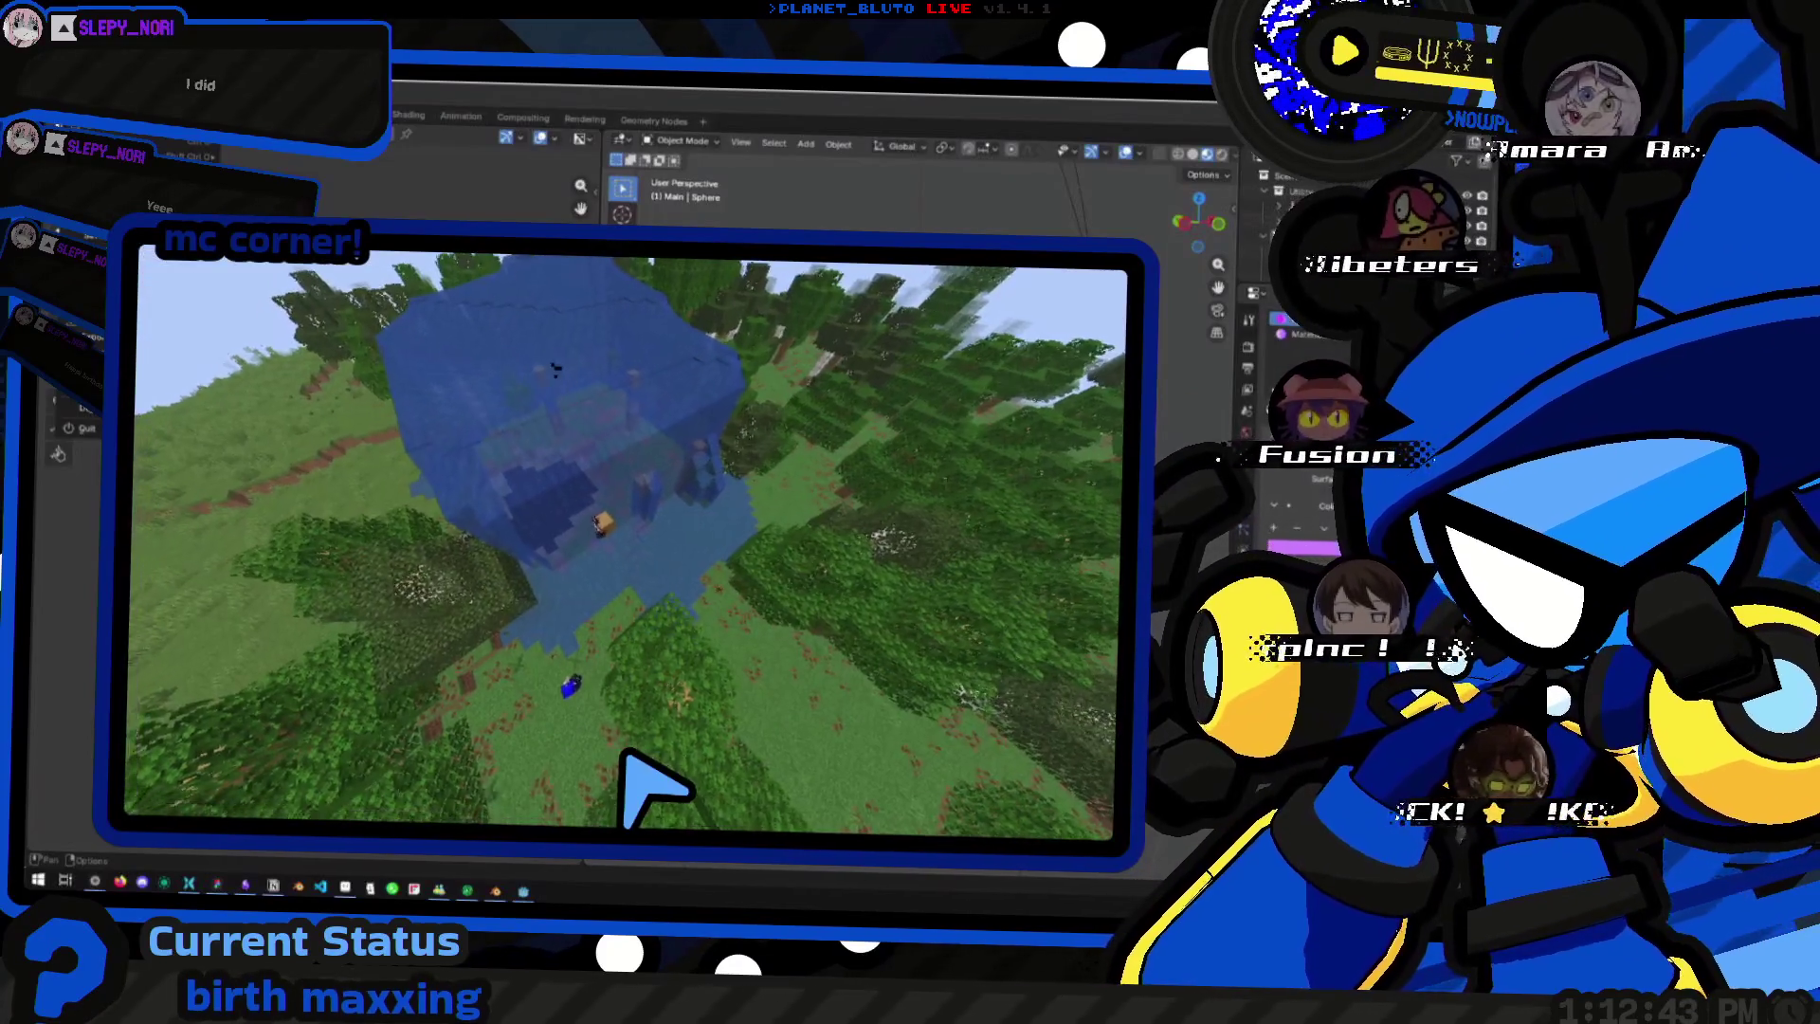
- Review the fill messages, send a chat message and walk forward into the water
{"action": "key", "text": "t"}
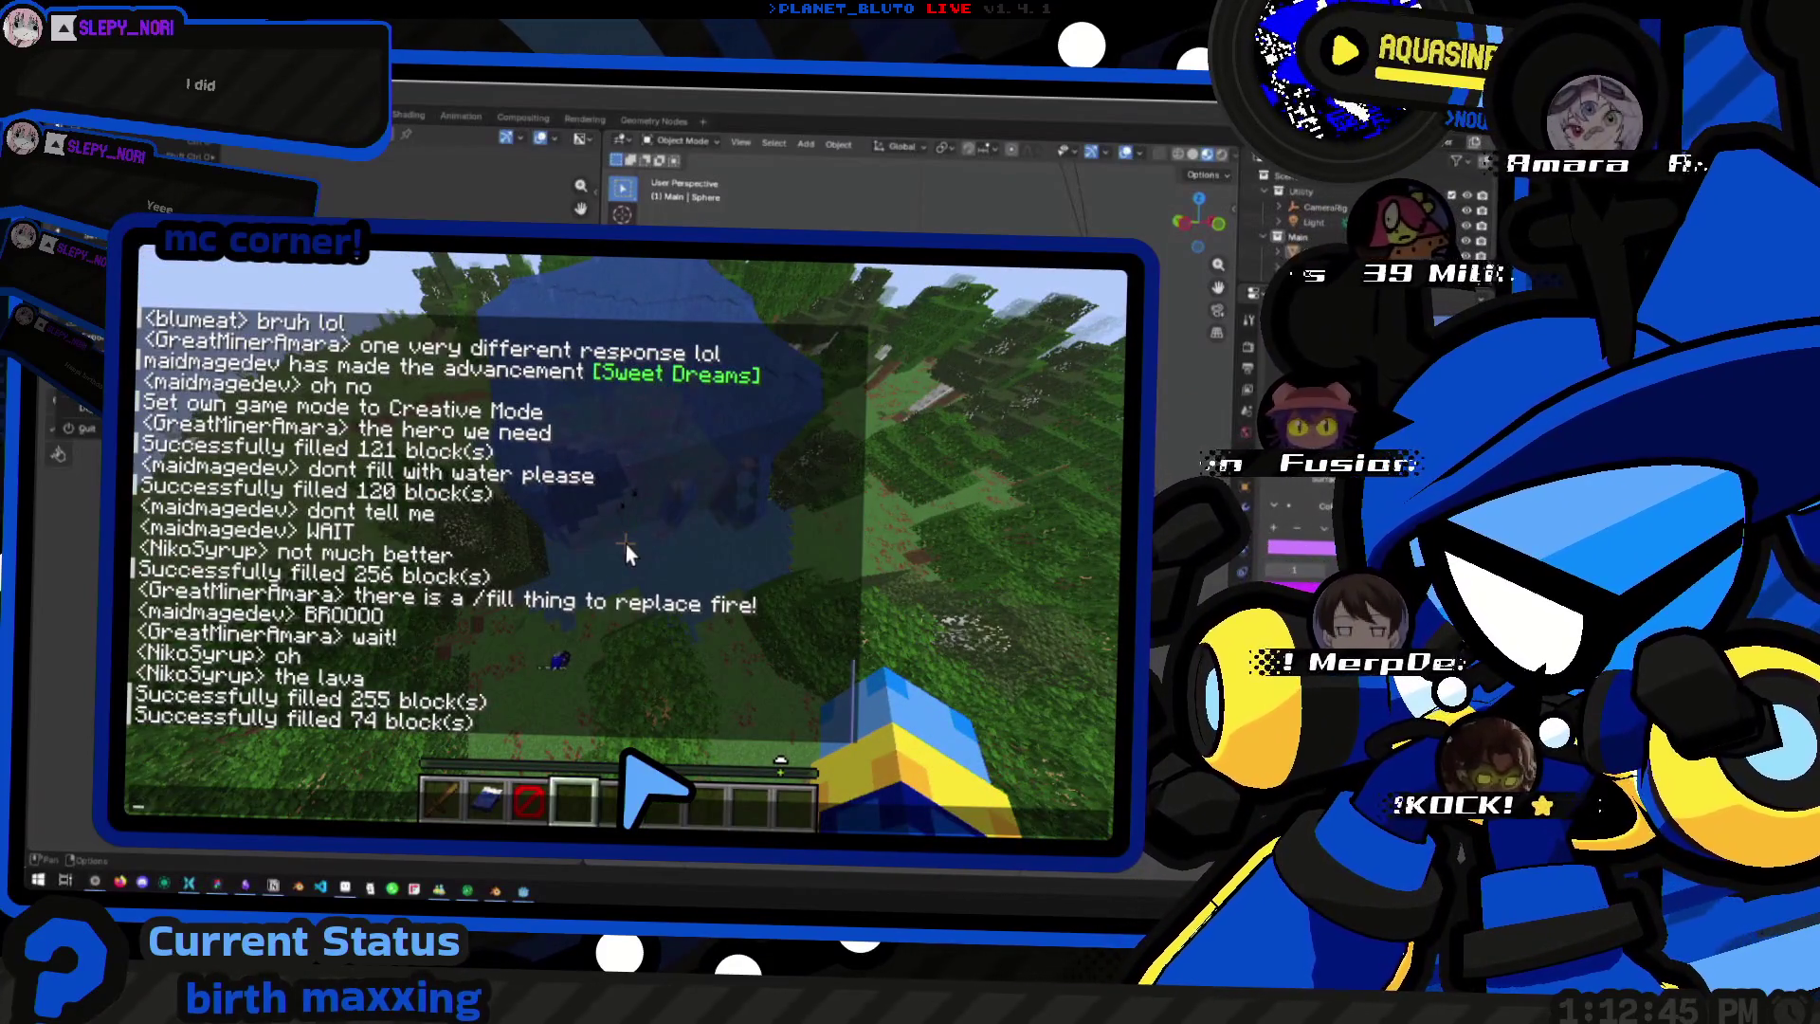
{"action": "key", "text": "Escape"}
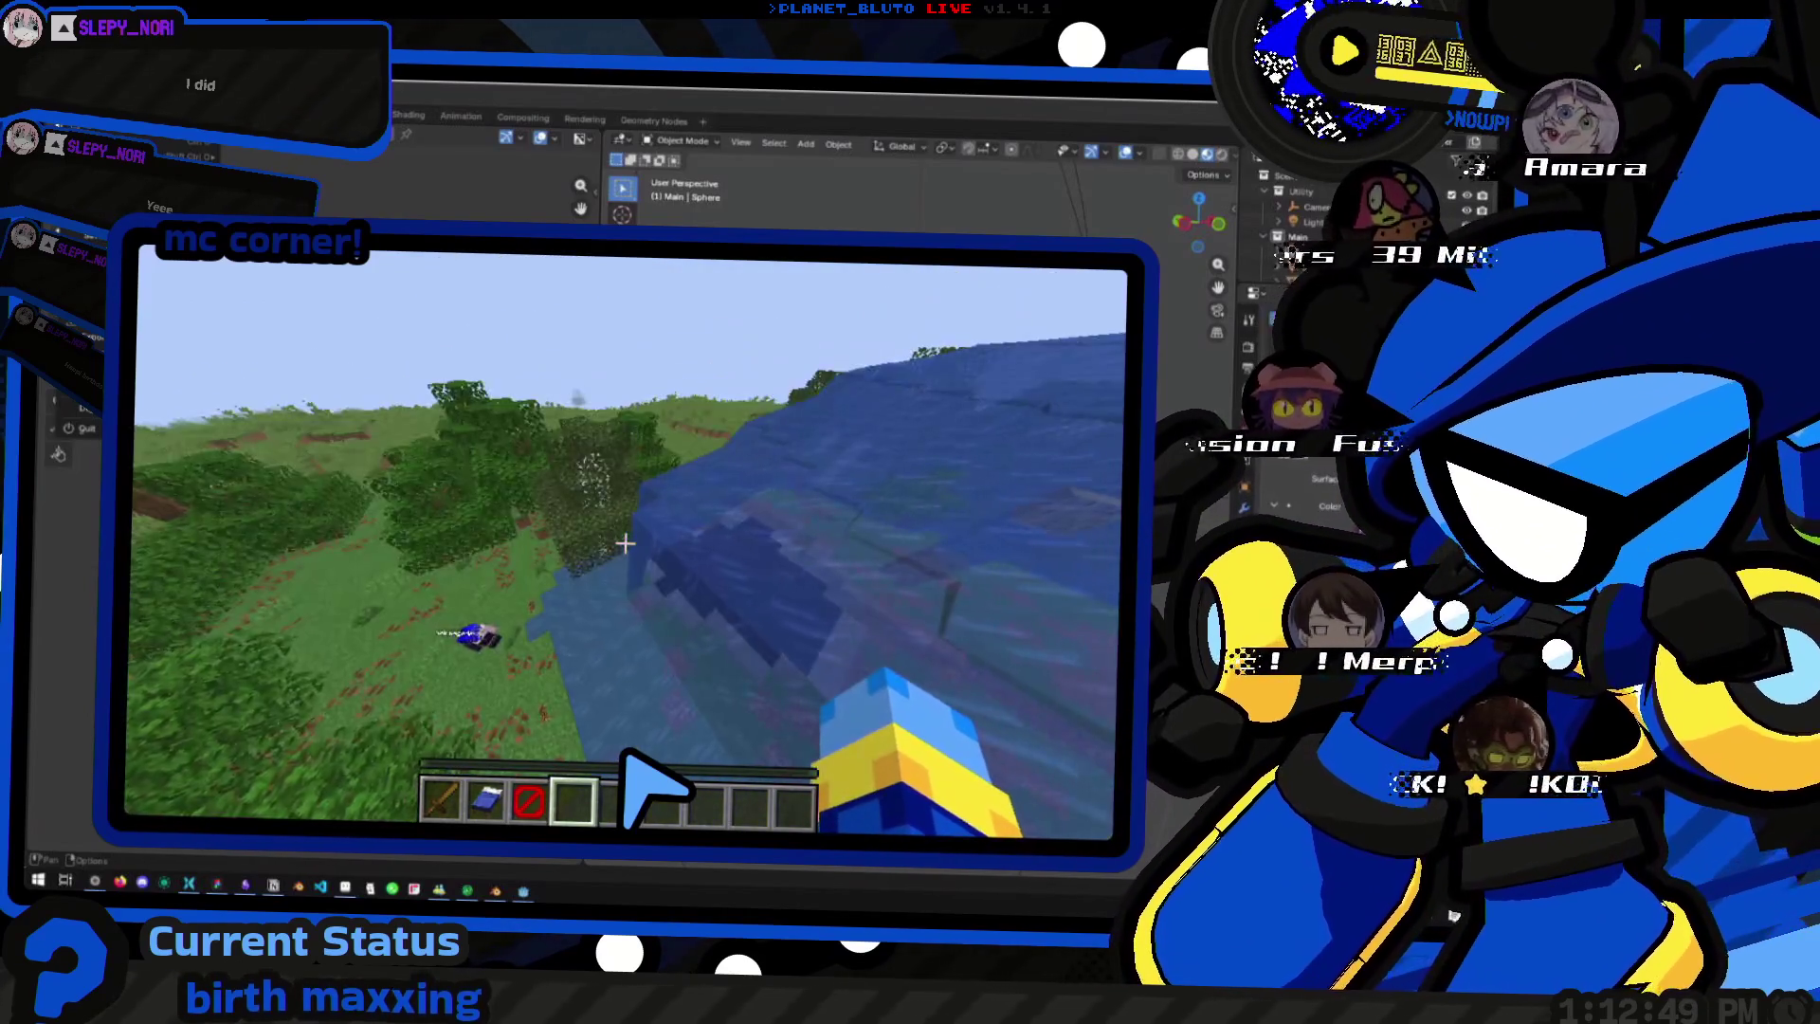
{"action": "key", "text": "t"}
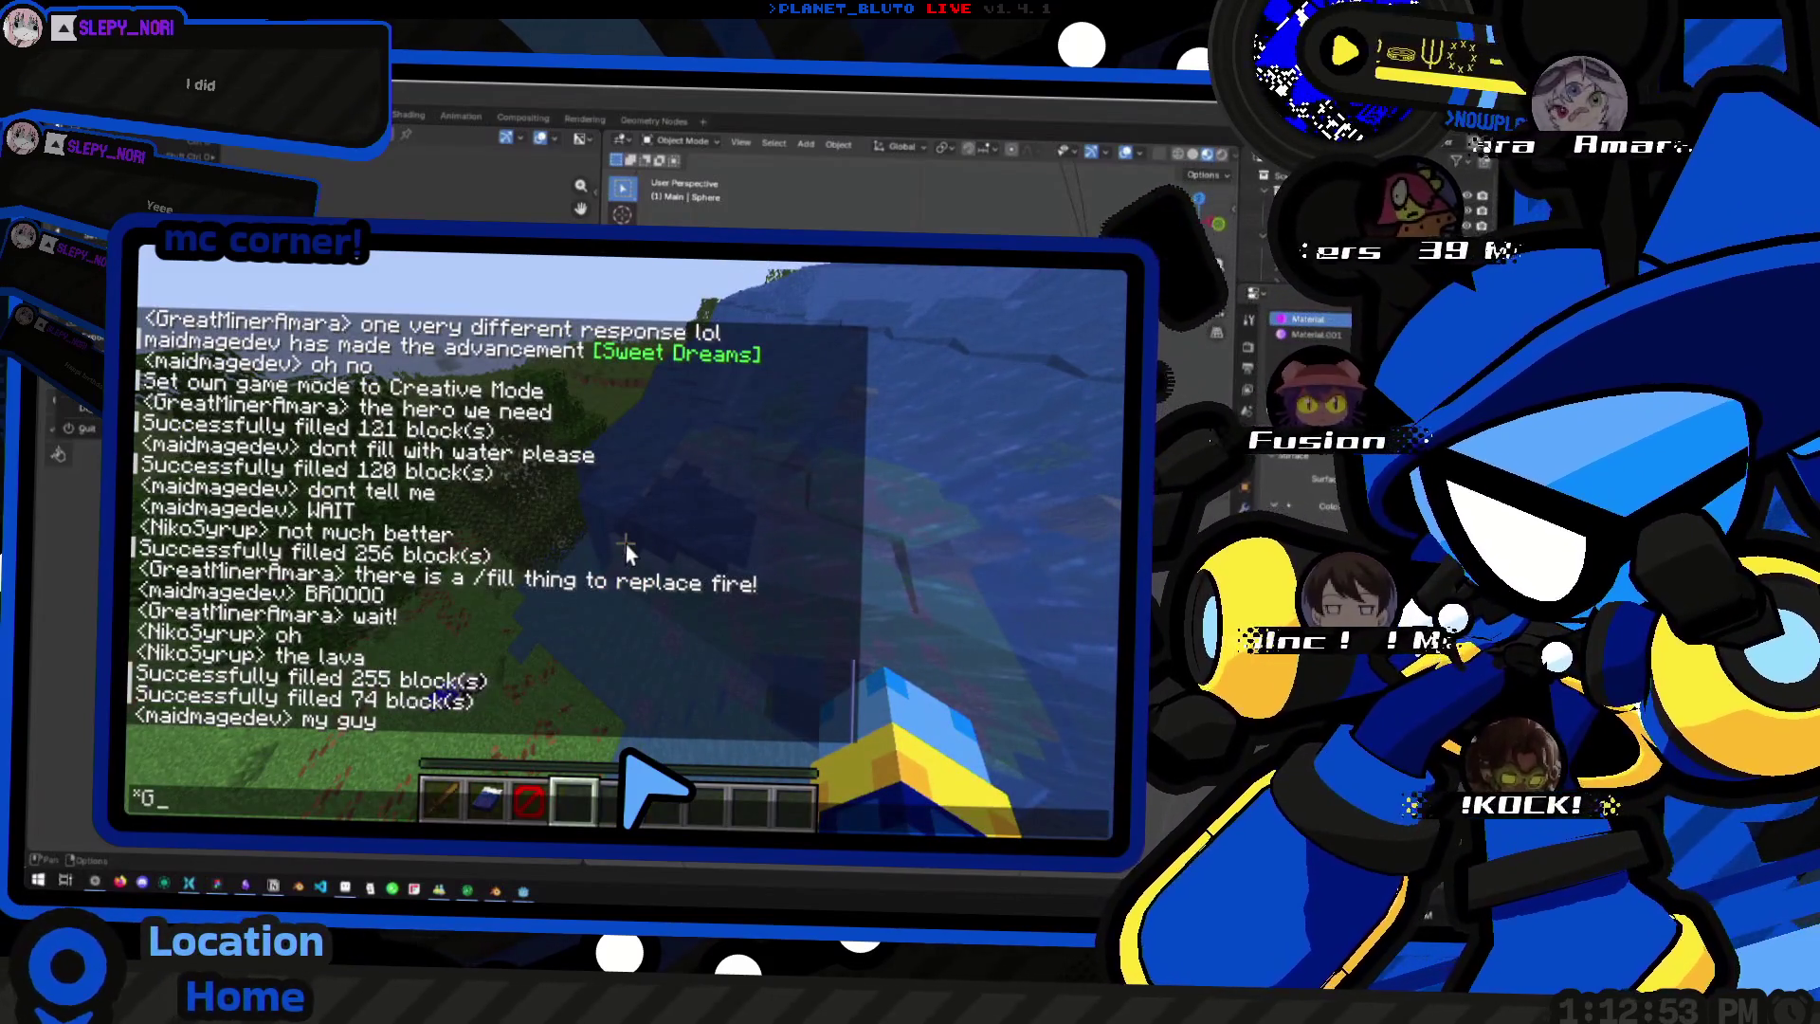
{"action": "type", "text": "*gulp"}
{"action": "key", "text": "Return"}
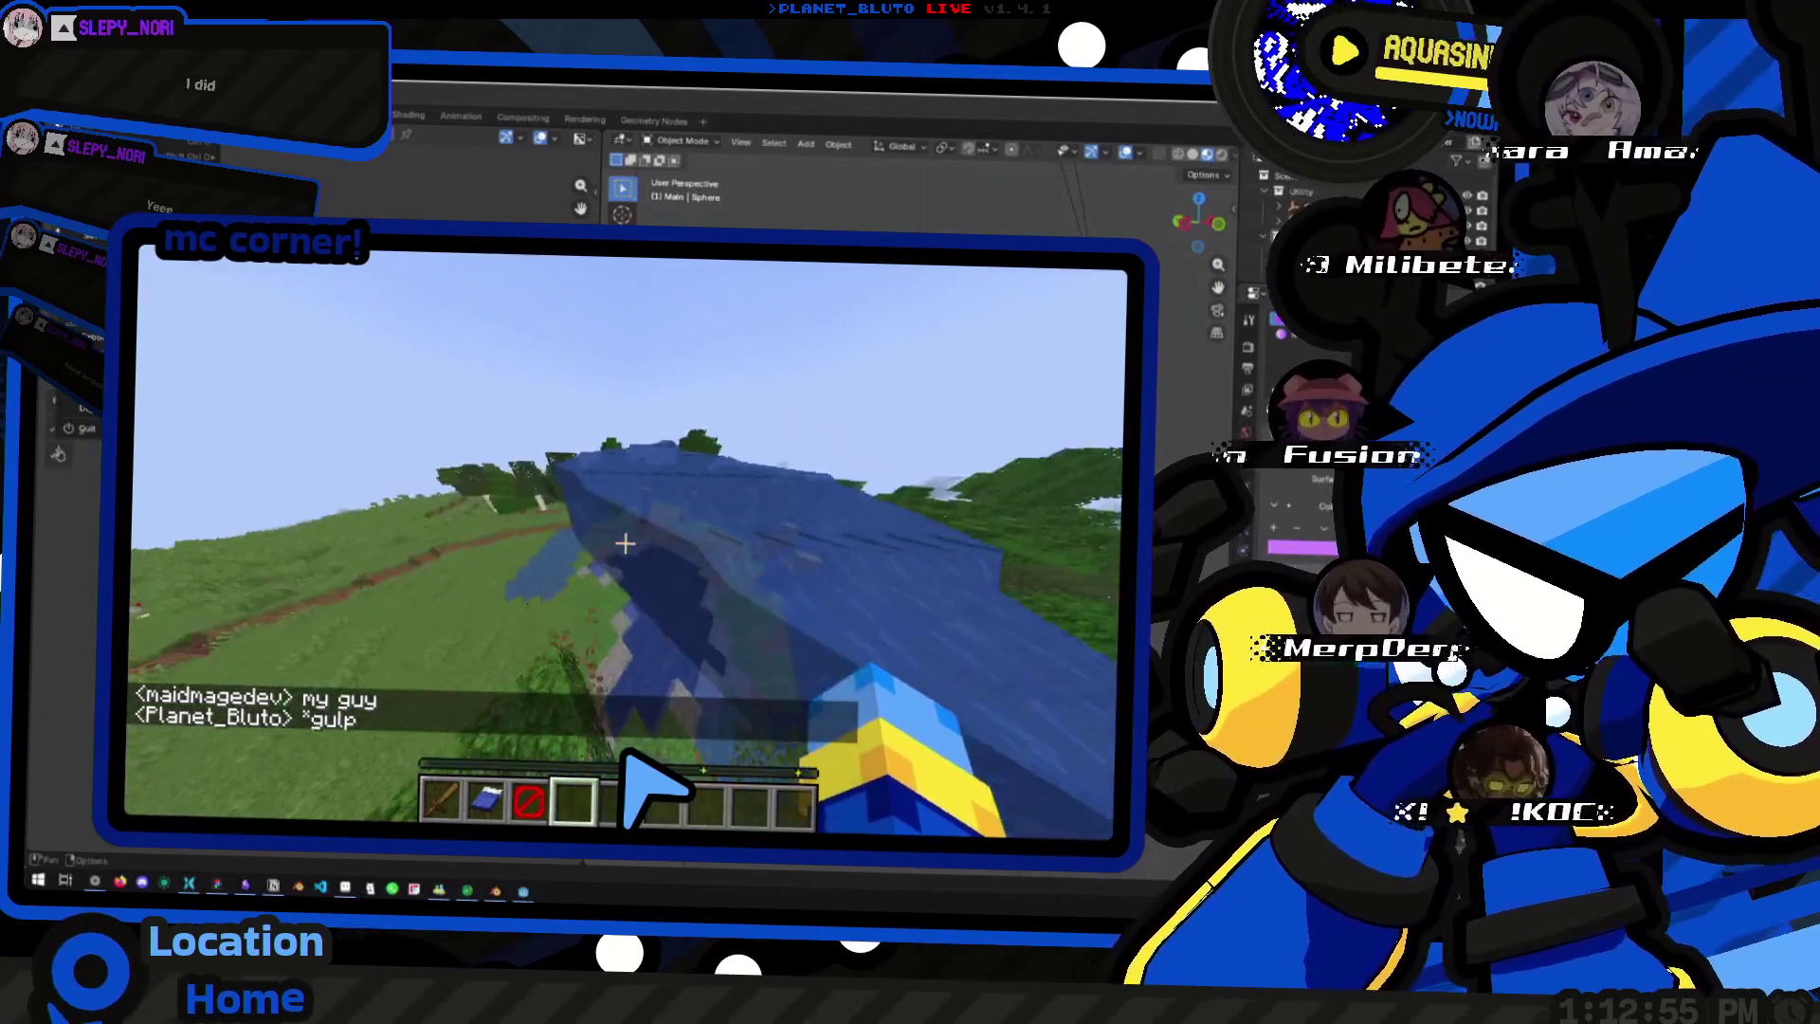
{"action": "key", "text": "w"}
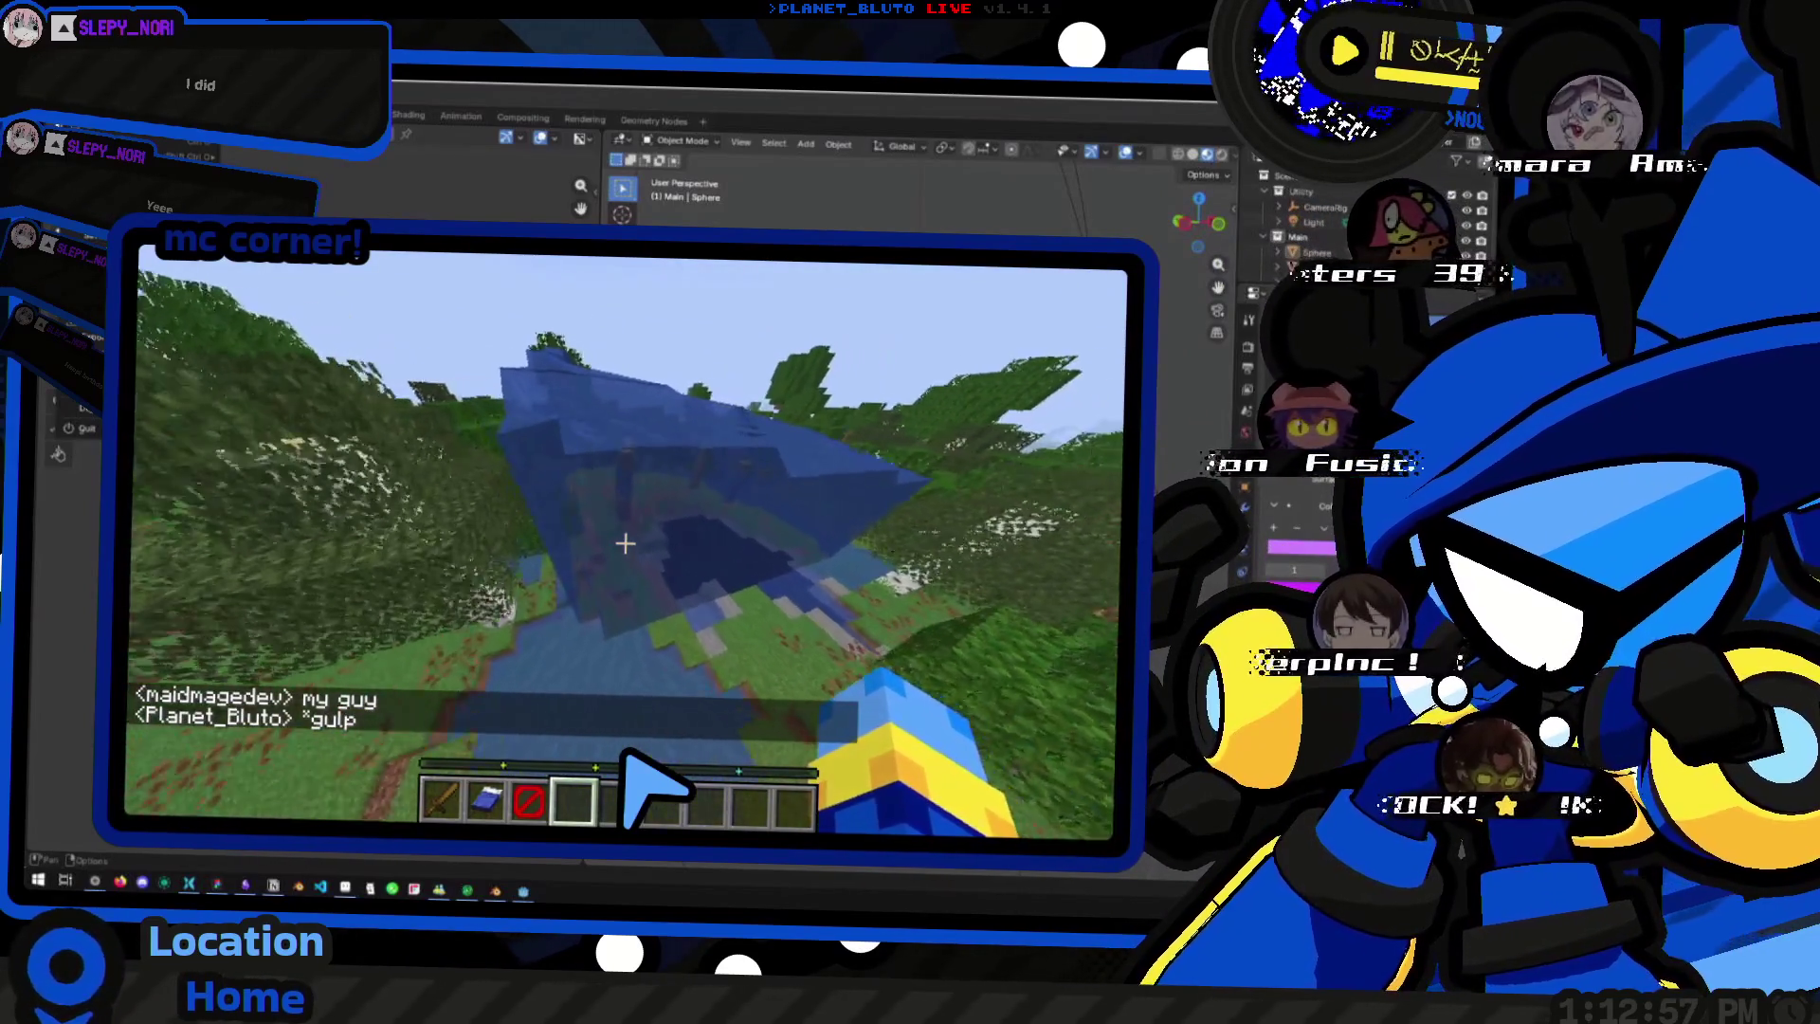
- Rerun the /fill with sponge and then another block to clear the water, then bring up the F3+F4 game-mode switcher
{"action": "key", "text": "t"}
{"action": "key", "text": "Up"}
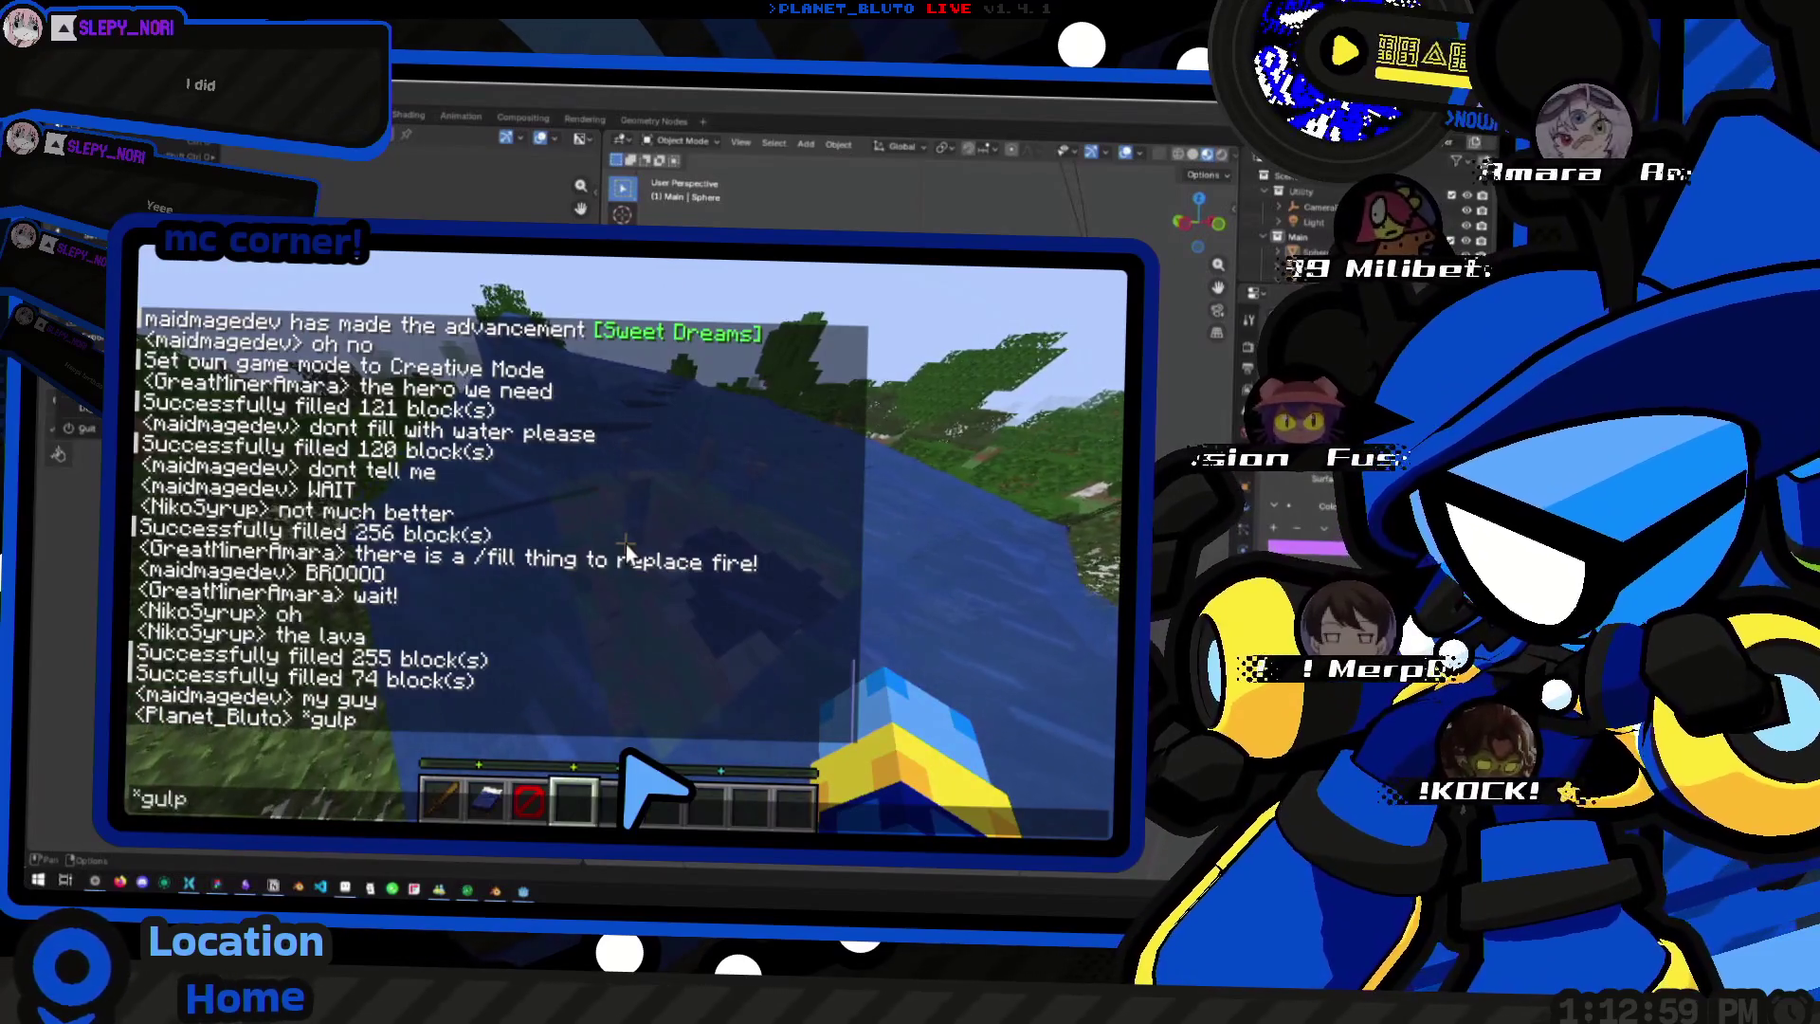
{"action": "key", "text": "BackSpace"}
{"action": "key", "text": "BackSpace"}
{"action": "key", "text": "BackSpace"}
{"action": "type", "text": "sponge"}
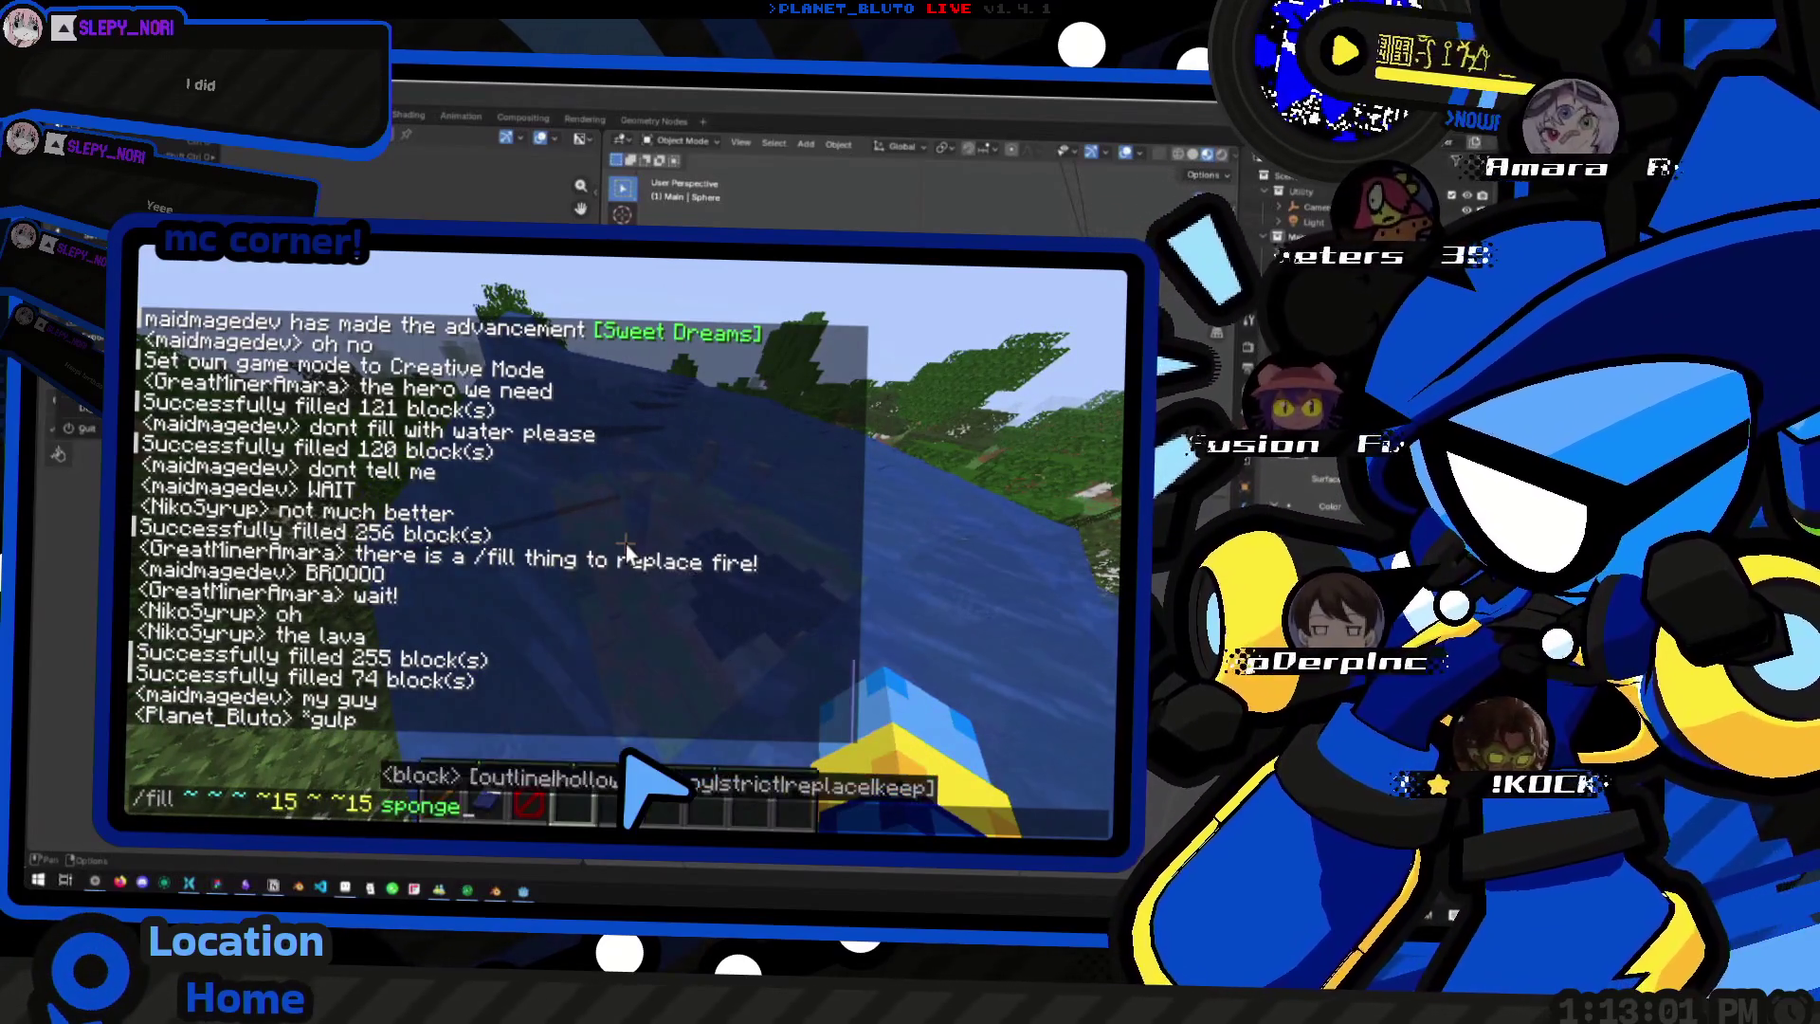
{"action": "key", "text": "Return"}
{"action": "key", "text": "Escape"}
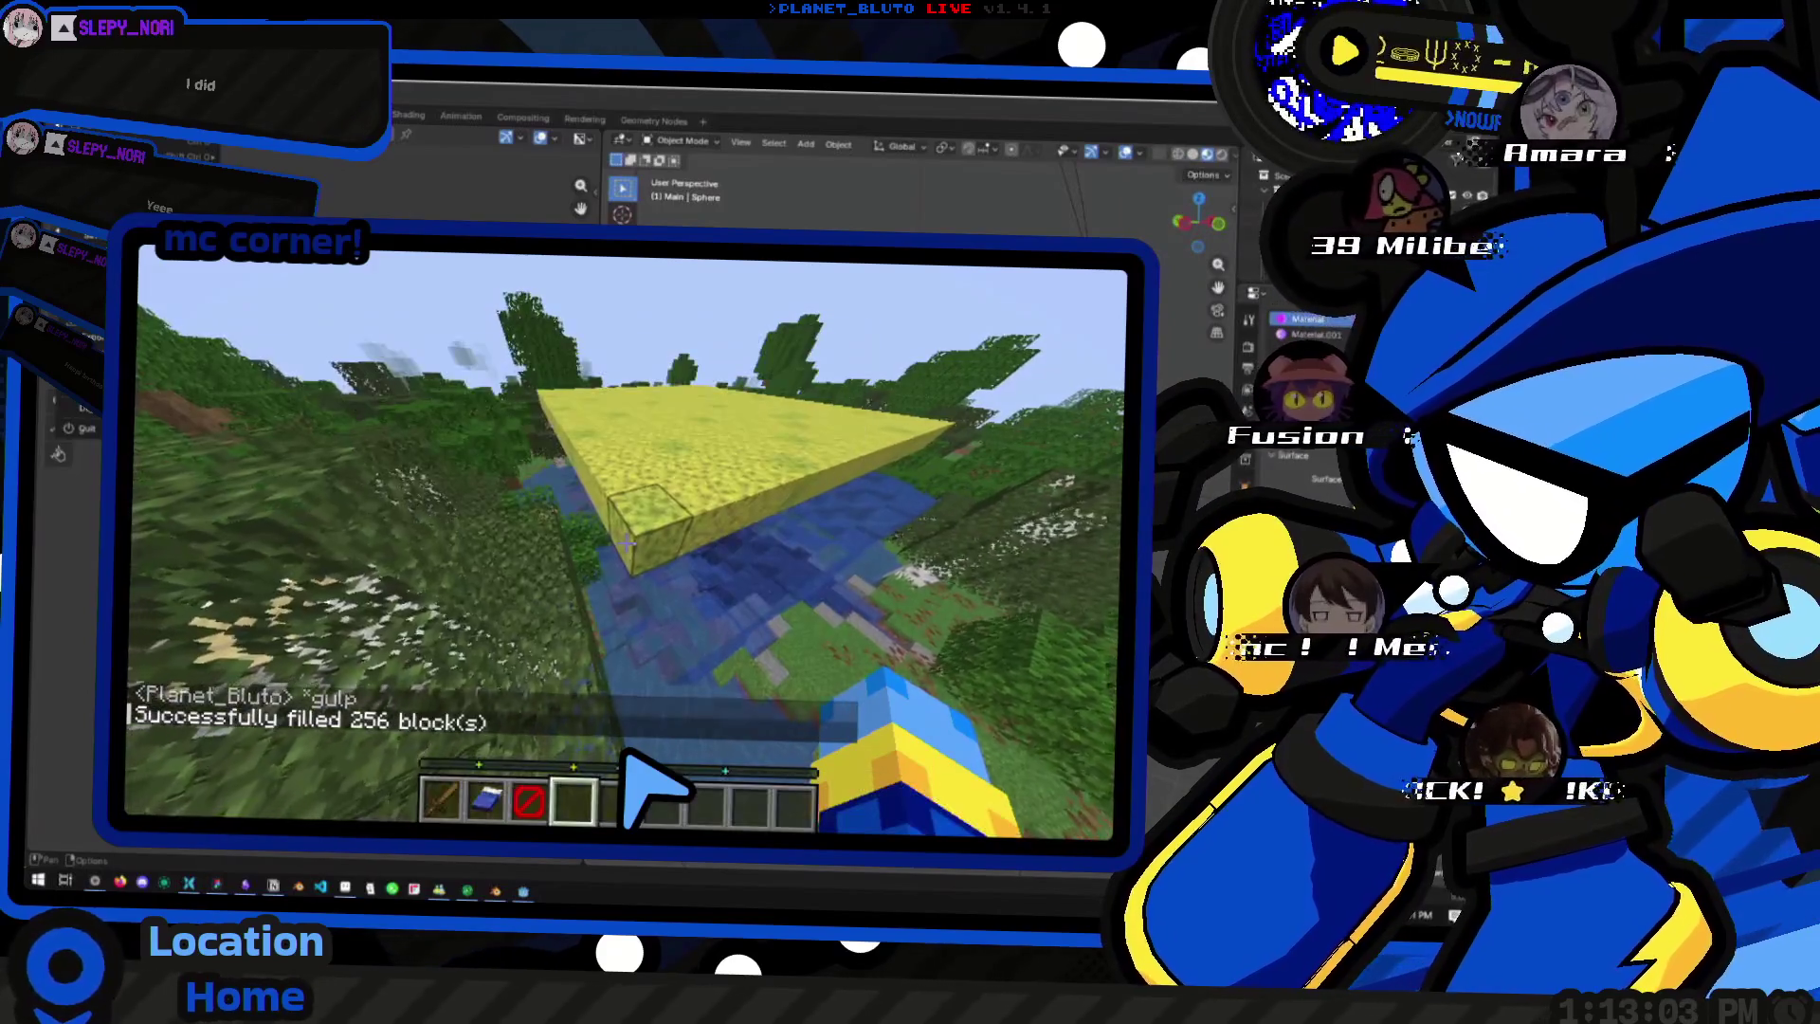
{"action": "key", "text": "t"}
{"action": "key", "text": "Up"}
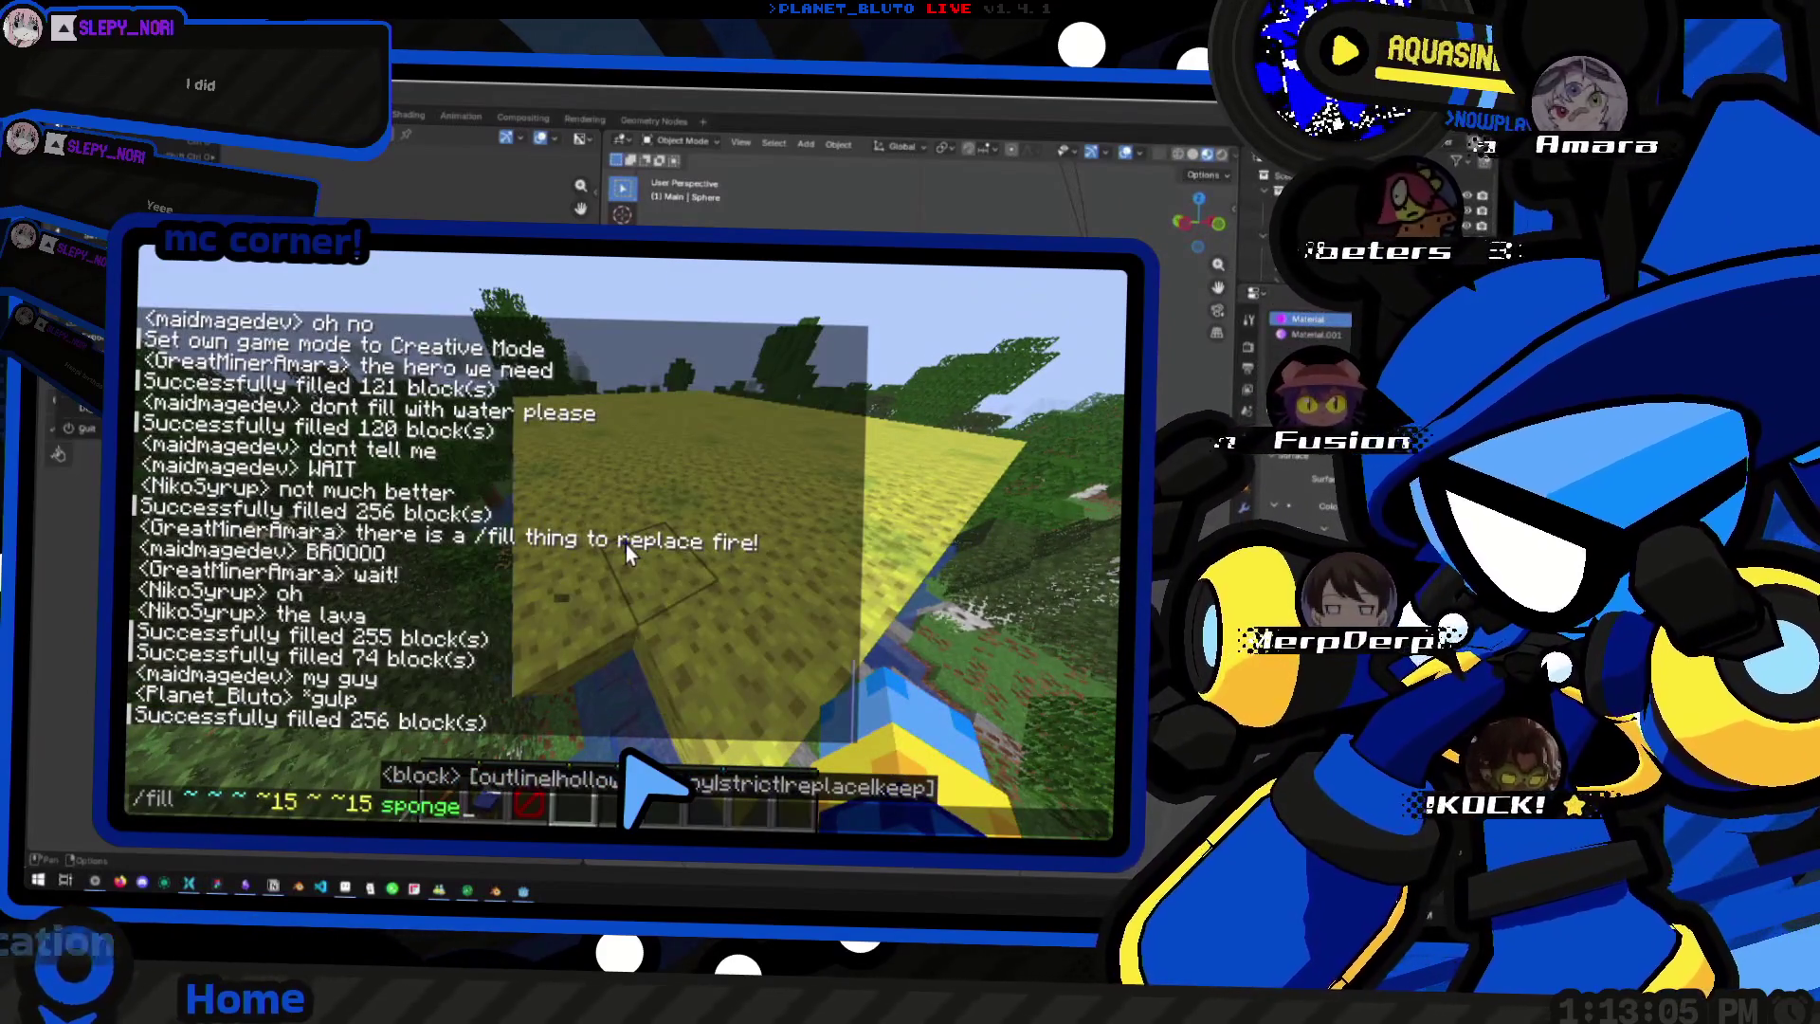
{"action": "key", "text": "BackSpace"}
{"action": "key", "text": "BackSpace"}
{"action": "key", "text": "BackSpace"}
{"action": "type", "text": "air"}
{"action": "key", "text": "Return"}
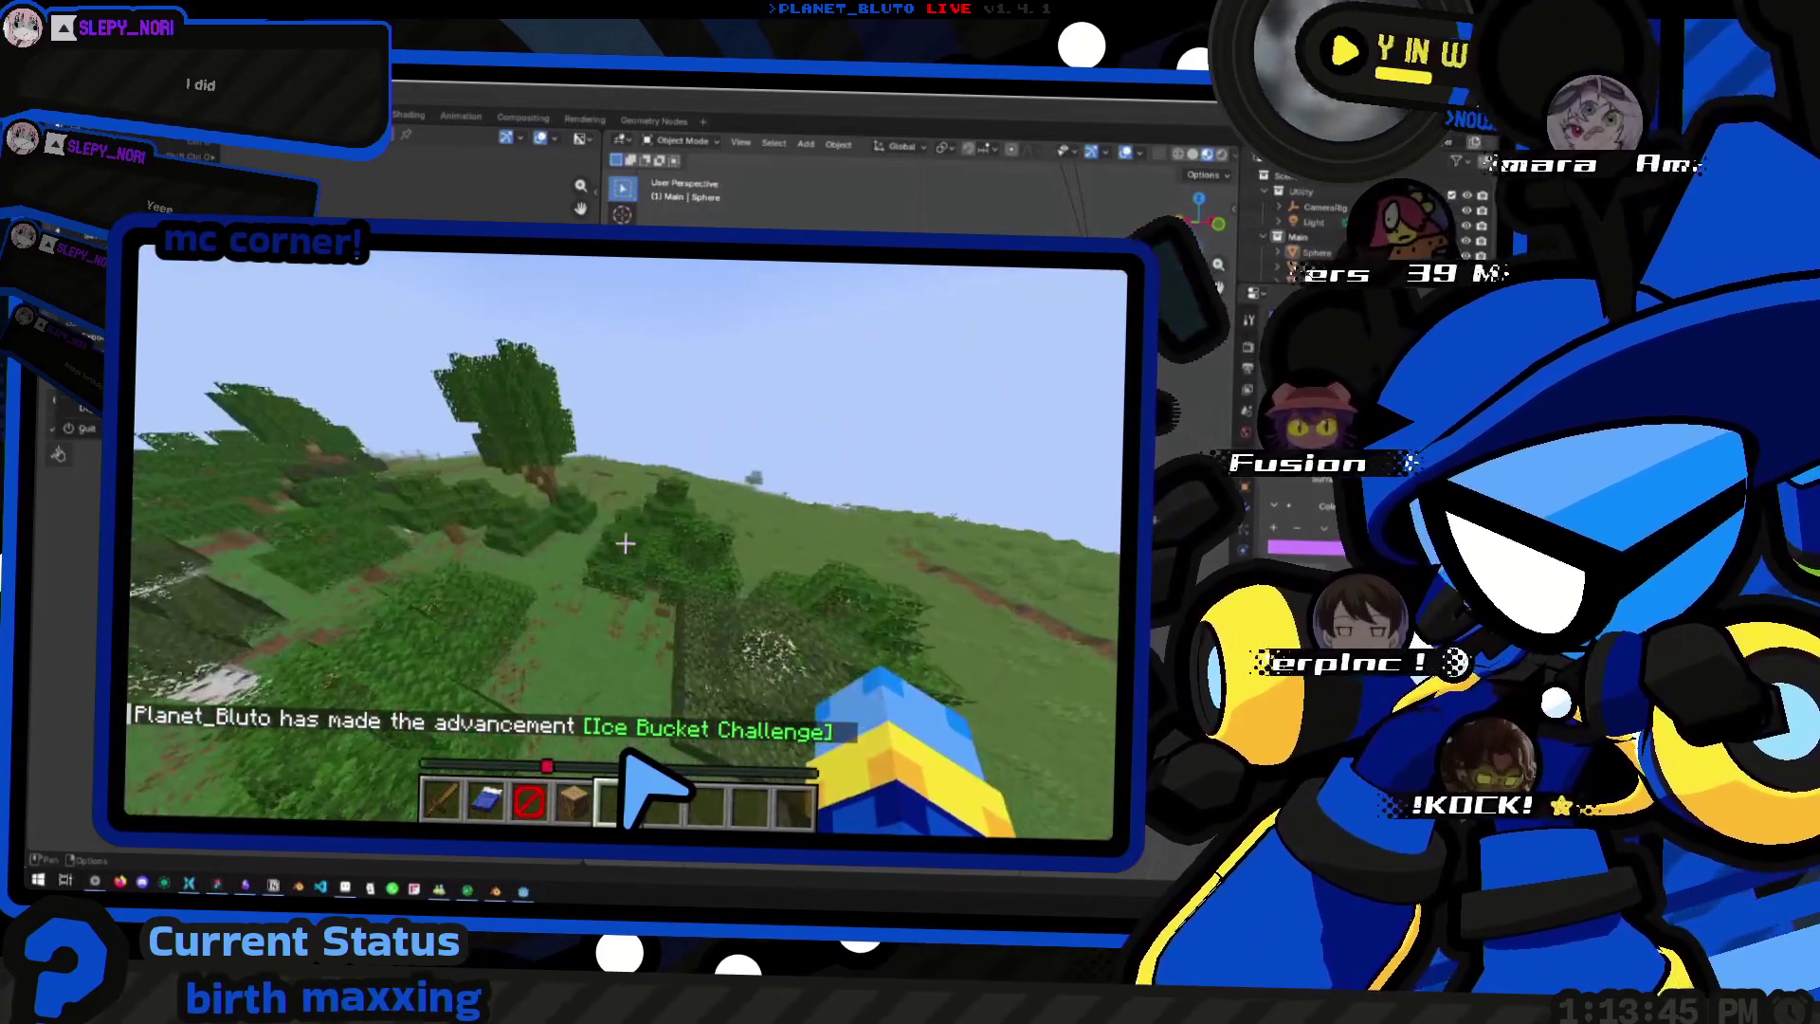
{"action": "key", "text": "F3+F4"}
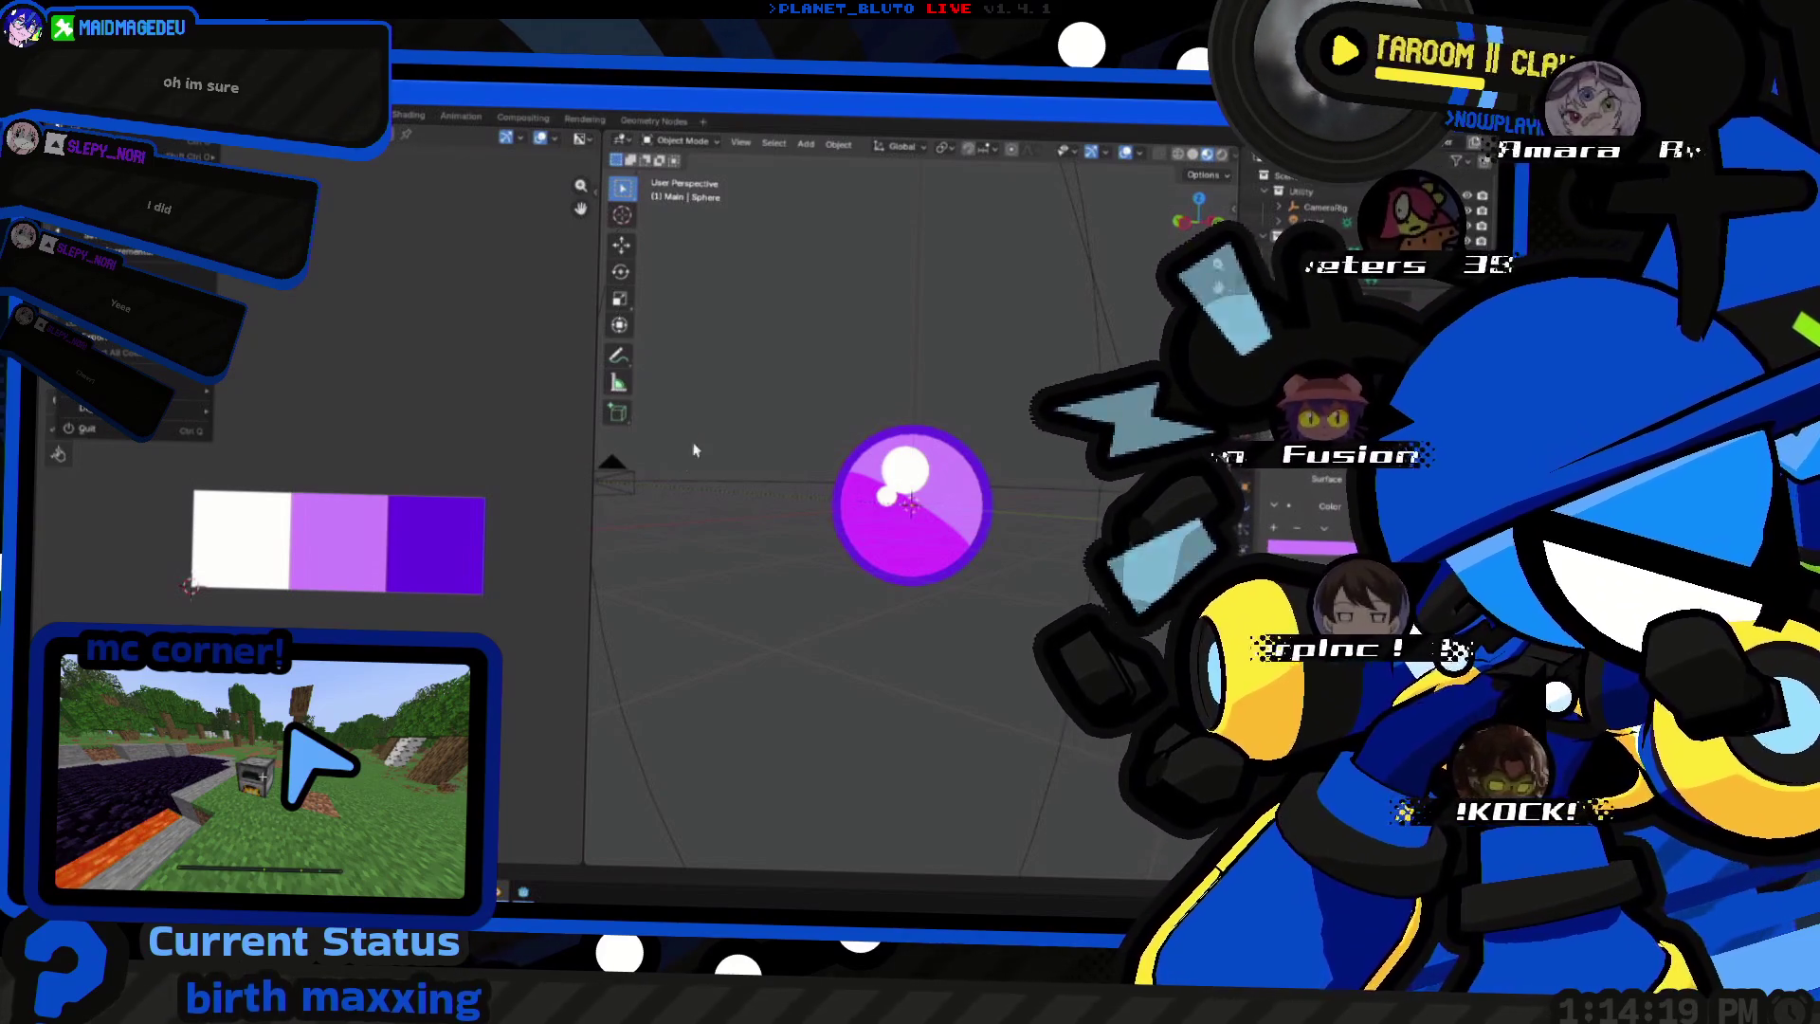
{"action": "middle_click_drag", "start_coordinate": [694, 452], "coordinate": [703, 556]}
{"action": "mouse_move", "coordinate": [911, 597]}
{"action": "middle_mouse_down"}
{"action": "mouse_move", "coordinate": [974, 596]}
{"action": "mouse_move", "coordinate": [947, 591]}
{"action": "middle_mouse_up"}
{"action": "scroll", "coordinate": [975, 596], "scroll_direction": "down", "scroll_amount": 5}
{"action": "scroll", "coordinate": [920, 612], "scroll_direction": "up", "scroll_amount": 5}
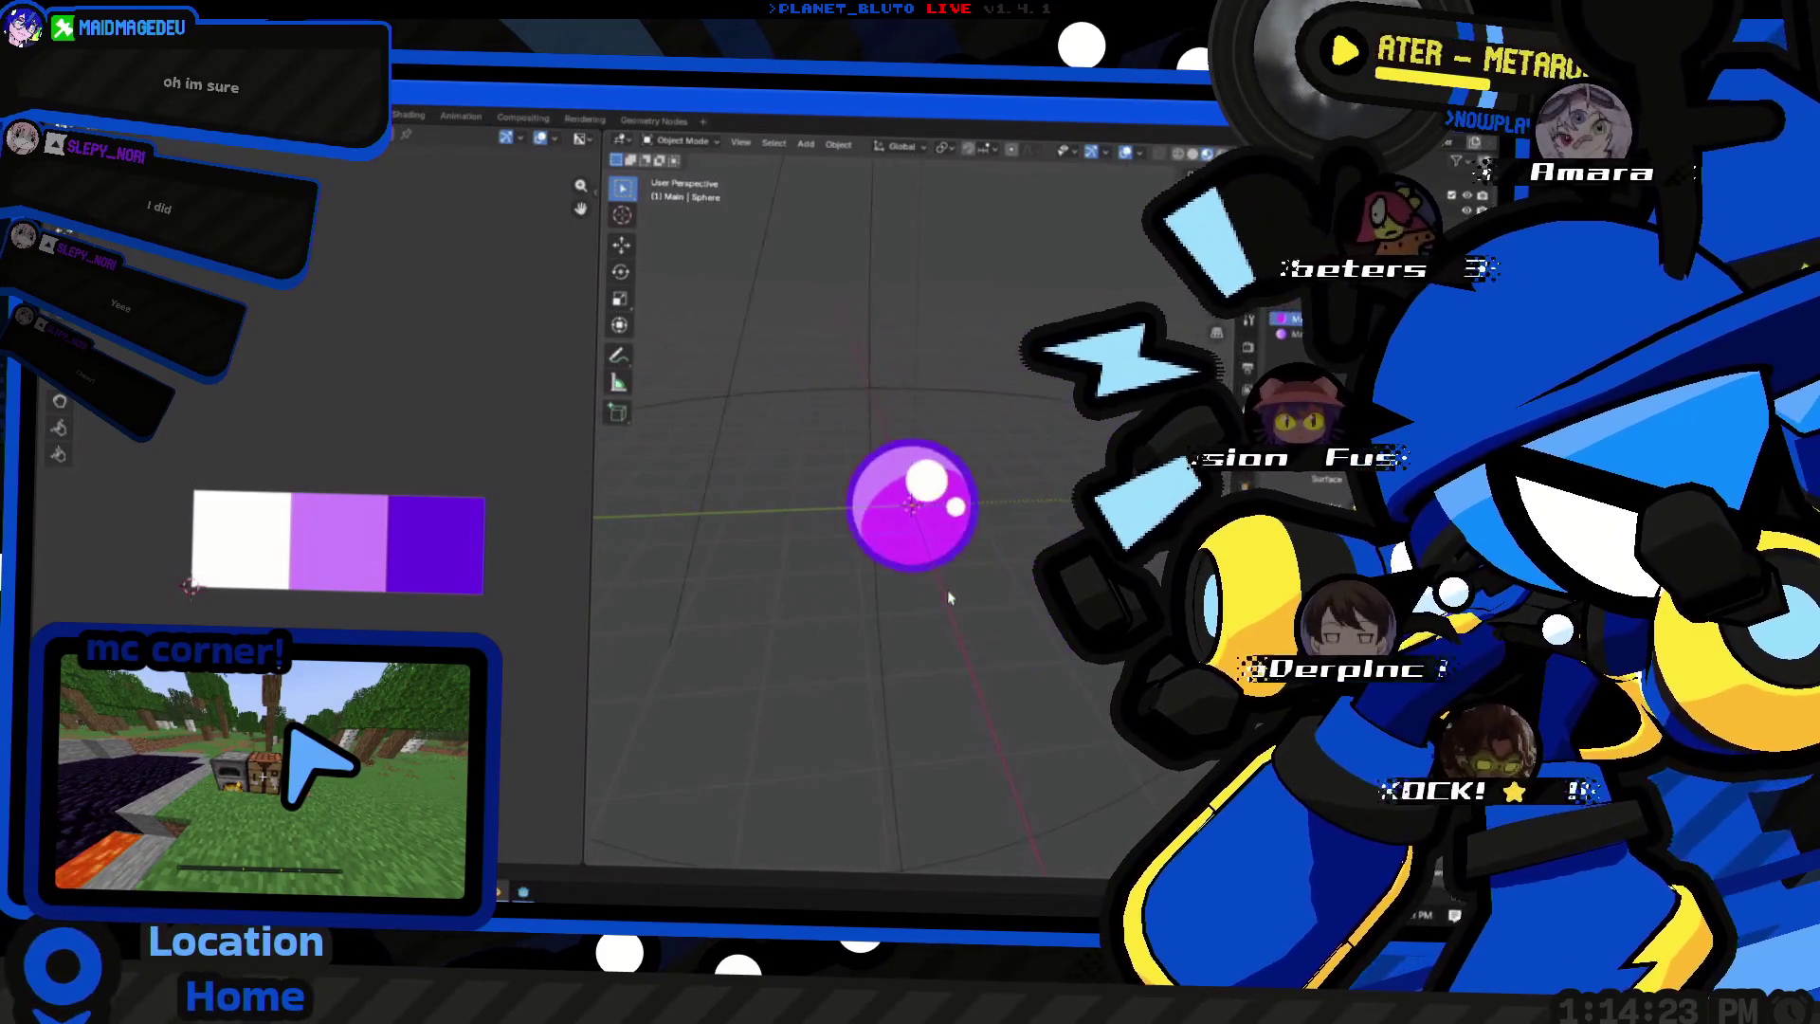
{"action": "scroll", "coordinate": [970, 585], "scroll_direction": "up", "scroll_amount": 2}
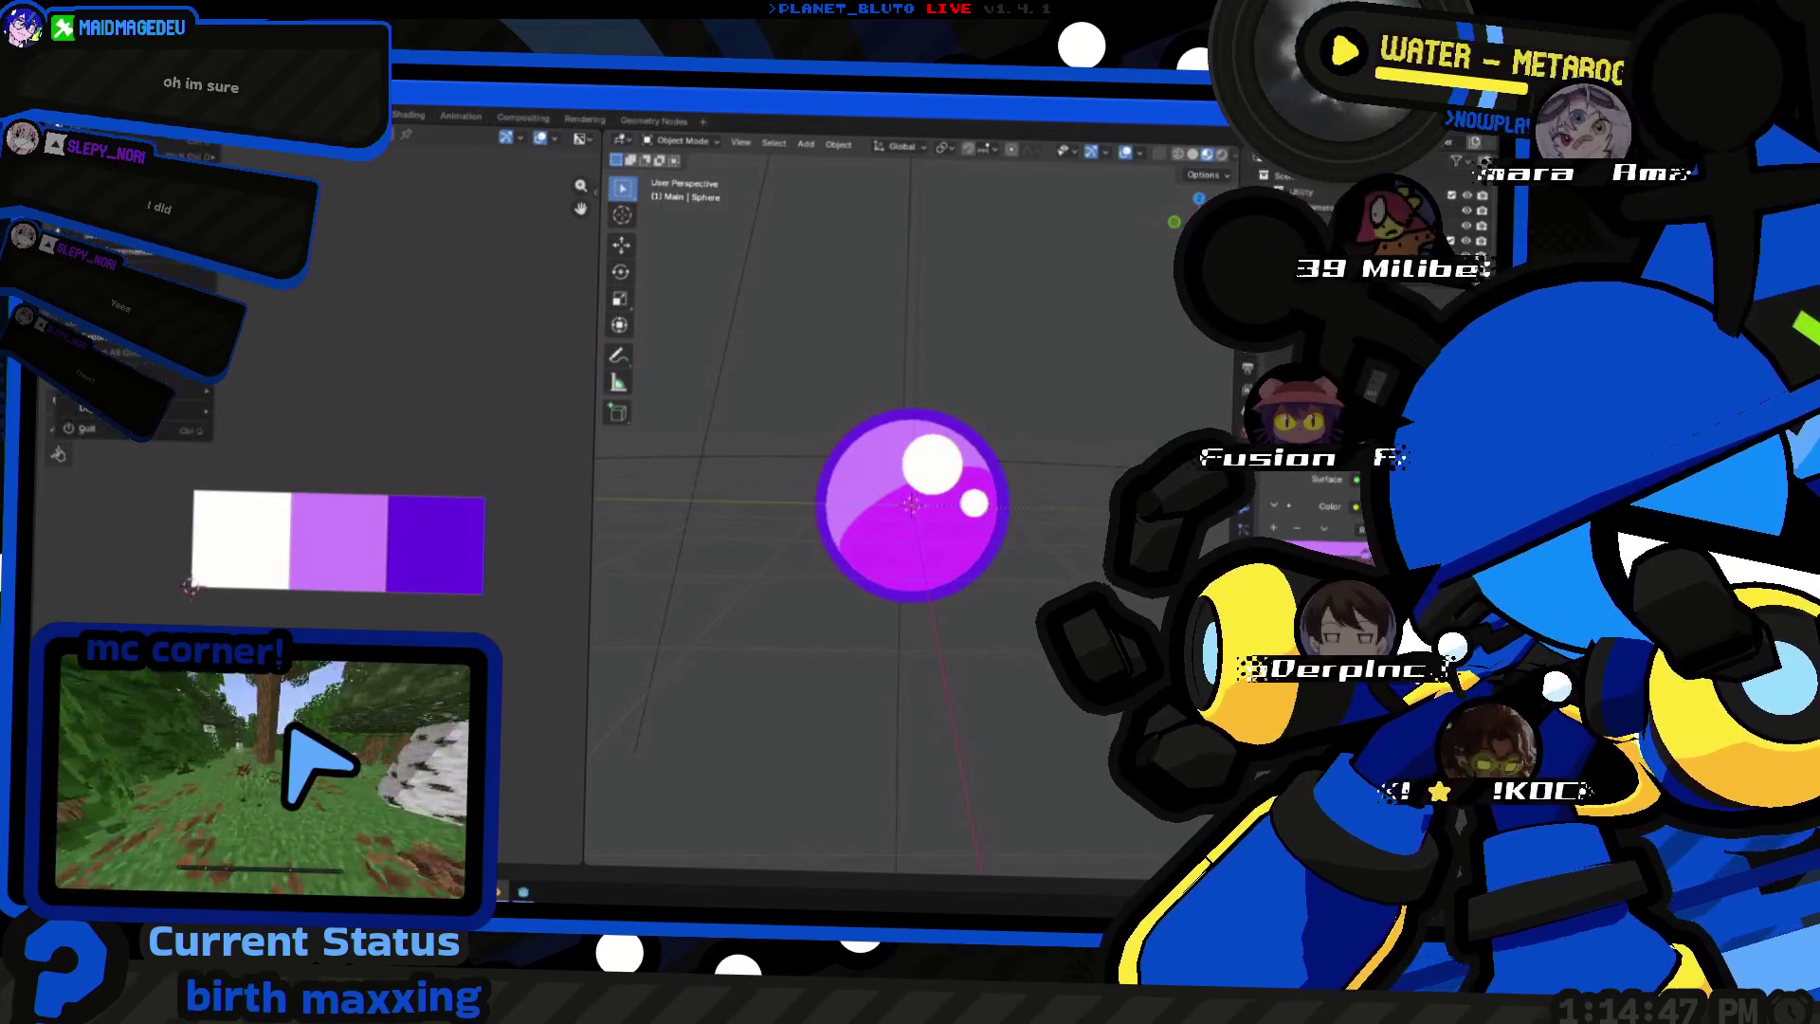
{"action": "key", "text": "alt+Tab"}
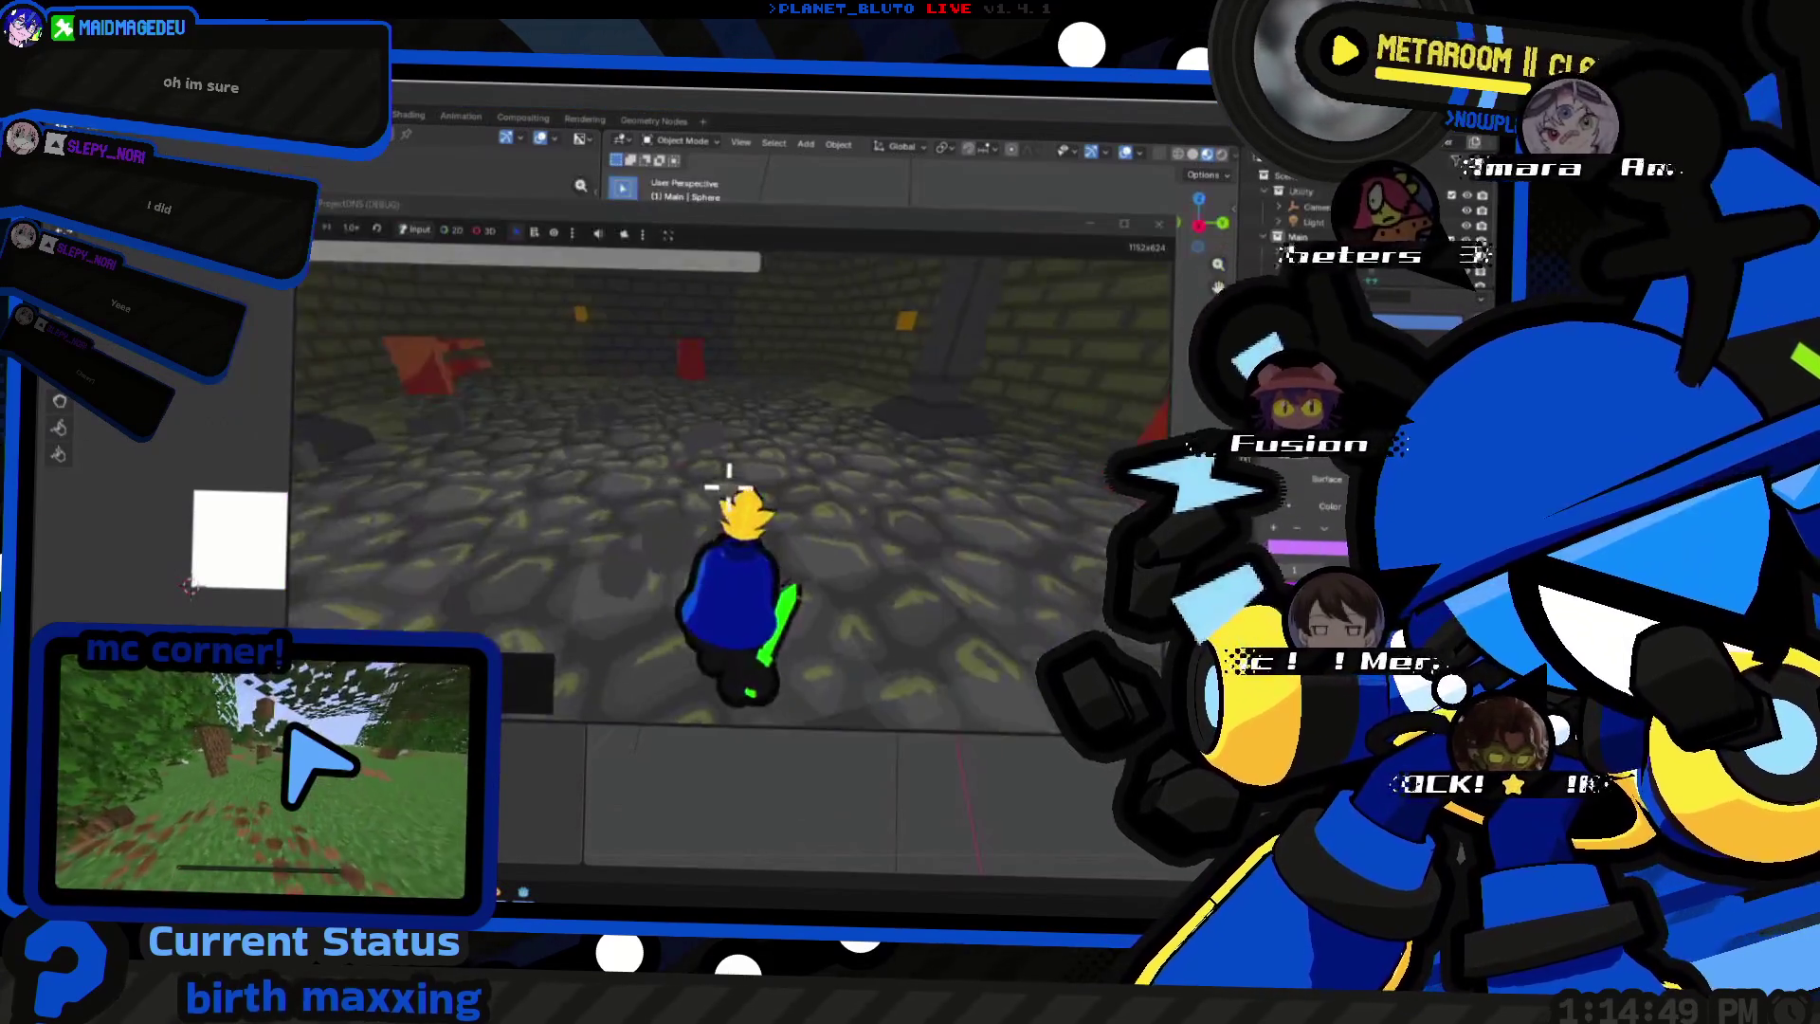
- Walk the character through the blue and grey stone rooms, then close the game test
{"action": "key", "text": "w"}
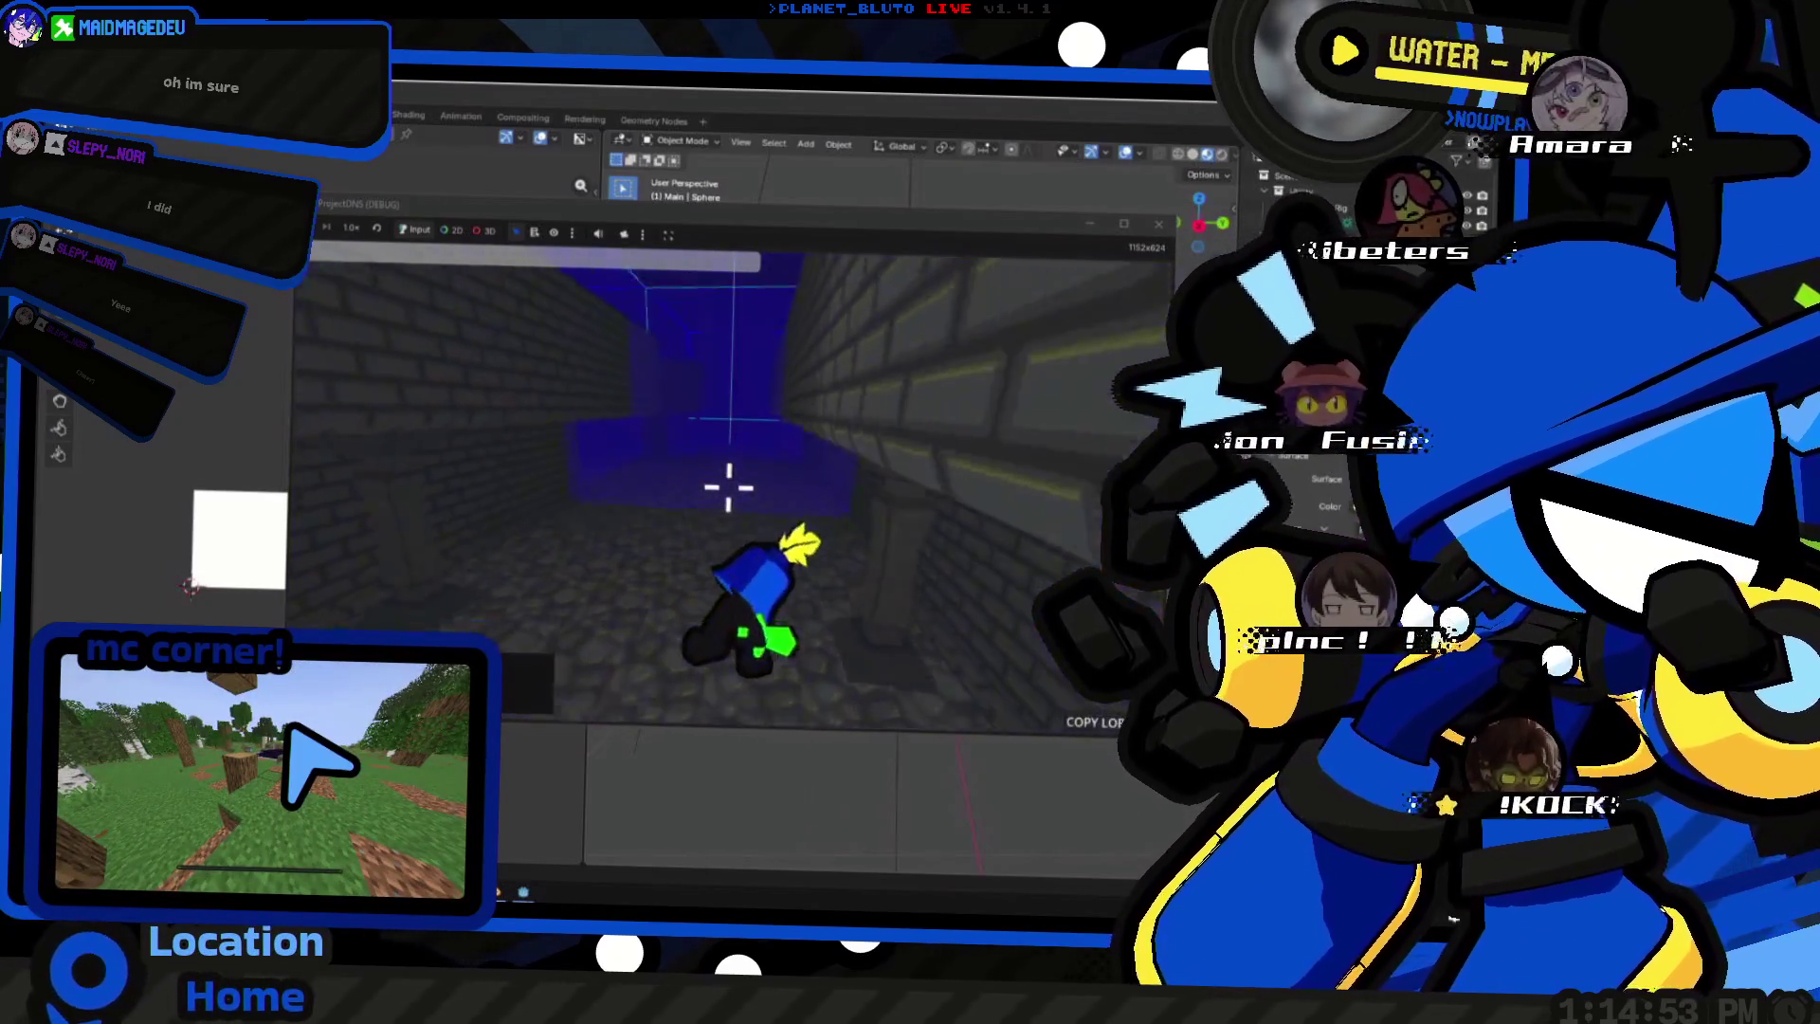
{"action": "key", "text": "w"}
{"action": "key", "text": "w"}
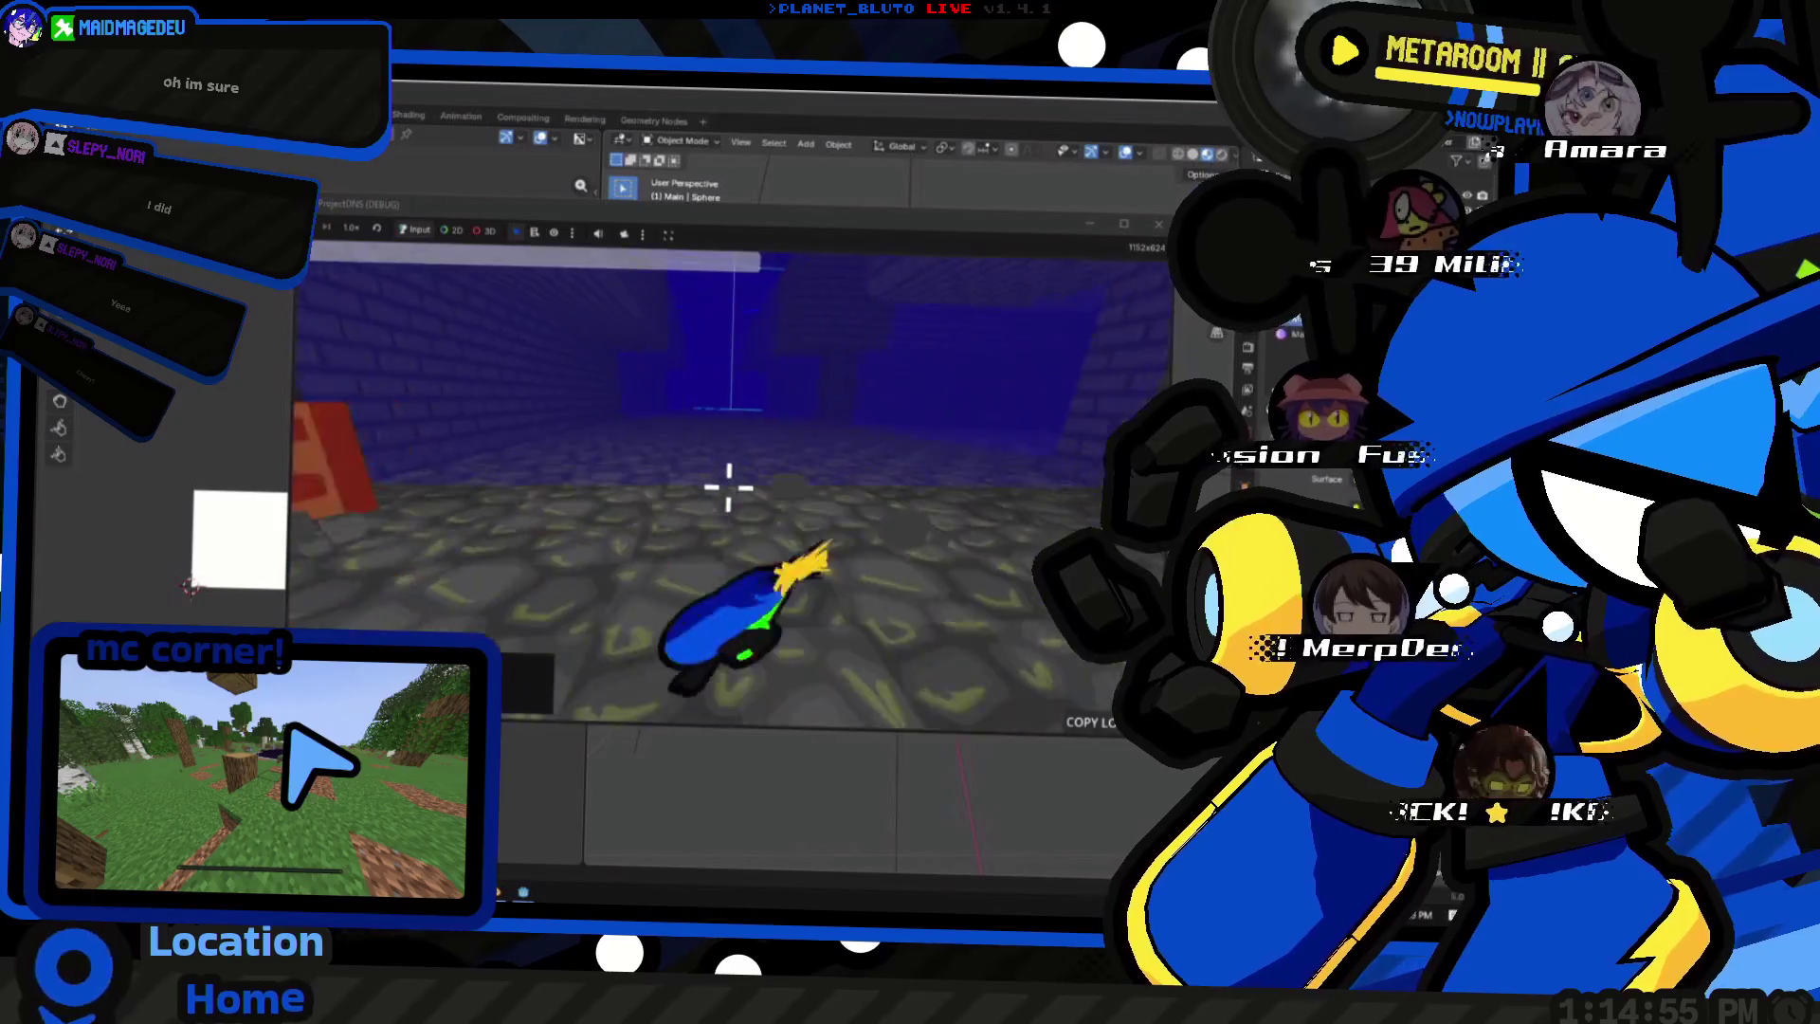
{"action": "key", "text": "w"}
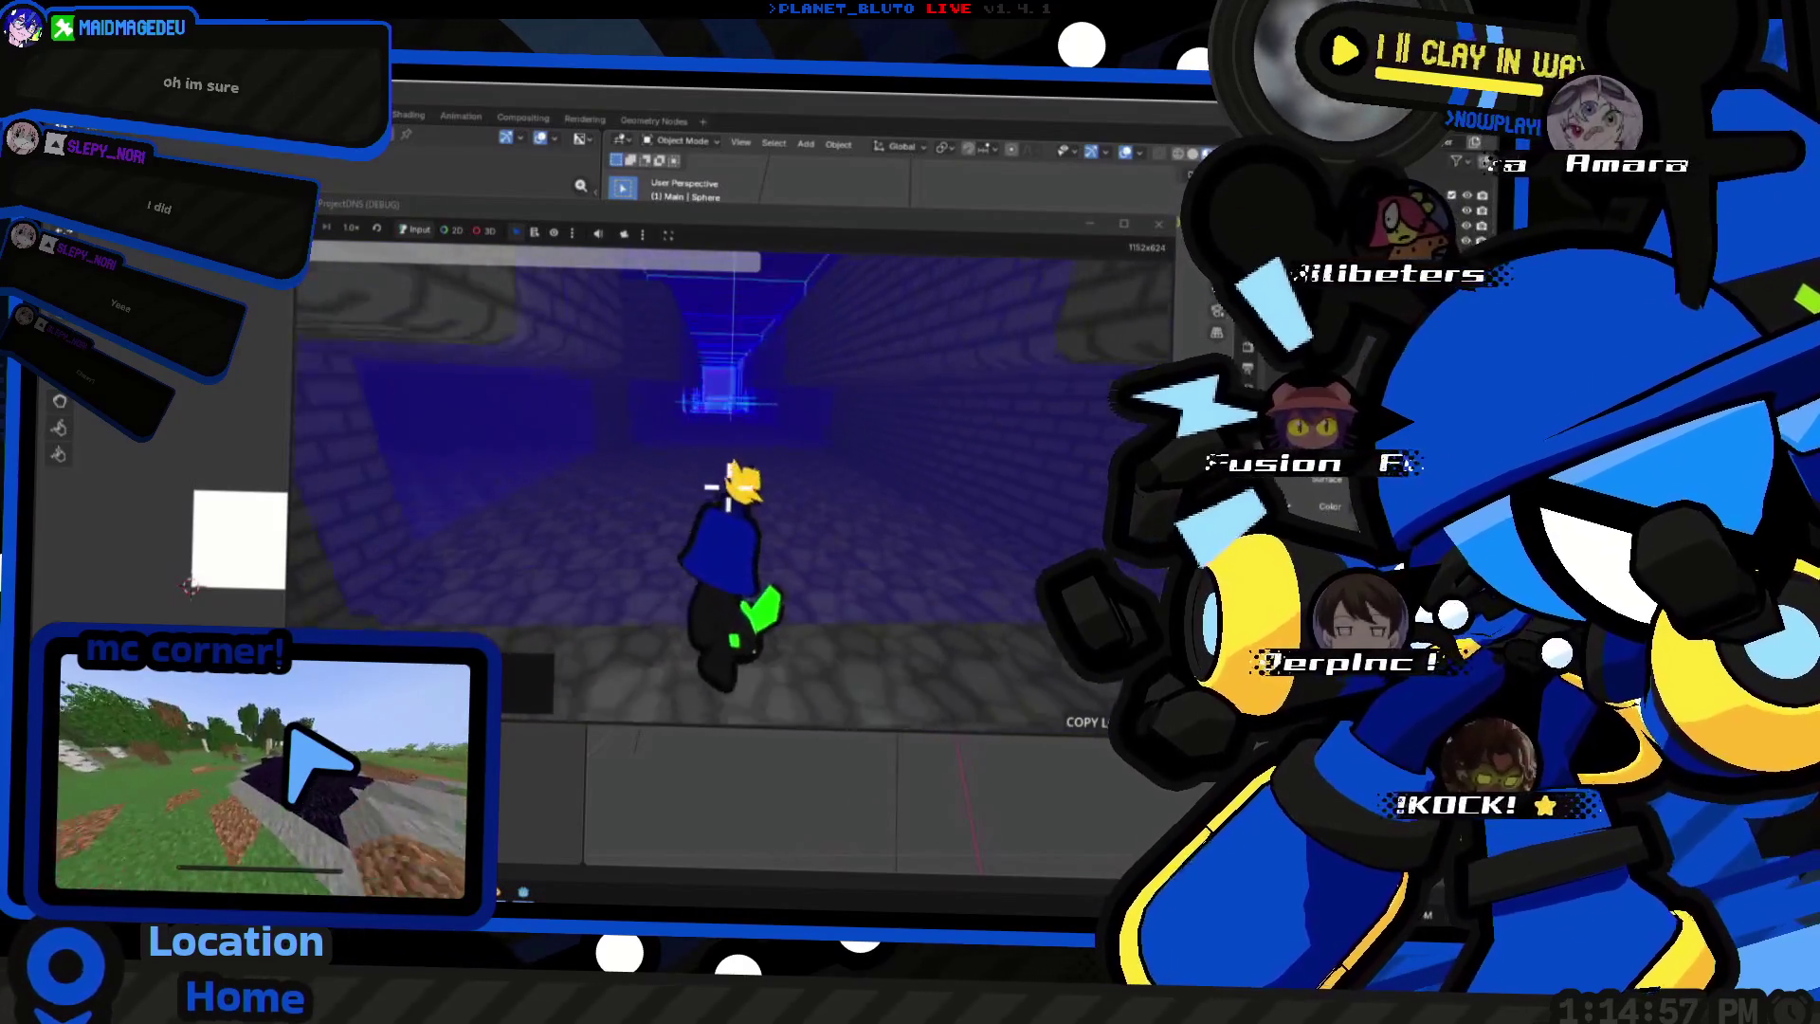
{"action": "key", "text": "w"}
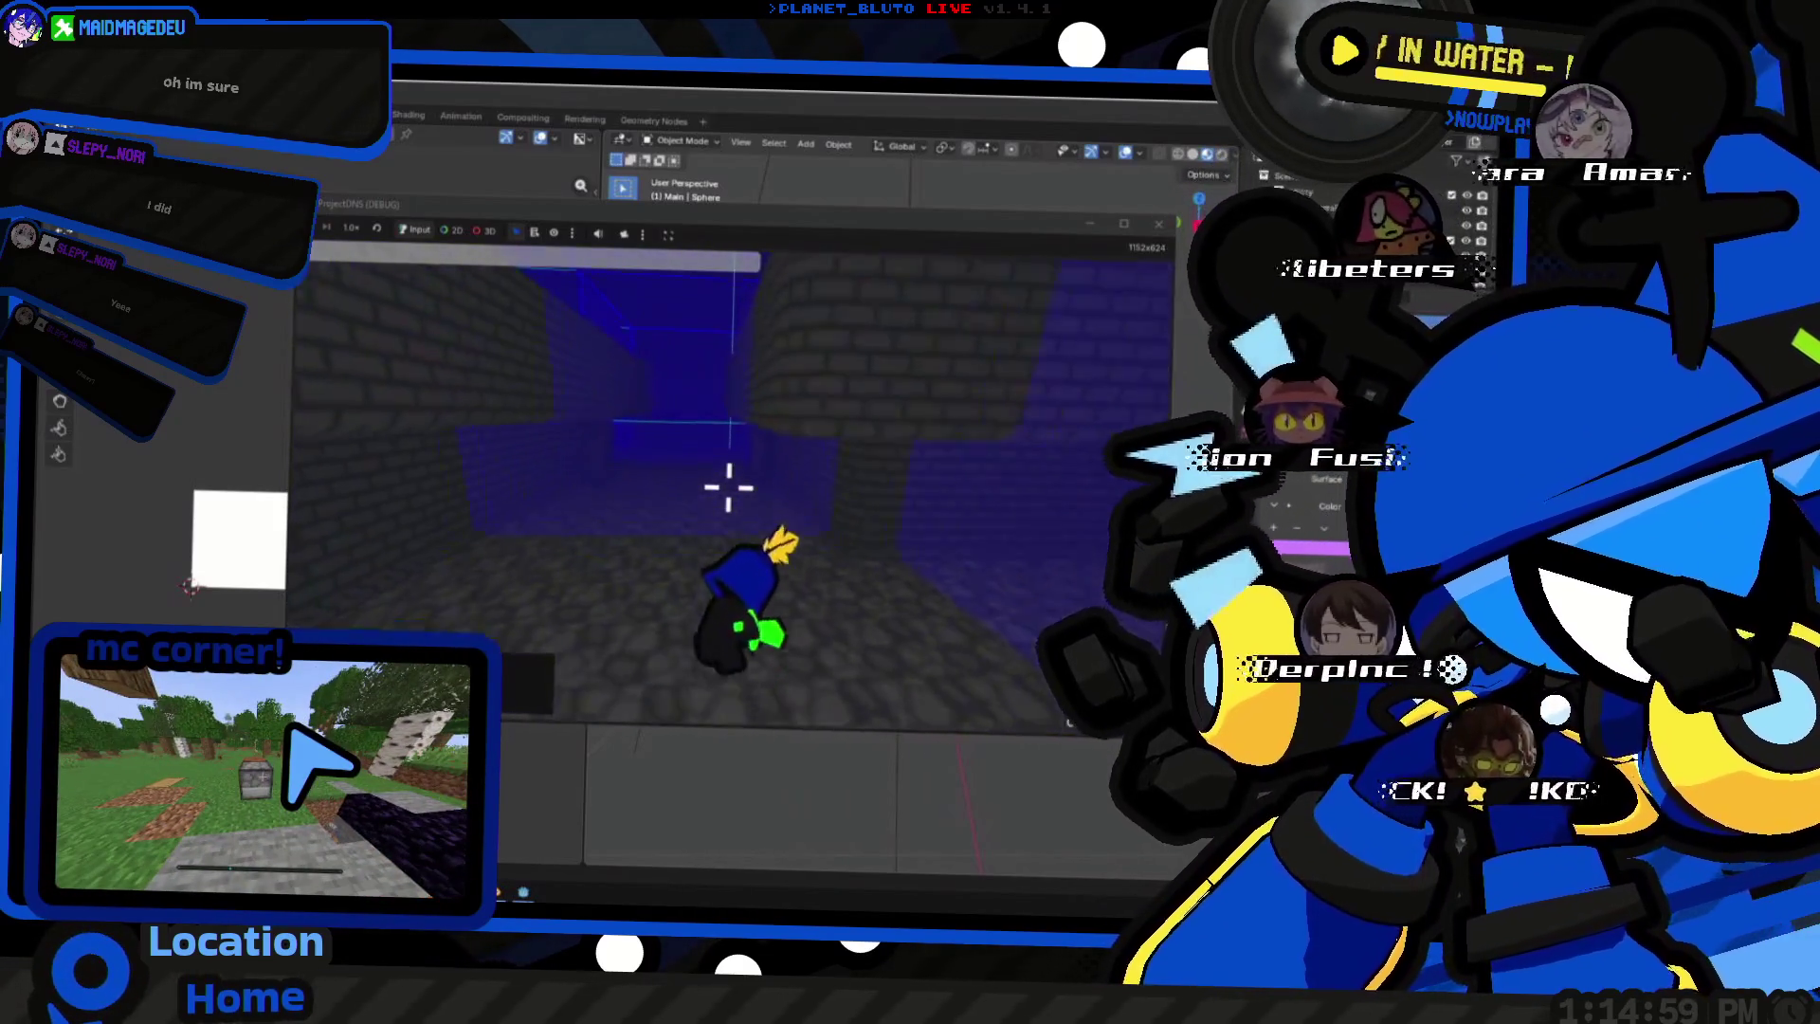
{"action": "key", "text": "w"}
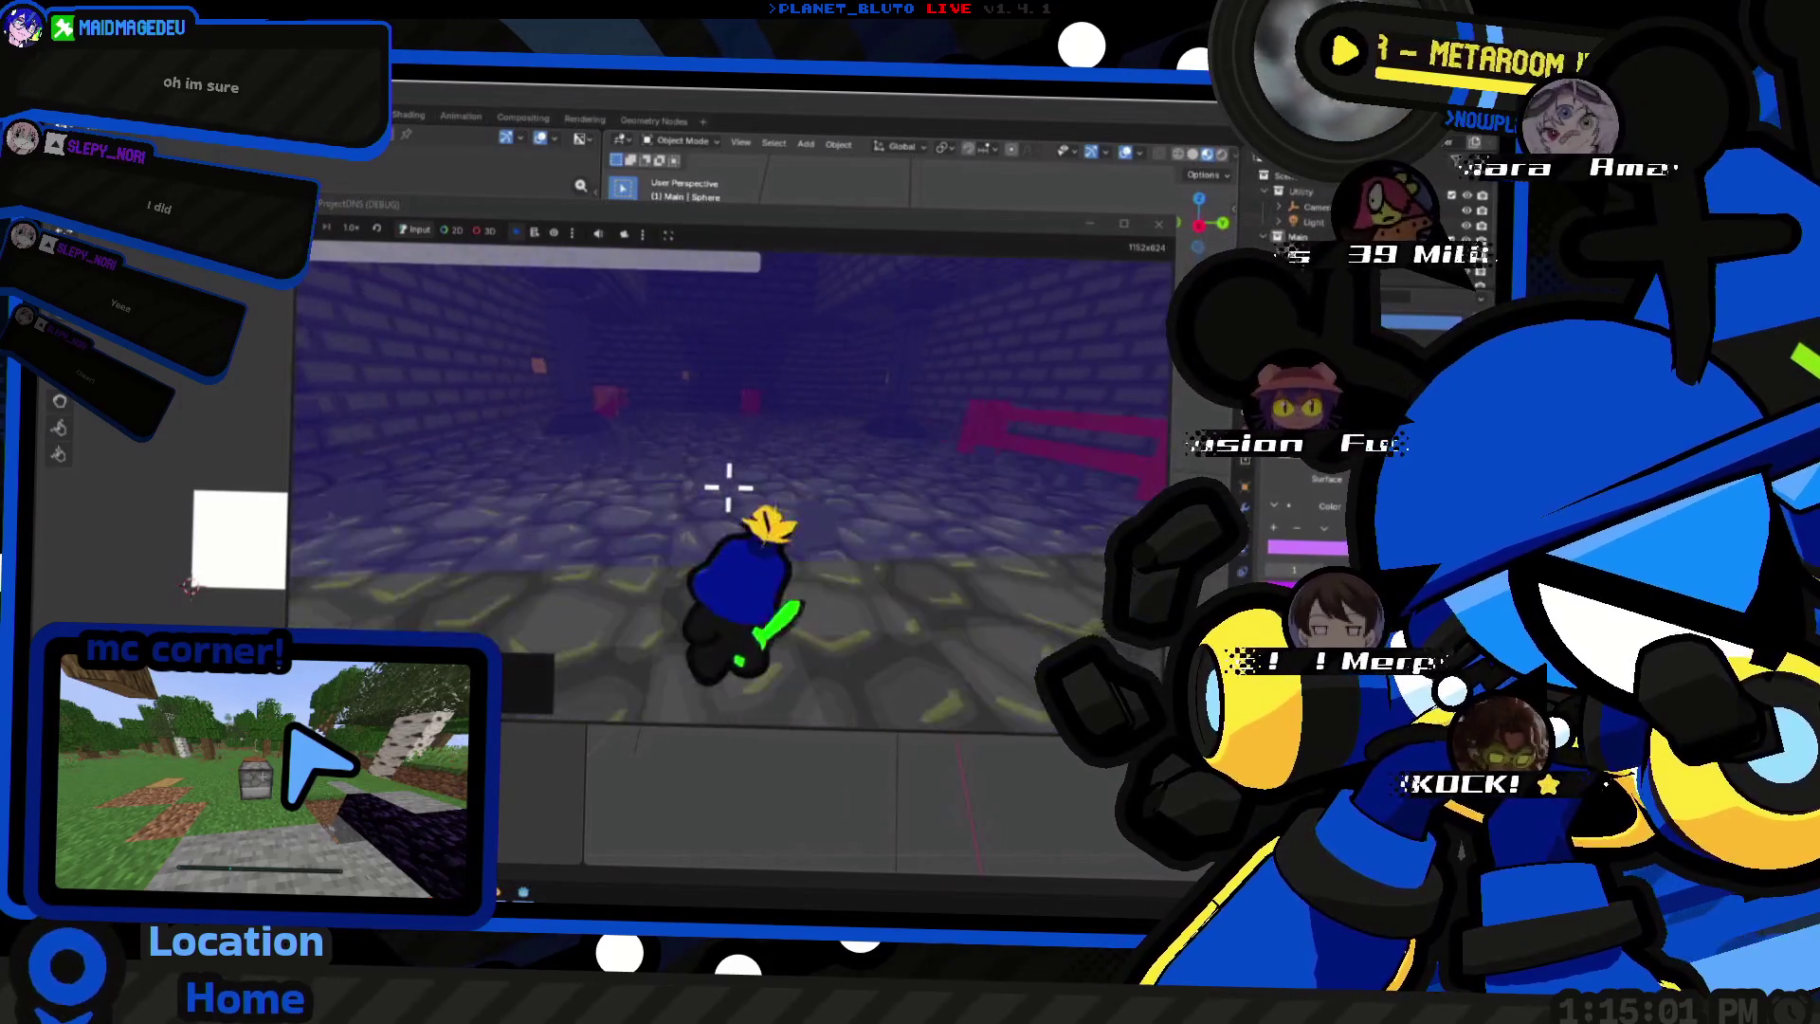
{"action": "key", "text": "Escape"}
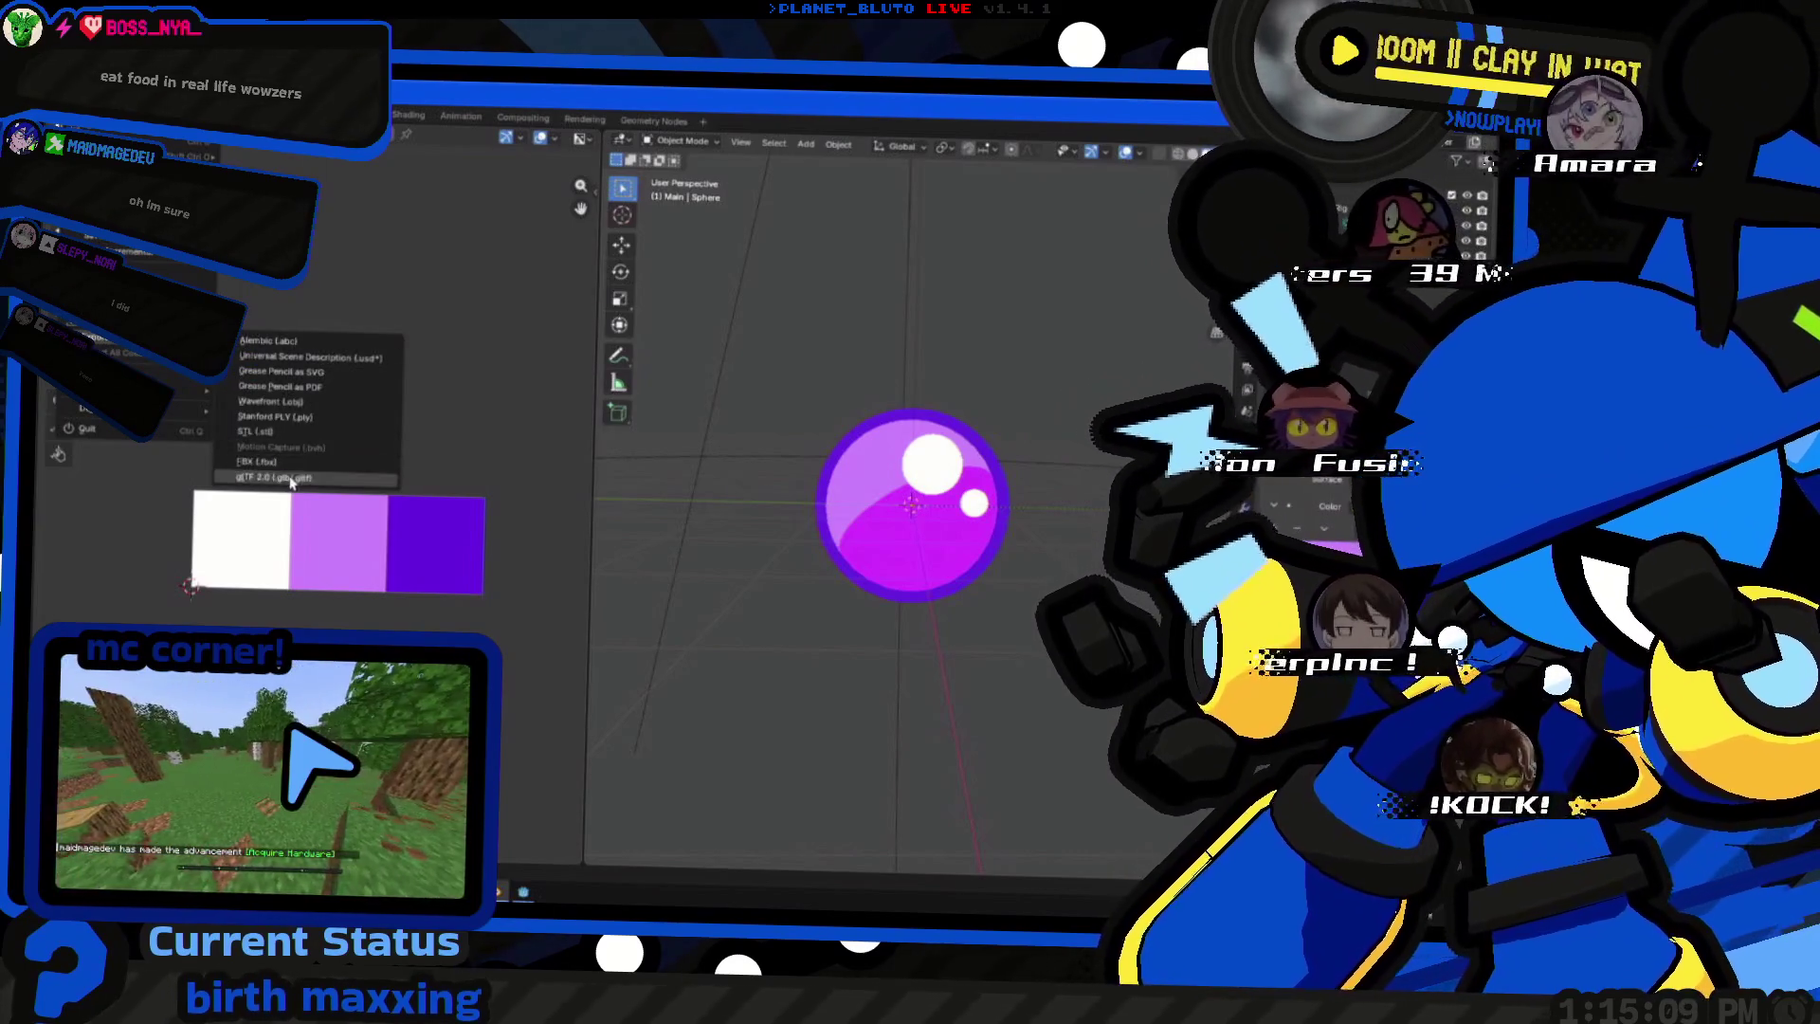
- Export the purple orb from Blender as a Wavefront OBJ and switch to the Aternos server page
{"action": "left_click", "coordinate": [299, 403]}
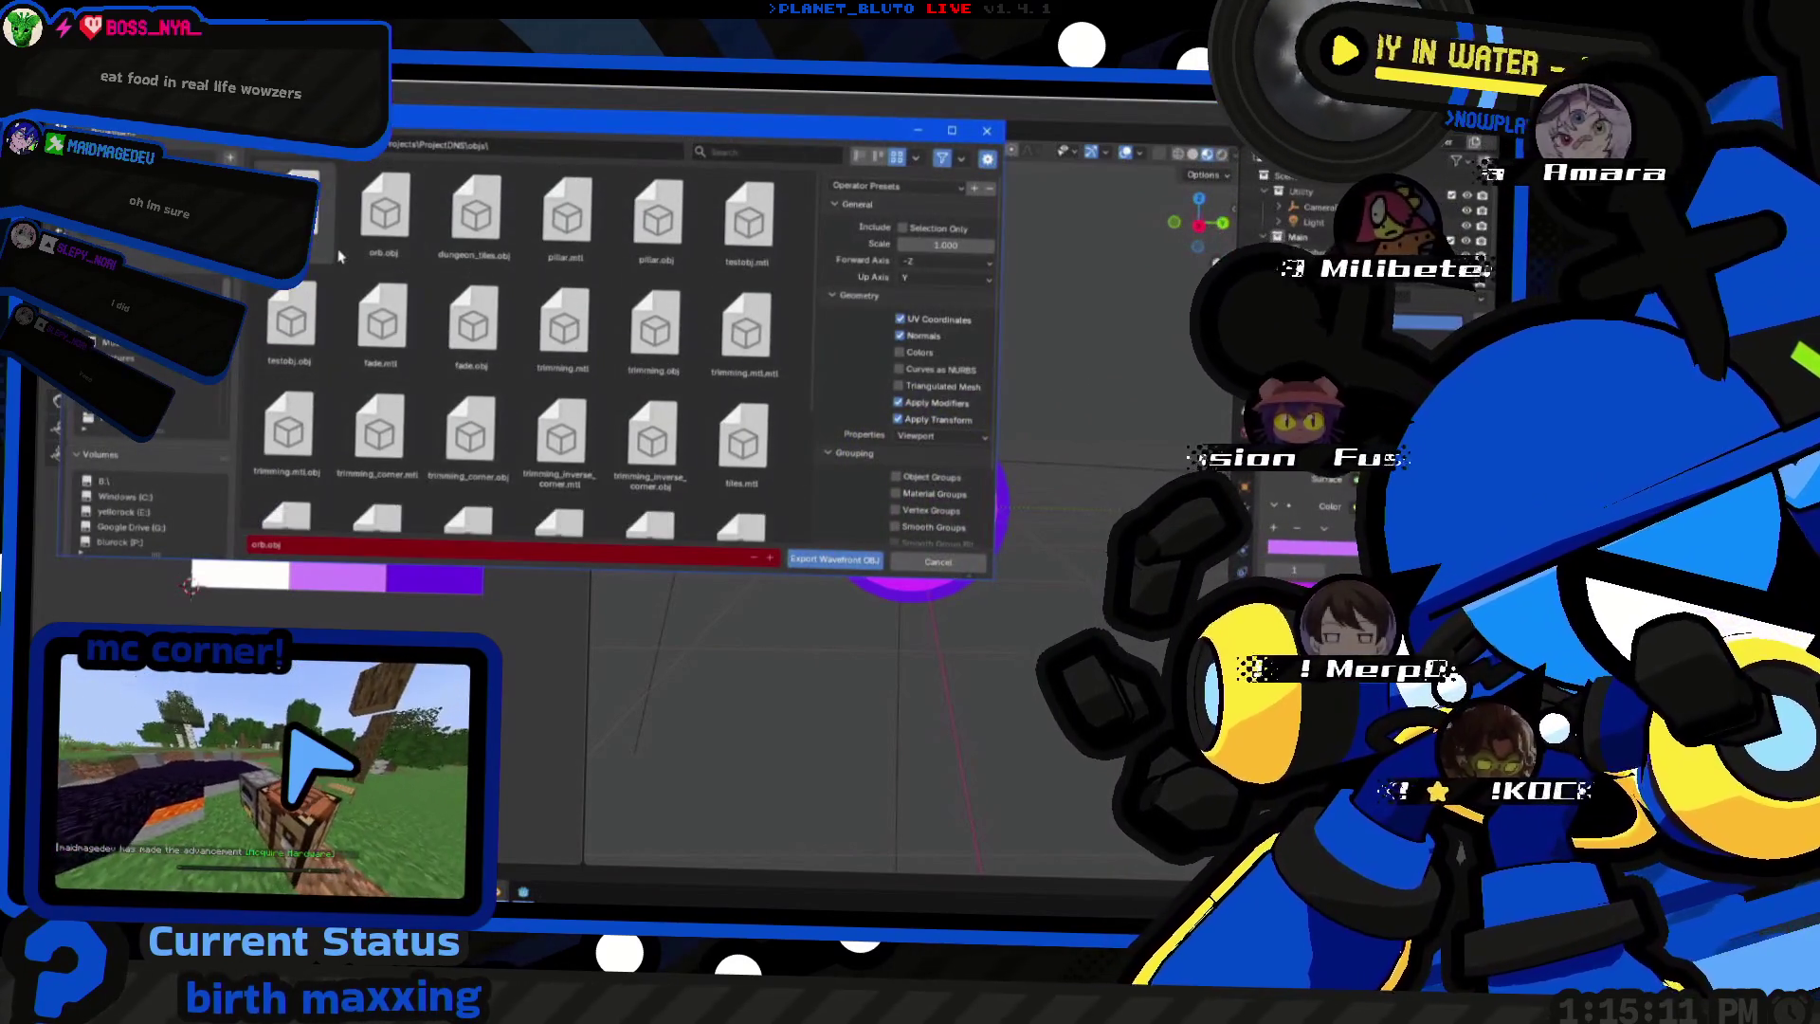
{"action": "key", "text": "Return"}
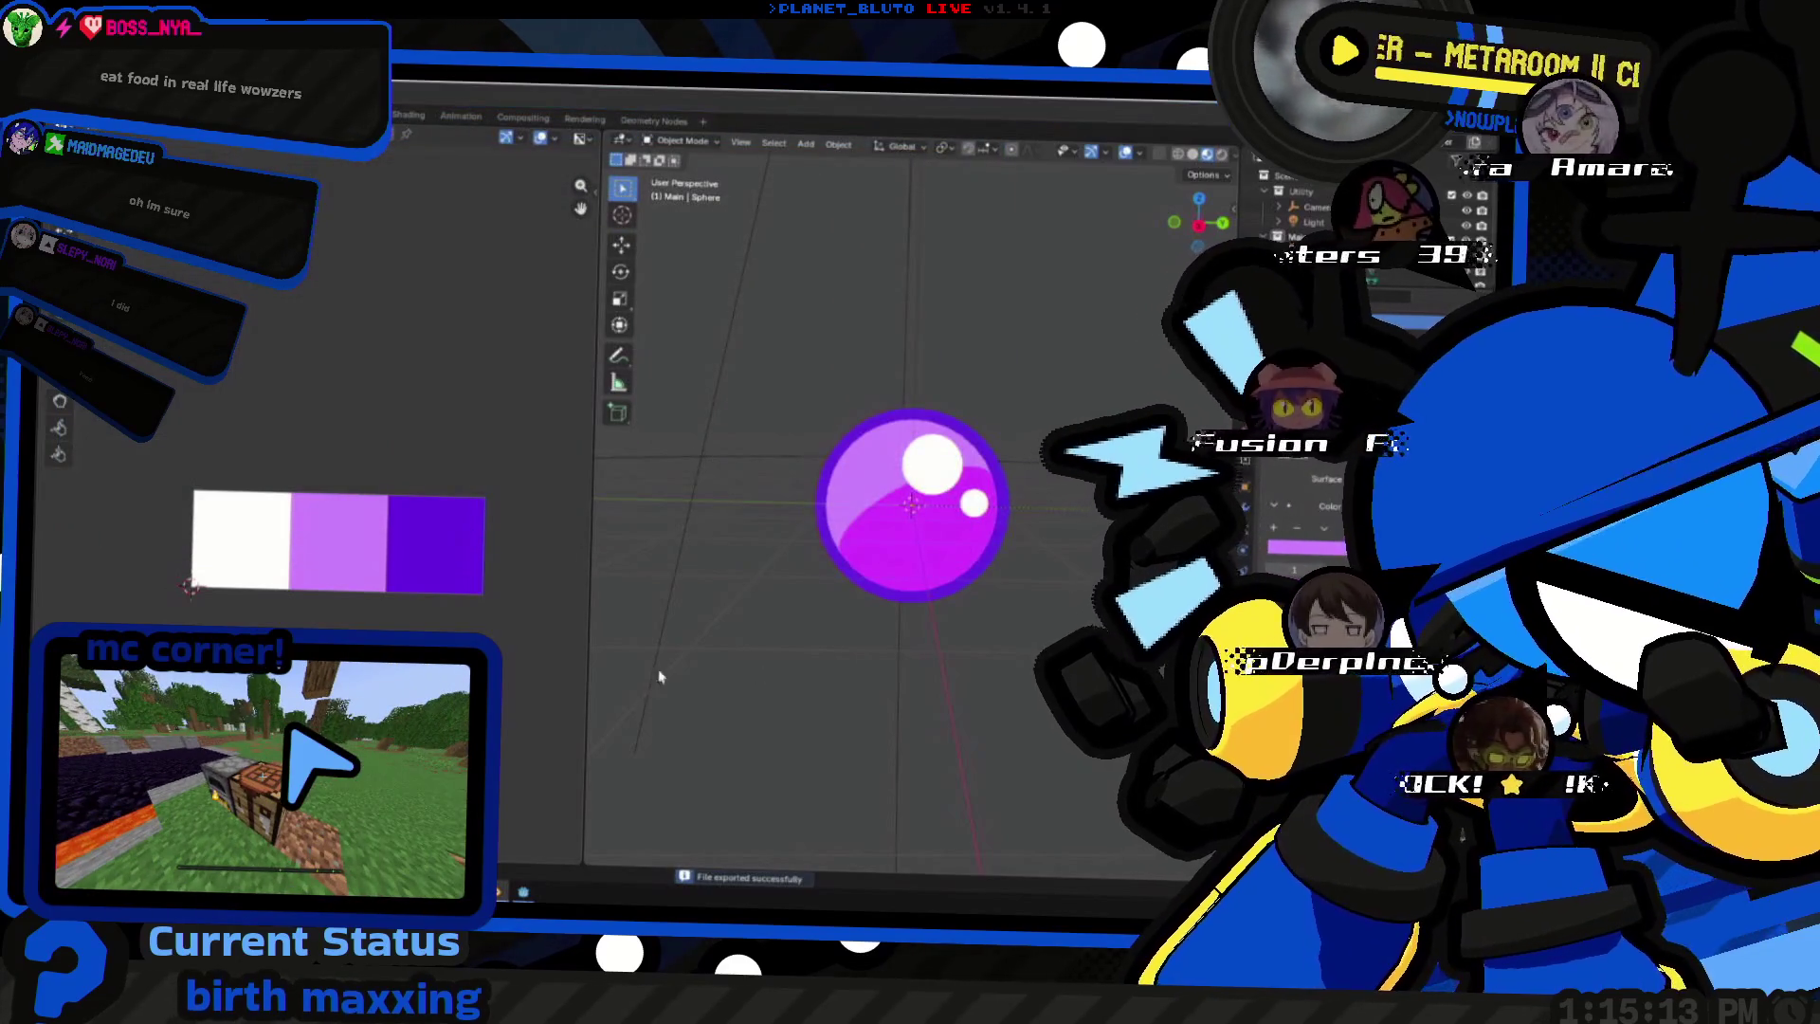
{"action": "key", "text": "alt+Tab"}
{"action": "left_click", "coordinate": [793, 463]}
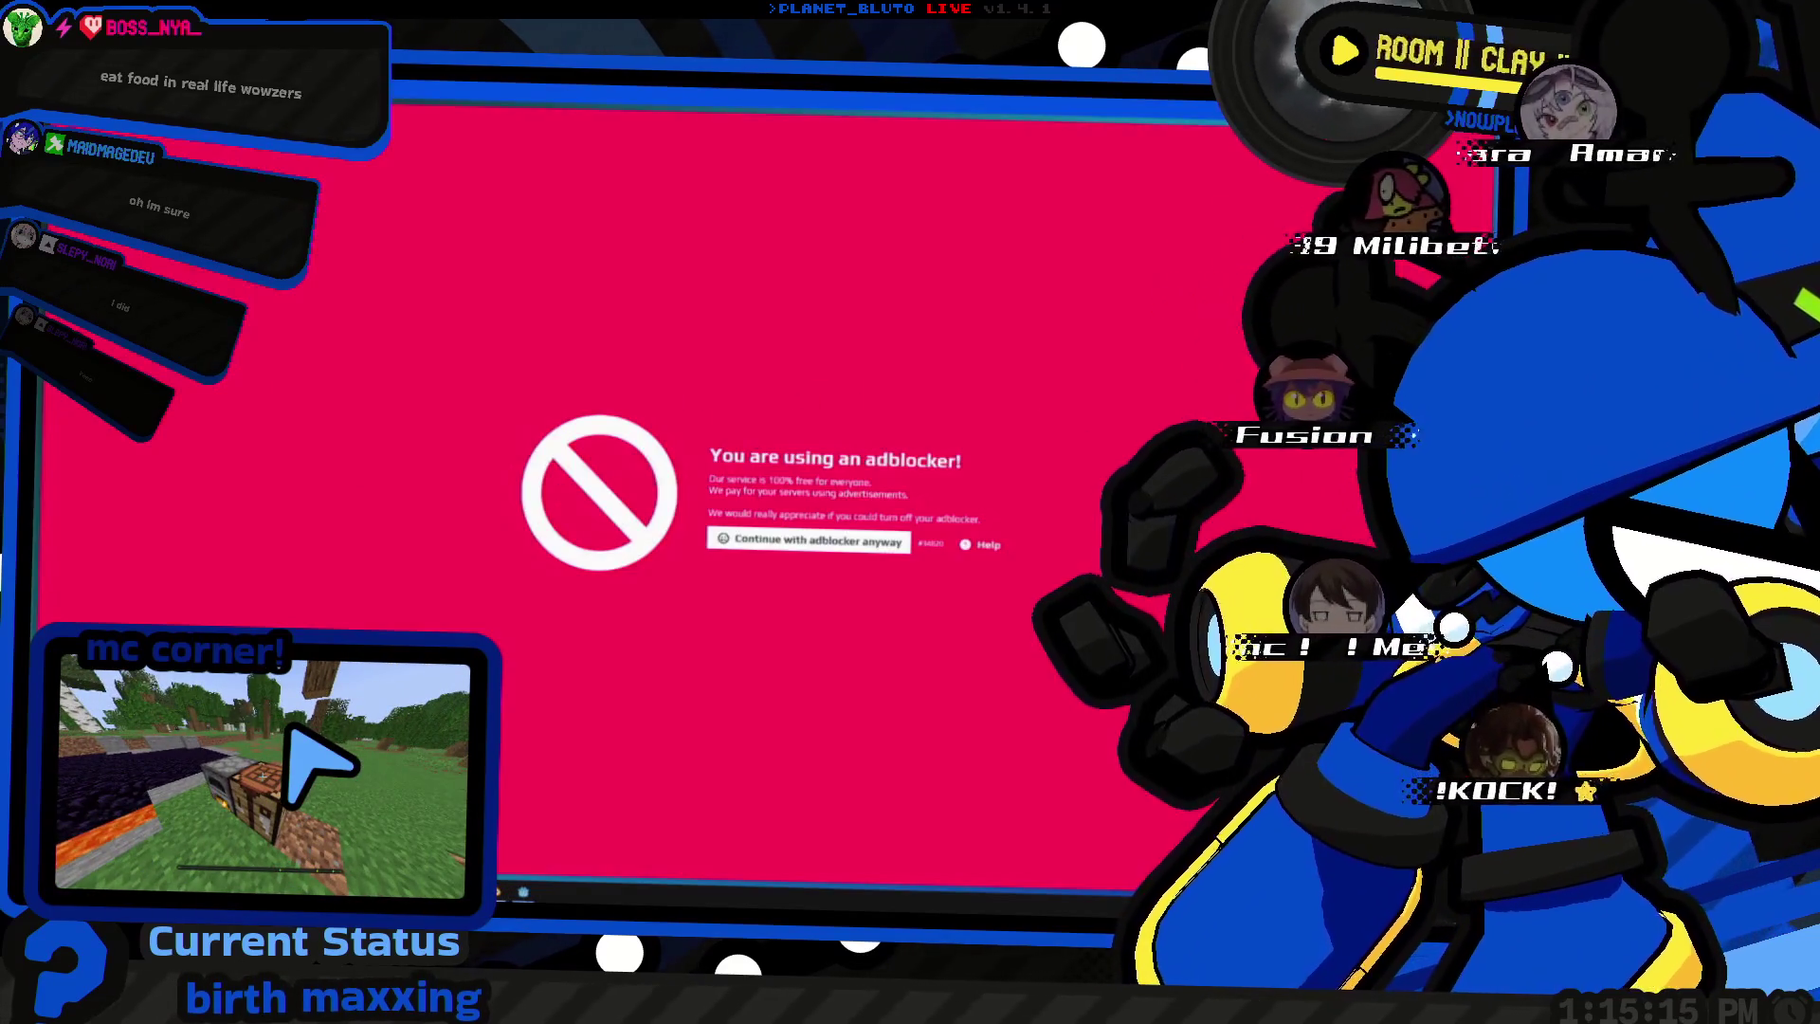
- Focus the Aternos server console to send the /title @a command, then head back to Blender
{"action": "key", "text": "ctrl+l"}
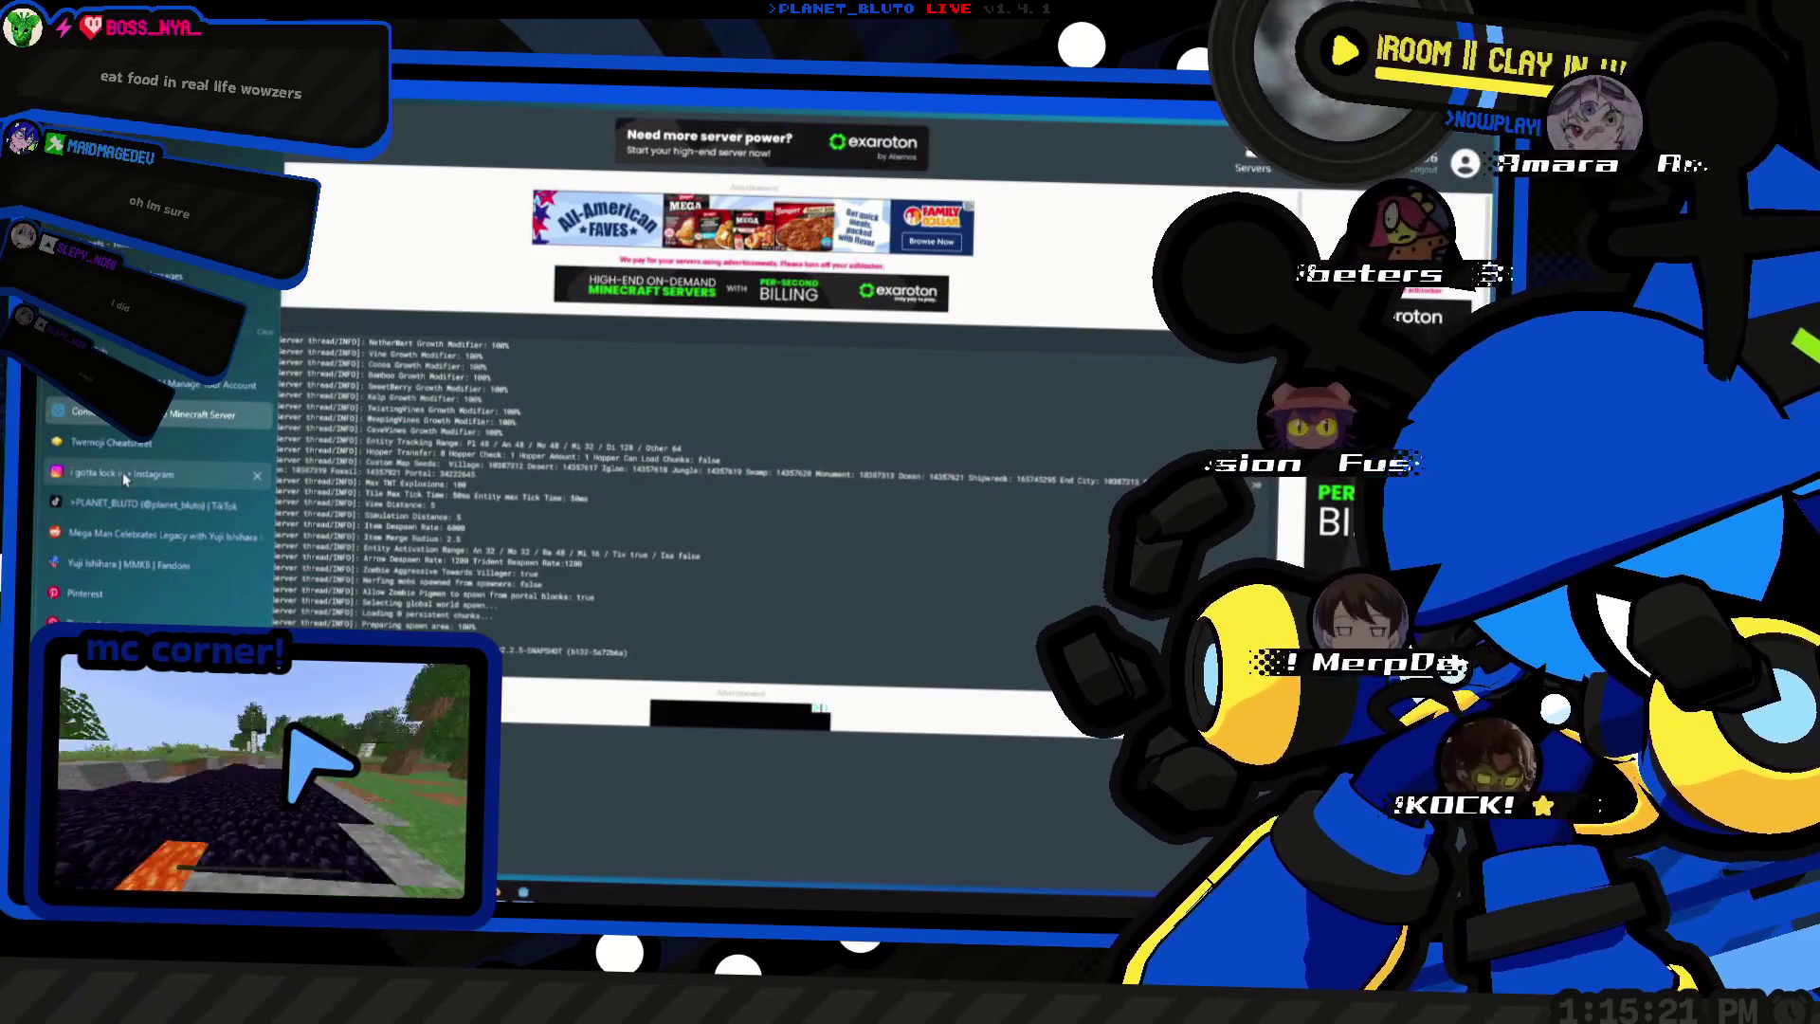
{"action": "left_click", "coordinate": [917, 525]}
{"action": "type", "text": "title @a"}
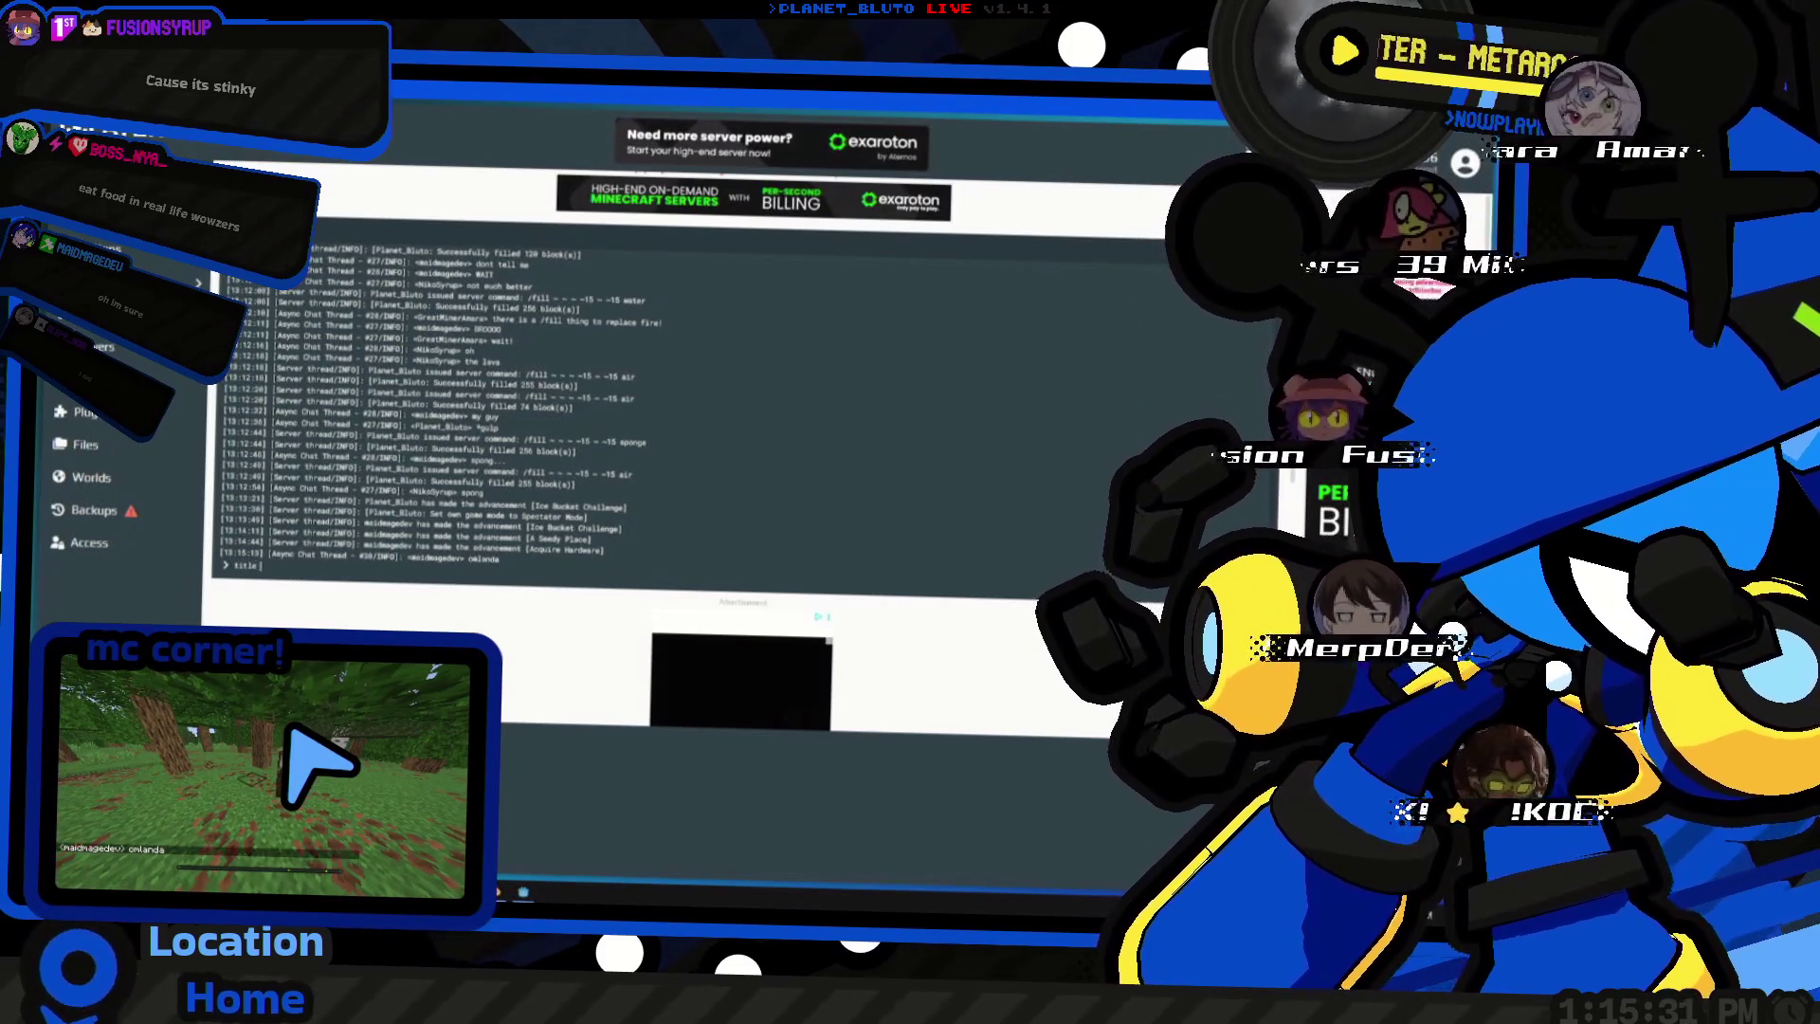
{"action": "type", "text": " title {\"text\":"}
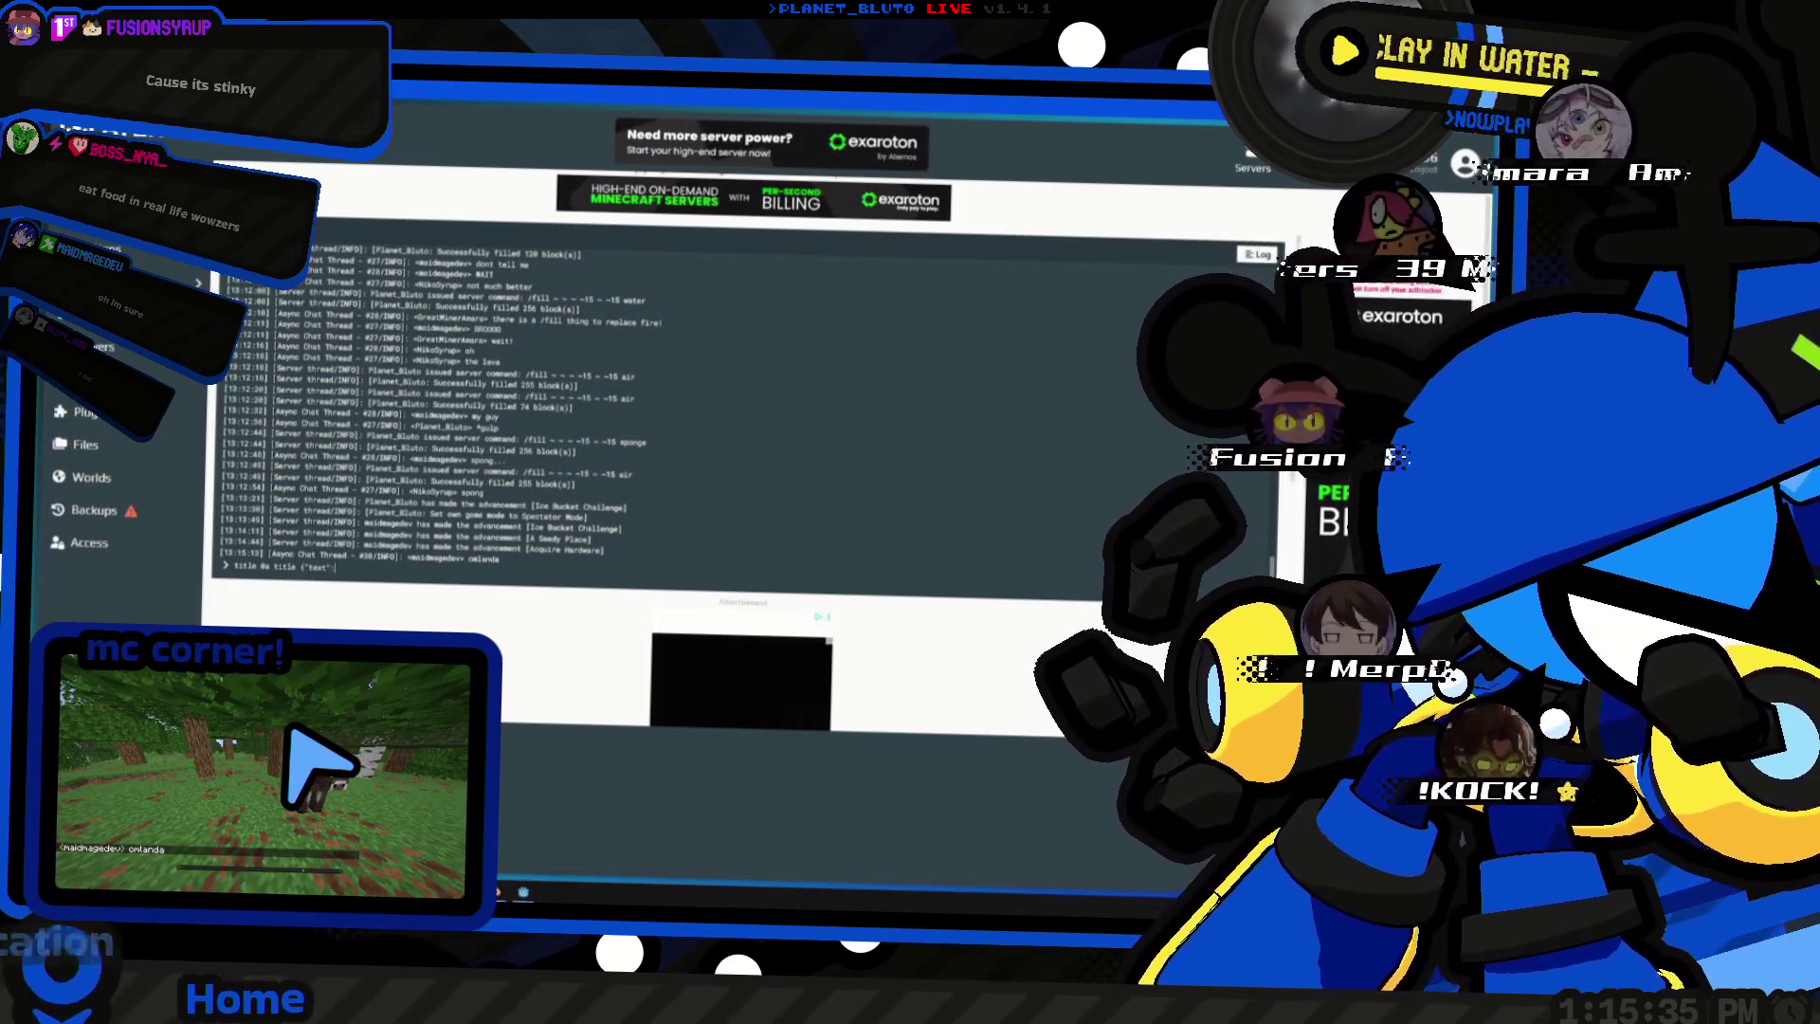
{"action": "type", "text": " pyp"}
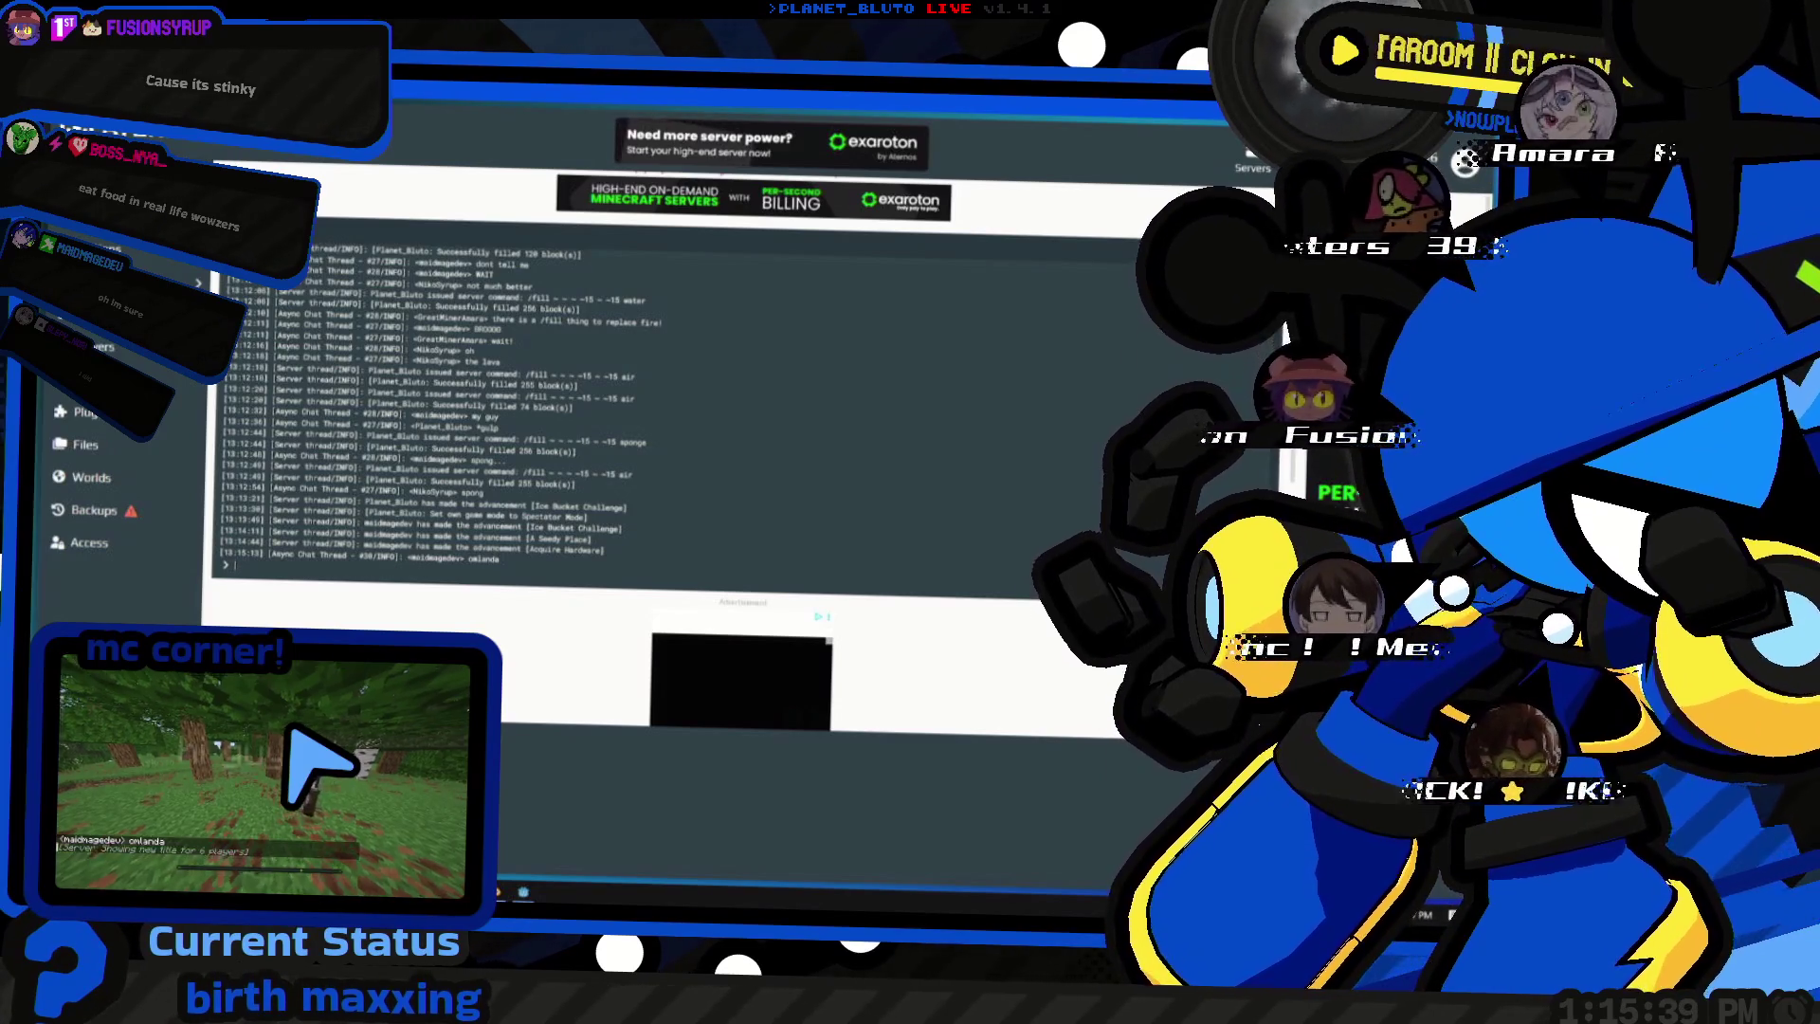
{"action": "key", "text": "alt+Tab"}
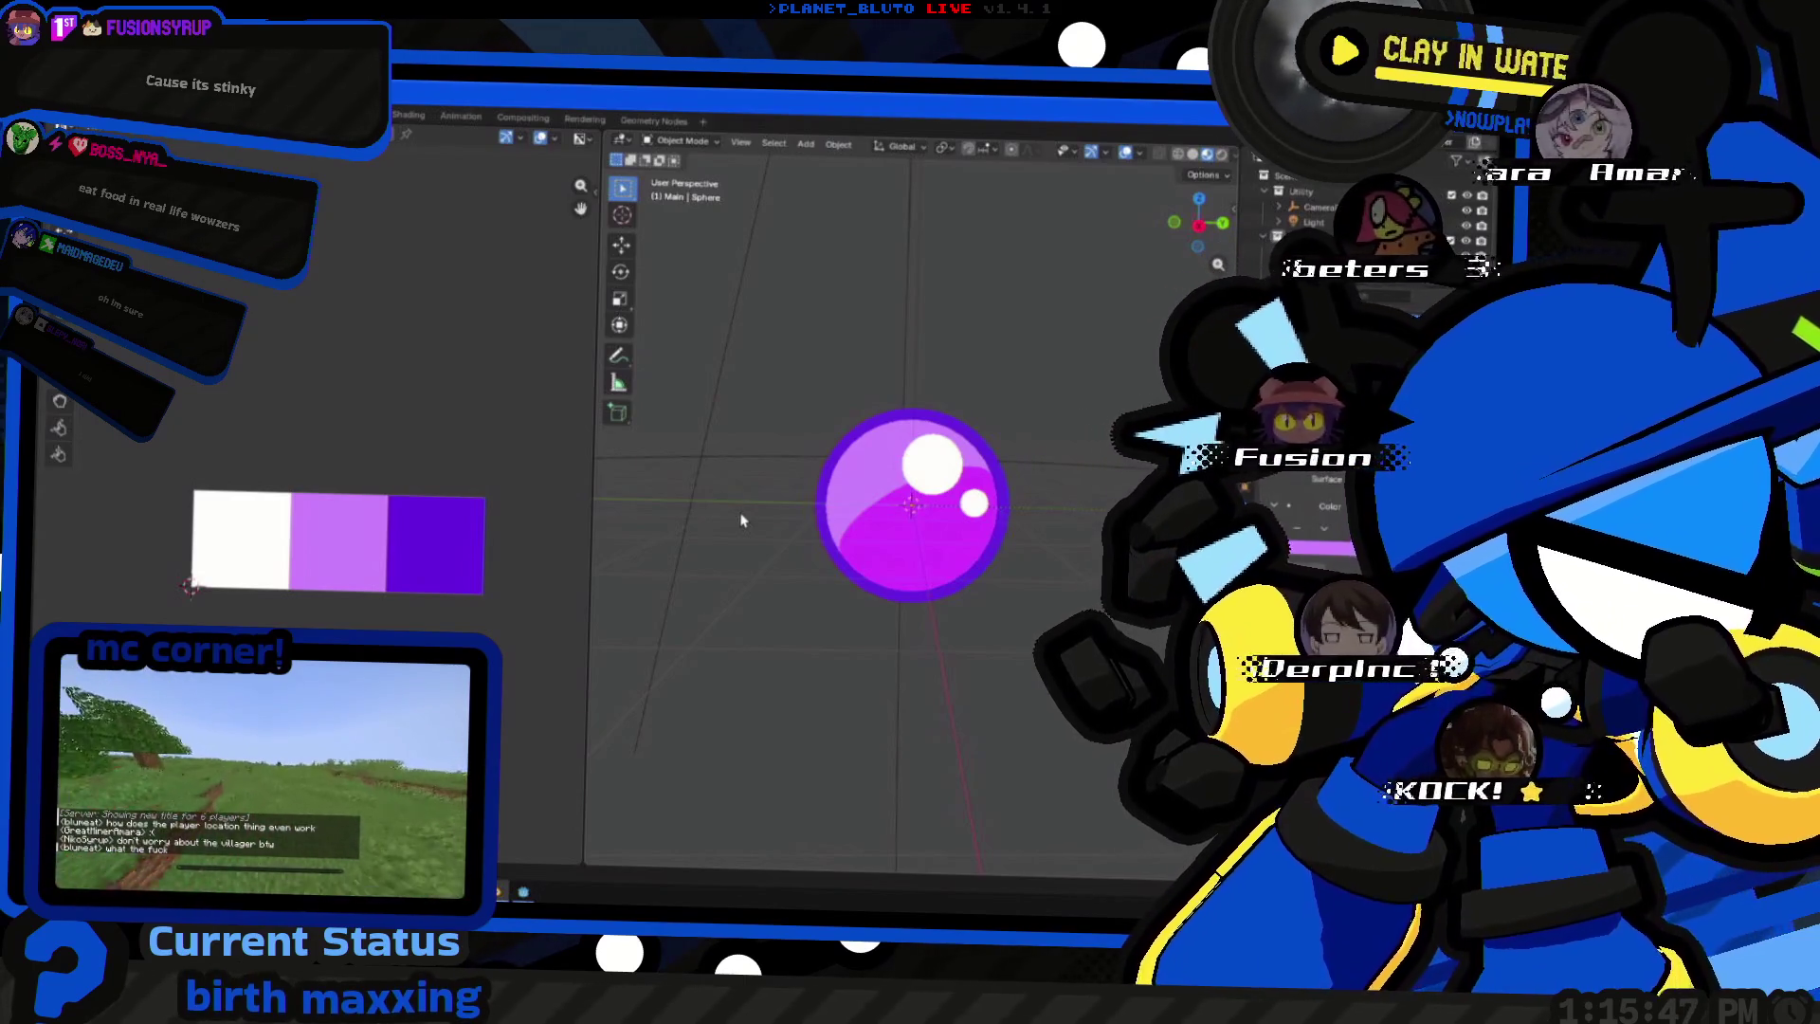
{"action": "scroll", "coordinate": [741, 520], "scroll_direction": "up", "scroll_amount": 2}
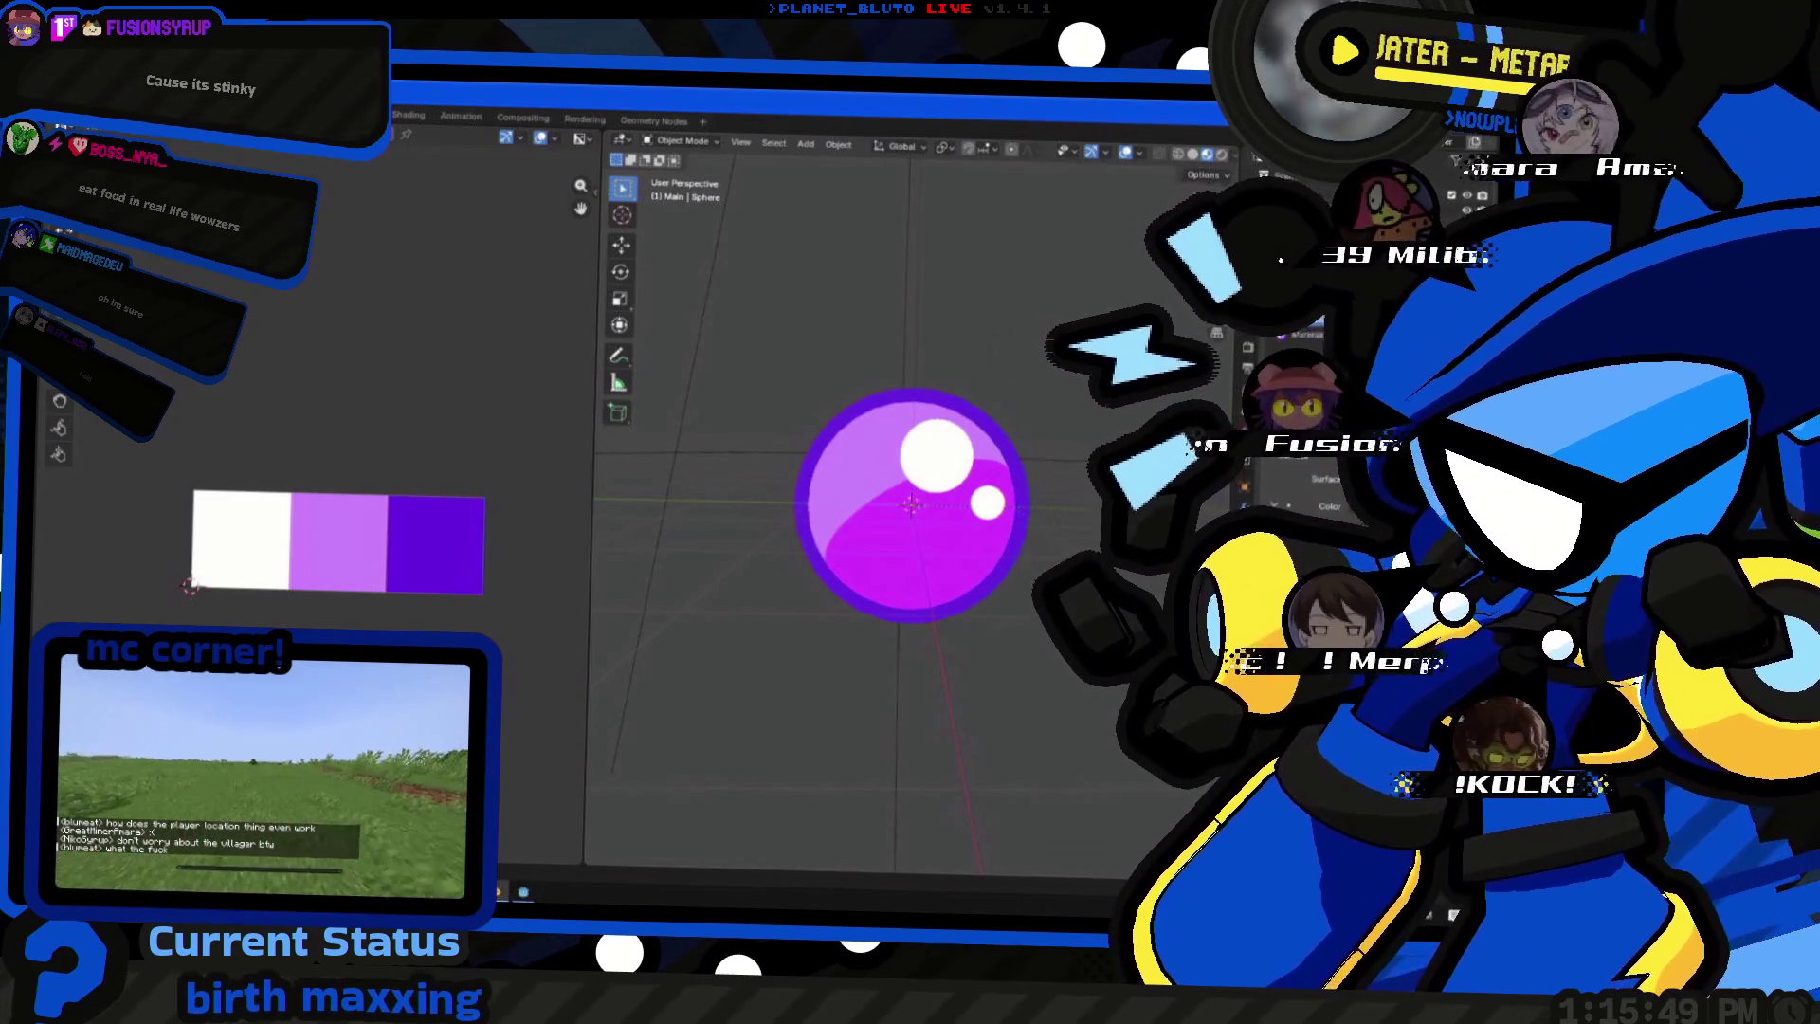
- Cancel a screenshot capture, pull back from the orb, and bring up the open-windows list
{"action": "key", "text": "super+shift+s"}
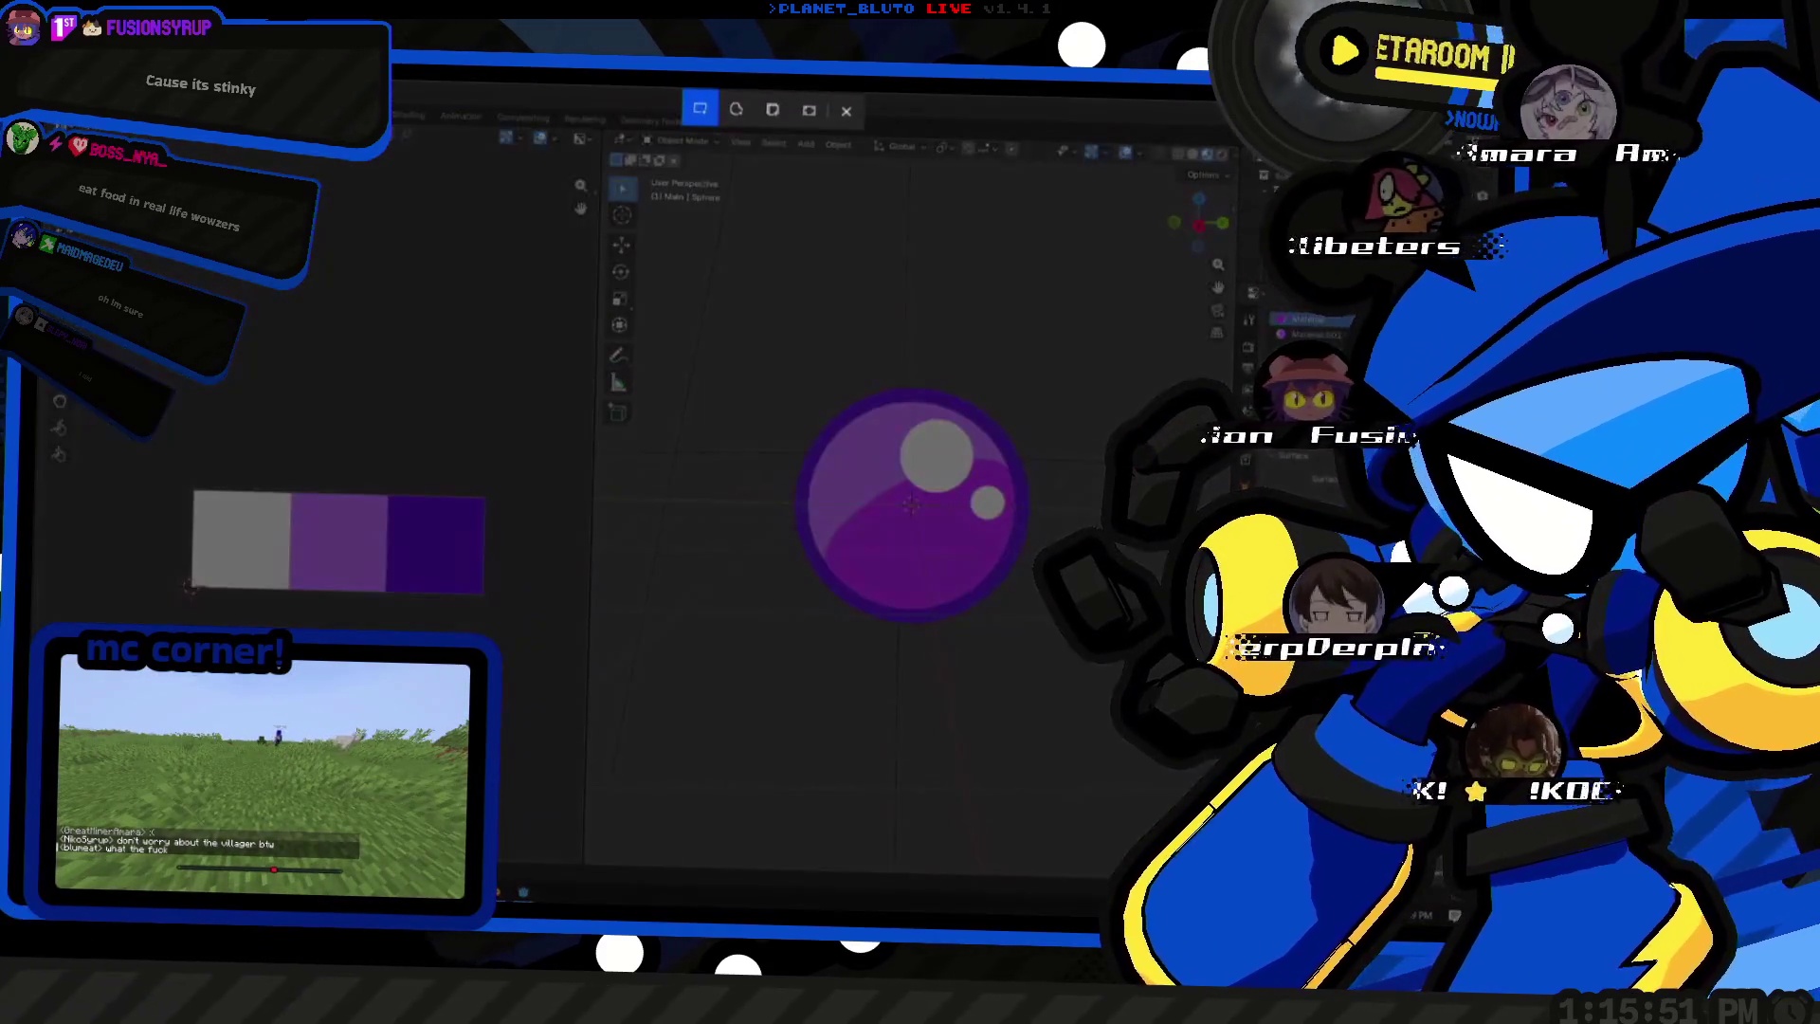
{"action": "key", "text": "Escape"}
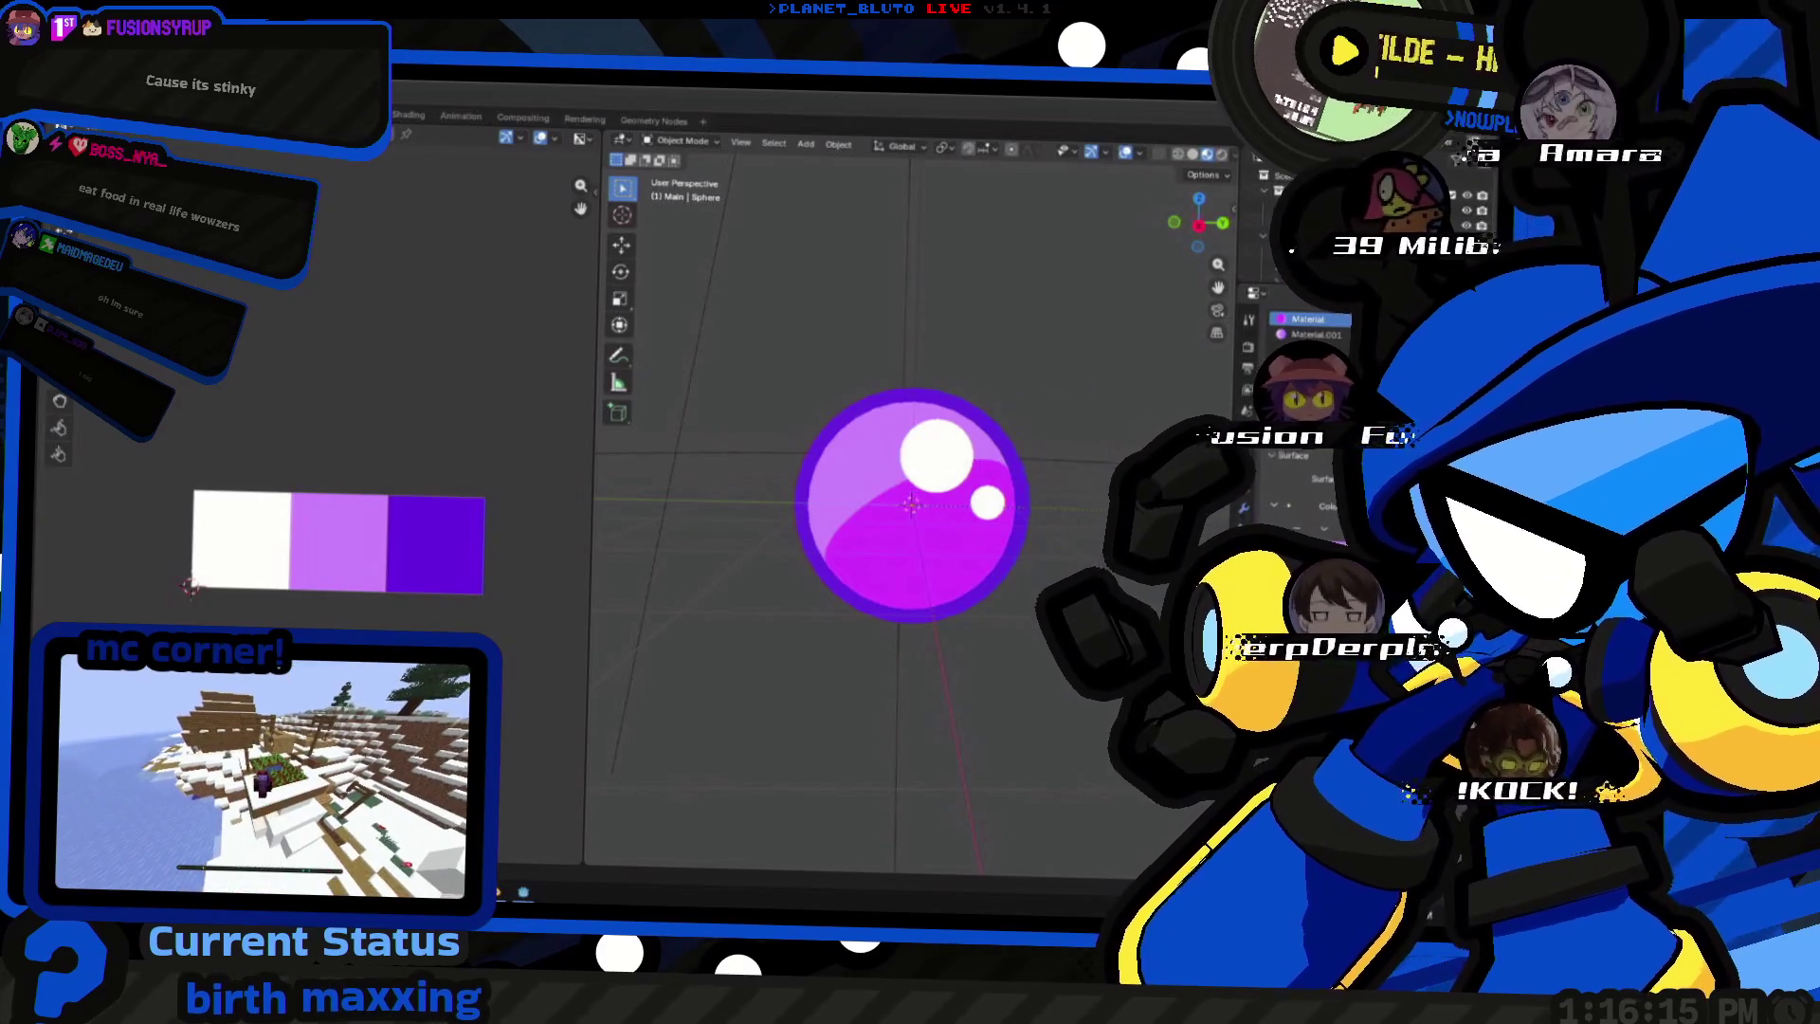
{"action": "key", "text": "alt+Tab"}
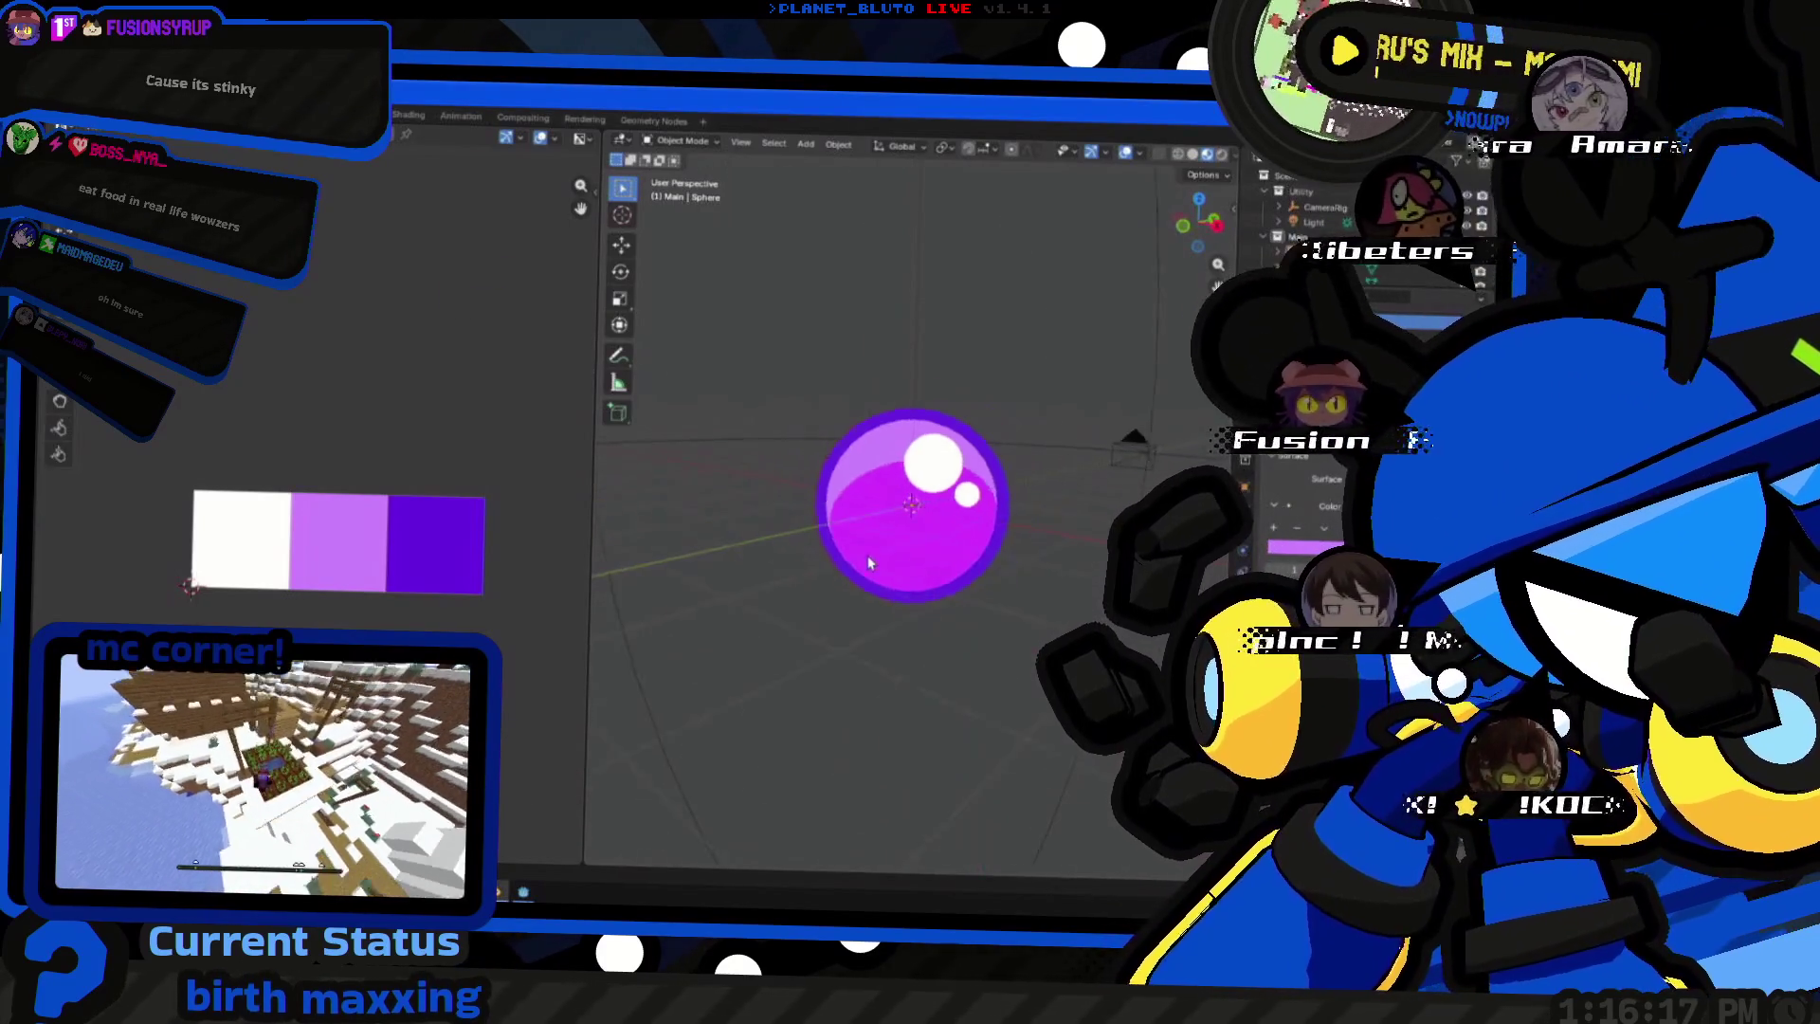
{"action": "middle_click_drag", "start_coordinate": [911, 569], "coordinate": [995, 628]}
{"action": "scroll", "coordinate": [994, 627], "scroll_direction": "down", "scroll_amount": 3}
{"action": "key", "text": "alt+Tab"}
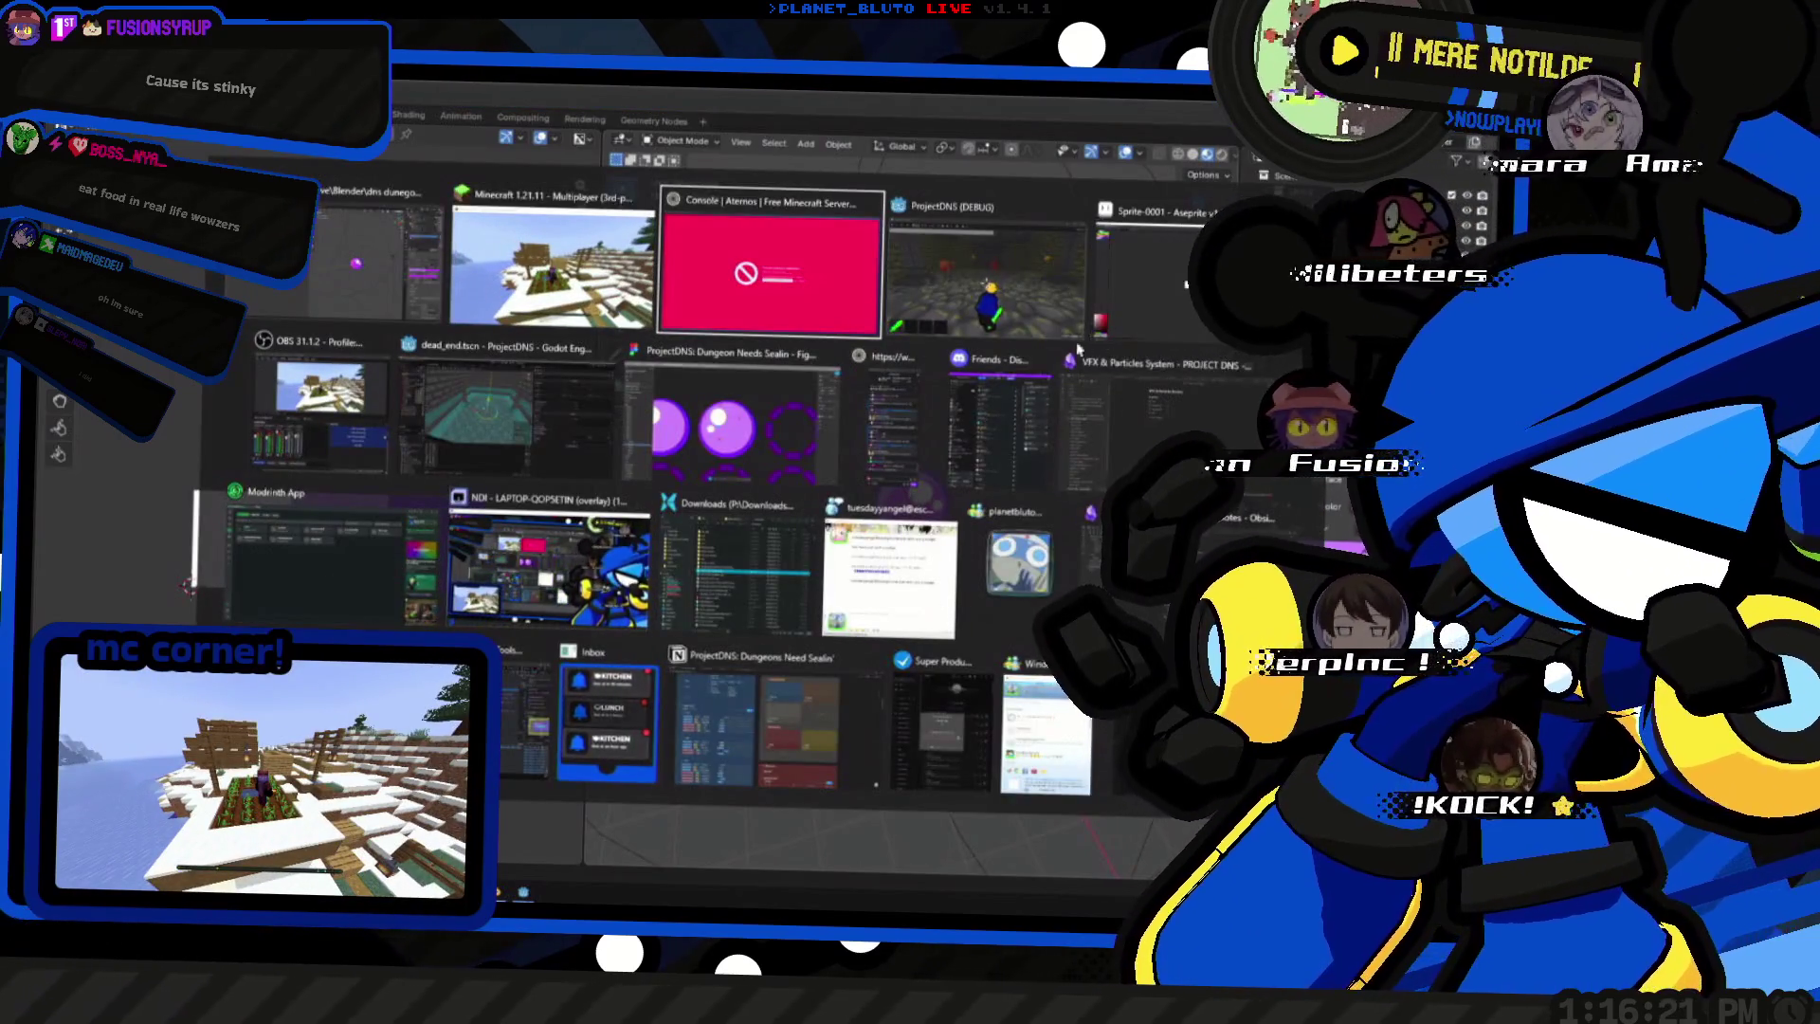
- Switch to the Godot editor and create a new 3D scene with a Node3D root
{"action": "key", "text": "alt+Tab"}
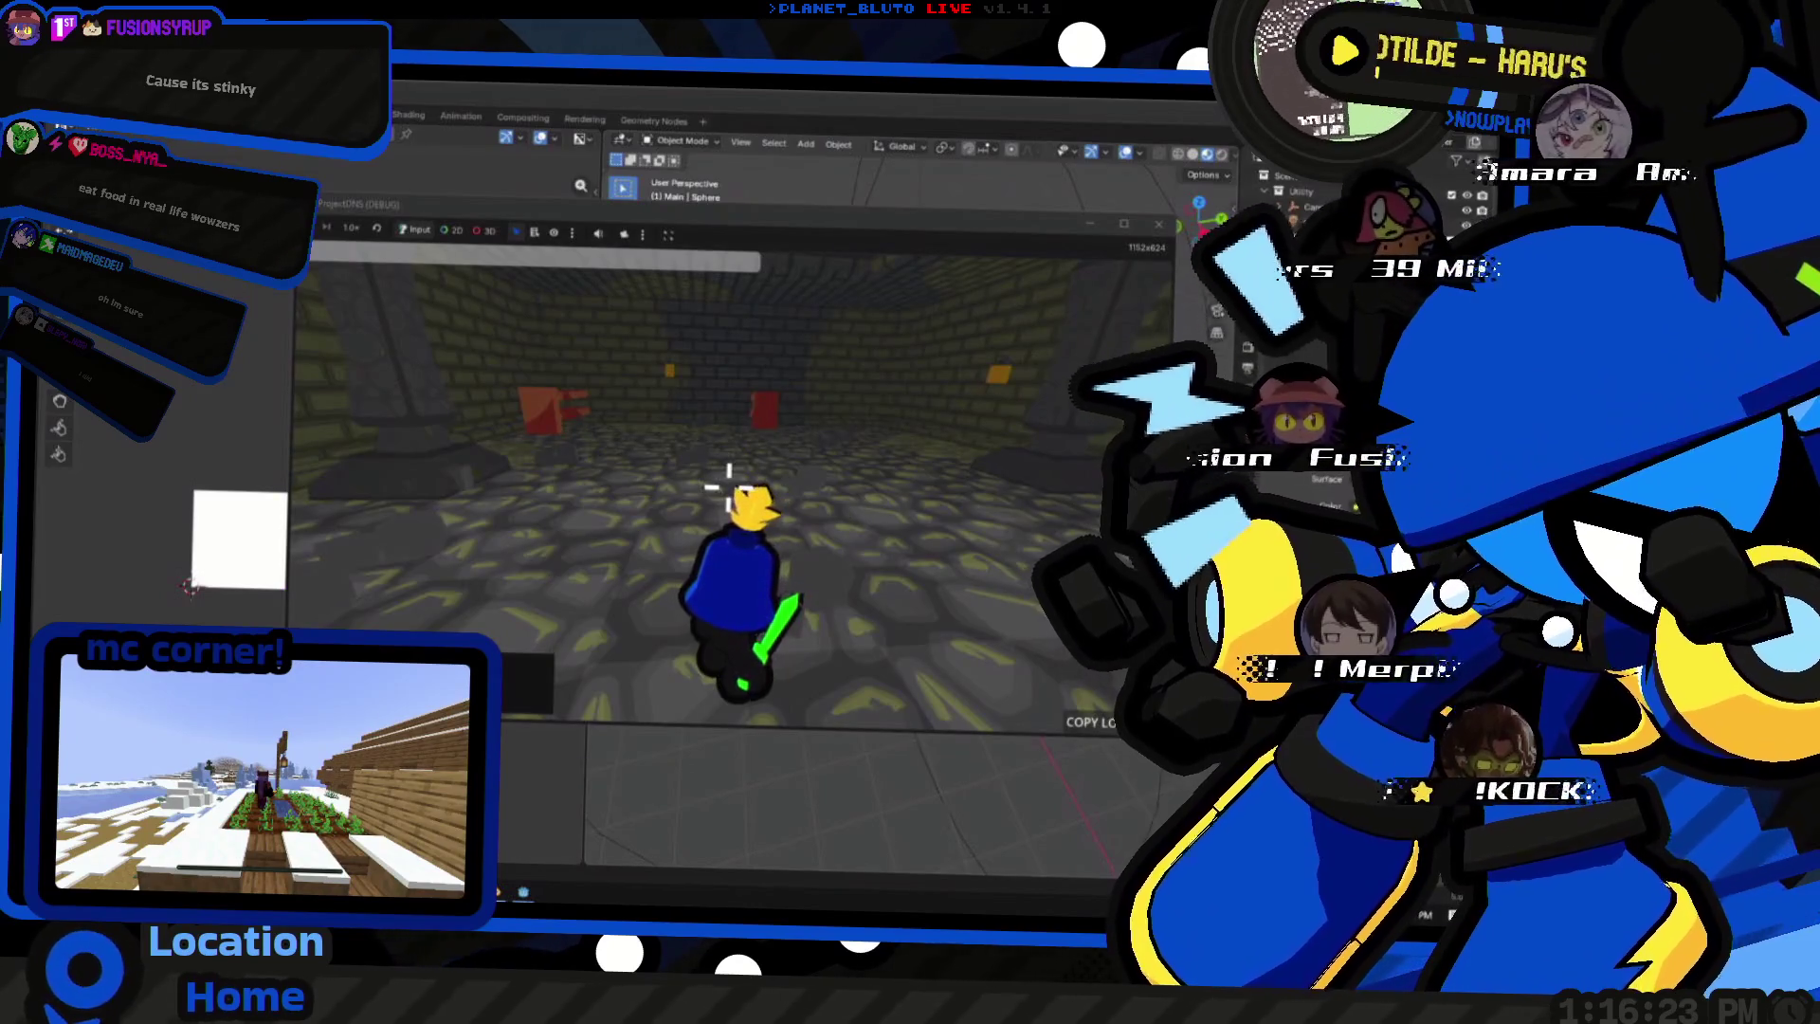
{"action": "left_click", "coordinate": [521, 892]}
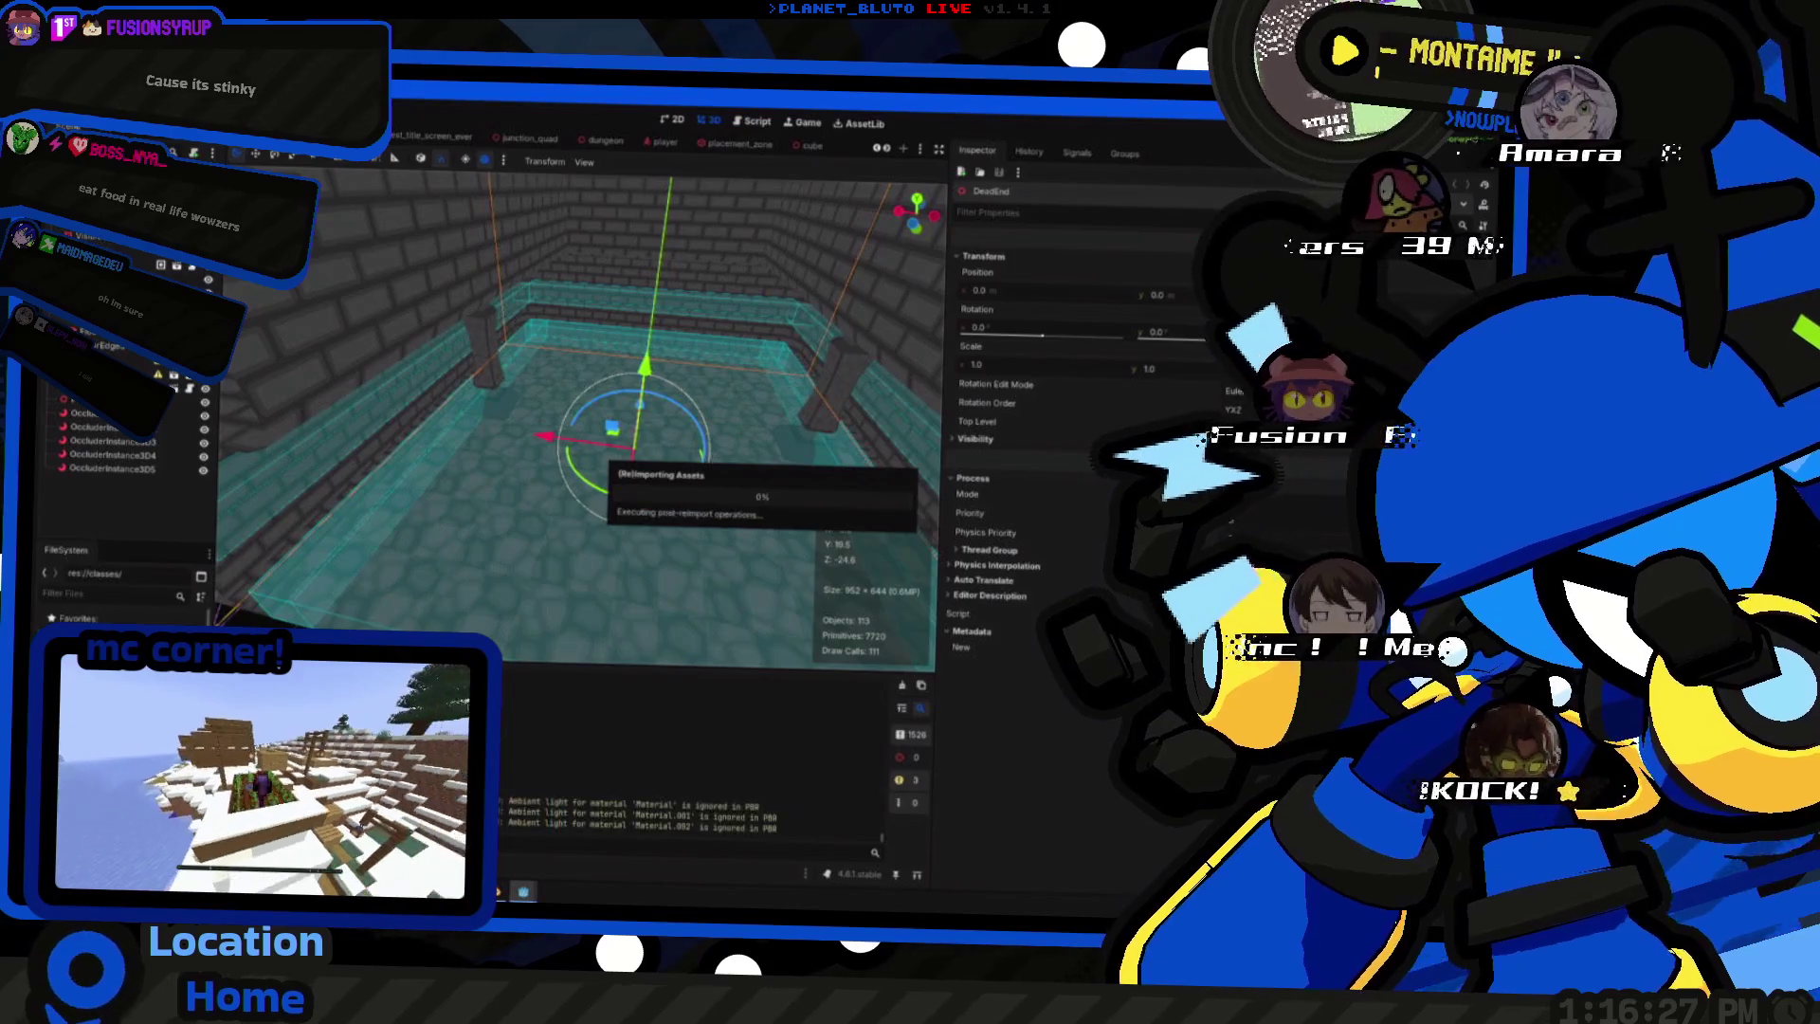
{"action": "left_click", "coordinate": [836, 144]}
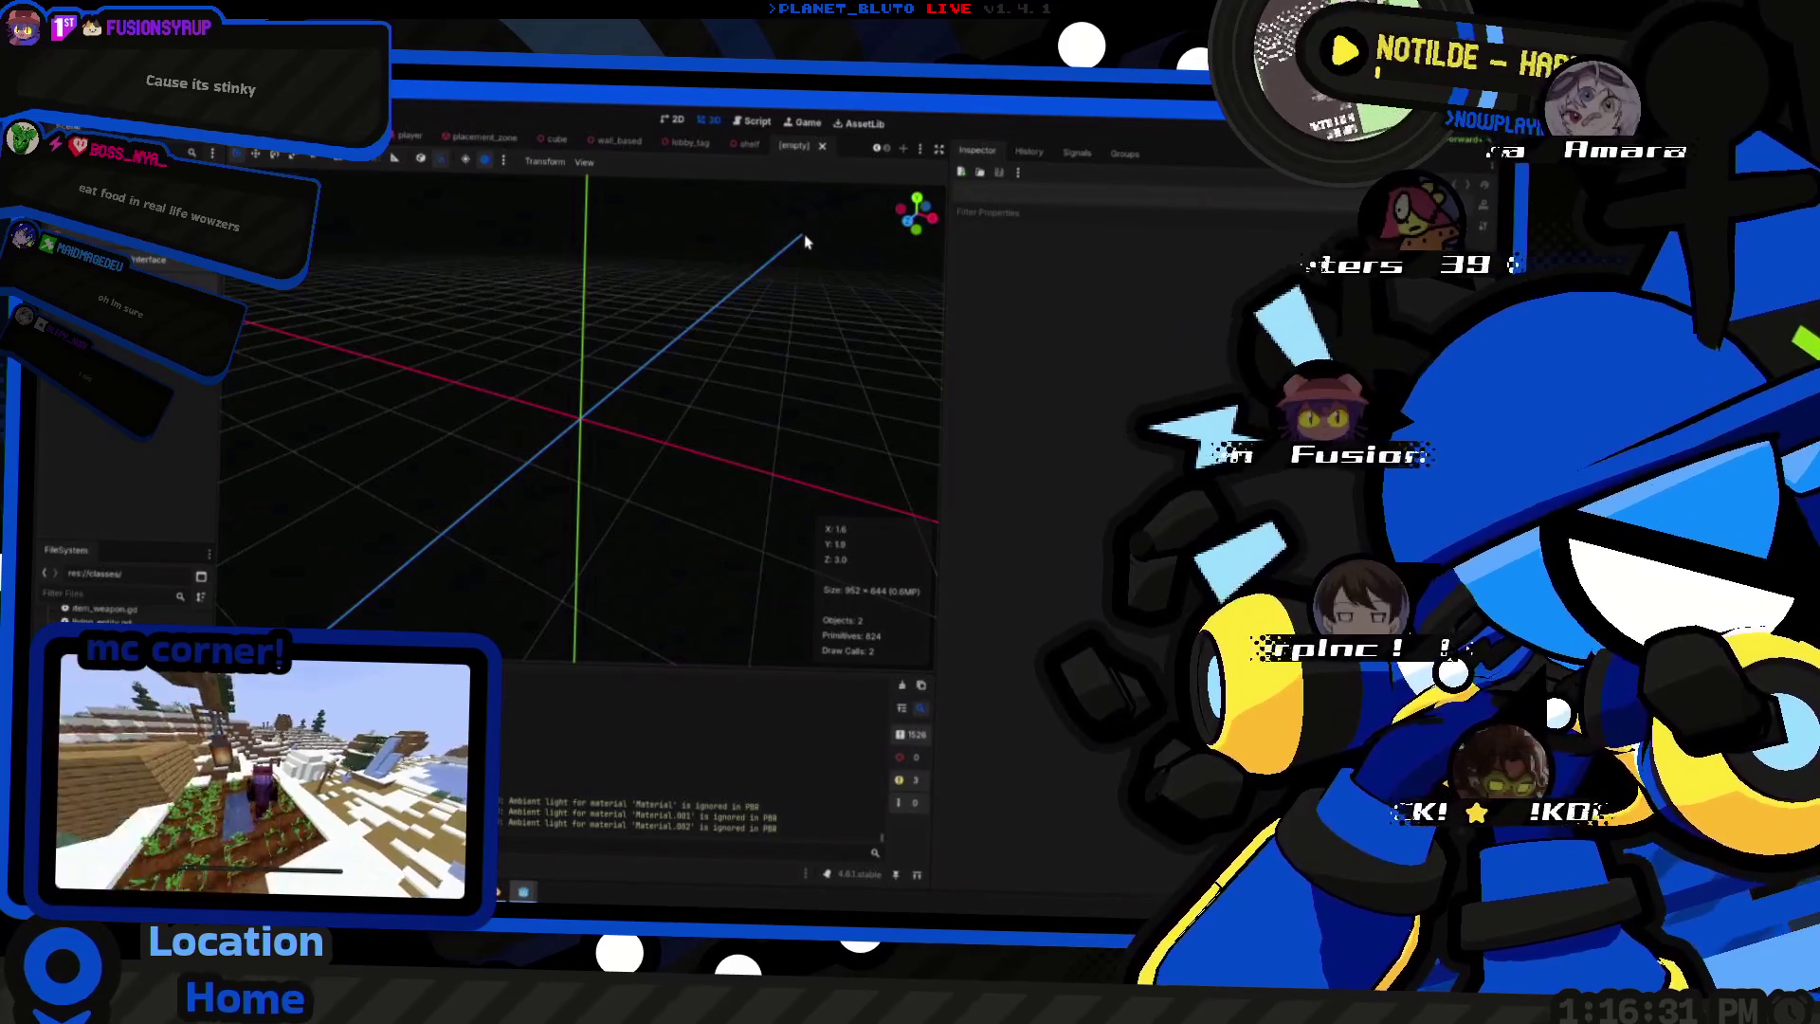
{"action": "left_click", "coordinate": [122, 214]}
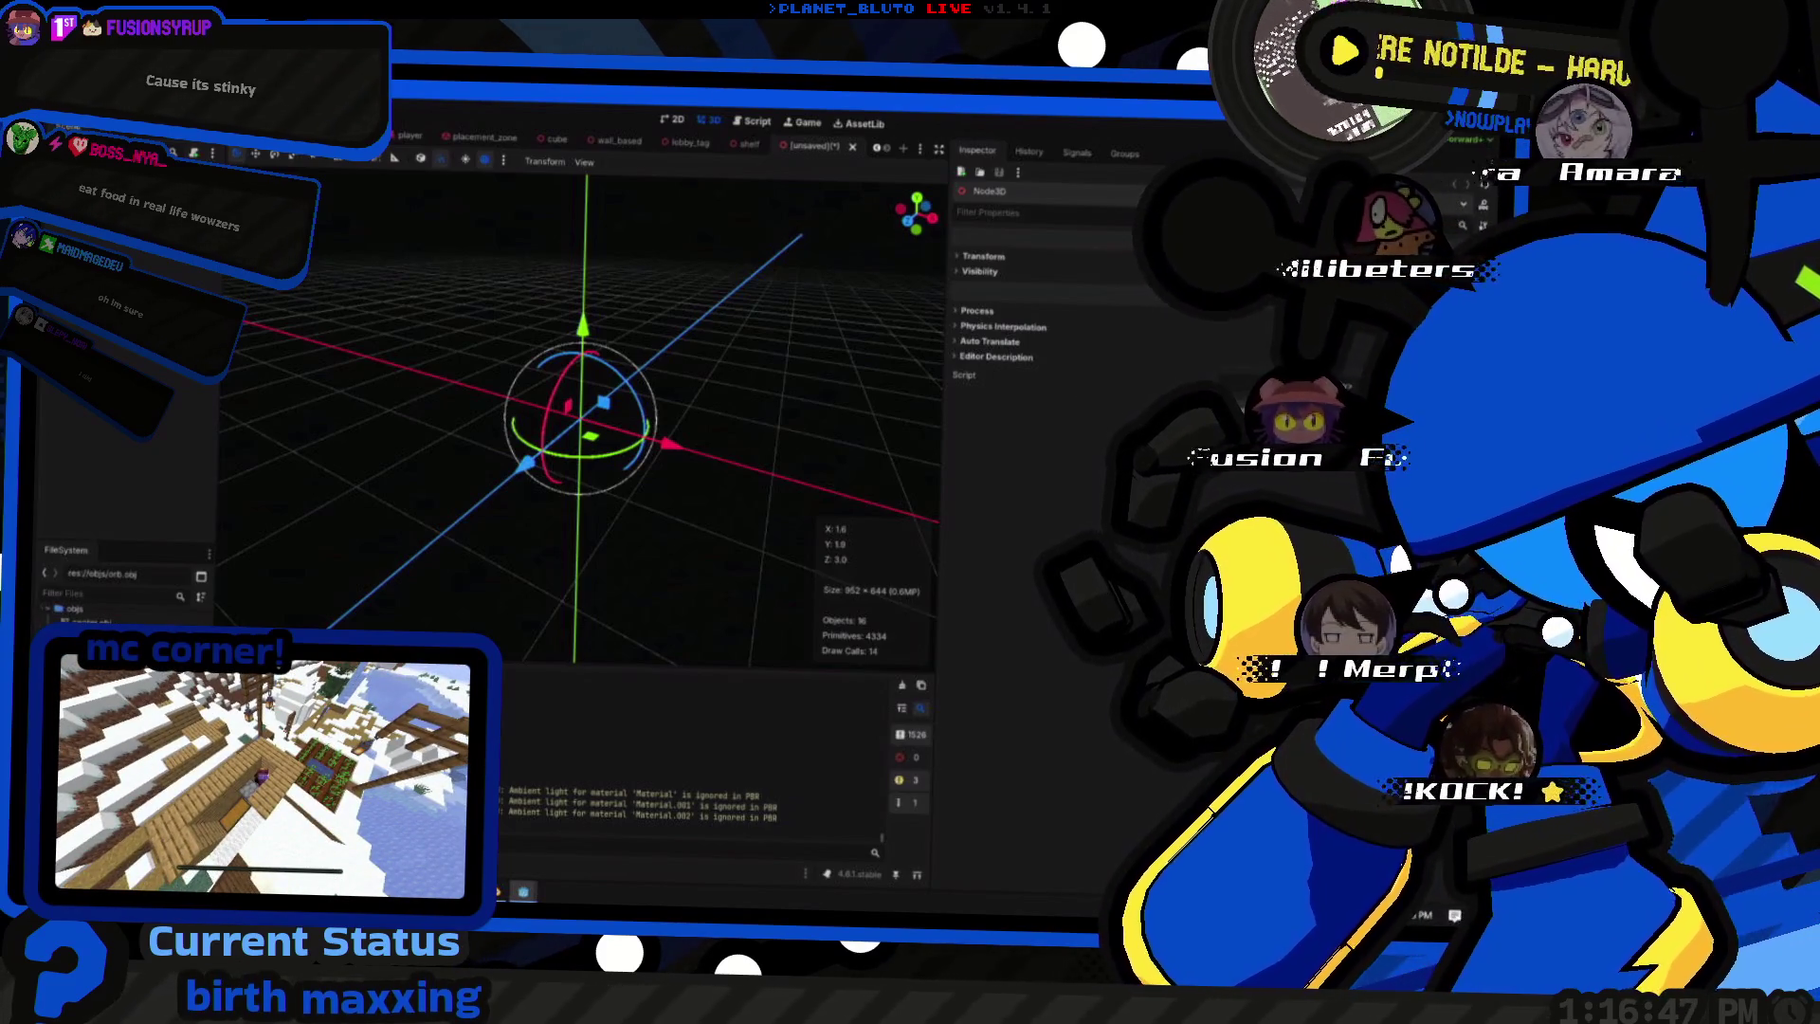
- Select the Orb mesh and show its position, rotation and scale in the Inspector
{"action": "left_click", "coordinate": [597, 427]}
{"action": "mouse_move", "coordinate": [598, 427]}
{"action": "middle_mouse_down"}
{"action": "mouse_move", "coordinate": [703, 475]}
{"action": "mouse_move", "coordinate": [499, 398]}
{"action": "middle_mouse_up"}
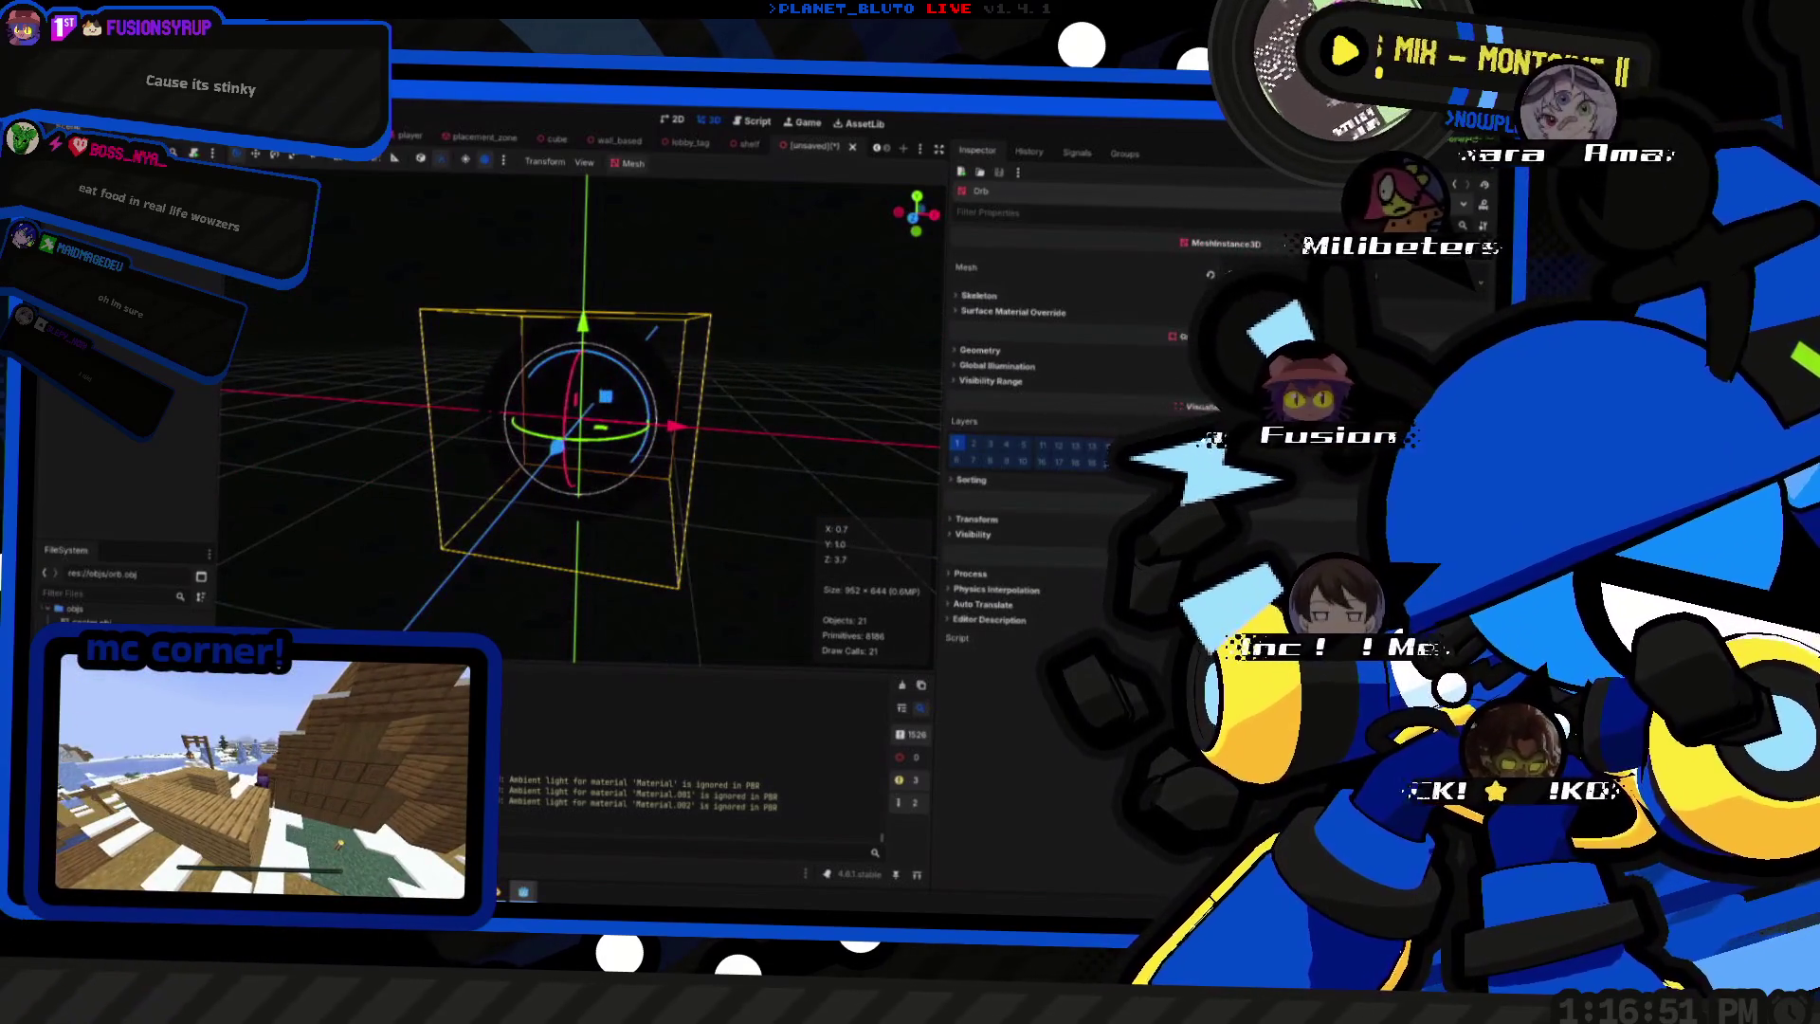
{"action": "left_click", "coordinate": [1237, 519]}
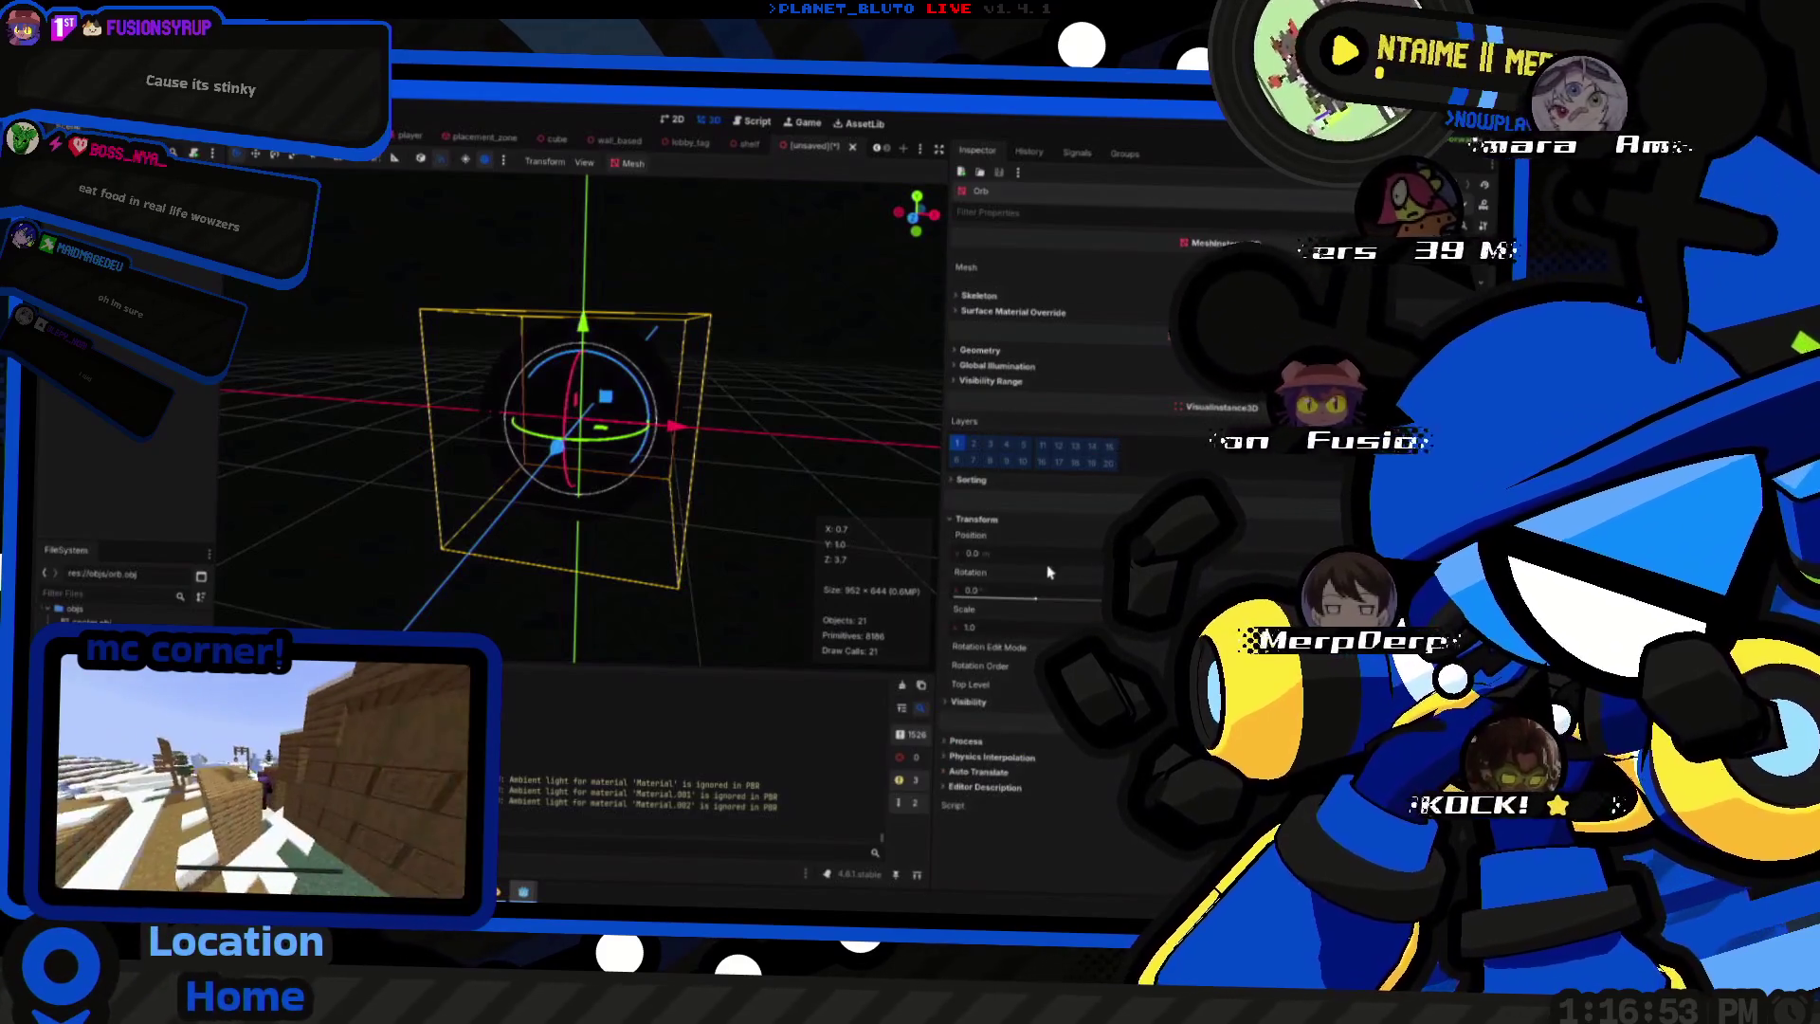
{"action": "middle_click_drag", "start_coordinate": [555, 446], "coordinate": [683, 399]}
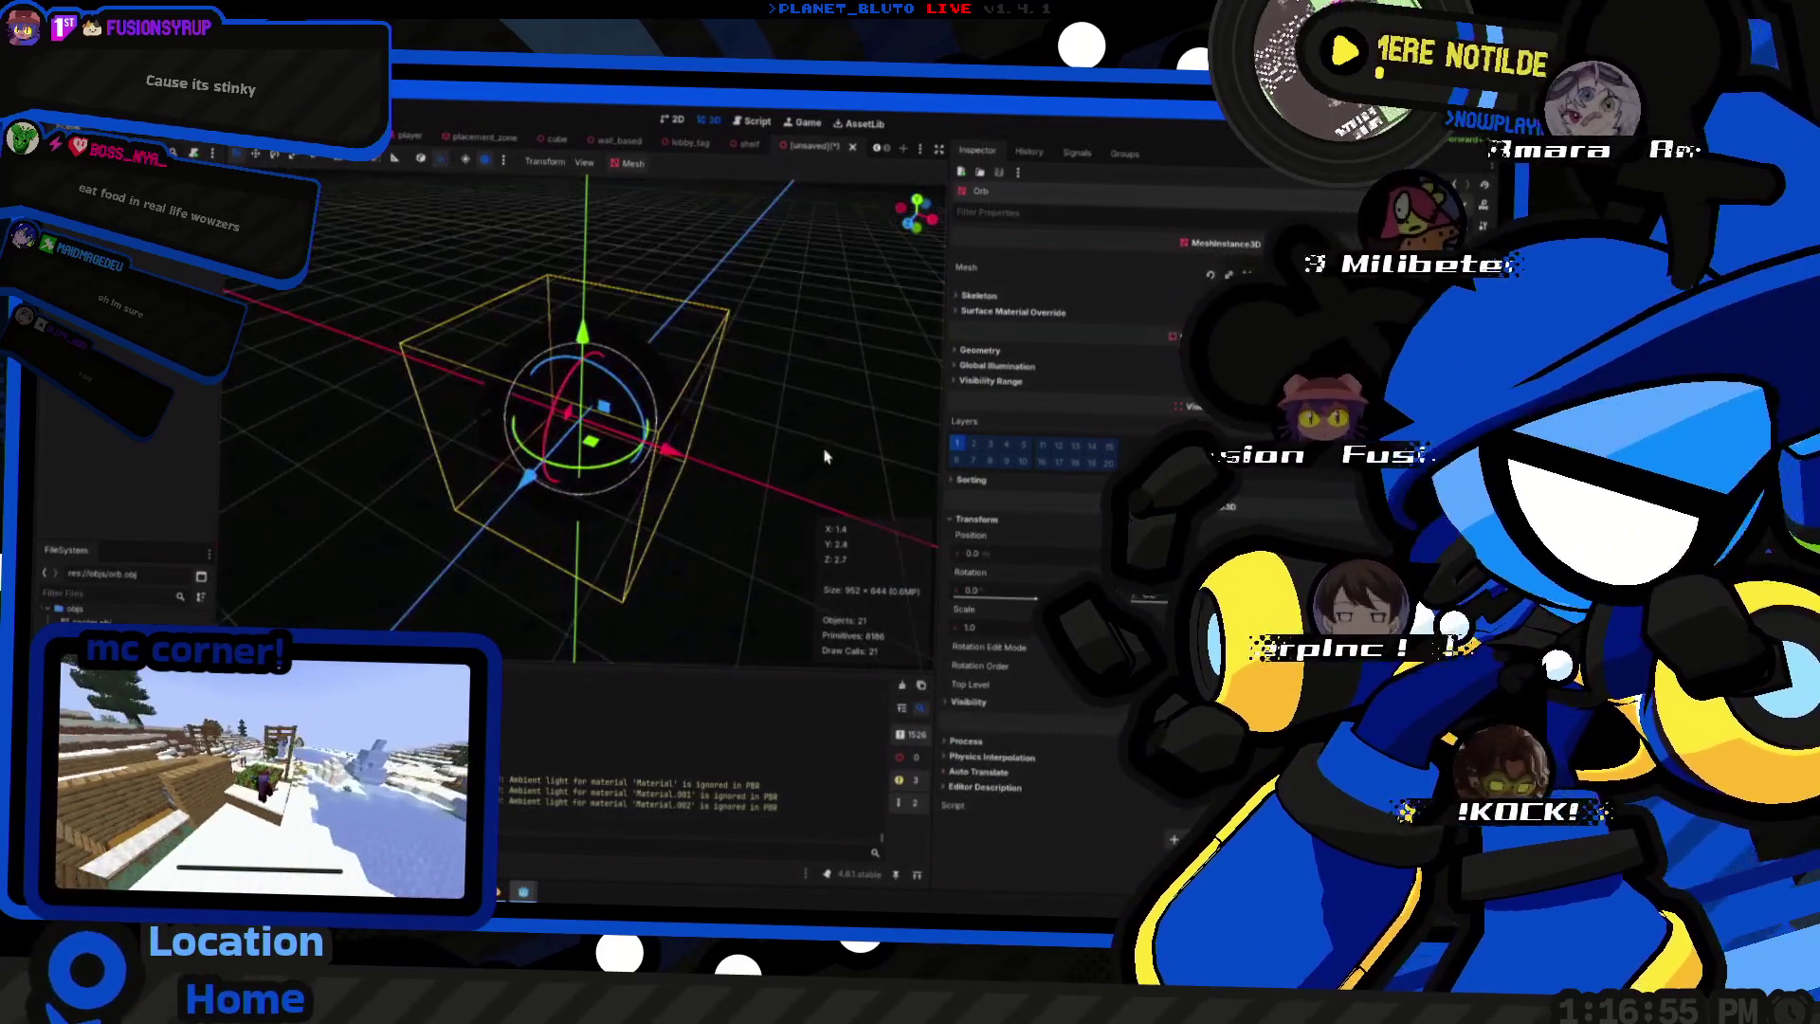
- Expand the orb mesh's surface list to reveal each surface's Name and Material slots
{"action": "left_click", "coordinate": [1067, 266]}
{"action": "left_click", "coordinate": [1002, 531]}
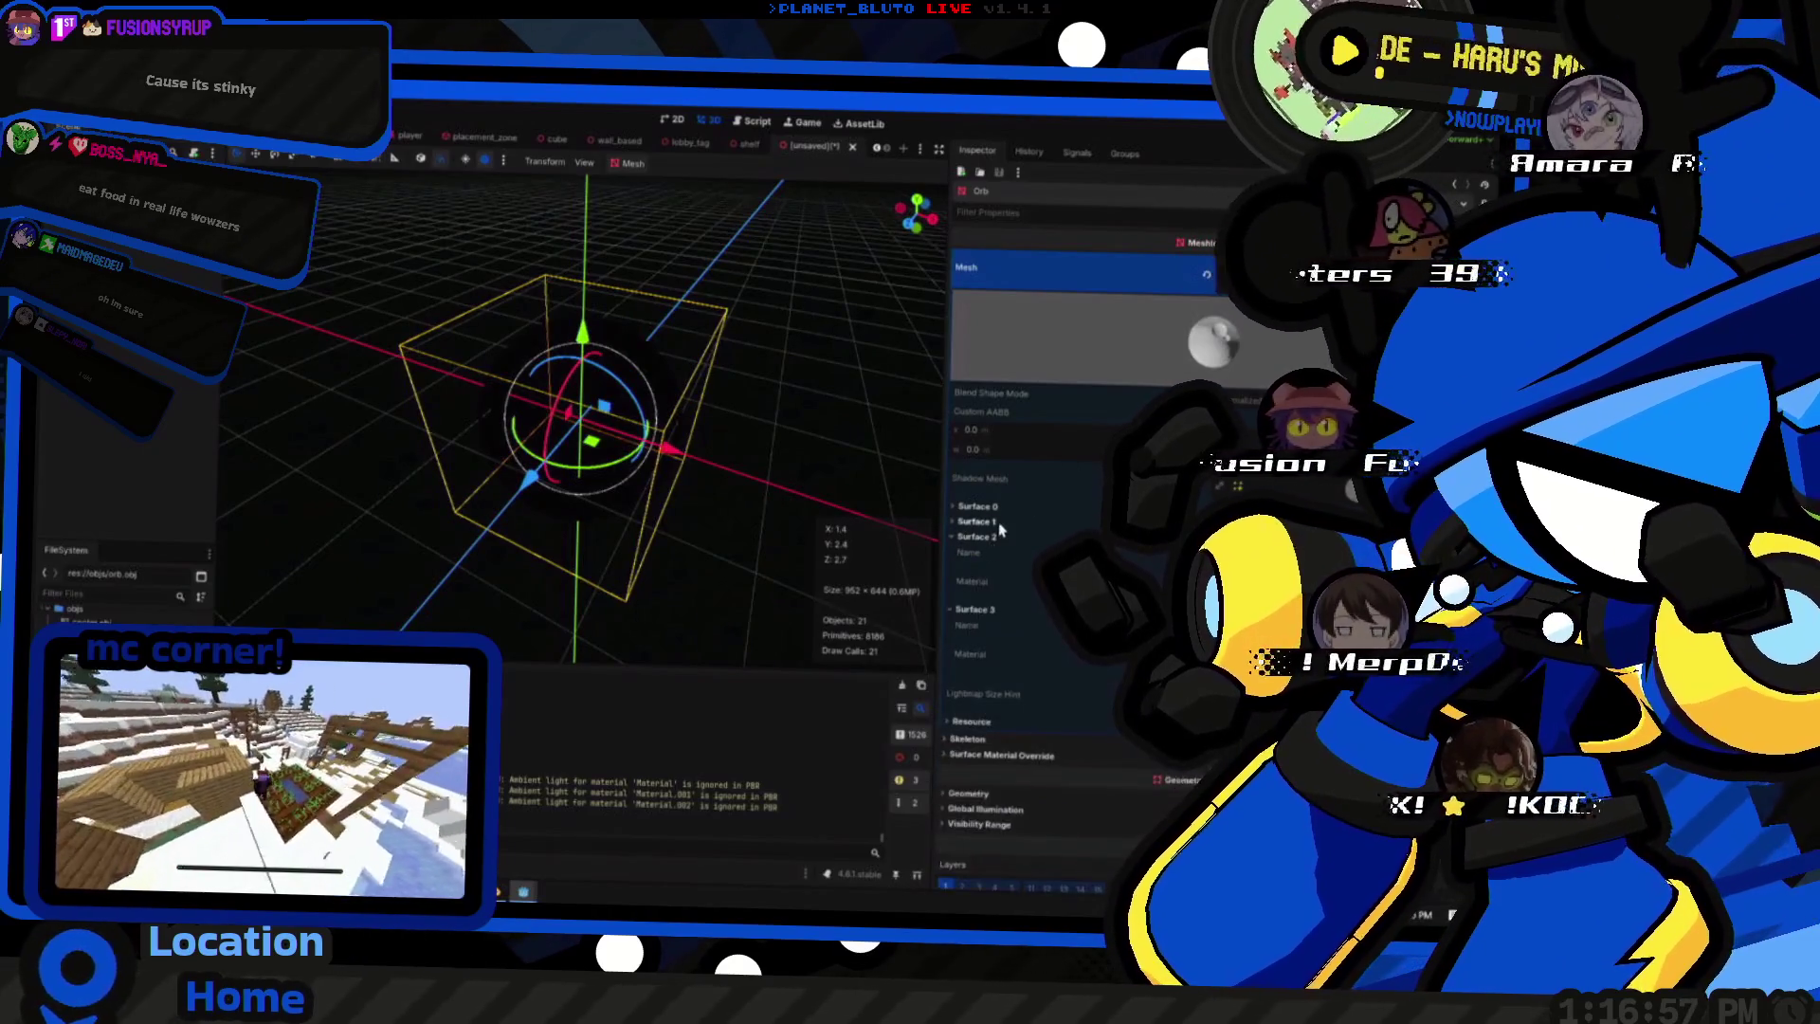
{"action": "left_click", "coordinate": [995, 524]}
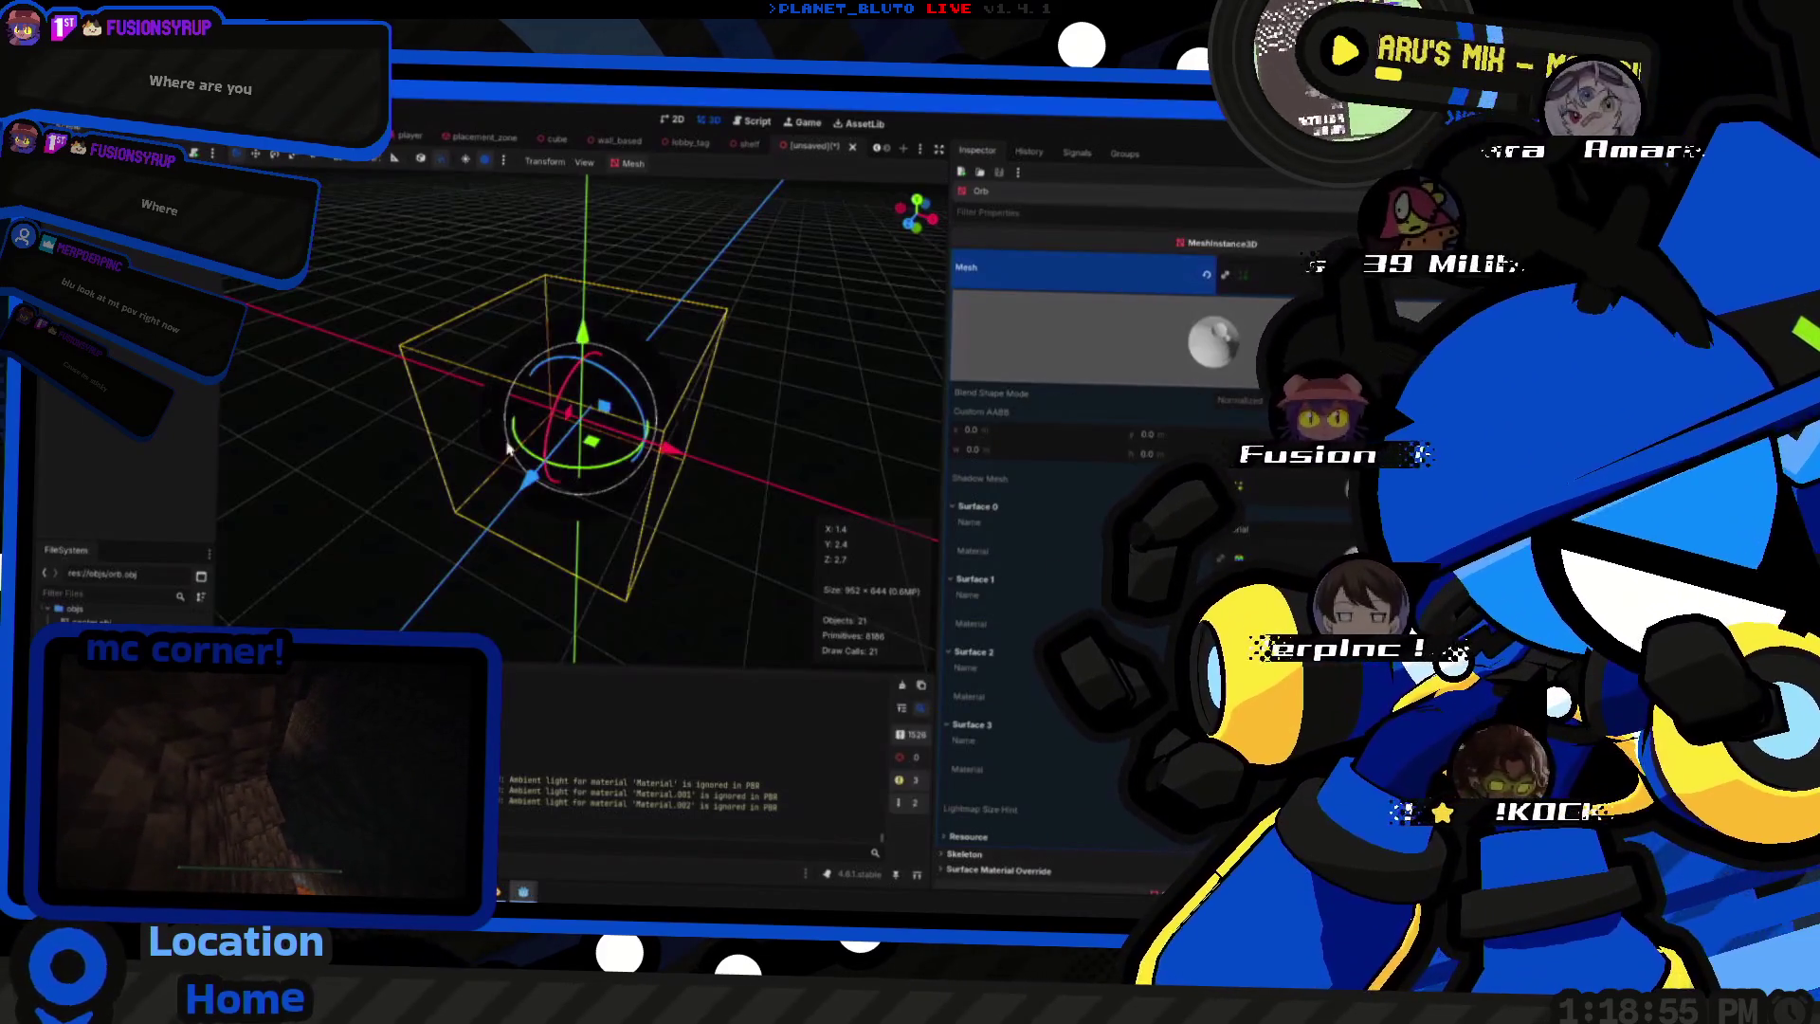
- Inspect Surface 0's material properties on the orb mesh, then collapse them again
{"action": "middle_click_drag", "start_coordinate": [683, 452], "coordinate": [556, 455]}
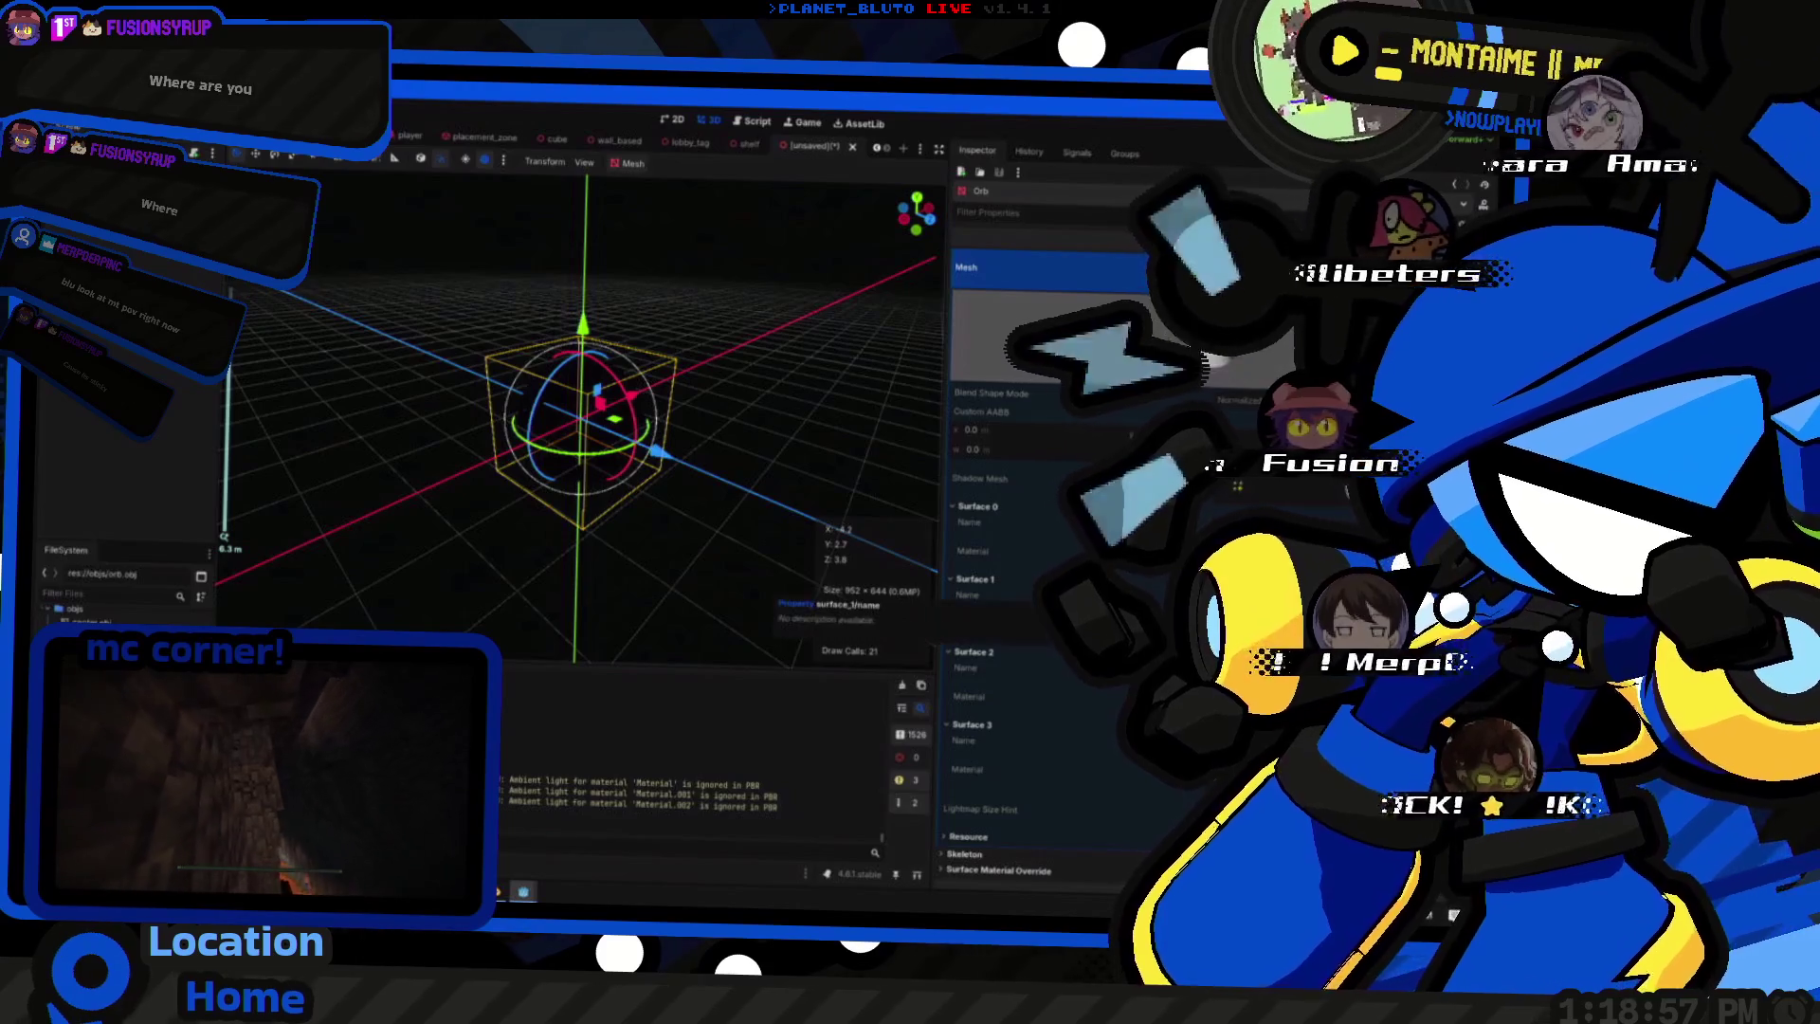
{"action": "left_click", "coordinate": [1081, 550]}
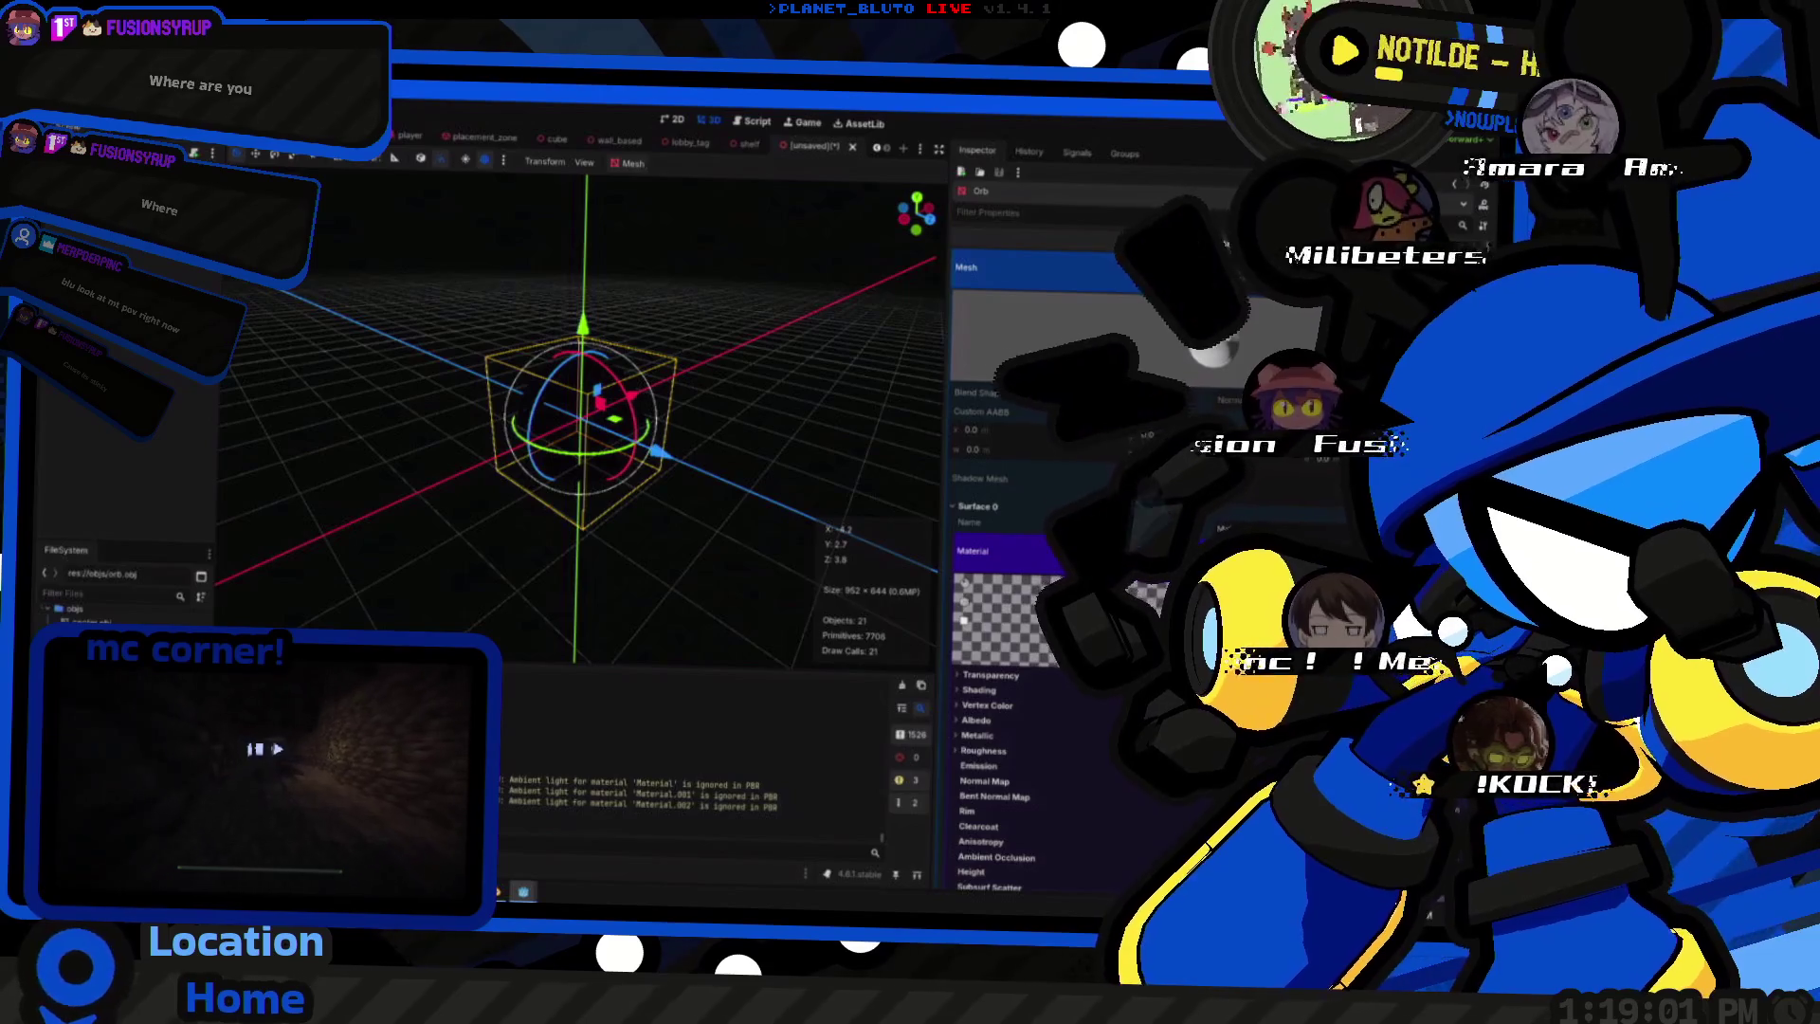
{"action": "scroll", "coordinate": [1319, 487], "scroll_direction": "down", "scroll_amount": 2}
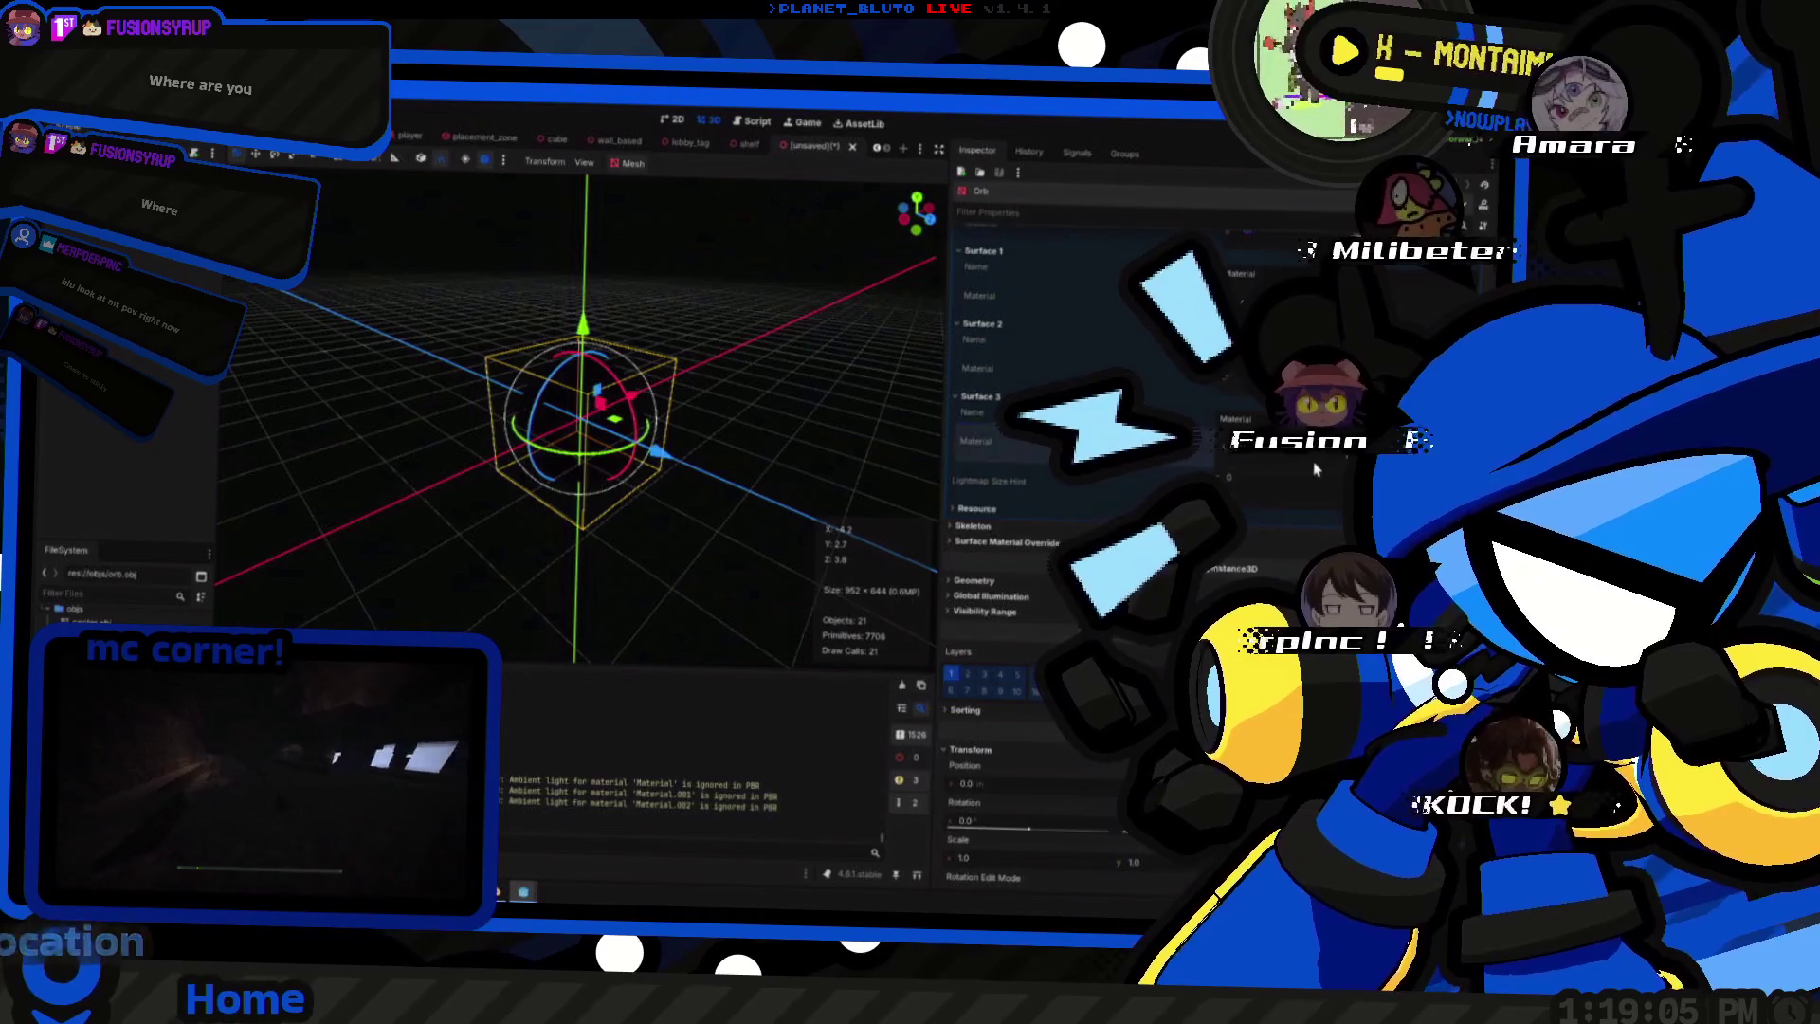
{"action": "scroll", "coordinate": [1318, 488], "scroll_direction": "down", "scroll_amount": 5}
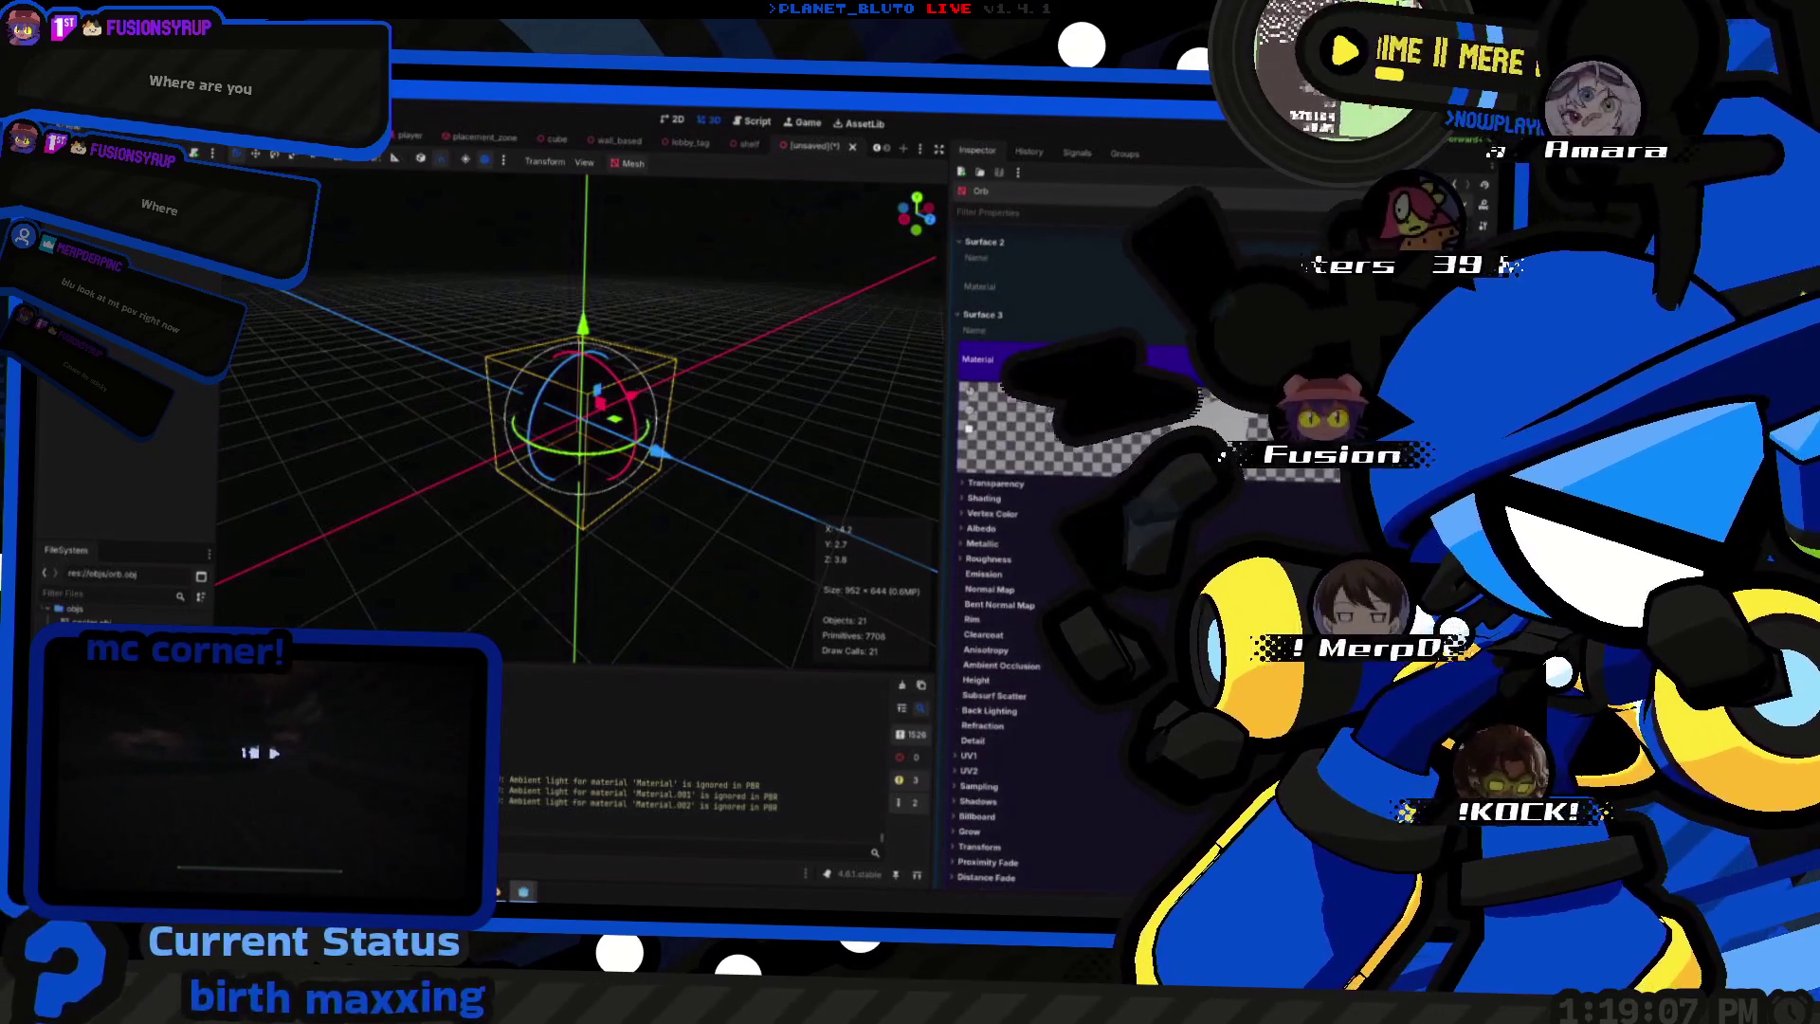
{"action": "left_click", "coordinate": [1081, 359]}
{"action": "scroll", "coordinate": [1081, 498], "scroll_direction": "up", "scroll_amount": 5}
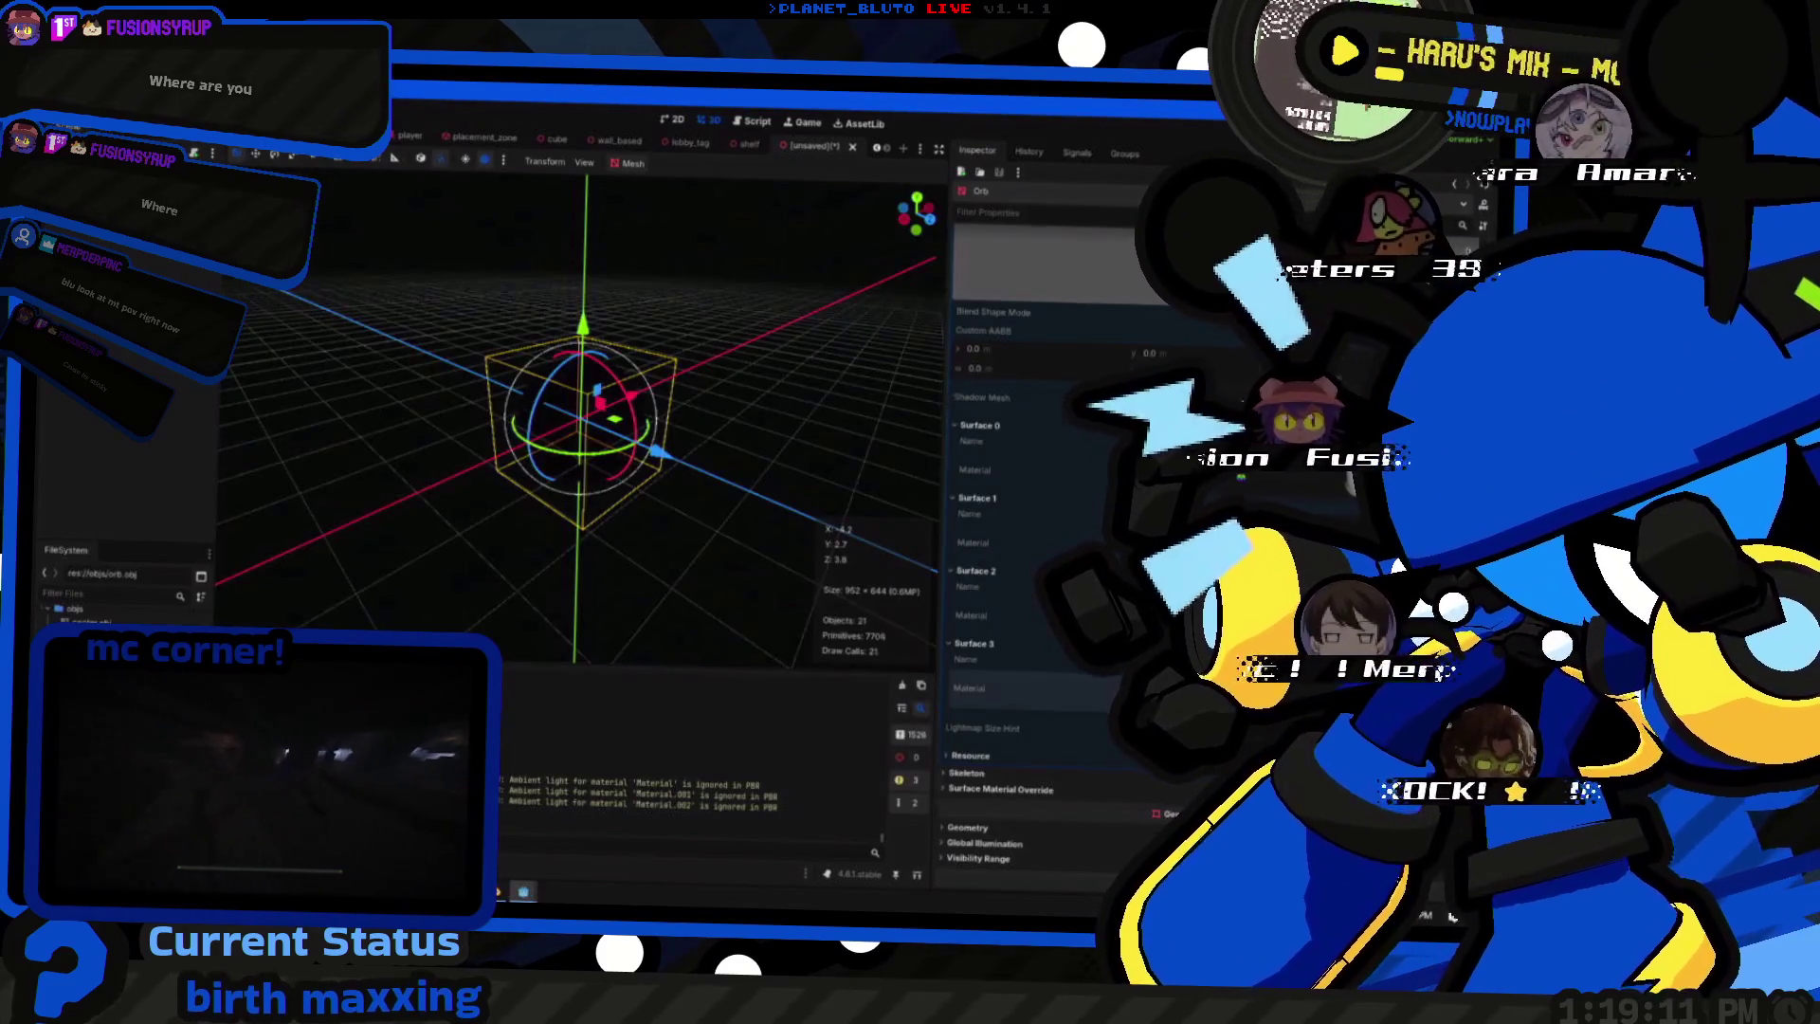
{"action": "scroll", "coordinate": [1081, 497], "scroll_direction": "up", "scroll_amount": 2}
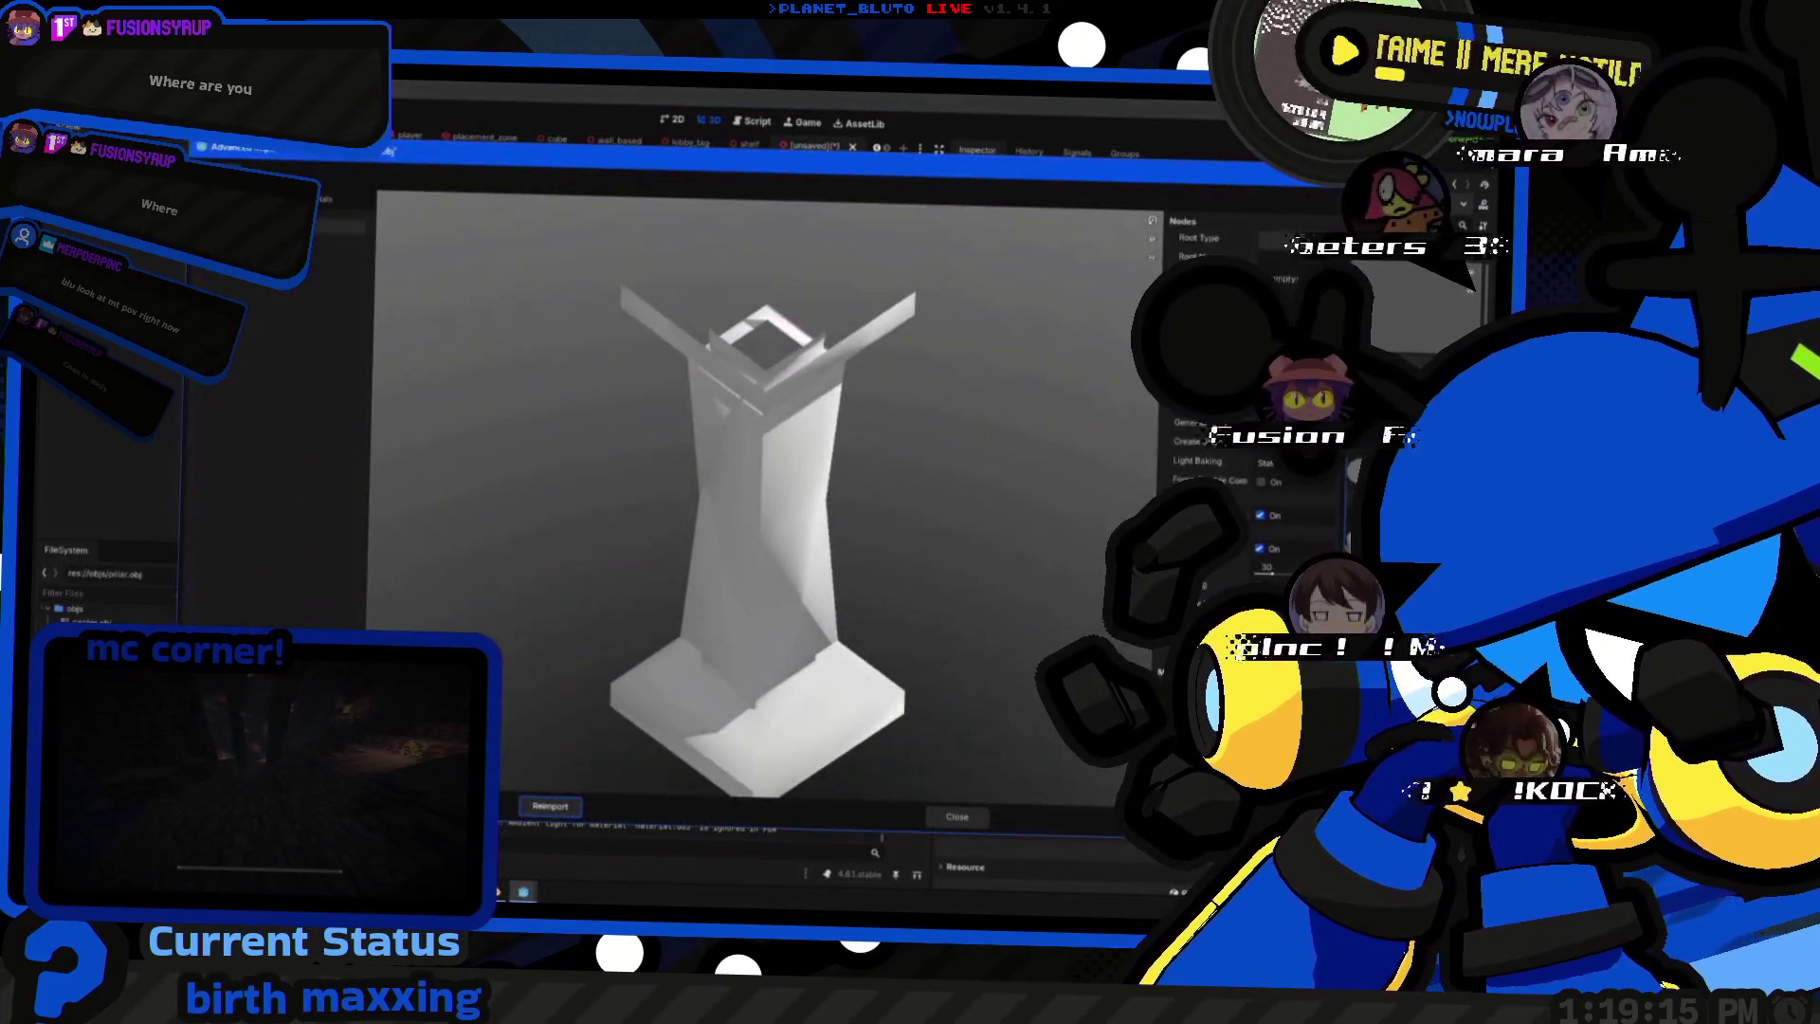
- Close the pillar's import preview and select orb.obj in the FileSystem dock
{"action": "left_click", "coordinate": [954, 821]}
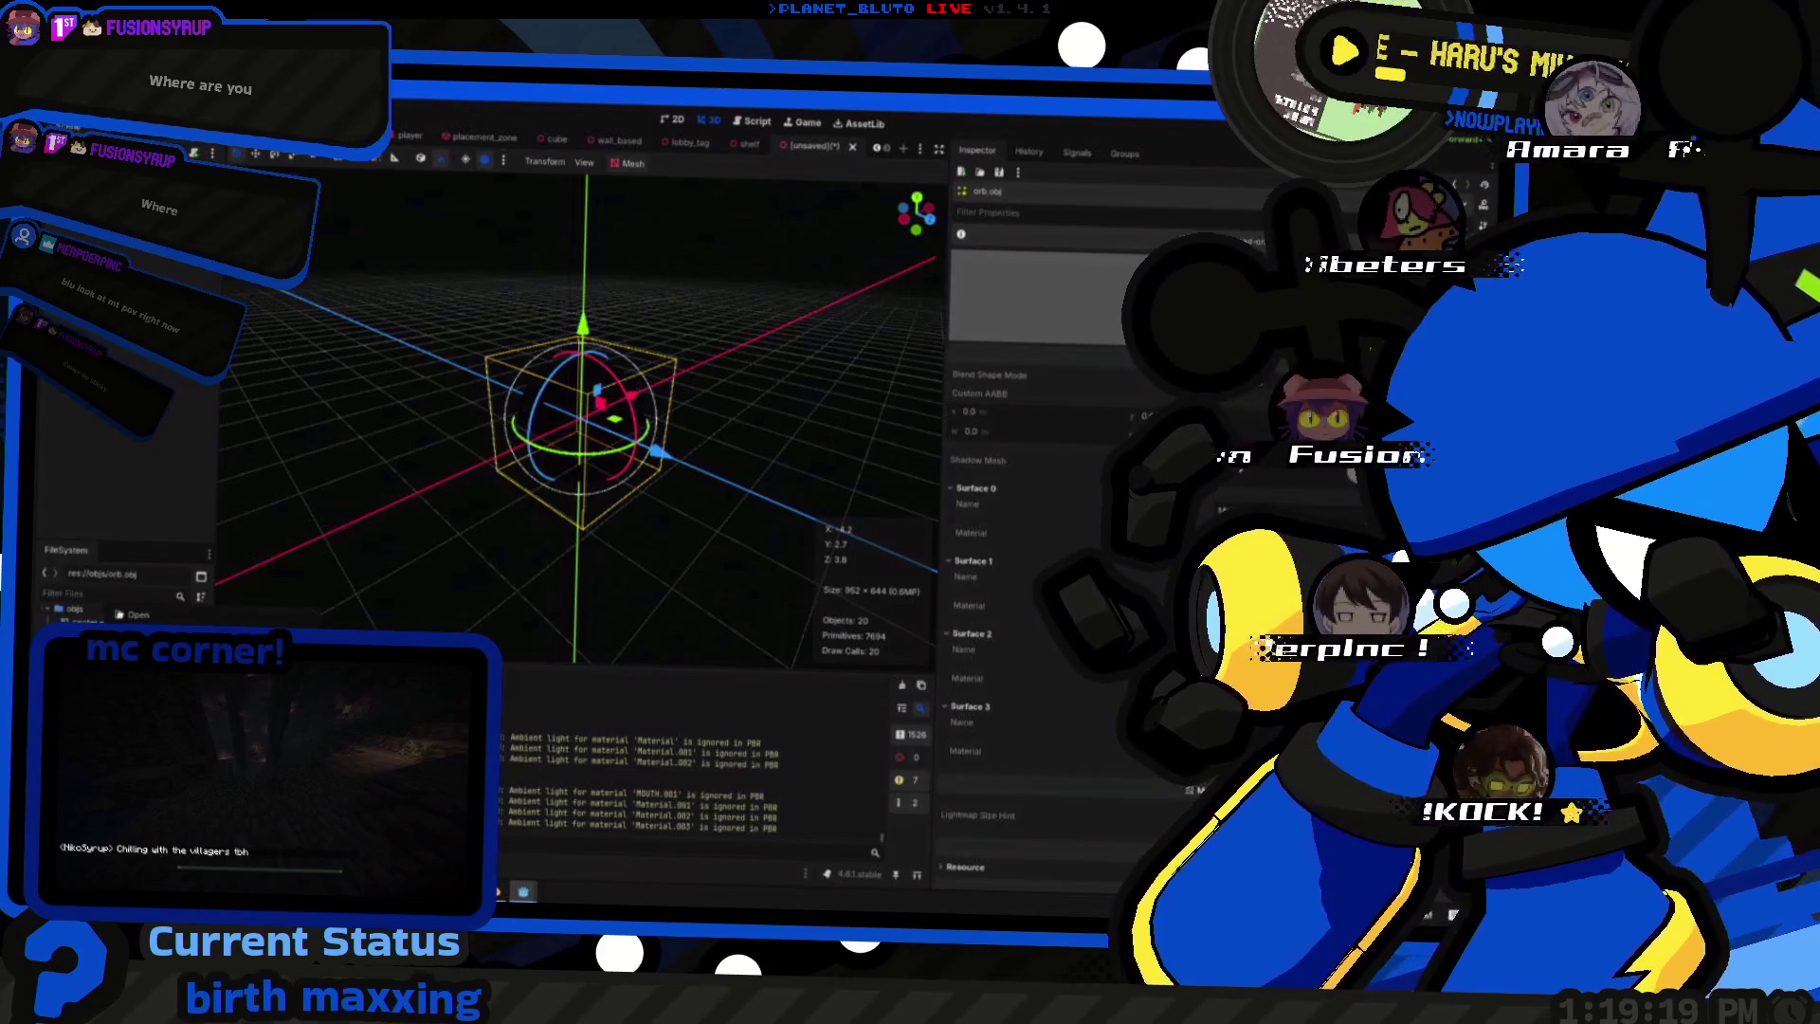
{"action": "key", "text": "Up"}
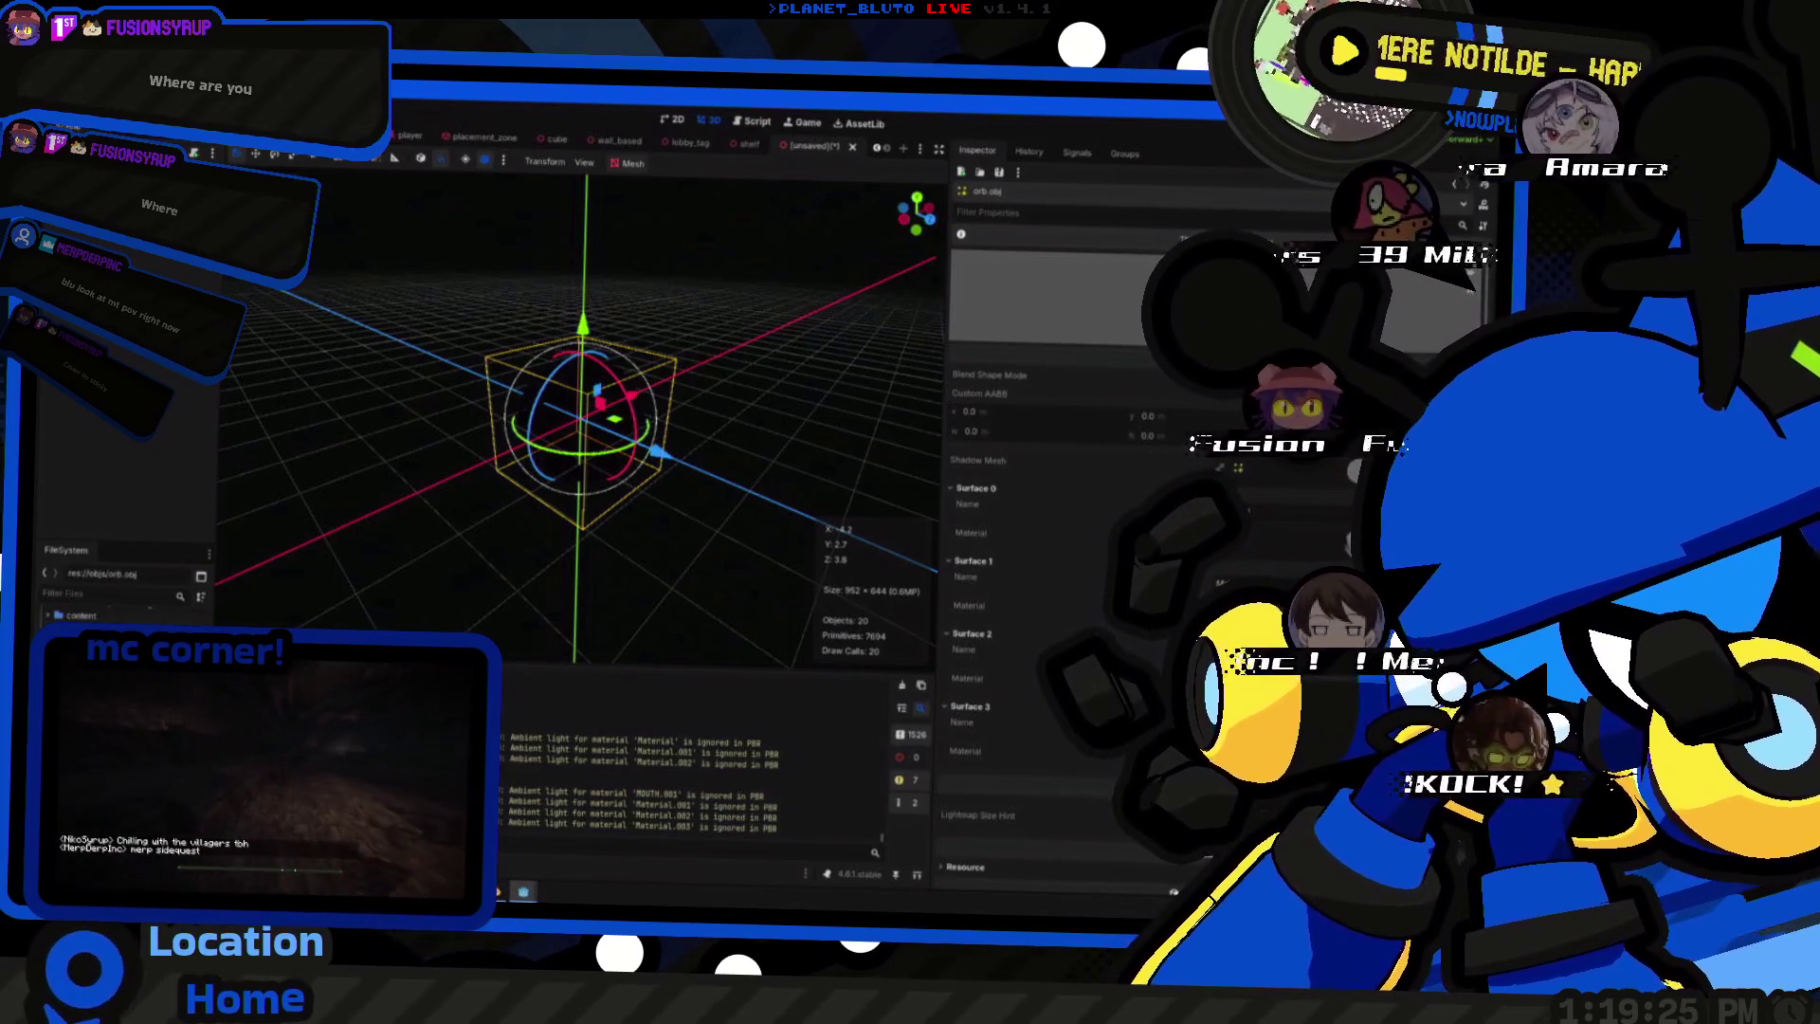
{"action": "key", "text": "Up"}
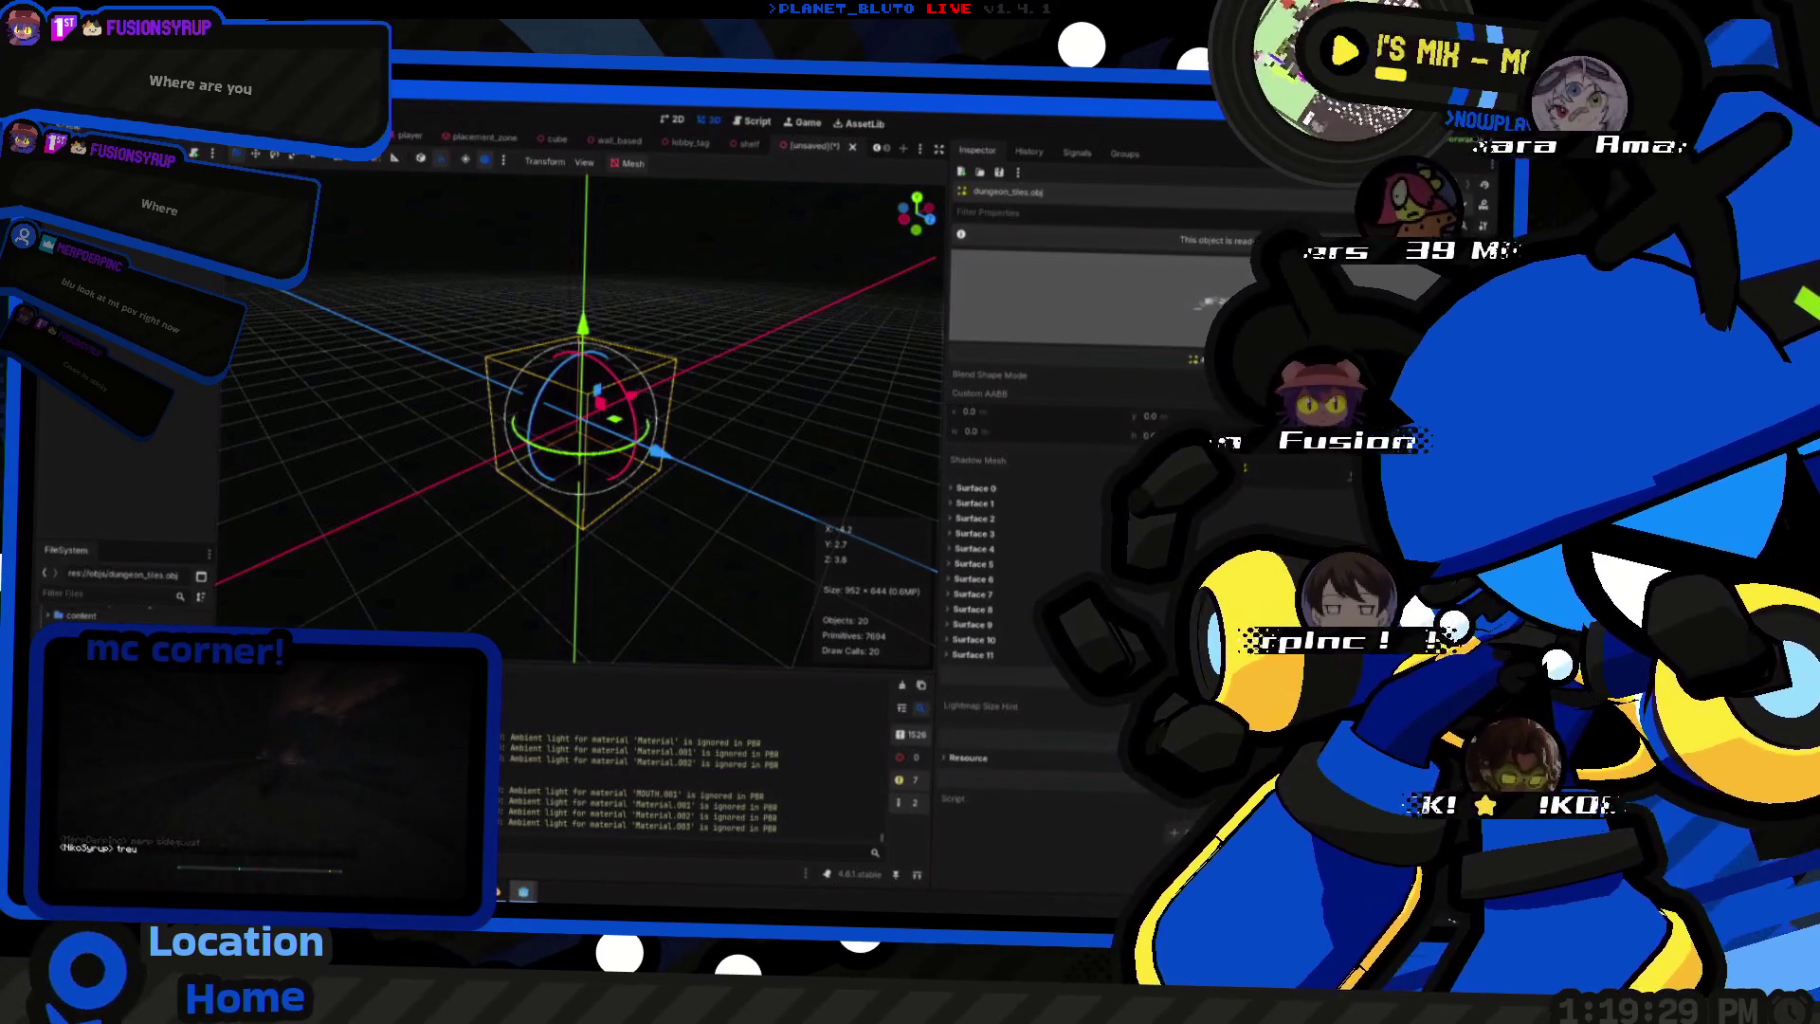
{"action": "key", "text": "Down"}
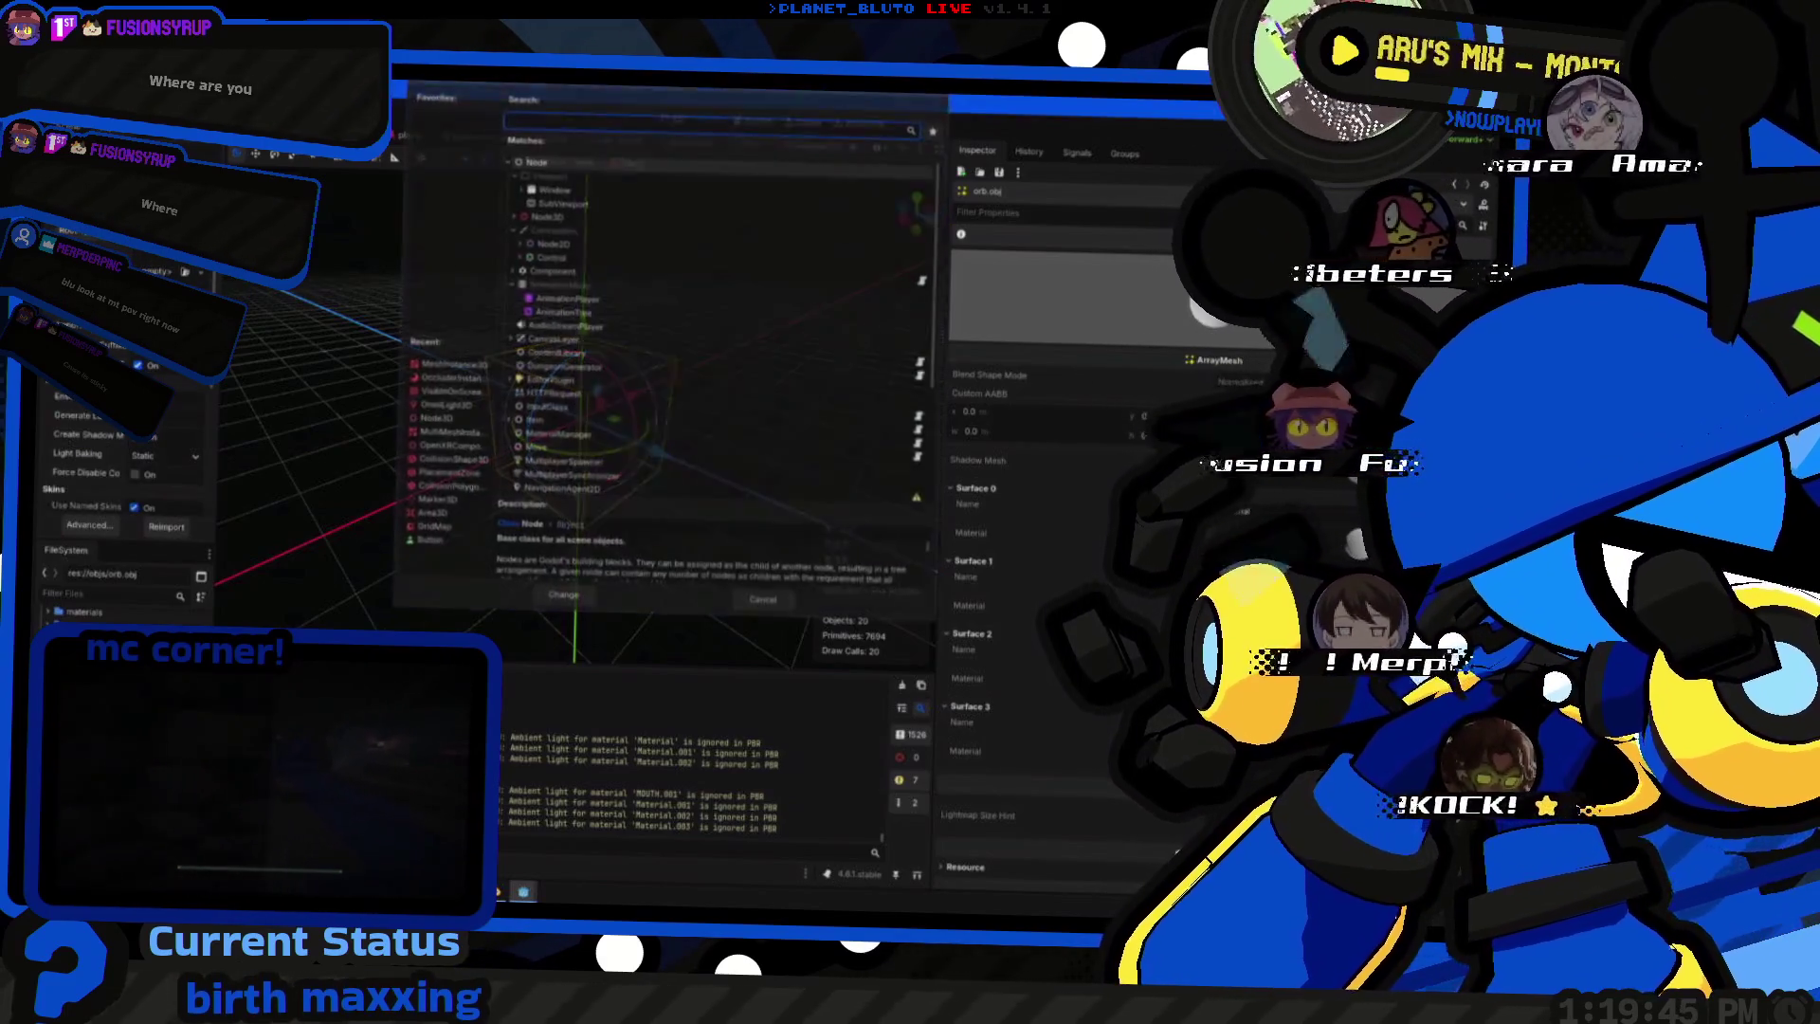
- Dismiss the node type picker, review the material Extract choices, and request a reimport of the orb
{"action": "left_click", "coordinate": [764, 601]}
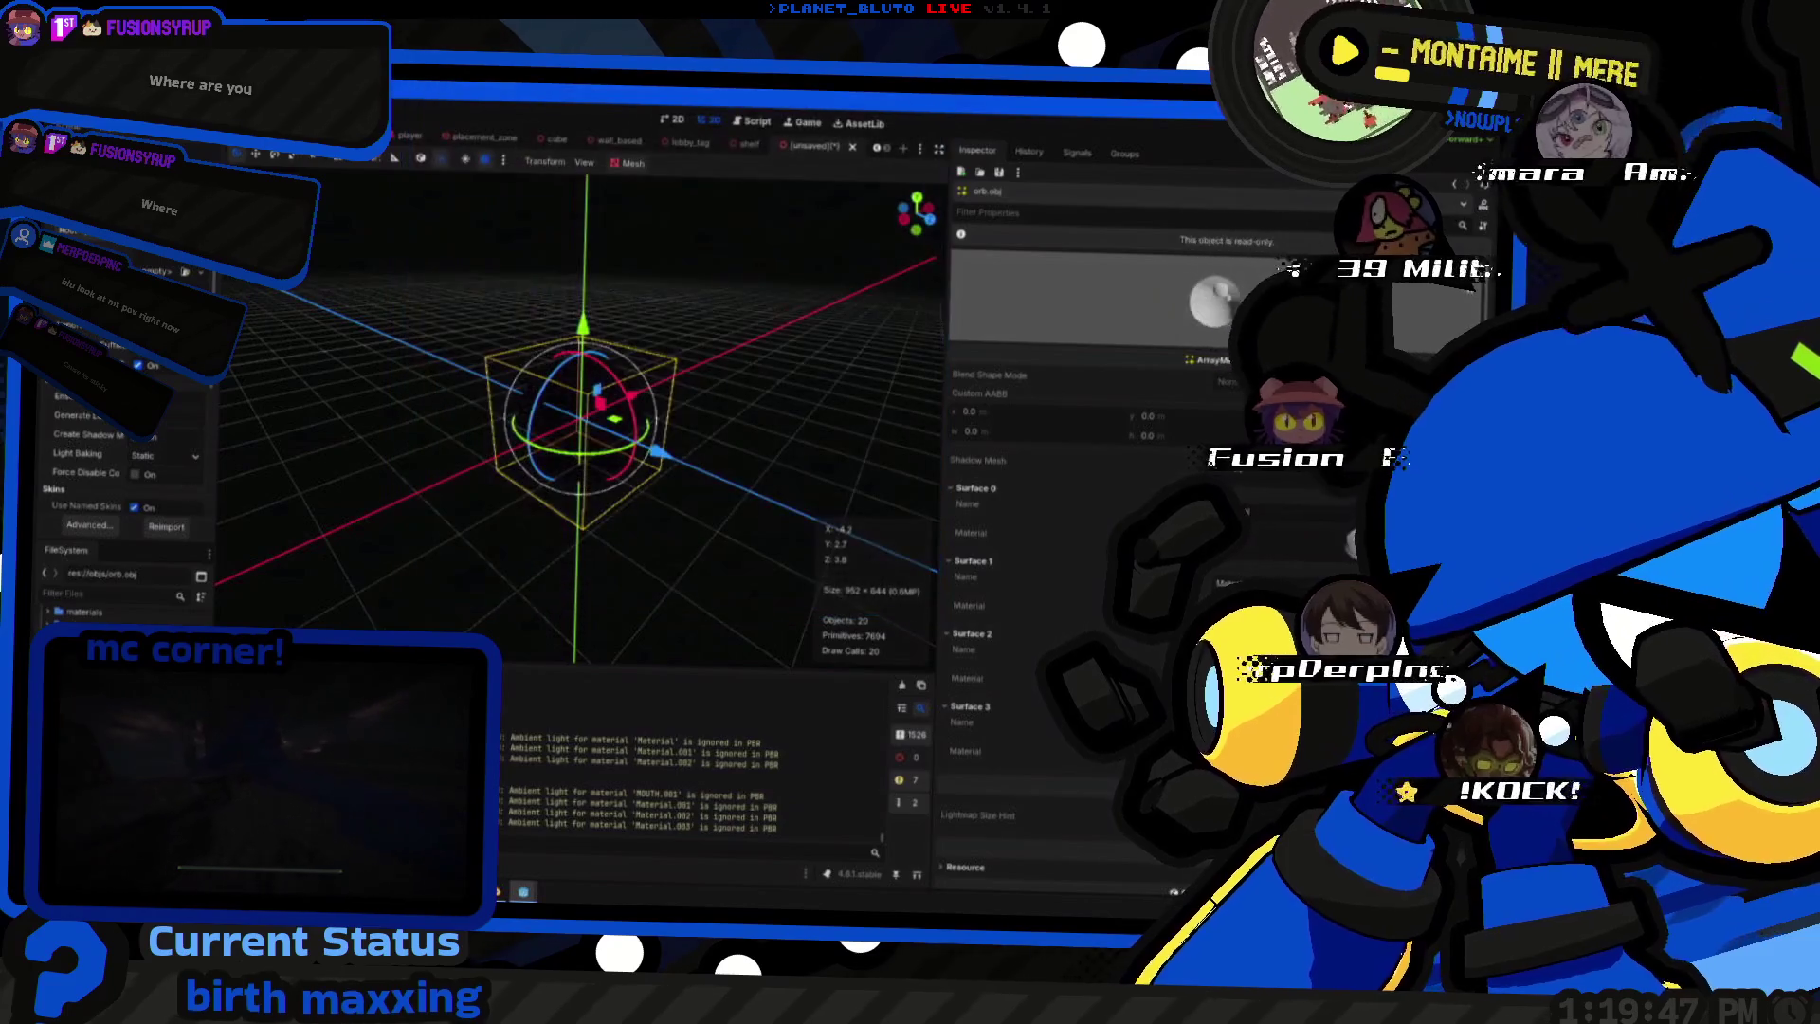
{"action": "scroll", "coordinate": [128, 456], "scroll_direction": "down", "scroll_amount": 3}
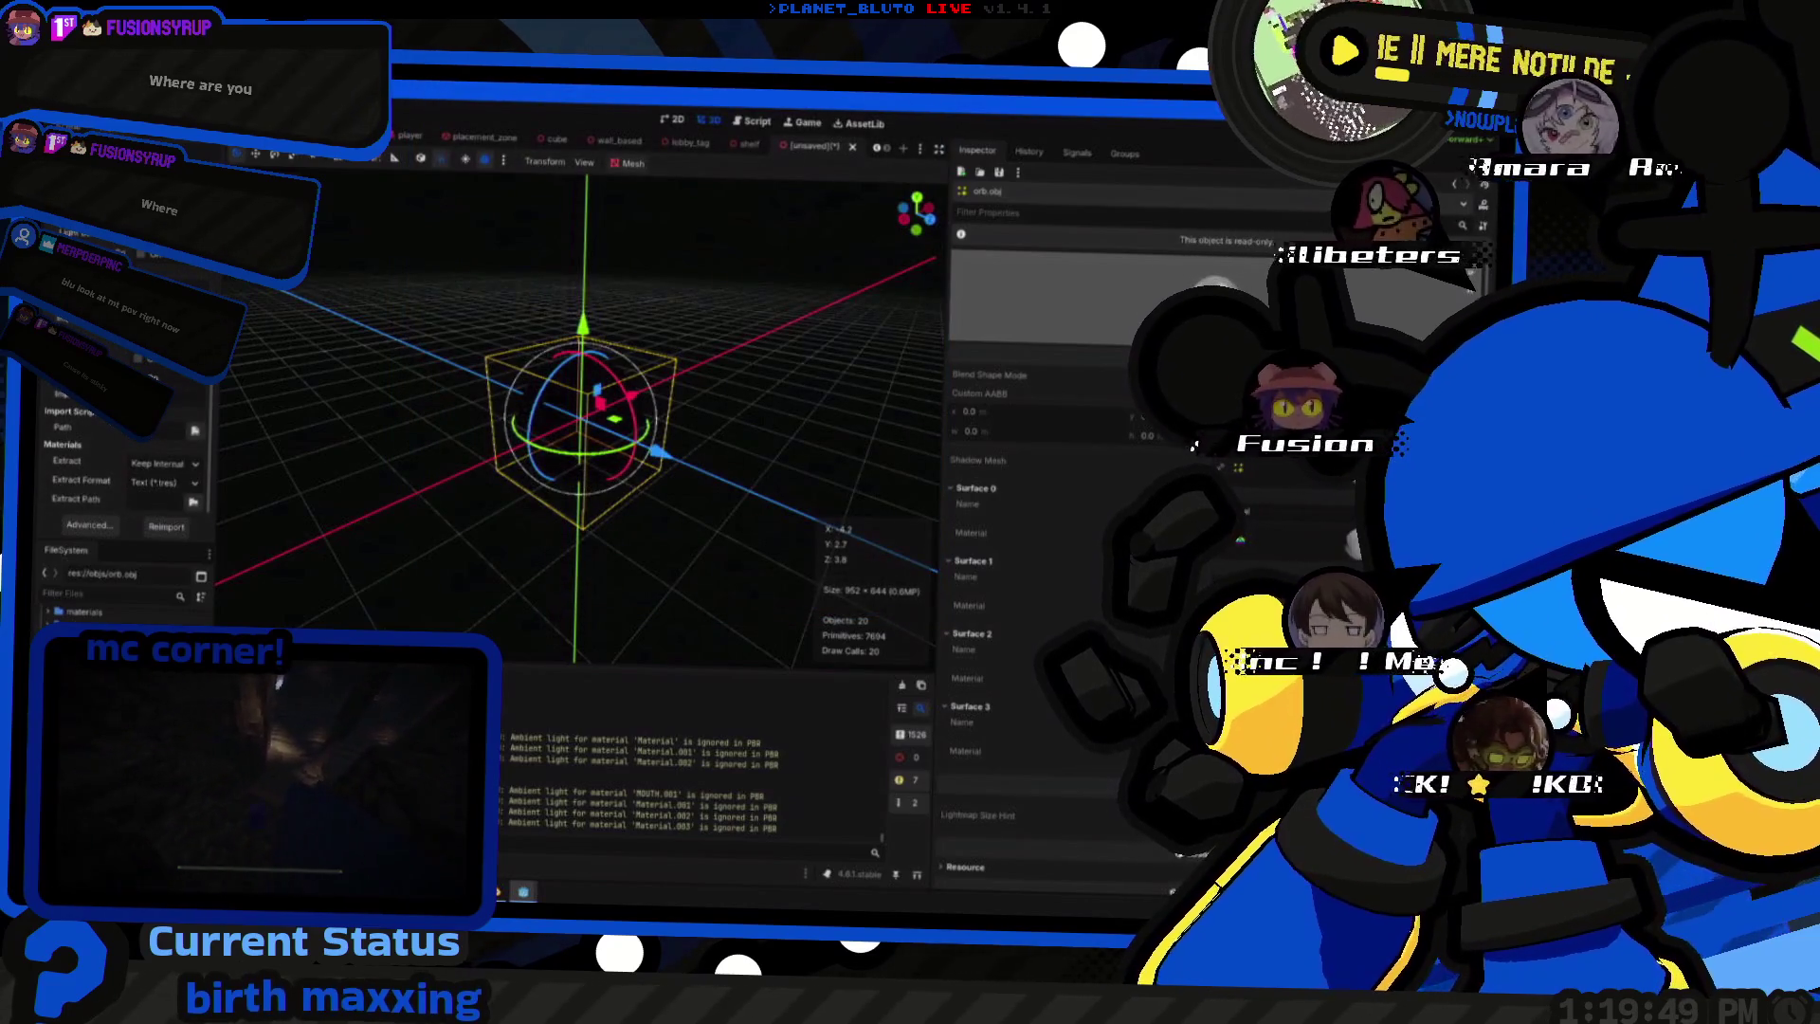
{"action": "left_click", "coordinate": [164, 463]}
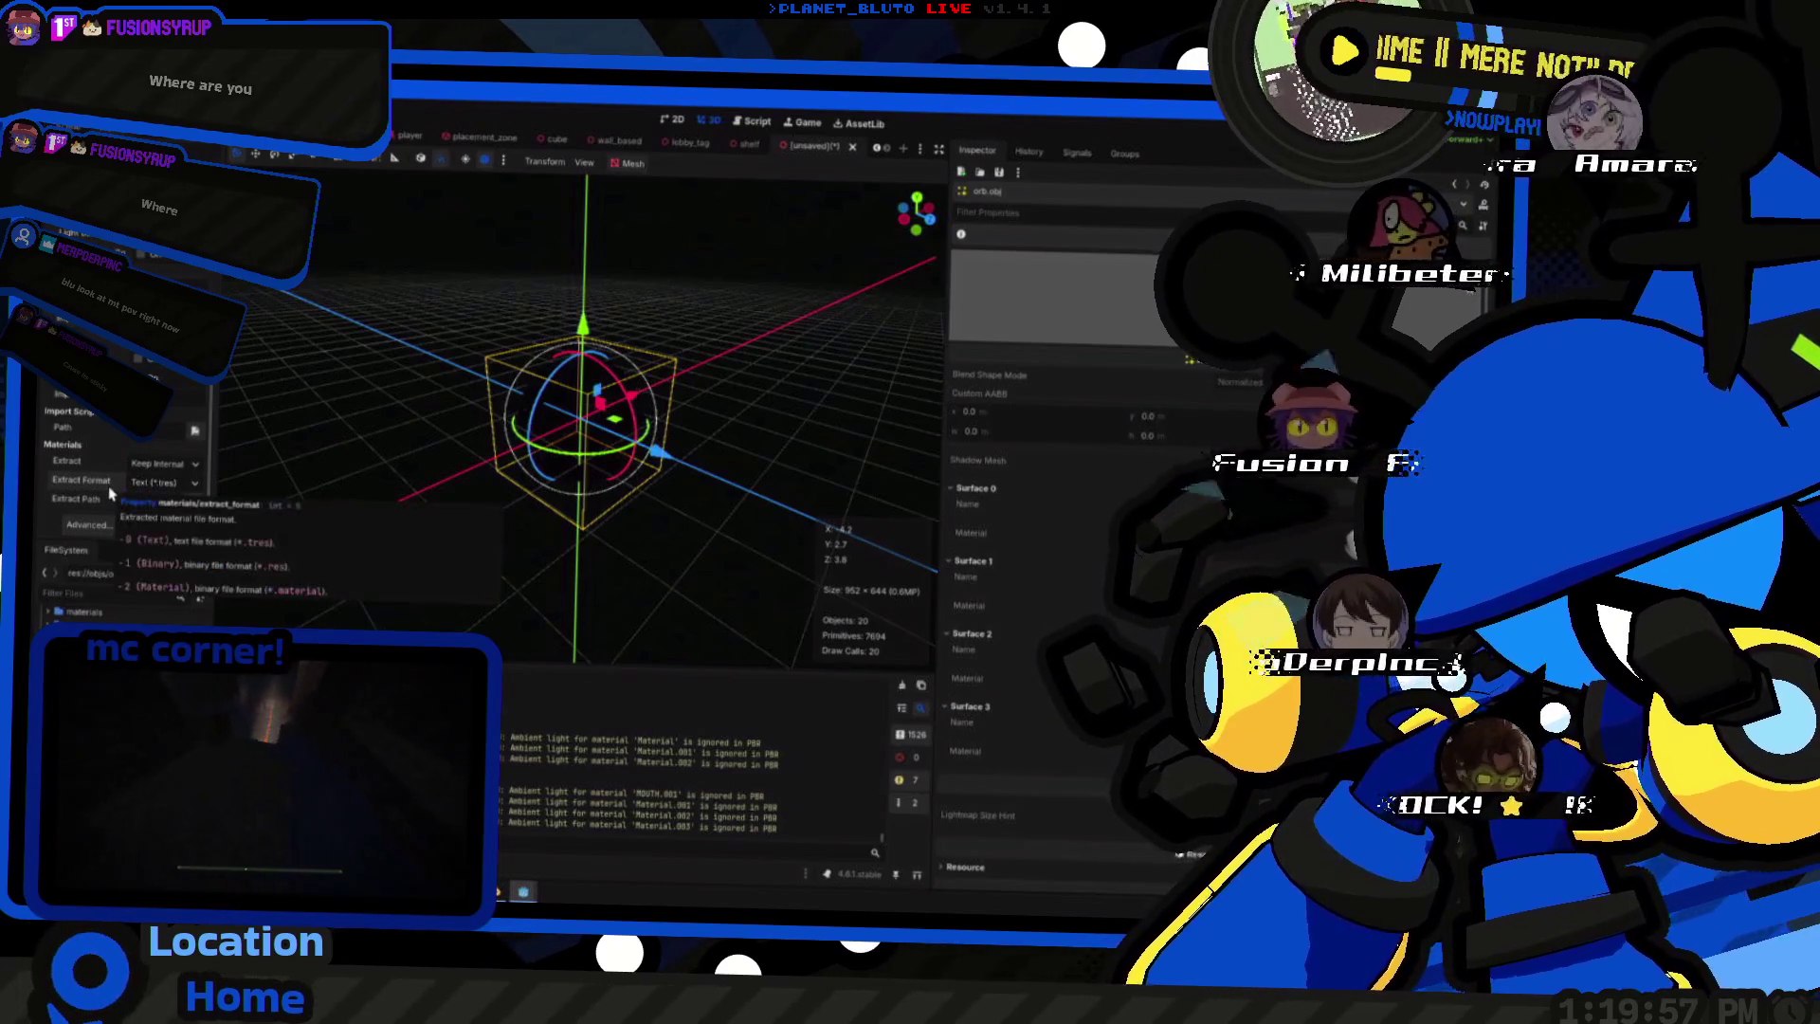
{"action": "scroll", "coordinate": [109, 492], "scroll_direction": "down", "scroll_amount": 3}
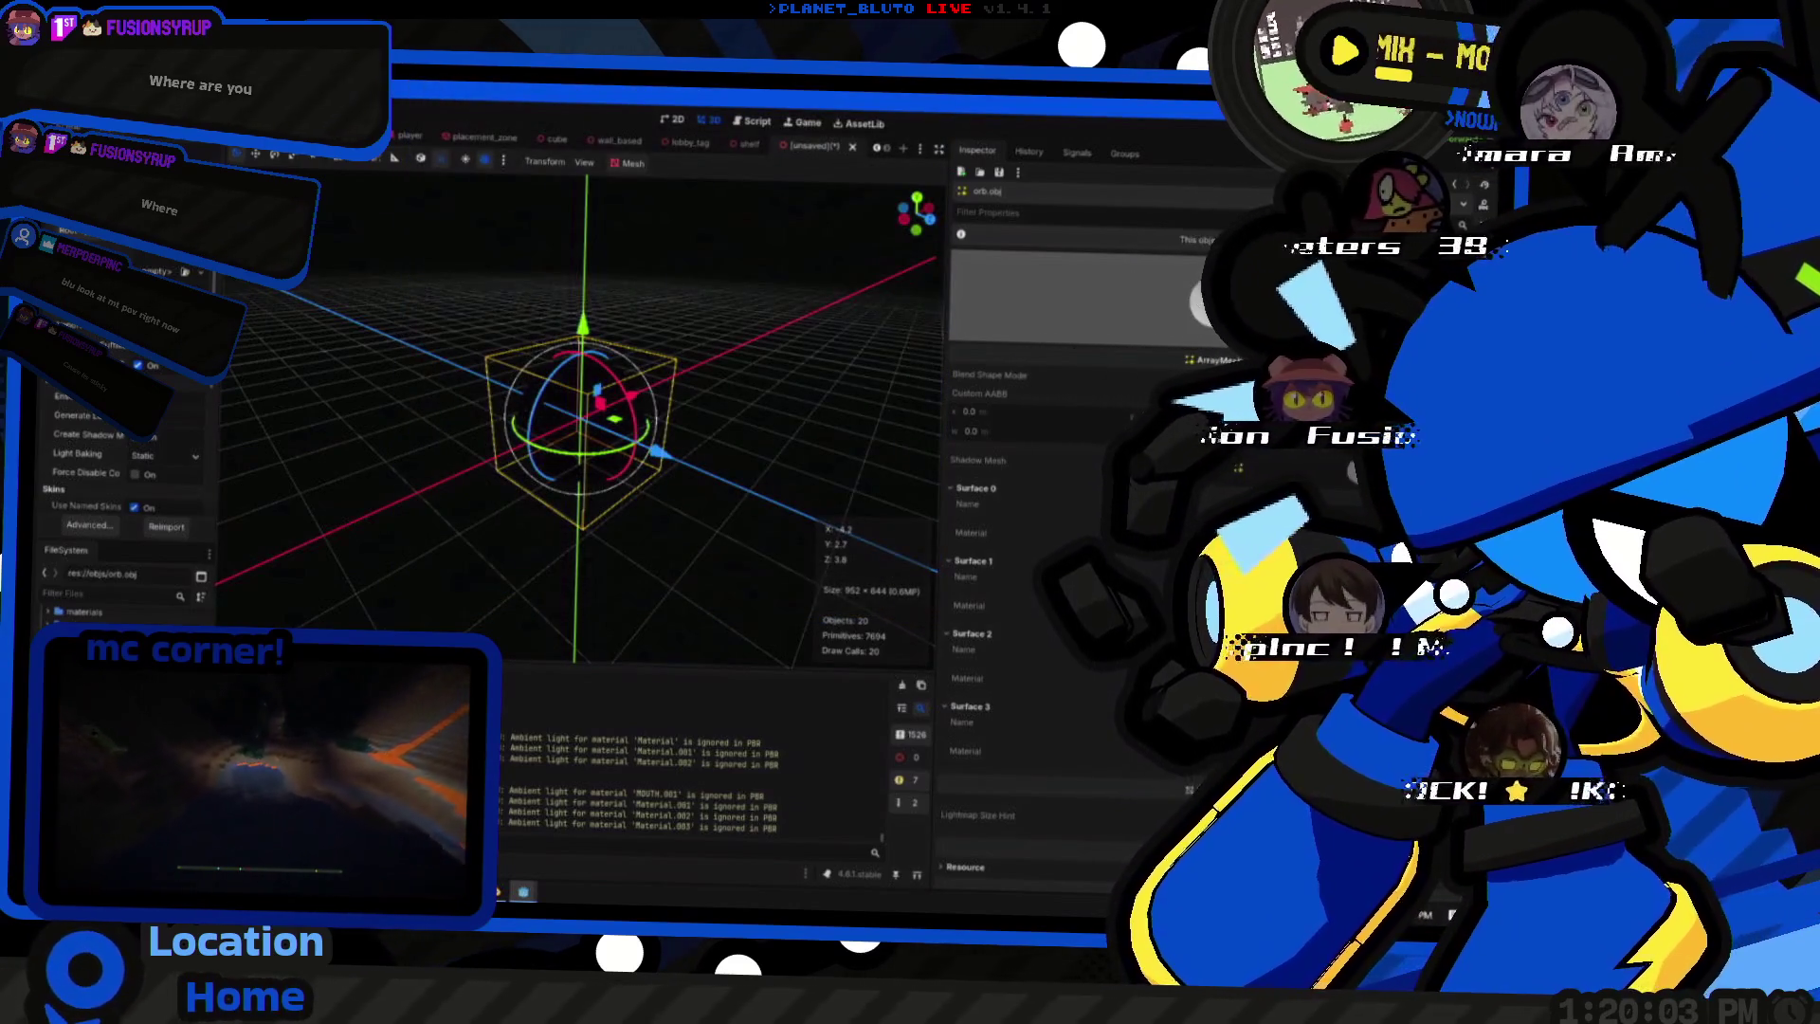
{"action": "left_click", "coordinate": [167, 527]}
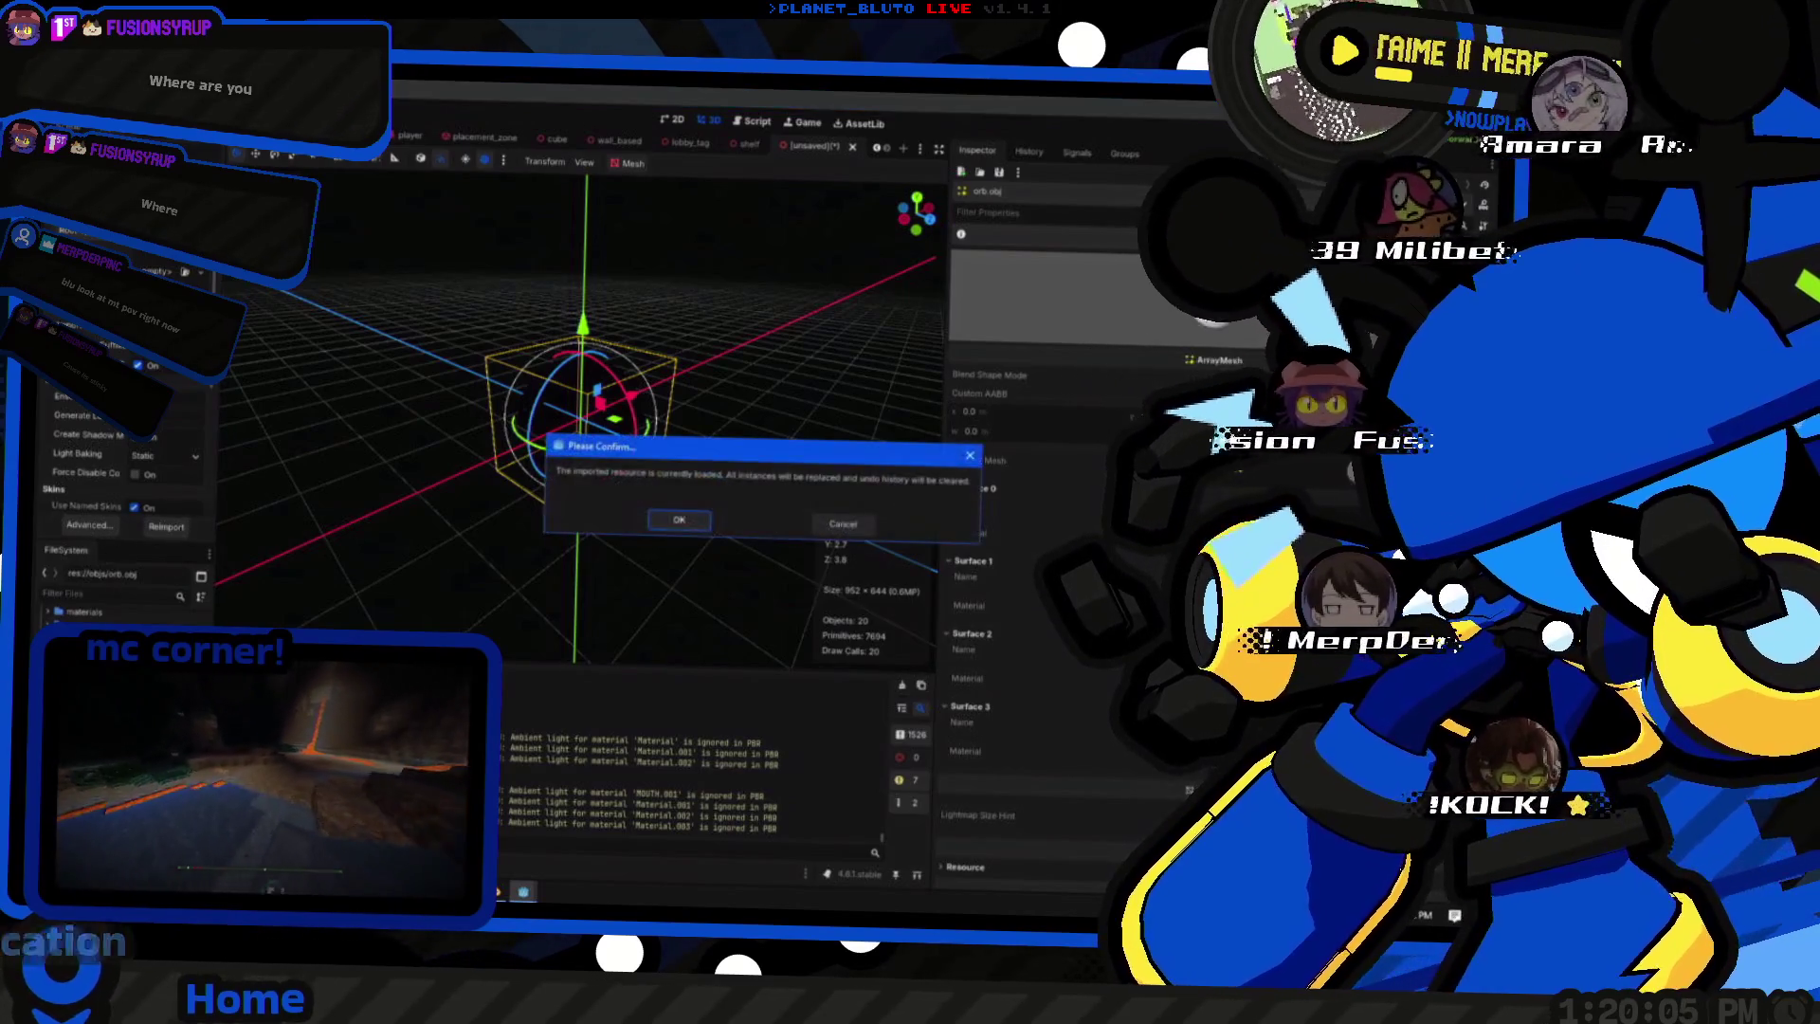
- Confirm the orb reimport and bring up its Advanced Import Settings preview
{"action": "left_click", "coordinate": [680, 523]}
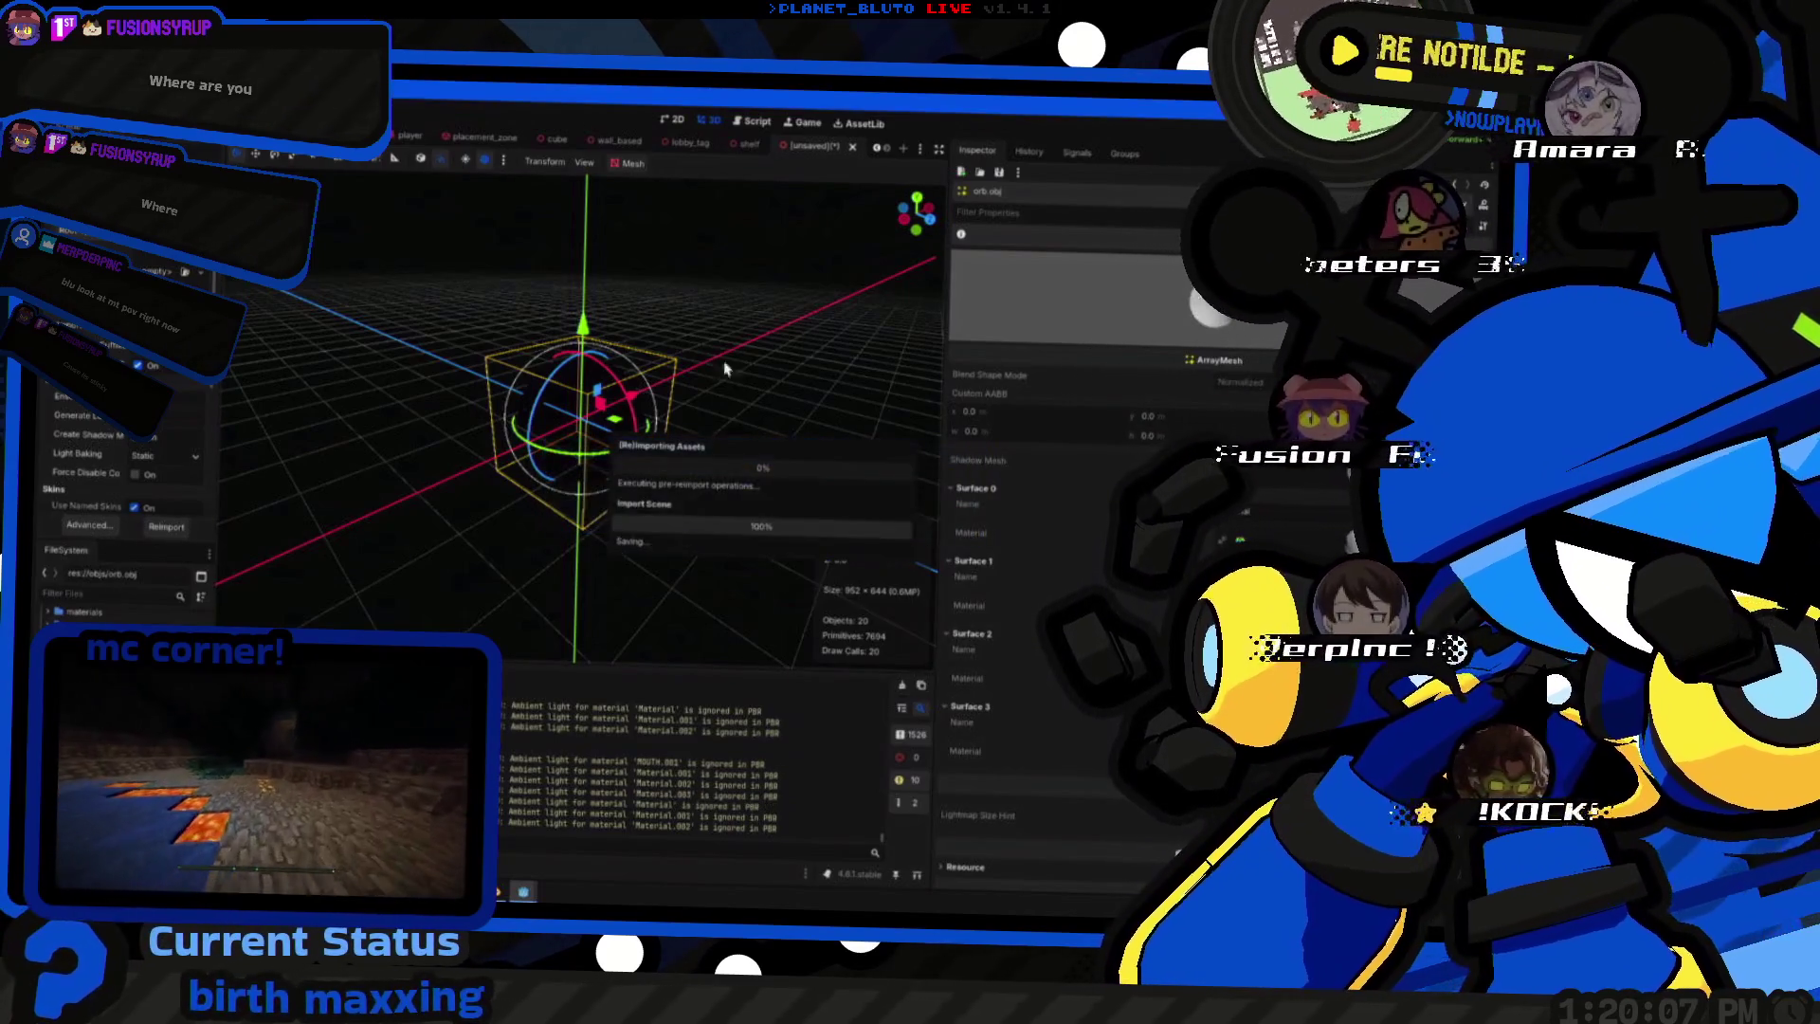
{"action": "left_click", "coordinate": [88, 525]}
{"action": "type", "text": "/gamerule keep_inventory true"}
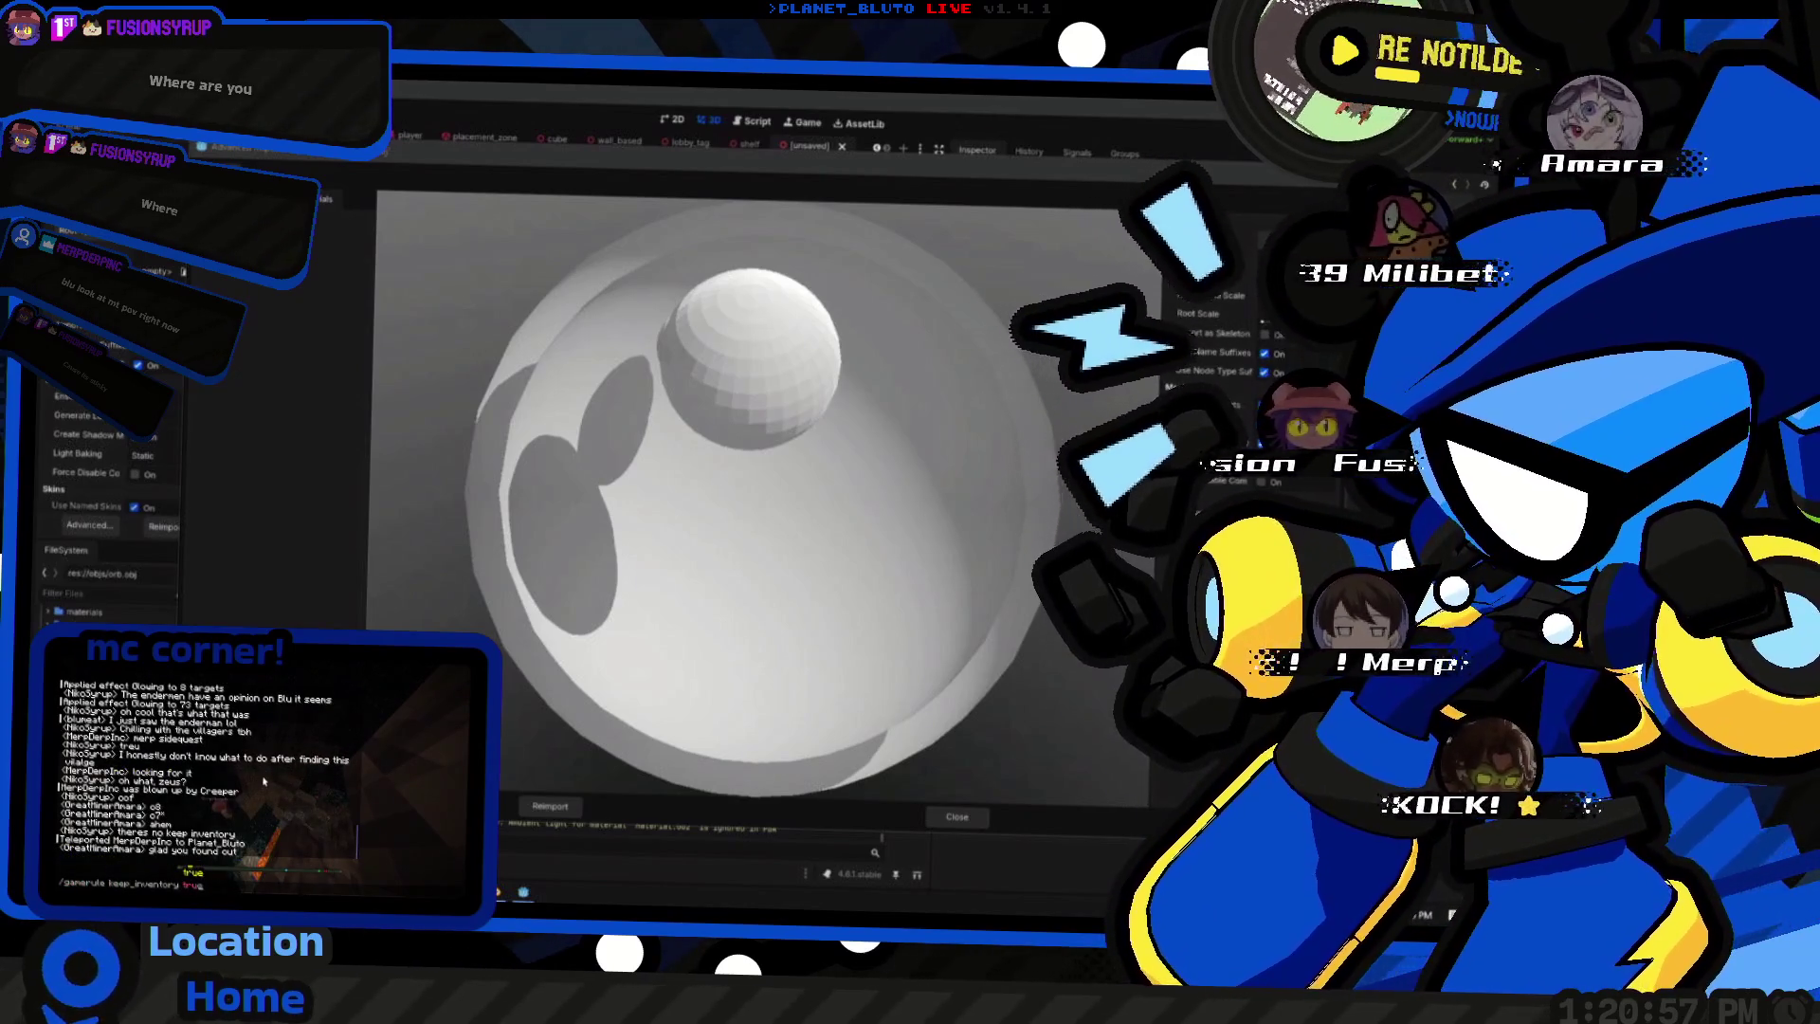
- Rotate the orb preview to inspect it and enable Use External material
{"action": "key", "text": "Return"}
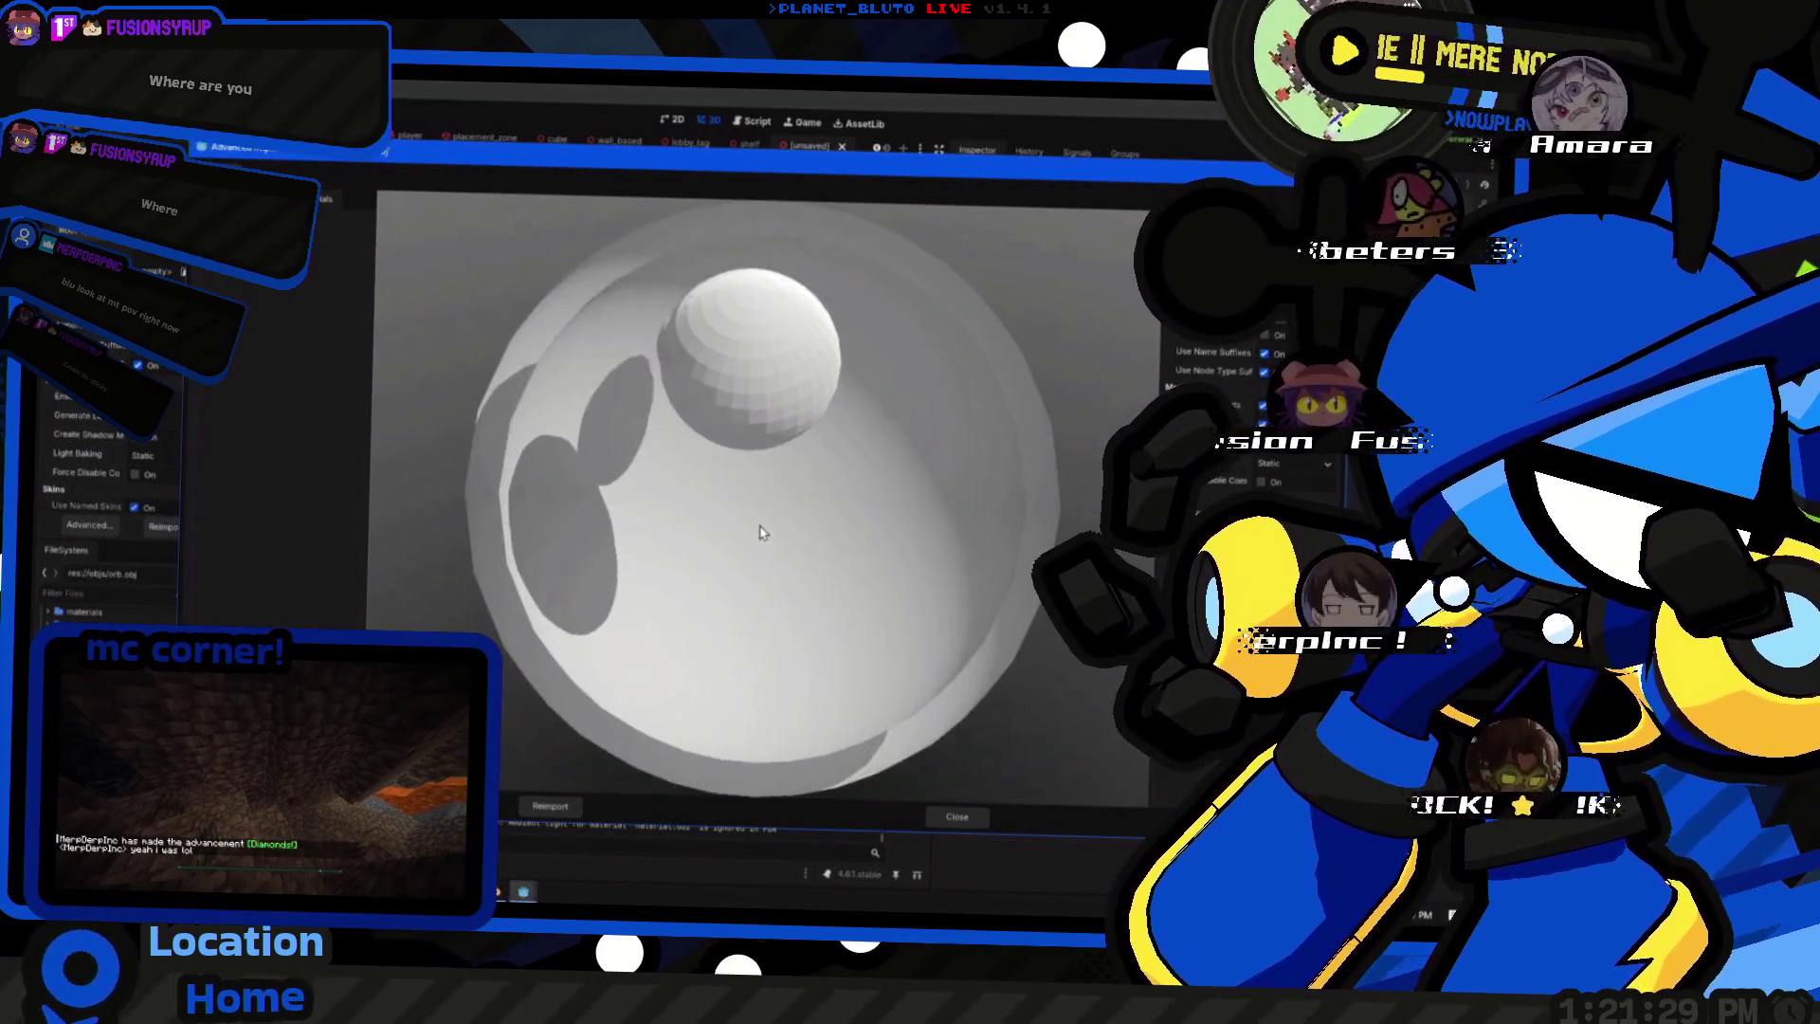
{"action": "scroll", "coordinate": [797, 525], "scroll_direction": "down", "scroll_amount": 3}
{"action": "mouse_move", "coordinate": [796, 525]}
{"action": "left_mouse_down"}
{"action": "mouse_move", "coordinate": [898, 477]}
{"action": "mouse_move", "coordinate": [791, 676]}
{"action": "left_mouse_up"}
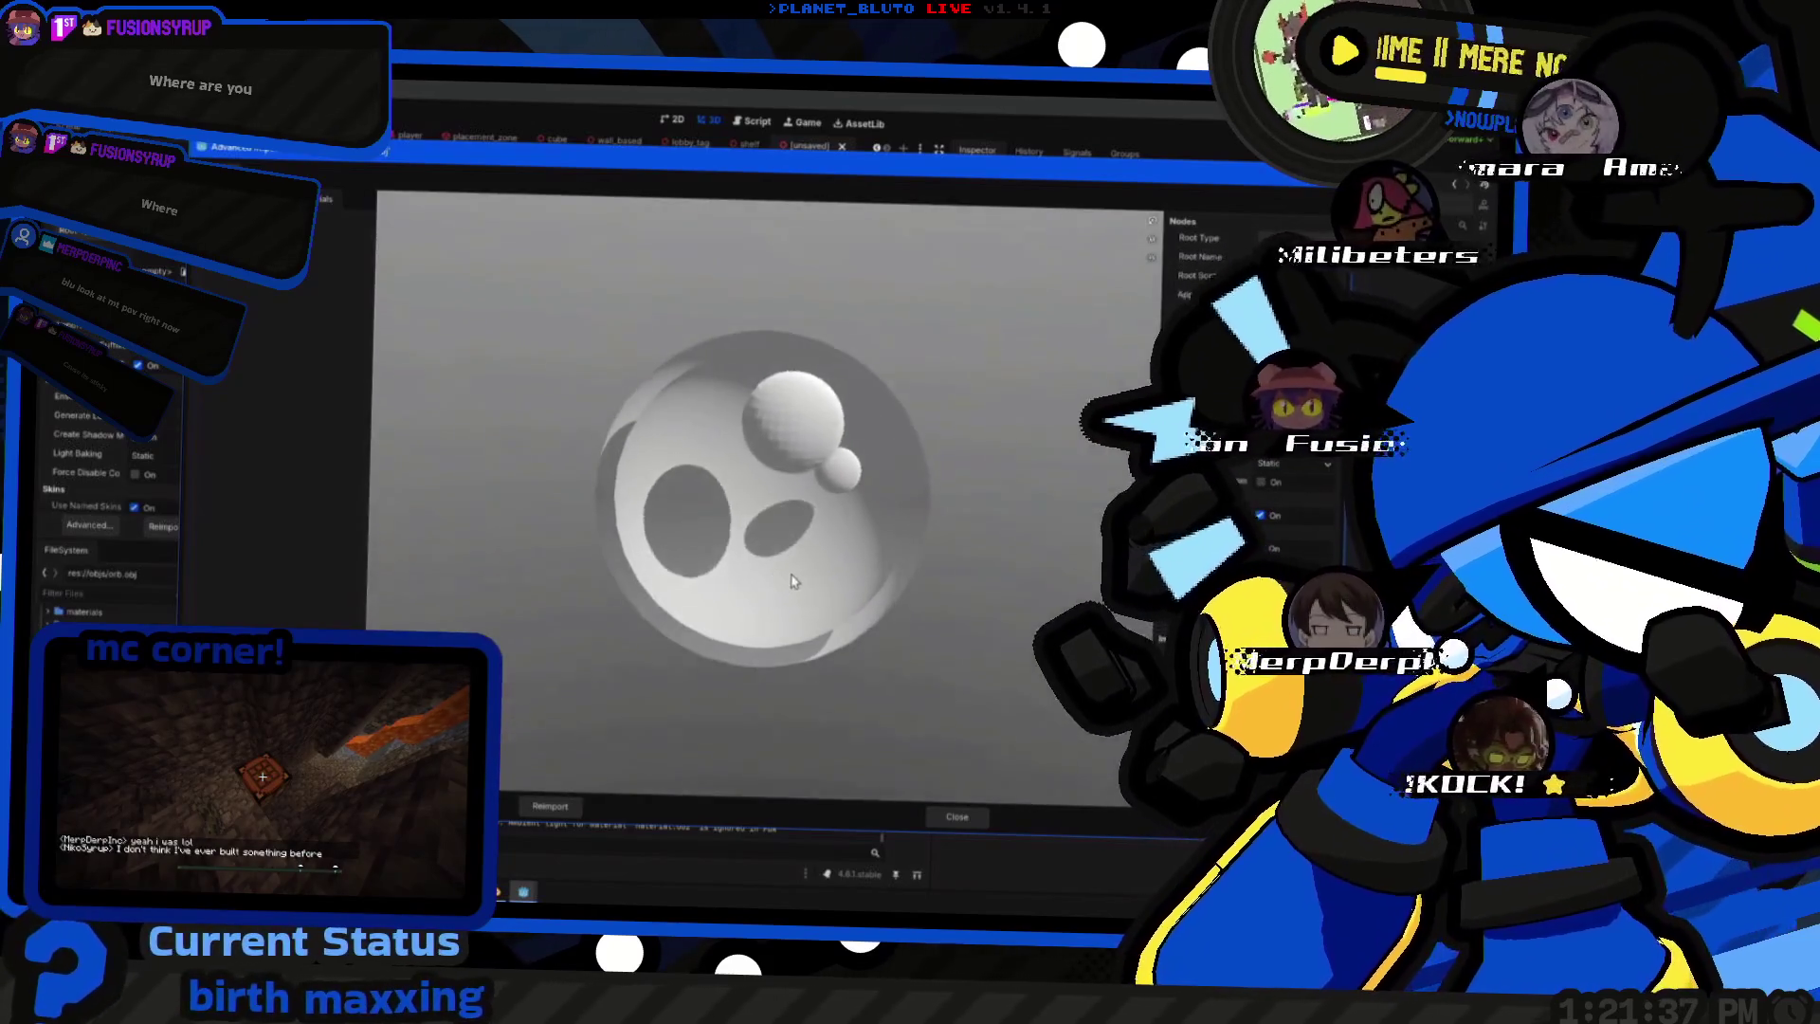
{"action": "mouse_move", "coordinate": [793, 676]}
{"action": "left_mouse_down"}
{"action": "mouse_move", "coordinate": [687, 584]}
{"action": "mouse_move", "coordinate": [464, 558]}
{"action": "left_mouse_up"}
{"action": "scroll", "coordinate": [464, 558], "scroll_direction": "up", "scroll_amount": 3}
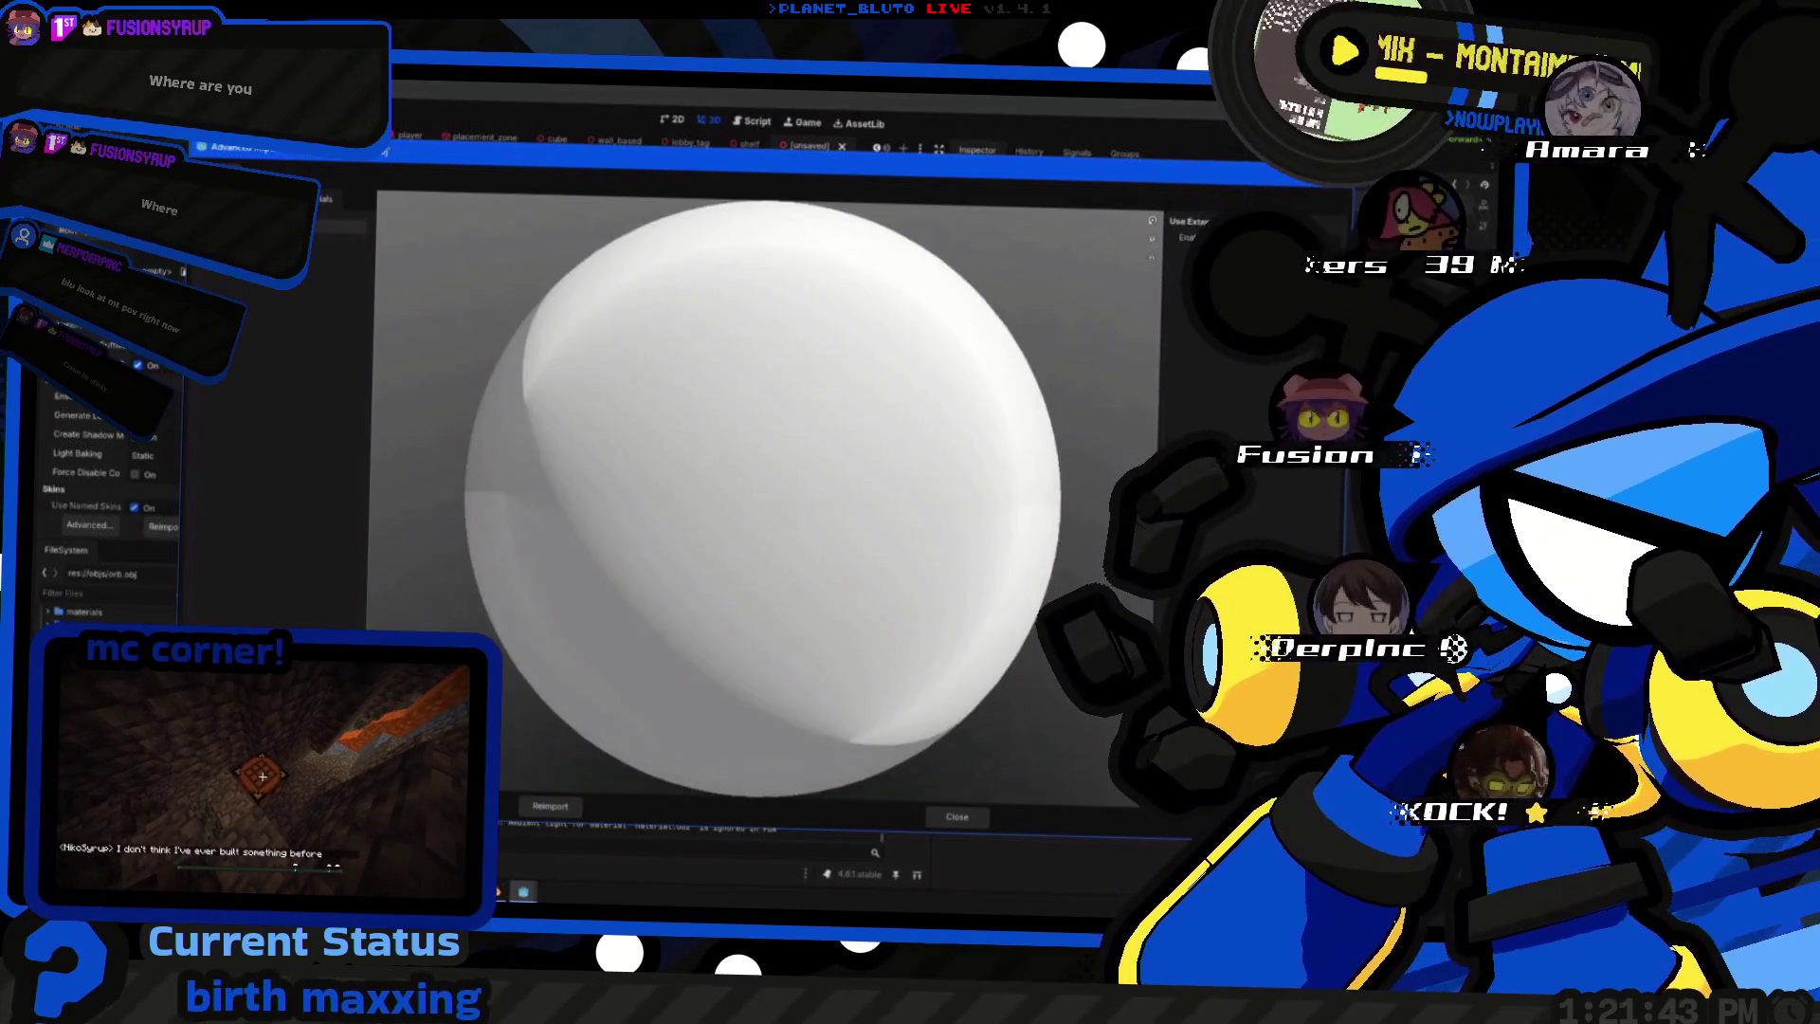
{"action": "left_click", "coordinate": [1267, 240]}
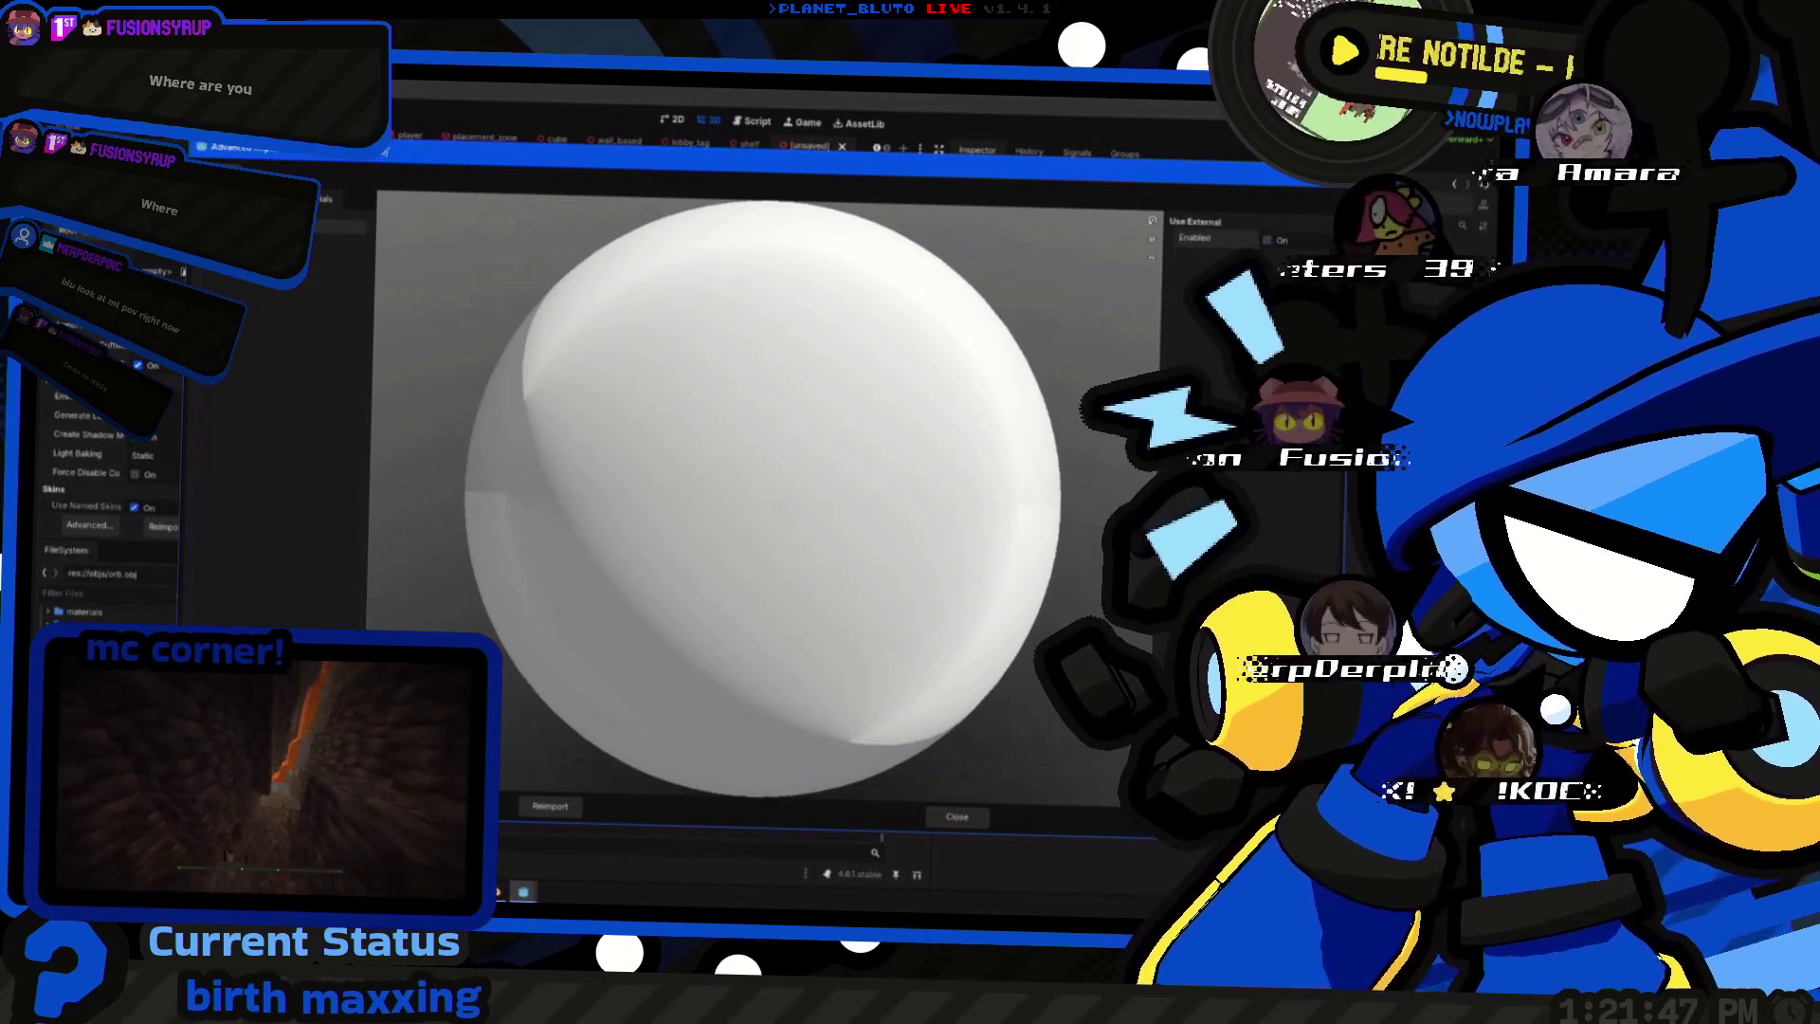
- Check the purple orb reference design in Figma, return, and start choosing the external material file
{"action": "key", "text": "alt+Tab"}
{"action": "left_click", "coordinate": [751, 444]}
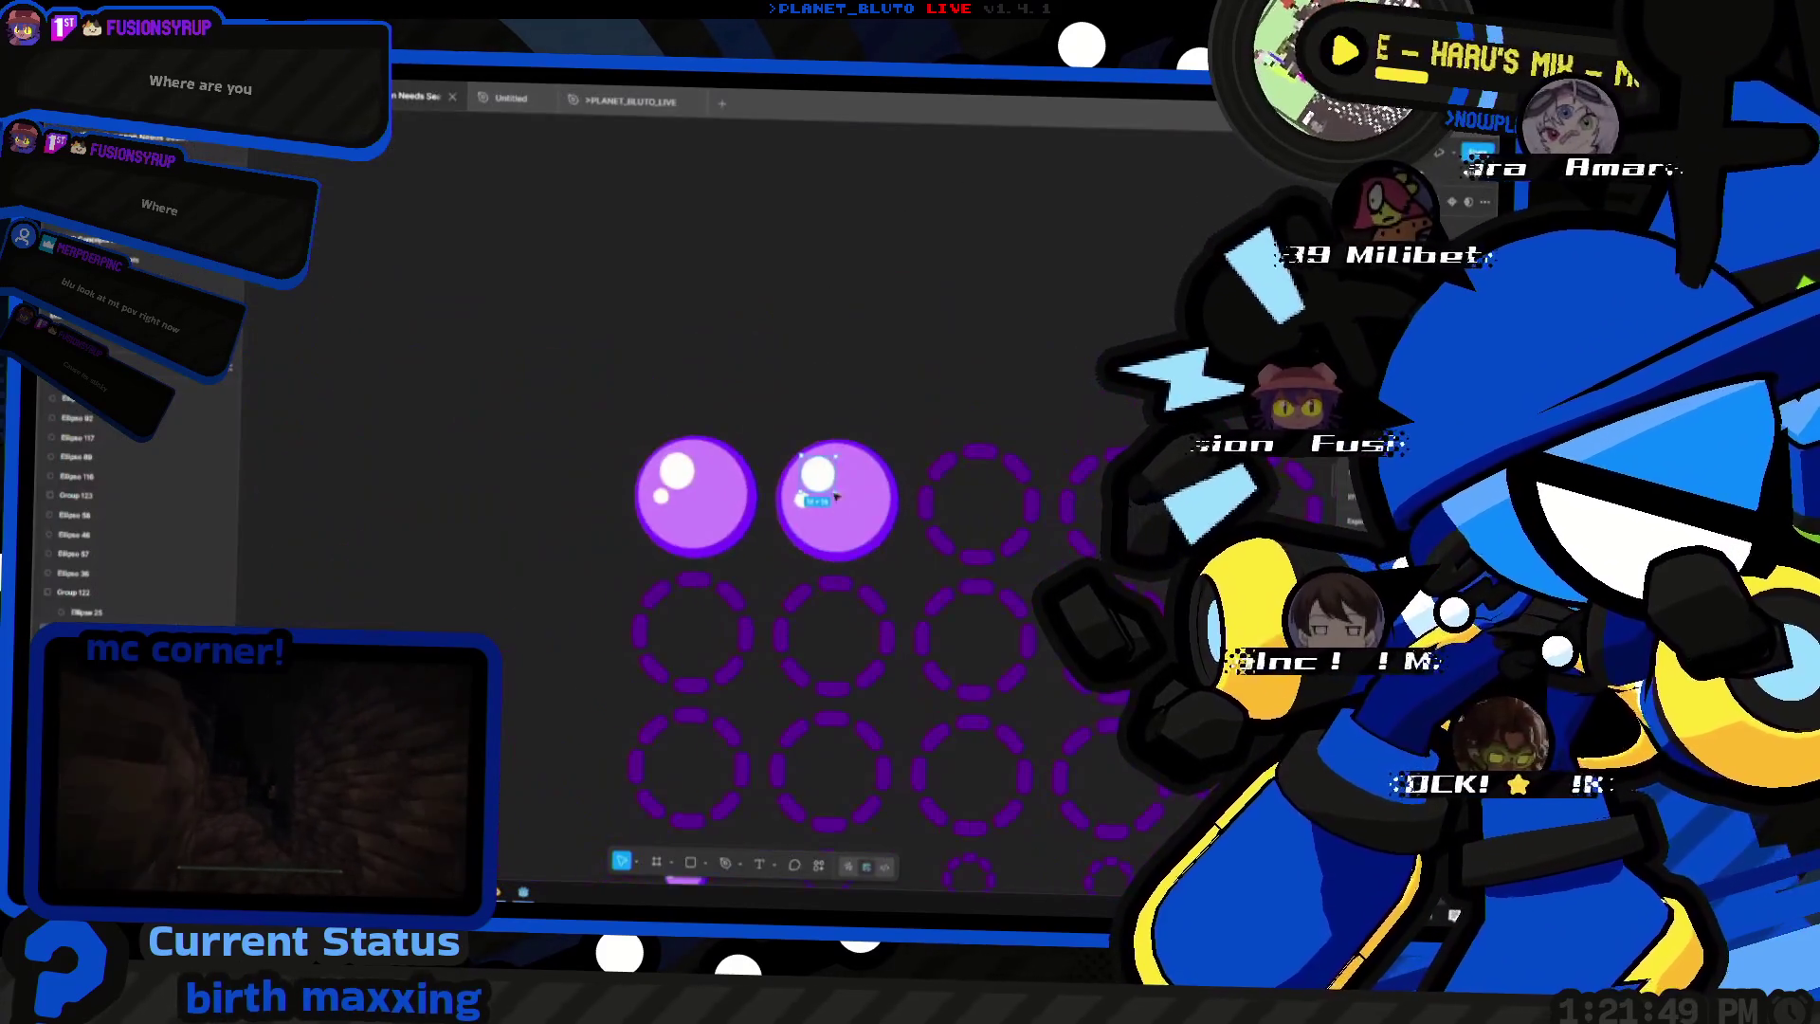
{"action": "key", "text": "alt+Tab"}
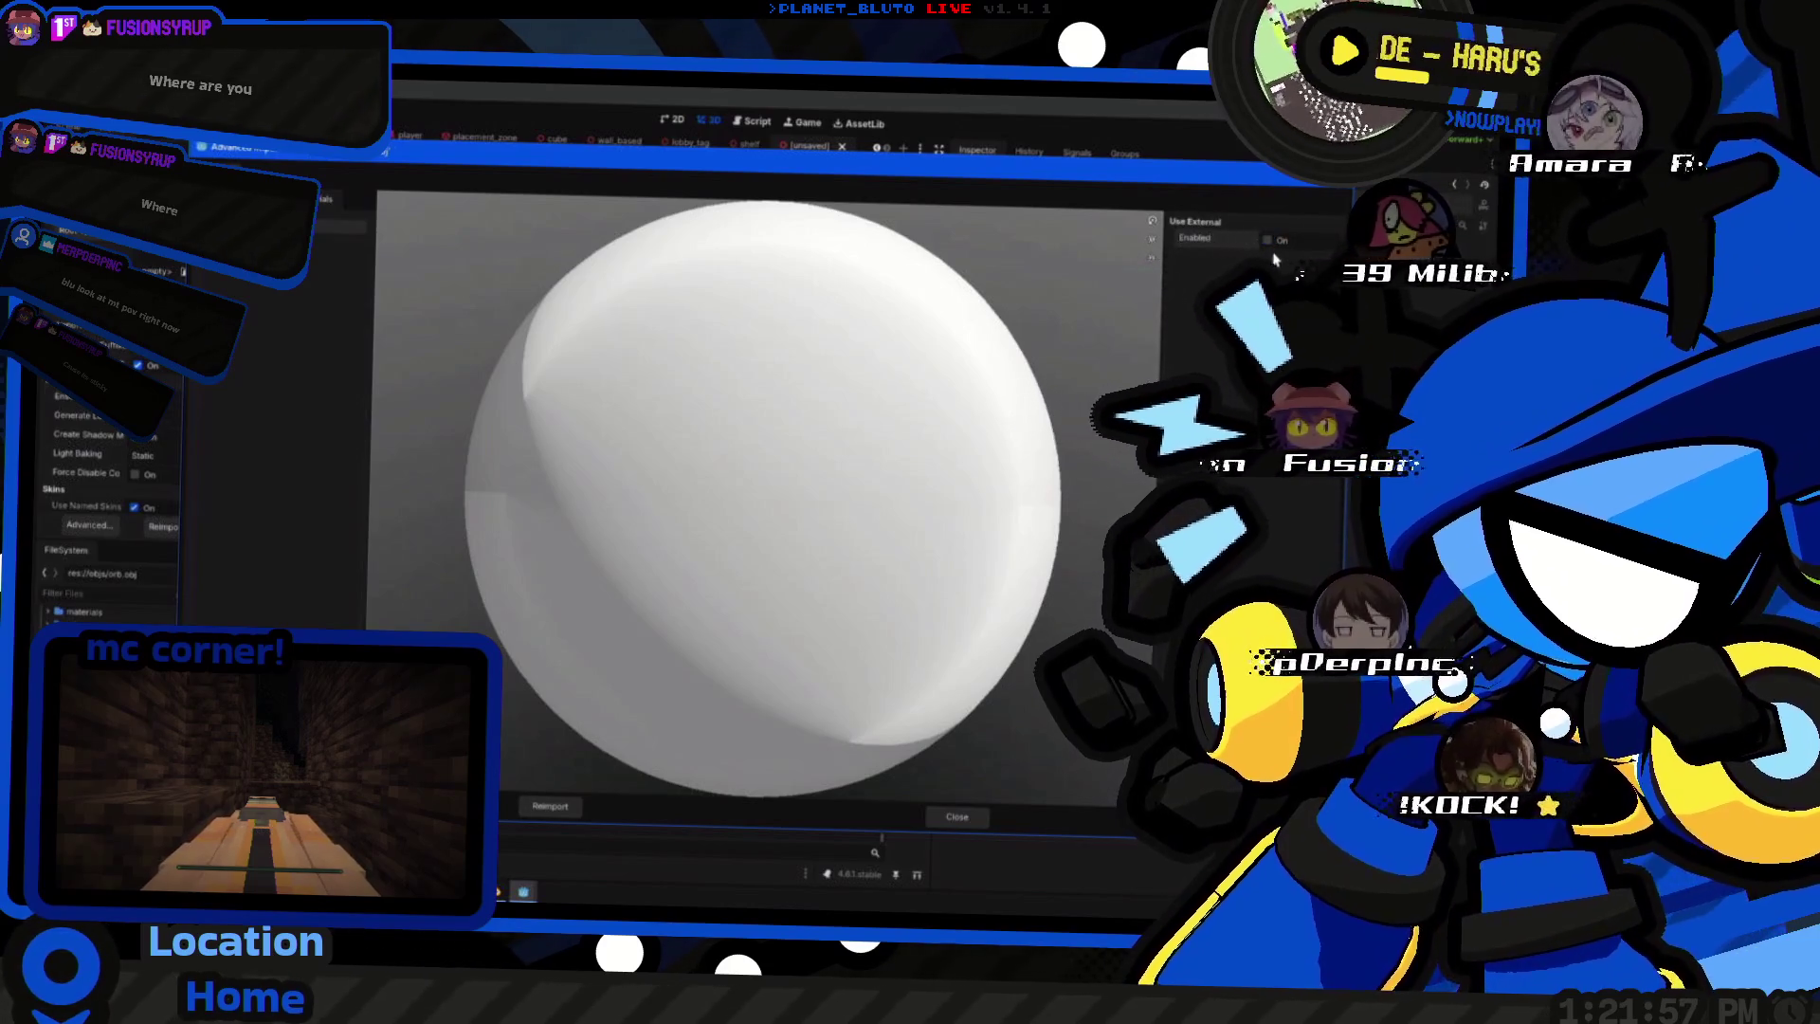
{"action": "left_click", "coordinate": [1280, 256]}
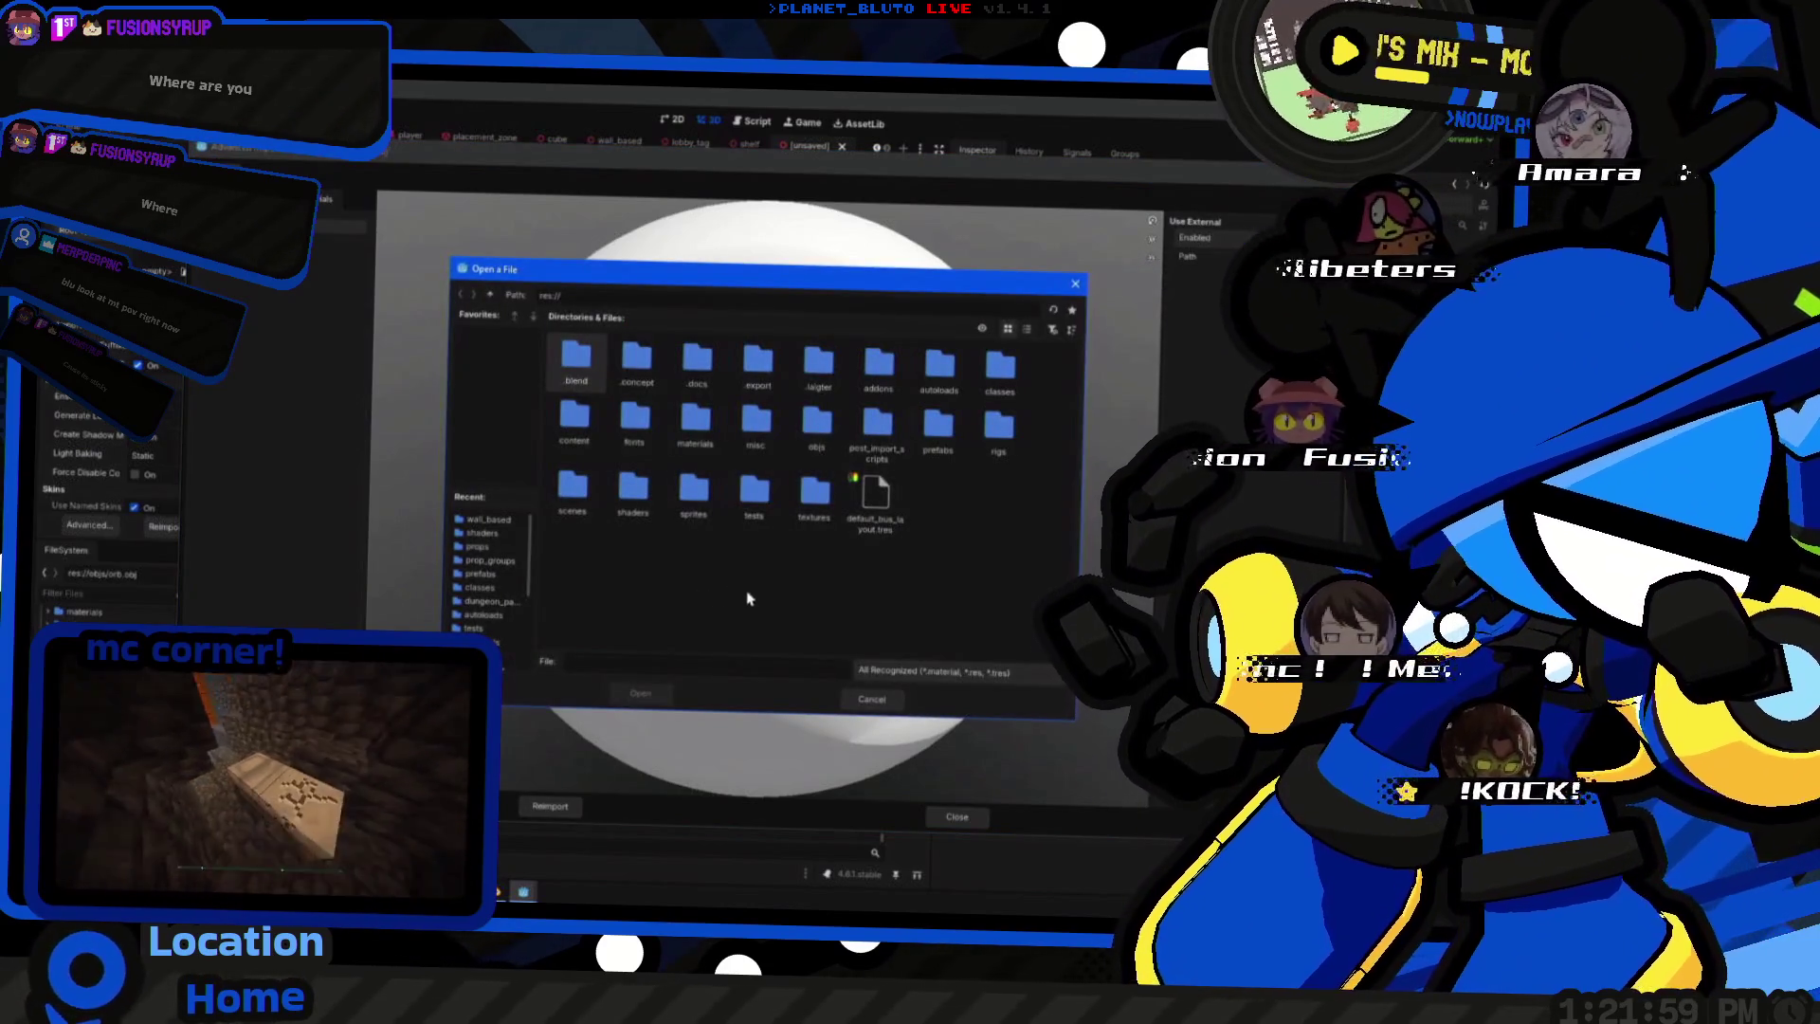
- Browse into the materials folder, dismiss the file browser and close the orb's import settings
{"action": "double_click", "coordinate": [698, 425]}
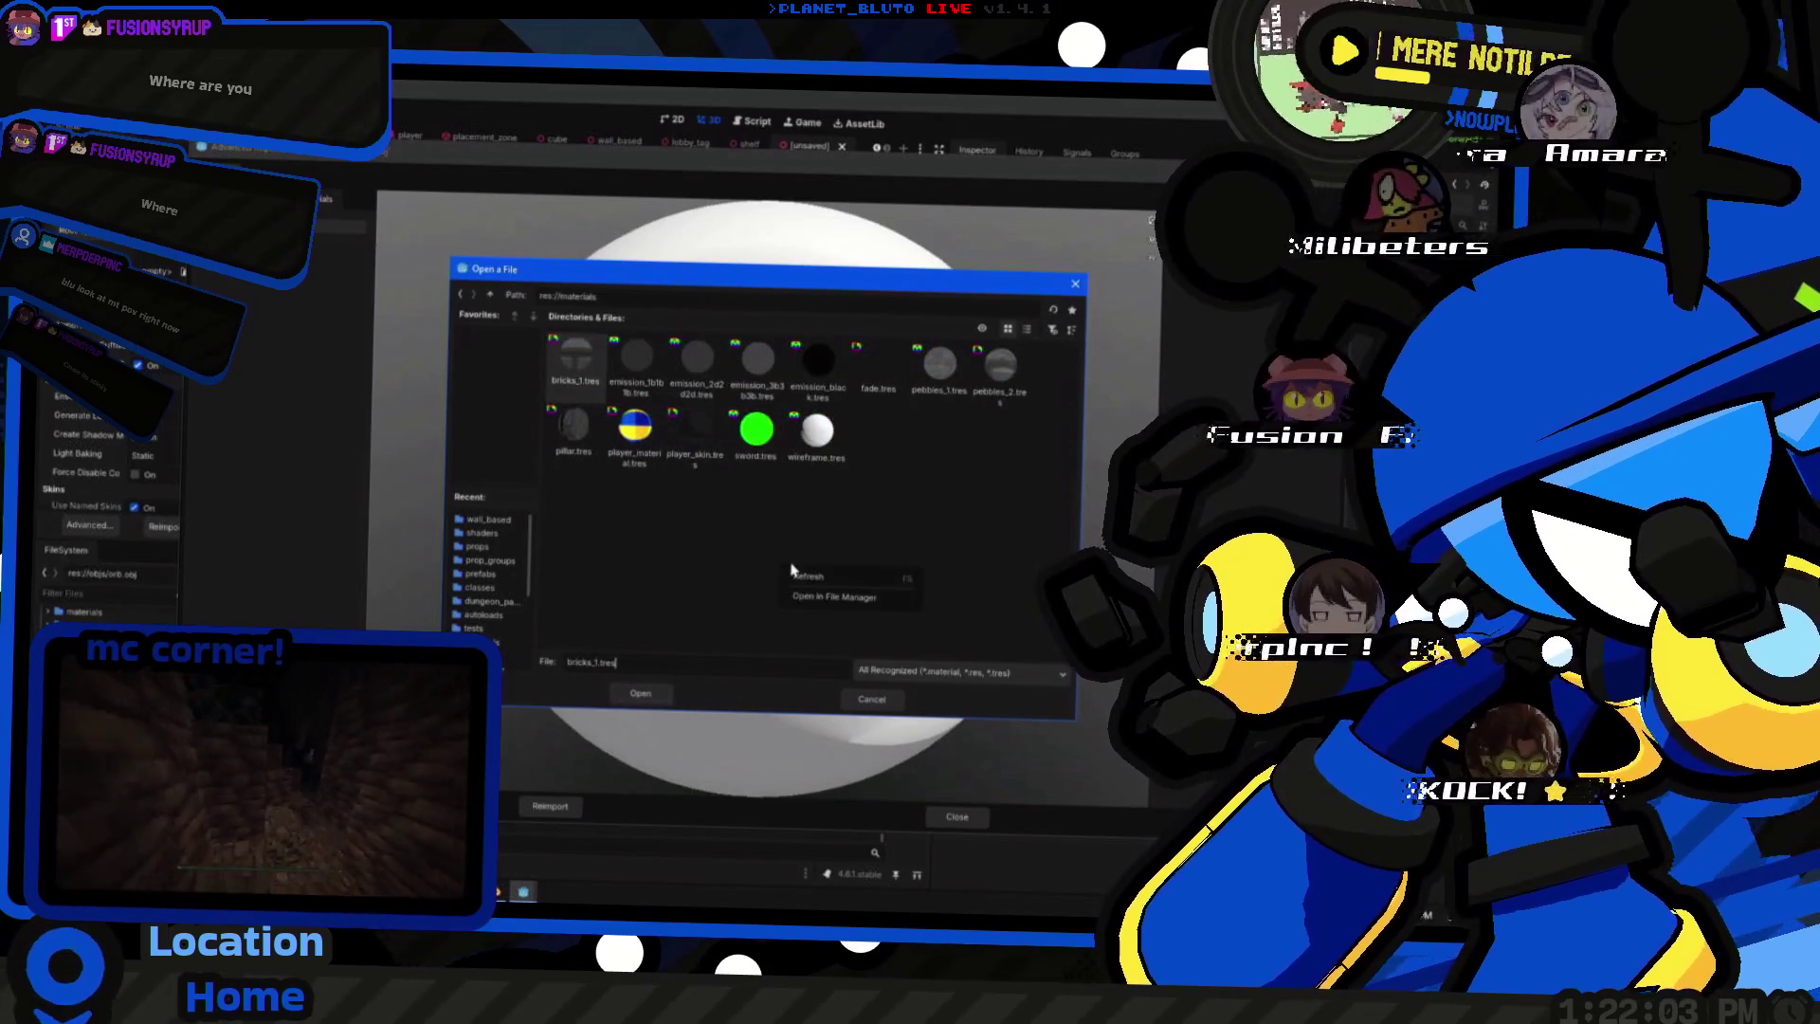
{"action": "left_click", "coordinate": [873, 698]}
{"action": "left_click", "coordinate": [952, 819]}
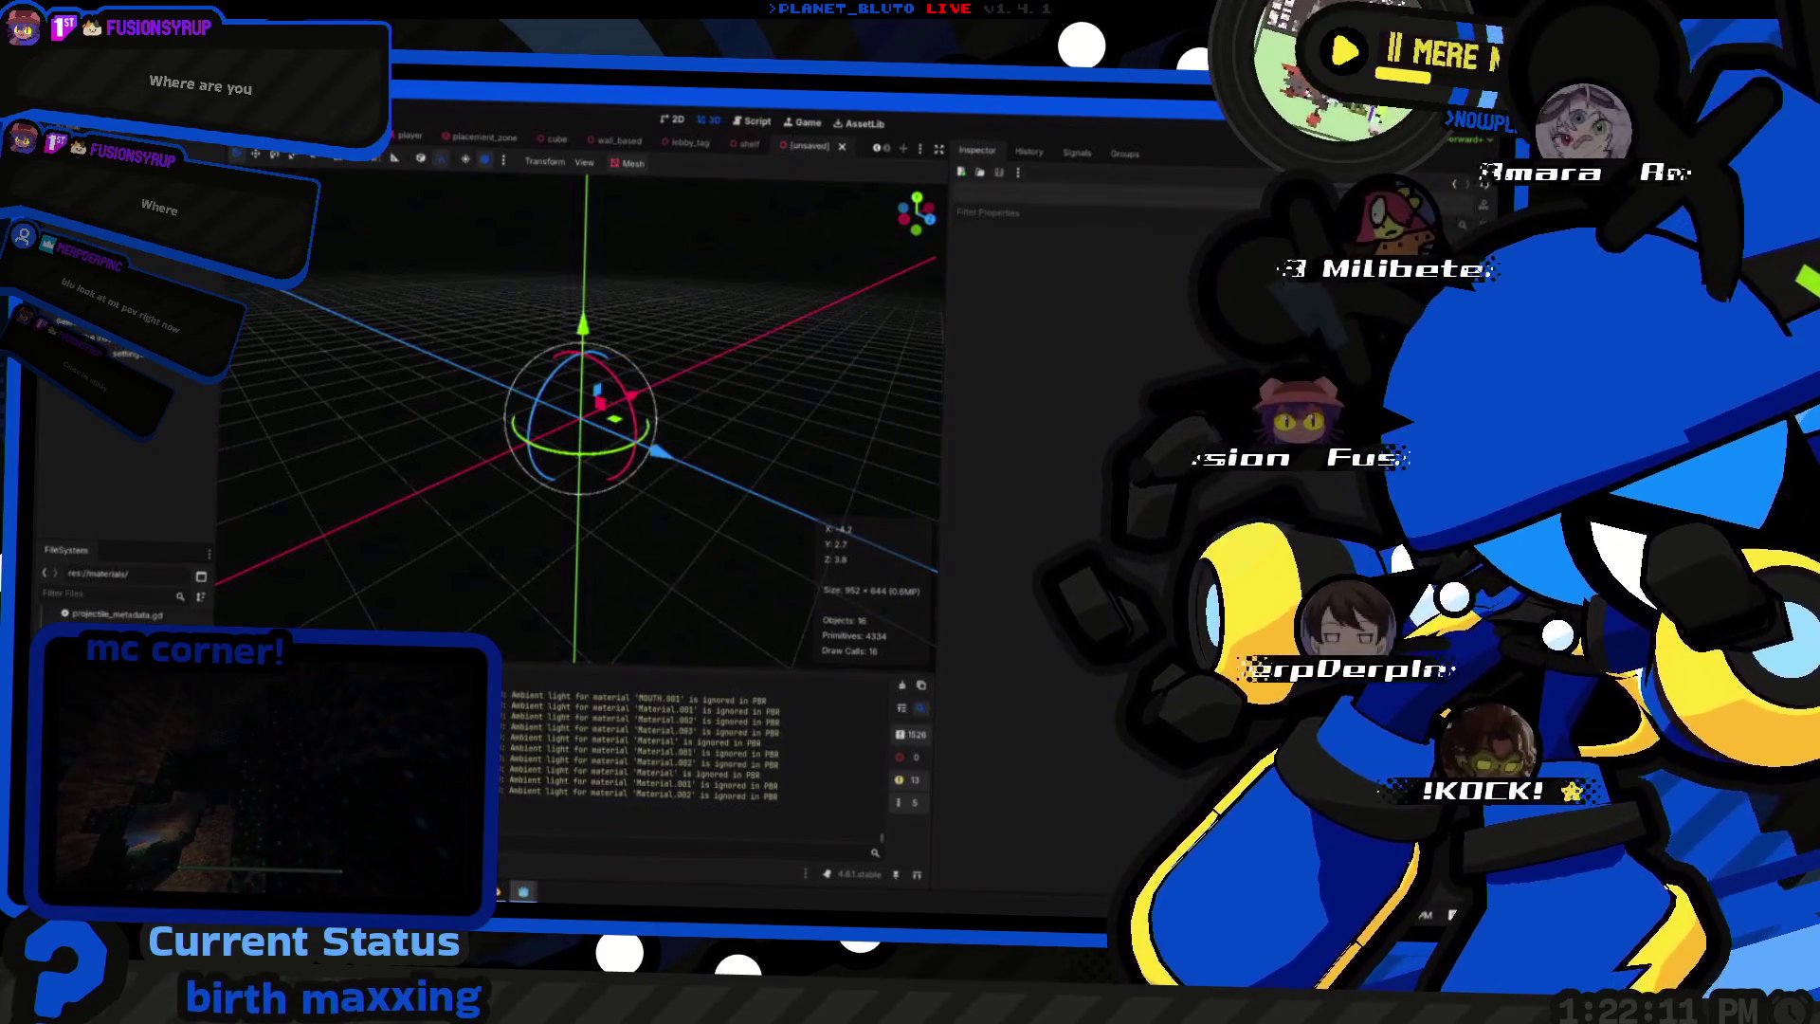
- Create a new ShaderMaterial resource and save it as orb_material.tres in the materials folder
{"action": "left_click", "coordinate": [962, 171]}
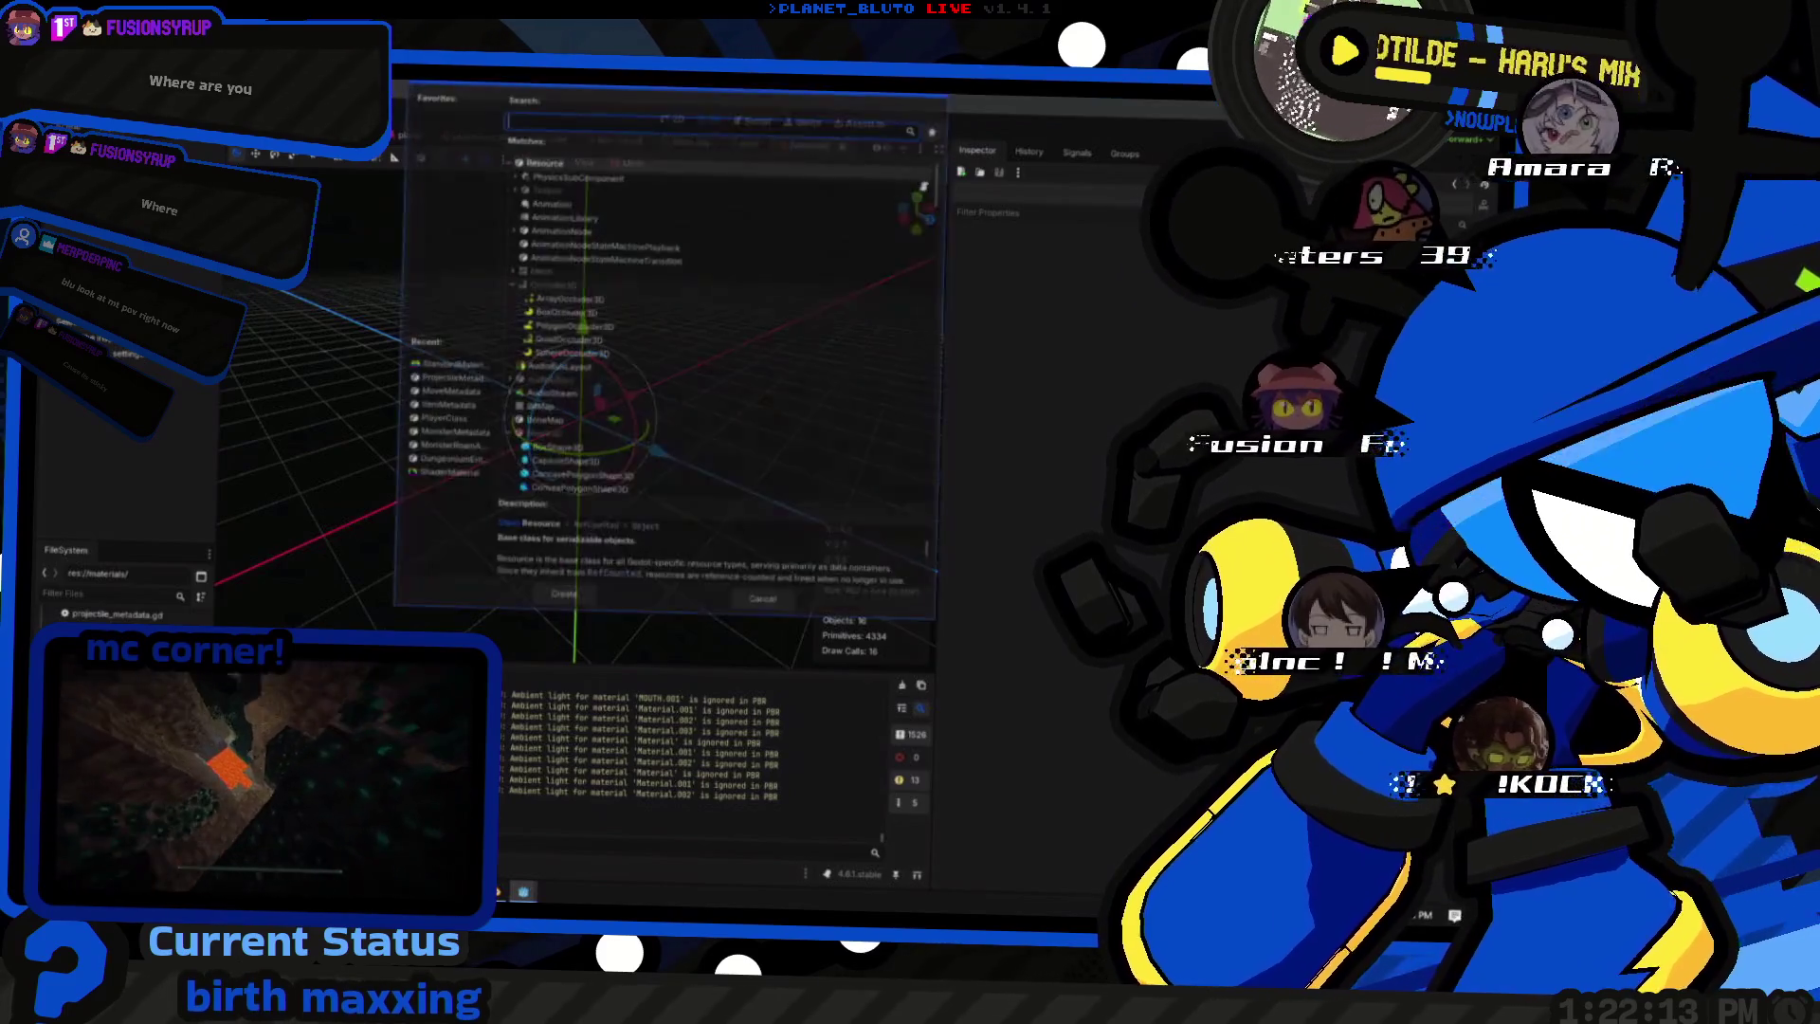
{"action": "type", "text": "shadermat"}
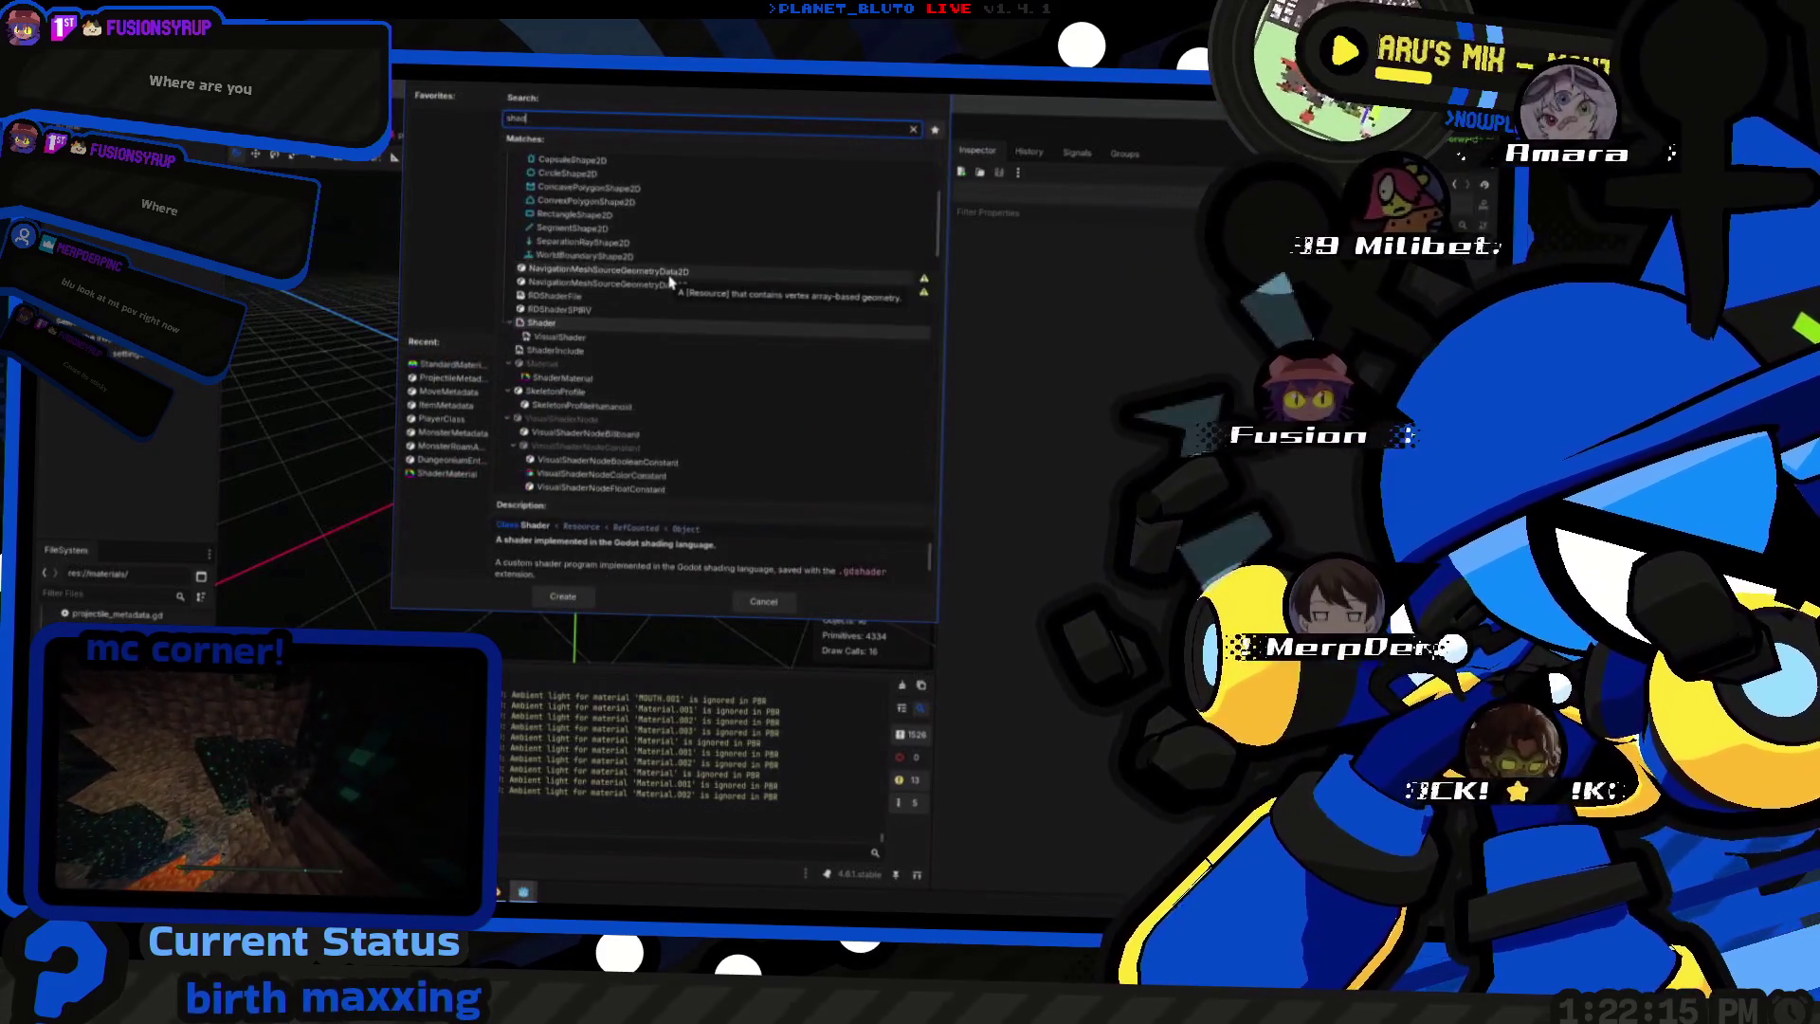
{"action": "key", "text": "Return"}
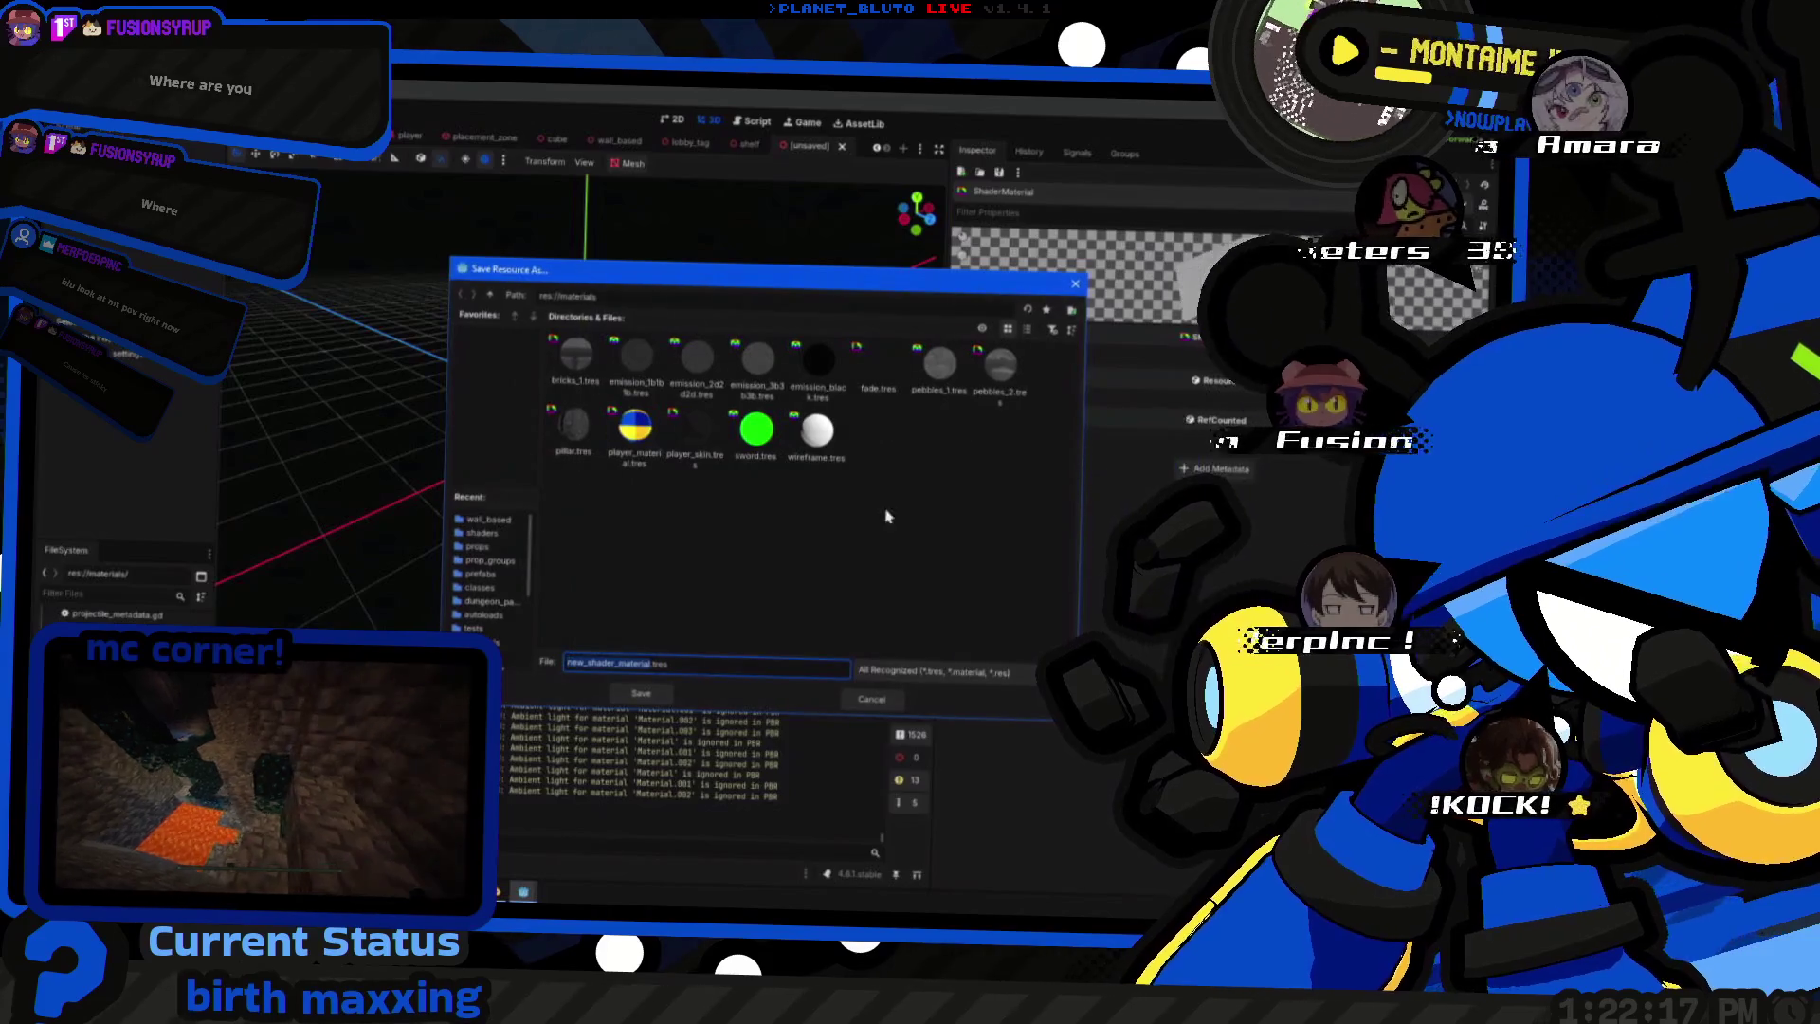
{"action": "type", "text": "orb_material"}
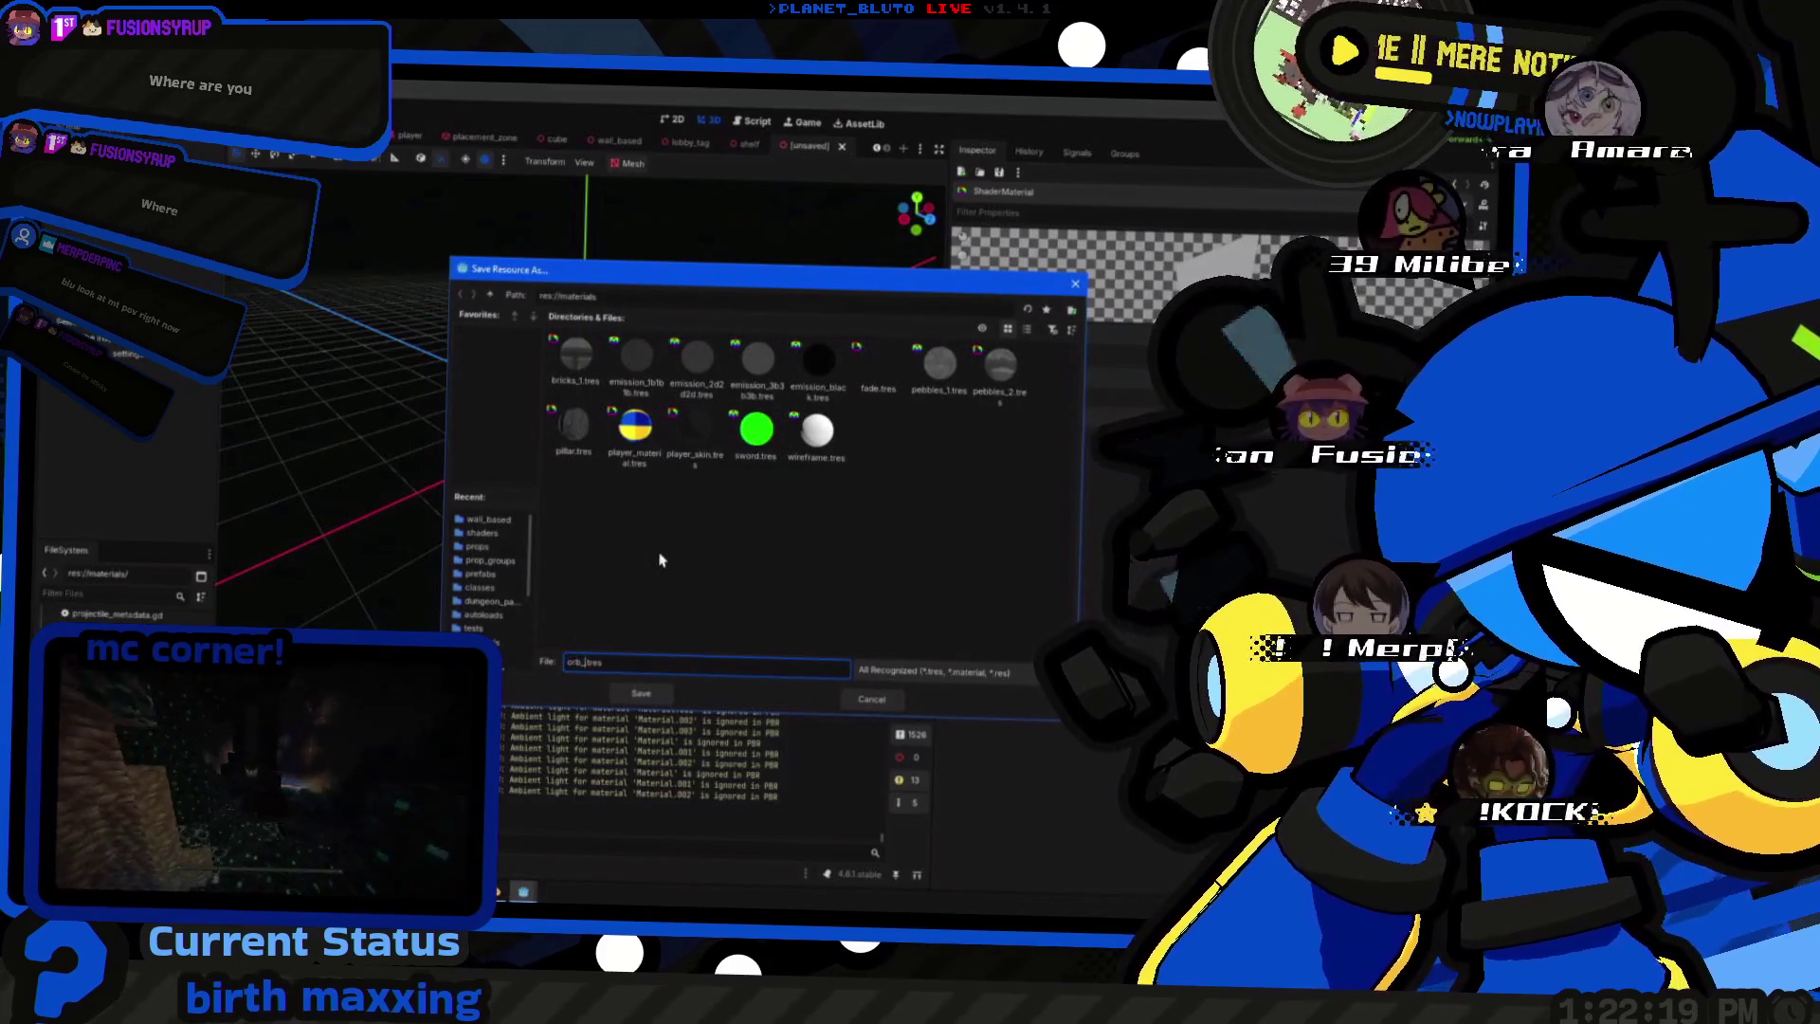
{"action": "key", "text": "Return"}
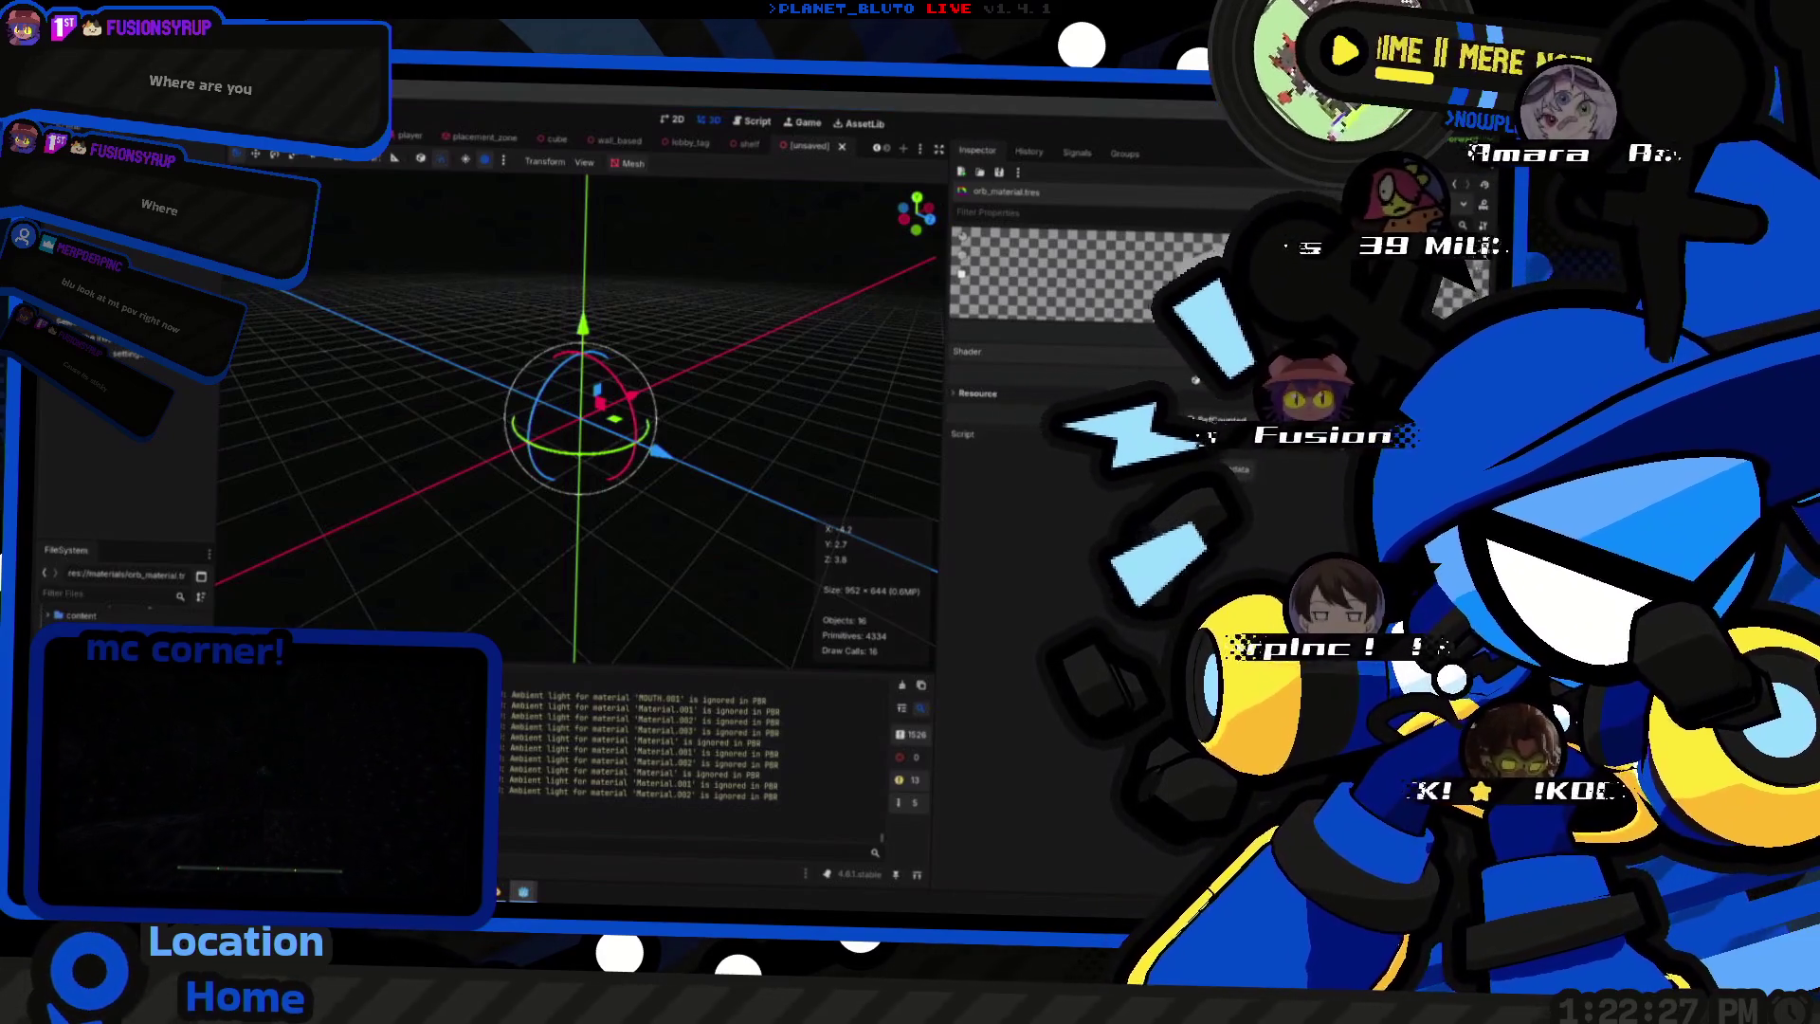
- Start a new shader for the material and list the available shader kinds
{"action": "left_click", "coordinate": [1081, 377]}
{"action": "left_click", "coordinate": [790, 434]}
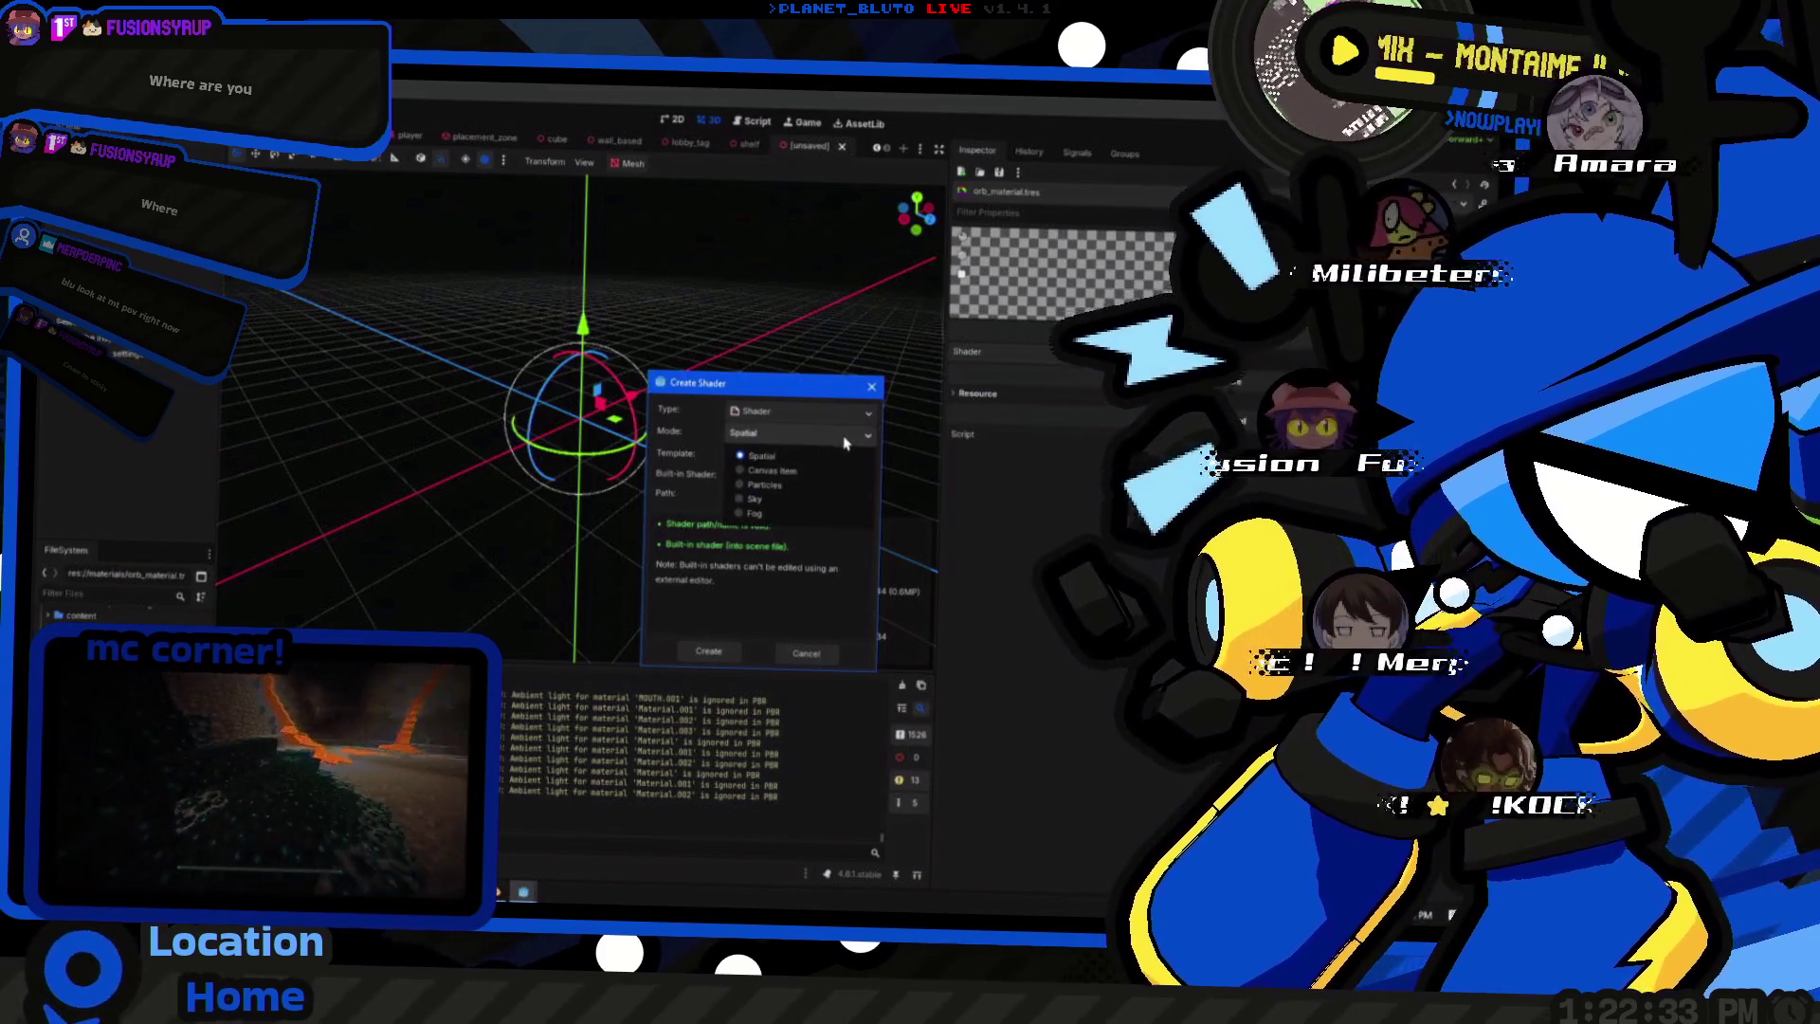
- Create a Spatial shader for the material and enlarge the editor to review its starter code
{"action": "left_click", "coordinate": [835, 456]}
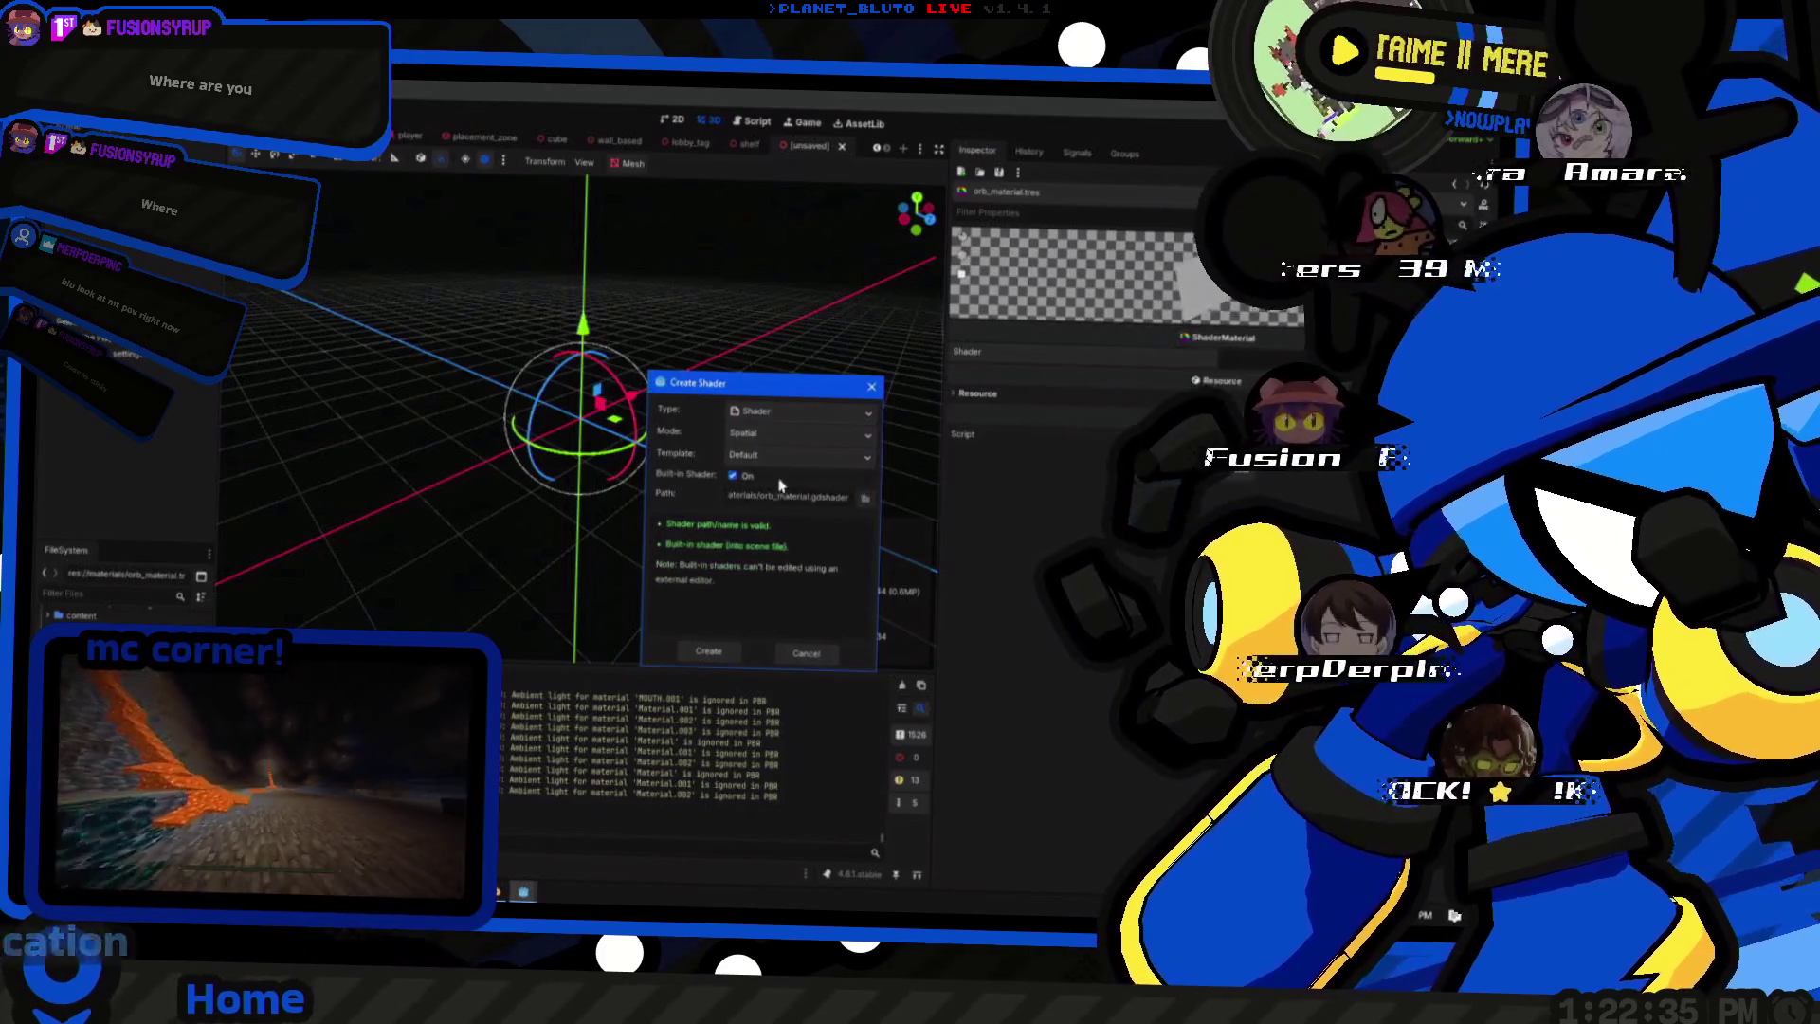
{"action": "key", "text": "Return"}
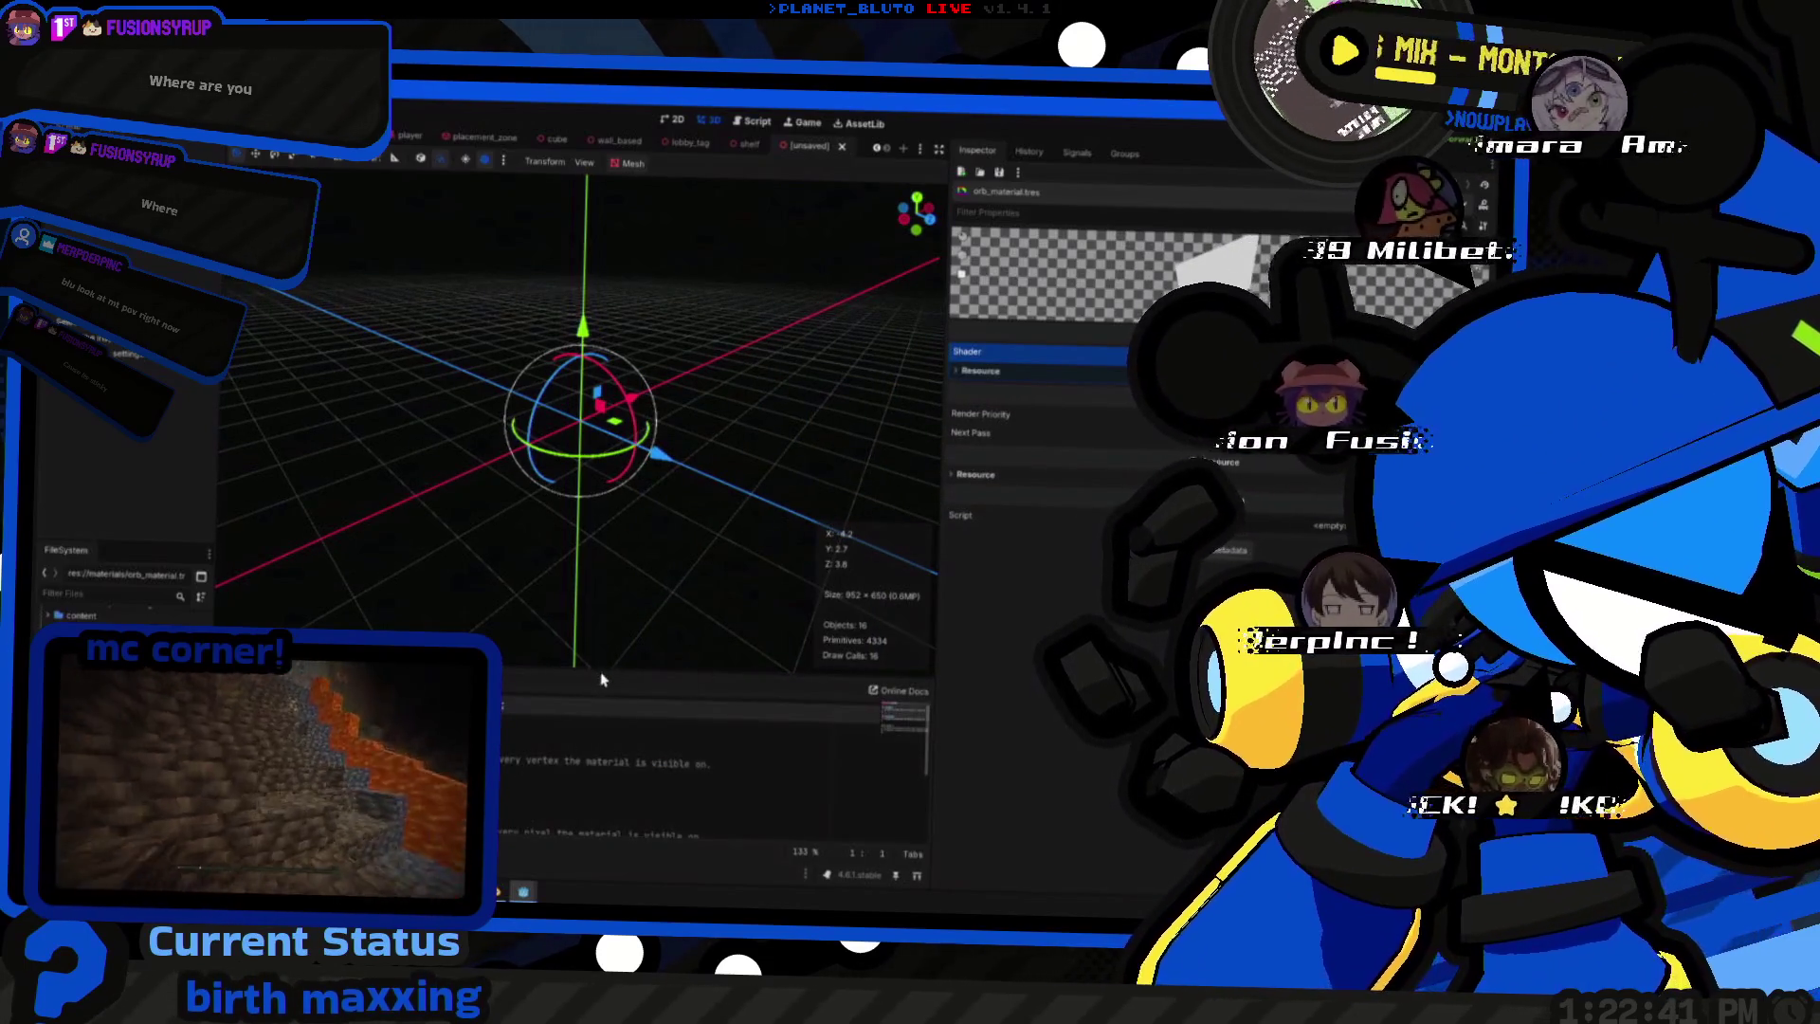
{"action": "left_click_drag", "start_coordinate": [602, 680], "coordinate": [595, 516]}
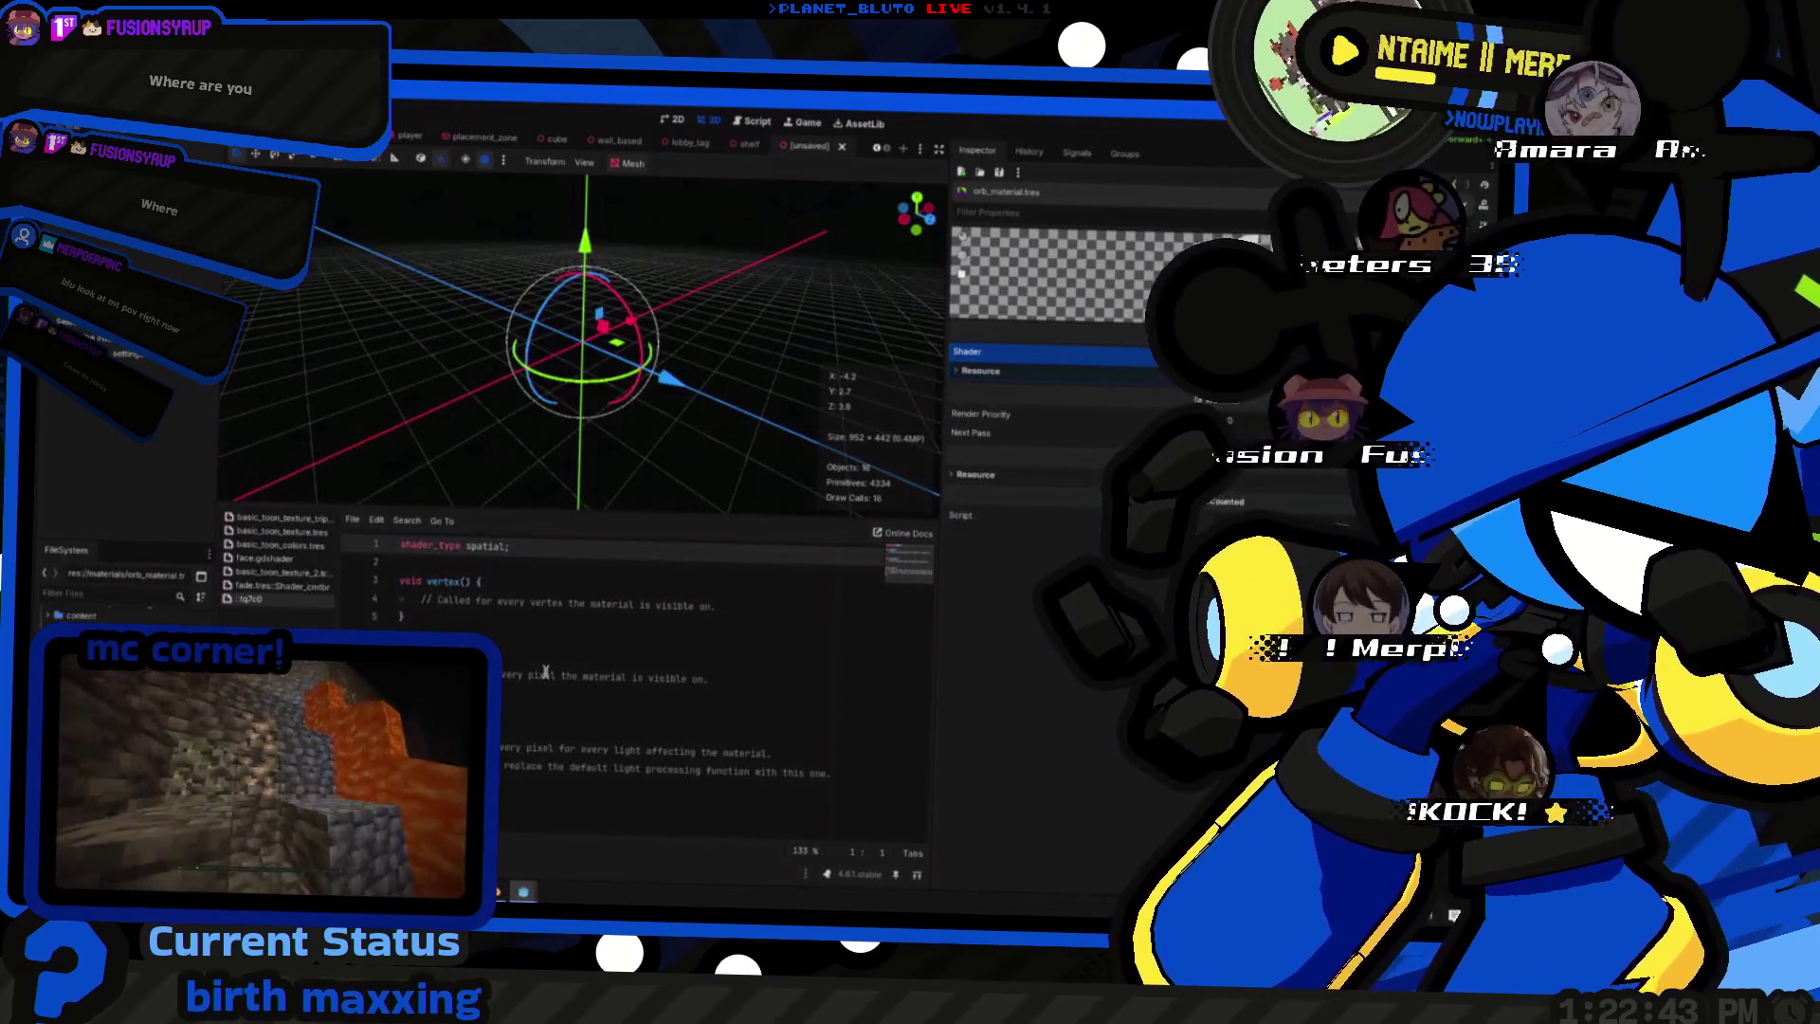
{"action": "triple_click", "coordinate": [544, 674]}
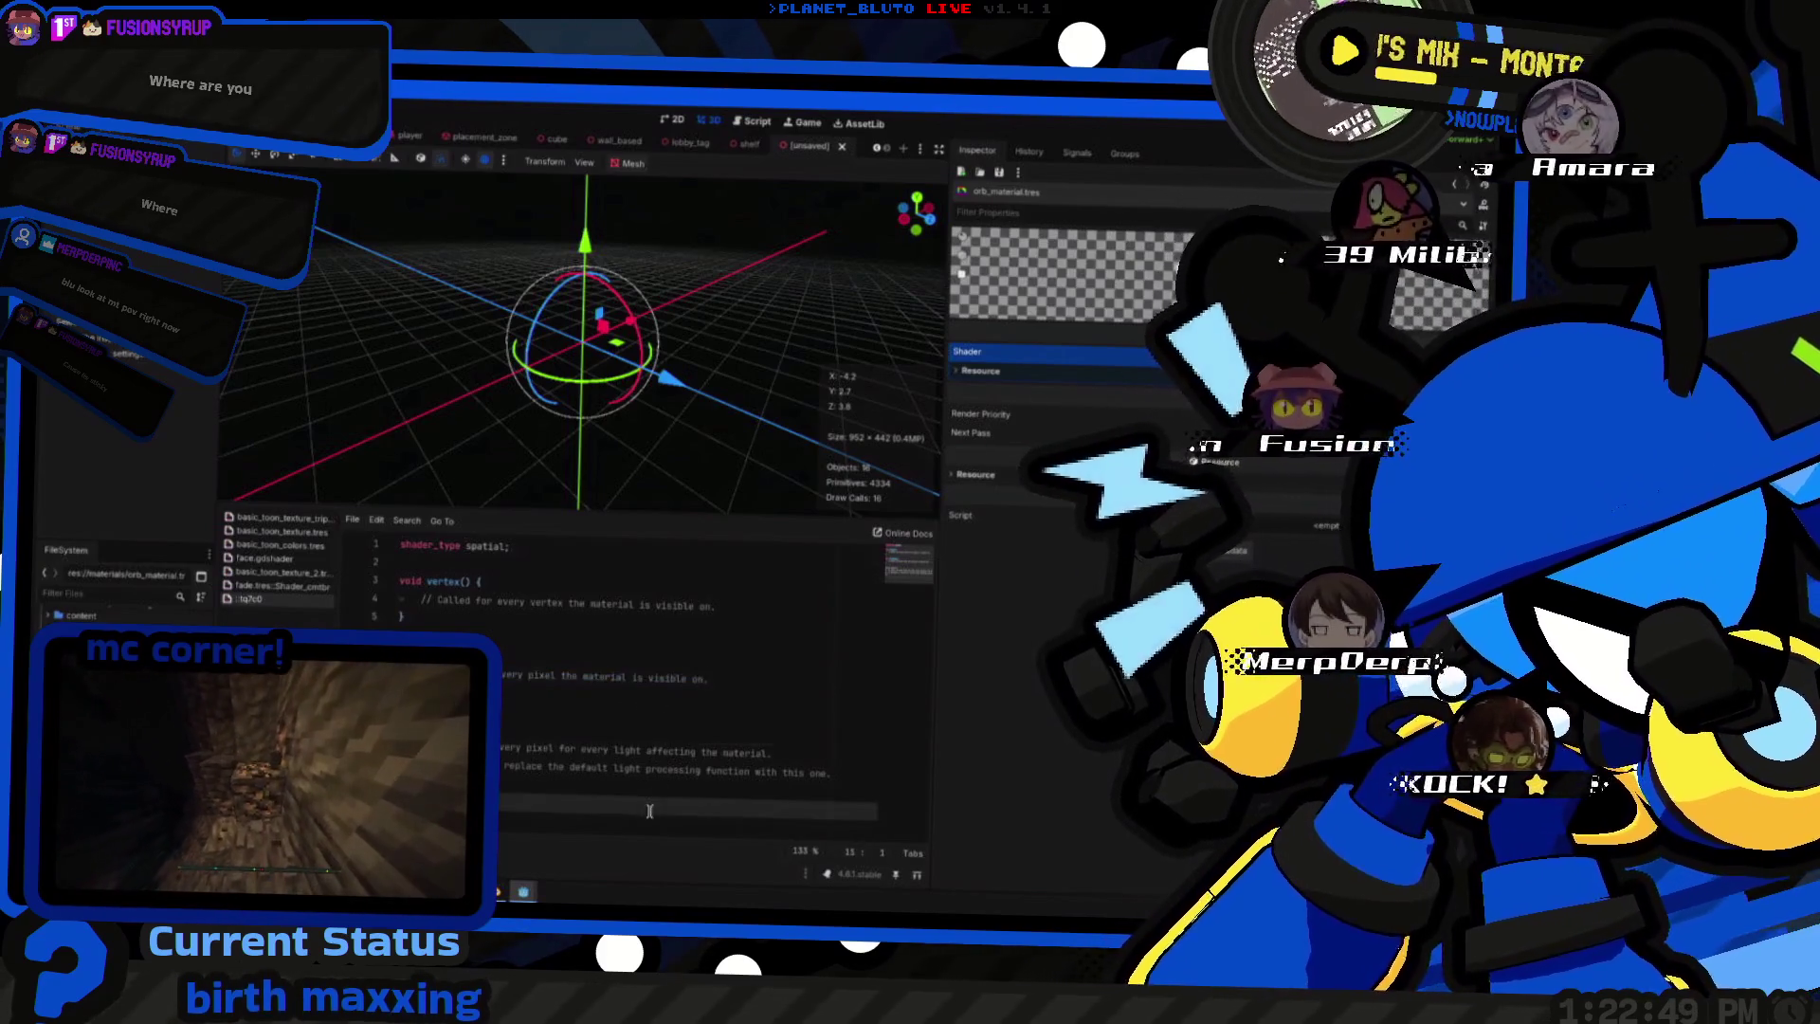
{"action": "key", "text": "ctrl+a"}
{"action": "left_click", "coordinate": [429, 564]}
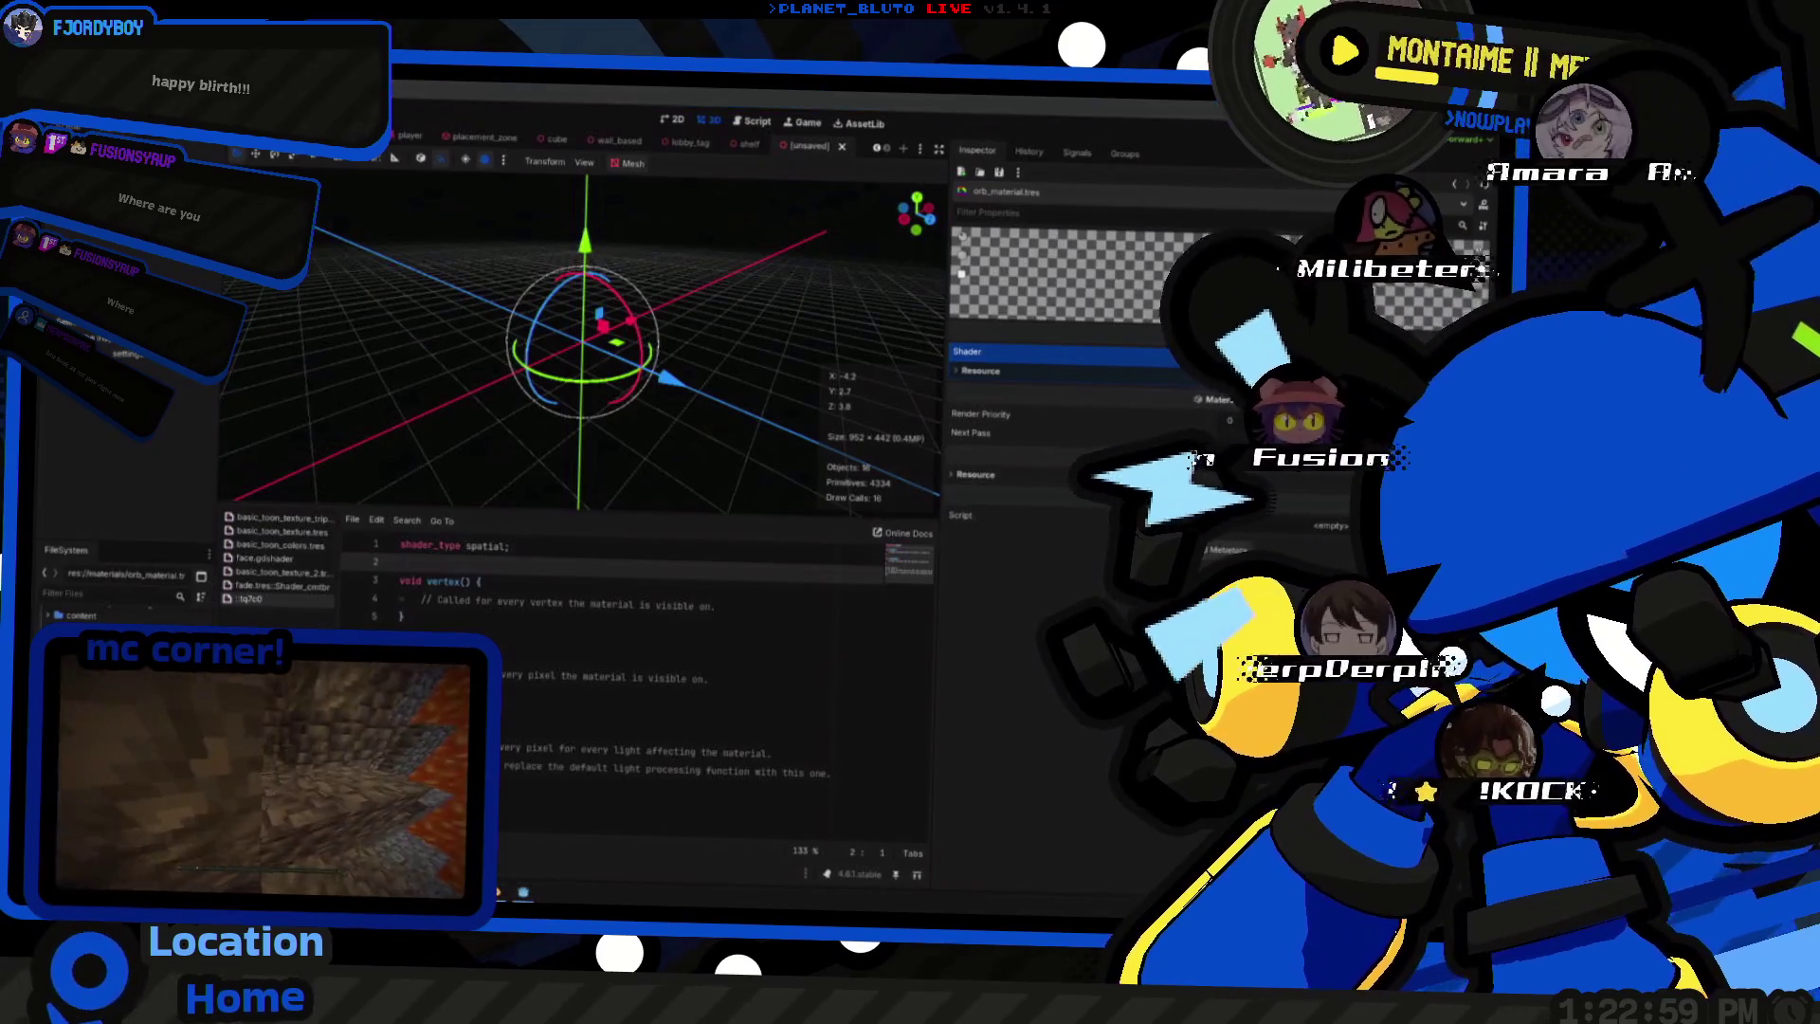
- Switch to Firefox and start a fresh tab for searching
{"action": "key", "text": "alt+Tab"}
{"action": "key", "text": "ctrl+t"}
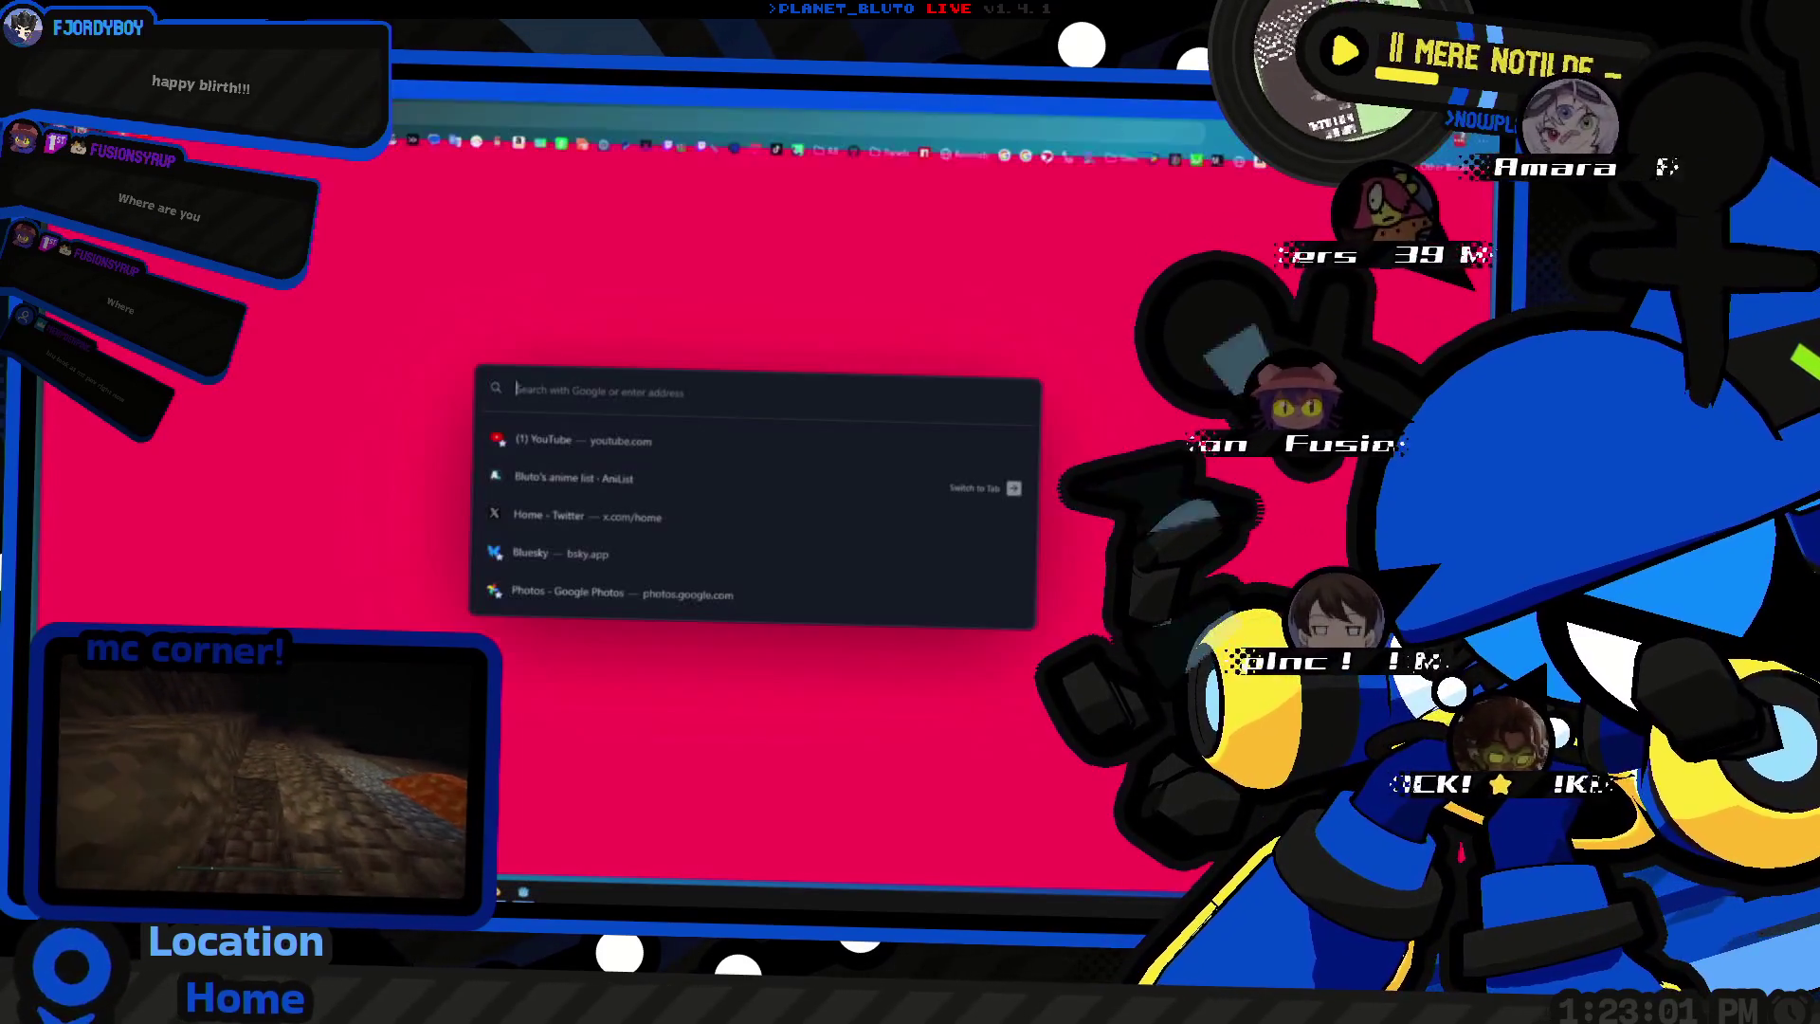
{"action": "type", "text": "and"}
- Fix the mistyped search, pick a suggestion and land back on the Godot documentation page
{"action": "key", "text": "BackSpace"}
{"action": "key", "text": "BackSpace"}
{"action": "key", "text": "BackSpace"}
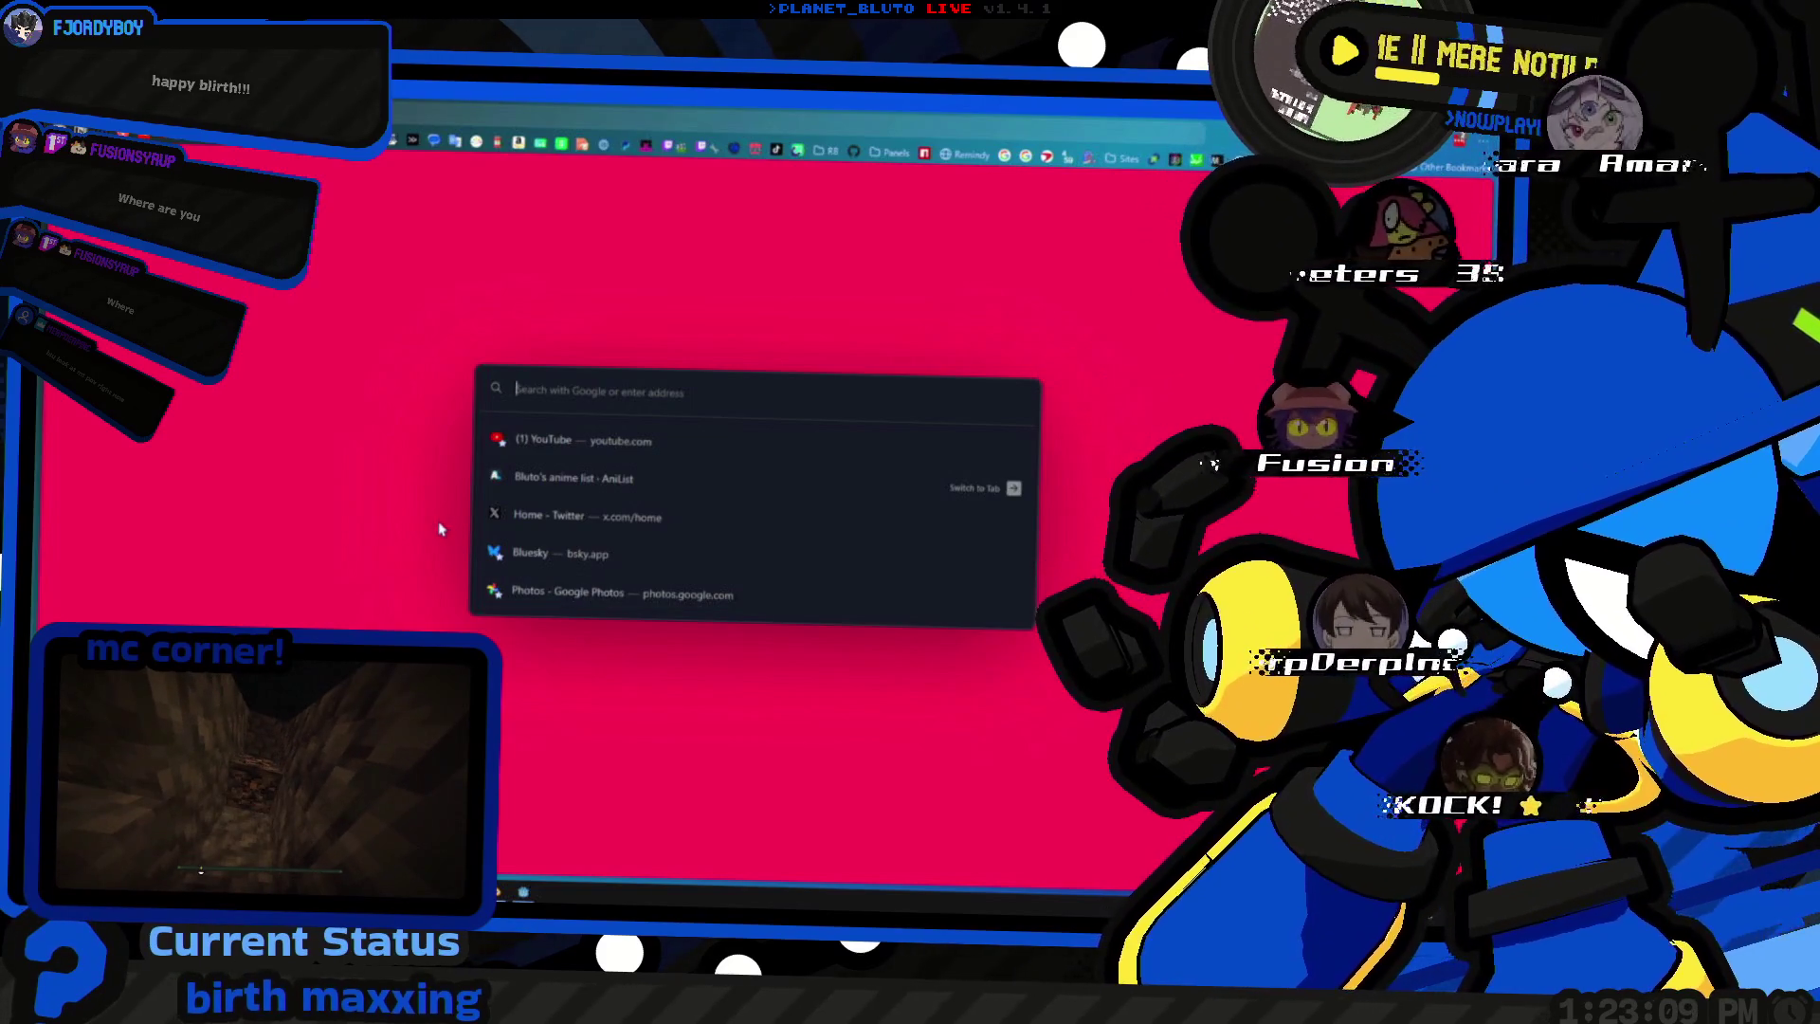
{"action": "type", "text": "glsl"}
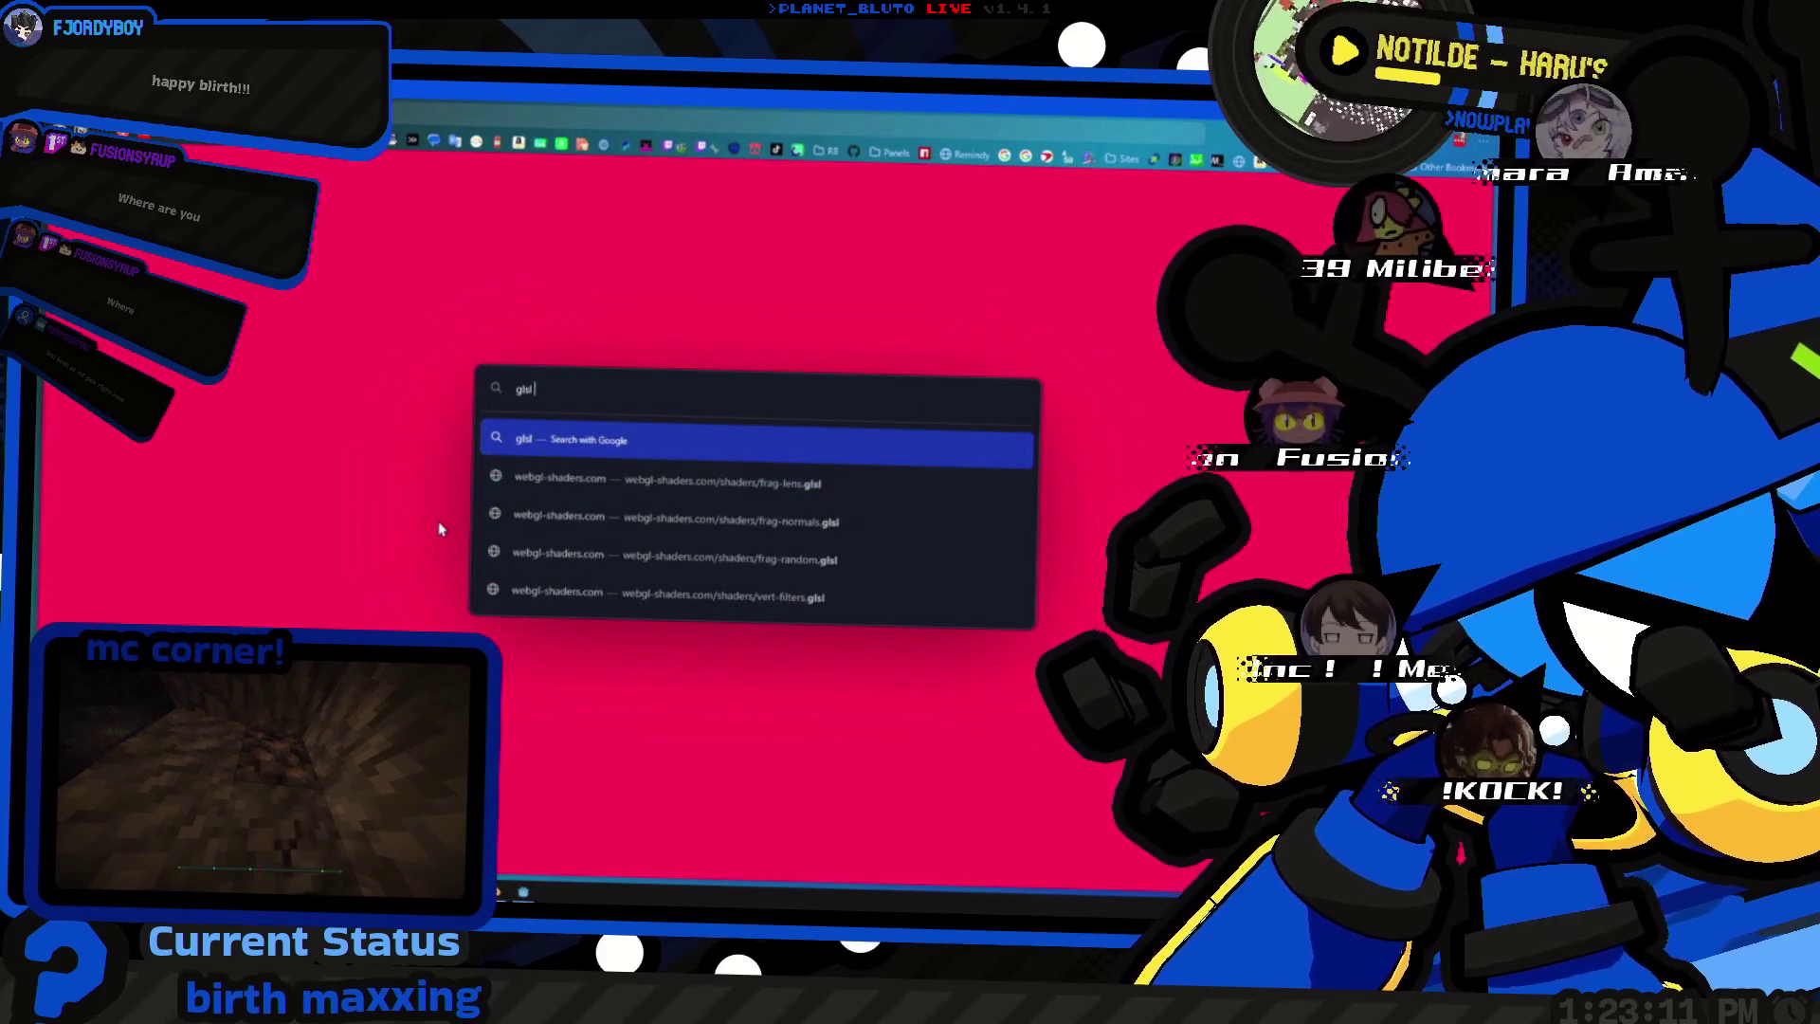
{"action": "type", "text": " dic"}
{"action": "key", "text": "Down"}
{"action": "key", "text": "Return"}
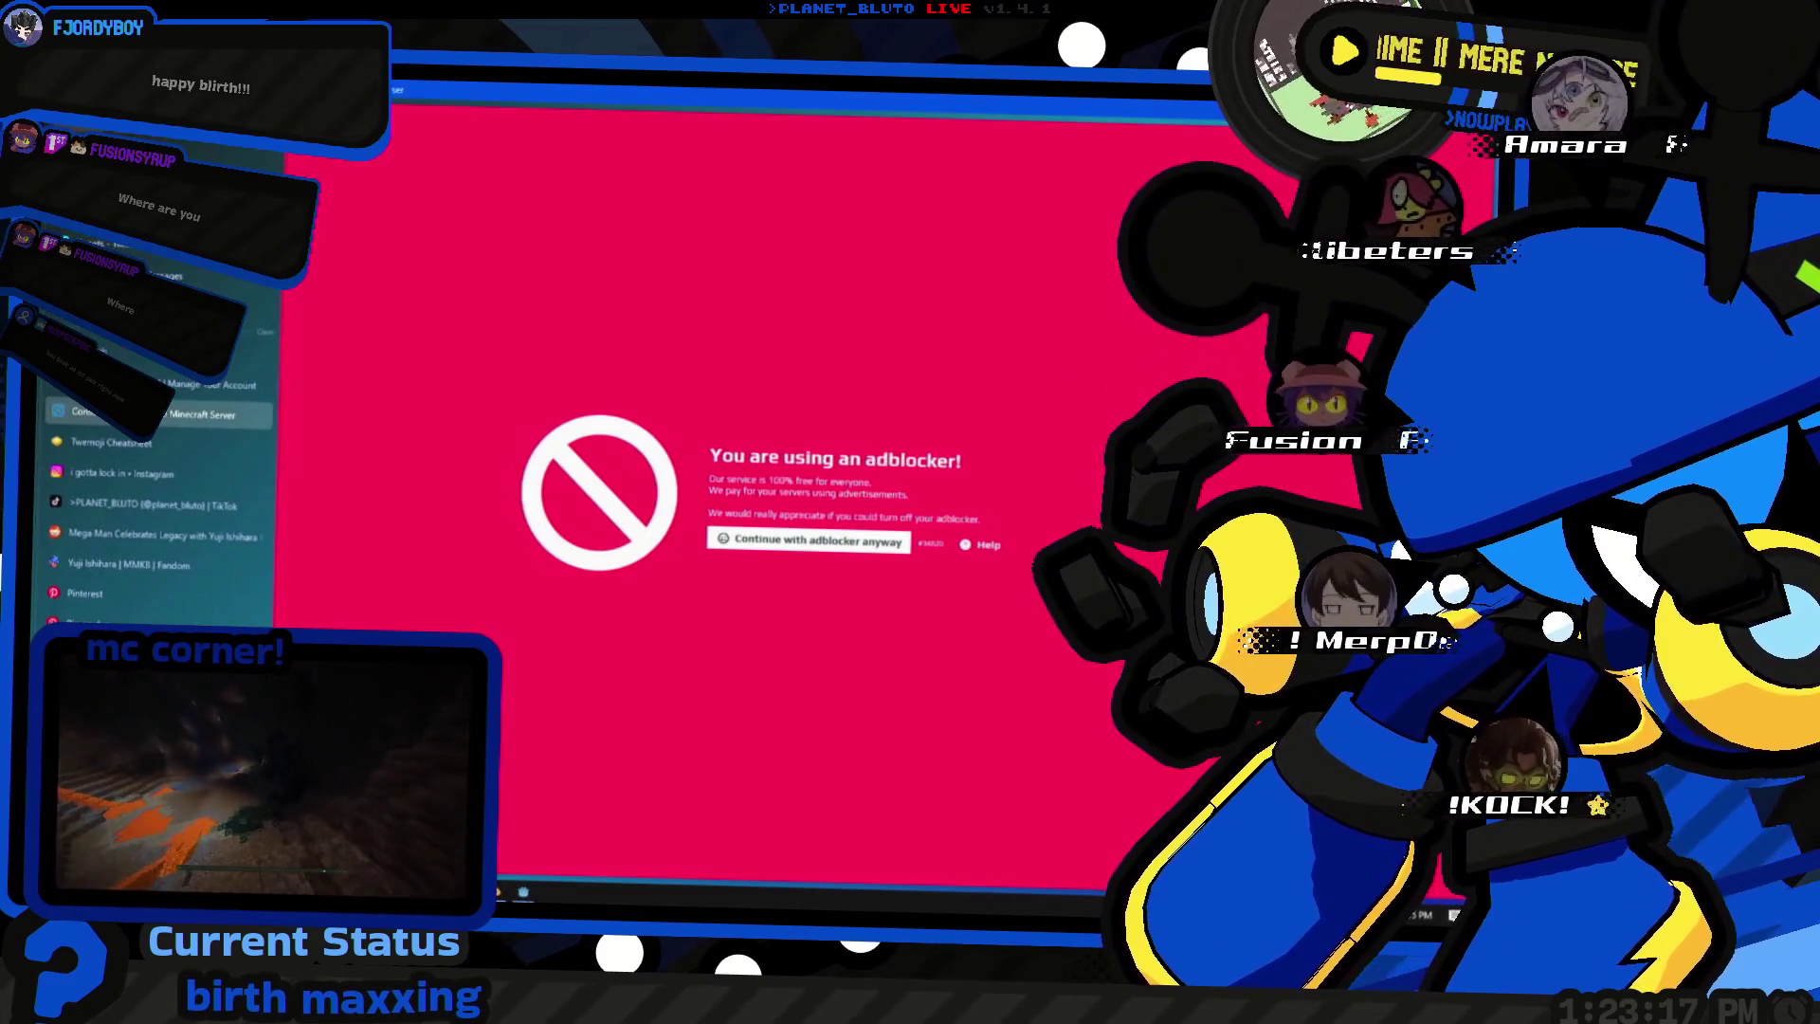
{"action": "left_click", "coordinate": [156, 385]}
- Search Google for 'glsl dictionary' and bring up the GLSL quick-reference guide
{"action": "key", "text": "ctrl+l"}
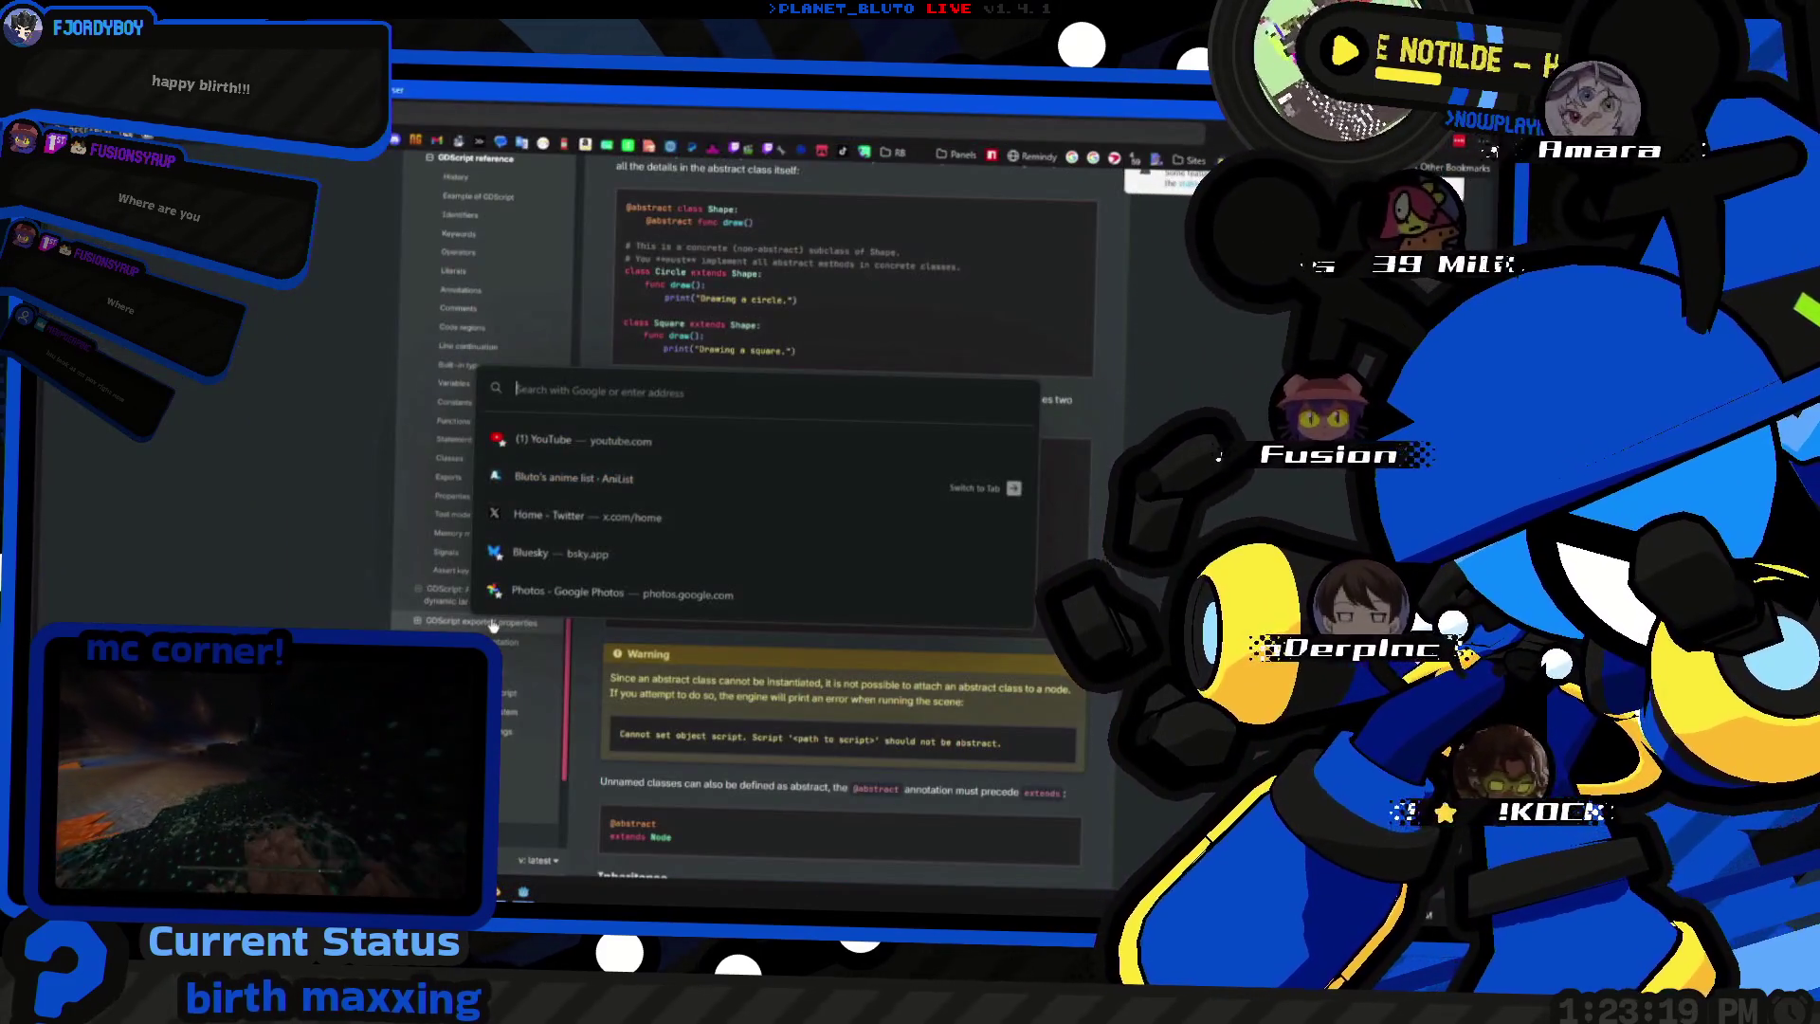
{"action": "type", "text": "glsl"}
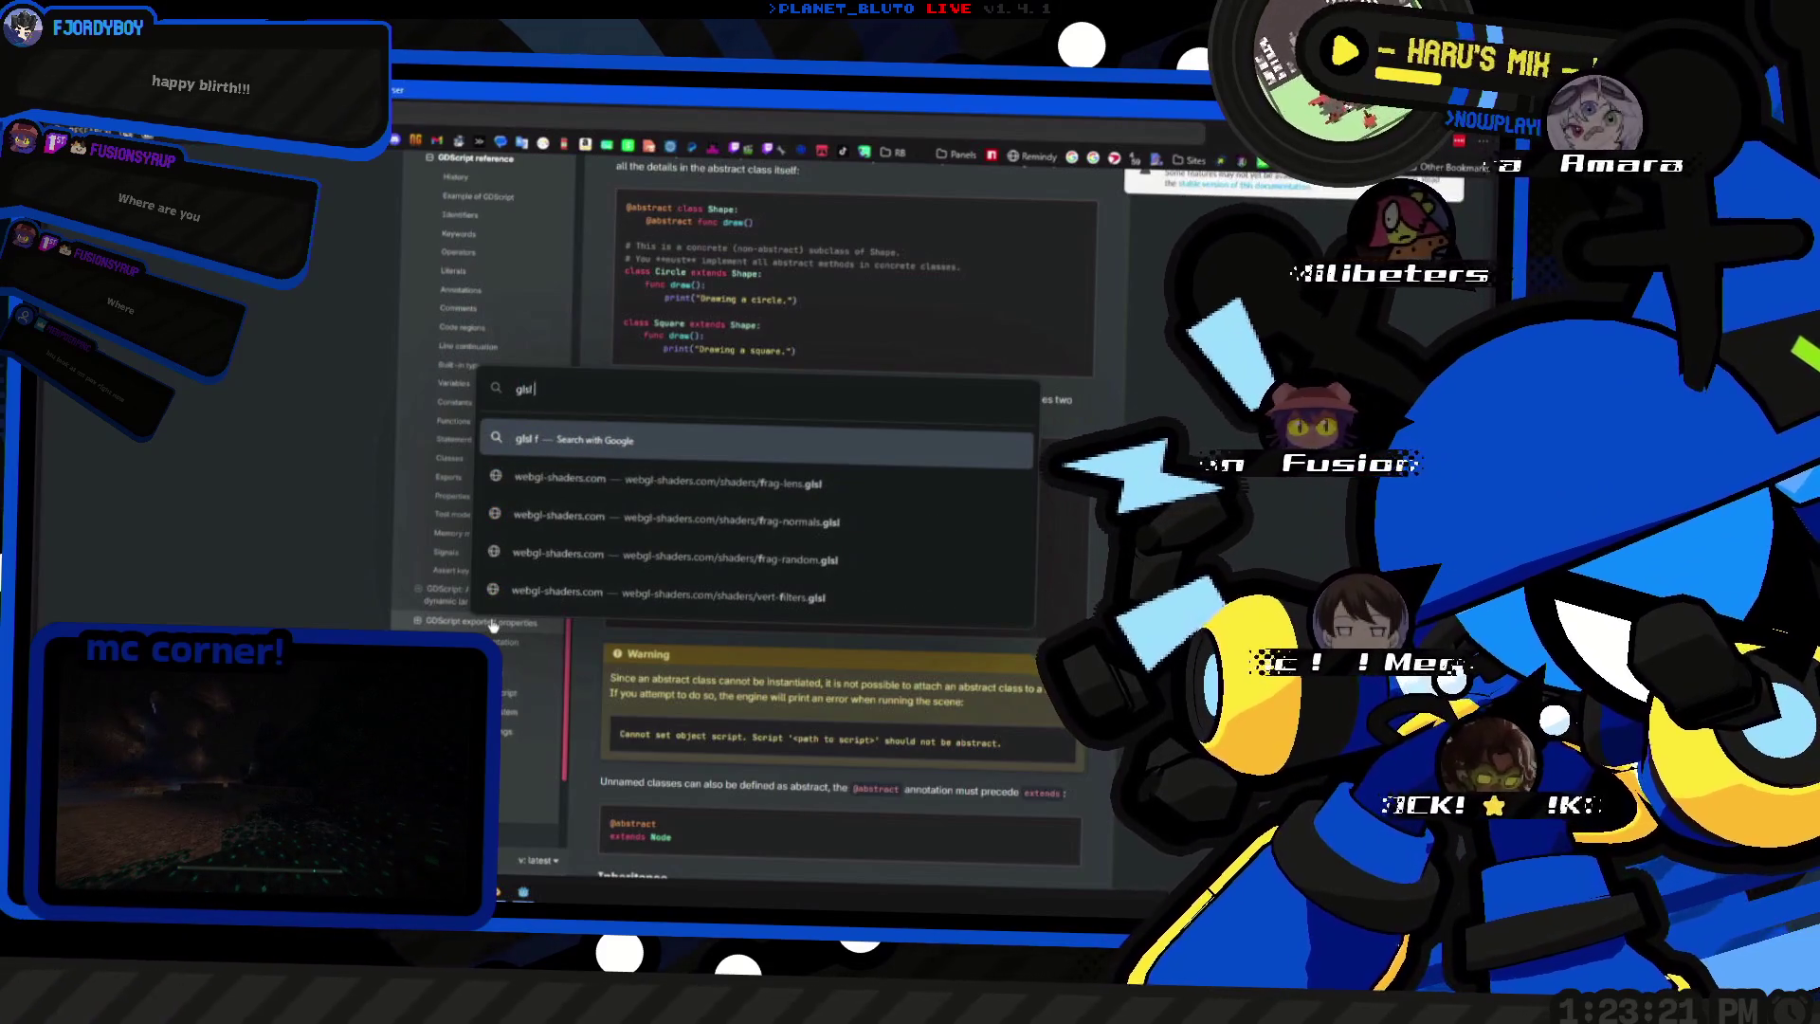
{"action": "type", "text": " dictionary"}
{"action": "key", "text": "Return"}
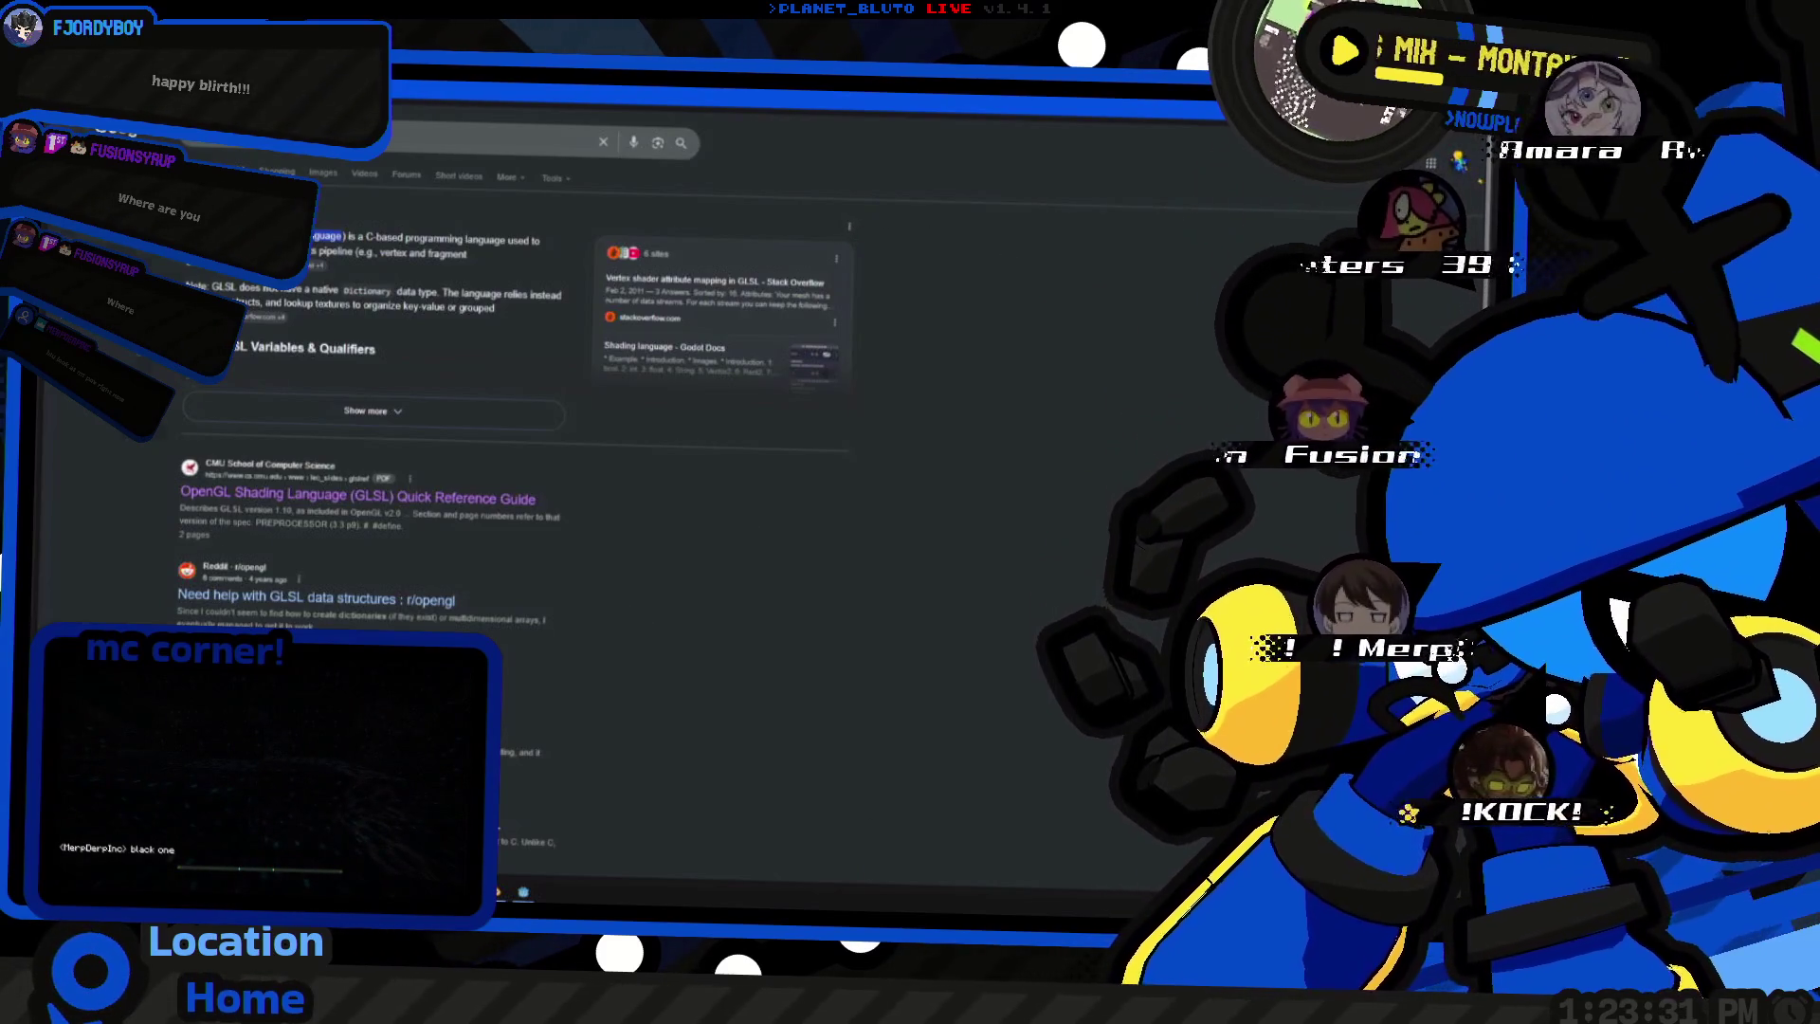
{"action": "key", "text": "ctrl+Tab"}
{"action": "key", "text": "ctrl+Tab"}
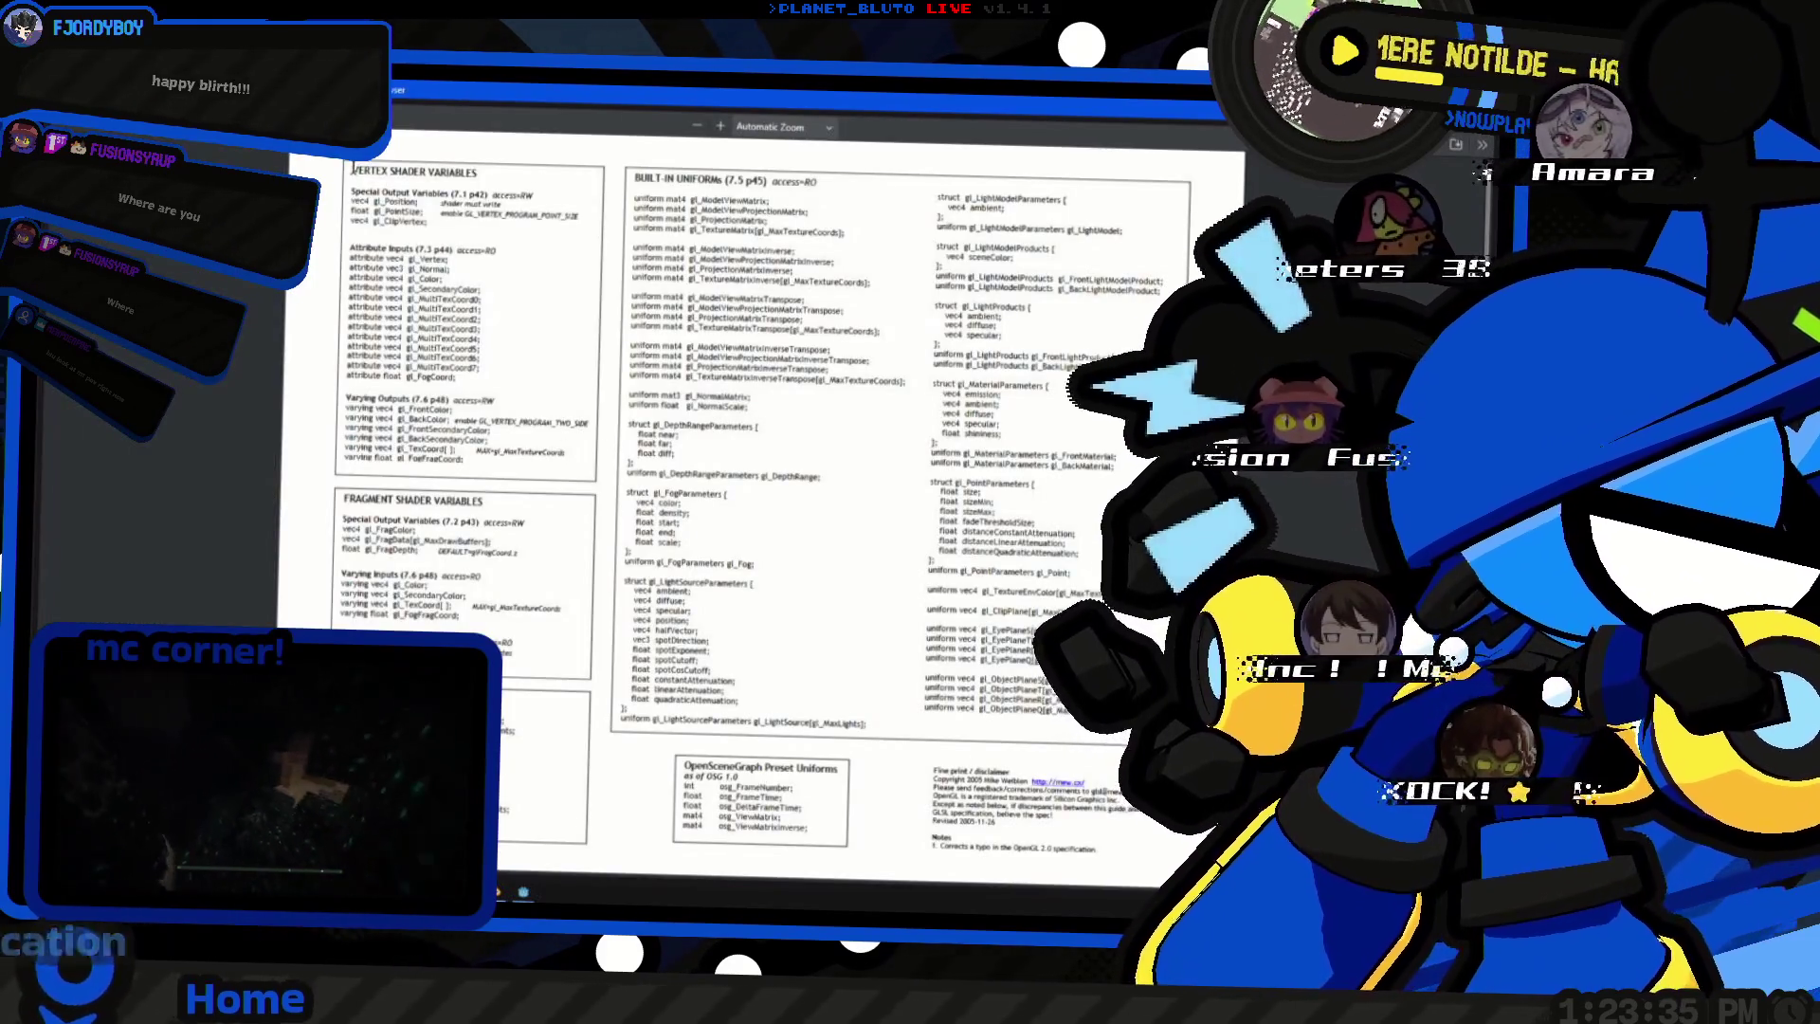
- Highlight the built-in uniforms text in the GLSL quick reference, then return to the search results
{"action": "left_click_drag", "start_coordinate": [636, 177], "coordinate": [733, 409]}
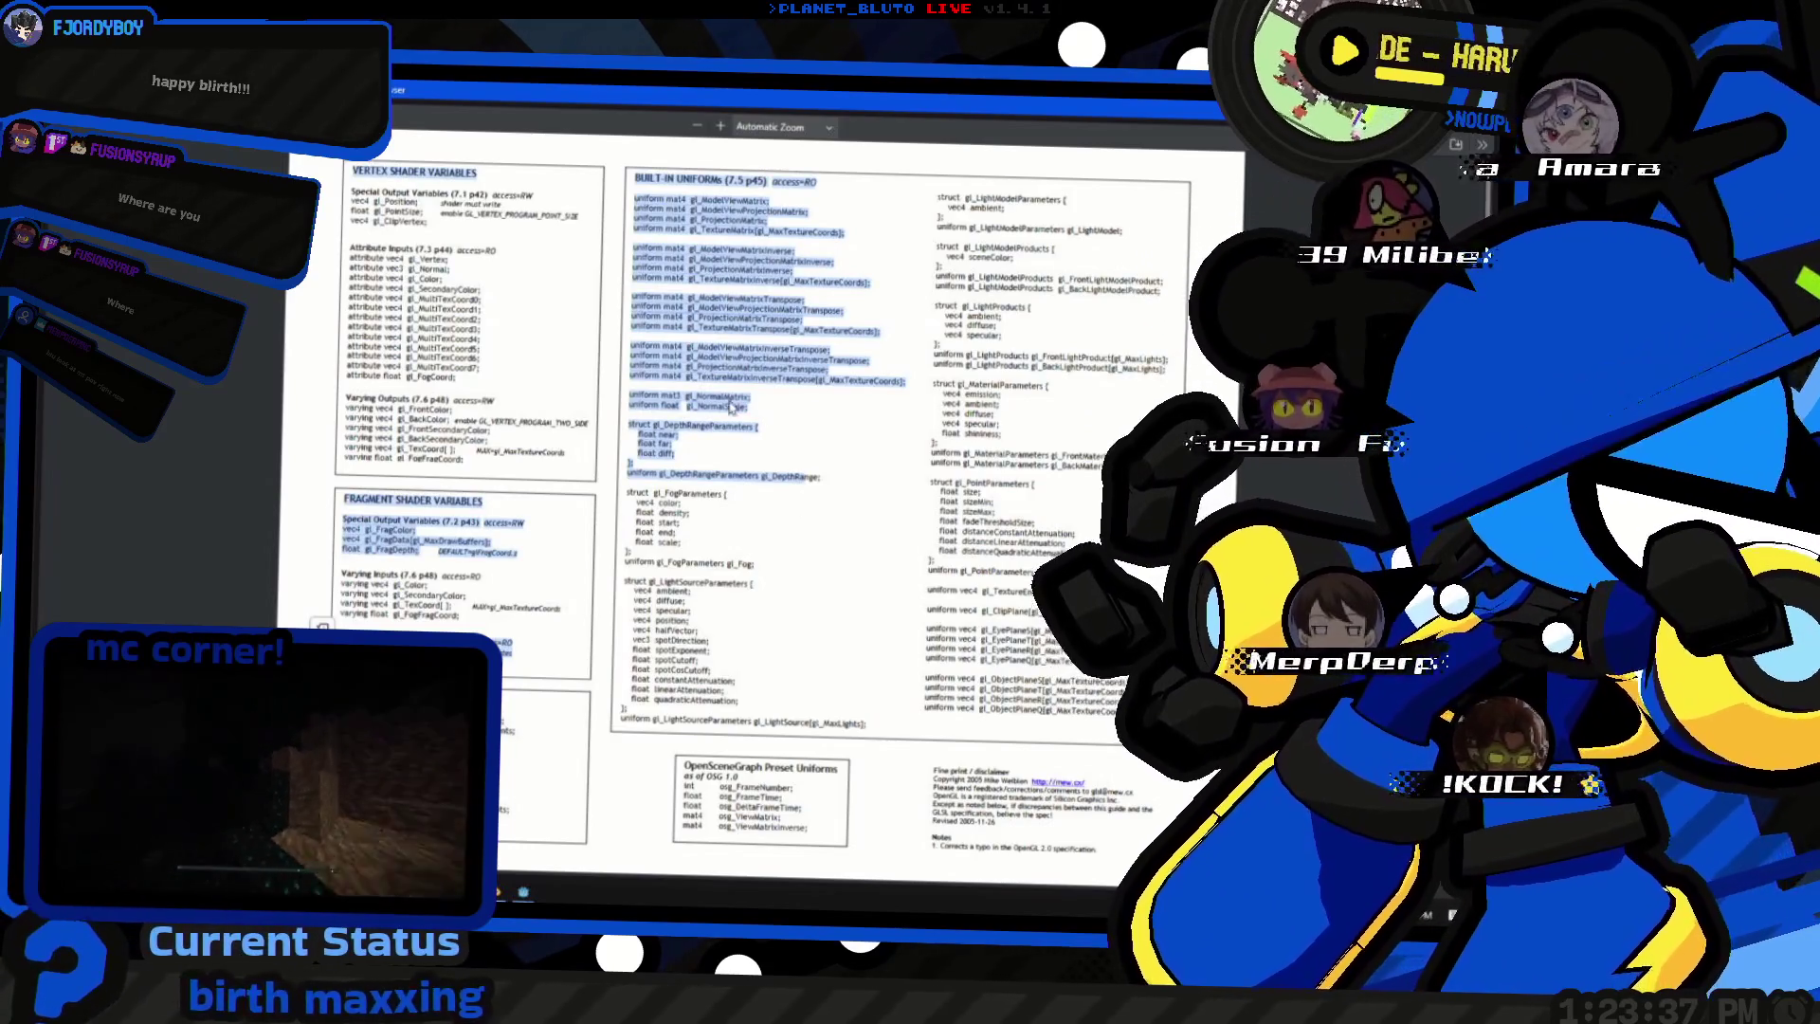
{"action": "key", "text": "ctrl+shift+a"}
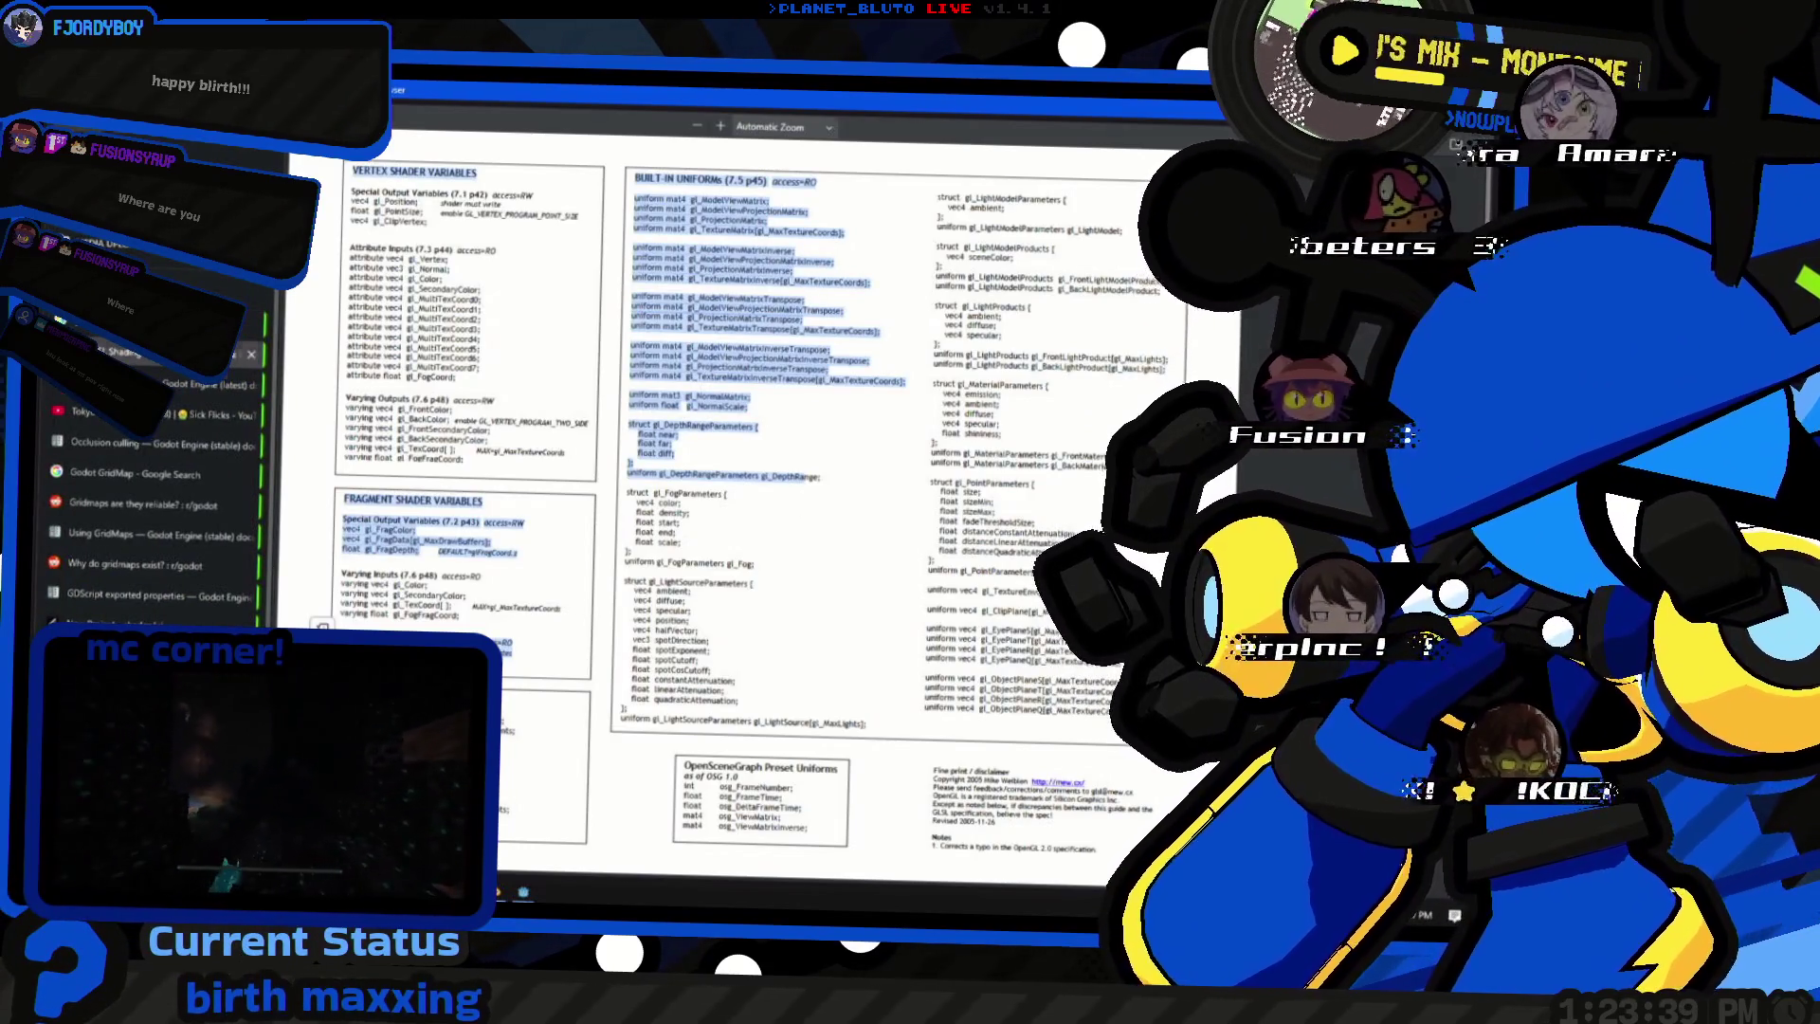
{"action": "key", "text": "ctrl+w"}
{"action": "key", "text": "ctrl+w"}
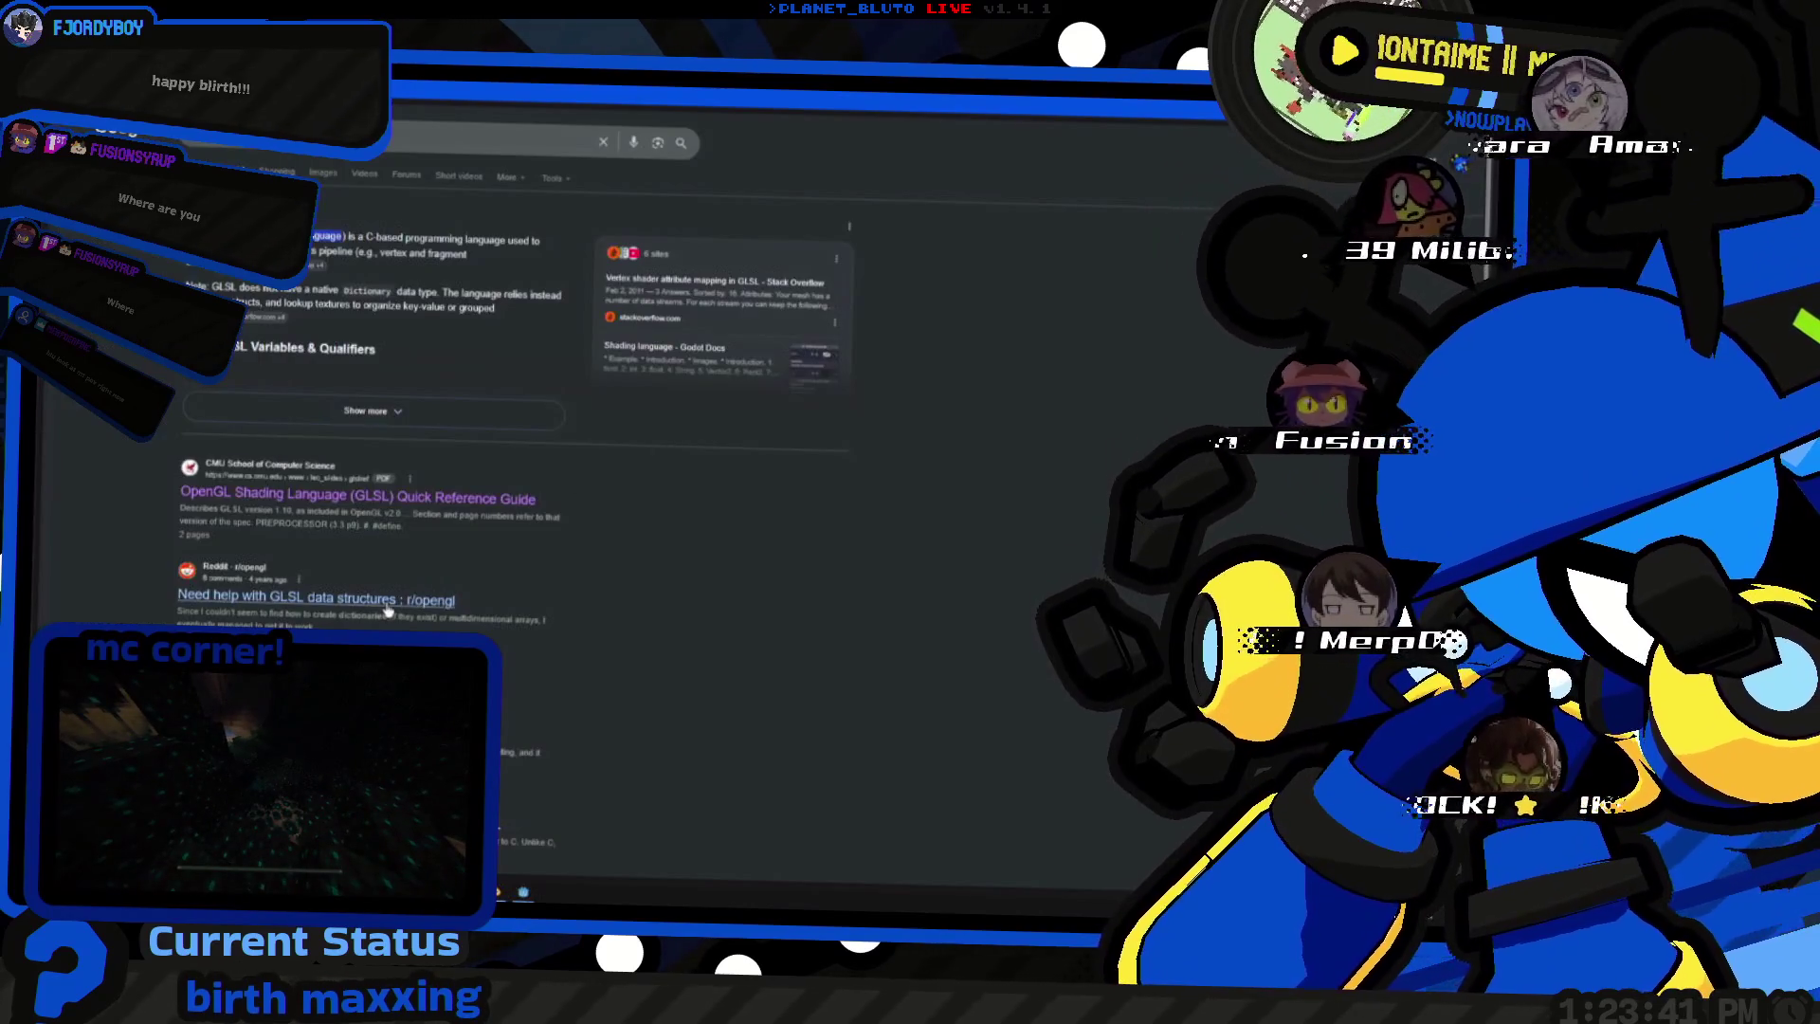
- Read the Reddit thread on GLSL data structures, then switch back to the Godot editor
{"action": "left_click", "coordinate": [121, 595]}
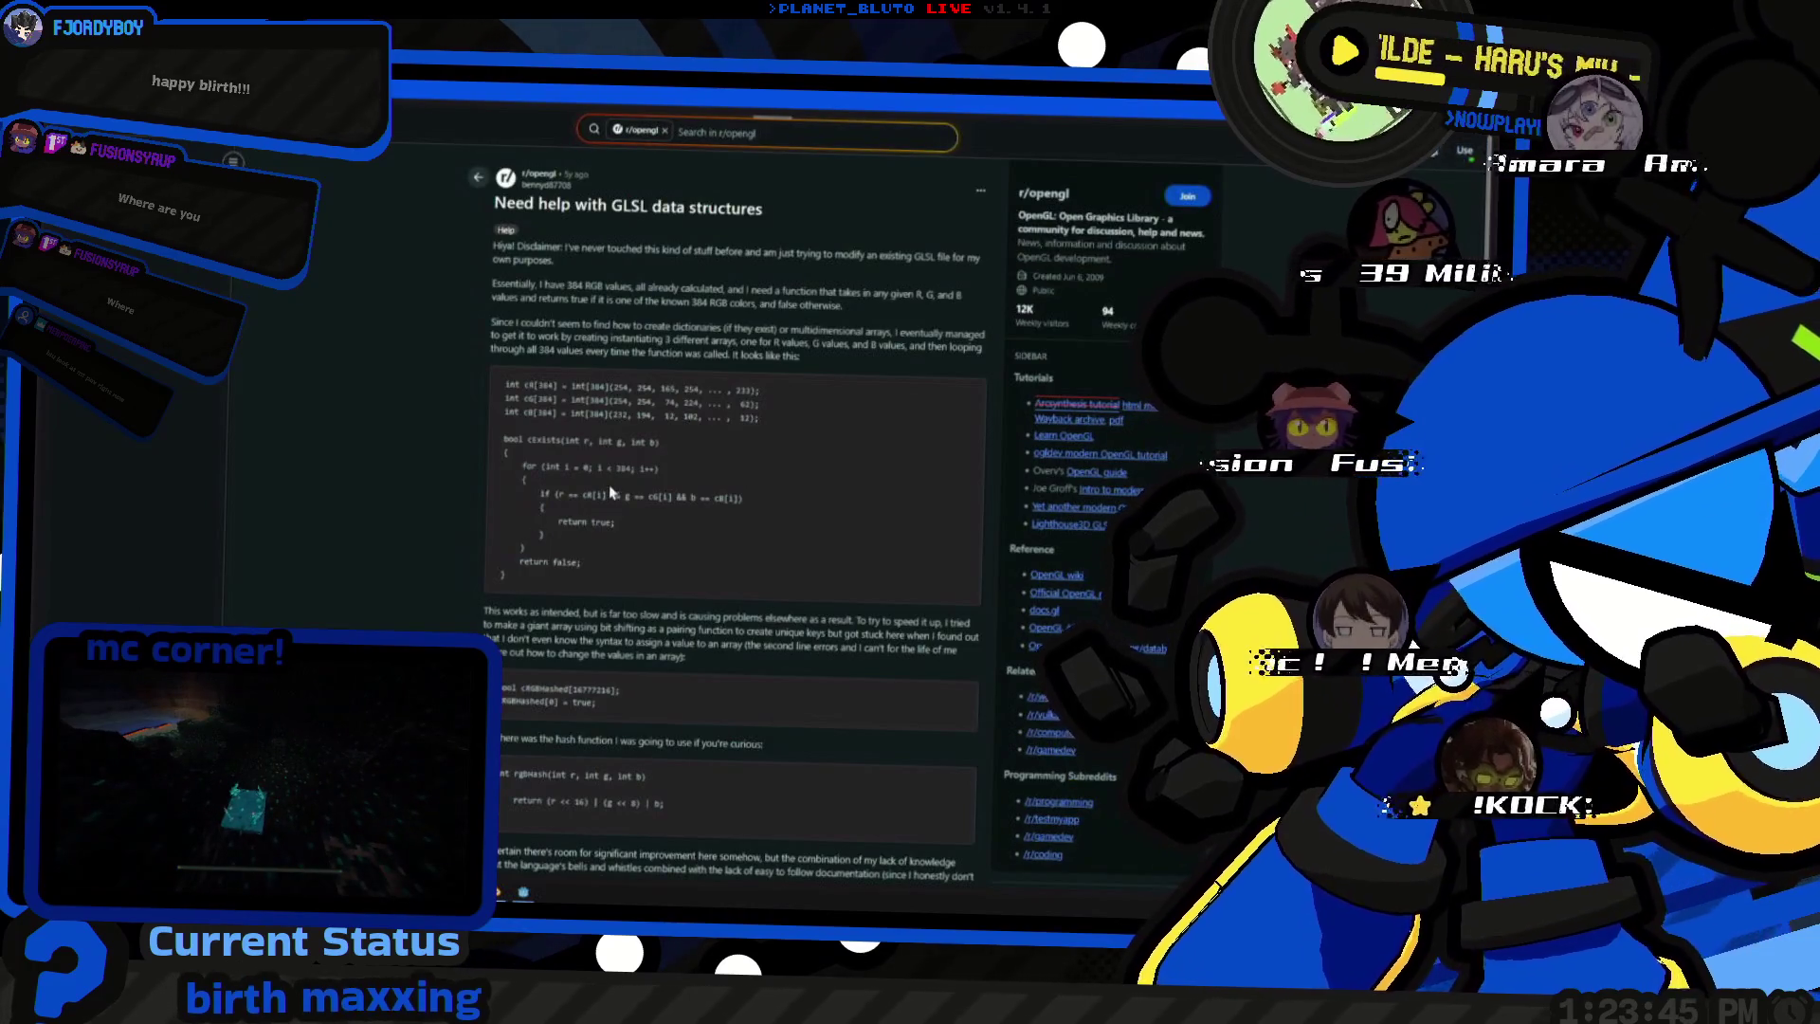
{"action": "scroll", "coordinate": [612, 492], "scroll_direction": "down", "scroll_amount": 3}
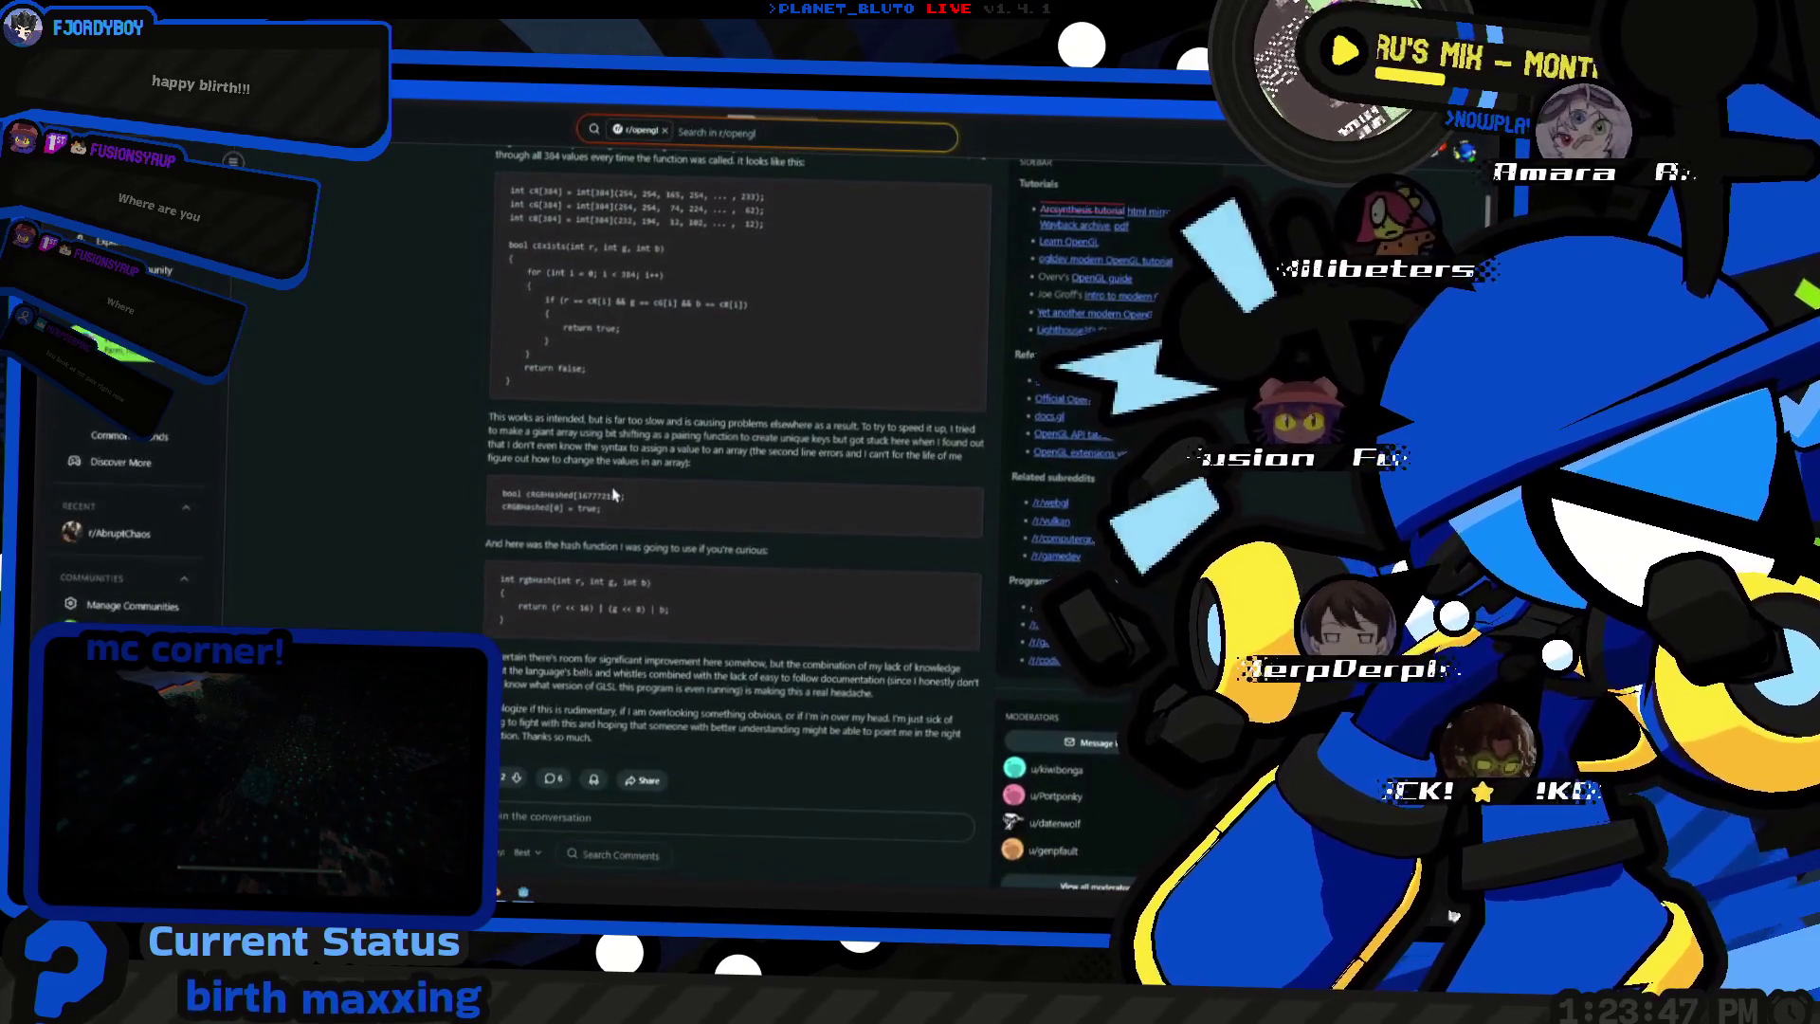
{"action": "scroll", "coordinate": [616, 496], "scroll_direction": "down", "scroll_amount": 5}
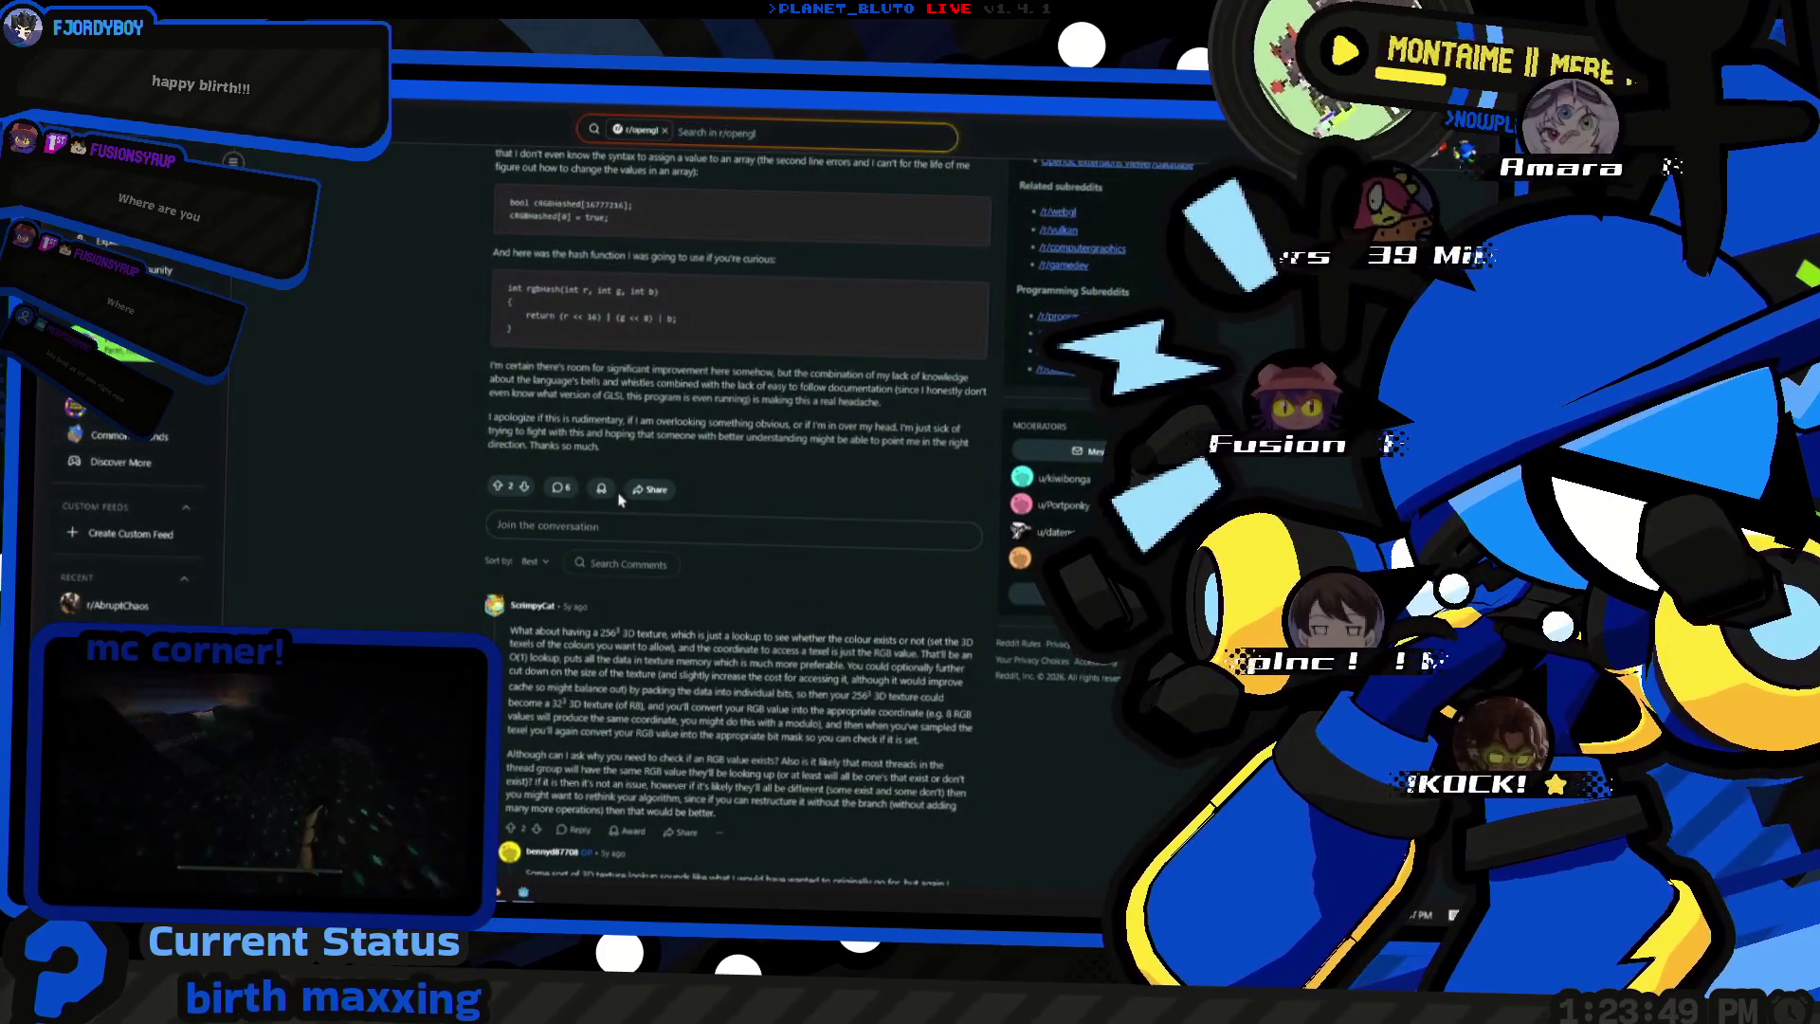
{"action": "scroll", "coordinate": [626, 500], "scroll_direction": "up", "scroll_amount": 3}
{"action": "scroll", "coordinate": [655, 504], "scroll_direction": "up", "scroll_amount": 3}
{"action": "scroll", "coordinate": [684, 510], "scroll_direction": "up", "scroll_amount": 2}
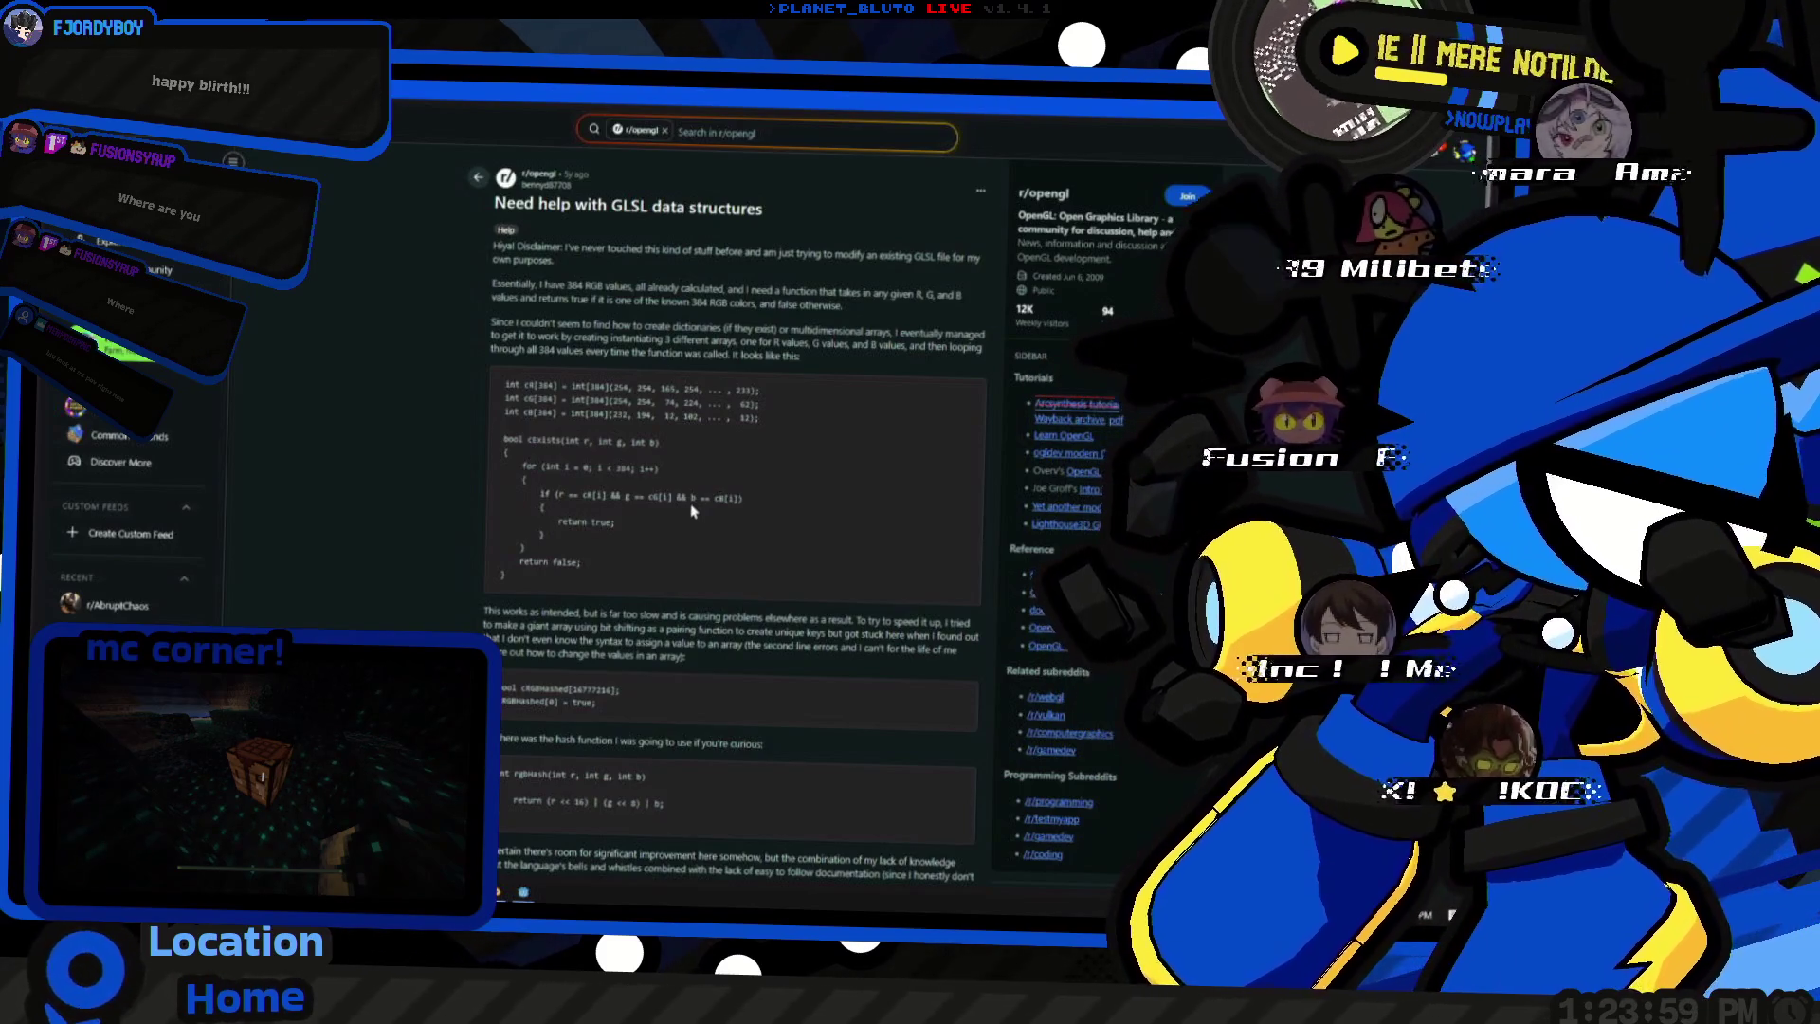
{"action": "key", "text": "alt+Tab"}
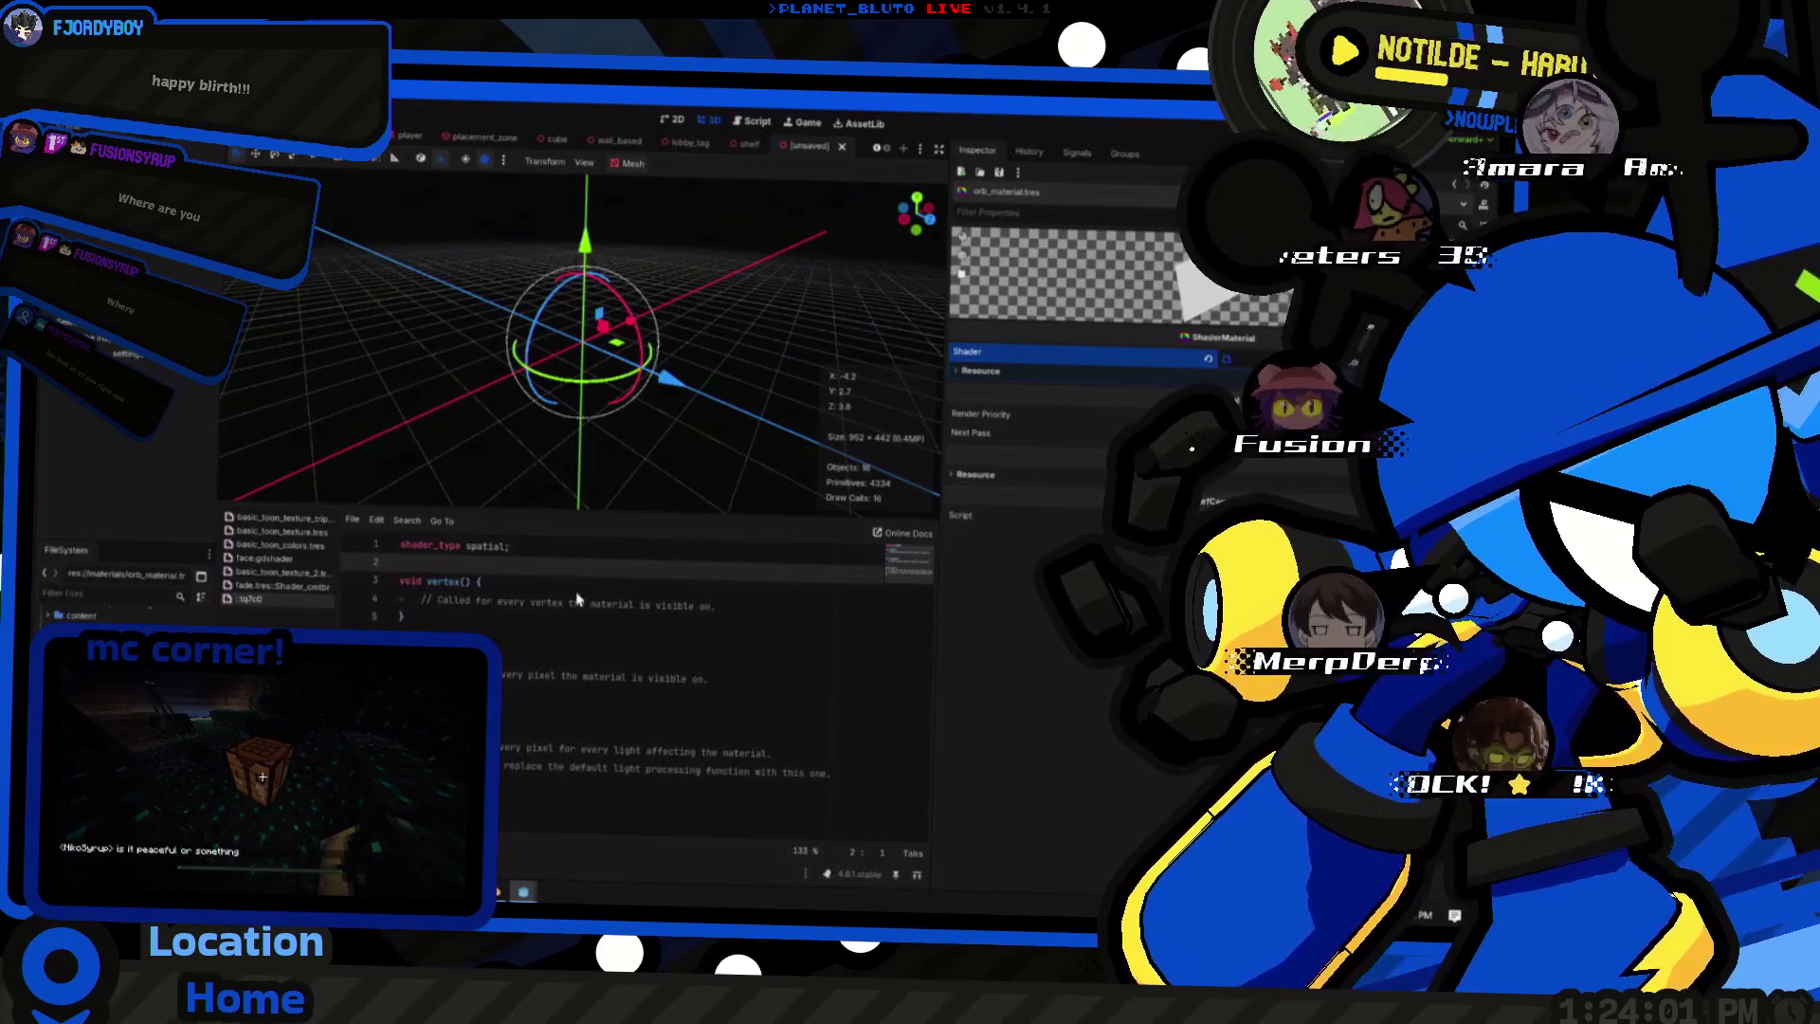
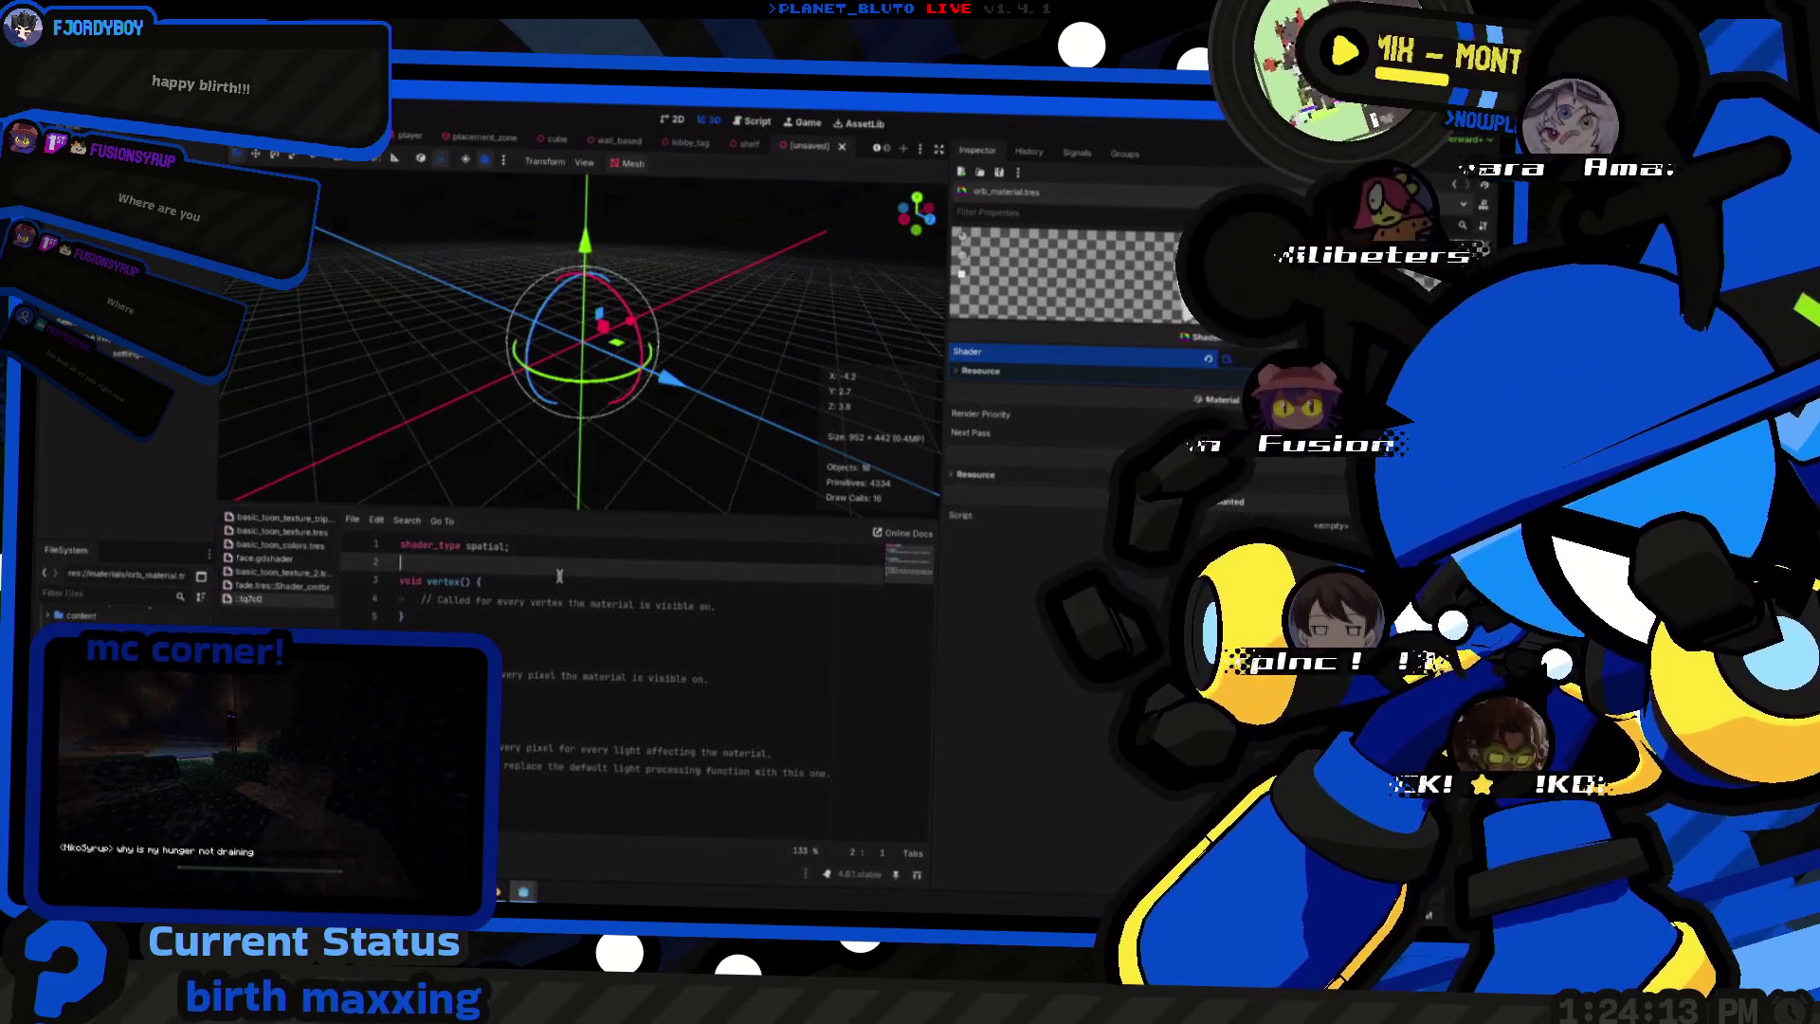
- Write 'group_uniforms orb_colors;' below shader_type and start a 'uniform vec4' line under it
{"action": "key", "text": "Return"}
{"action": "key", "text": "Return"}
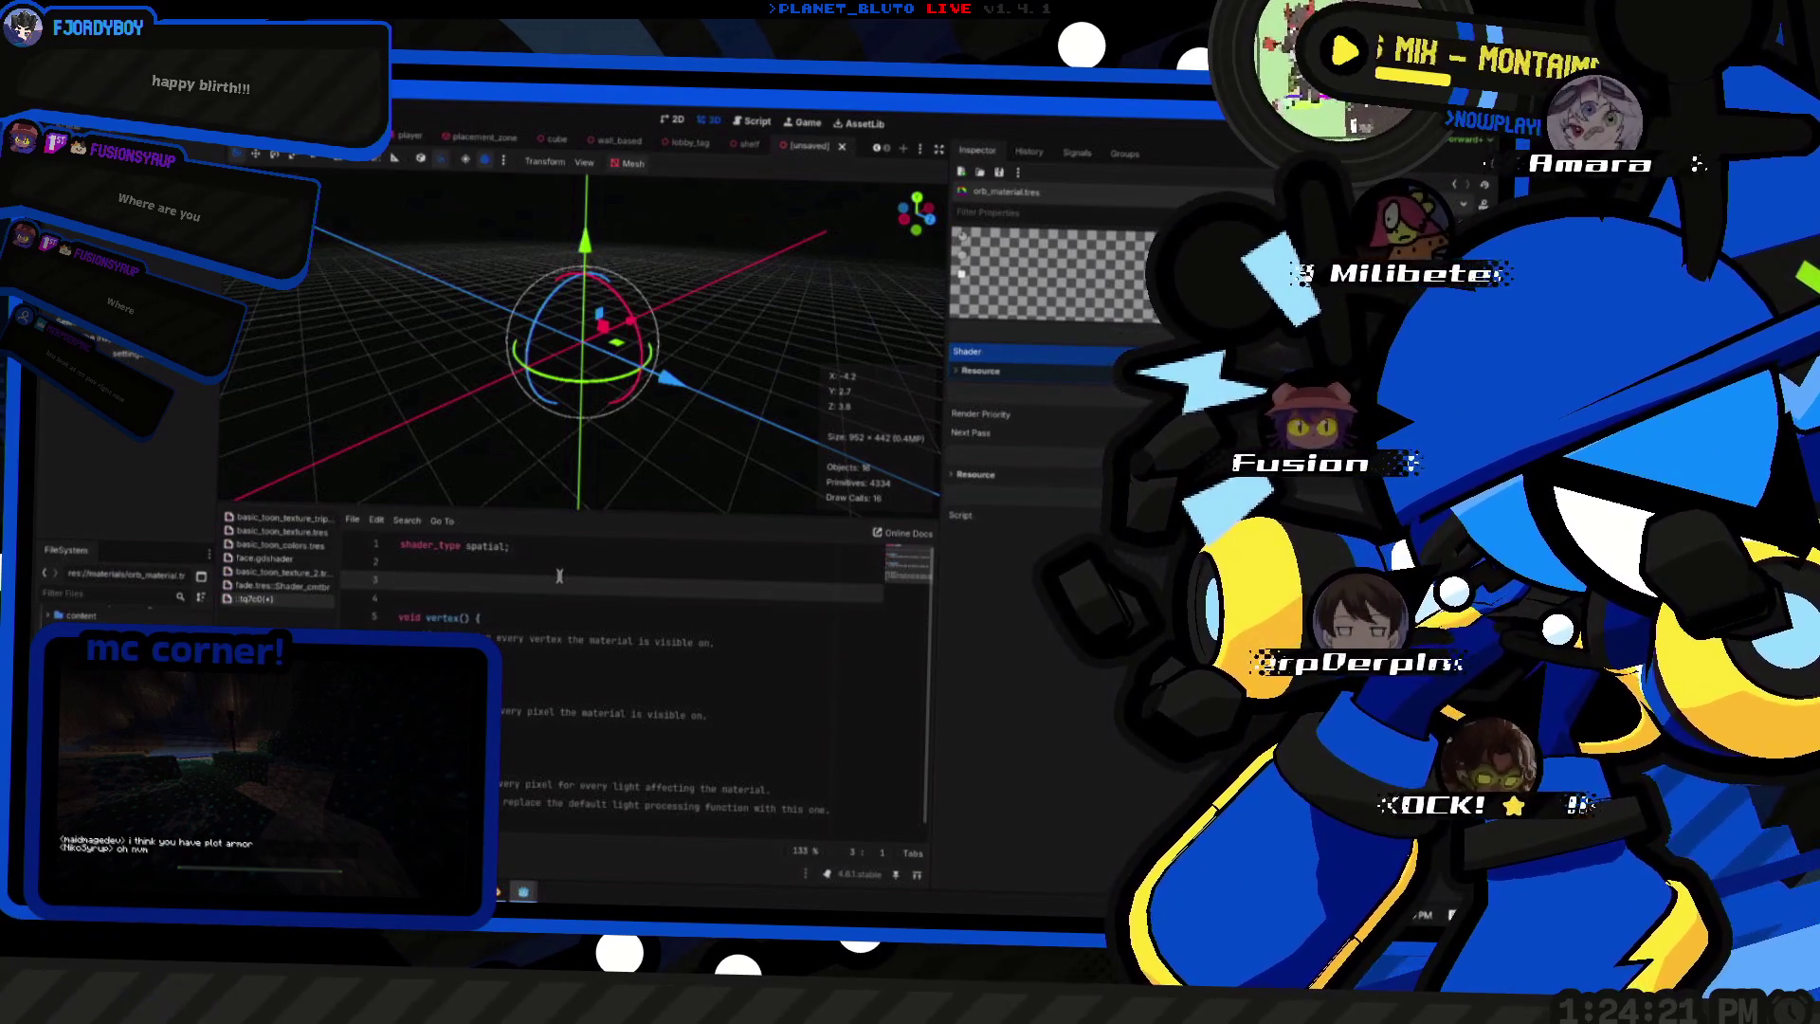
{"action": "type", "text": "group_uniforms buh"}
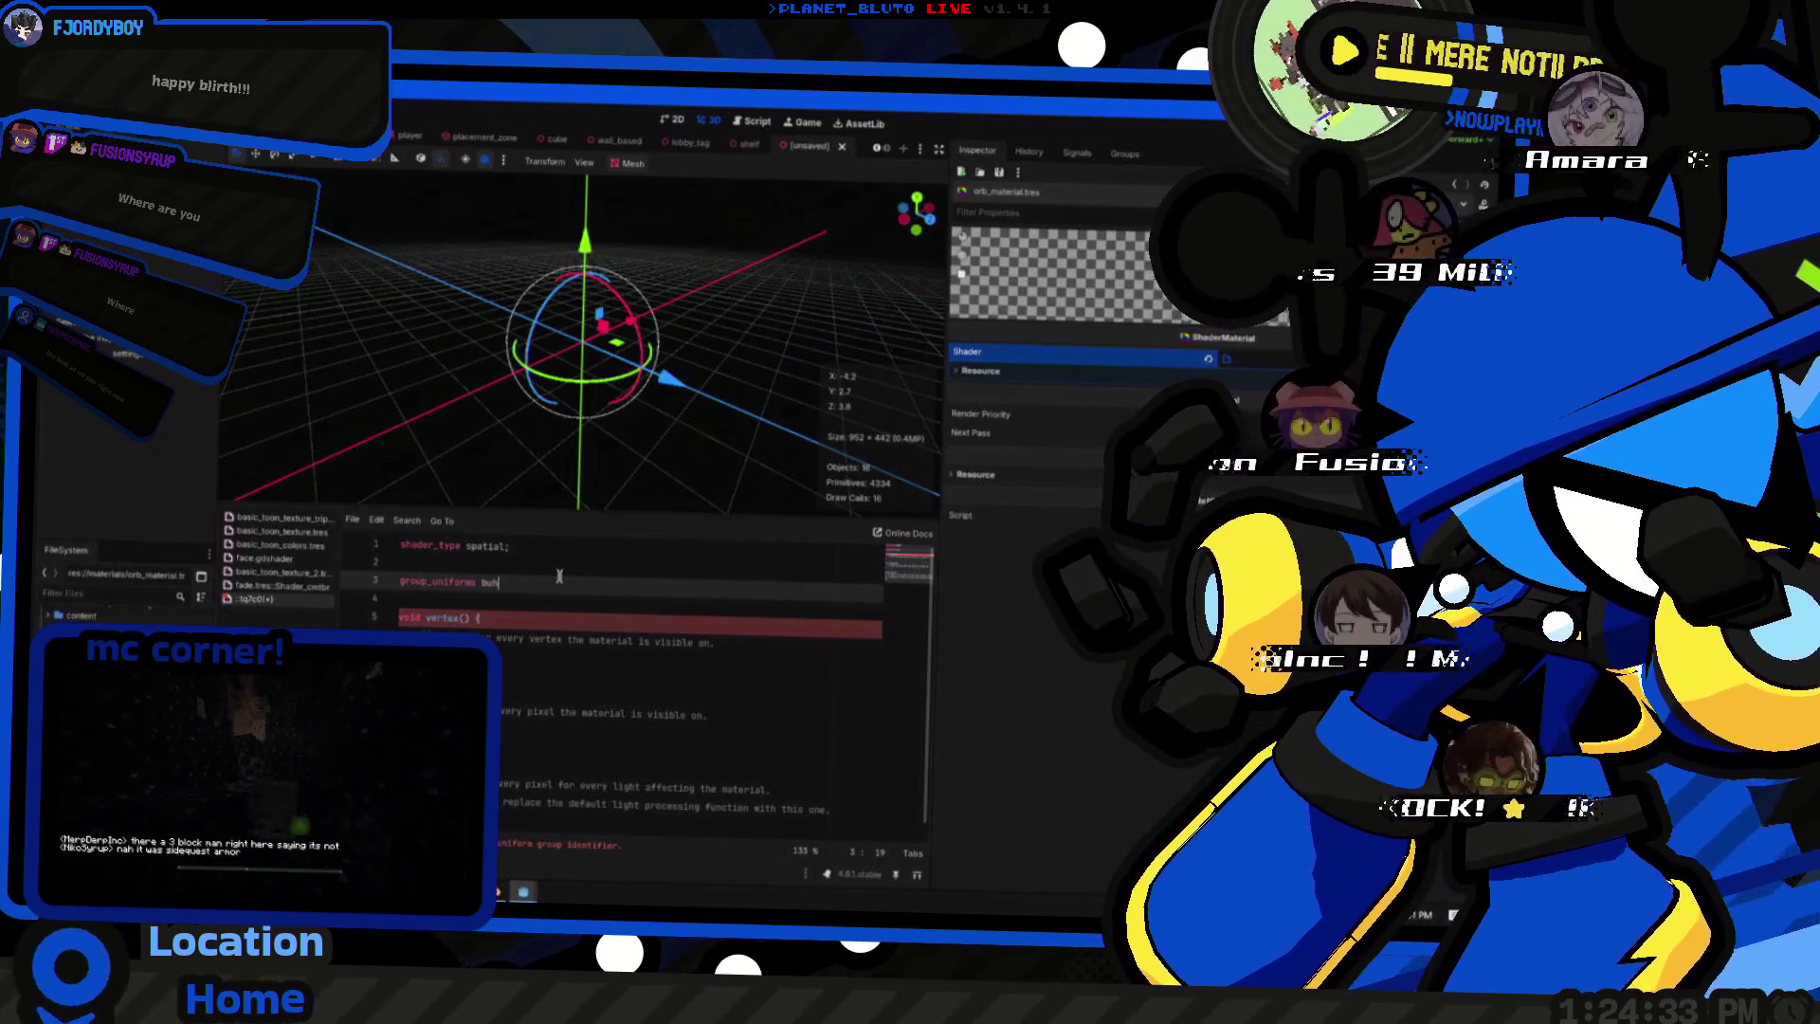
{"action": "key", "text": "BackSpace"}
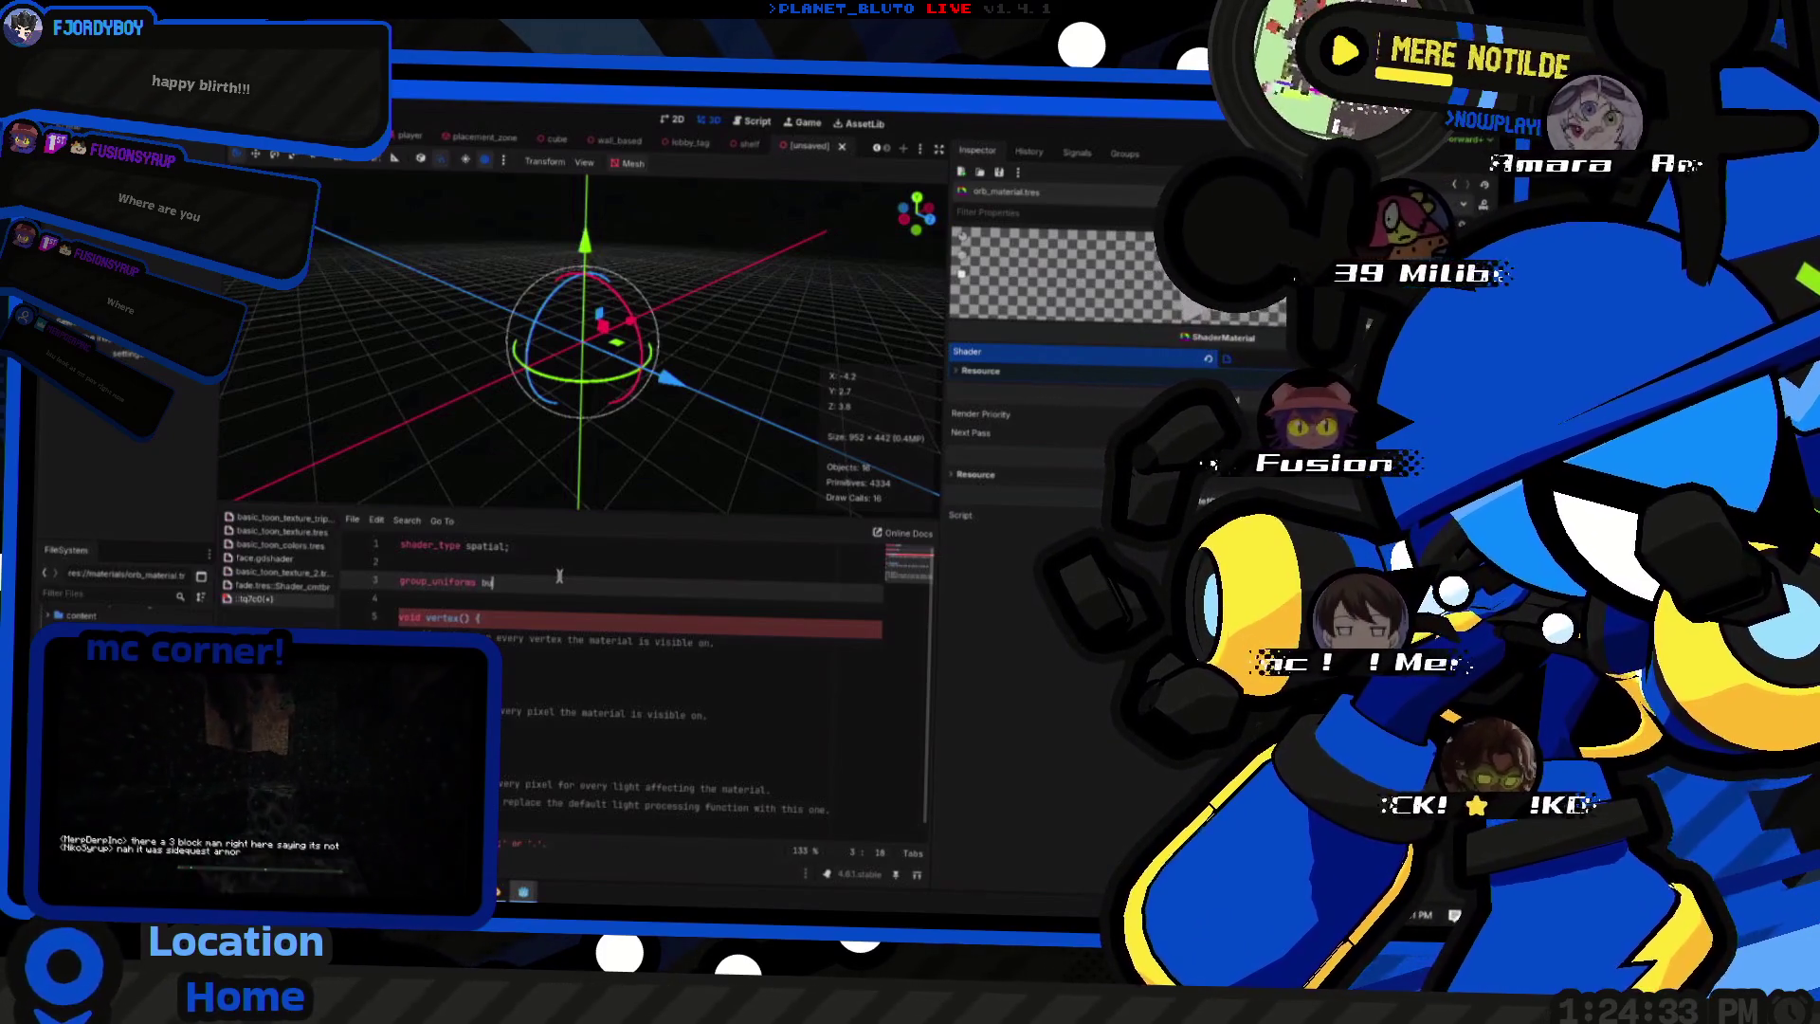
{"action": "type", "text": "ch"}
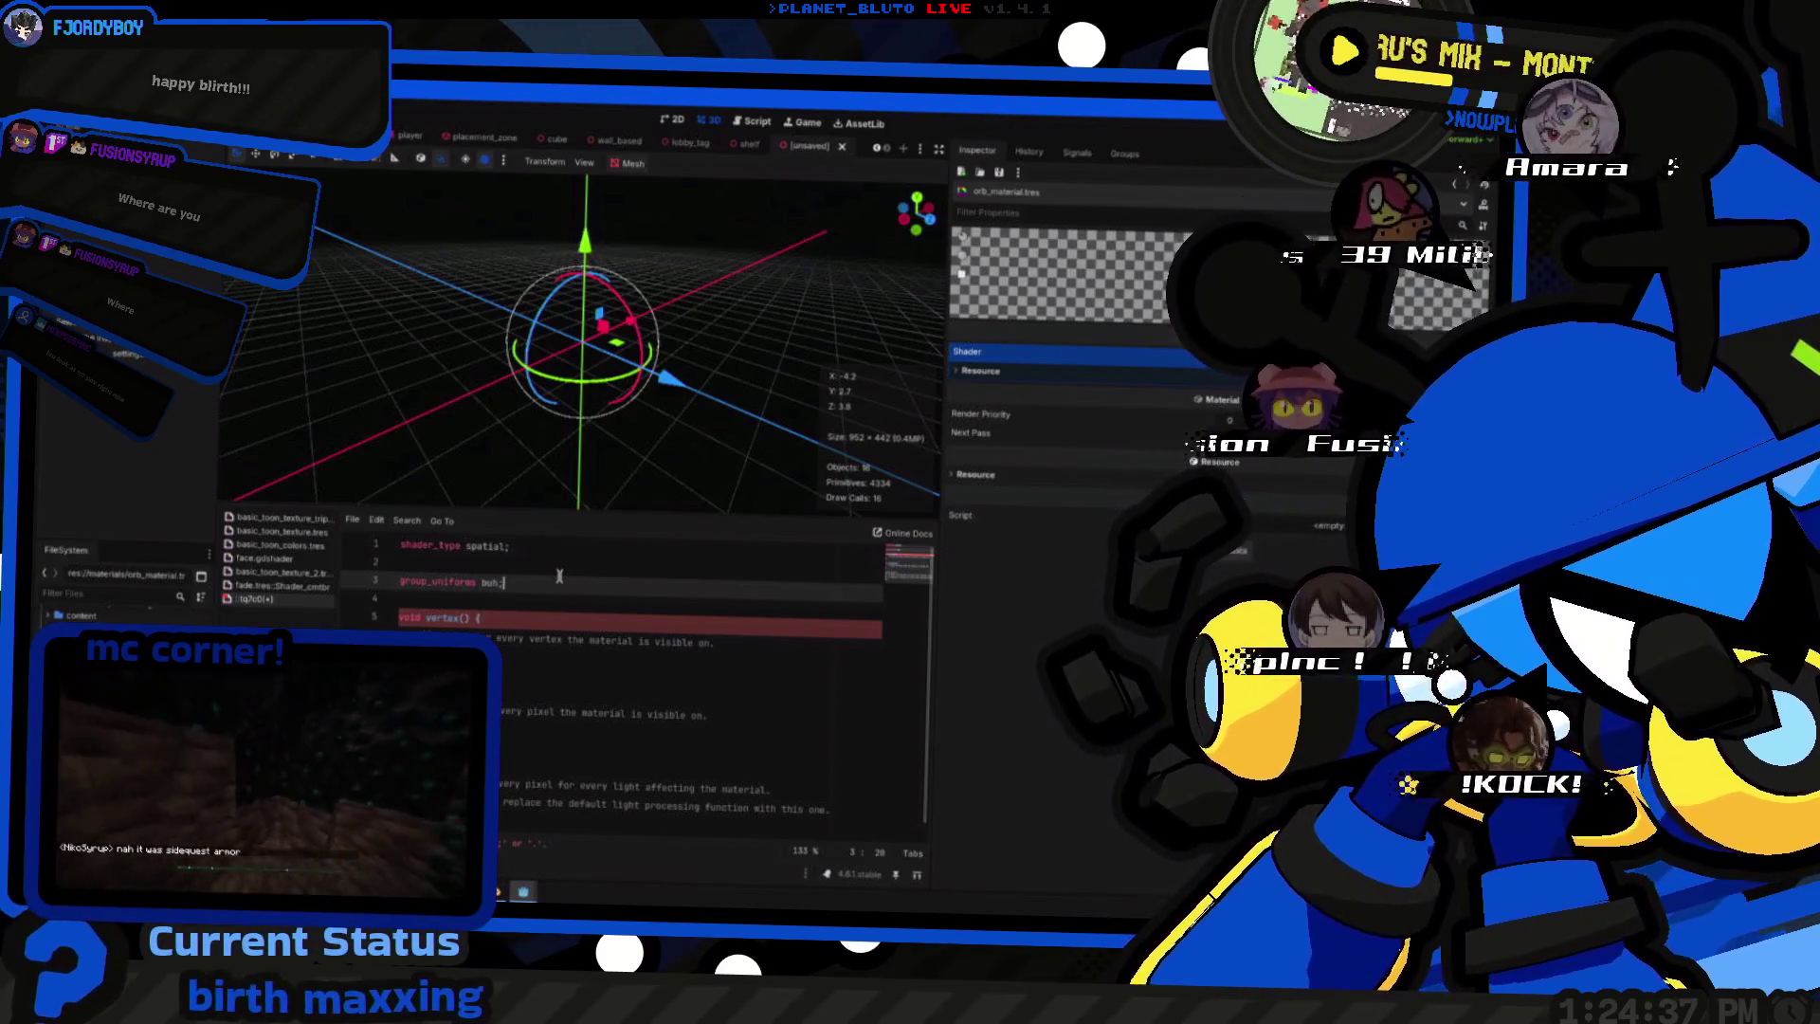
{"action": "type", "text": ";"}
{"action": "key", "text": "Return"}
{"action": "type", "text": "form "}
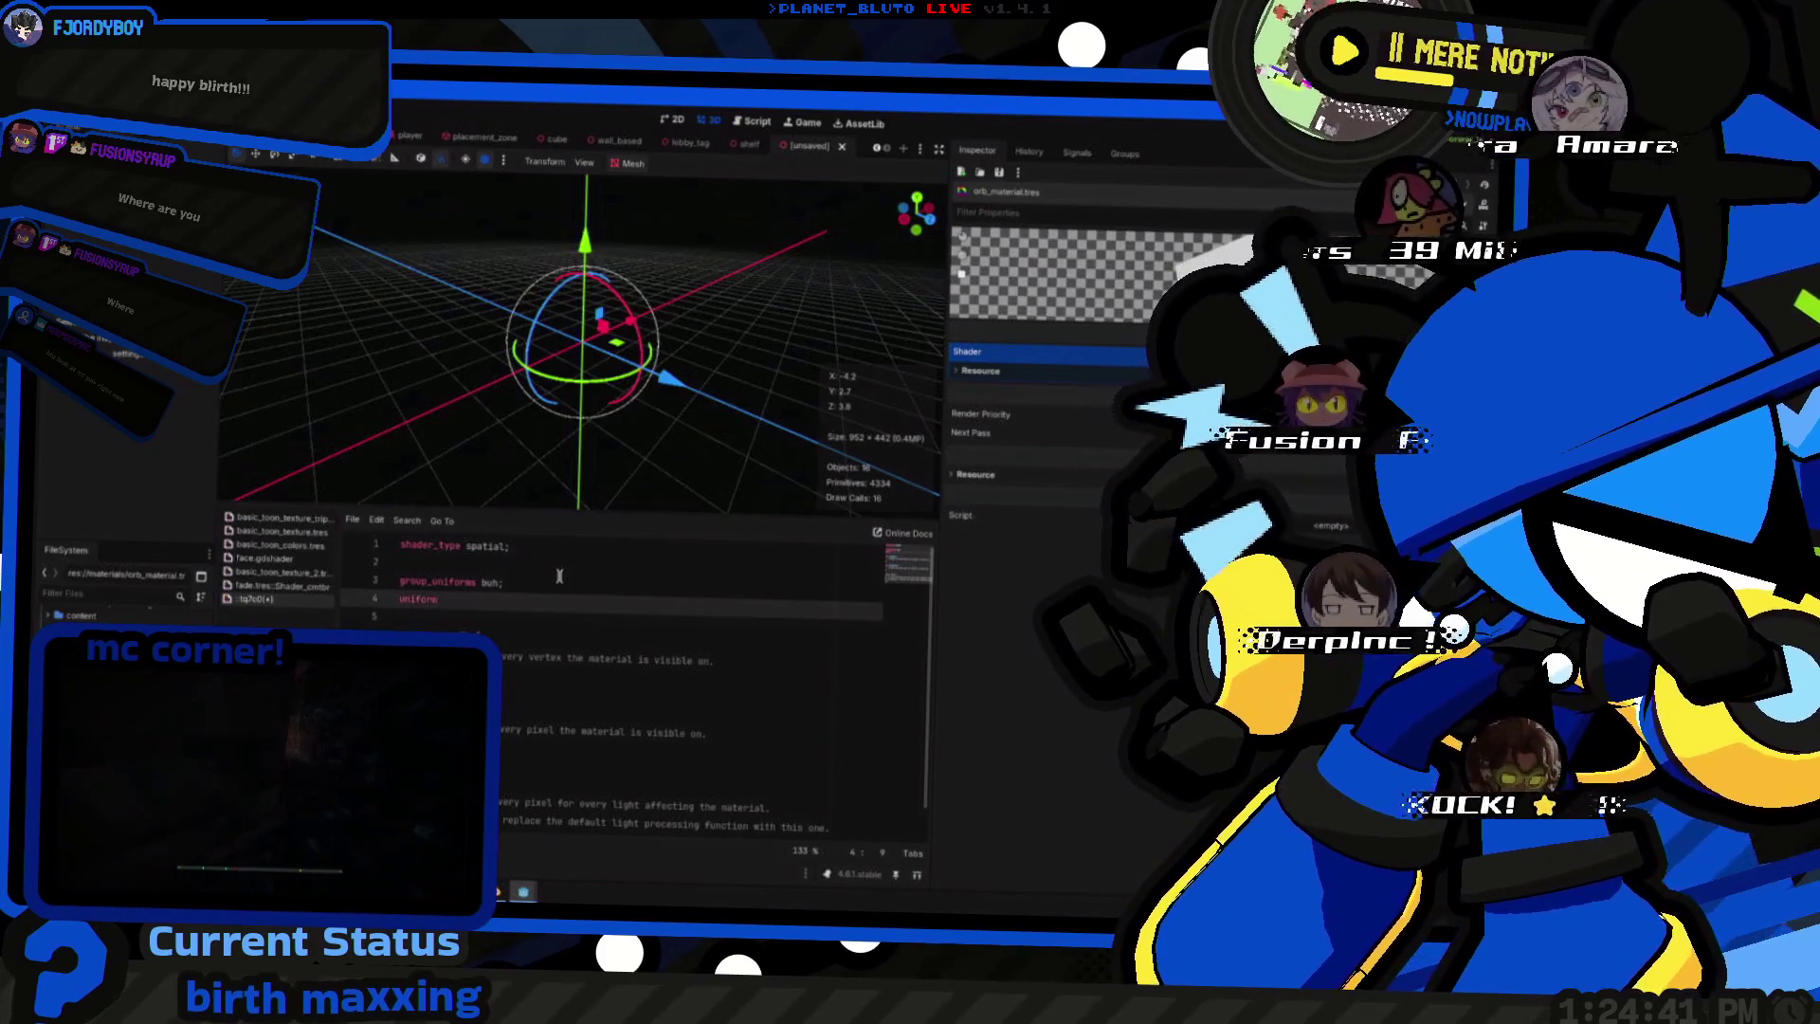
{"action": "type", "text": "lors"}
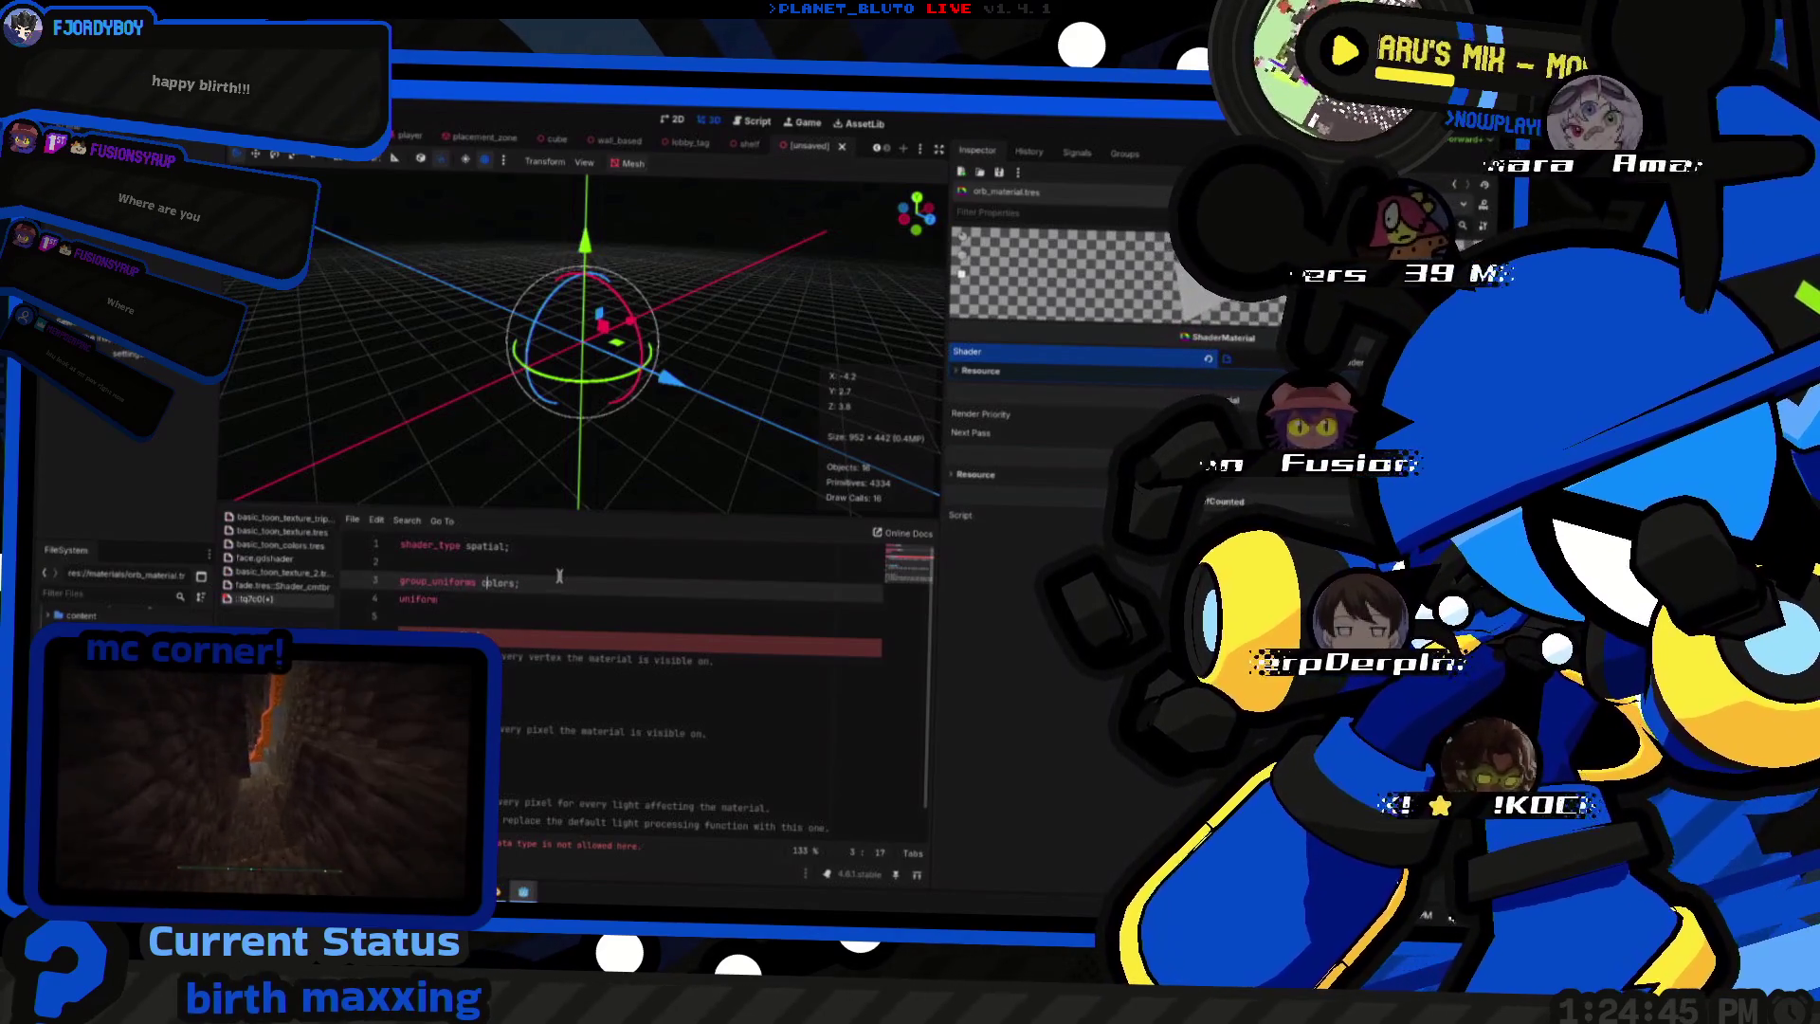
{"action": "key", "text": "Down"}
{"action": "type", "text": "c"}
{"action": "key", "text": "Escape"}
{"action": "key", "text": "Up"}
{"action": "type", "text": "sr"}
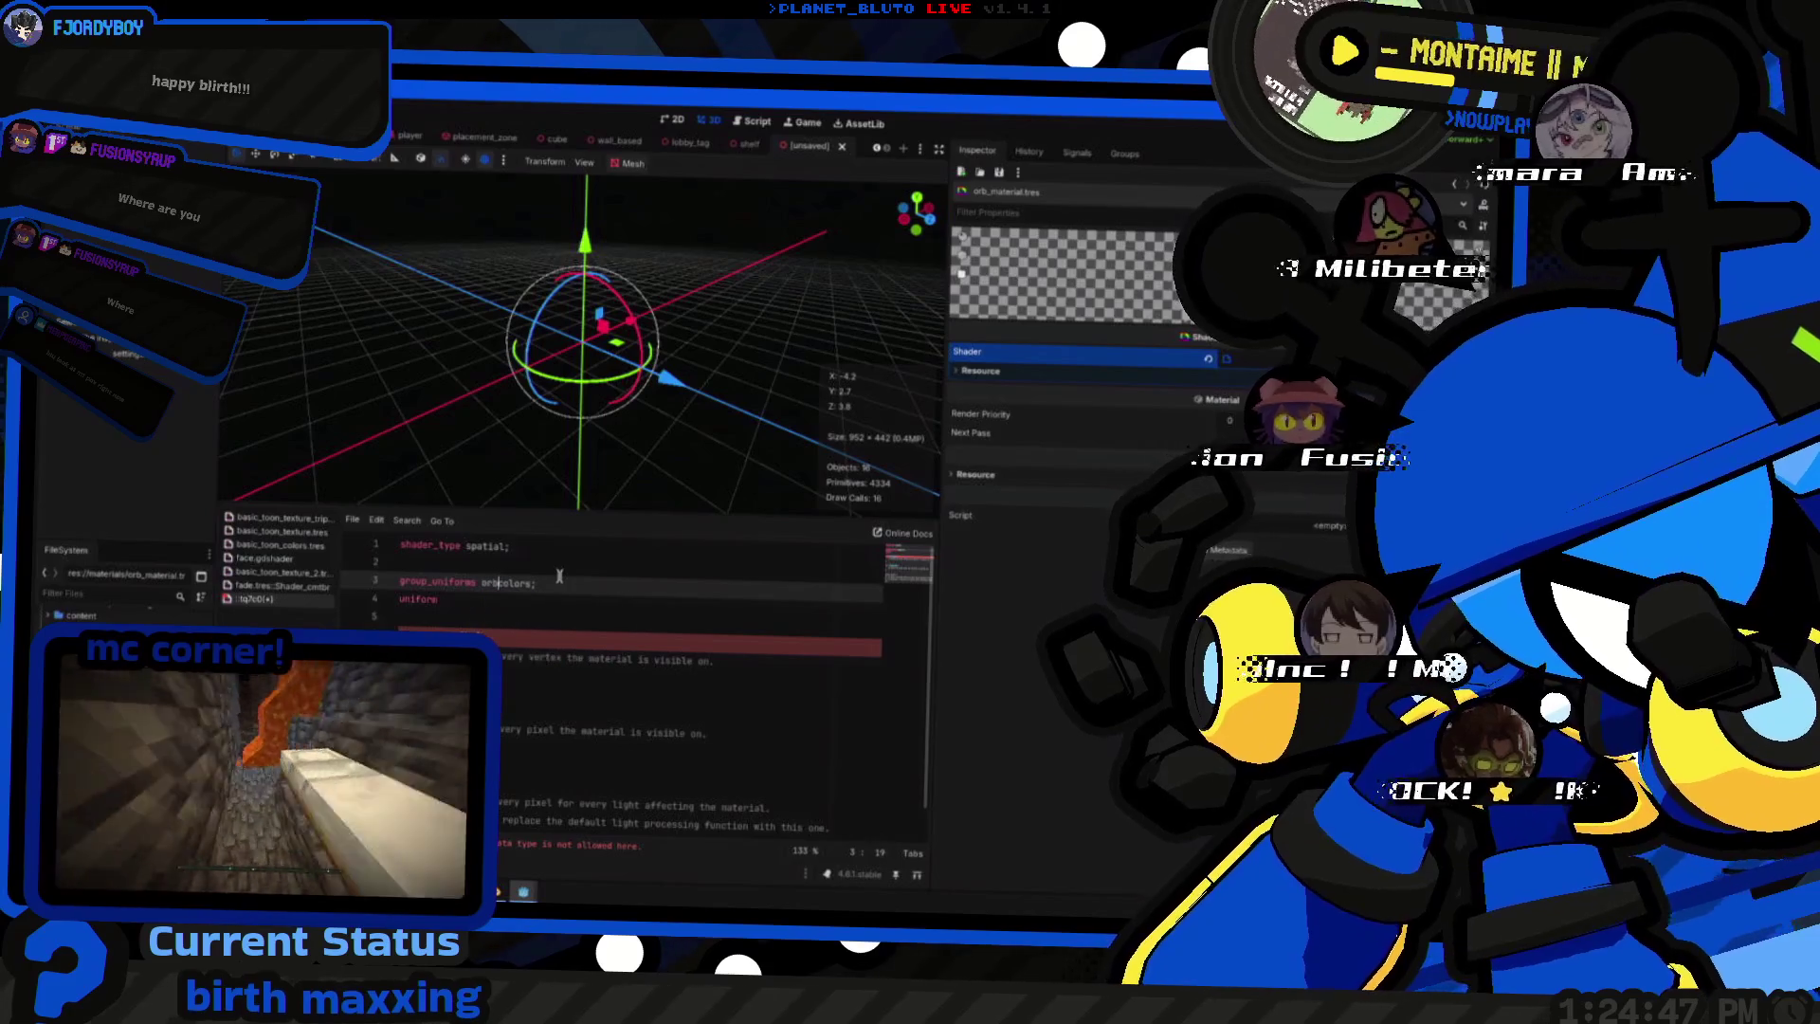
{"action": "key", "text": "Down"}
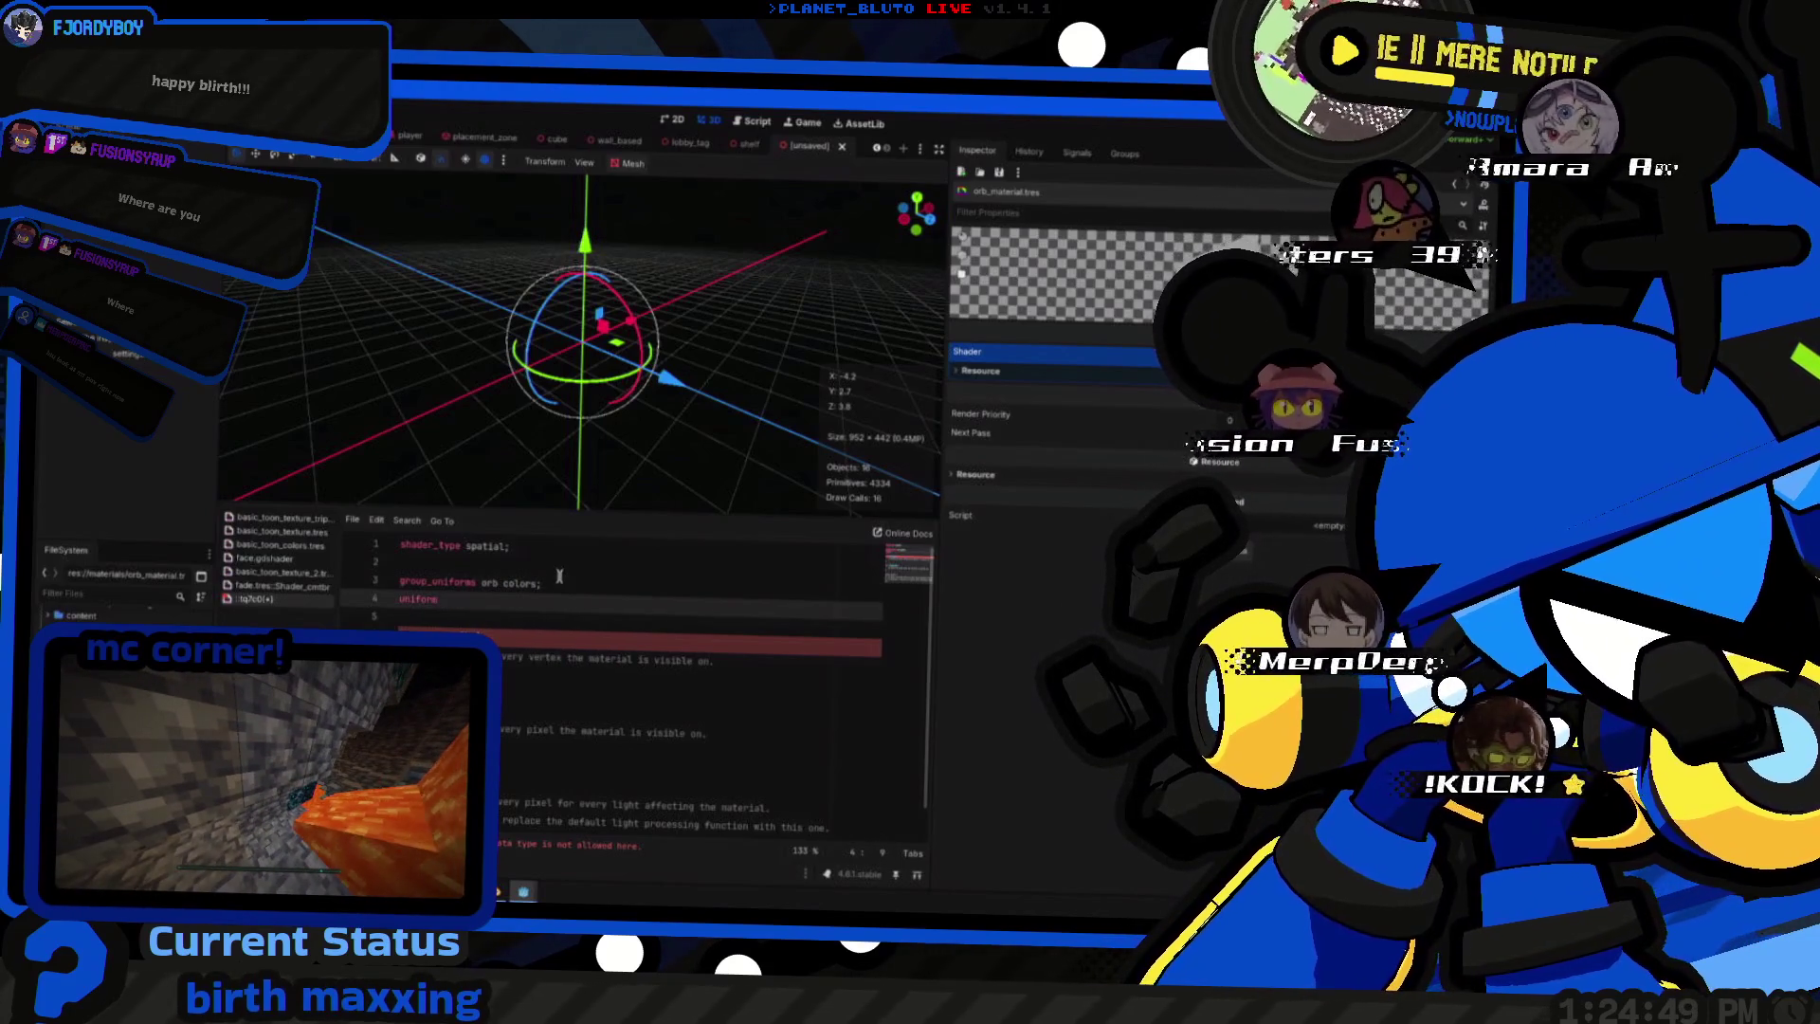
- Fix the group name and tidy the uniform line, removing the hint_color text
{"action": "left_click", "coordinate": [559, 576]}
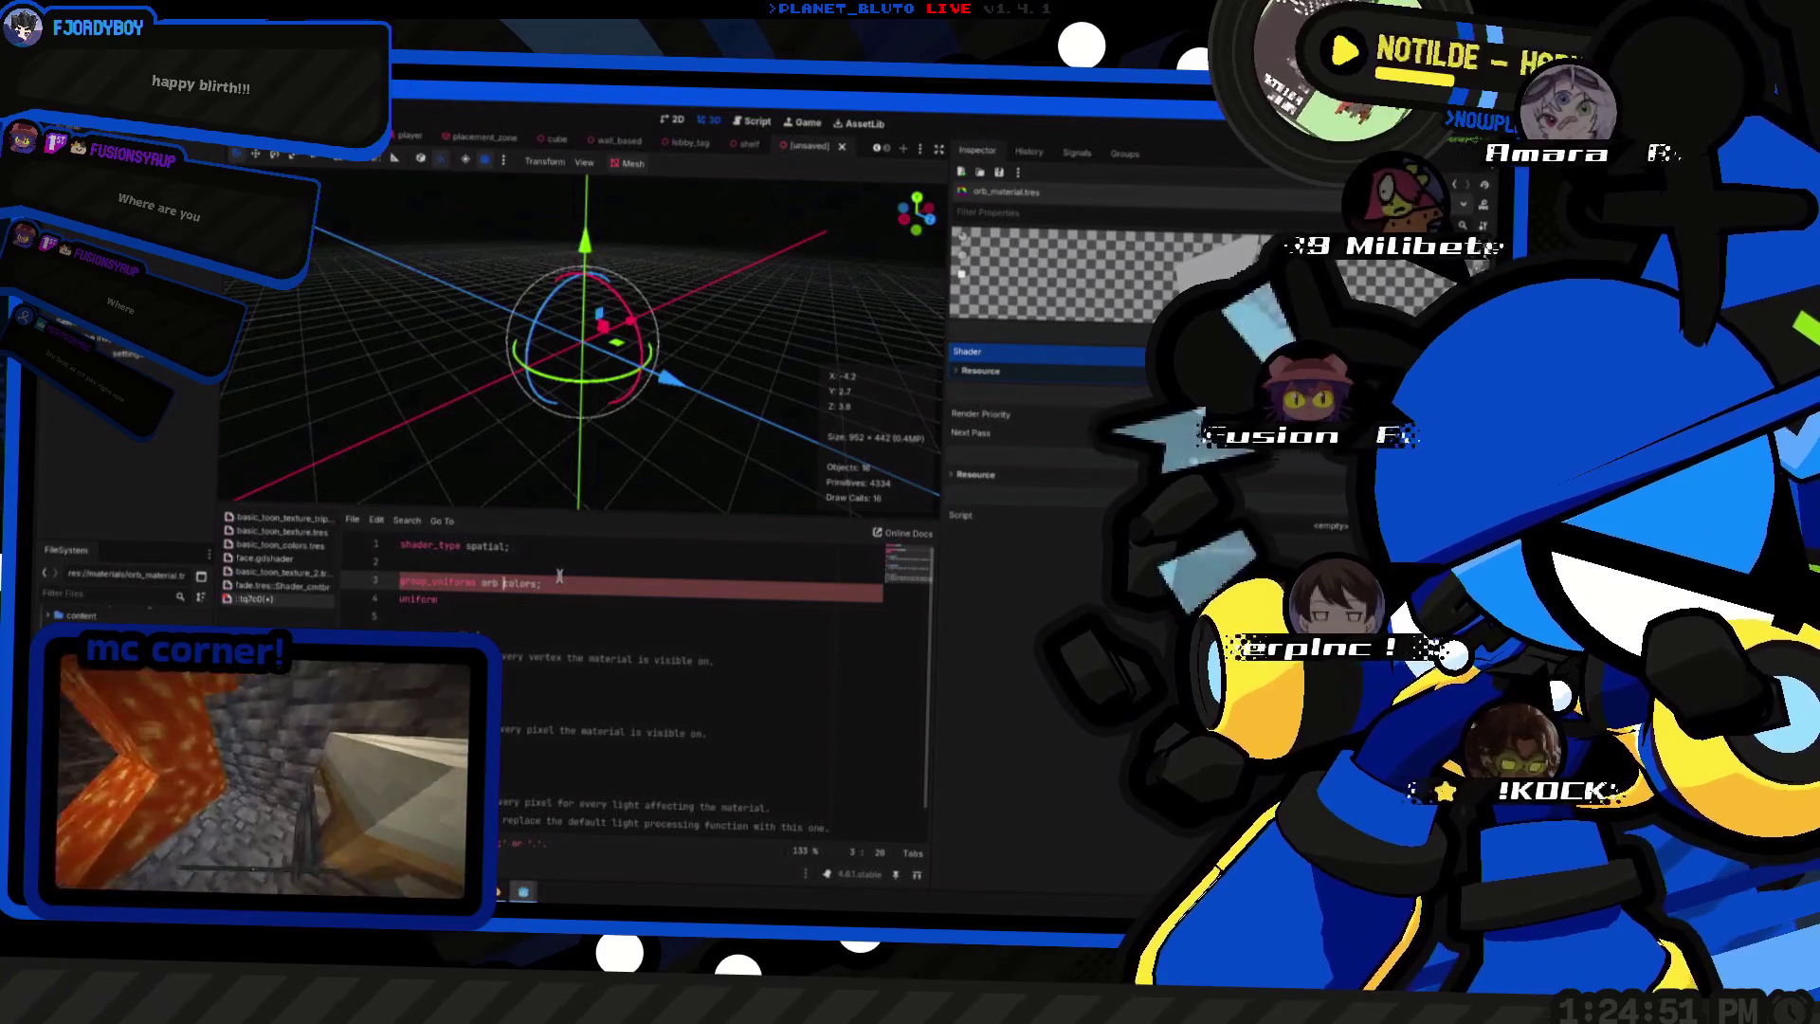
{"action": "key", "text": "BackSpace"}
{"action": "type", "text": "_"}
{"action": "key", "text": "Down"}
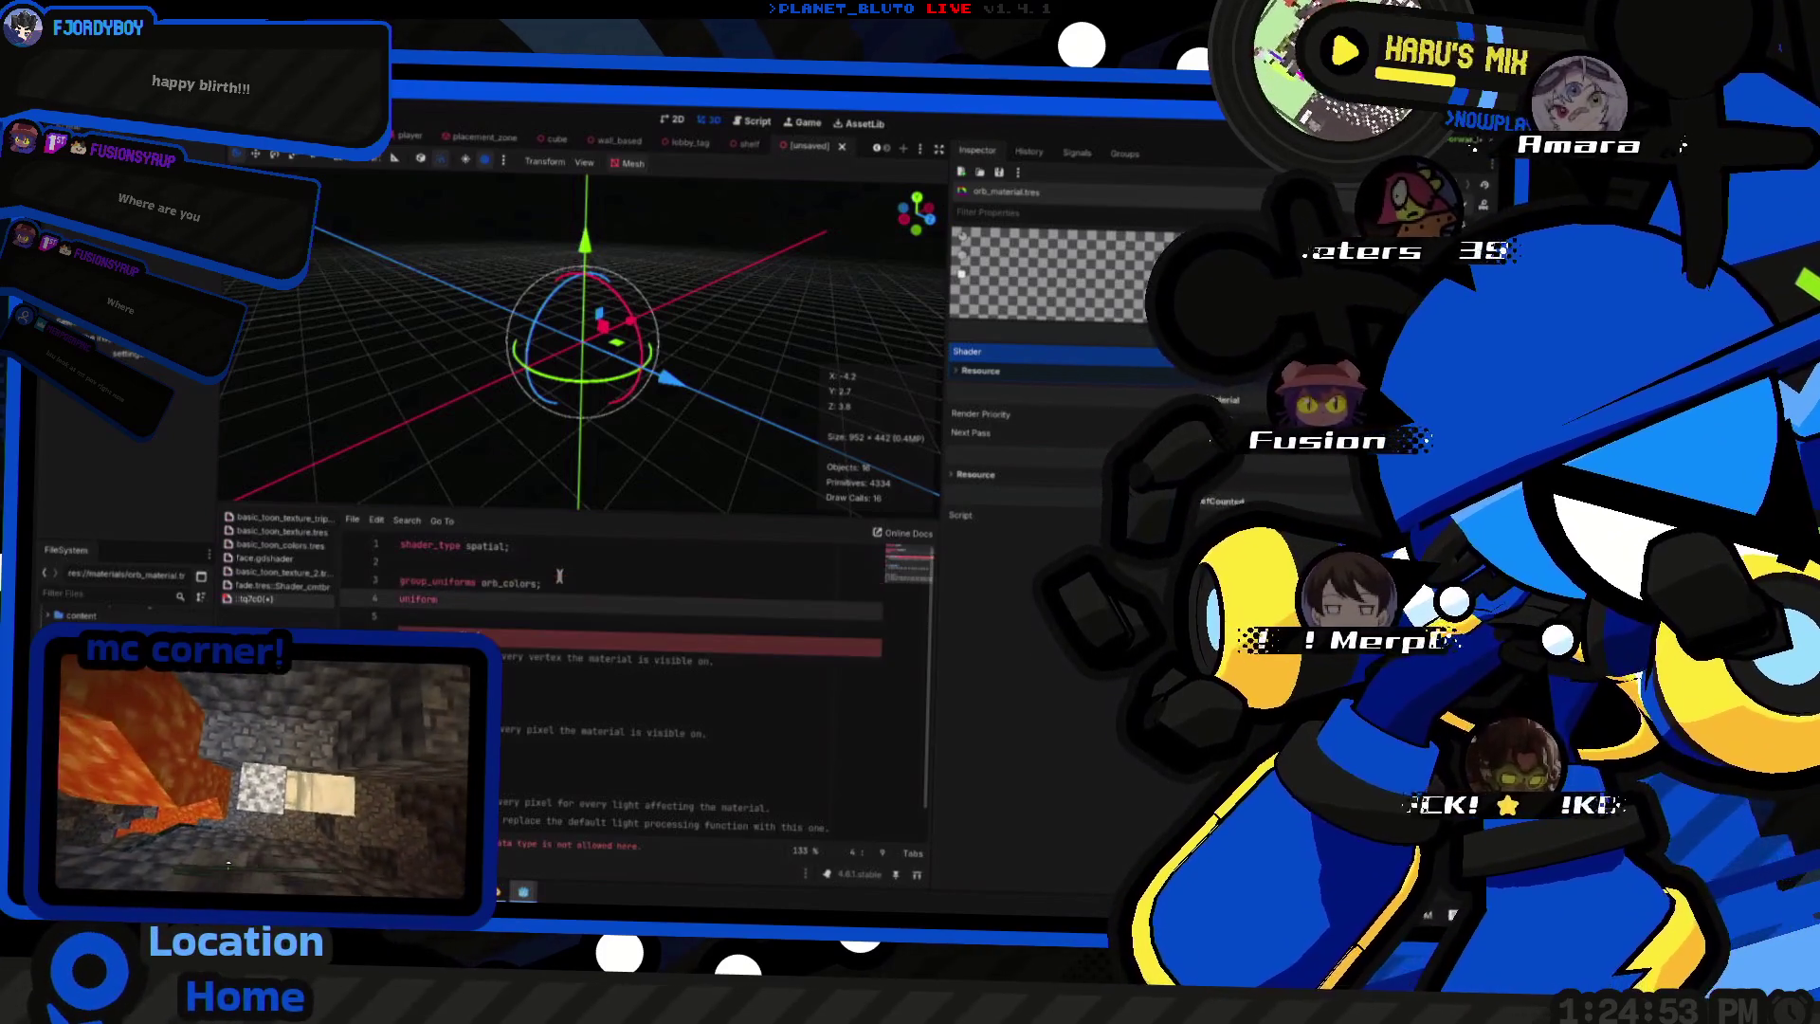
{"action": "key", "text": "BackSpace"}
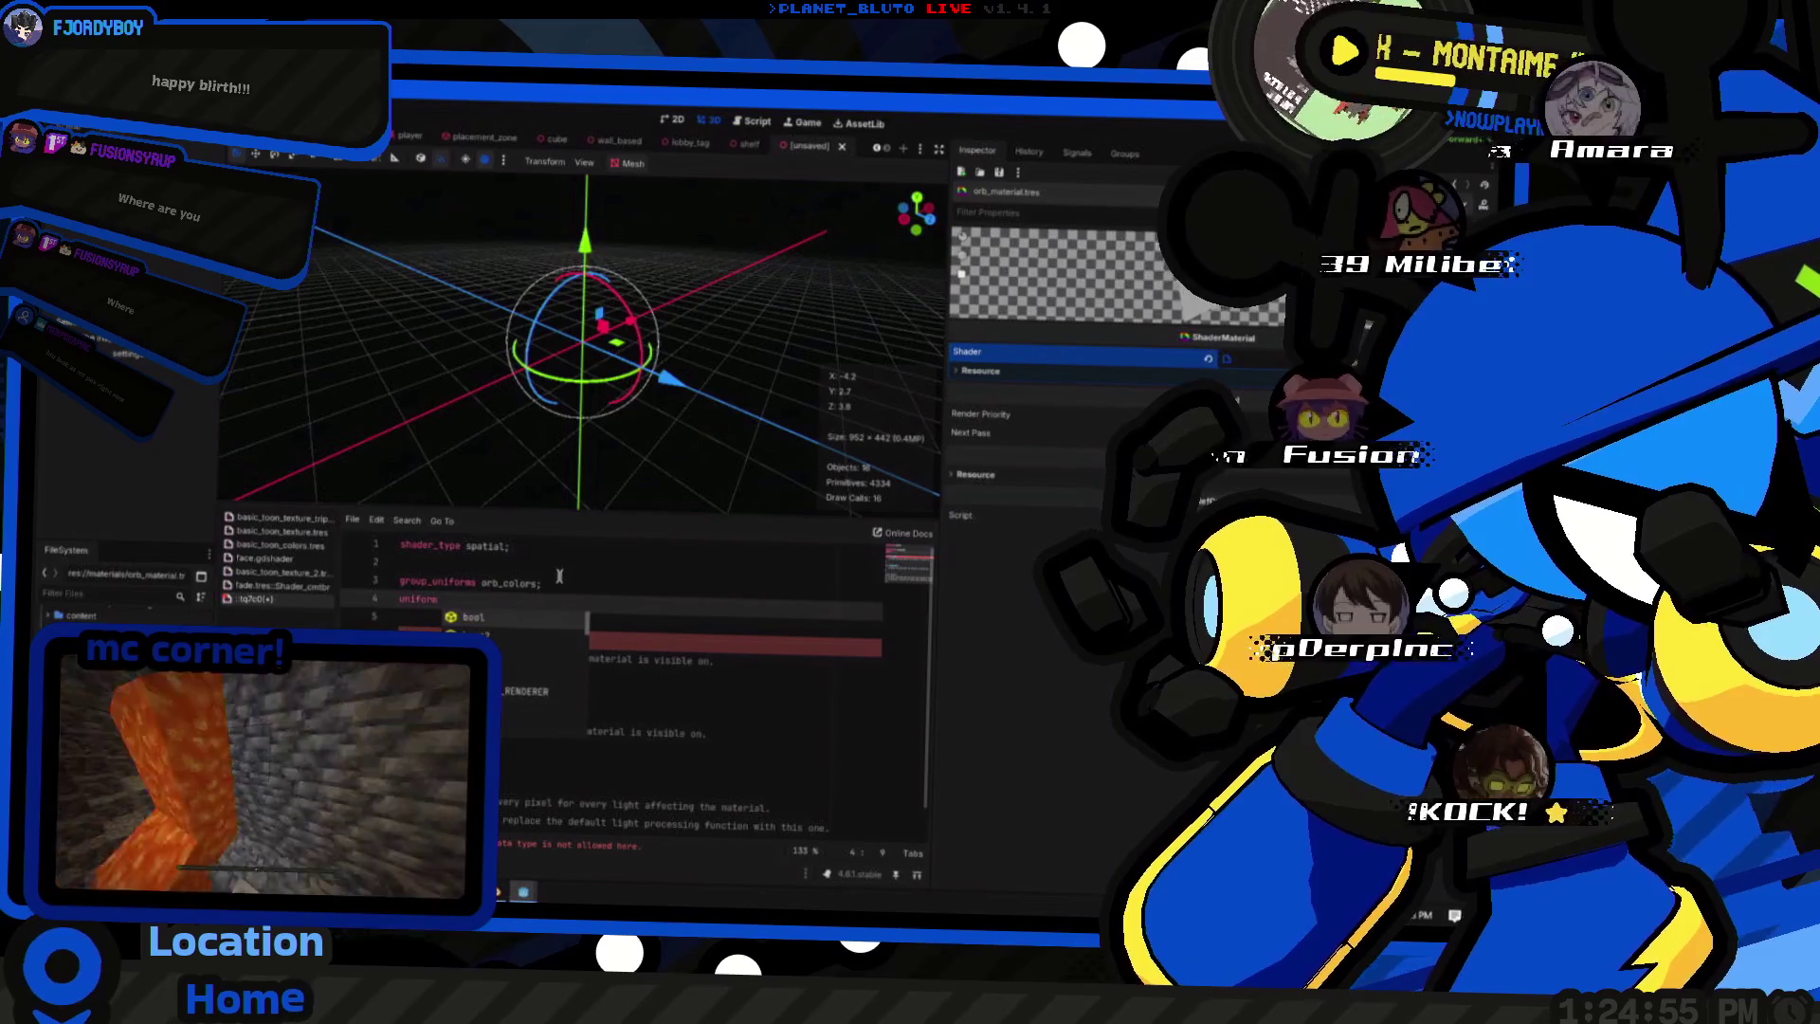
{"action": "type", "text": "vec4"}
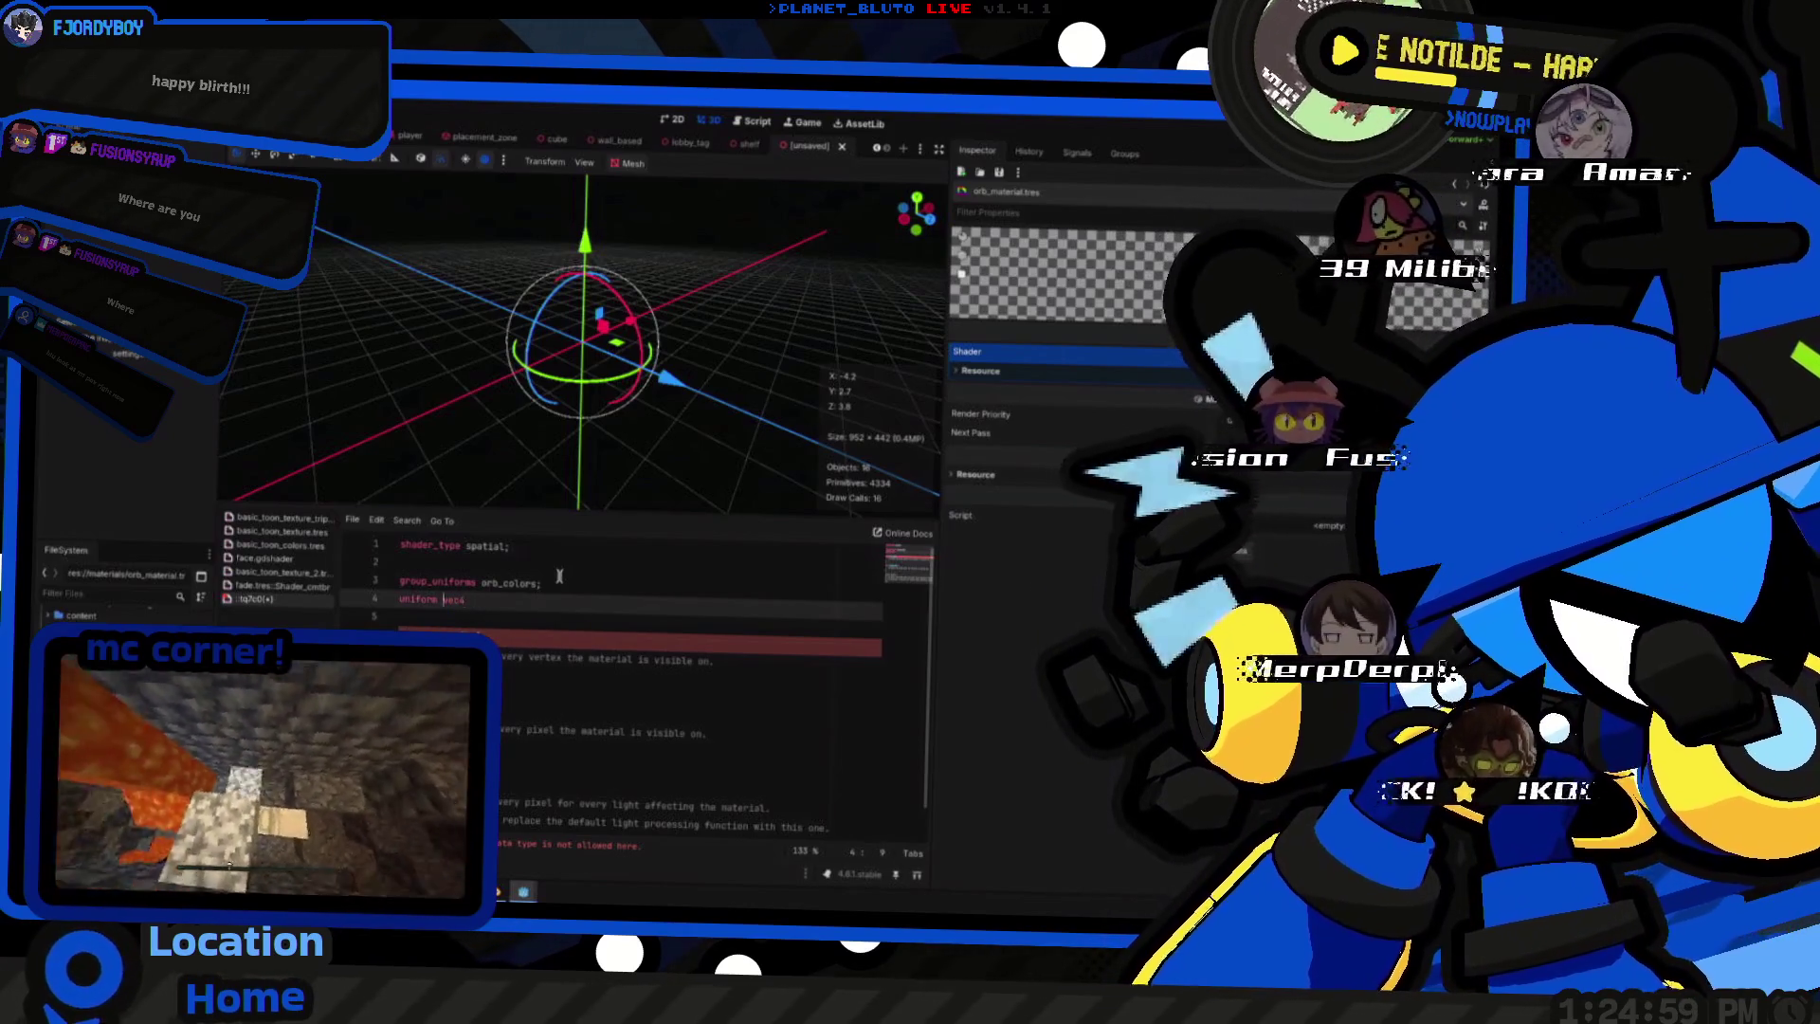
{"action": "type", "text": " : hint_color"}
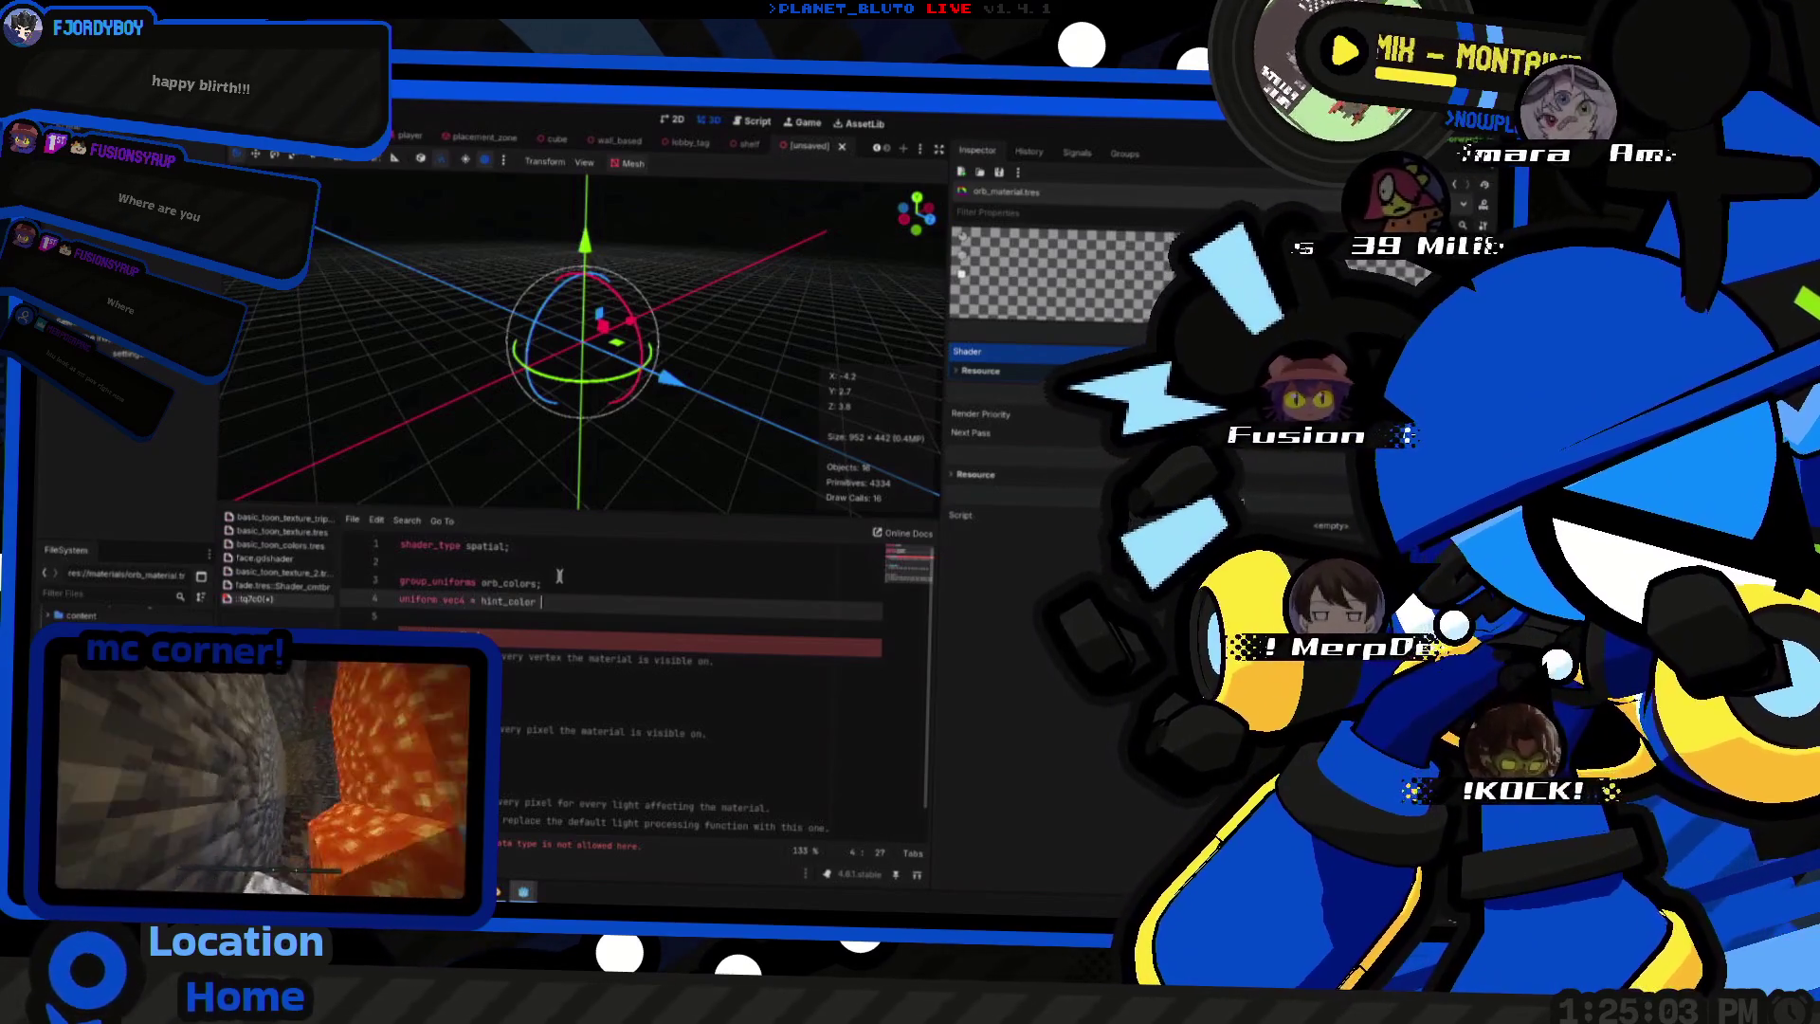
{"action": "key", "text": "ctrl+BackSpace"}
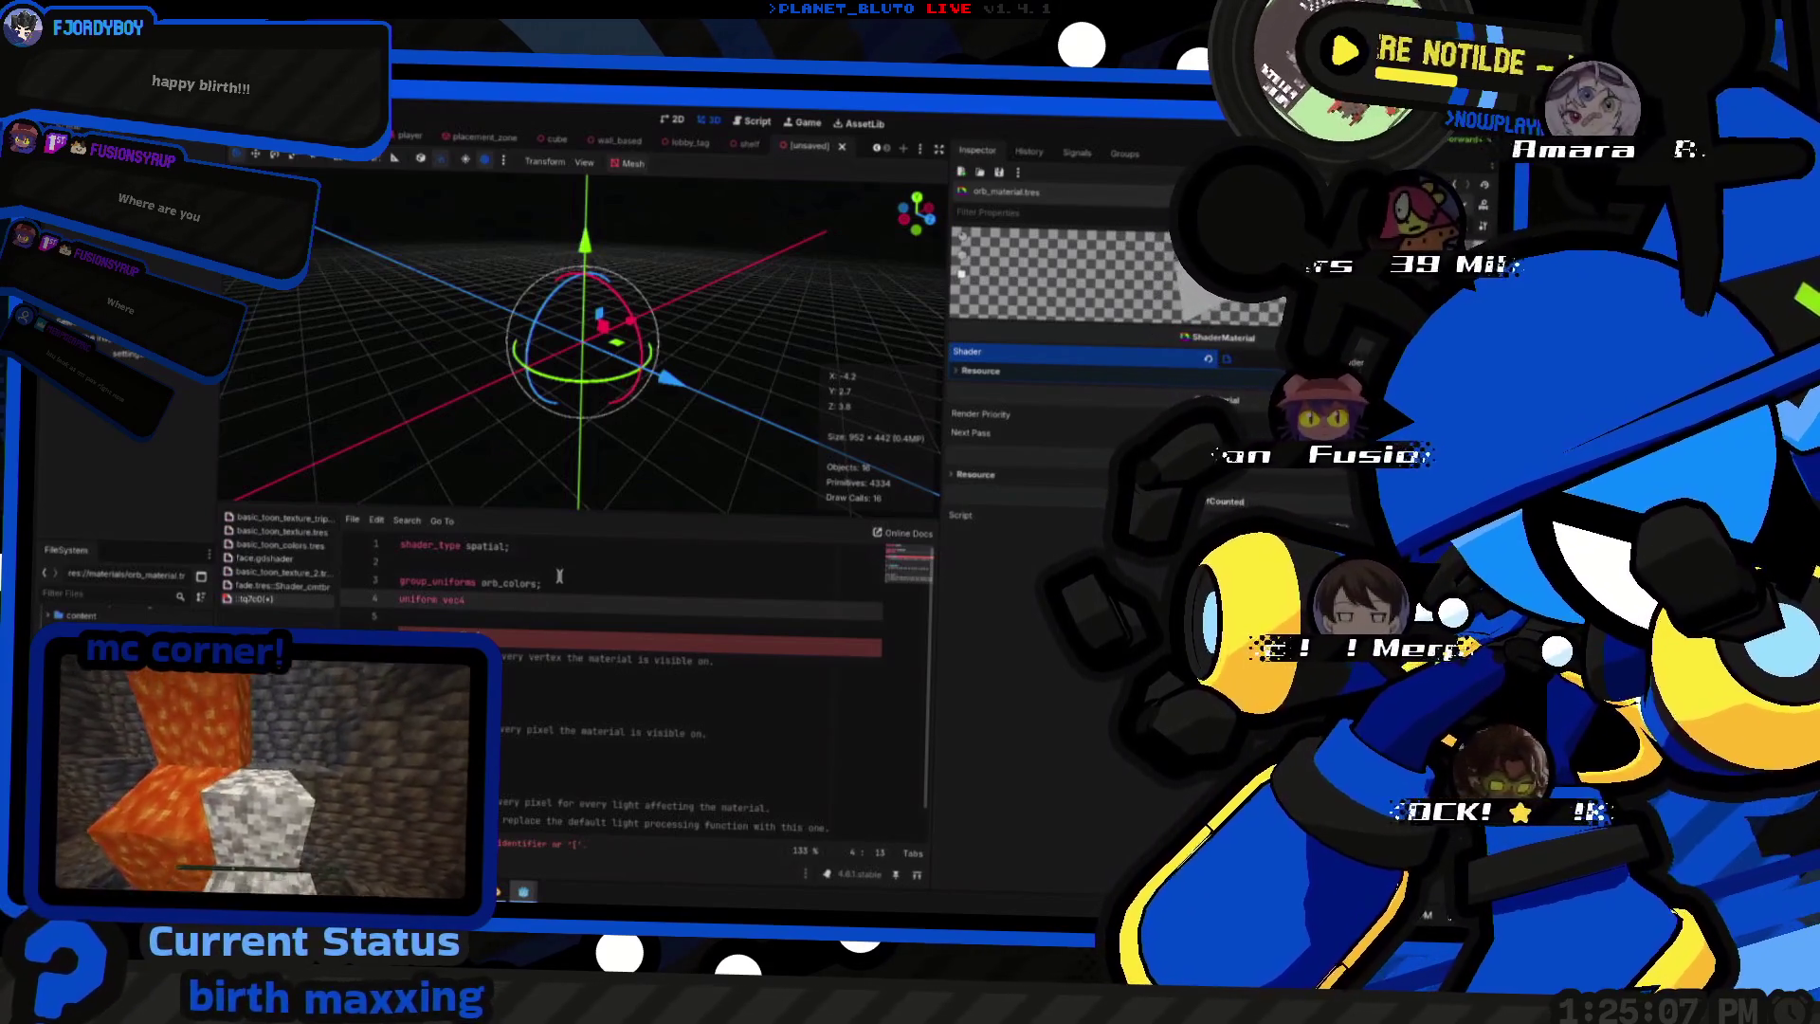
{"action": "left_click", "coordinate": [333, 574]}
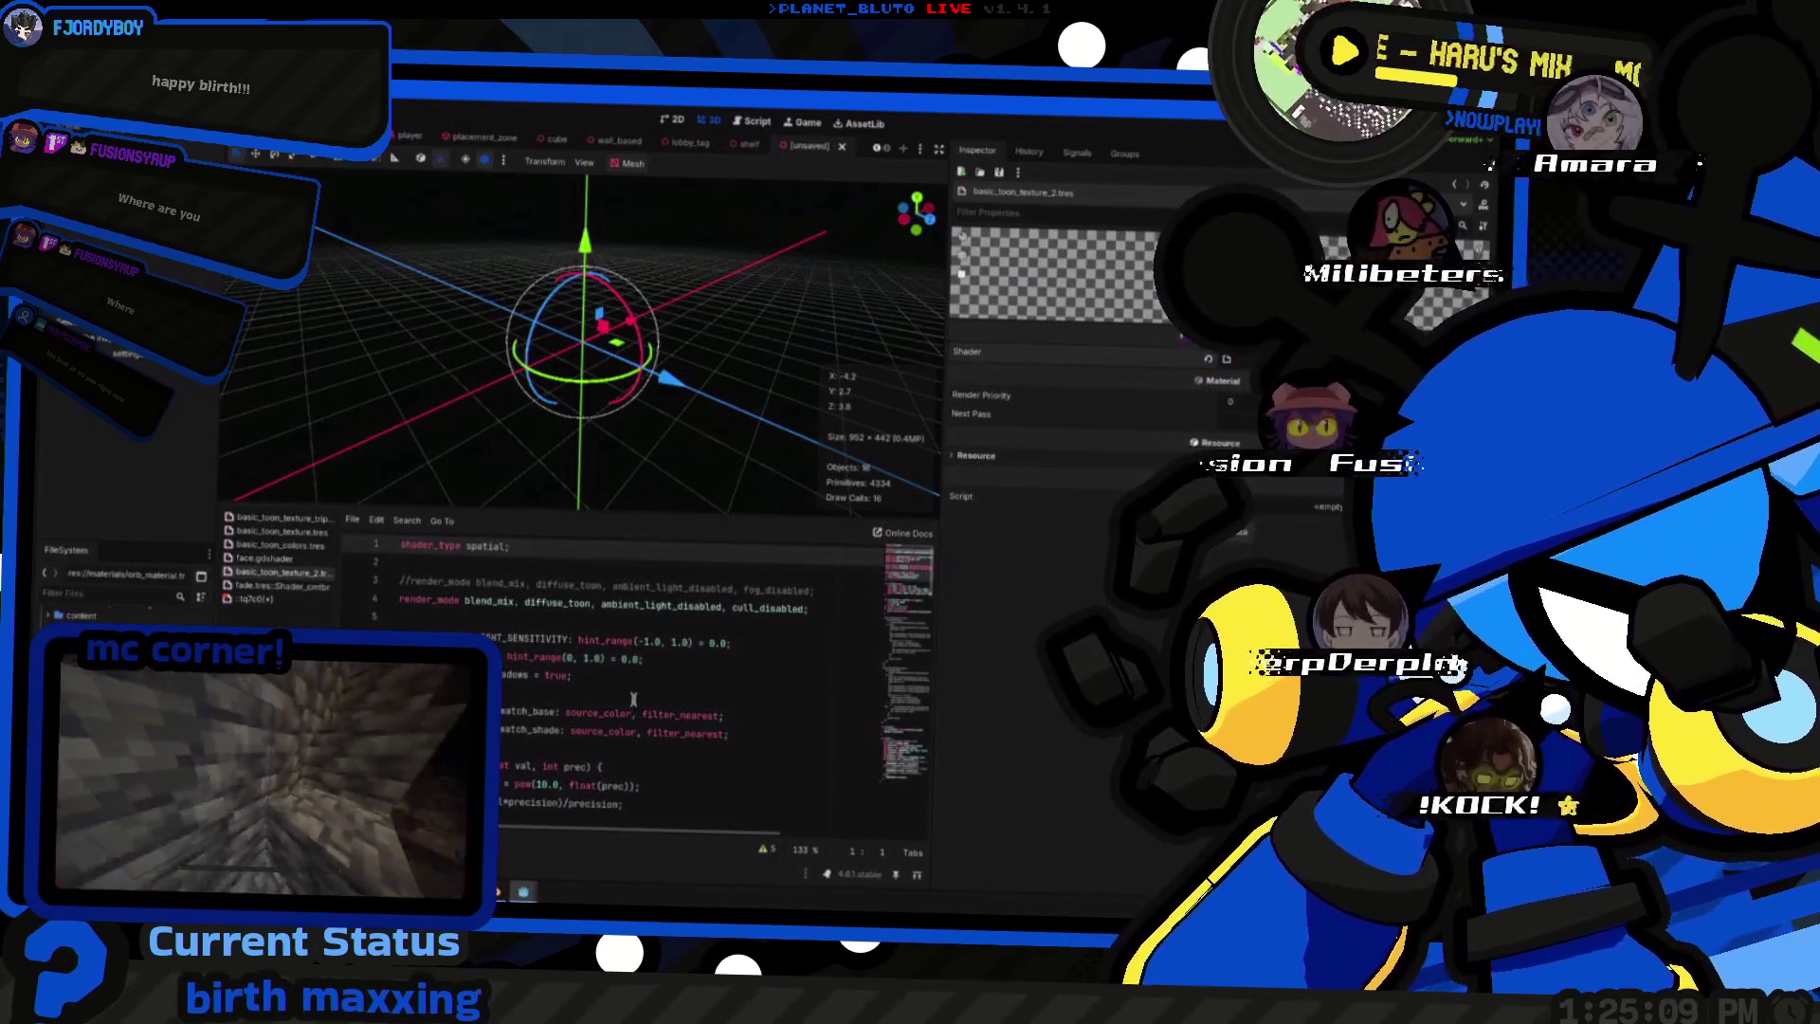
- Copy the swatch_base sampler line from basic_toon_texture_2 into the orb shader as outline_color
{"action": "left_click", "coordinate": [782, 730]}
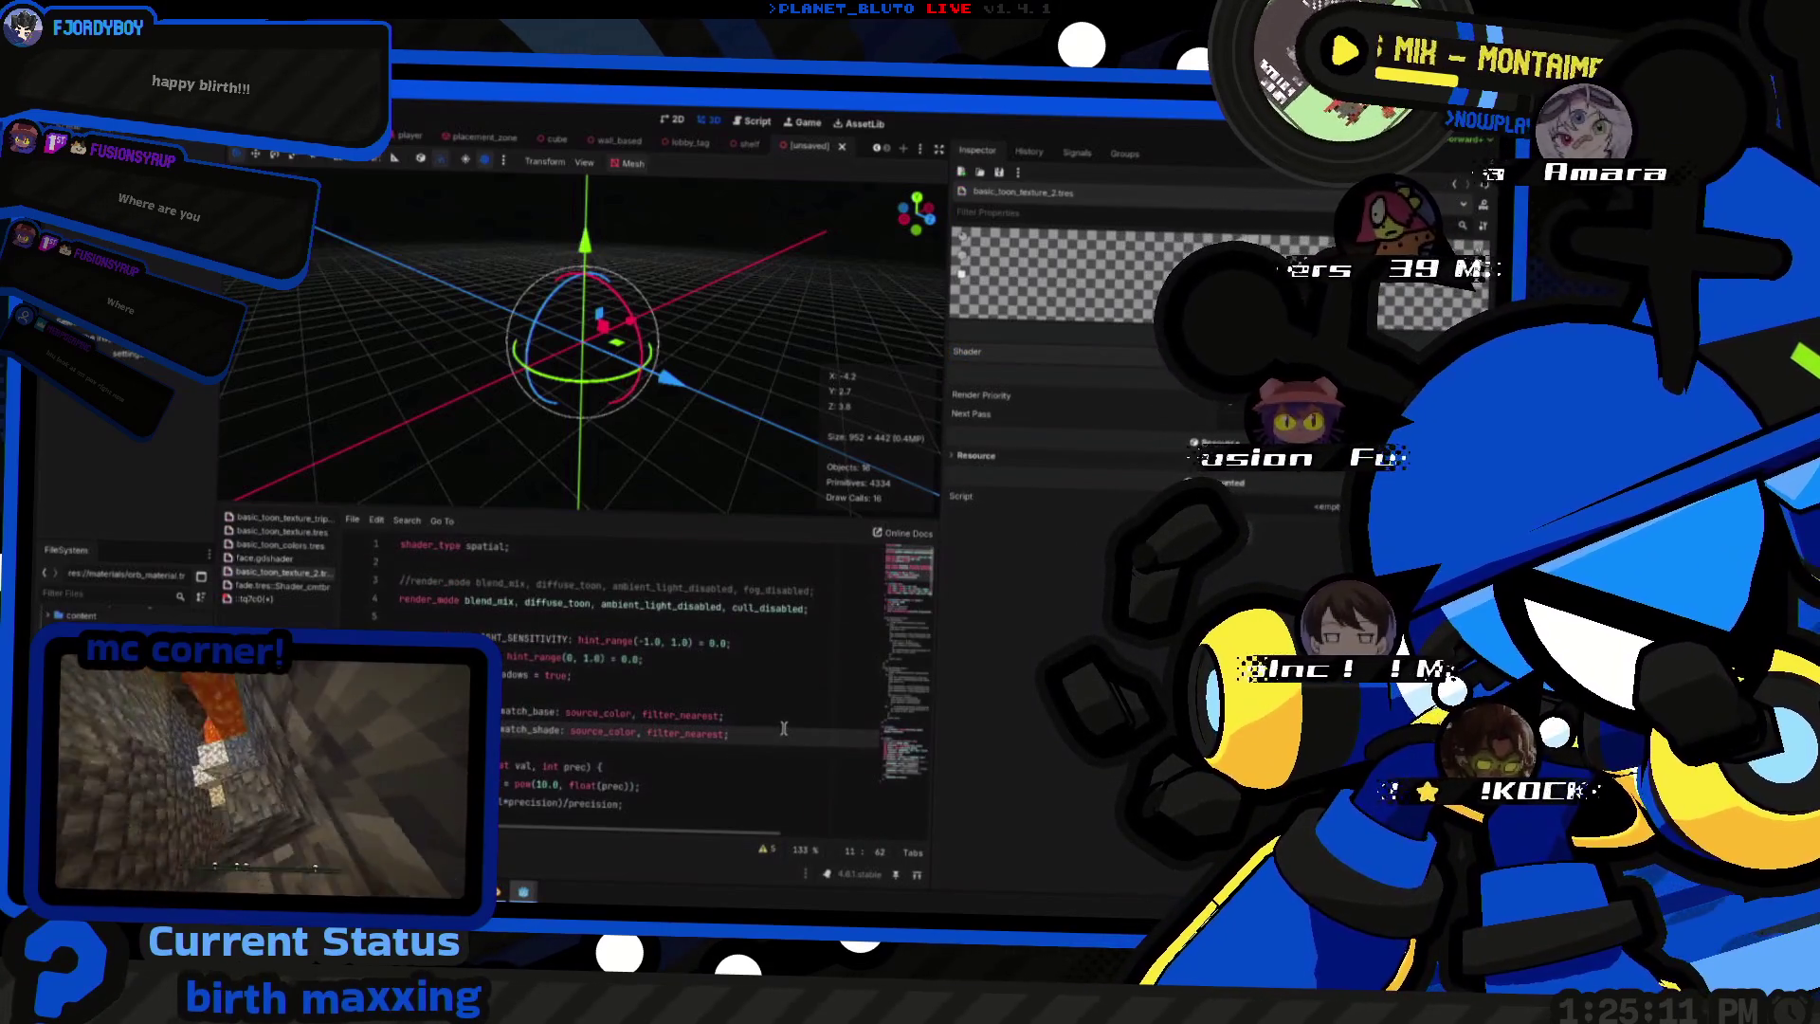
{"action": "key", "text": "Up"}
{"action": "key", "text": "shift+Home"}
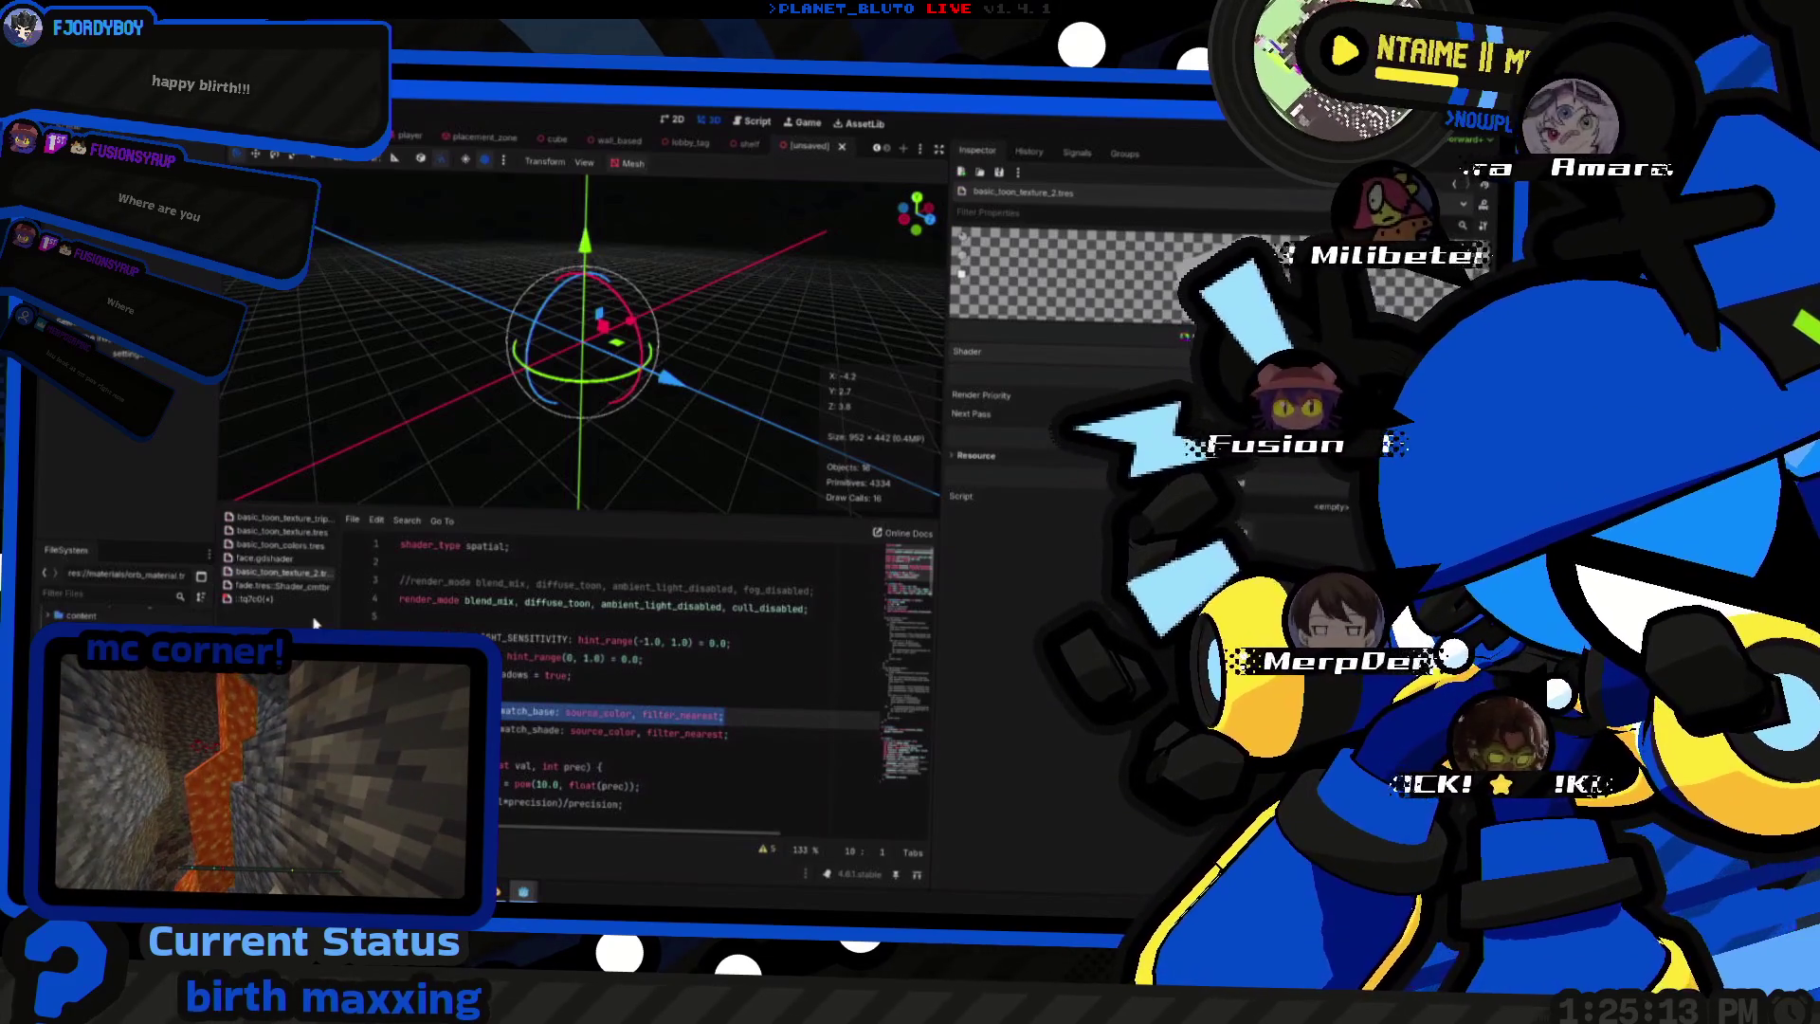
{"action": "left_click", "coordinate": [281, 598]}
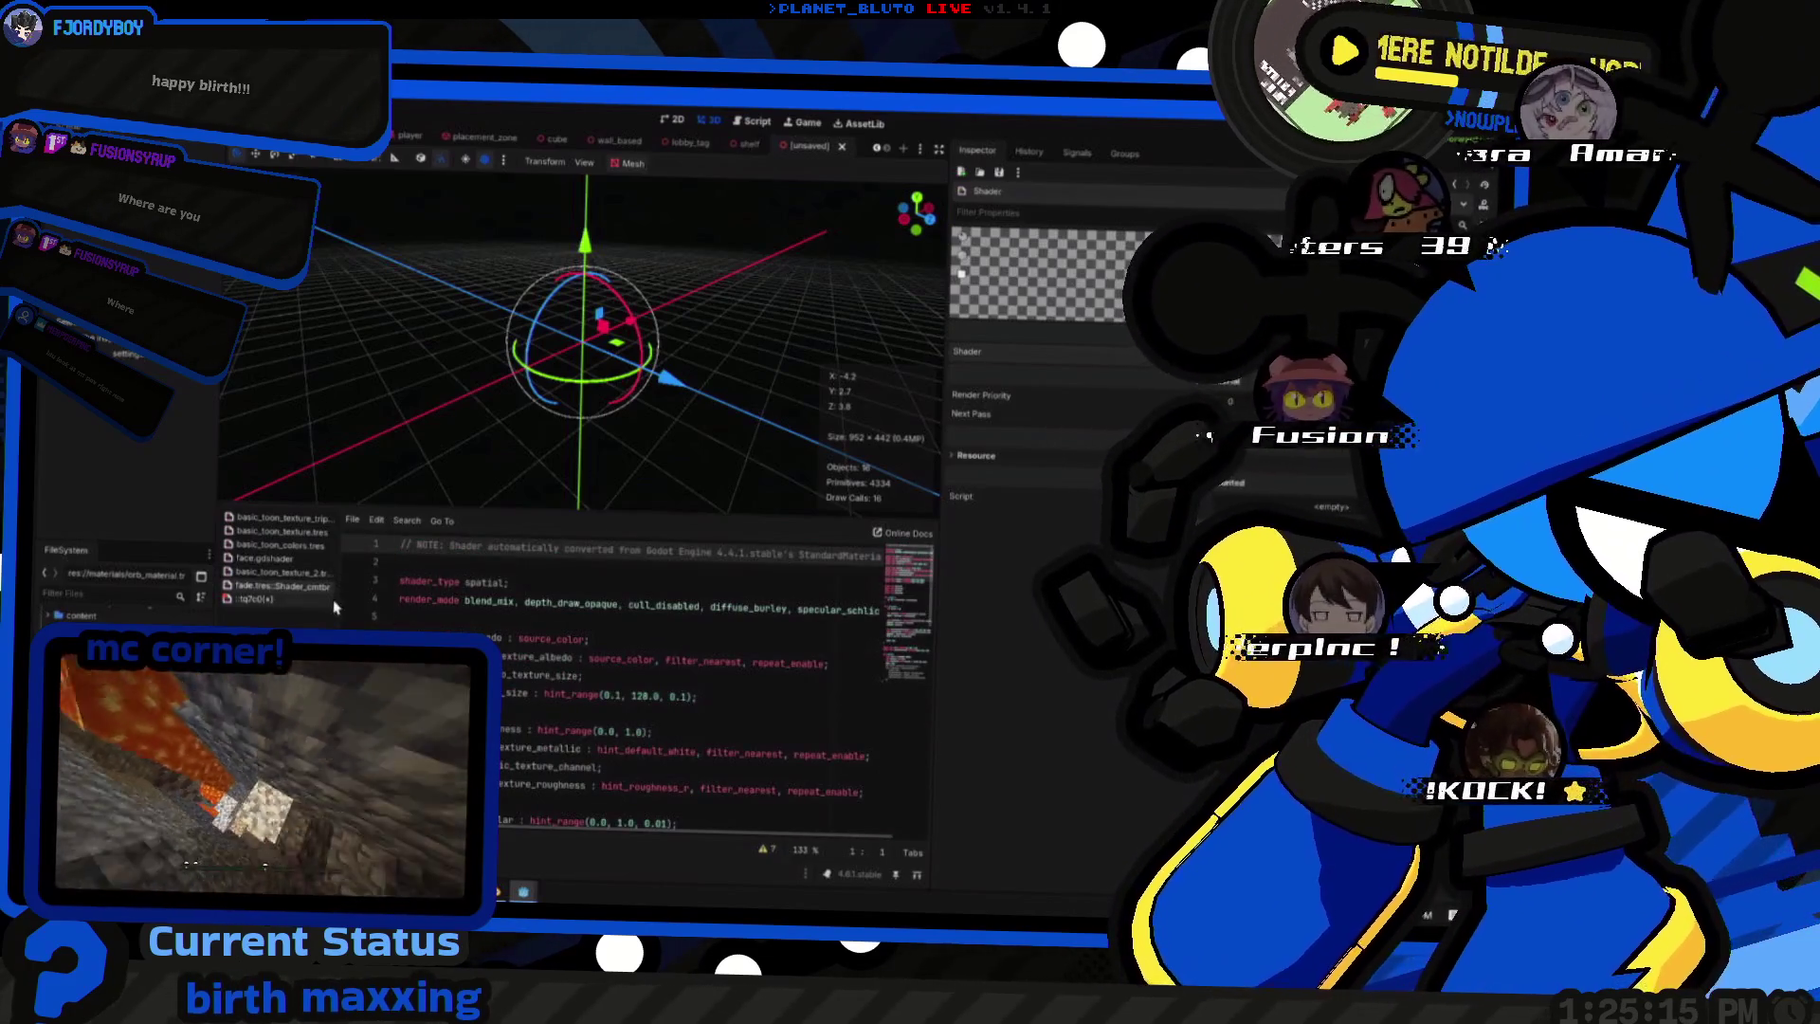
{"action": "key", "text": "ctrl+z"}
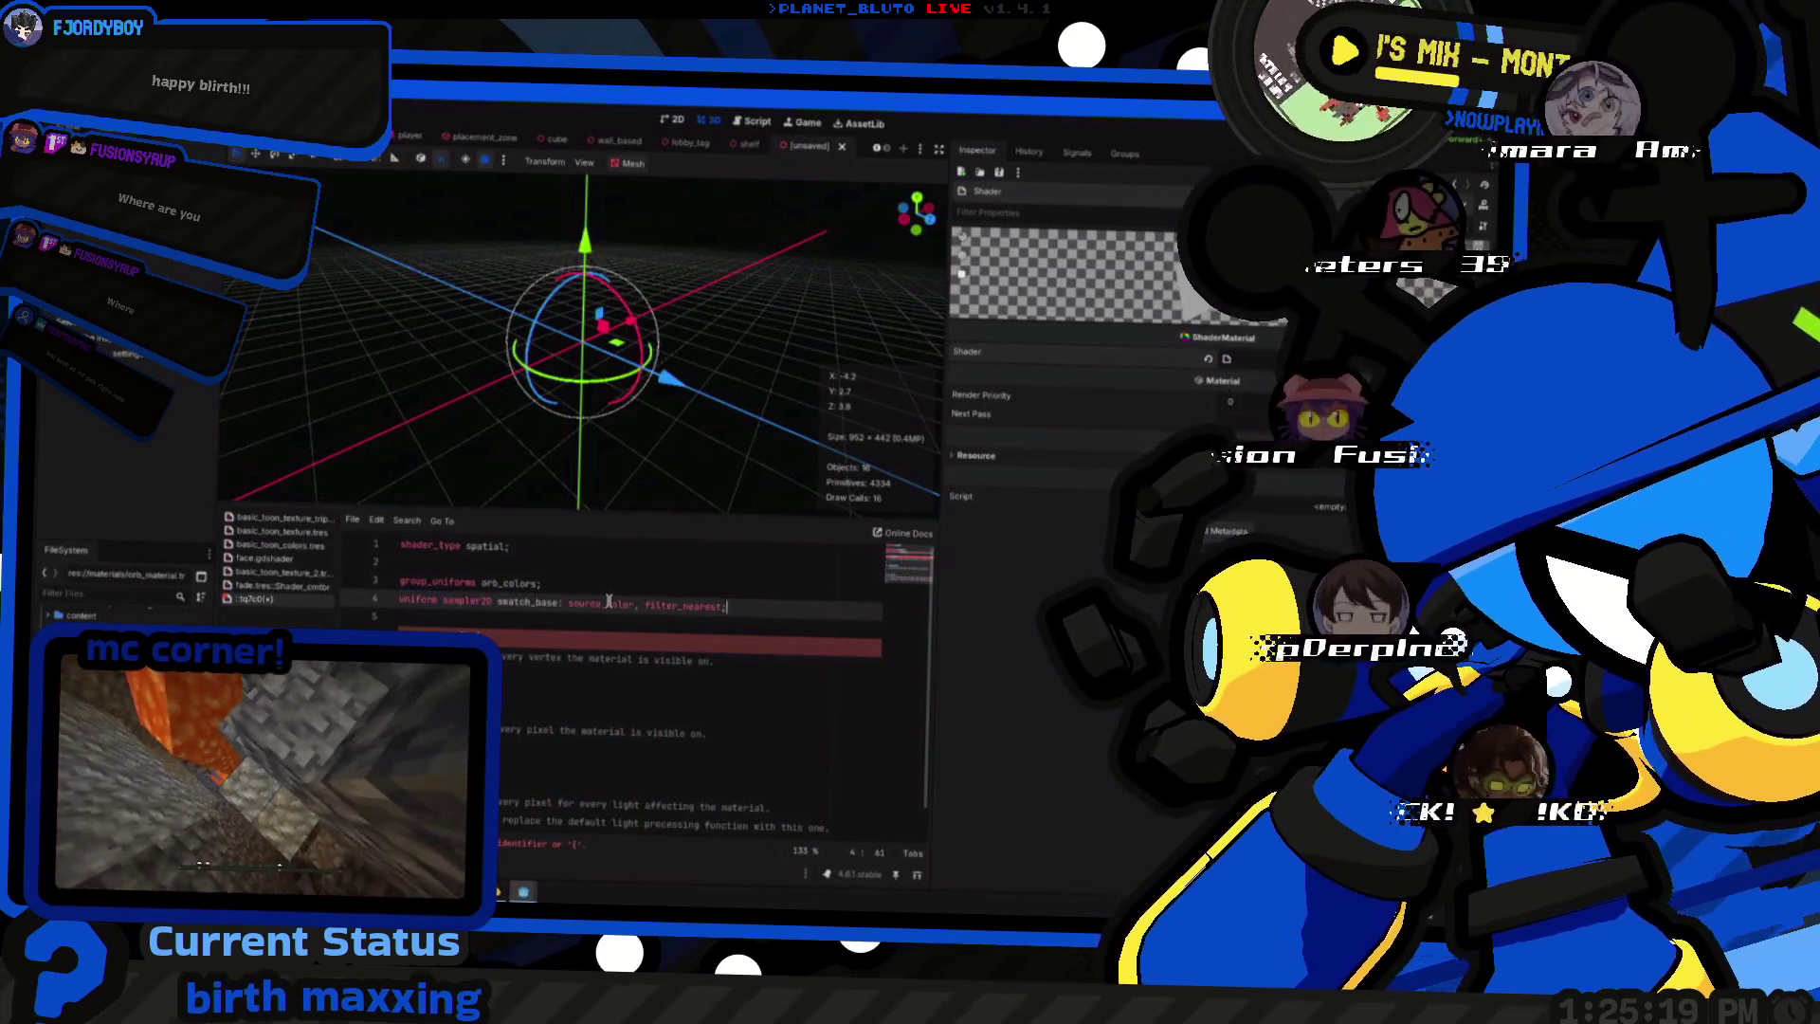
{"action": "key", "text": "ctrl+Right"}
{"action": "key", "text": "ctrl+Right"}
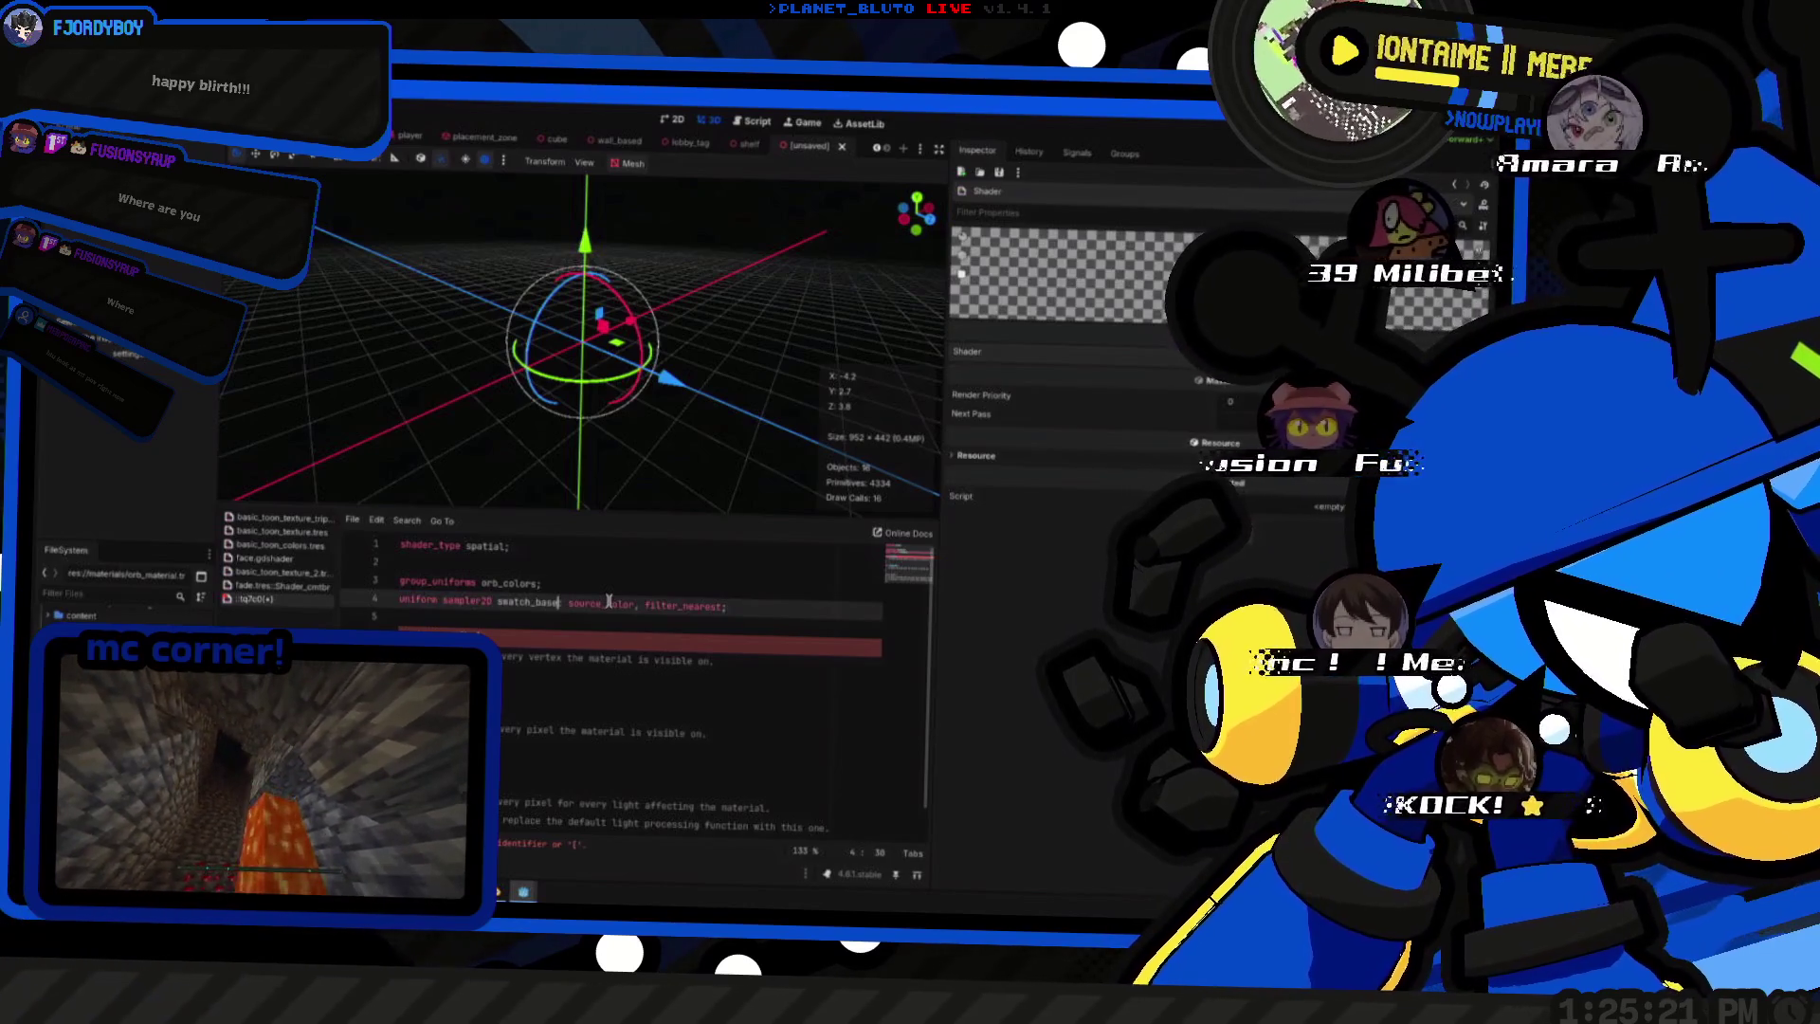
{"action": "key", "text": "shift+Up"}
{"action": "type", "text": "outline_color:"}
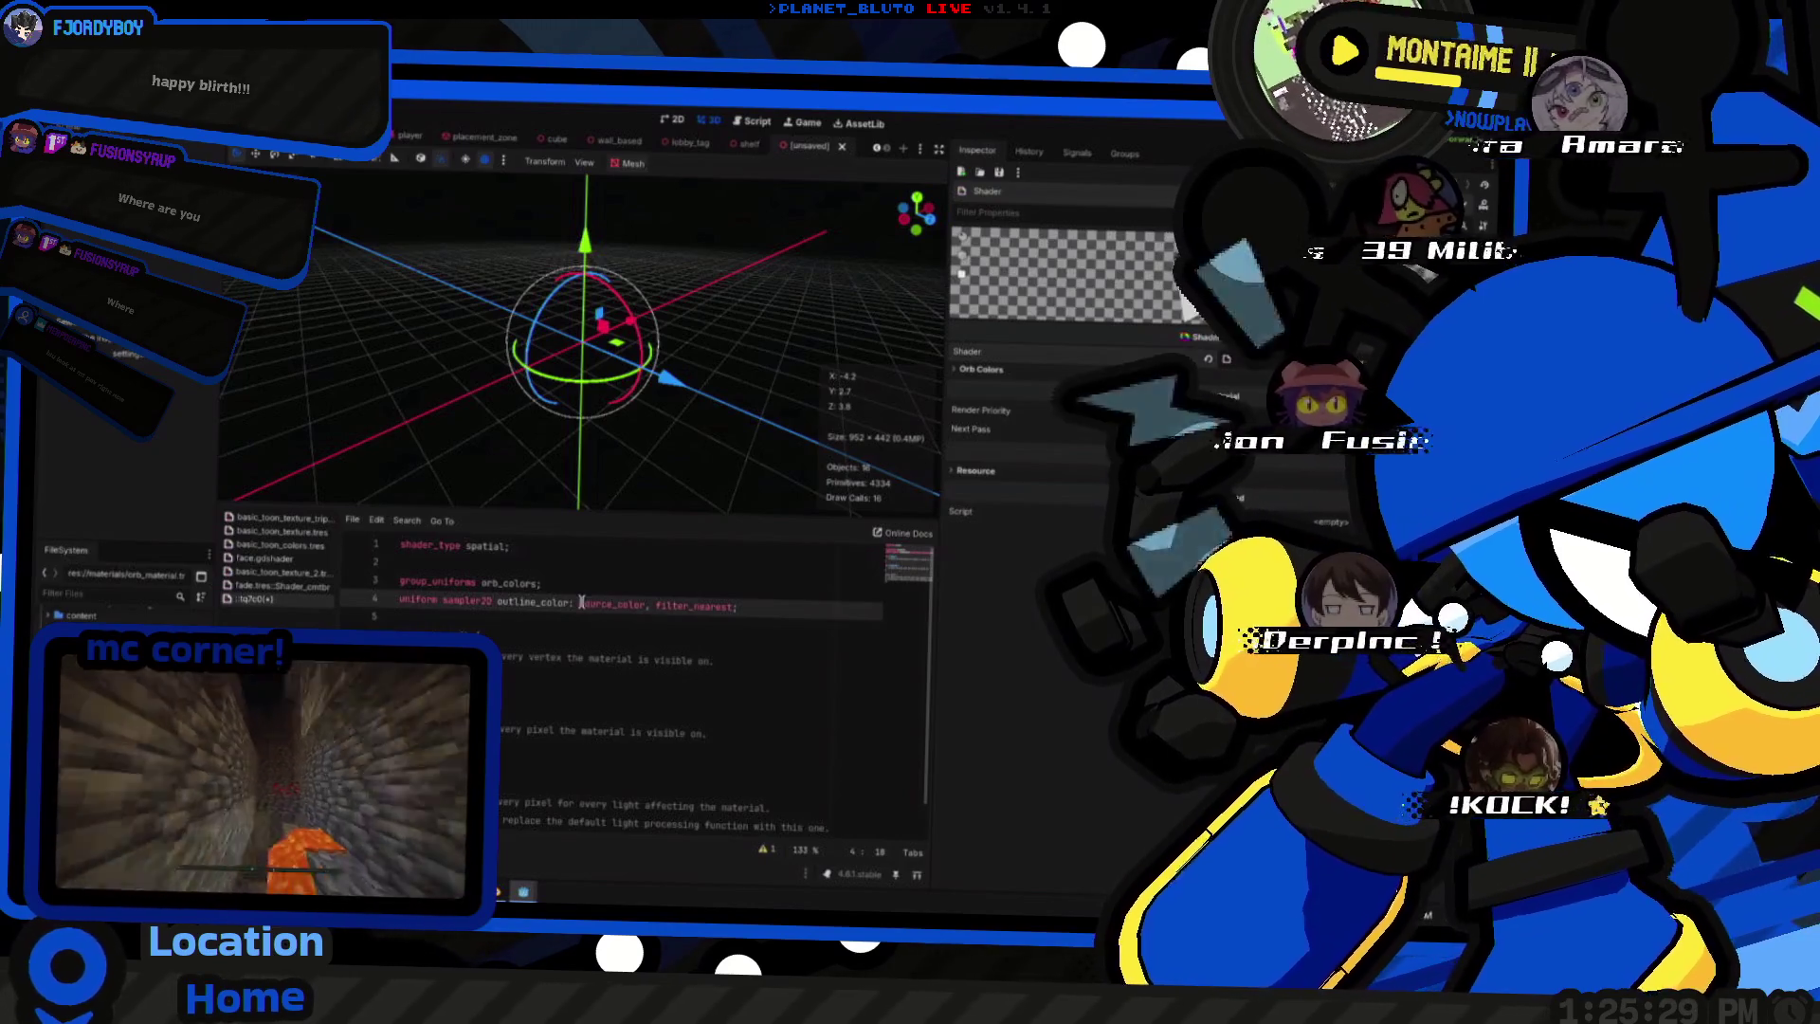
{"action": "left_click", "coordinate": [763, 606]}
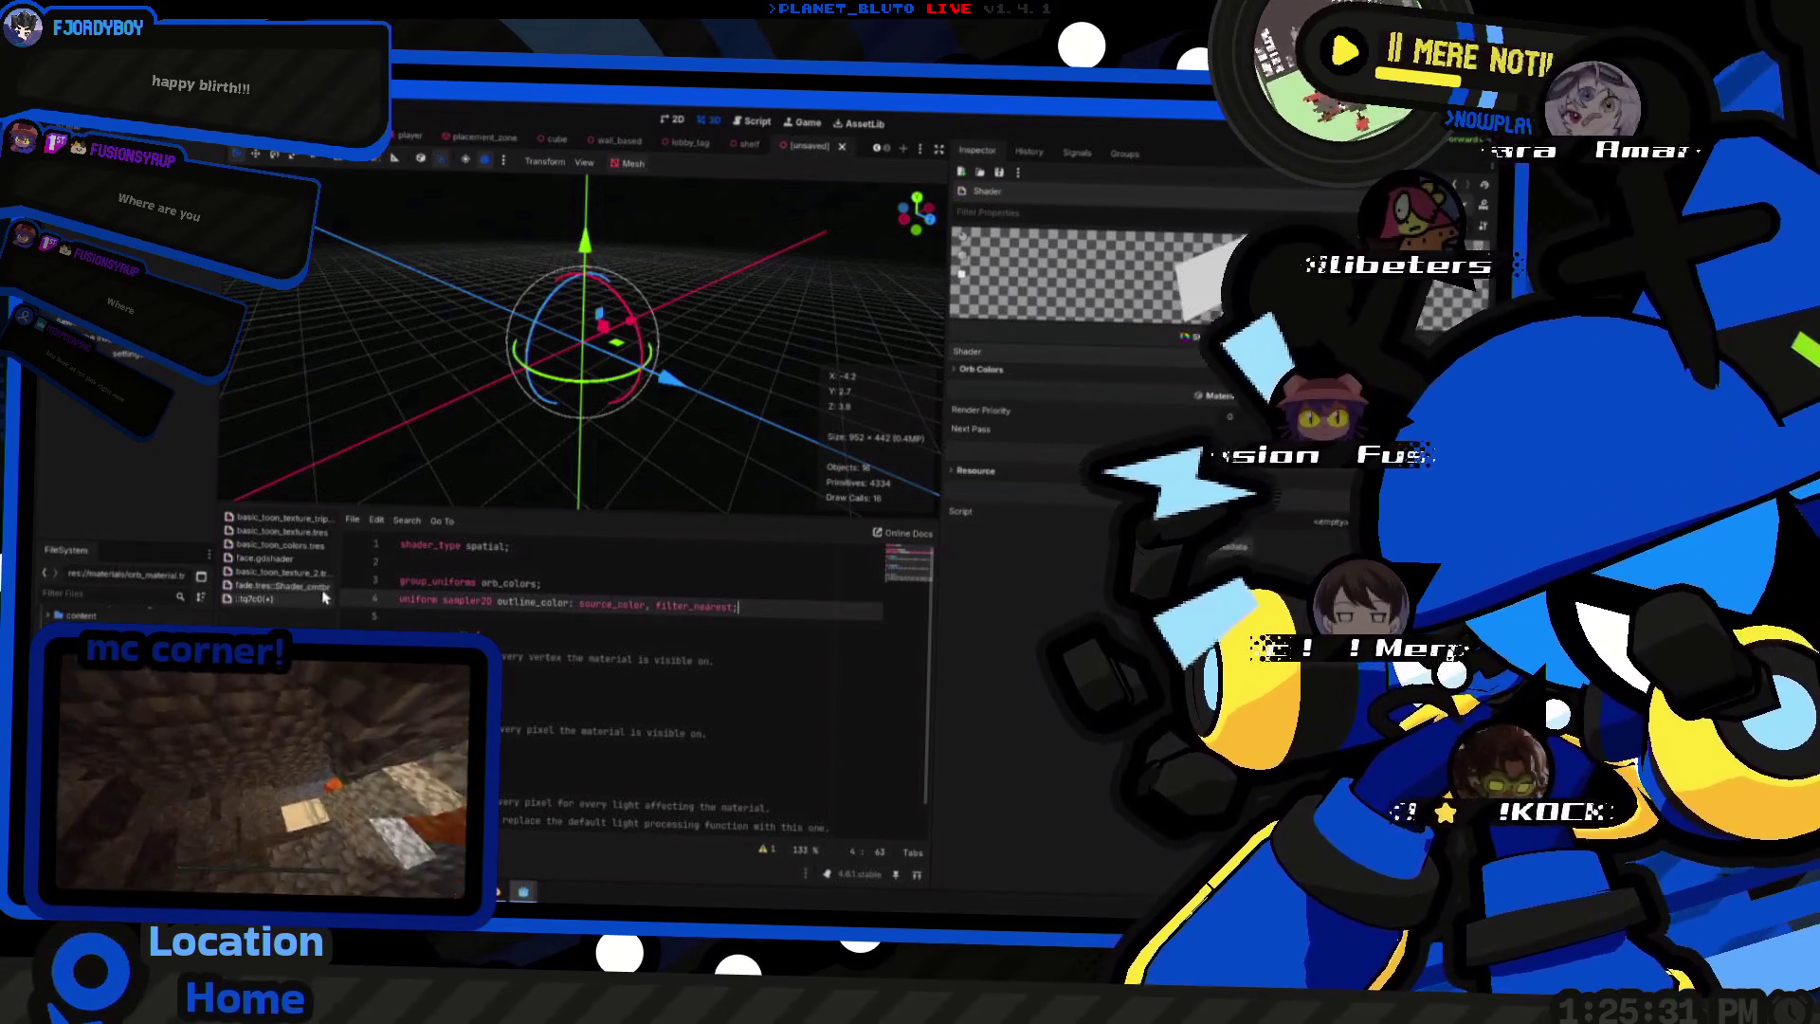
- Check filter_nearest in another shader and bring up face.gdshader for reference
{"action": "left_click", "coordinate": [297, 561]}
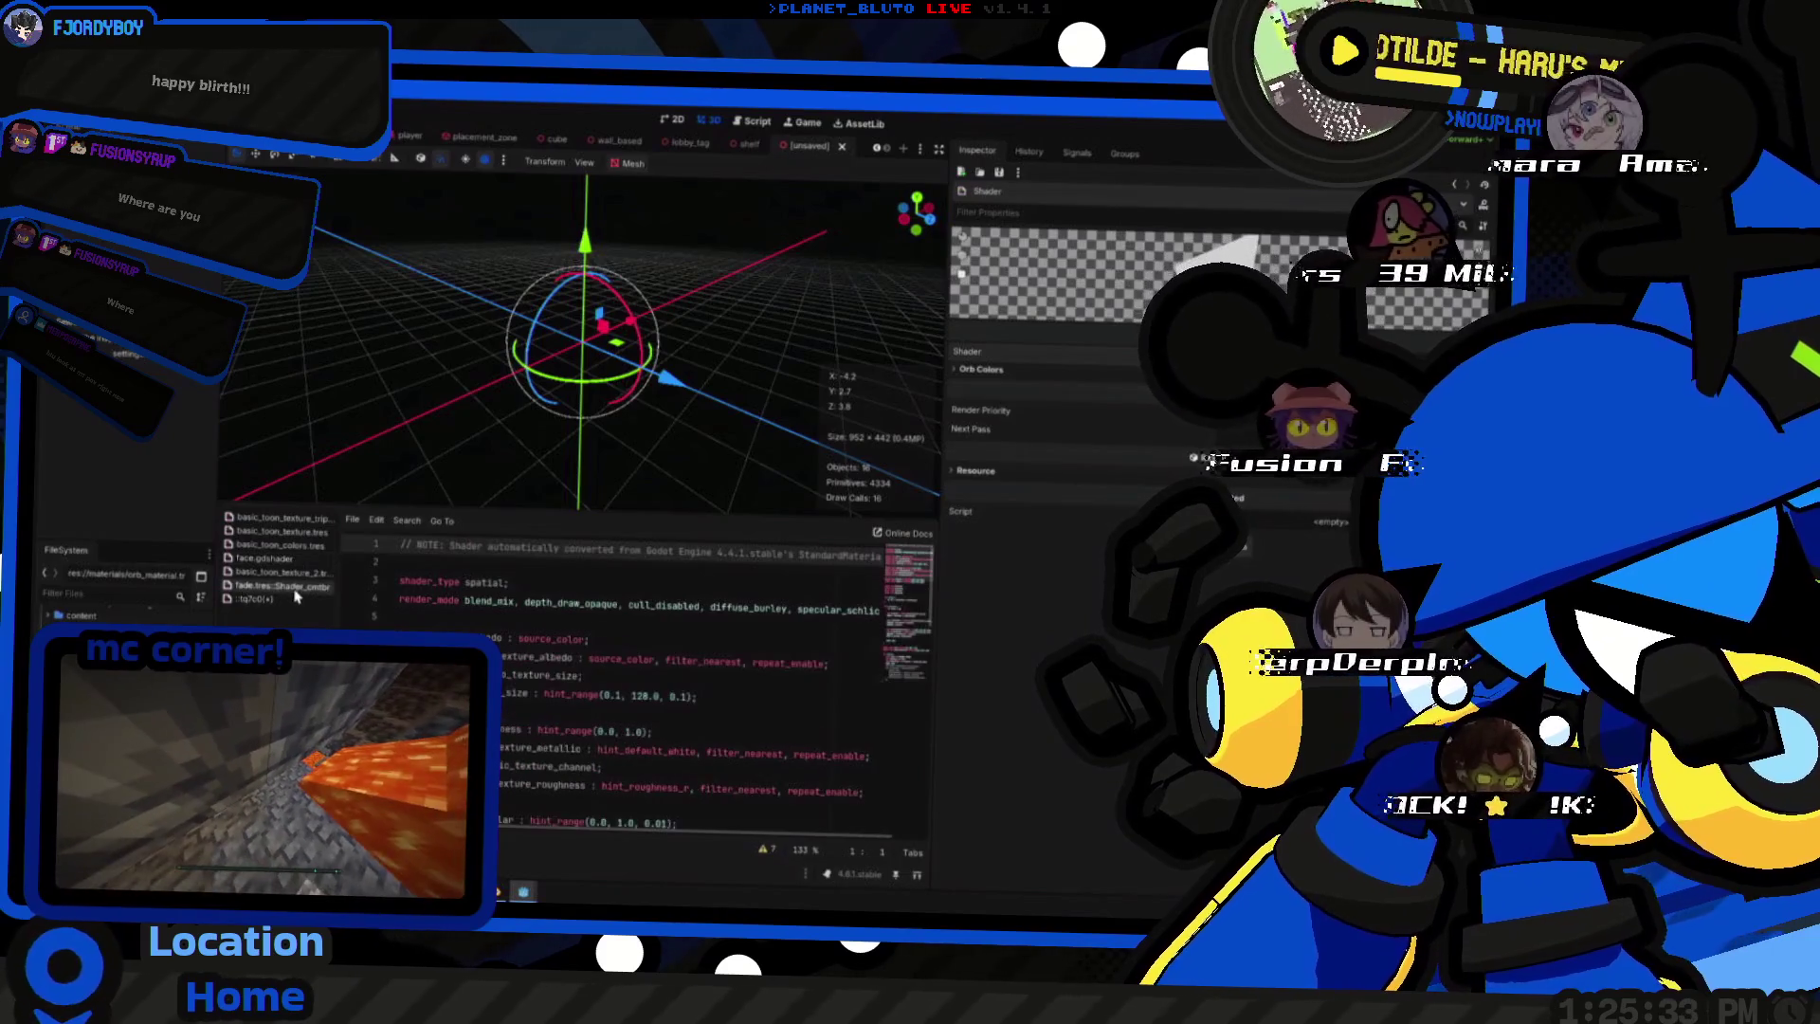
{"action": "left_click", "coordinate": [284, 603]}
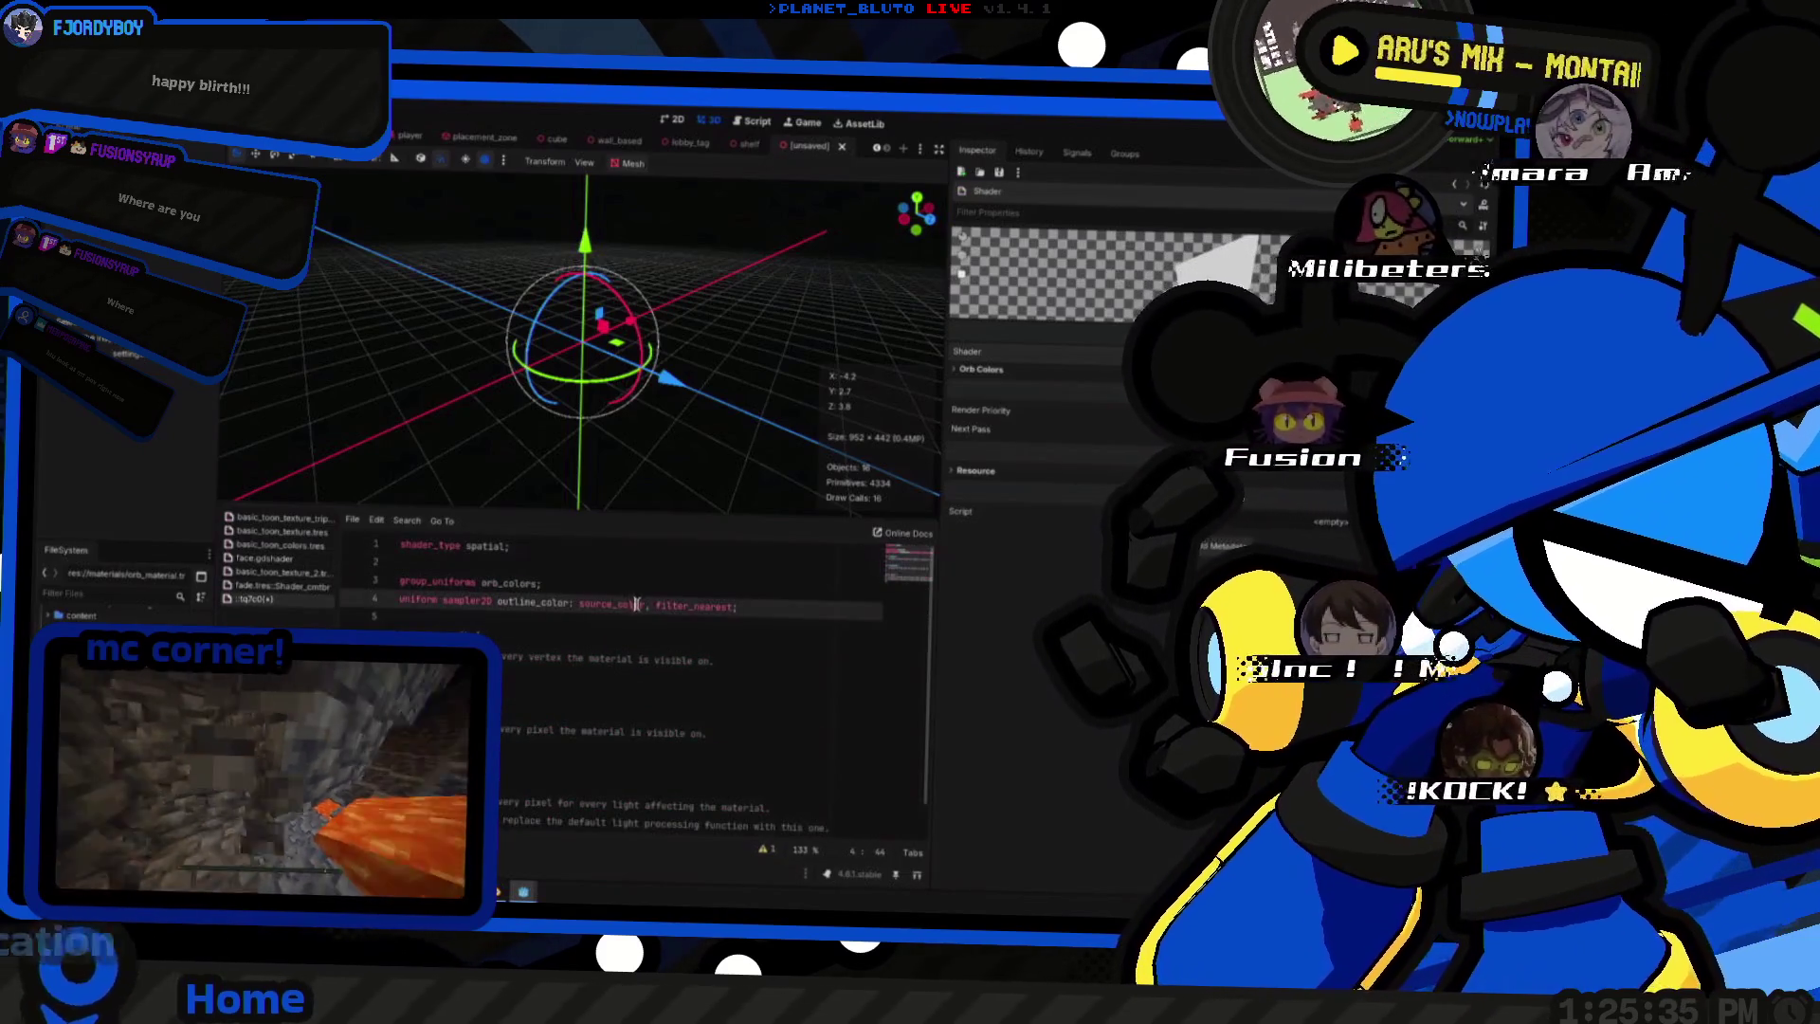
{"action": "double_click", "coordinate": [658, 611]}
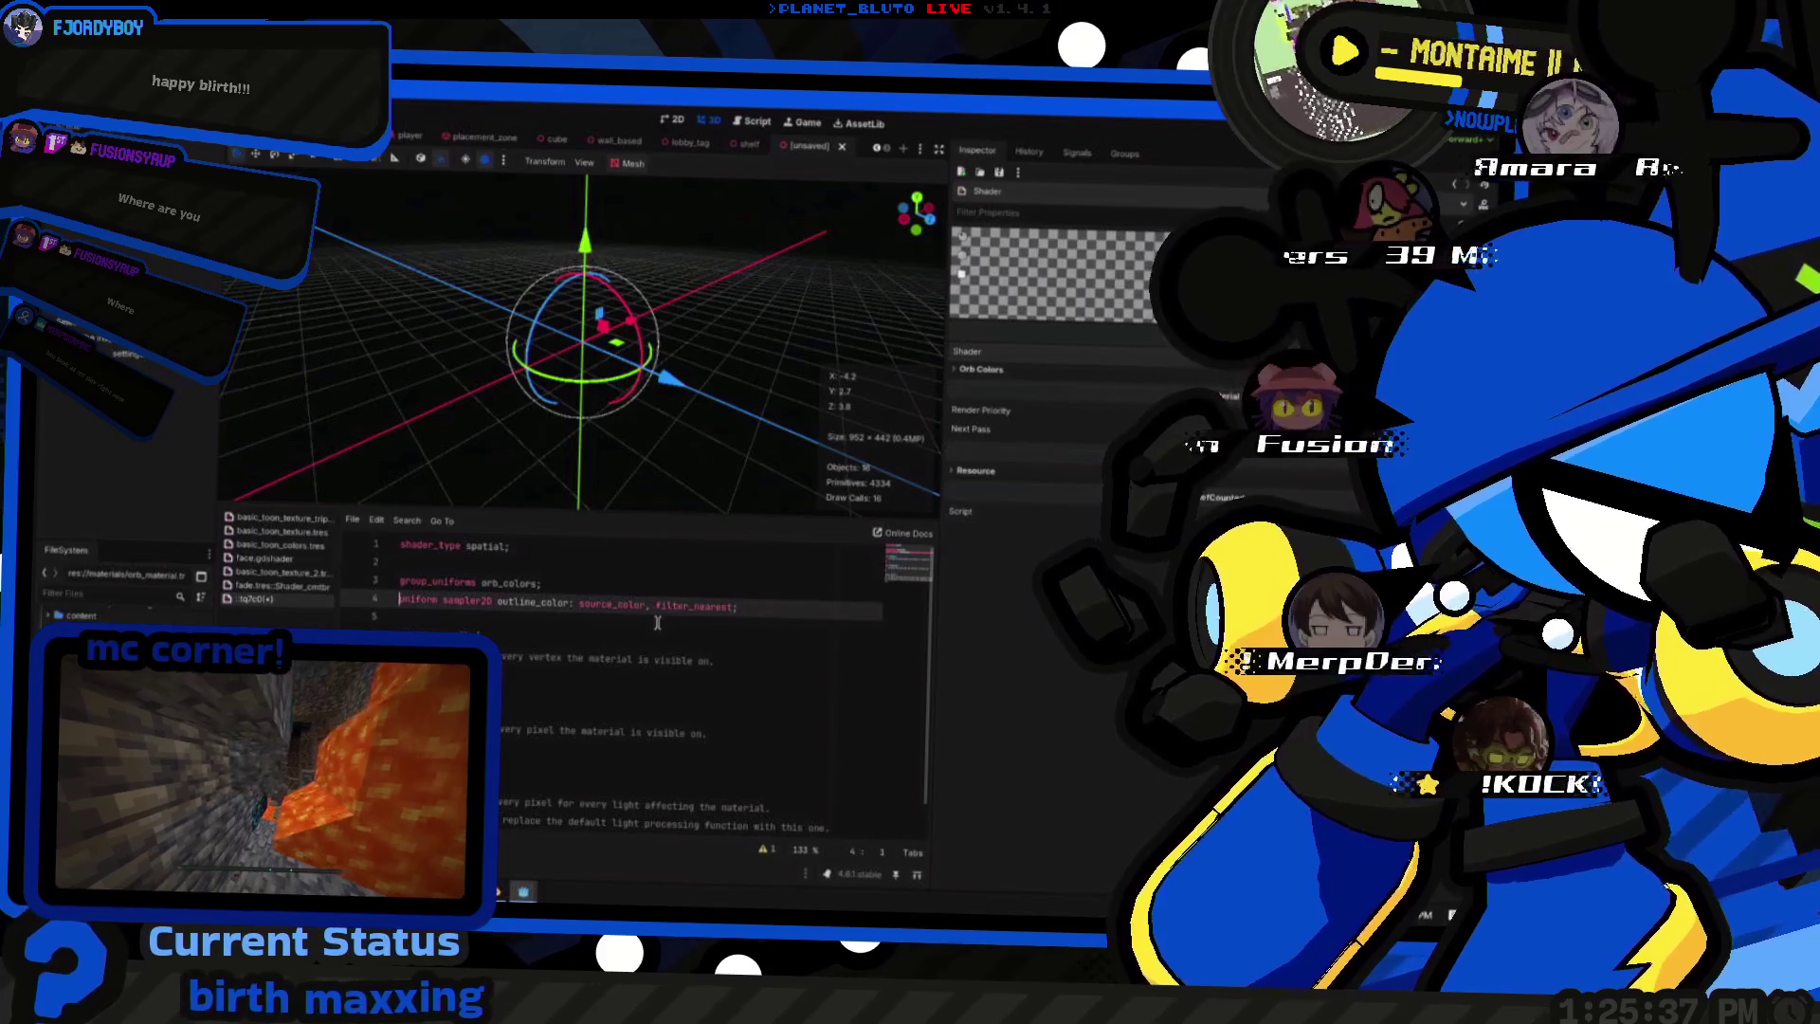
{"action": "left_click", "coordinate": [296, 558]}
{"action": "left_click", "coordinate": [296, 559]}
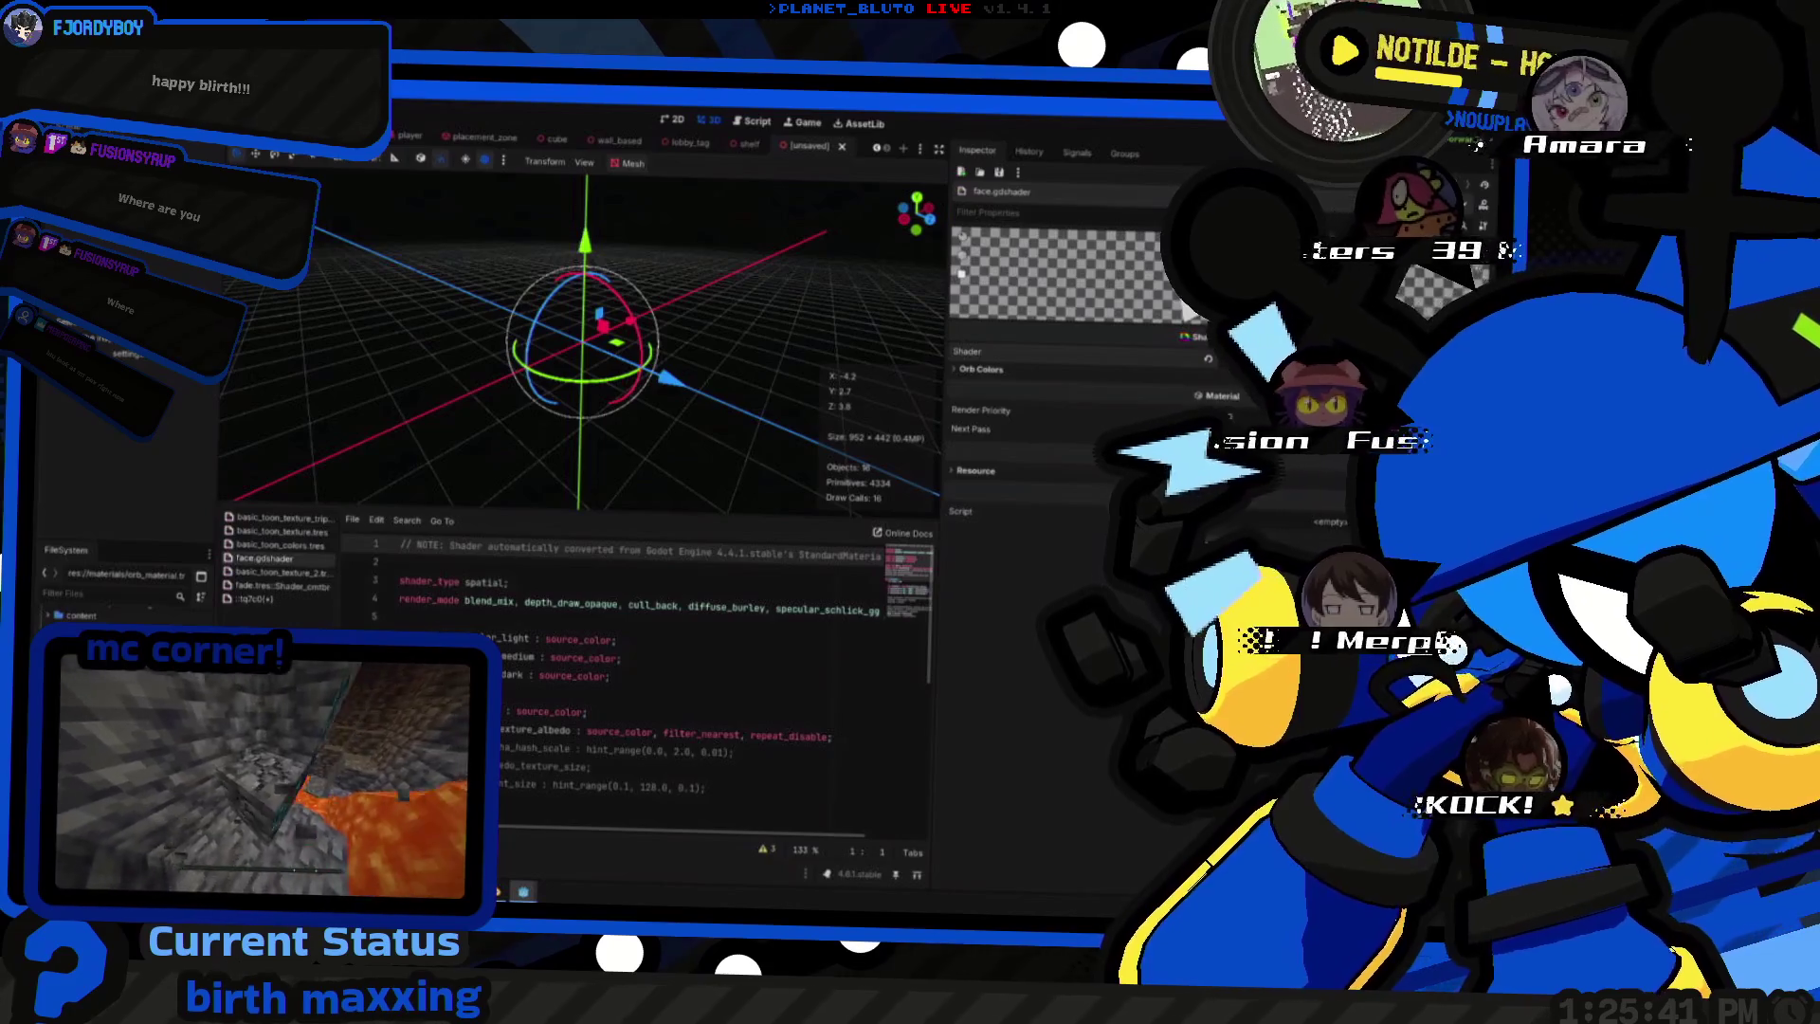
- Duplicate the uniform line into base_color and shade_color colour uniforms
{"action": "left_click", "coordinate": [276, 603]}
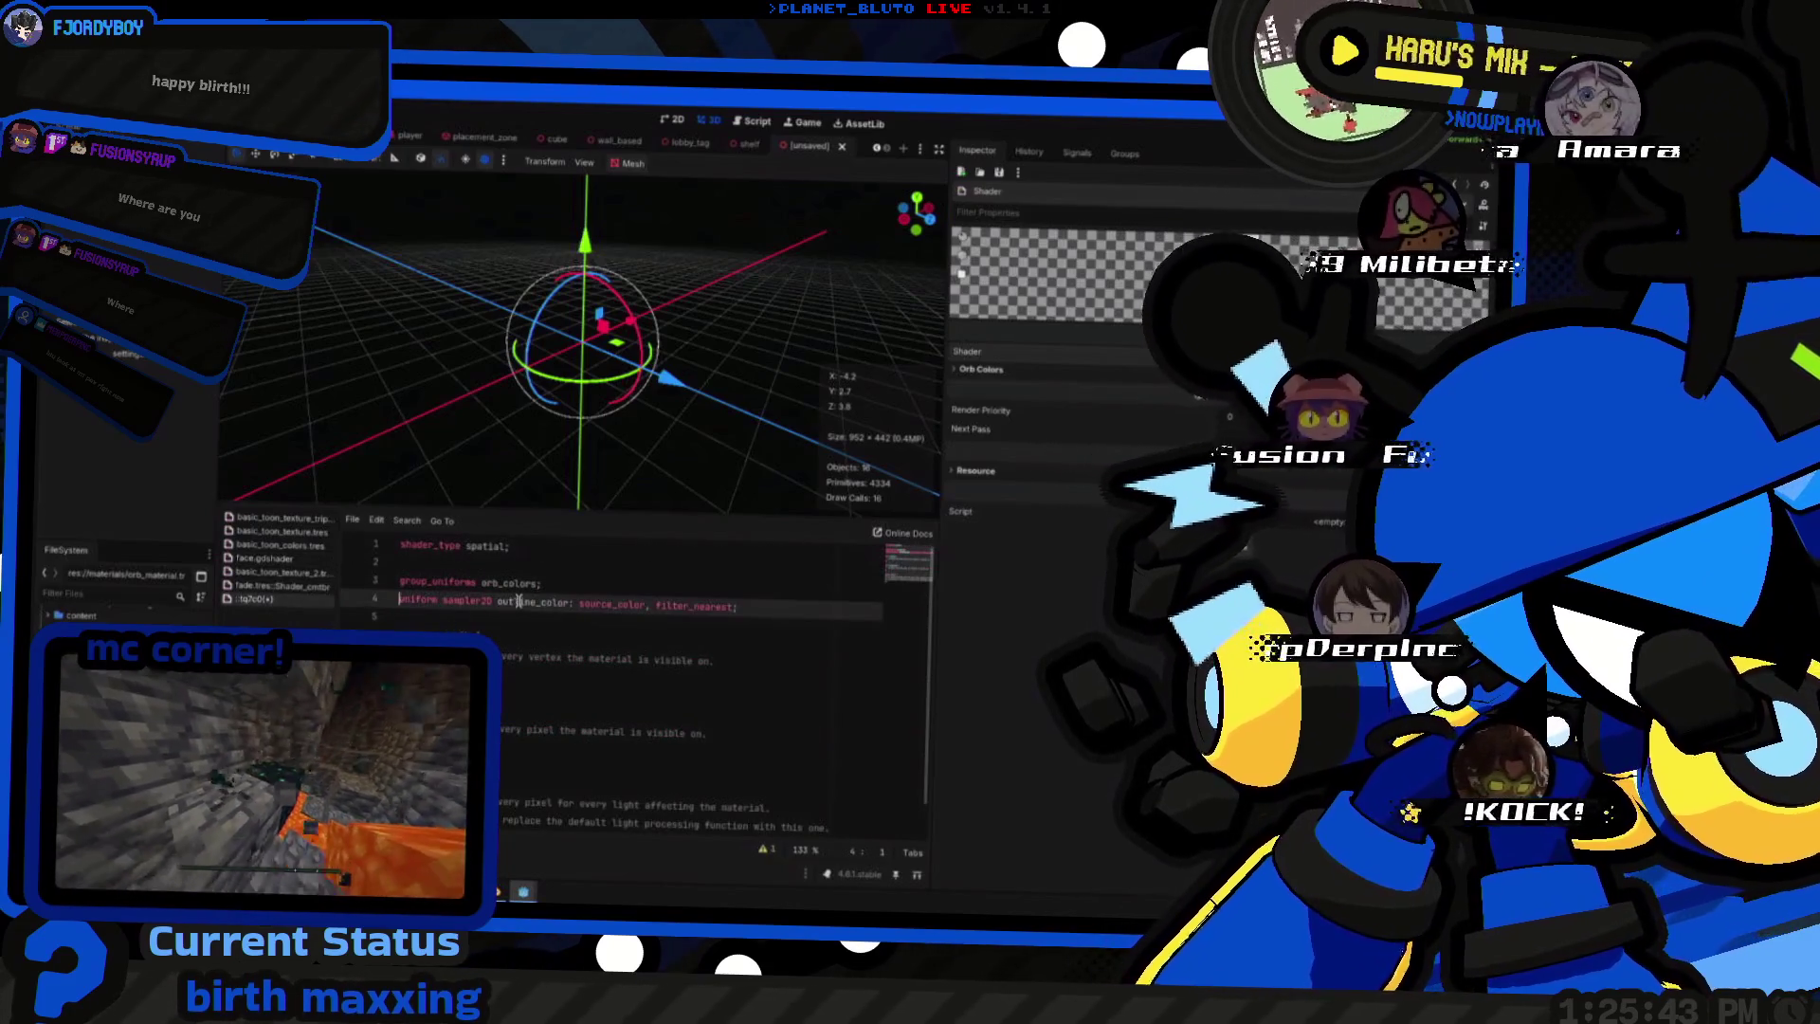
{"action": "type", "text": "vec4"}
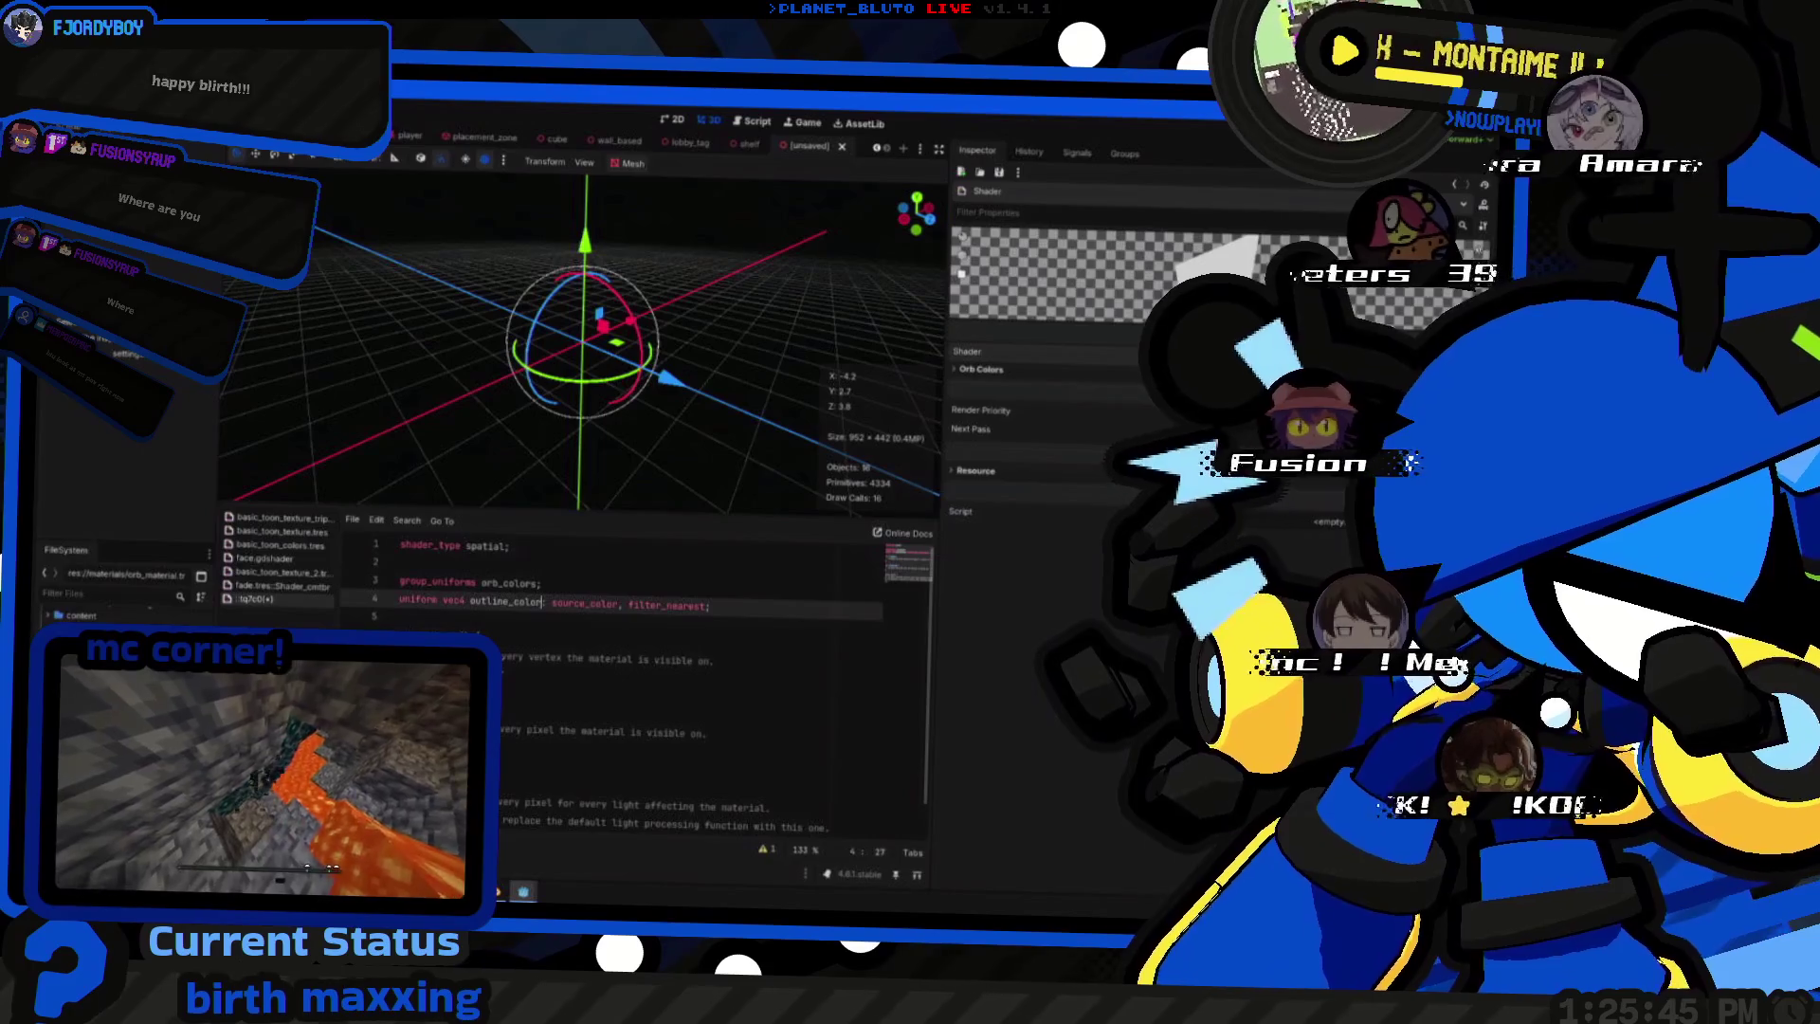
{"action": "key", "text": "End"}
{"action": "key", "text": "ctrl+shift+d"}
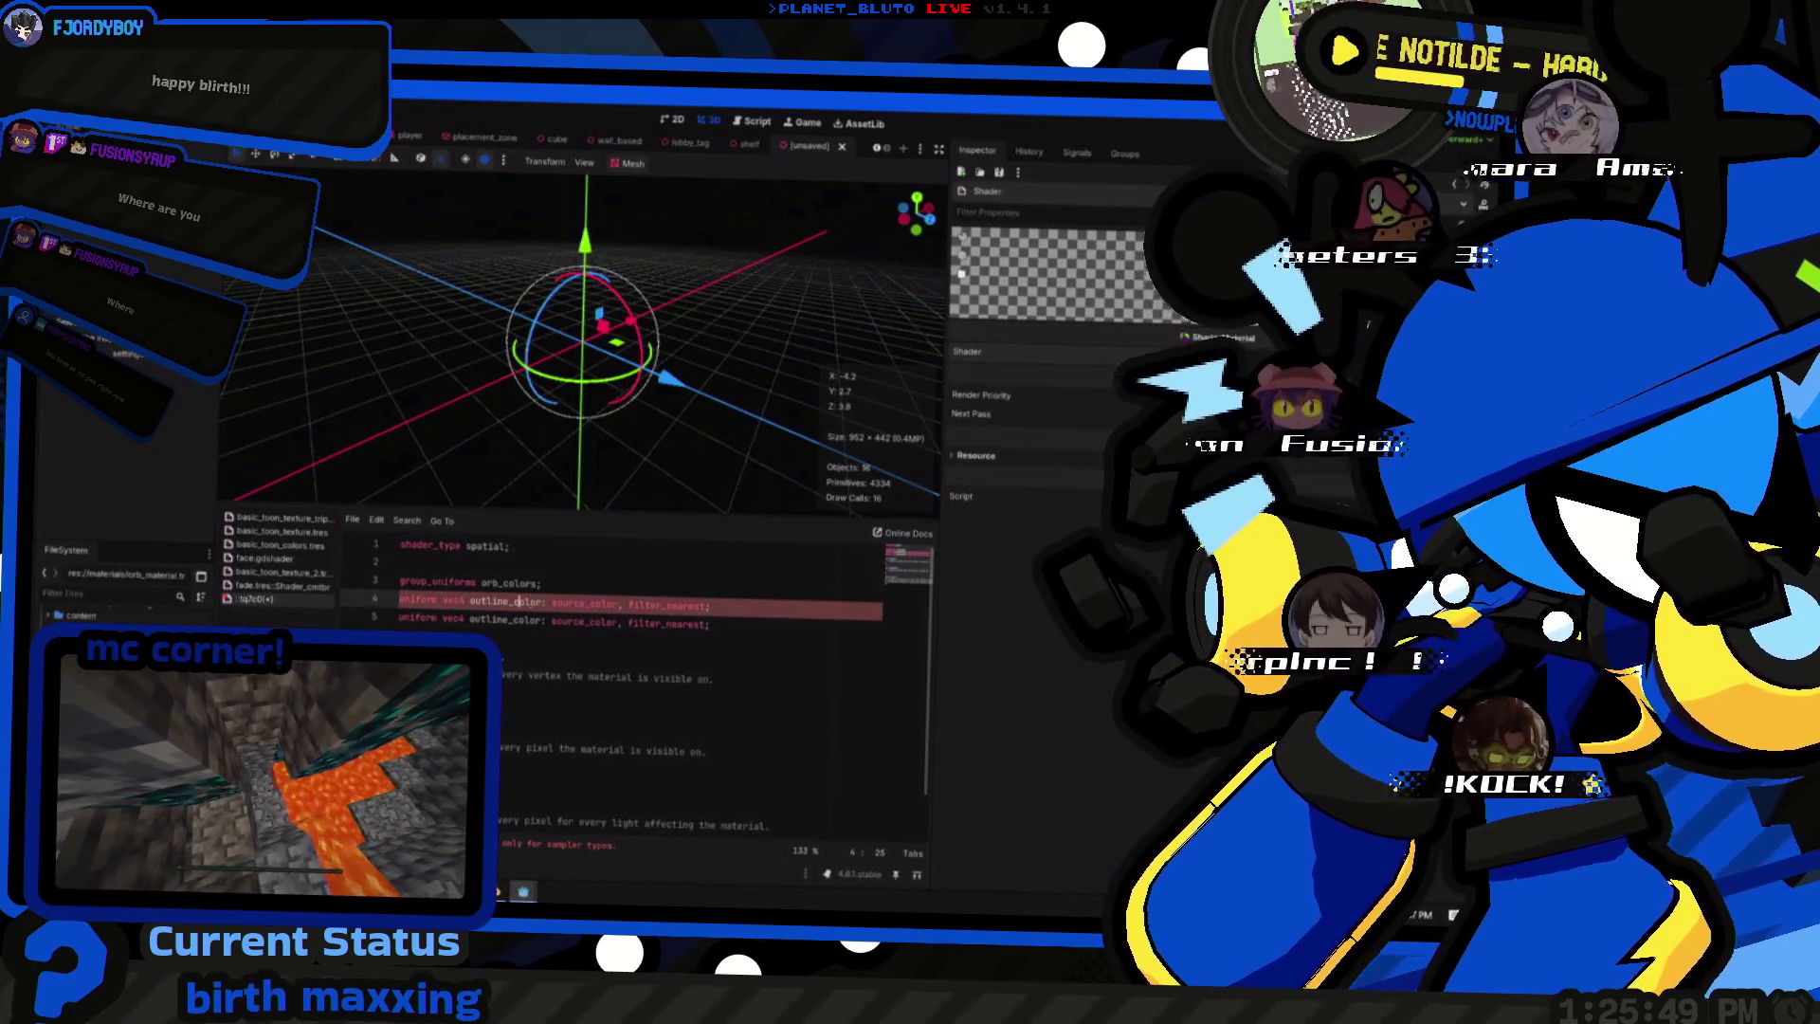
{"action": "double_click", "coordinate": [515, 601]}
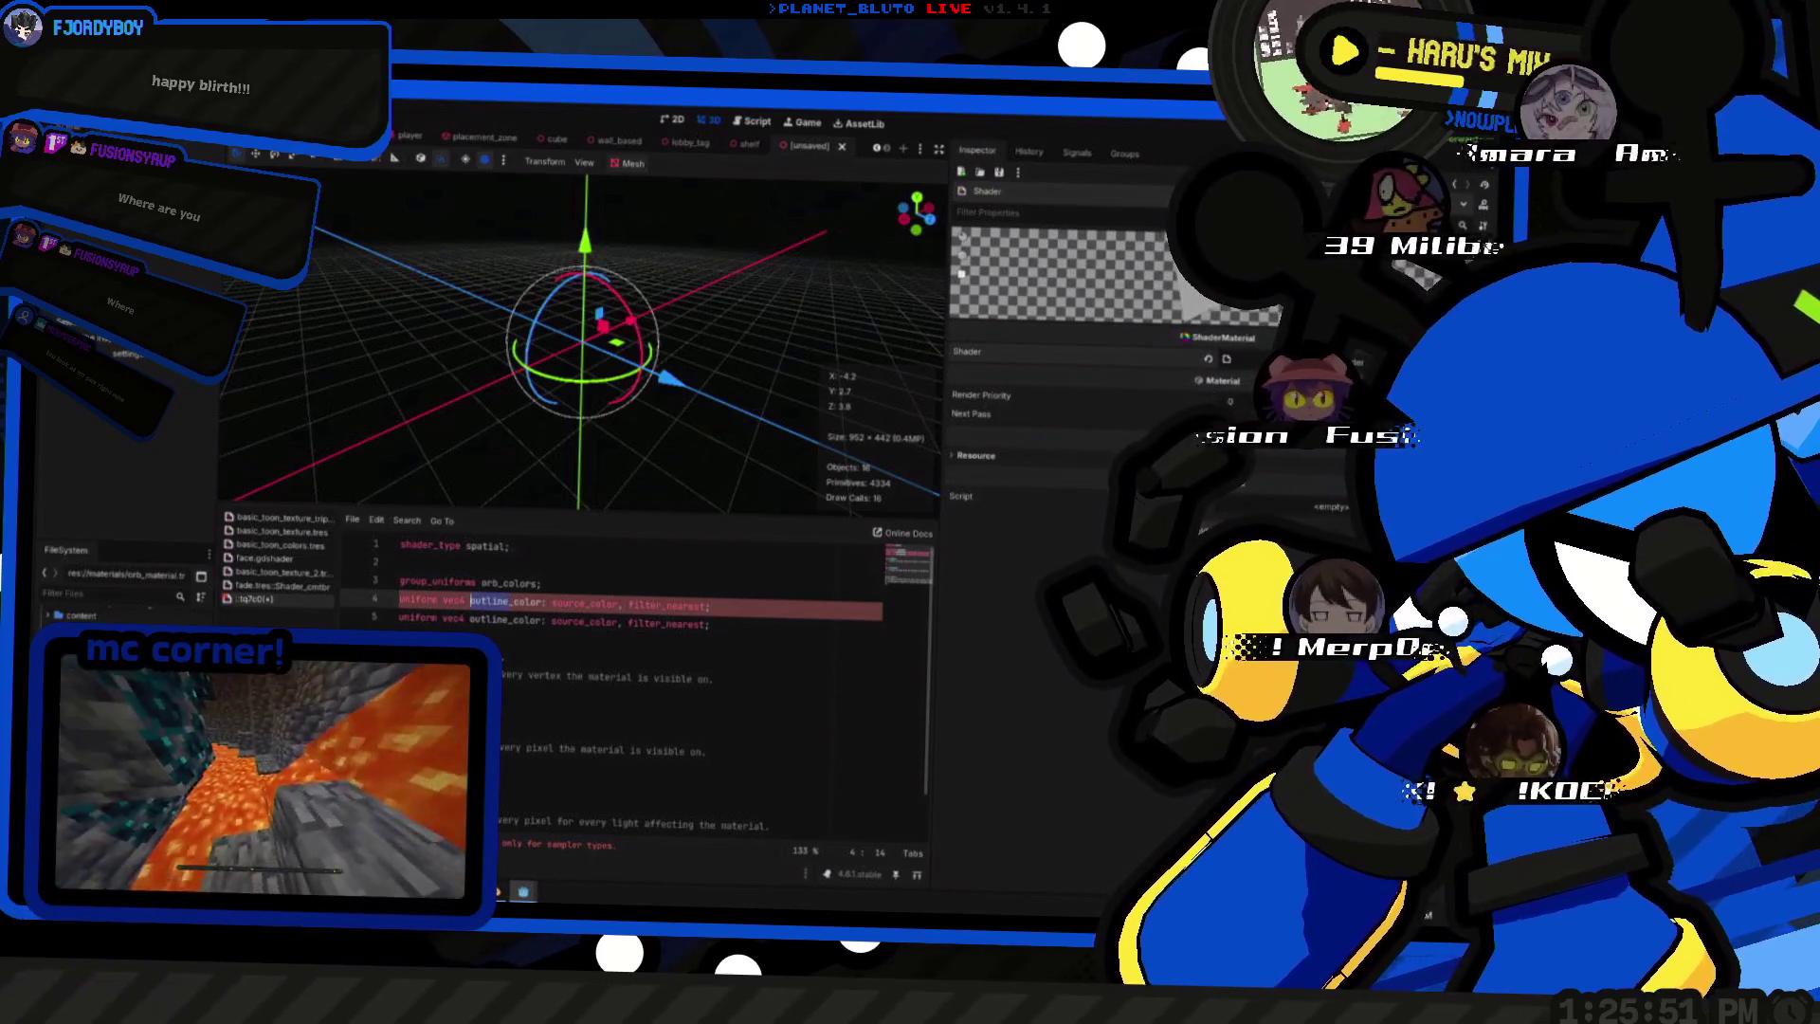
{"action": "type", "text": "base_color"}
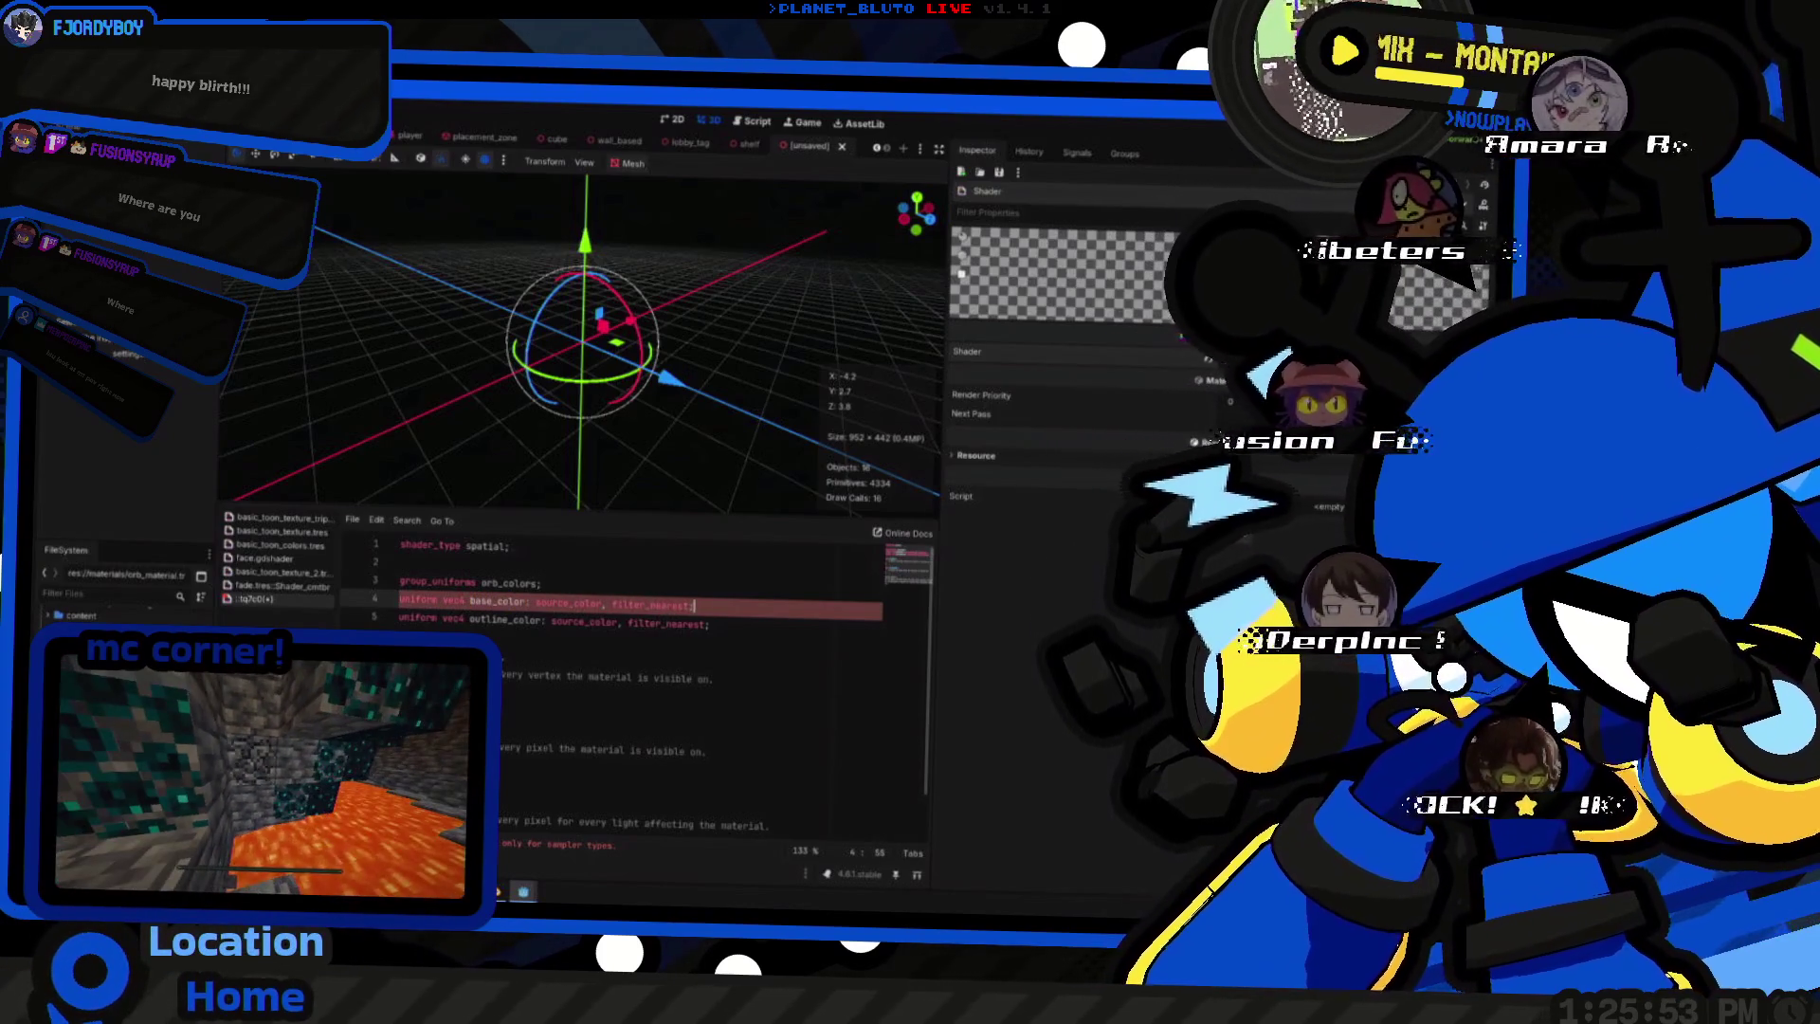
{"action": "key", "text": "ctrl+shift+d"}
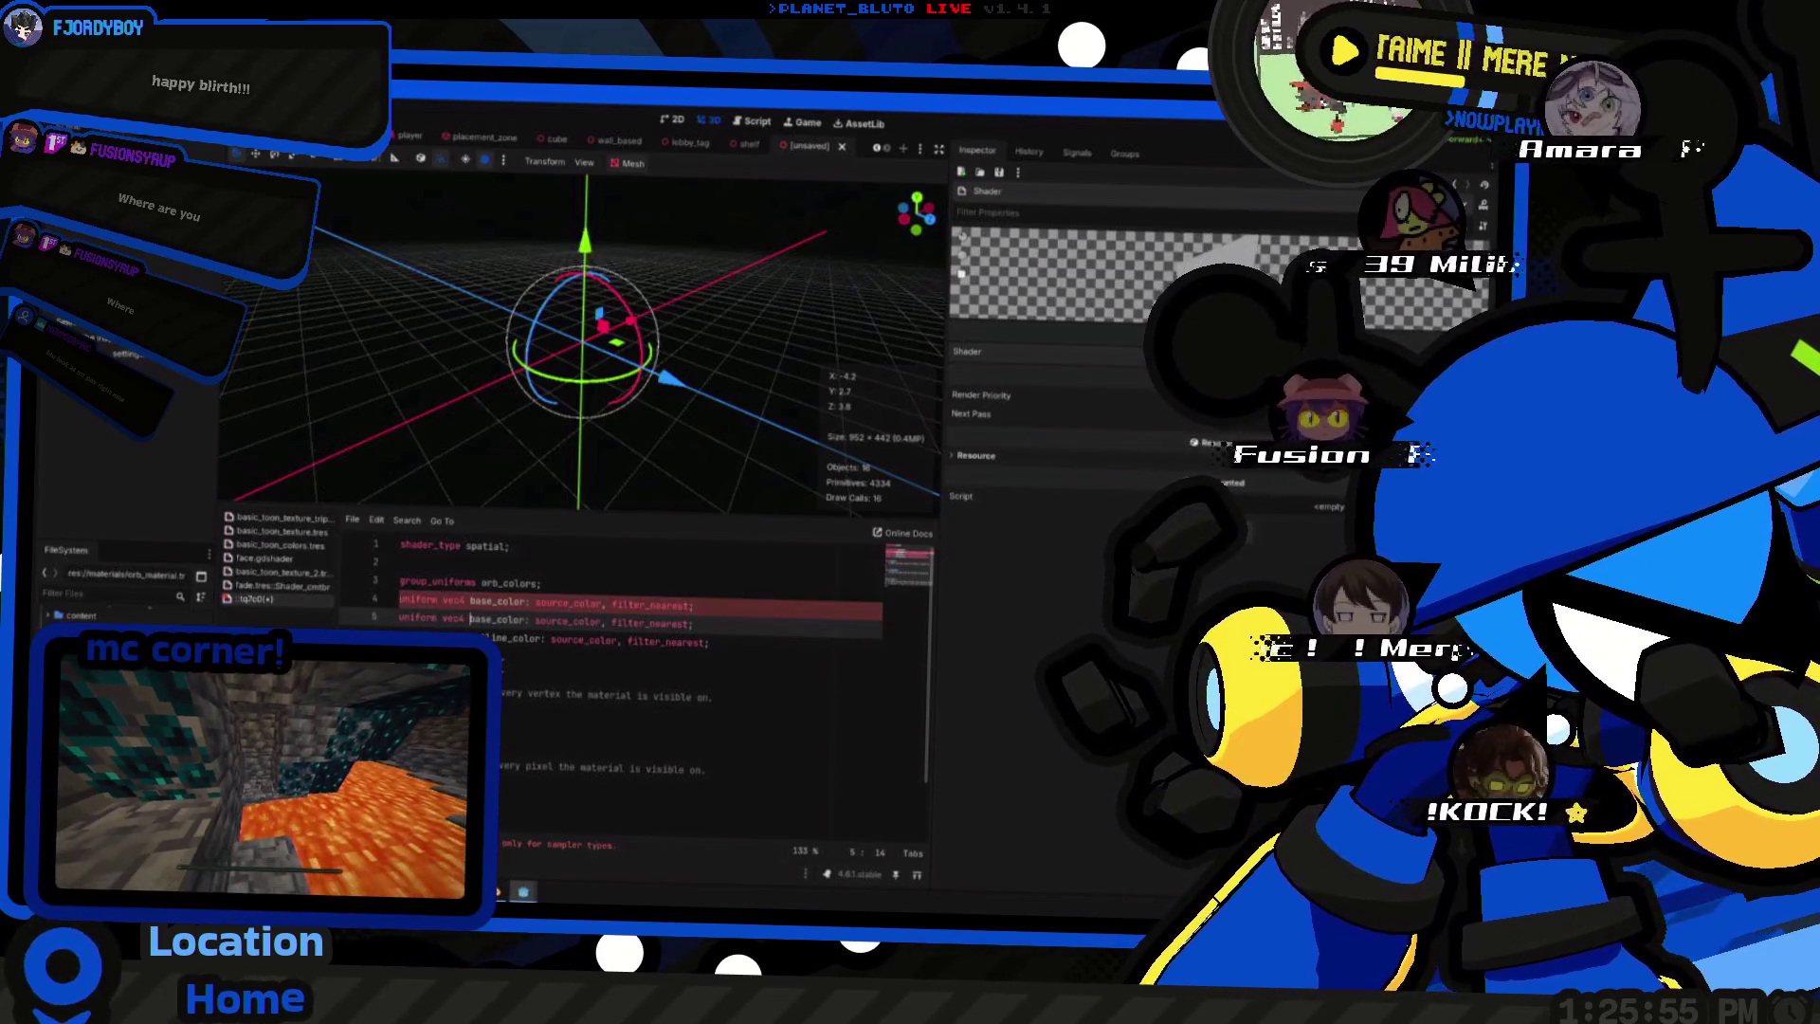
{"action": "type", "text": "shad"}
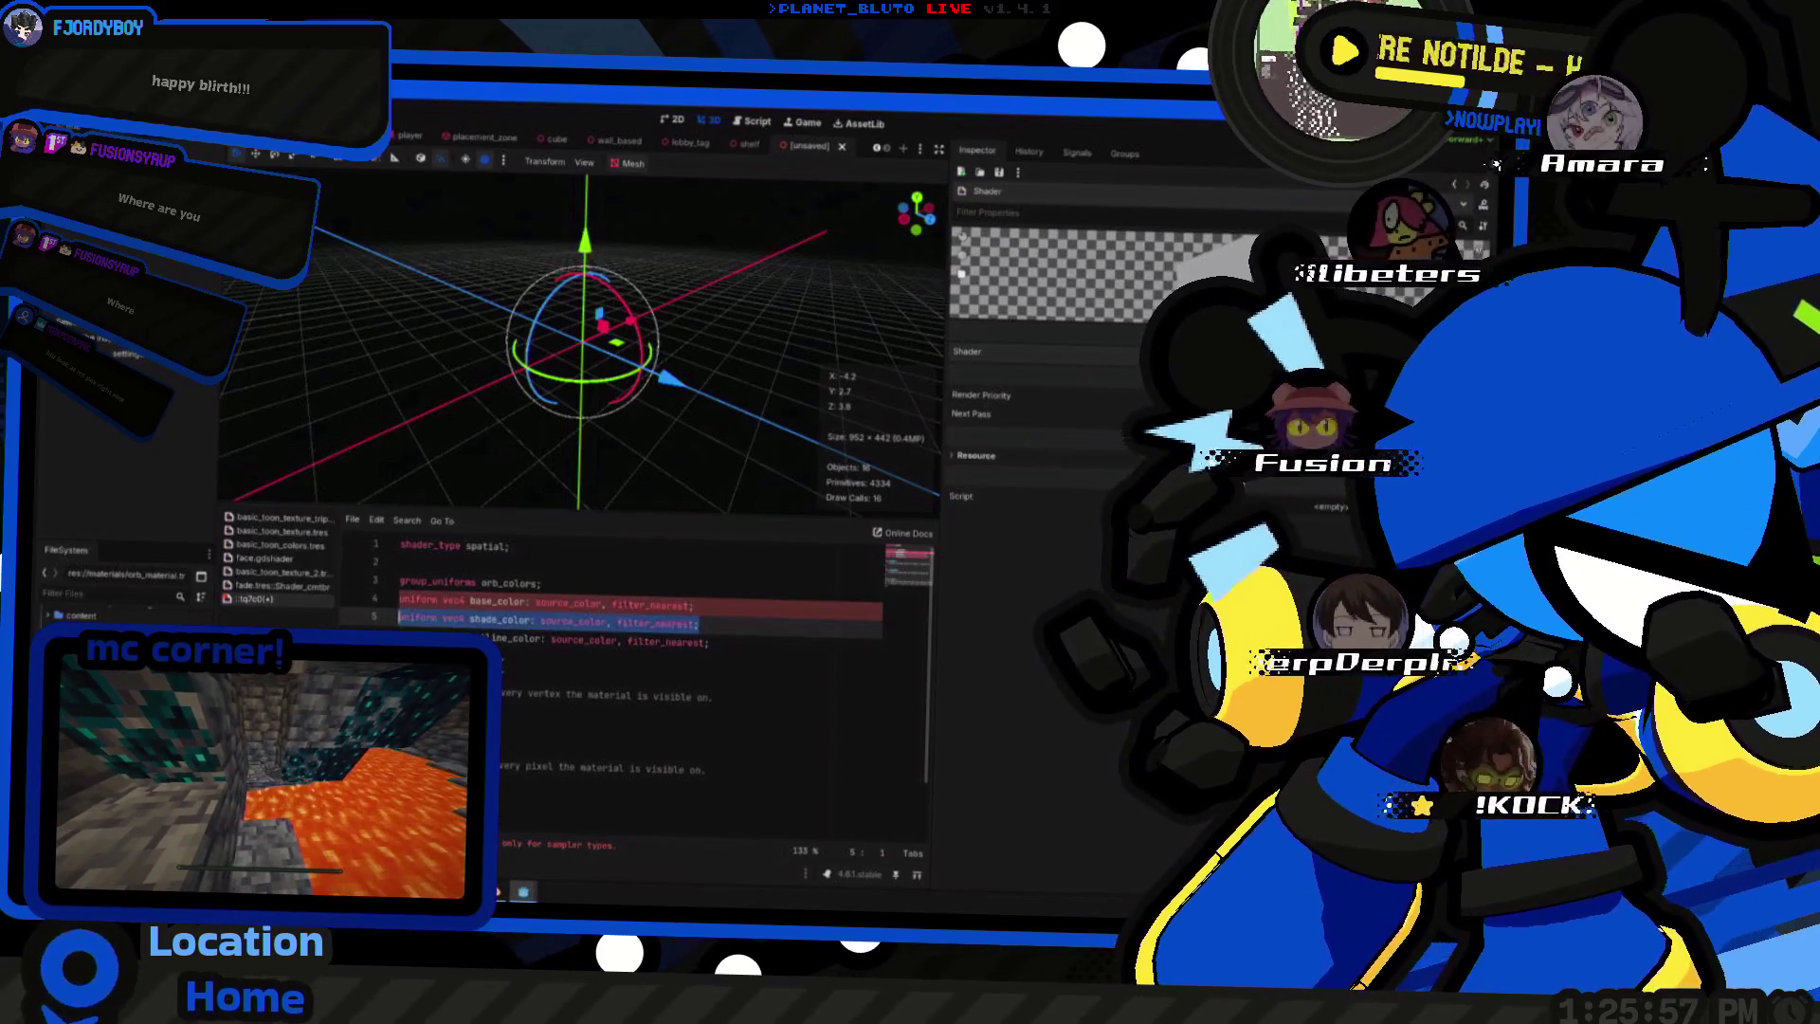
{"action": "key", "text": "Return"}
{"action": "key", "text": "BackSpace"}
{"action": "key", "text": "Up"}
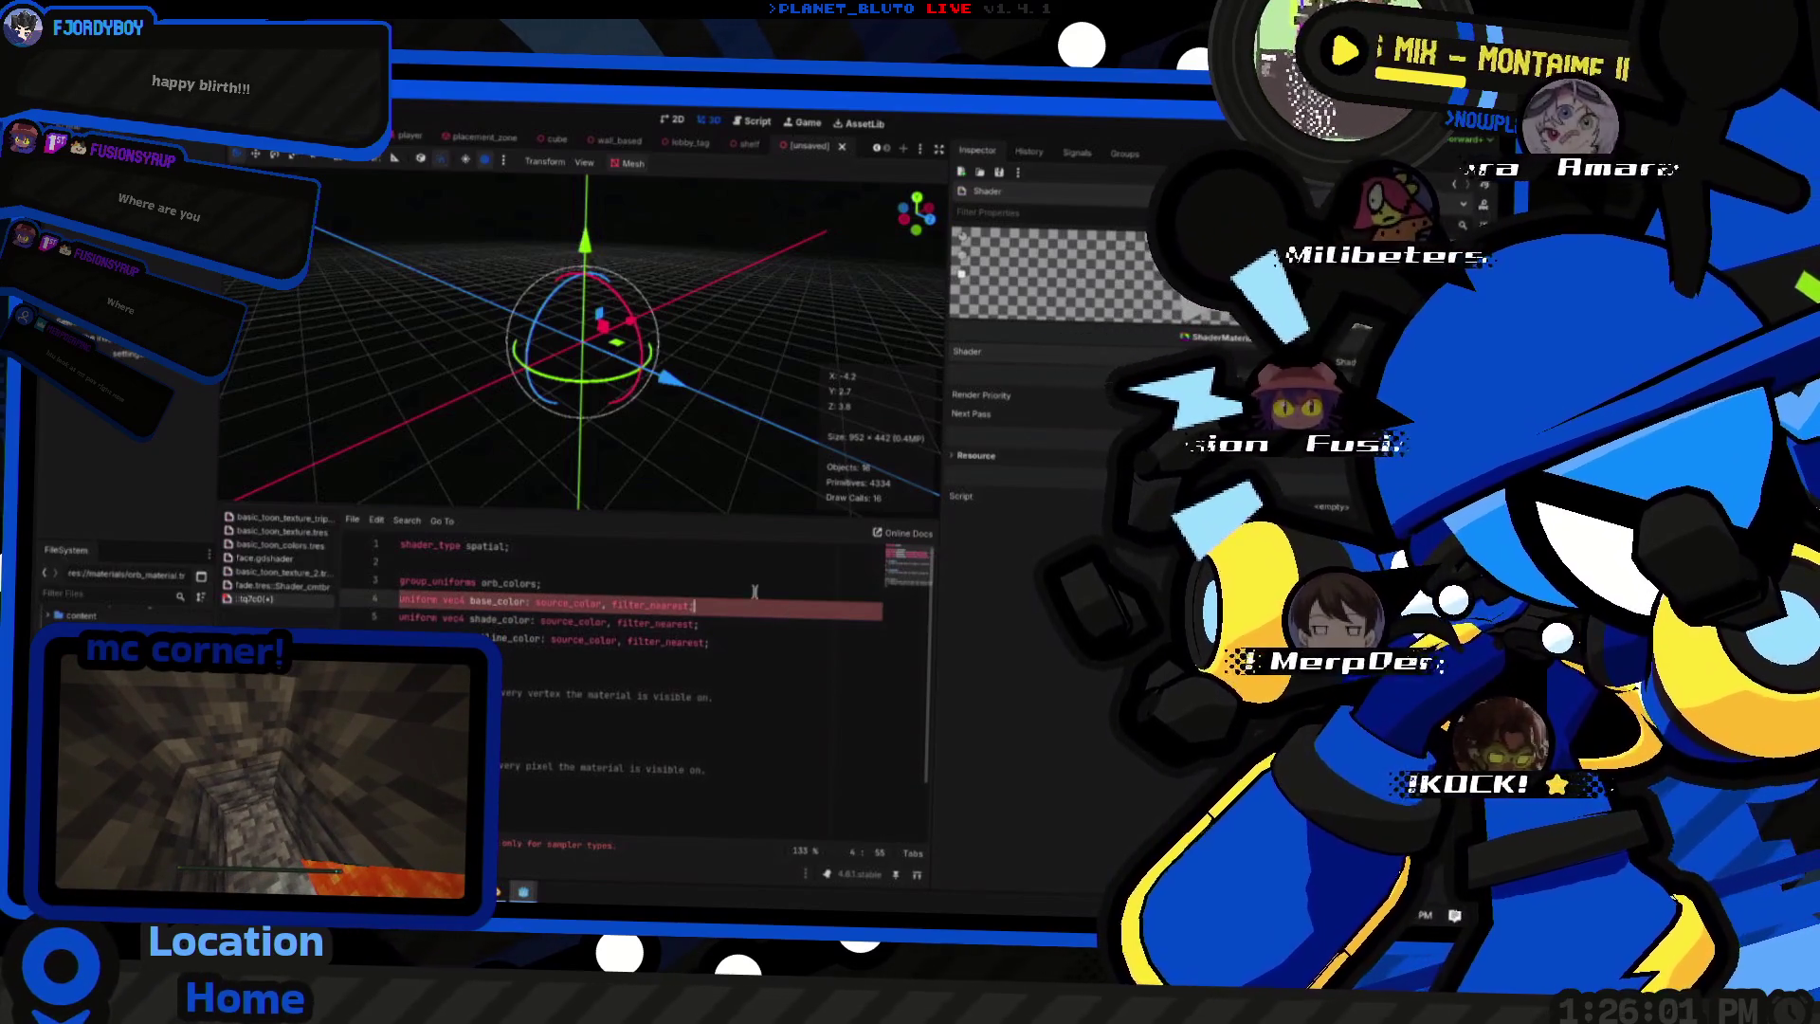
{"action": "key", "text": "Down"}
- Strip filter_nearest from the colour uniforms and begin base_color's '= vec4(' default
{"action": "double_click", "coordinate": [626, 604]}
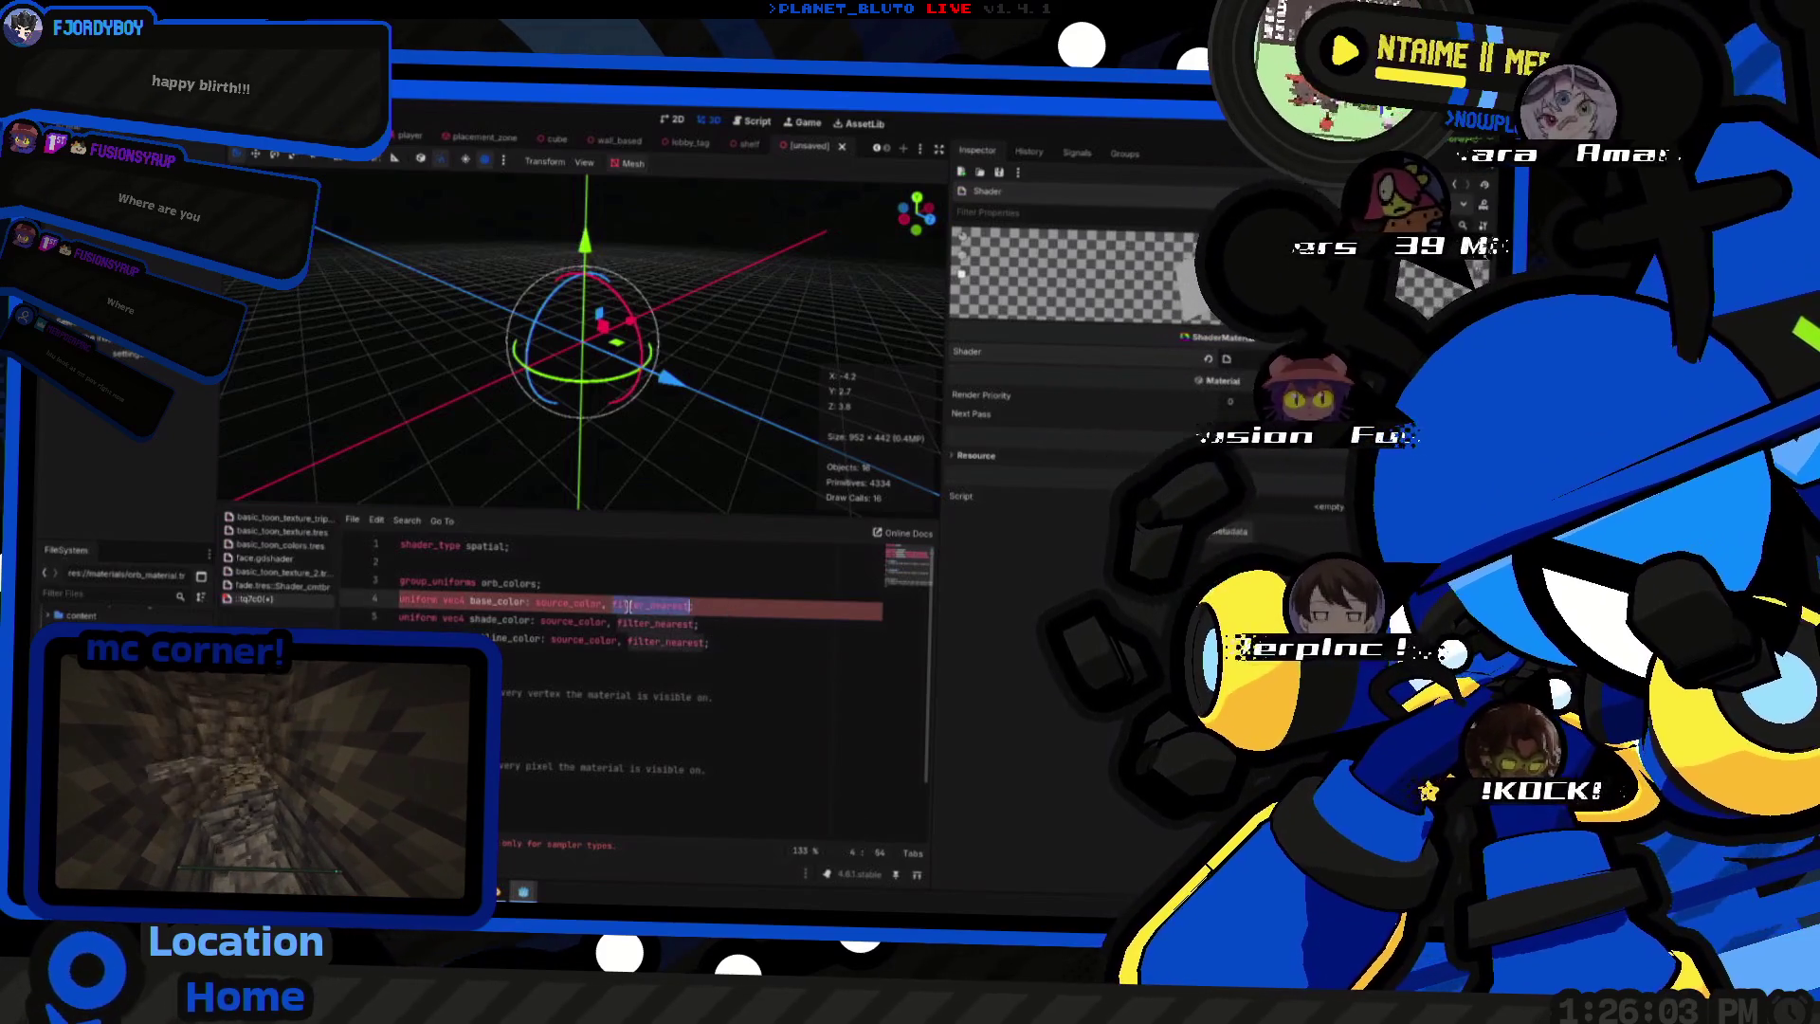
{"action": "key", "text": "ctrl+d"}
{"action": "key", "text": "BackSpace"}
{"action": "key", "text": "BackSpace"}
{"action": "key", "text": "BackSpace"}
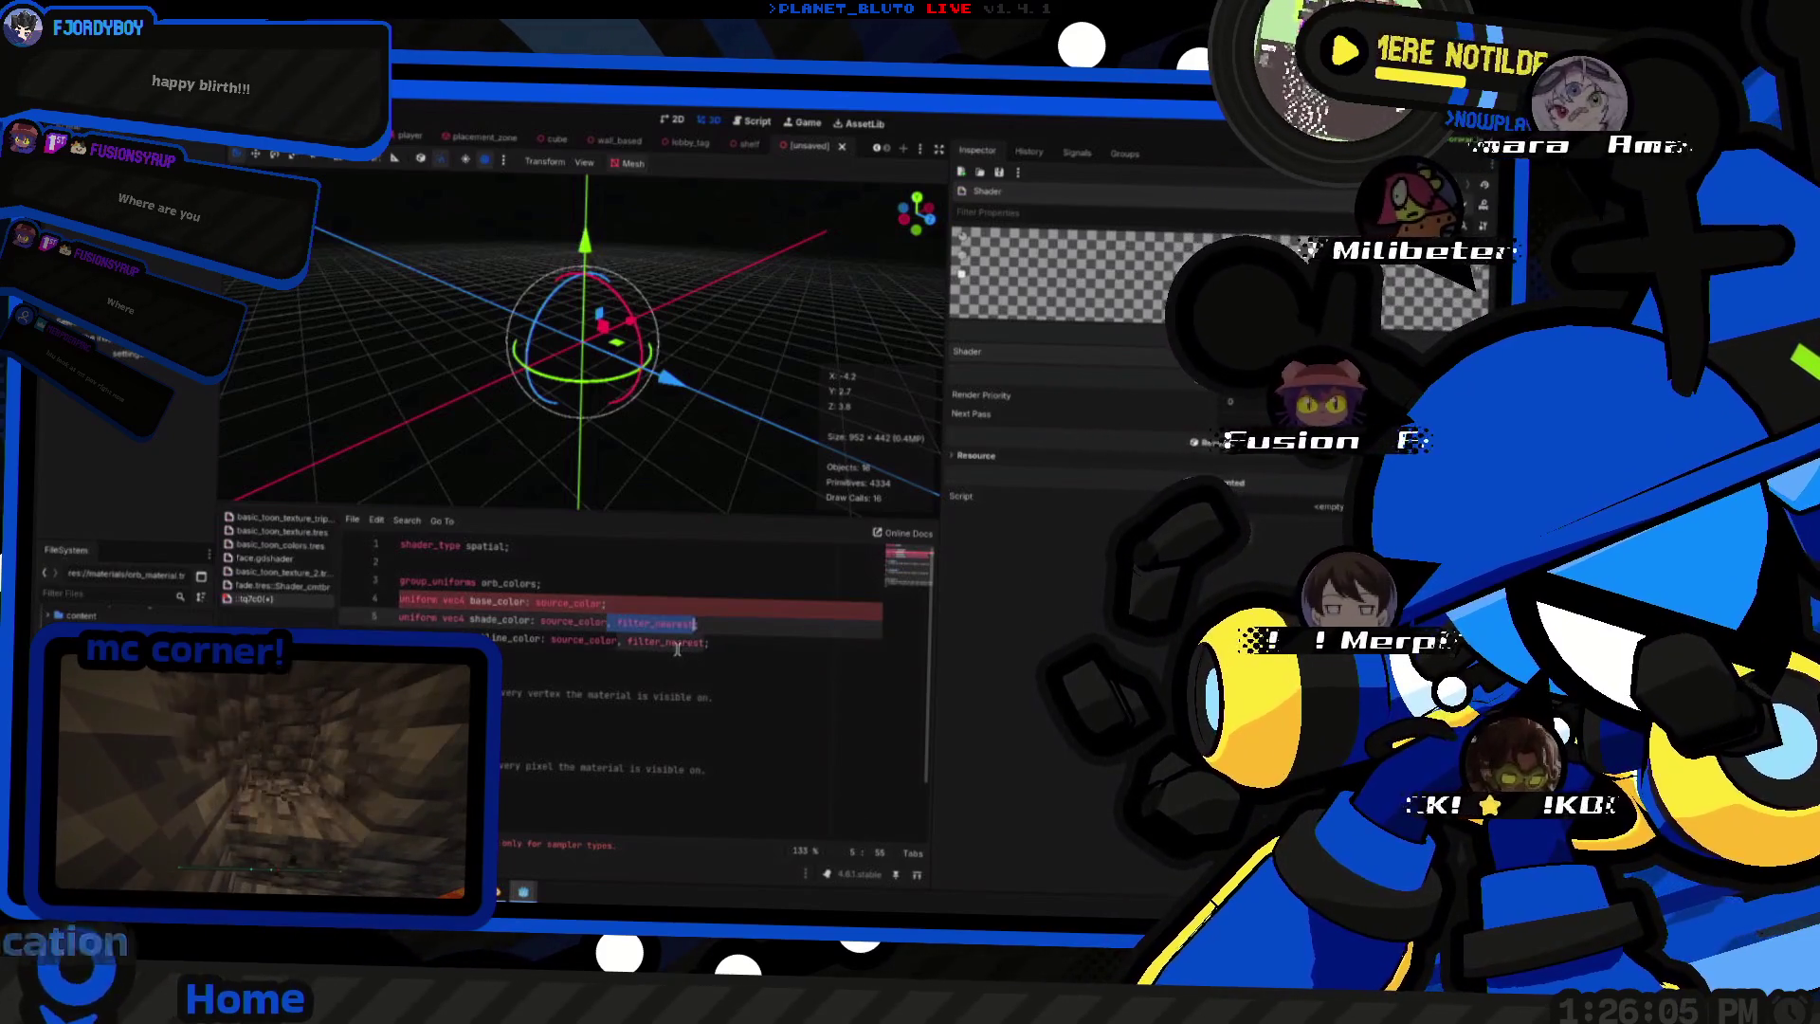
{"action": "key", "text": "BackSpace"}
{"action": "key", "text": "BackSpace"}
{"action": "key", "text": "BackSpace"}
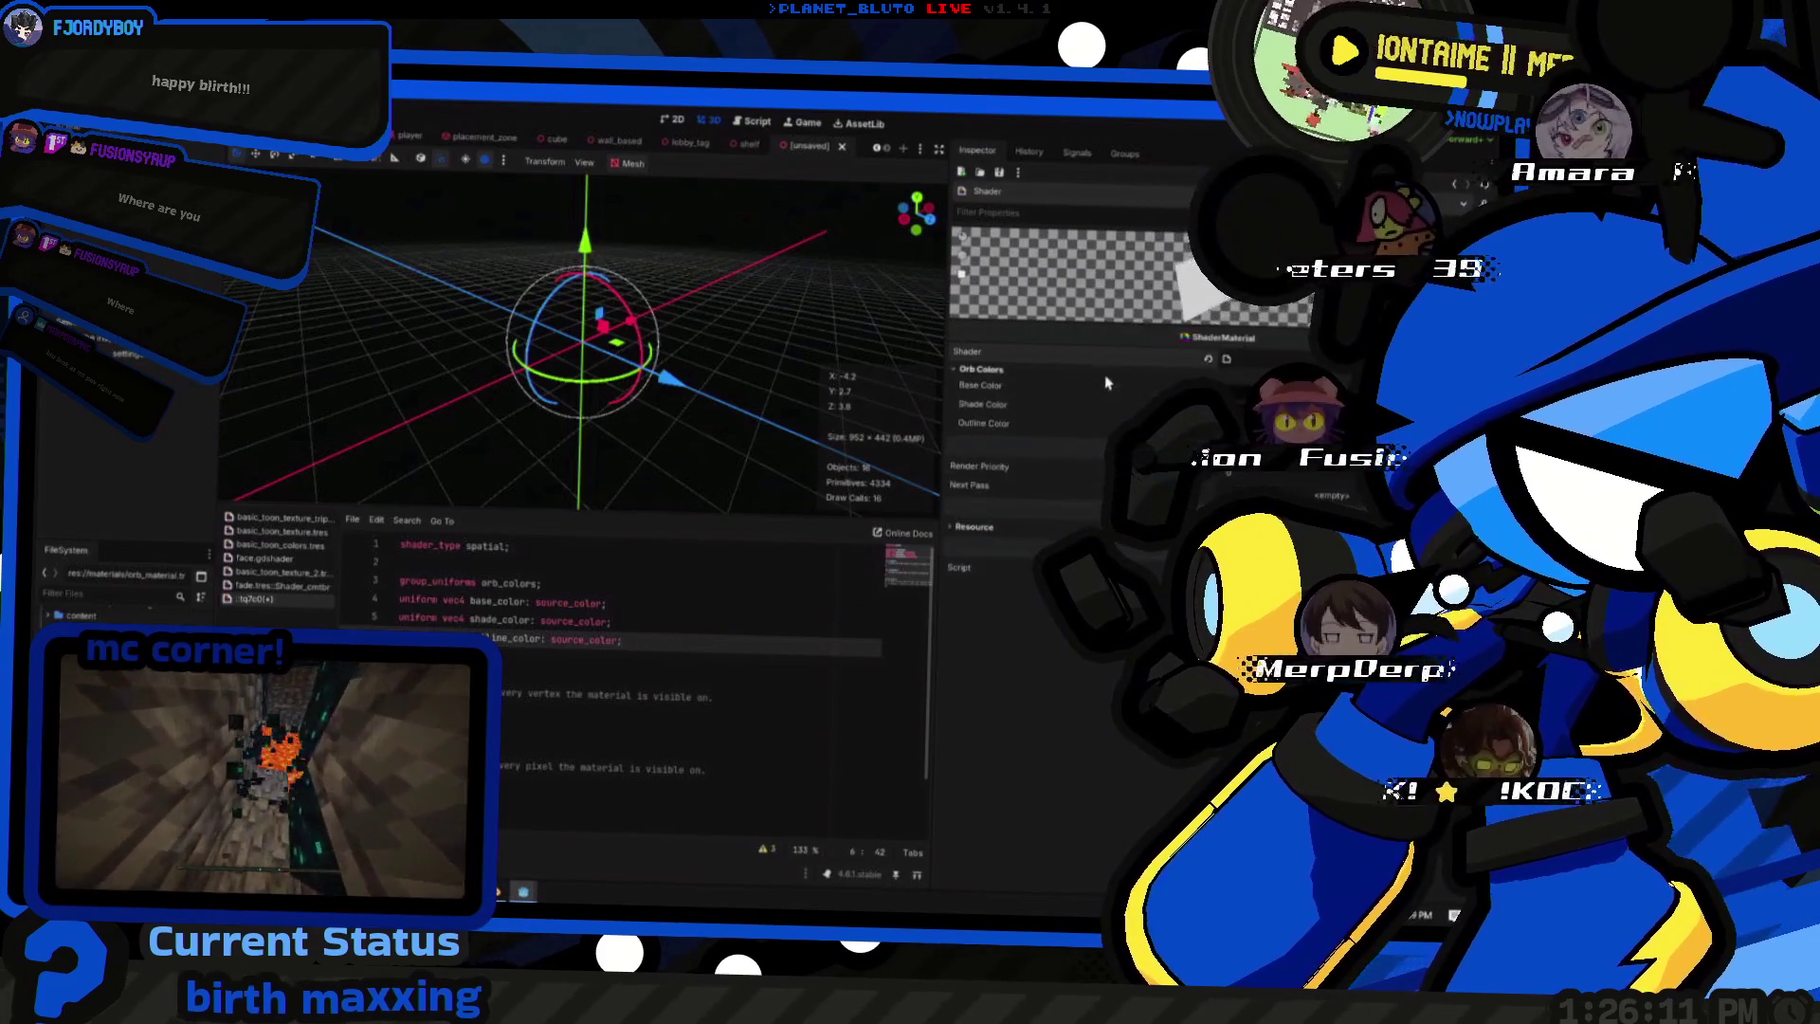
{"action": "key", "text": "Up"}
{"action": "key", "text": "Up"}
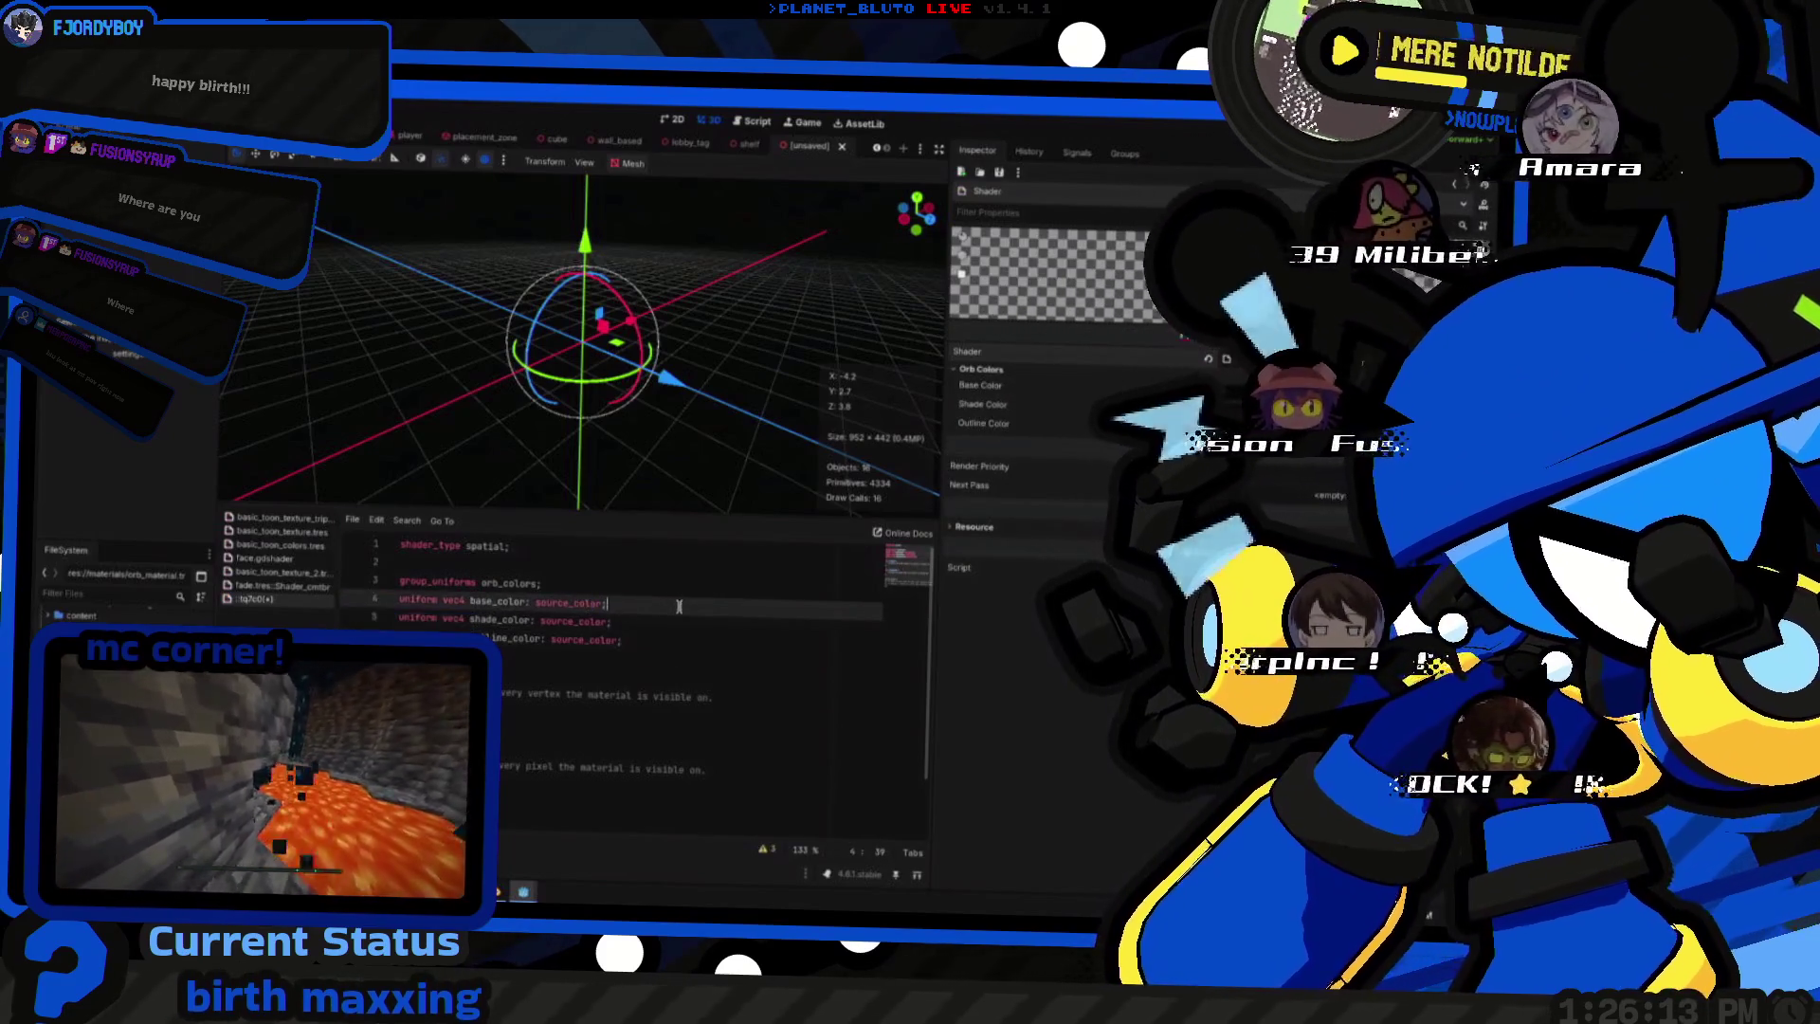
{"action": "key", "text": "ctrl+space"}
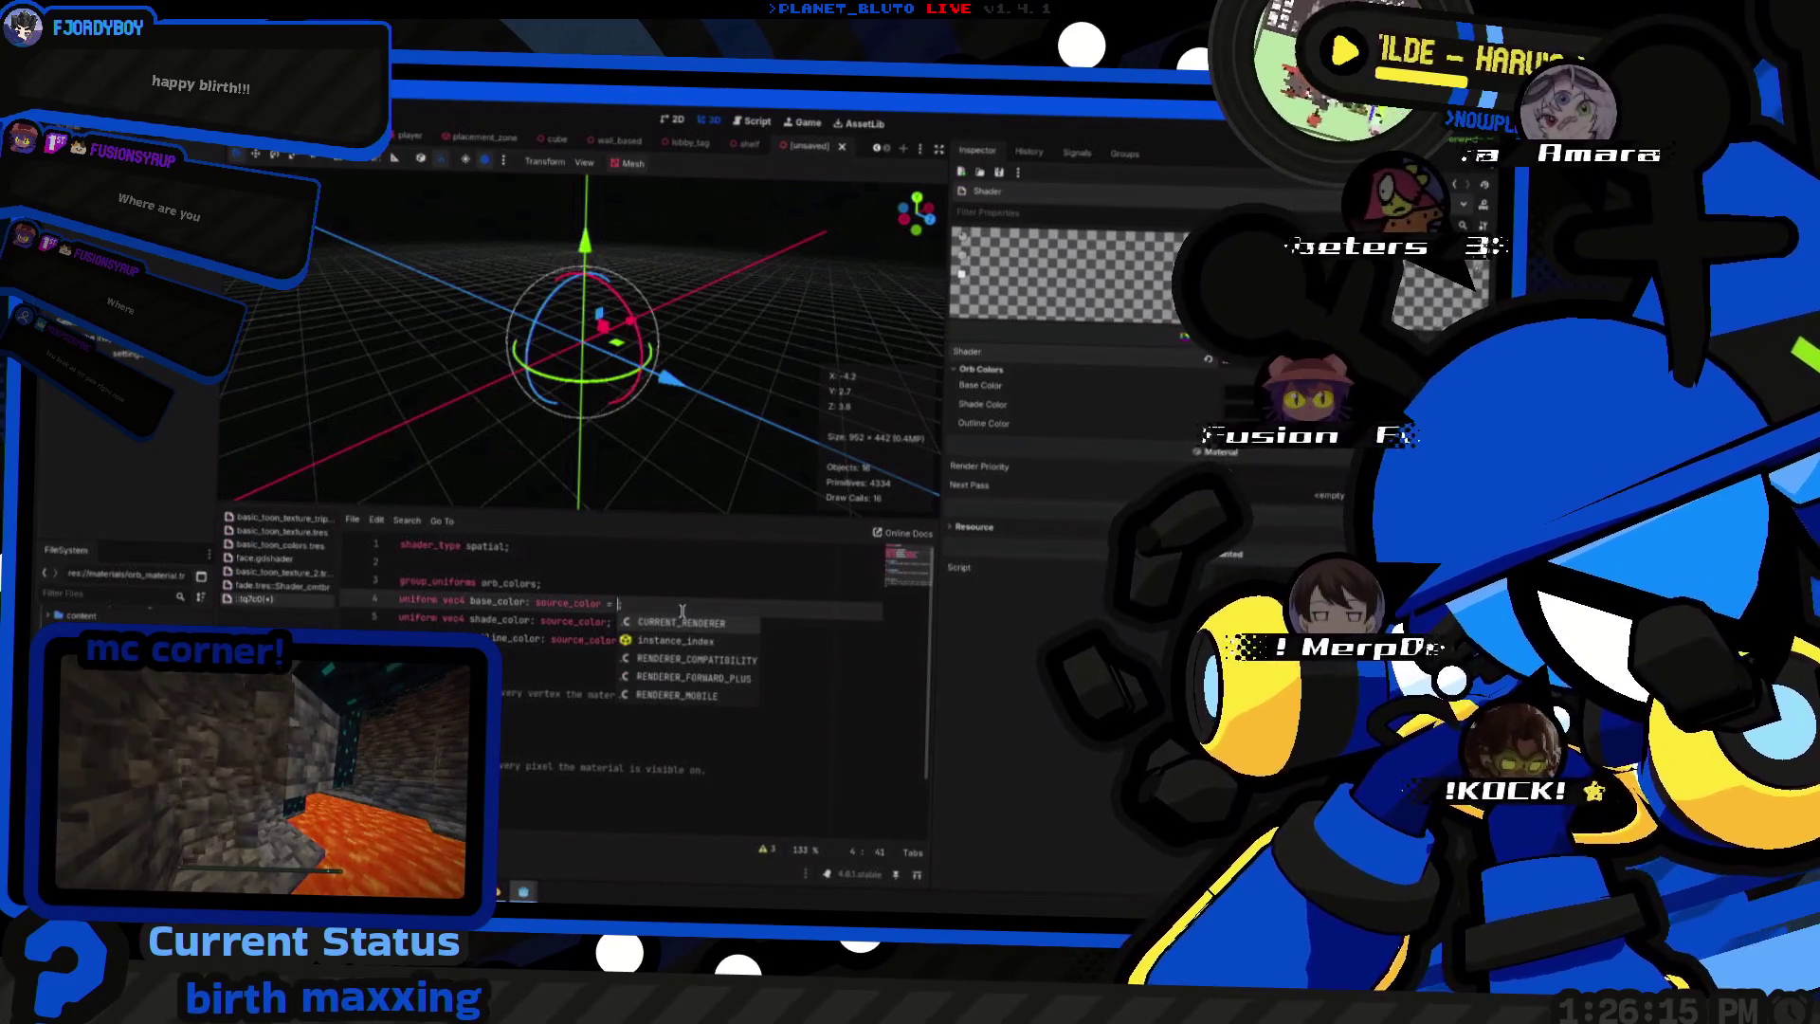
{"action": "type", "text": "col"}
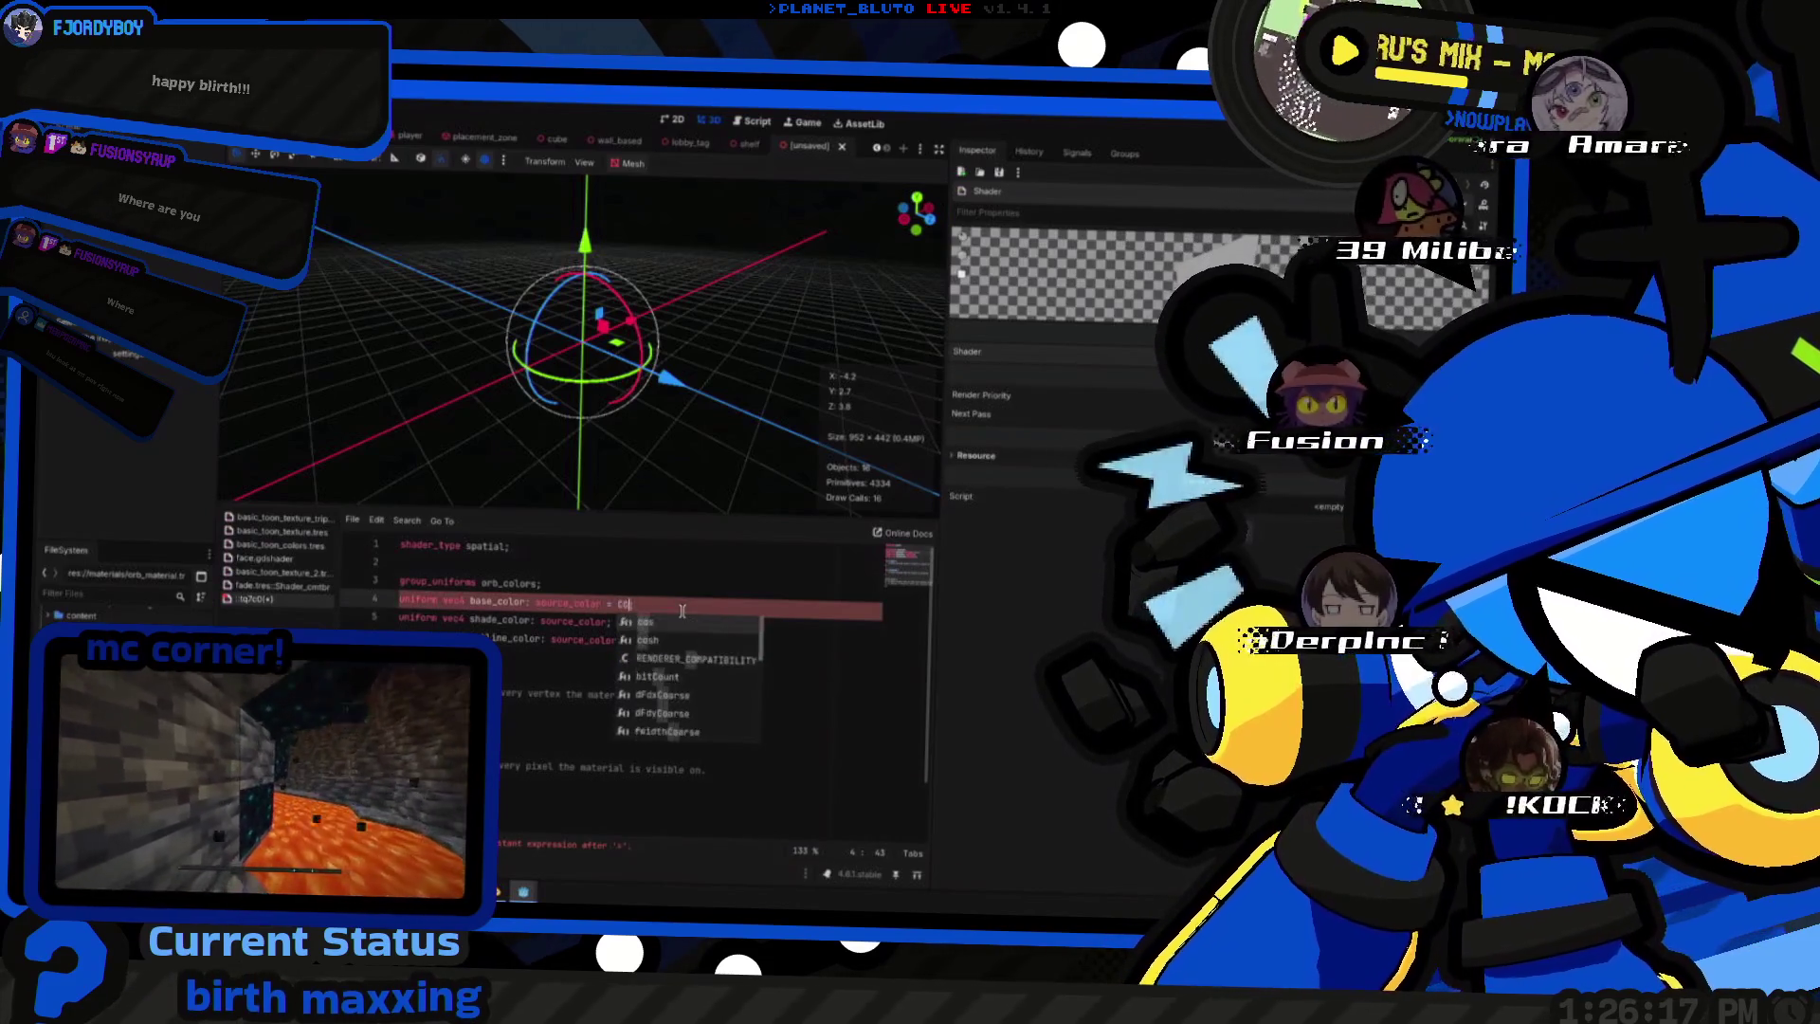
{"action": "key", "text": "Return"}
{"action": "type", "text": ";"}
{"action": "type", "text": "vec"}
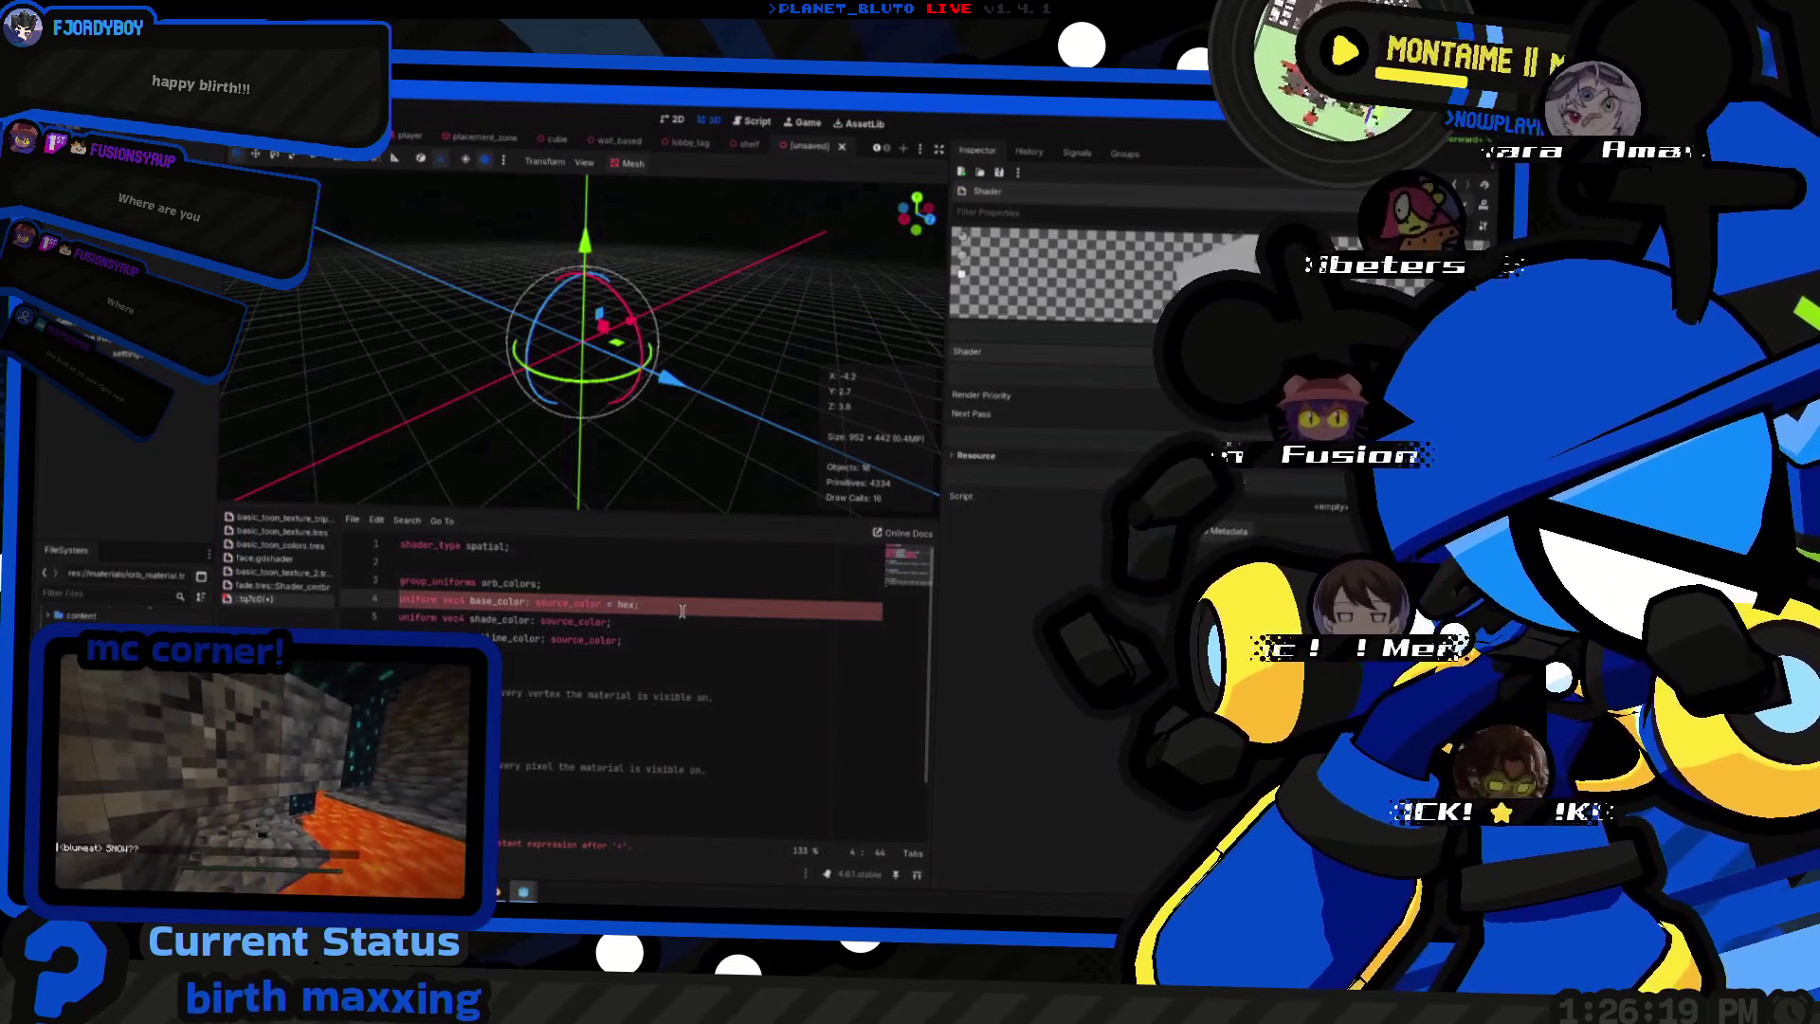
{"action": "type", "text": "4("}
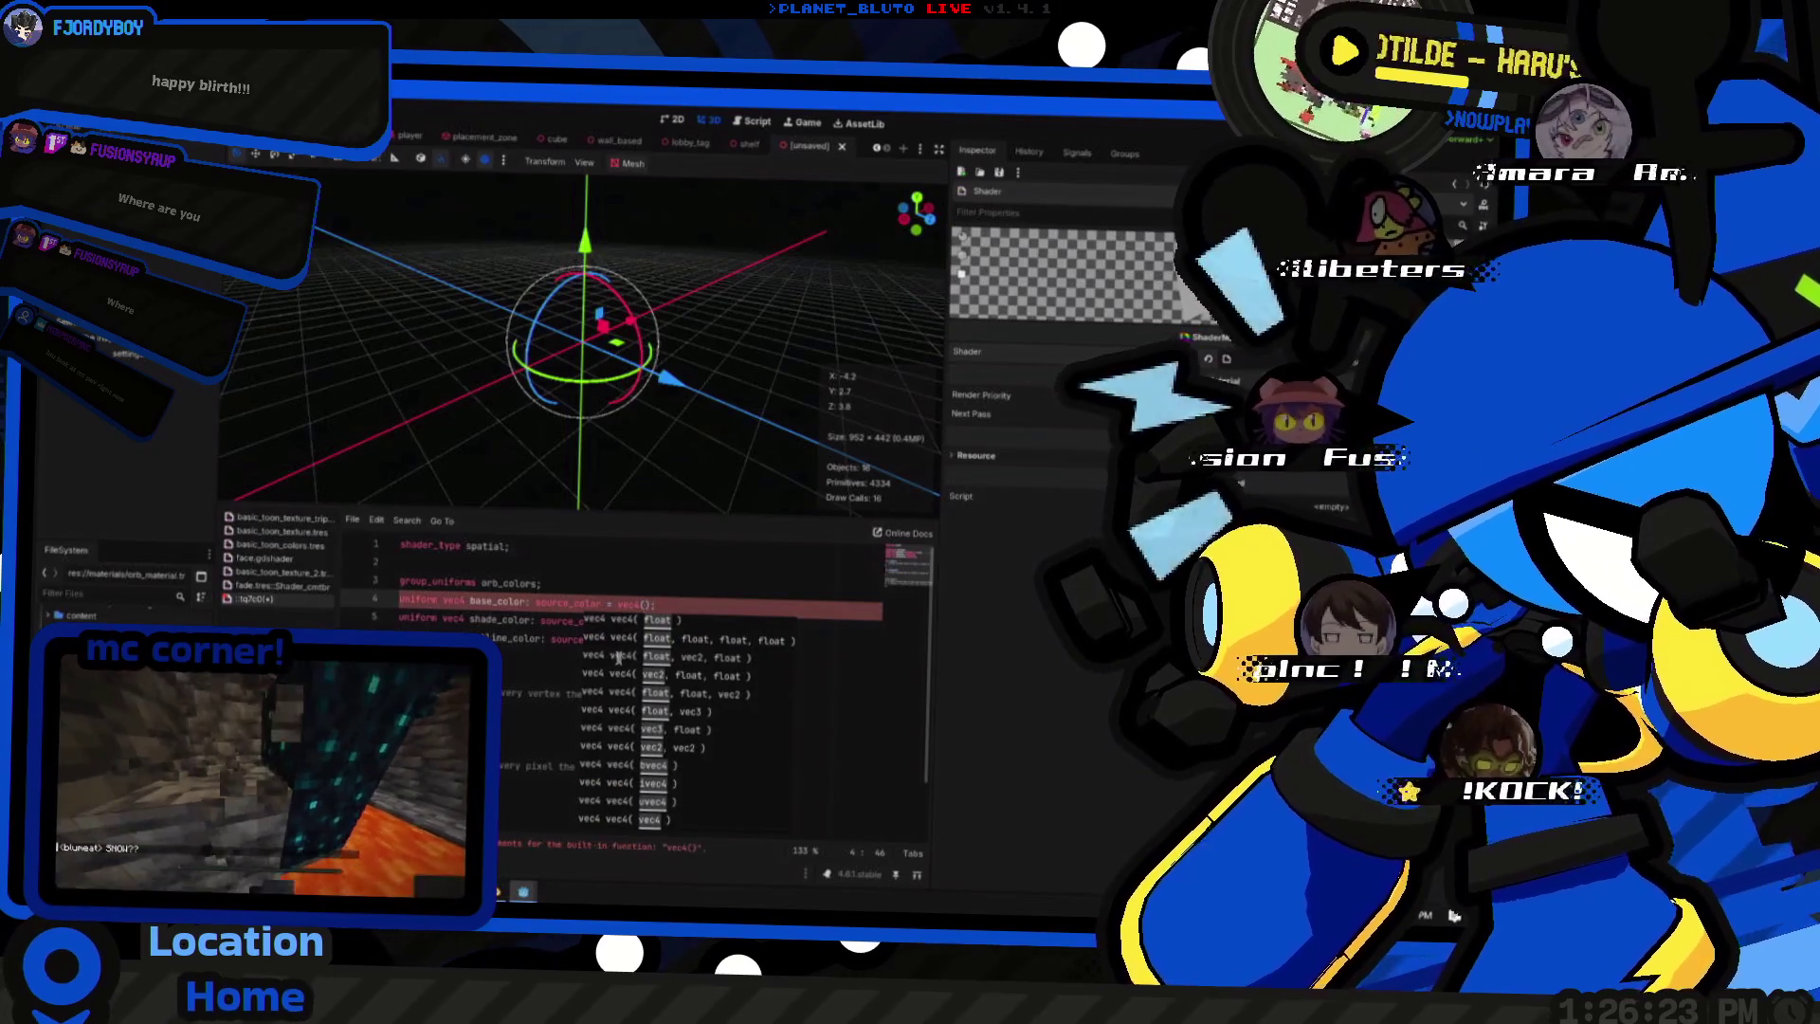
- Read the light purple swatch in Aseprite, compute 195/255 = 0.7647058824 and copy it back to Godot
{"action": "key", "text": "alt+Tab"}
{"action": "key", "text": "alt+Tab"}
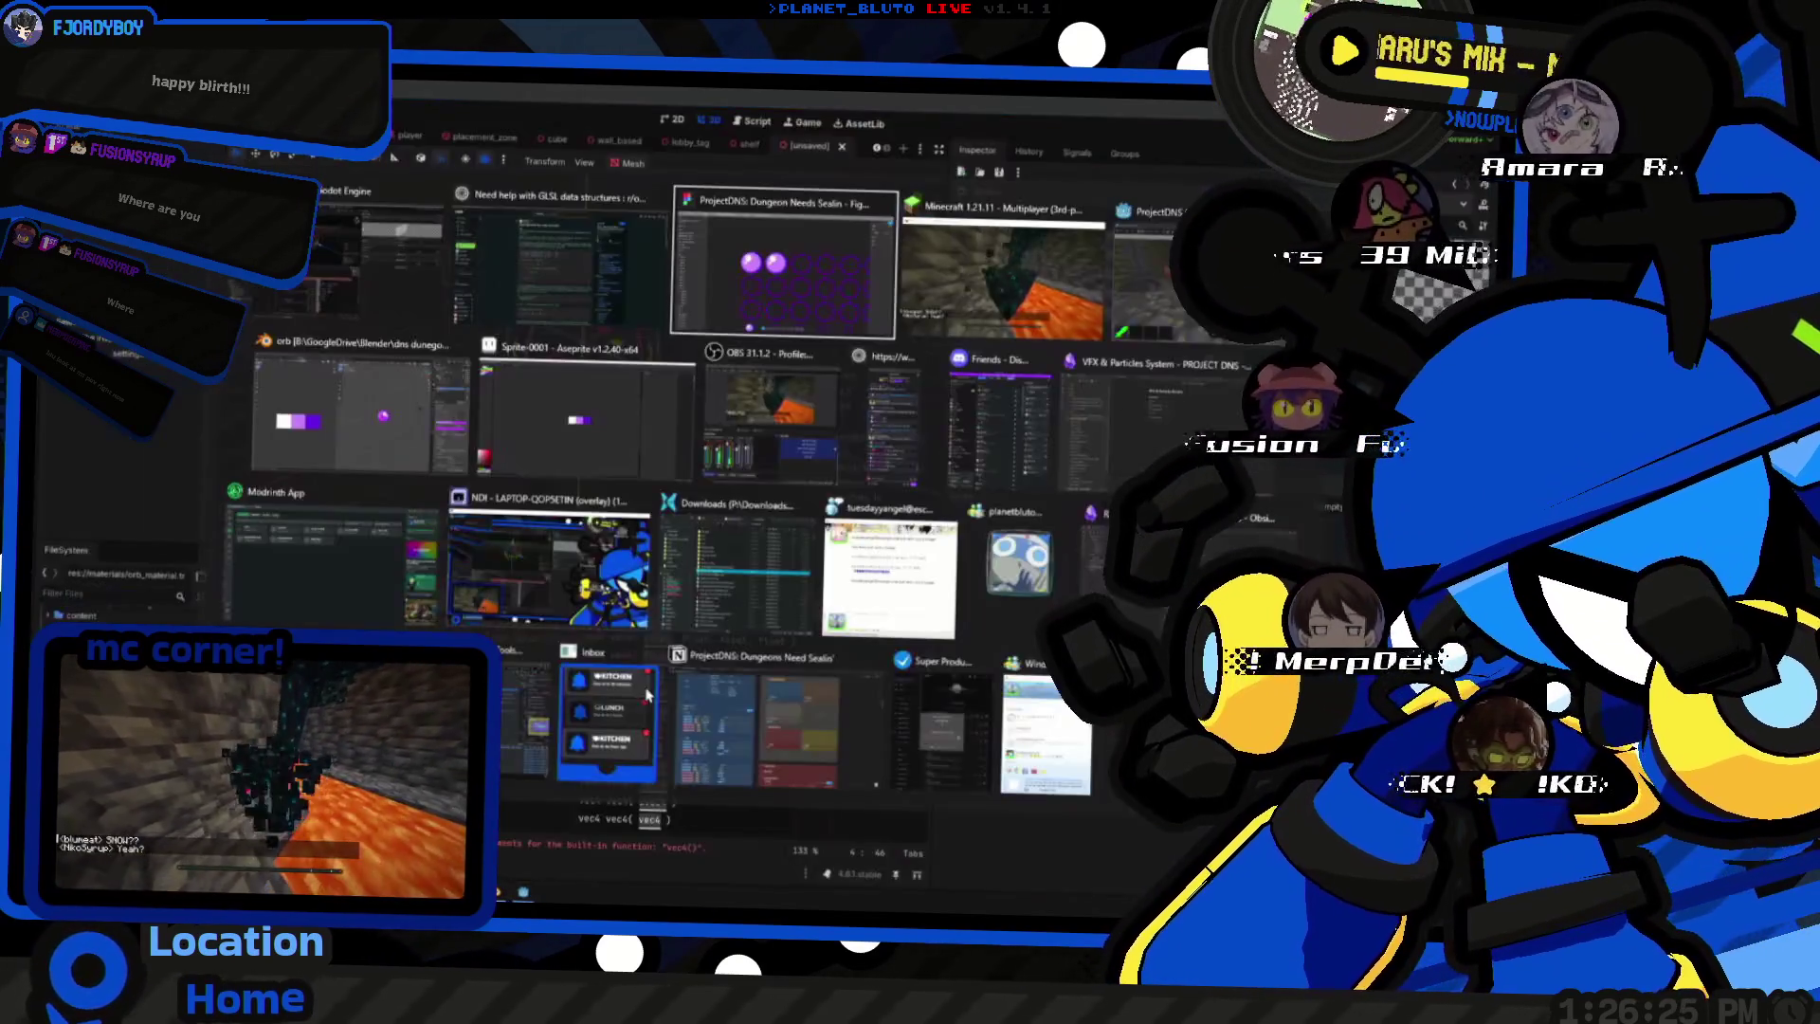
{"action": "key", "text": "Tab"}
{"action": "key", "text": "Tab"}
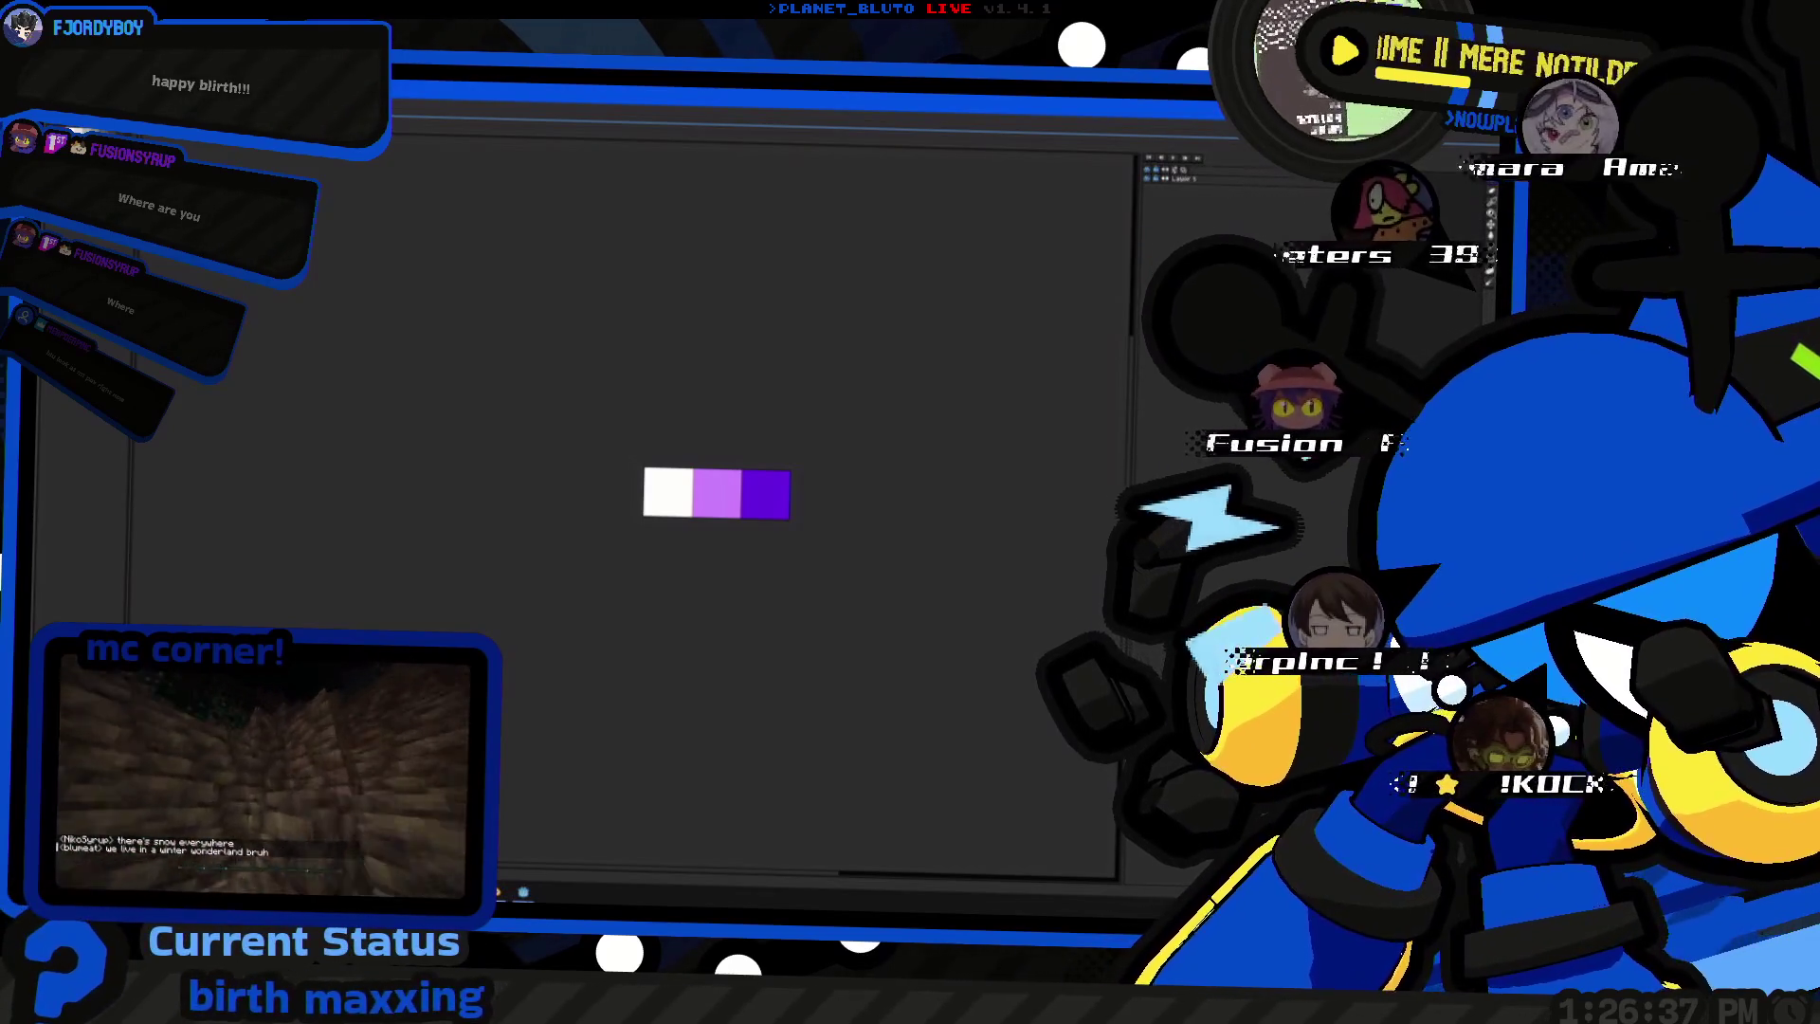
{"action": "key", "text": "super+alt+space"}
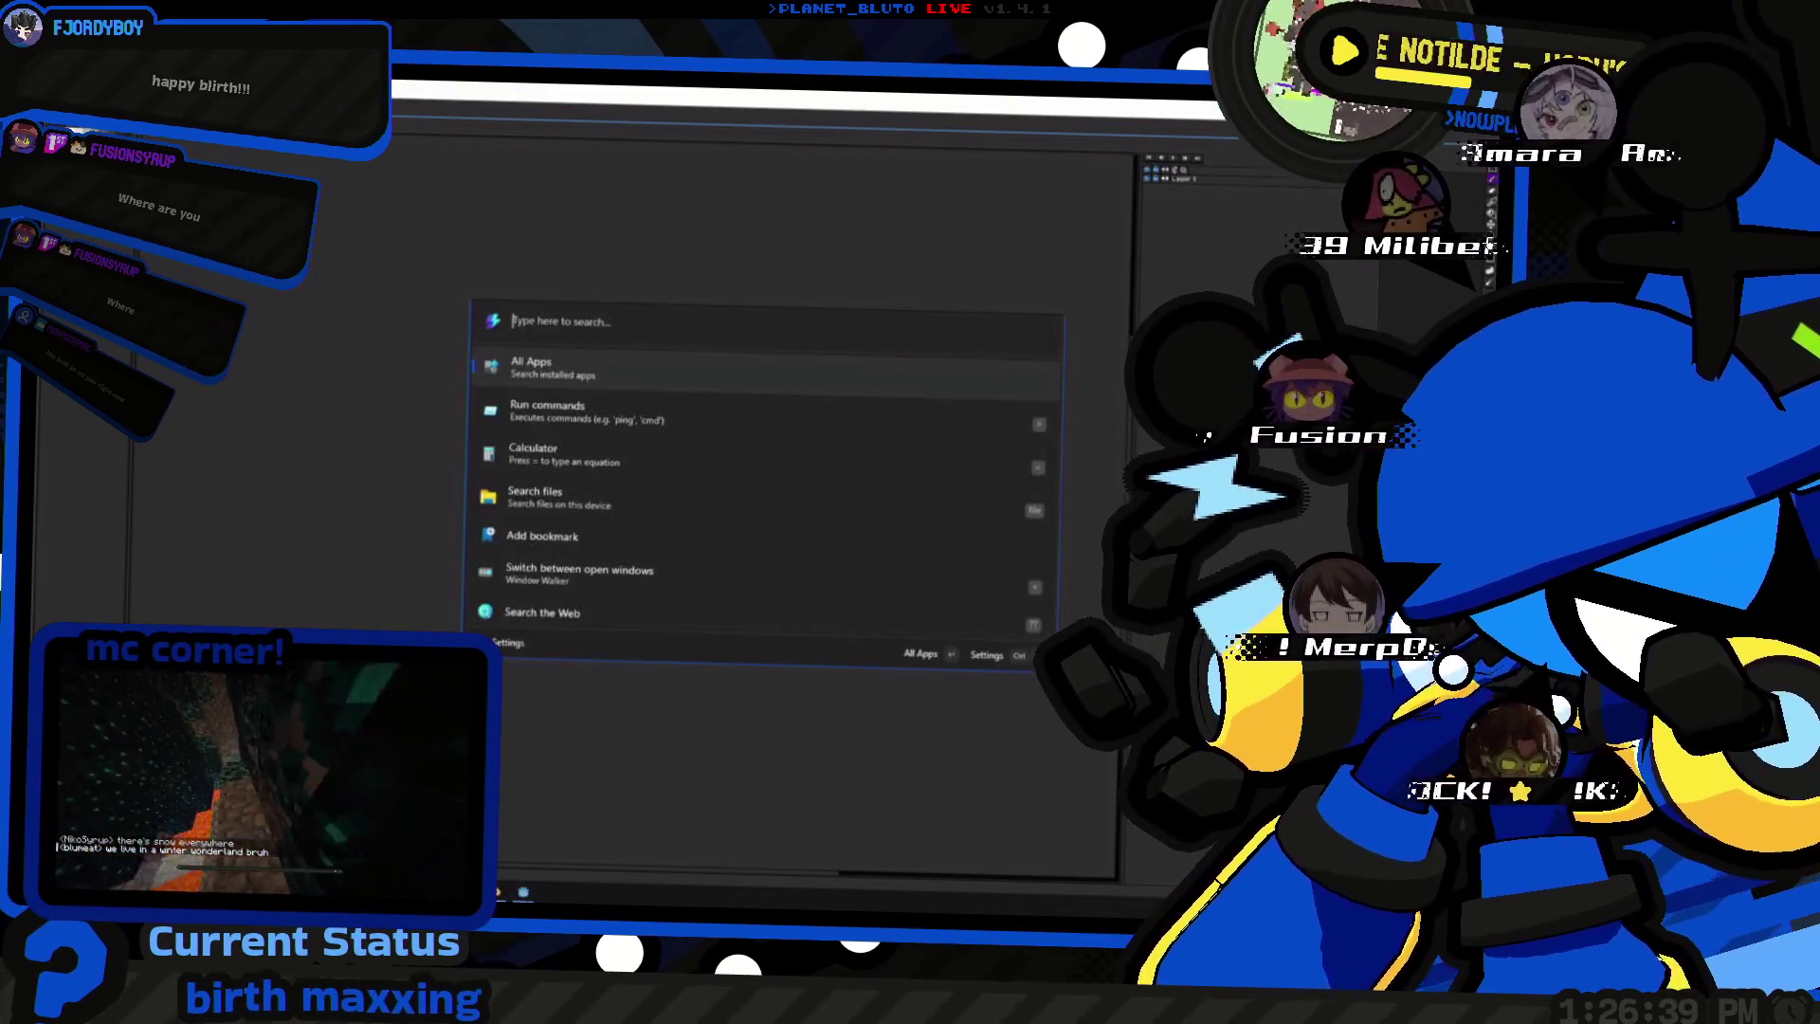
{"action": "type", "text": "195/255"}
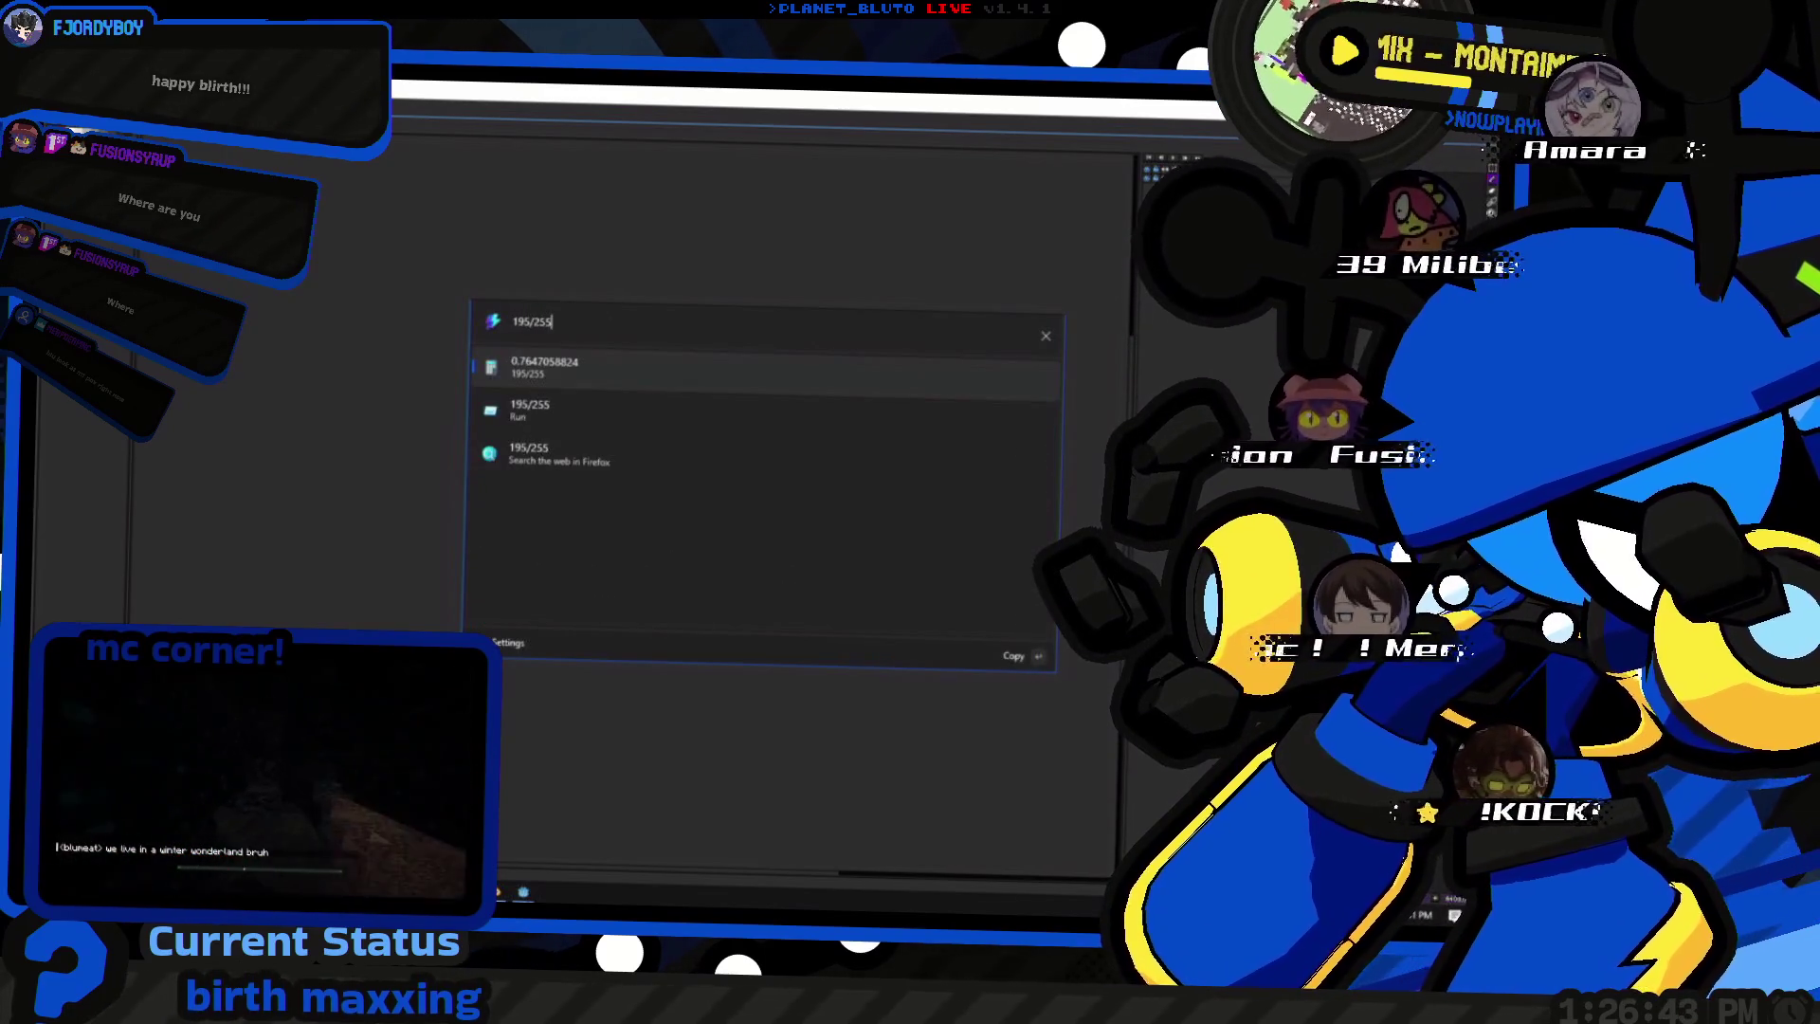
{"action": "key", "text": "Return"}
{"action": "key", "text": "alt+Tab"}
{"action": "key", "text": "alt+Tab"}
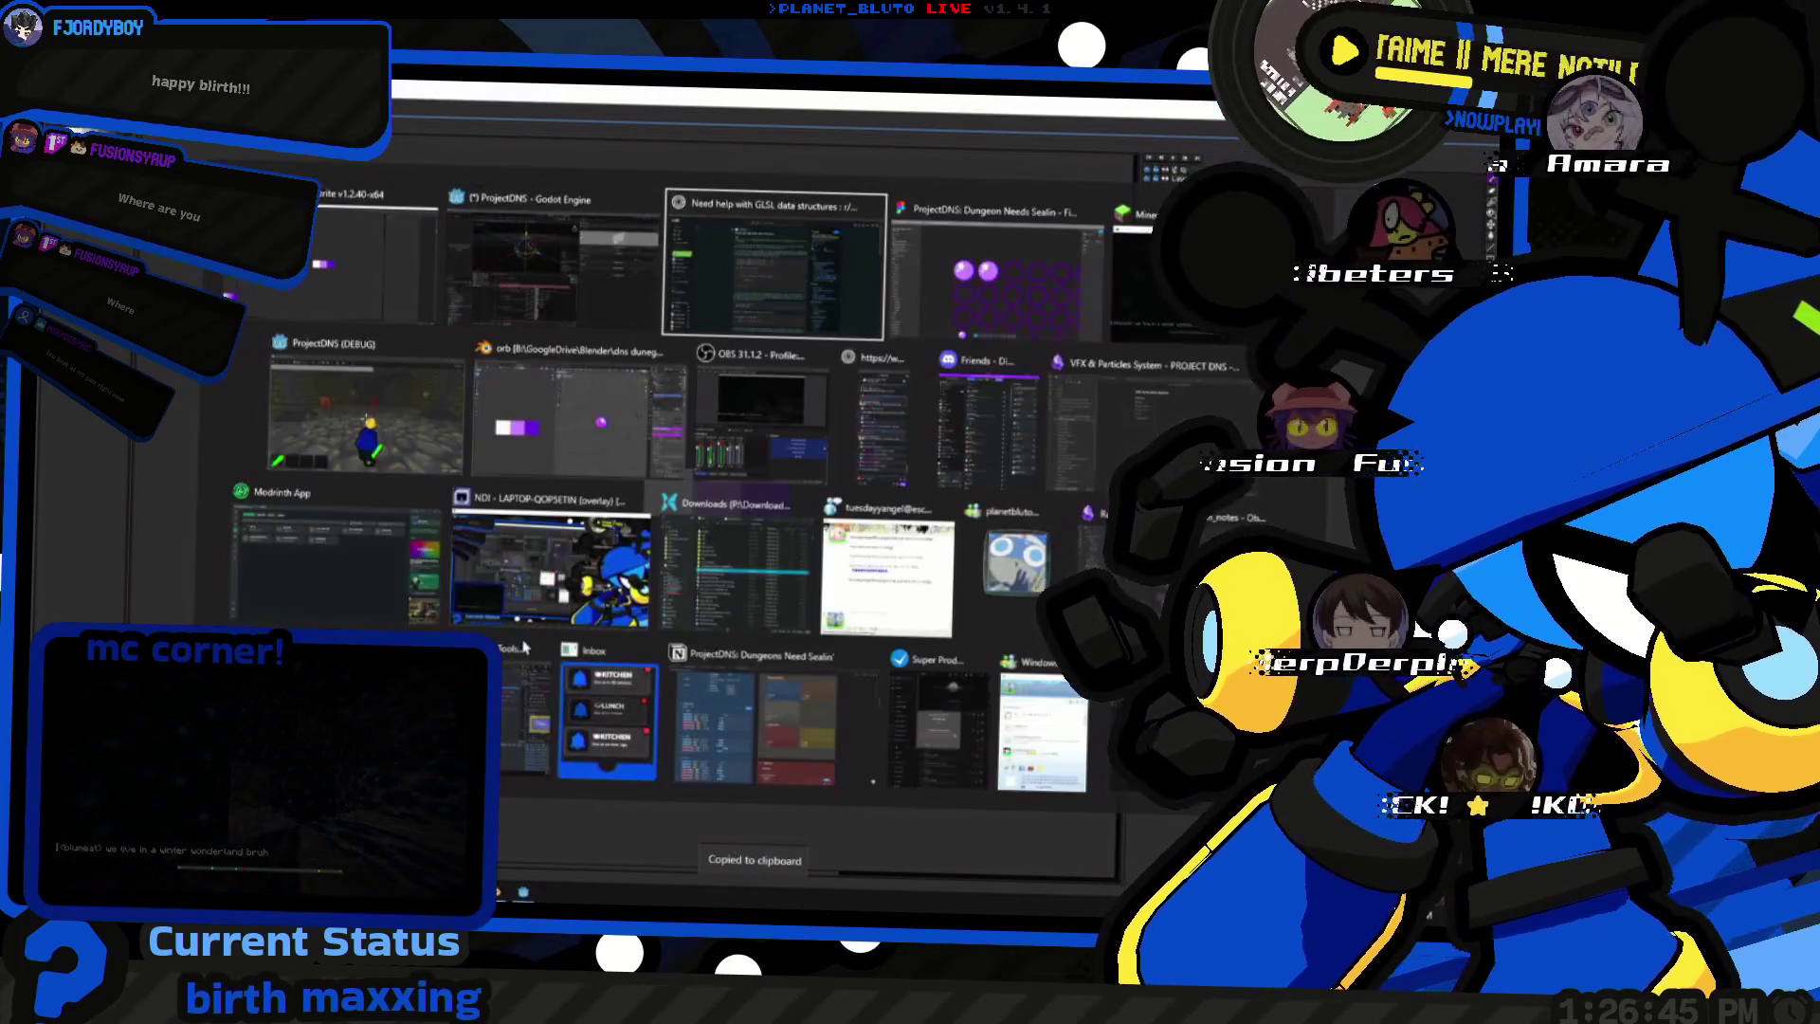
{"action": "key", "text": "alt+Tab"}
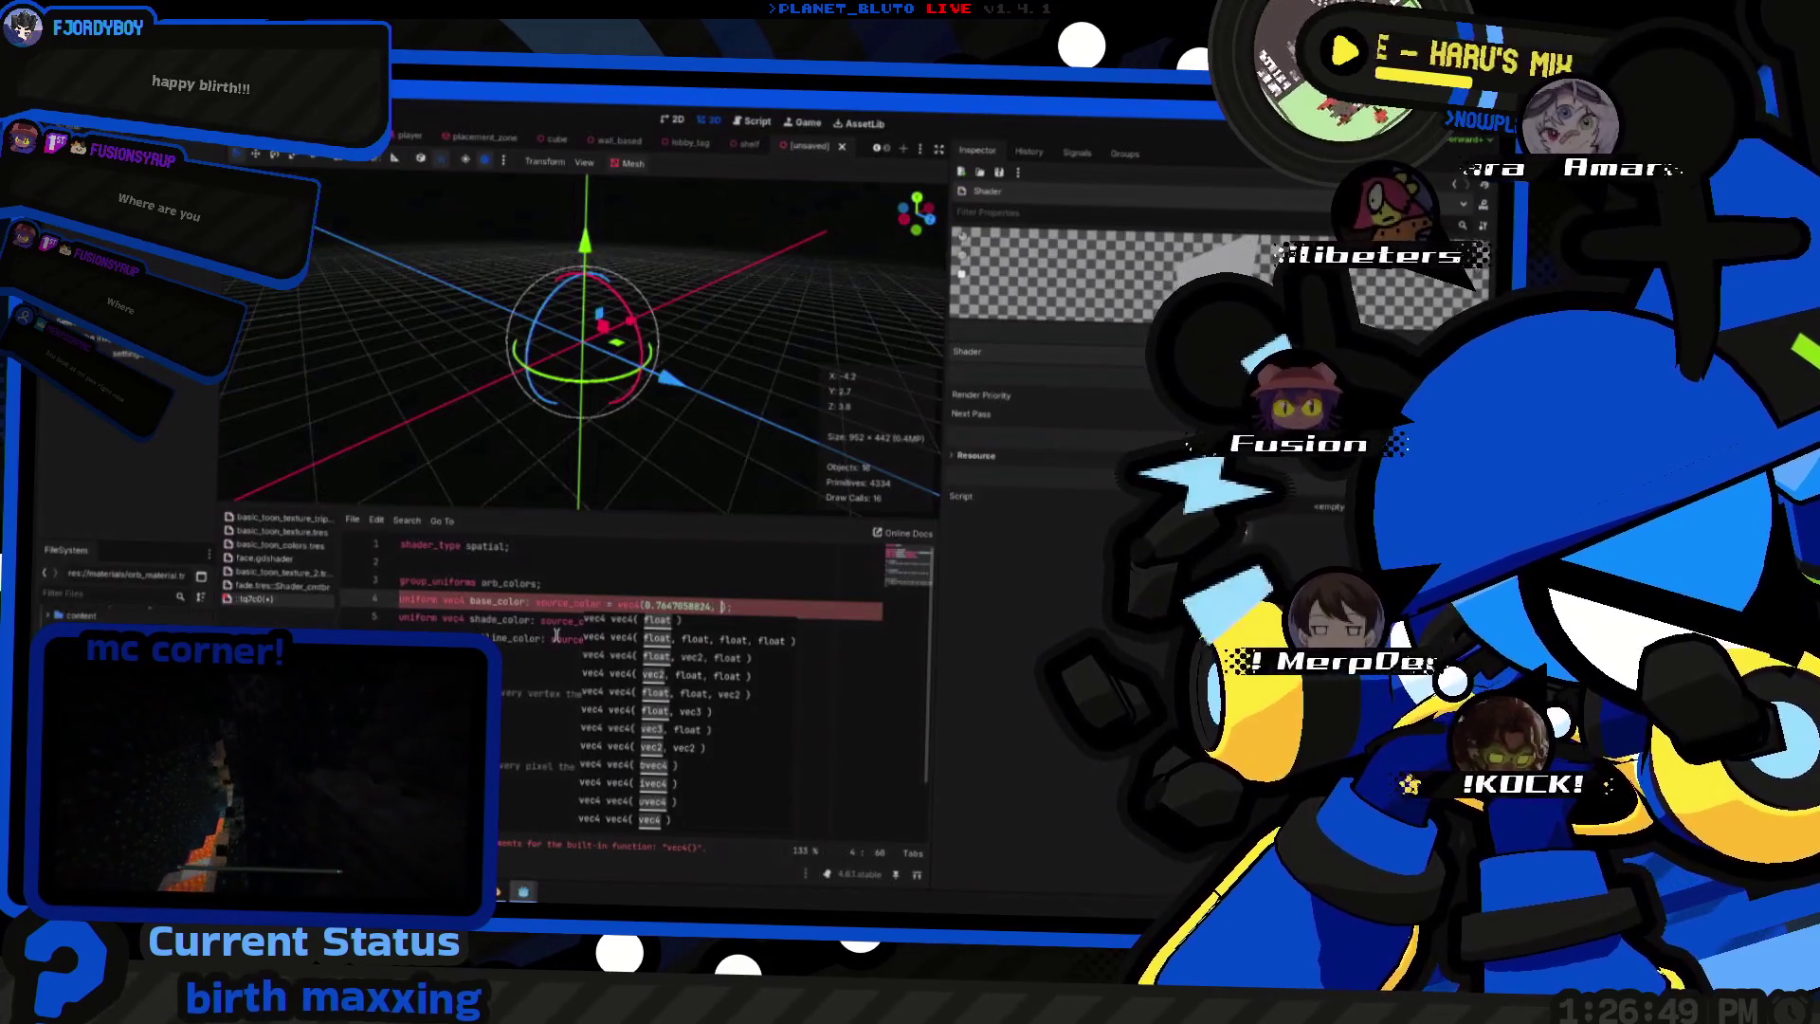
- Compute 139/255 = 0.5450980392 and complete base_color's default as vec4(0.7647058824, 0.5450980392, 1.0, 1.0)
{"action": "key", "text": "alt+Tab"}
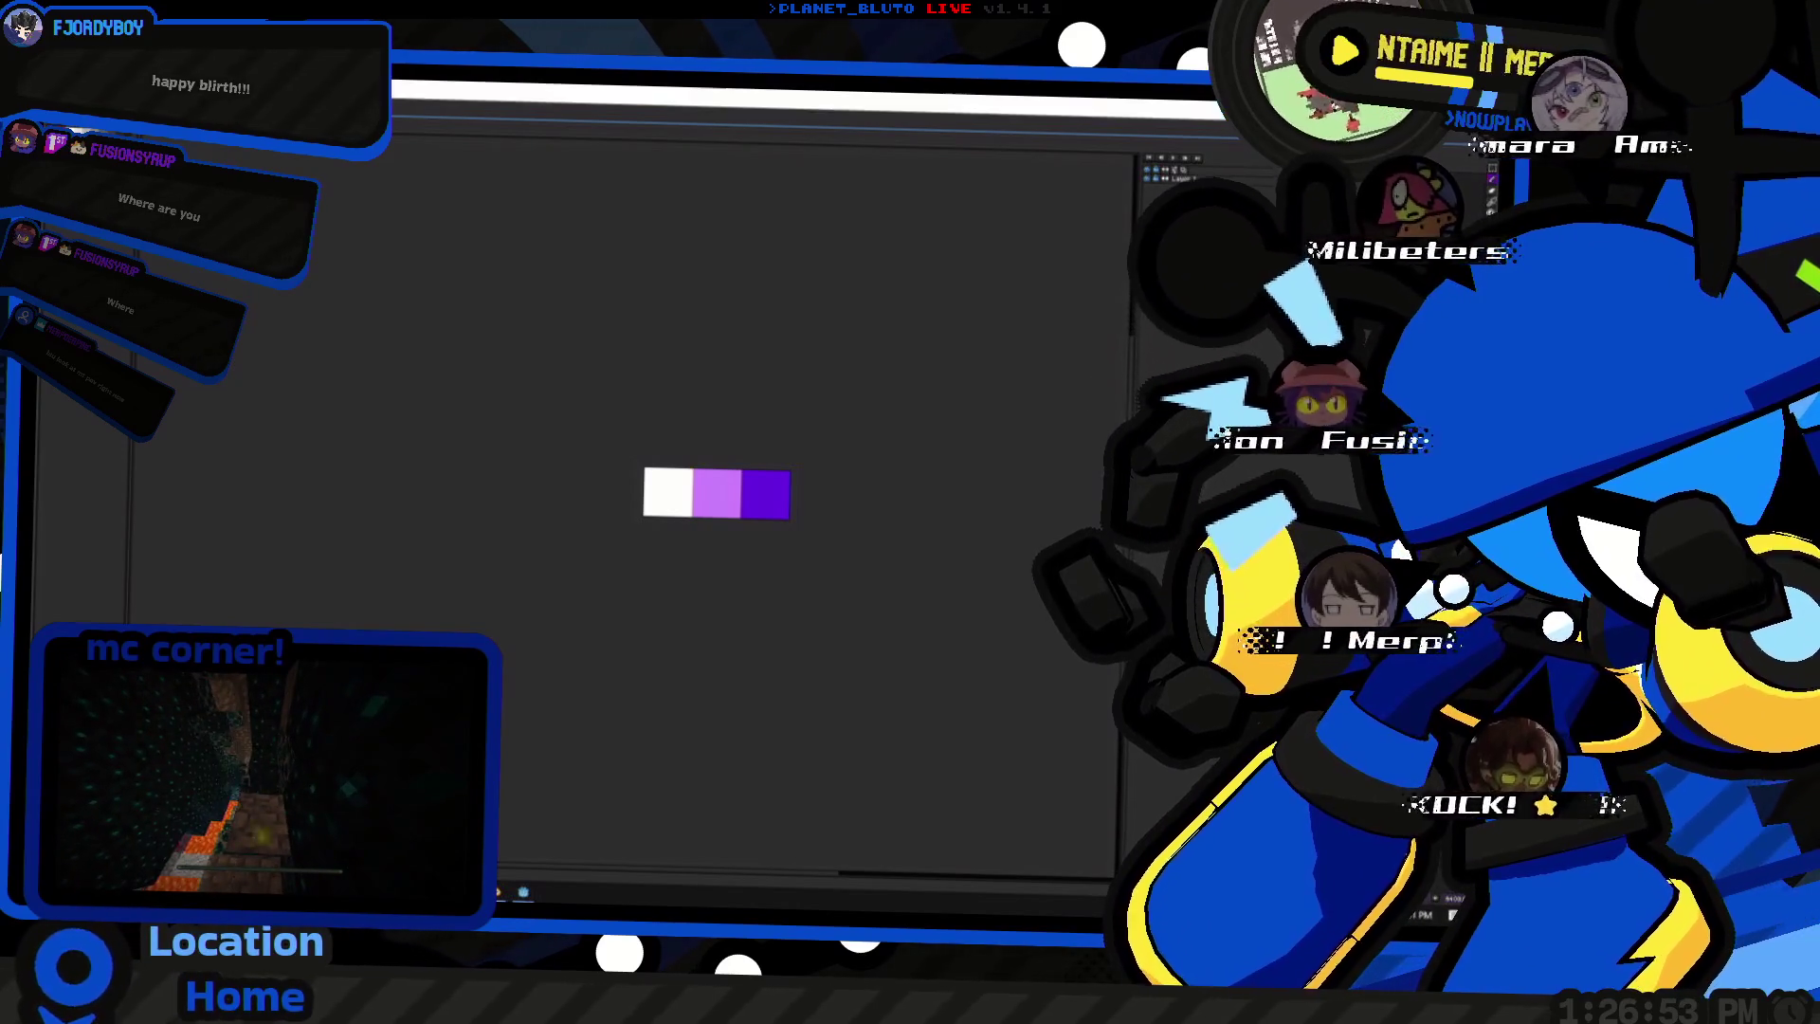
{"action": "key", "text": "Escape"}
{"action": "key", "text": "super+alt+space"}
{"action": "type", "text": "139"}
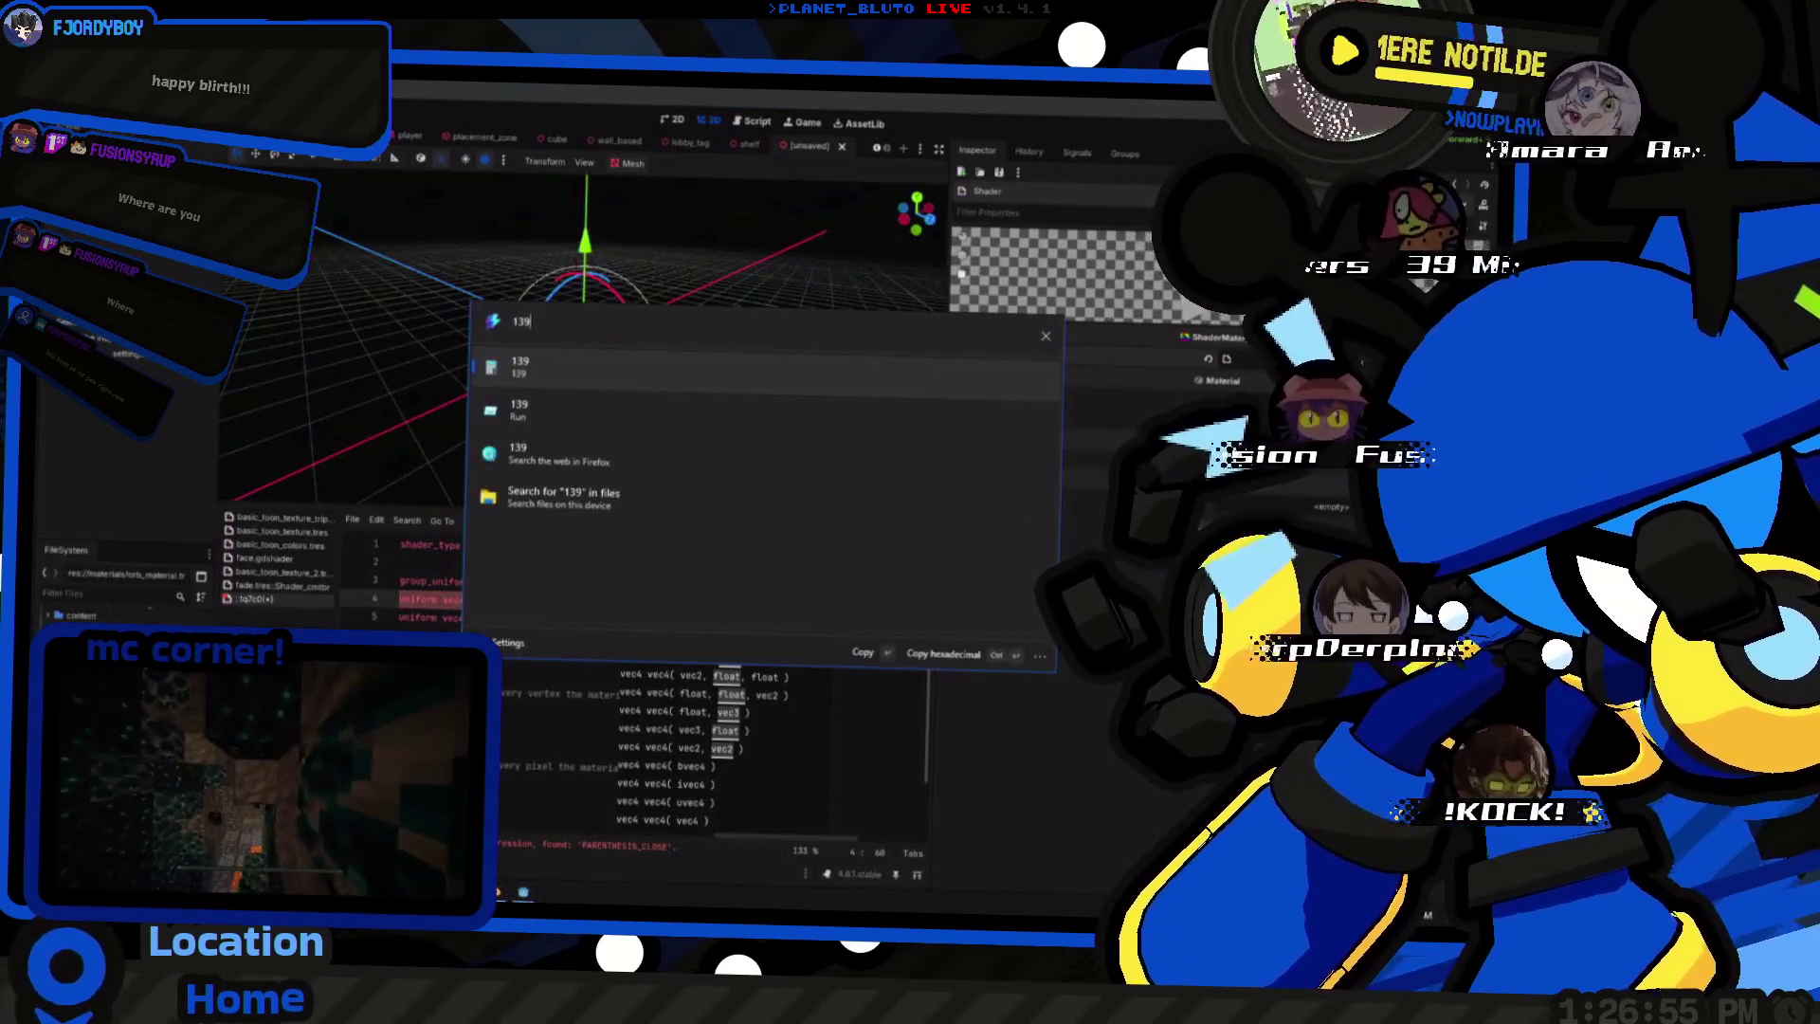
{"action": "type", "text": "/255"}
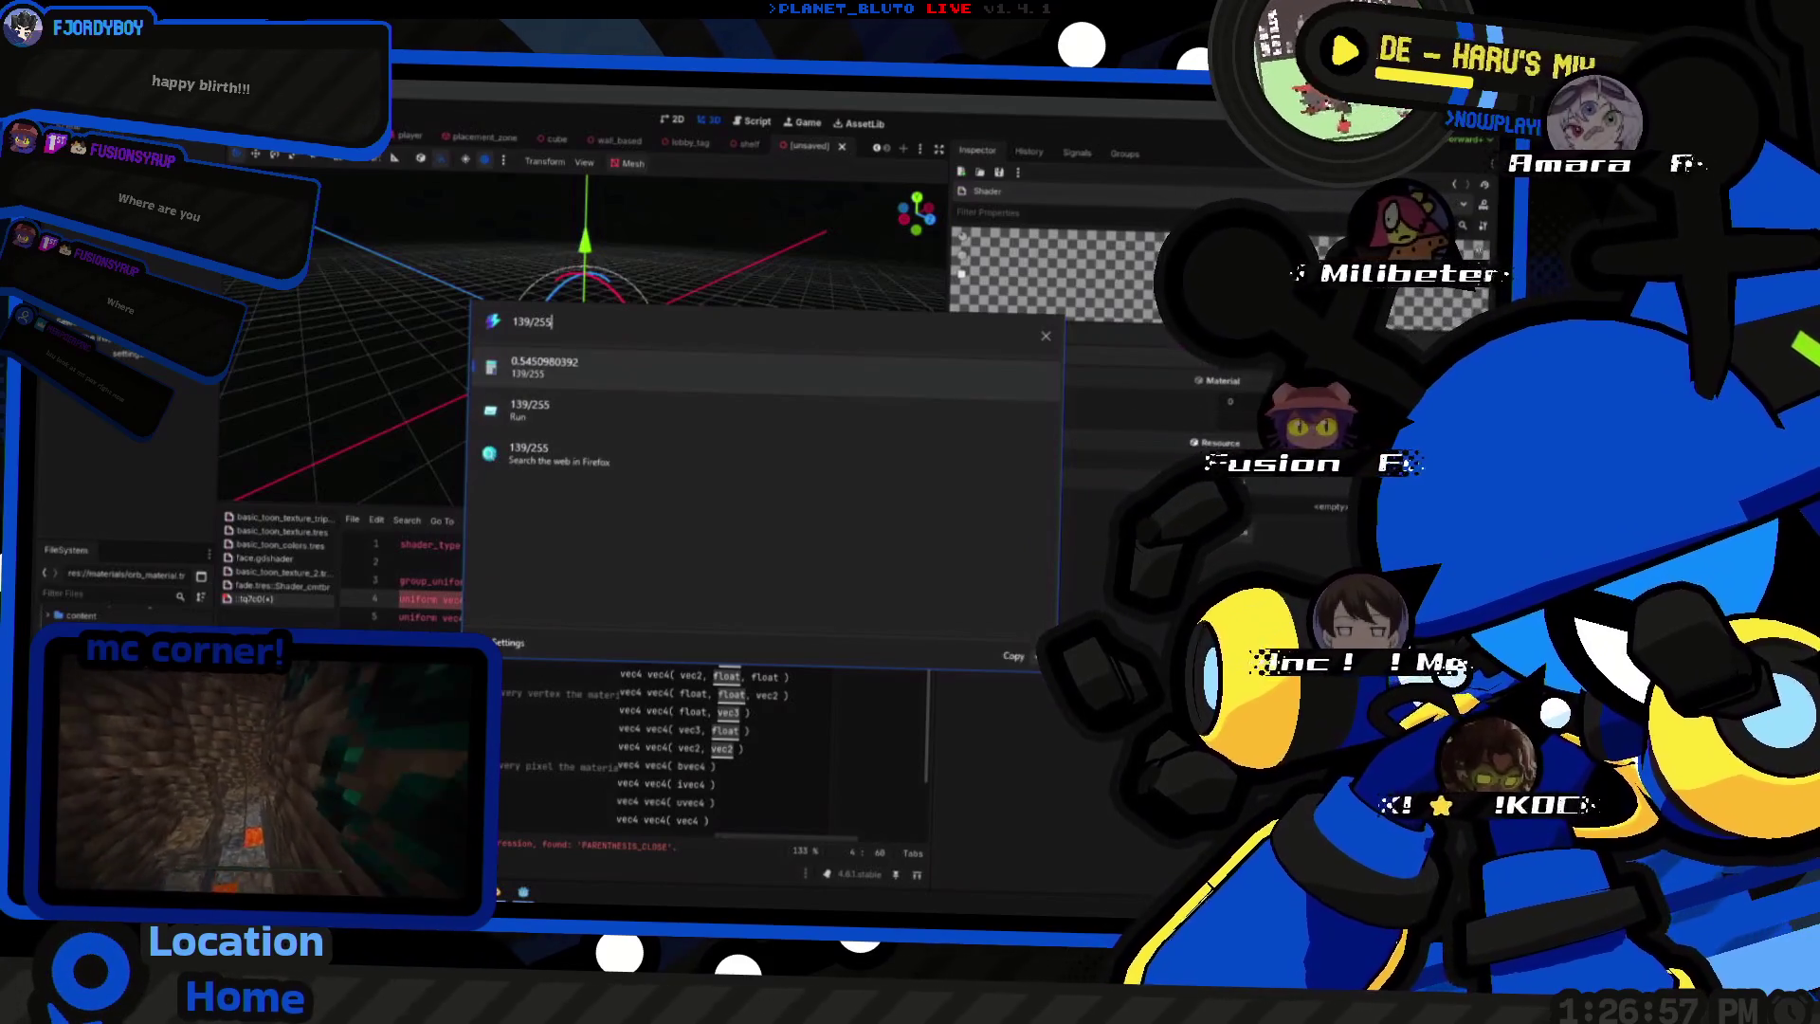
{"action": "key", "text": "Return"}
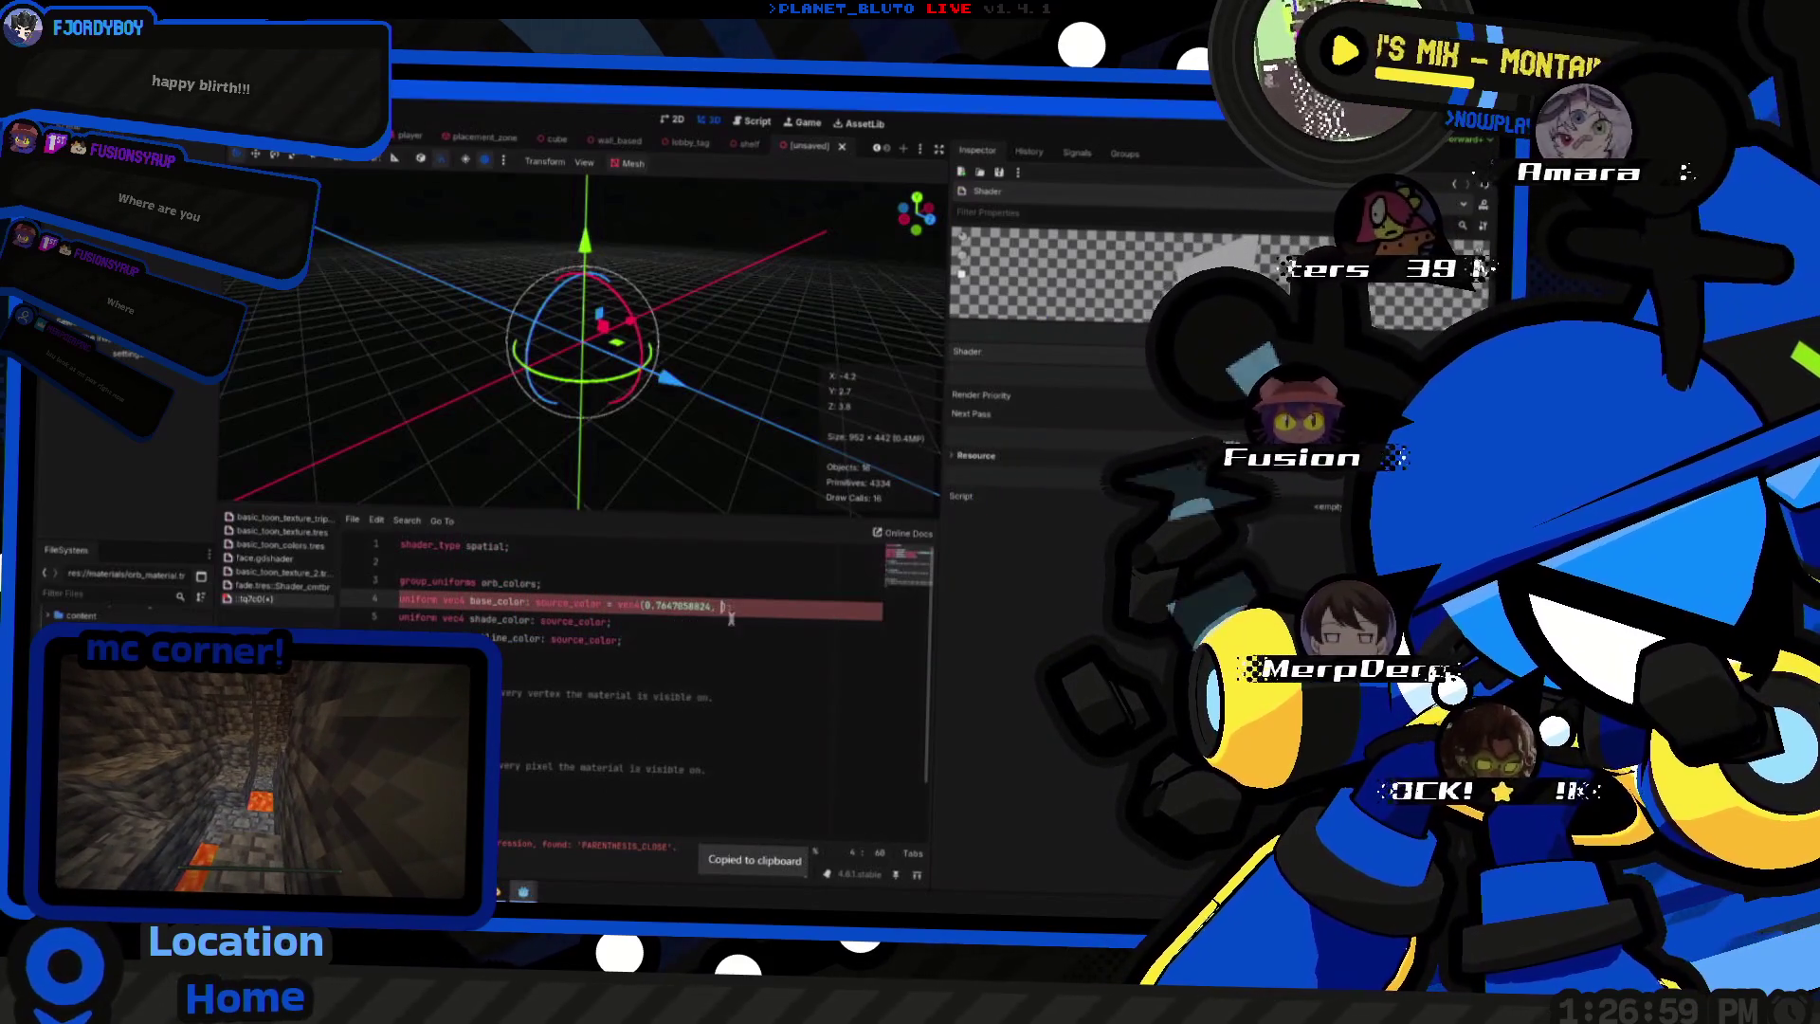
{"action": "type", "text": ", 1.0);"}
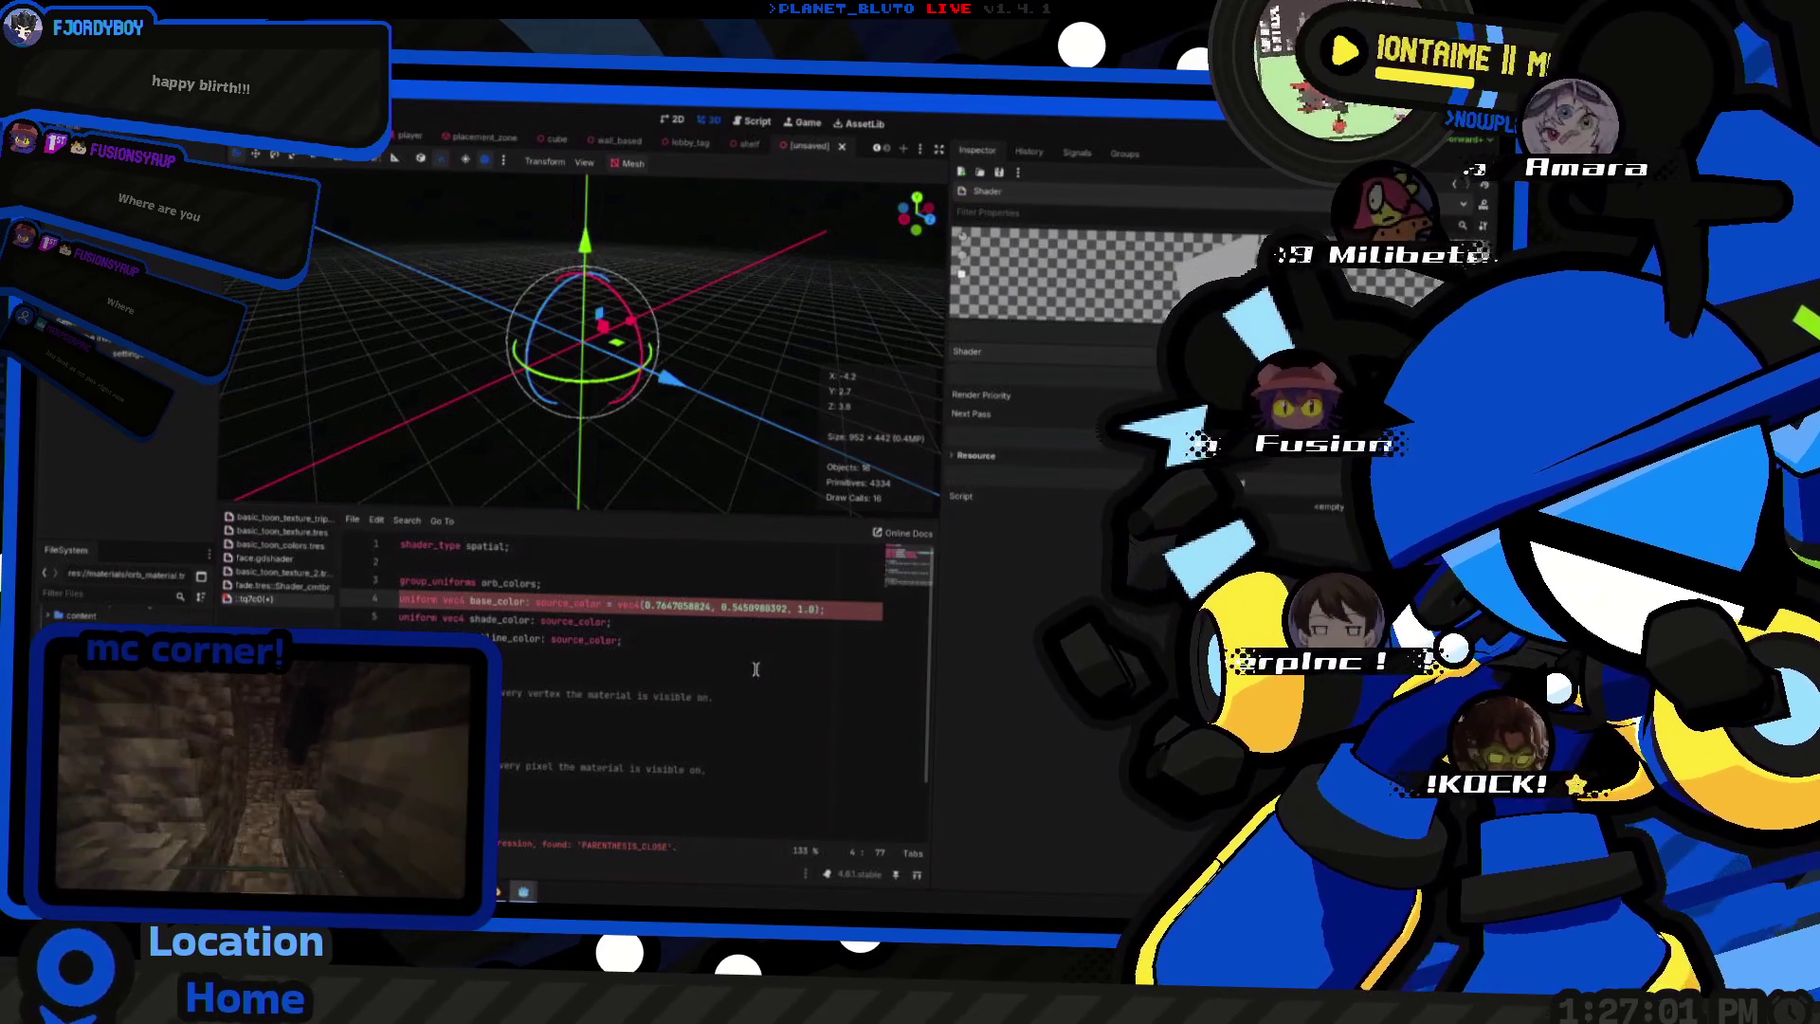
{"action": "key", "text": "ctrl+Left"}
{"action": "key", "text": "ctrl+Left"}
{"action": "key", "text": "ctrl+Left"}
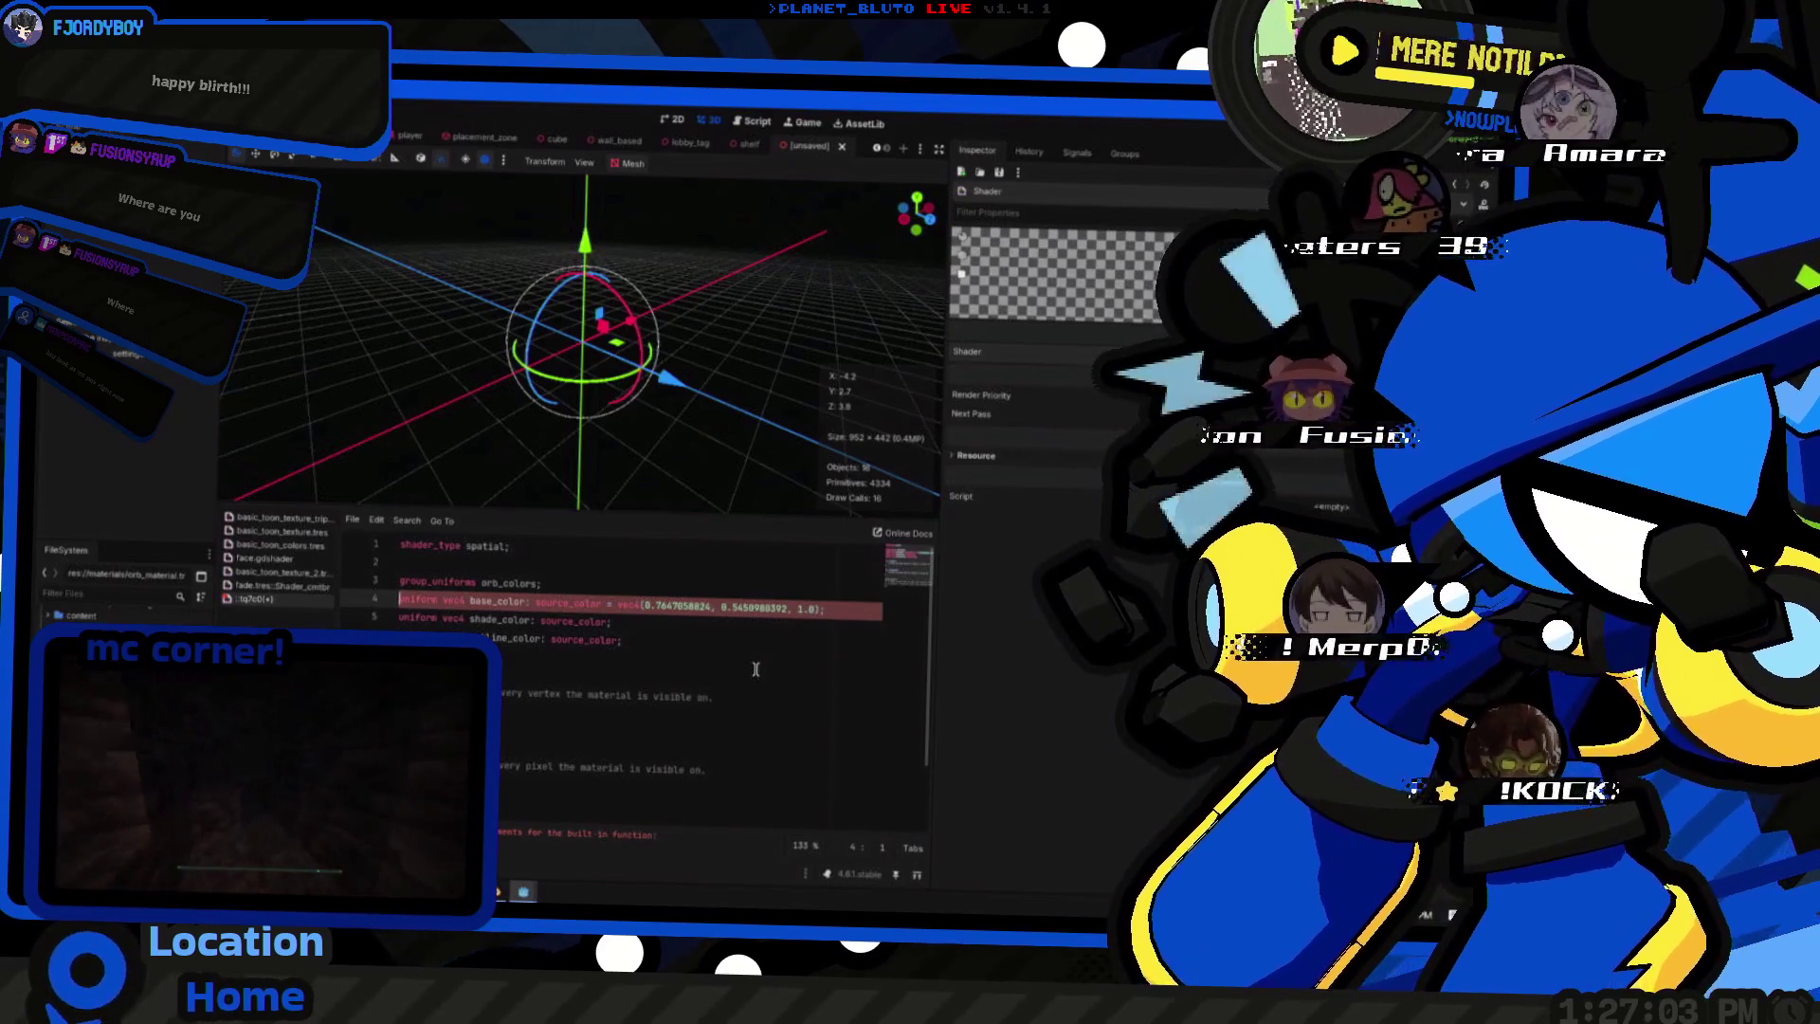
{"action": "key", "text": "End"}
{"action": "type", "text": ", 1.0"}
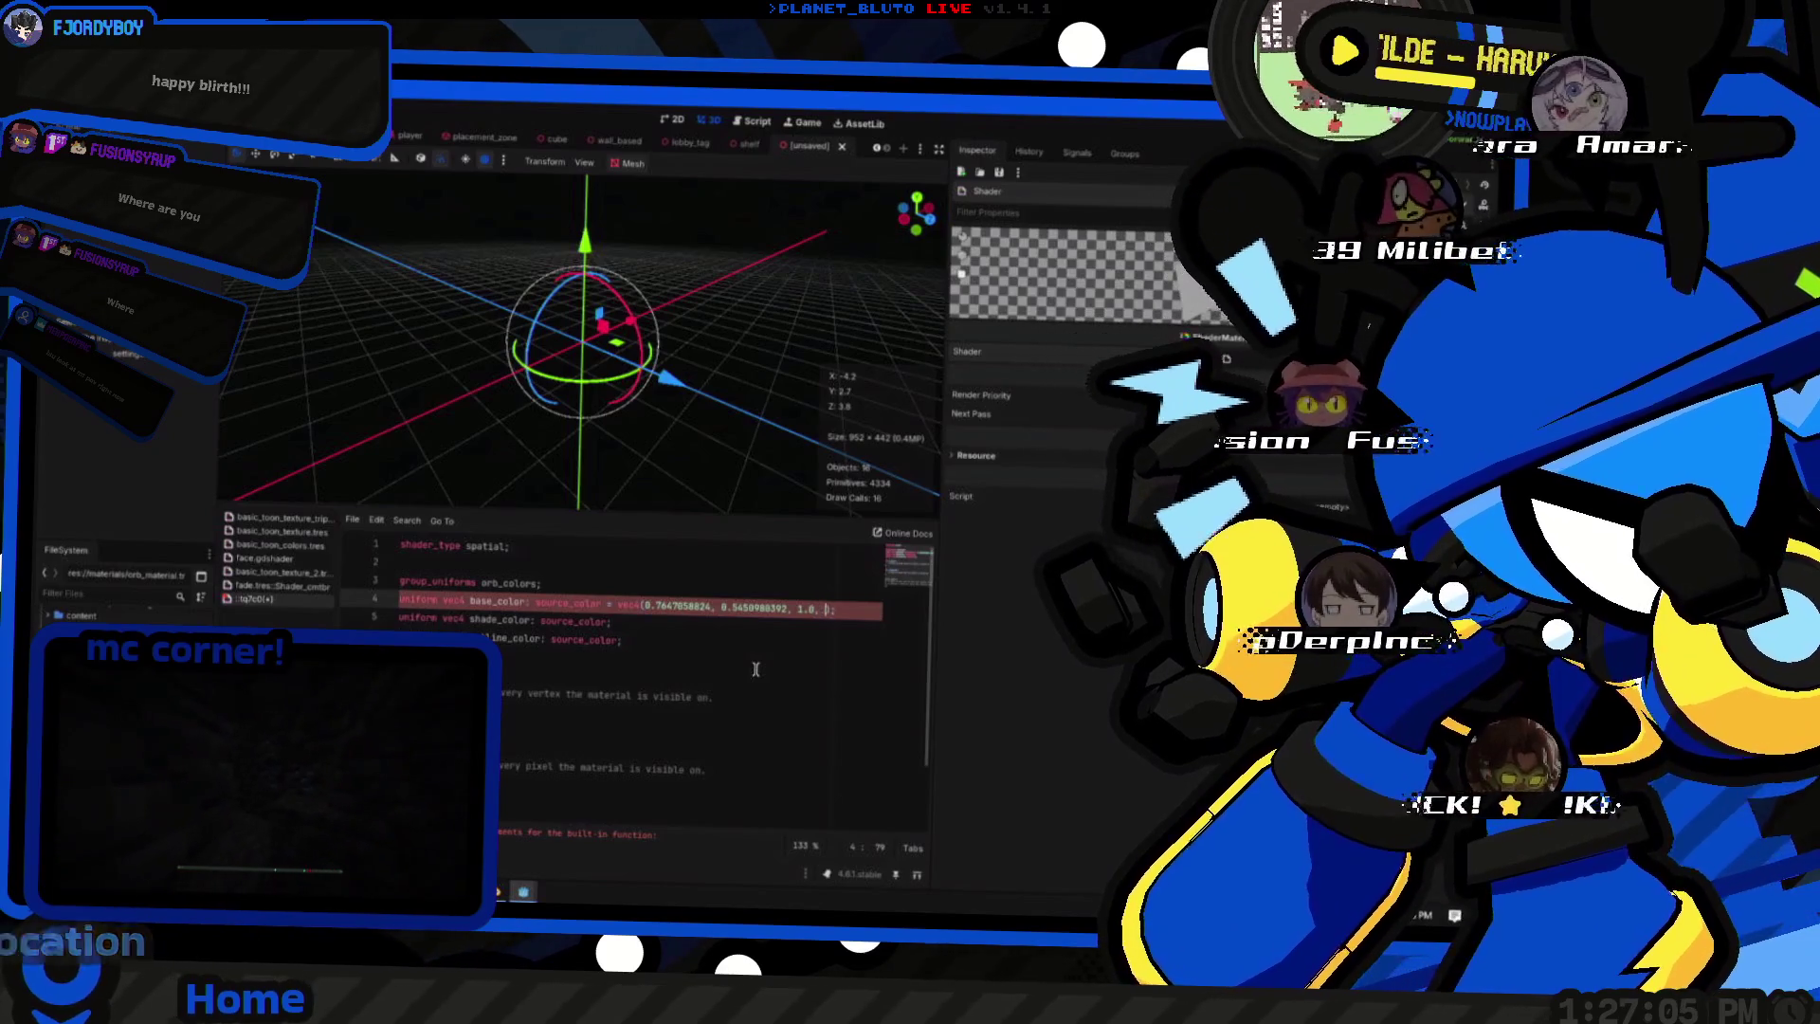
{"action": "type", "text": ");"}
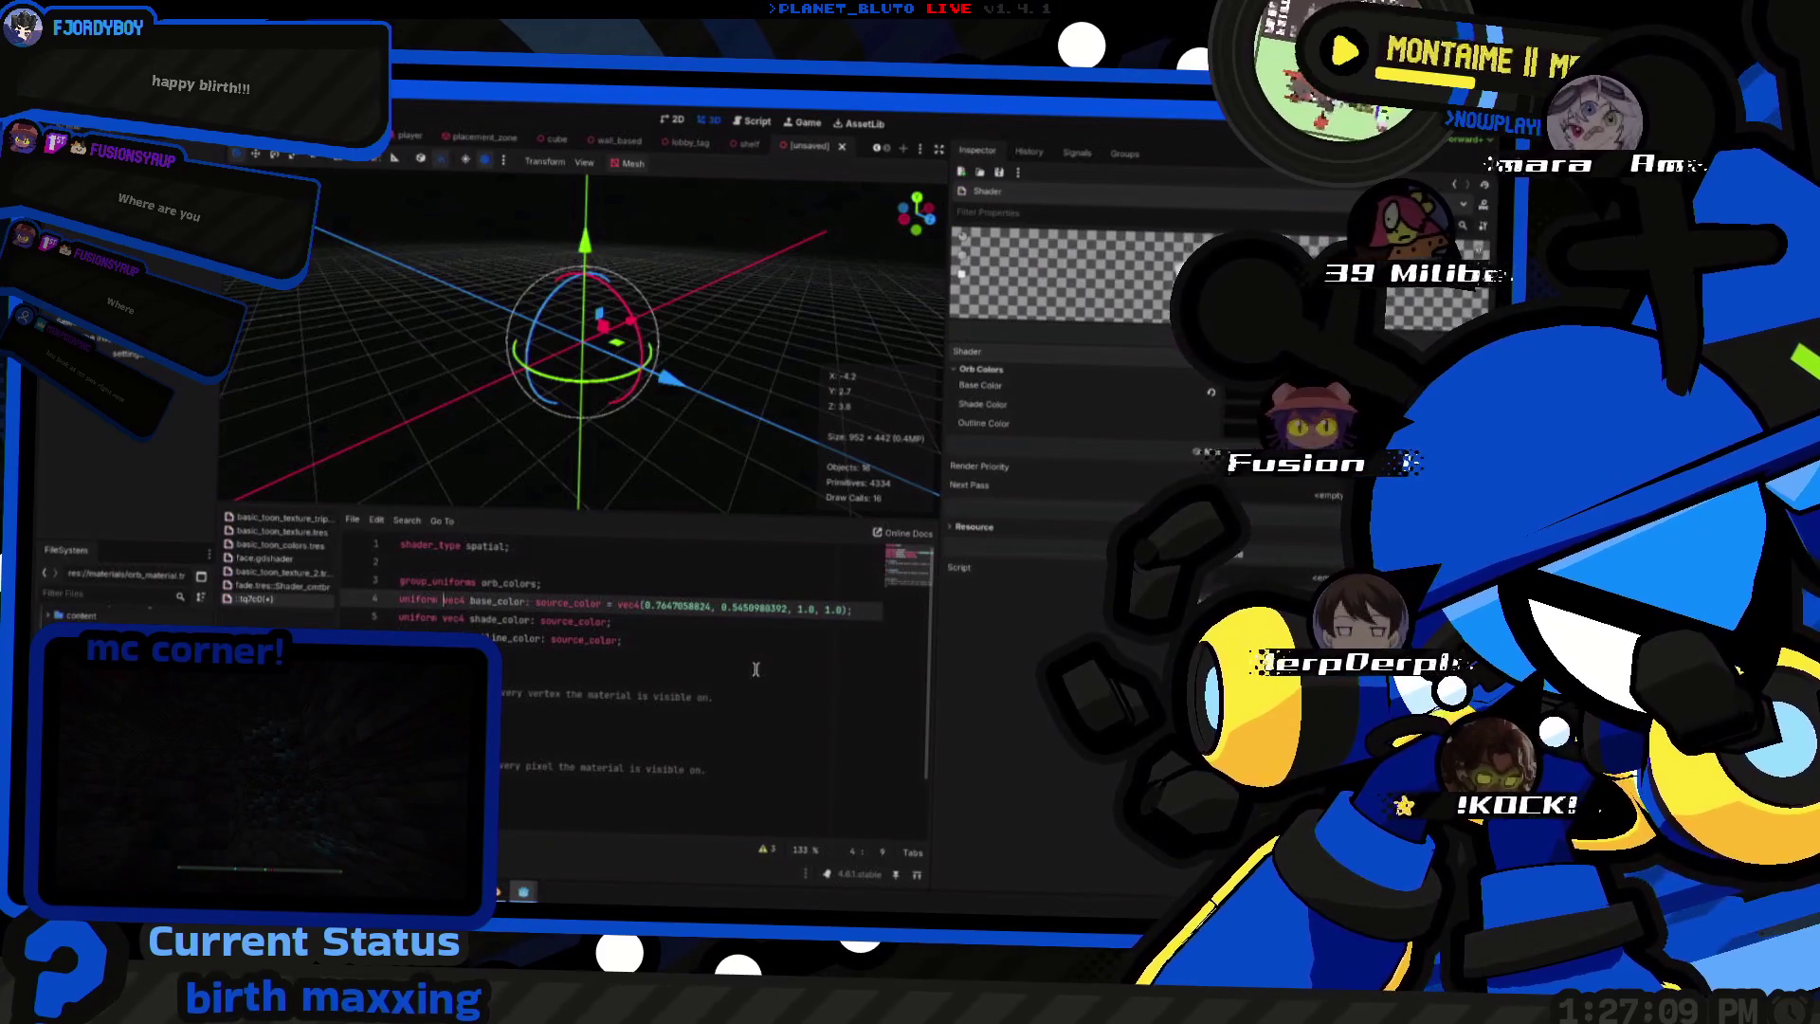
- Change base_color's constructor from vec4 to vec3
{"action": "key", "text": "Down"}
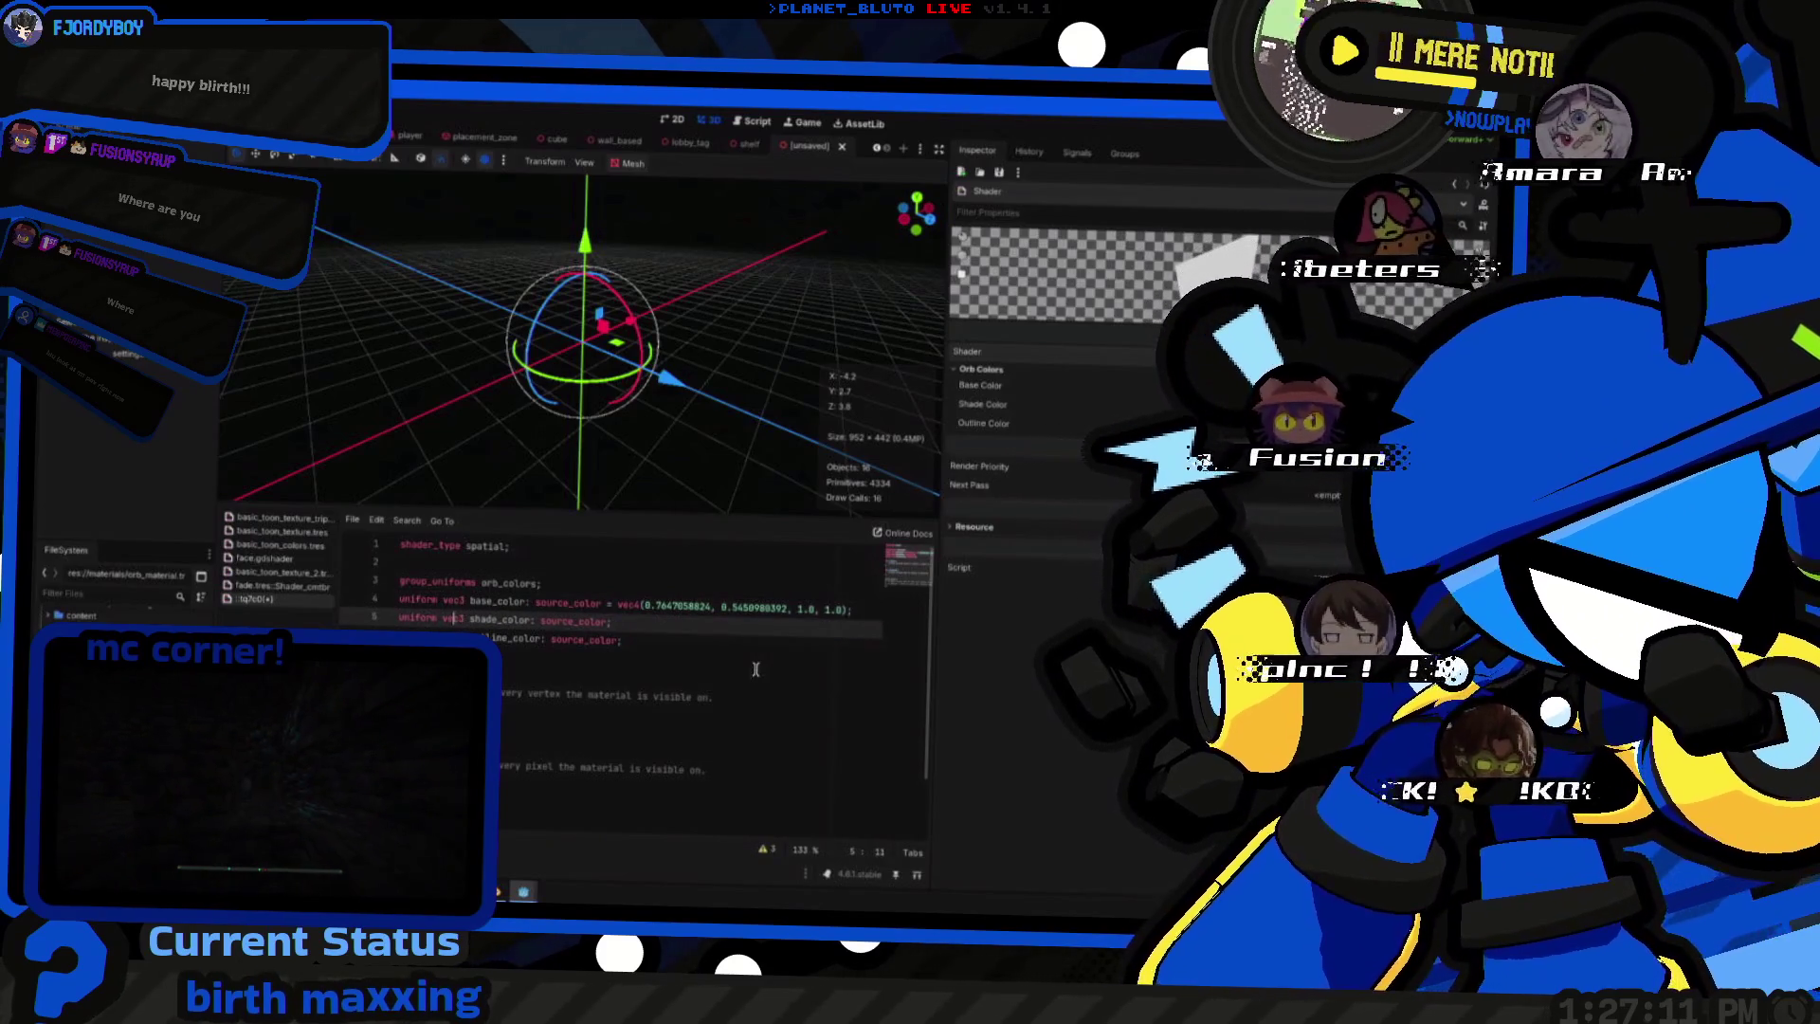
{"action": "key", "text": "Down"}
{"action": "key", "text": "Up"}
{"action": "key", "text": "Up"}
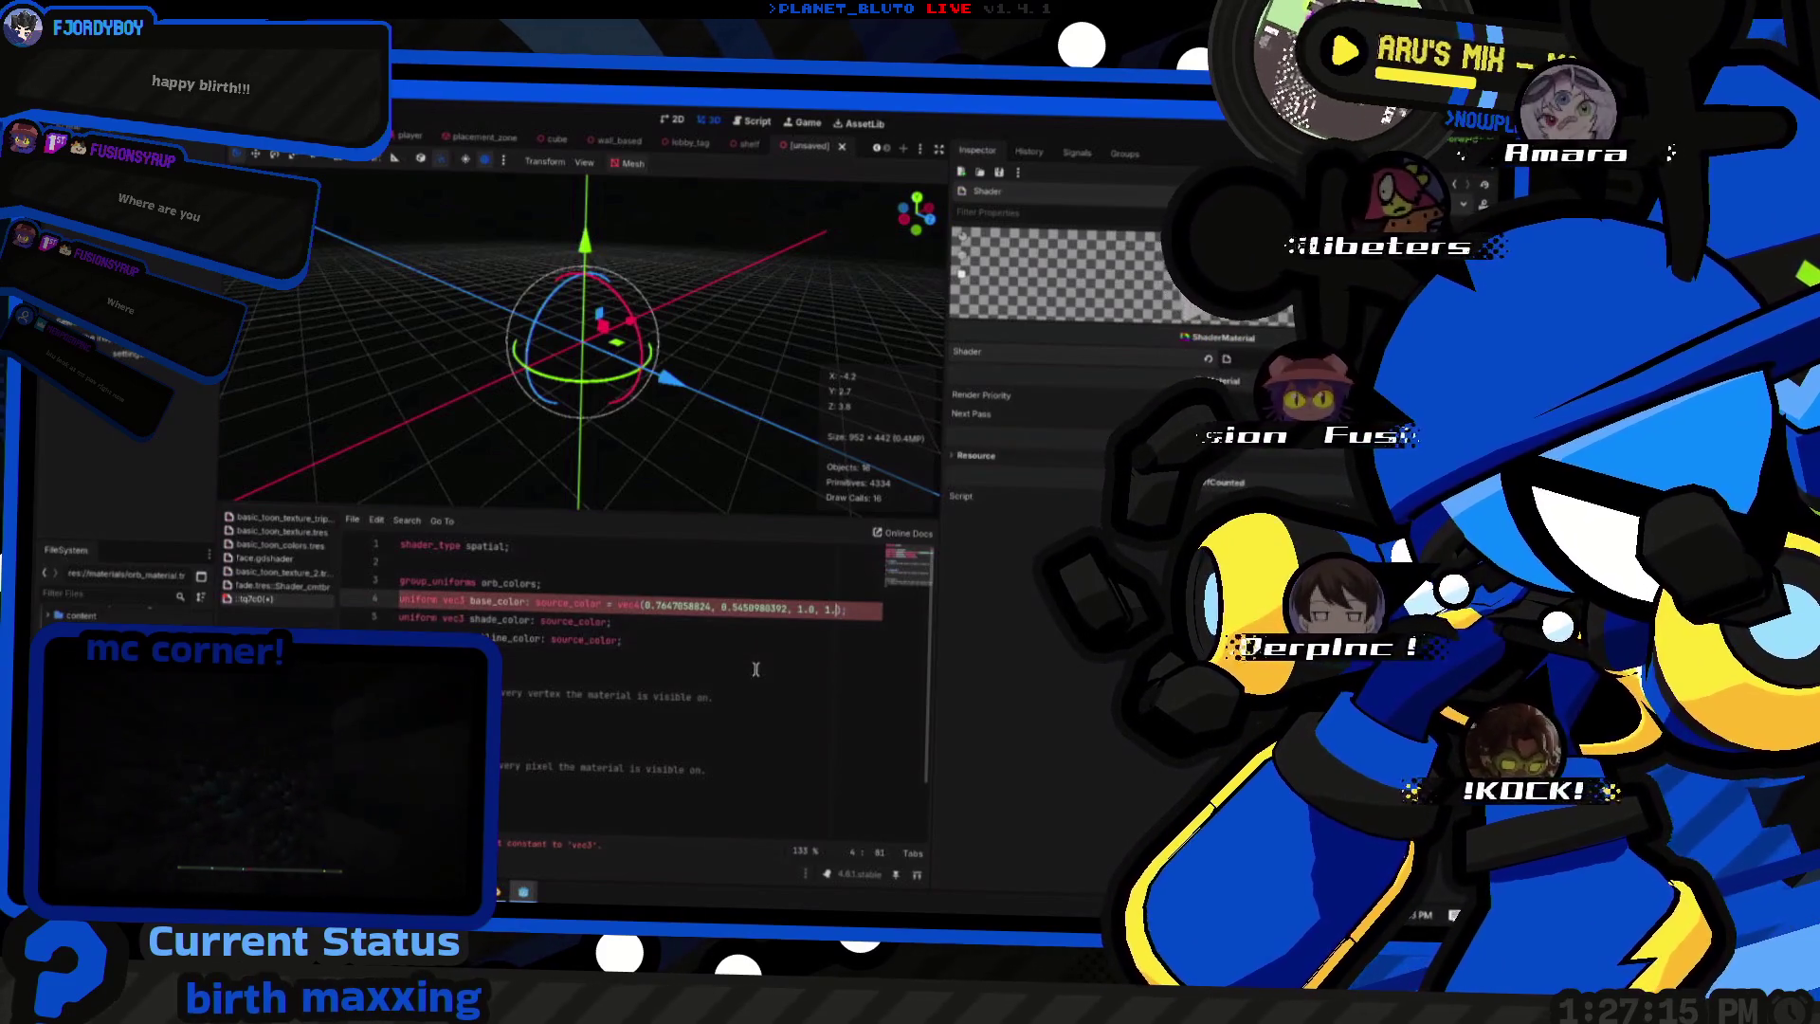
{"action": "key", "text": "BackSpace"}
{"action": "type", "text": "3"}
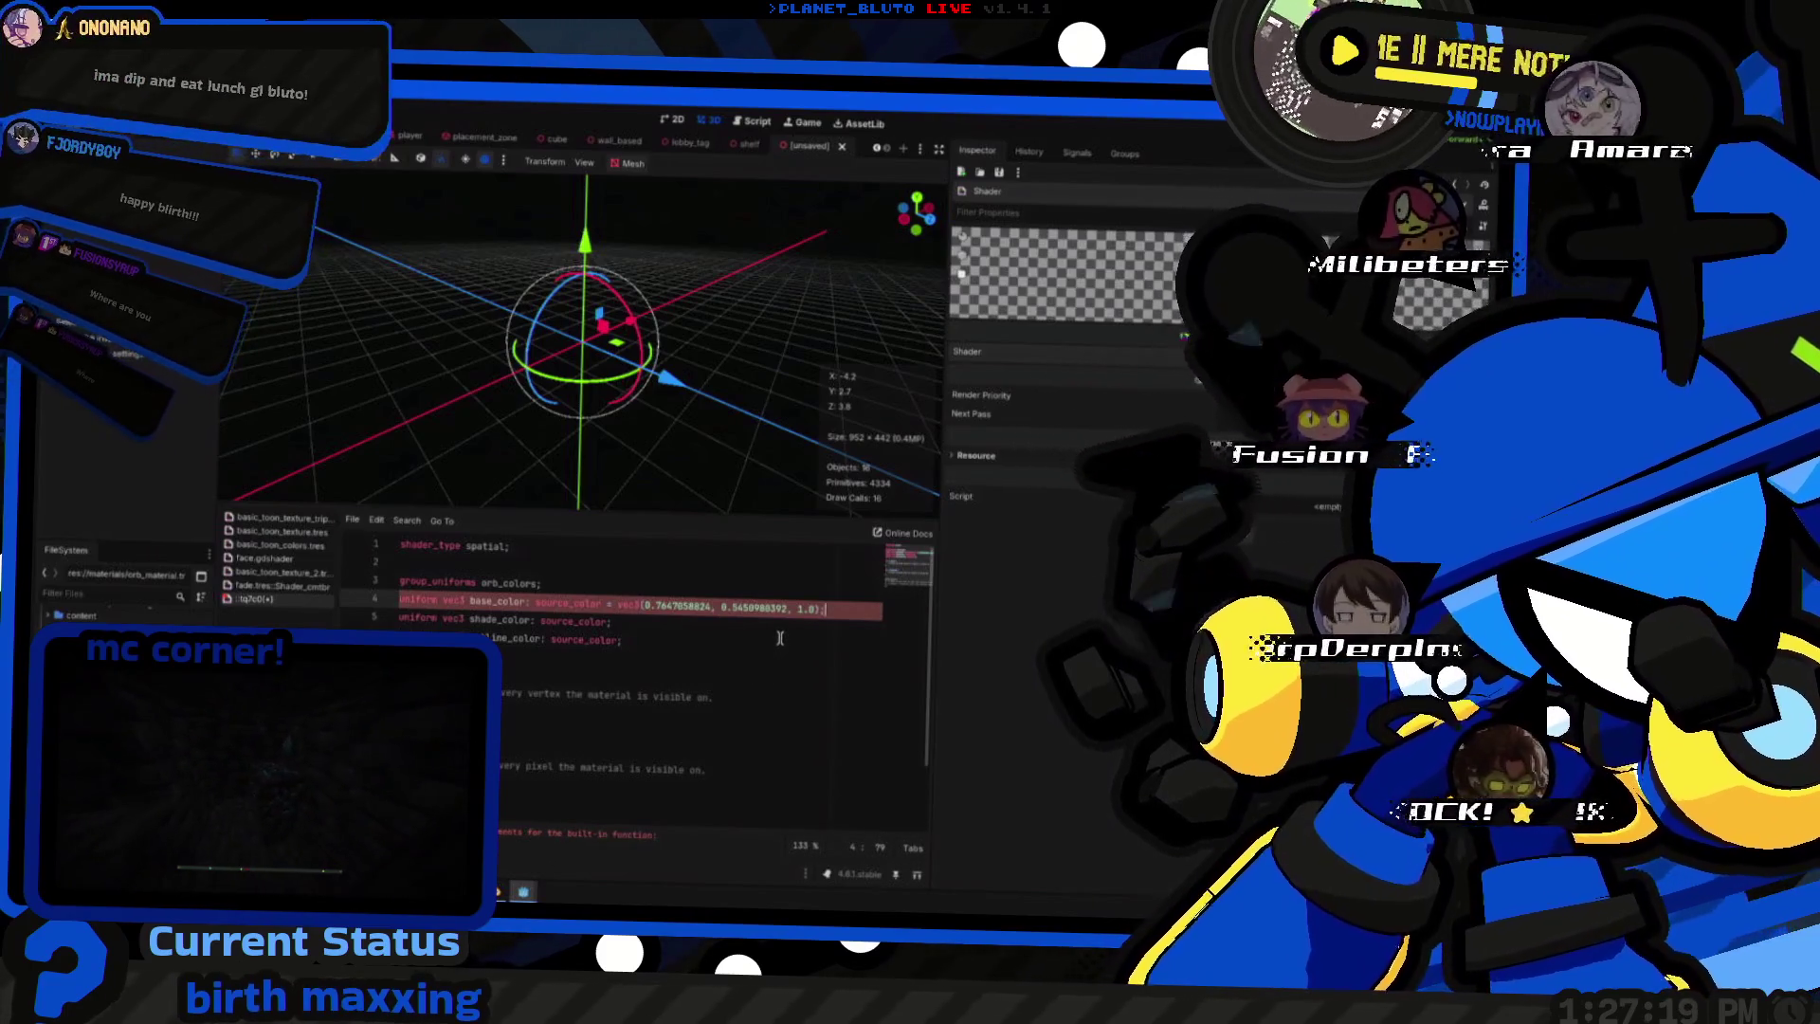
{"action": "key", "text": "Down"}
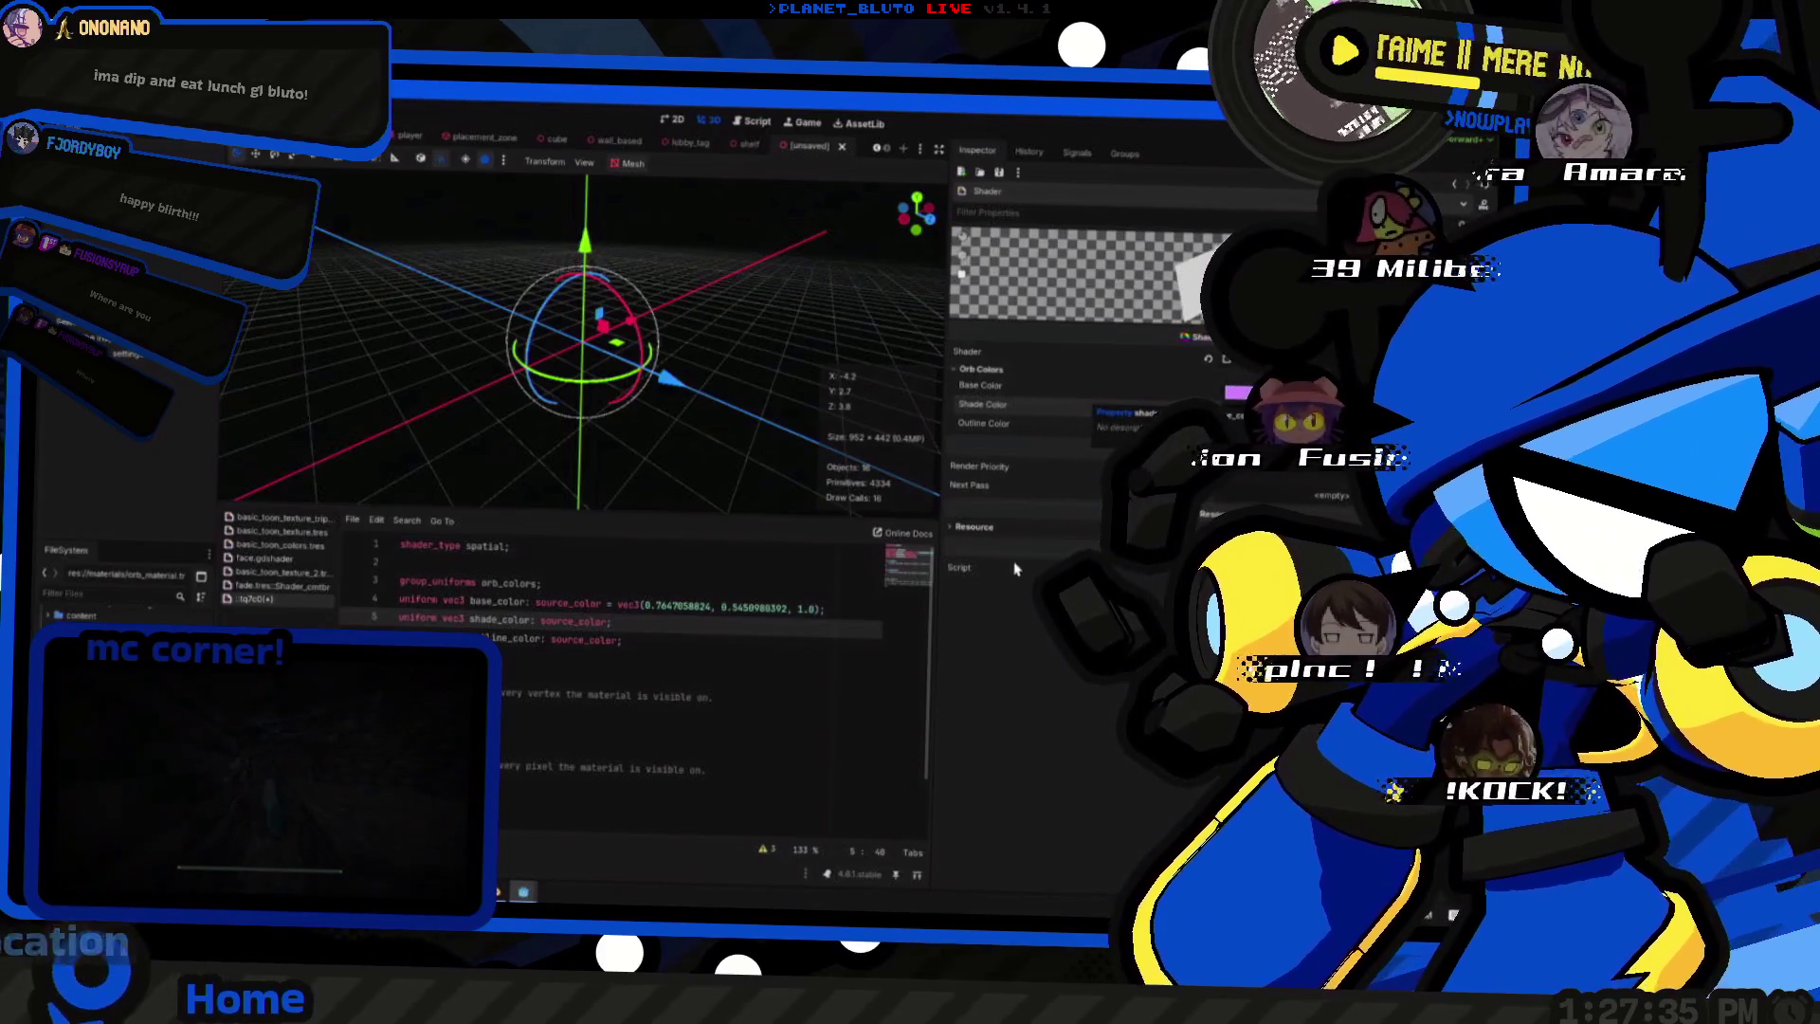
- Copy base_color's light purple vec3 default onto the shade_color and outline_color lines
{"action": "left_click", "coordinate": [605, 607]}
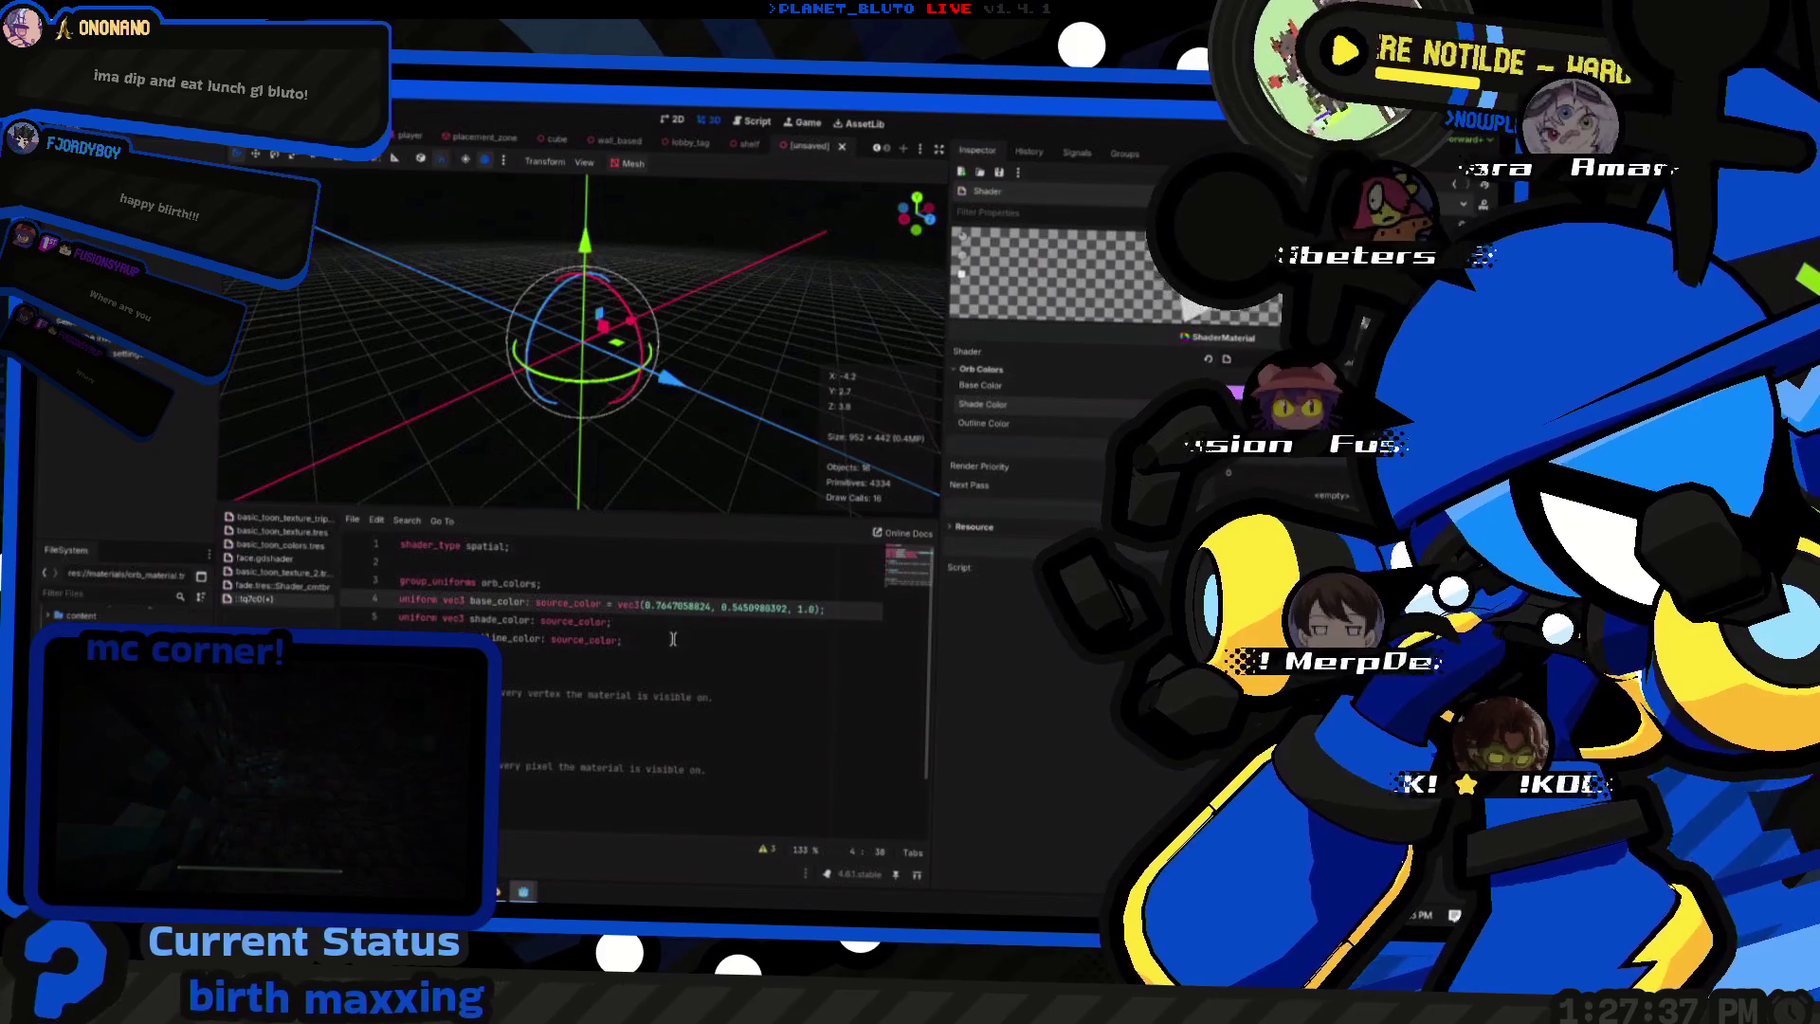
{"action": "key", "text": "shift+End"}
{"action": "key", "text": "ctrl+c"}
{"action": "key", "text": "Down"}
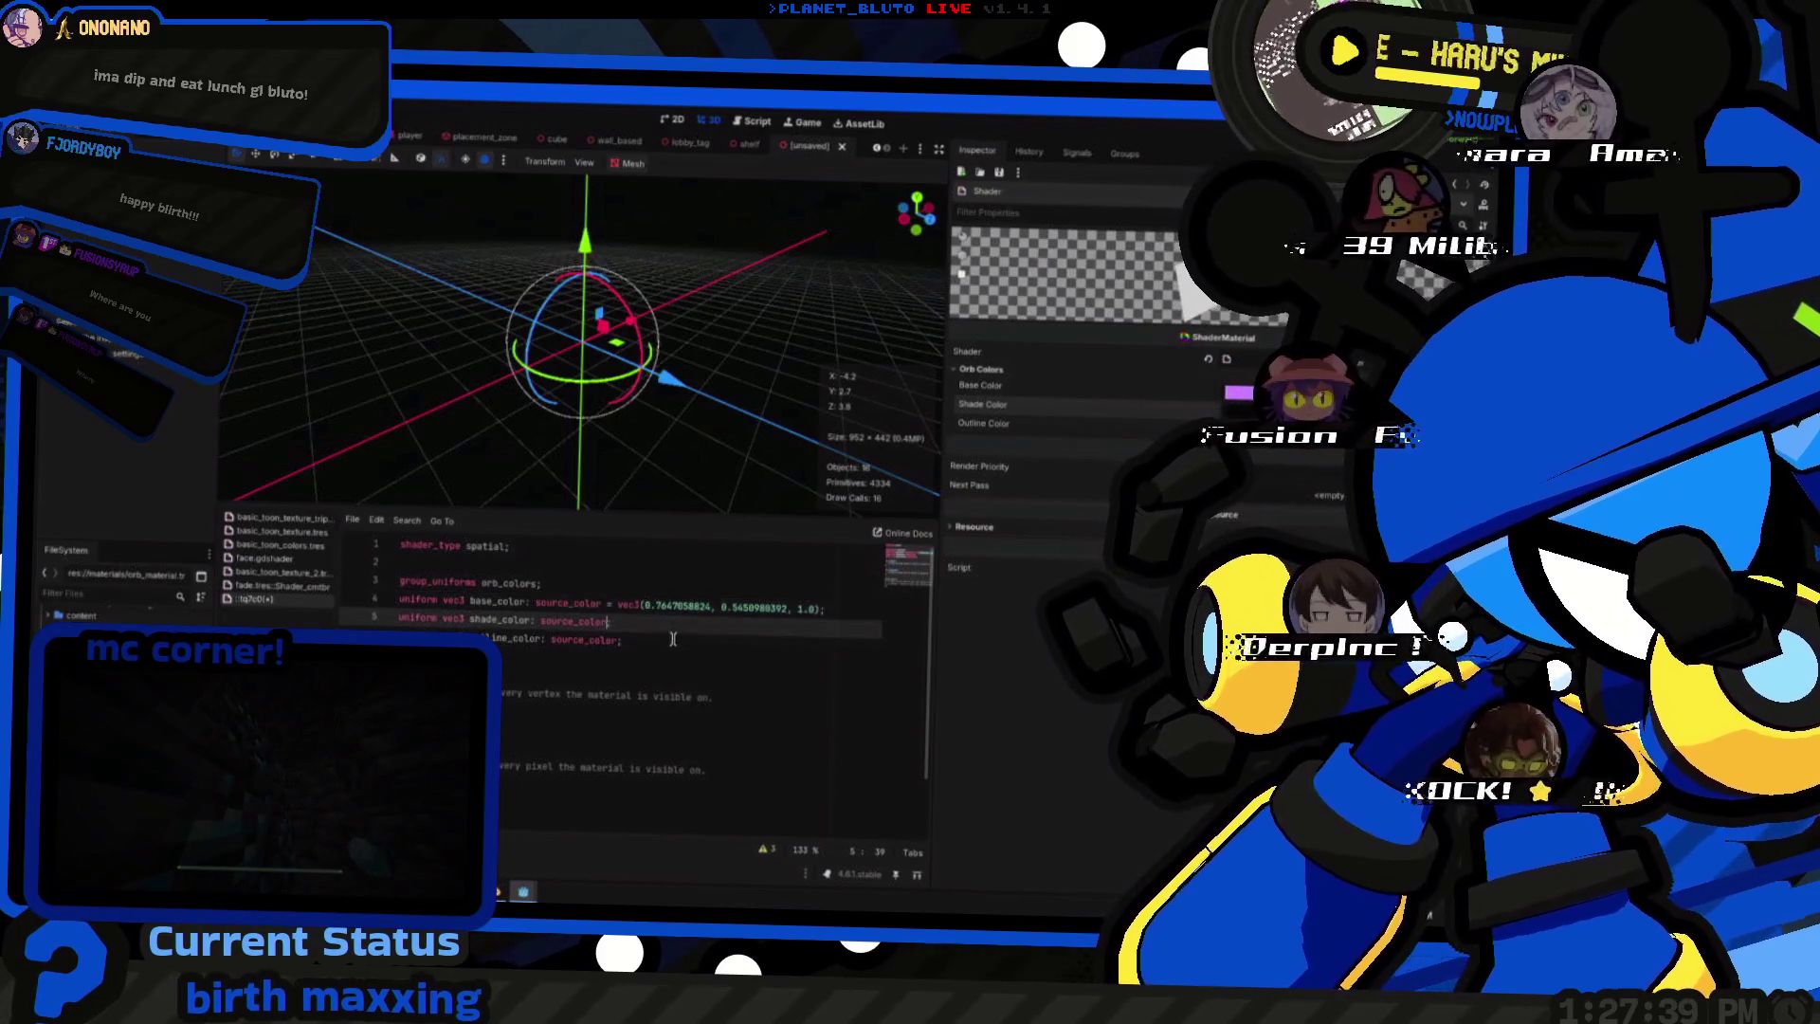
{"action": "key", "text": "ctrl+v"}
{"action": "key", "text": "Down"}
{"action": "key", "text": "ctrl+Left"}
{"action": "key", "text": "ctrl+Left"}
{"action": "key", "text": "ctrl+Left"}
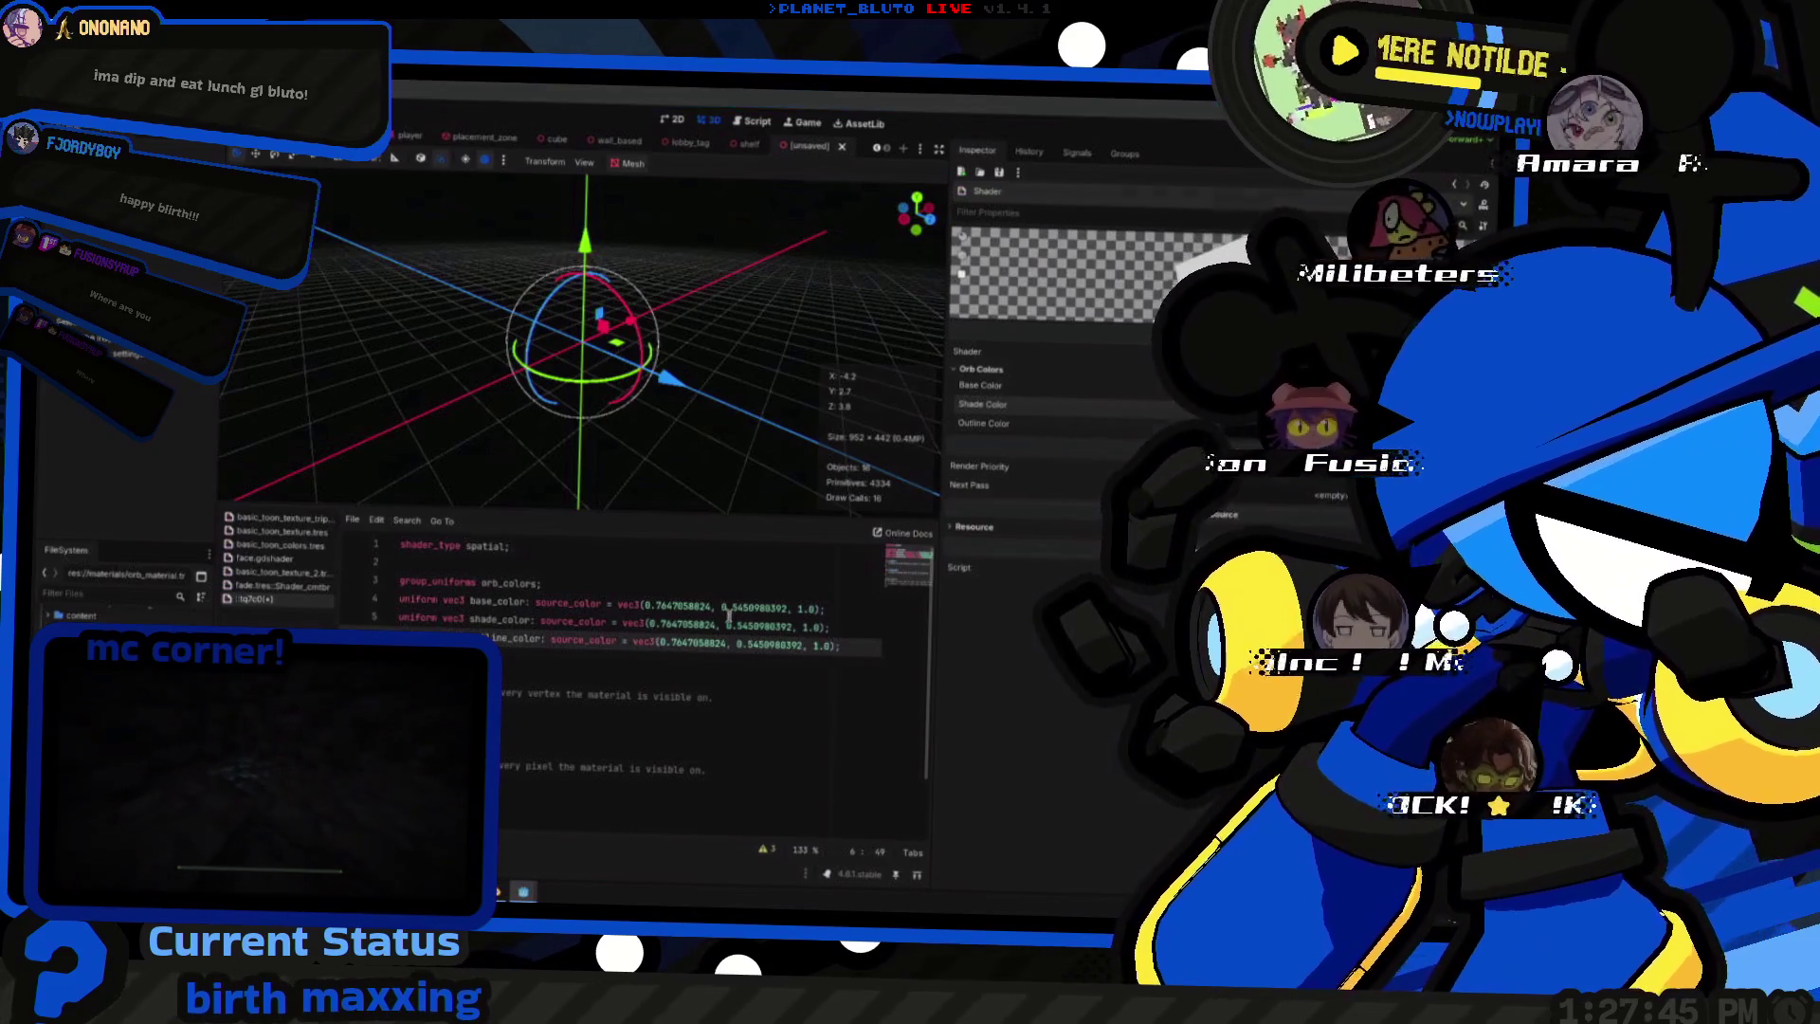
{"action": "key", "text": "alt+Tab"}
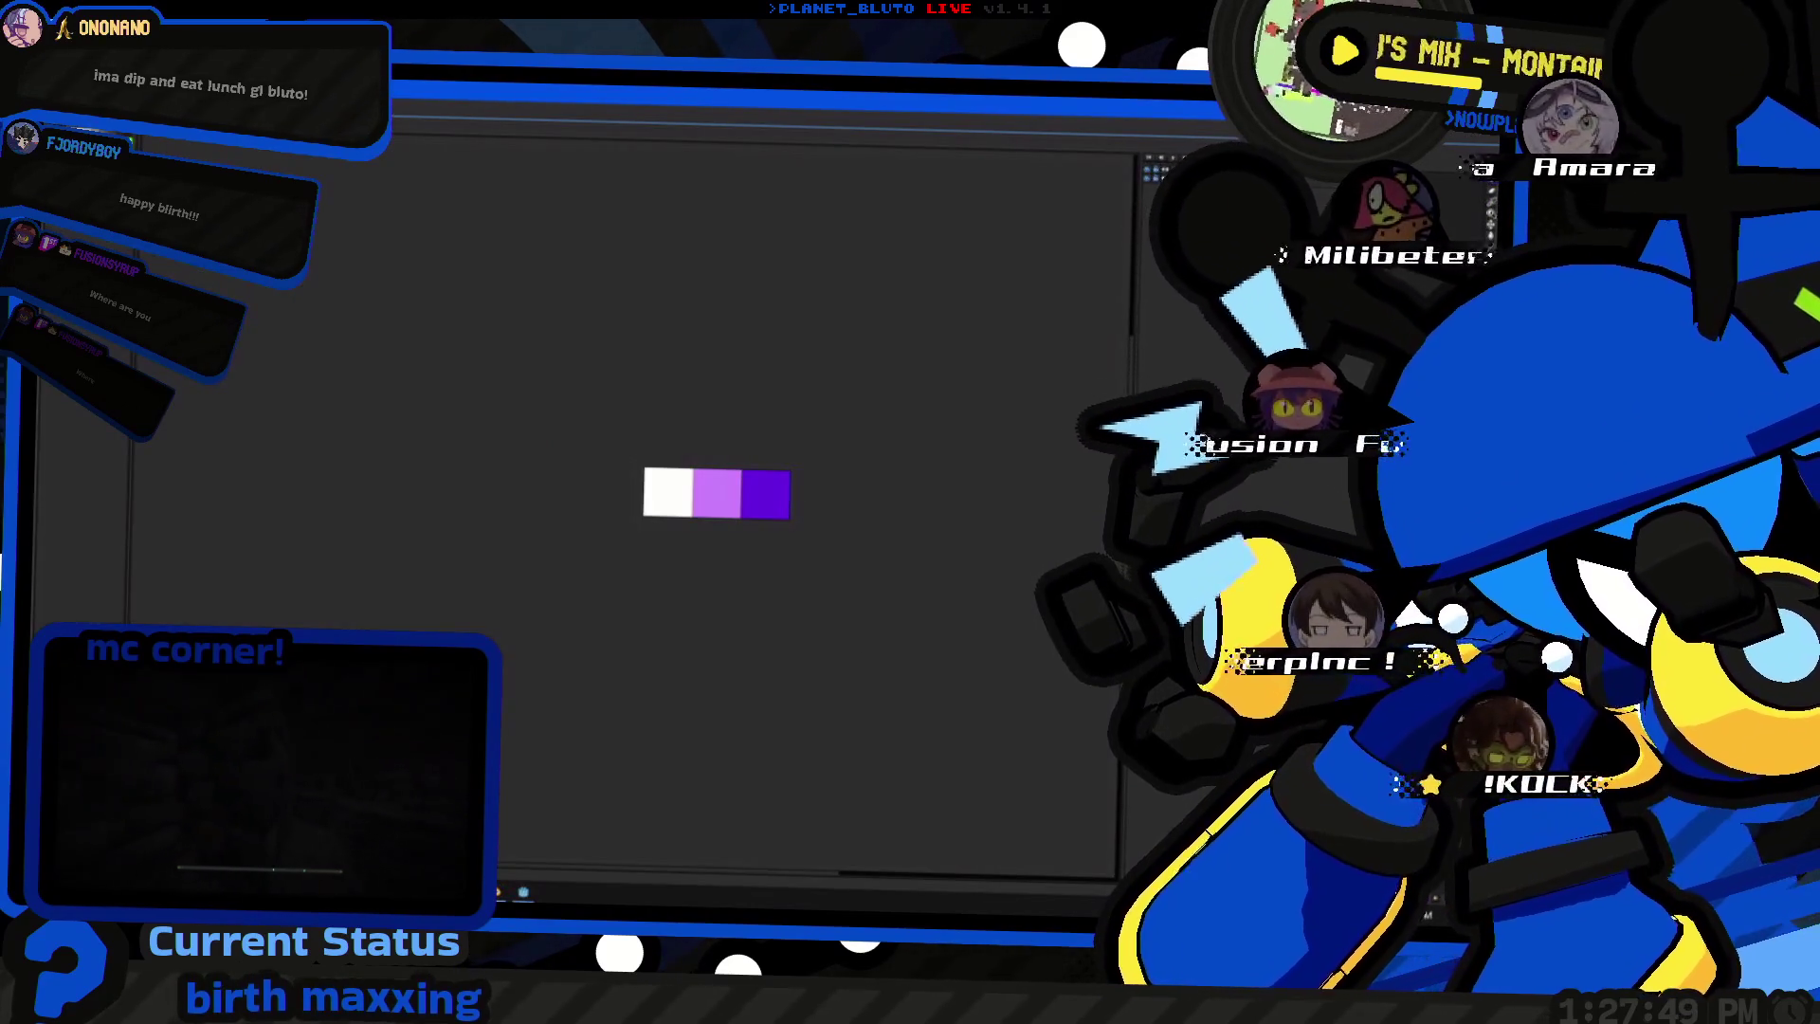
- Compute the dark purple swatch's red and green fractions (39/255 = 0.1529411765) and place them in line_color
{"action": "key", "text": "super+alt+space"}
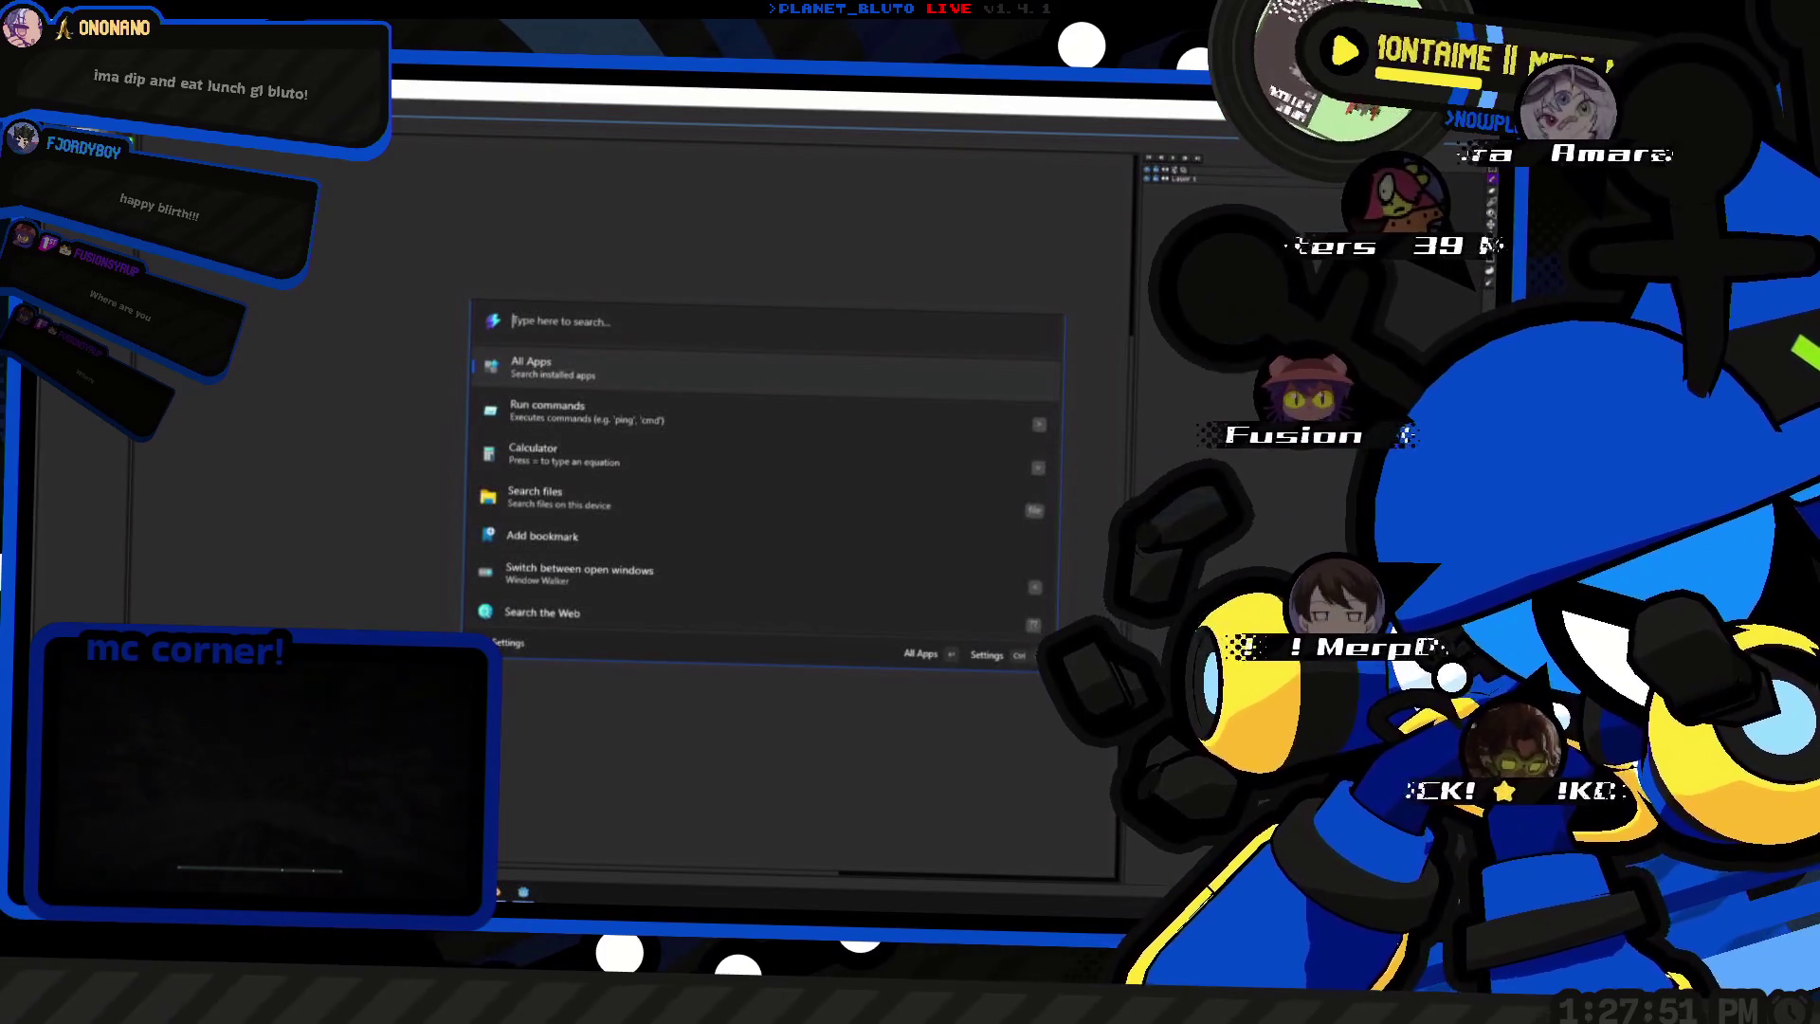
{"action": "type", "text": "99"}
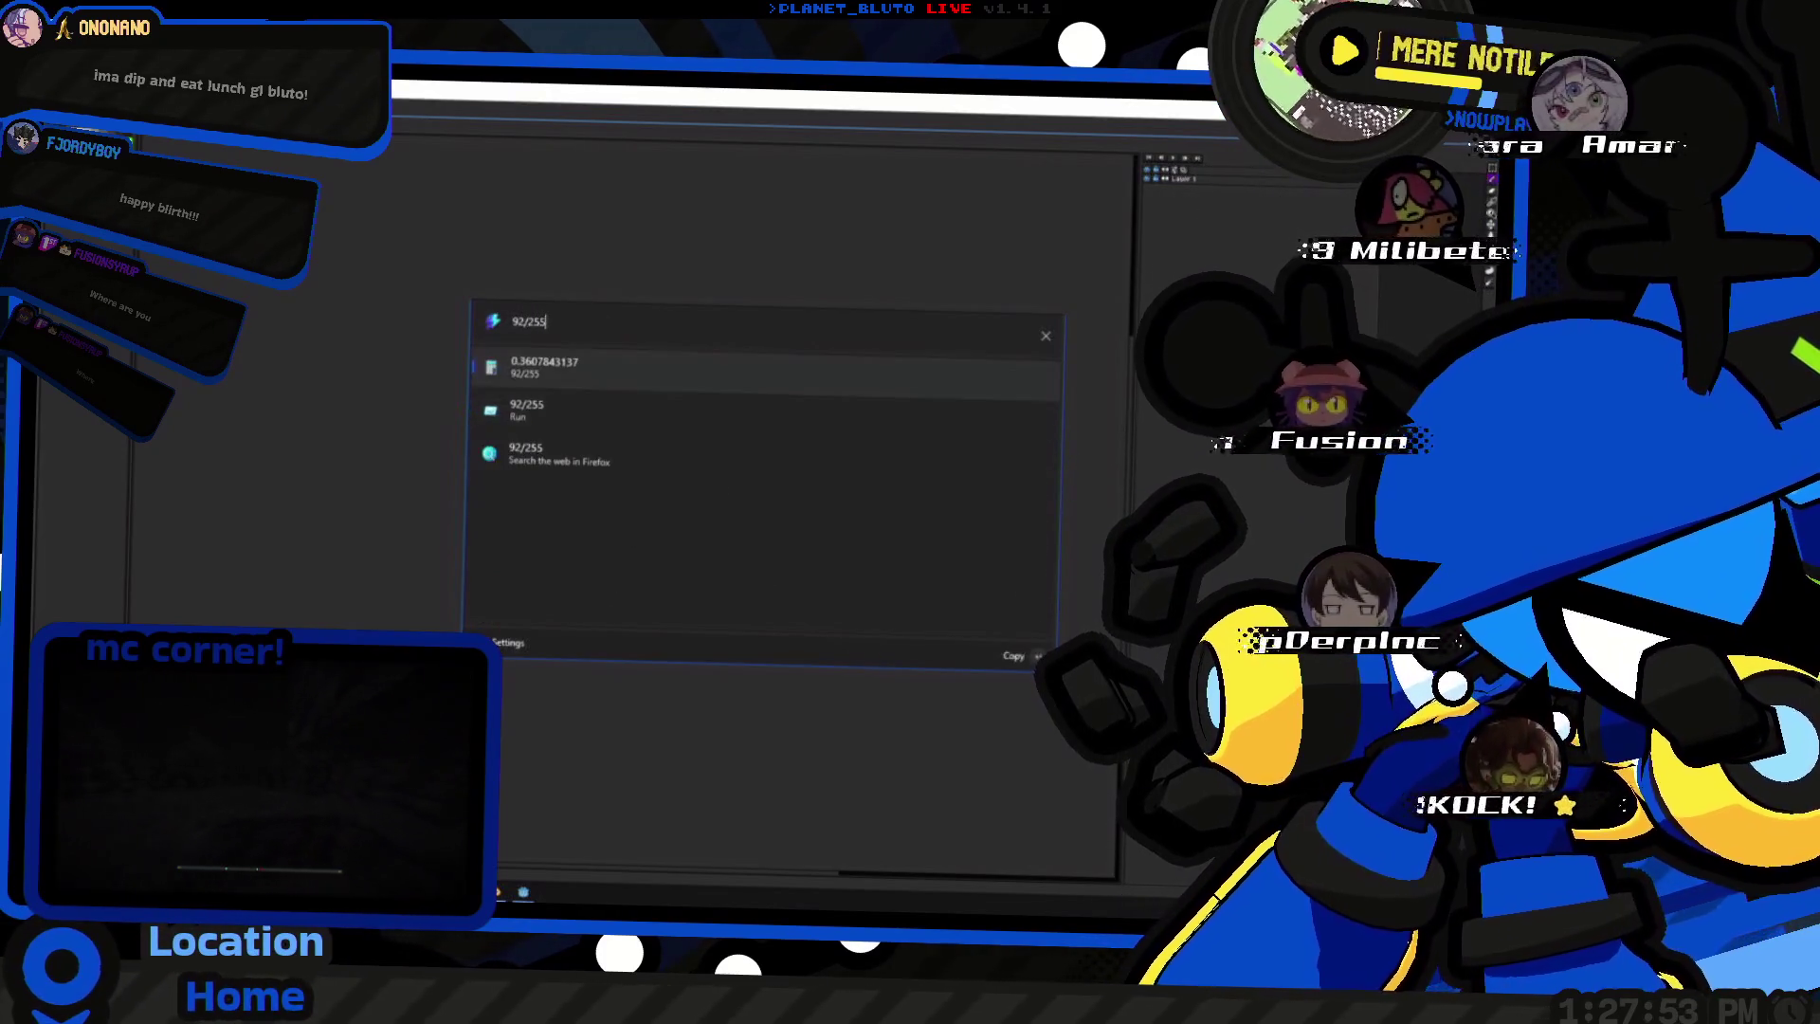
{"action": "key", "text": "Return"}
{"action": "key", "text": "Escape"}
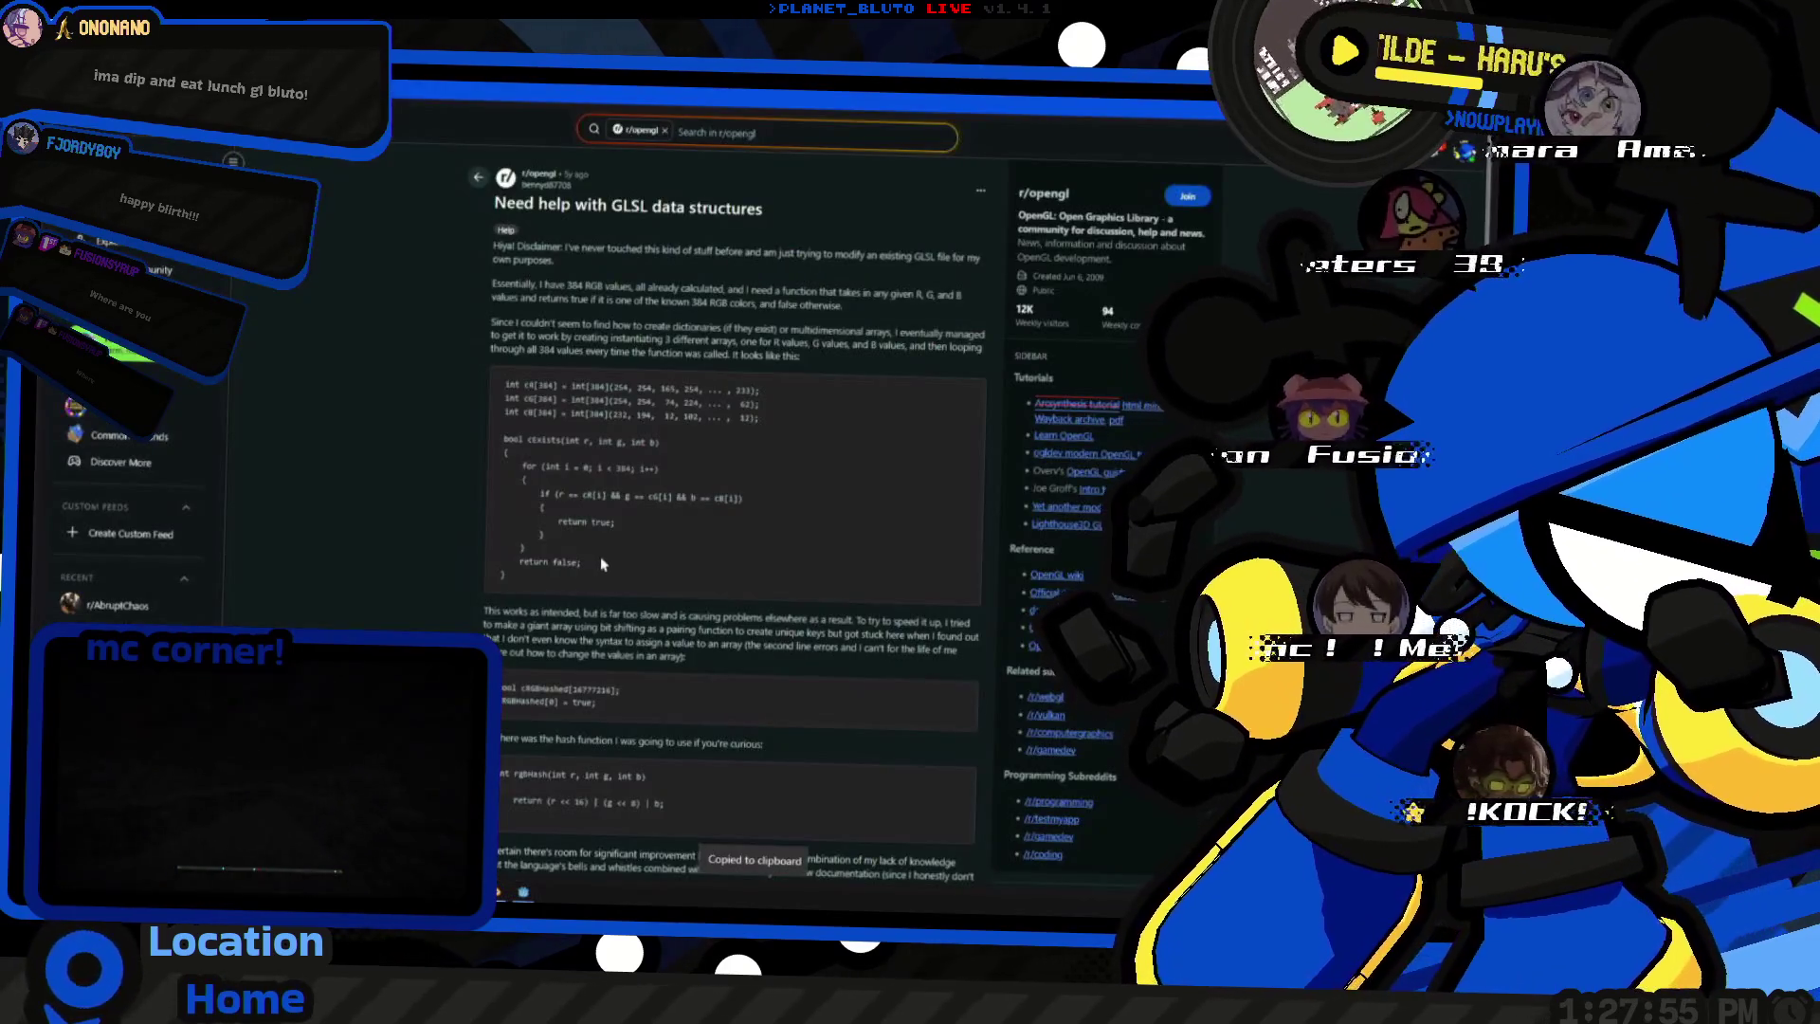
{"action": "key", "text": "alt+Tab"}
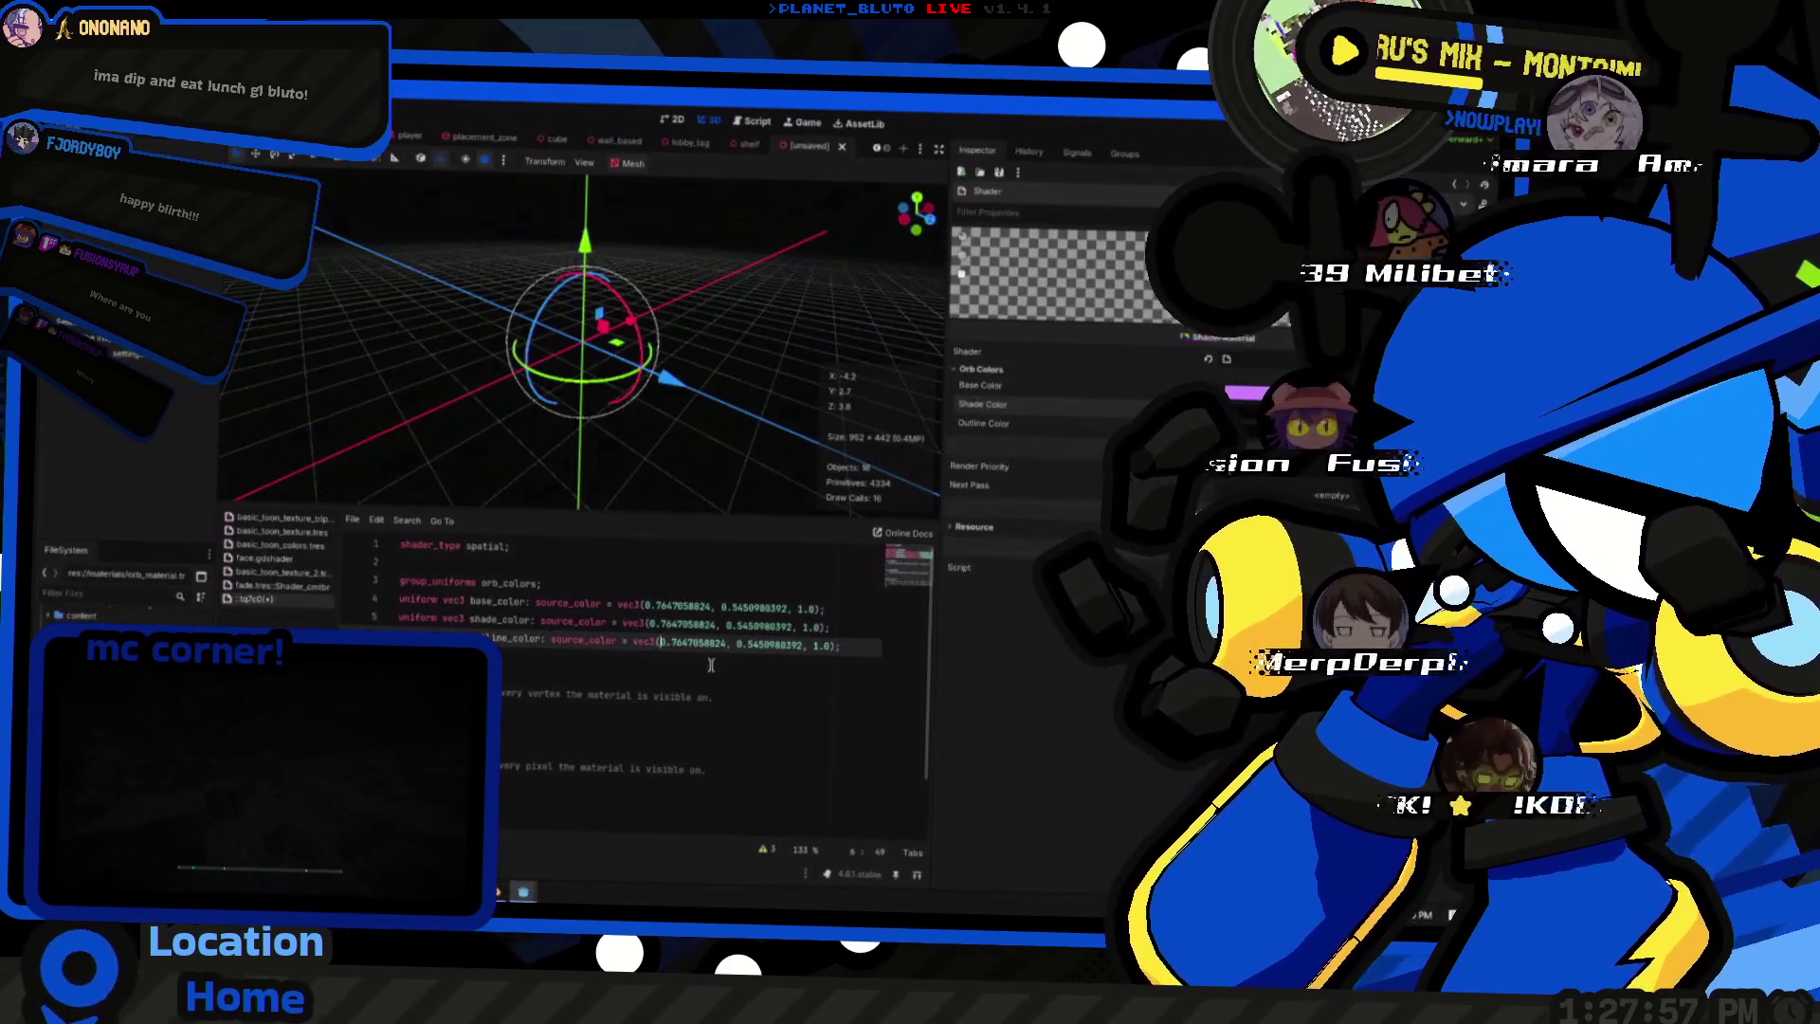
{"action": "key", "text": "alt+Tab"}
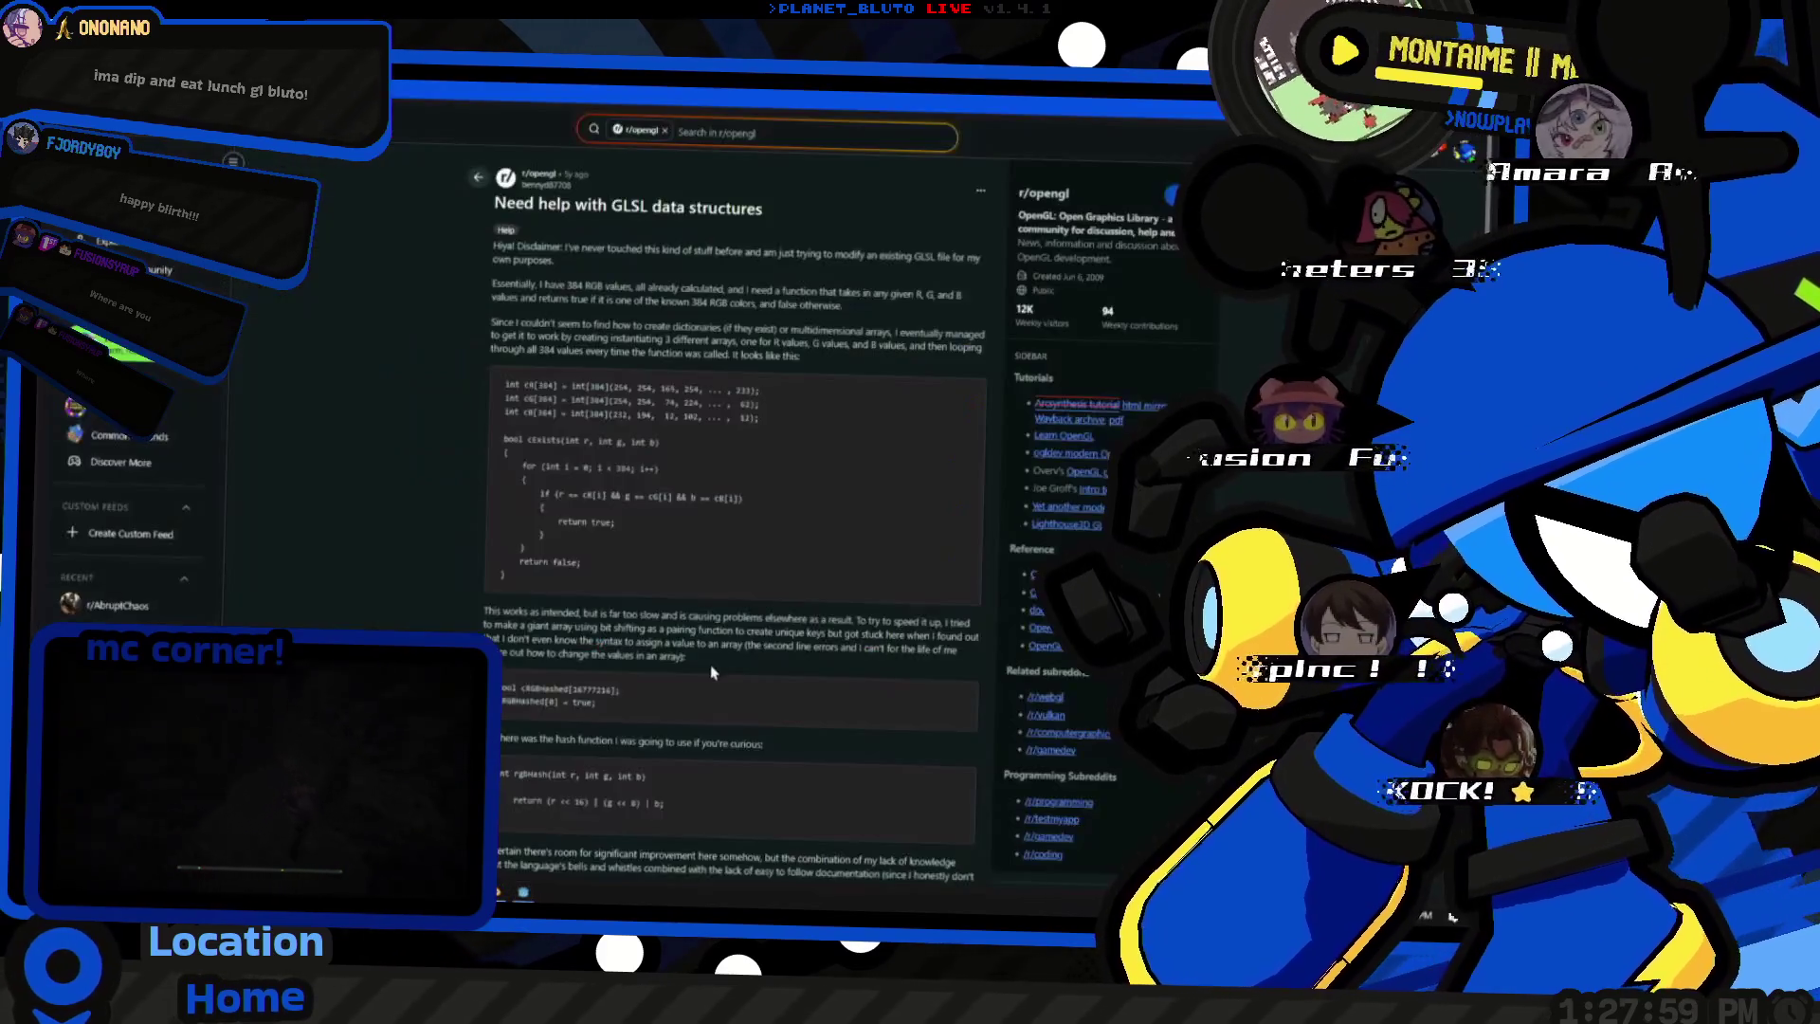
{"action": "key", "text": "alt+Tab"}
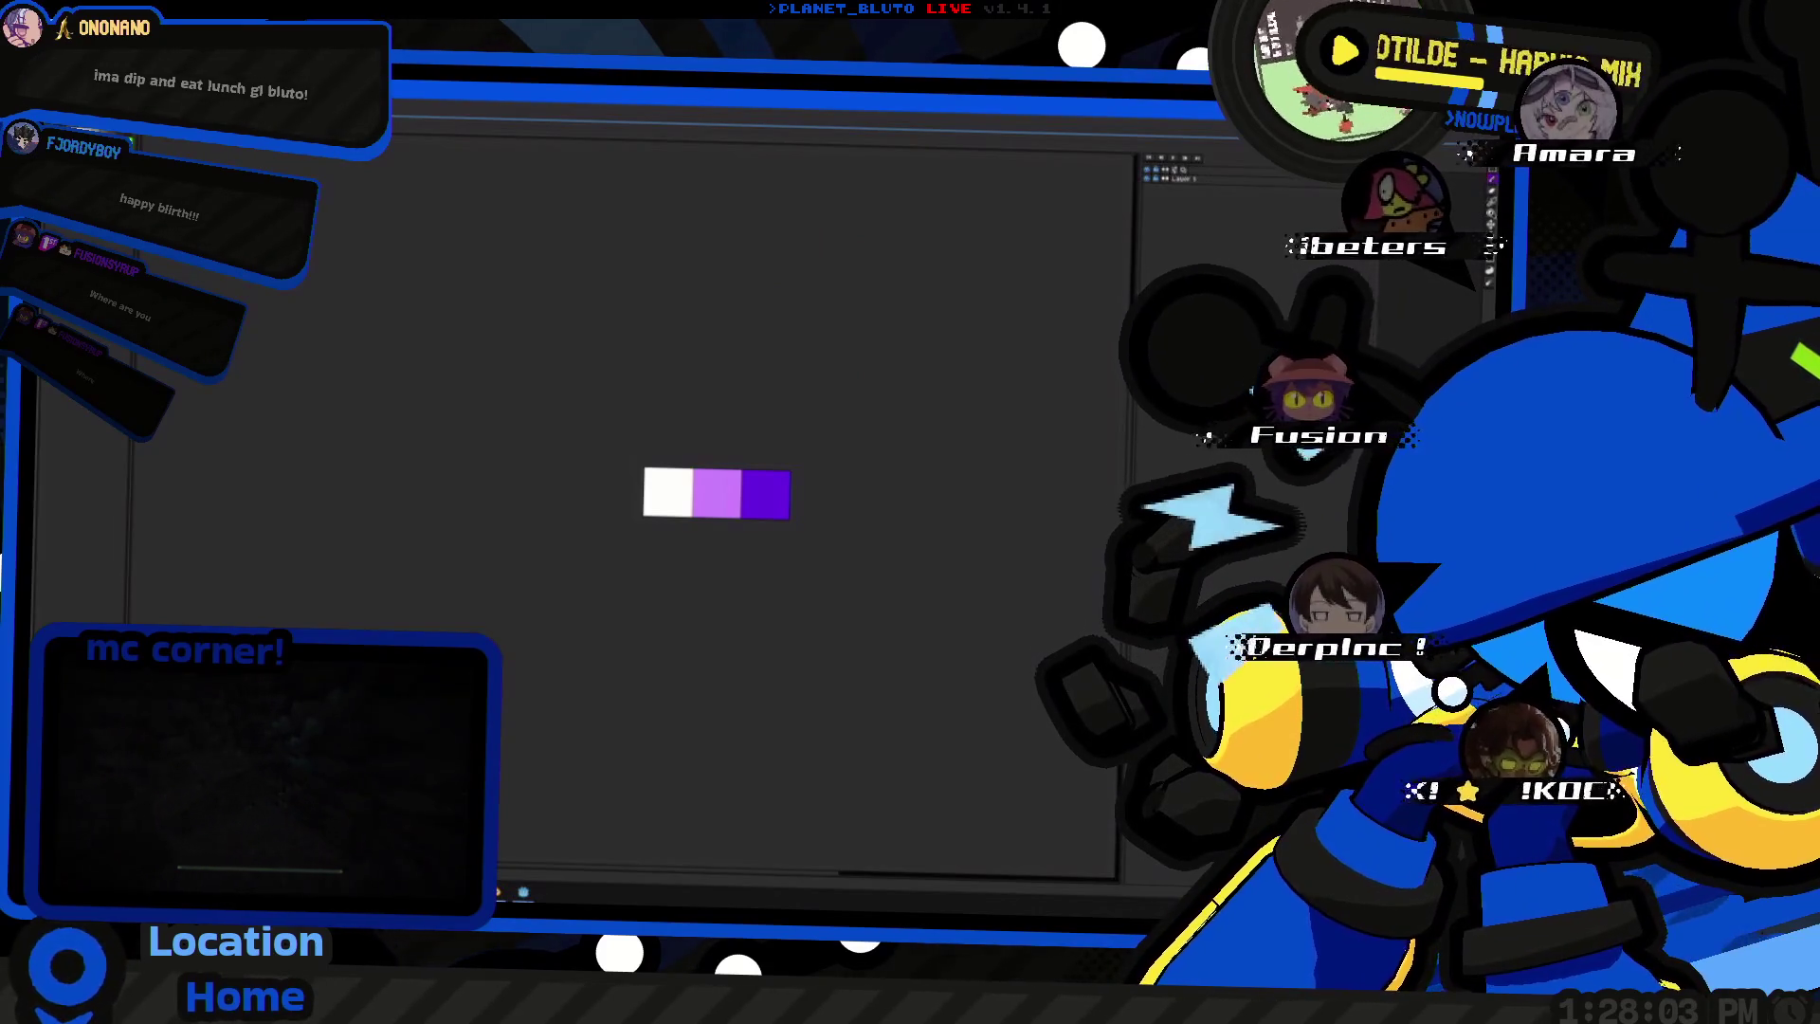
{"action": "key", "text": "alt+Tab"}
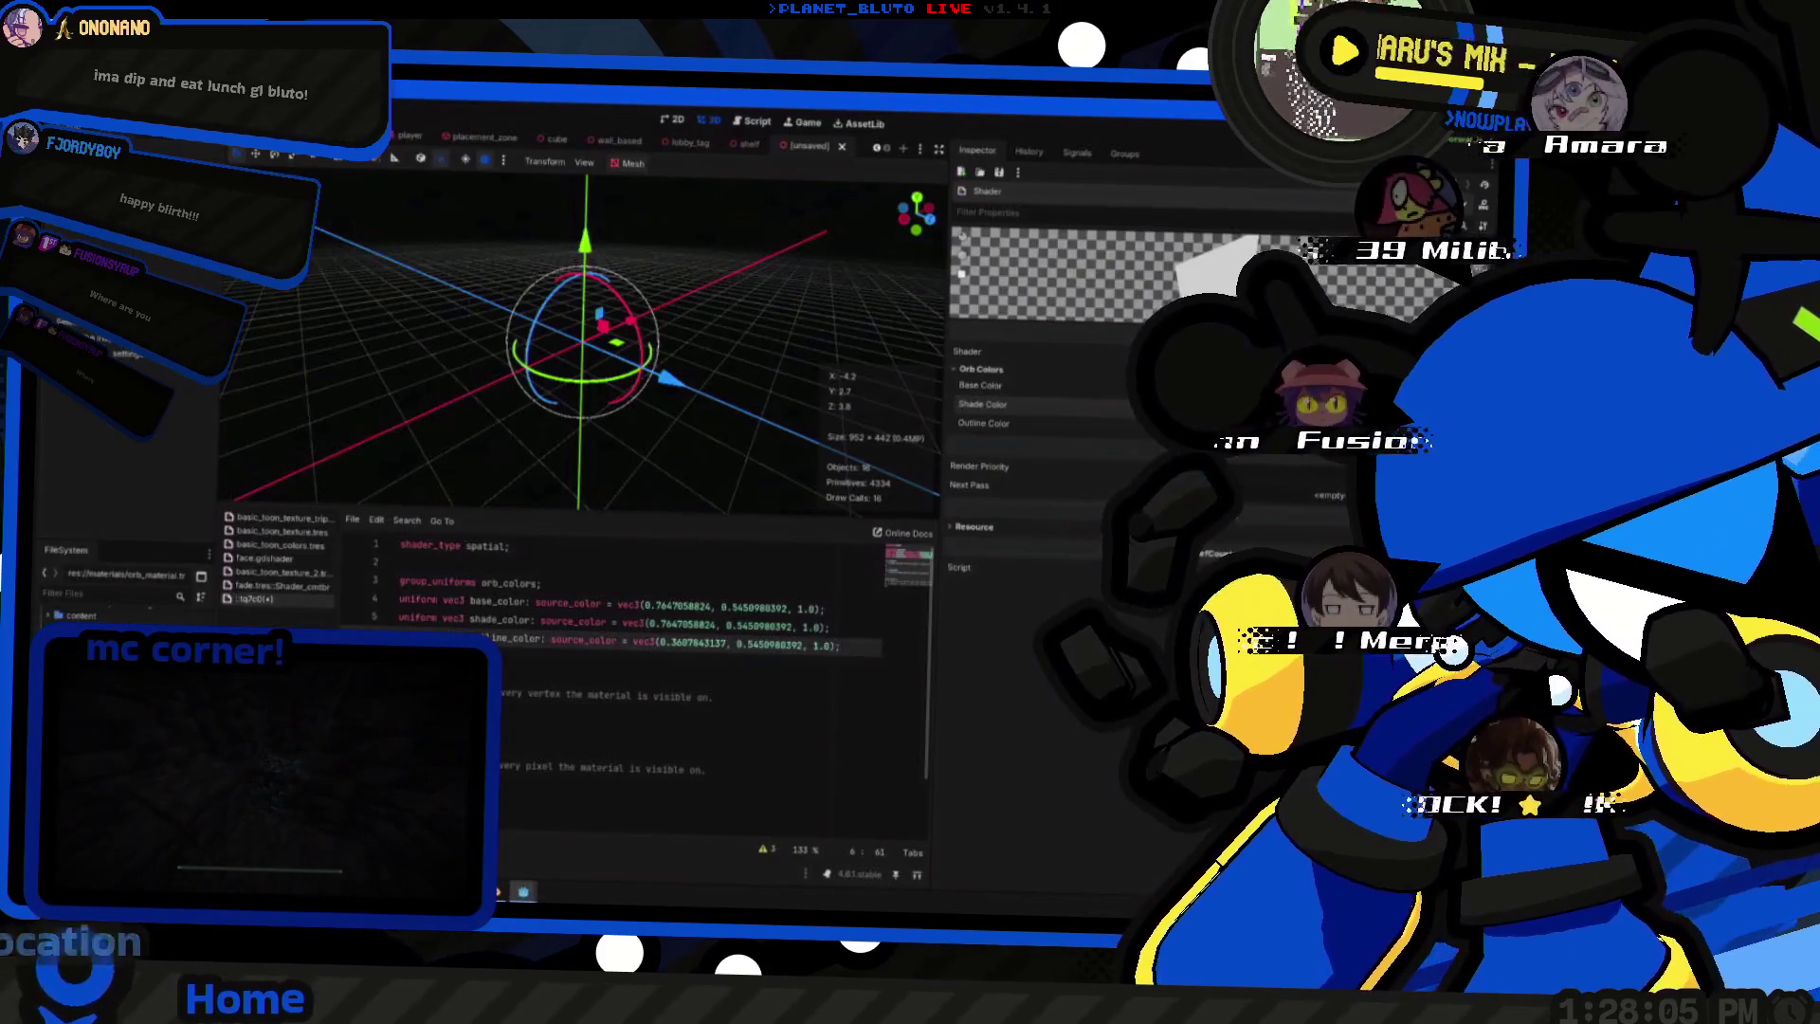
{"action": "key", "text": "alt+space"}
{"action": "type", "text": "39 / 244"}
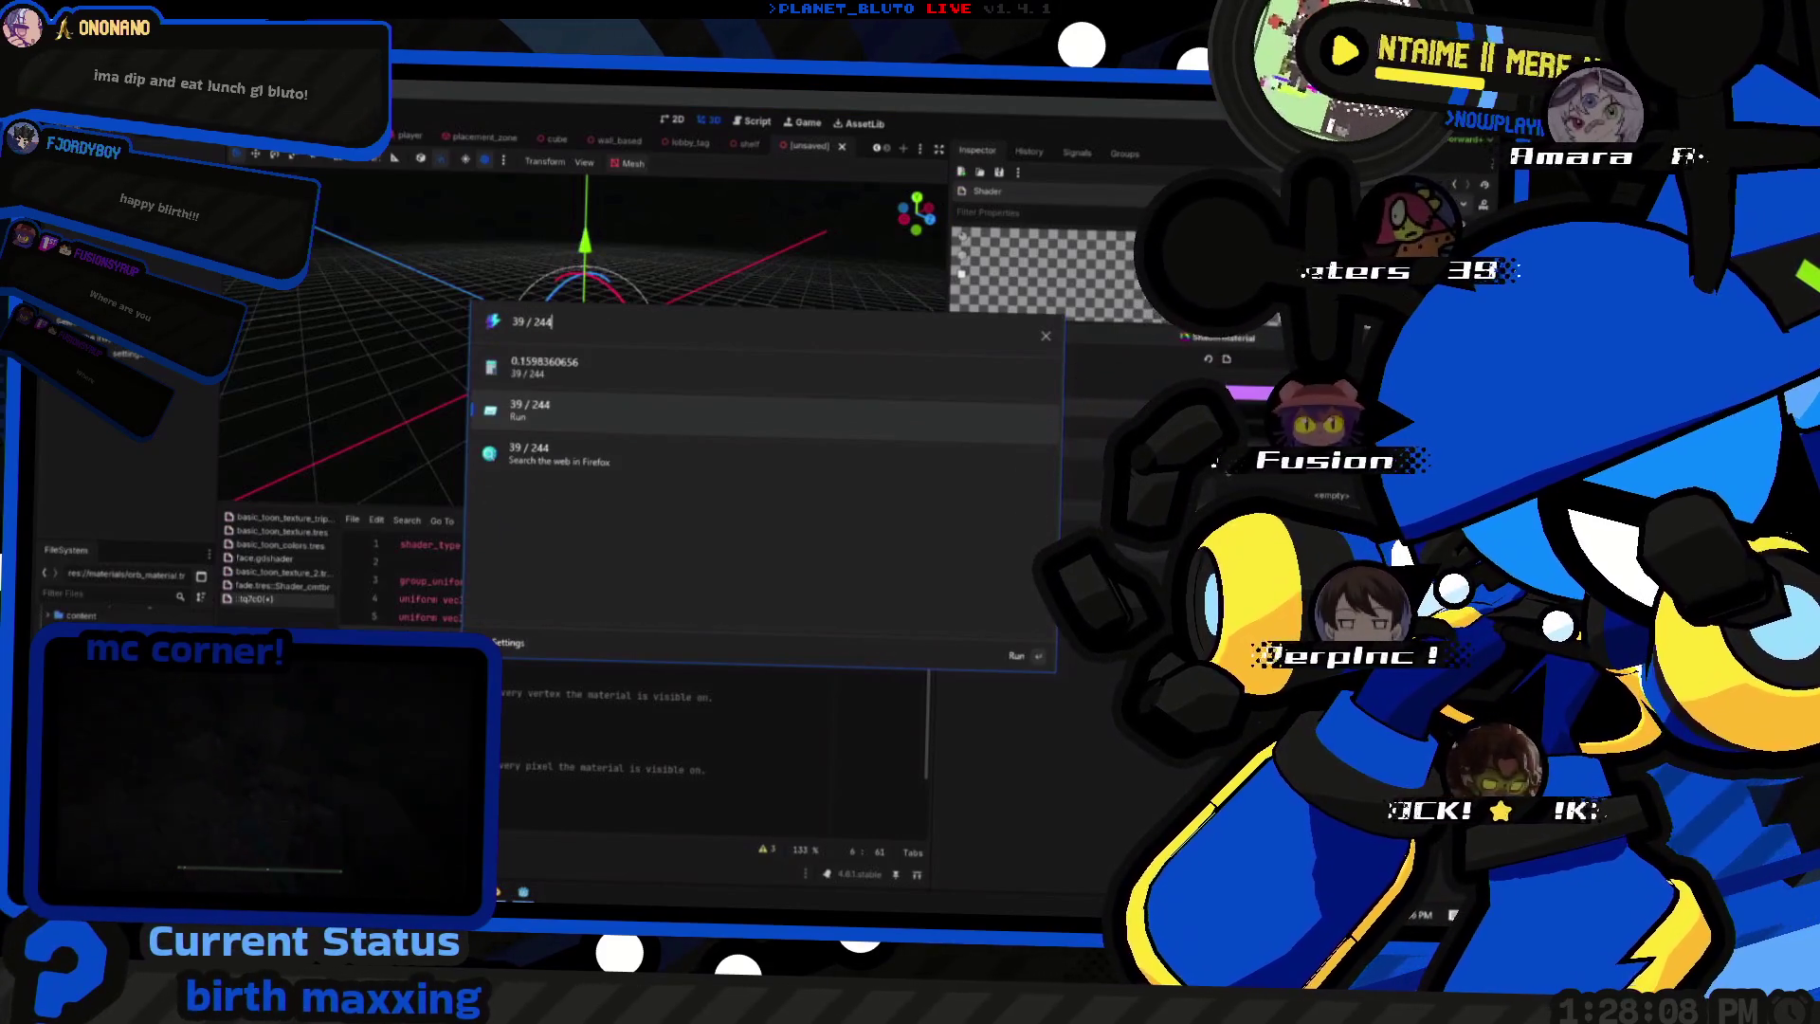
{"action": "key", "text": "Down"}
{"action": "key", "text": "Up"}
{"action": "key", "text": "Up"}
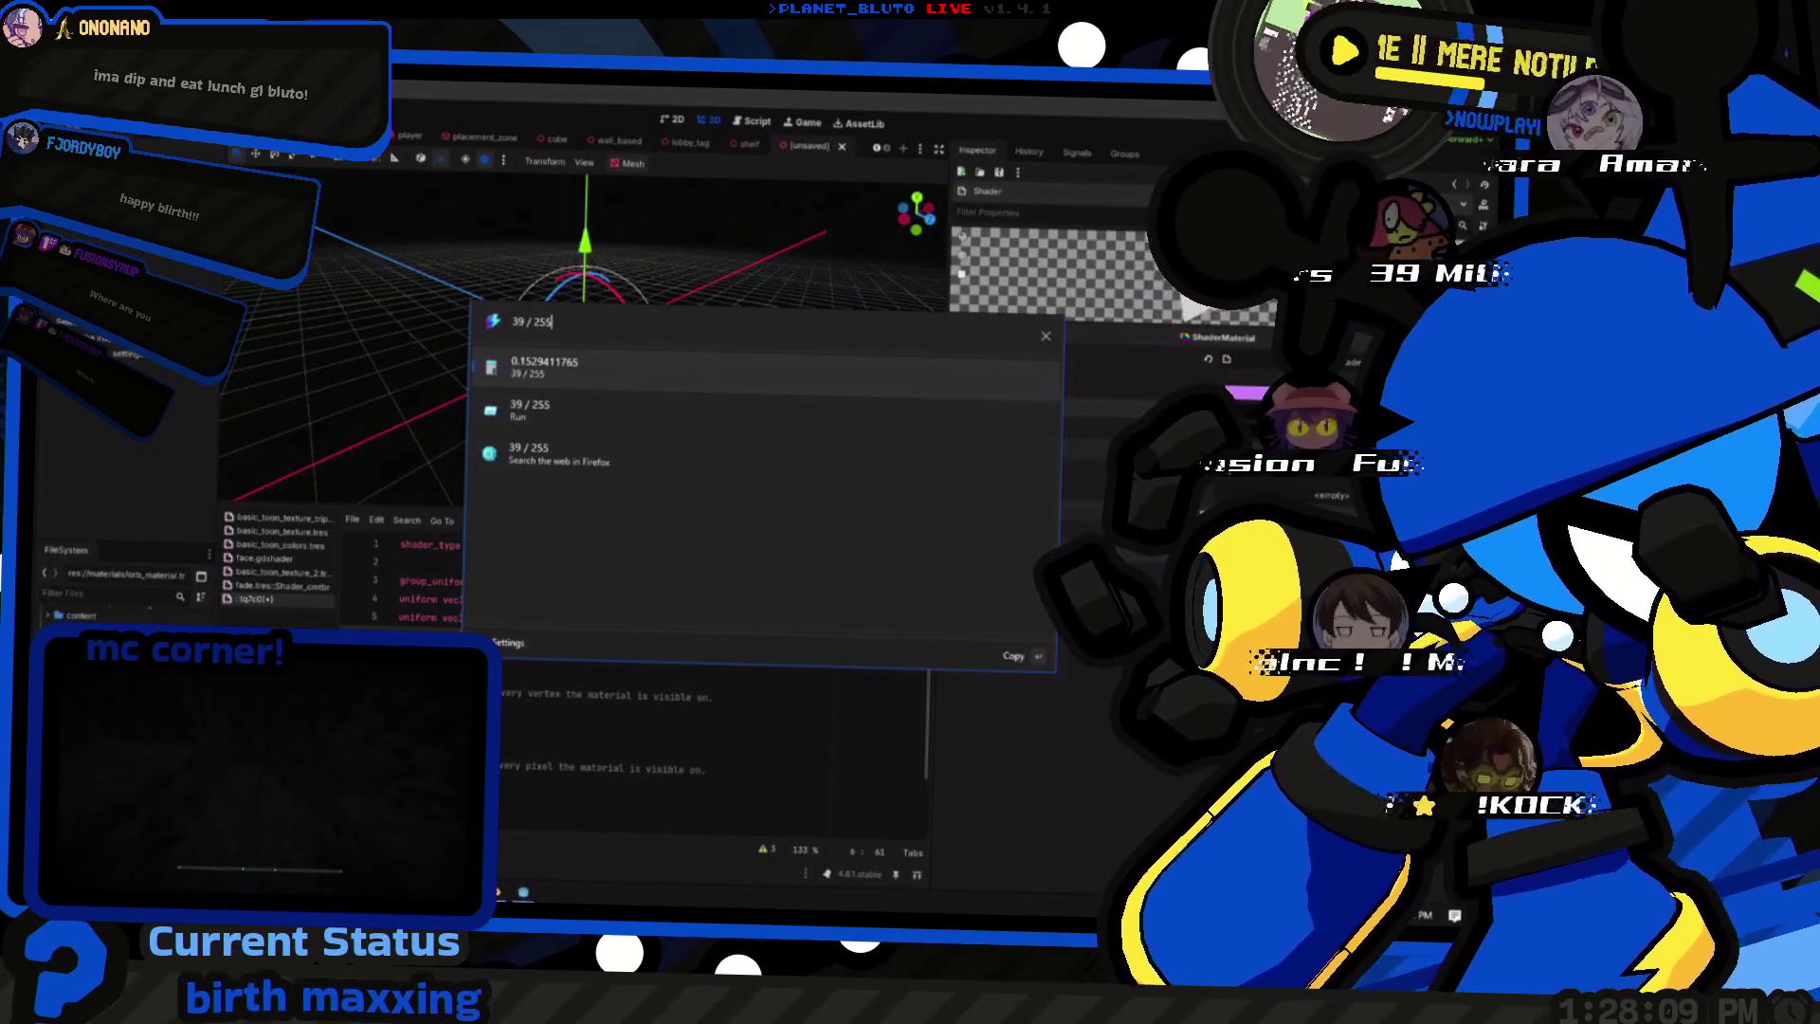
{"action": "key", "text": "Return"}
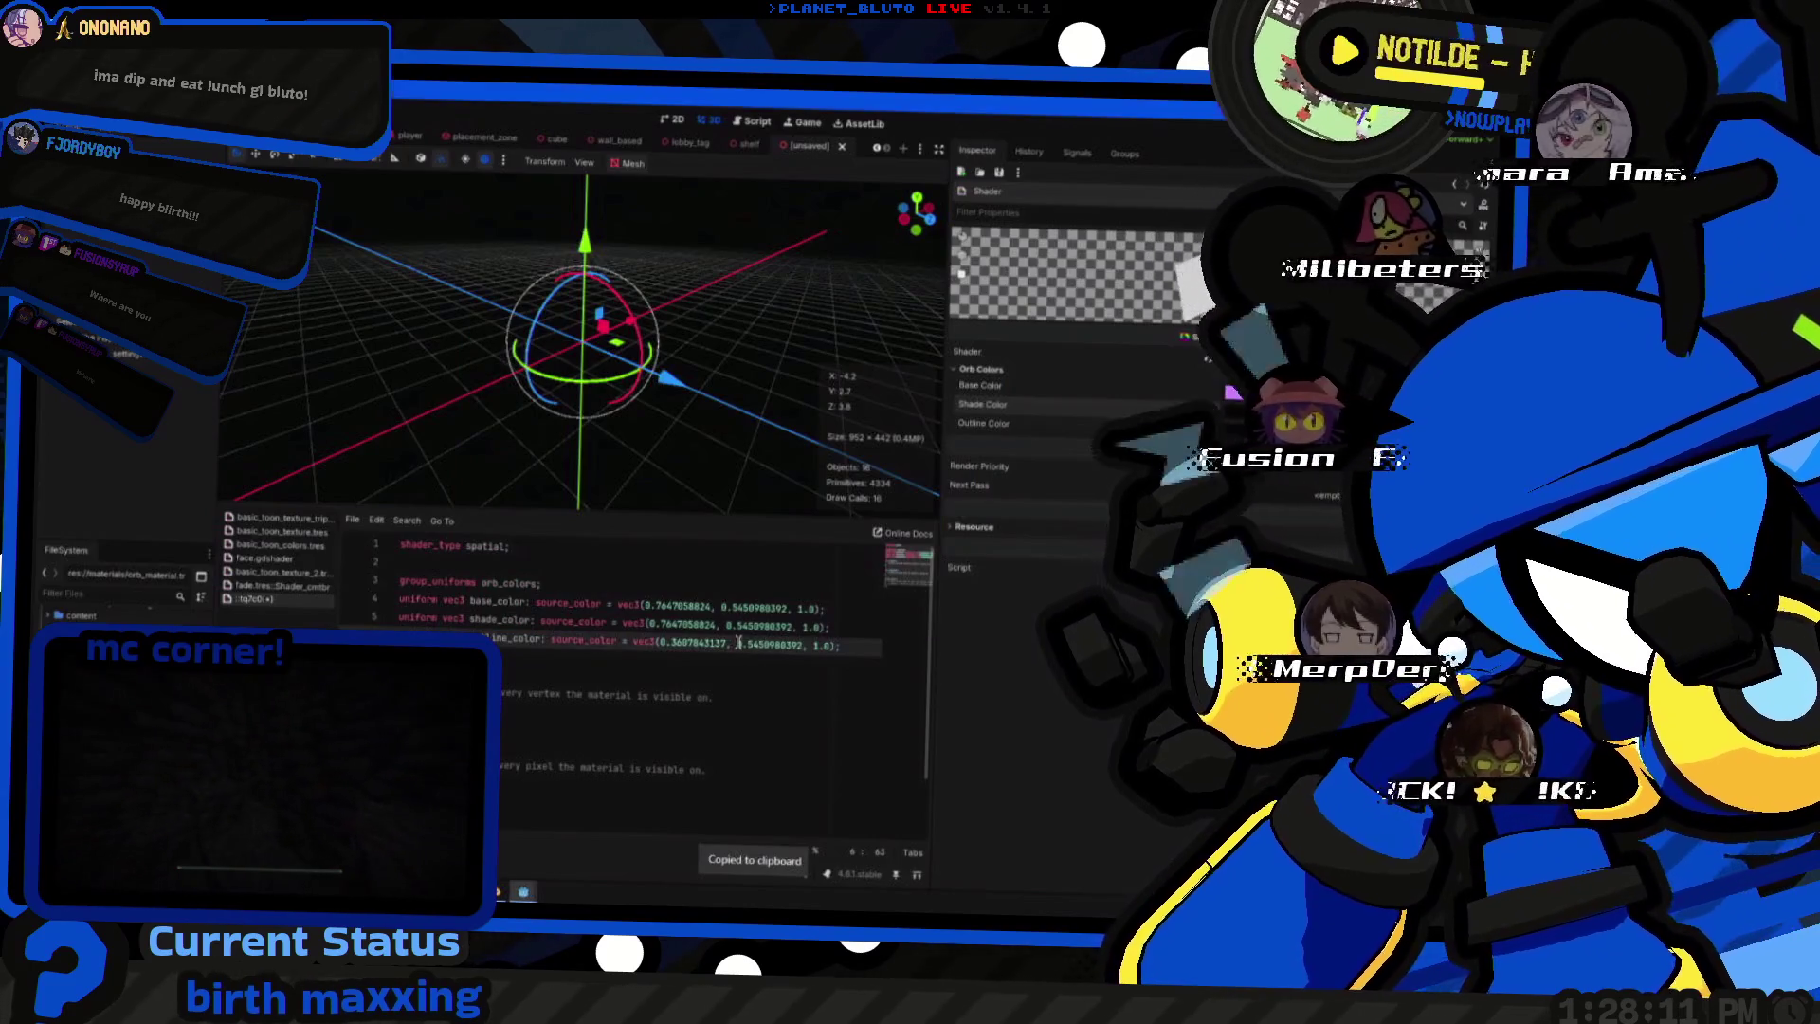
{"action": "left_click_drag", "start_coordinate": [736, 644], "coordinate": [800, 644]}
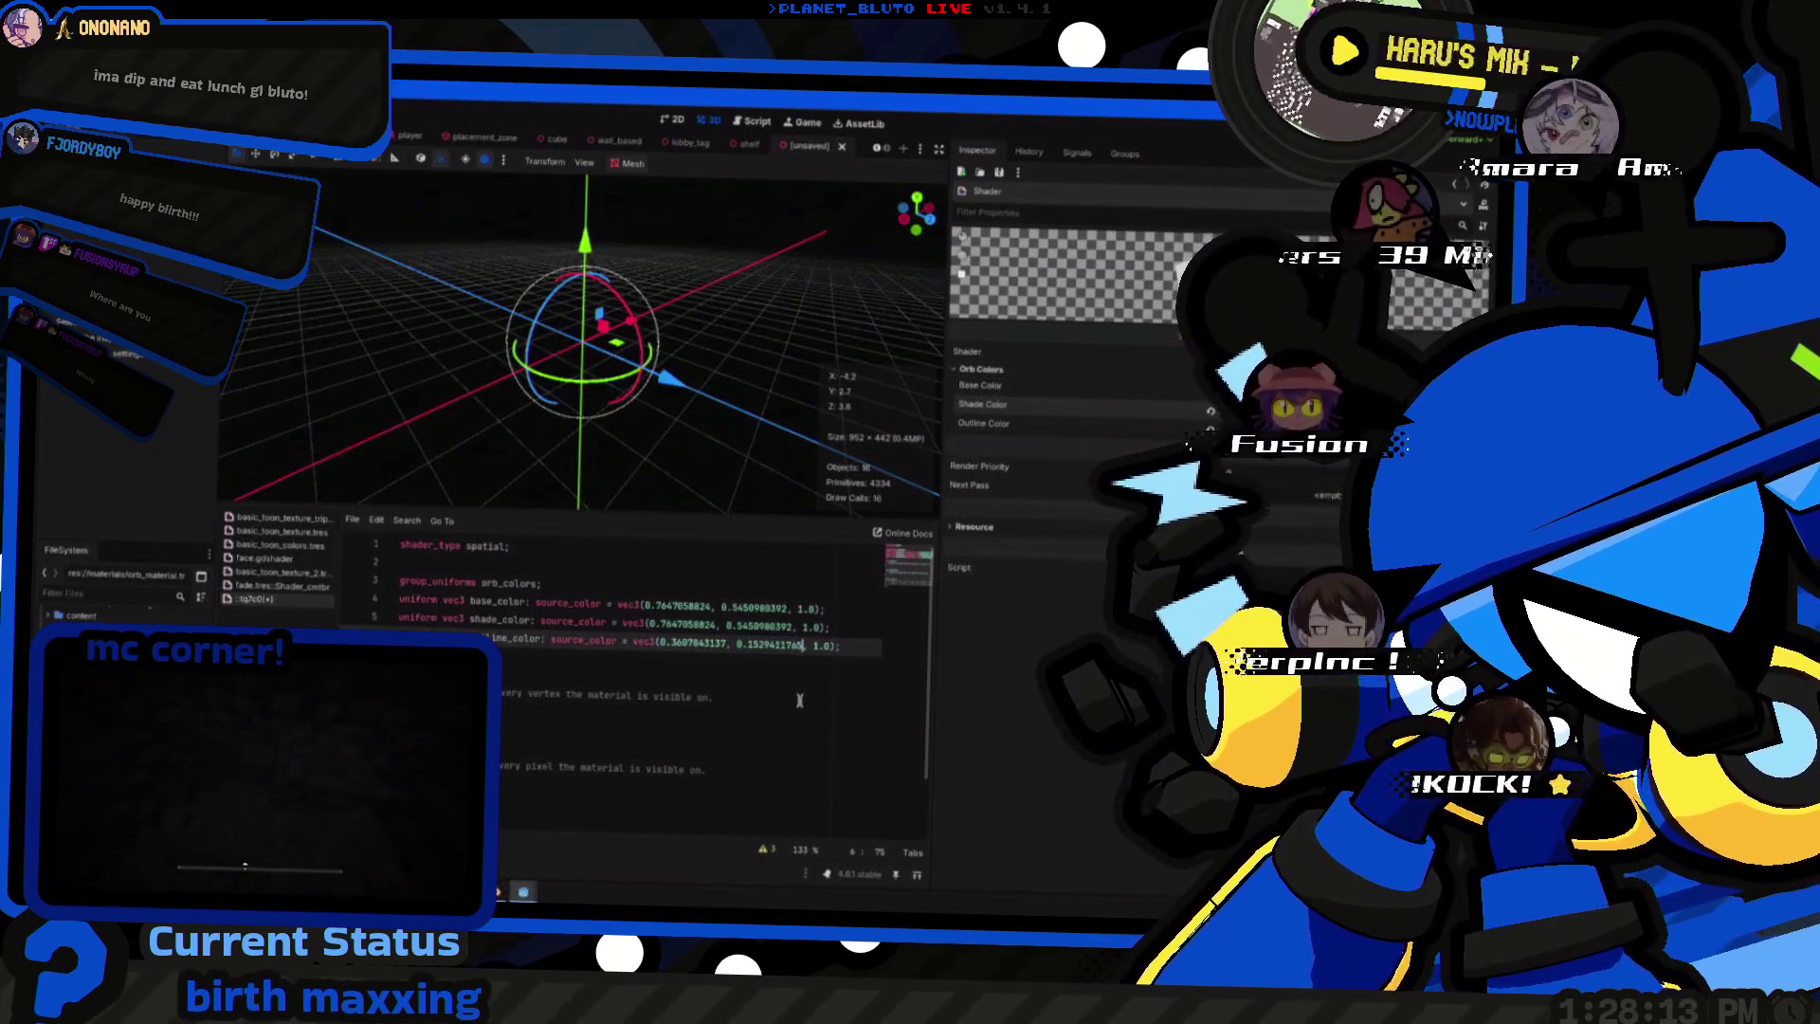
- Compute 197/255 = 0.7725490196 as line_color's blue value, then bring the Blender orb reference forward
{"action": "key", "text": "F5"}
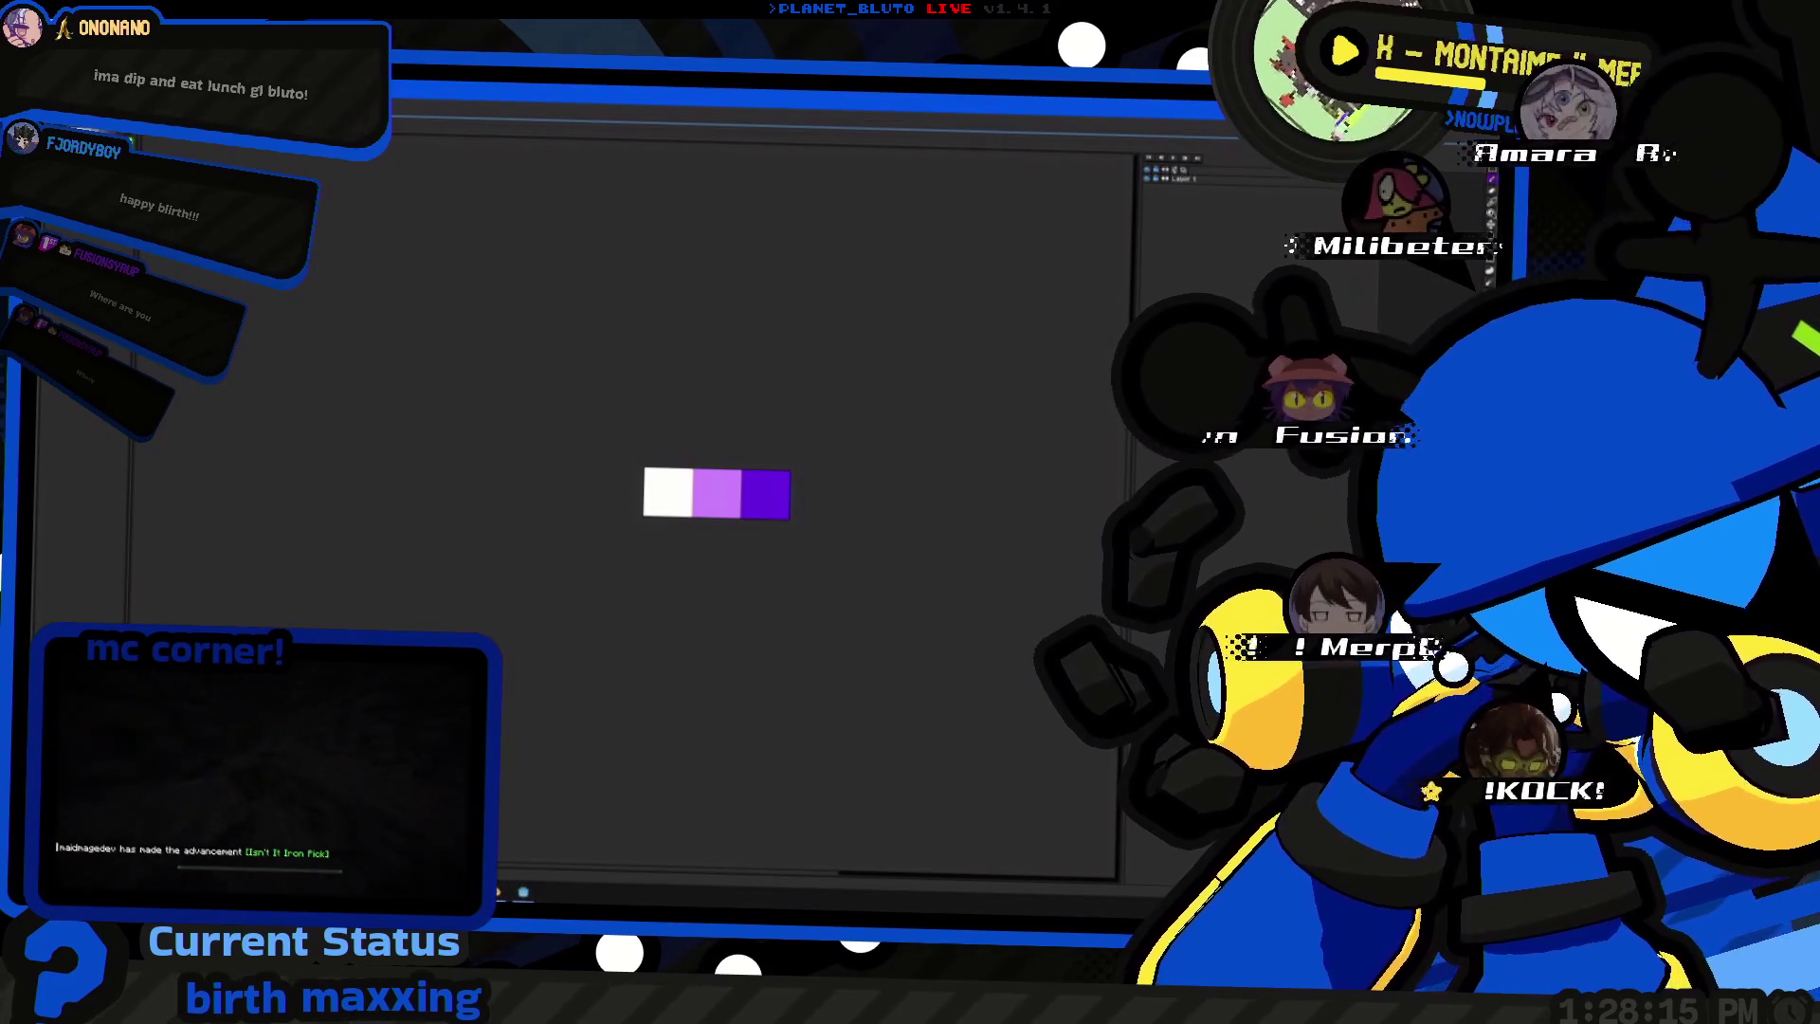
{"action": "key", "text": "alt+F4"}
{"action": "key", "text": "super"}
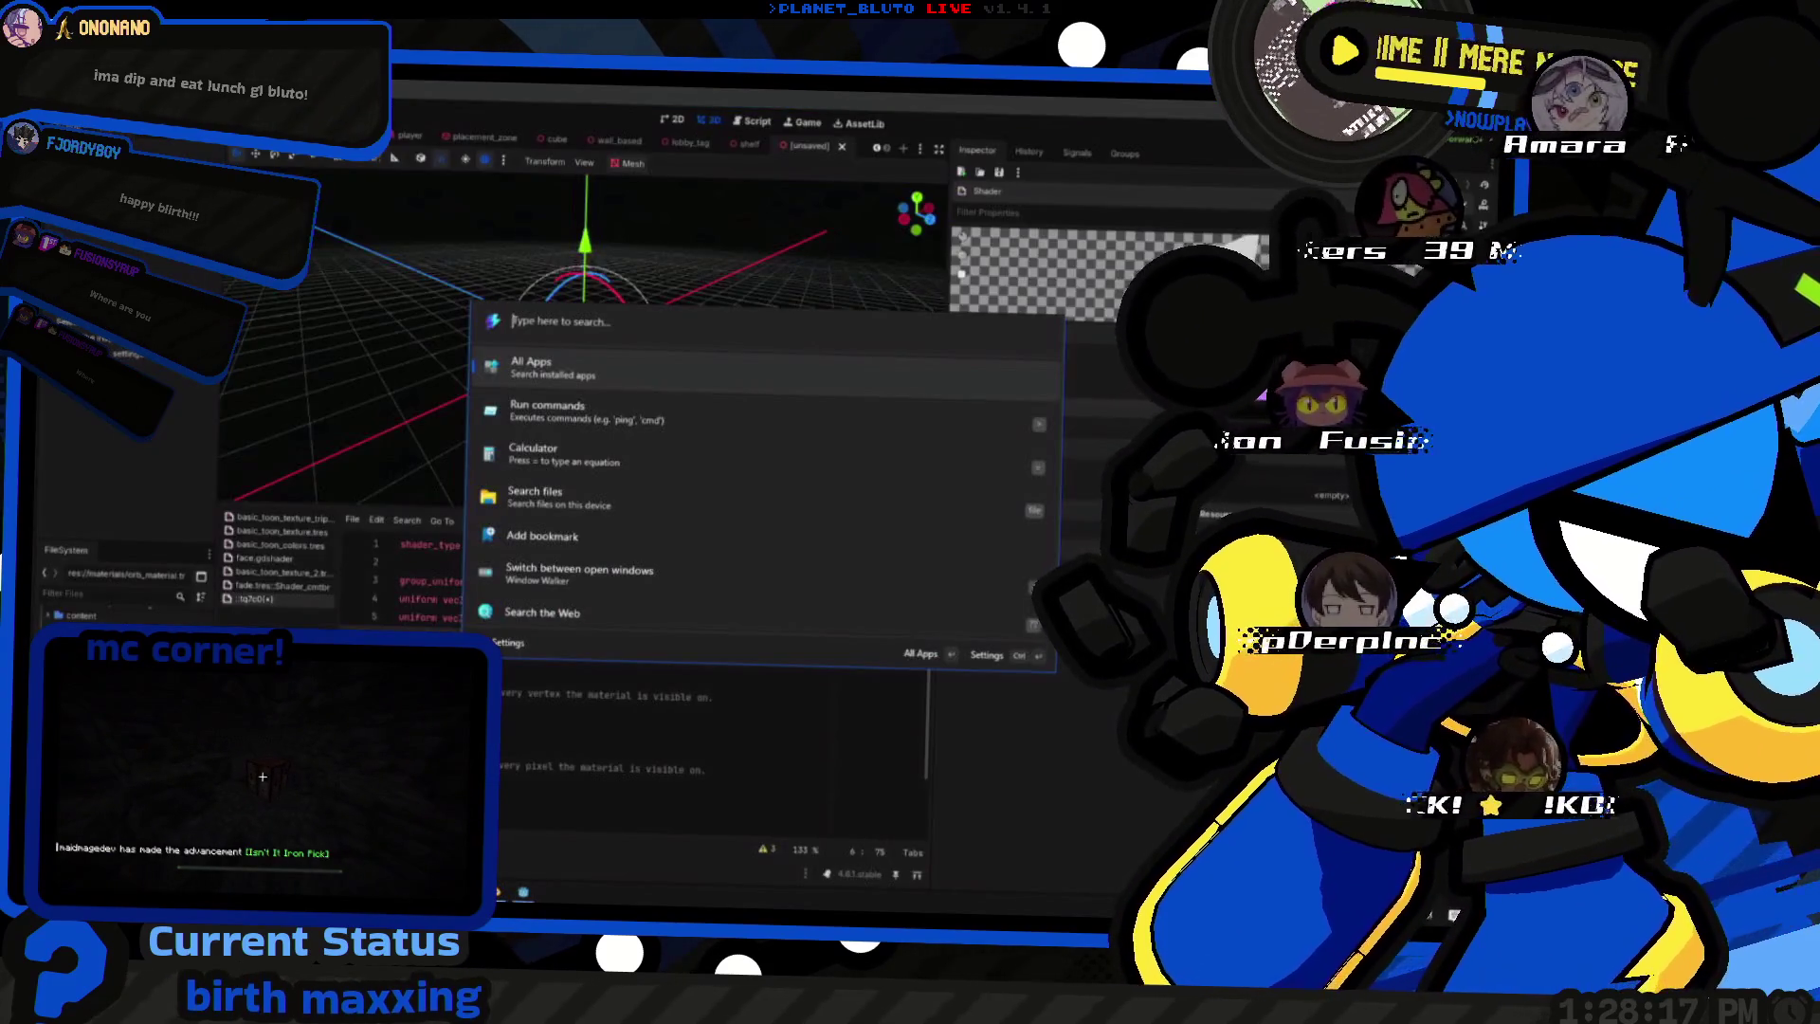
{"action": "type", "text": "197 / 2"}
{"action": "key", "text": "Escape"}
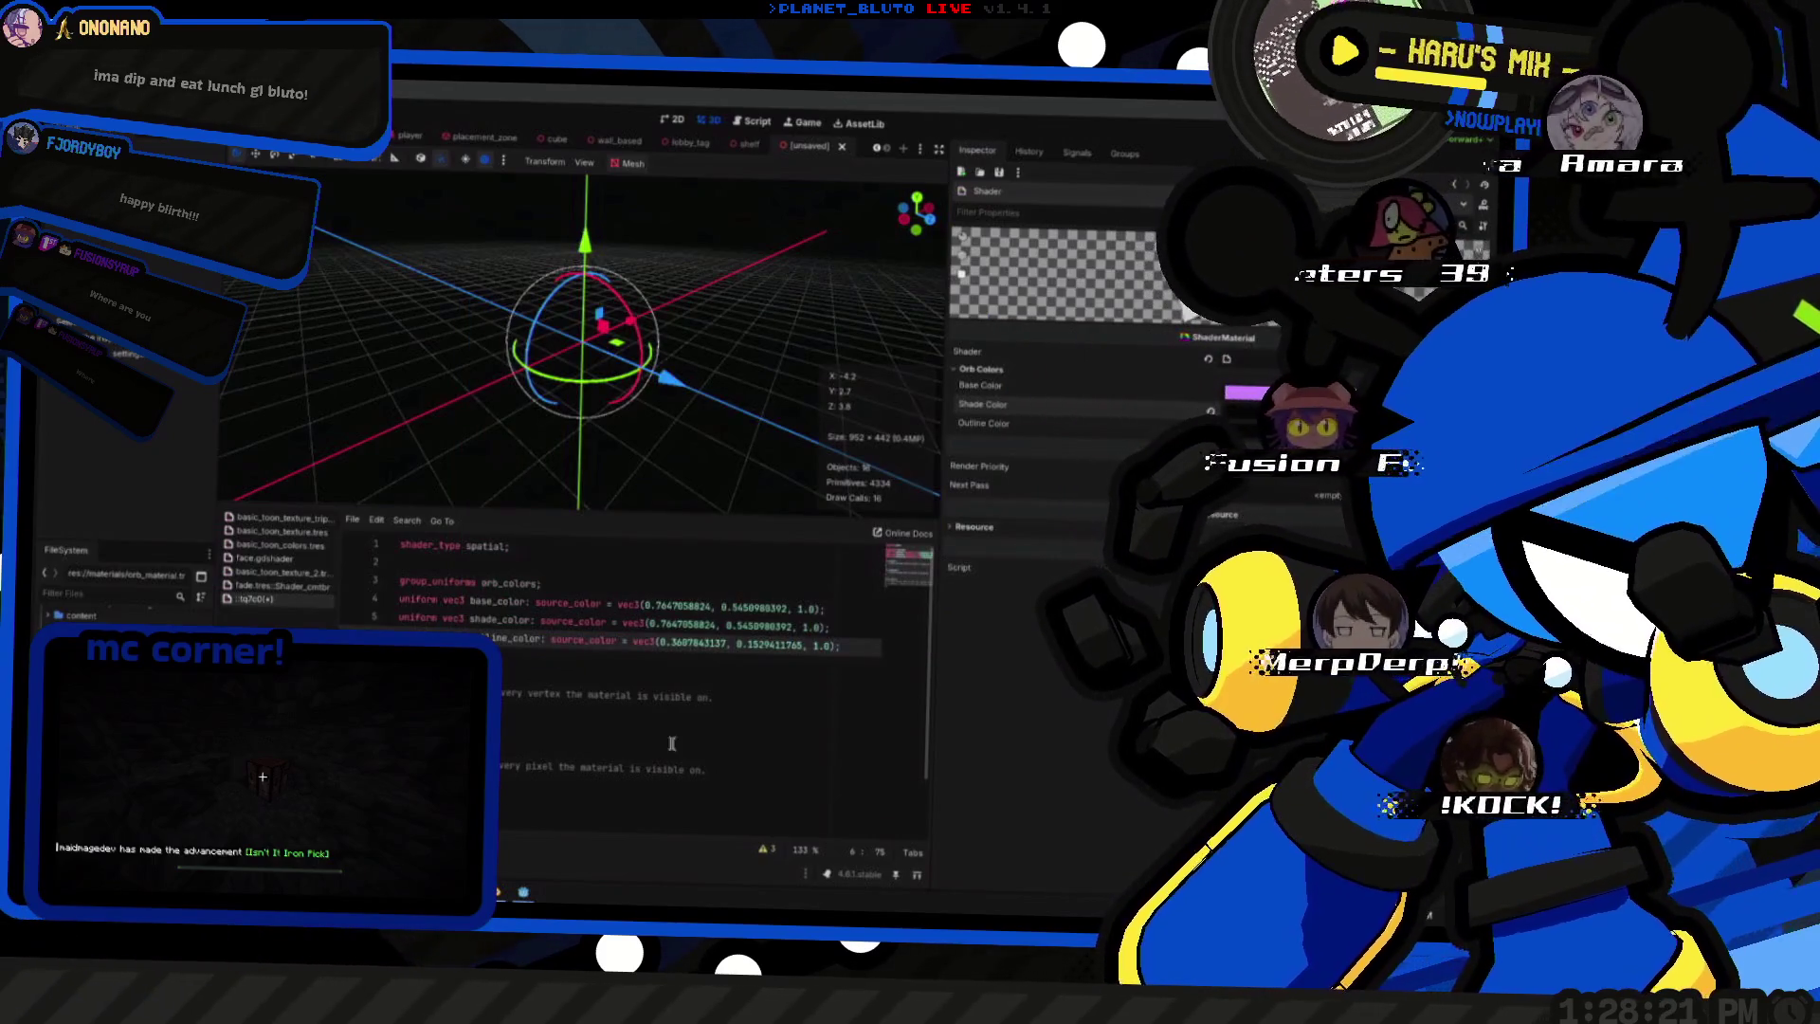
{"action": "type", "text": "197"}
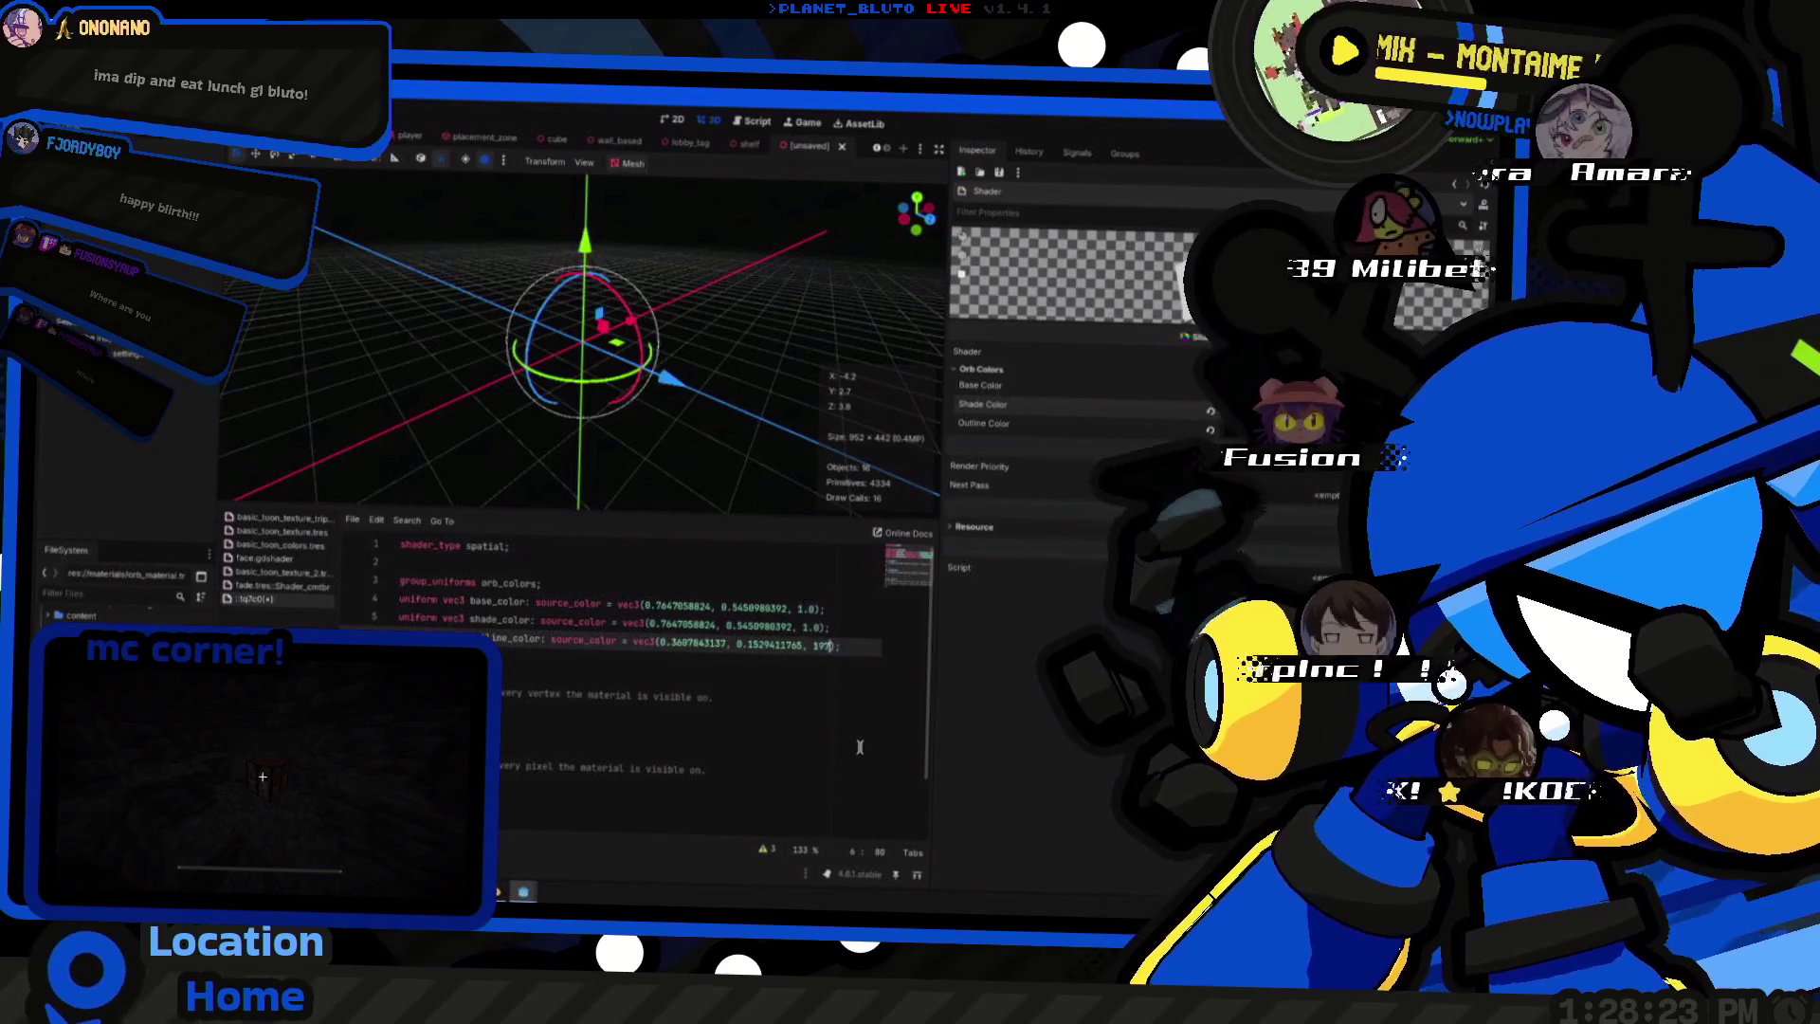
{"action": "key", "text": "alt+space"}
{"action": "type", "text": "197 / 255"}
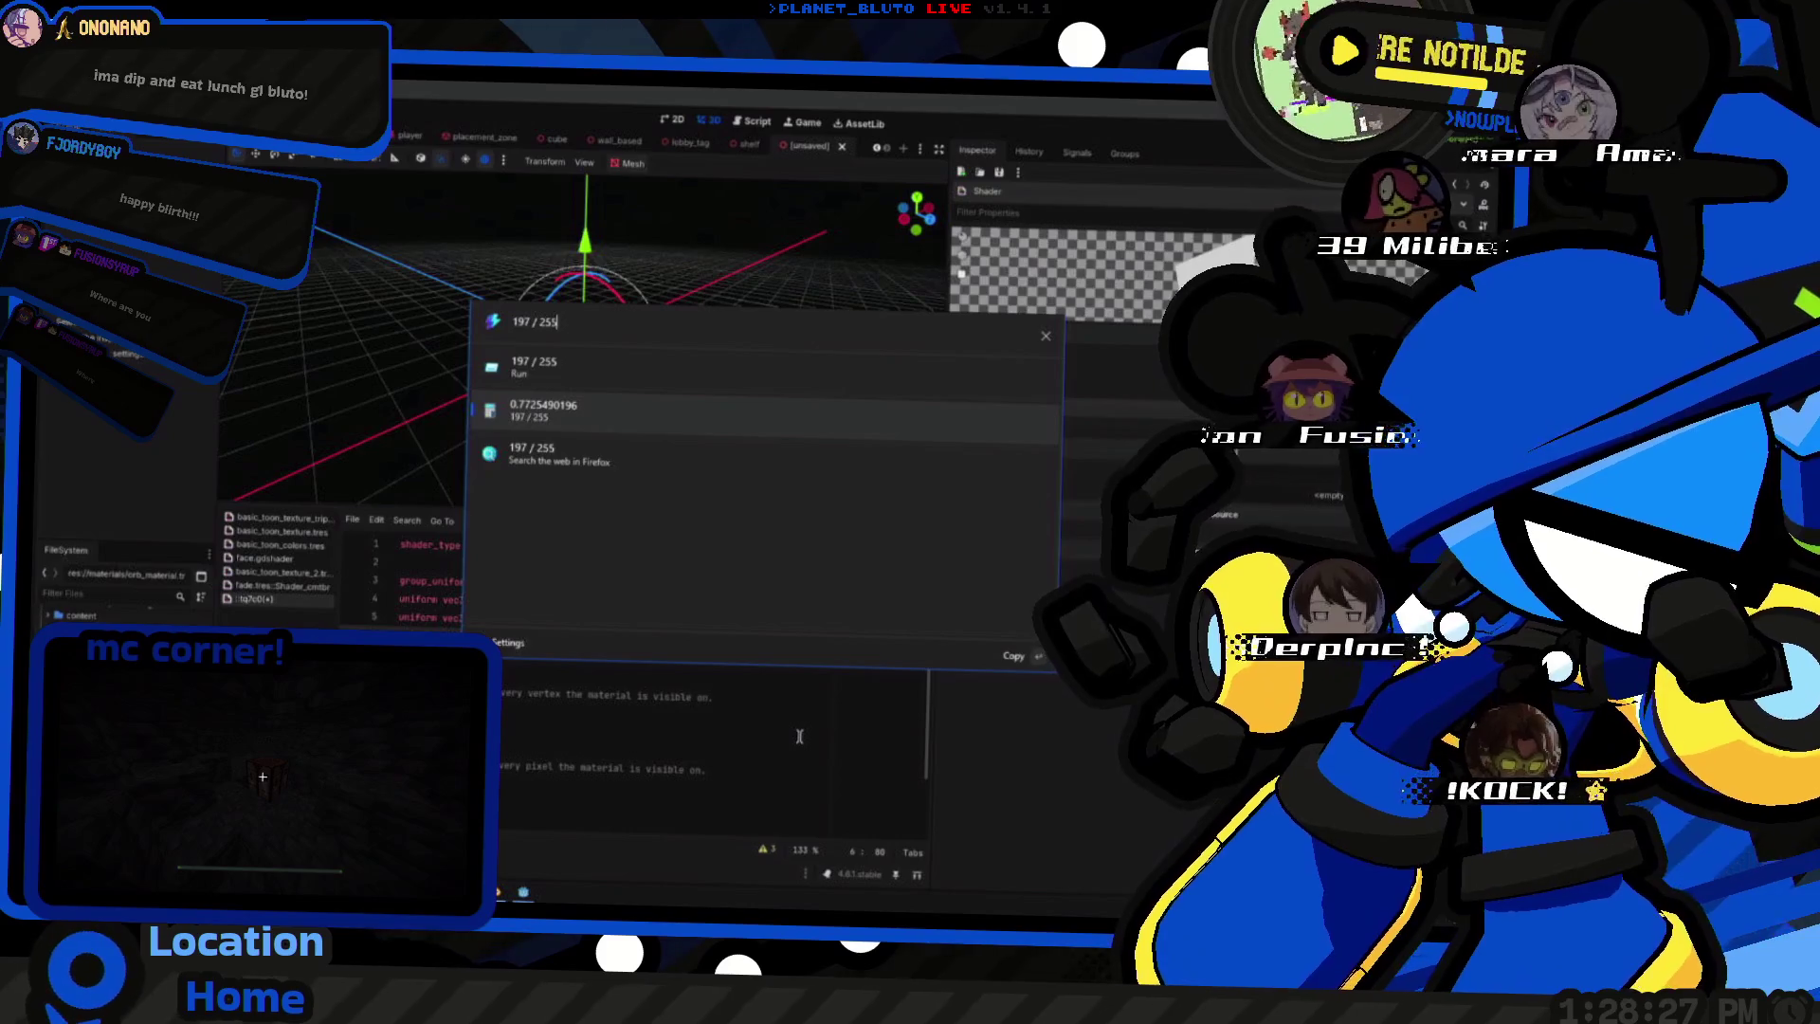
{"action": "key", "text": "Return"}
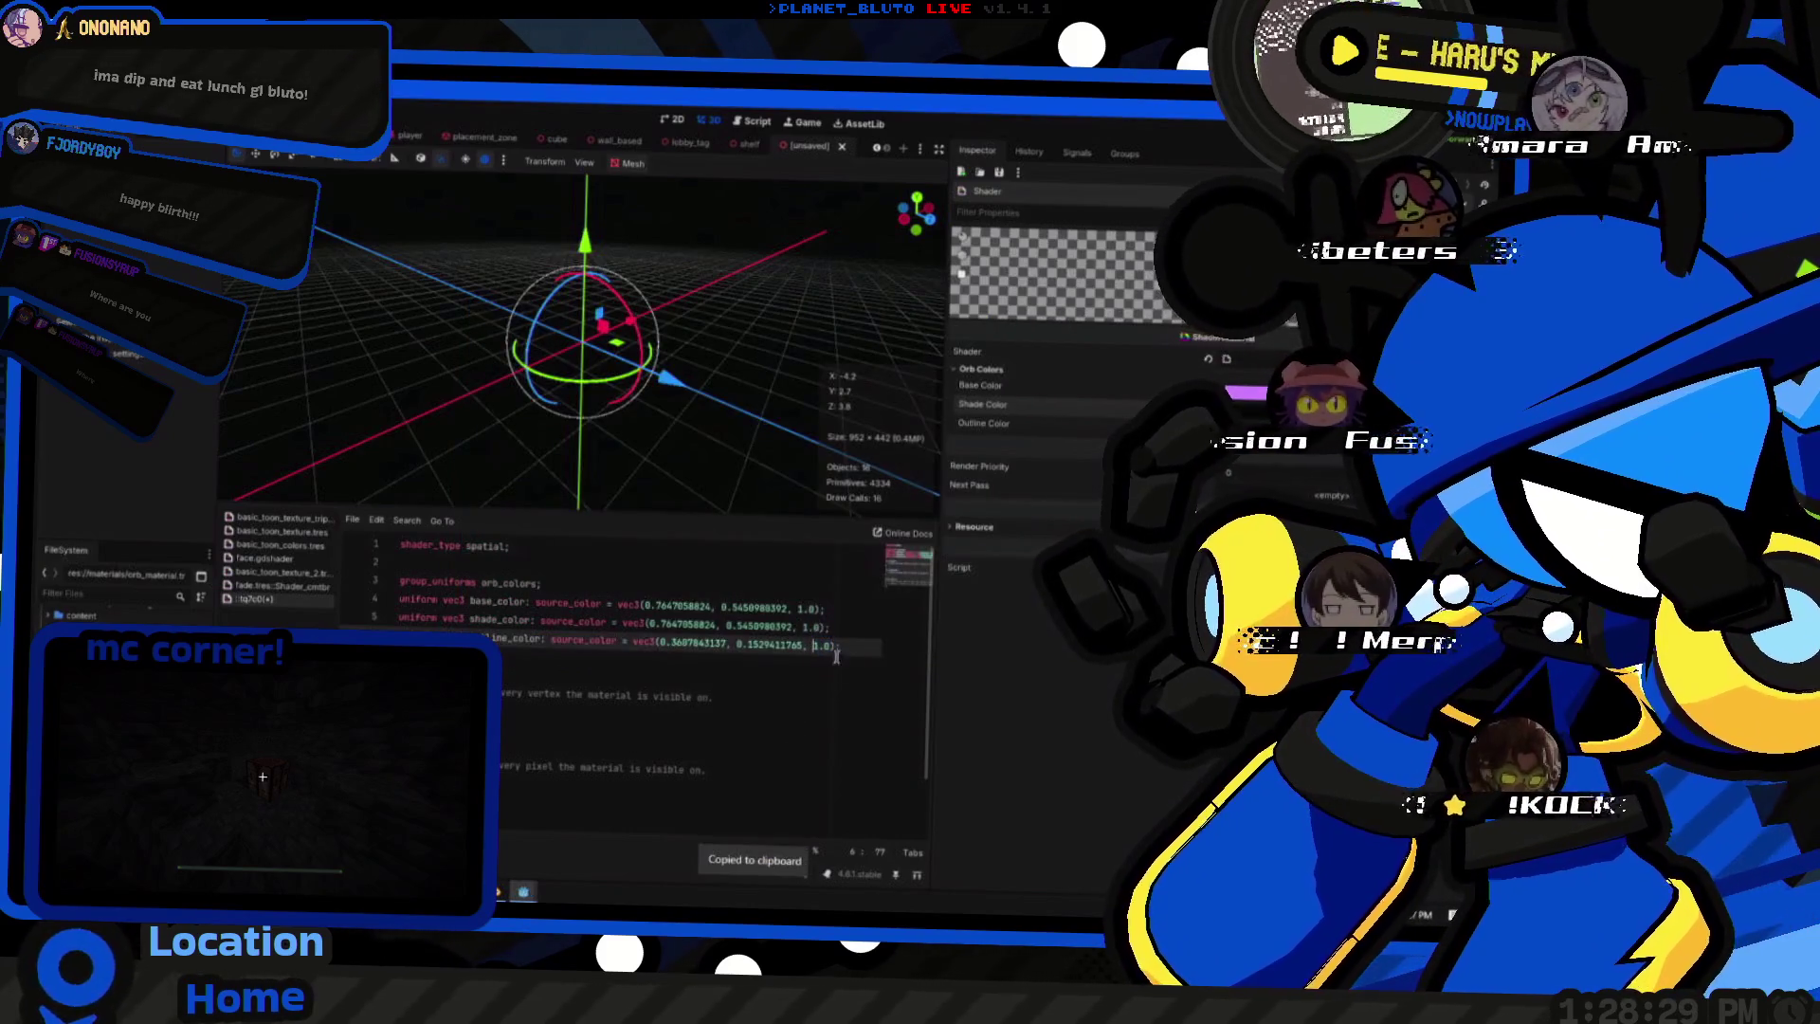
{"action": "key", "text": "ctrl+v"}
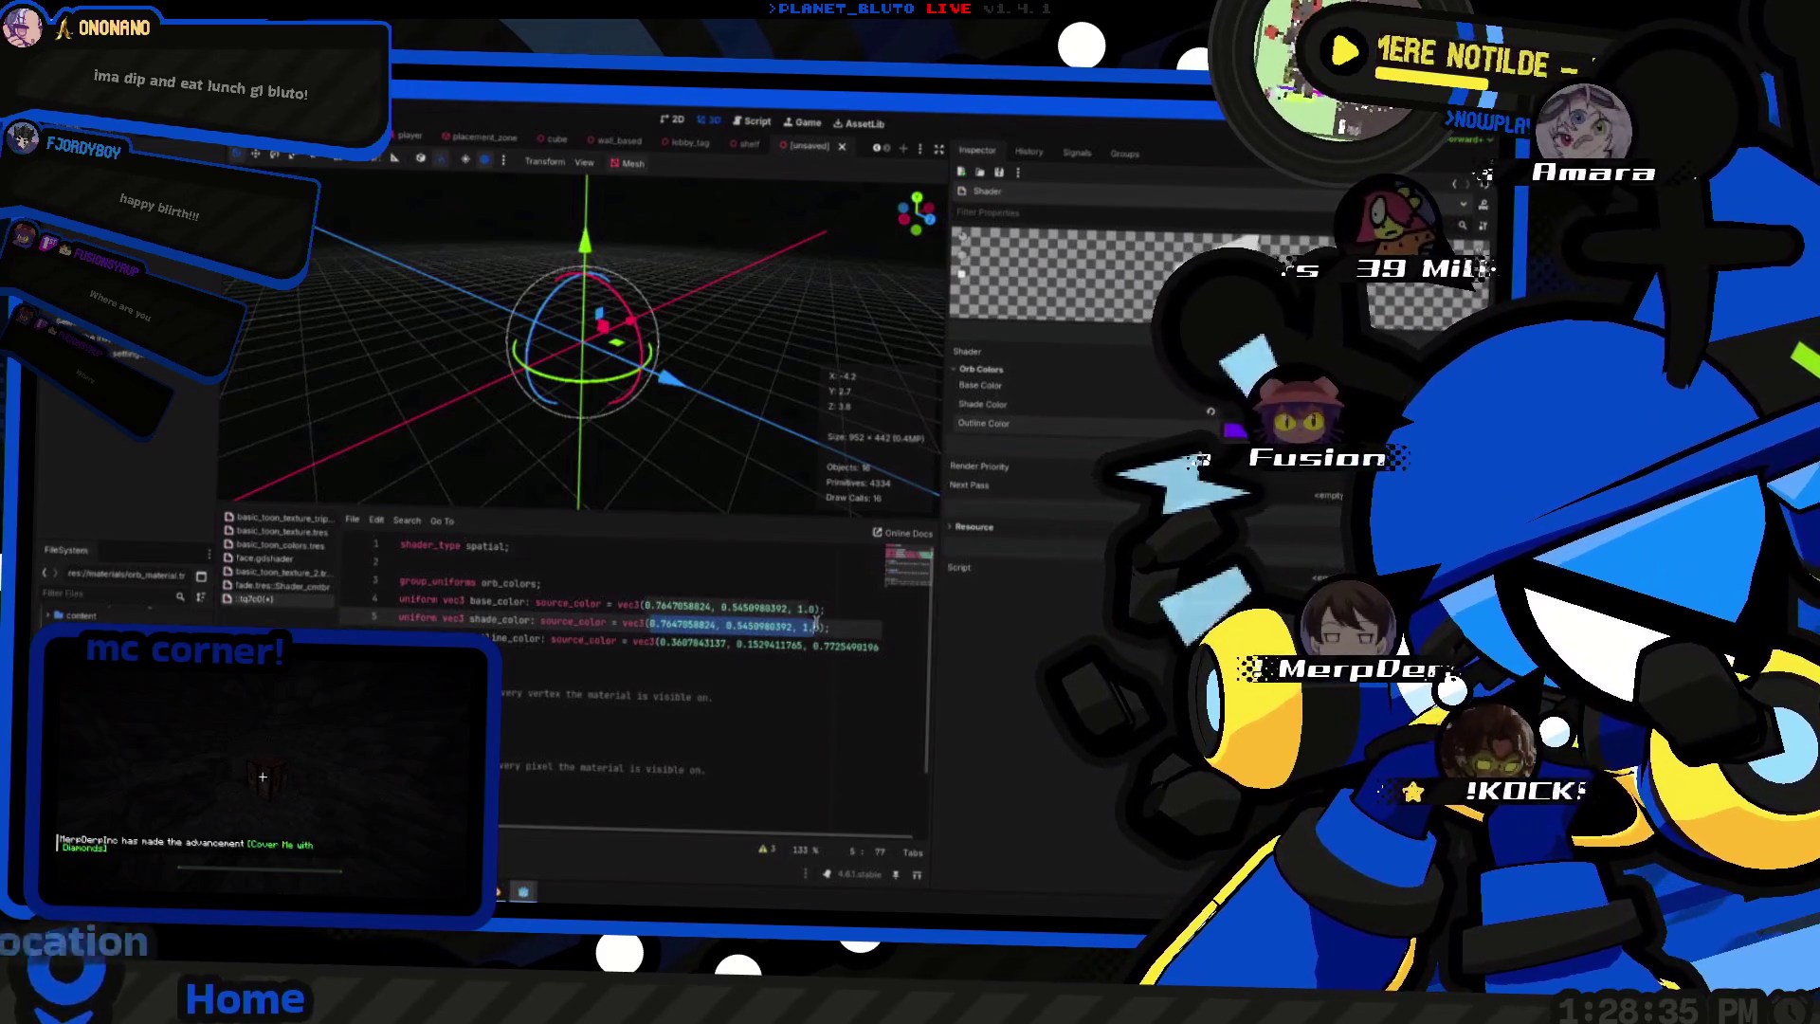
{"action": "key", "text": "F5"}
{"action": "key", "text": "alt+Tab"}
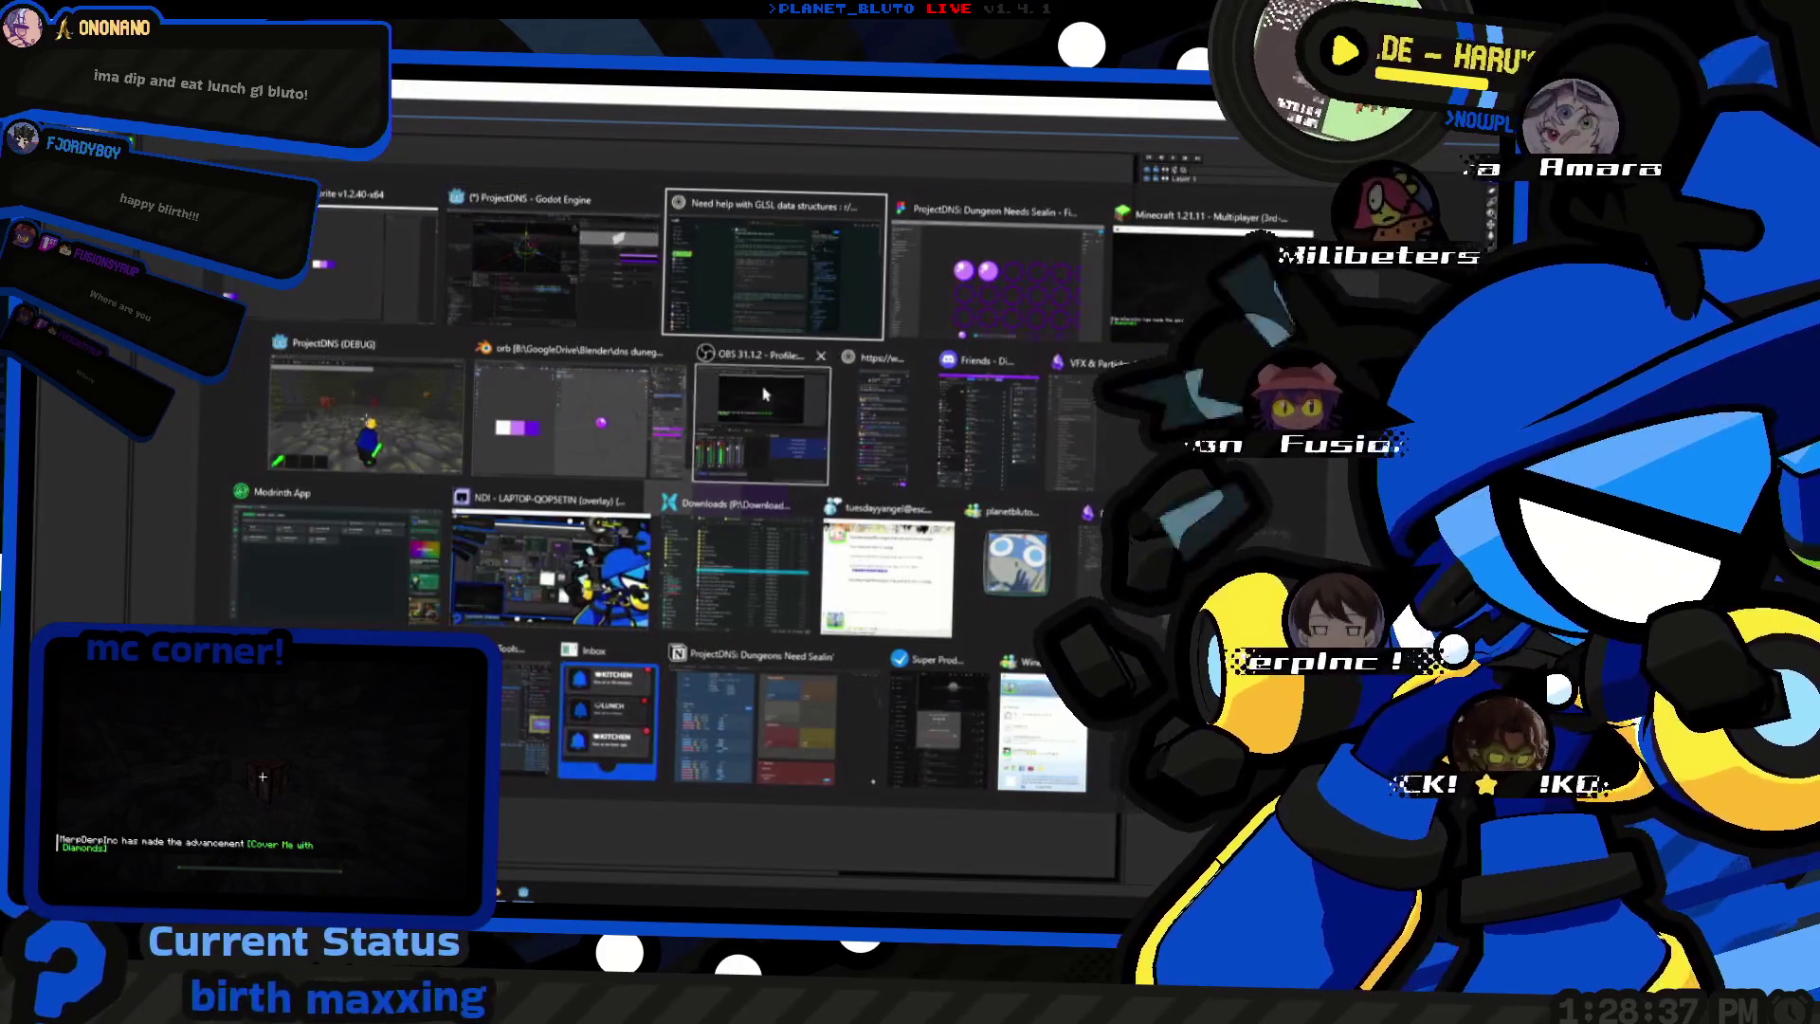
{"action": "left_click", "coordinate": [590, 430]}
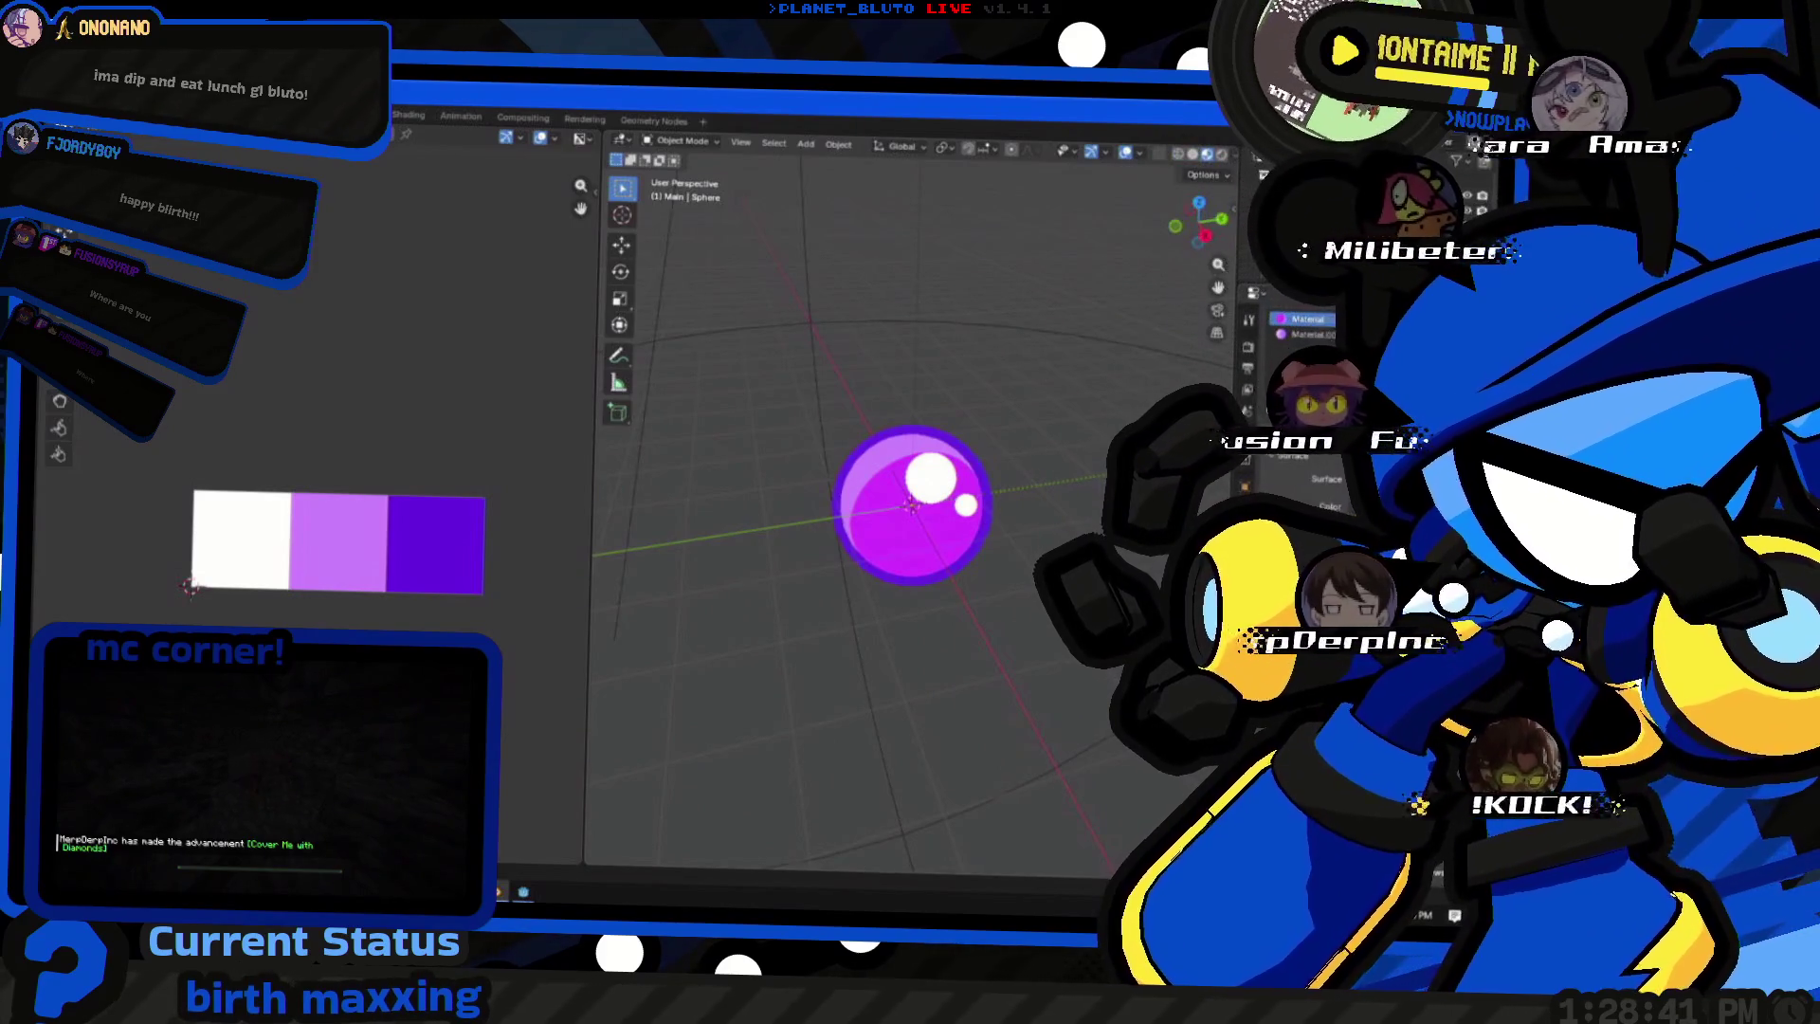
- Compare the swatch, Blender orb and shader, and compute the shade colour's first channel
{"action": "key", "text": "alt+Tab"}
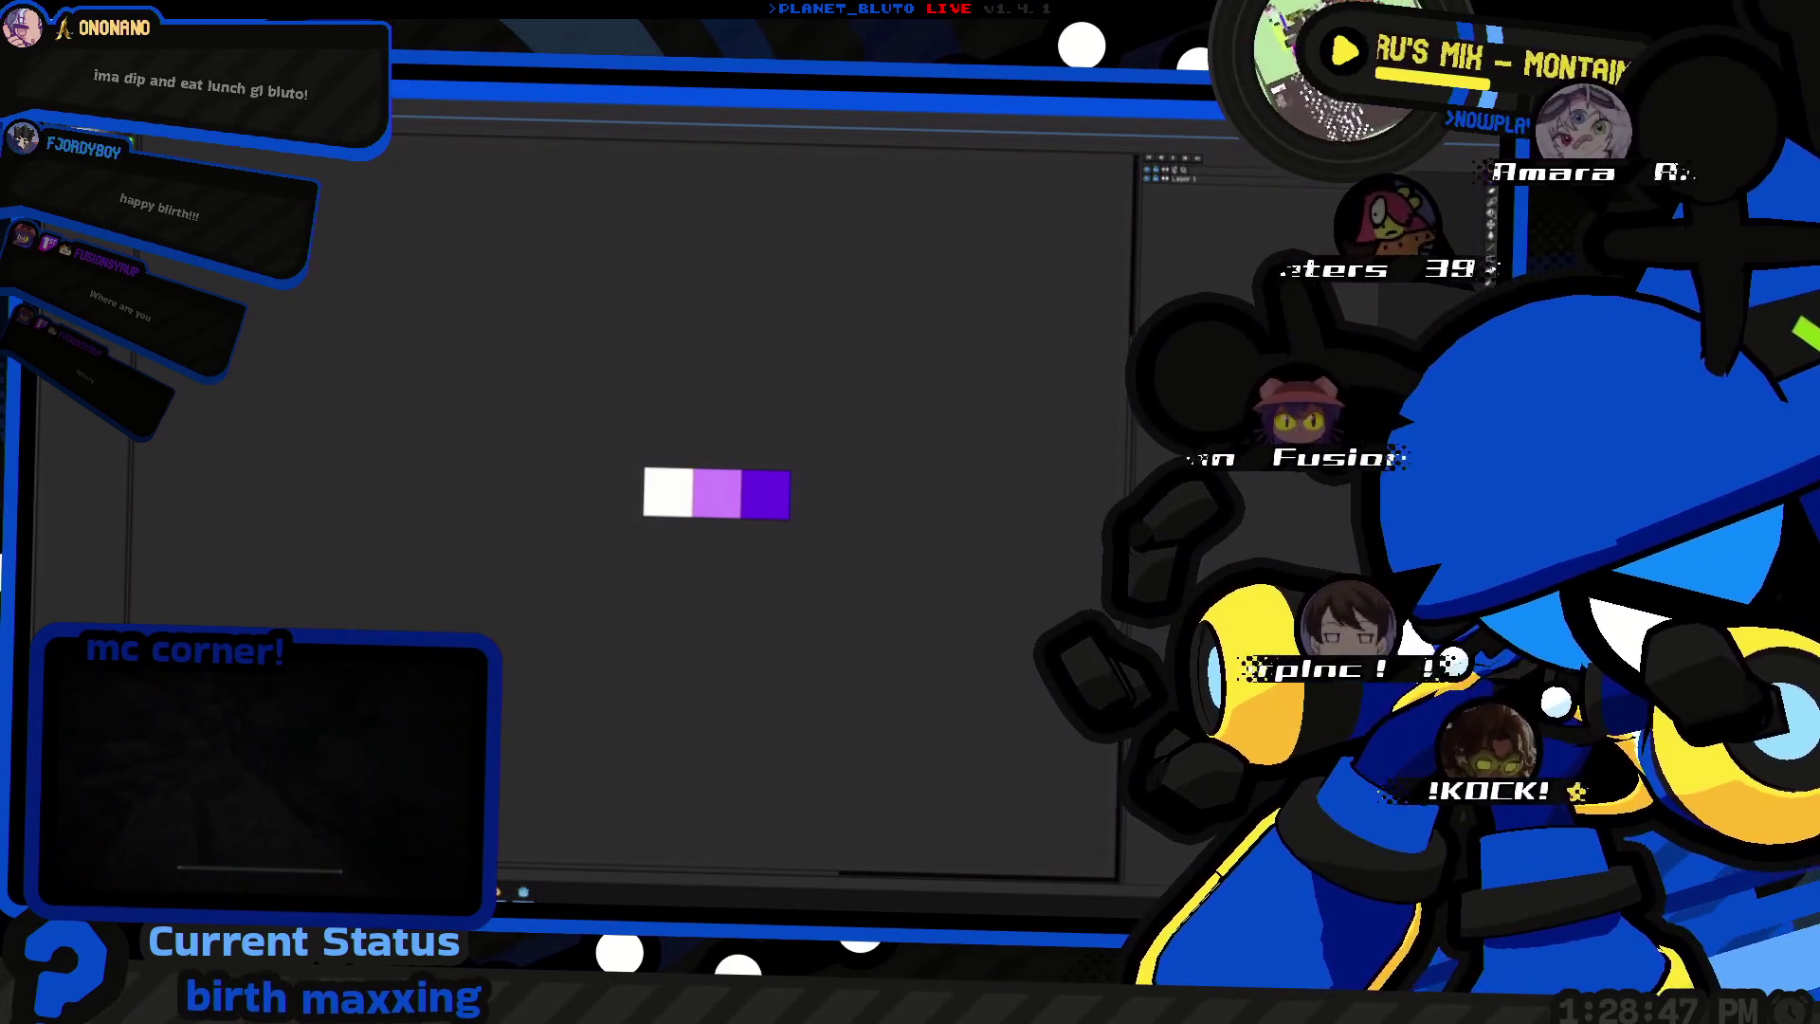
{"action": "key", "text": "alt+Tab"}
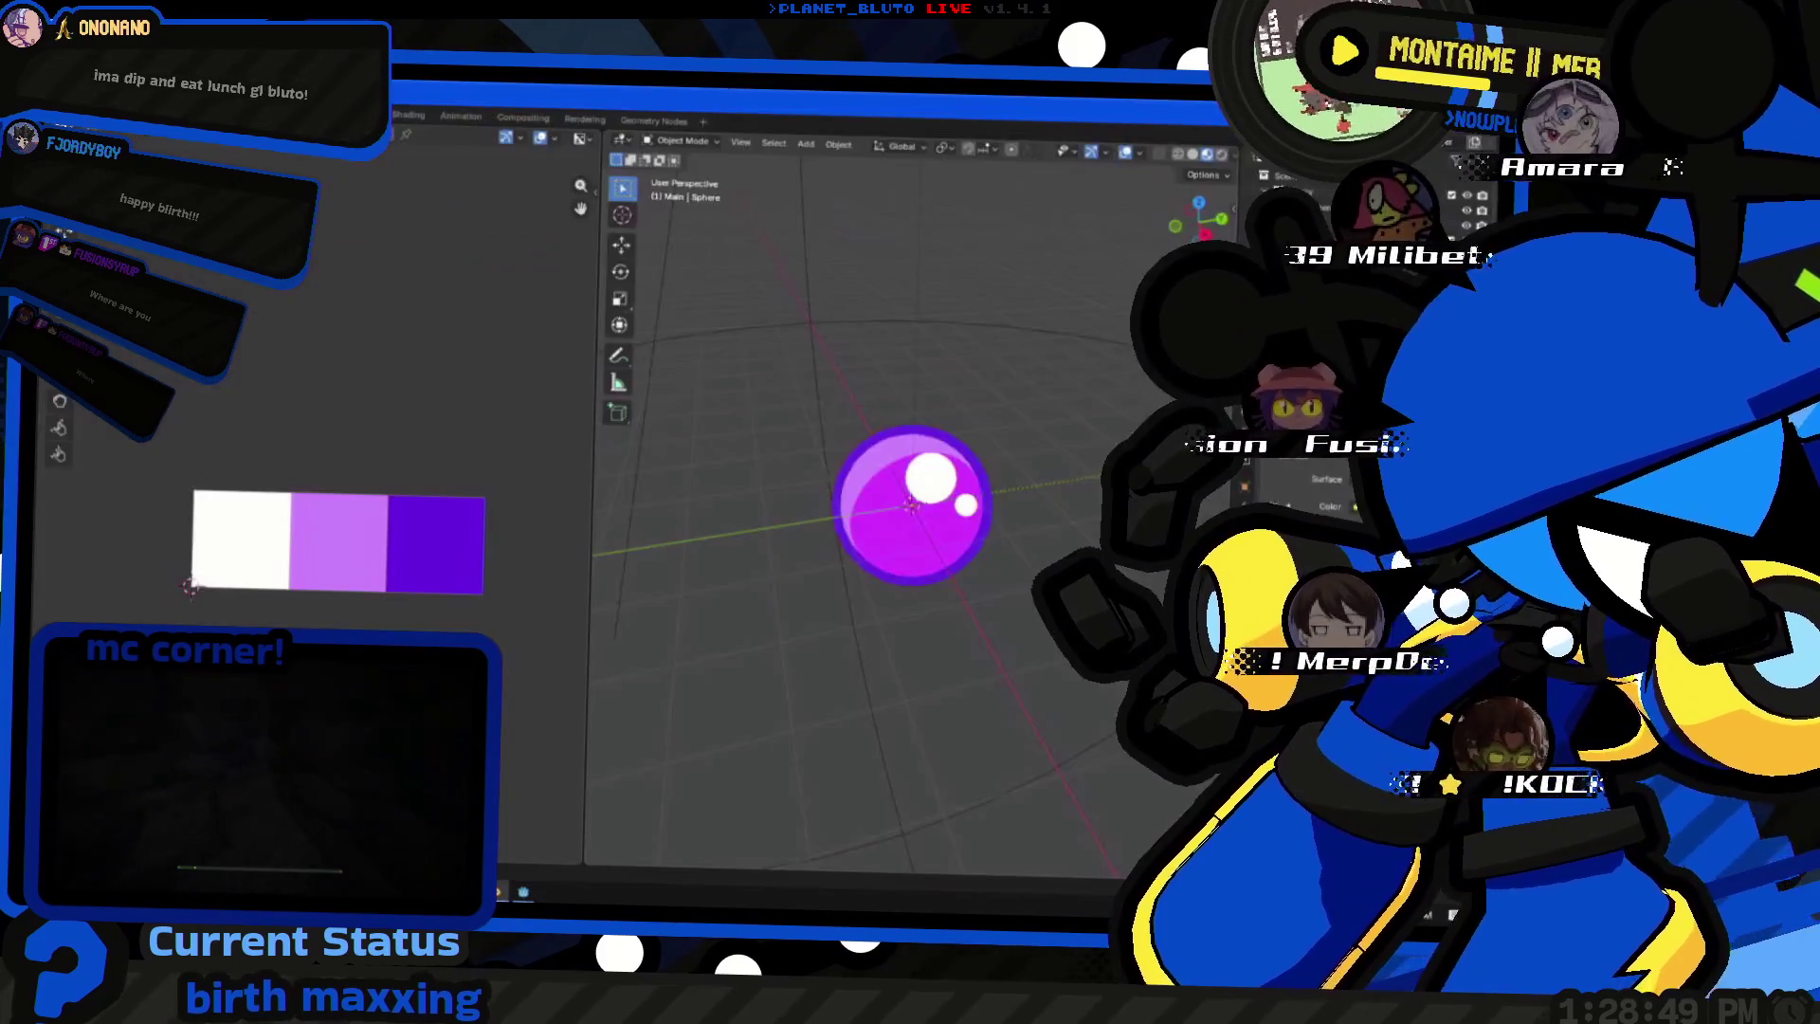
{"action": "key", "text": "alt+Tab"}
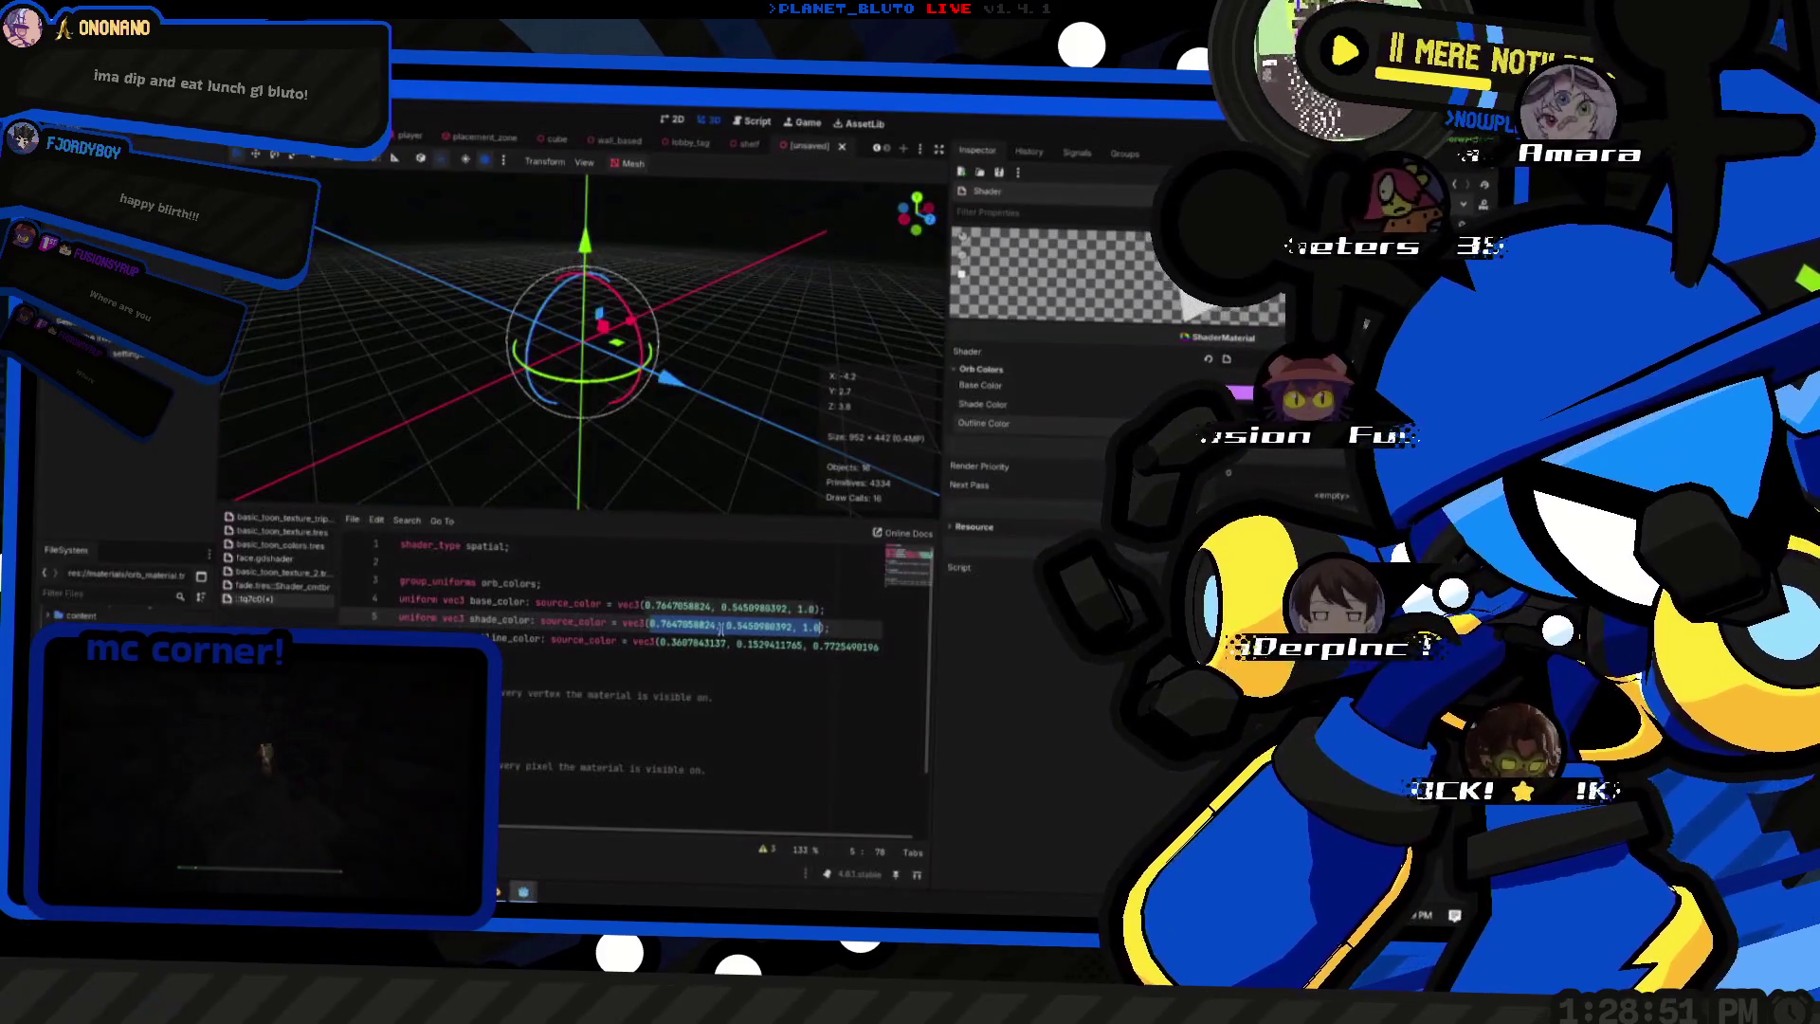
{"action": "key", "text": "alt+Tab"}
{"action": "key", "text": "alt+Tab"}
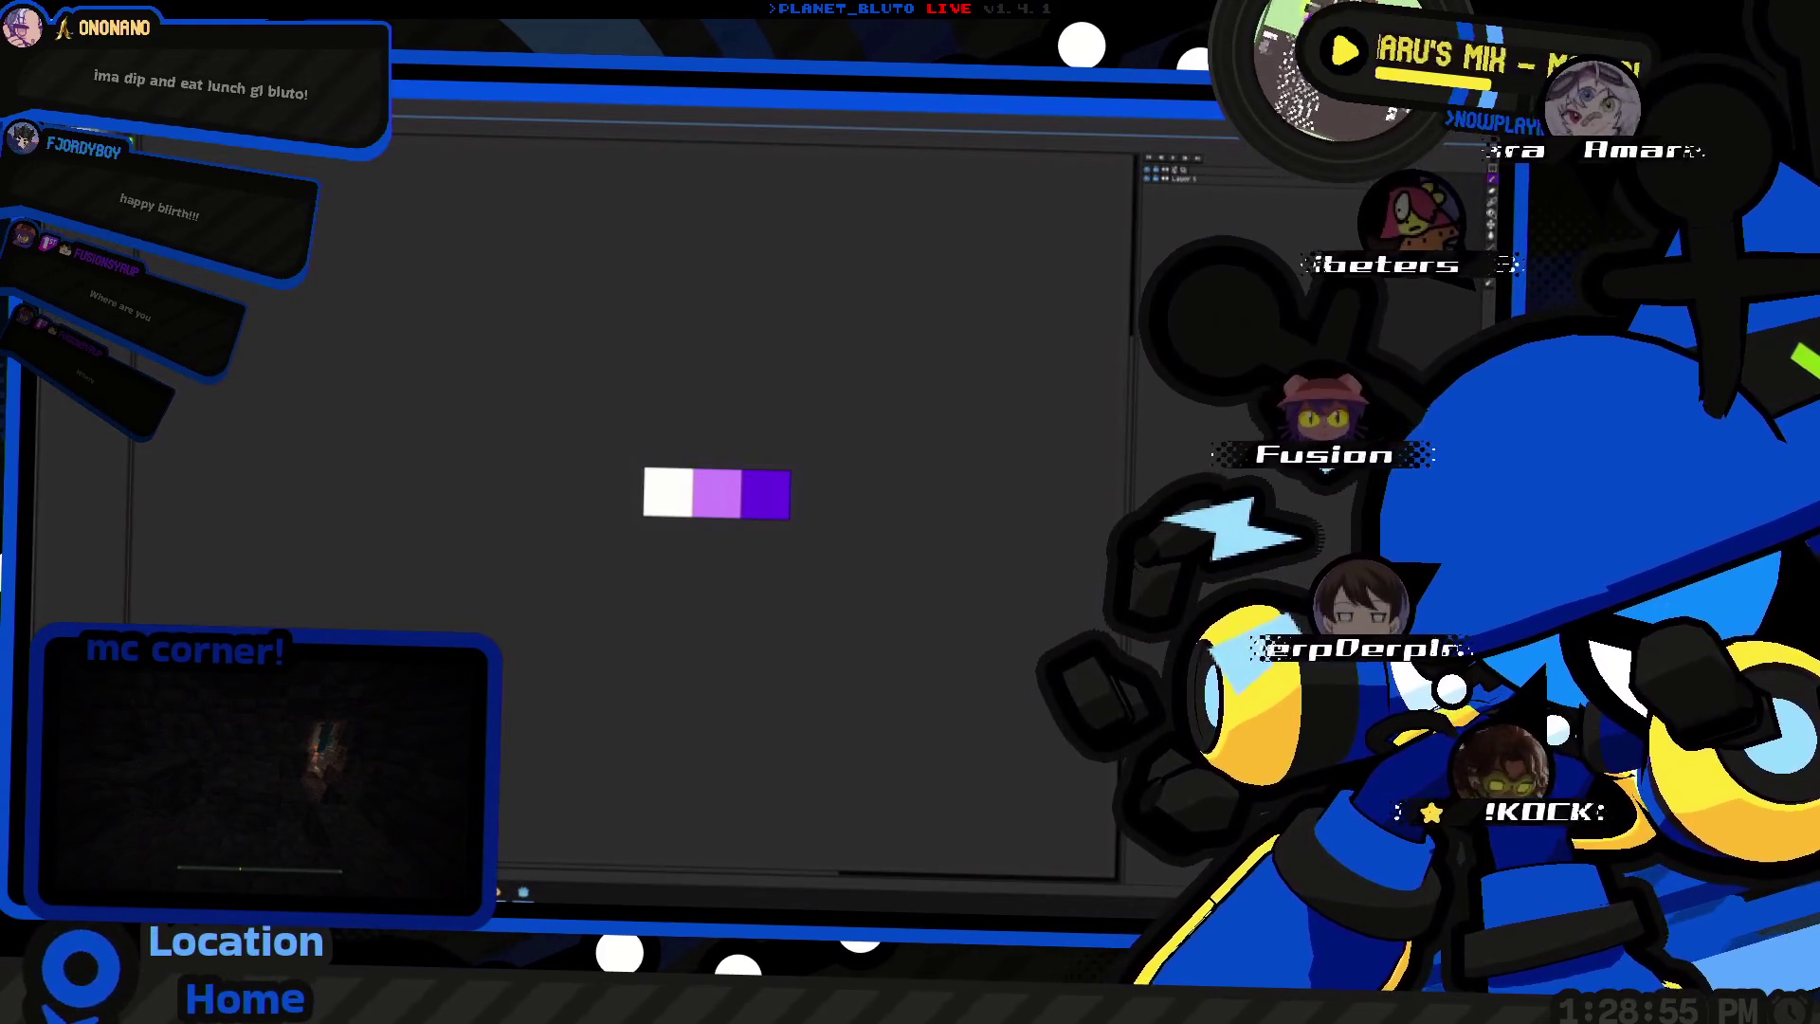
{"action": "key", "text": "alt+Tab"}
{"action": "key", "text": "alt+Tab"}
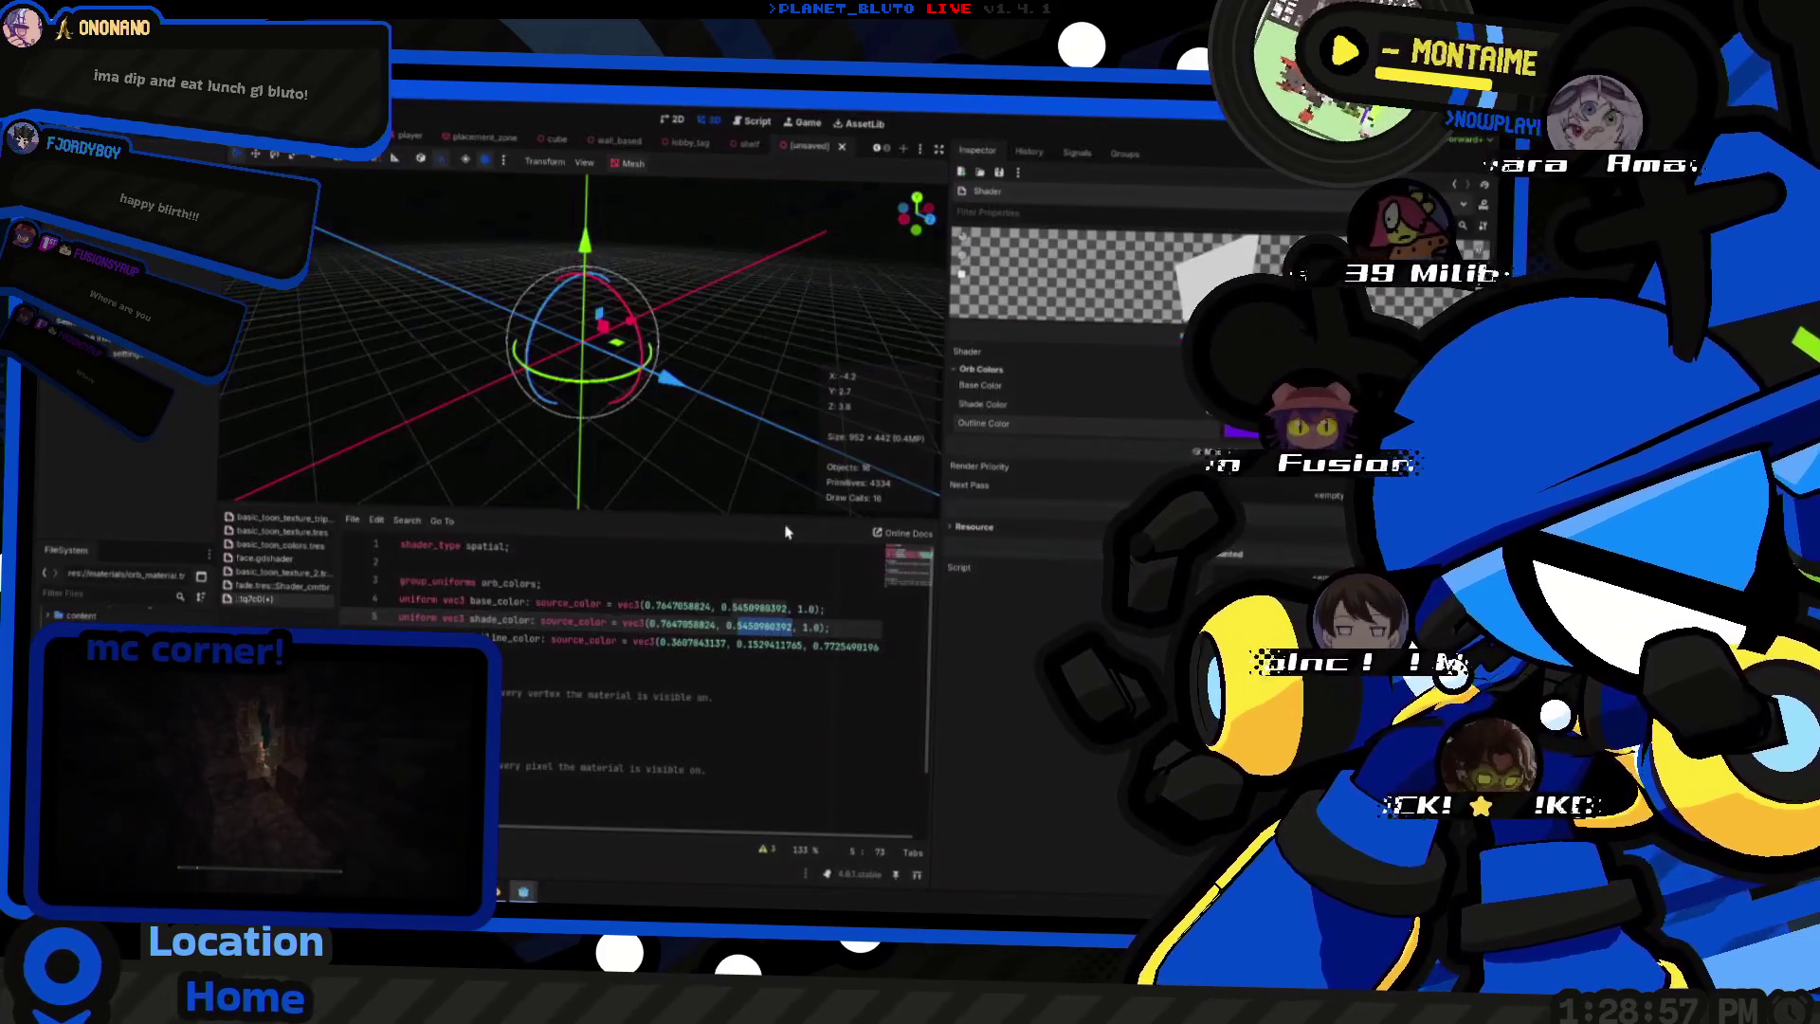
{"action": "key", "text": "alt+space"}
{"action": "type", "text": "97"}
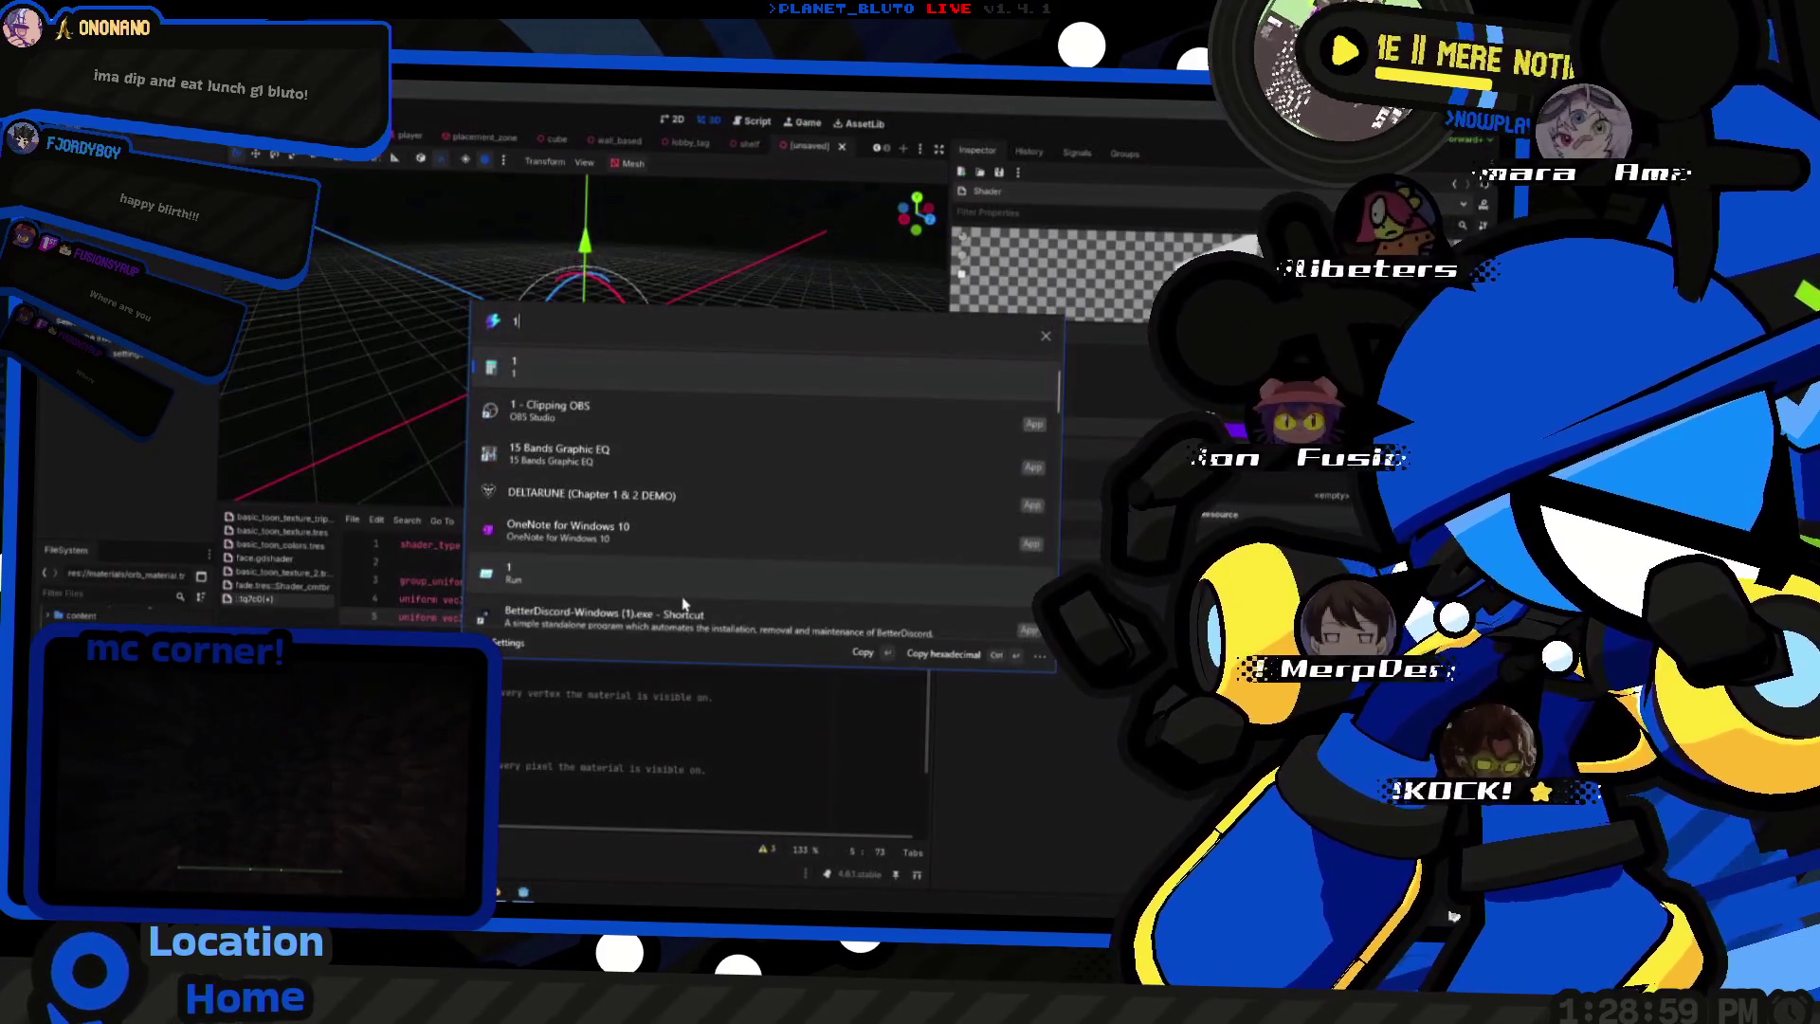
{"action": "type", "text": " / 255"}
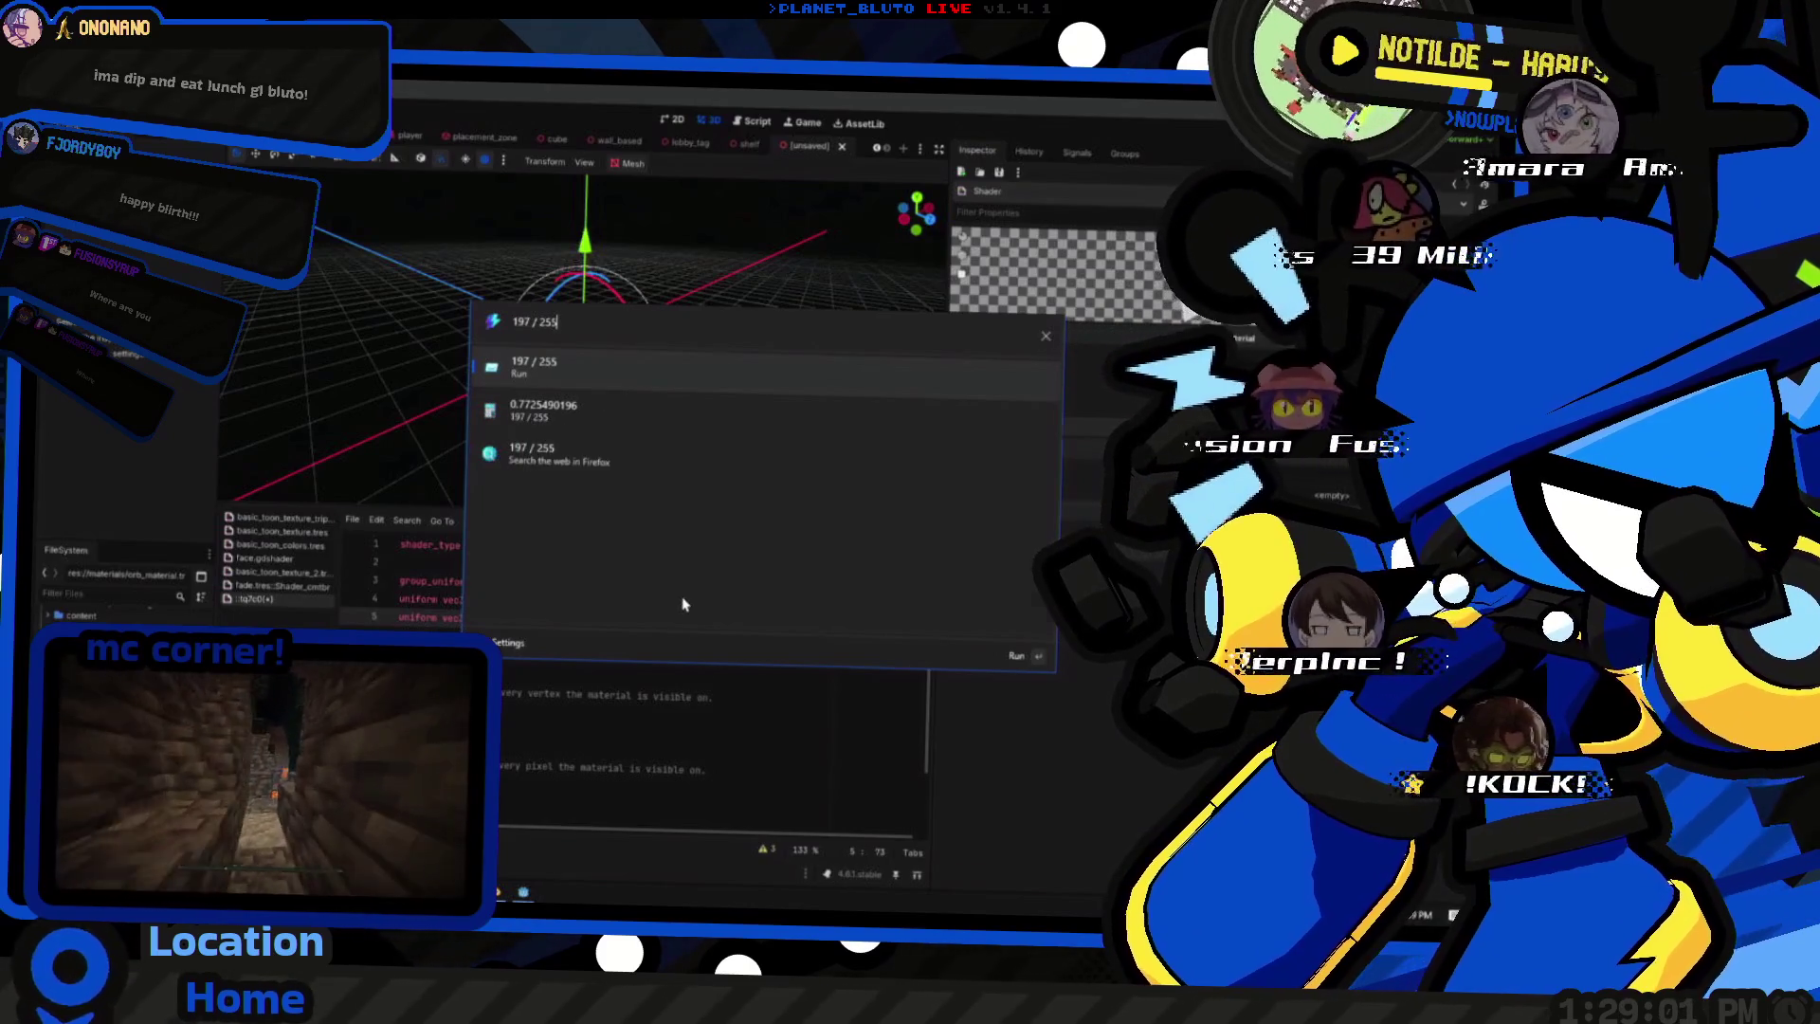
{"action": "key", "text": "Return"}
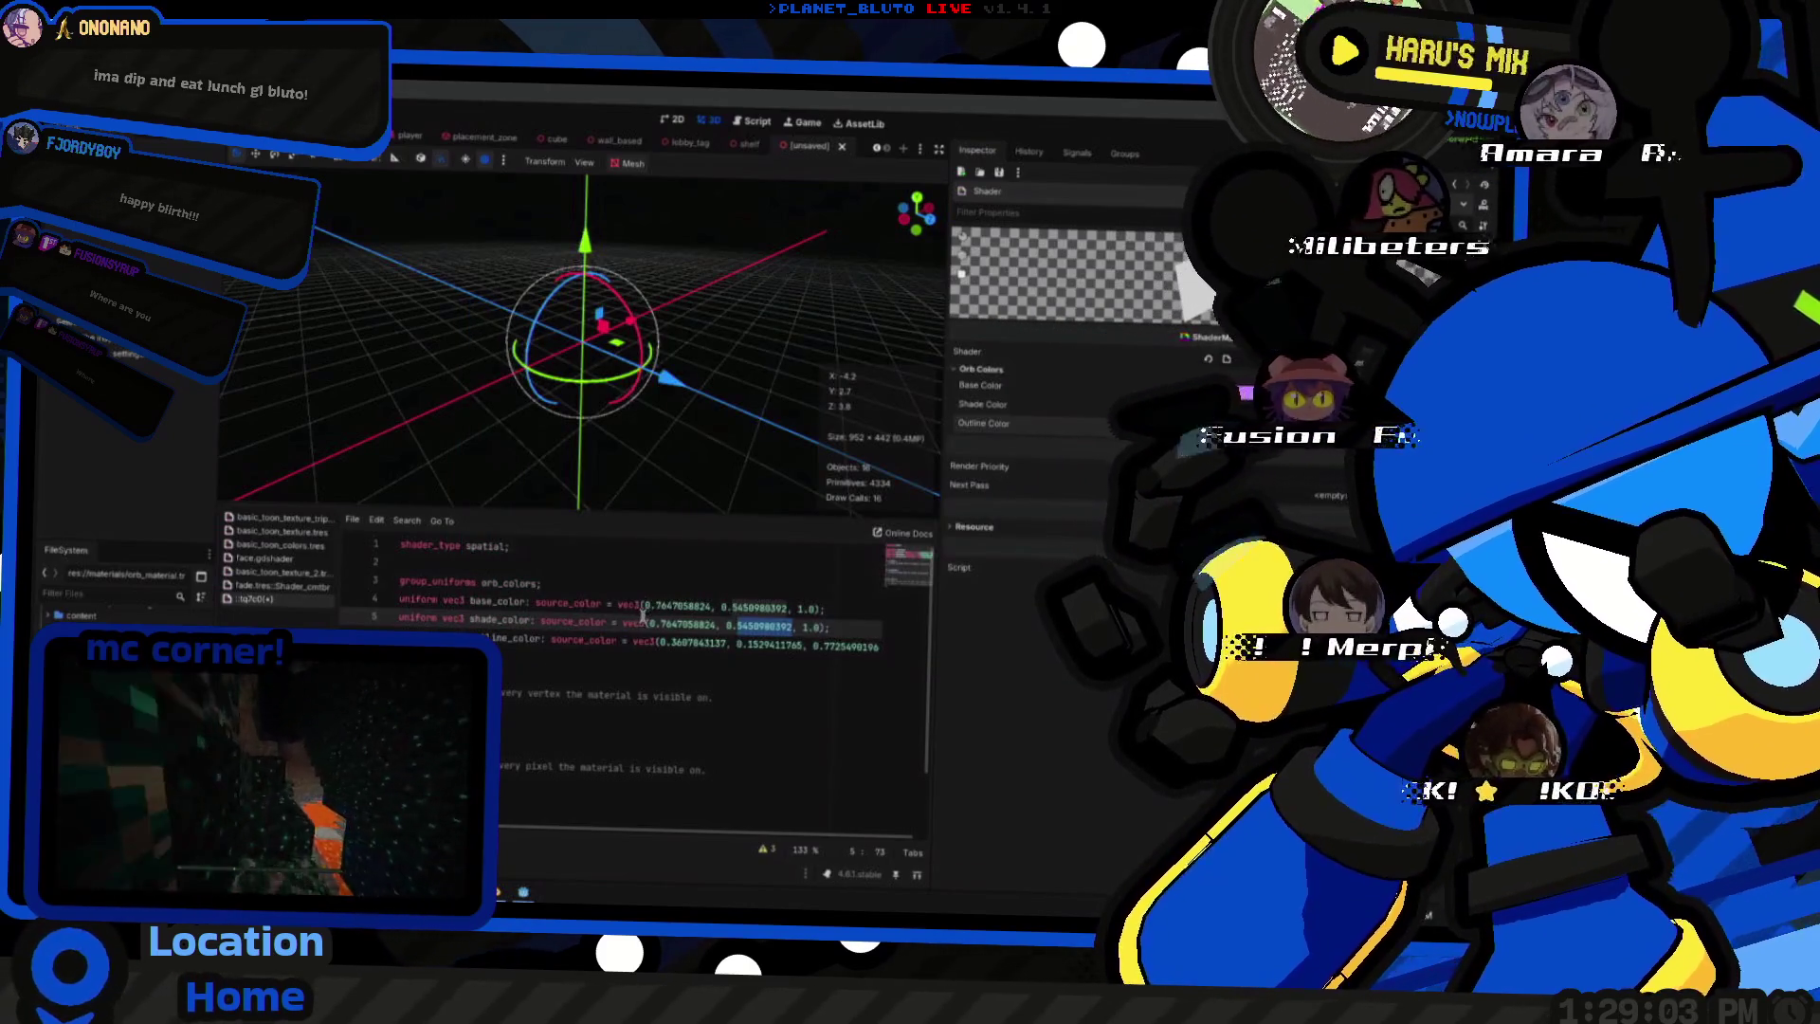
- Replace shade_color's first number with 0.7725490196 and check the palette window
{"action": "double_click", "coordinate": [697, 626]}
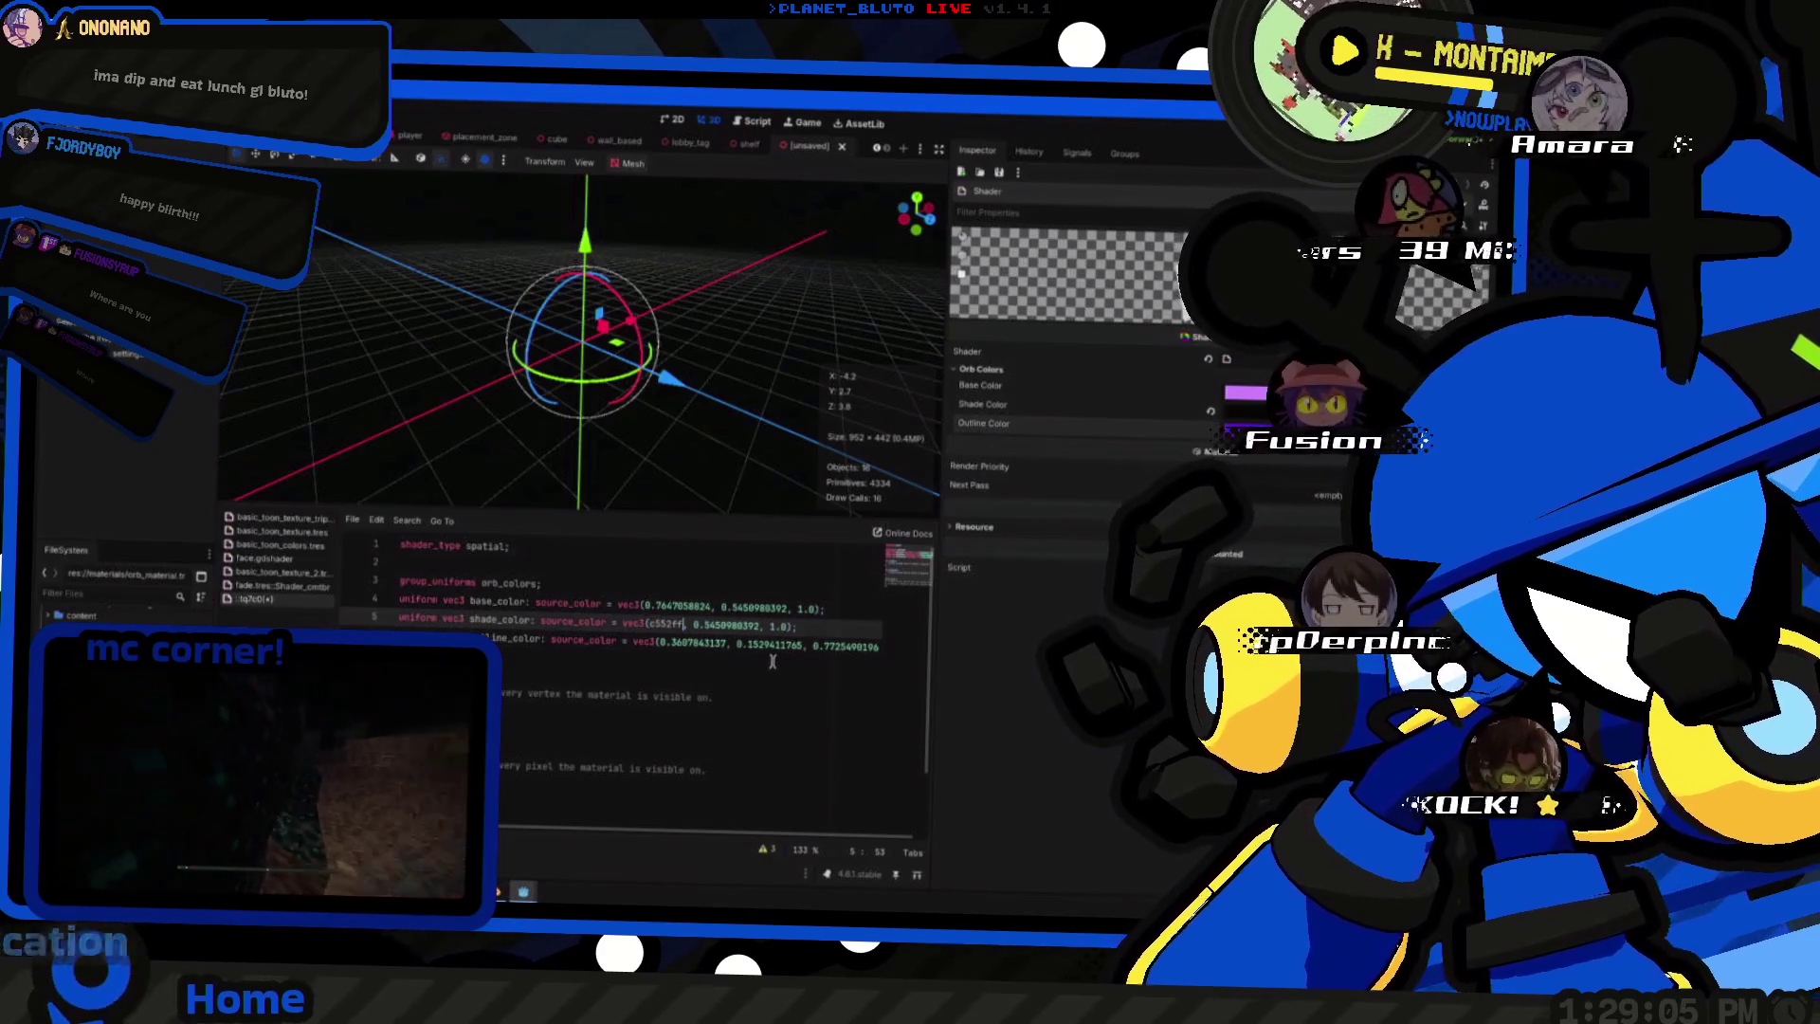
{"action": "key", "text": "alt+space"}
{"action": "type", "text": "197 "}
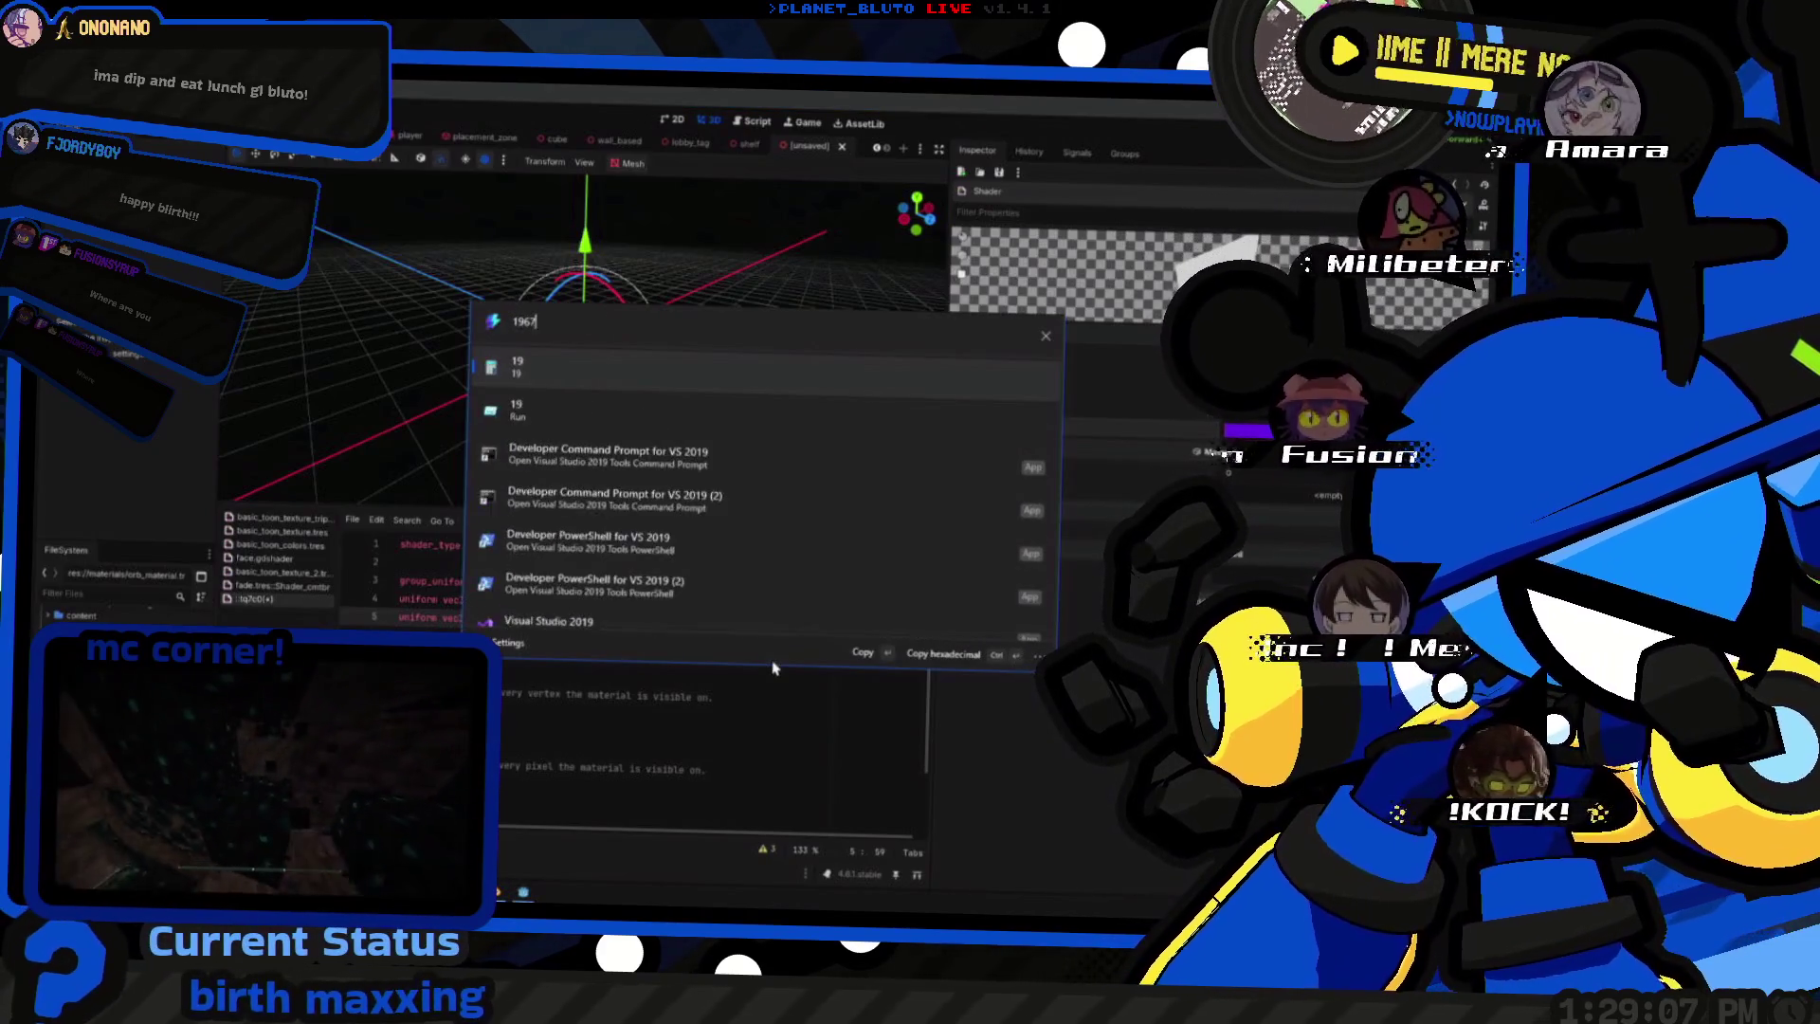
{"action": "type", "text": "/ "}
{"action": "type", "text": "2"}
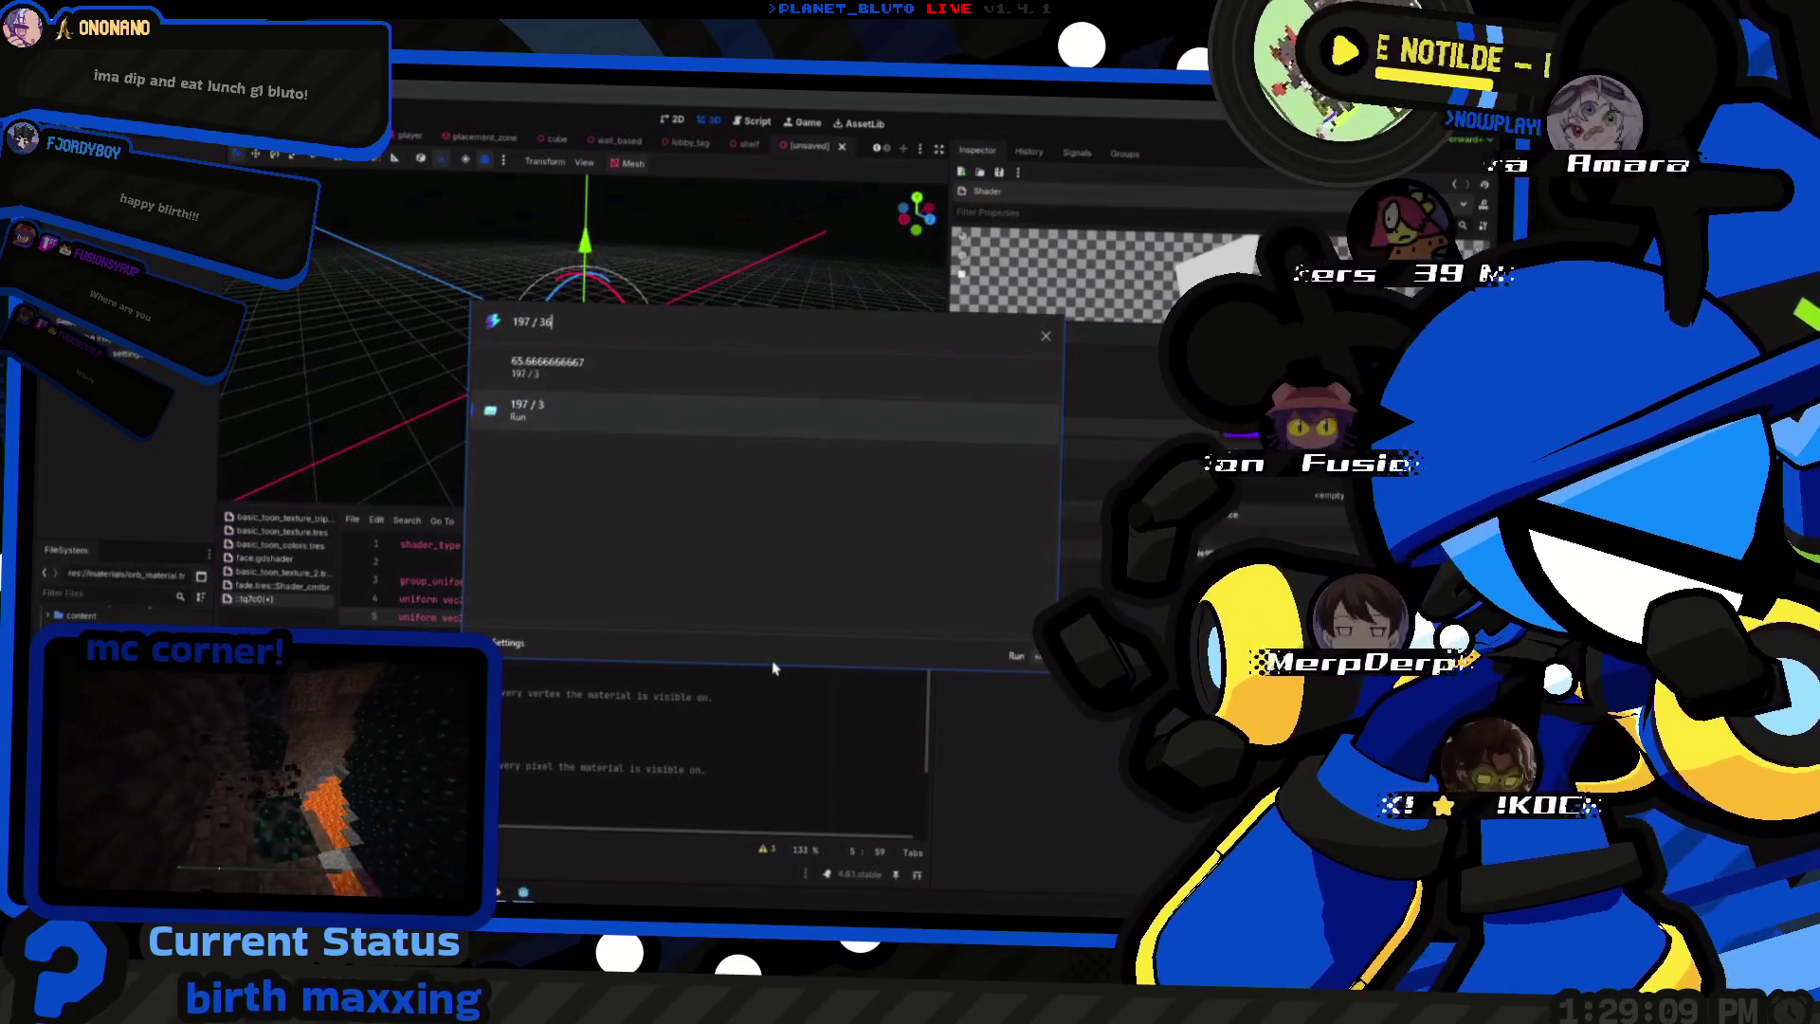
{"action": "type", "text": "55"}
{"action": "key", "text": "Return"}
{"action": "key", "text": "ctrl+v"}
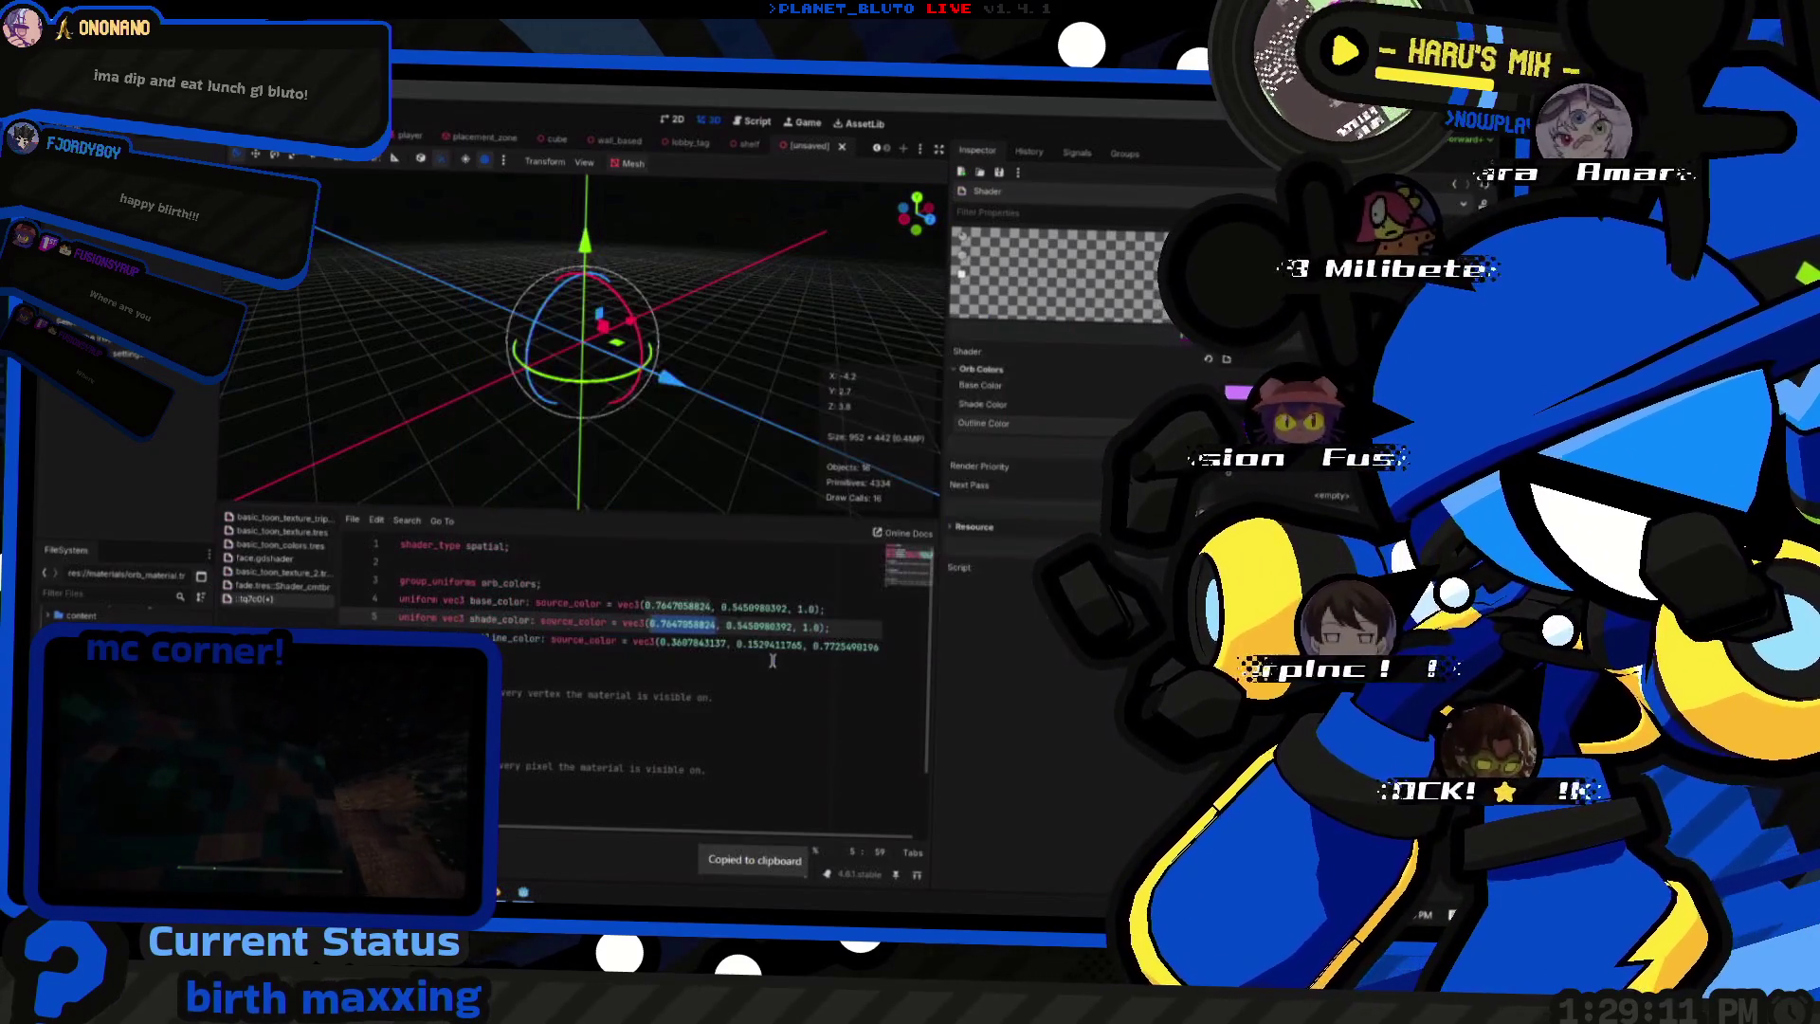
{"action": "double_click", "coordinate": [686, 624]}
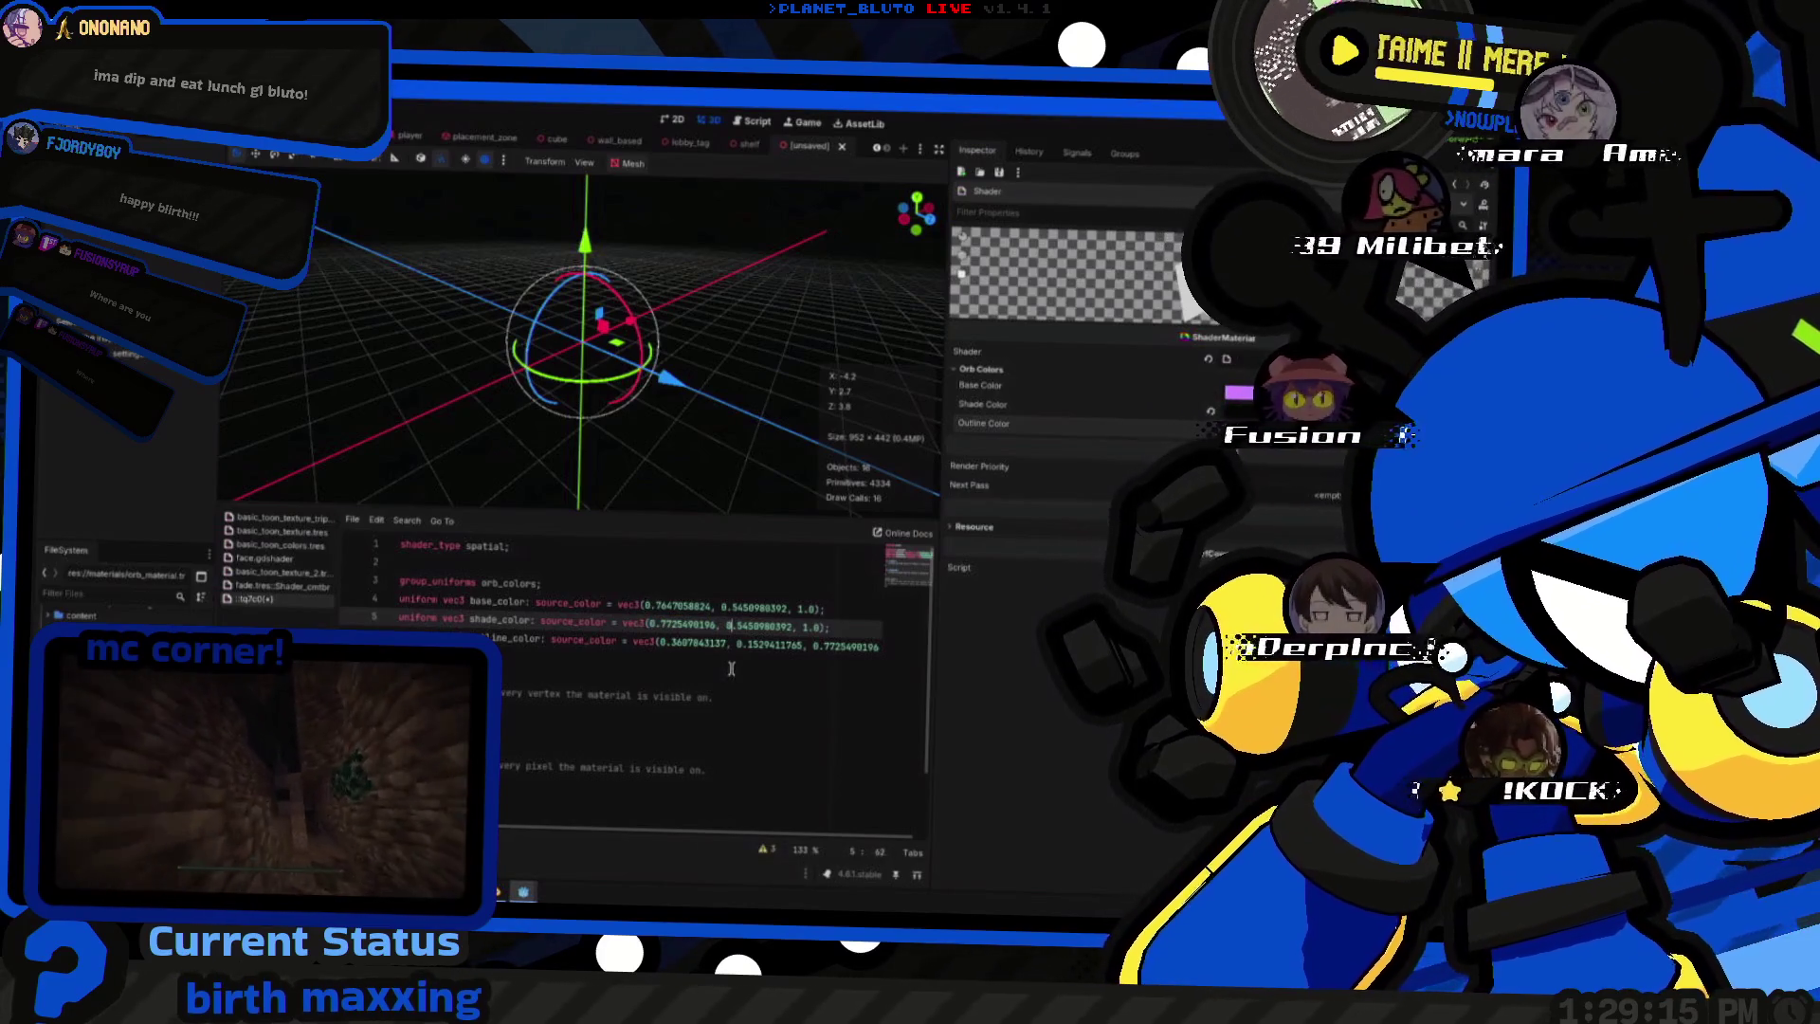
{"action": "key", "text": "ctrl+shift+Right"}
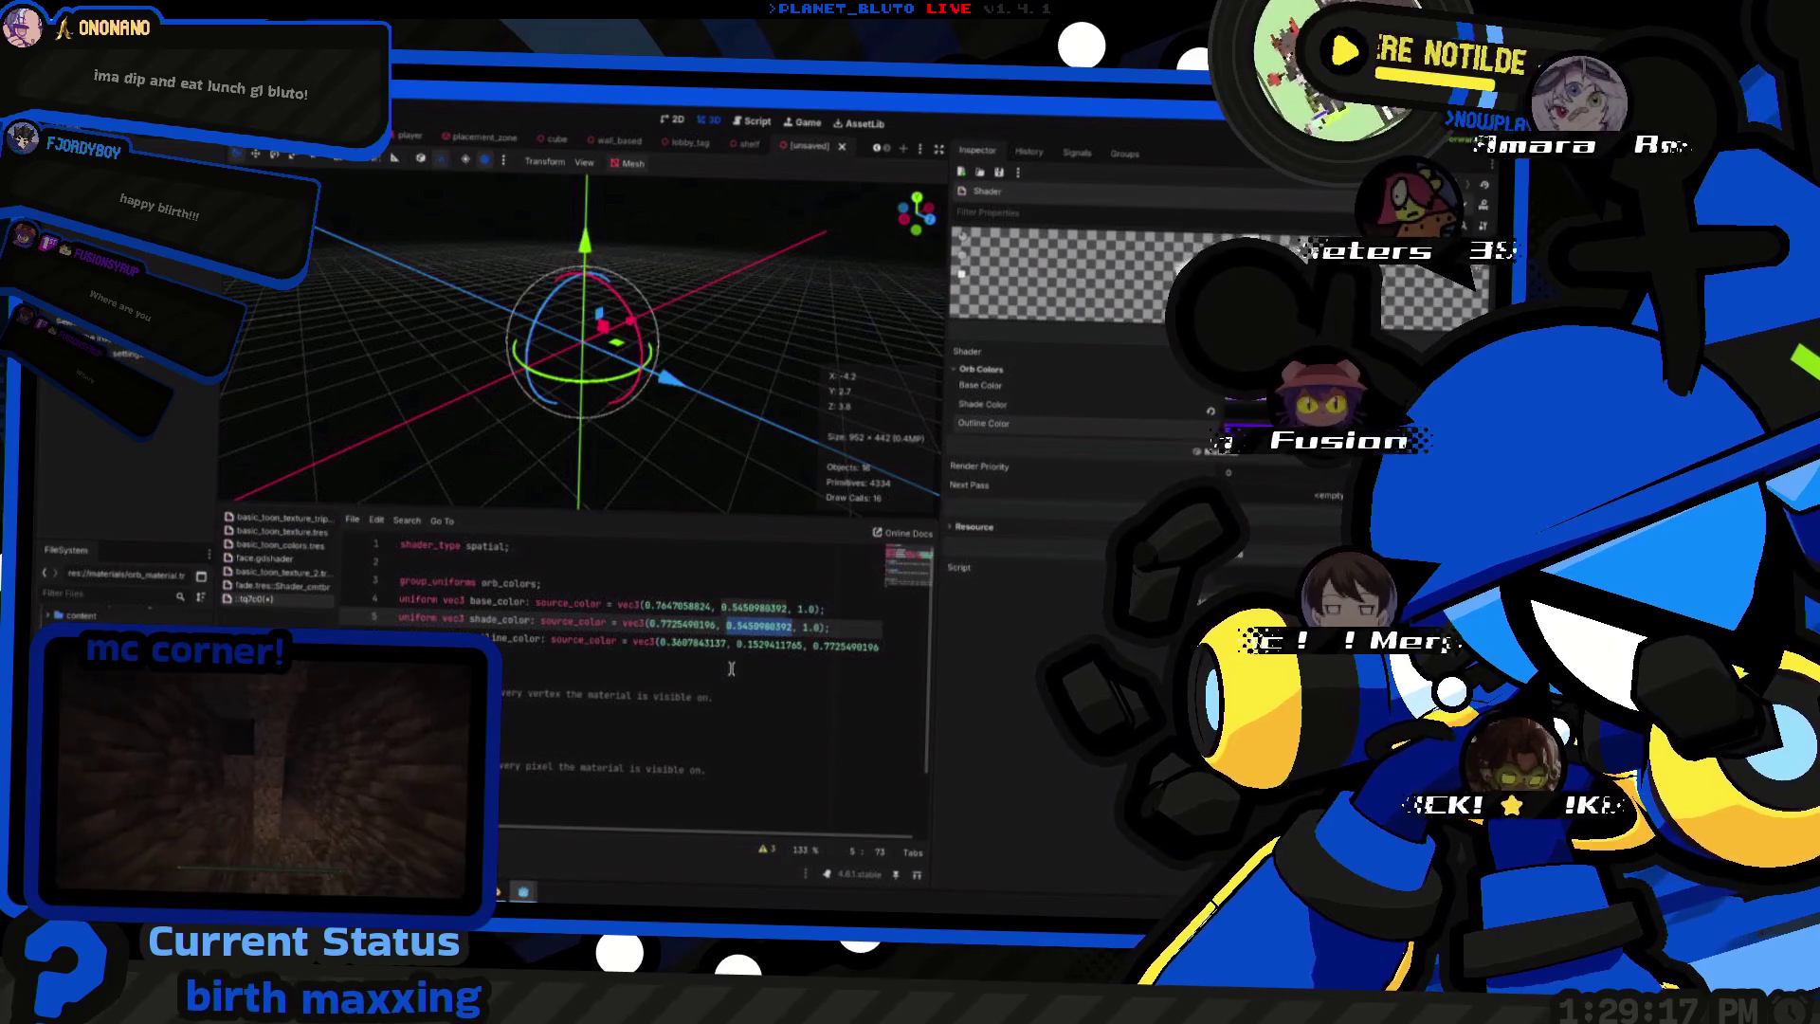
{"action": "key", "text": "alt+Tab"}
{"action": "key", "text": "alt+Tab"}
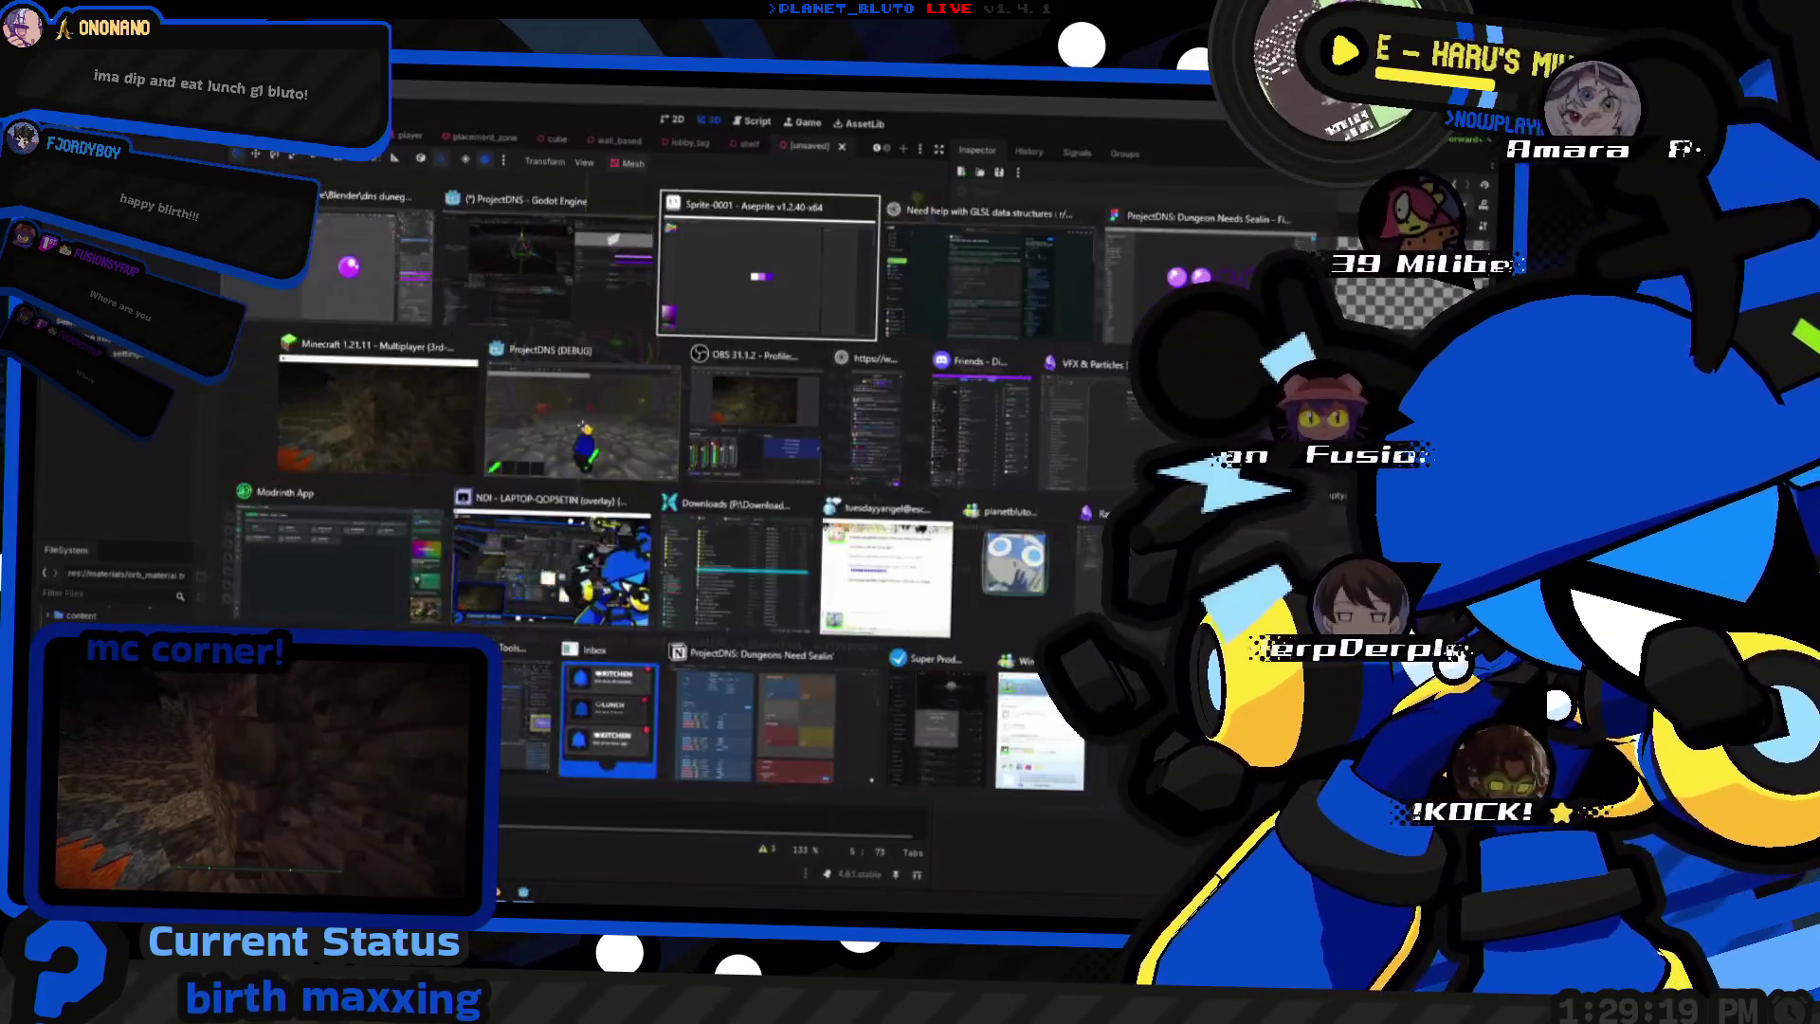
- Compute 82/255 in the launcher for shade_color's second channel
{"action": "key", "text": "alt+Tab"}
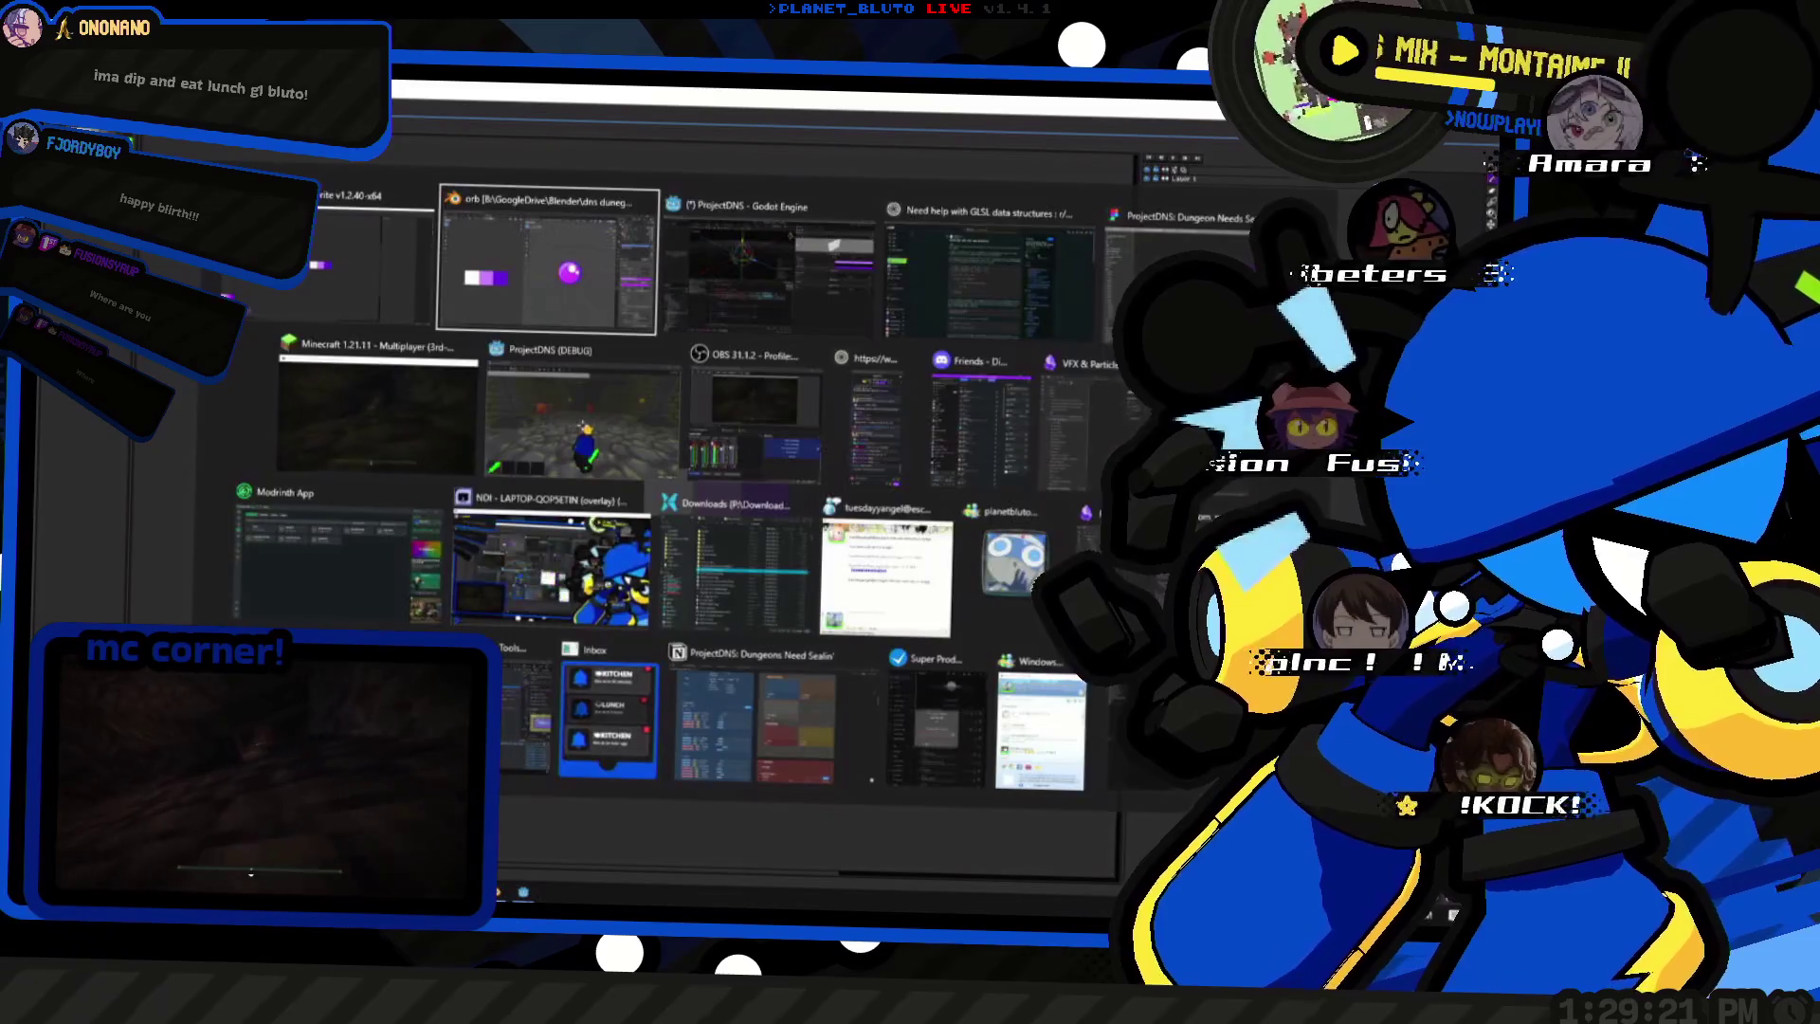
{"action": "key", "text": "alt+Tab"}
{"action": "key", "text": "alt+space"}
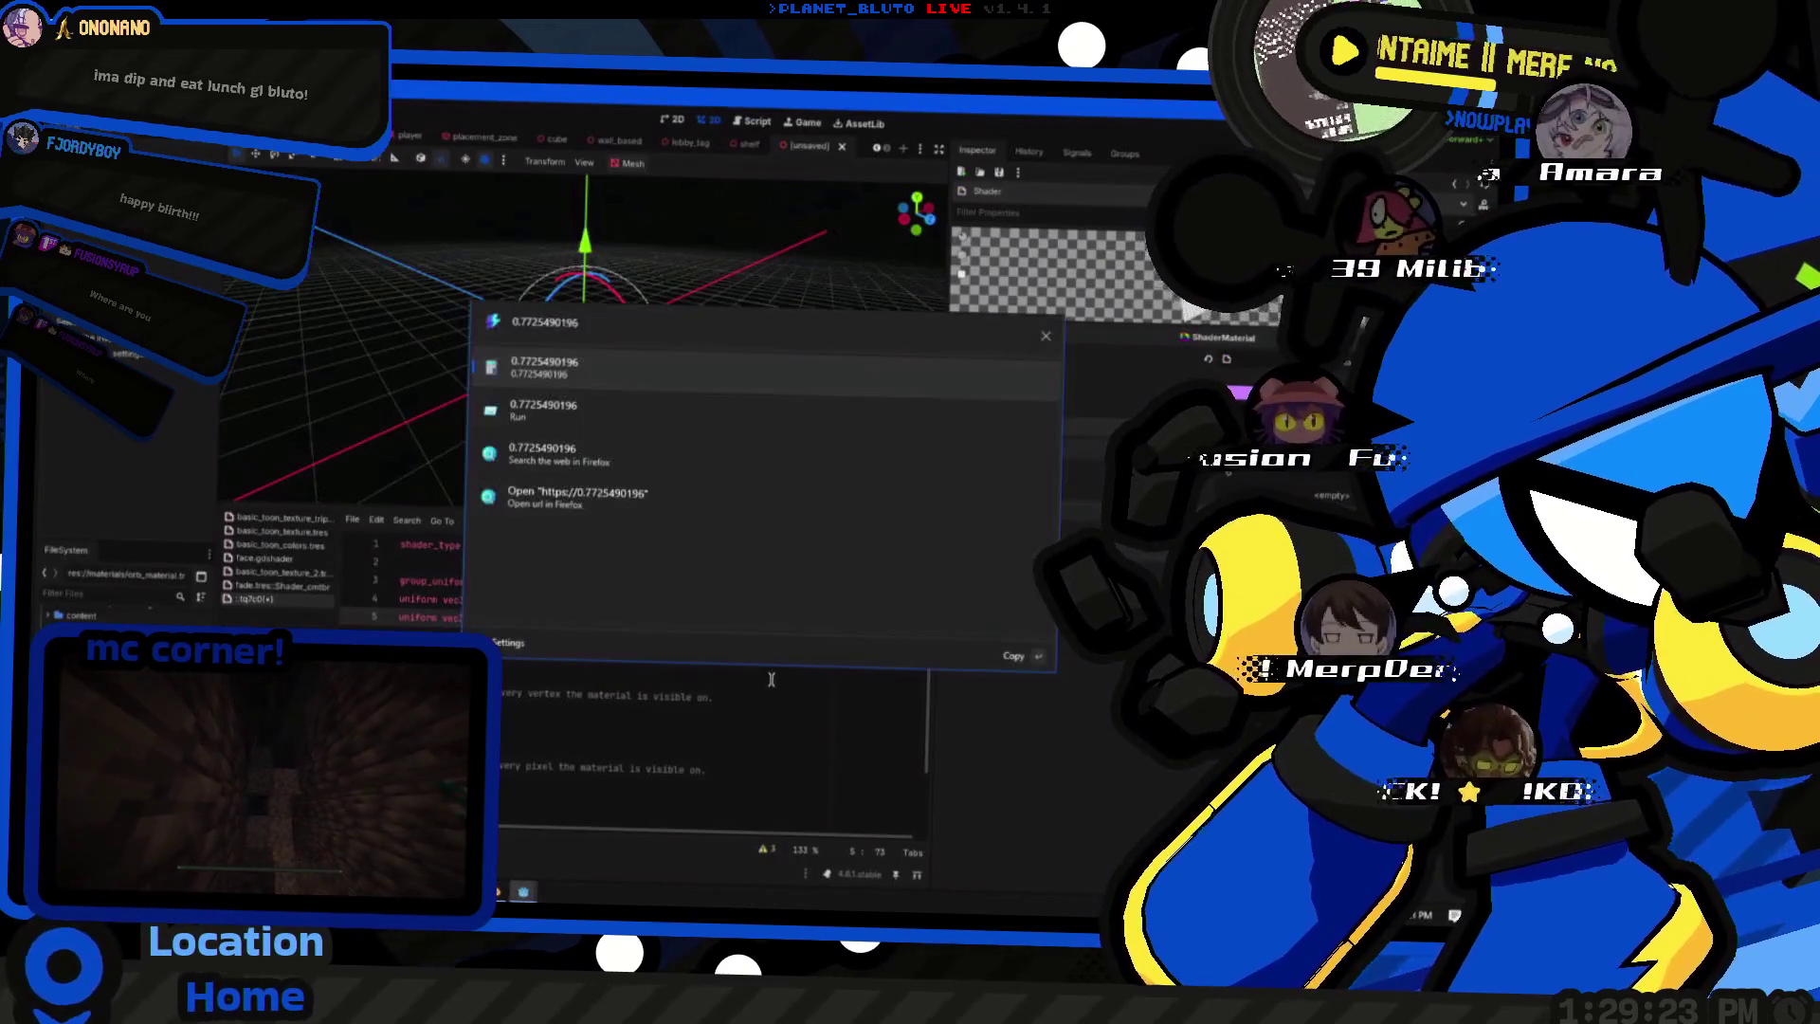
{"action": "type", "text": "82 / 2555"}
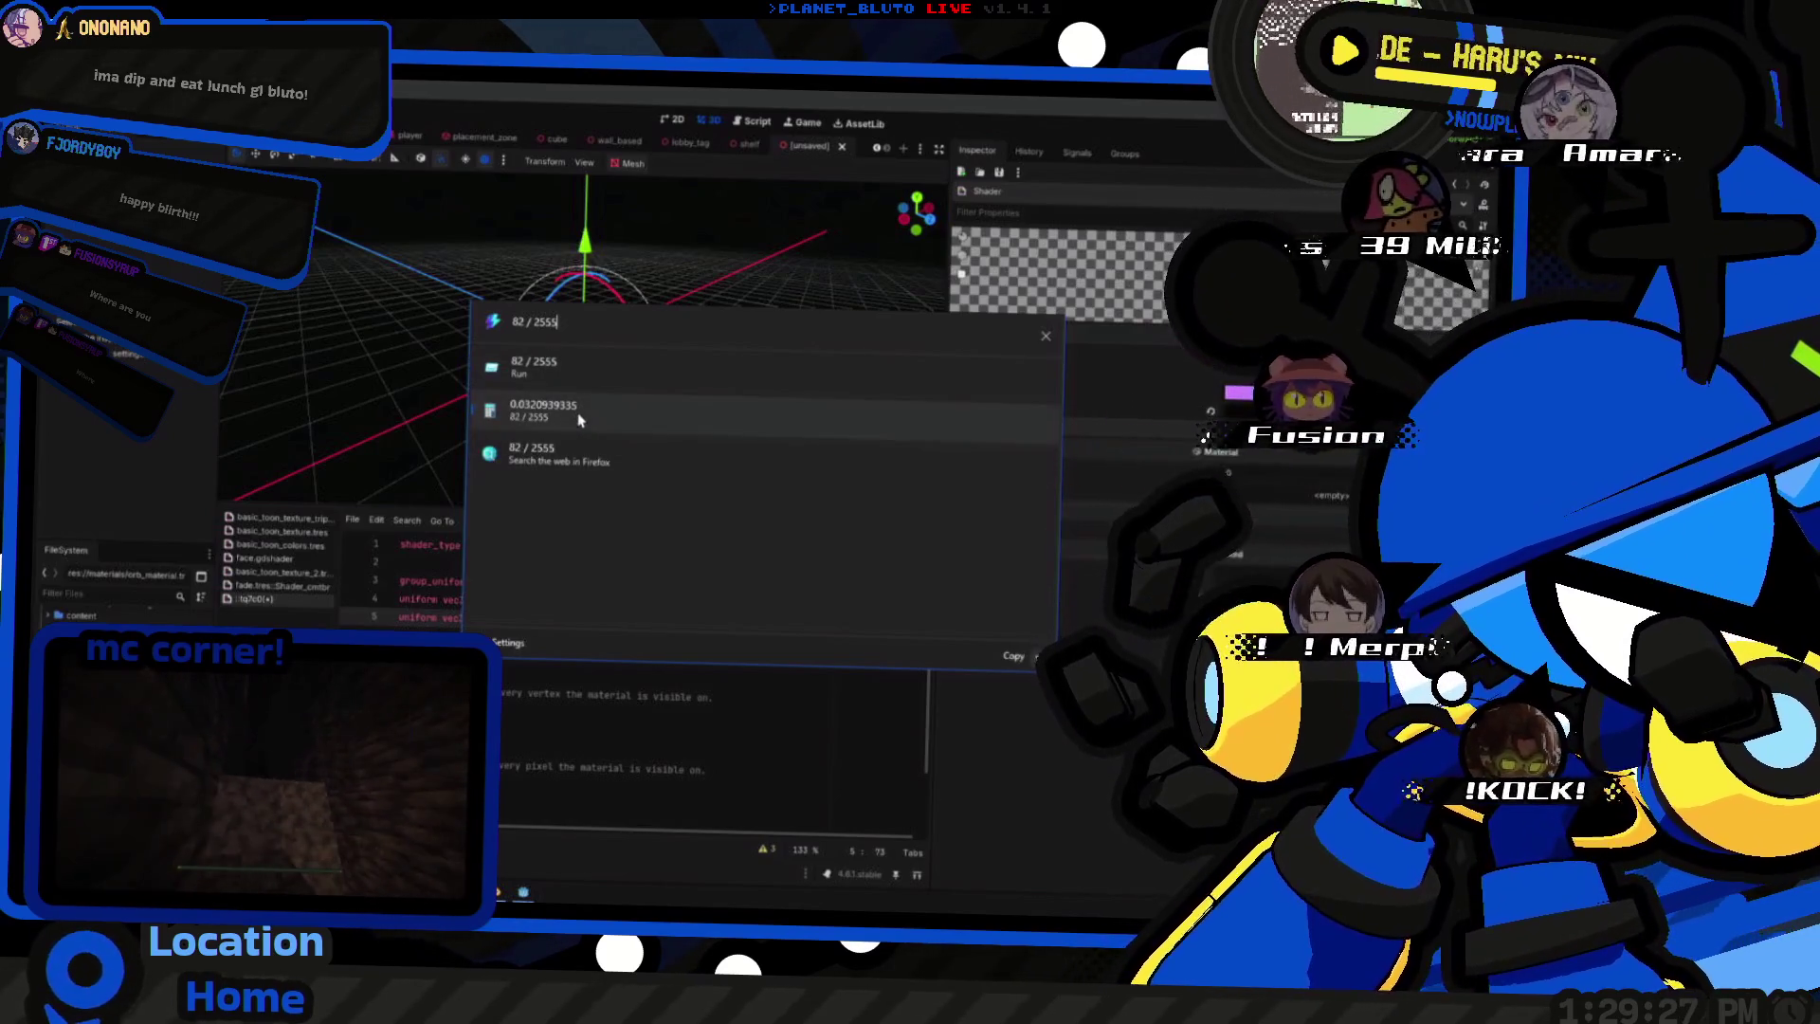
{"action": "left_click", "coordinate": [579, 419]}
{"action": "key", "text": "alt+space"}
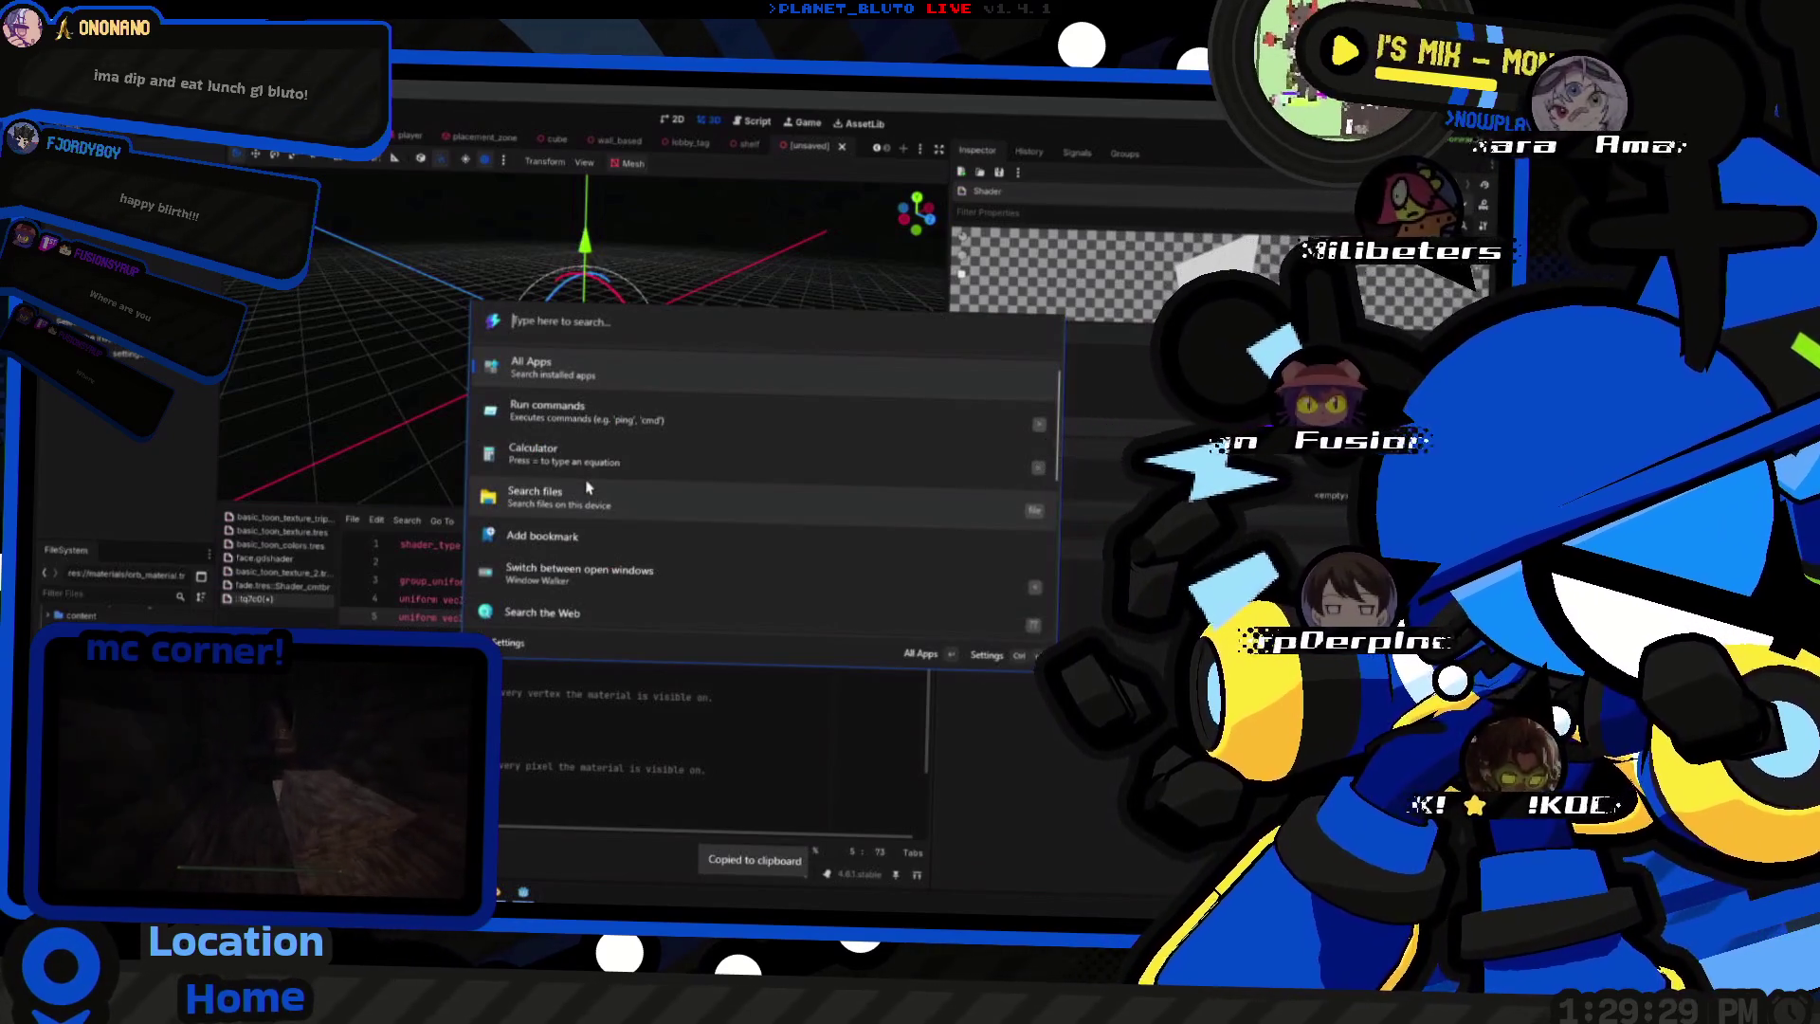
{"action": "type", "text": "82 / 25139 / 255"}
{"action": "key", "text": "Return"}
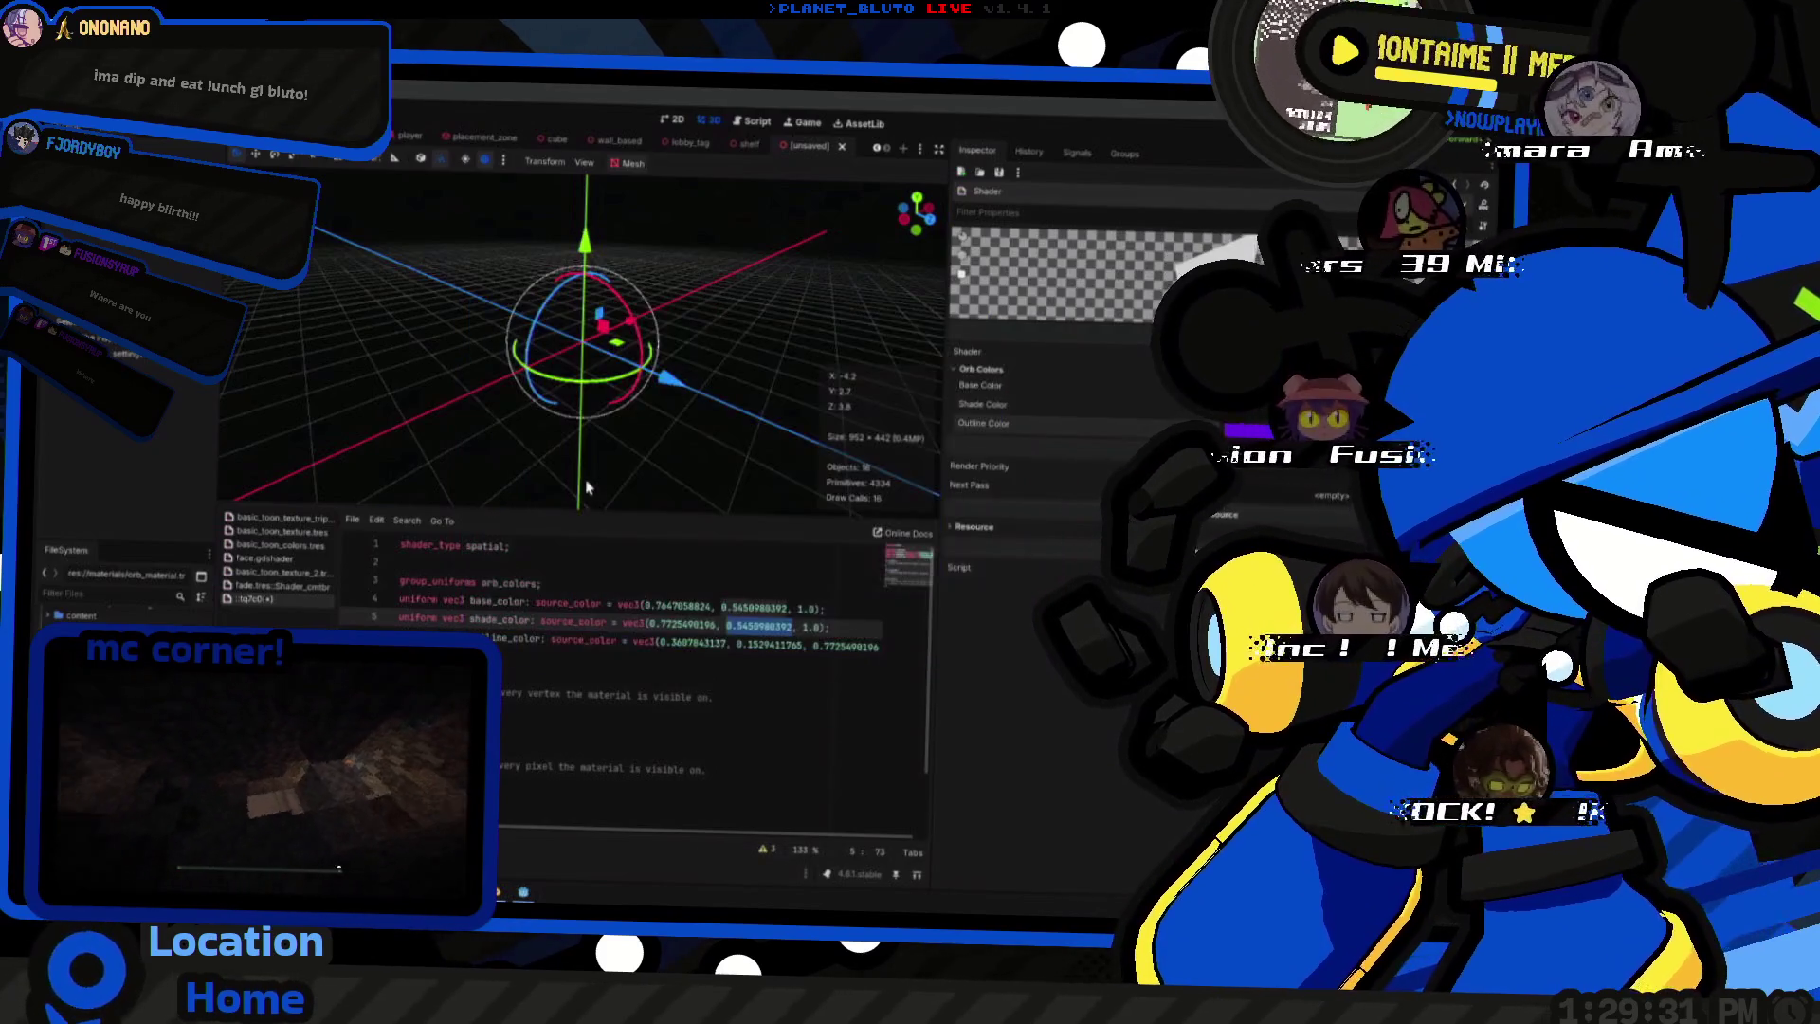
{"action": "key", "text": "ctrl+v"}
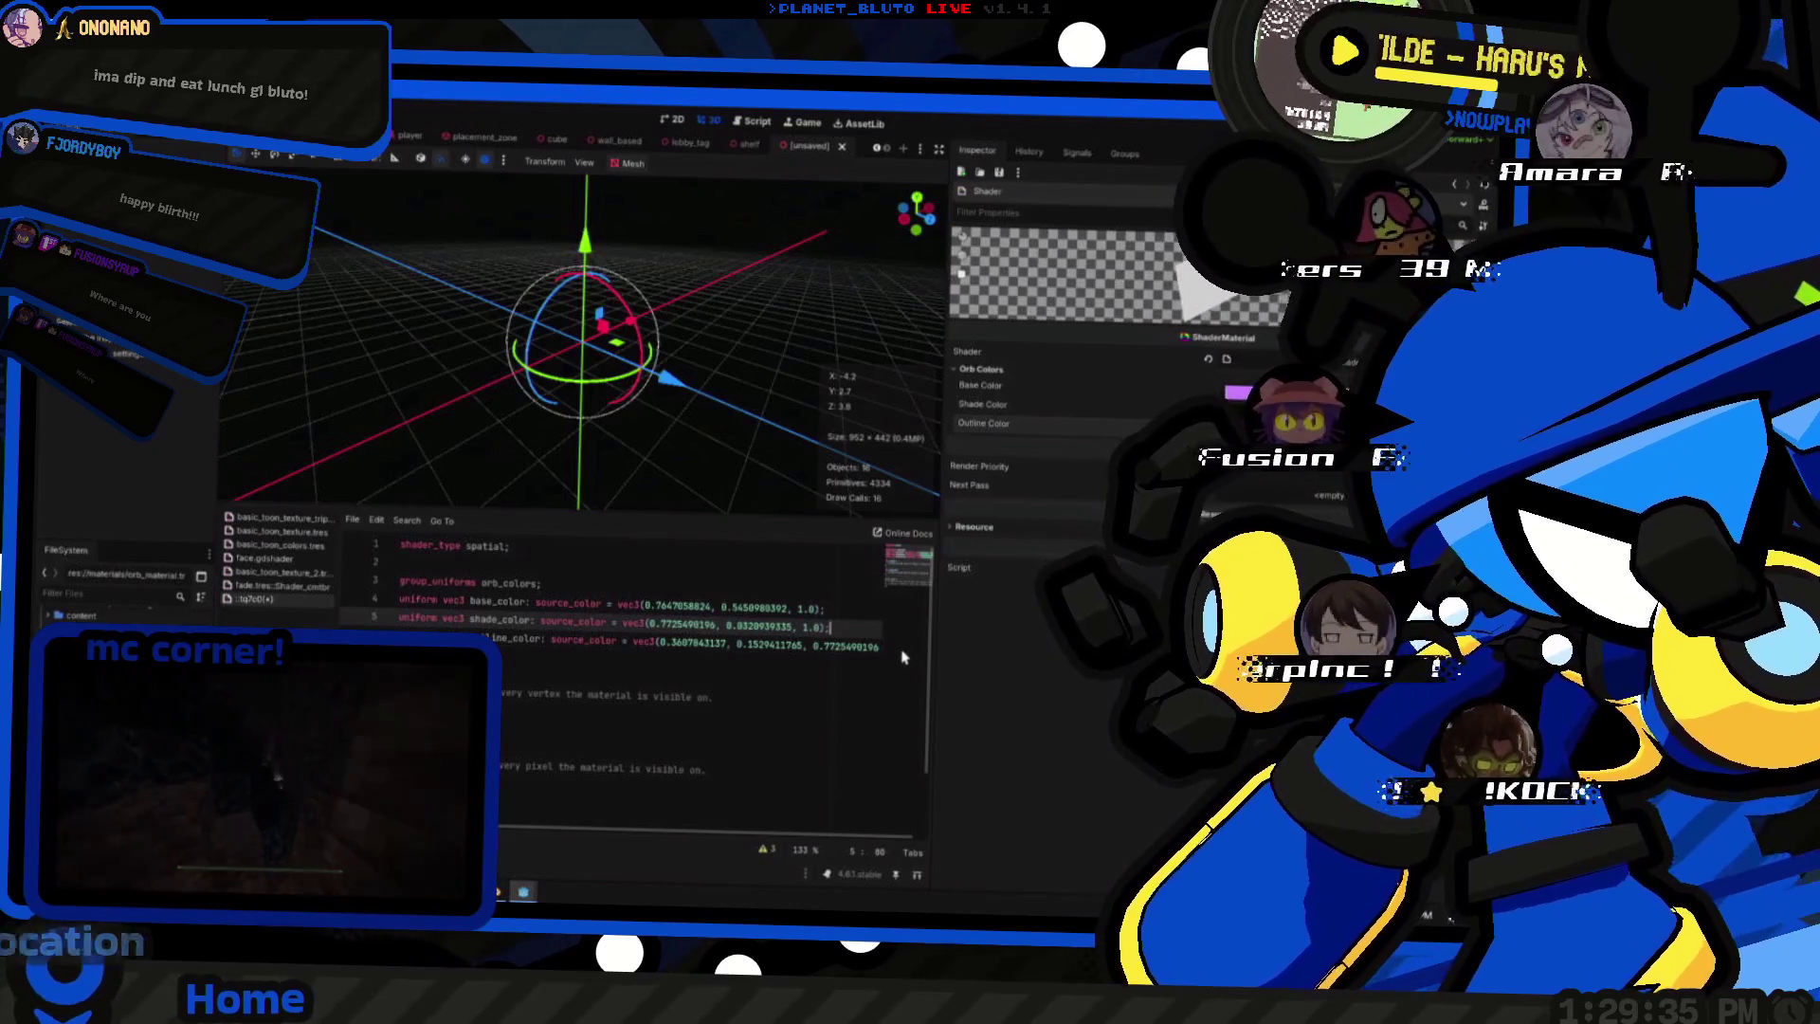
- Copy 0.3215686275 and paste it over shade_color's second number, giving vec3(0.7725490196, 0.3215686275, 1.0)
{"action": "key", "text": "alt+space"}
{"action": "type", "text": "82 / 255"}
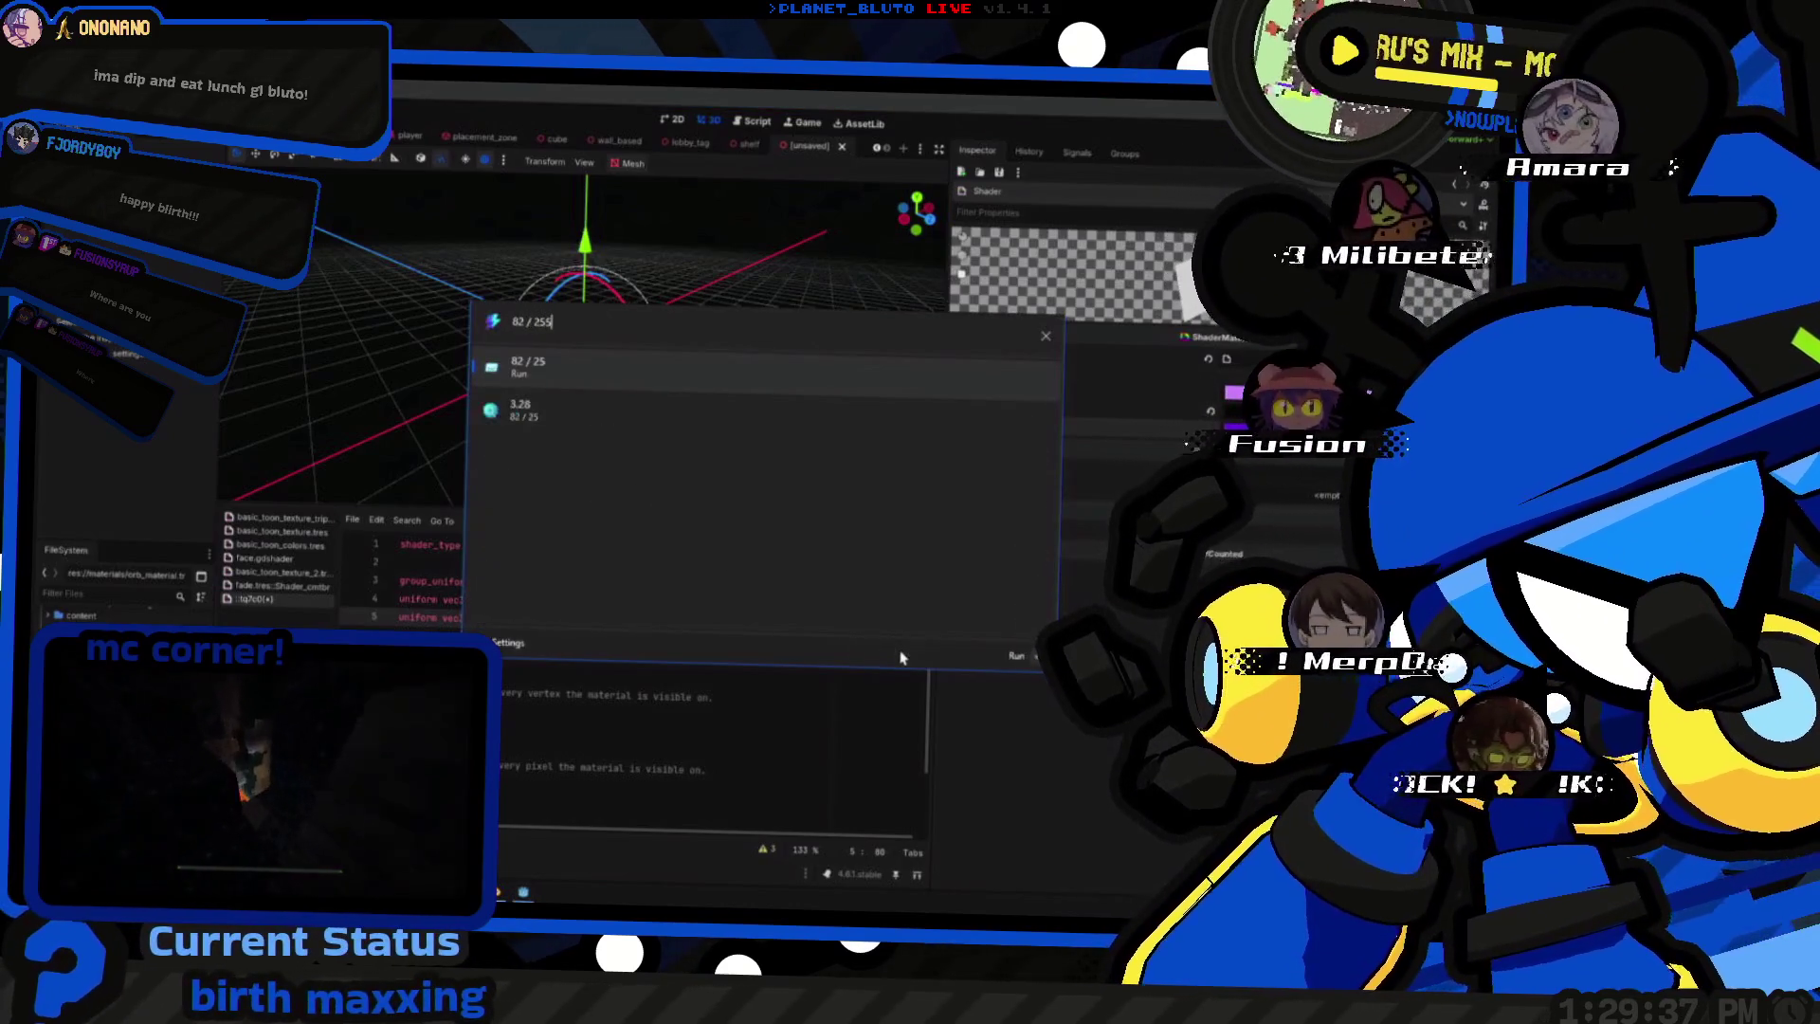
{"action": "key", "text": "Down"}
{"action": "key", "text": "Return"}
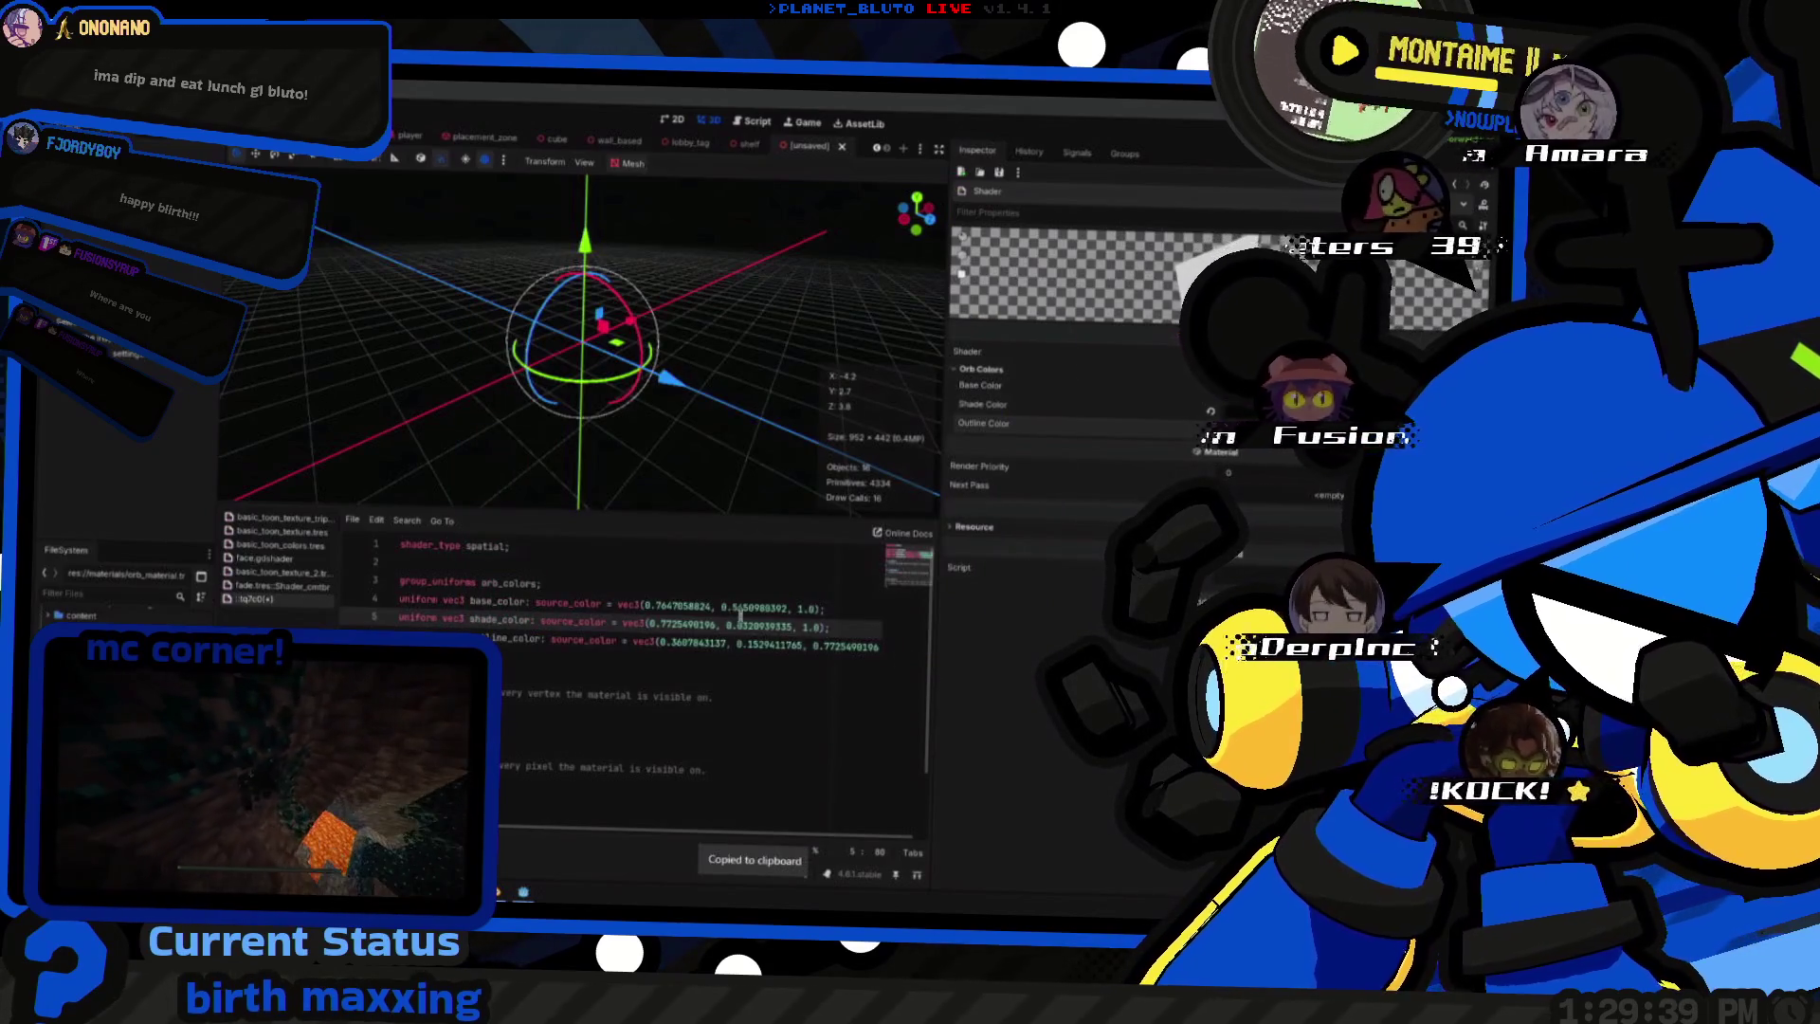
{"action": "left_click", "coordinate": [728, 626]}
{"action": "left_click_drag", "start_coordinate": [729, 627], "coordinate": [793, 626]}
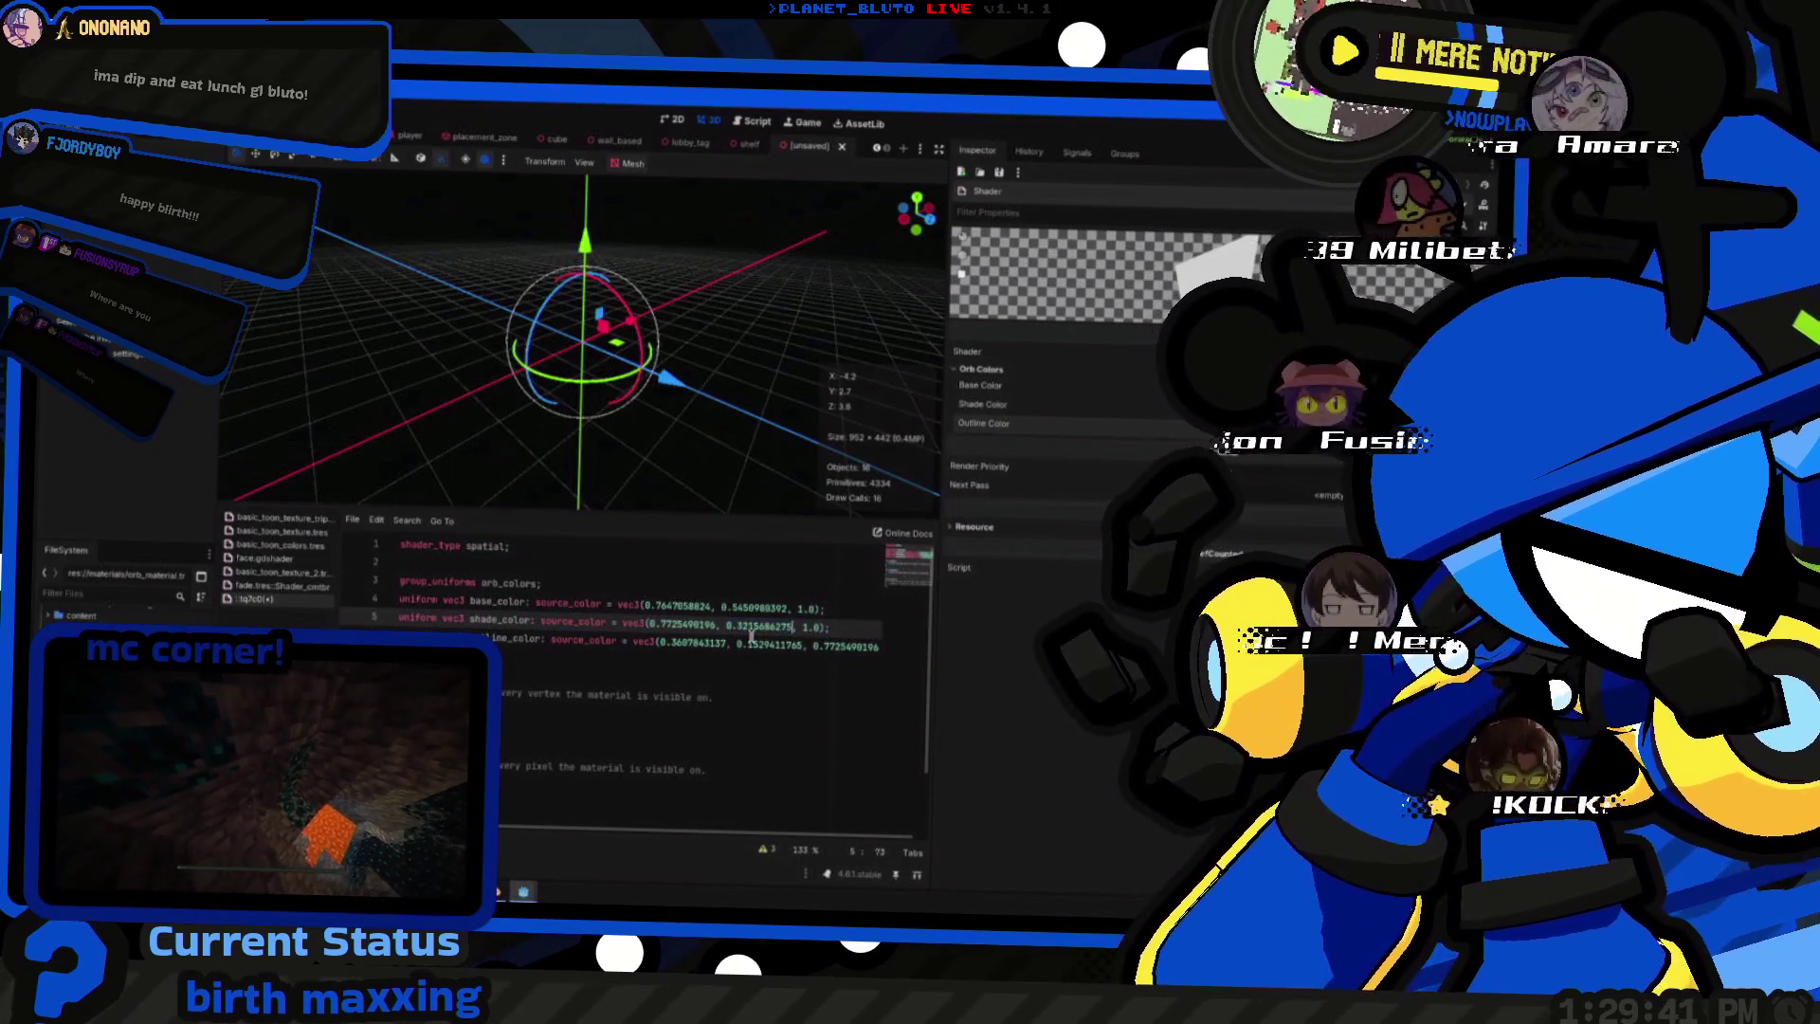
{"action": "key", "text": "ctrl+v"}
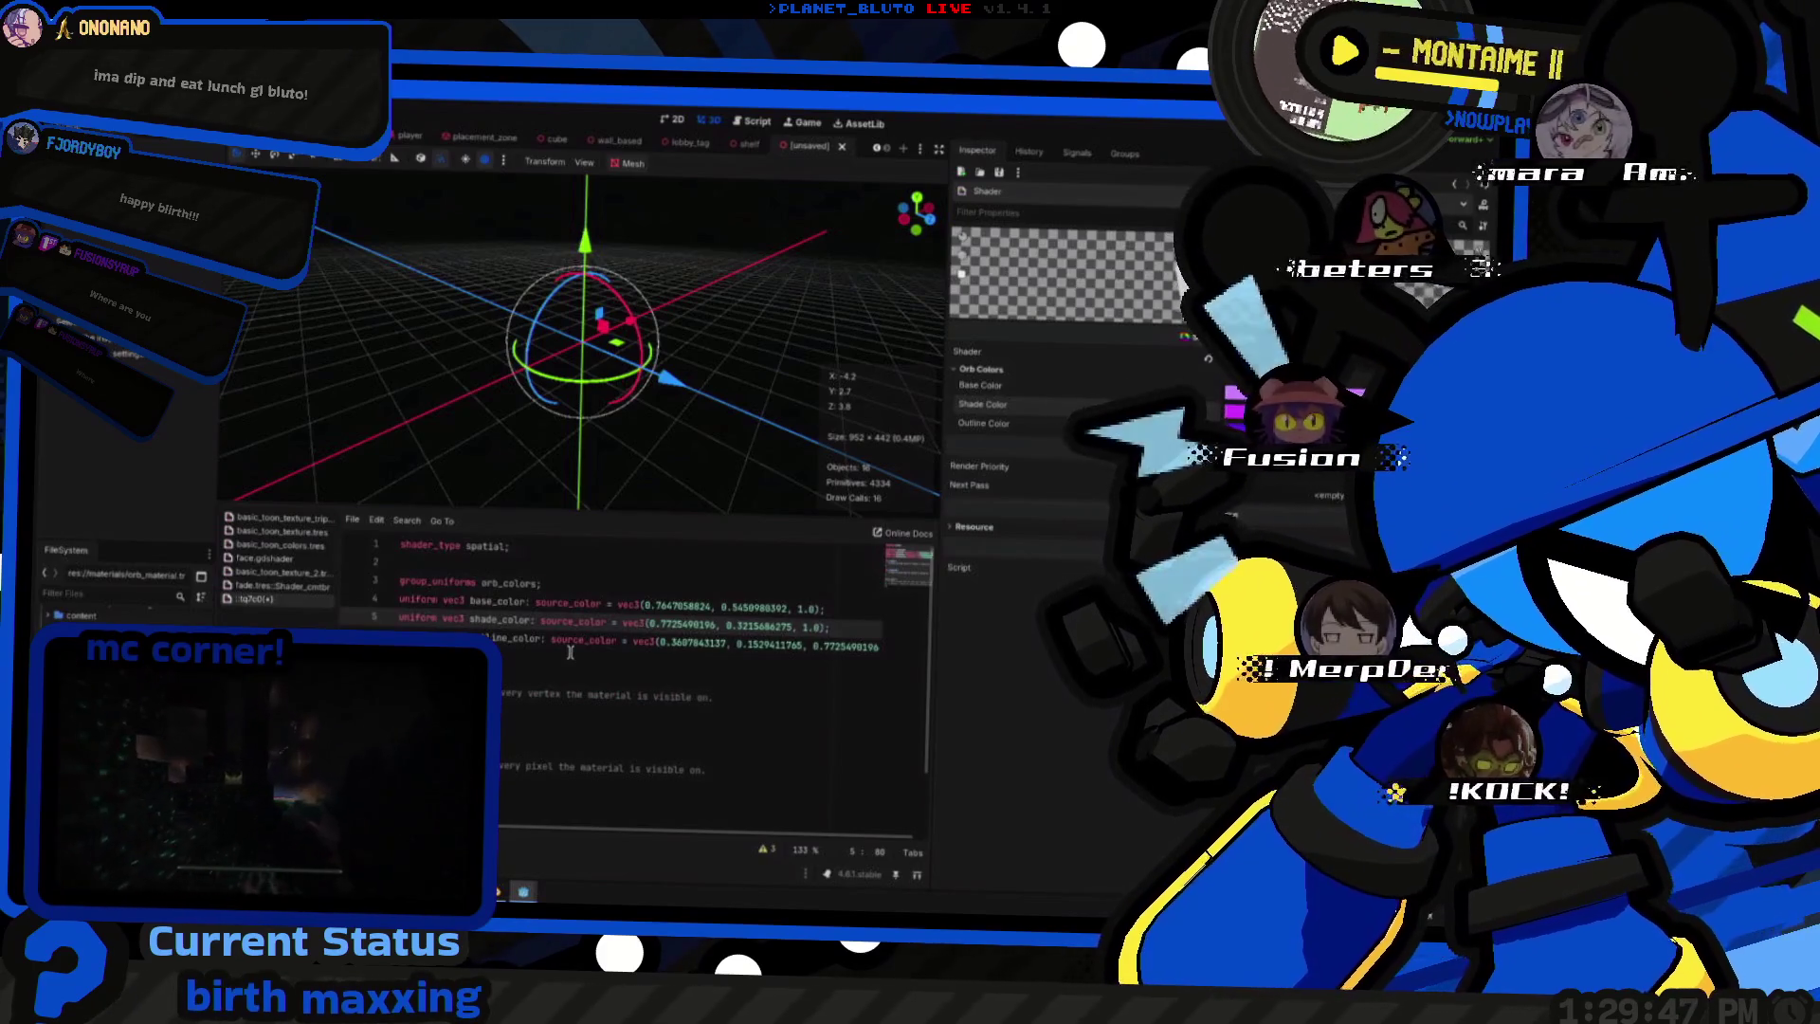
{"action": "scroll", "coordinate": [569, 653], "scroll_direction": "down", "scroll_amount": 3}
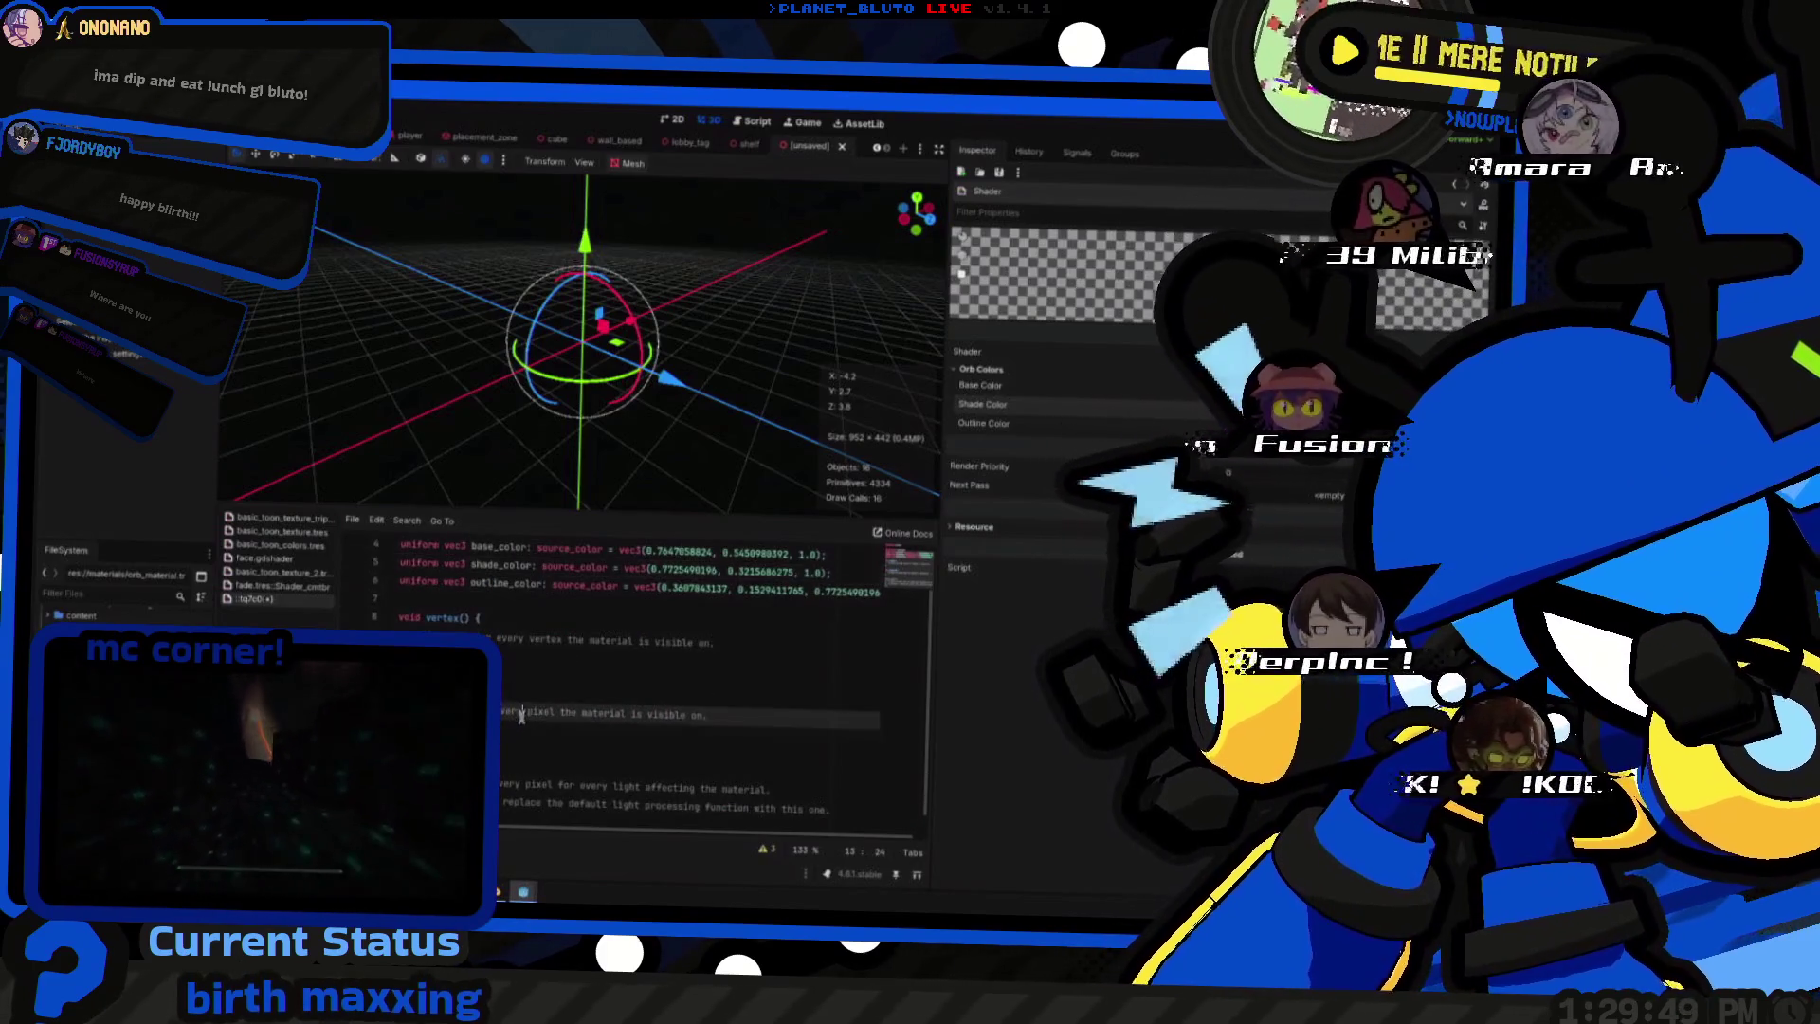
- Delete the fragment's per-pixel comment line, glance at basic_toon_texture and fade, and return to the orb shader
{"action": "key", "text": "shift+Home"}
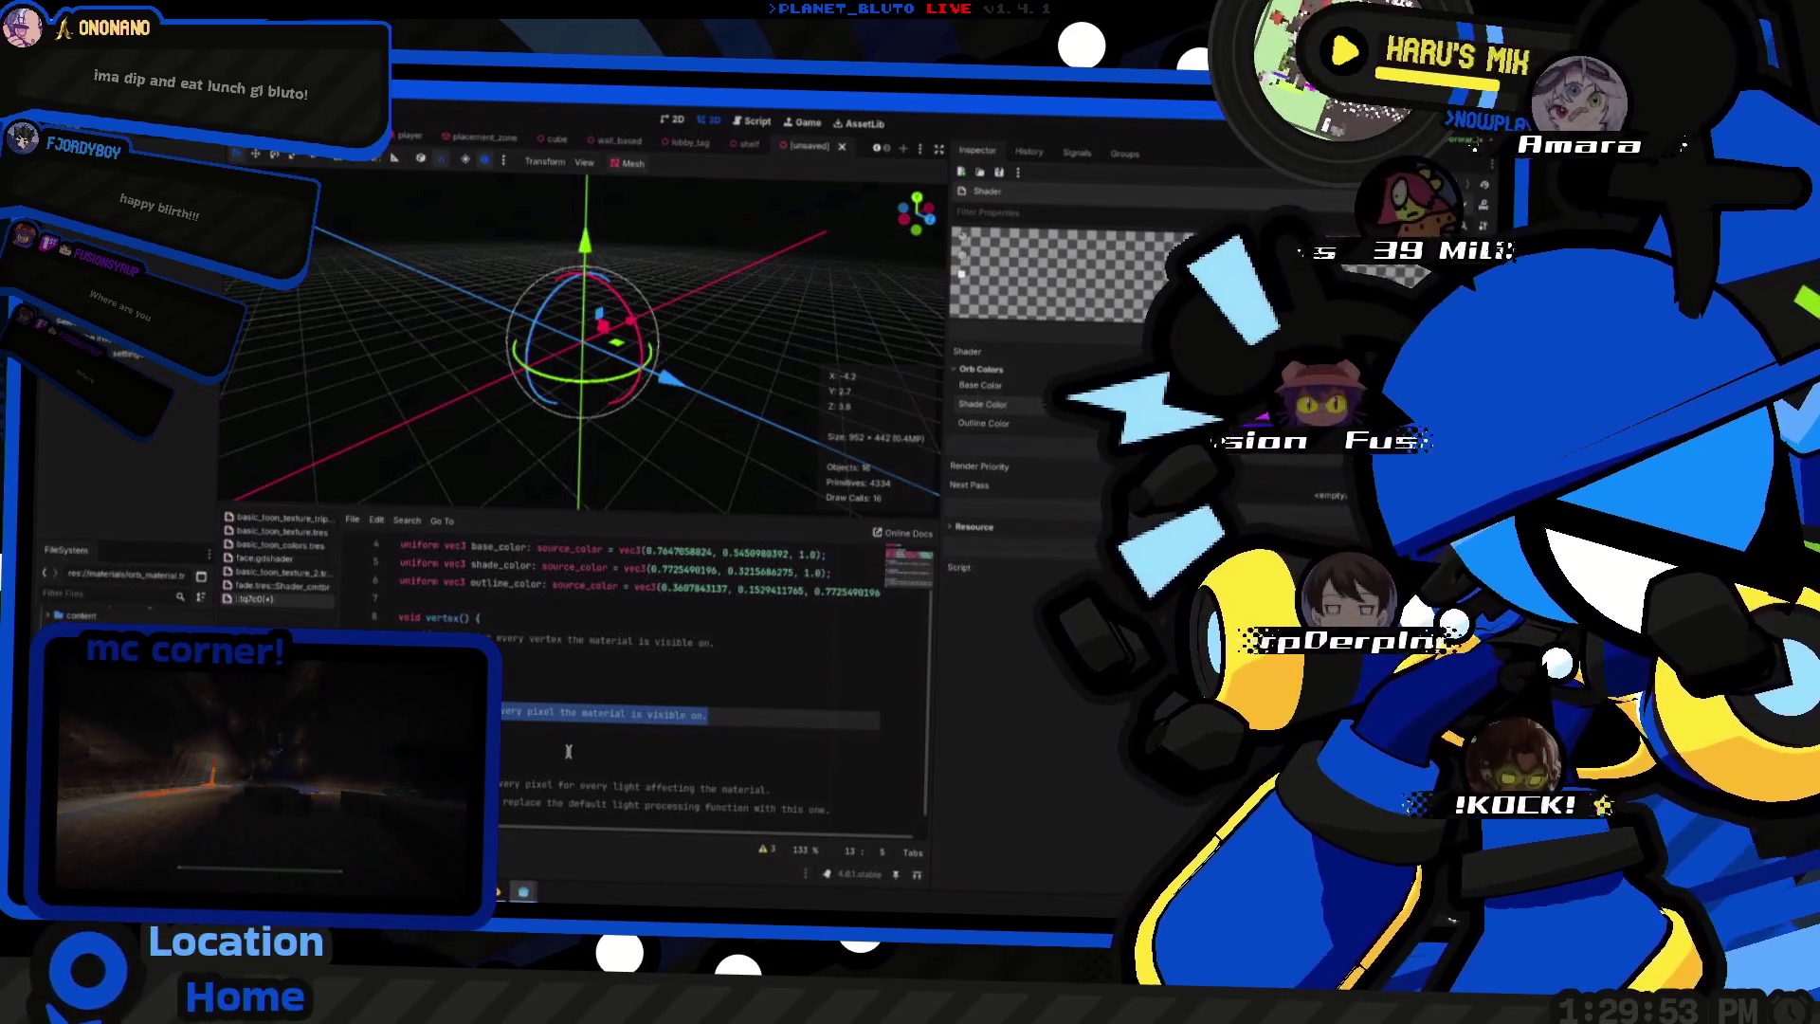
{"action": "type", "text": "void vertex() {"}
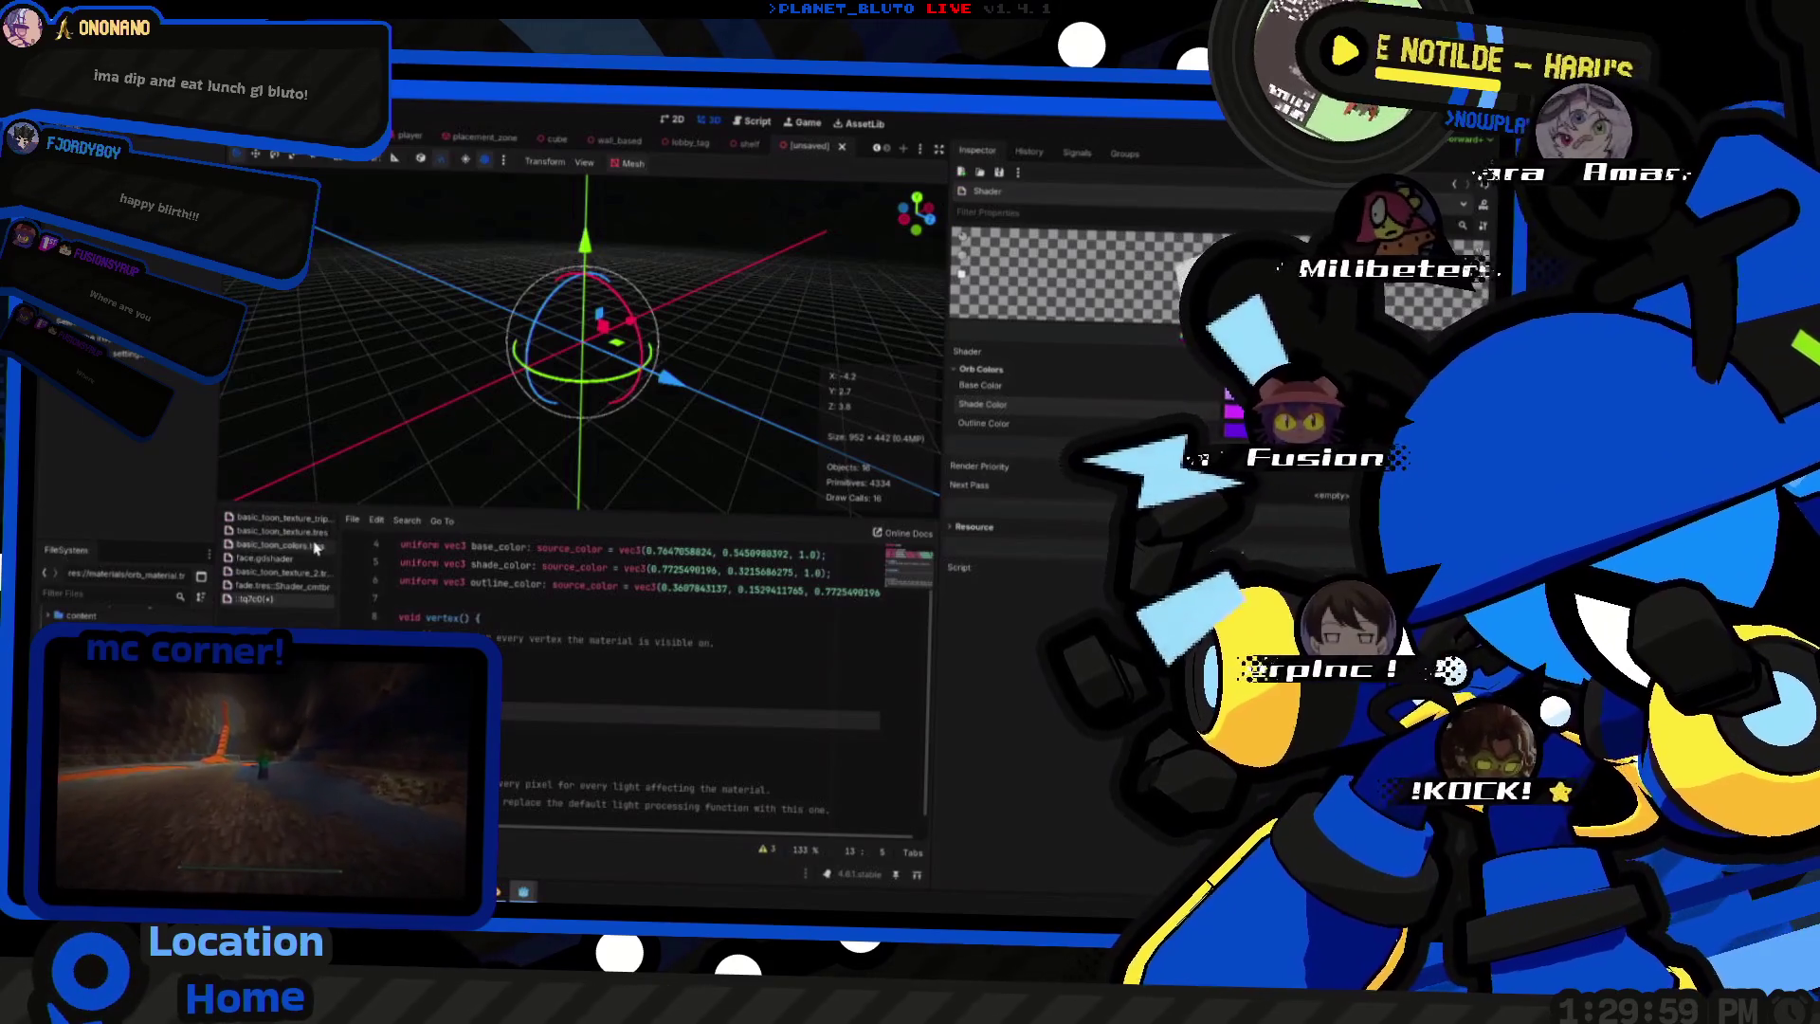
{"action": "left_click", "coordinate": [317, 549]}
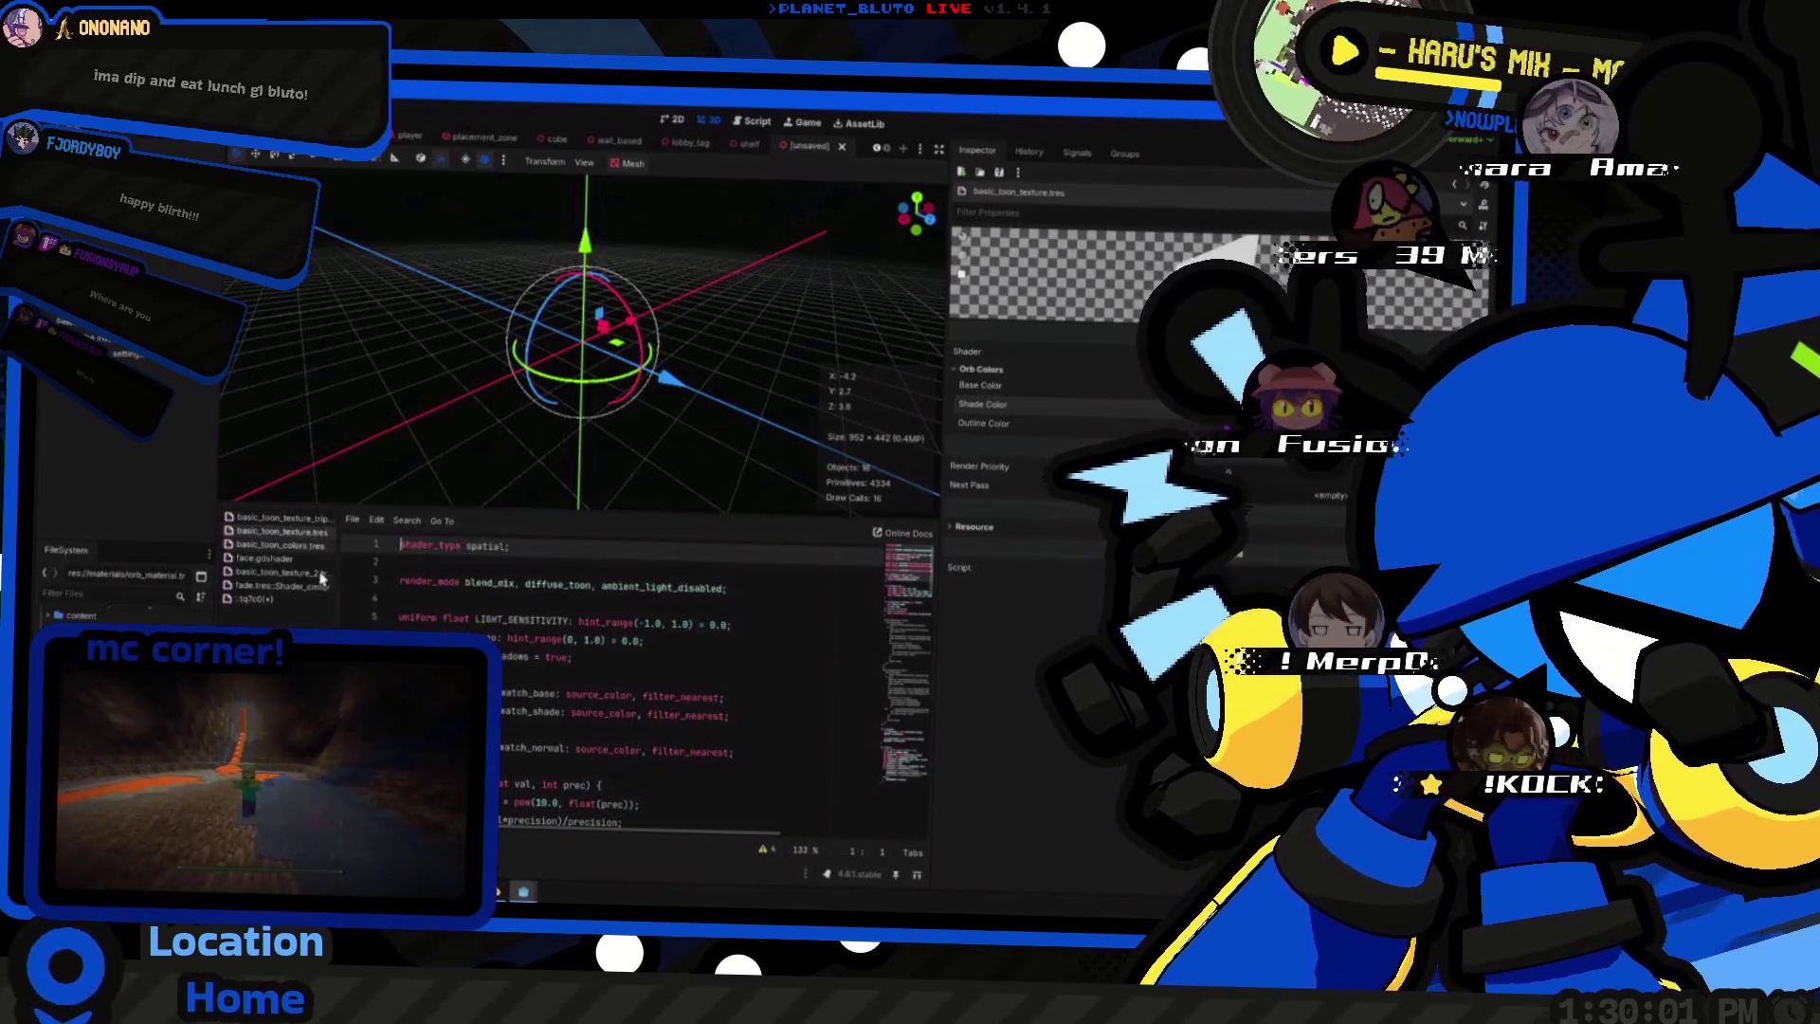
{"action": "scroll", "coordinate": [655, 732], "scroll_direction": "down", "scroll_amount": 6}
{"action": "scroll", "coordinate": [655, 733], "scroll_direction": "down", "scroll_amount": 5}
{"action": "scroll", "coordinate": [656, 732], "scroll_direction": "down", "scroll_amount": 5}
{"action": "scroll", "coordinate": [655, 733], "scroll_direction": "down", "scroll_amount": 8}
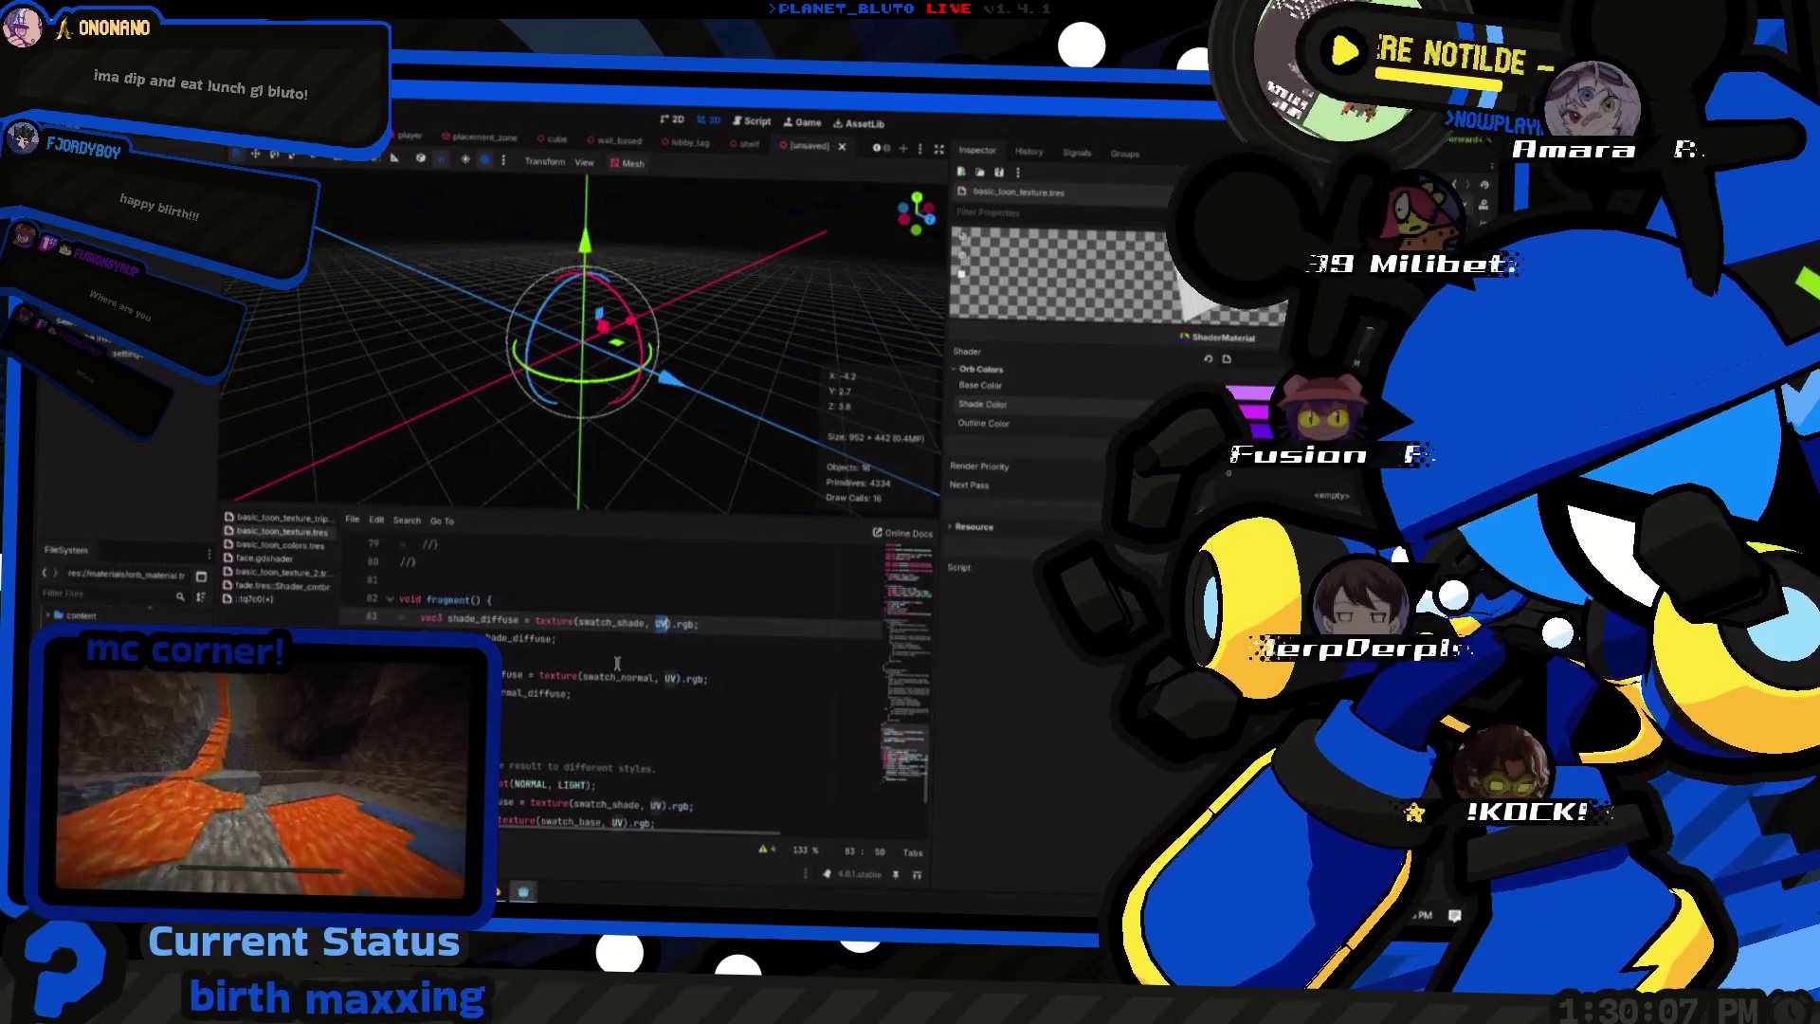
{"action": "left_click", "coordinate": [289, 588]}
{"action": "left_click", "coordinate": [288, 597]}
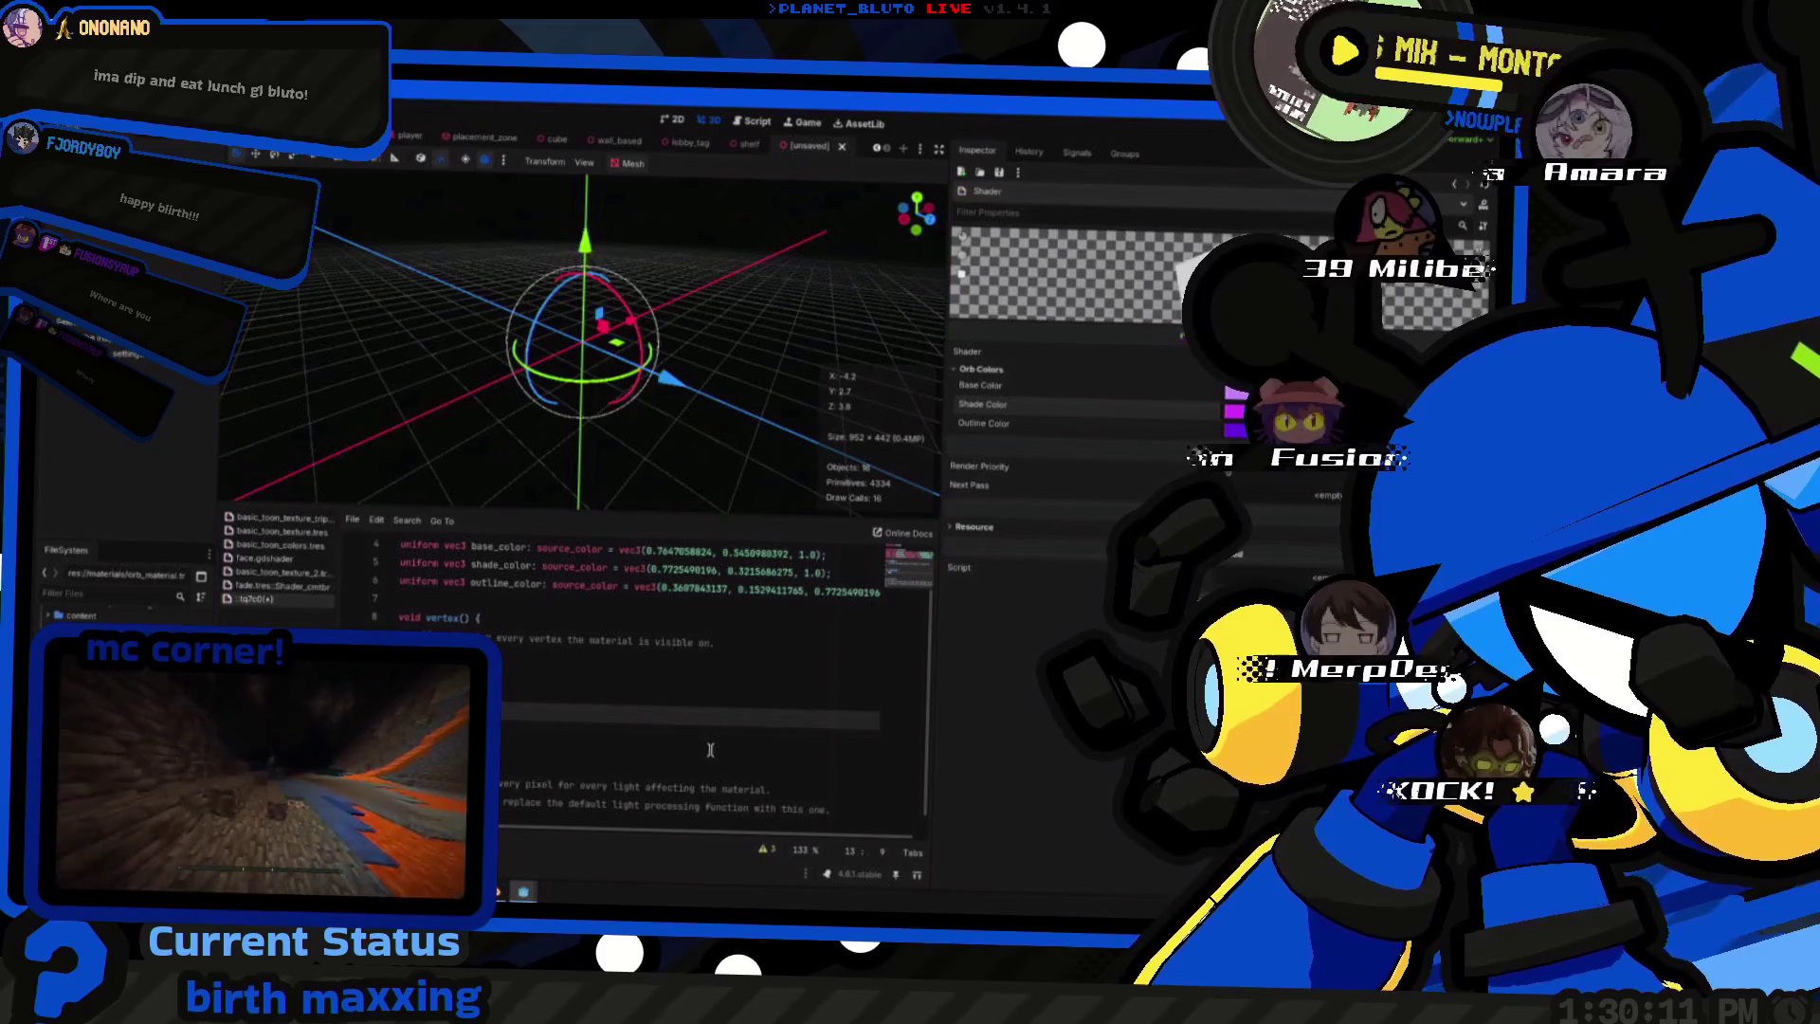
{"action": "type", "text": "v"}
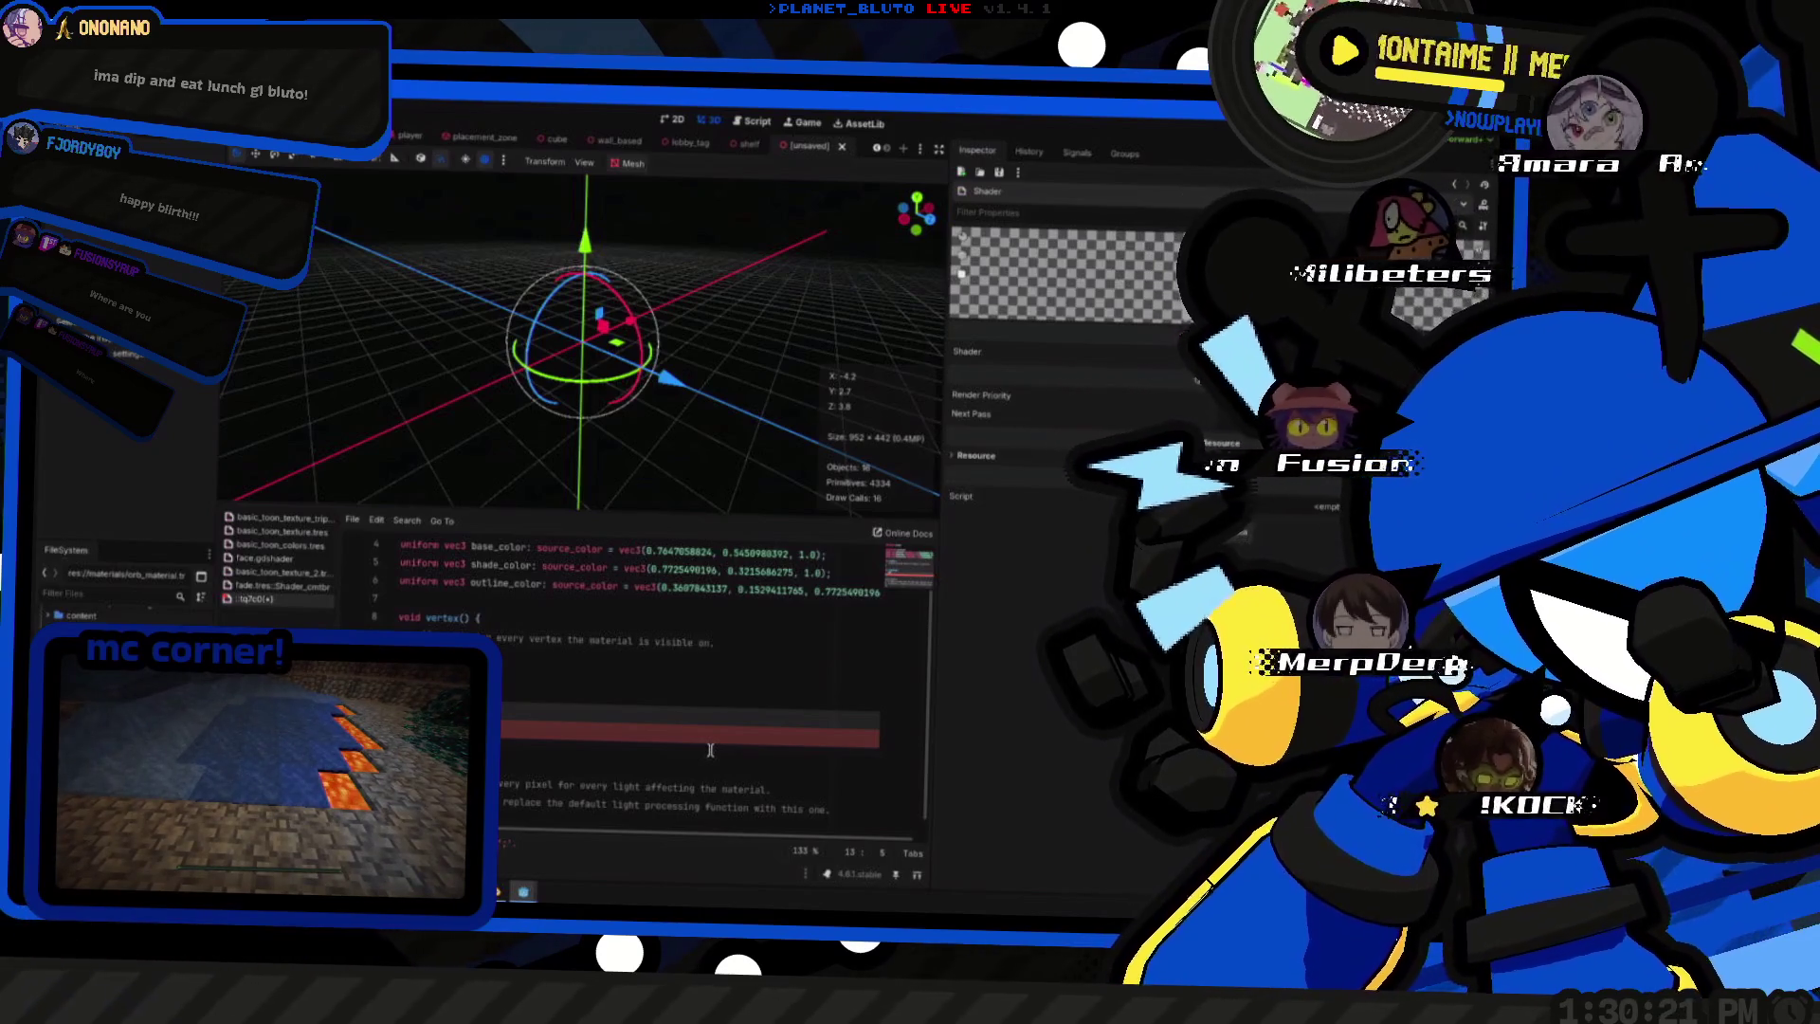
- Switch to the white-to-purple palette window for colour reference
{"action": "key", "text": "alt+Tab"}
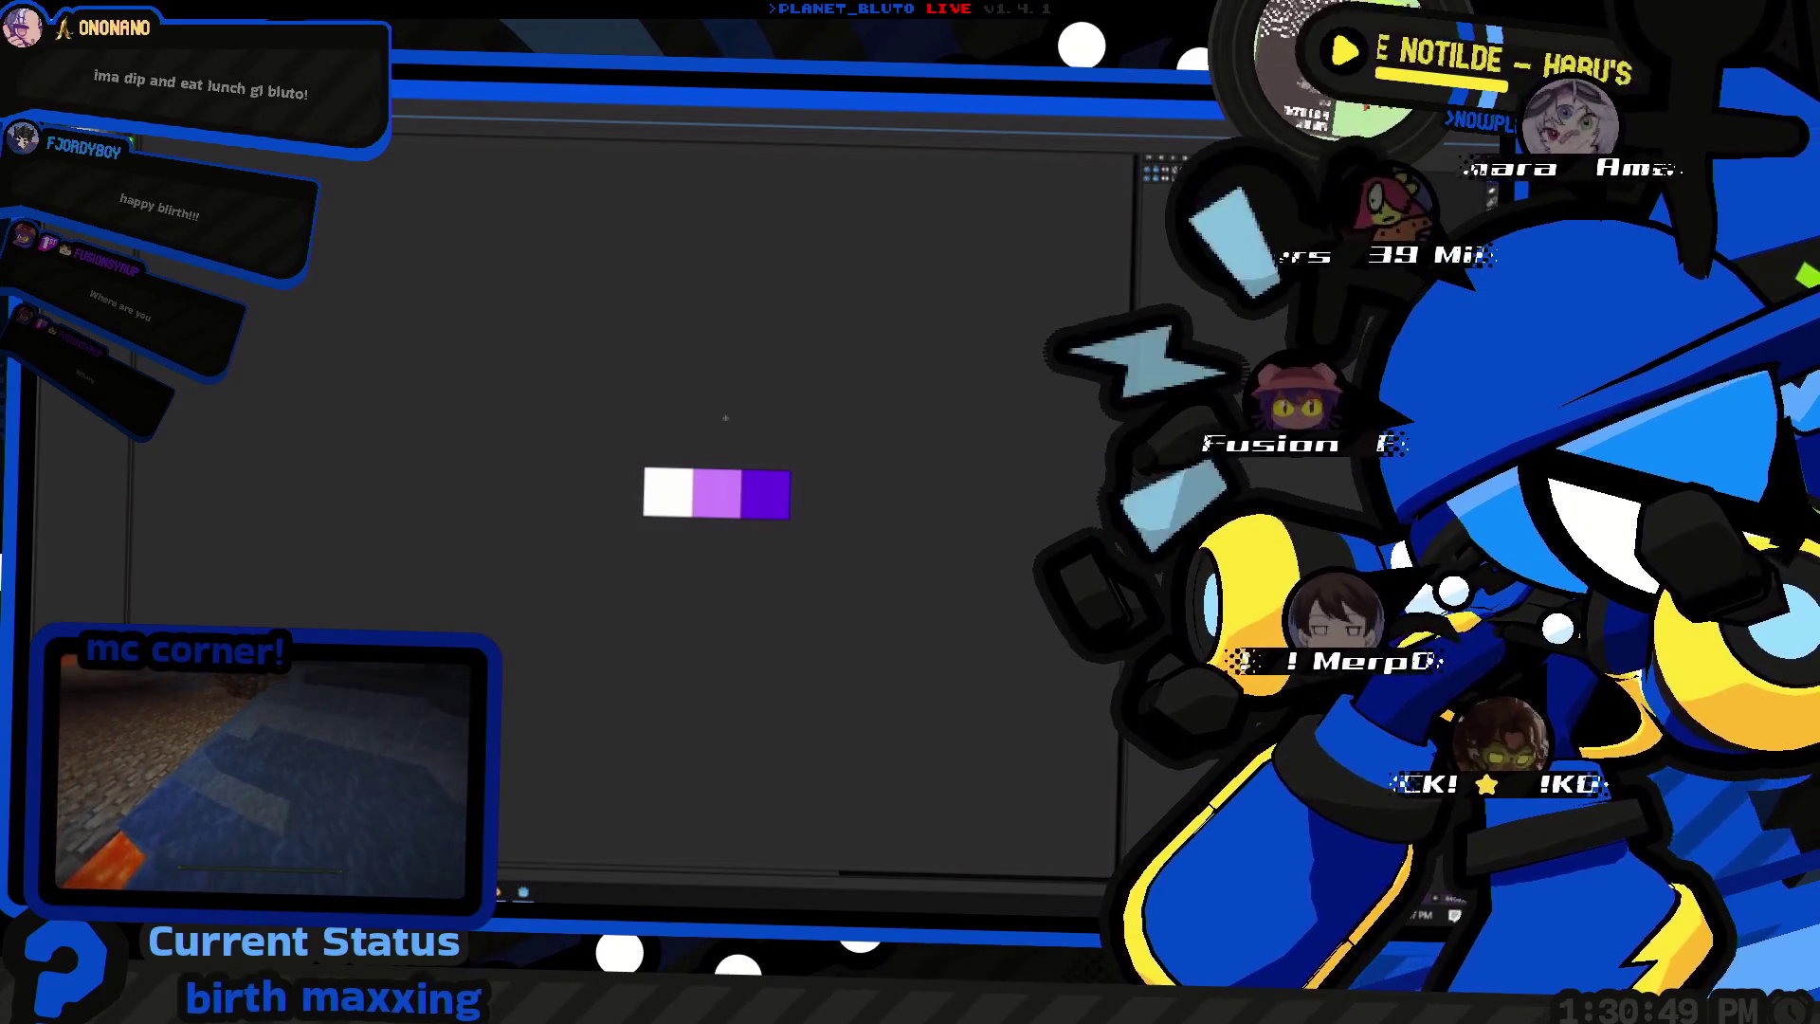
- Return to the orb shader and clear the stray letter from the new fragment line
{"action": "key", "text": "Escape"}
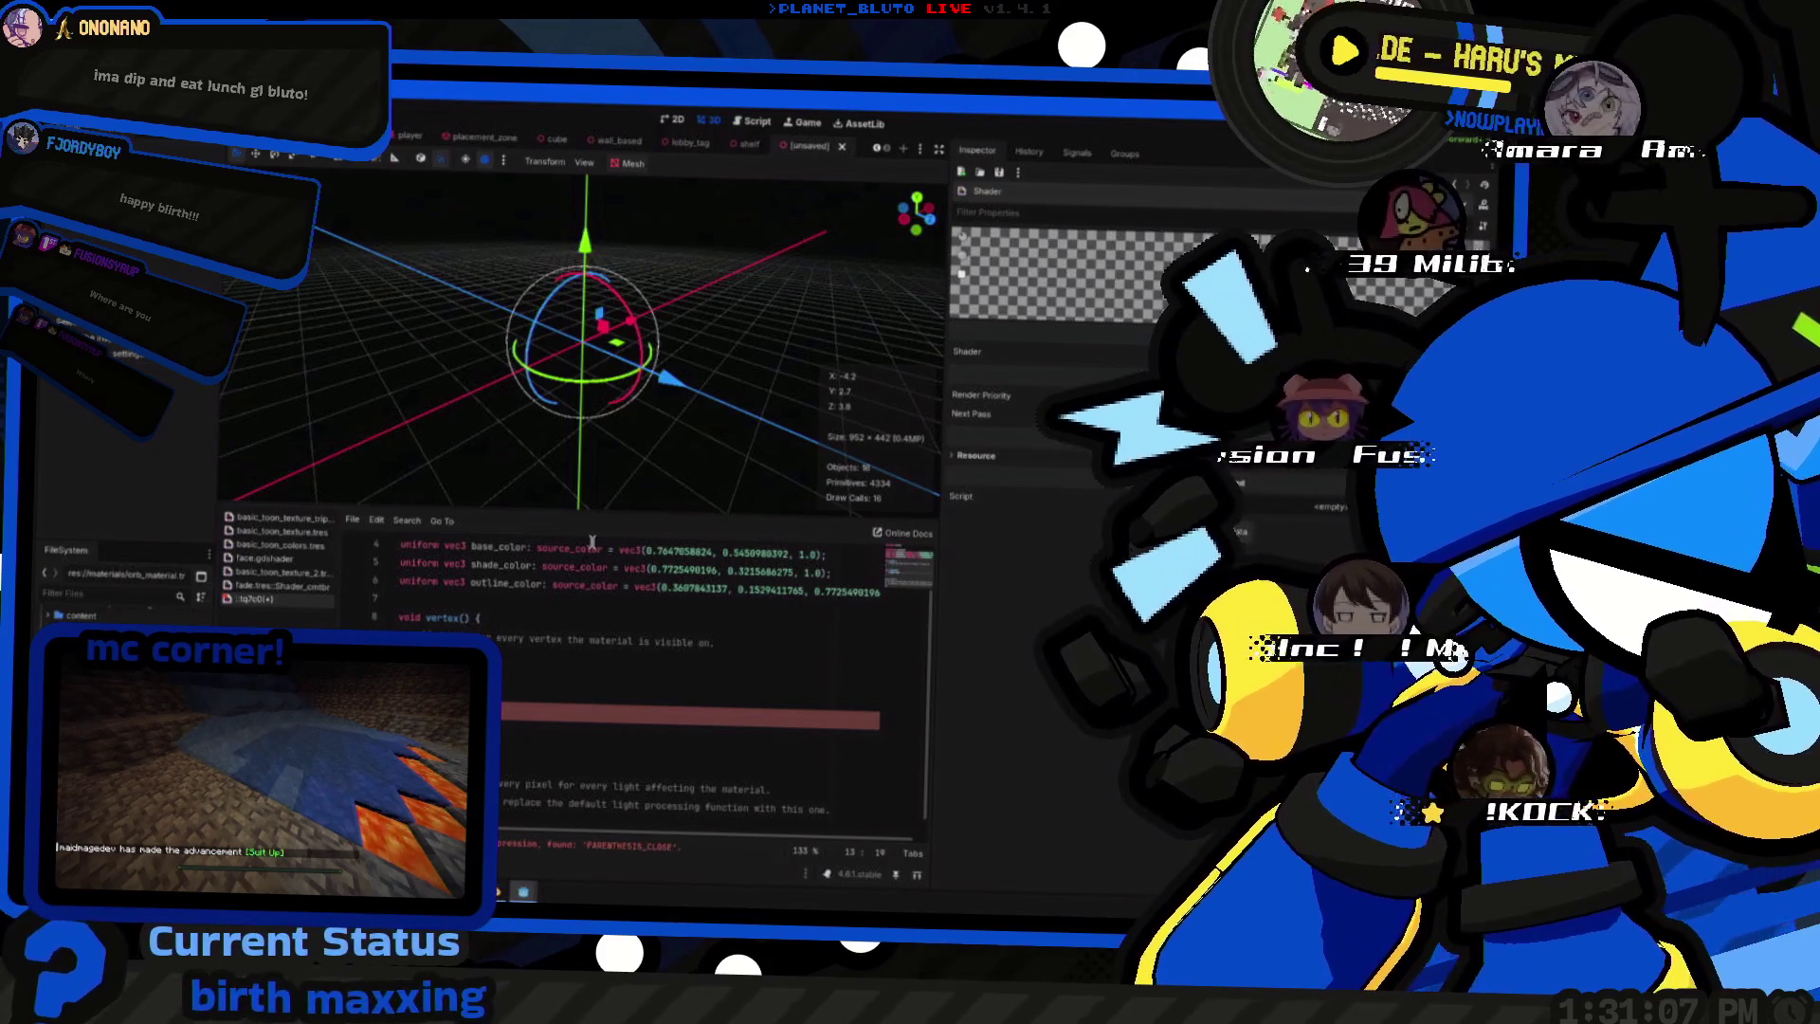
{"action": "type", "text": "1.0)"}
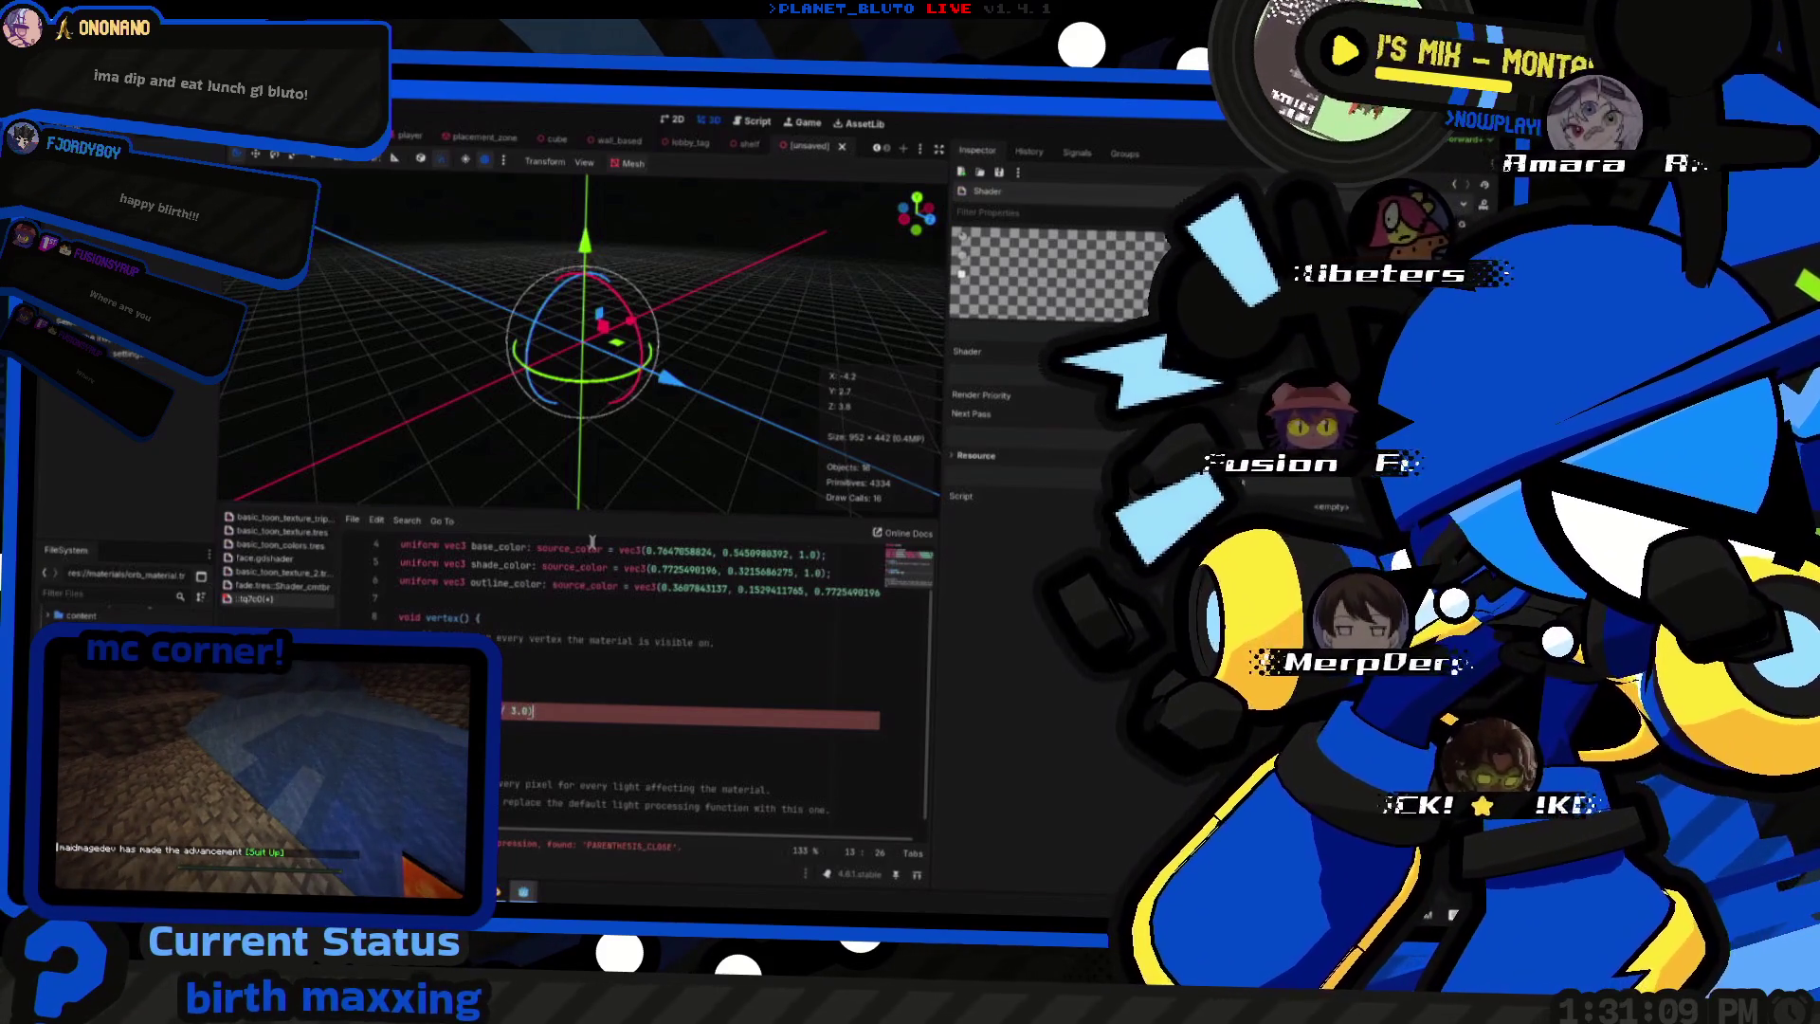
{"action": "type", "text": " {"}
{"action": "key", "text": "Return"}
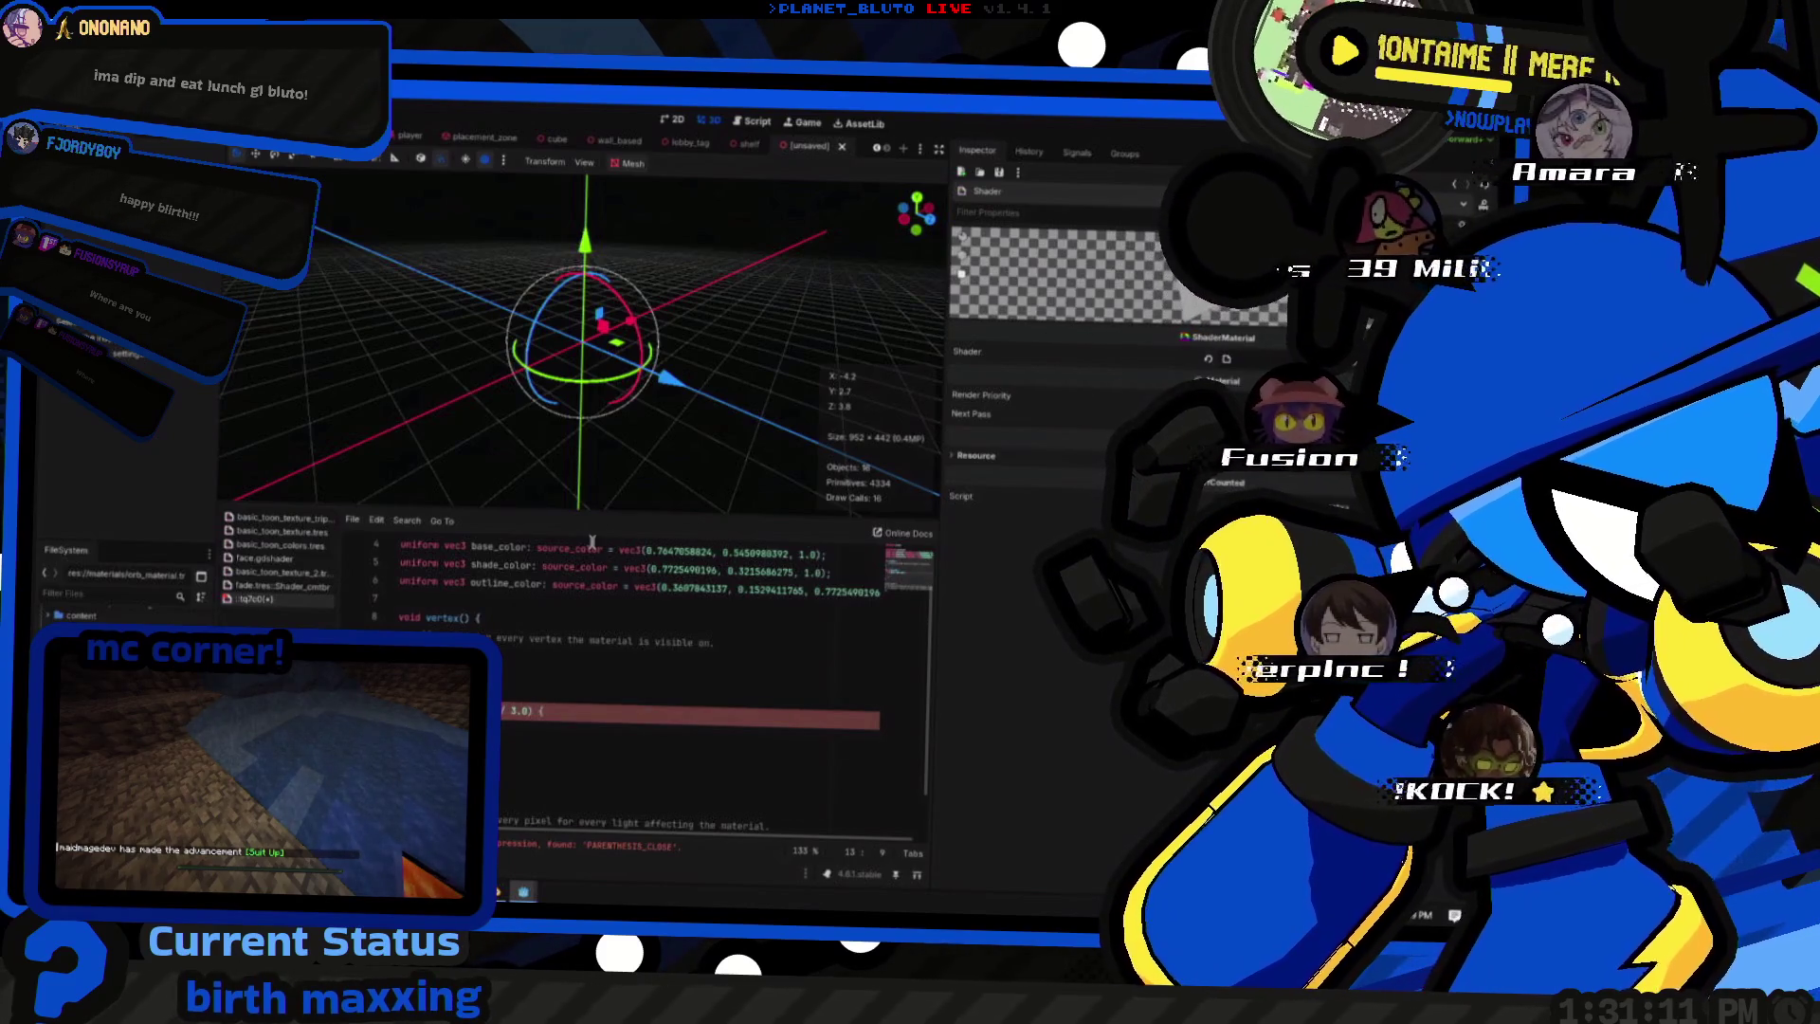
{"action": "key", "text": "F5"}
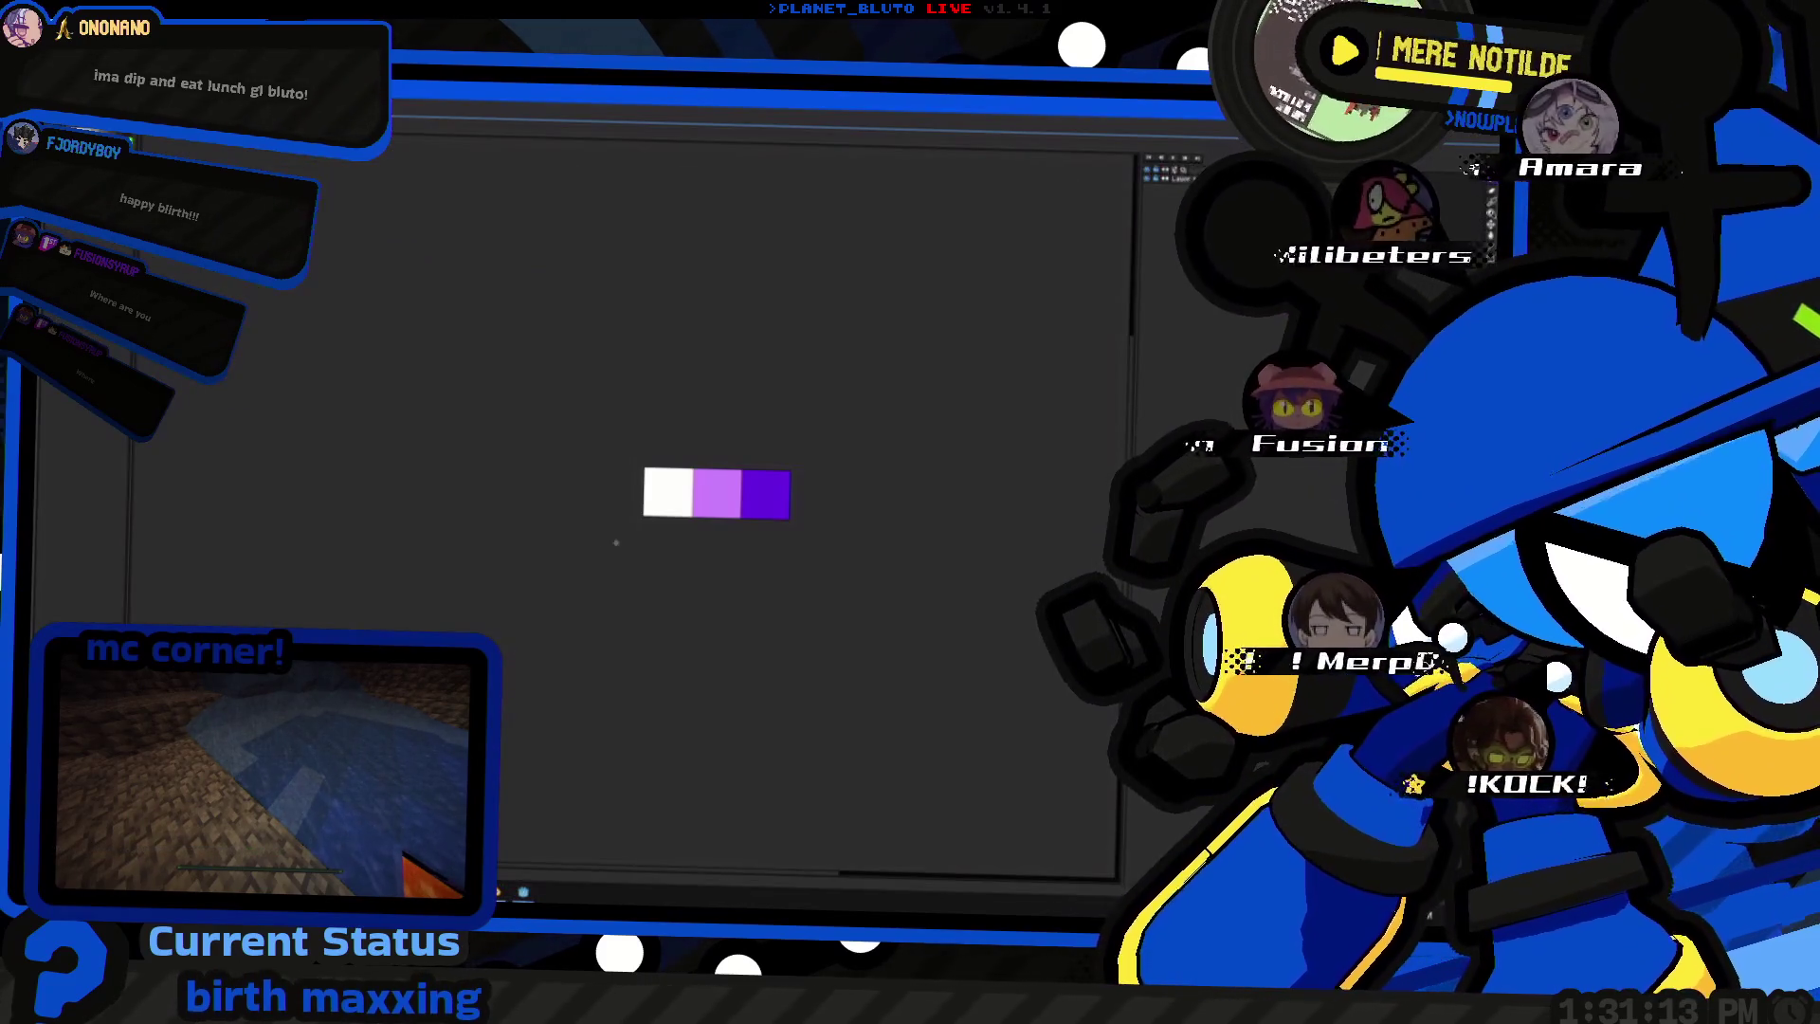
{"action": "key", "text": "F8"}
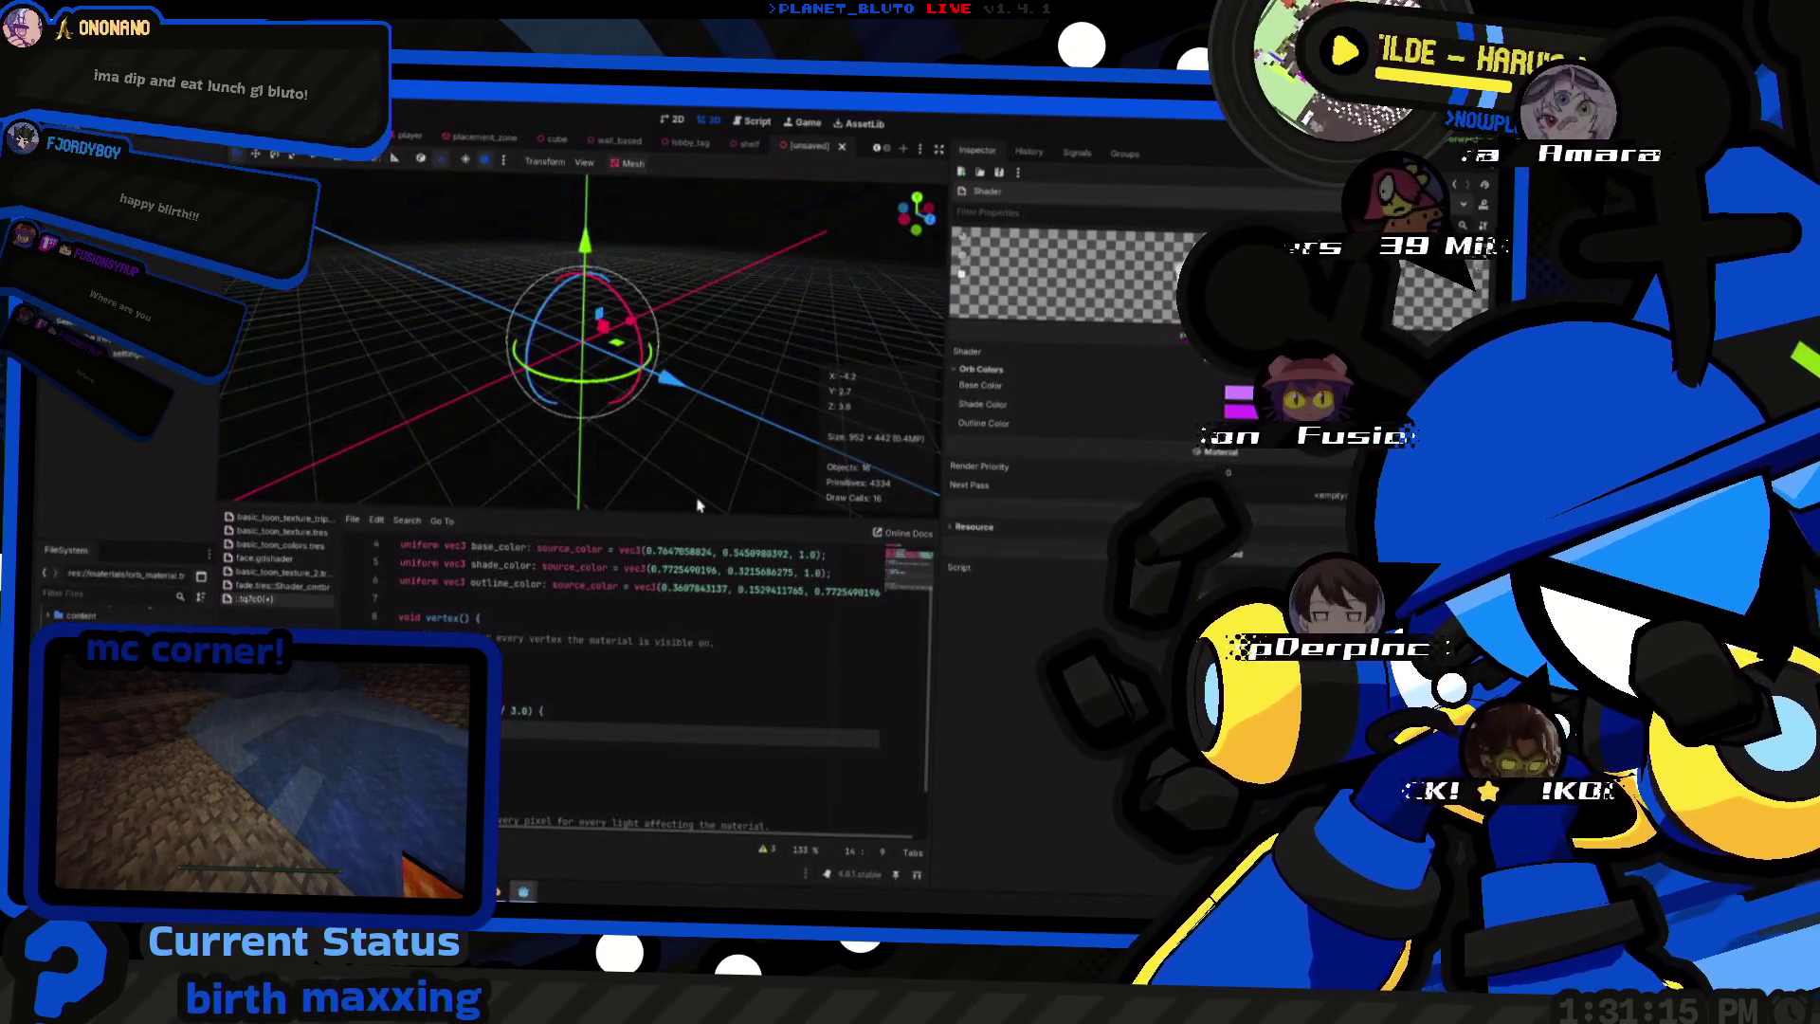
{"action": "key", "text": "F5"}
{"action": "key", "text": "F8"}
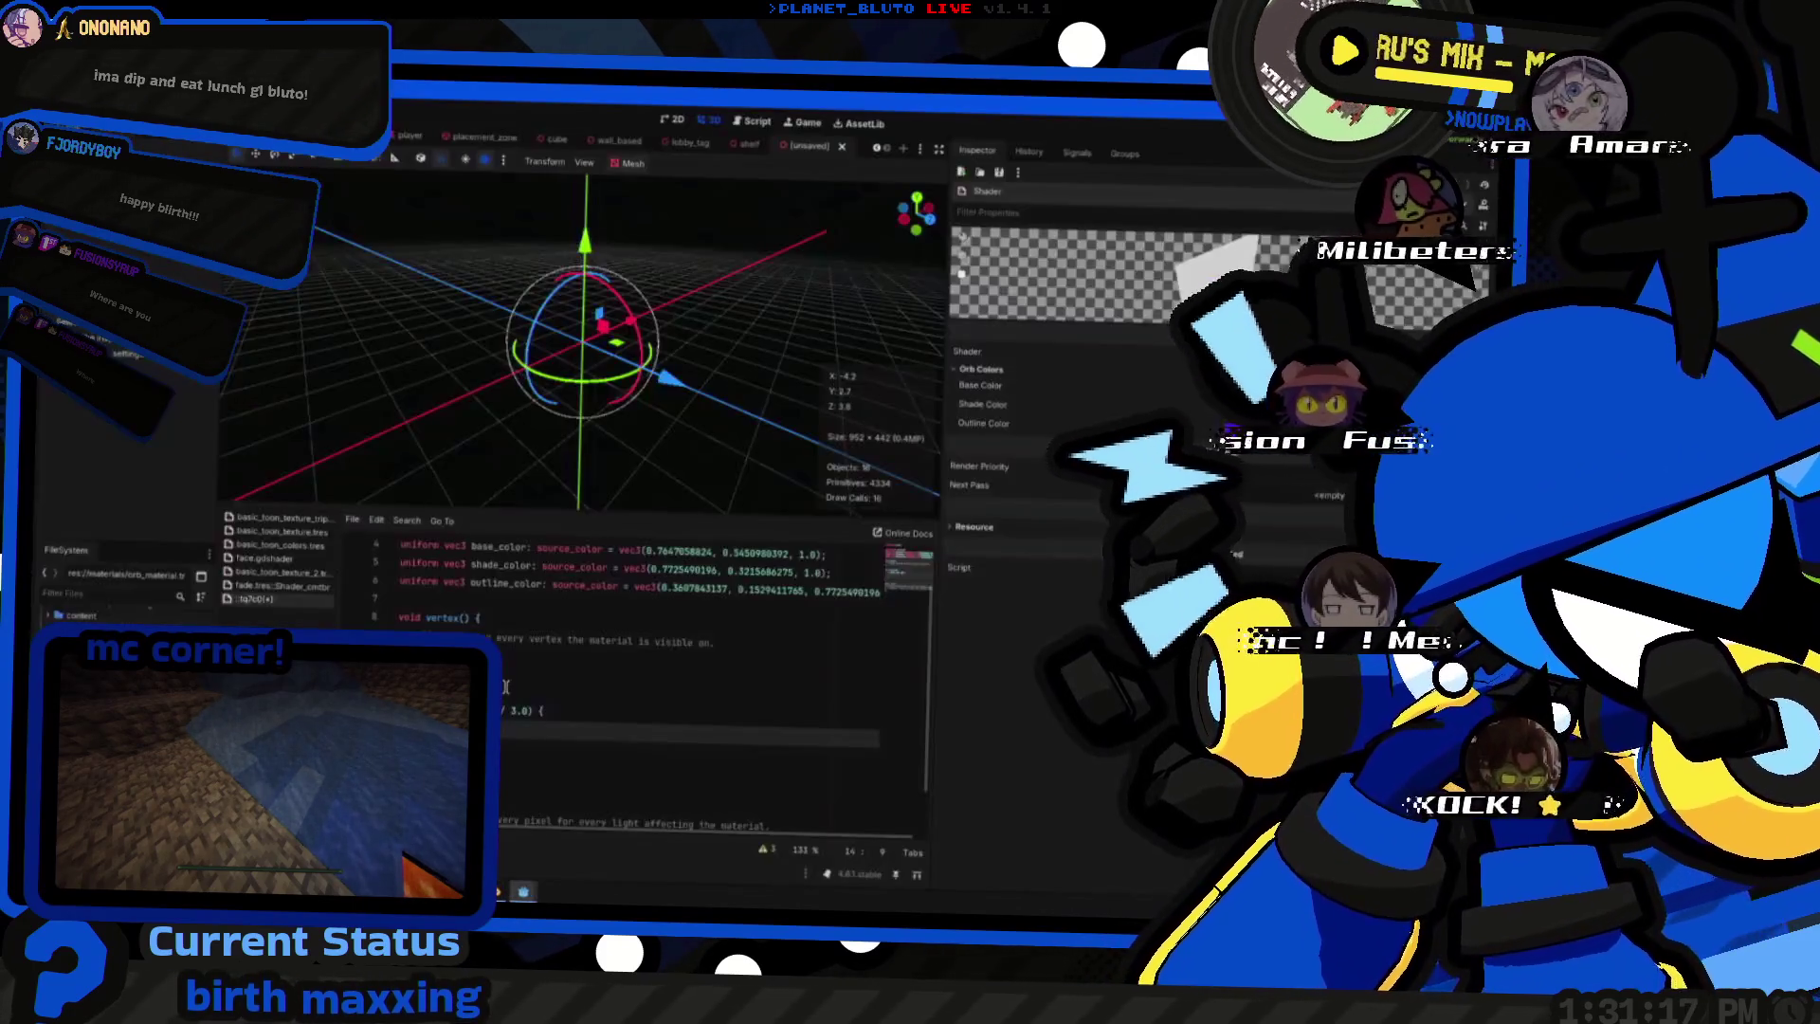
{"action": "type", "text": "w"}
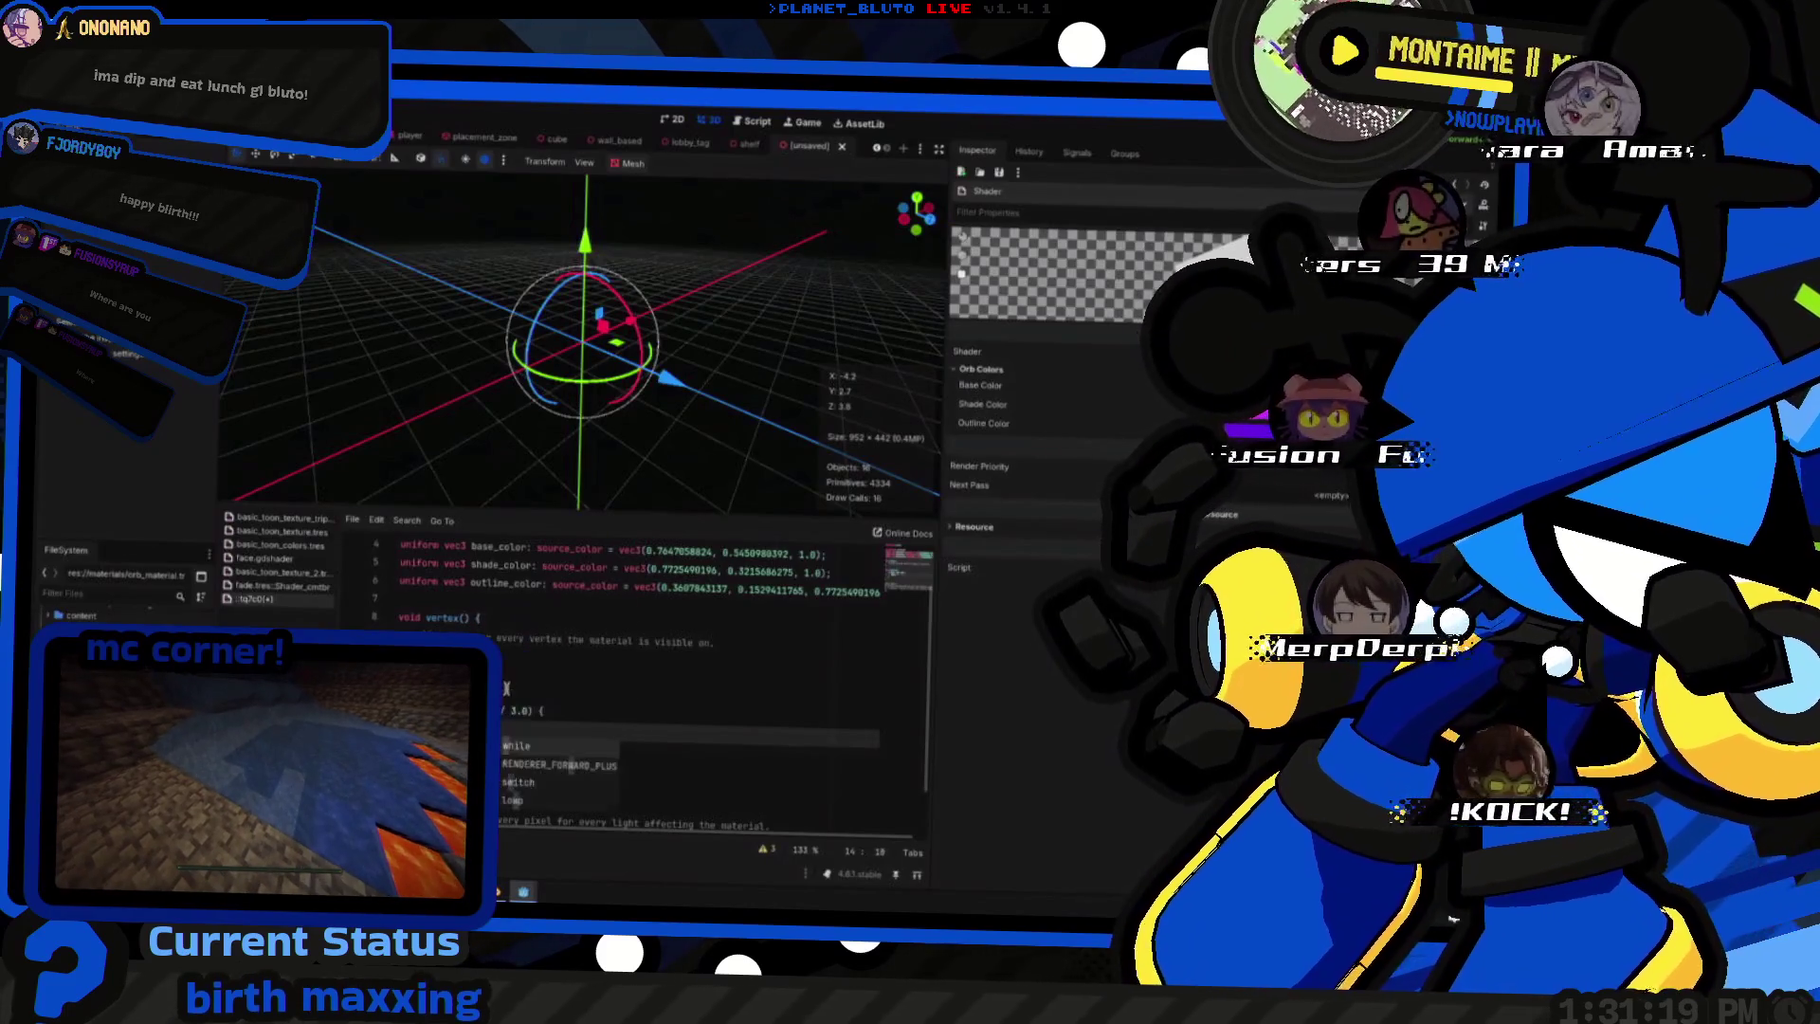
{"action": "key", "text": "BackSpace"}
{"action": "key", "text": "BackSpace"}
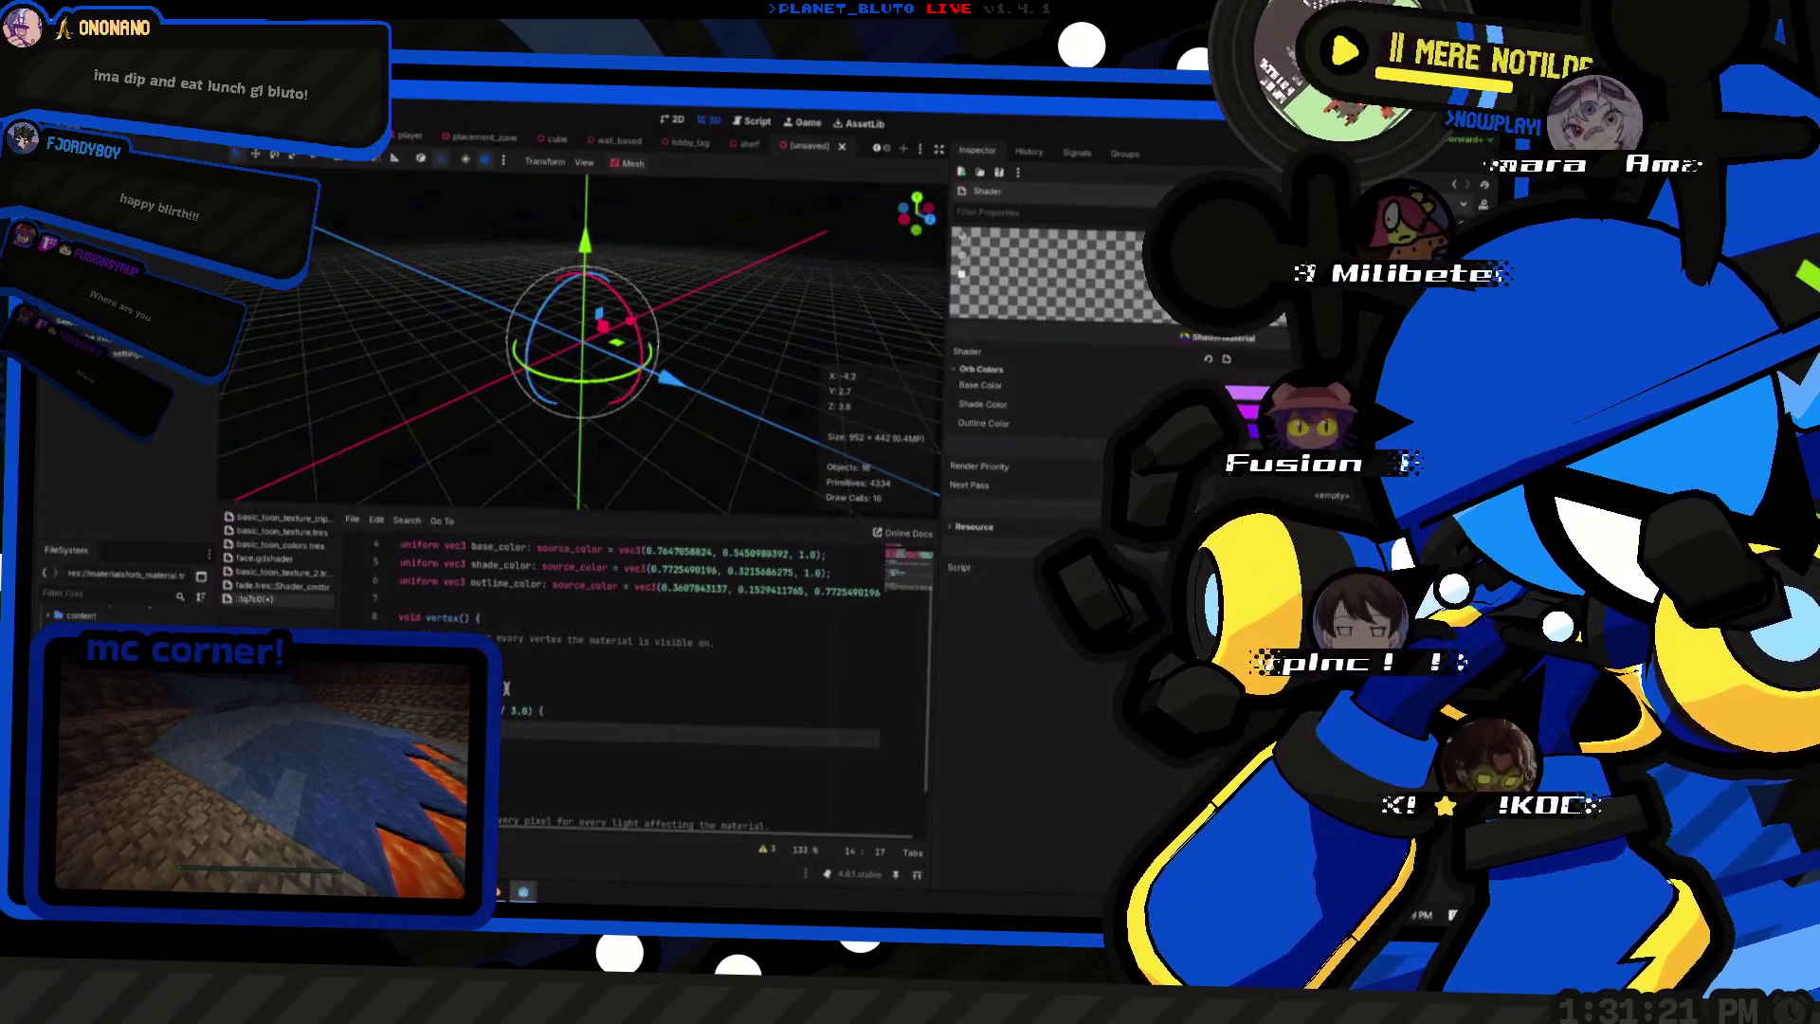
{"action": "type", "text": "vec"}
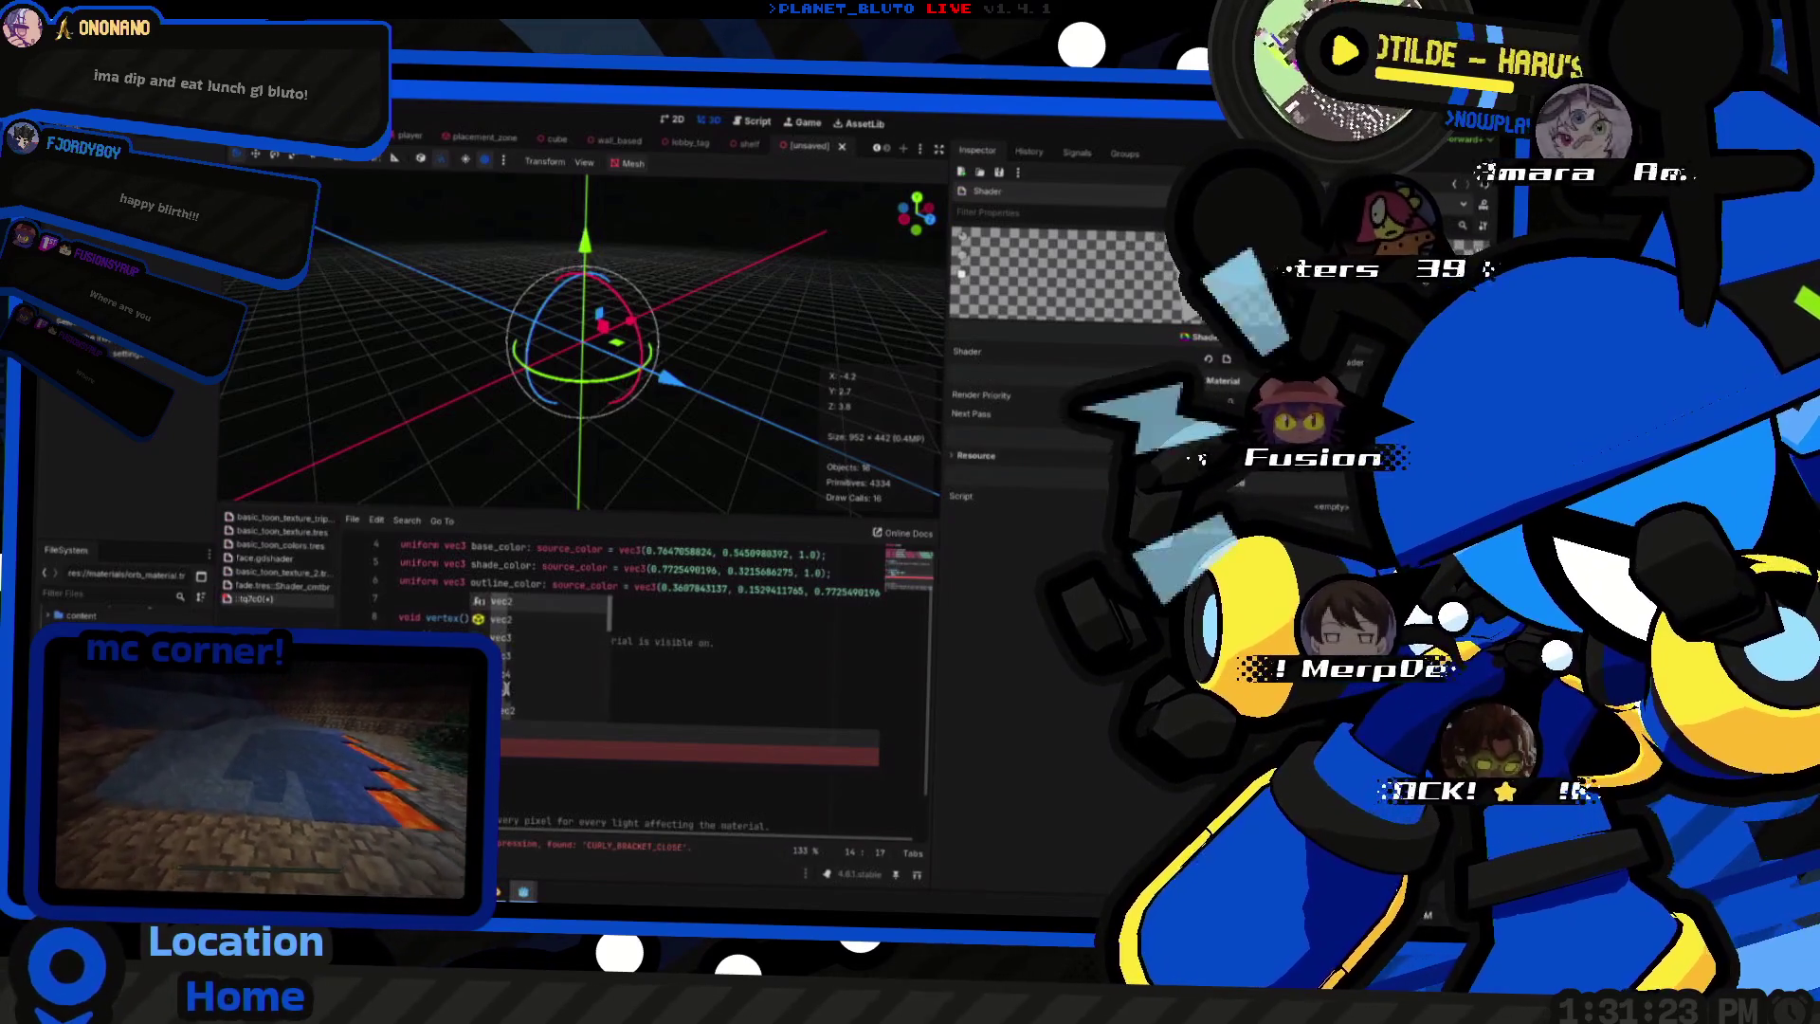
{"action": "type", "text": "3 pos"}
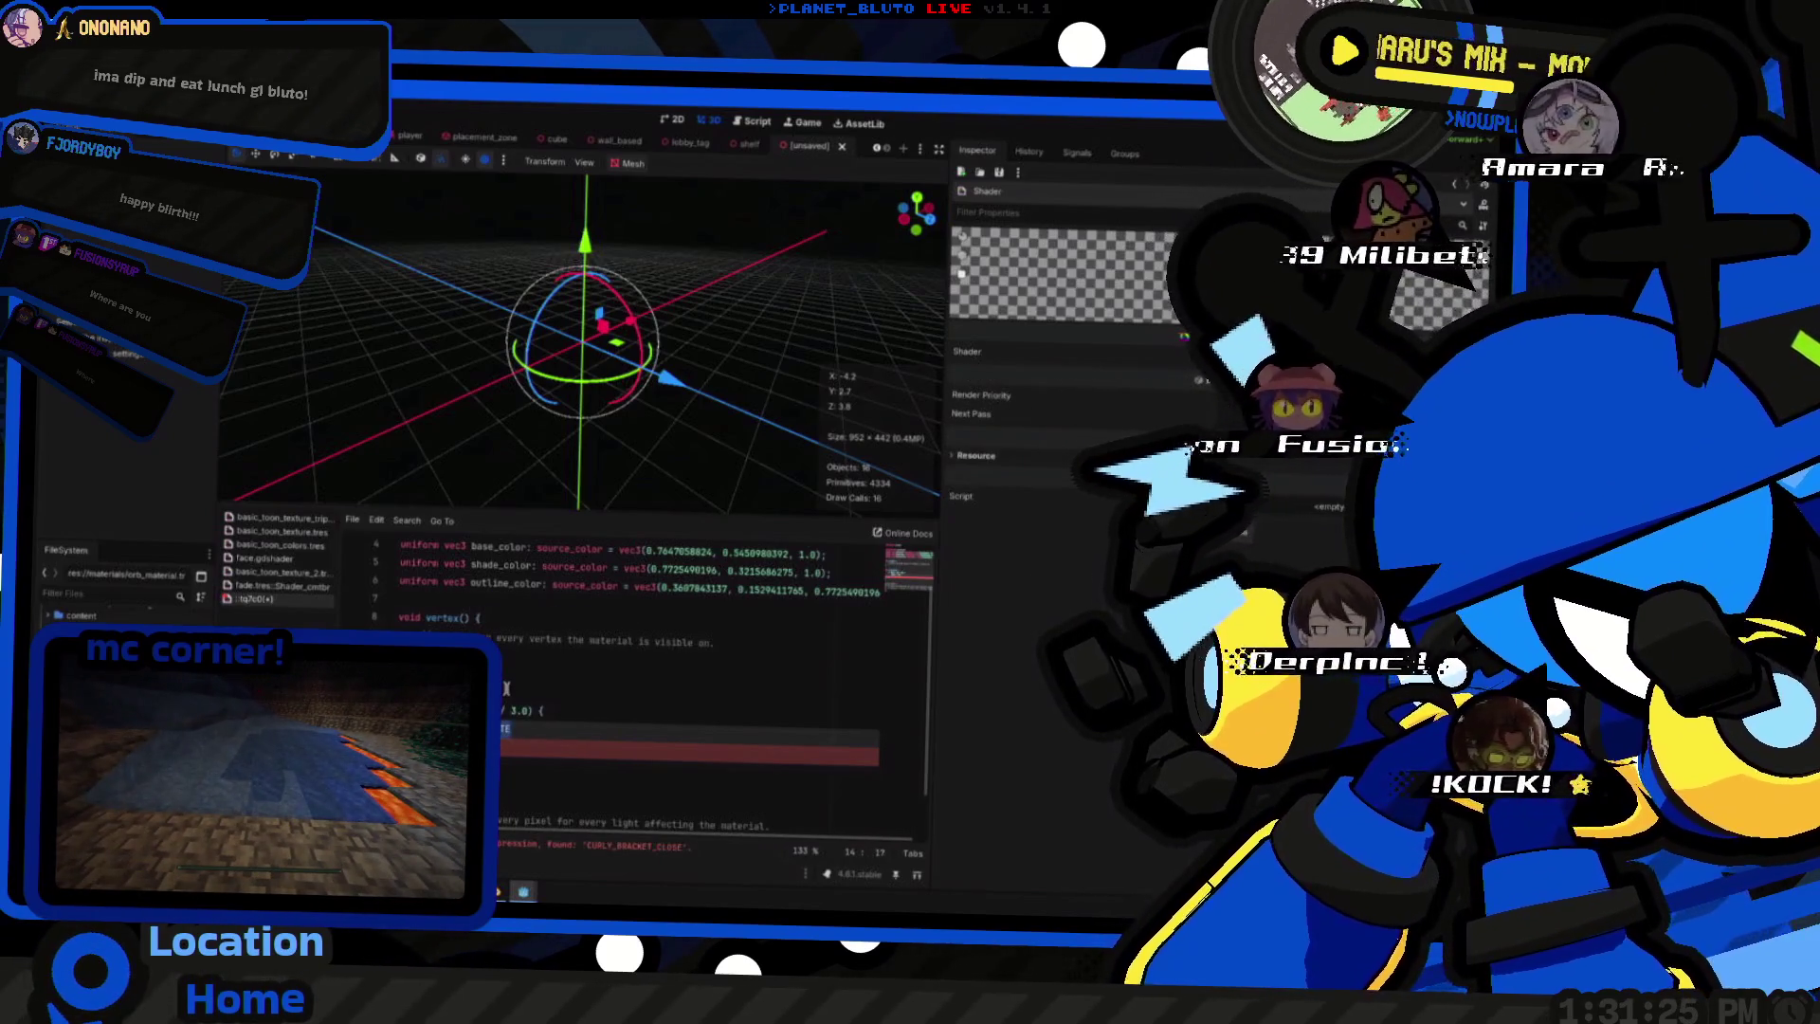
{"action": "scroll", "coordinate": [505, 687], "scroll_direction": "up", "scroll_amount": 3}
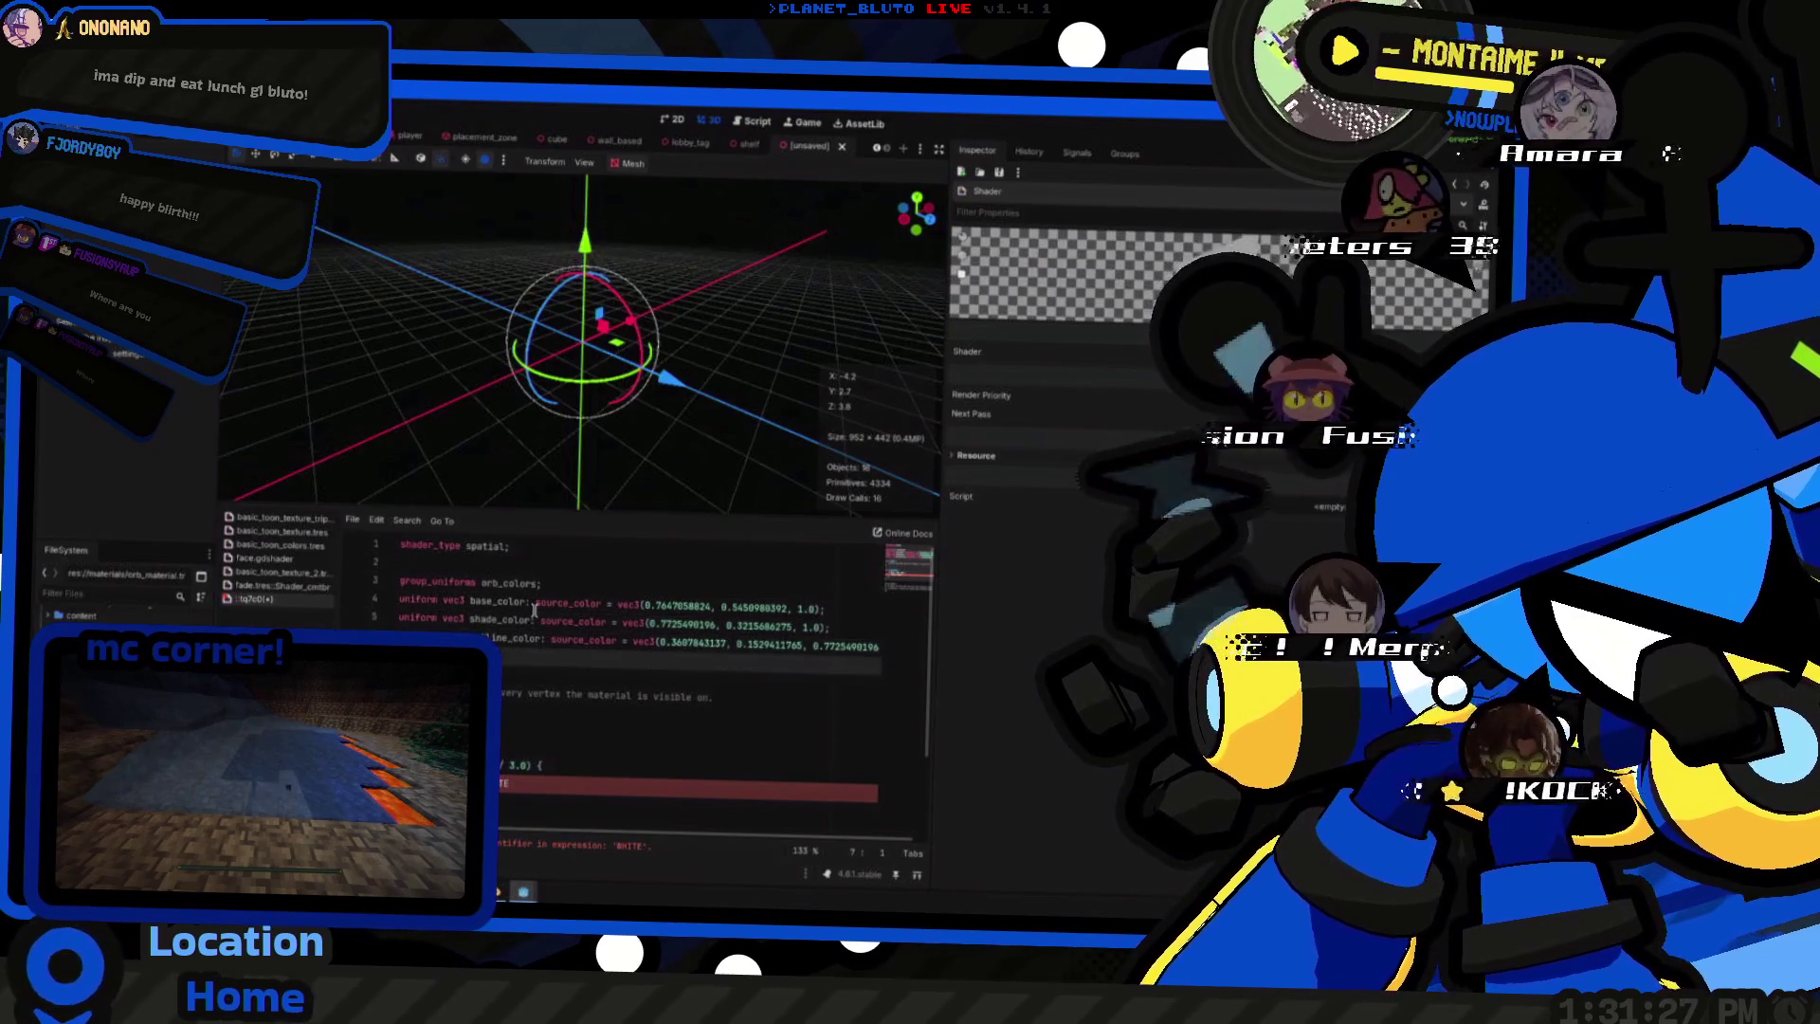
- Add a WHITE source_color uniform below the orb colours with an all-1.0 default
{"action": "key", "text": "Return"}
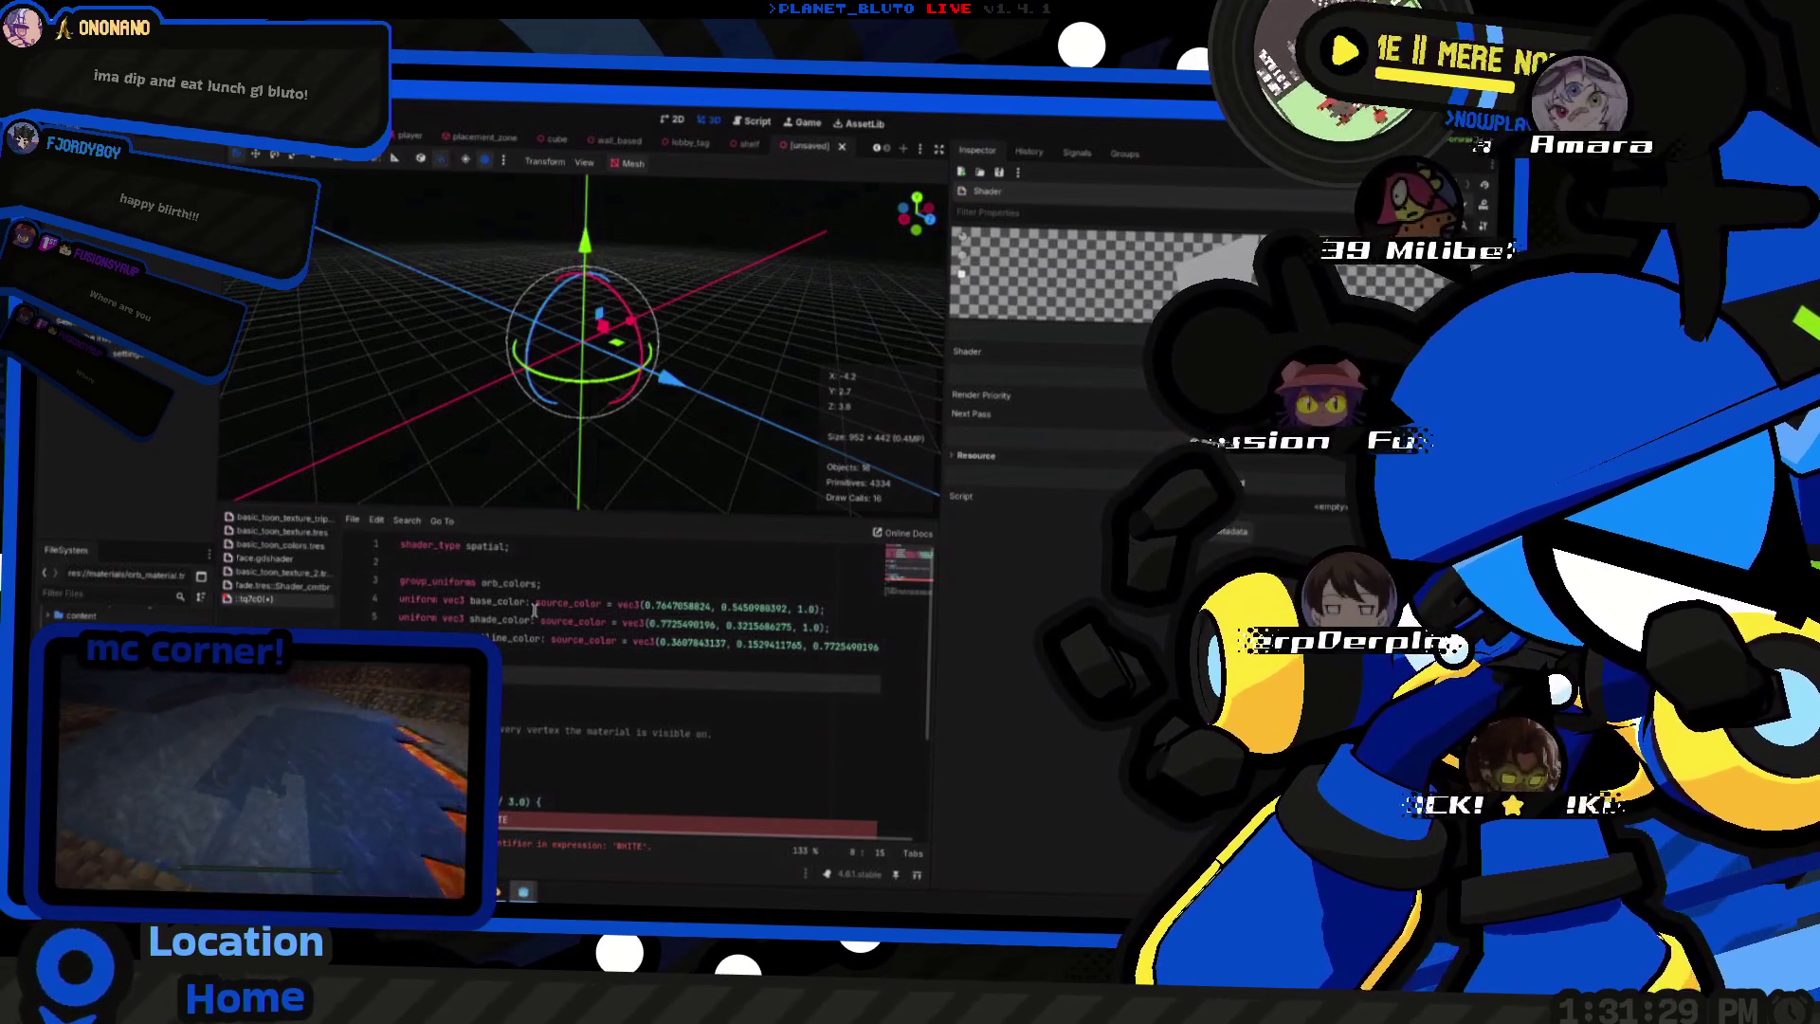
{"action": "type", "text": "varying"}
{"action": "key", "text": "BackSpace"}
{"action": "key", "text": "BackSpace"}
{"action": "key", "text": "BackSpace"}
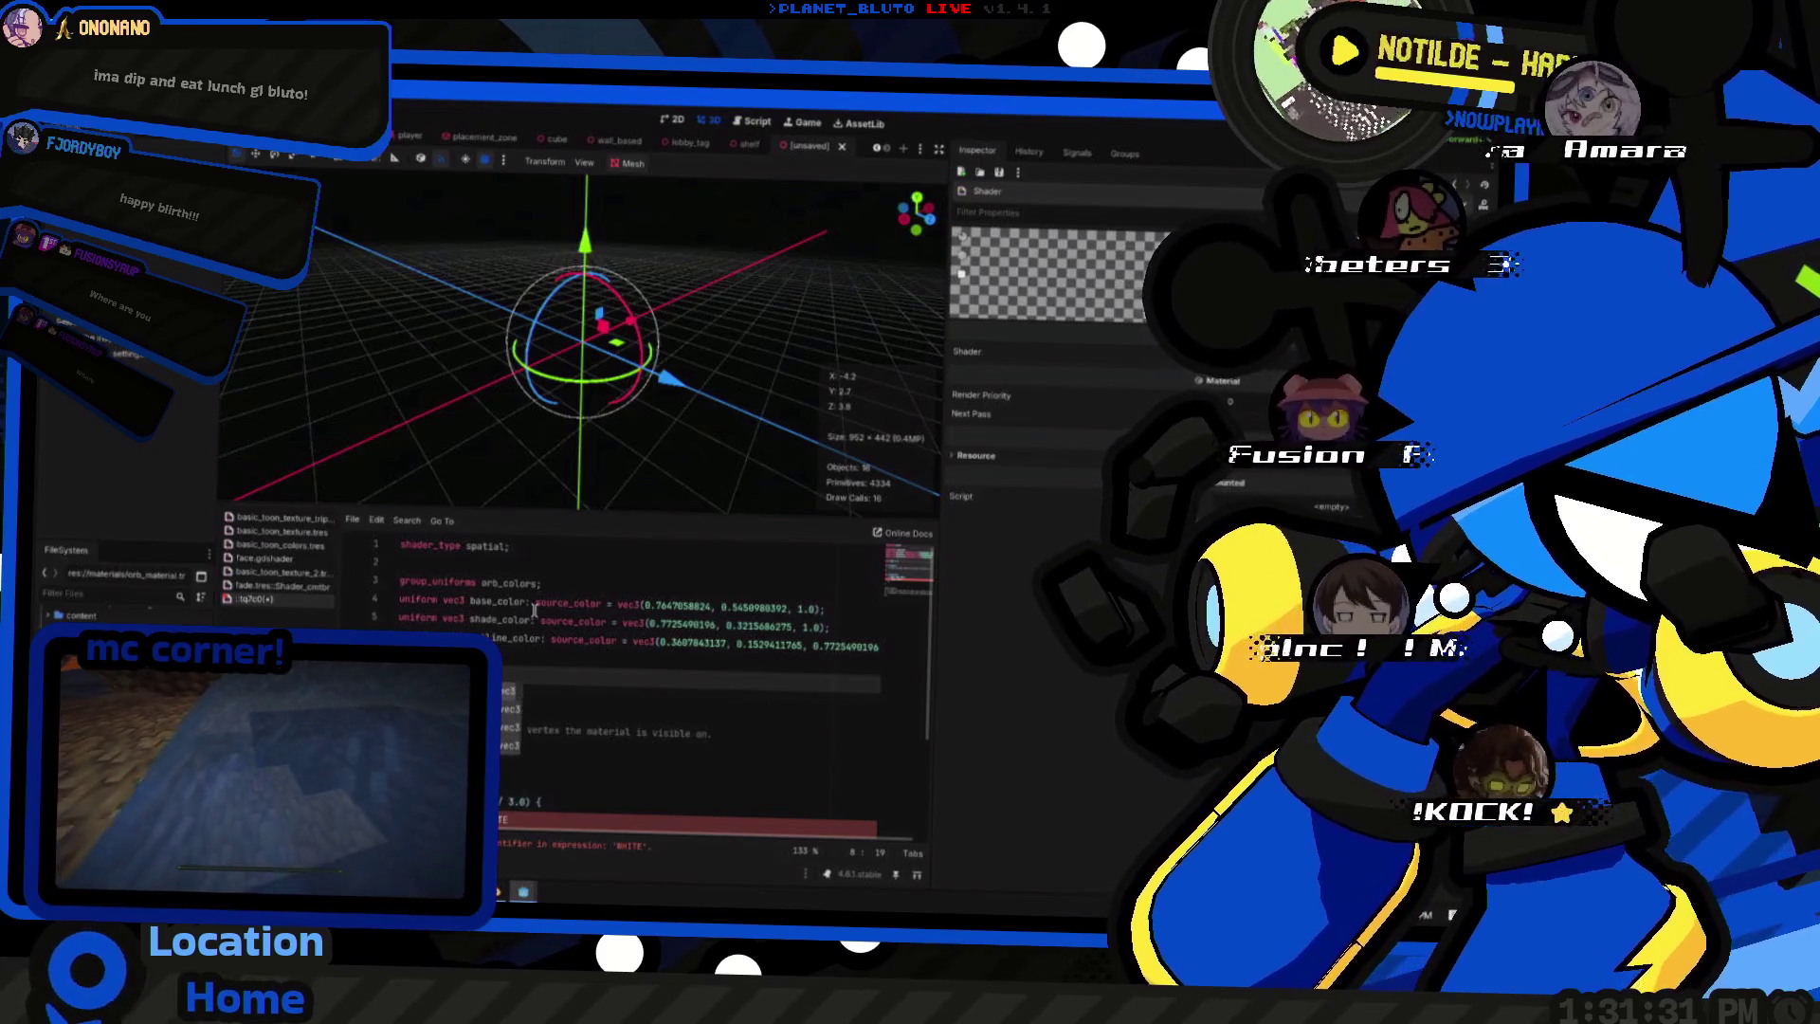
{"action": "type", "text": "1.0, 1.0, 1.0"}
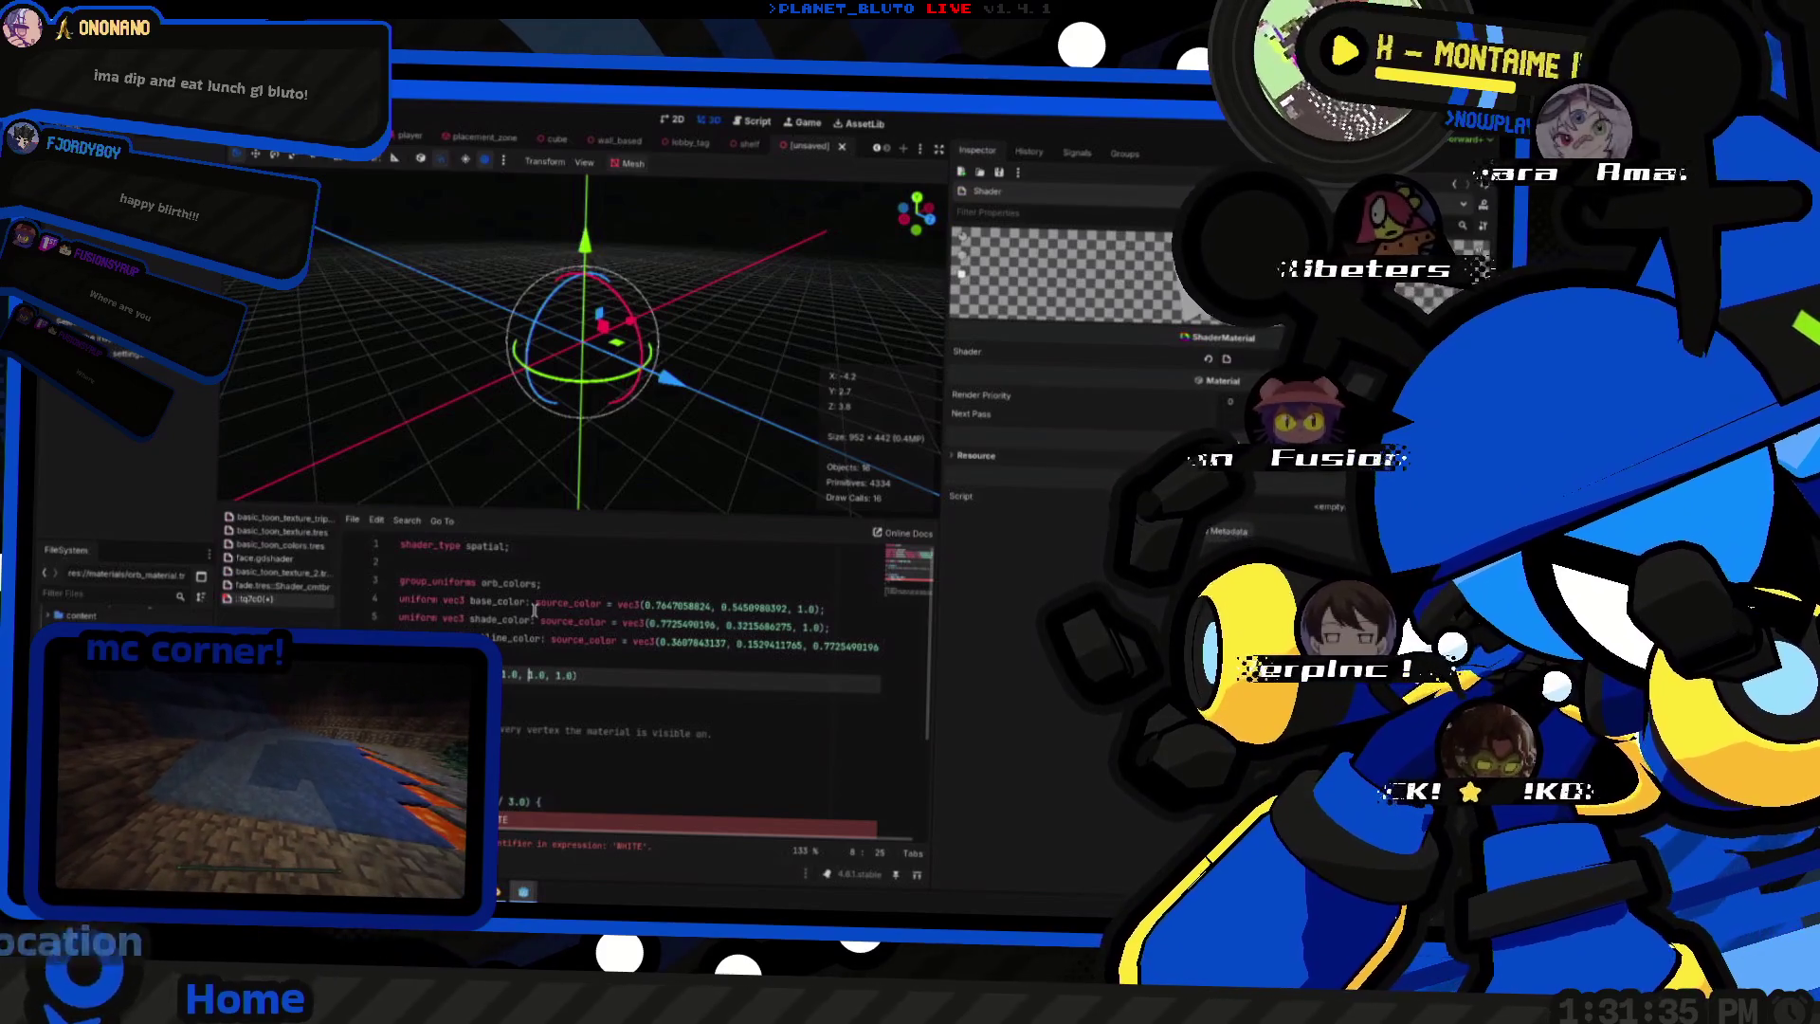
{"action": "type", "text": ", 1.0"}
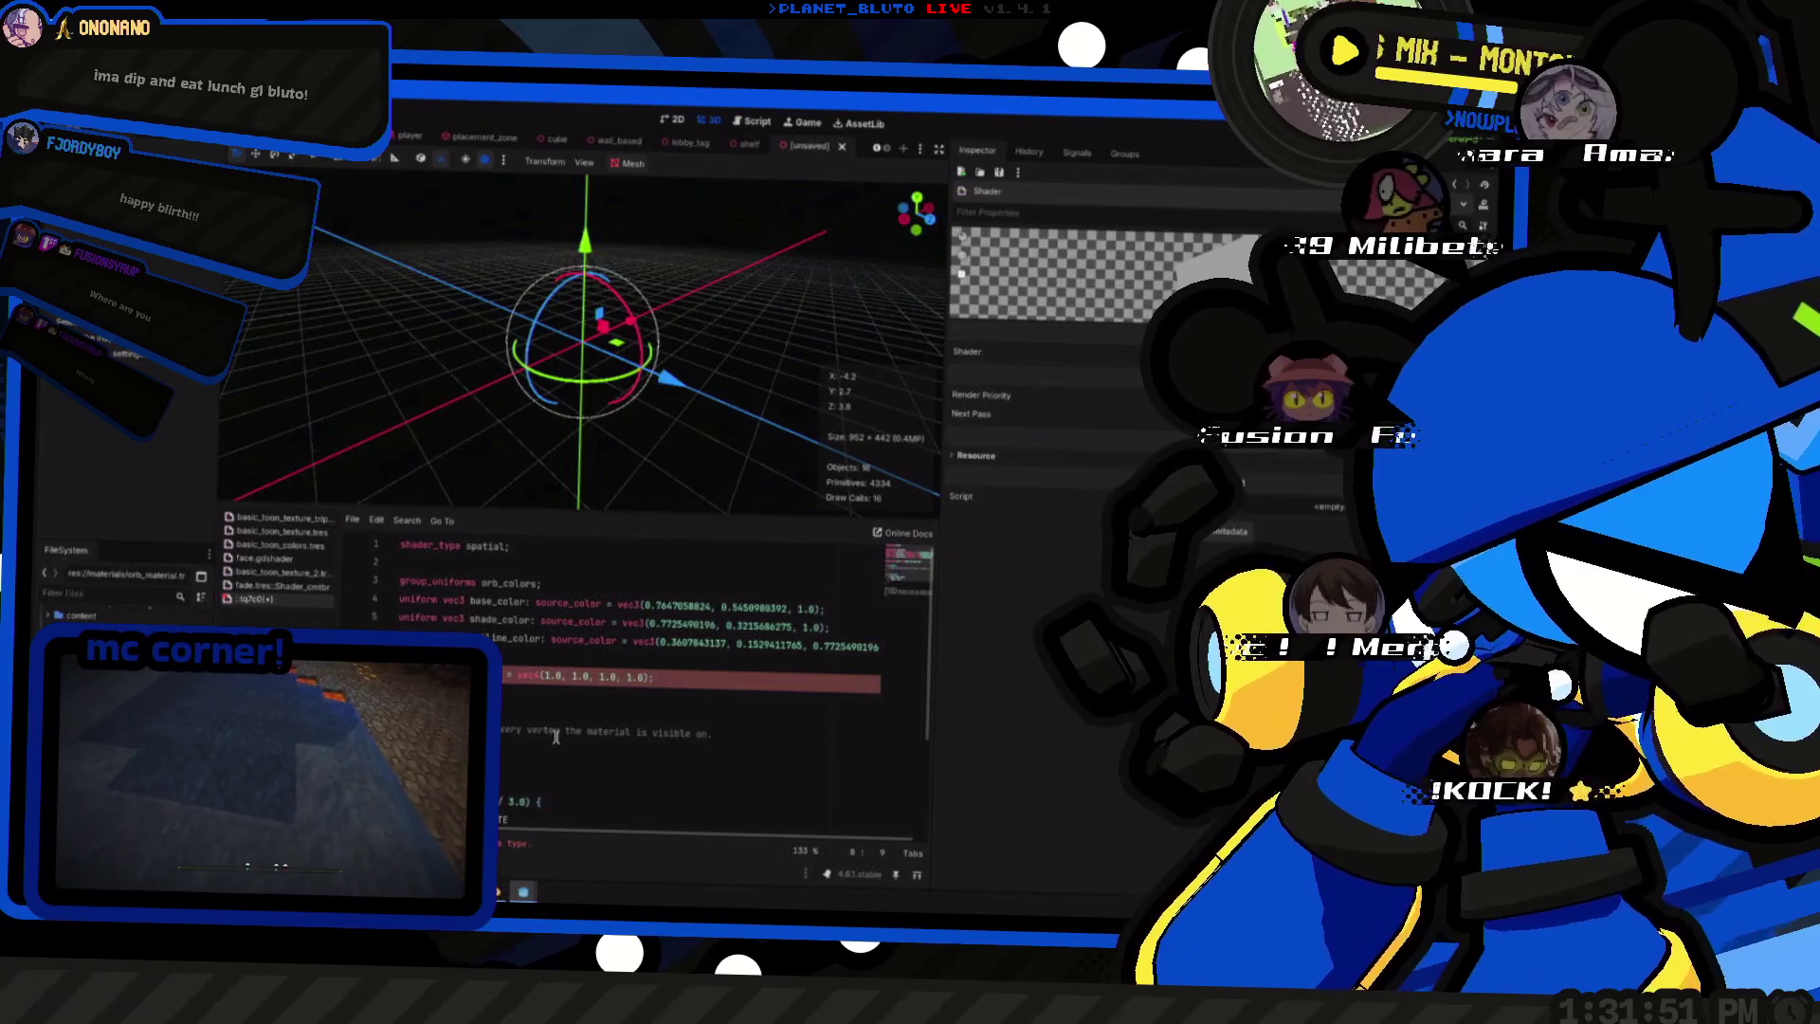
{"action": "type", "text": "vec"}
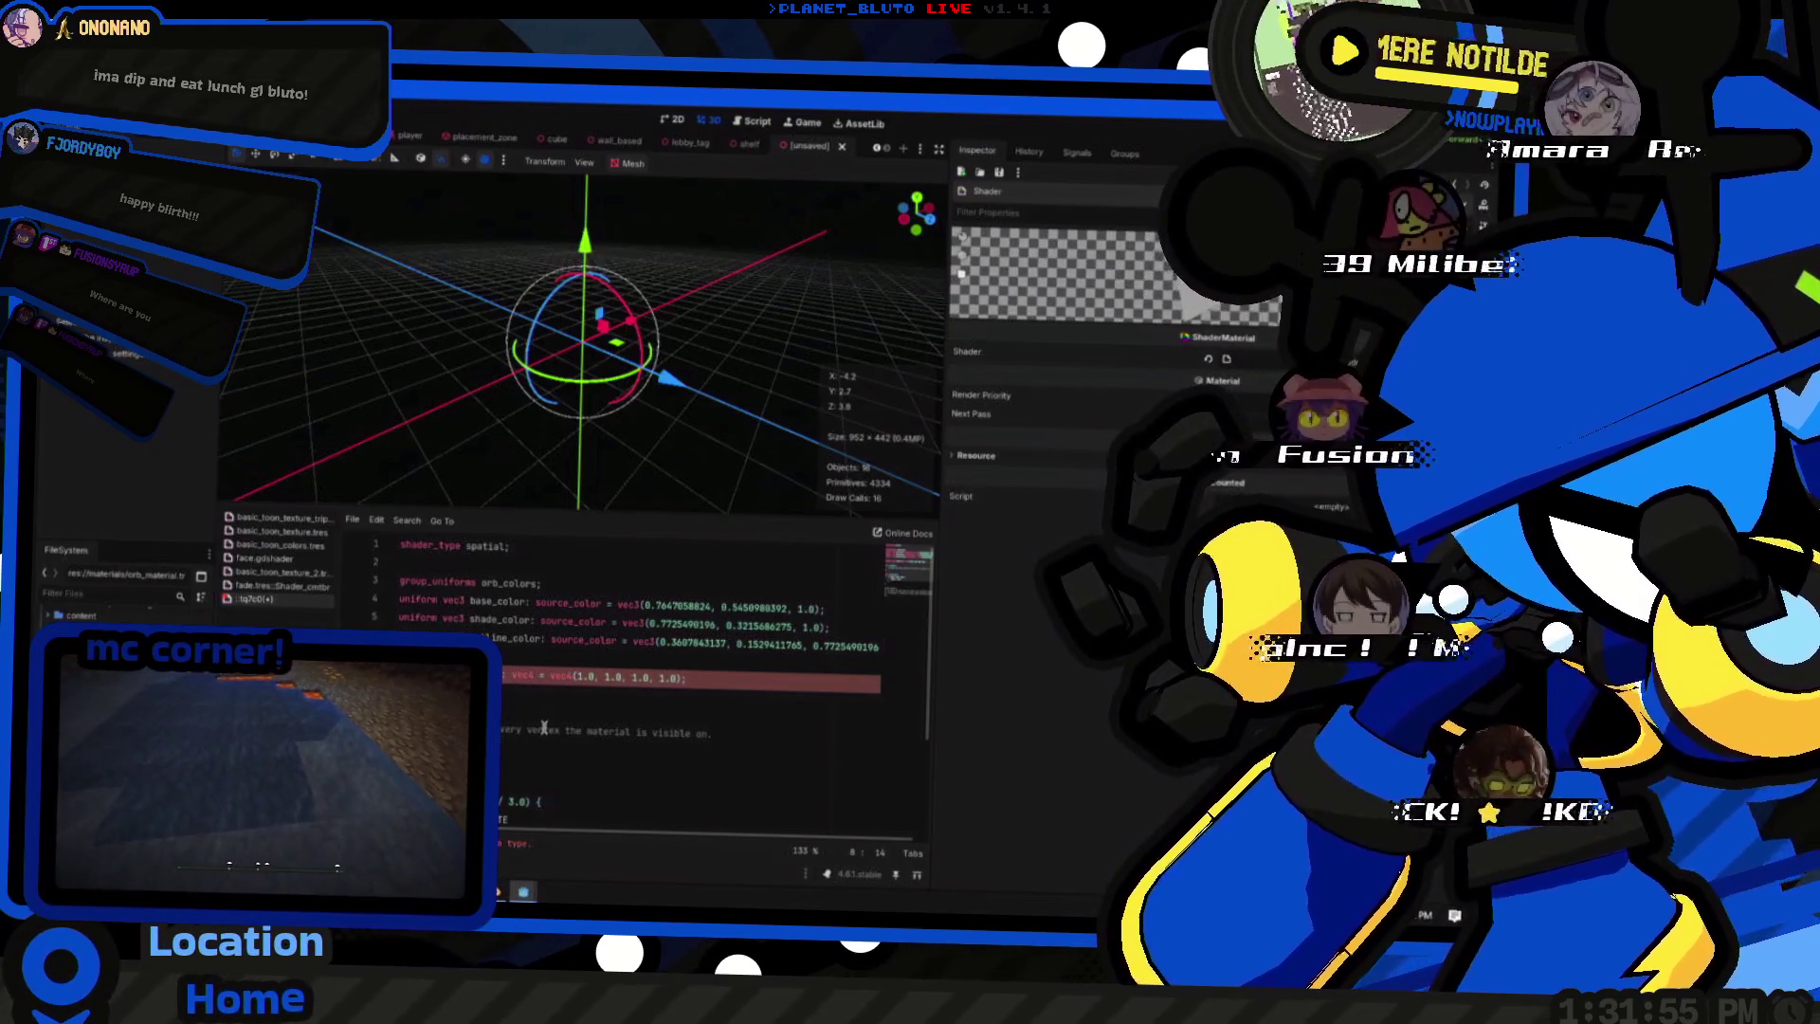
{"action": "key", "text": "End"}
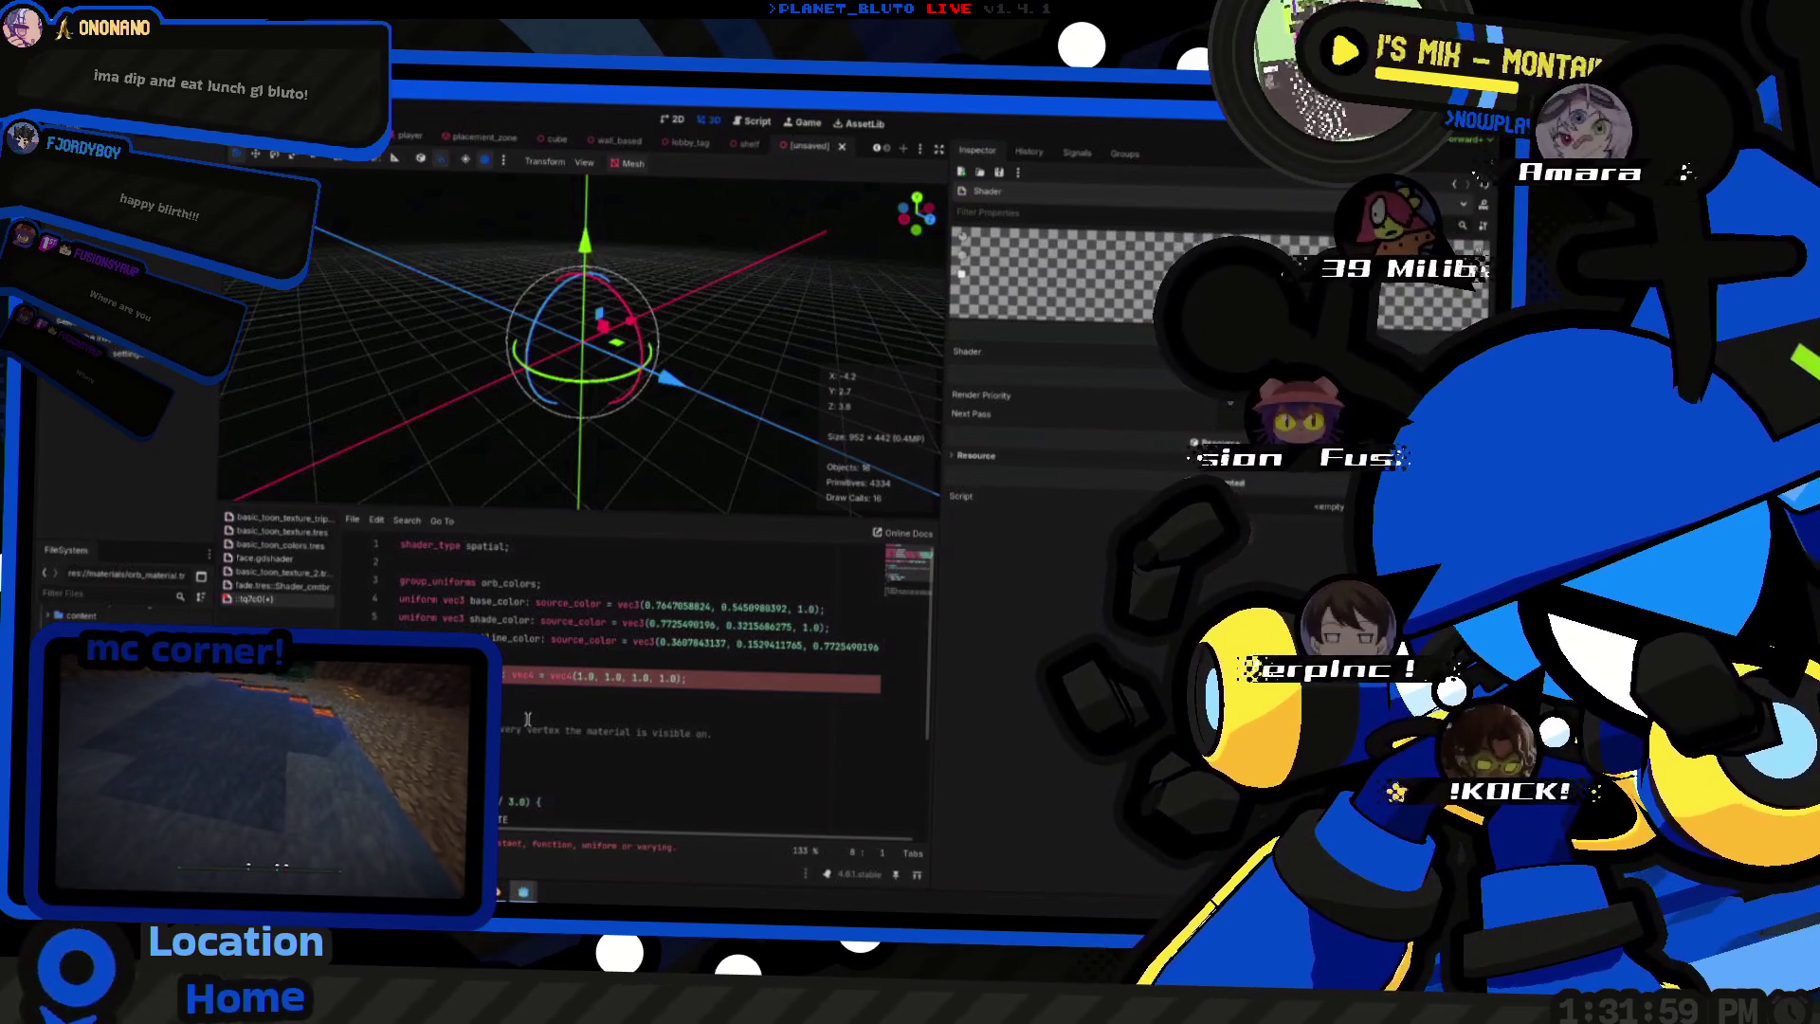
{"action": "key", "text": "BackSpace"}
{"action": "key", "text": "BackSpace"}
{"action": "key", "text": "BackSpace"}
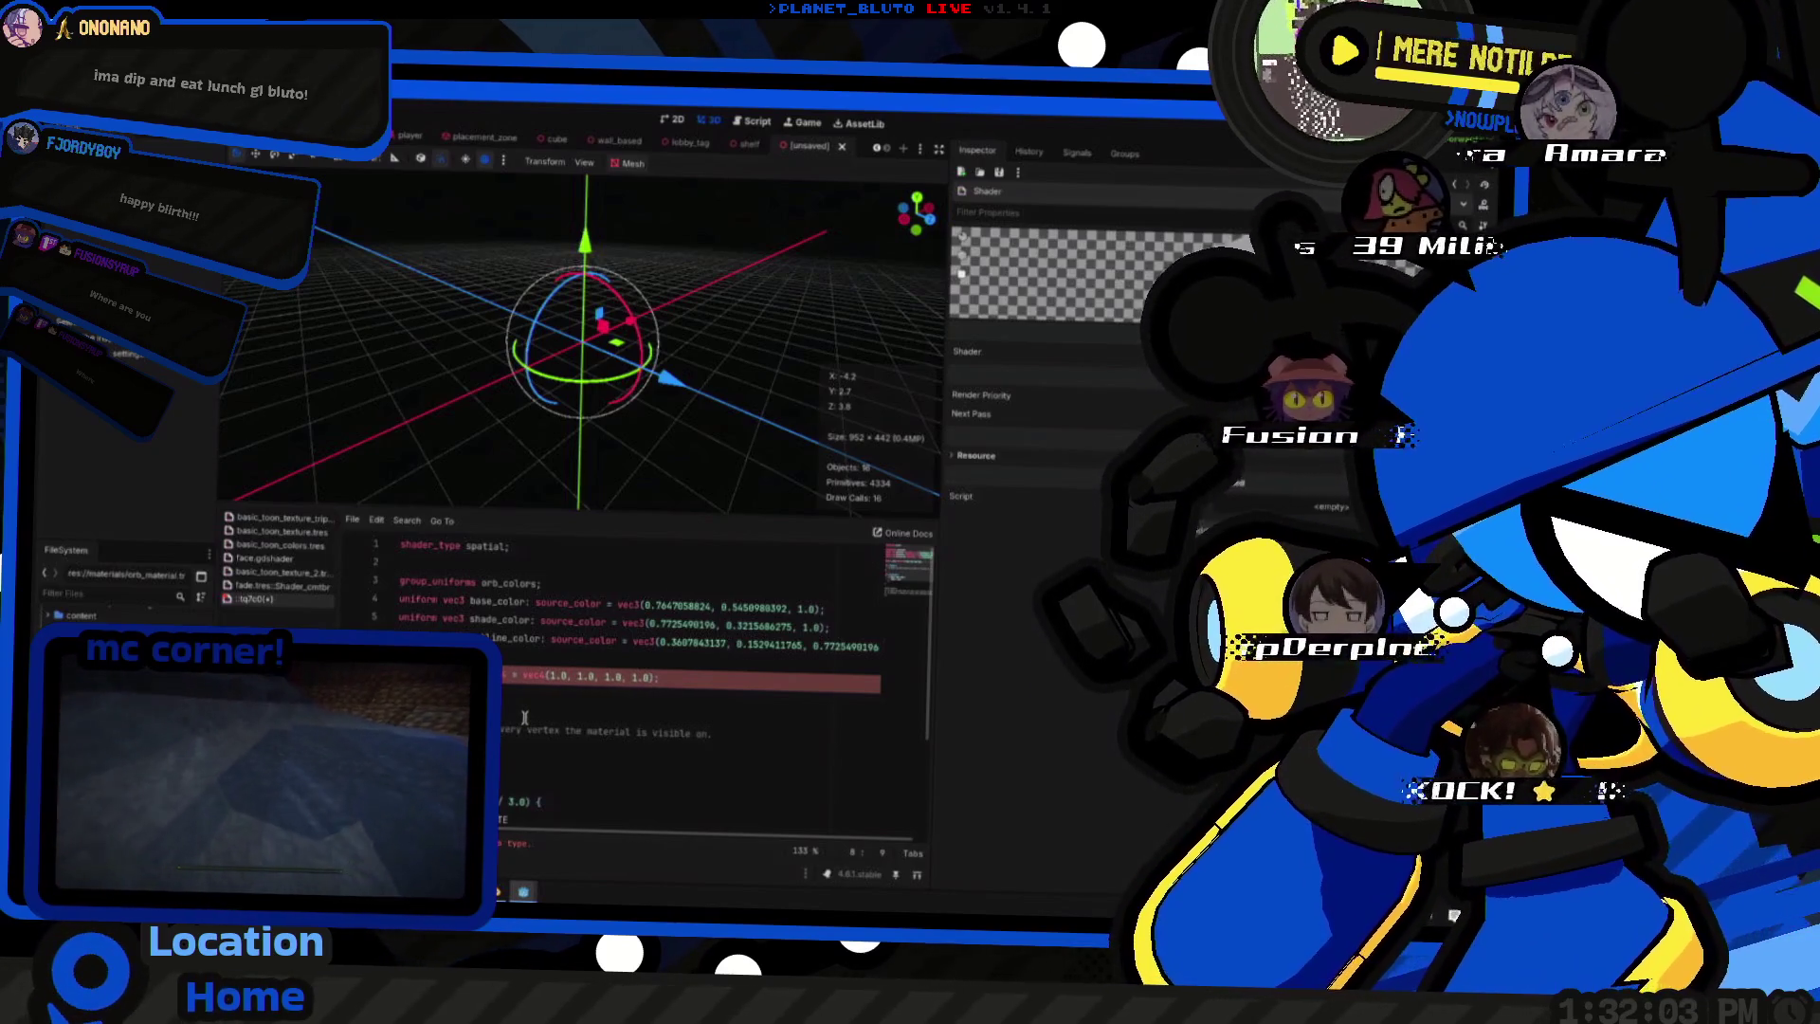
{"action": "type", "text": "1.0)"}
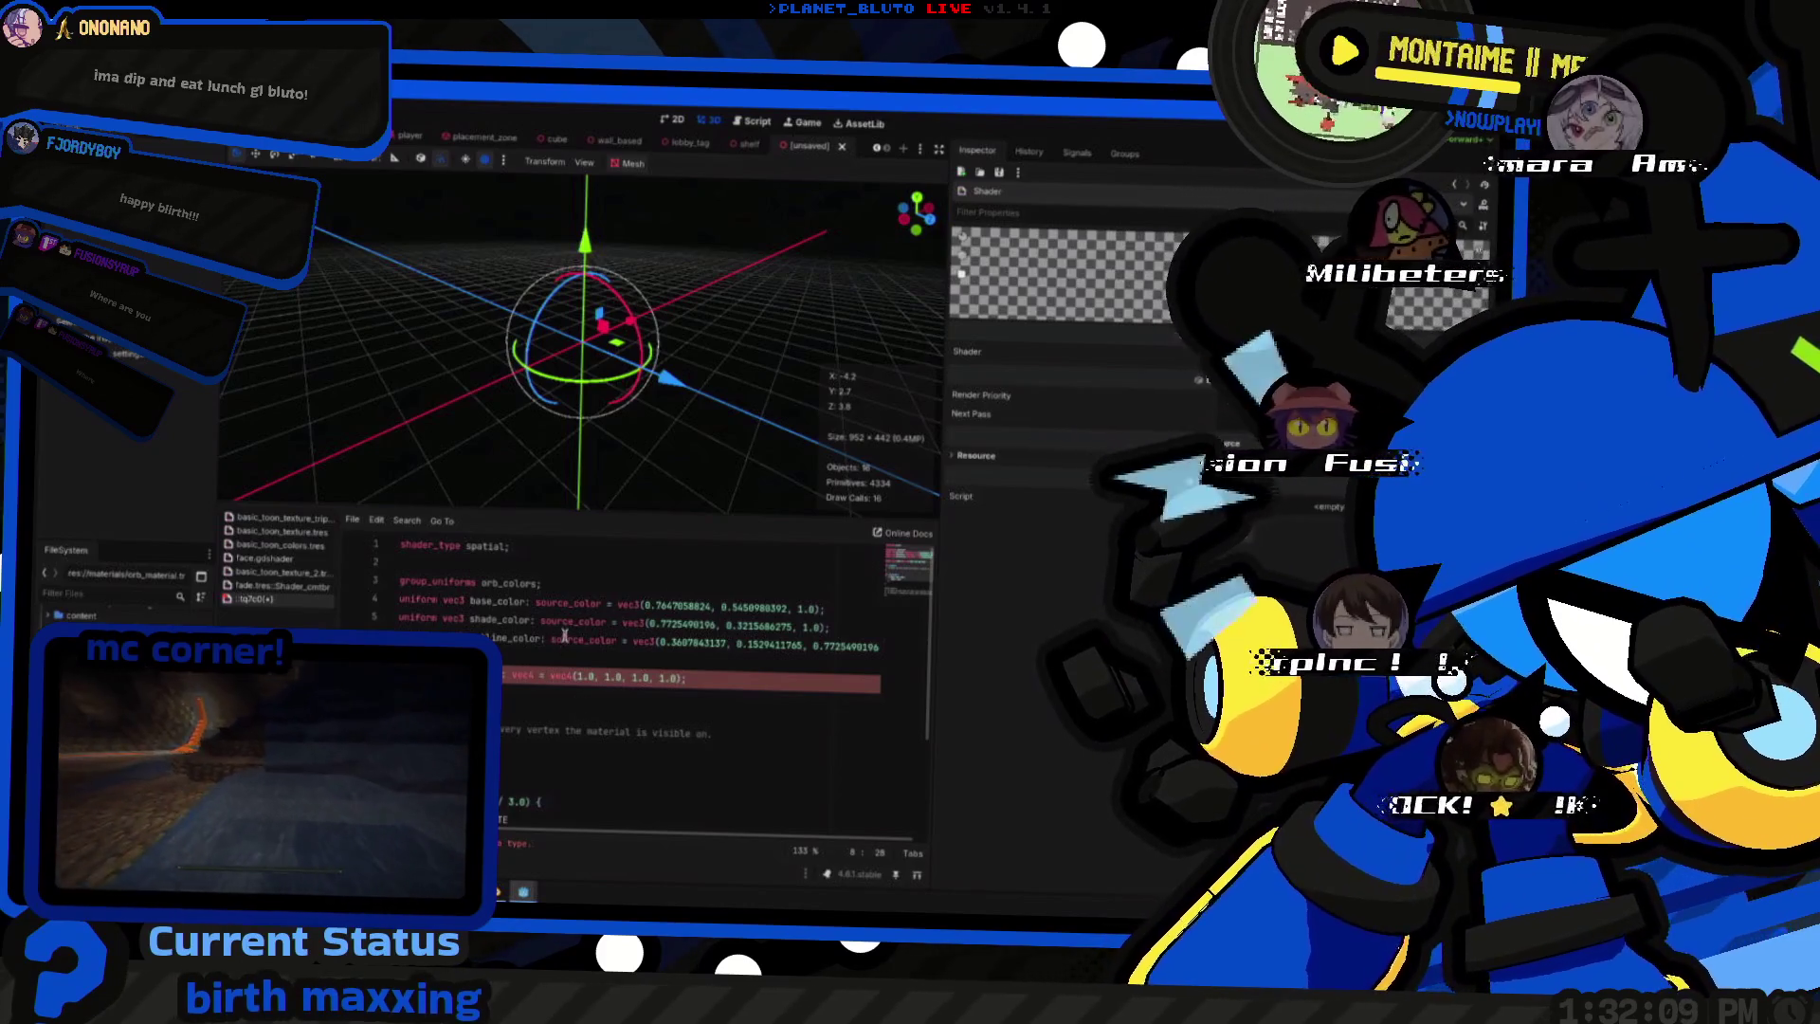
{"action": "type", "text": "source_color"}
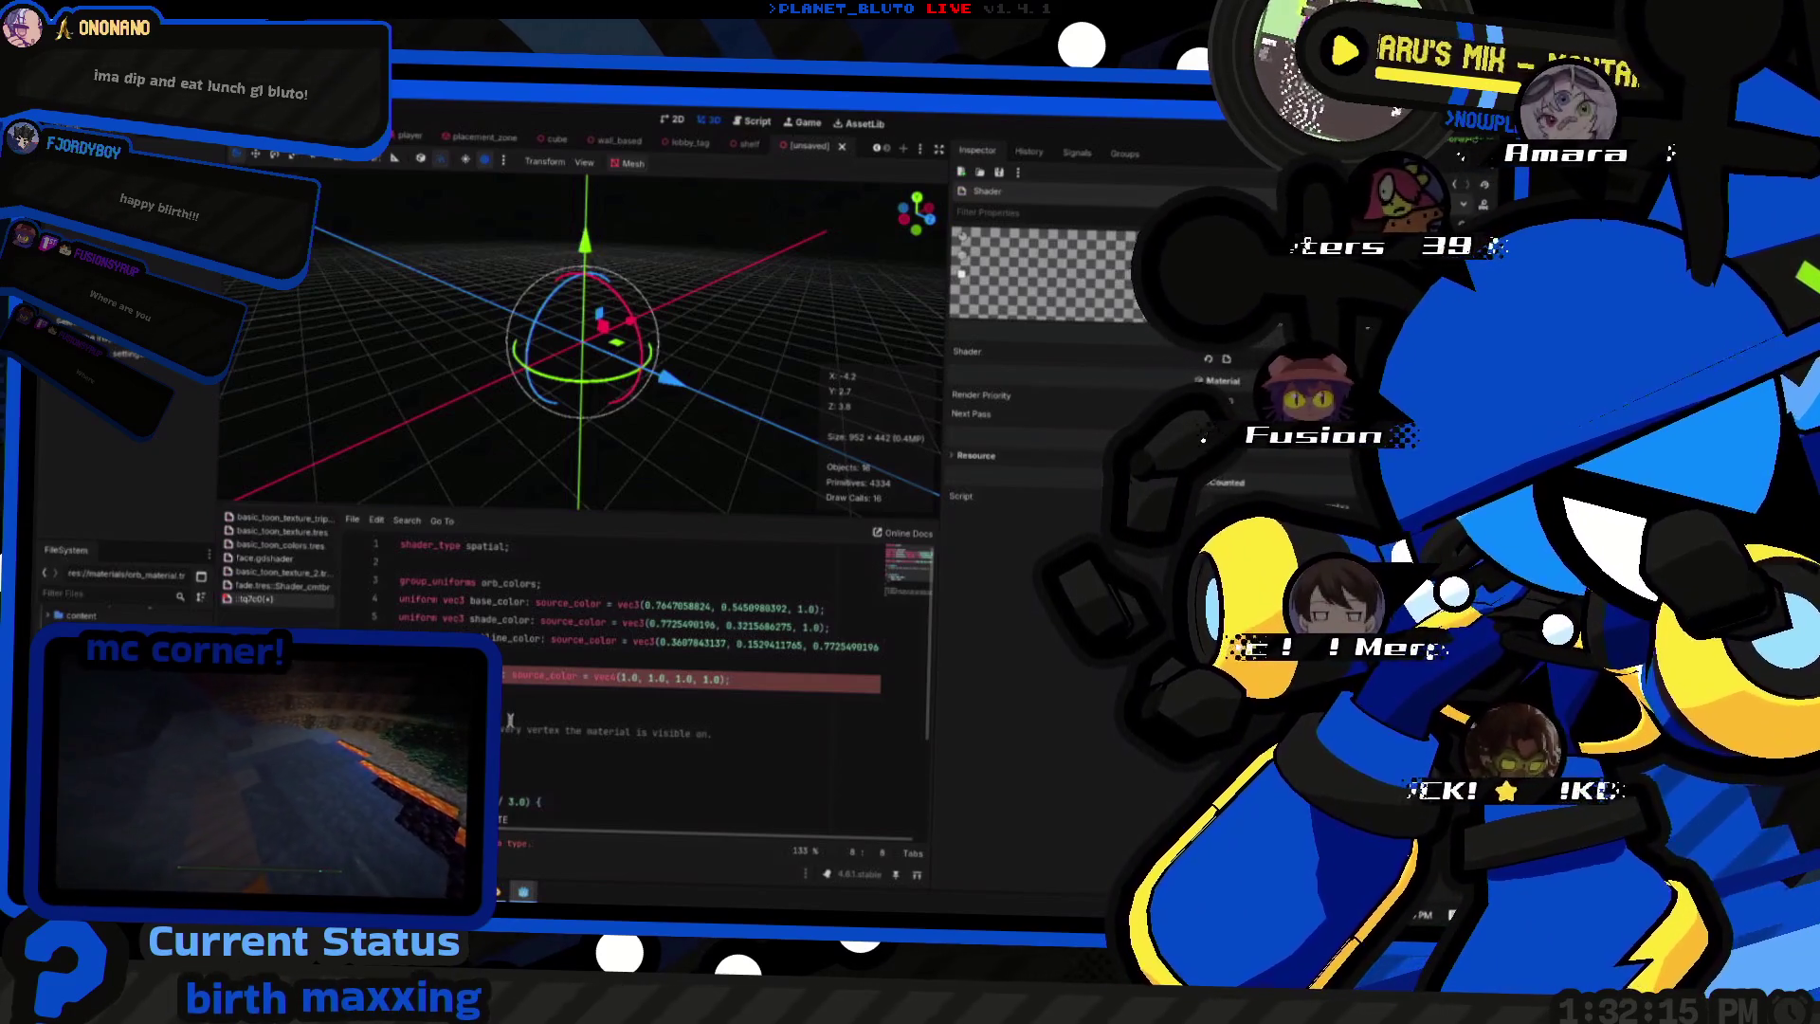
- Compare the other toon shader files in the script list for reference
{"action": "left_click", "coordinate": [264, 571]}
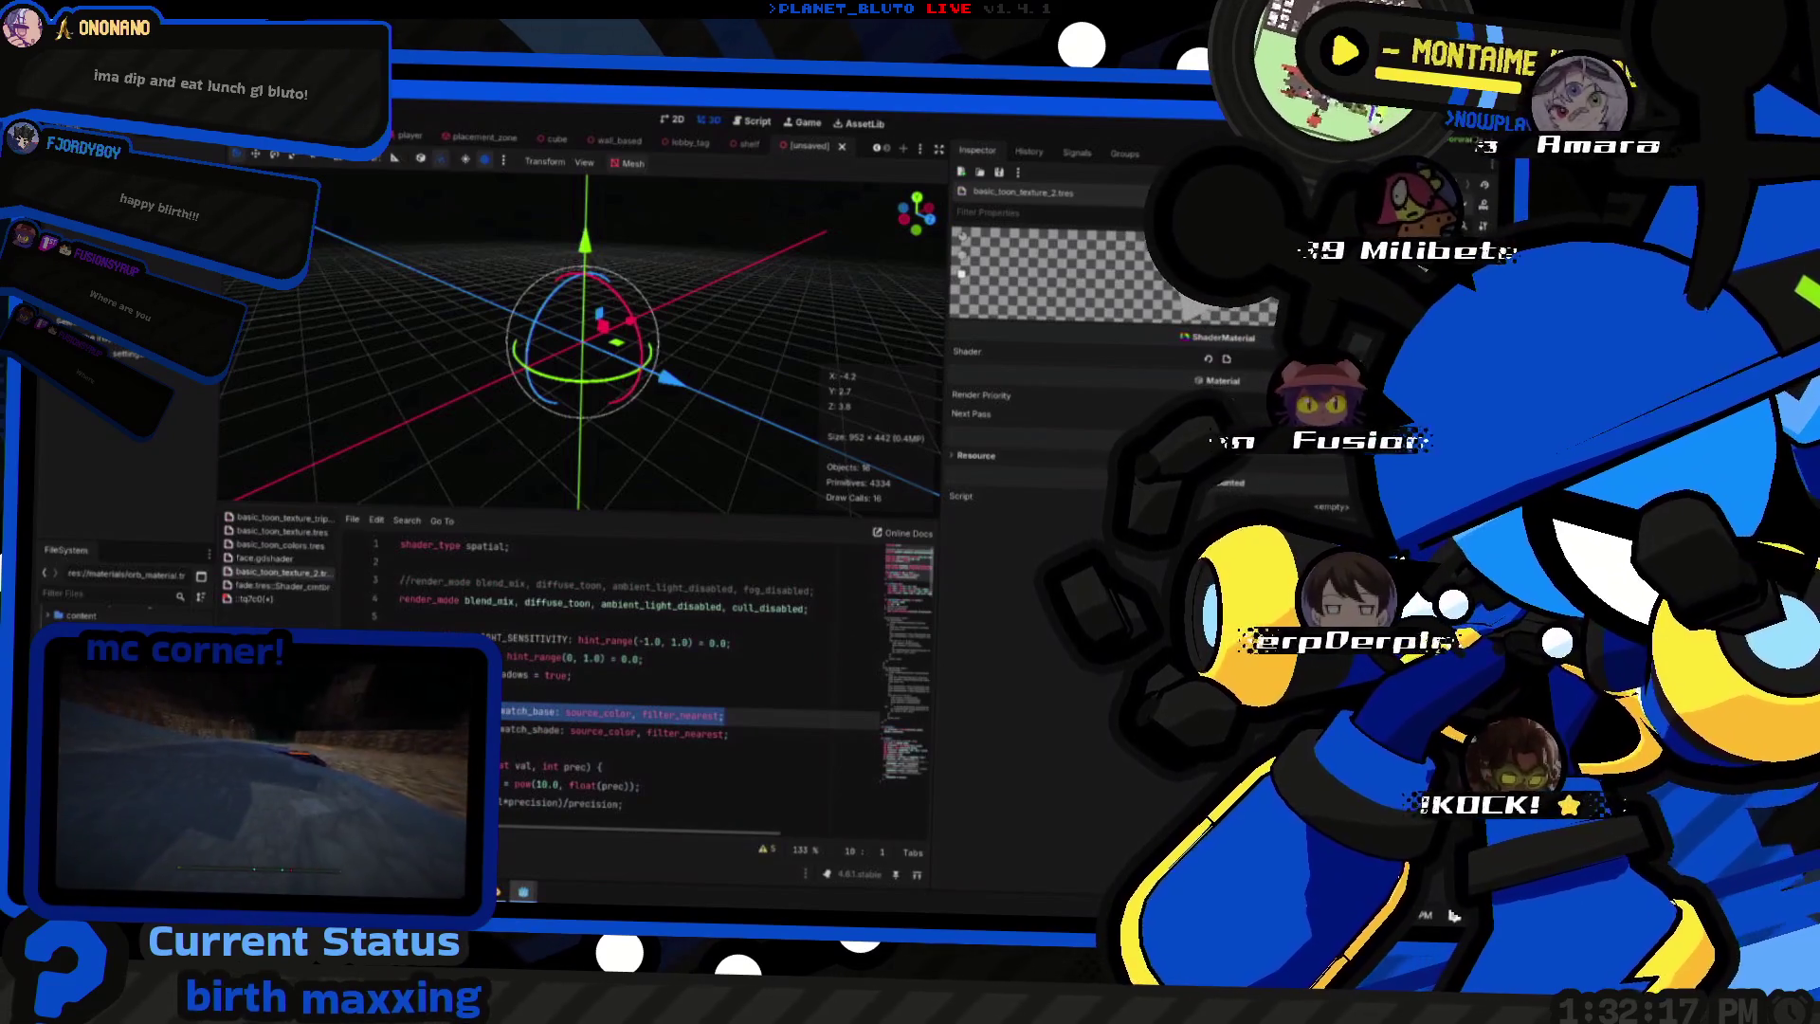
{"action": "scroll", "coordinate": [540, 676], "scroll_direction": "down", "scroll_amount": 3}
{"action": "left_click", "coordinate": [284, 565]}
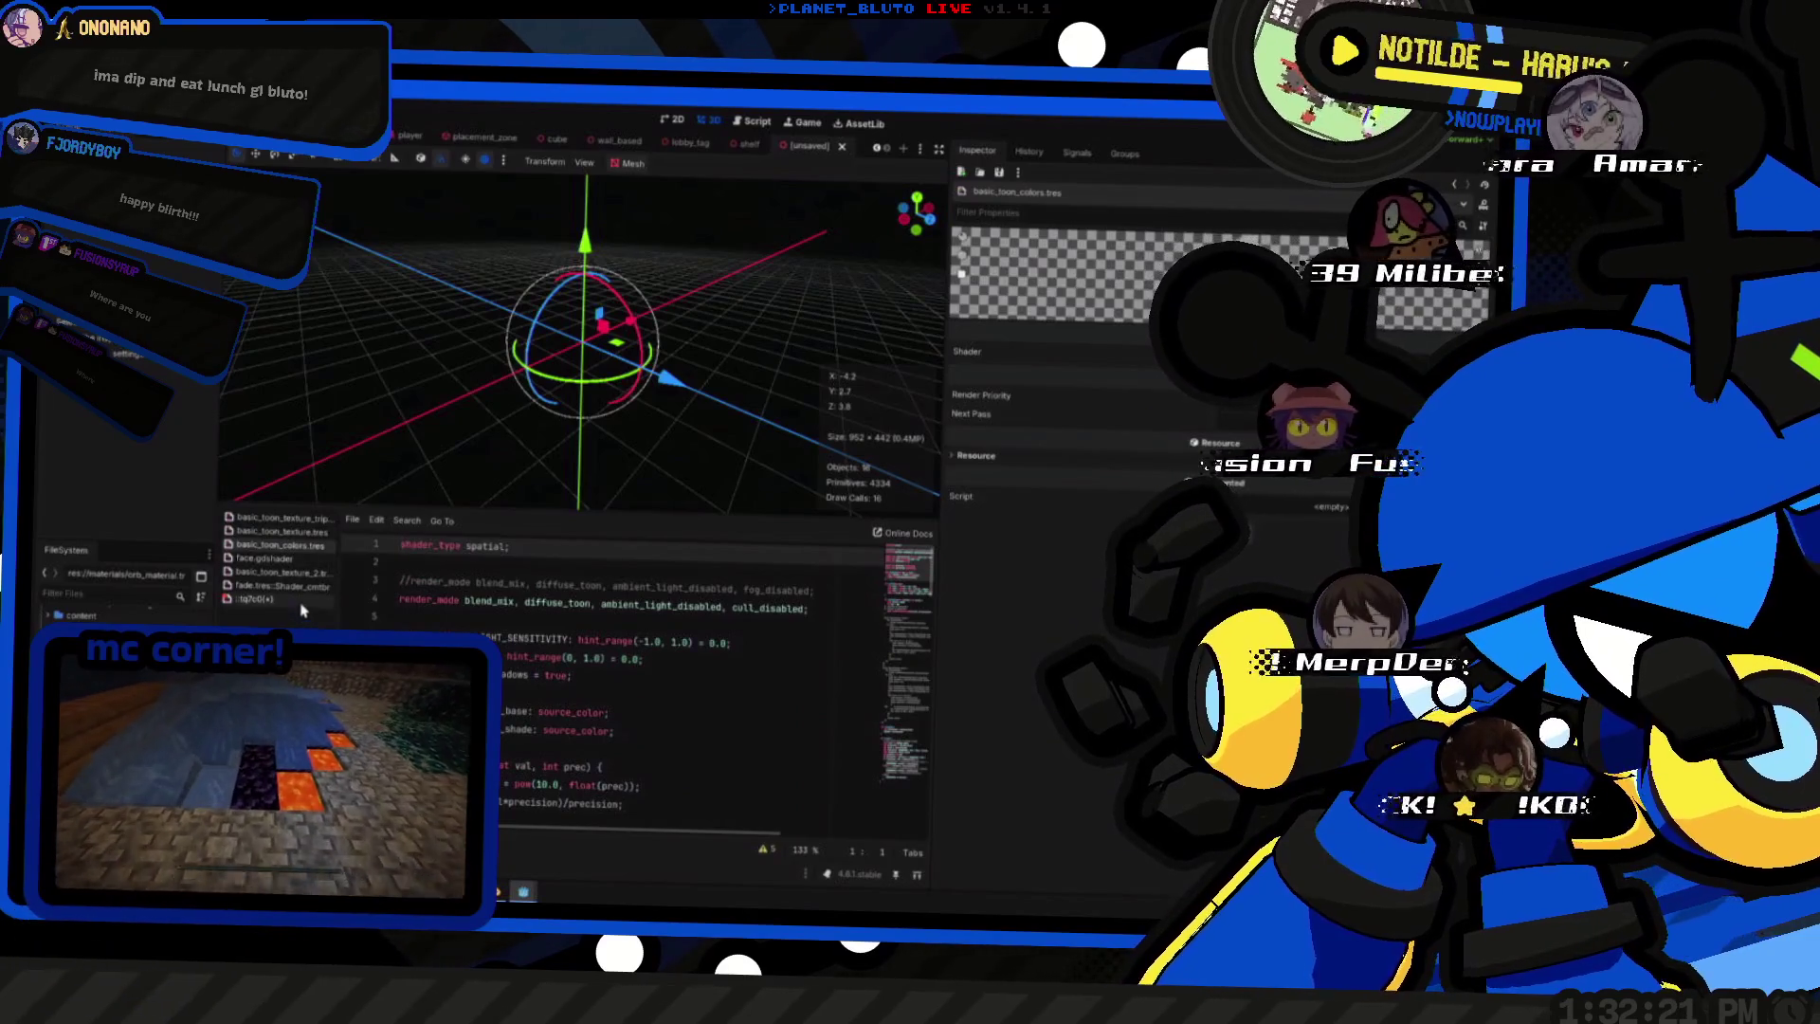
{"action": "left_click", "coordinate": [302, 605]}
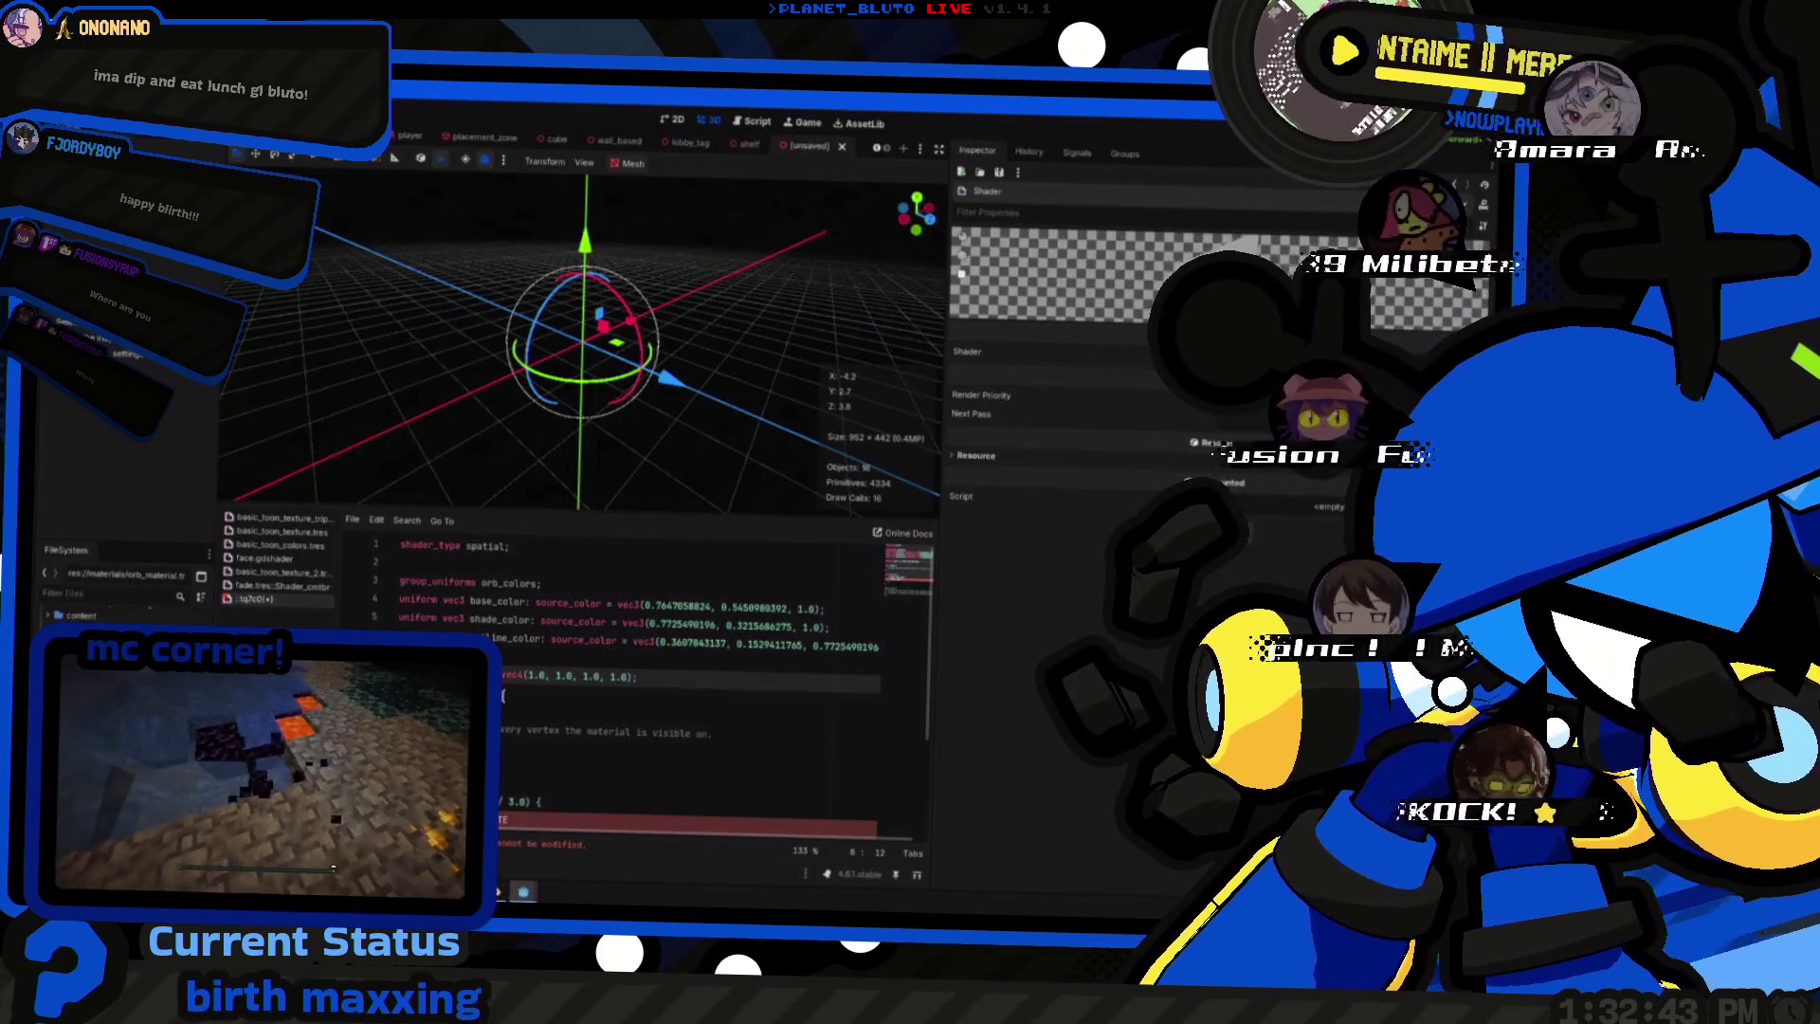
{"action": "scroll", "coordinate": [641, 684], "scroll_direction": "down", "scroll_amount": 2}
{"action": "type", "text": "f"}
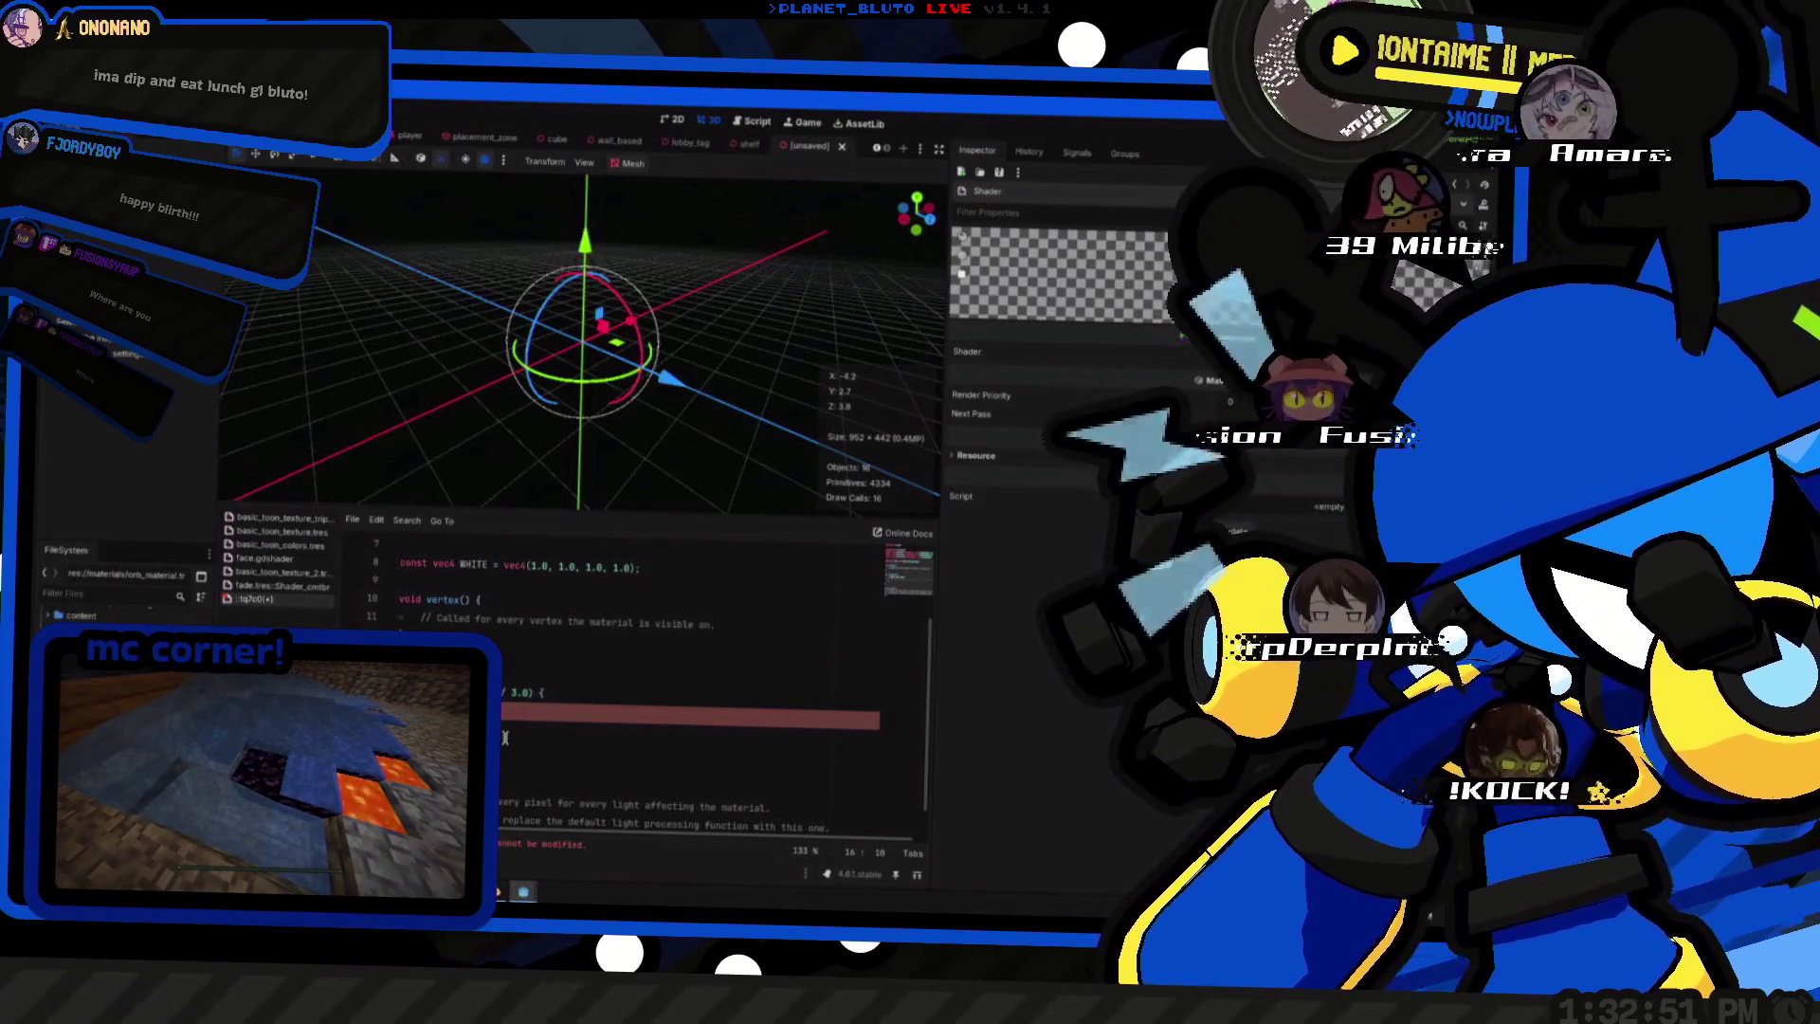
{"action": "type", "text": "c"}
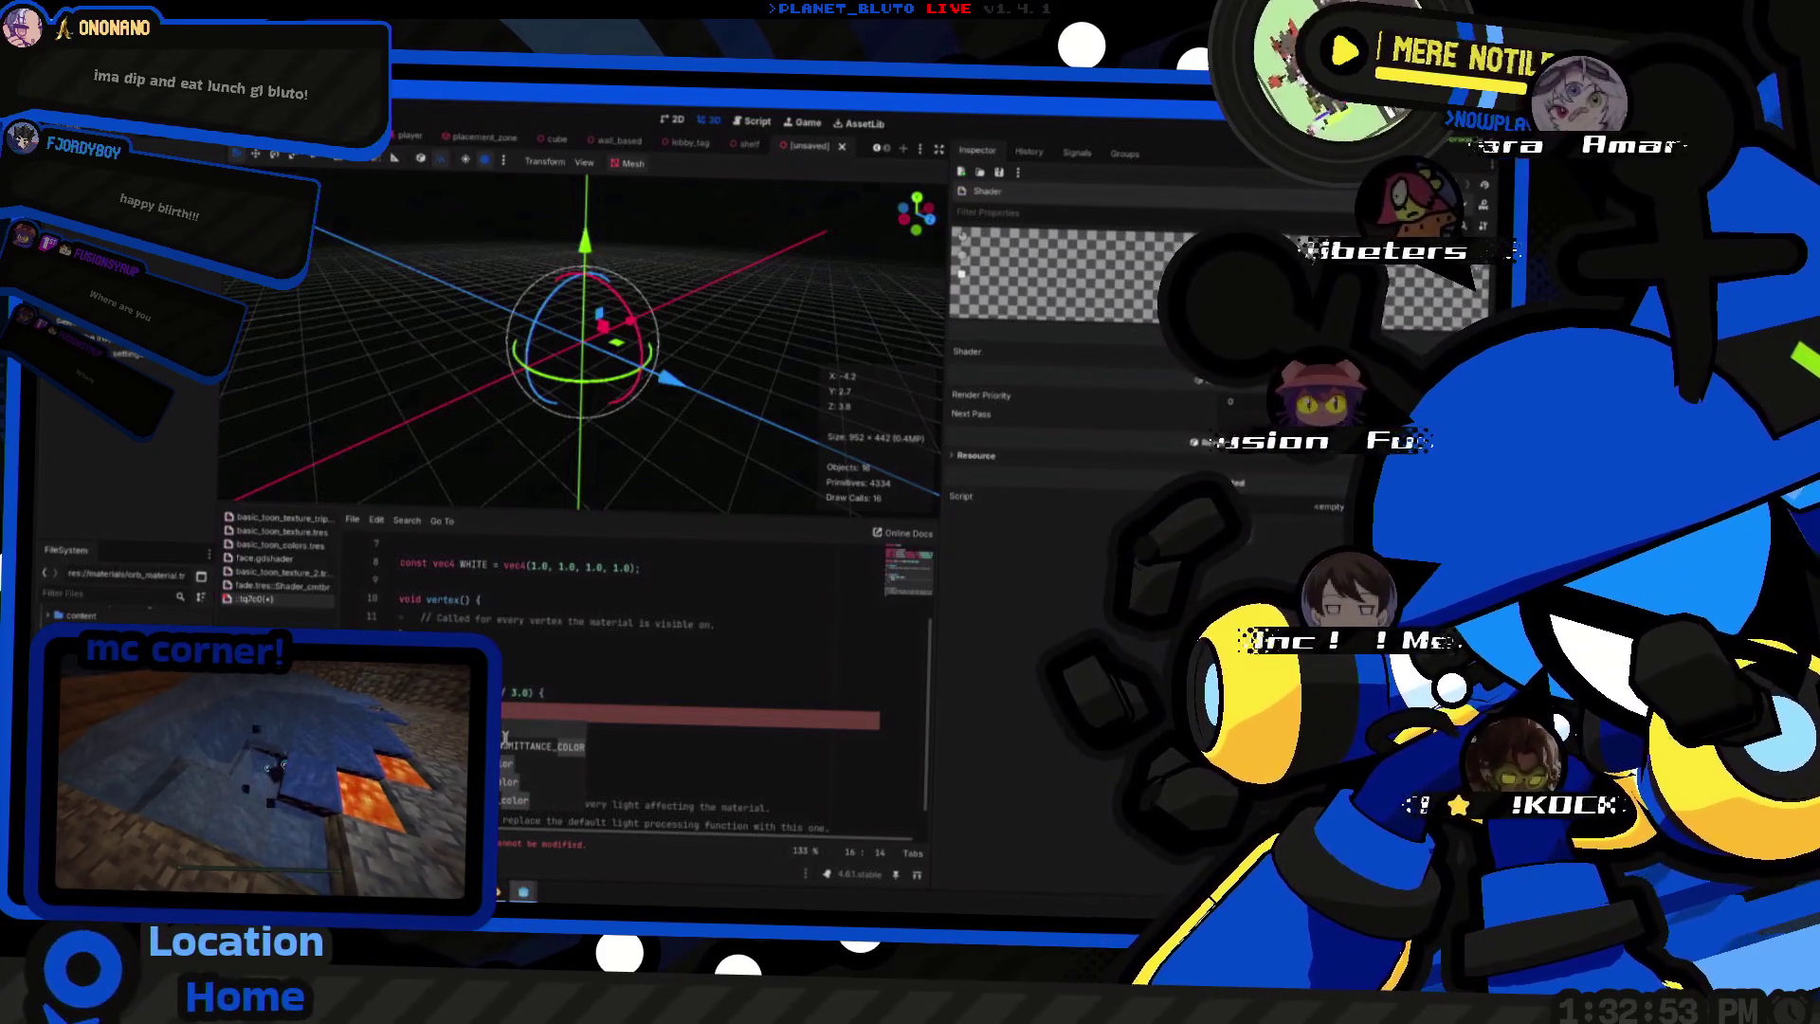
{"action": "type", "text": "wh"}
{"action": "key", "text": "Escape"}
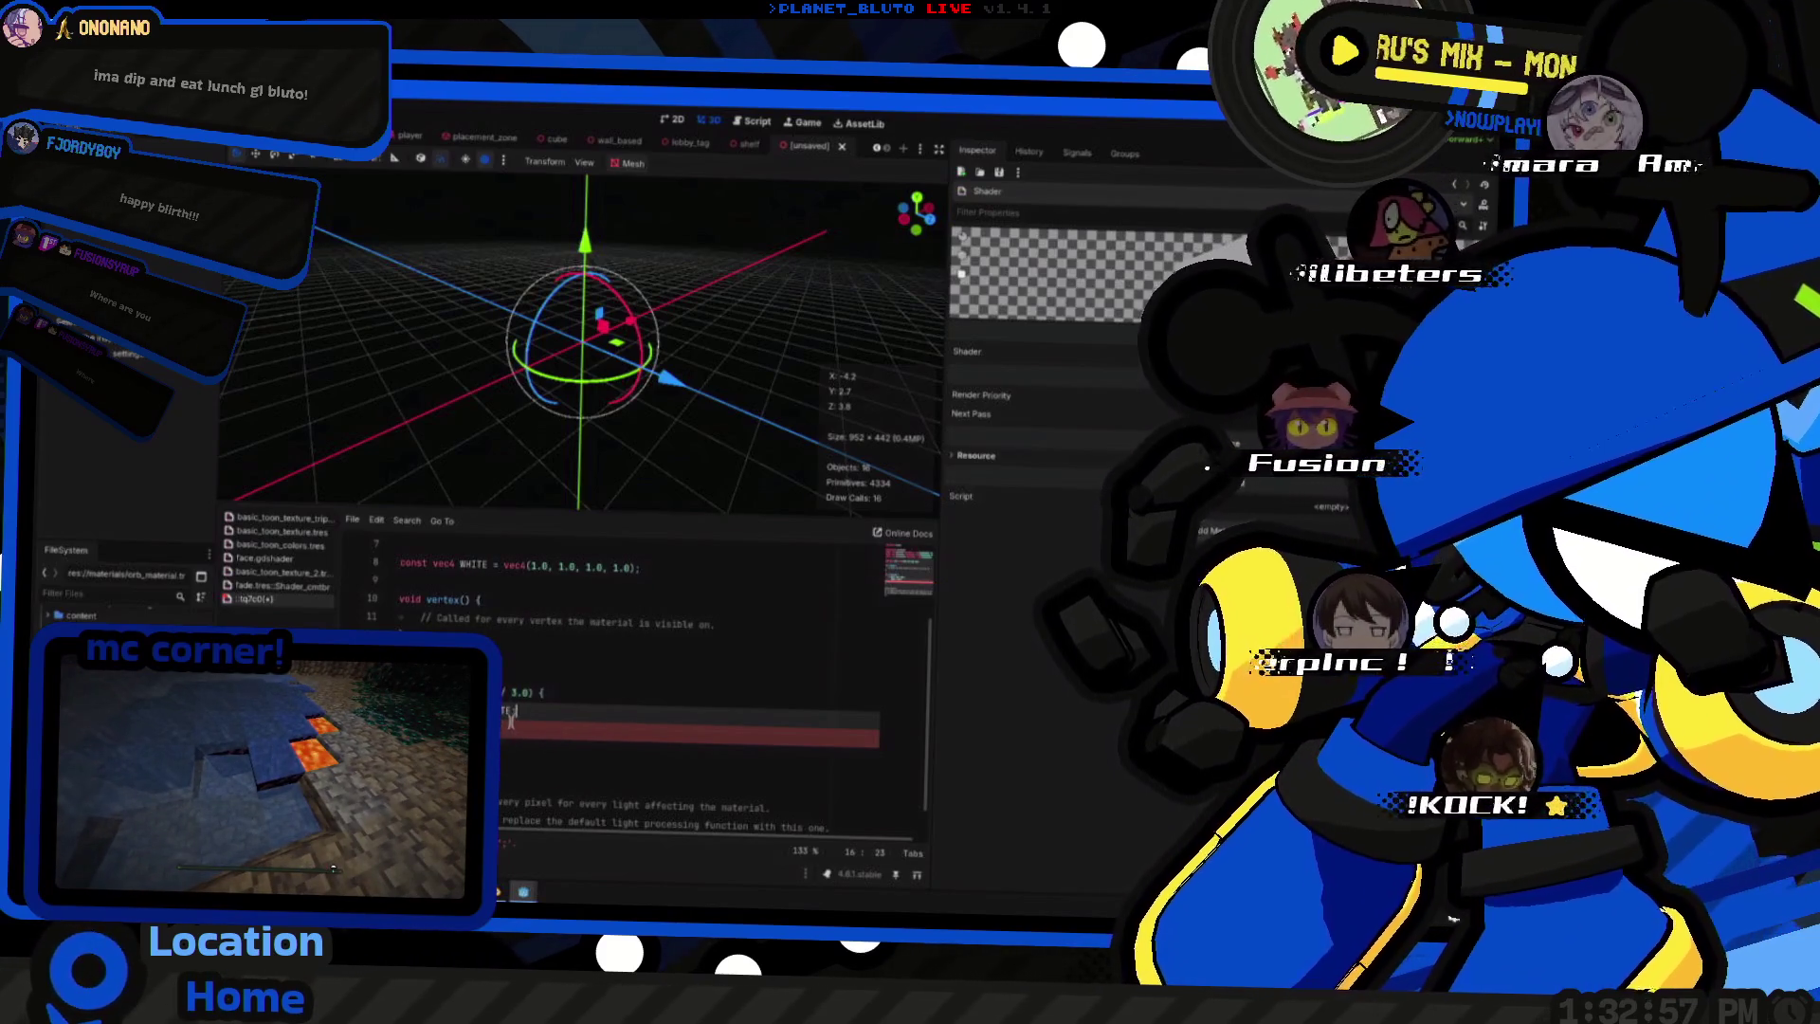
{"action": "key", "text": "BackSpace"}
{"action": "key", "text": "BackSpace"}
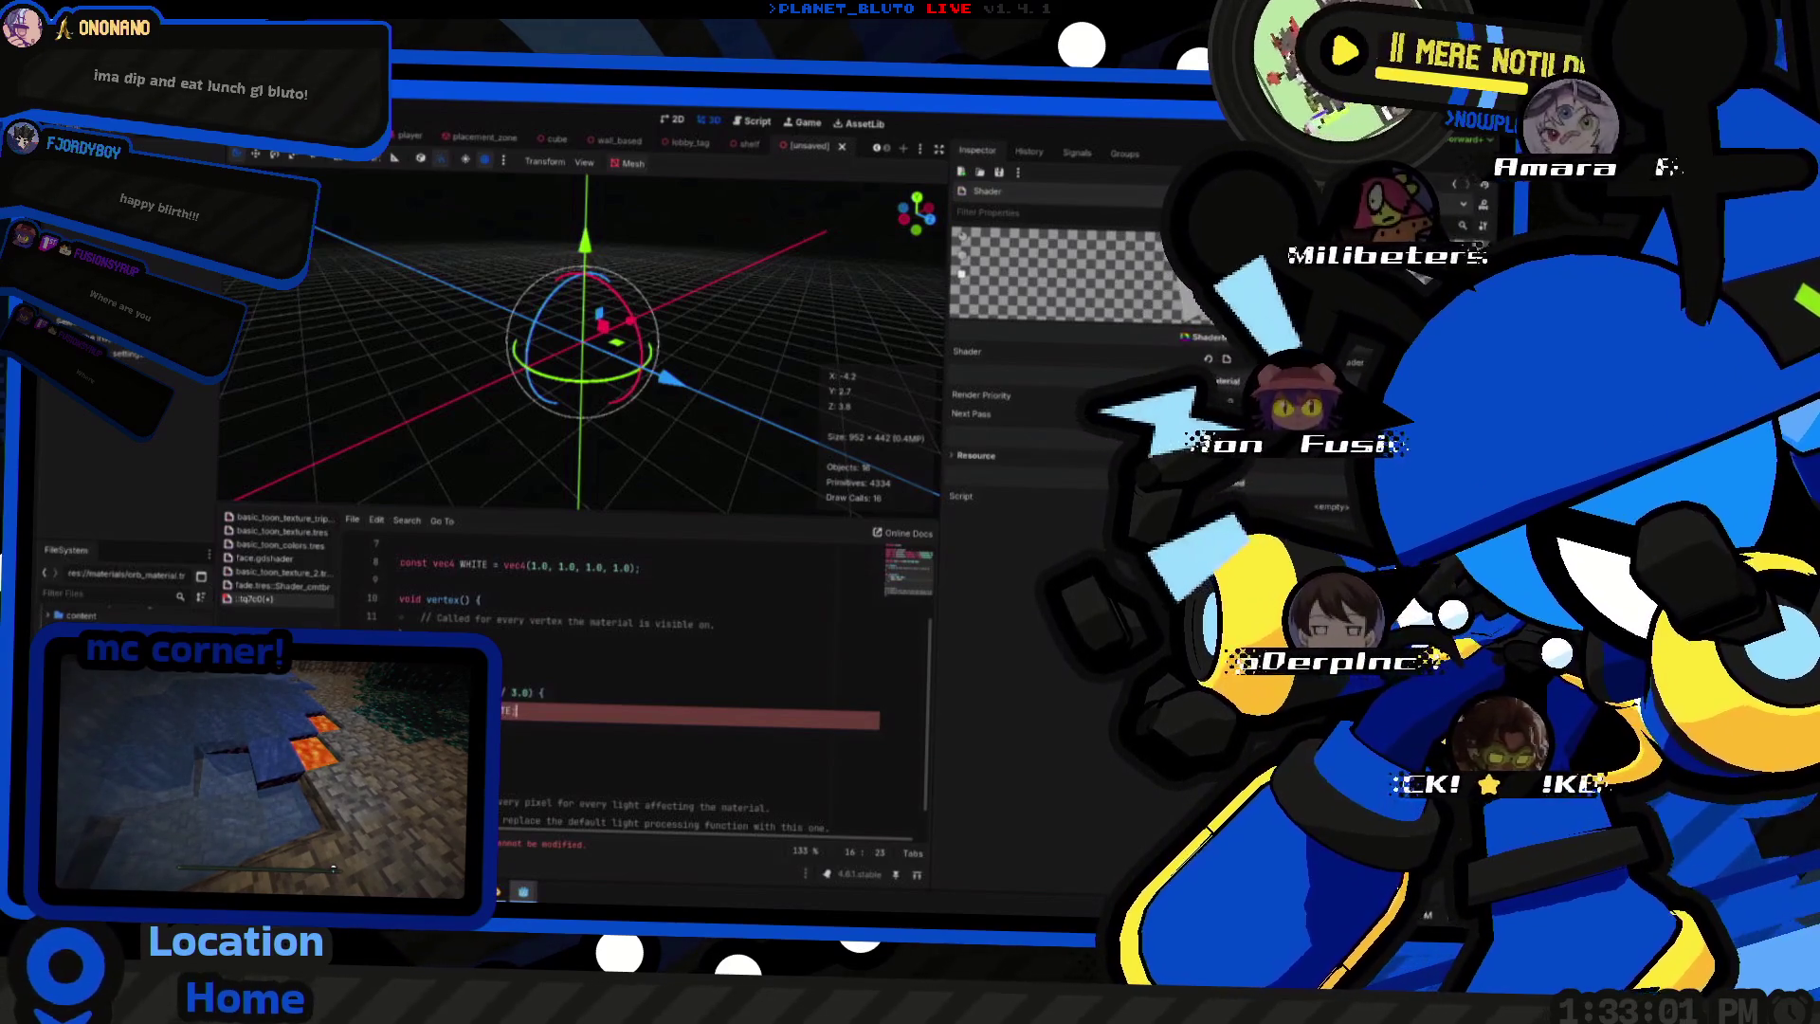
- Check face.gdshader's ALBEDO line, then return to the orb shader to assign WHITE to ALBEDO
{"action": "left_click", "coordinate": [297, 561]}
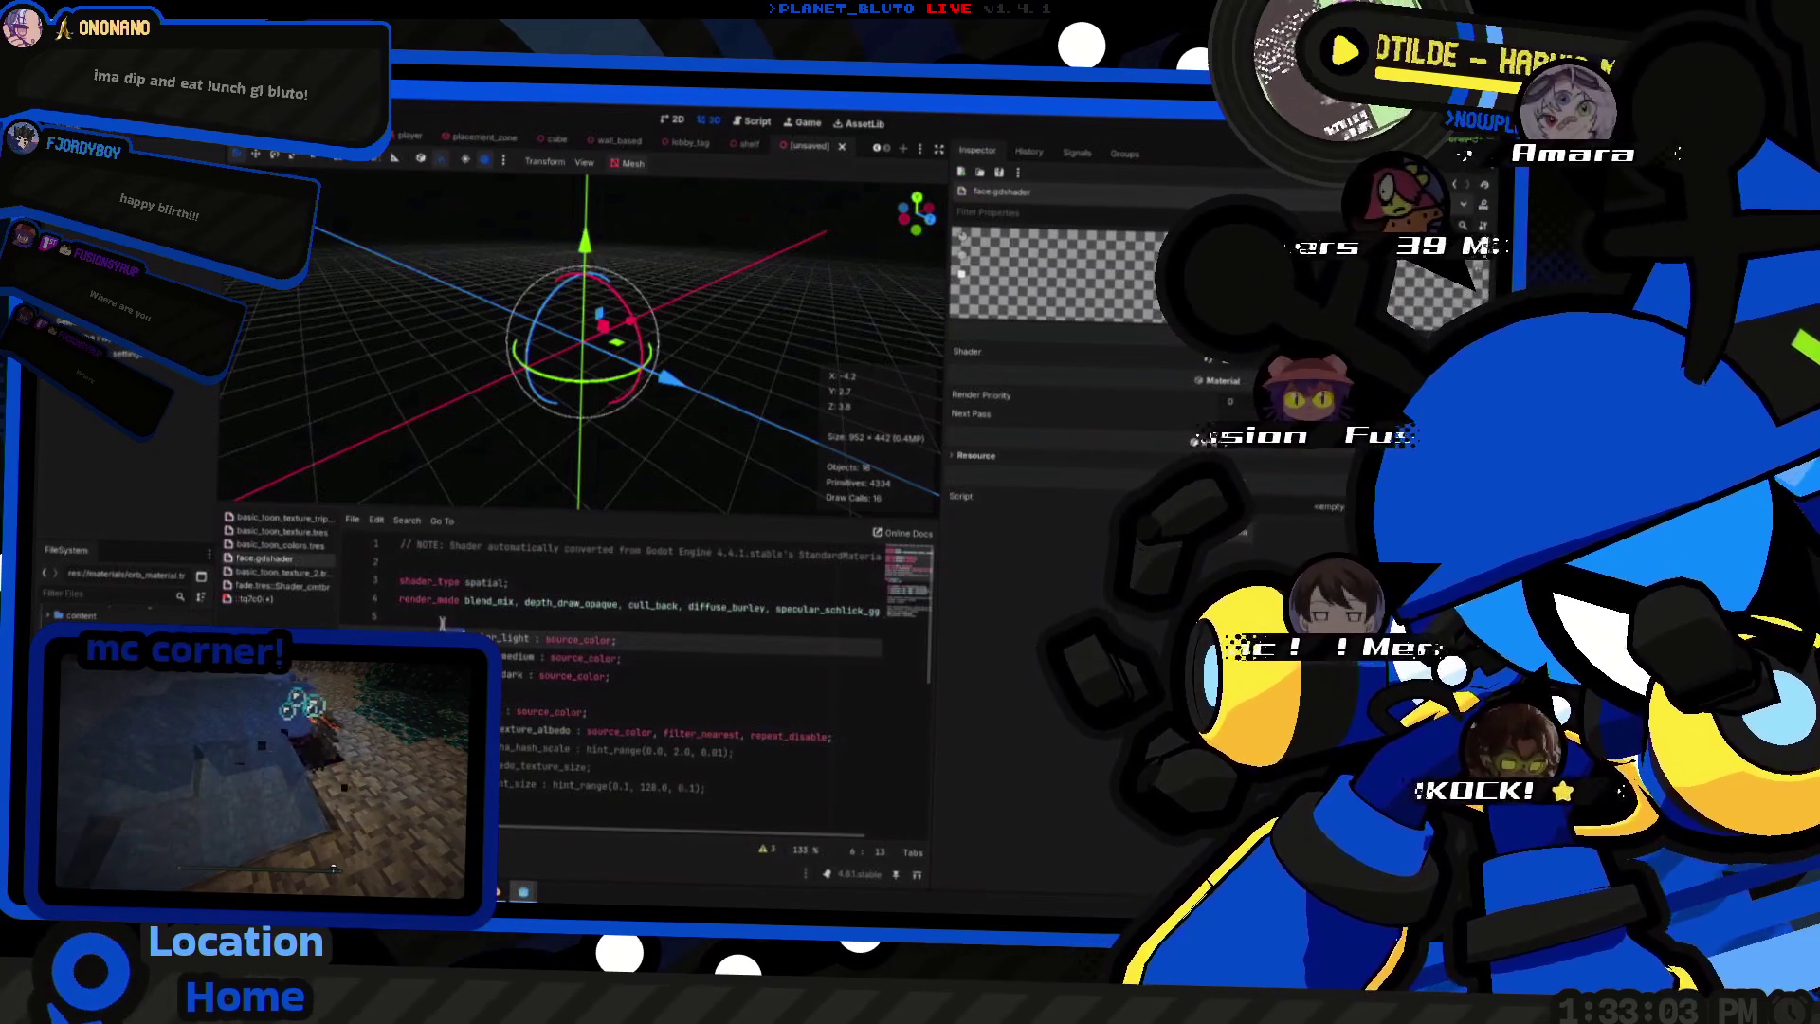
{"action": "scroll", "coordinate": [443, 623], "scroll_direction": "down", "scroll_amount": 6}
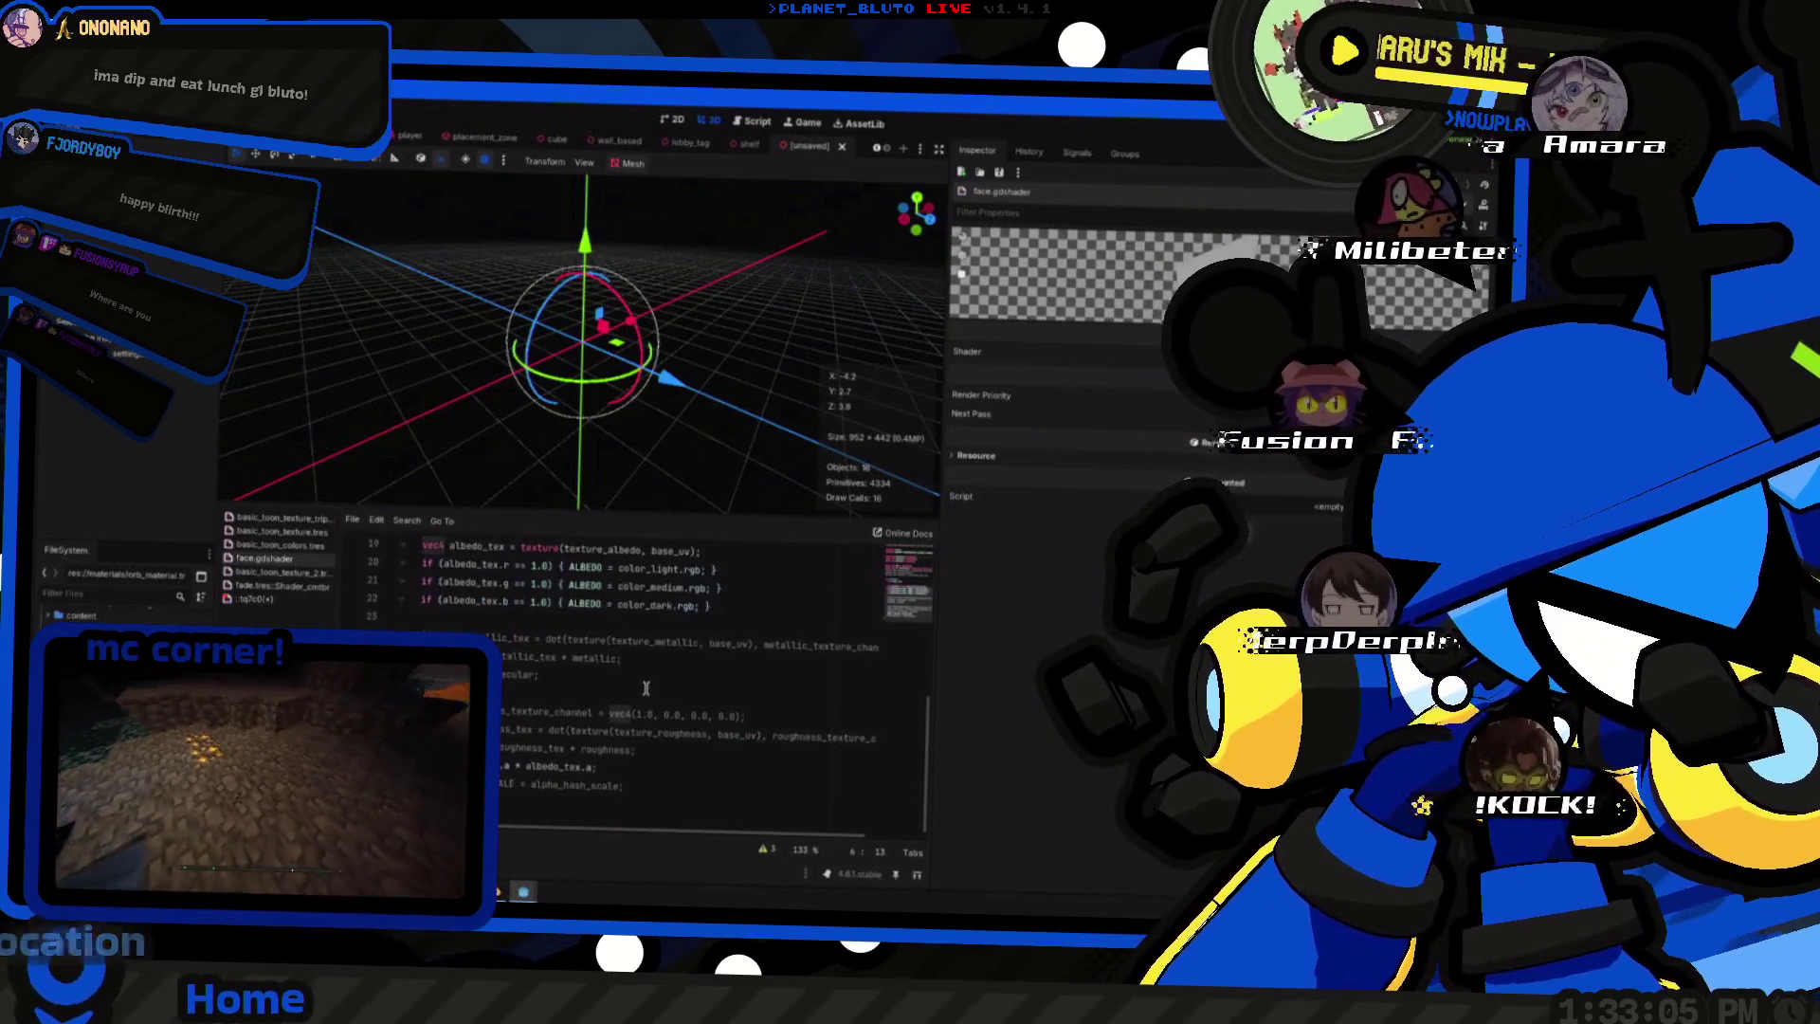
{"action": "scroll", "coordinate": [644, 689], "scroll_direction": "up", "scroll_amount": 1}
{"action": "double_click", "coordinate": [585, 642]}
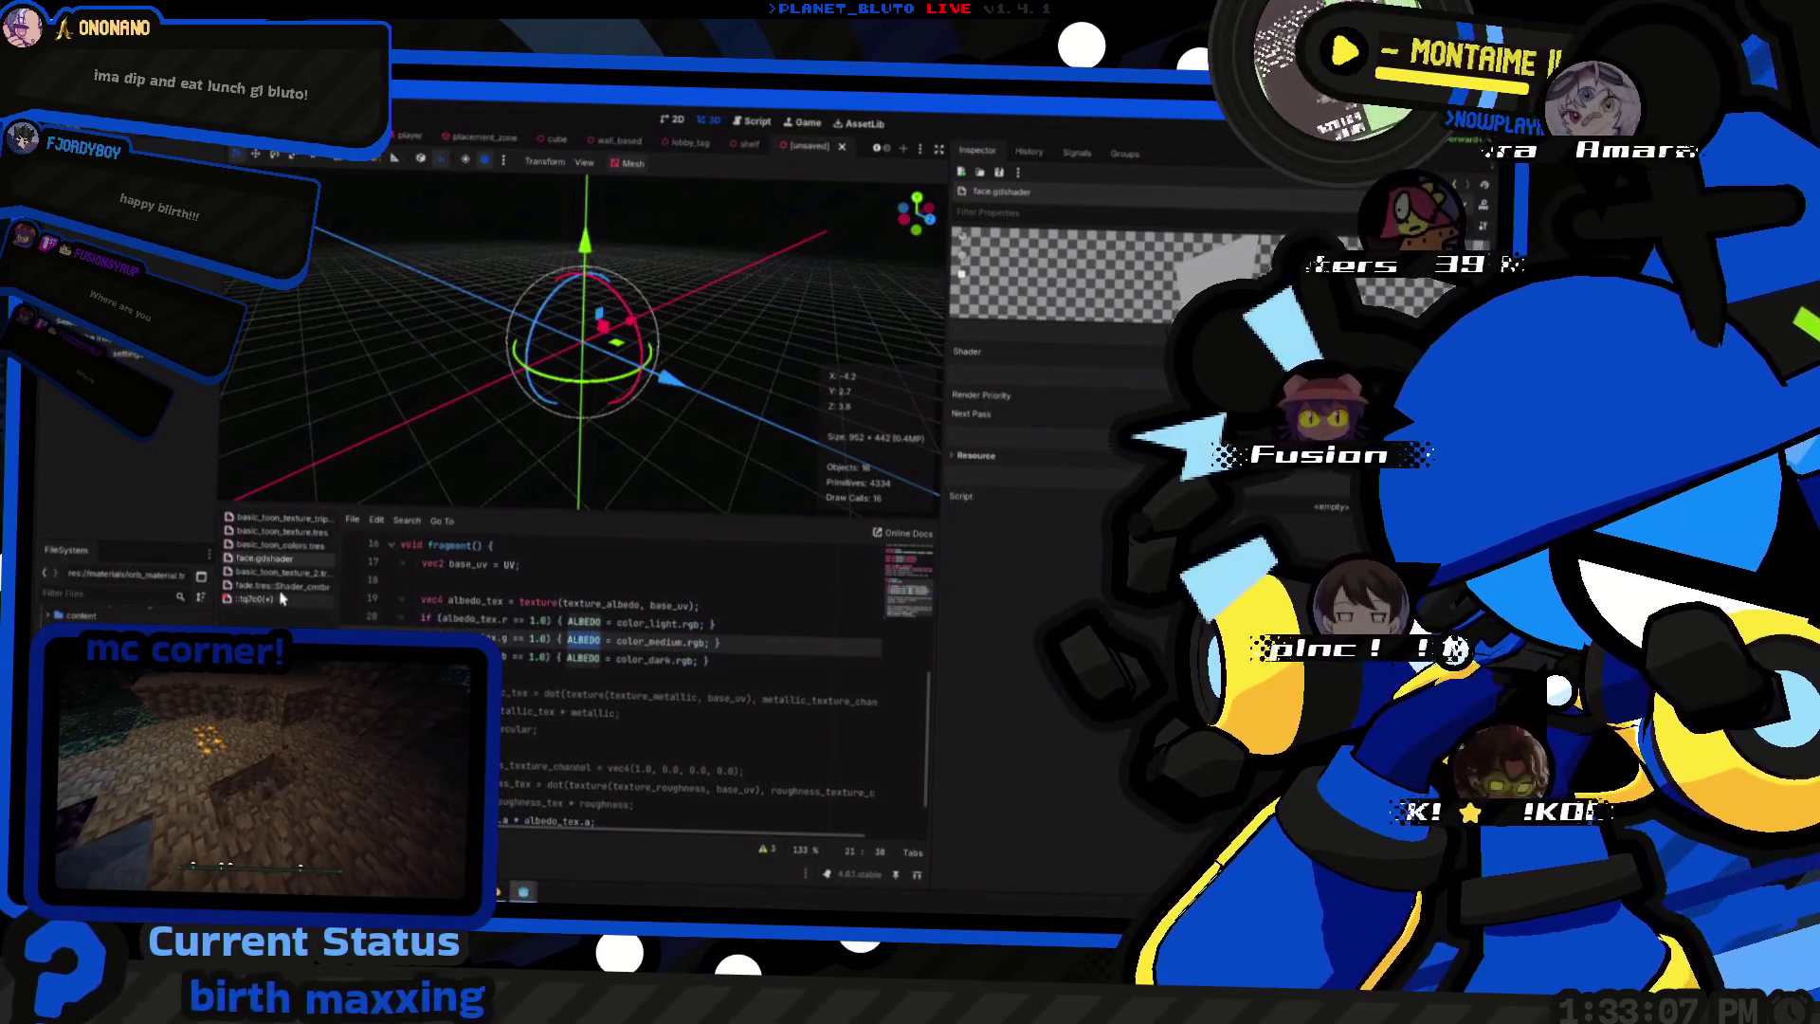
{"action": "left_click", "coordinate": [281, 599]}
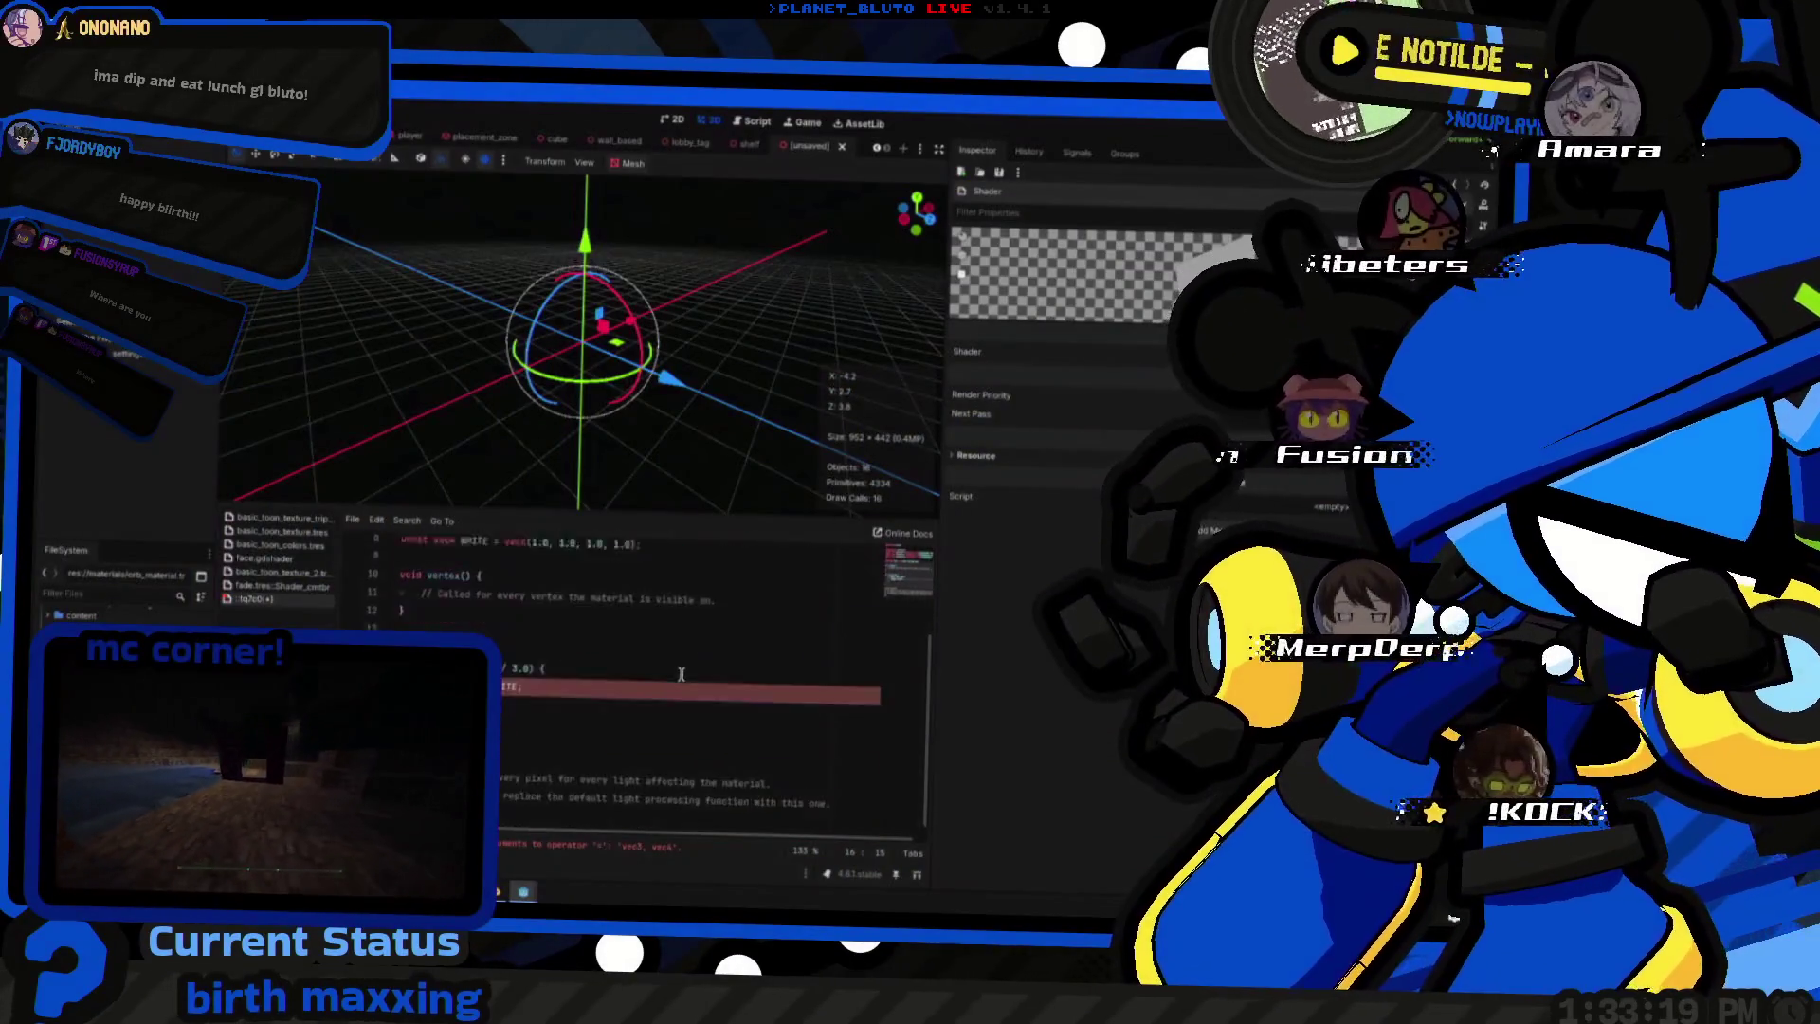
{"action": "scroll", "coordinate": [682, 674], "scroll_direction": "up", "scroll_amount": 3}
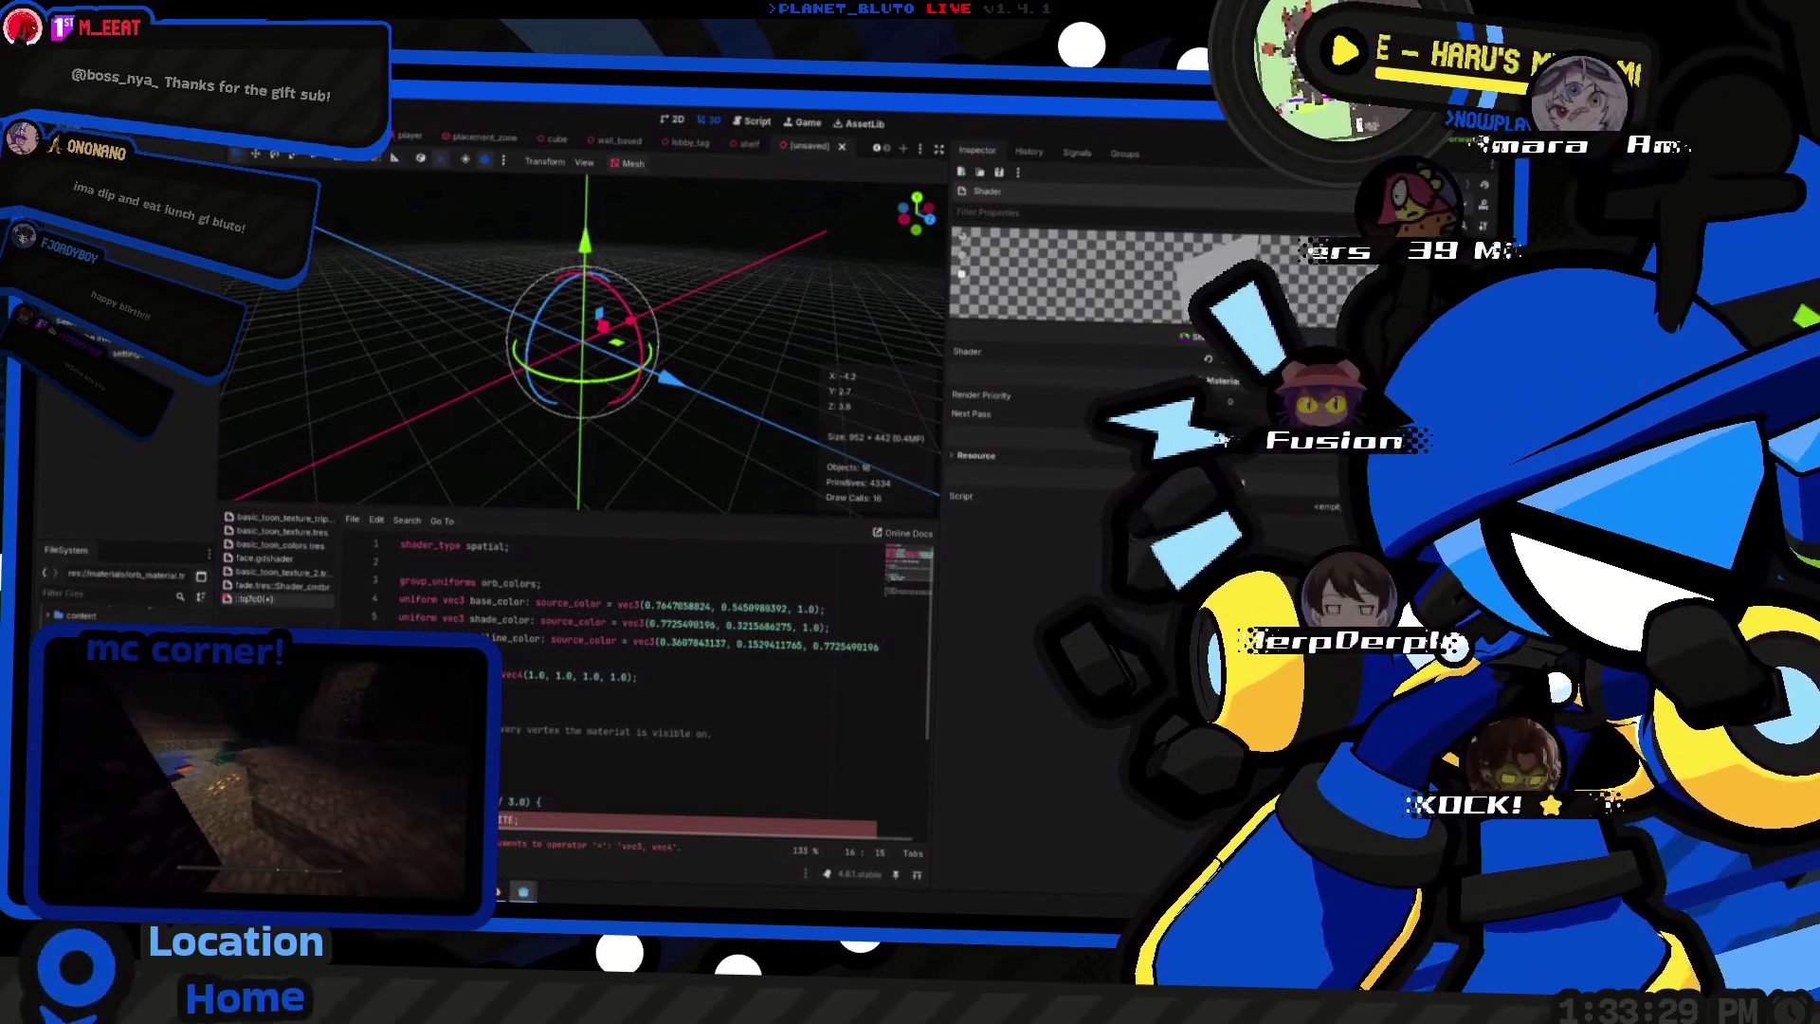
{"action": "scroll", "coordinate": [650, 641], "scroll_direction": "down", "scroll_amount": 3}
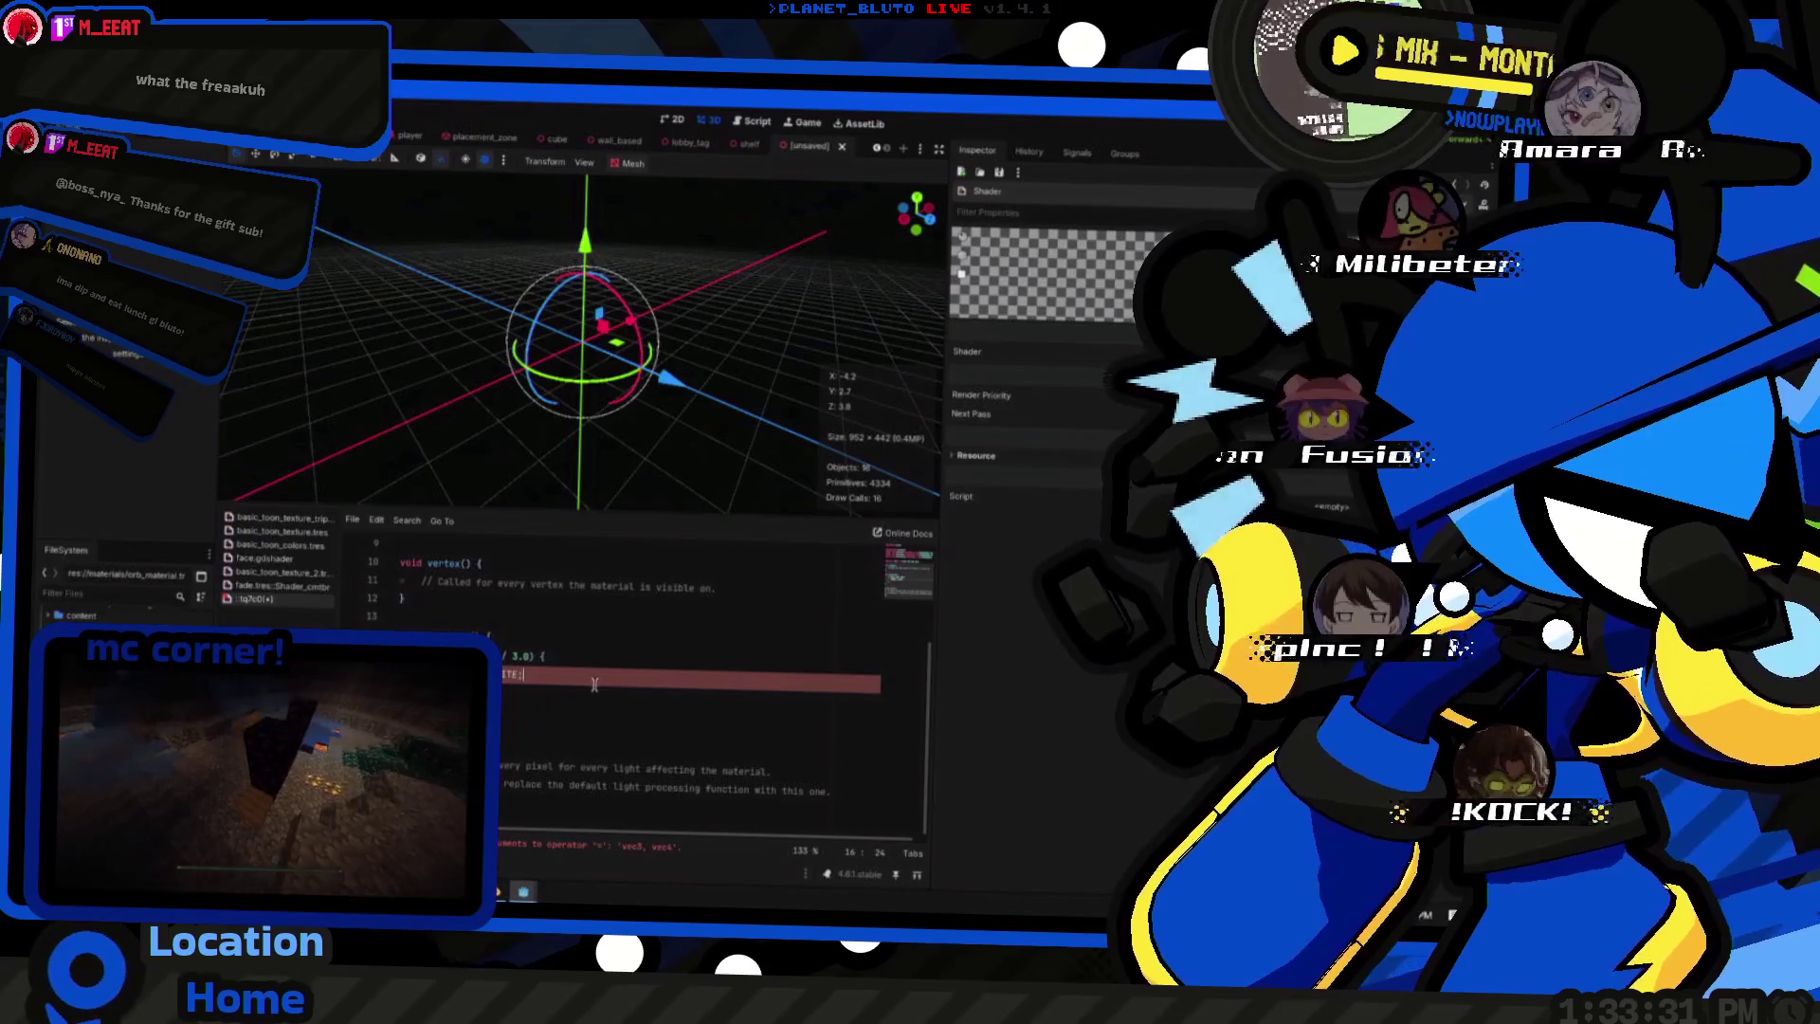
{"action": "scroll", "coordinate": [492, 631], "scroll_direction": "up", "scroll_amount": 2}
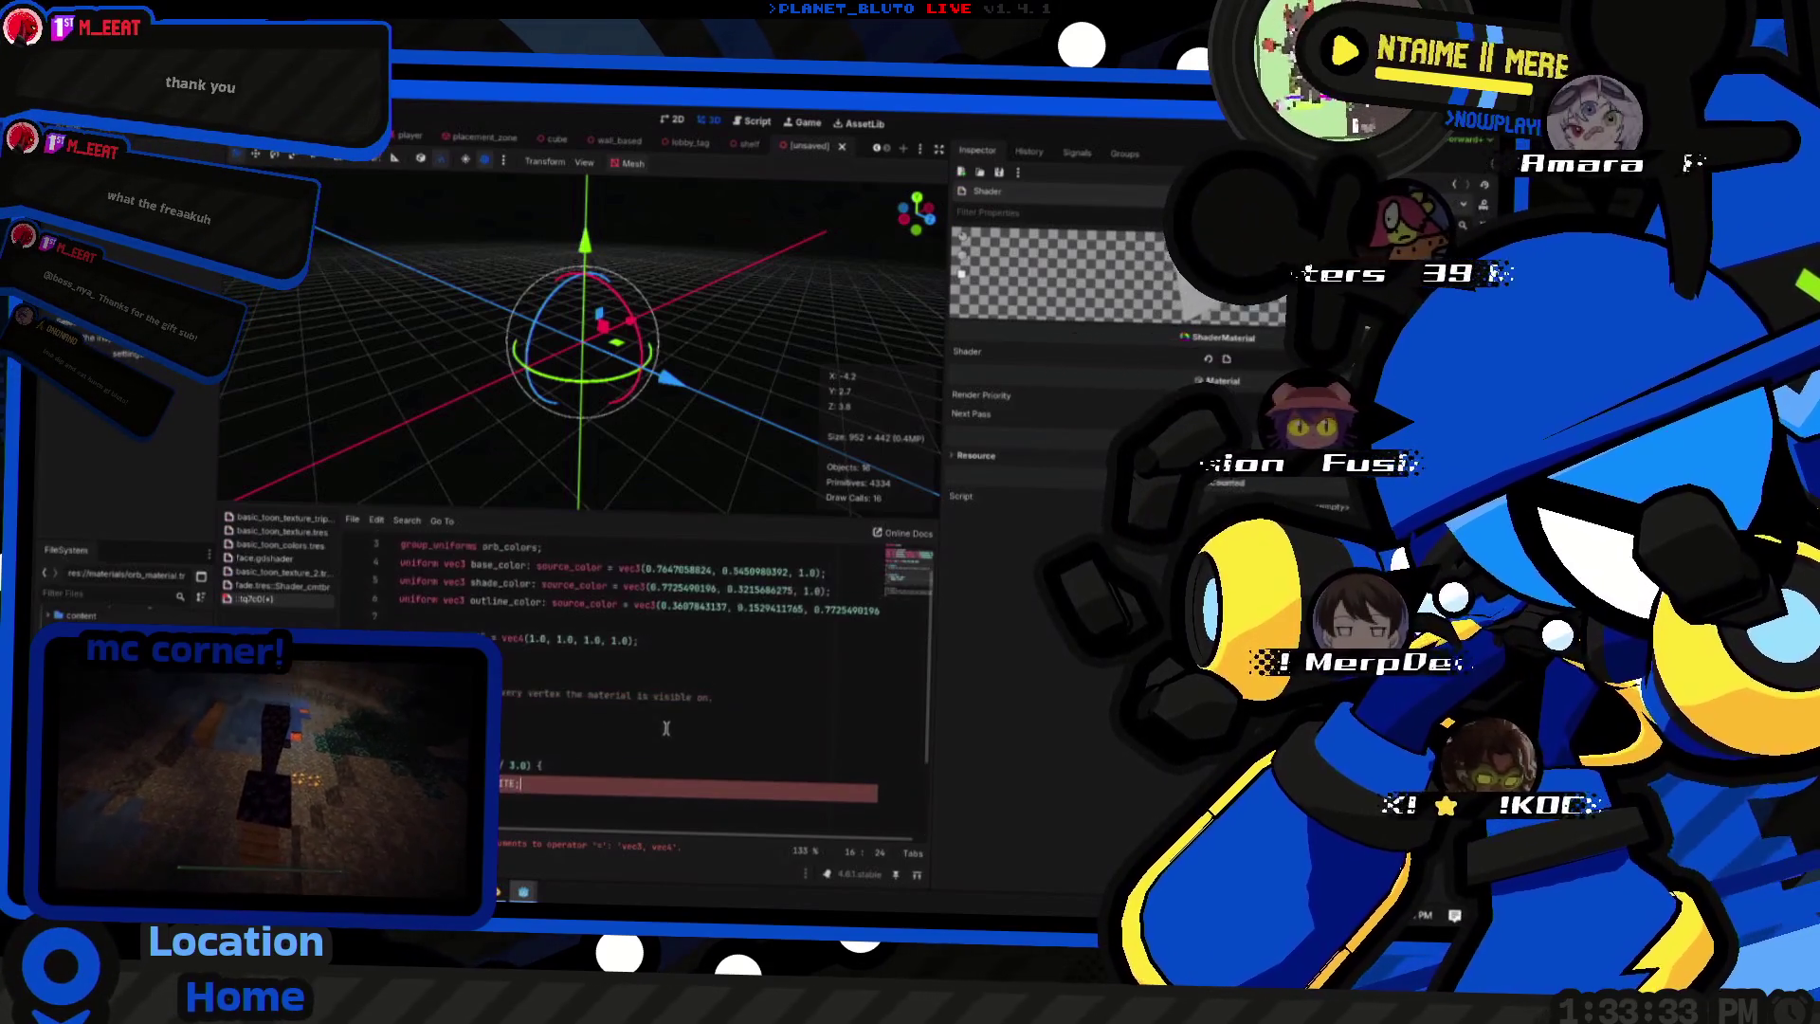
{"action": "scroll", "coordinate": [604, 585], "scroll_direction": "down", "scroll_amount": 2}
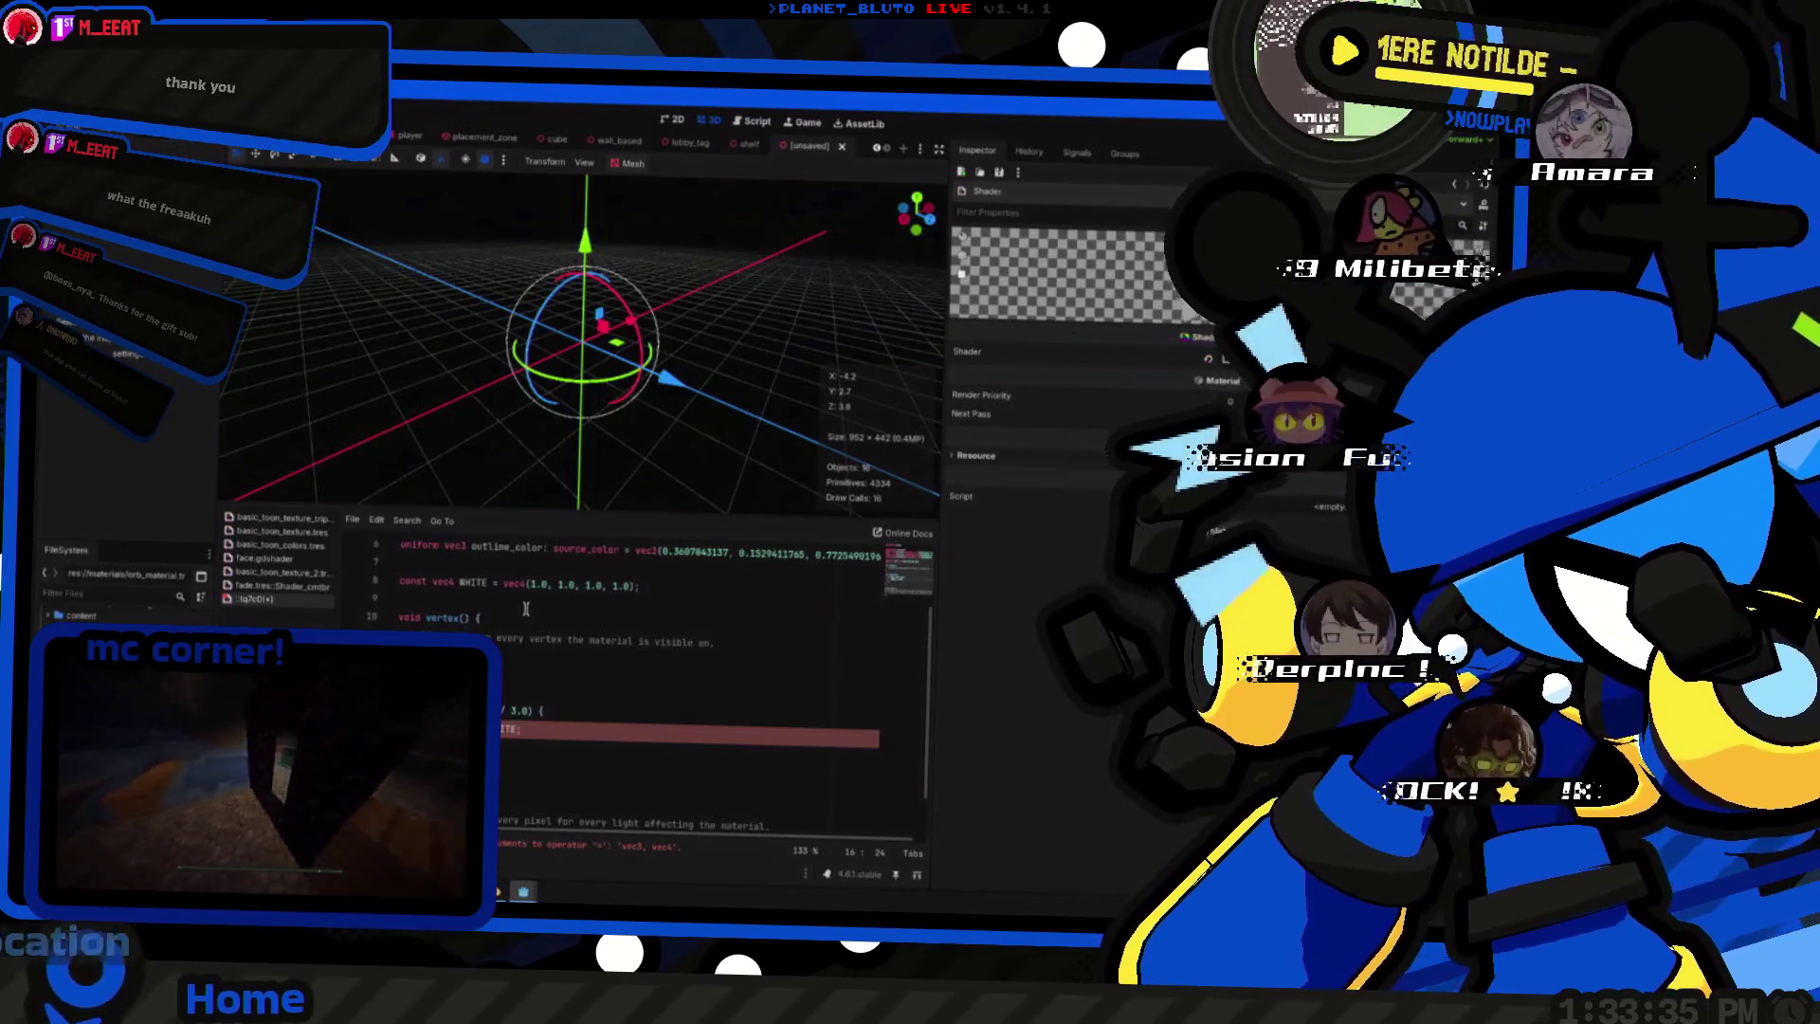
- Trim WHITE to a three-value vec3(1.0, 1.0, 1.0) so the type-mismatch error clears
{"action": "double_click", "coordinate": [621, 585]}
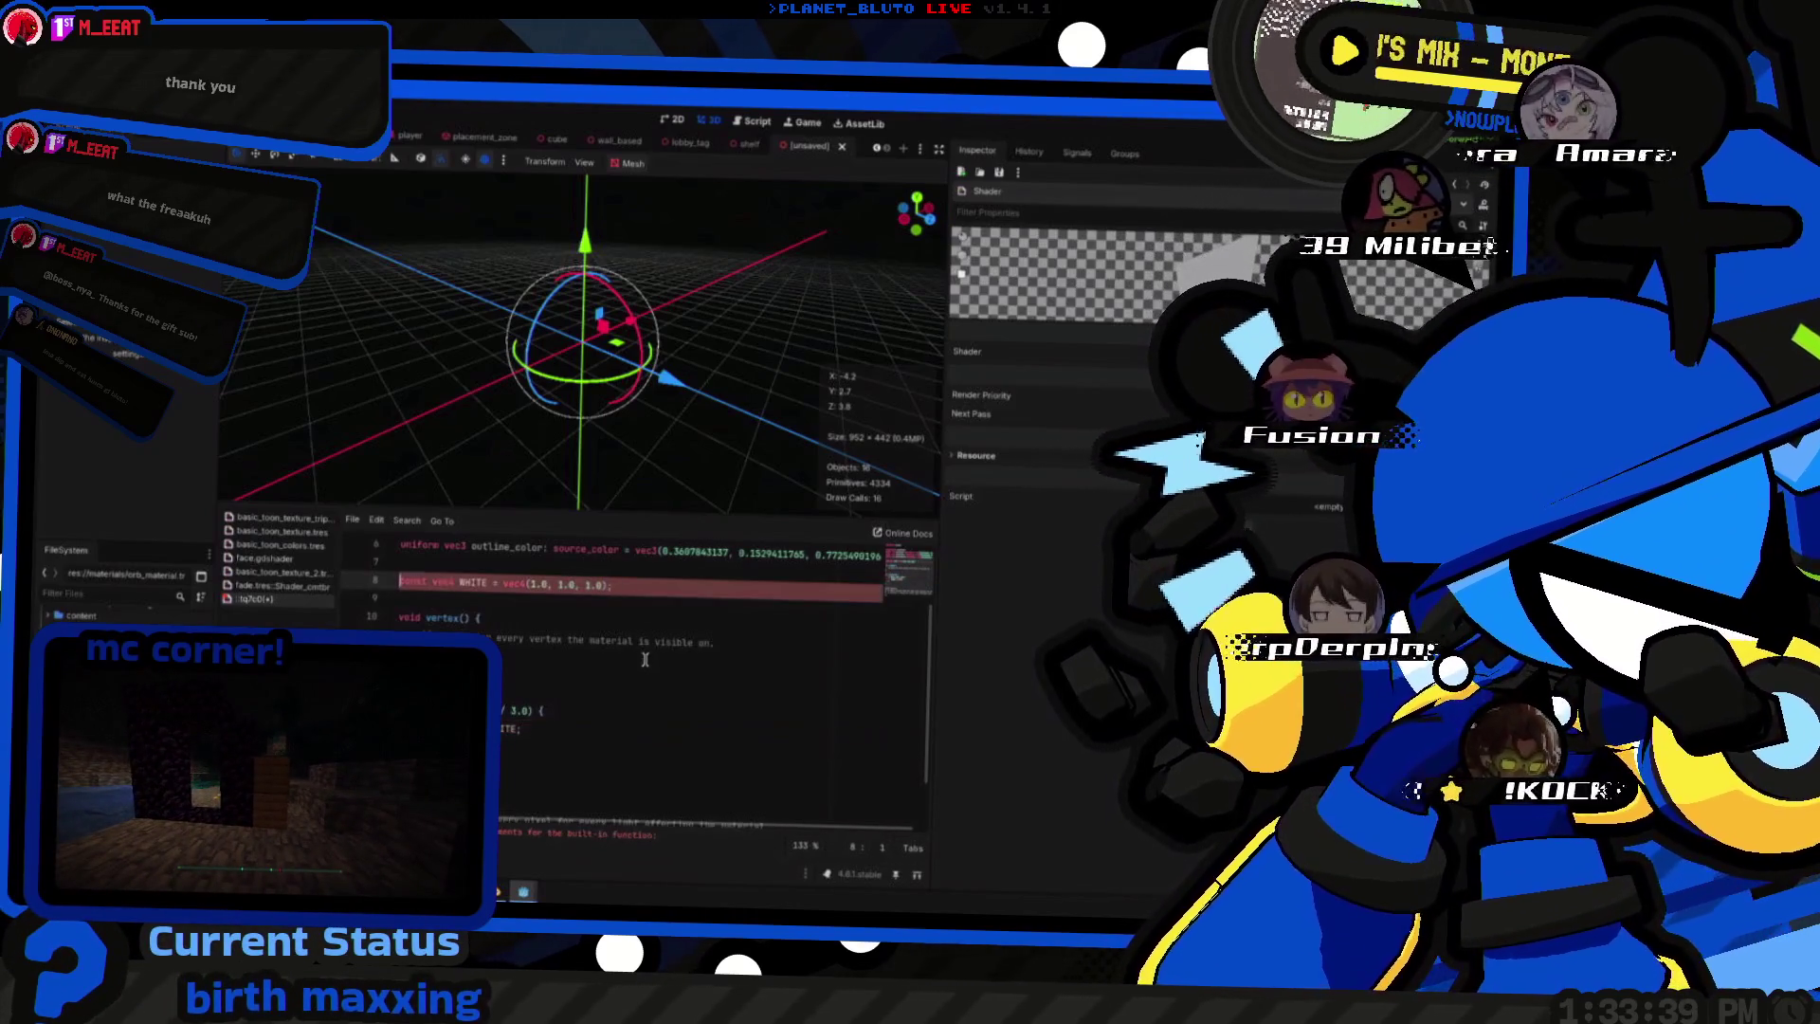
{"action": "left_click", "coordinate": [598, 732]}
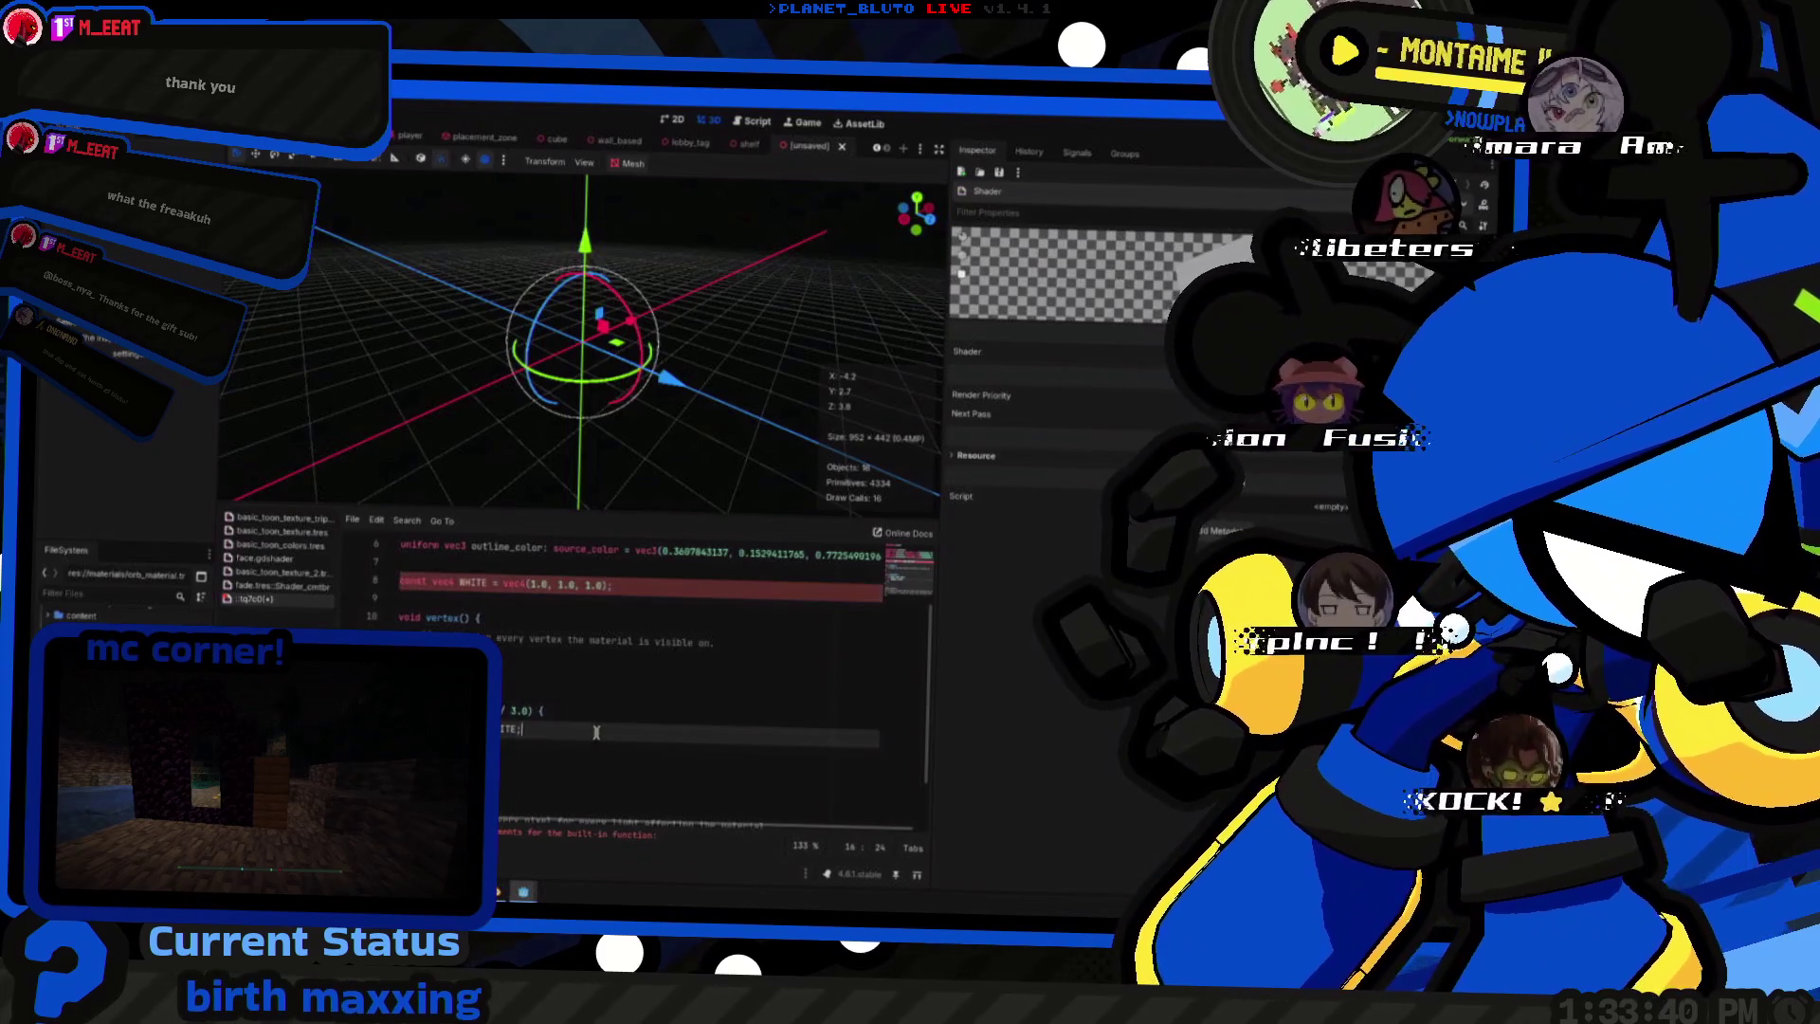
{"action": "left_click", "coordinate": [530, 587]}
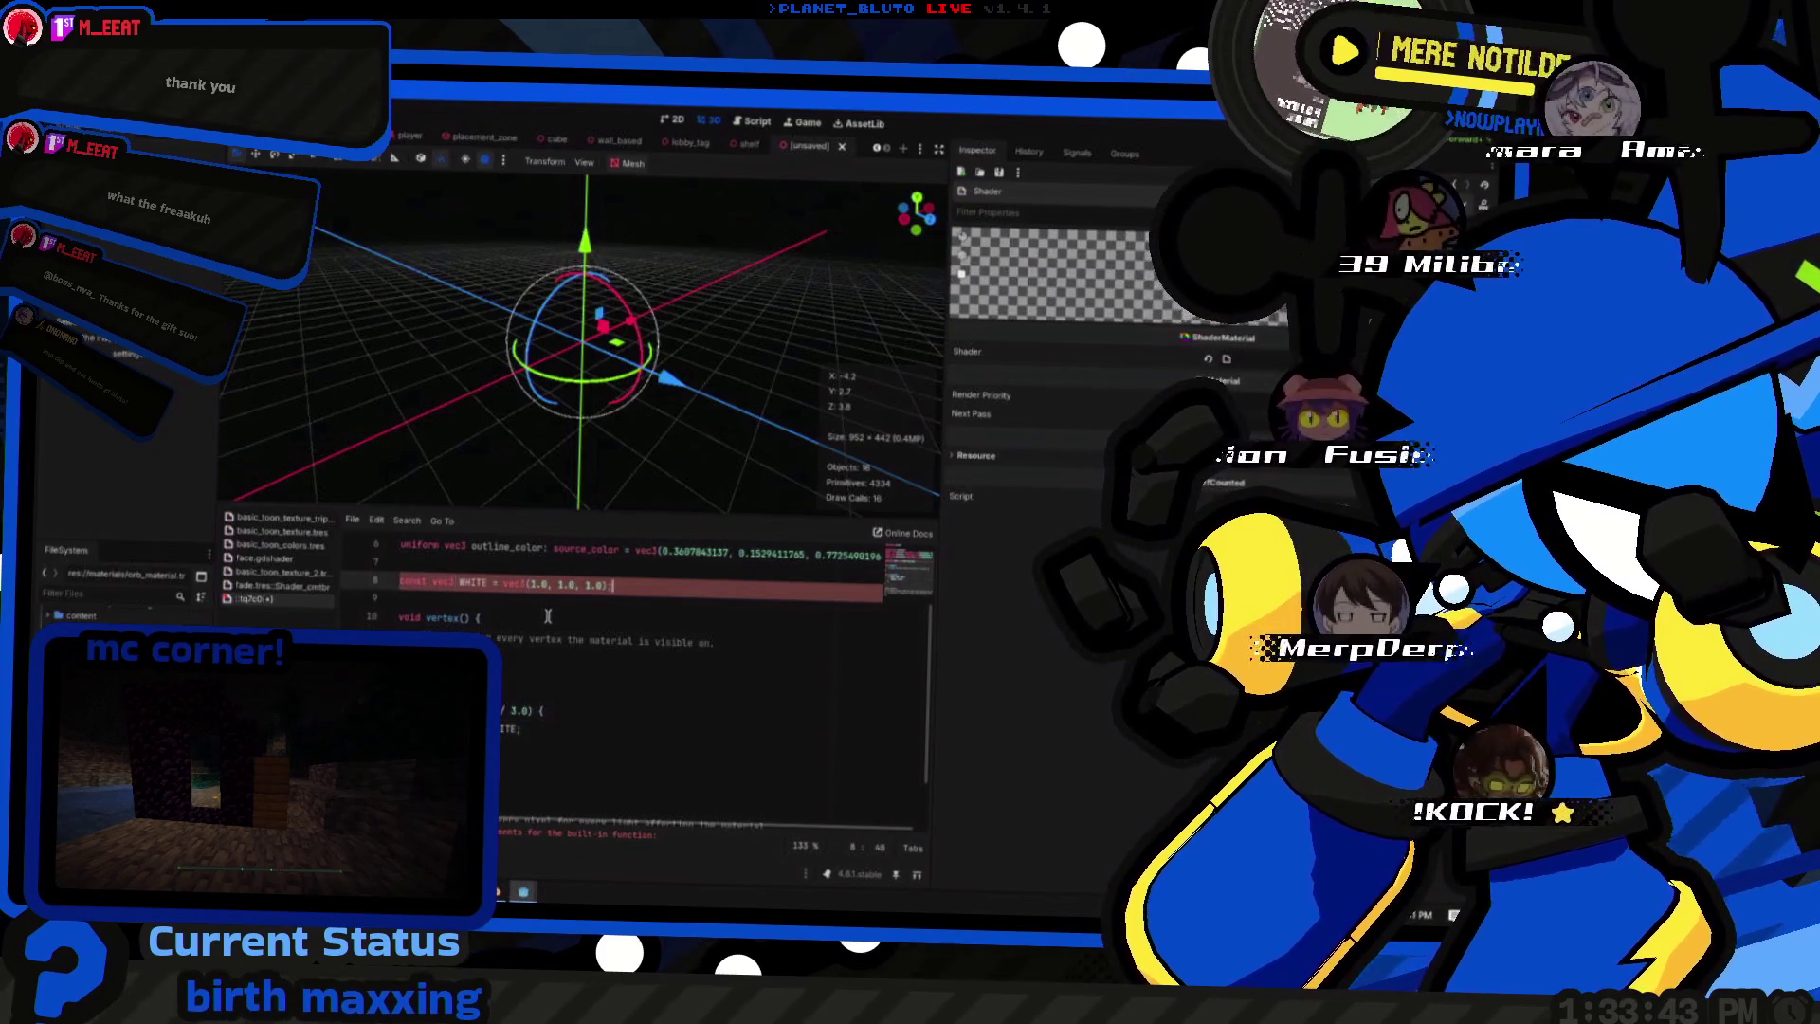
{"action": "left_click", "coordinate": [544, 731]}
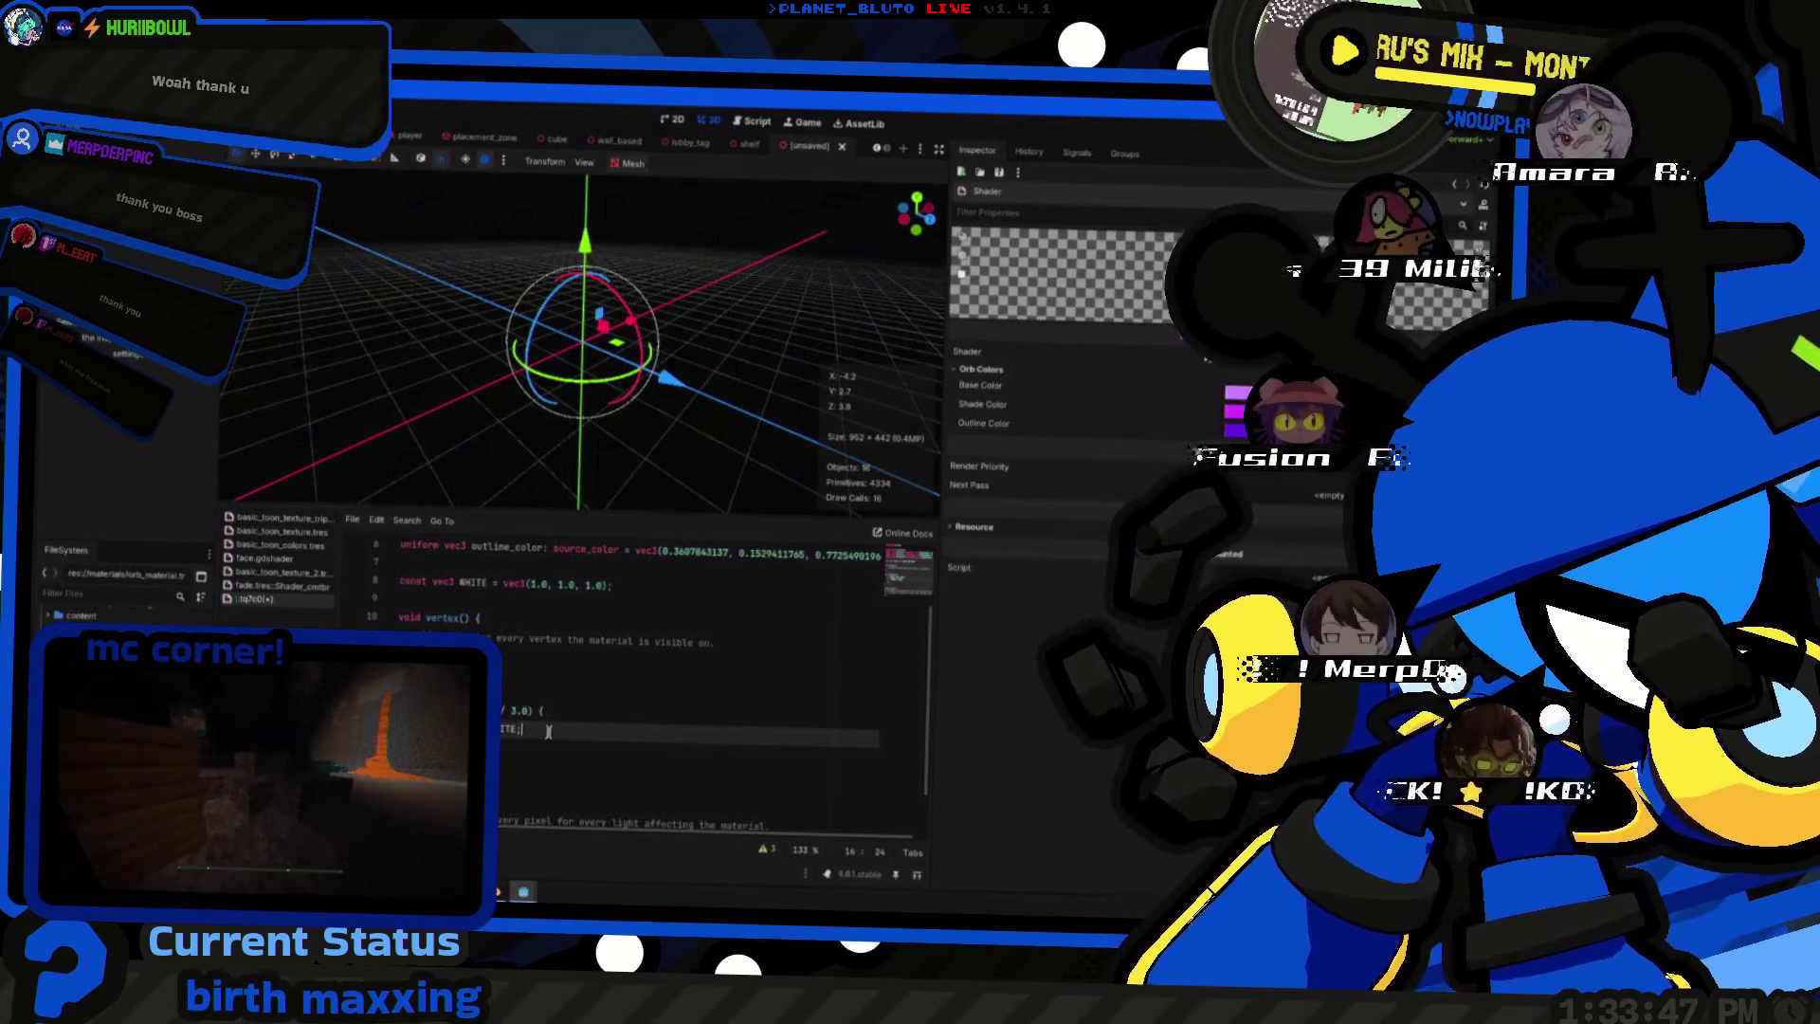
- Select the WHITE name and make room in fragment() for another UV band condition
{"action": "left_click", "coordinate": [520, 680]}
{"action": "double_click", "coordinate": [474, 582]}
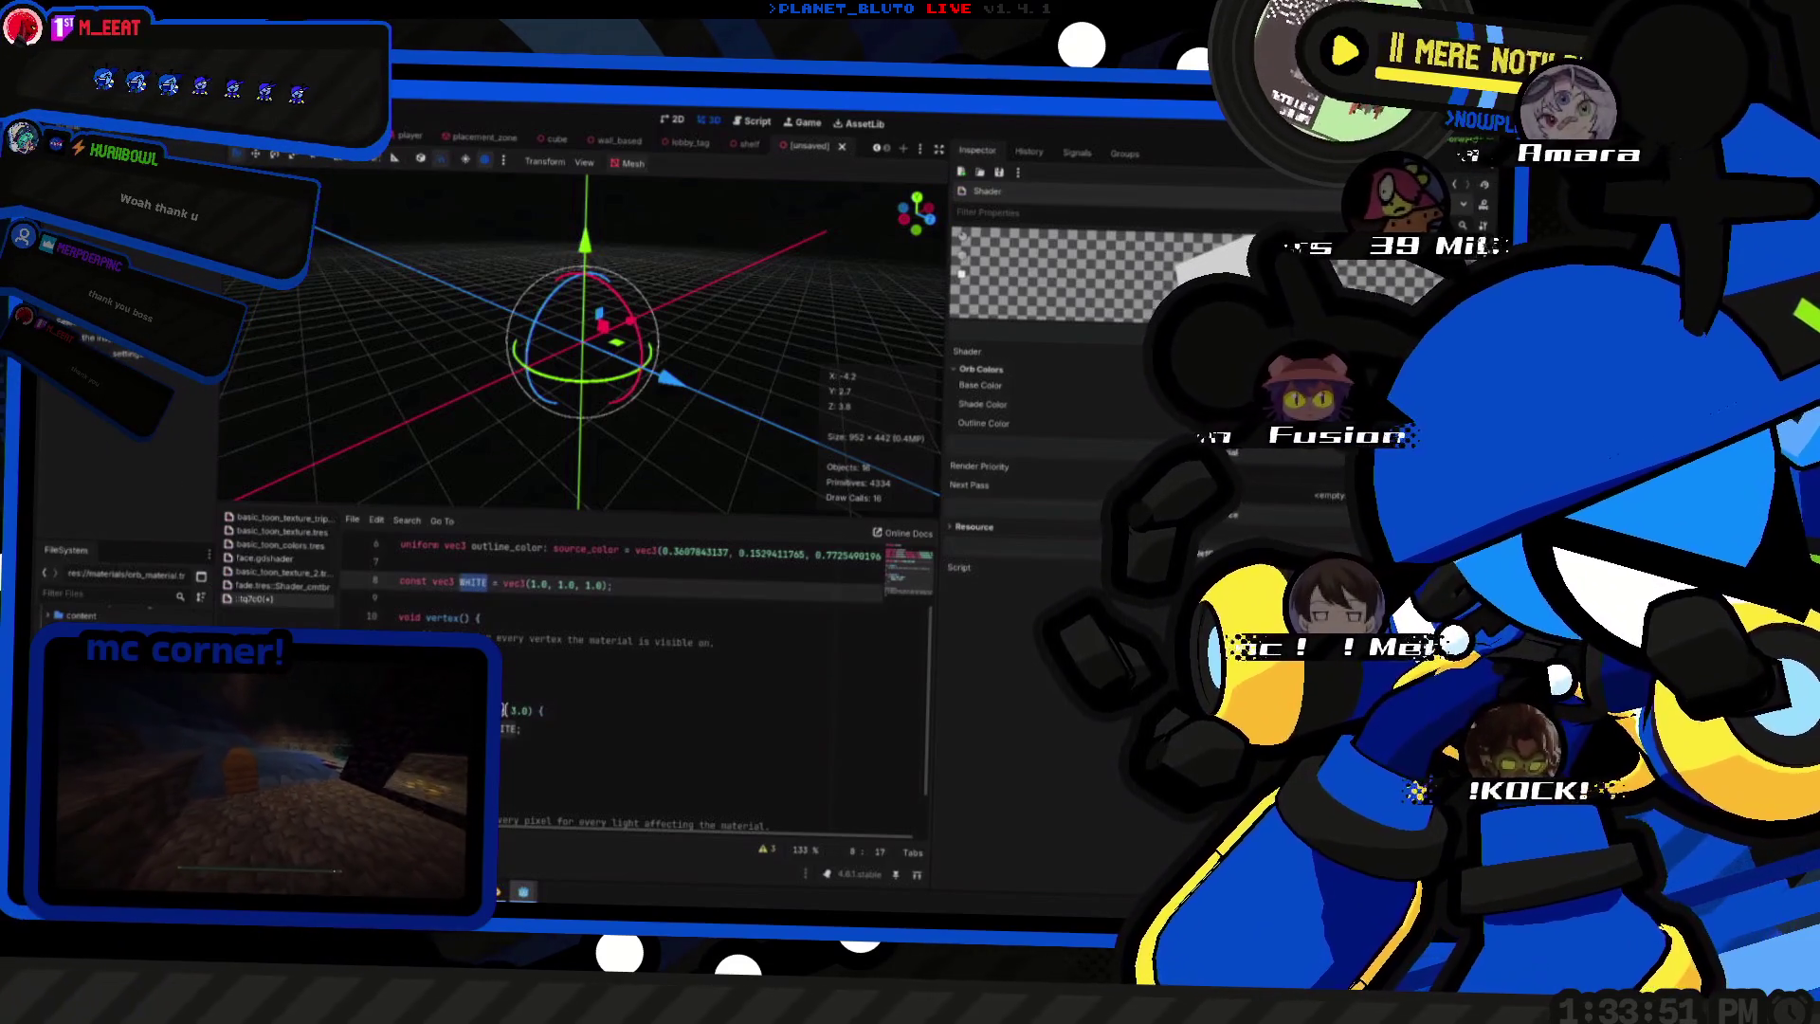
{"action": "scroll", "coordinate": [529, 747], "scroll_direction": "up", "scroll_amount": 2}
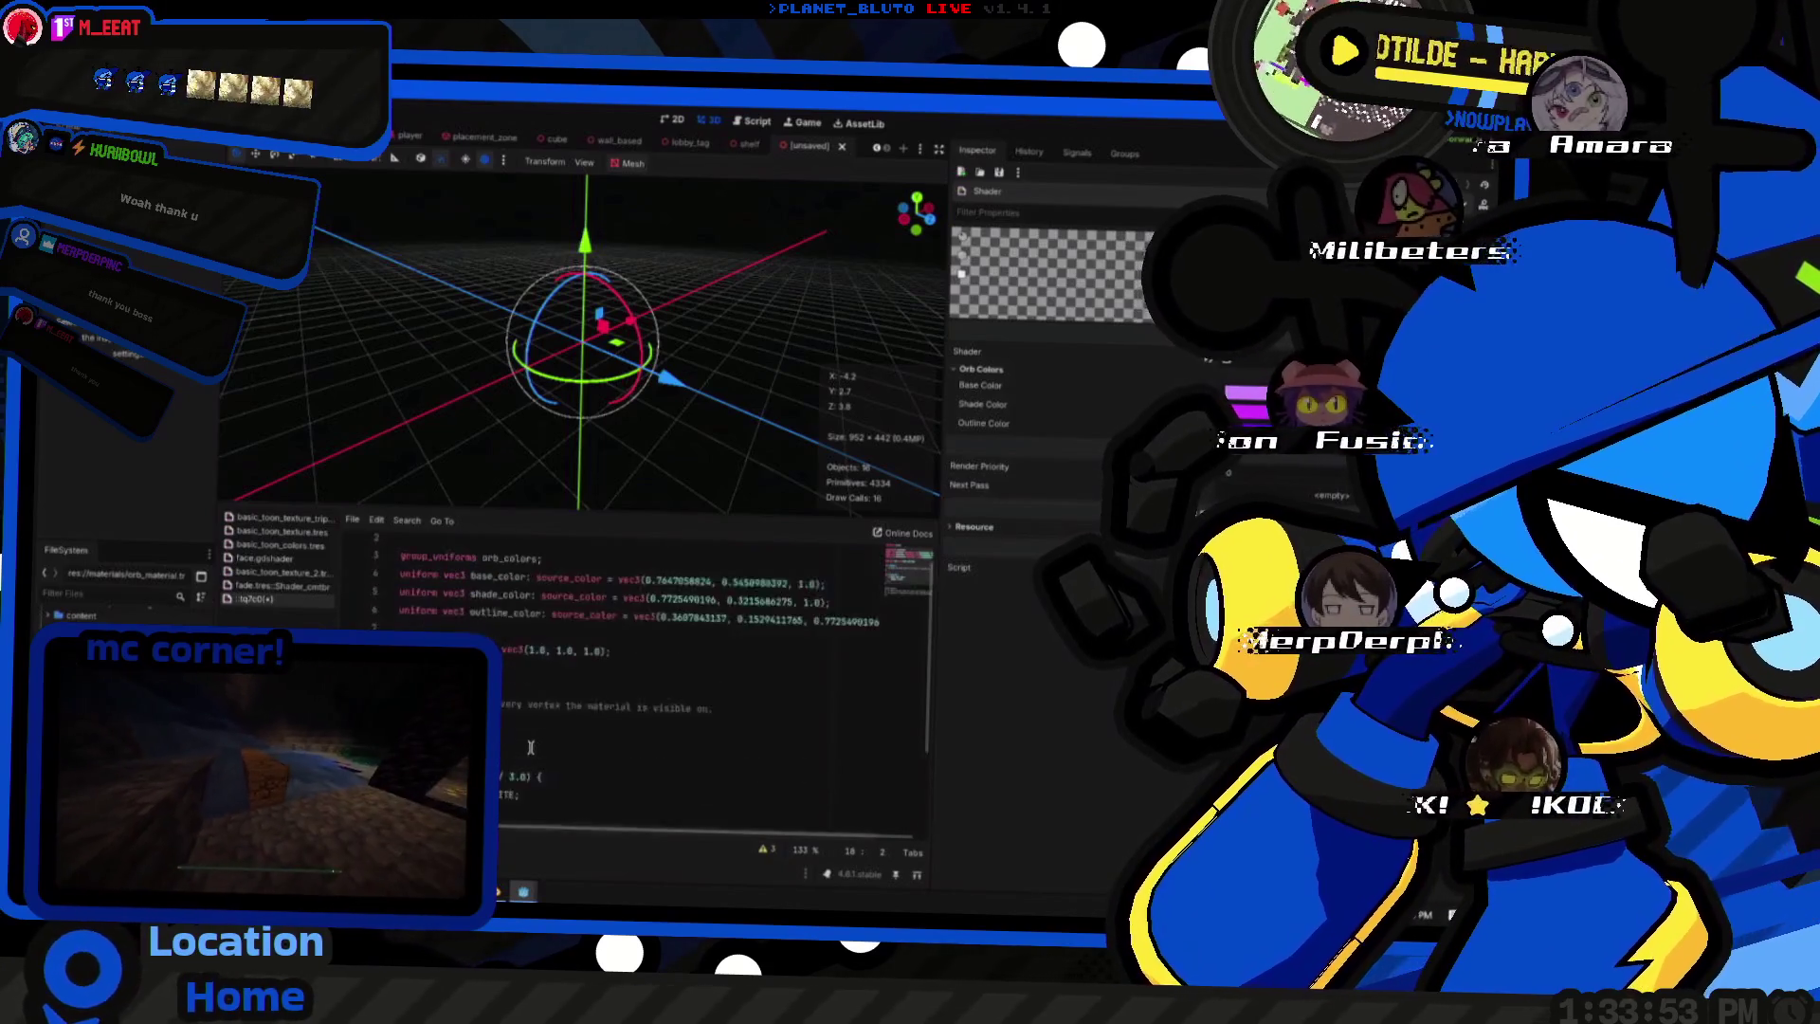
{"action": "scroll", "coordinate": [529, 747], "scroll_direction": "down", "scroll_amount": 3}
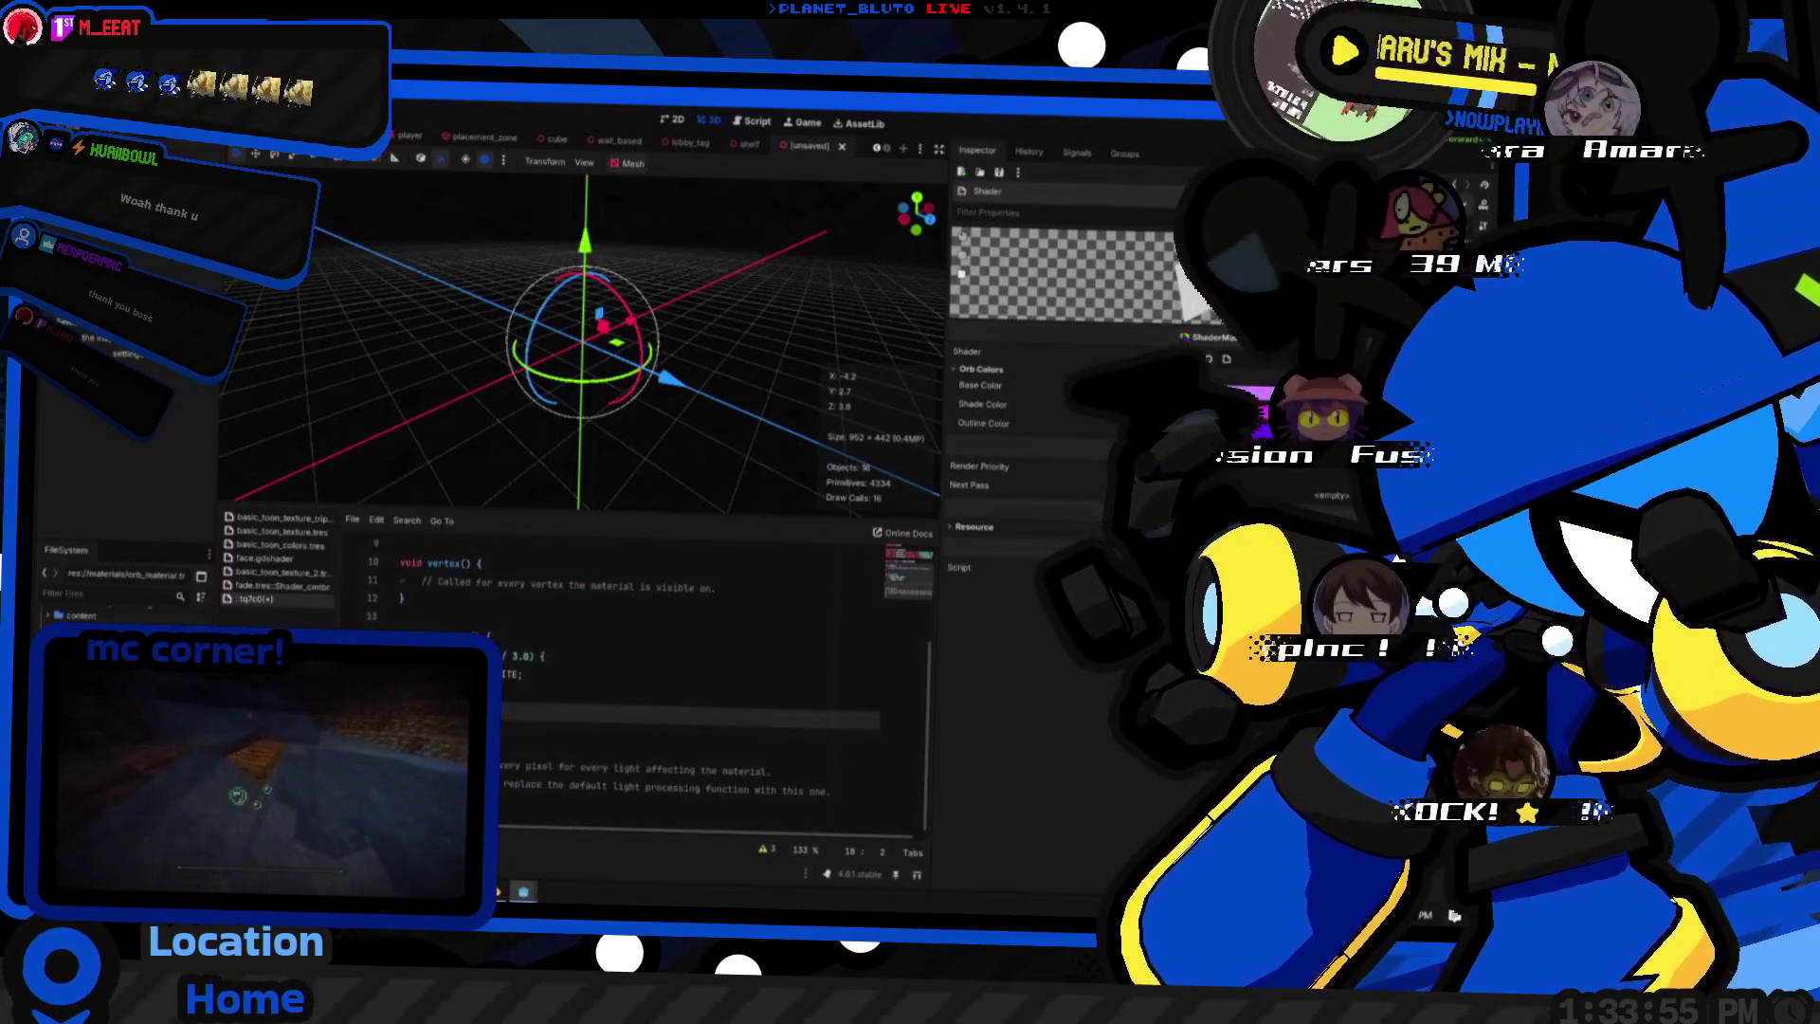
{"action": "left_click", "coordinate": [551, 701]}
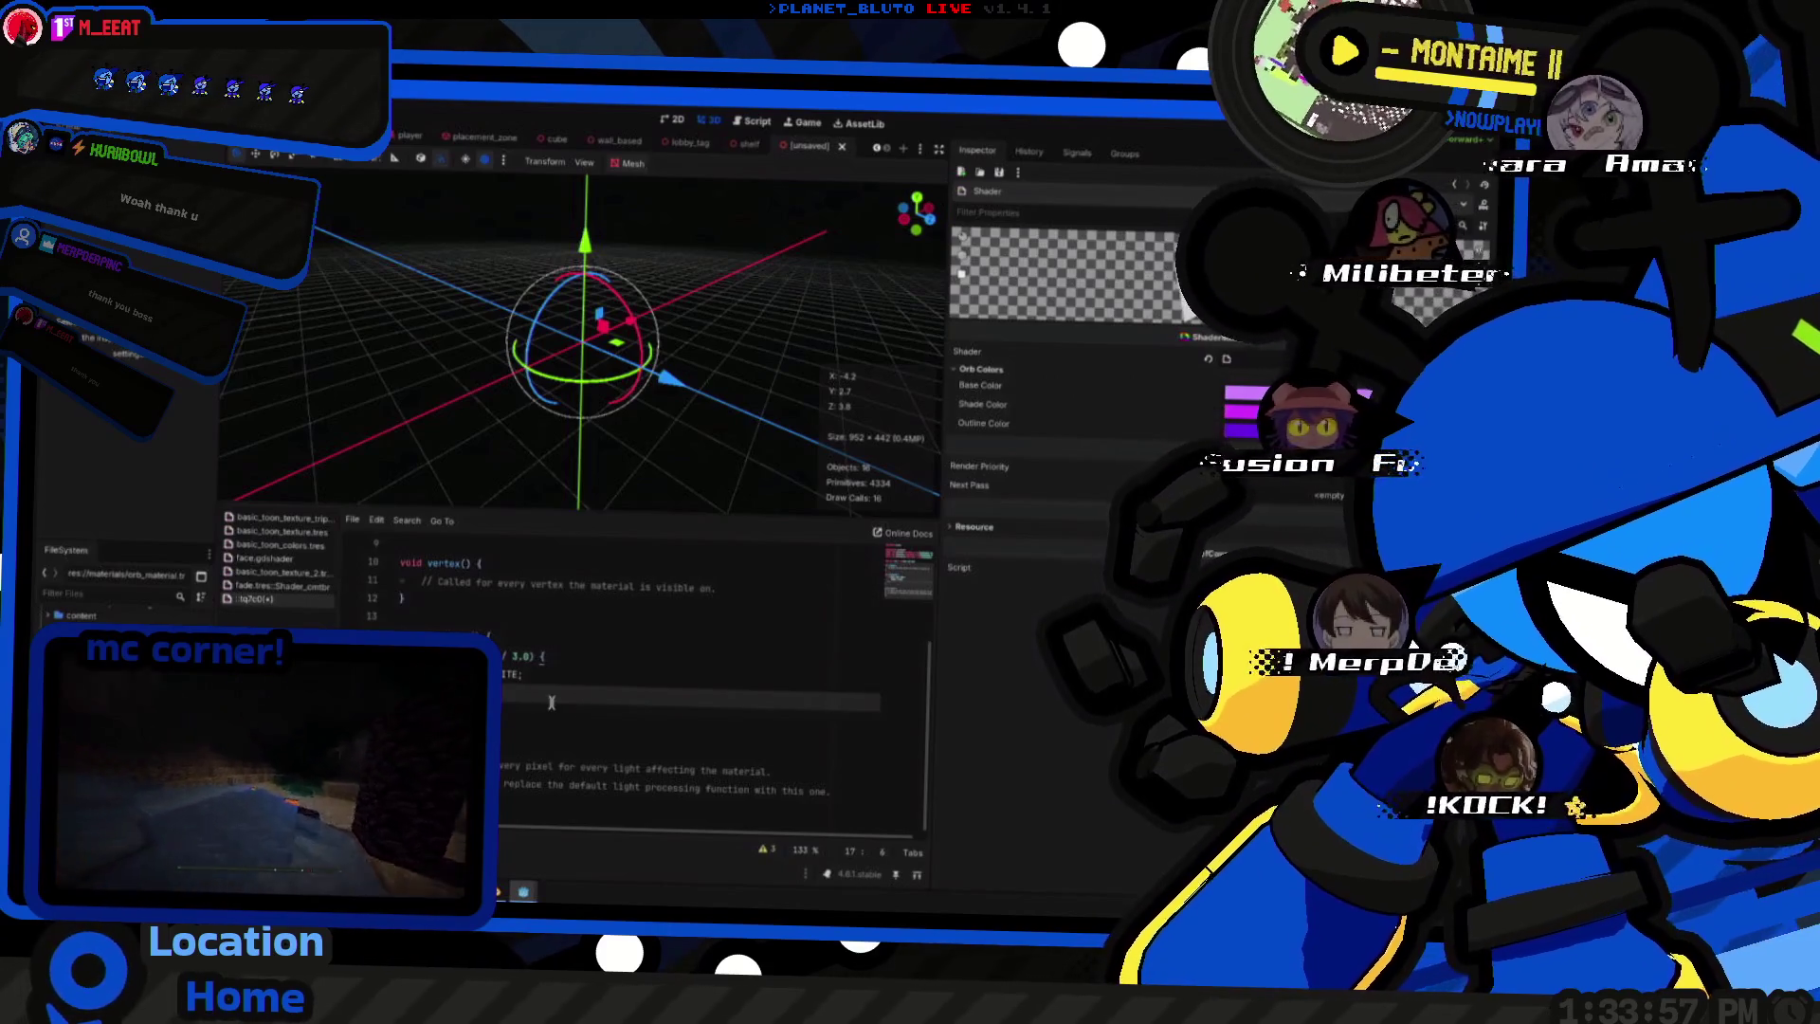
{"action": "key", "text": "Return"}
{"action": "key", "text": "Return"}
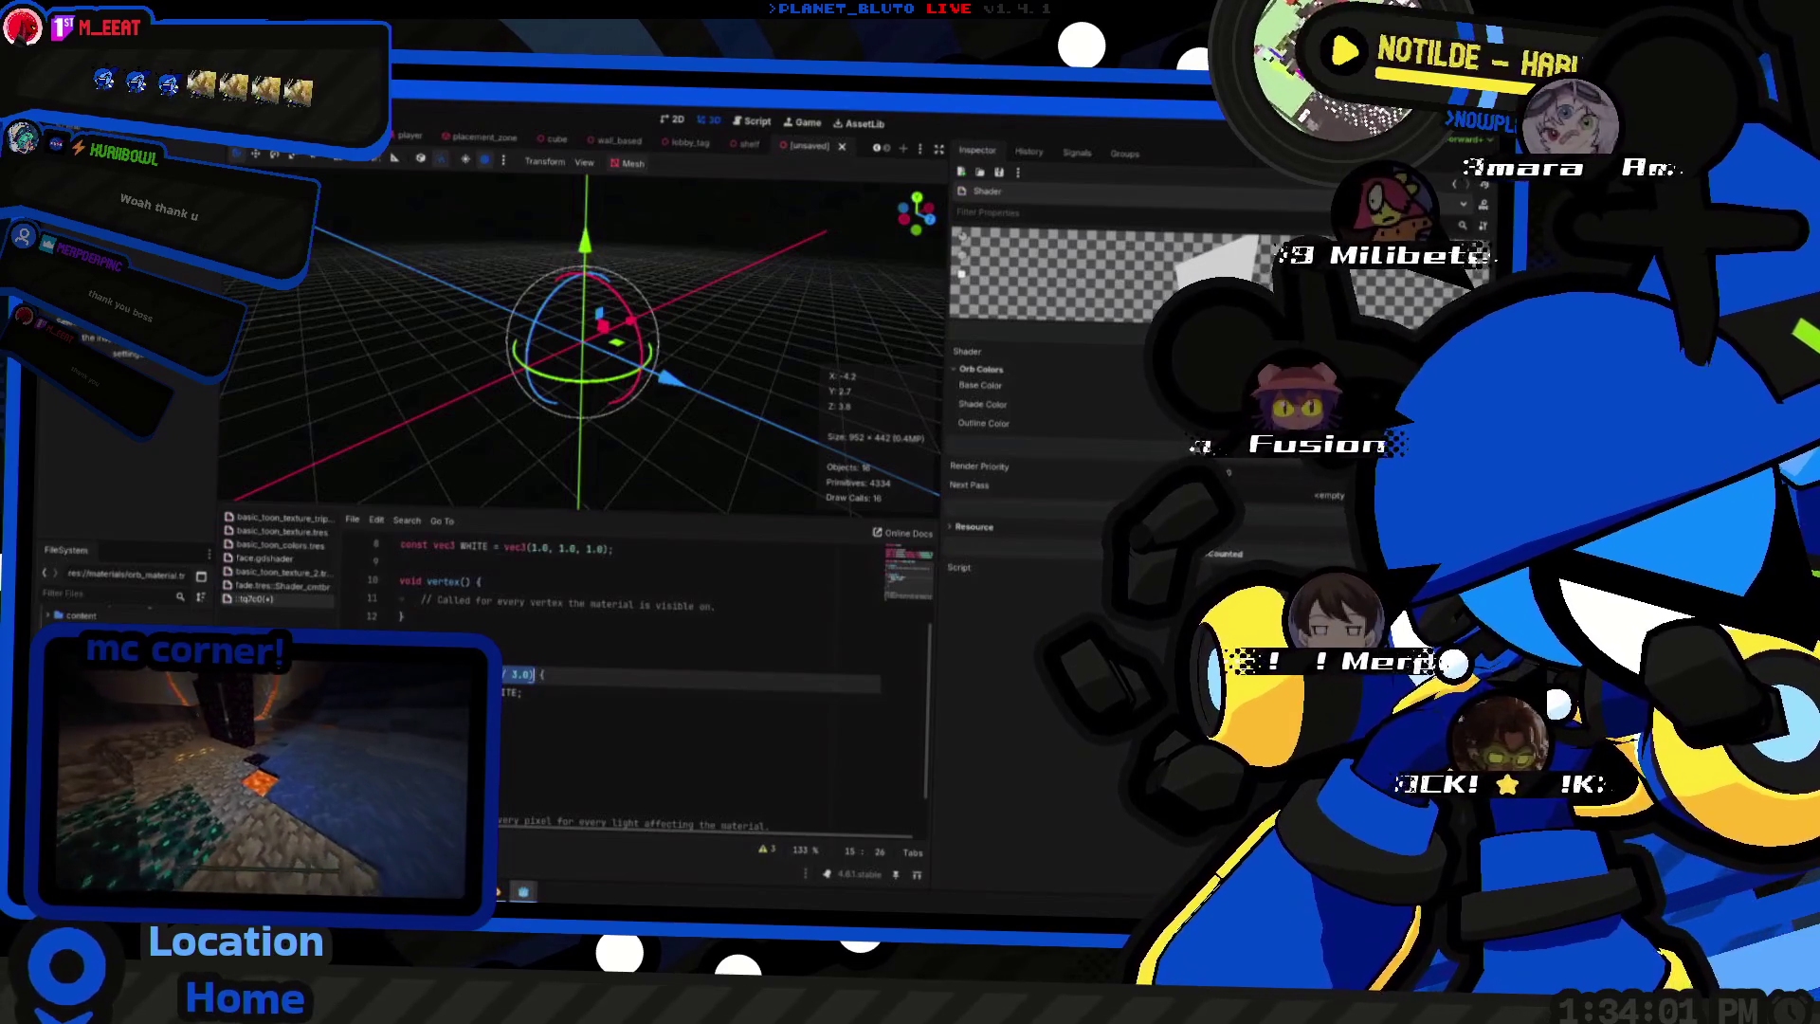
{"action": "key", "text": "Down"}
{"action": "key", "text": "Down"}
{"action": "key", "text": "Down"}
- Insert the copied 1.0 / 3.0 comparison as a second condition at 2.0 / 3.0
{"action": "key", "text": "ctrl+z"}
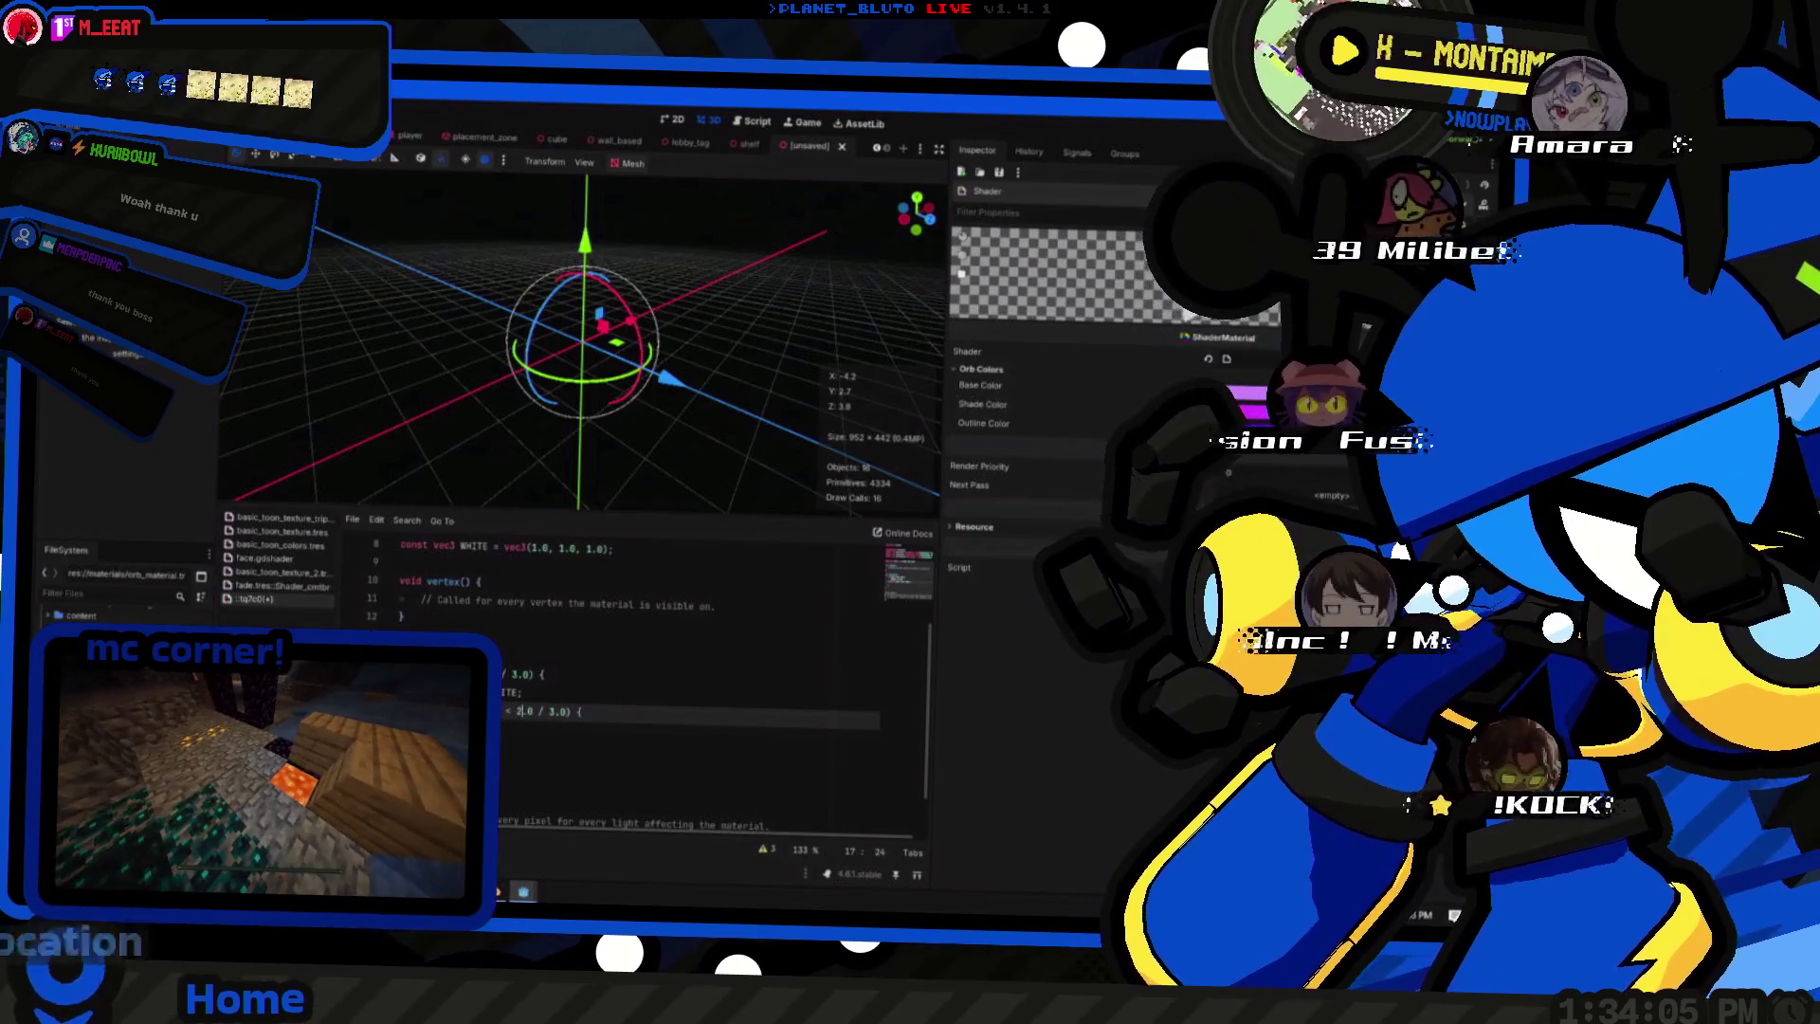
{"action": "key", "text": "ctrl+z"}
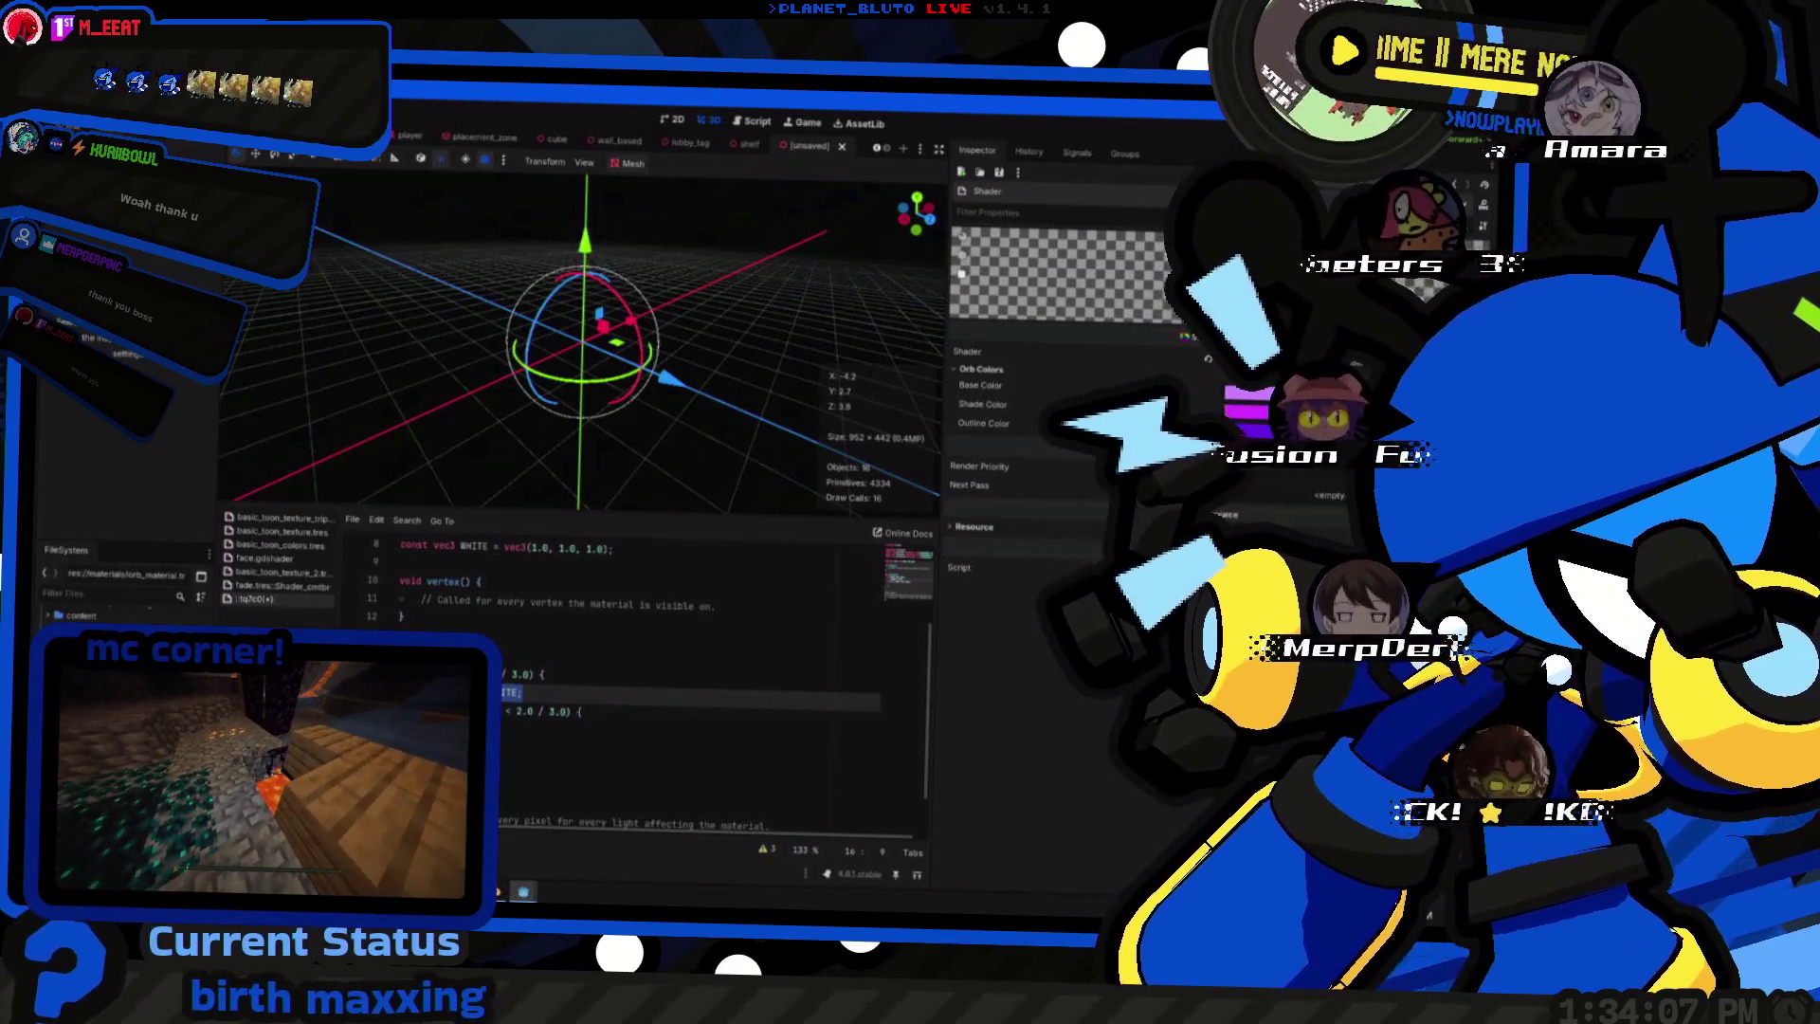
{"action": "key", "text": "ctrl+shift+Left"}
{"action": "key", "text": "Down"}
{"action": "key", "text": "Down"}
{"action": "key", "text": "Down"}
{"action": "key", "text": "Up"}
{"action": "key", "text": "Up"}
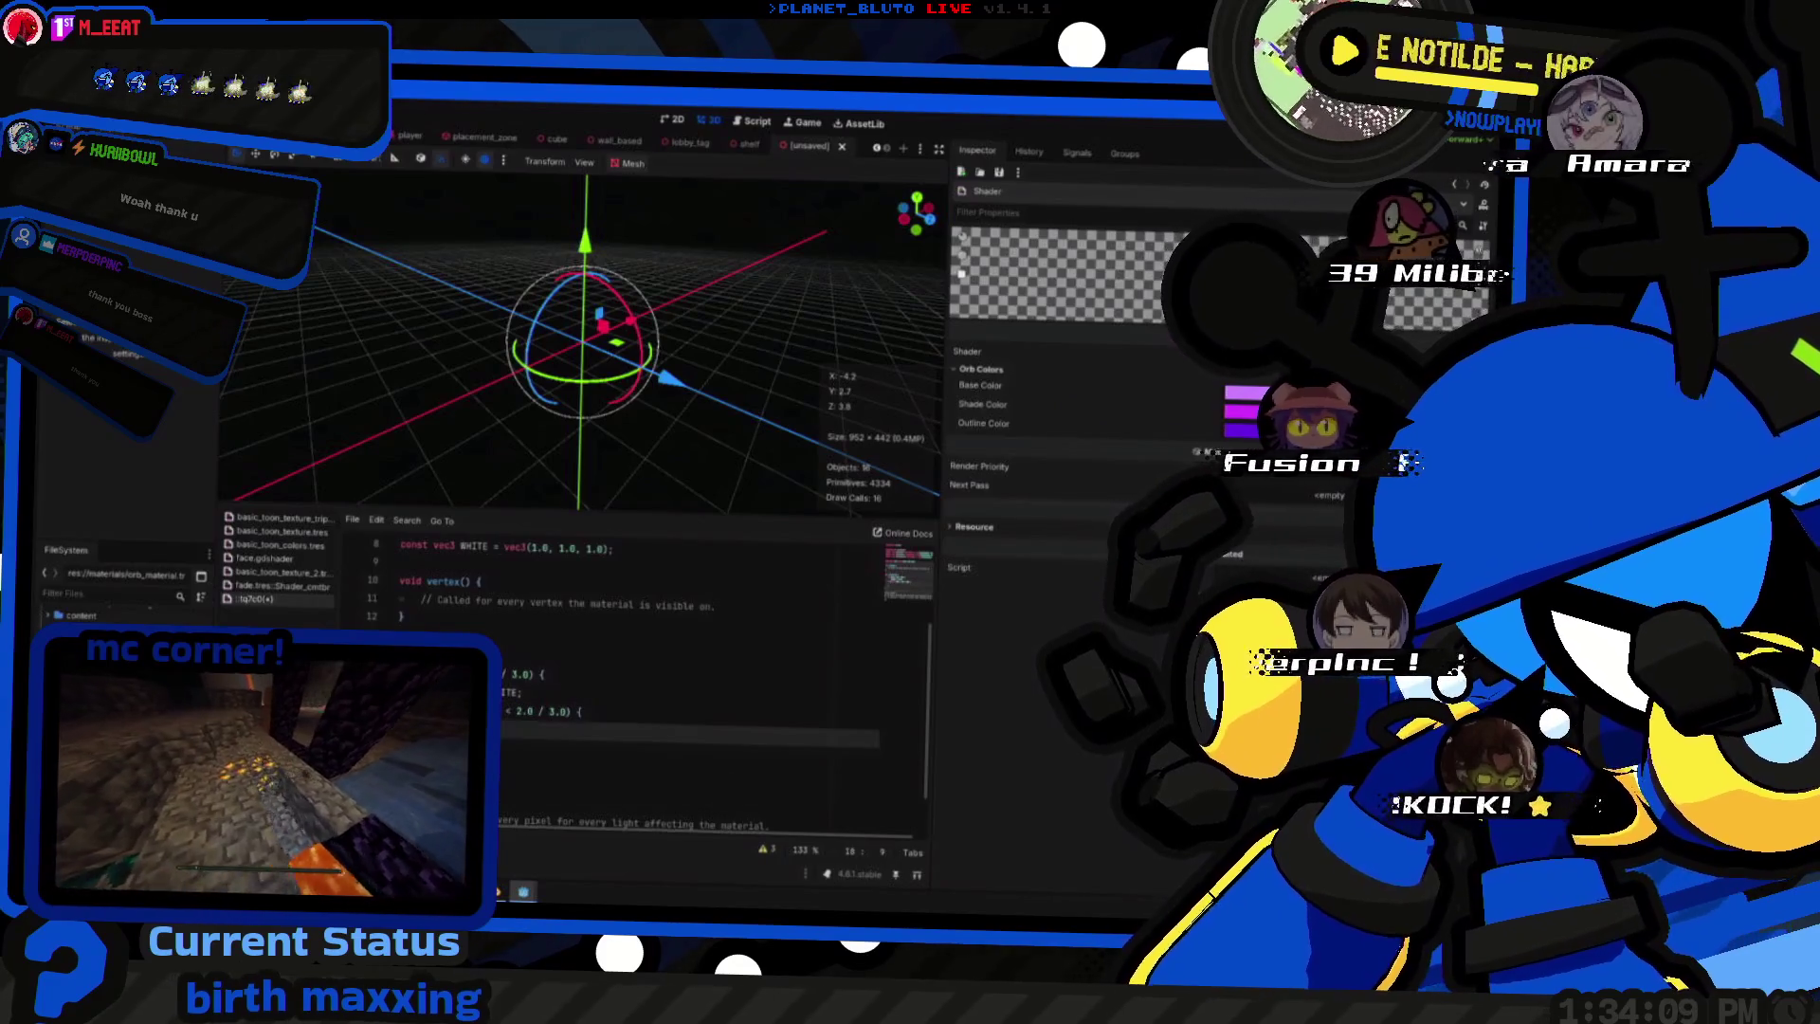
- Copy basic_toon_colors' render_mode line into the orb shader and drop cull_disabled
{"action": "left_click", "coordinate": [277, 559]}
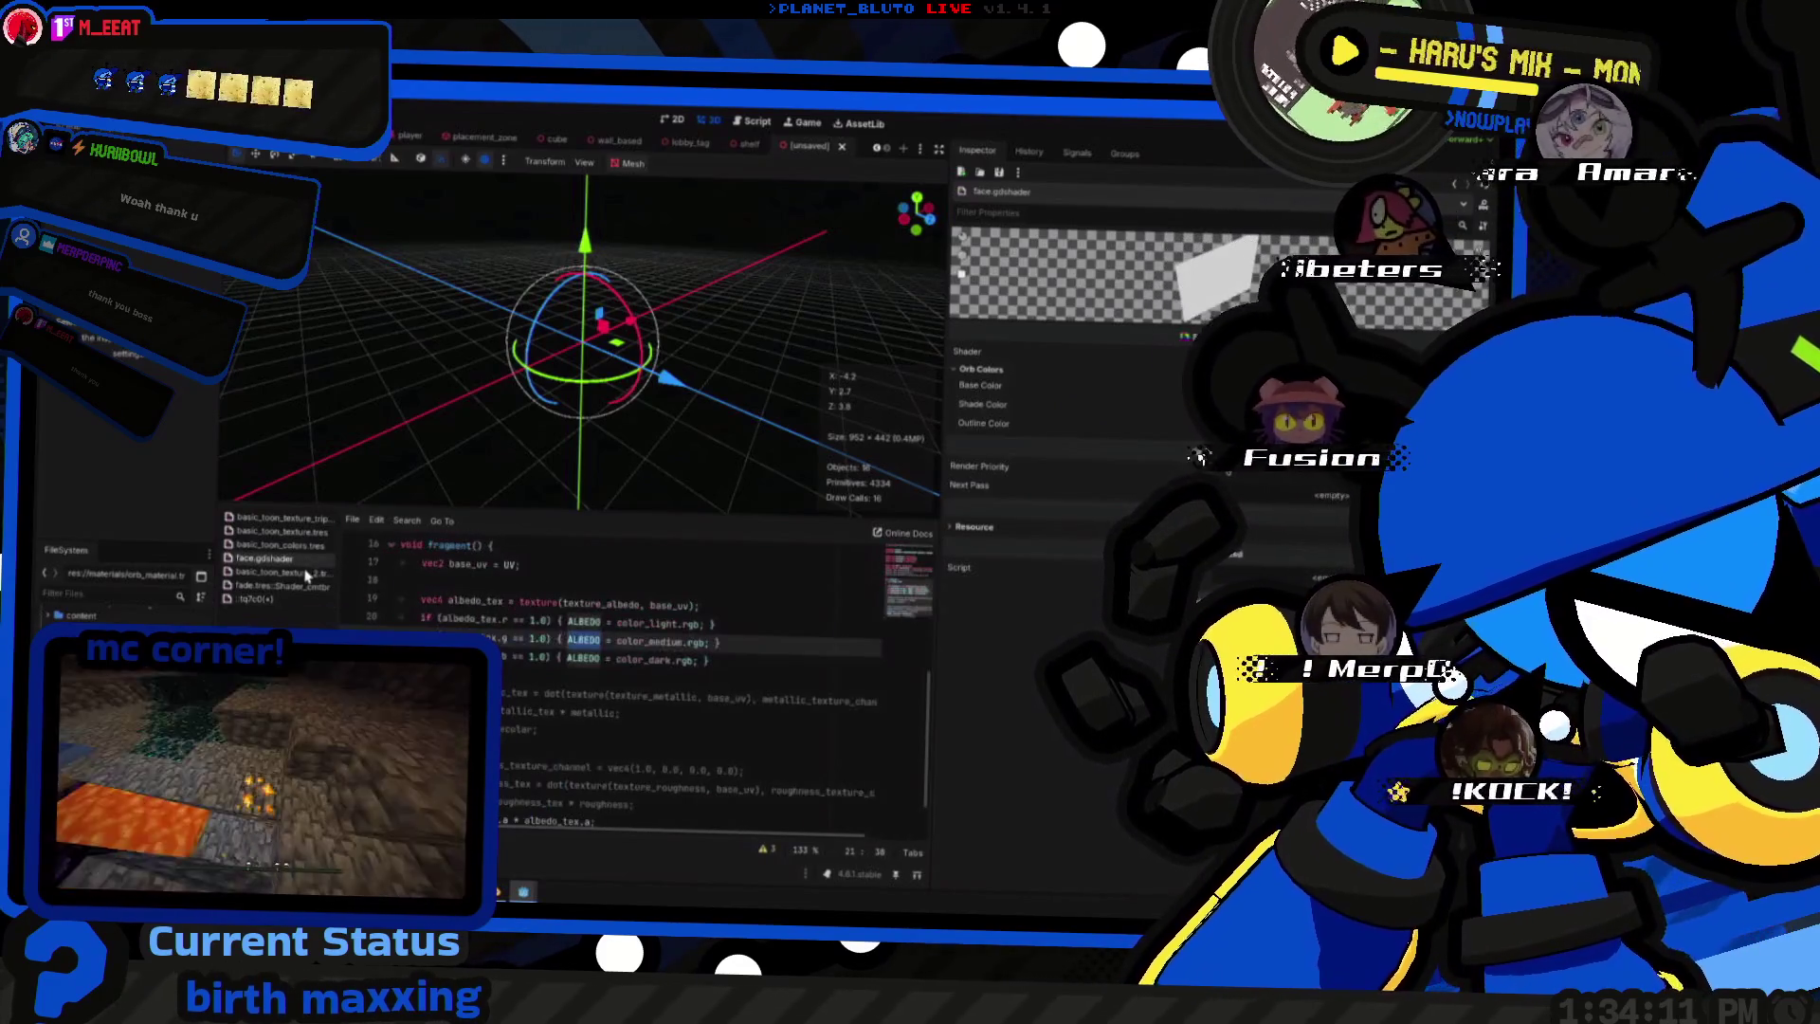
{"action": "left_click", "coordinate": [301, 549]}
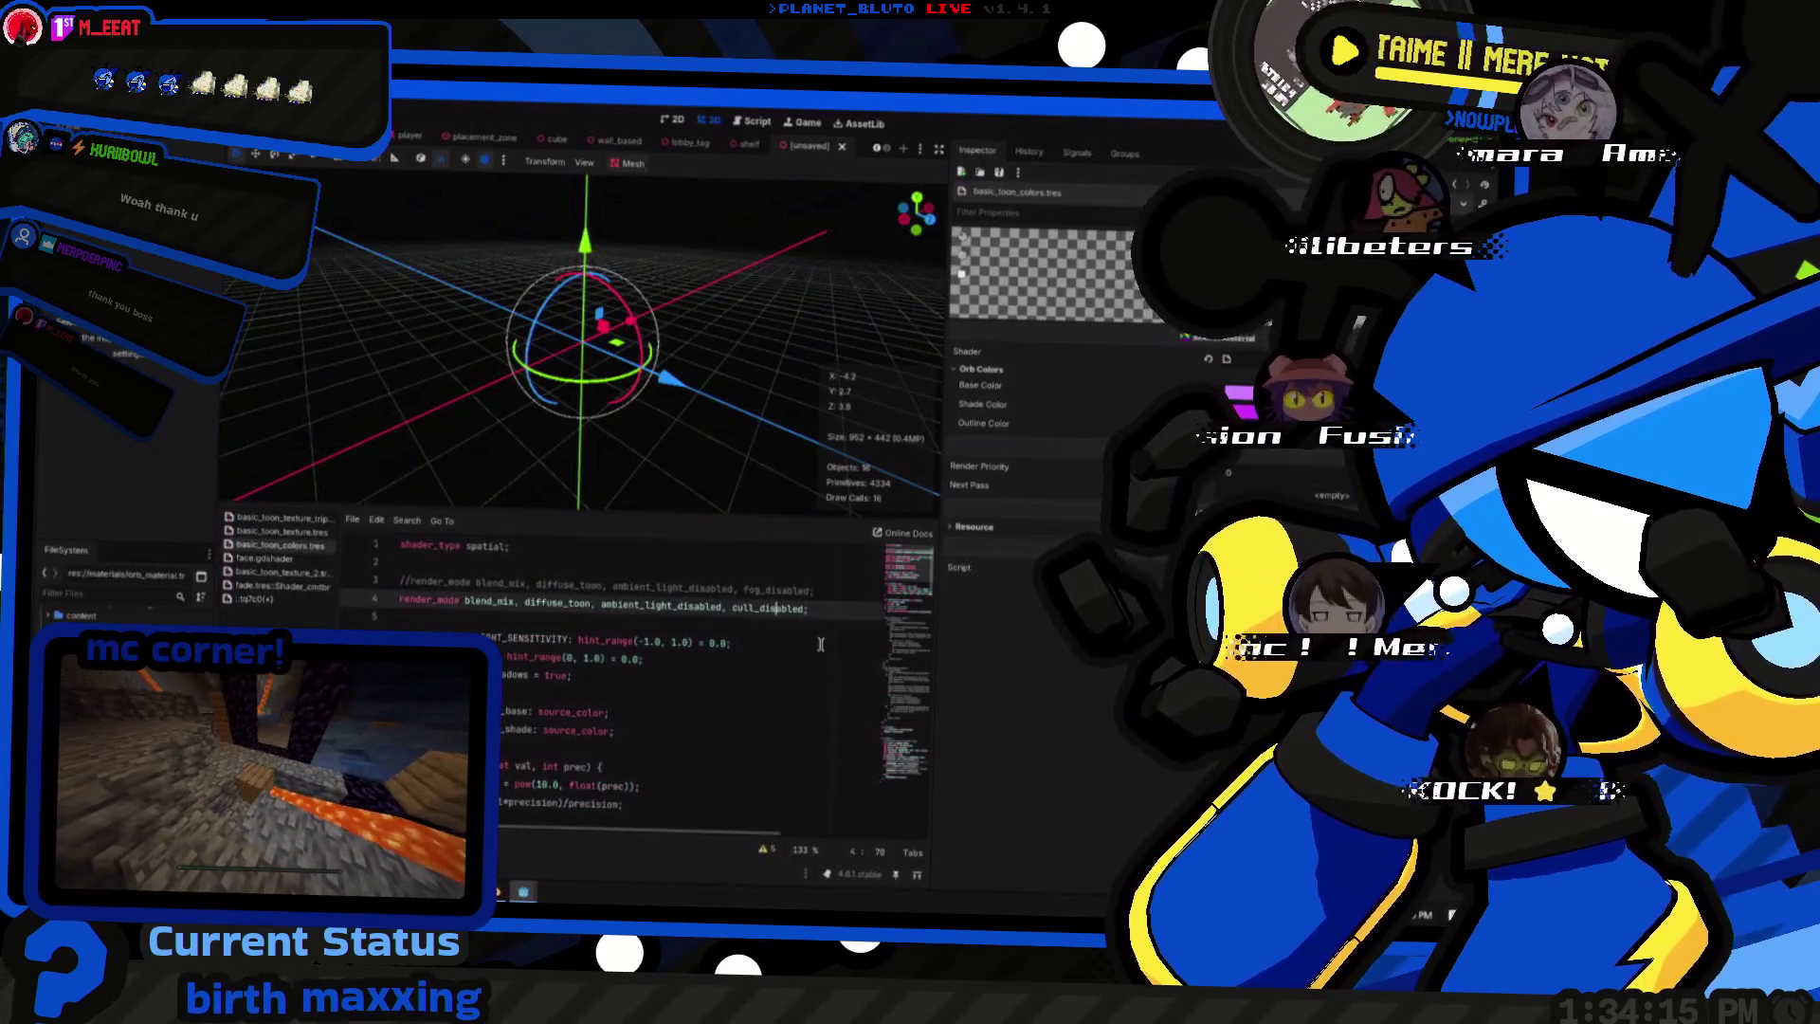
{"action": "triple_click", "coordinate": [495, 603]}
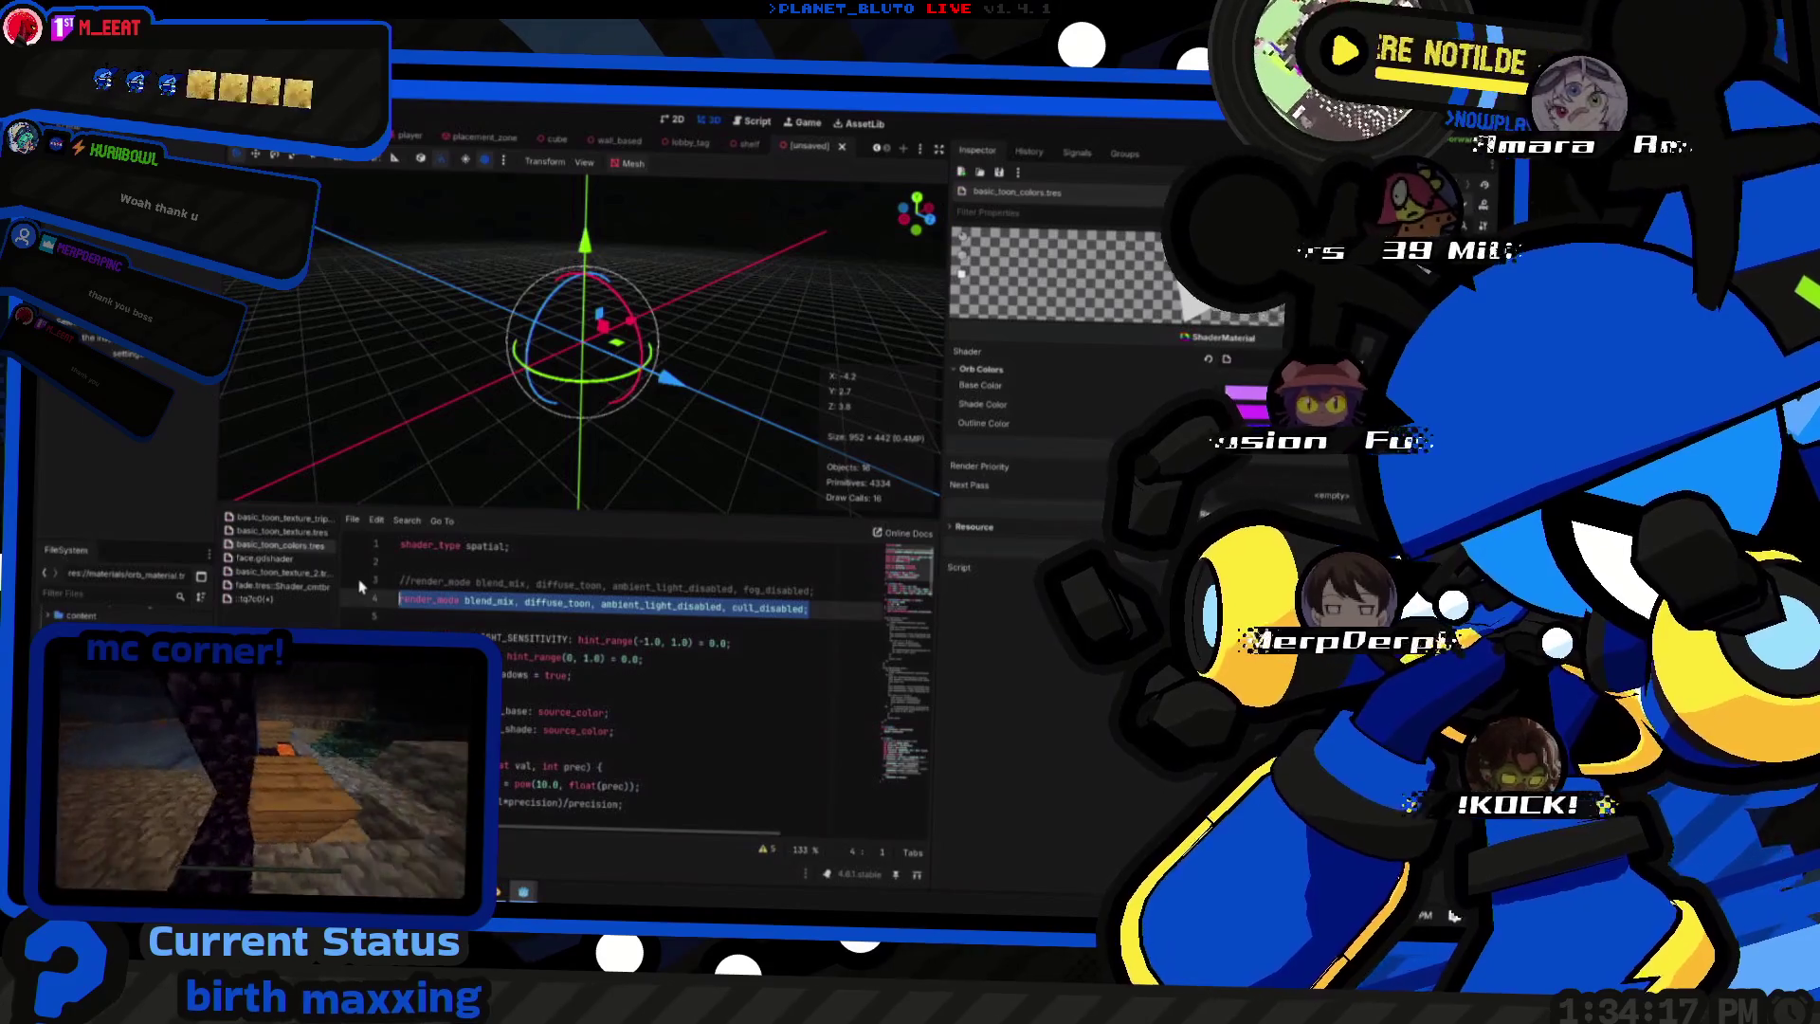
{"action": "left_click", "coordinate": [265, 587]}
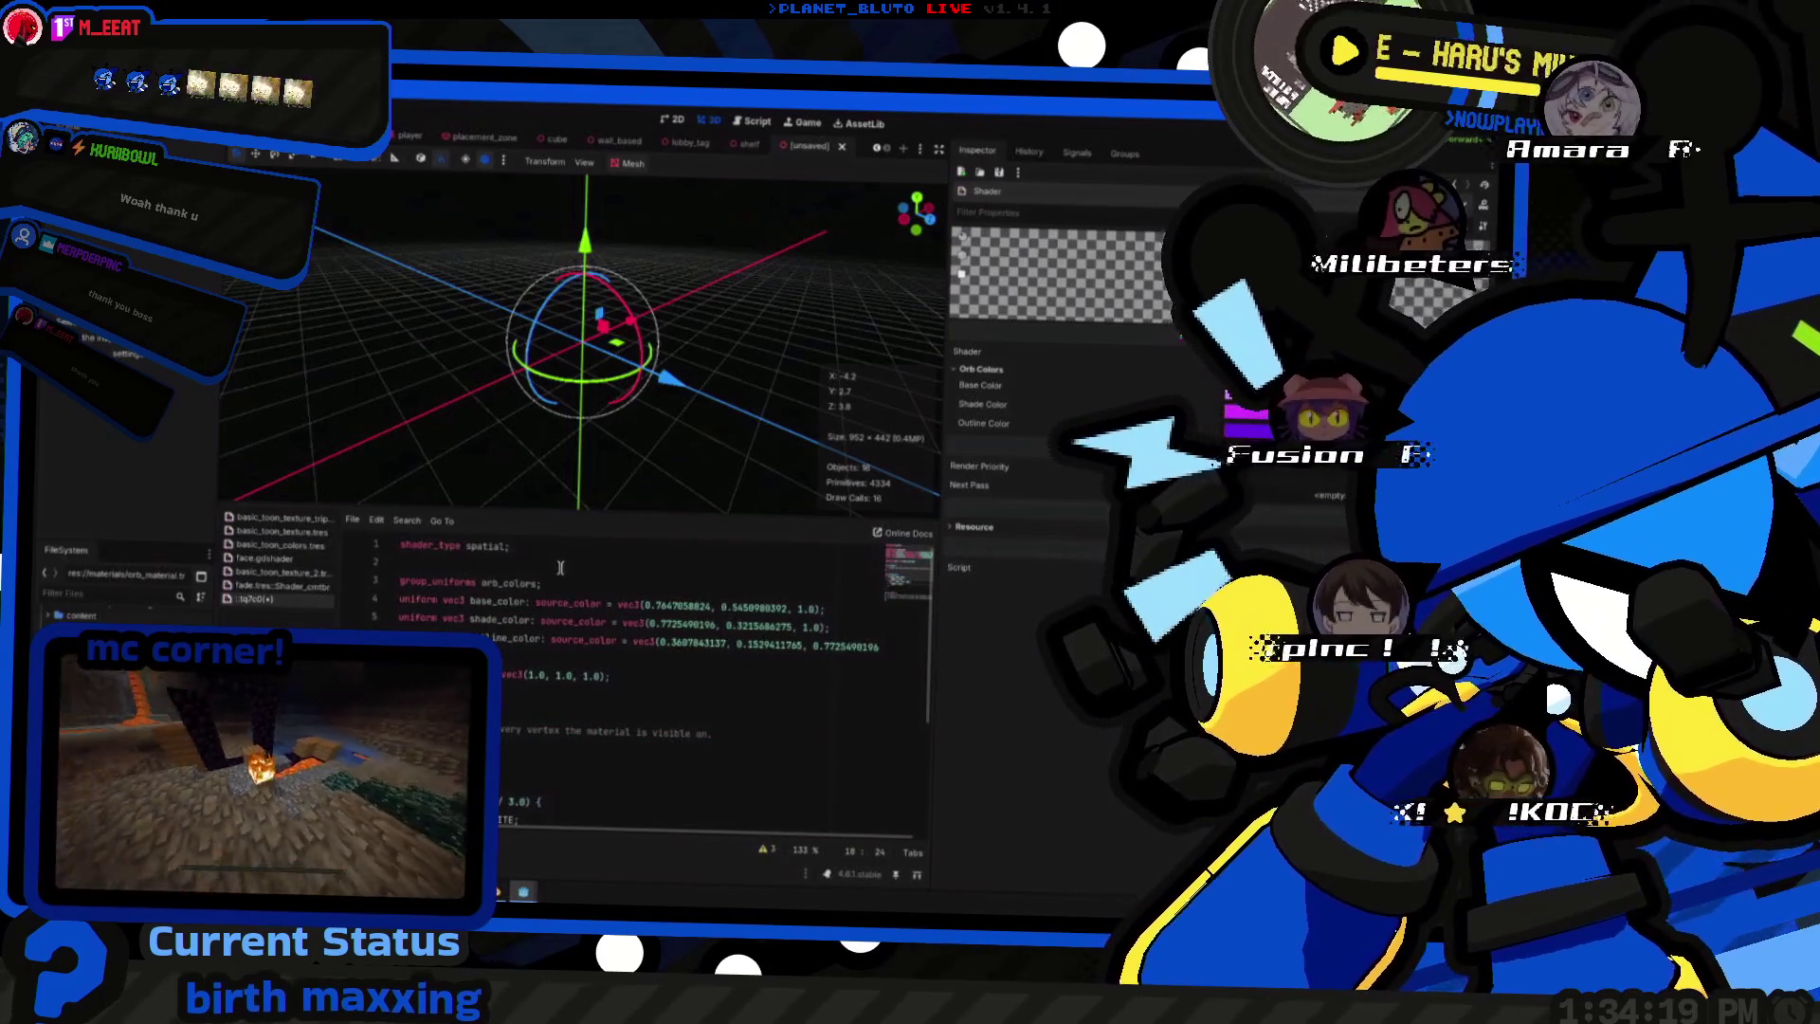
{"action": "left_click", "coordinate": [559, 568]}
{"action": "key", "text": "ctrl+v"}
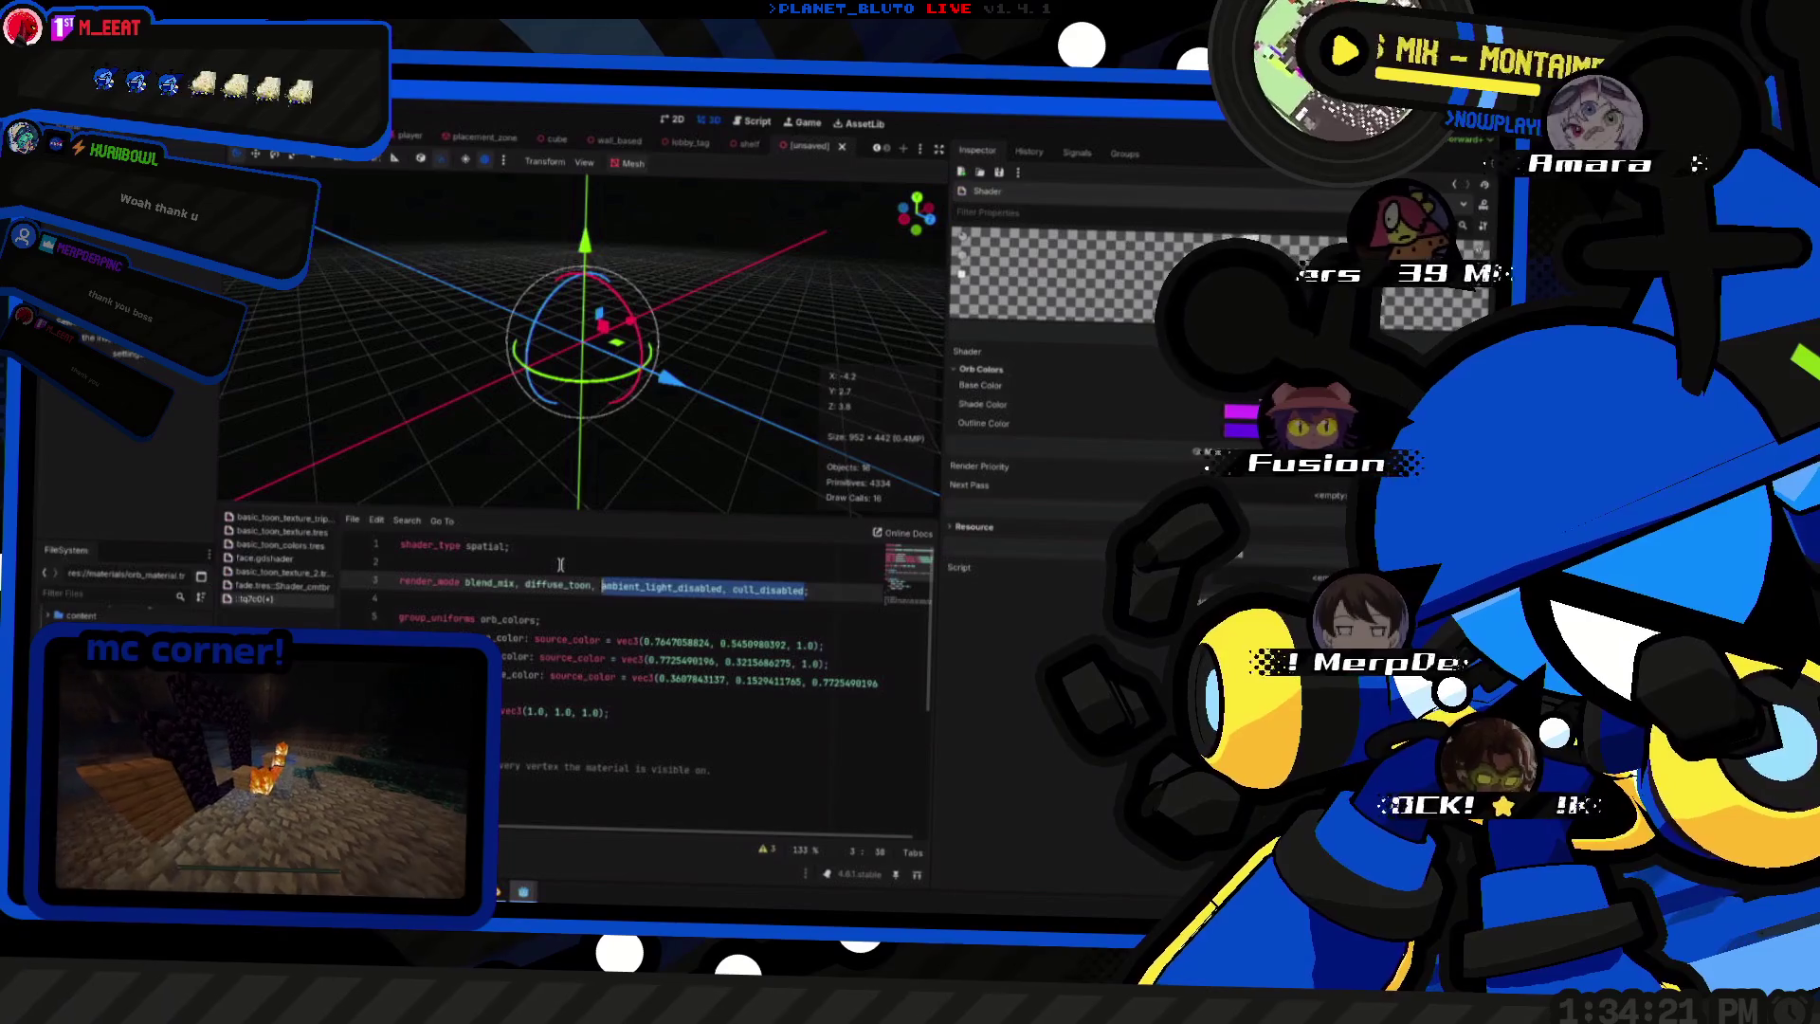
{"action": "key", "text": "ctrl+shift+Right"}
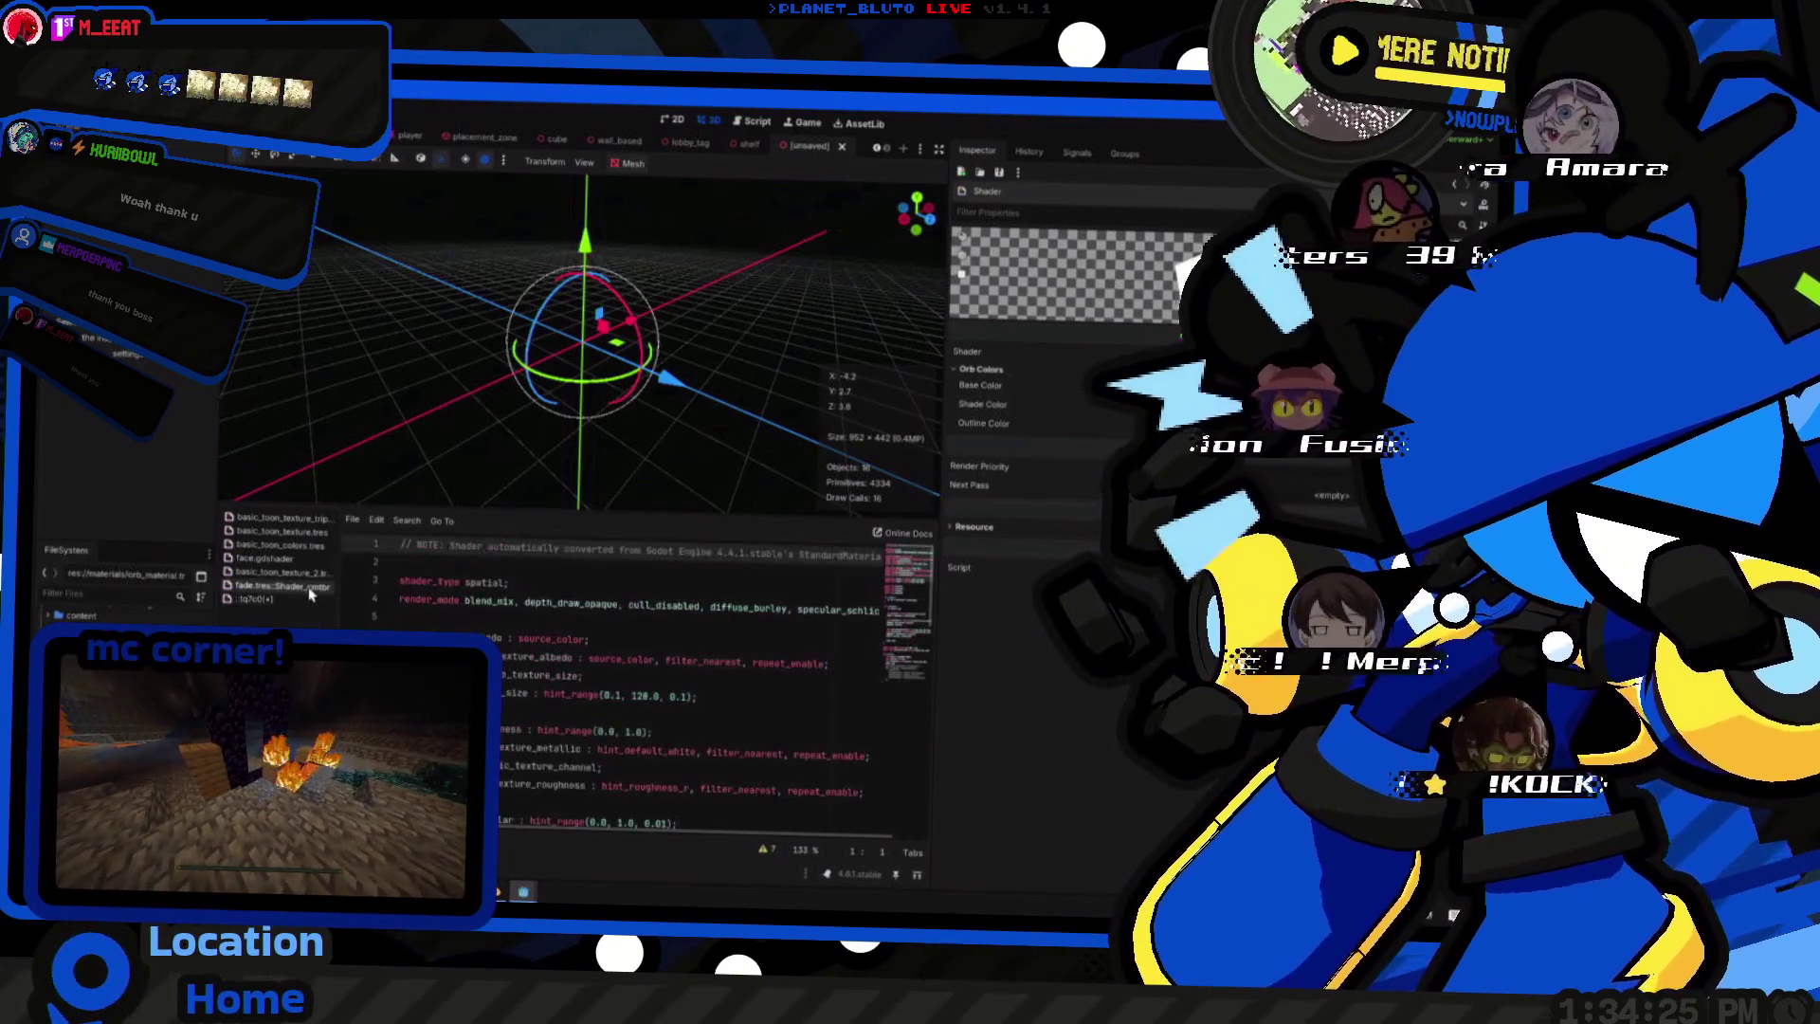
- Bring up the basic_toon_texture_2 shader with its swatch uniforms for reference
{"action": "left_click", "coordinate": [284, 595]}
{"action": "left_click", "coordinate": [284, 573]}
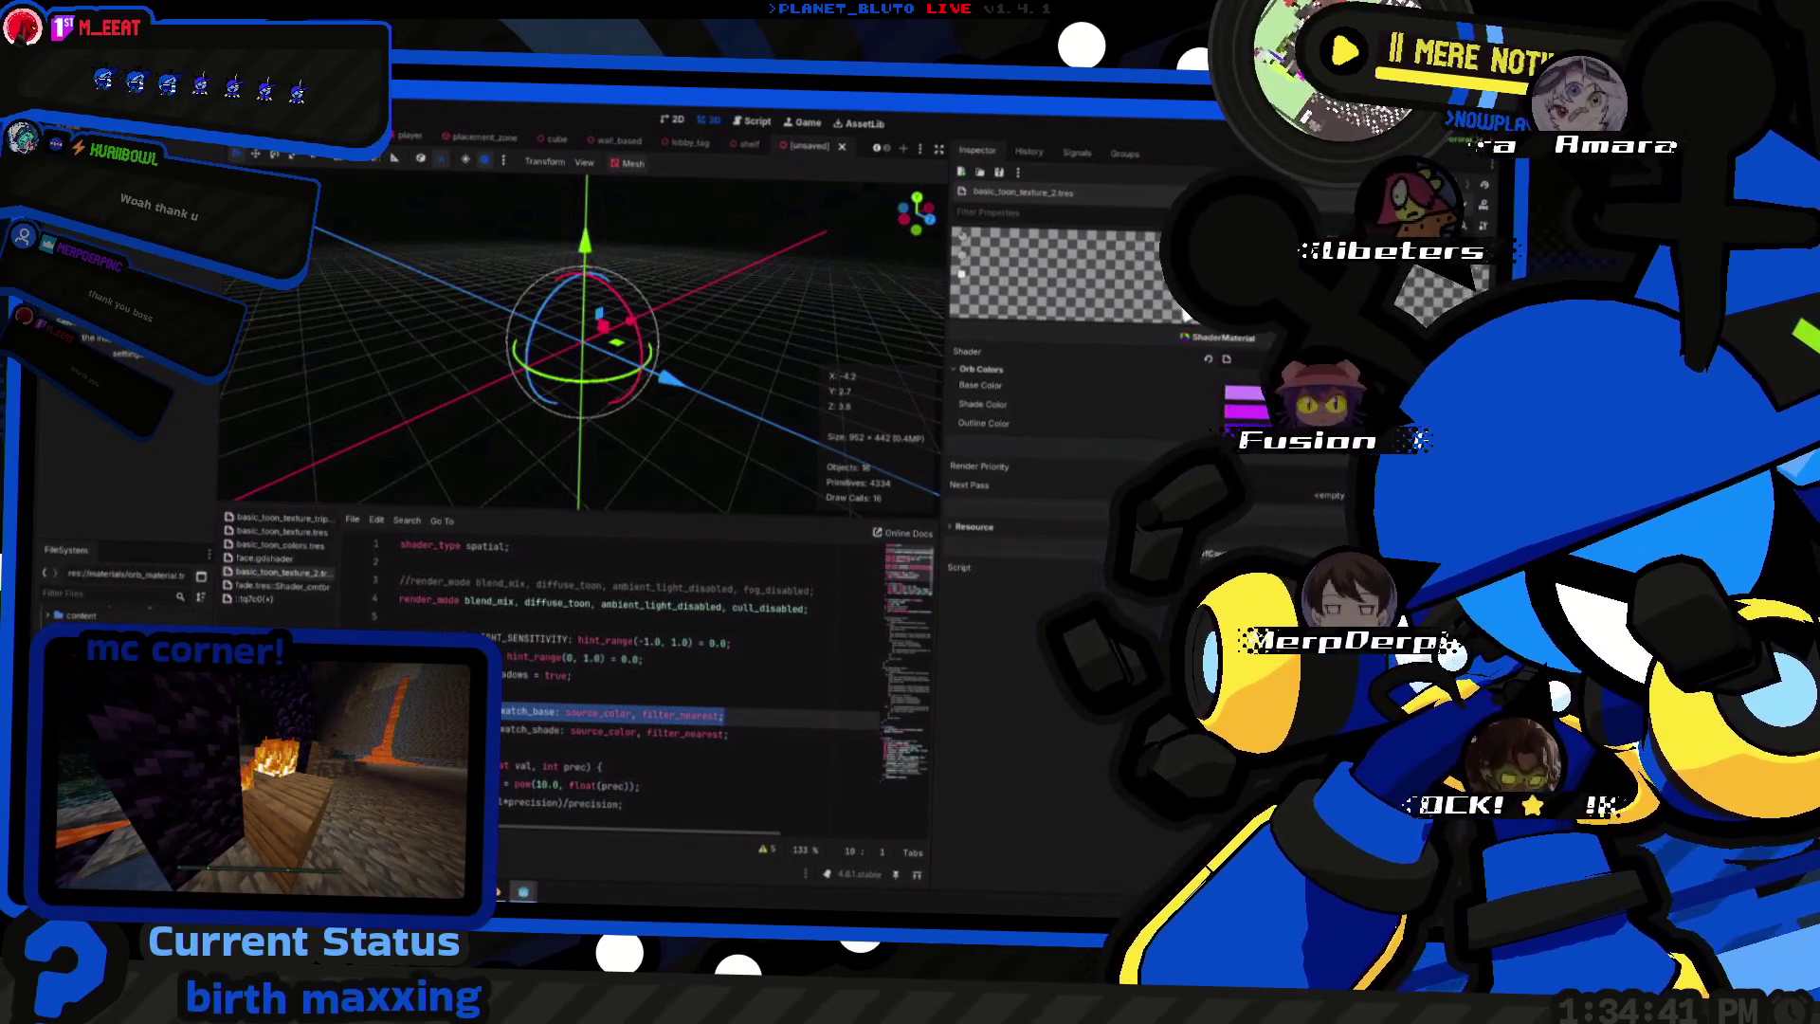
{"action": "scroll", "coordinate": [515, 692], "scroll_direction": "down", "scroll_amount": 4}
{"action": "scroll", "coordinate": [515, 693], "scroll_direction": "down", "scroll_amount": 2}
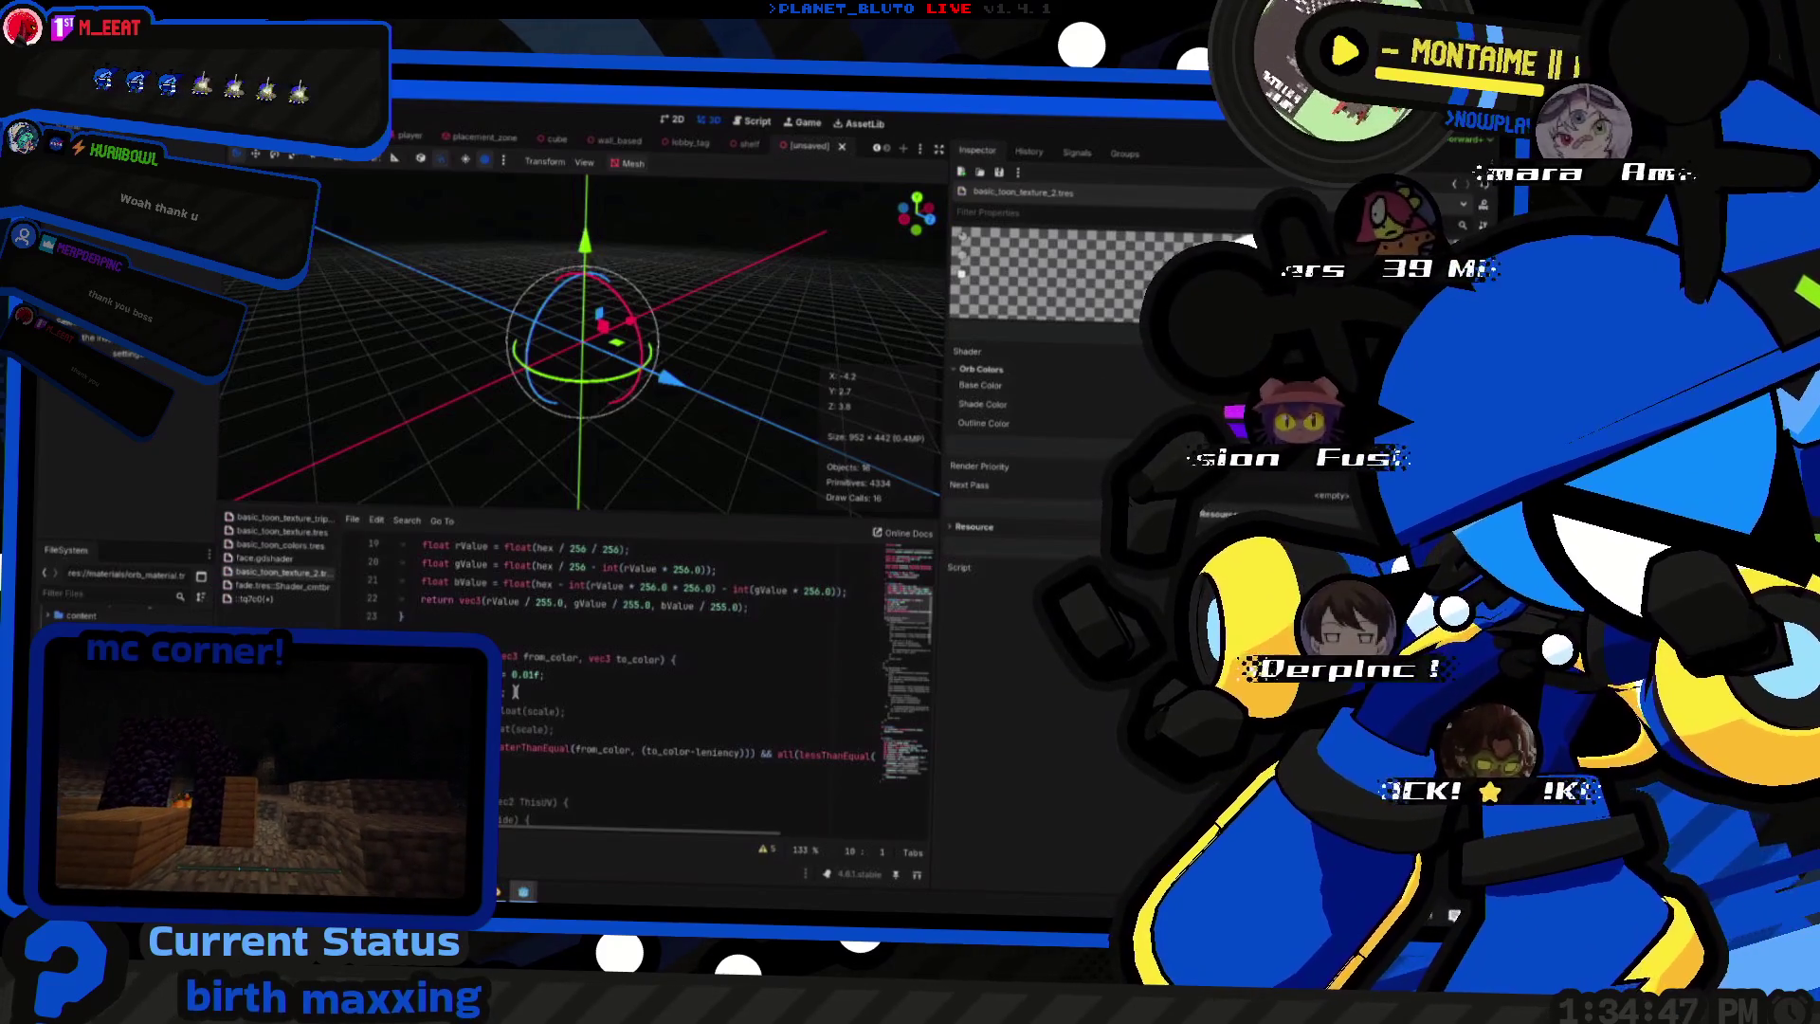
{"action": "scroll", "coordinate": [670, 704], "scroll_direction": "up", "scroll_amount": 1}
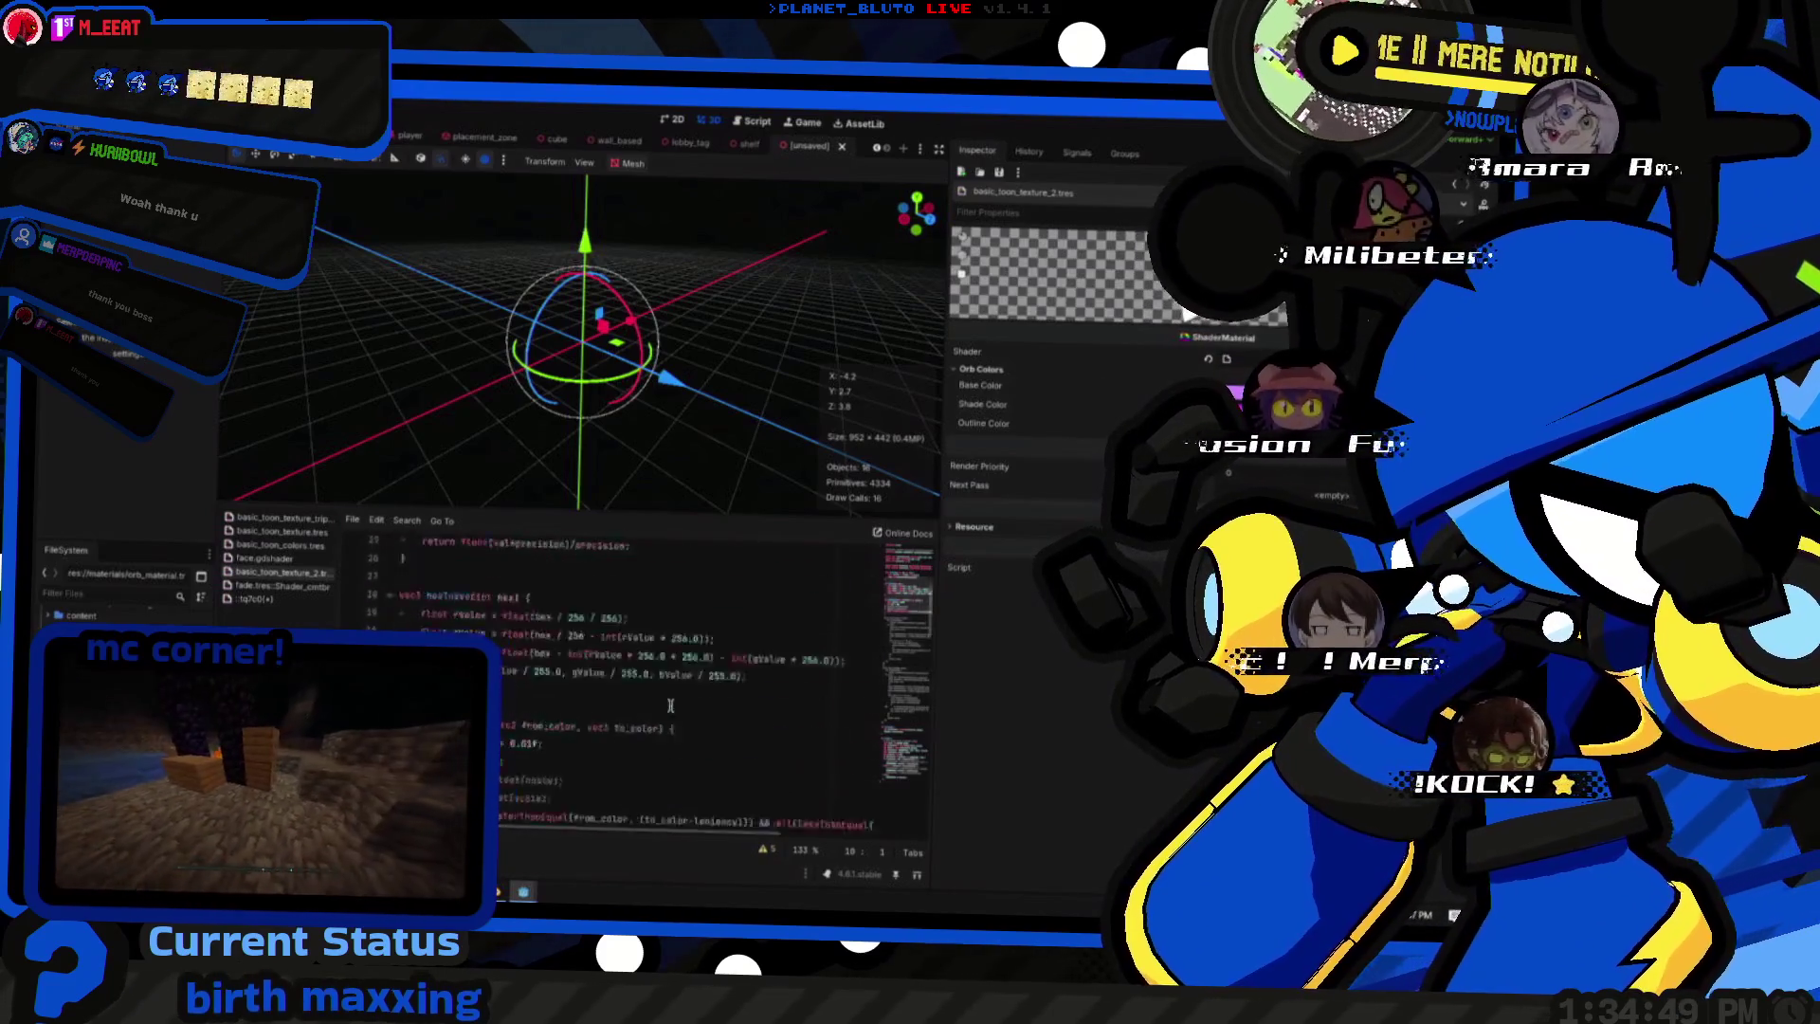
{"action": "scroll", "coordinate": [670, 704], "scroll_direction": "up", "scroll_amount": 8}
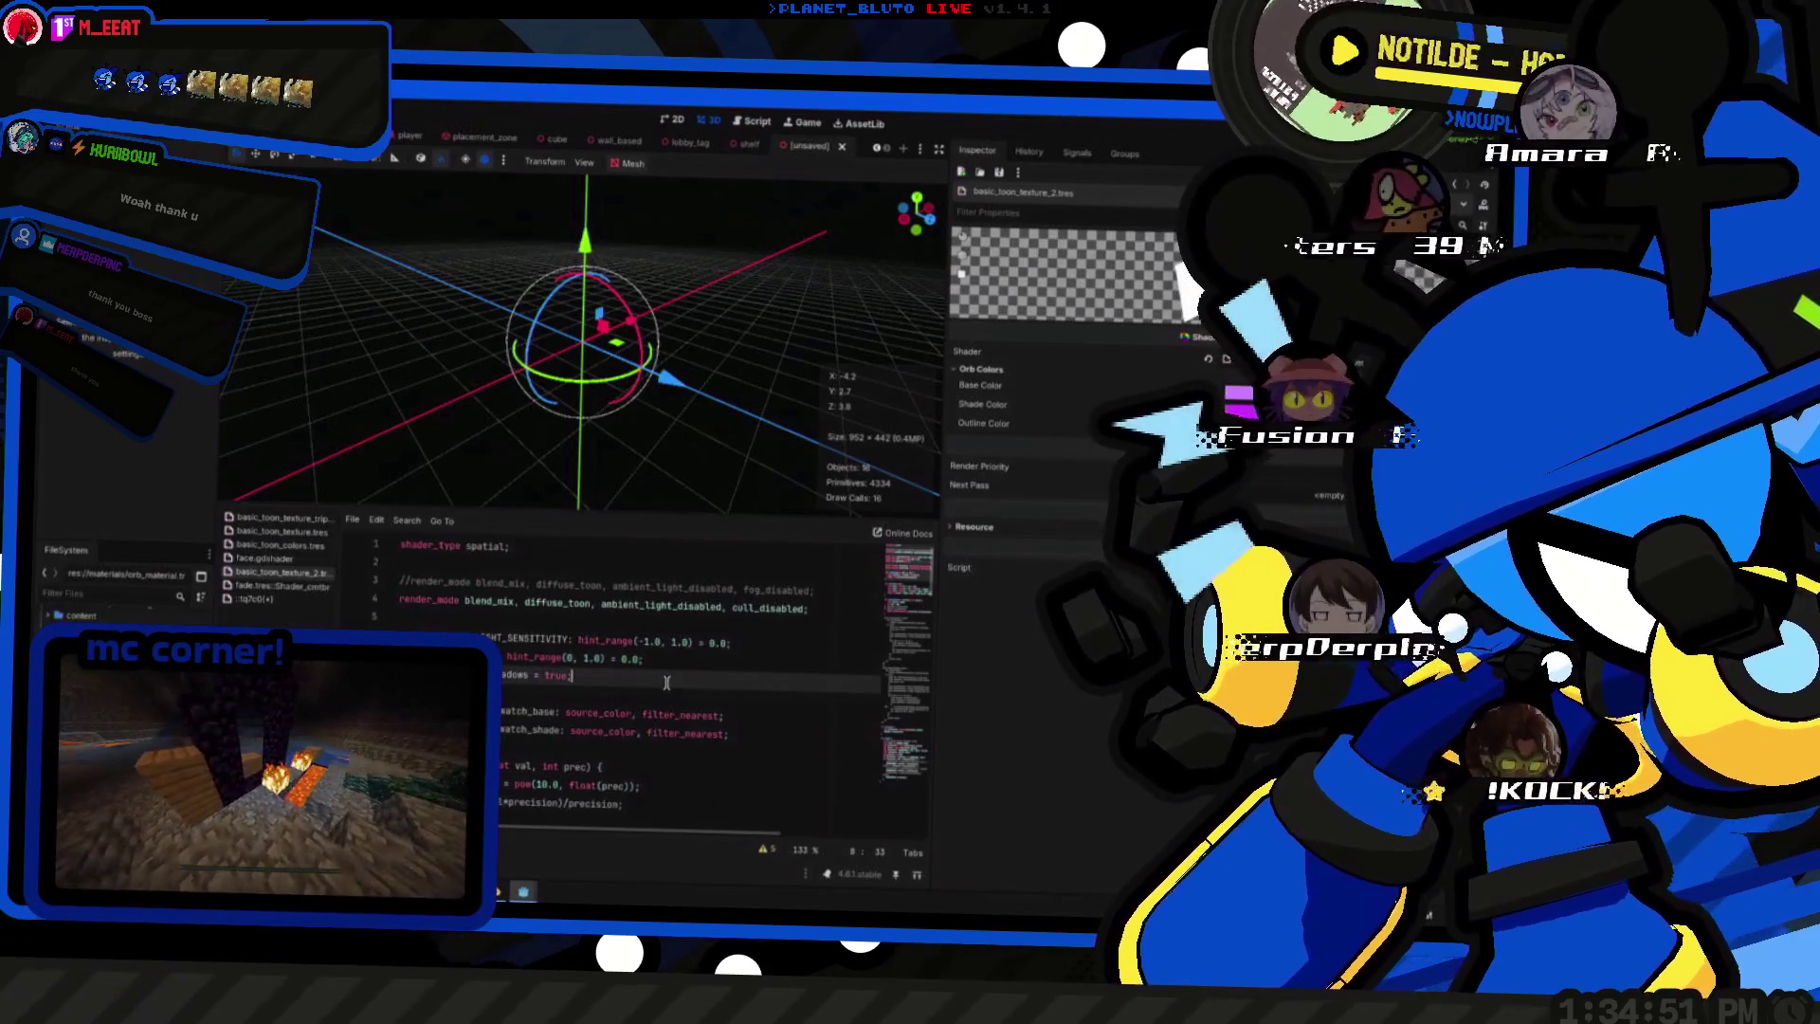
{"action": "scroll", "coordinate": [667, 684], "scroll_direction": "down", "scroll_amount": 10}
{"action": "scroll", "coordinate": [674, 687], "scroll_direction": "down", "scroll_amount": 3}
{"action": "scroll", "coordinate": [669, 692], "scroll_direction": "down", "scroll_amount": 5}
{"action": "scroll", "coordinate": [670, 690], "scroll_direction": "down", "scroll_amount": 2}
{"action": "scroll", "coordinate": [670, 689], "scroll_direction": "down", "scroll_amount": 3}
{"action": "scroll", "coordinate": [673, 690], "scroll_direction": "down", "scroll_amount": 3}
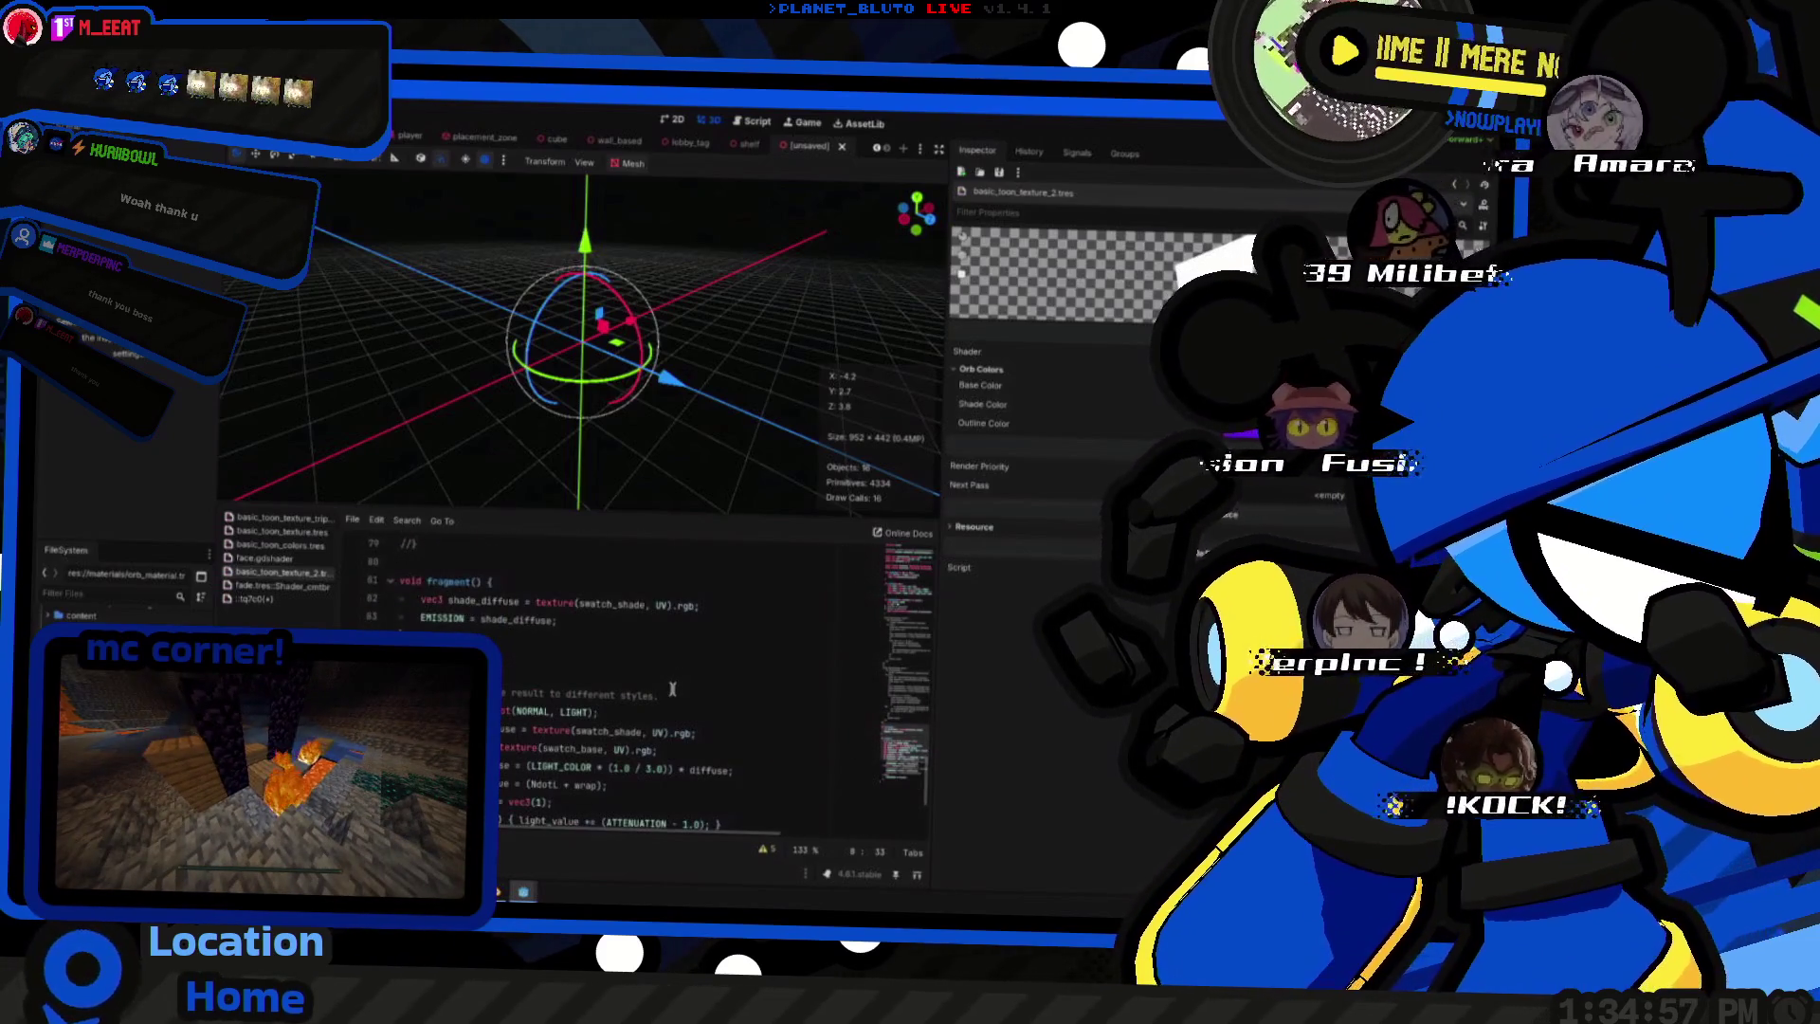
{"action": "scroll", "coordinate": [594, 627], "scroll_direction": "down", "scroll_amount": 1}
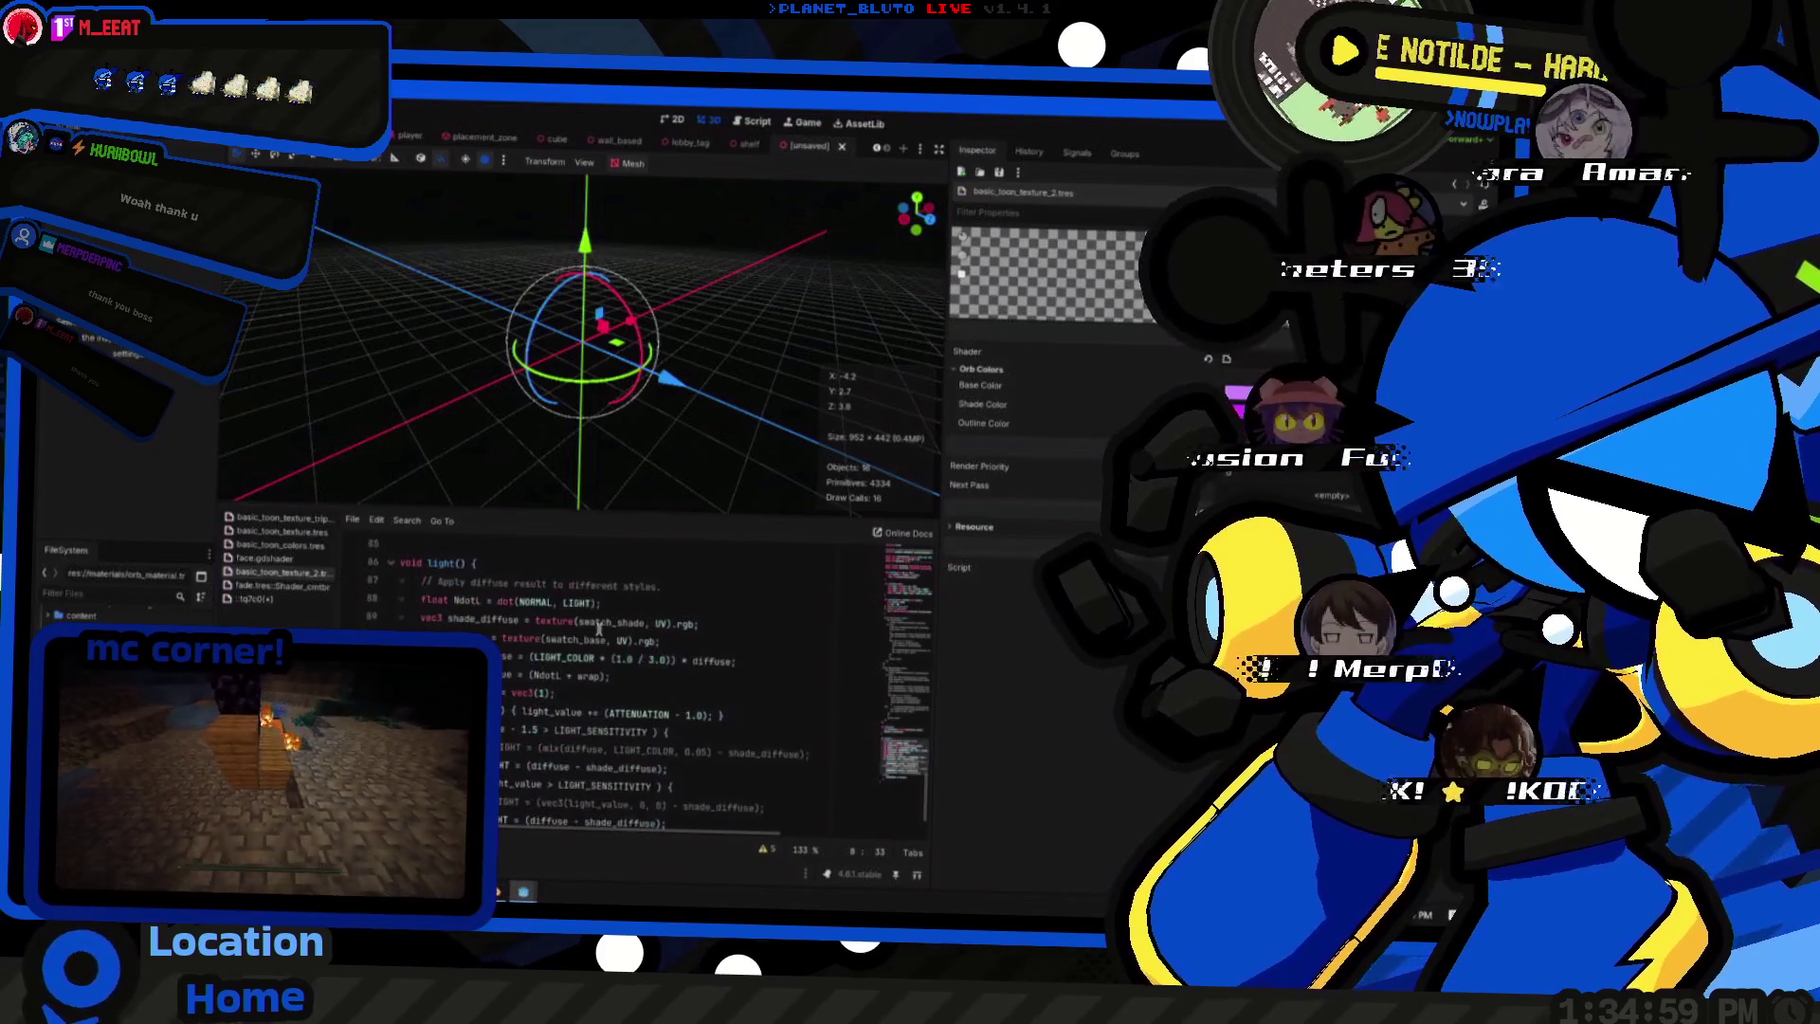
{"action": "scroll", "coordinate": [598, 631], "scroll_direction": "down", "scroll_amount": 1}
{"action": "scroll", "coordinate": [603, 636], "scroll_direction": "down", "scroll_amount": 1}
{"action": "scroll", "coordinate": [606, 638], "scroll_direction": "down", "scroll_amount": 1}
{"action": "scroll", "coordinate": [606, 638], "scroll_direction": "down", "scroll_amount": 1}
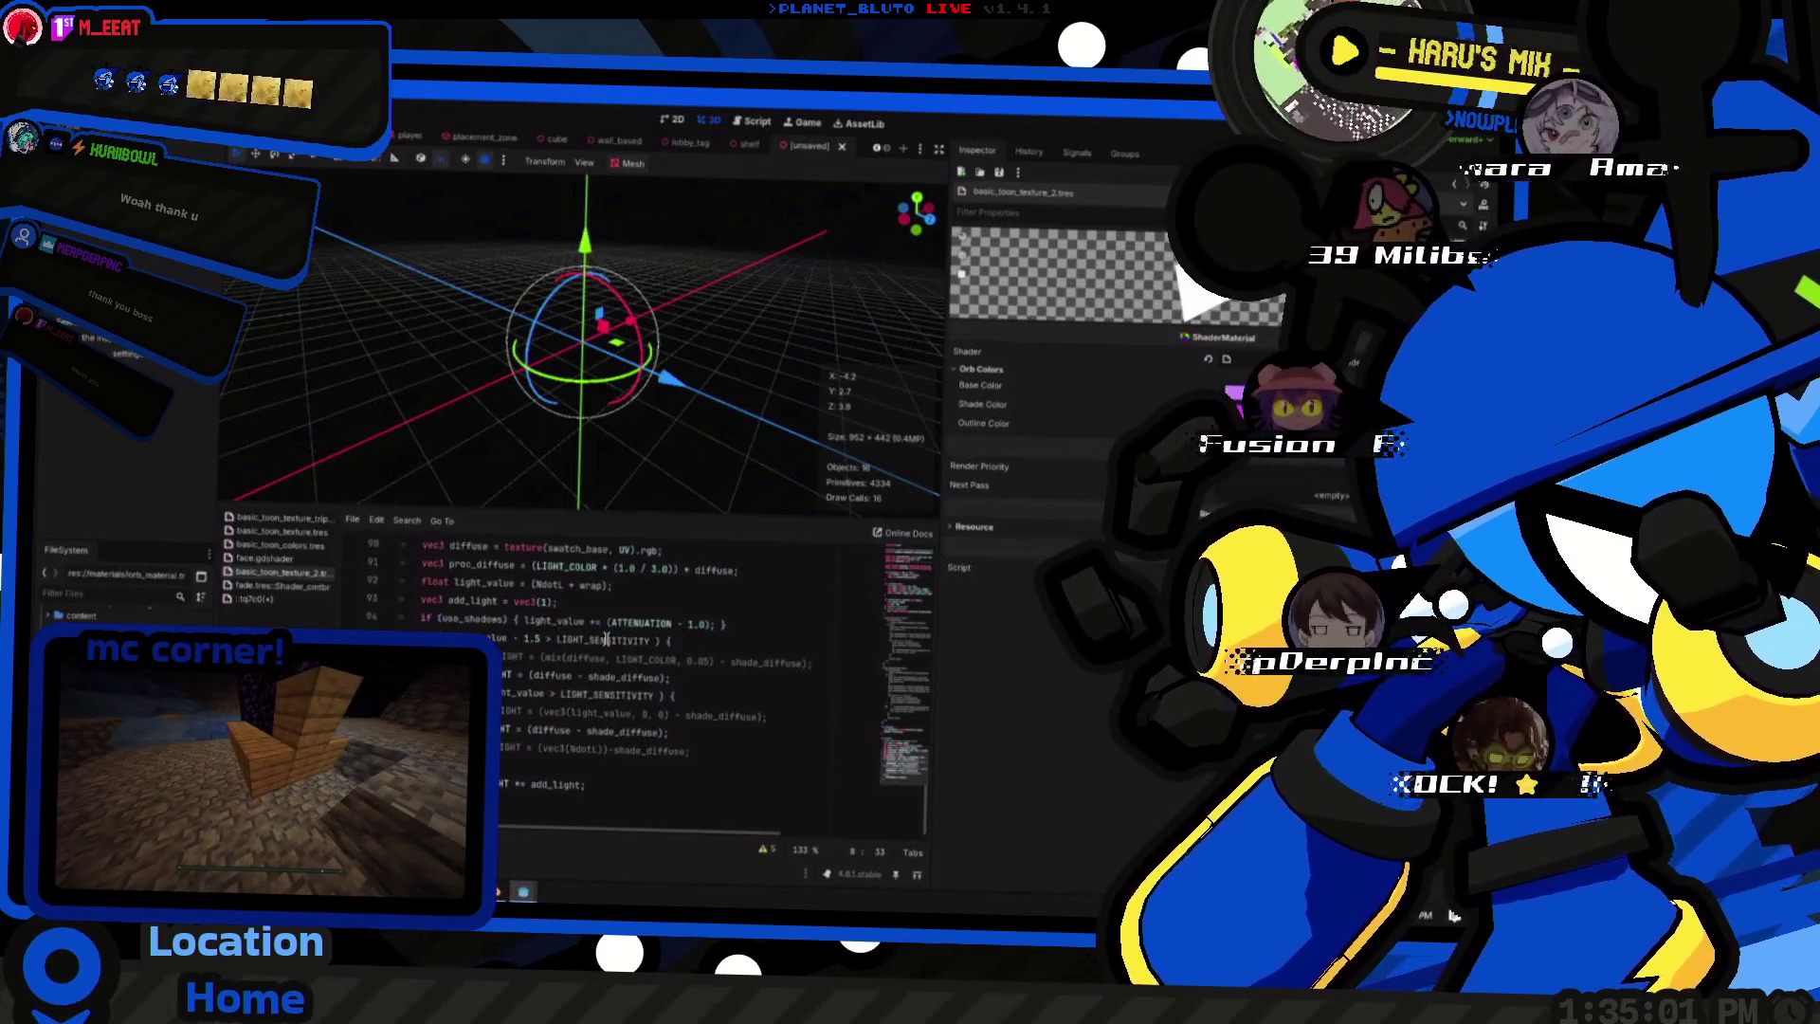
{"action": "scroll", "coordinate": [609, 640], "scroll_direction": "down", "scroll_amount": 2}
{"action": "scroll", "coordinate": [608, 640], "scroll_direction": "down", "scroll_amount": 2}
{"action": "scroll", "coordinate": [609, 640], "scroll_direction": "down", "scroll_amount": 2}
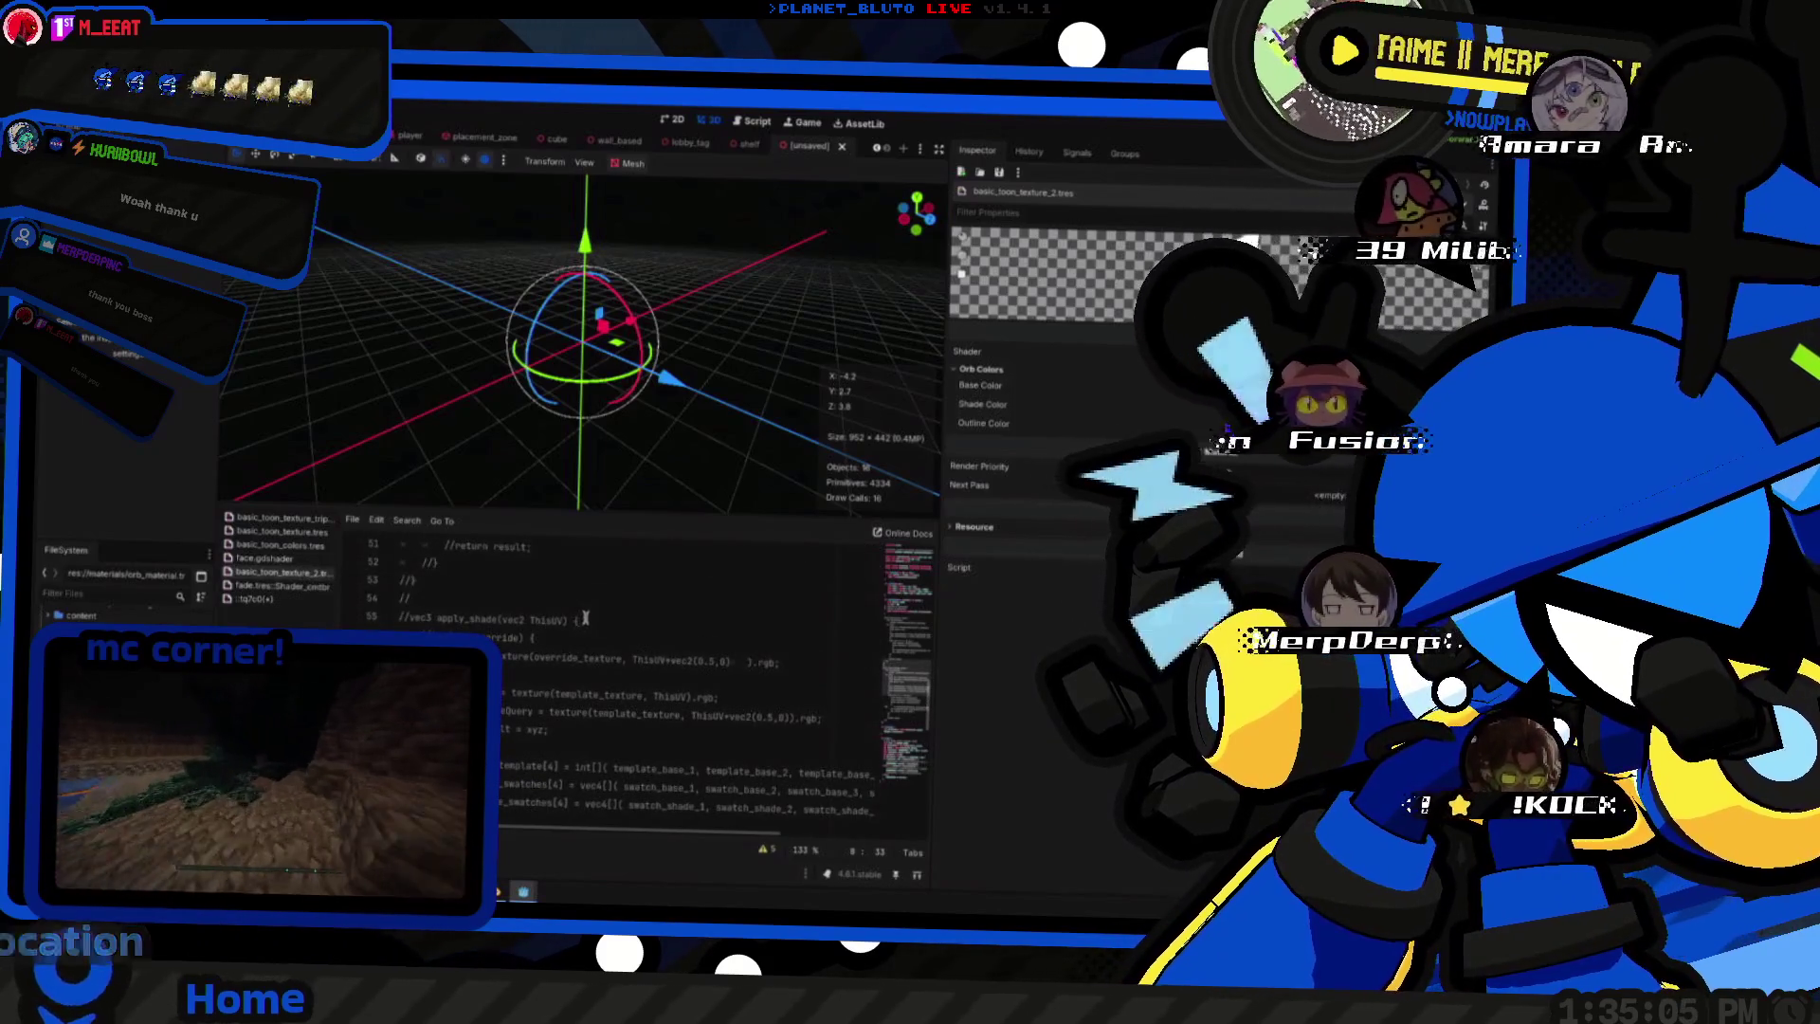
{"action": "scroll", "coordinate": [574, 654], "scroll_direction": "up", "scroll_amount": 4}
{"action": "scroll", "coordinate": [597, 661], "scroll_direction": "up", "scroll_amount": 4}
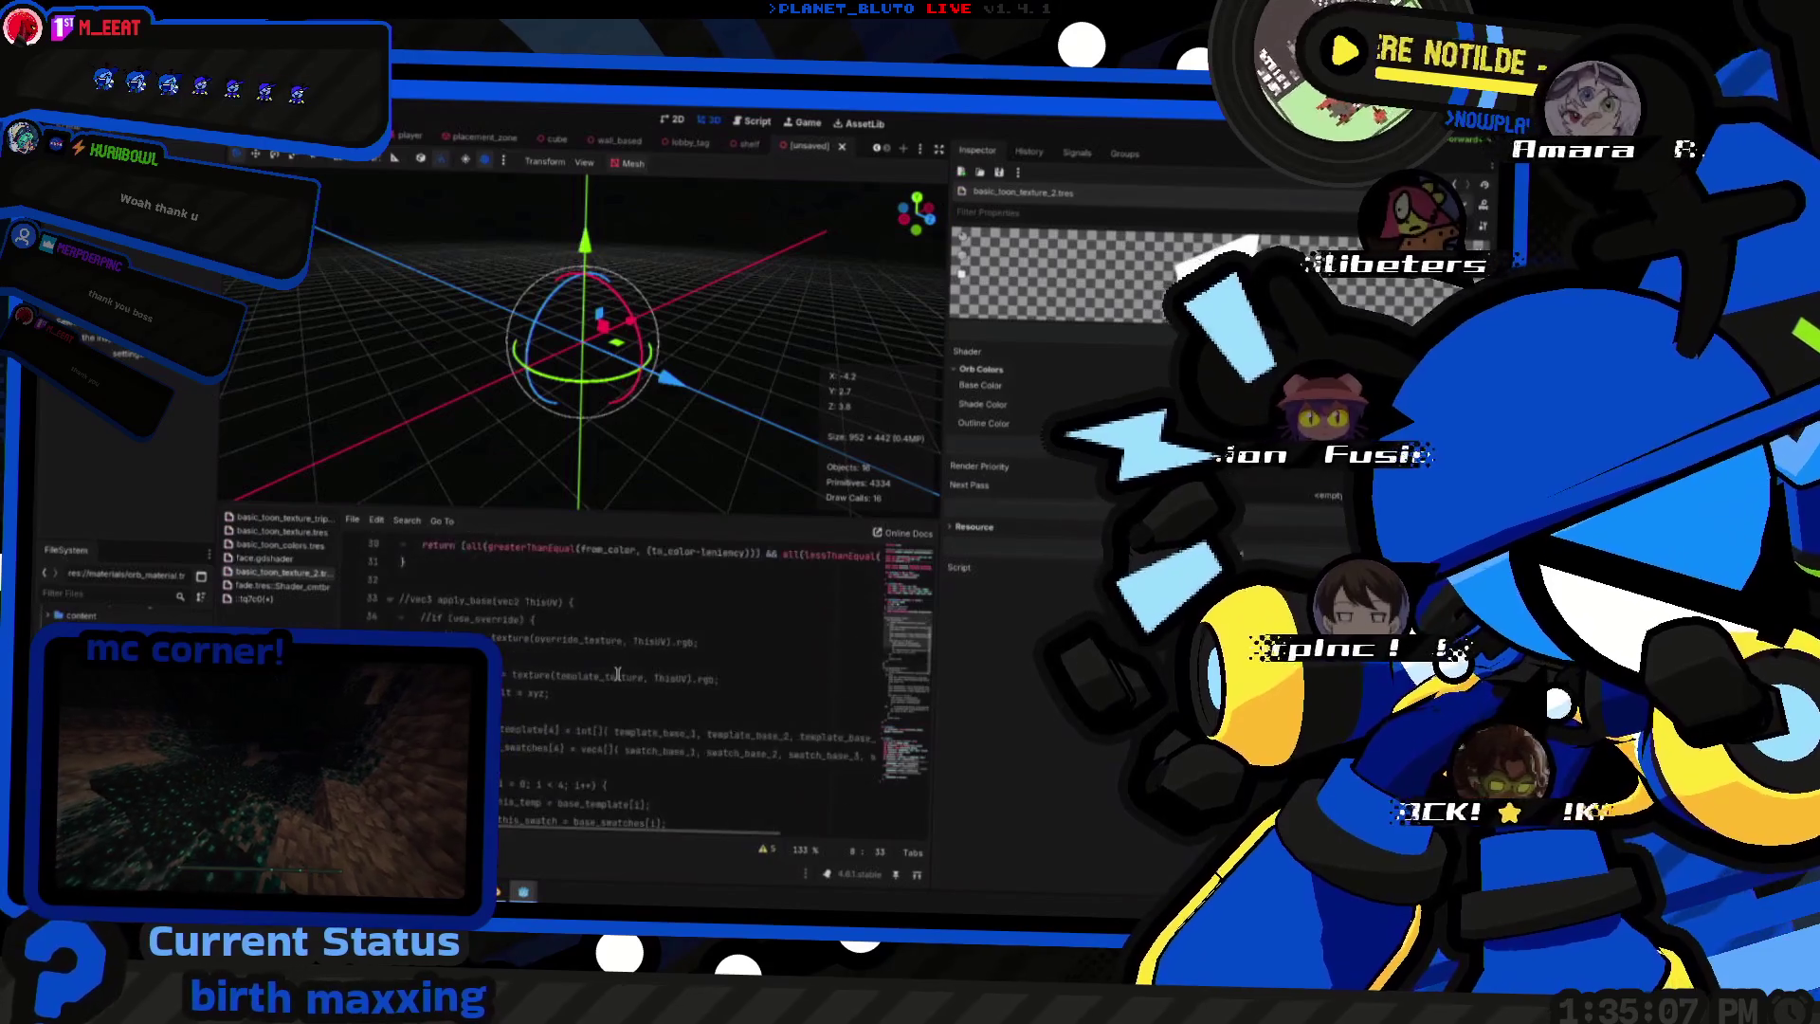
{"action": "scroll", "coordinate": [626, 671], "scroll_direction": "up", "scroll_amount": 4}
{"action": "scroll", "coordinate": [643, 681], "scroll_direction": "up", "scroll_amount": 1}
{"action": "scroll", "coordinate": [643, 679], "scroll_direction": "up", "scroll_amount": 1}
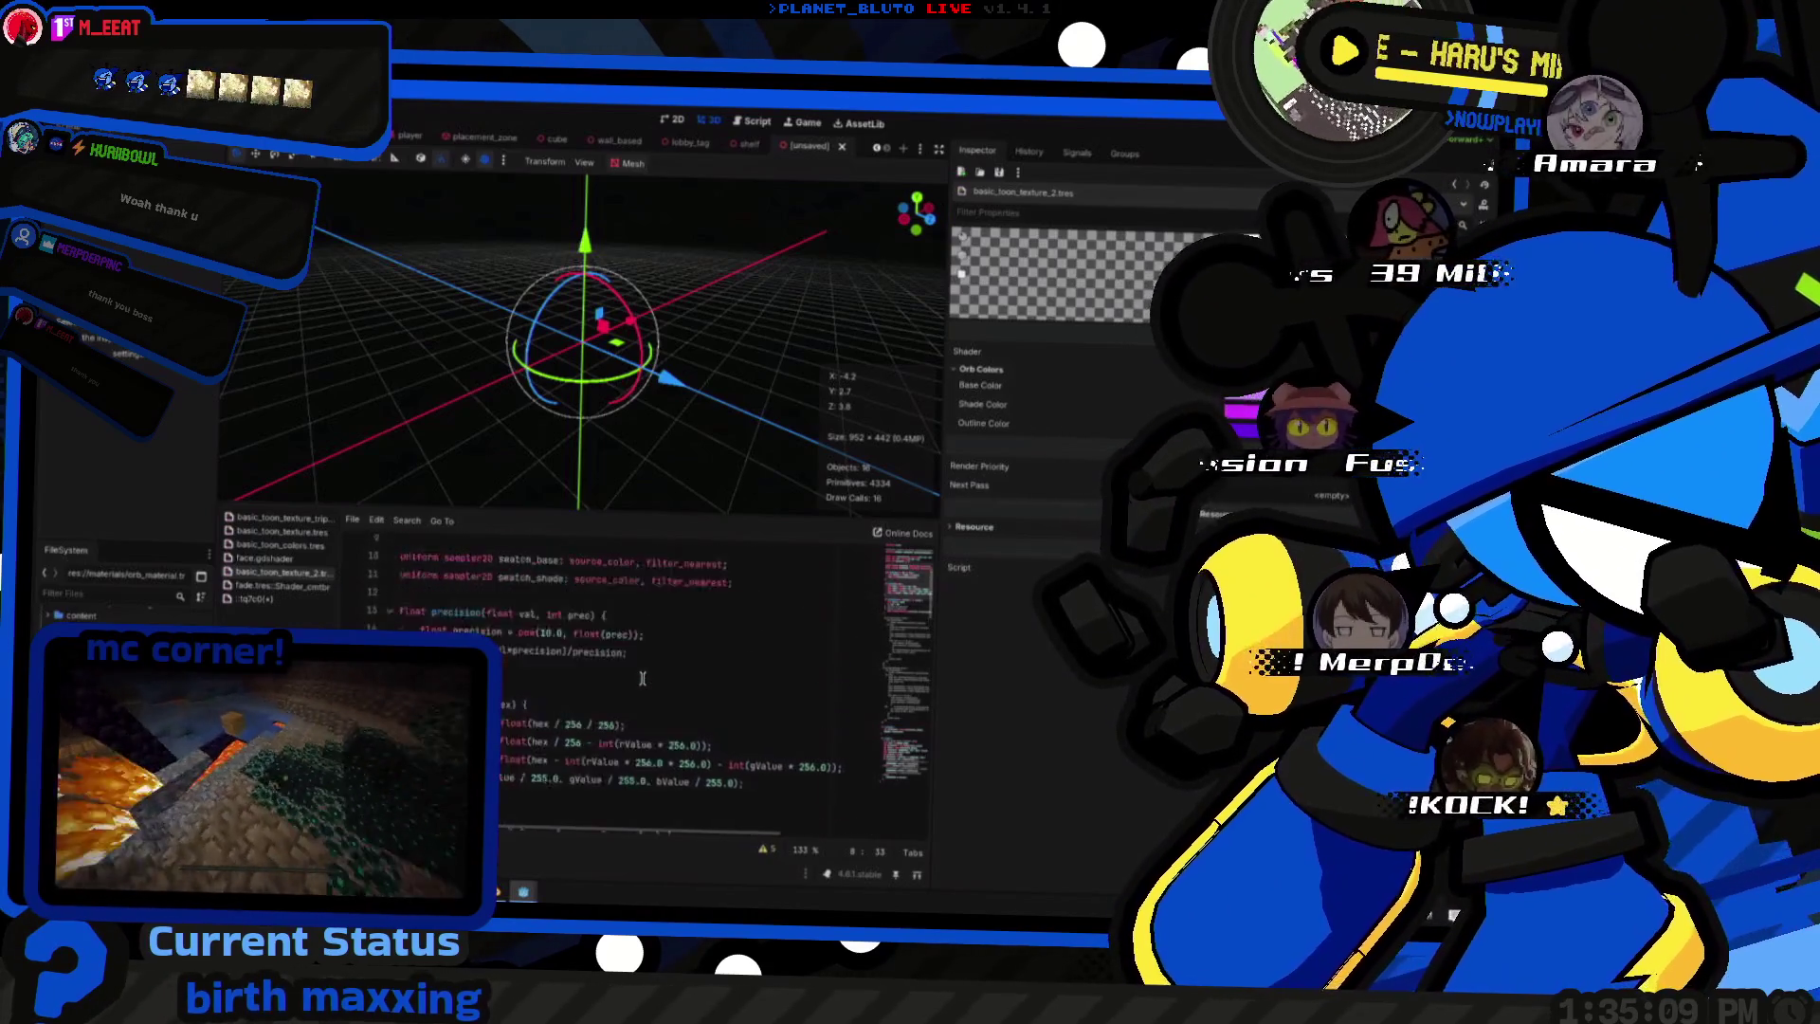
{"action": "scroll", "coordinate": [643, 680], "scroll_direction": "up", "scroll_amount": 1}
{"action": "scroll", "coordinate": [643, 680], "scroll_direction": "up", "scroll_amount": 1}
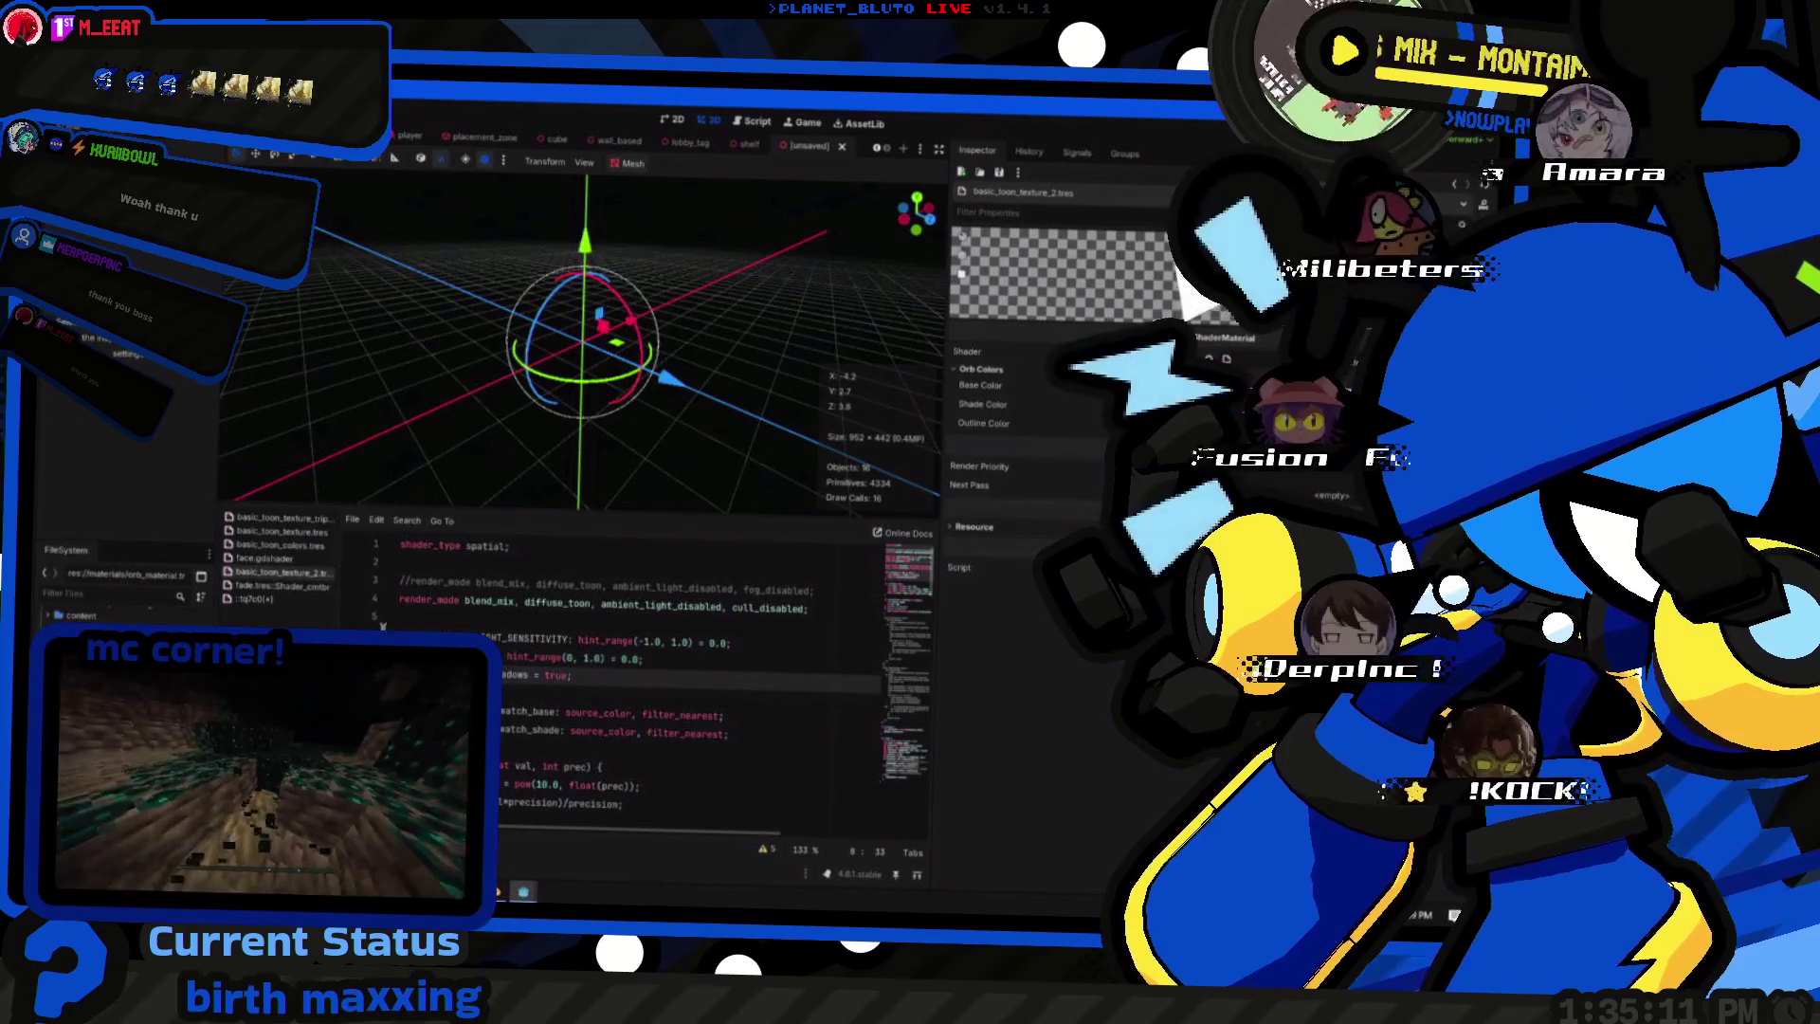
- Reopen the orb colours shader after reading basic_toon_texture_2's light function
{"action": "left_click", "coordinate": [261, 599]}
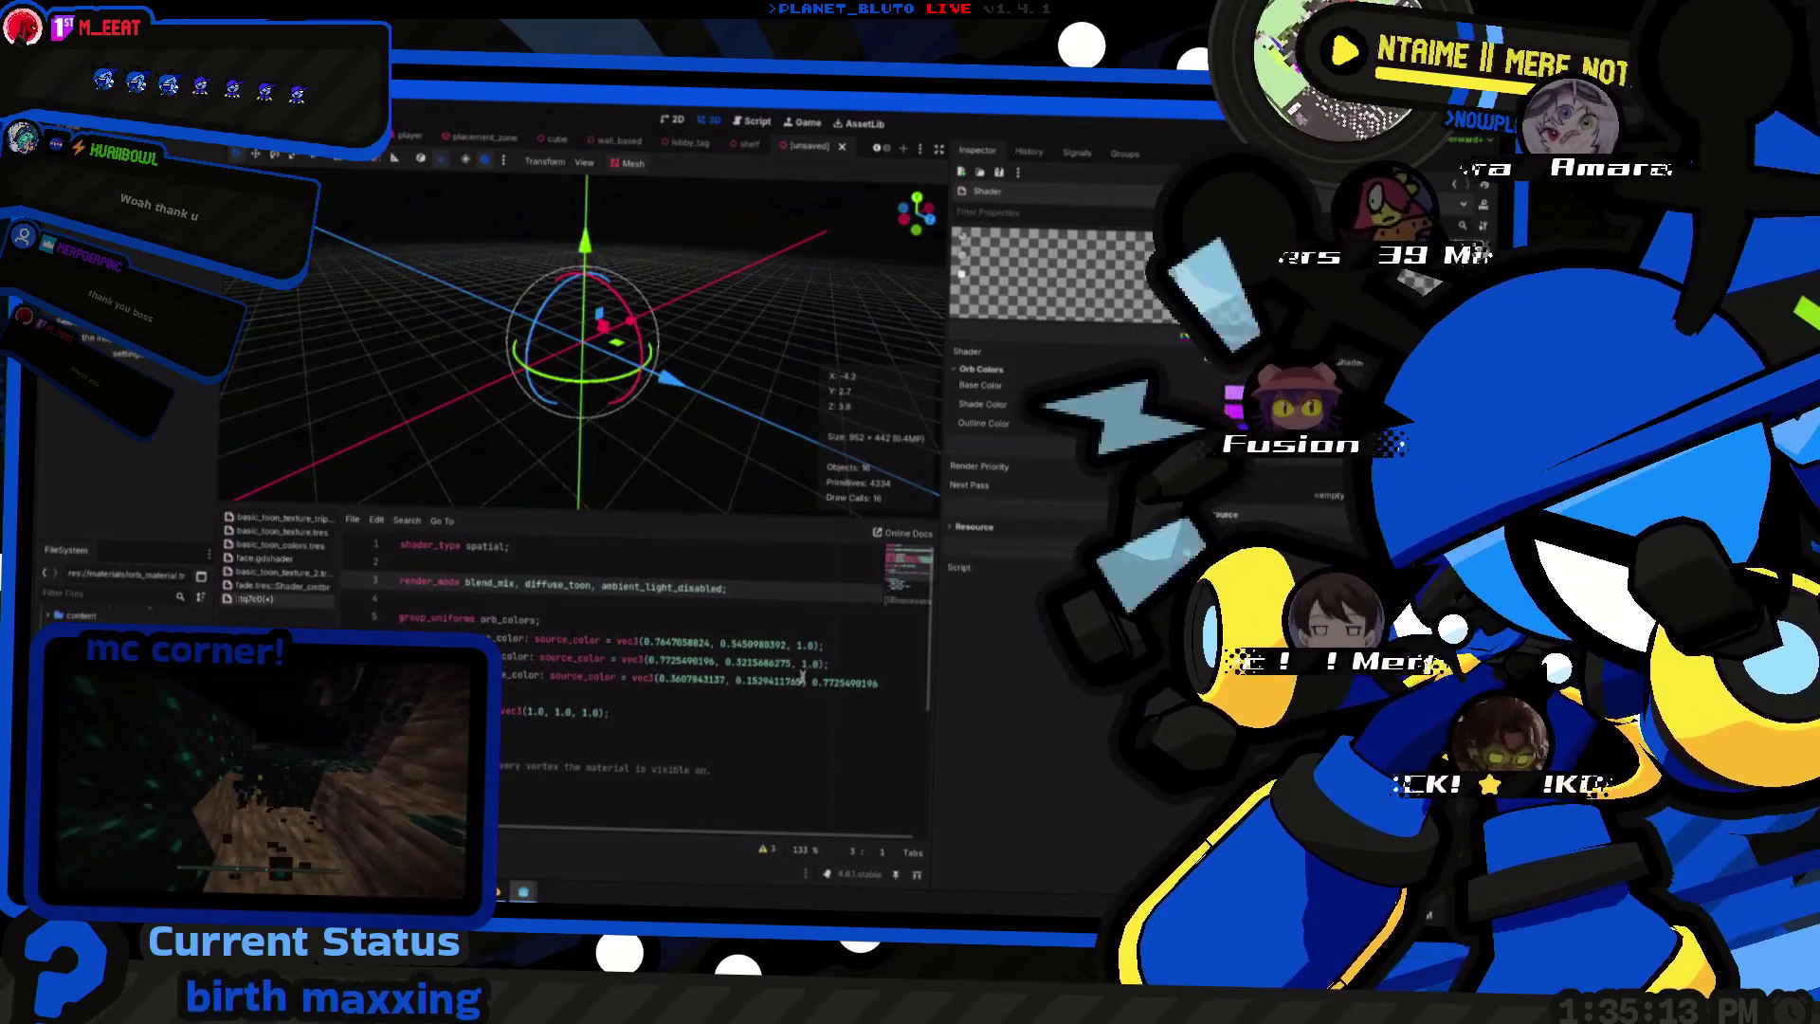
{"action": "scroll", "coordinate": [693, 659], "scroll_direction": "down", "scroll_amount": 4}
{"action": "scroll", "coordinate": [571, 704], "scroll_direction": "up", "scroll_amount": 3}
- Inspect the UV band conditions on lines 17–21, then switch to basic_toon_texture_2
{"action": "left_click", "coordinate": [580, 727]}
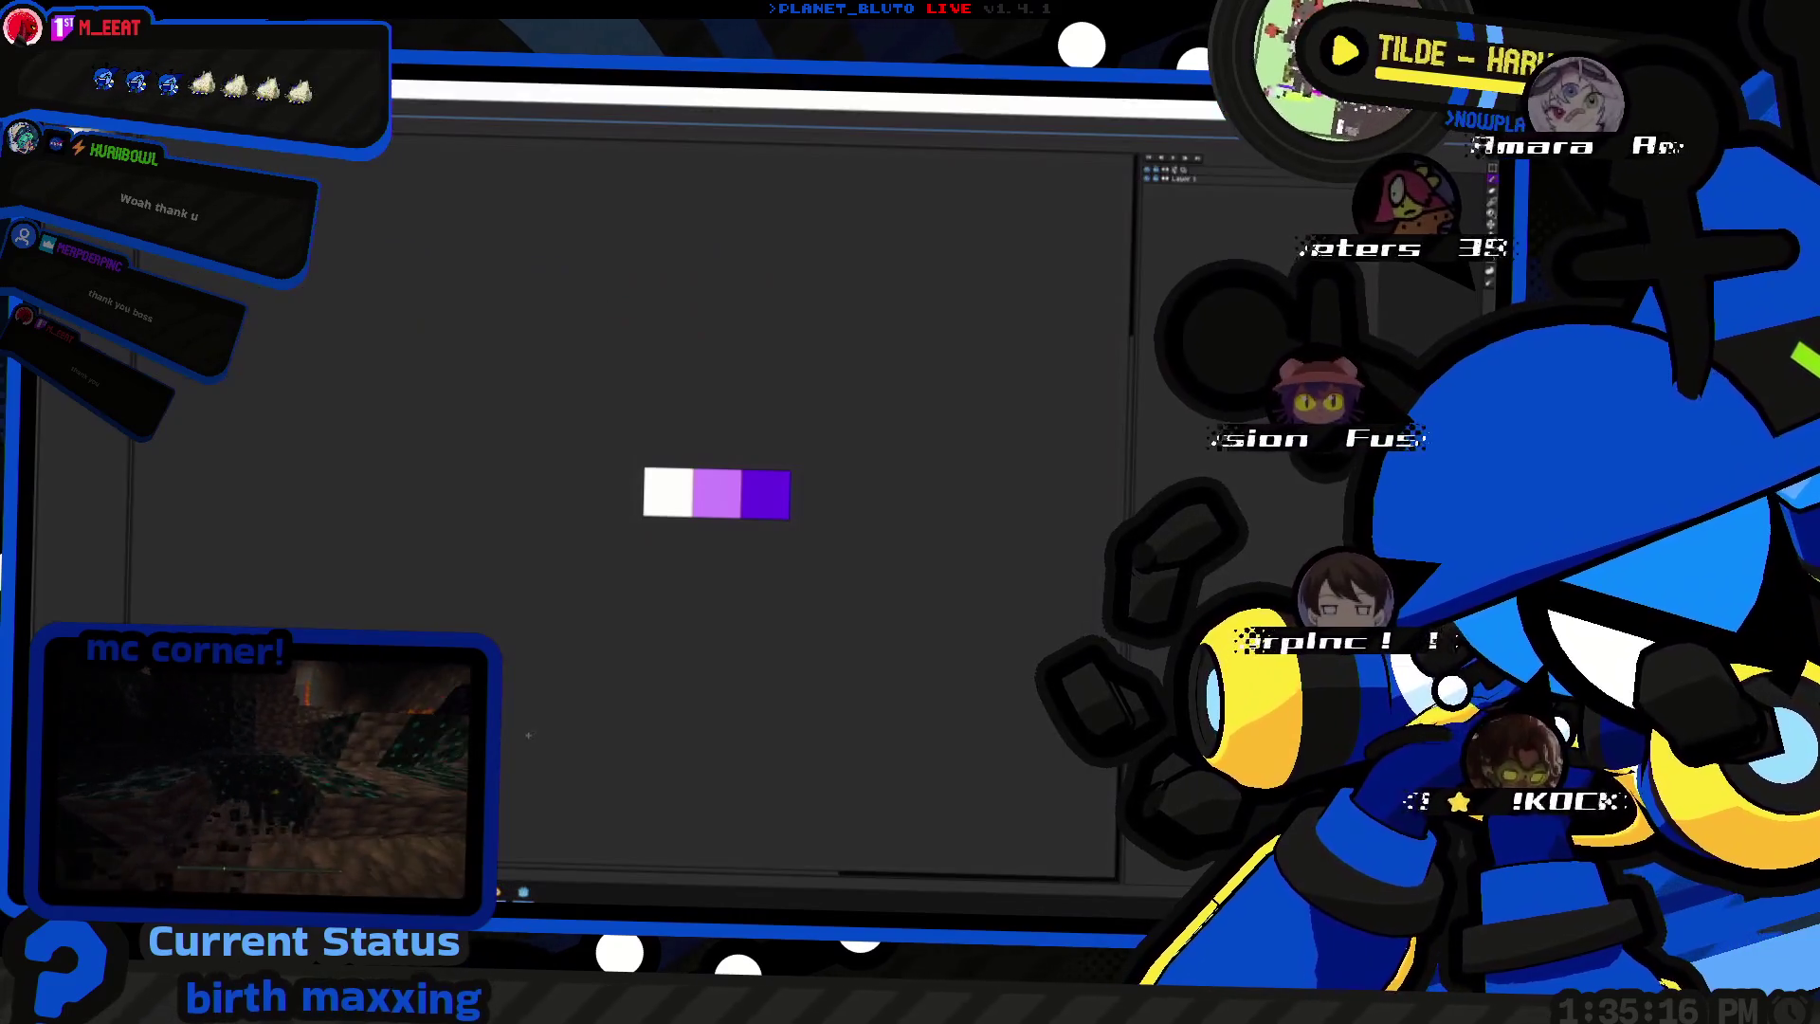
{"action": "double_click", "coordinate": [510, 728]}
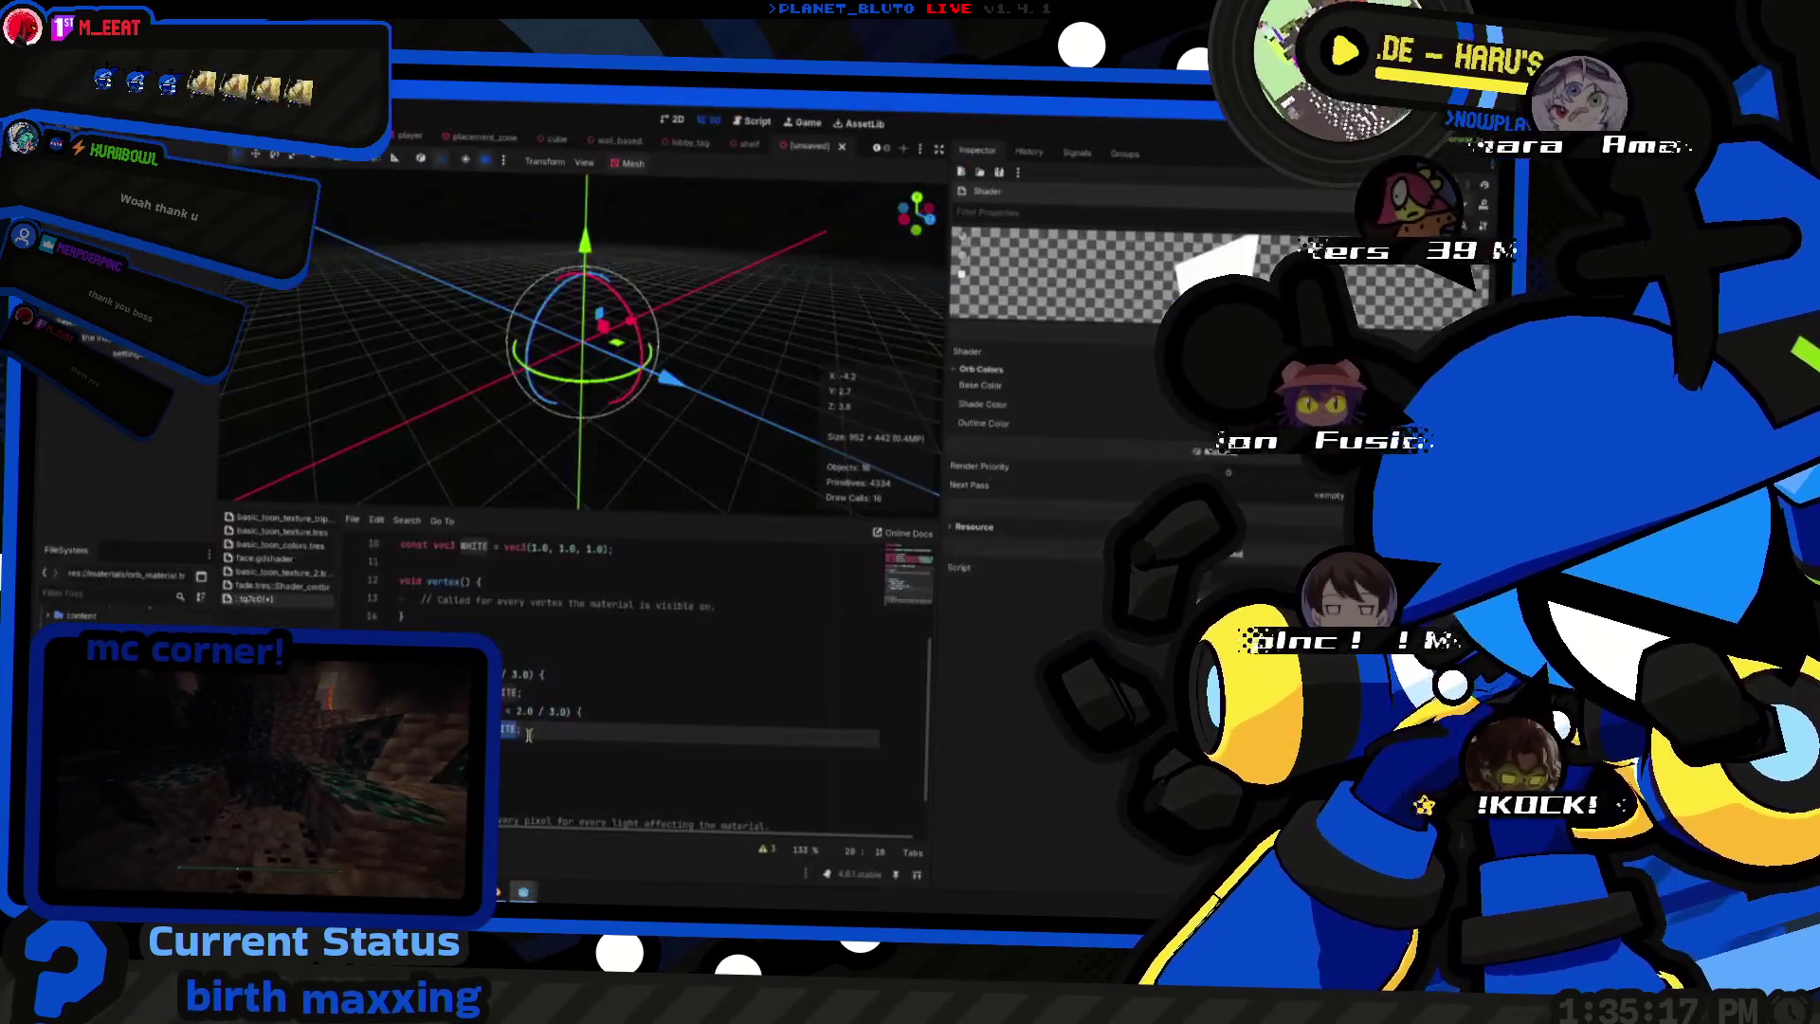
{"action": "scroll", "coordinate": [527, 734], "scroll_direction": "down", "scroll_amount": 1}
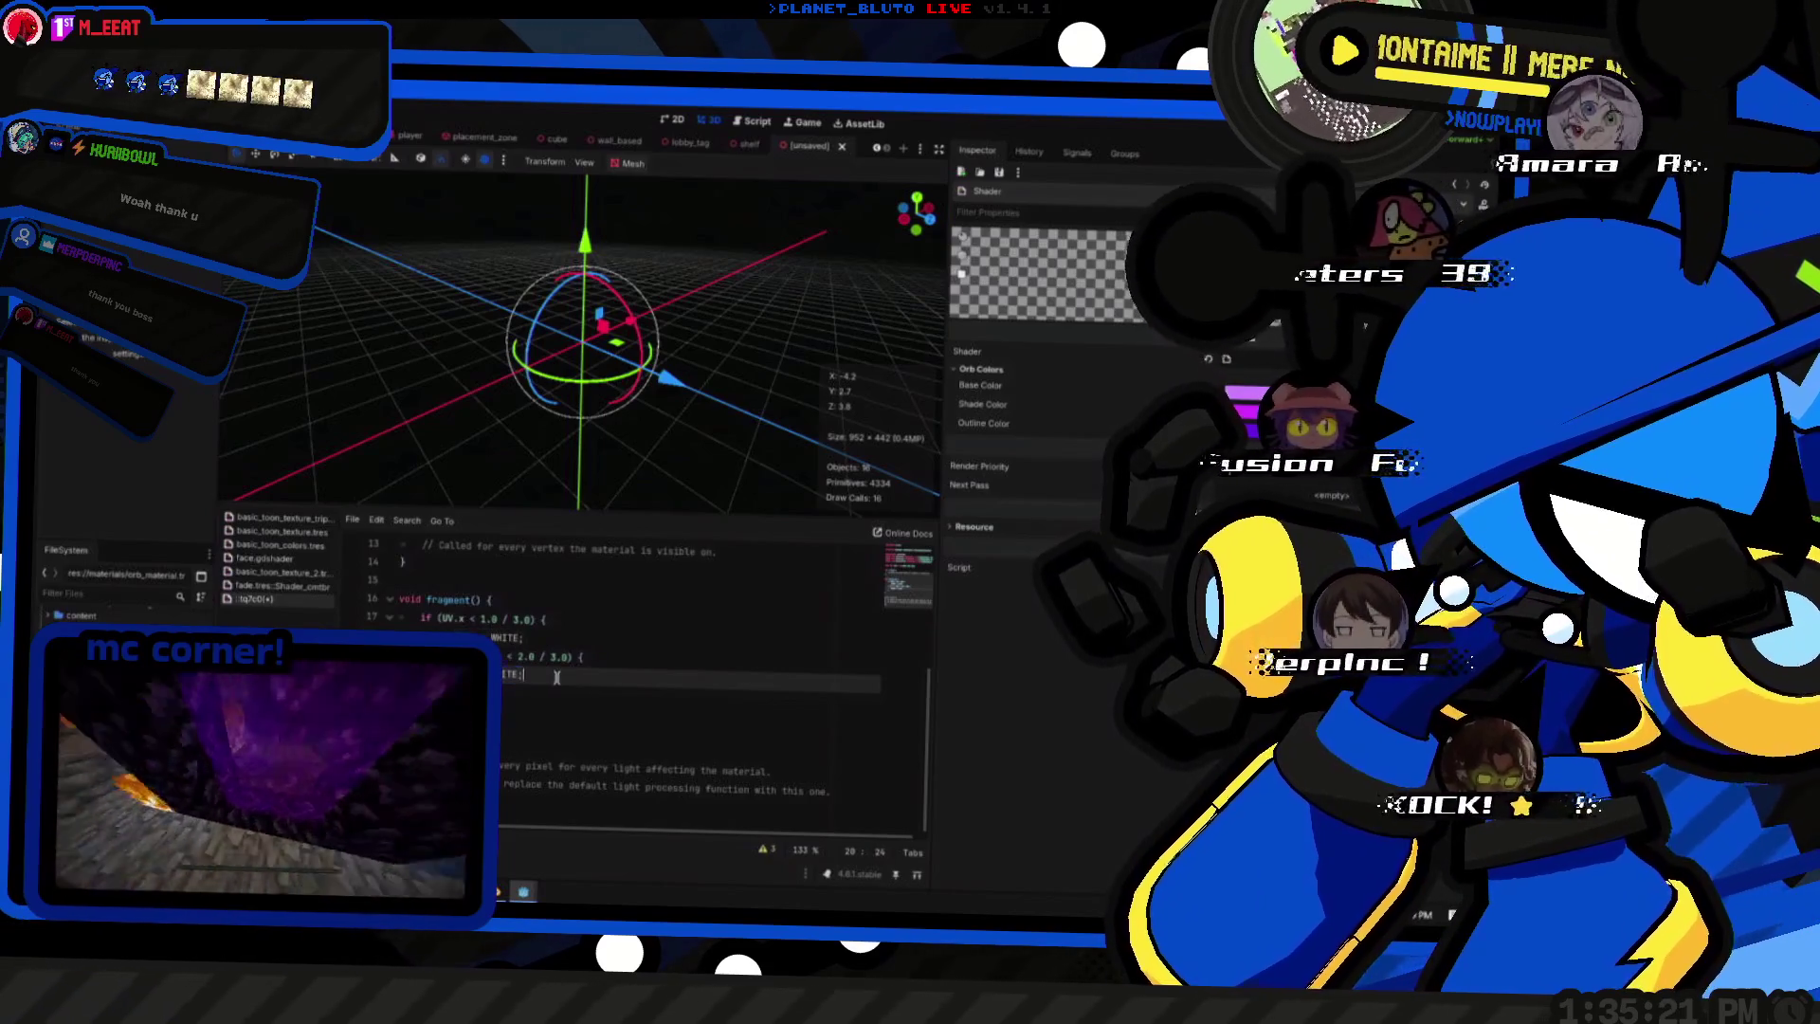
{"action": "left_click", "coordinate": [554, 694]}
{"action": "left_click_drag", "start_coordinate": [553, 695], "coordinate": [296, 620]}
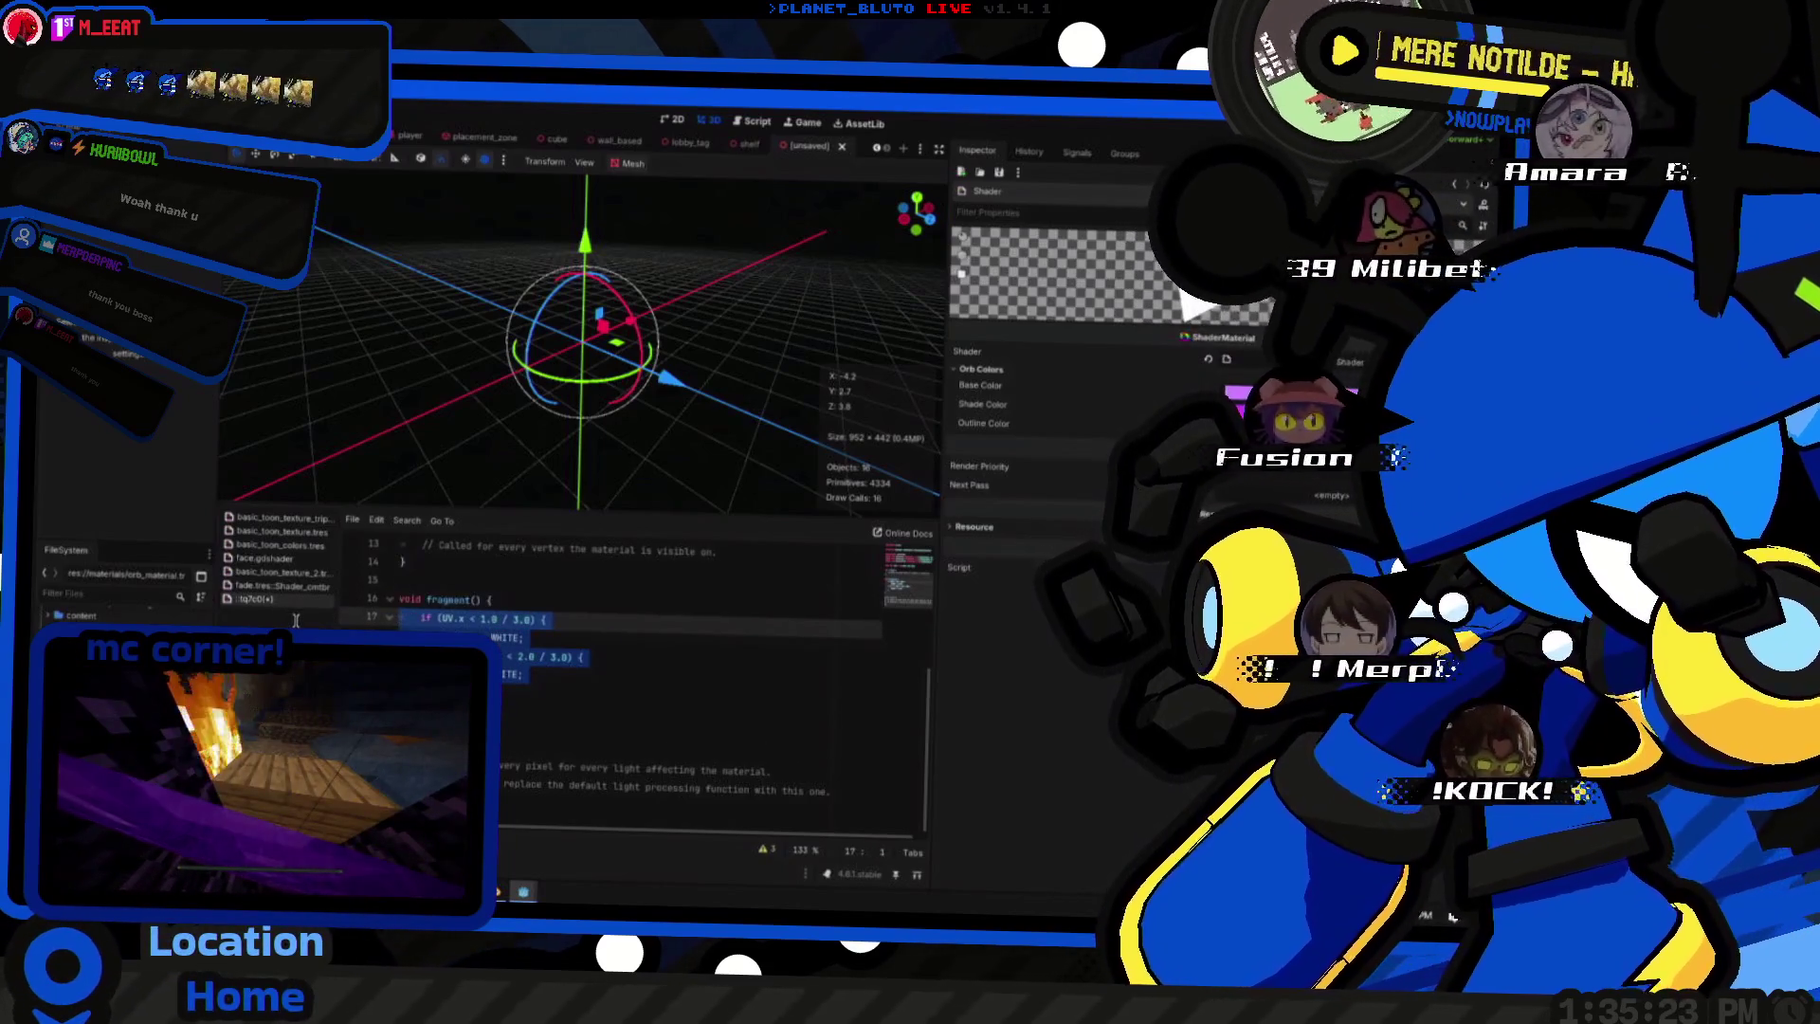
{"action": "left_click", "coordinate": [572, 637]}
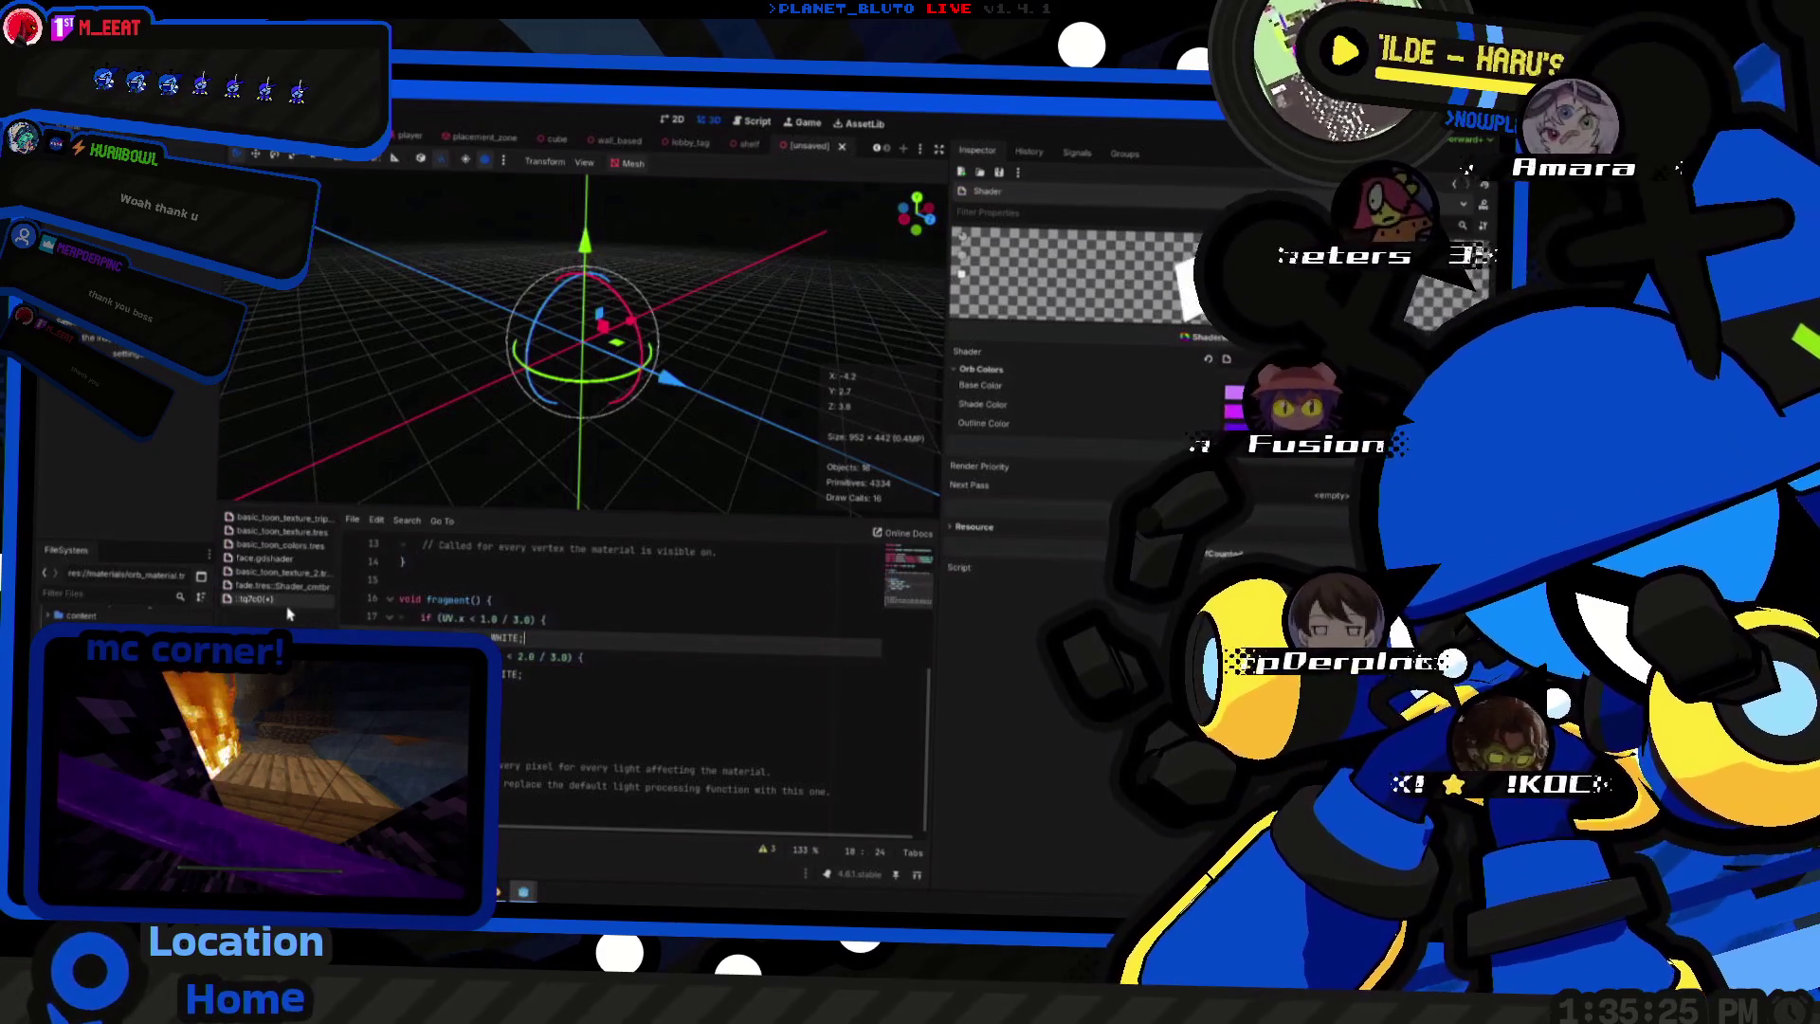
{"action": "left_click", "coordinate": [294, 573]}
{"action": "scroll", "coordinate": [524, 657], "scroll_direction": "down", "scroll_amount": 5}
{"action": "scroll", "coordinate": [569, 668], "scroll_direction": "down", "scroll_amount": 5}
{"action": "scroll", "coordinate": [598, 677], "scroll_direction": "down", "scroll_amount": 4}
{"action": "scroll", "coordinate": [615, 685], "scroll_direction": "down", "scroll_amount": 3}
{"action": "scroll", "coordinate": [617, 684], "scroll_direction": "down", "scroll_amount": 3}
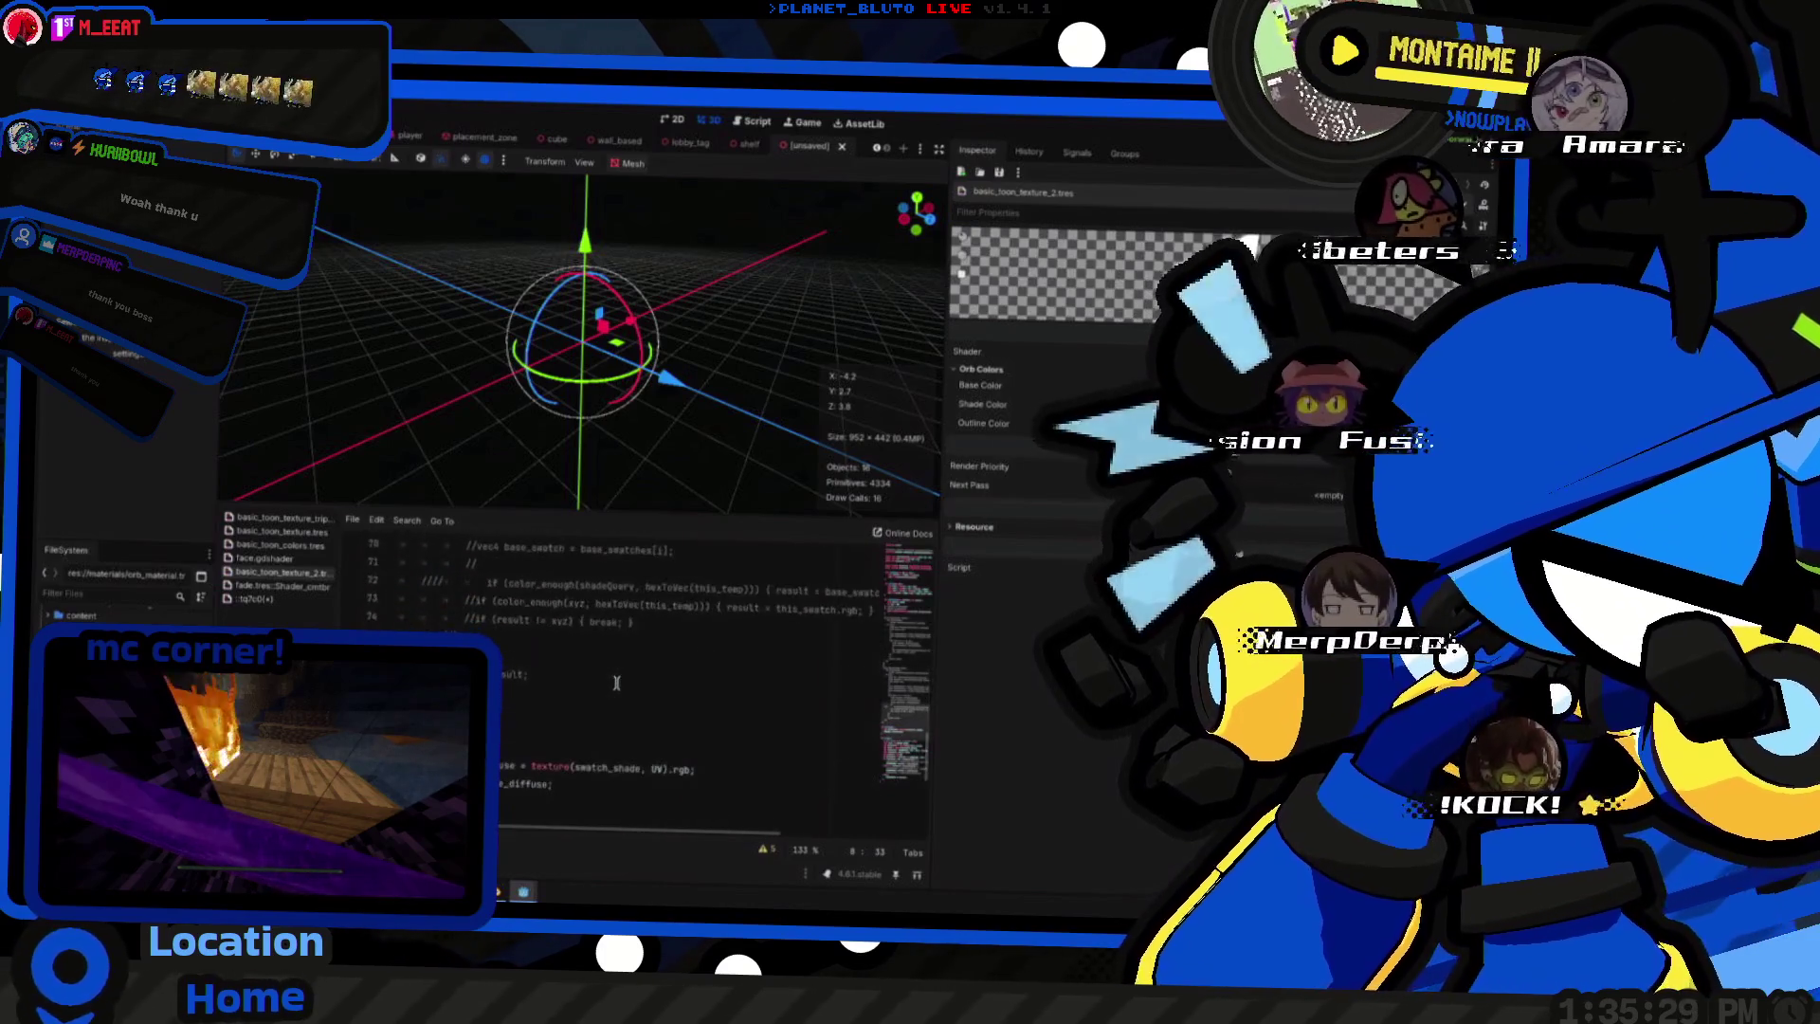
{"action": "scroll", "coordinate": [616, 684], "scroll_direction": "down", "scroll_amount": 3}
{"action": "scroll", "coordinate": [617, 683], "scroll_direction": "down", "scroll_amount": 2}
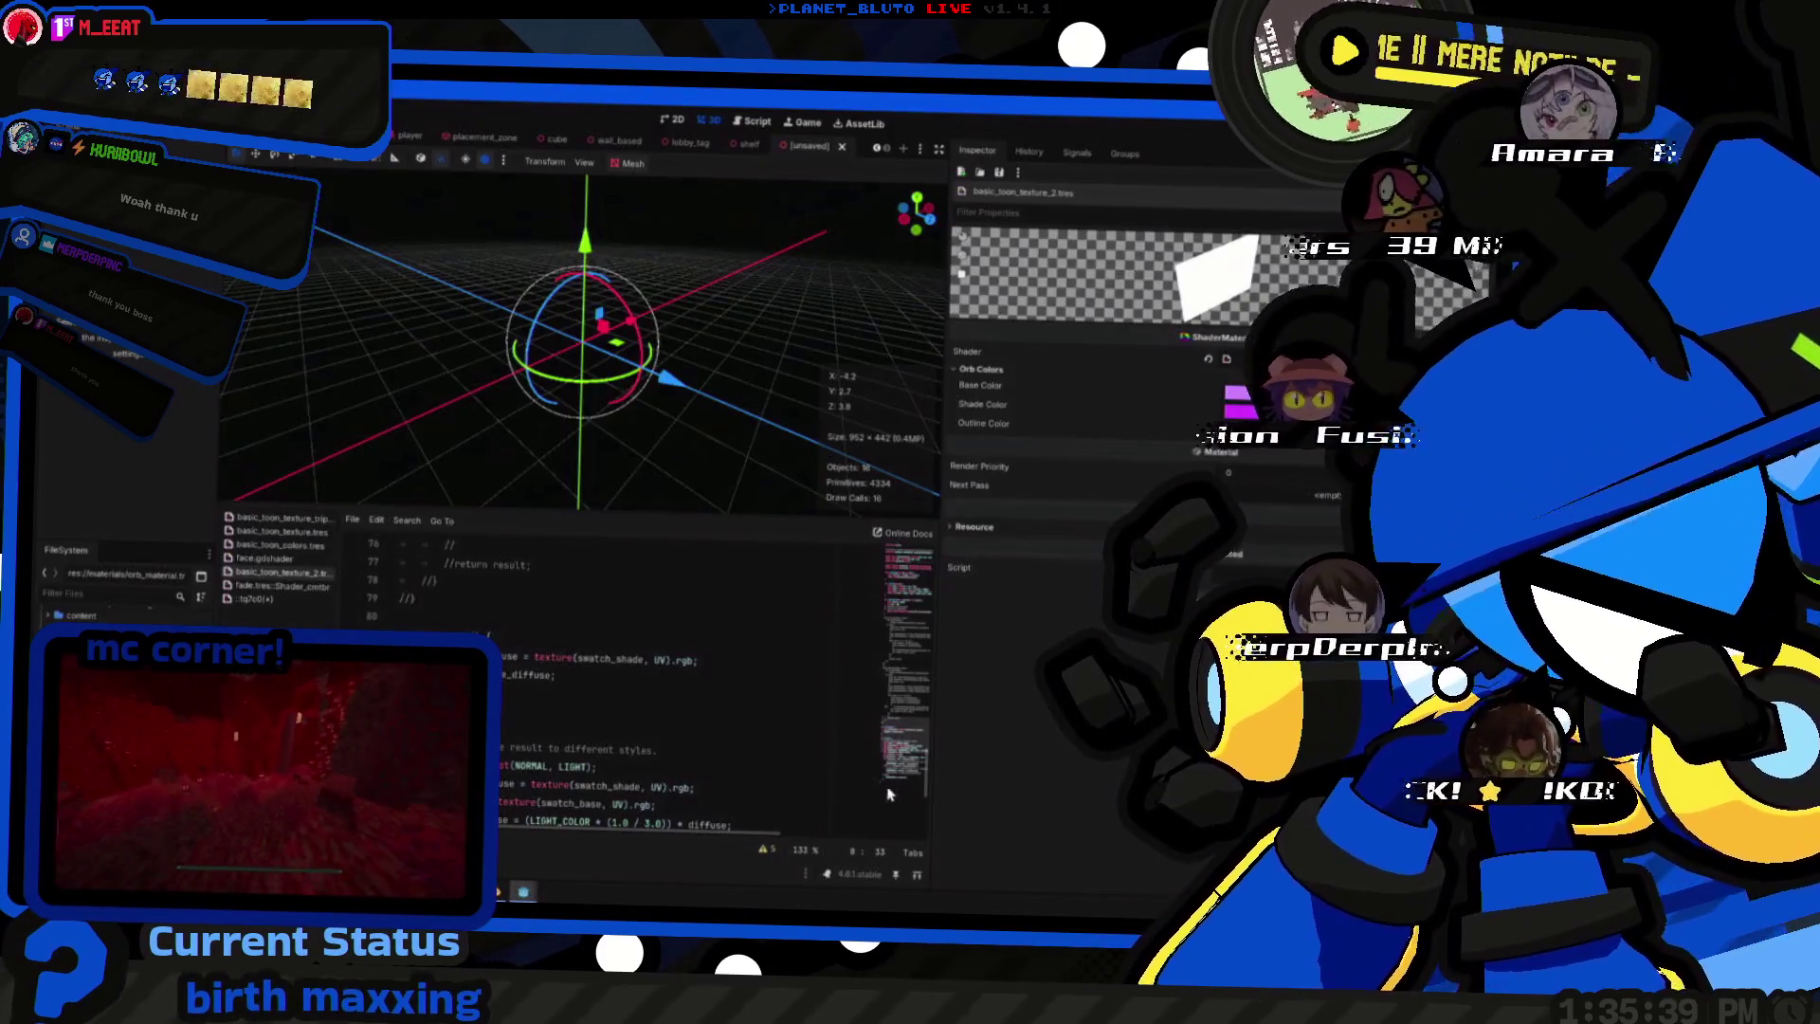
{"action": "scroll", "coordinate": [887, 794], "scroll_direction": "down", "scroll_amount": 2}
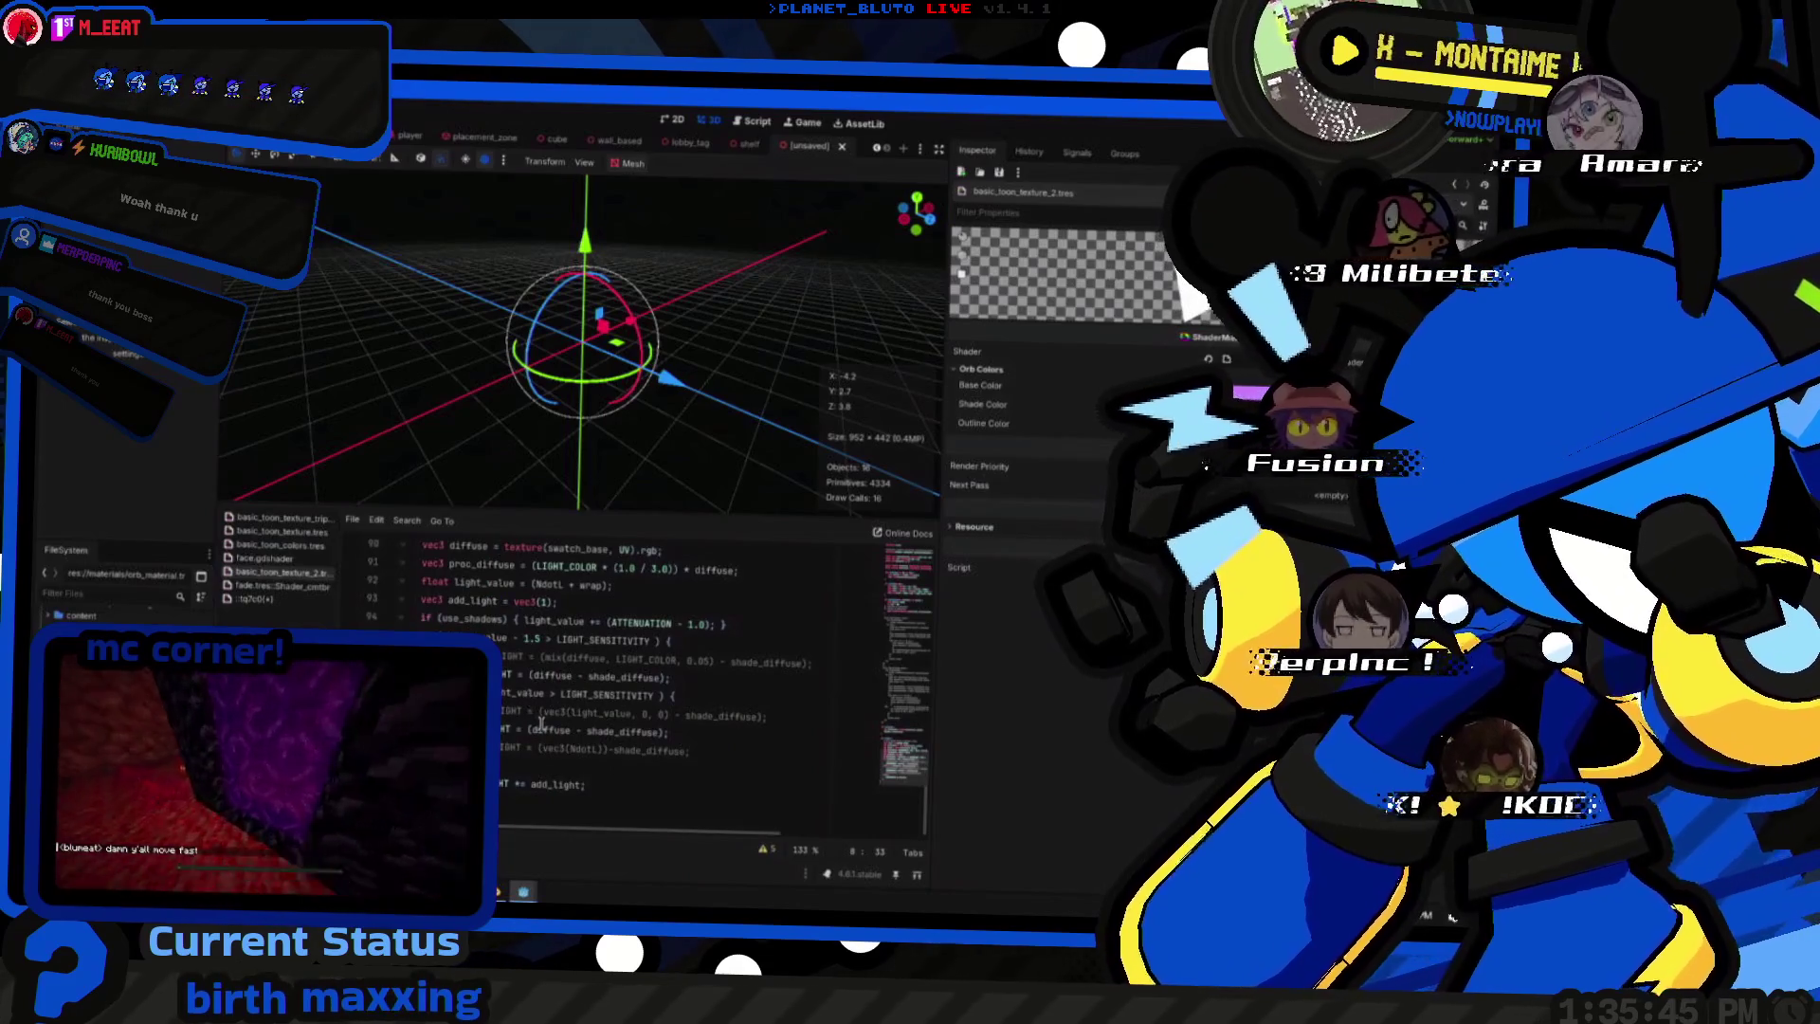
{"action": "scroll", "coordinate": [598, 784], "scroll_direction": "up", "scroll_amount": 2}
{"action": "scroll", "coordinate": [636, 792], "scroll_direction": "up", "scroll_amount": 2}
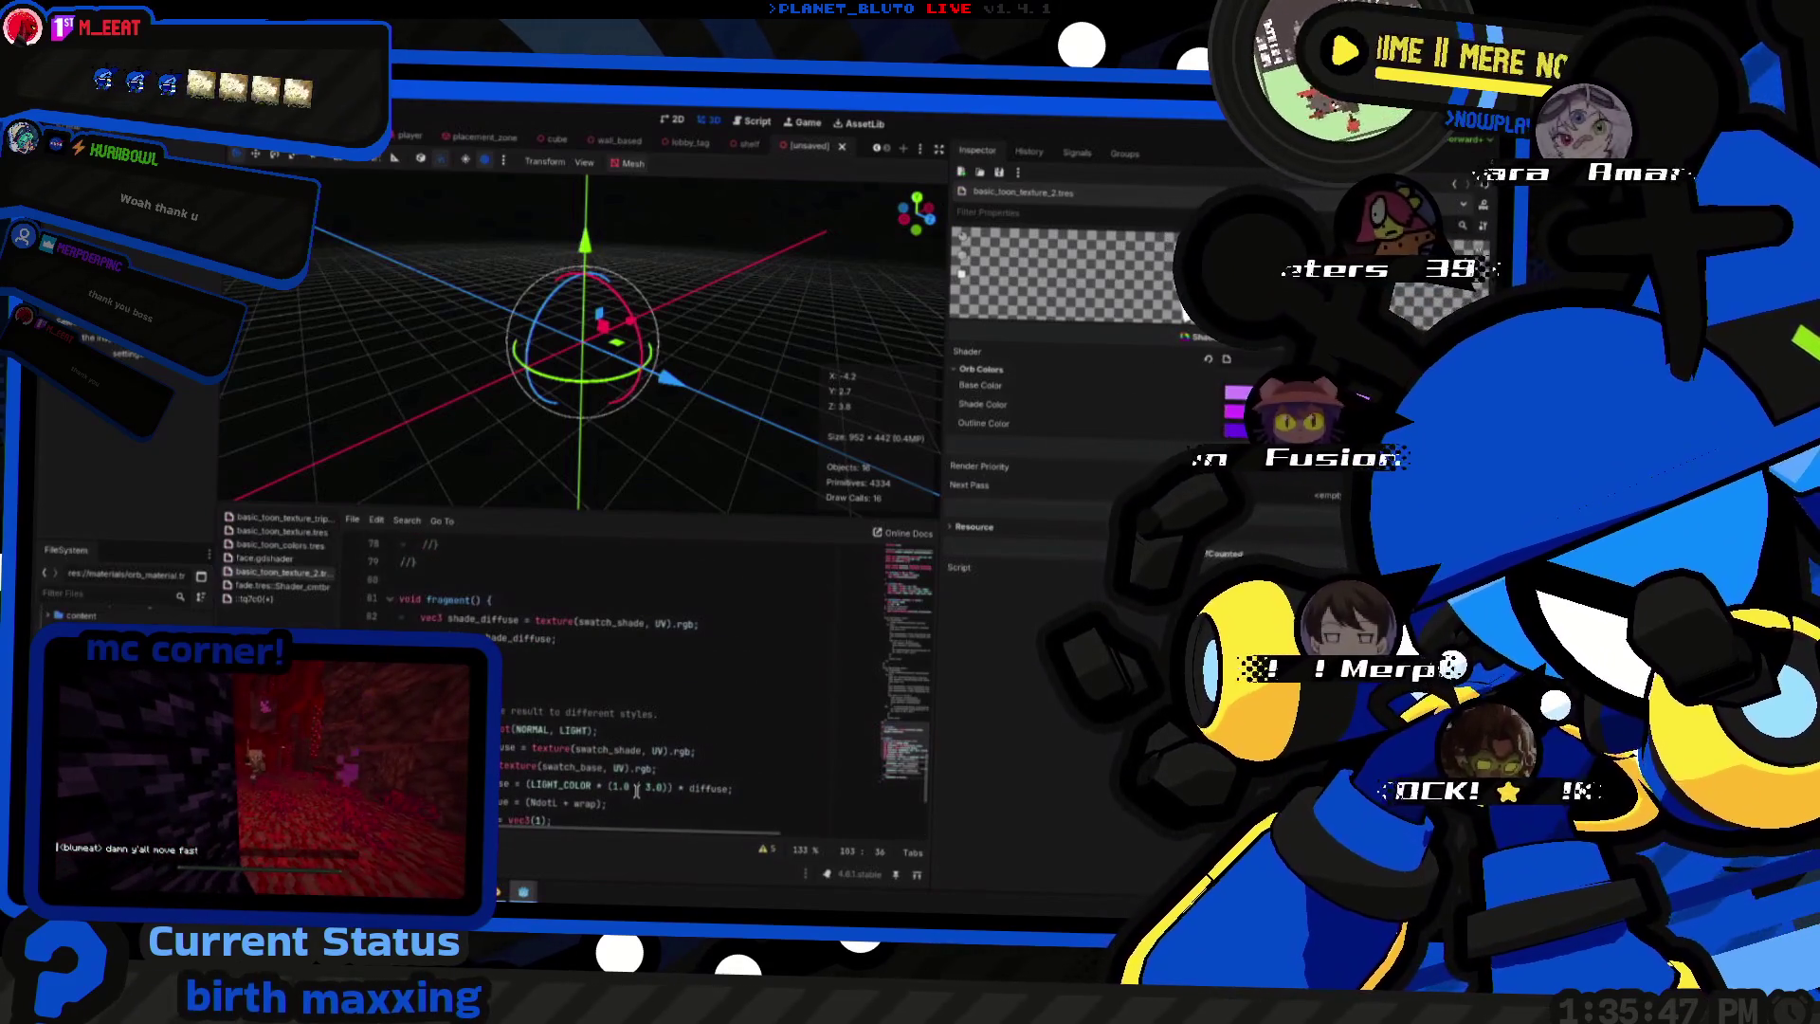
{"action": "scroll", "coordinate": [636, 793], "scroll_direction": "up", "scroll_amount": 5}
{"action": "scroll", "coordinate": [636, 793], "scroll_direction": "up", "scroll_amount": 5}
{"action": "scroll", "coordinate": [636, 791], "scroll_direction": "up", "scroll_amount": 5}
{"action": "scroll", "coordinate": [638, 790], "scroll_direction": "up", "scroll_amount": 5}
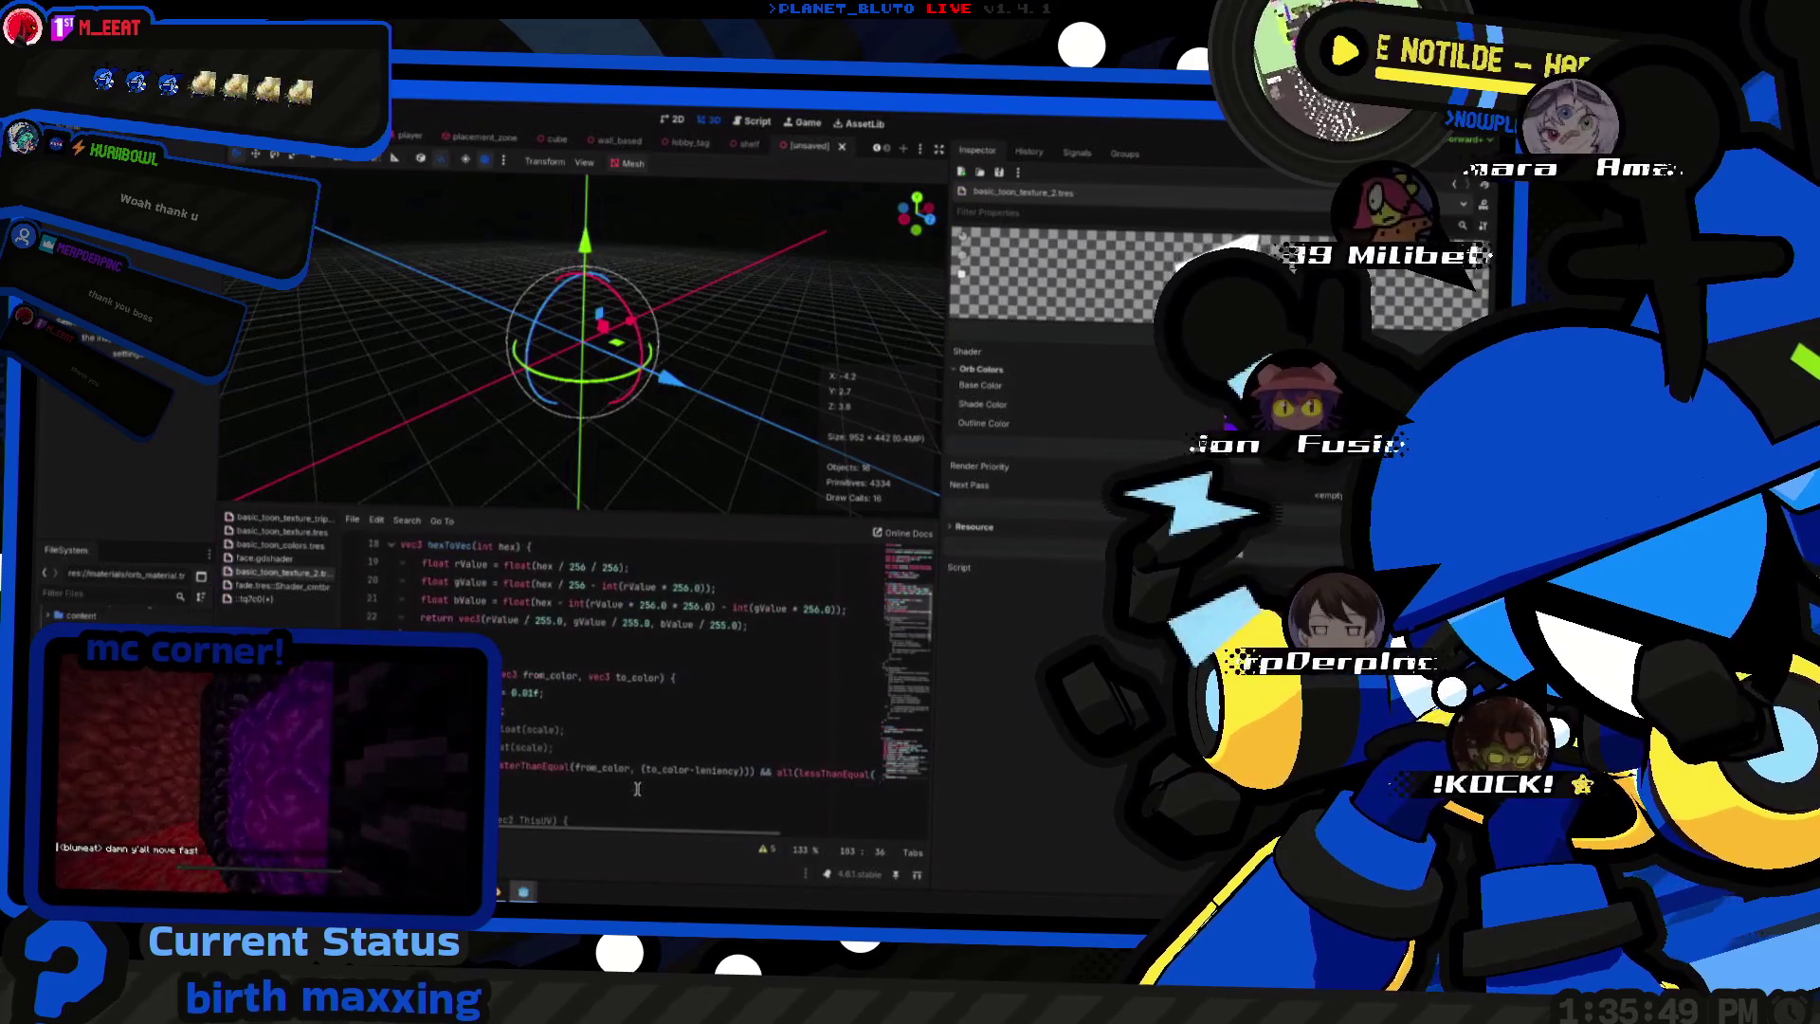
{"action": "scroll", "coordinate": [636, 789], "scroll_direction": "down", "scroll_amount": 5}
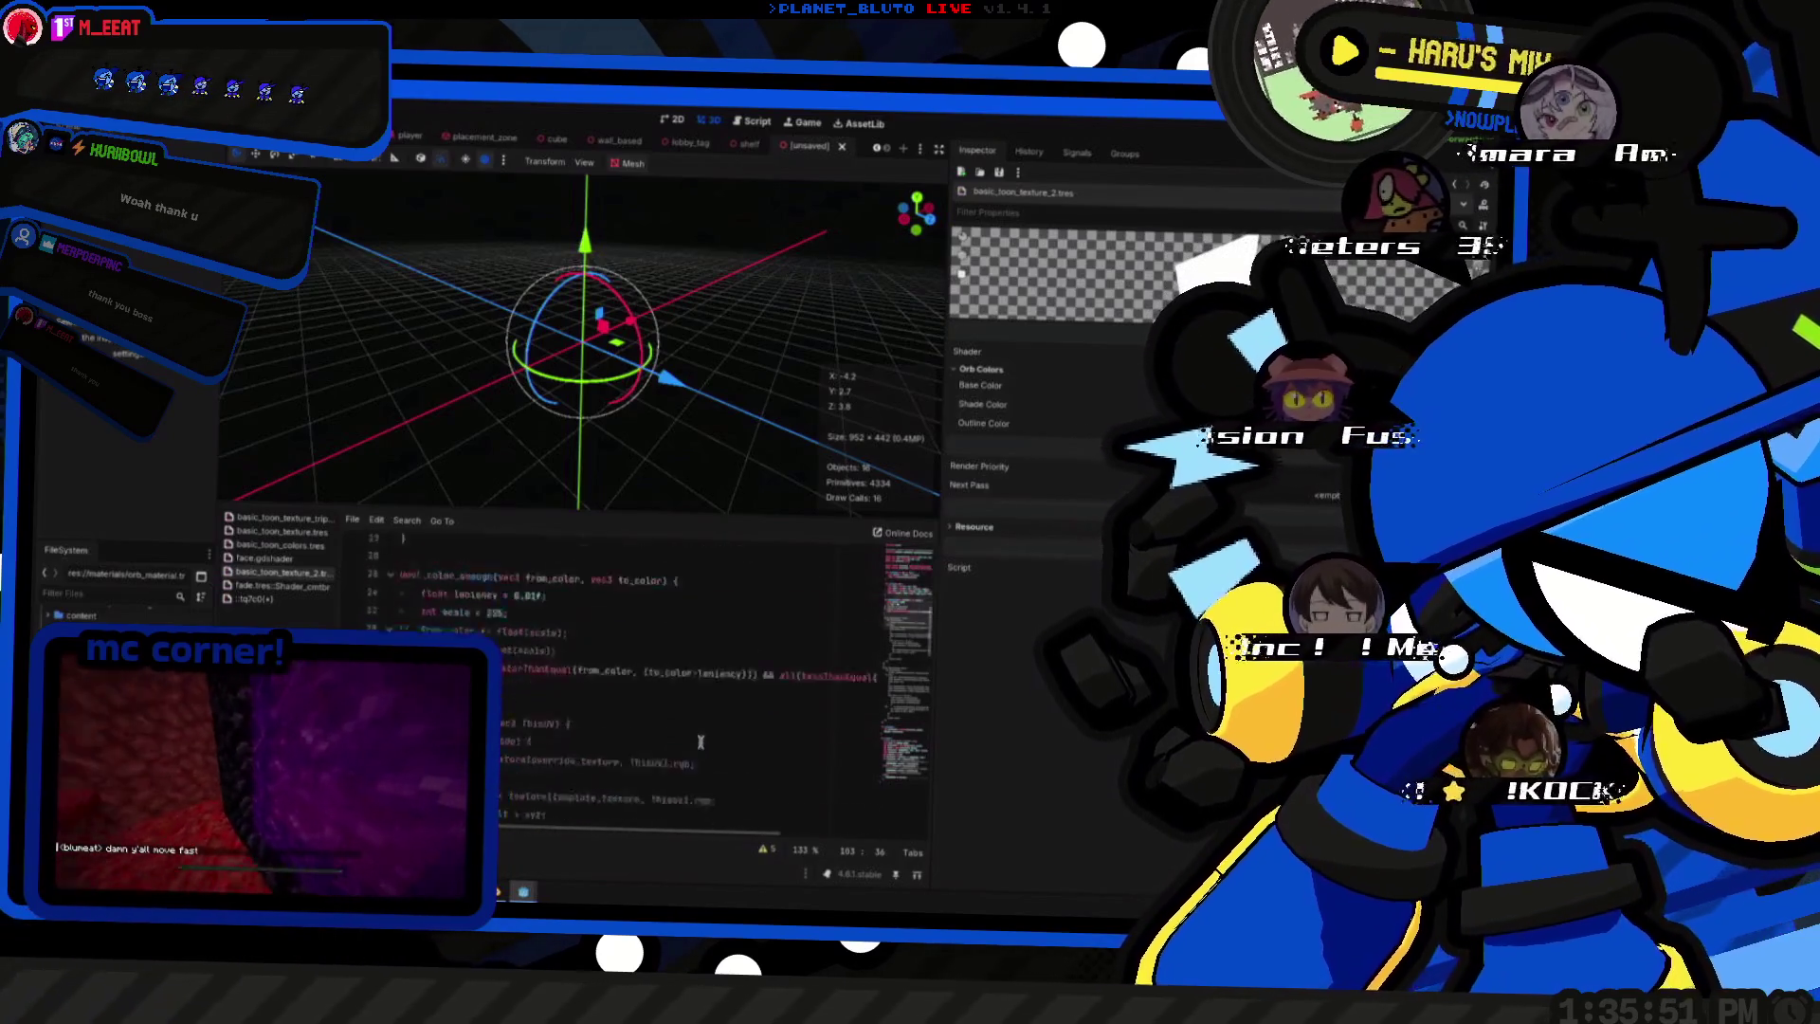
{"action": "scroll", "coordinate": [697, 744], "scroll_direction": "down", "scroll_amount": 5}
{"action": "scroll", "coordinate": [697, 744], "scroll_direction": "down", "scroll_amount": 5}
{"action": "scroll", "coordinate": [668, 698], "scroll_direction": "down", "scroll_amount": 3}
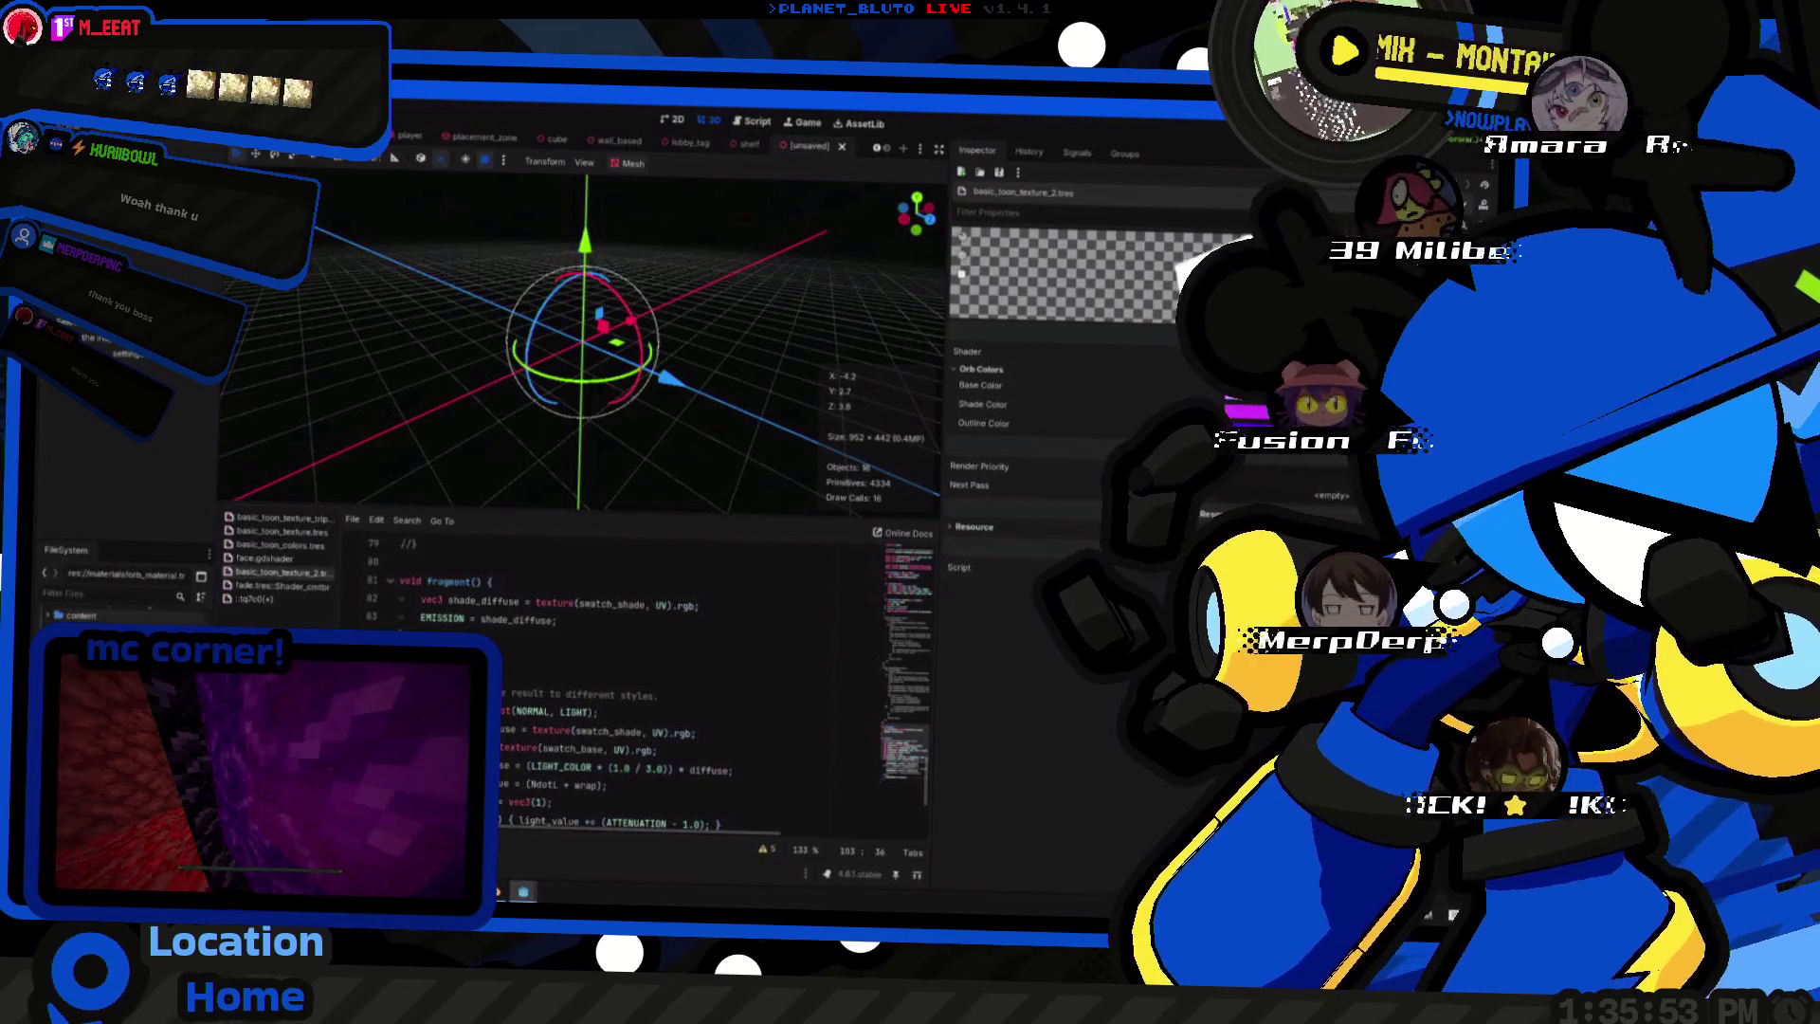
{"action": "left_click", "coordinate": [622, 617]}
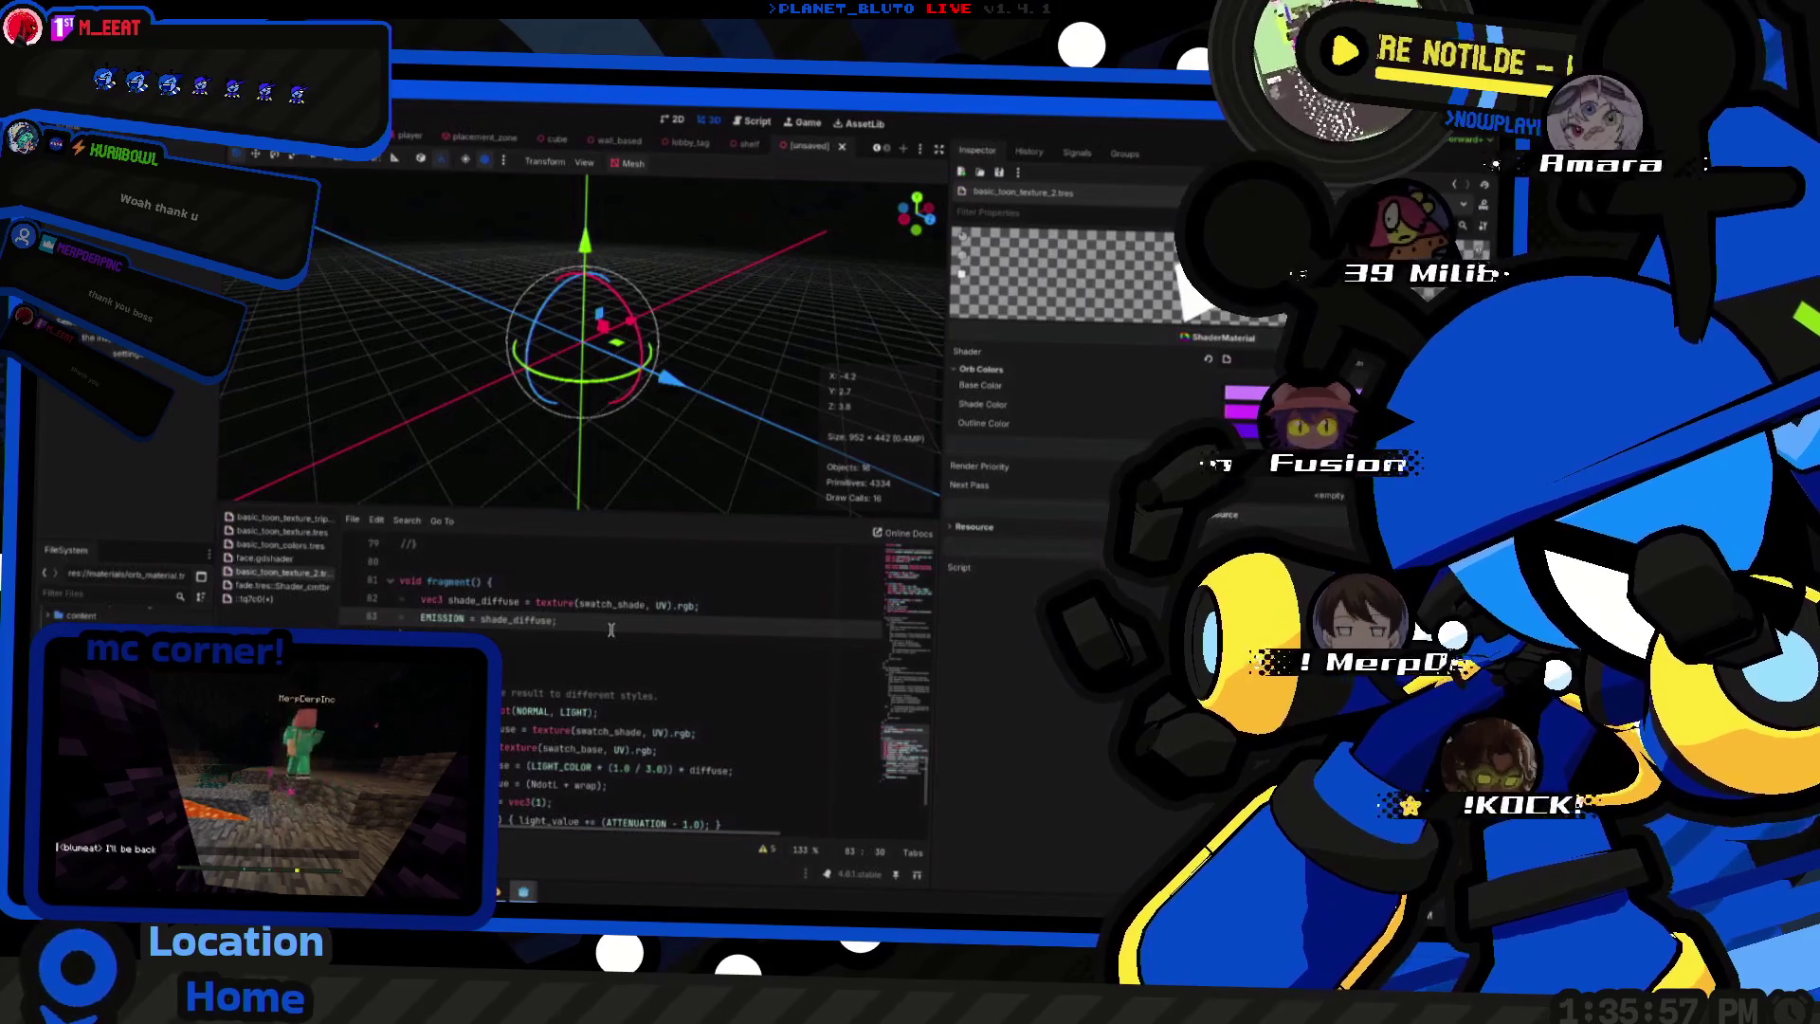
{"action": "key", "text": "shift+Home"}
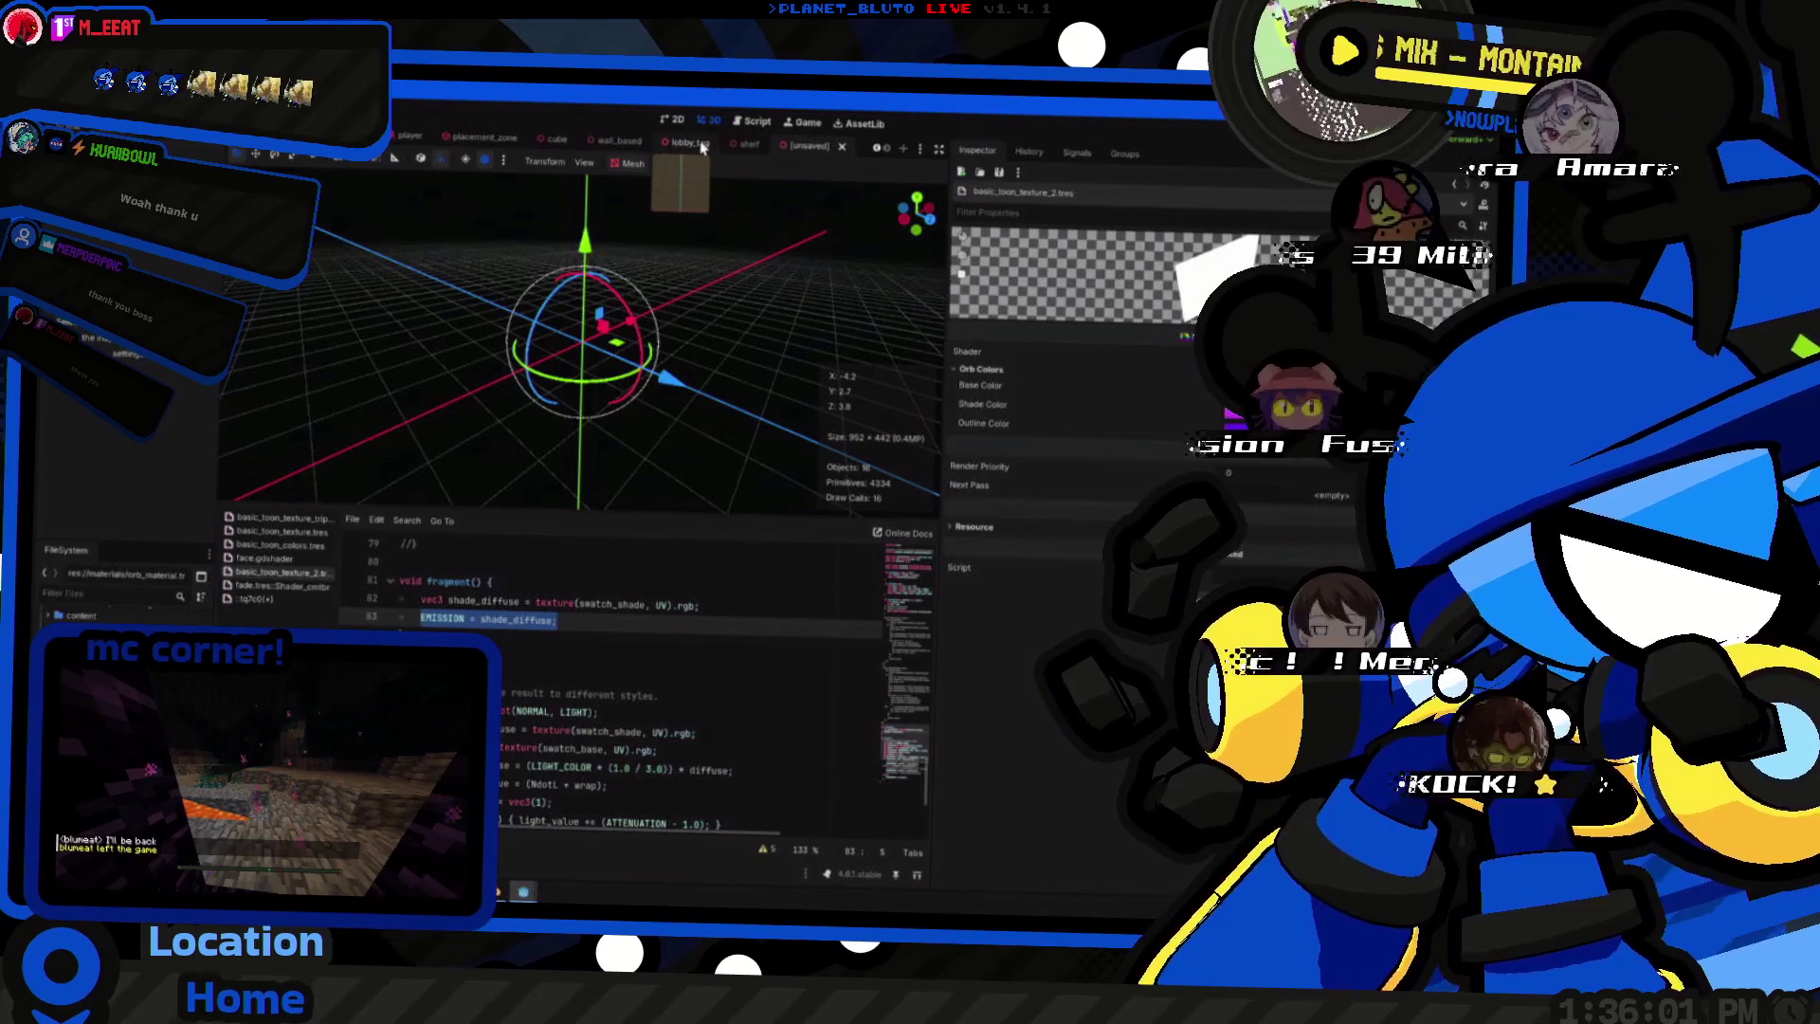
{"action": "key", "text": "ctrl+v"}
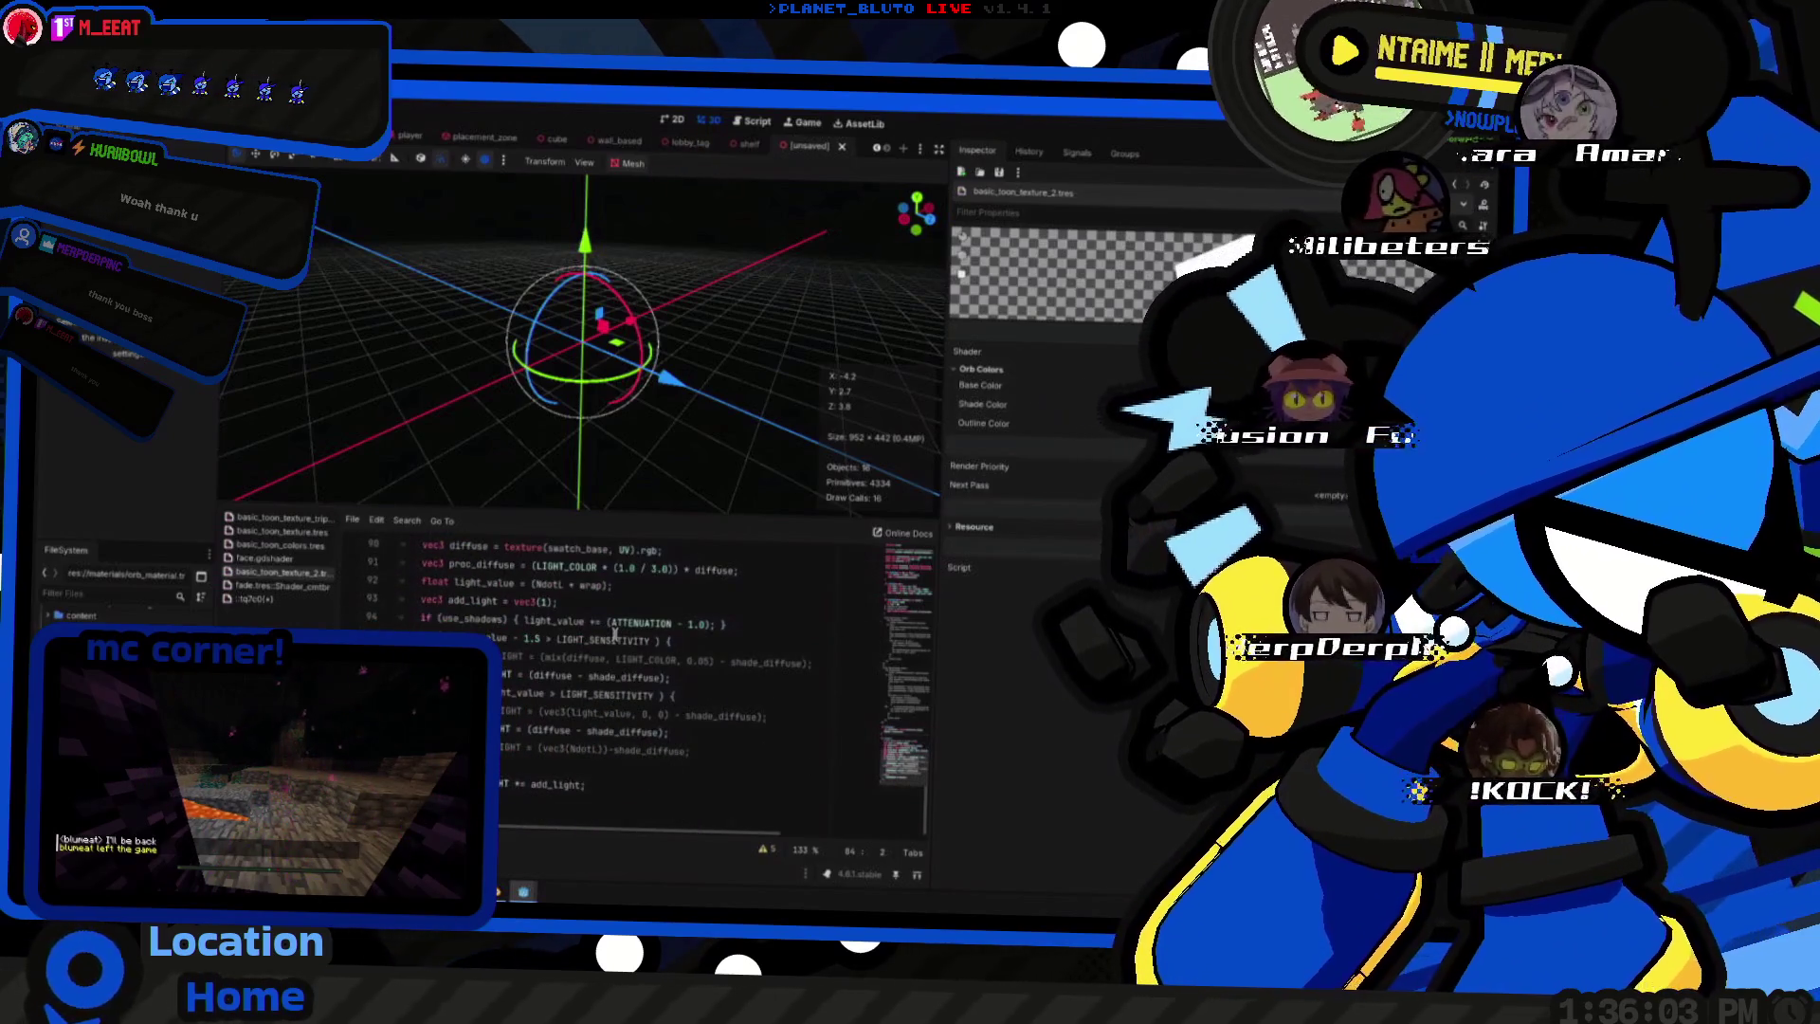
{"action": "key", "text": "ctrl+z"}
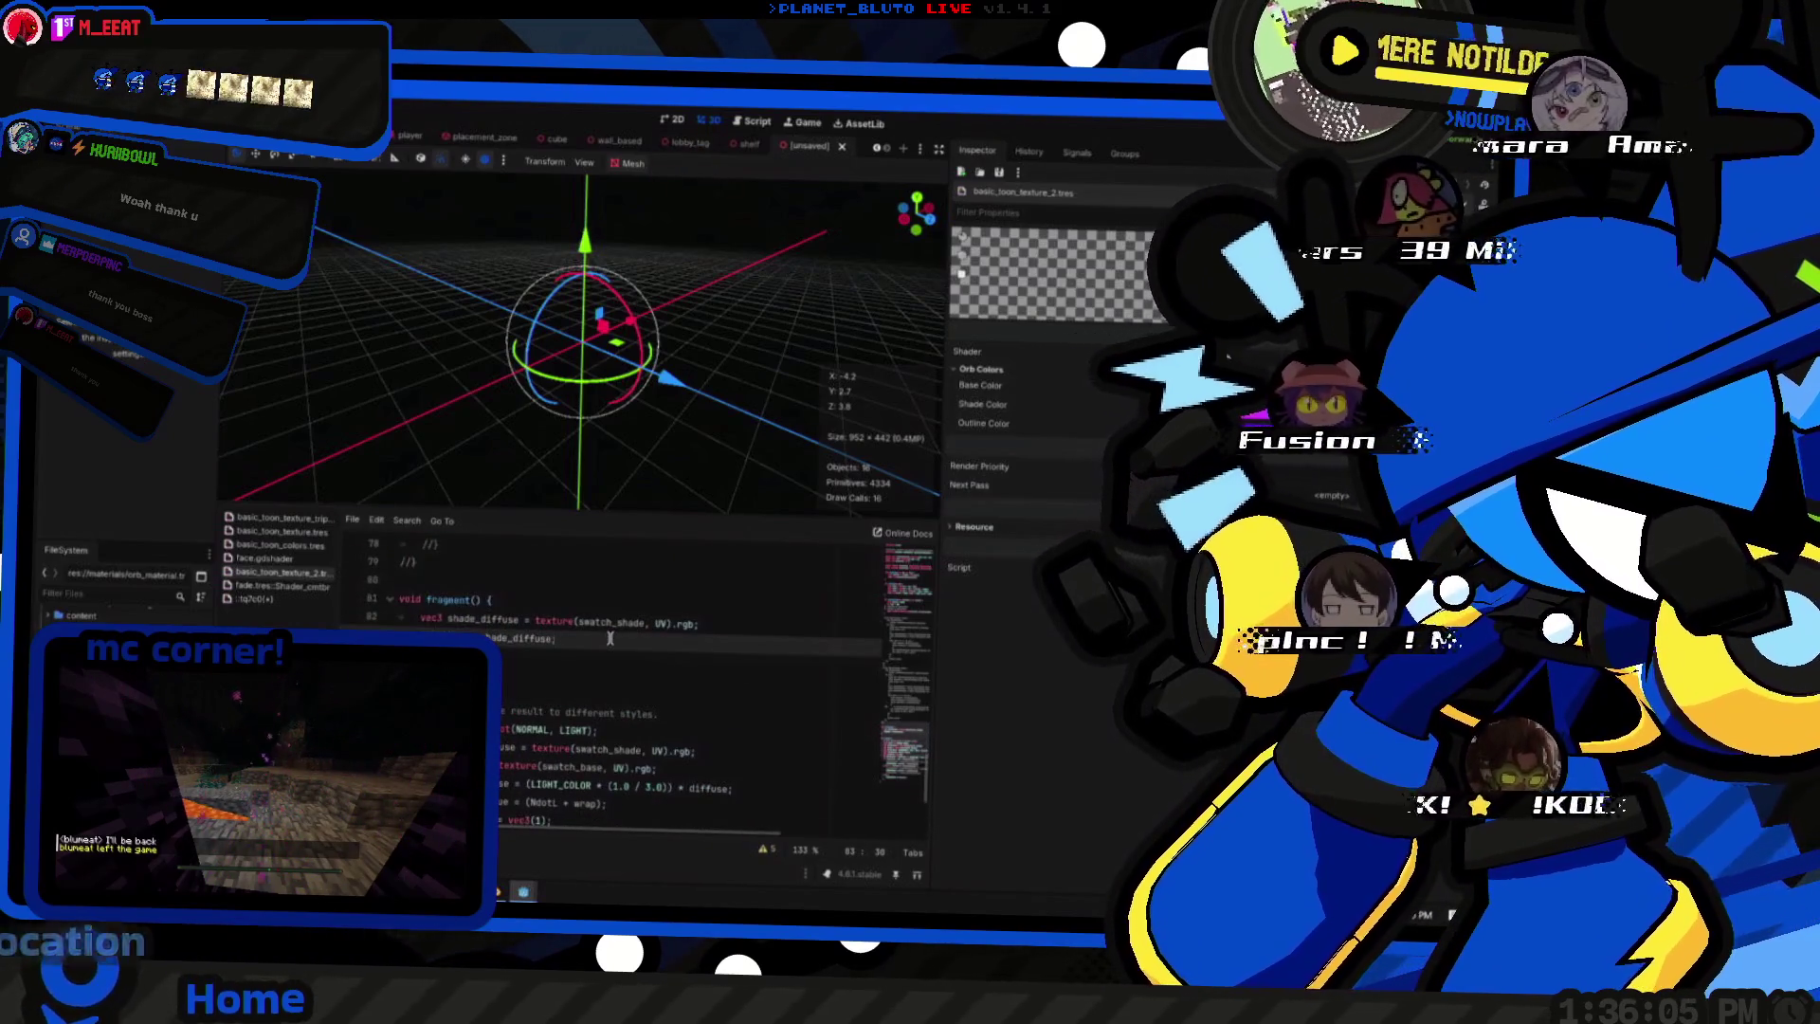
{"action": "key", "text": "ctrl+v"}
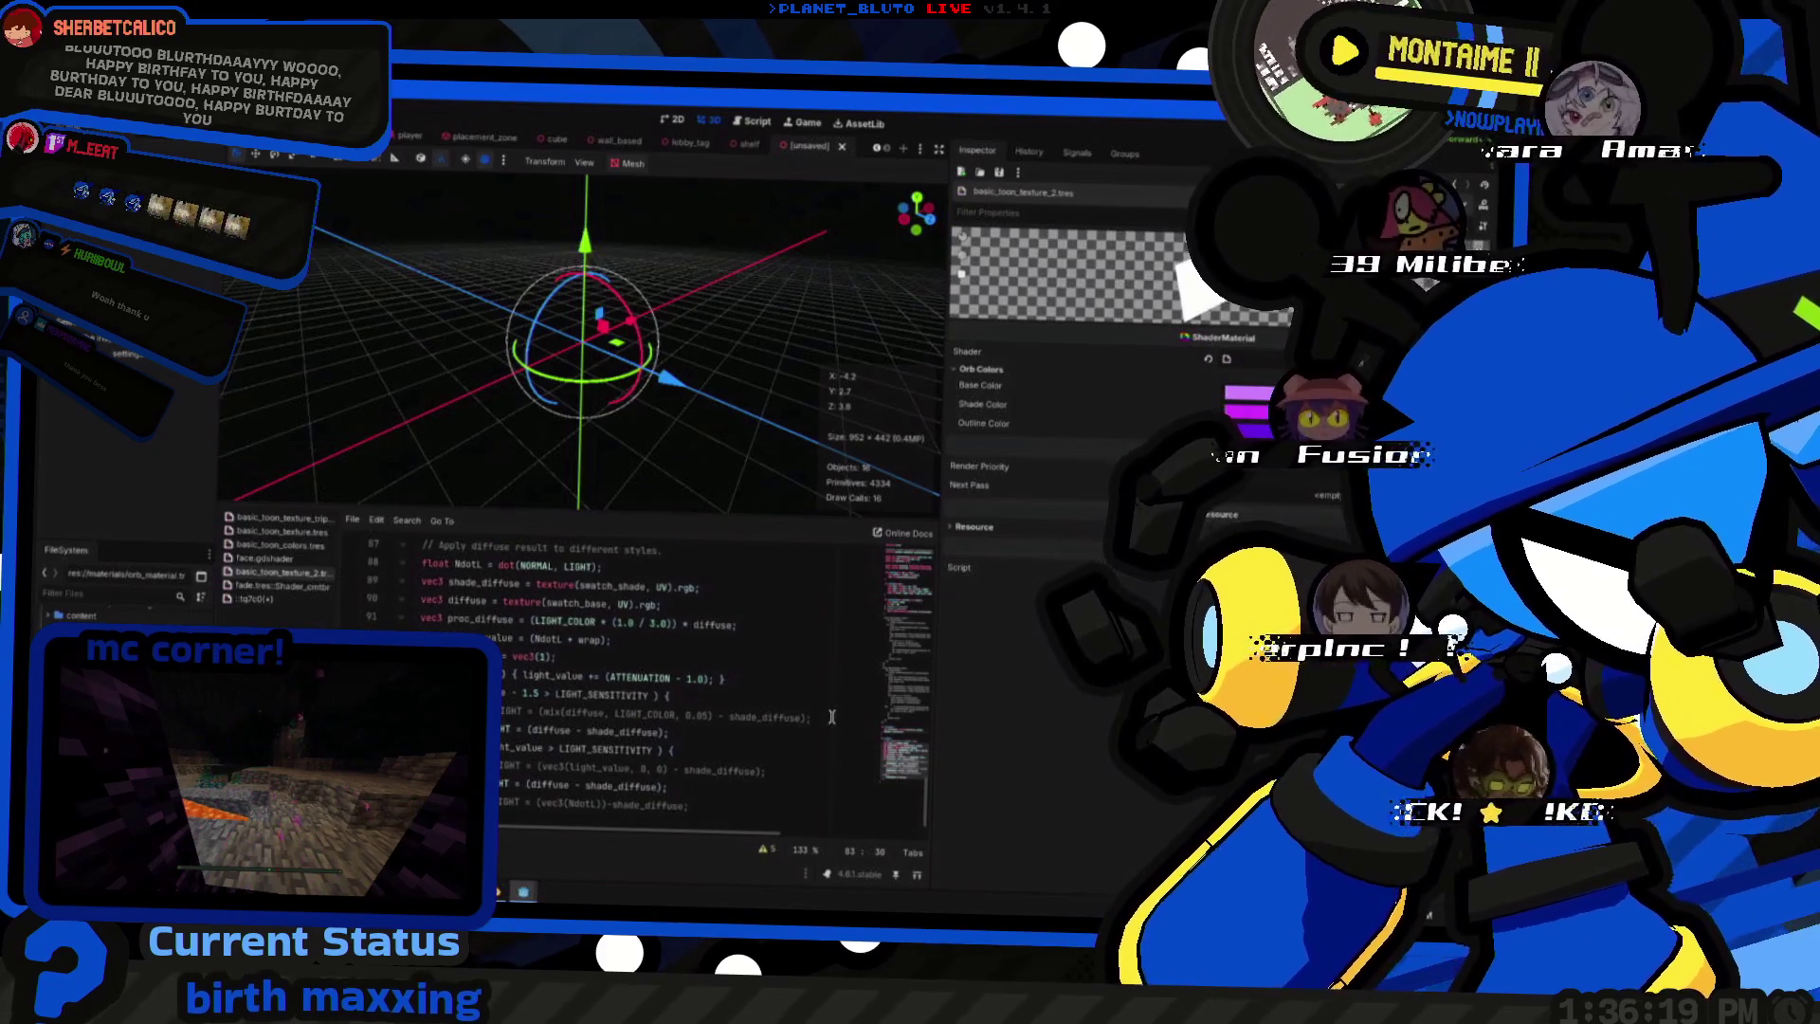
{"action": "scroll", "coordinate": [727, 699], "scroll_direction": "up", "scroll_amount": 5}
{"action": "scroll", "coordinate": [726, 700], "scroll_direction": "down", "scroll_amount": 1}
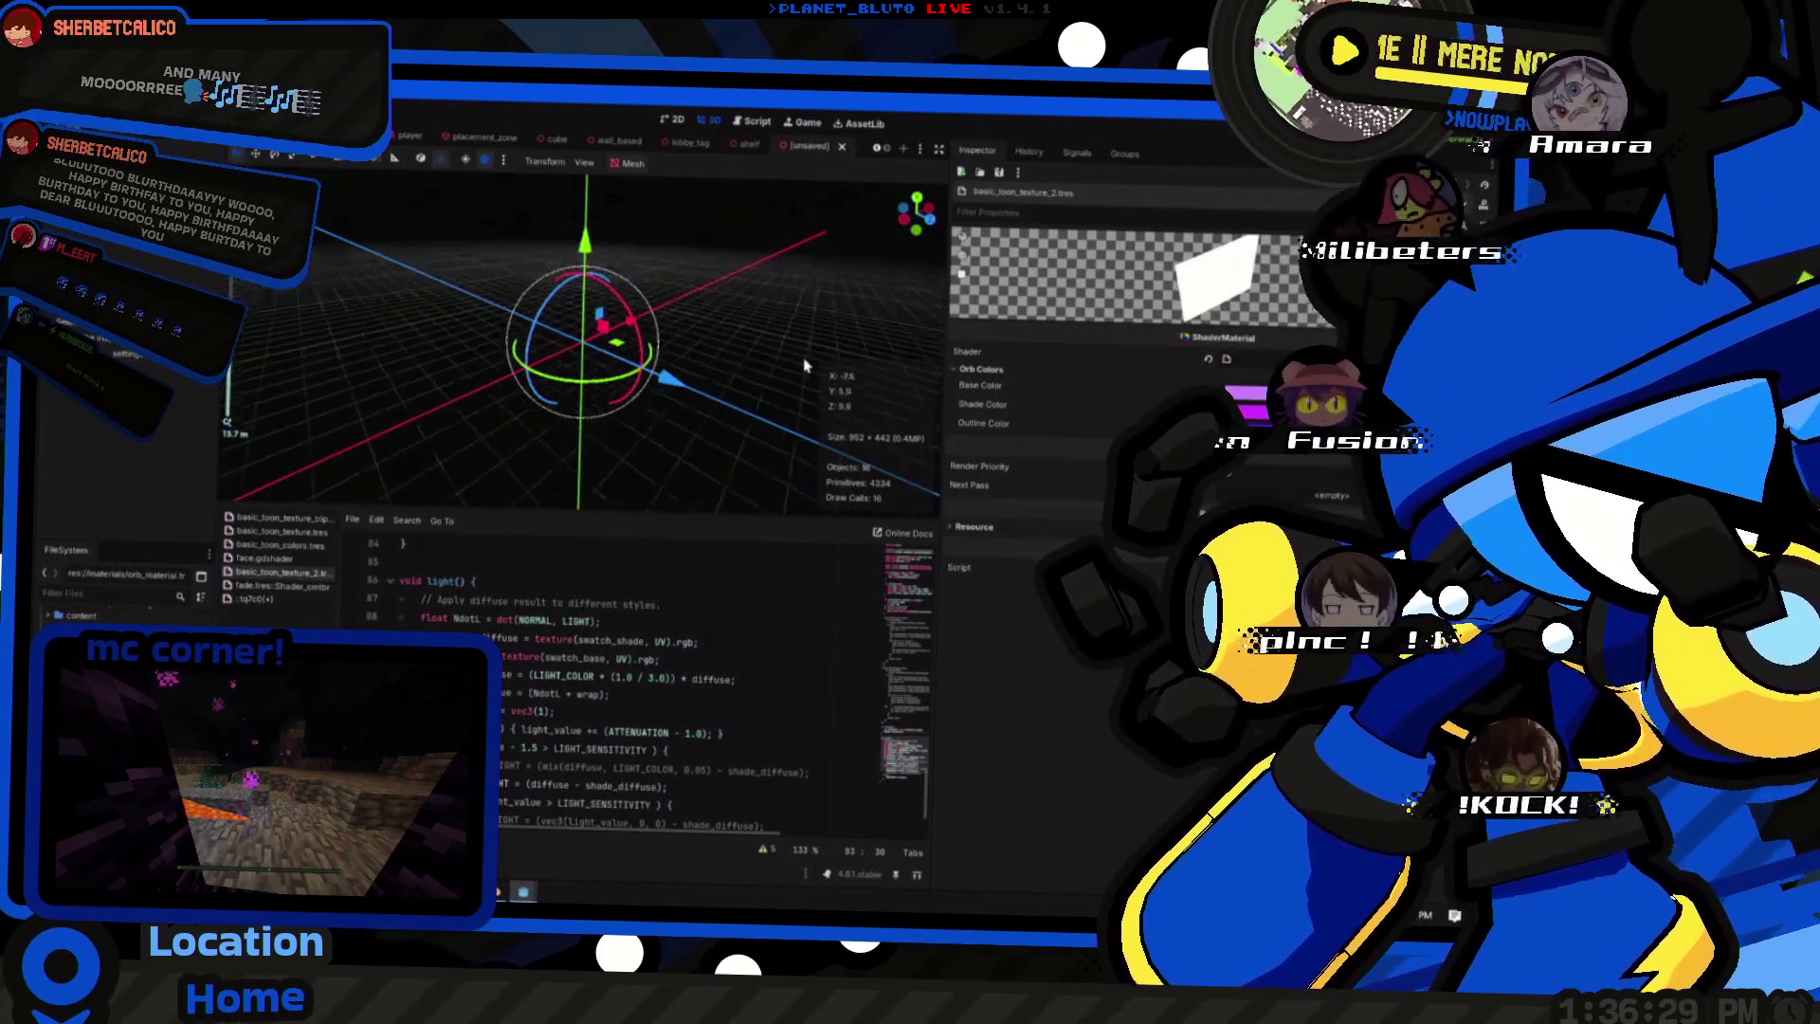
{"action": "mouse_move", "coordinate": [736, 346]}
{"action": "middle_mouse_down"}
{"action": "mouse_move", "coordinate": [720, 331]}
{"action": "mouse_move", "coordinate": [675, 368]}
{"action": "mouse_move", "coordinate": [535, 640]}
{"action": "middle_mouse_up"}
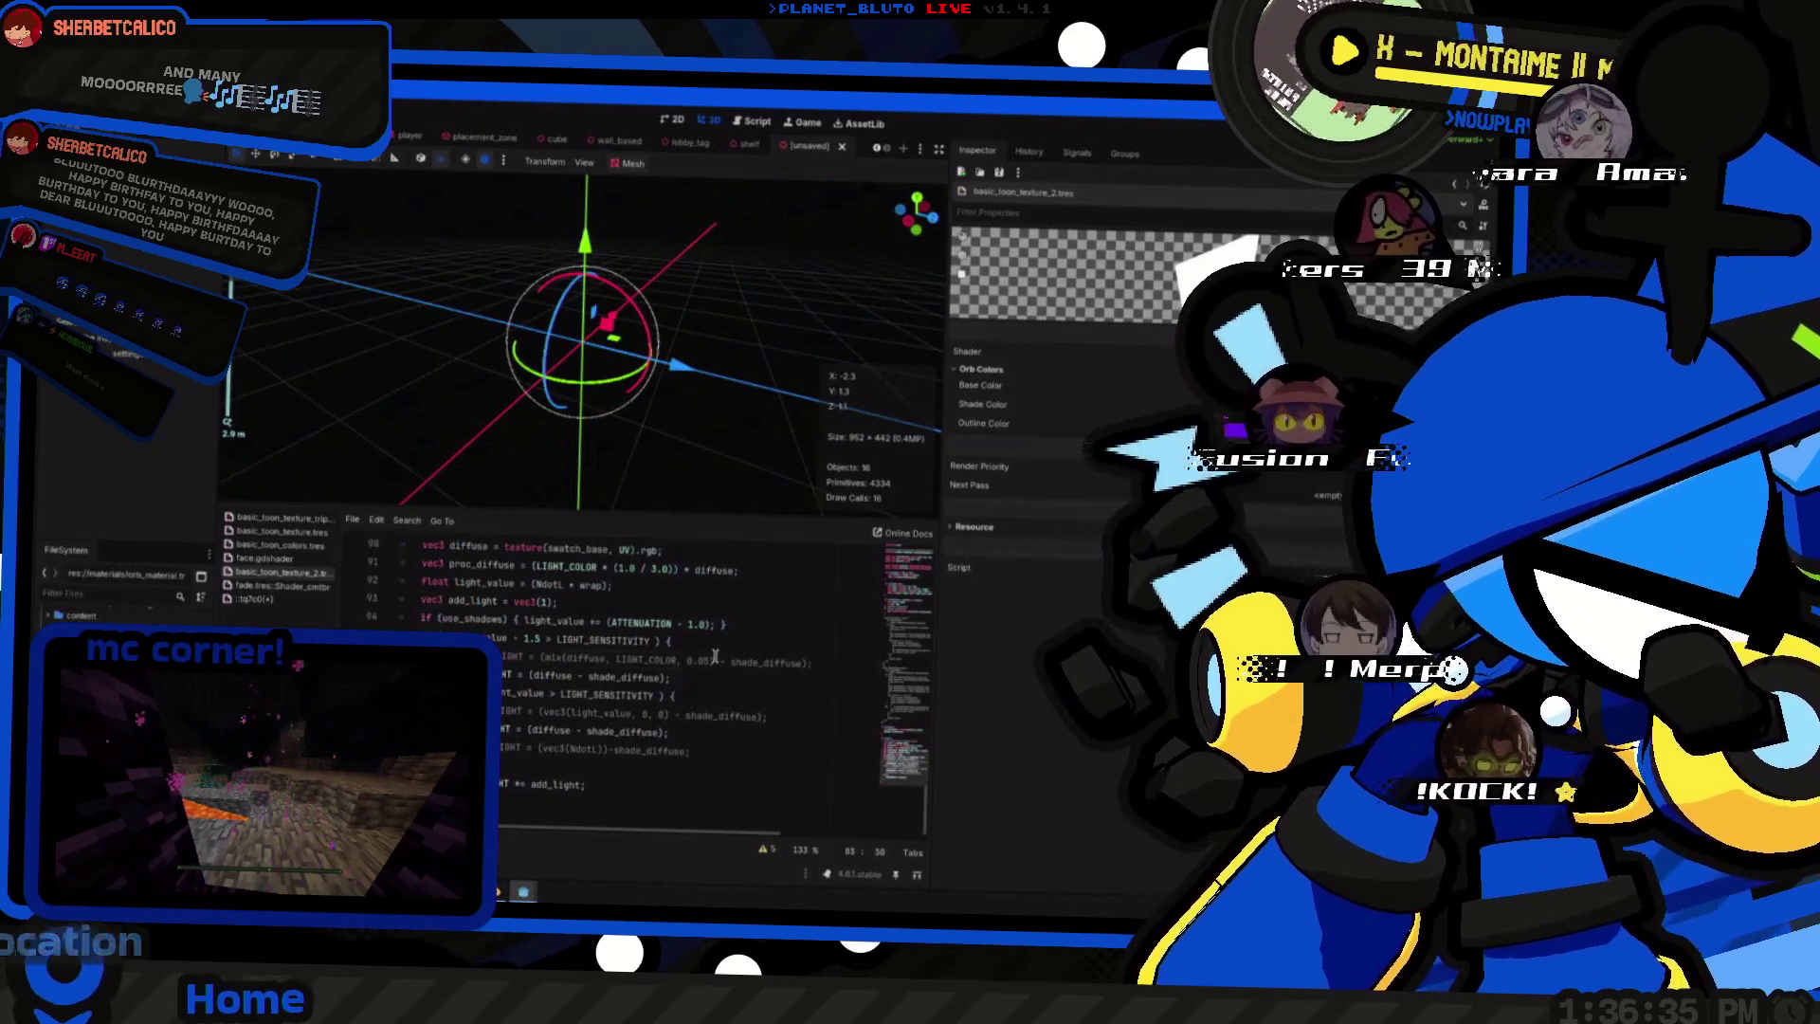
{"action": "scroll", "coordinate": [726, 641], "scroll_direction": "down", "scroll_amount": 2}
- Open the shorter palette shader and tidy its UV.x branch lines in fragment()
{"action": "left_click", "coordinate": [331, 603]}
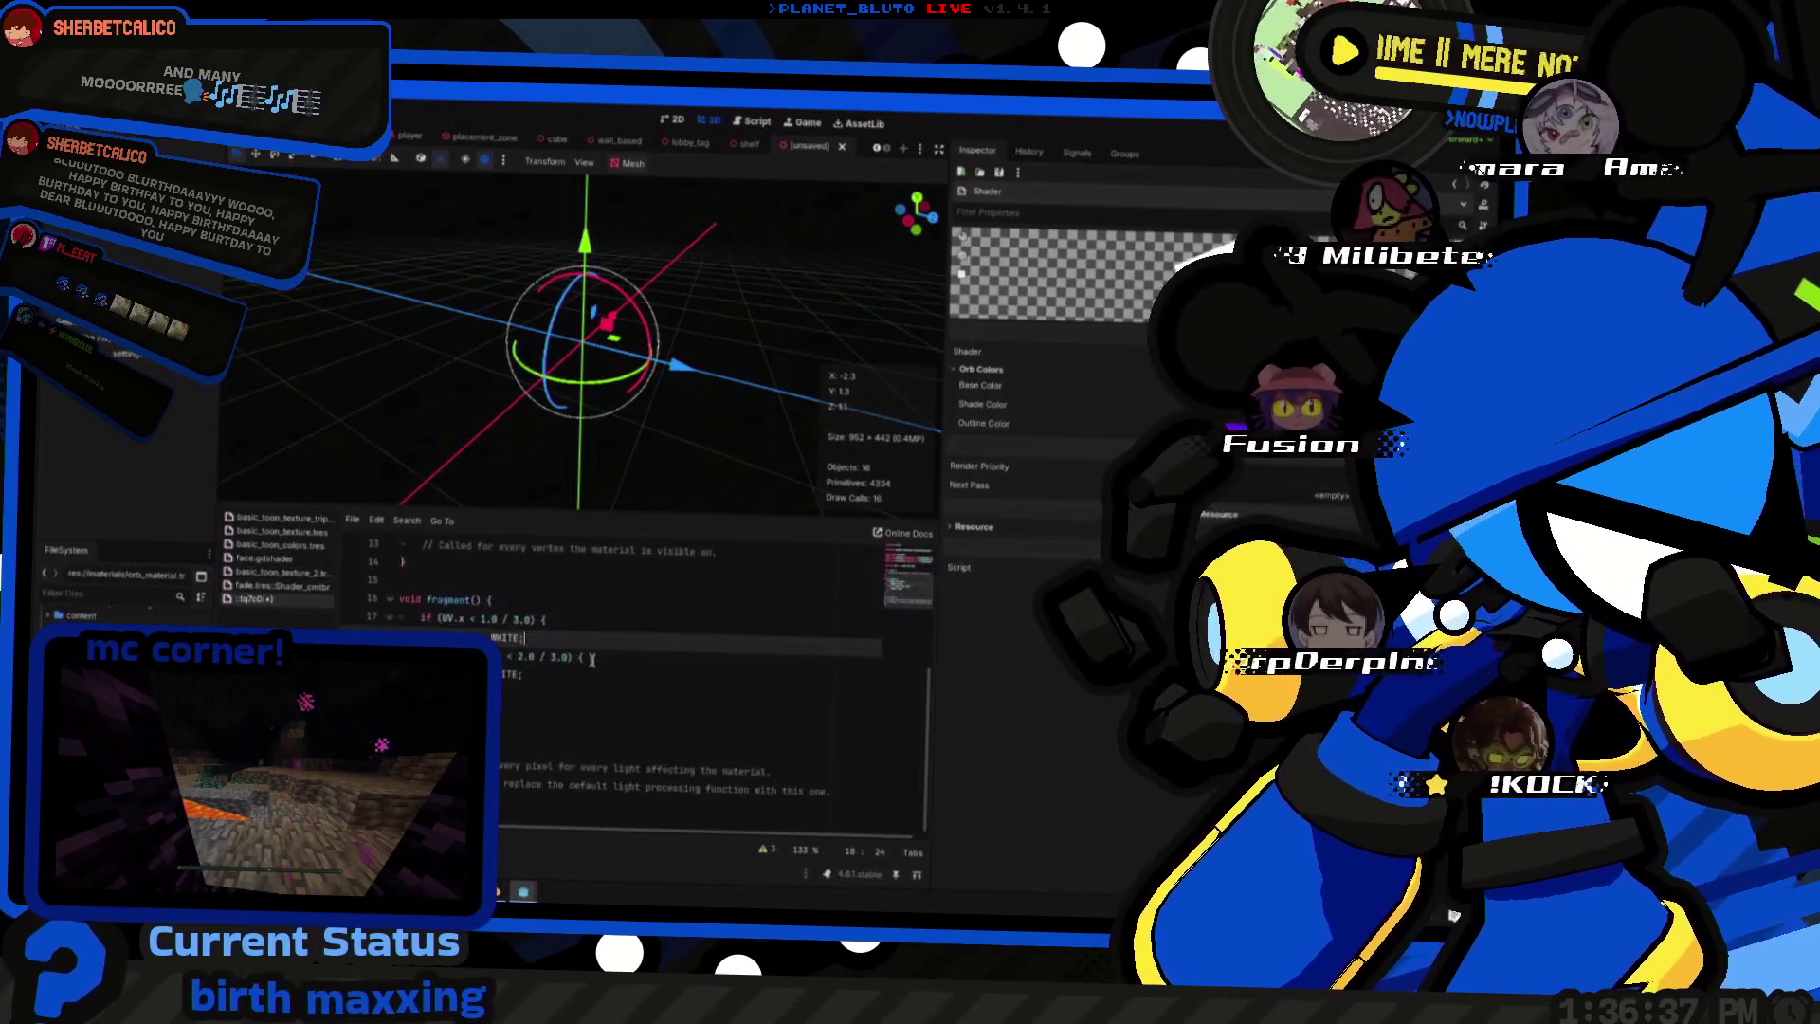
{"action": "left_click", "coordinate": [589, 681]}
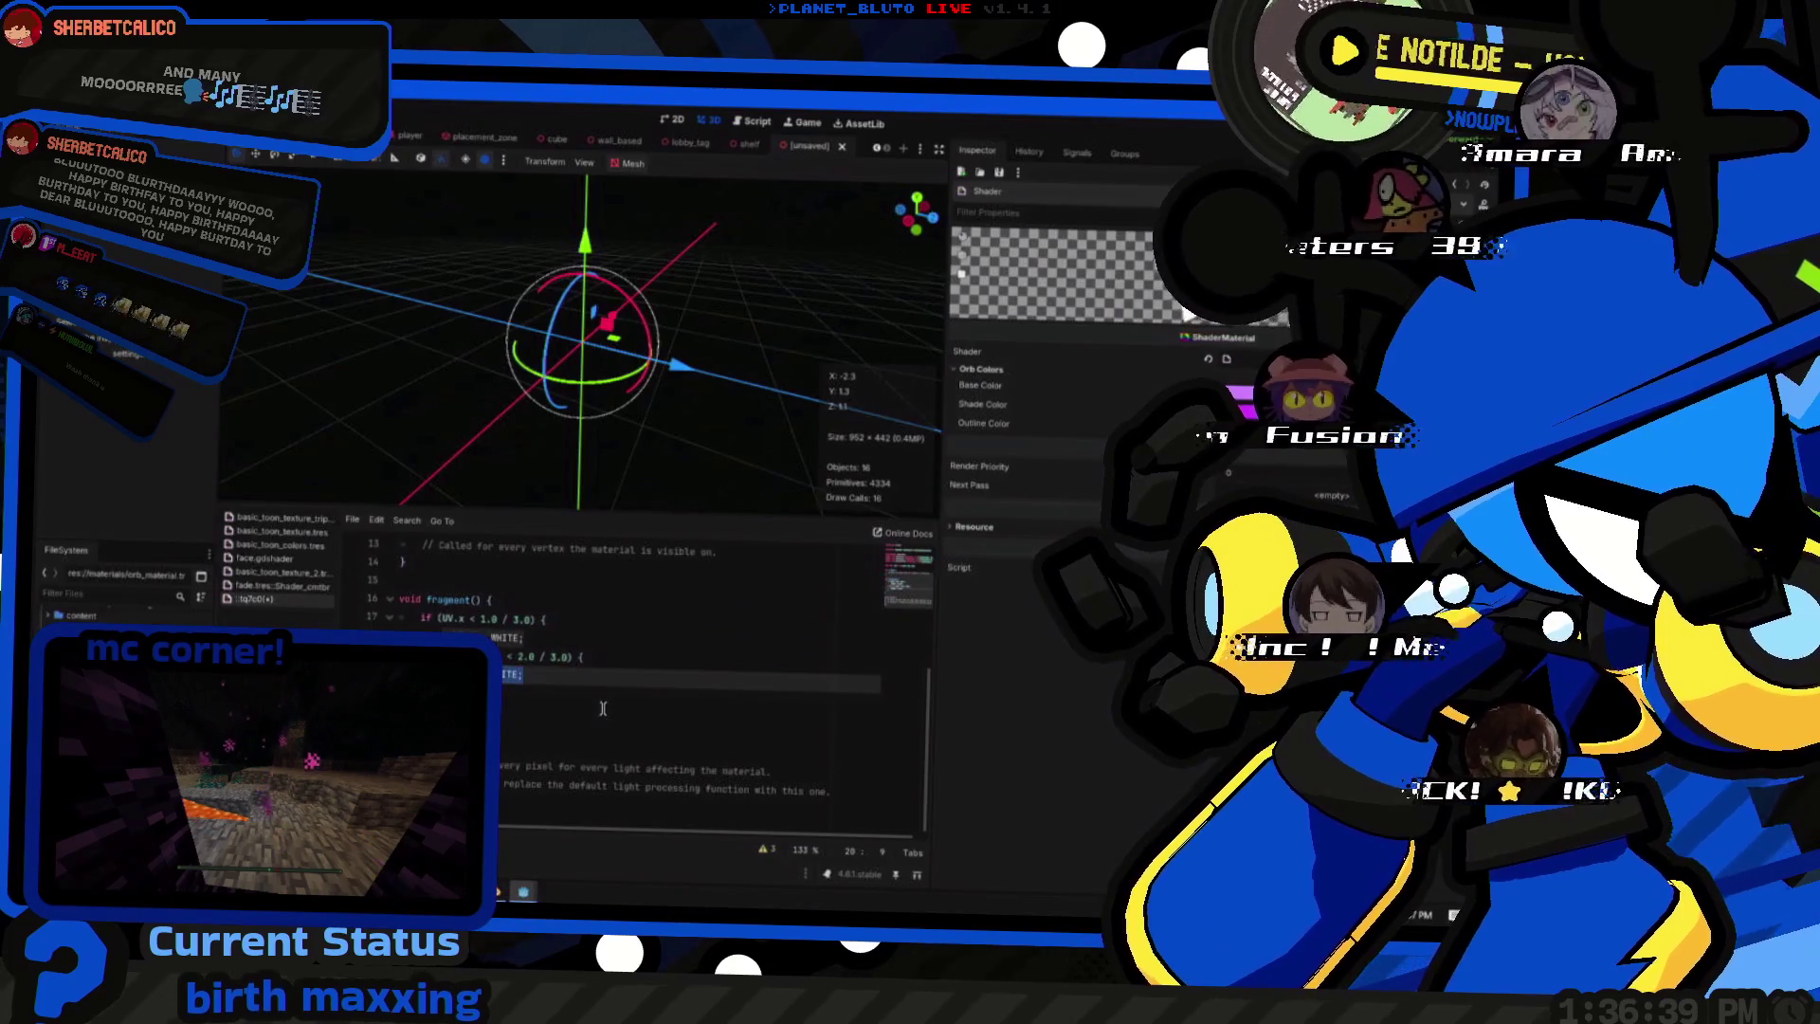
{"action": "key", "text": "Up"}
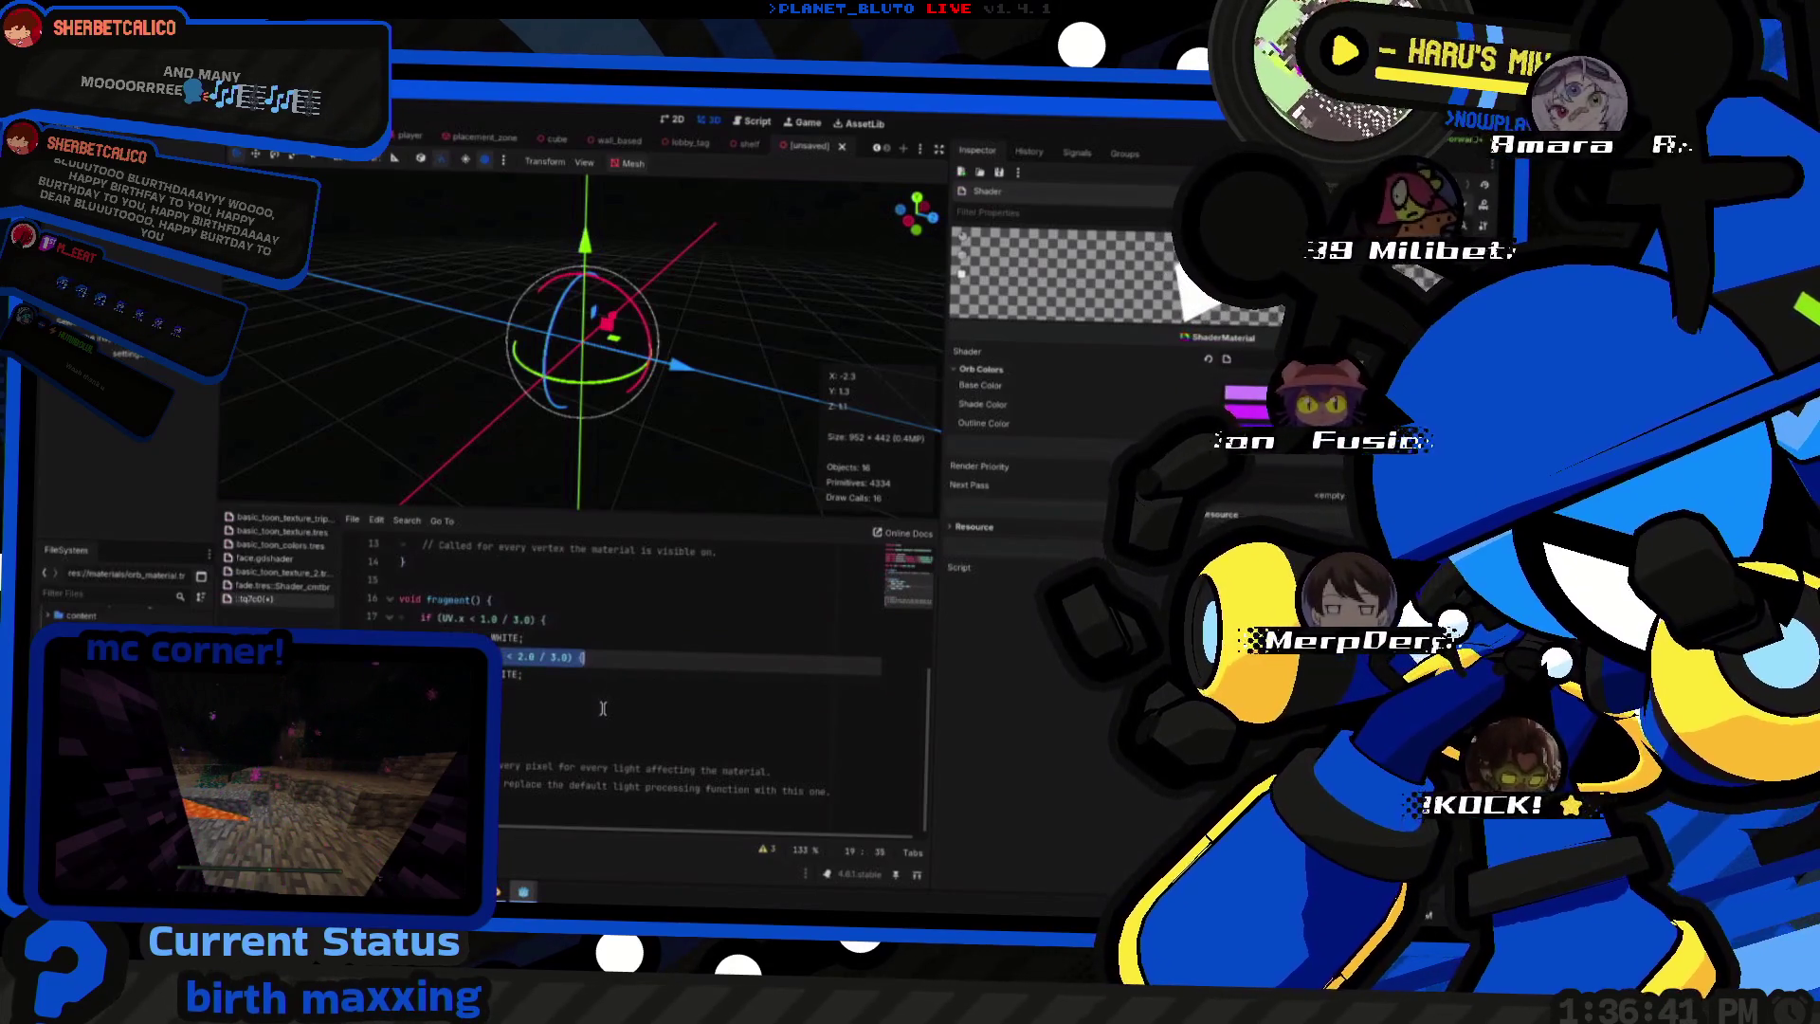
{"action": "key", "text": "Down"}
{"action": "key", "text": "Down"}
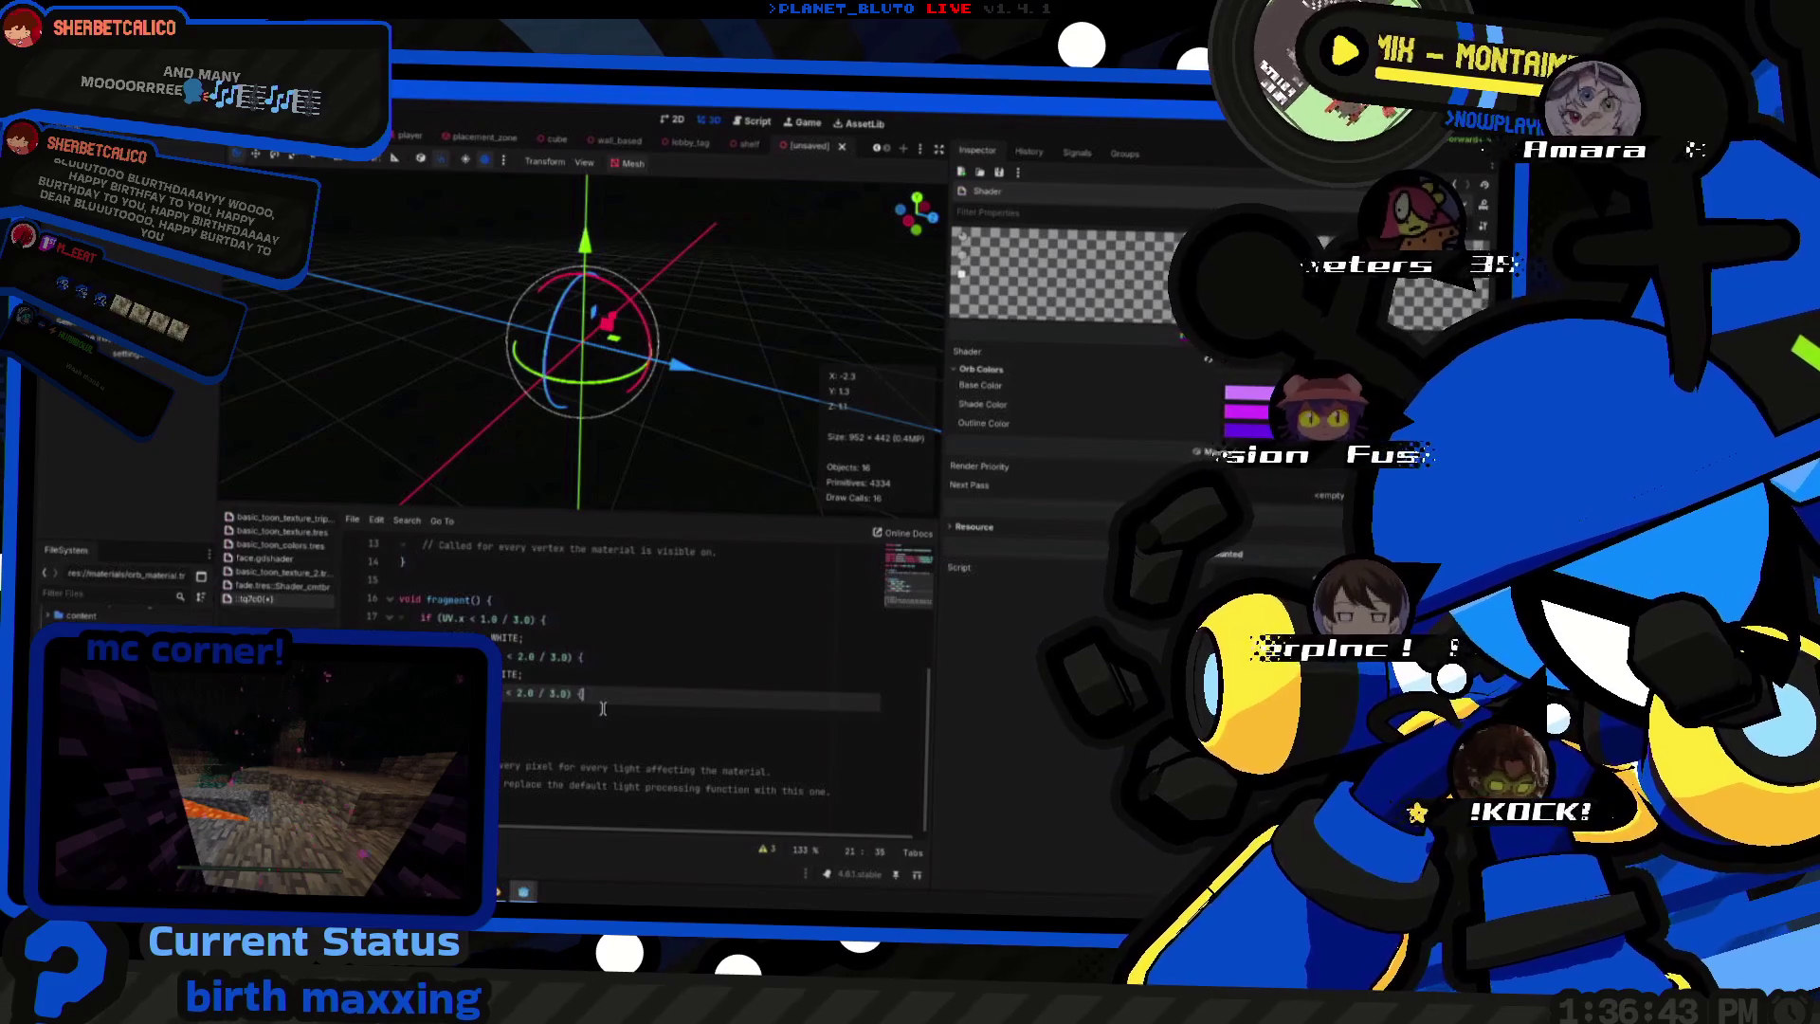
{"action": "key", "text": "Return"}
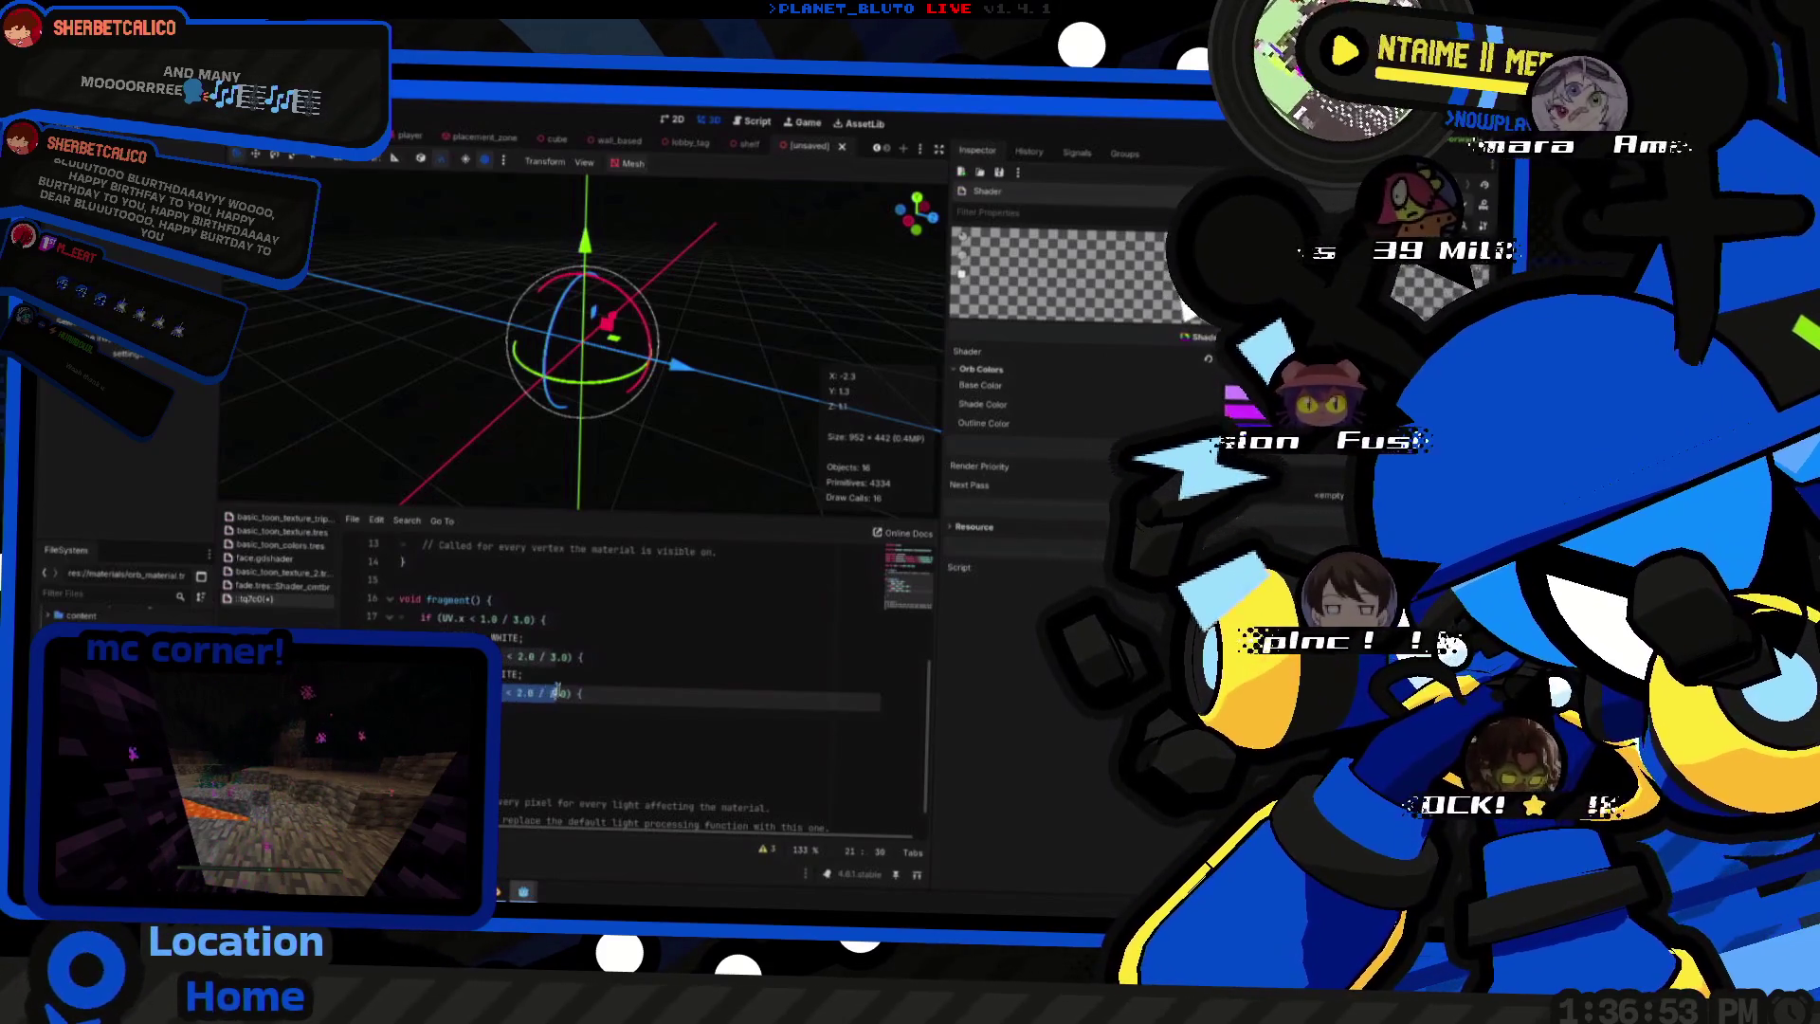
{"action": "key", "text": "ctrl+z"}
{"action": "key", "text": "BackSpace"}
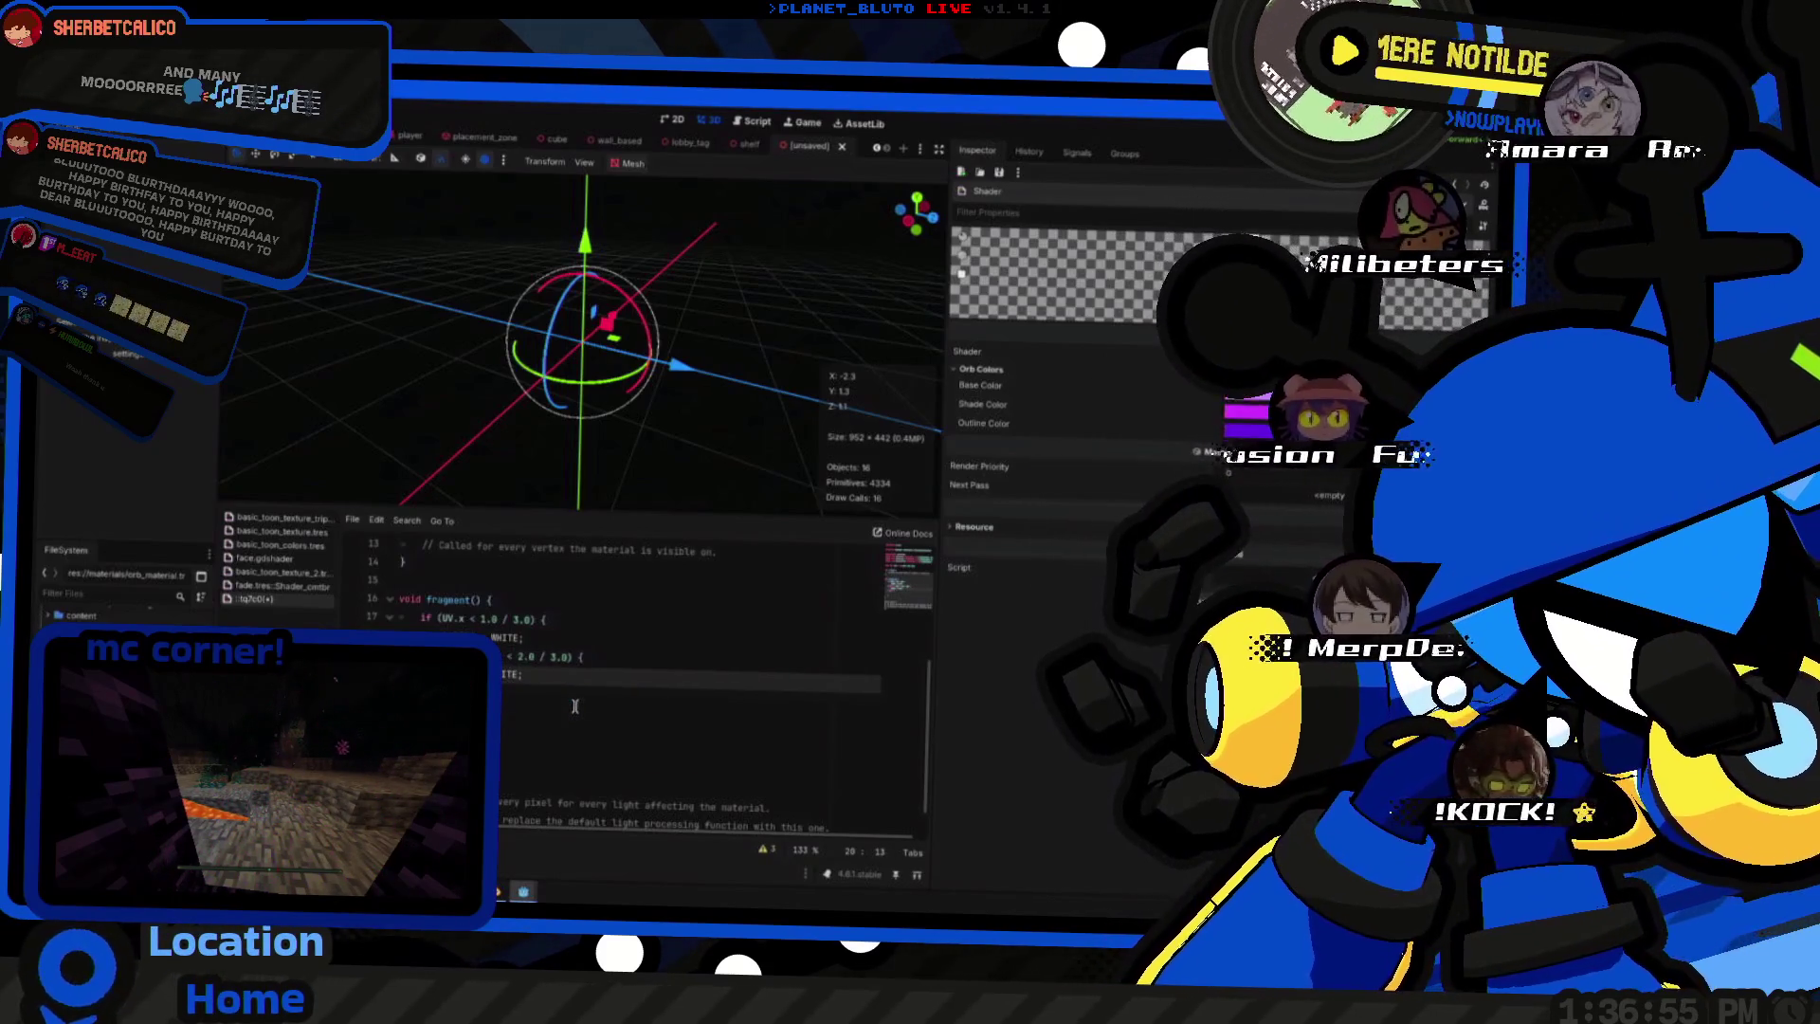
{"action": "scroll", "coordinate": [574, 705], "scroll_direction": "up", "scroll_amount": 2}
{"action": "scroll", "coordinate": [583, 705], "scroll_direction": "up", "scroll_amount": 1}
{"action": "scroll", "coordinate": [599, 701], "scroll_direction": "up", "scroll_amount": 1}
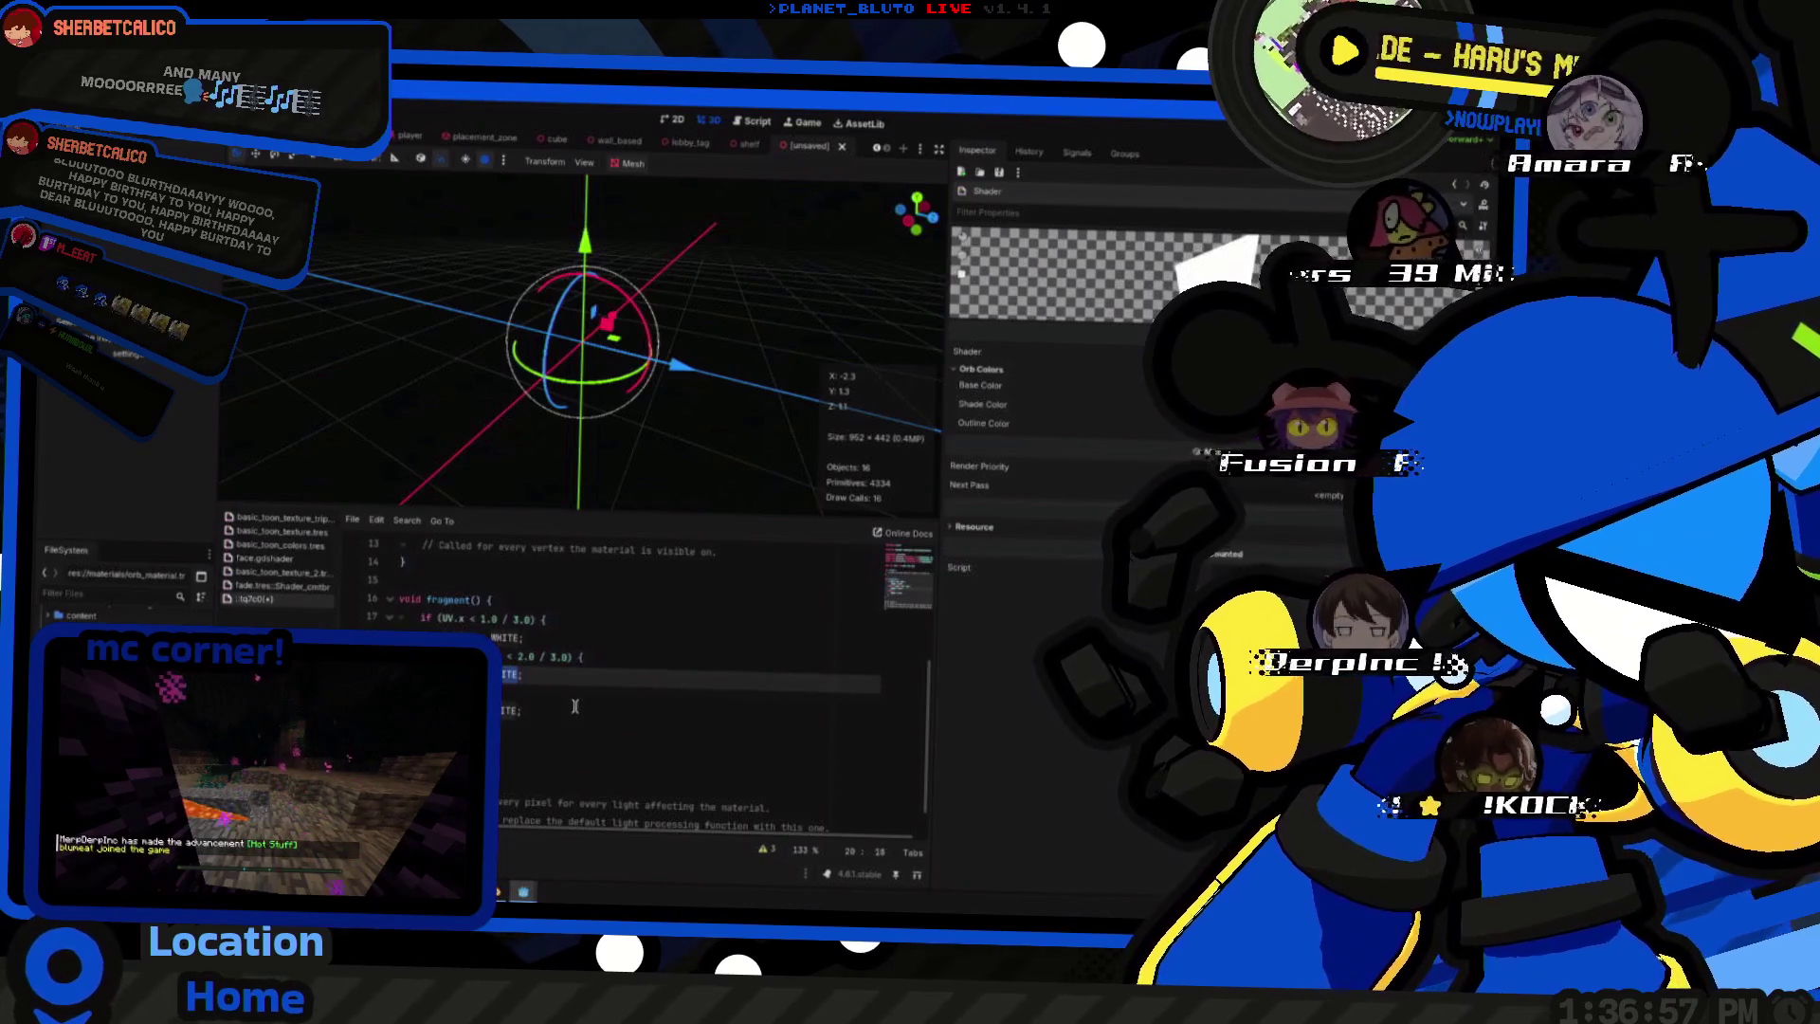
{"action": "scroll", "coordinate": [609, 698], "scroll_direction": "up", "scroll_amount": 1}
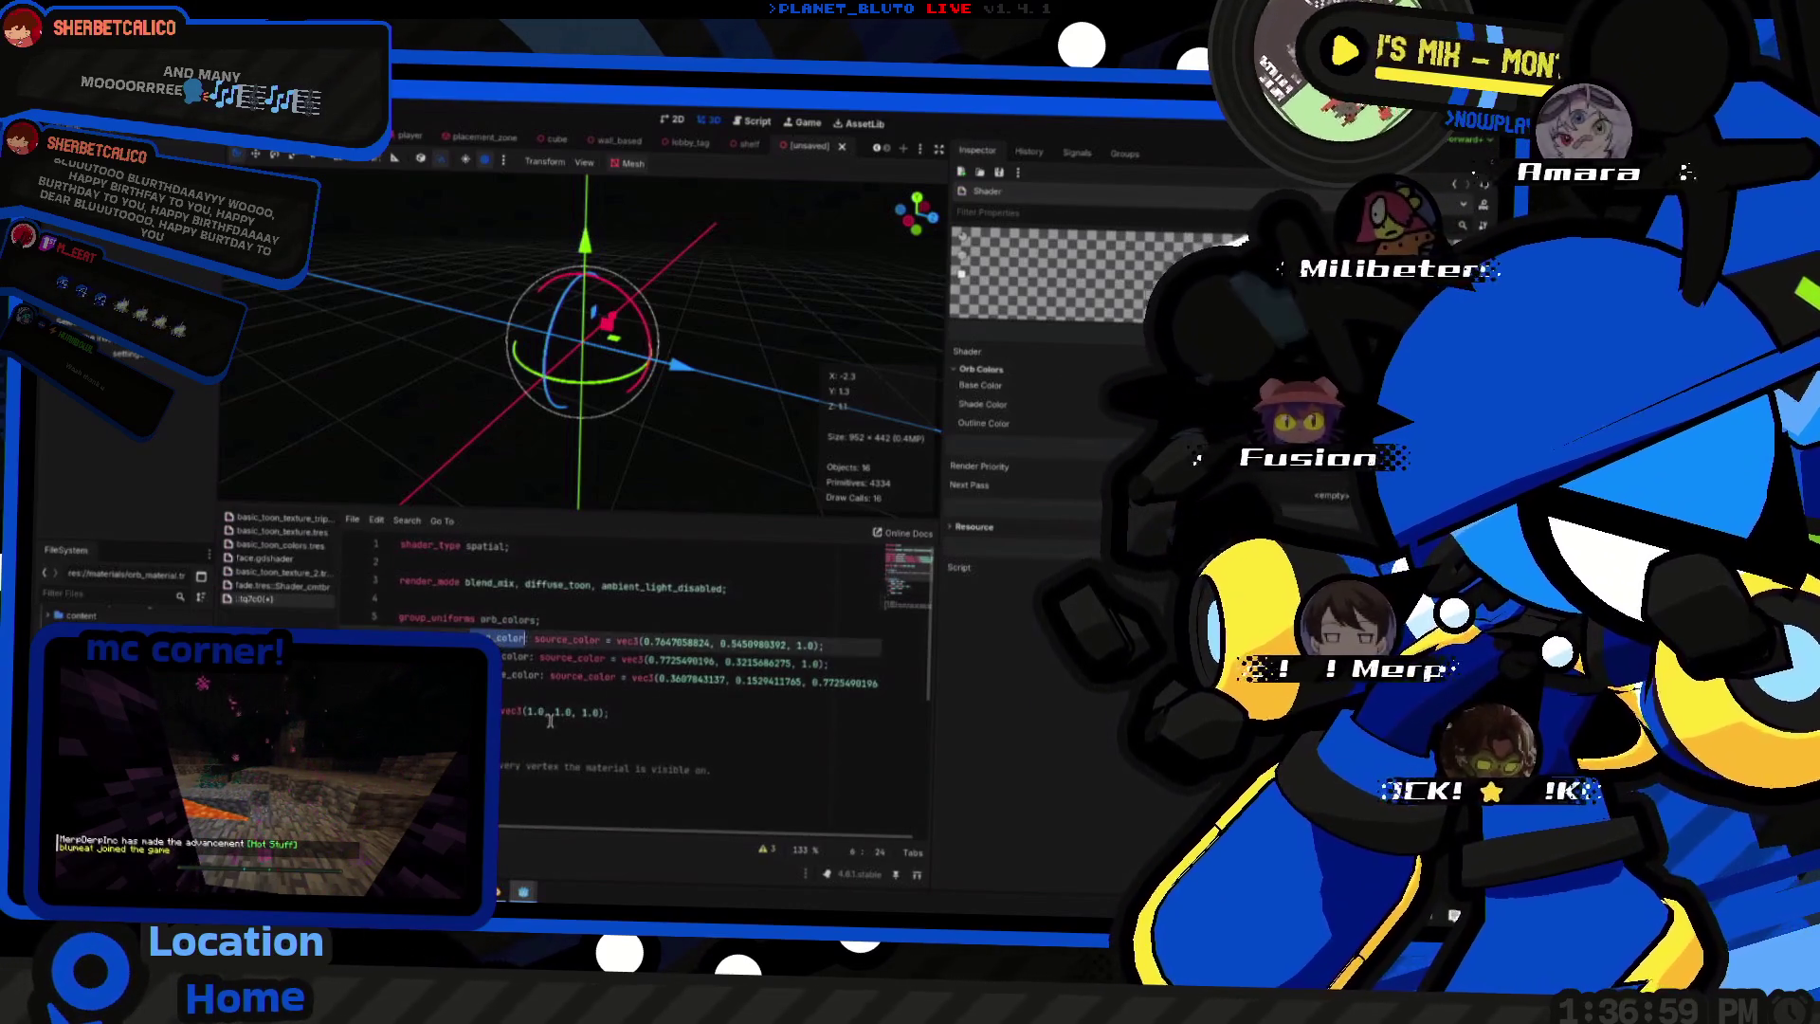
{"action": "scroll", "coordinate": [512, 649], "scroll_direction": "down", "scroll_amount": 1}
{"action": "scroll", "coordinate": [541, 667], "scroll_direction": "down", "scroll_amount": 1}
- Assign WHITE, base_color and outline_color to the UV bands, save, and dismiss the scene save prompt
{"action": "double_click", "coordinate": [507, 622]}
{"action": "scroll", "coordinate": [508, 622], "scroll_direction": "down", "scroll_amount": 1}
{"action": "scroll", "coordinate": [507, 621], "scroll_direction": "down", "scroll_amount": 2}
{"action": "scroll", "coordinate": [641, 668], "scroll_direction": "down", "scroll_amount": 2}
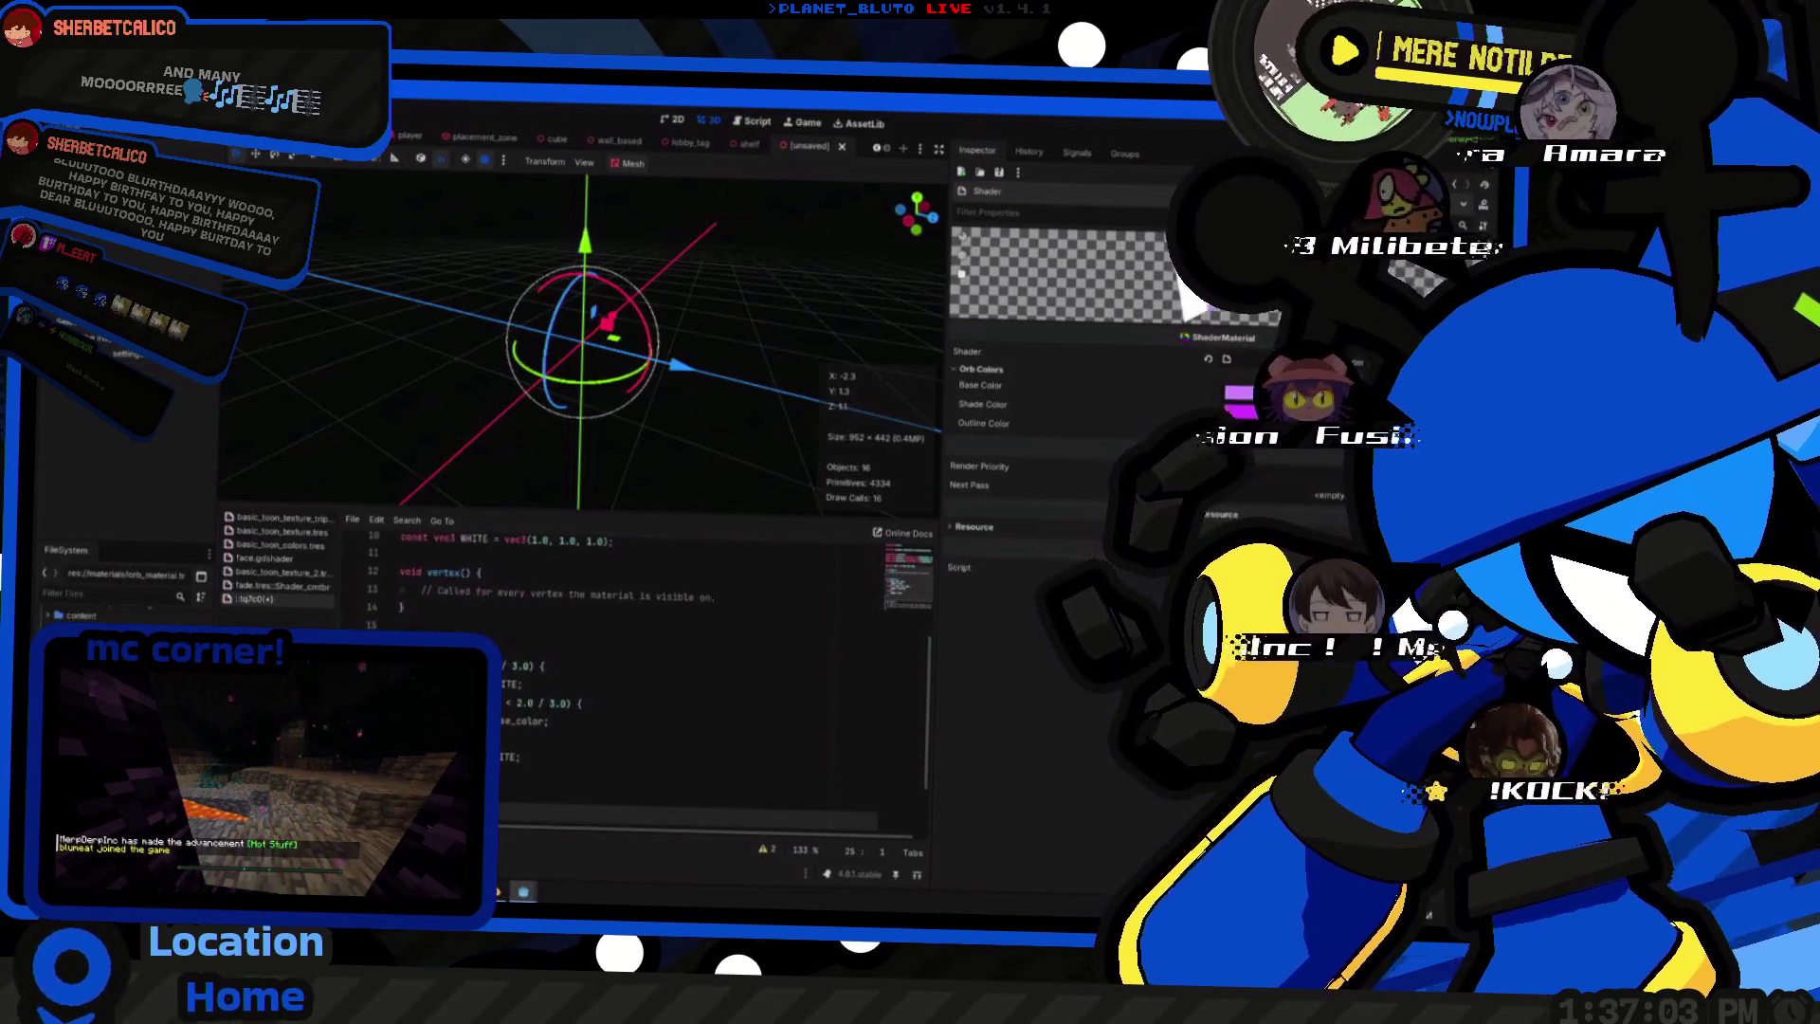
{"action": "double_click", "coordinate": [484, 757]}
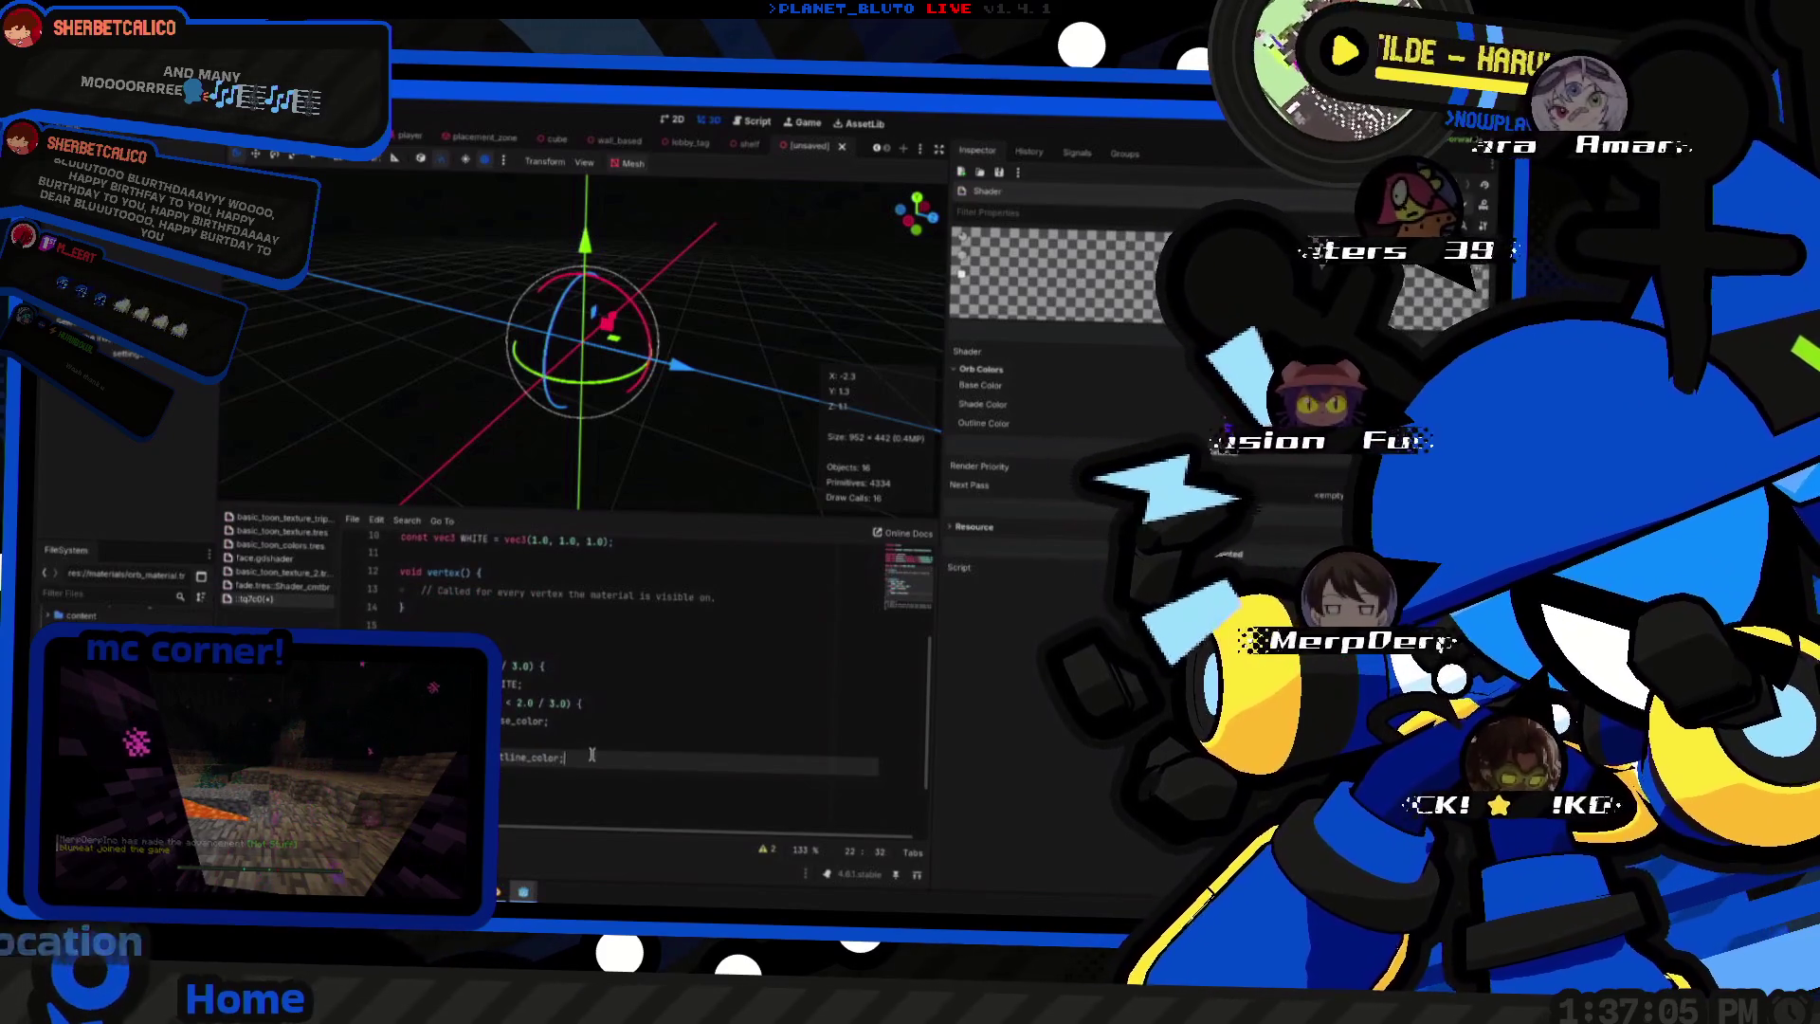
{"action": "key", "text": "ctrl+s"}
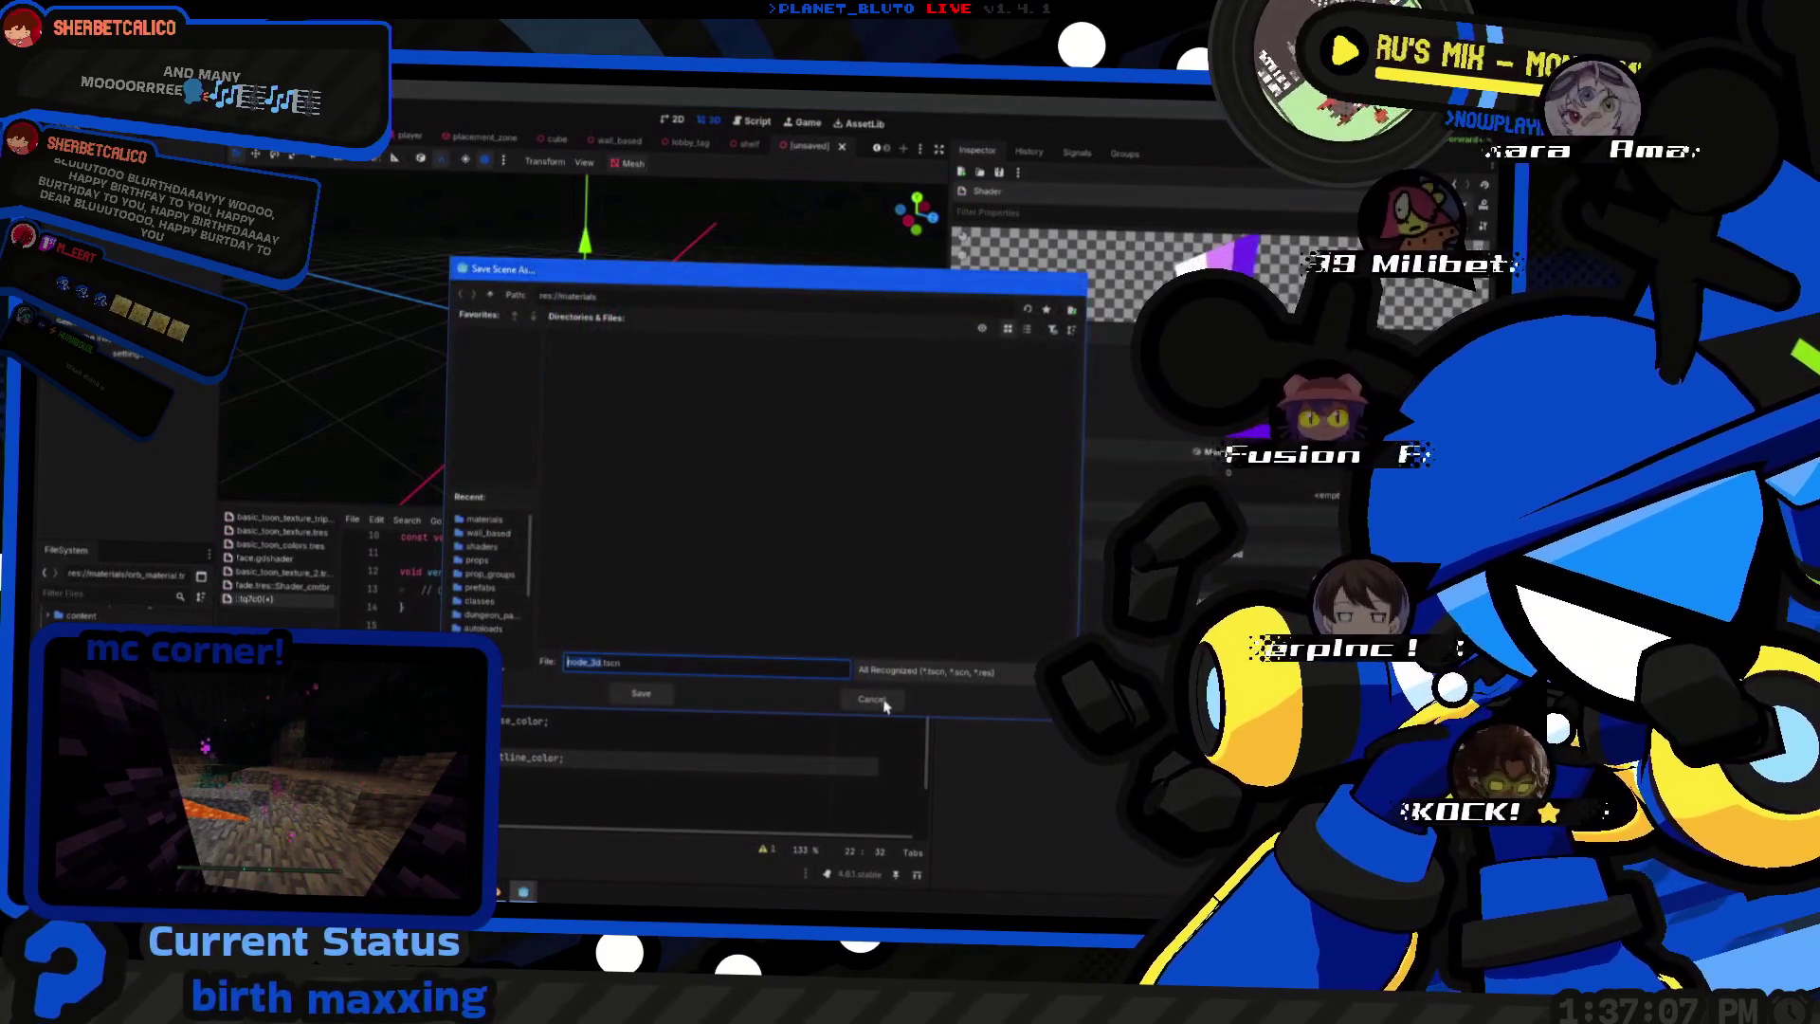
{"action": "left_click", "coordinate": [873, 699]}
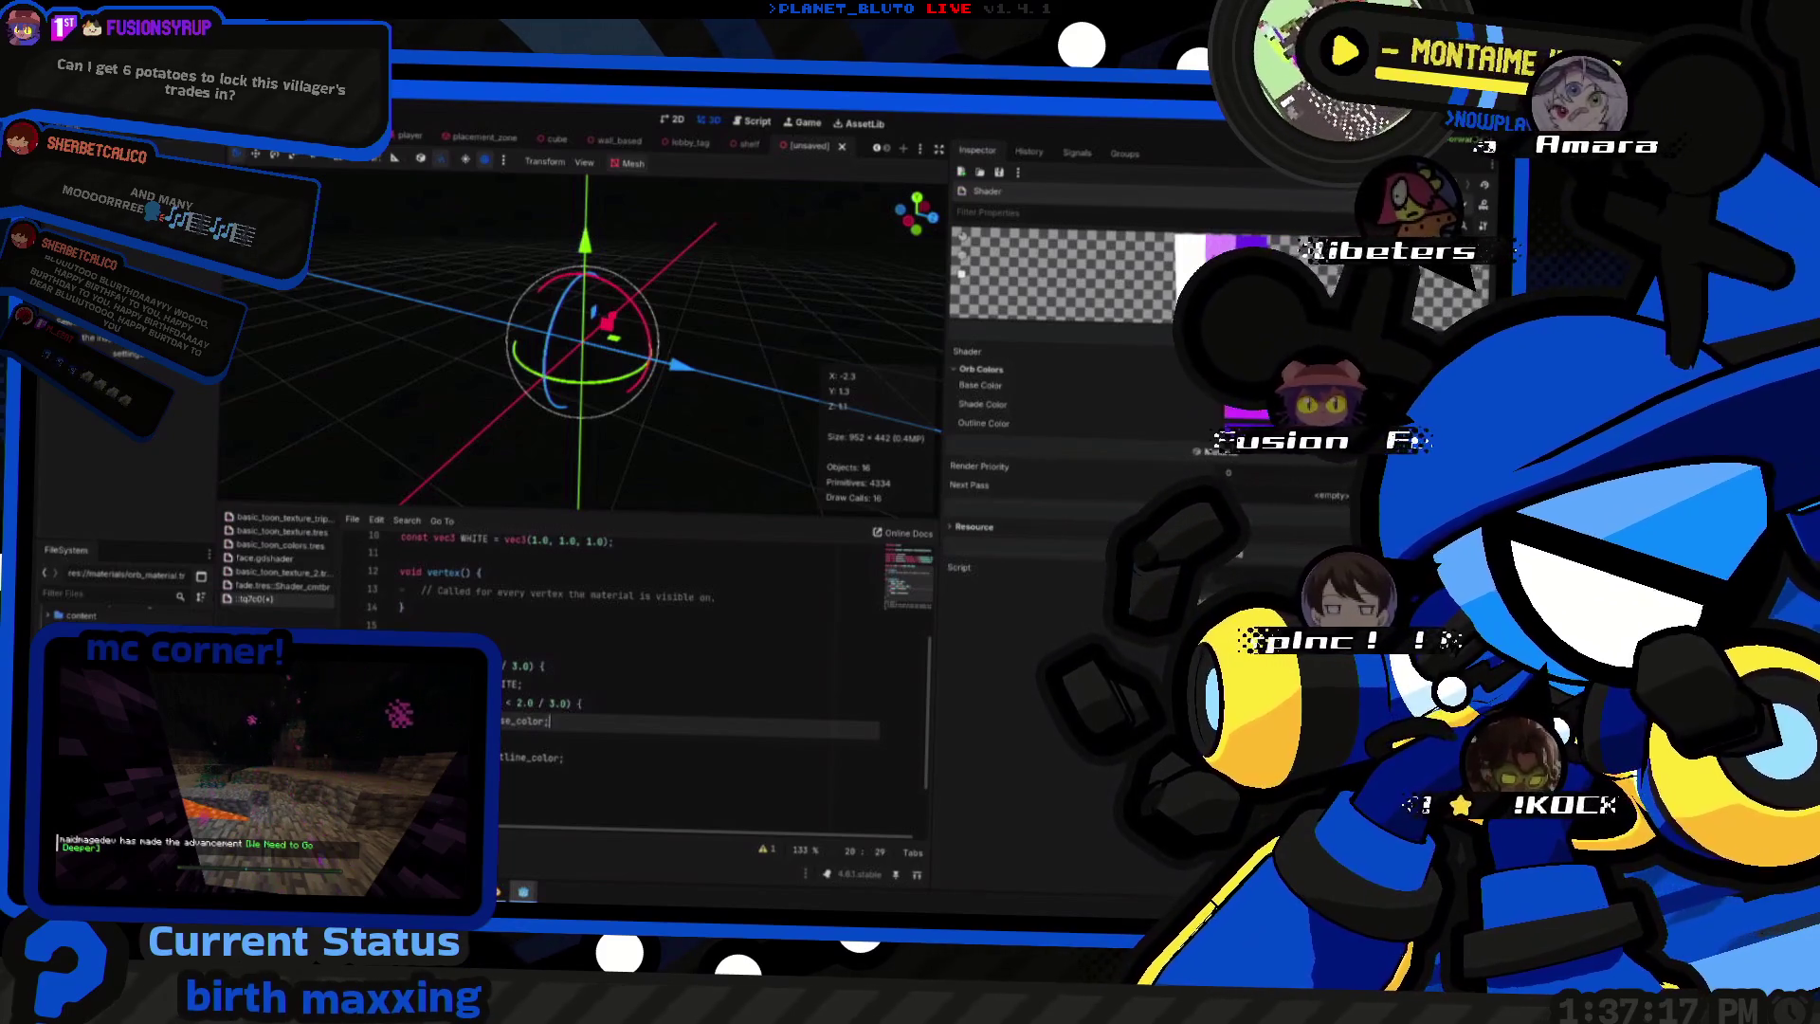
{"action": "middle_click_drag", "start_coordinate": [601, 422], "coordinate": [668, 427]}
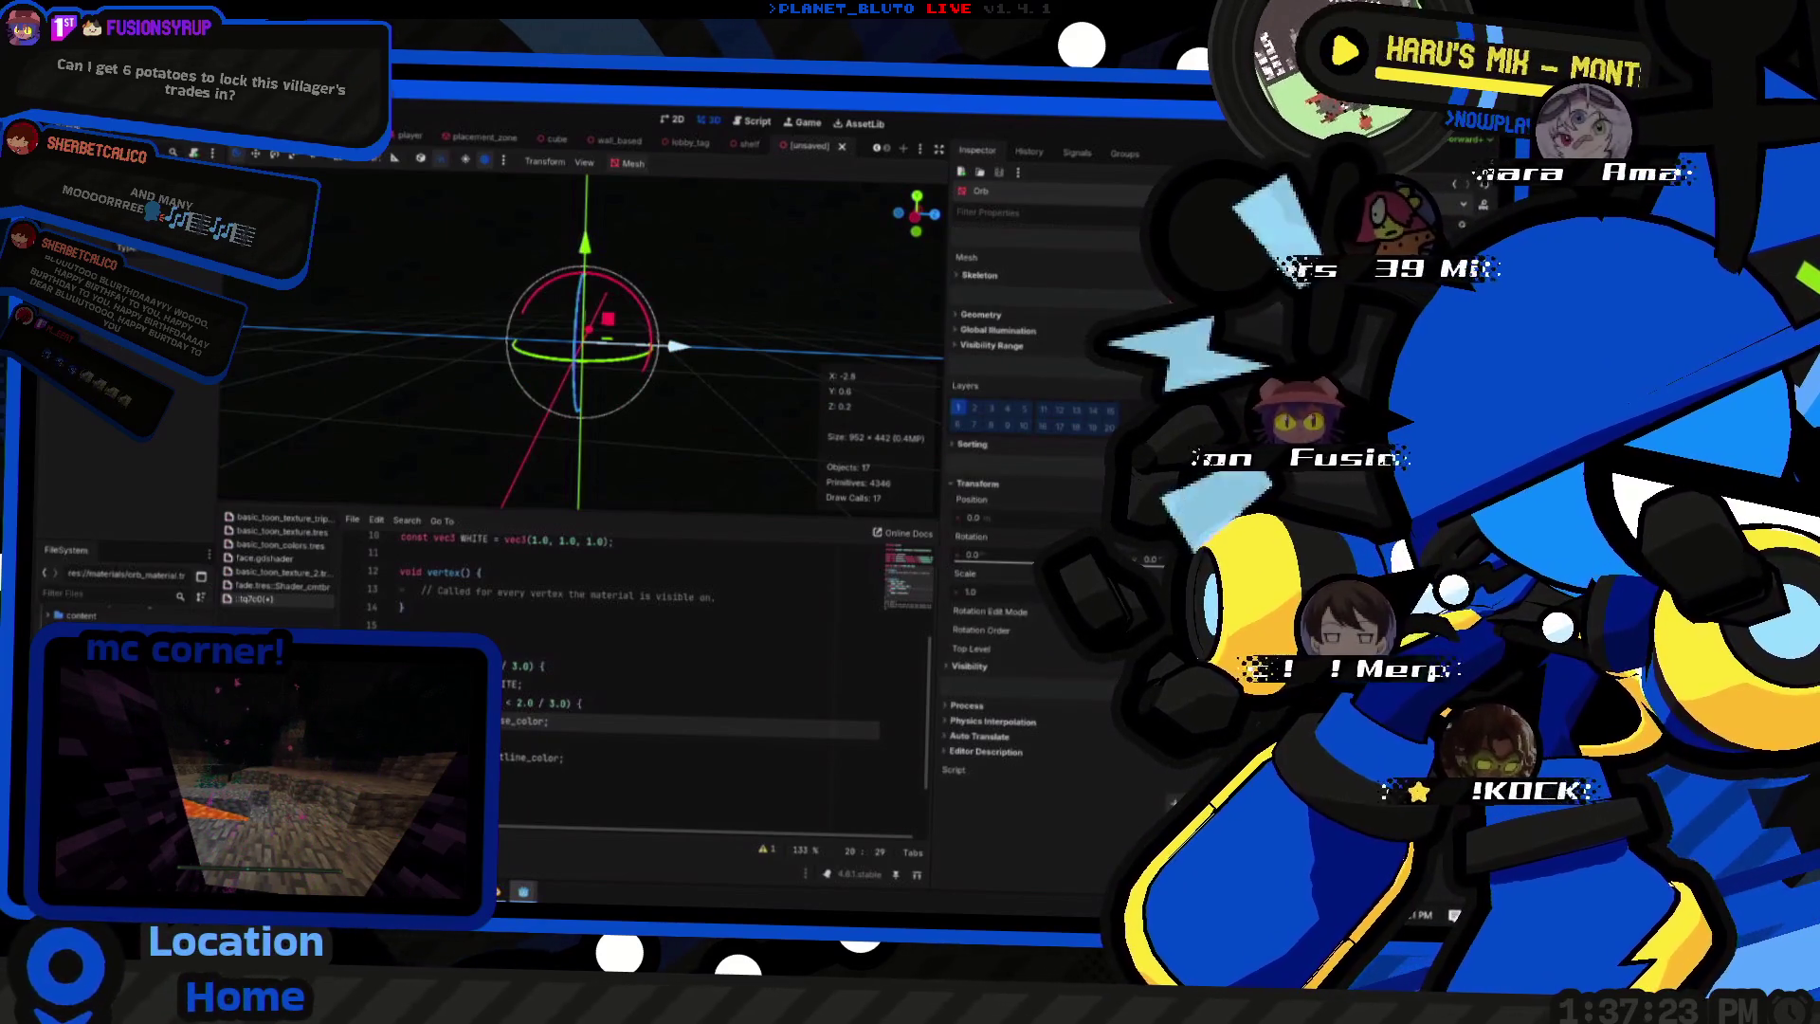
- Delete the Orb node from the Godot scene
{"action": "key", "text": "Delete"}
{"action": "key", "text": "Return"}
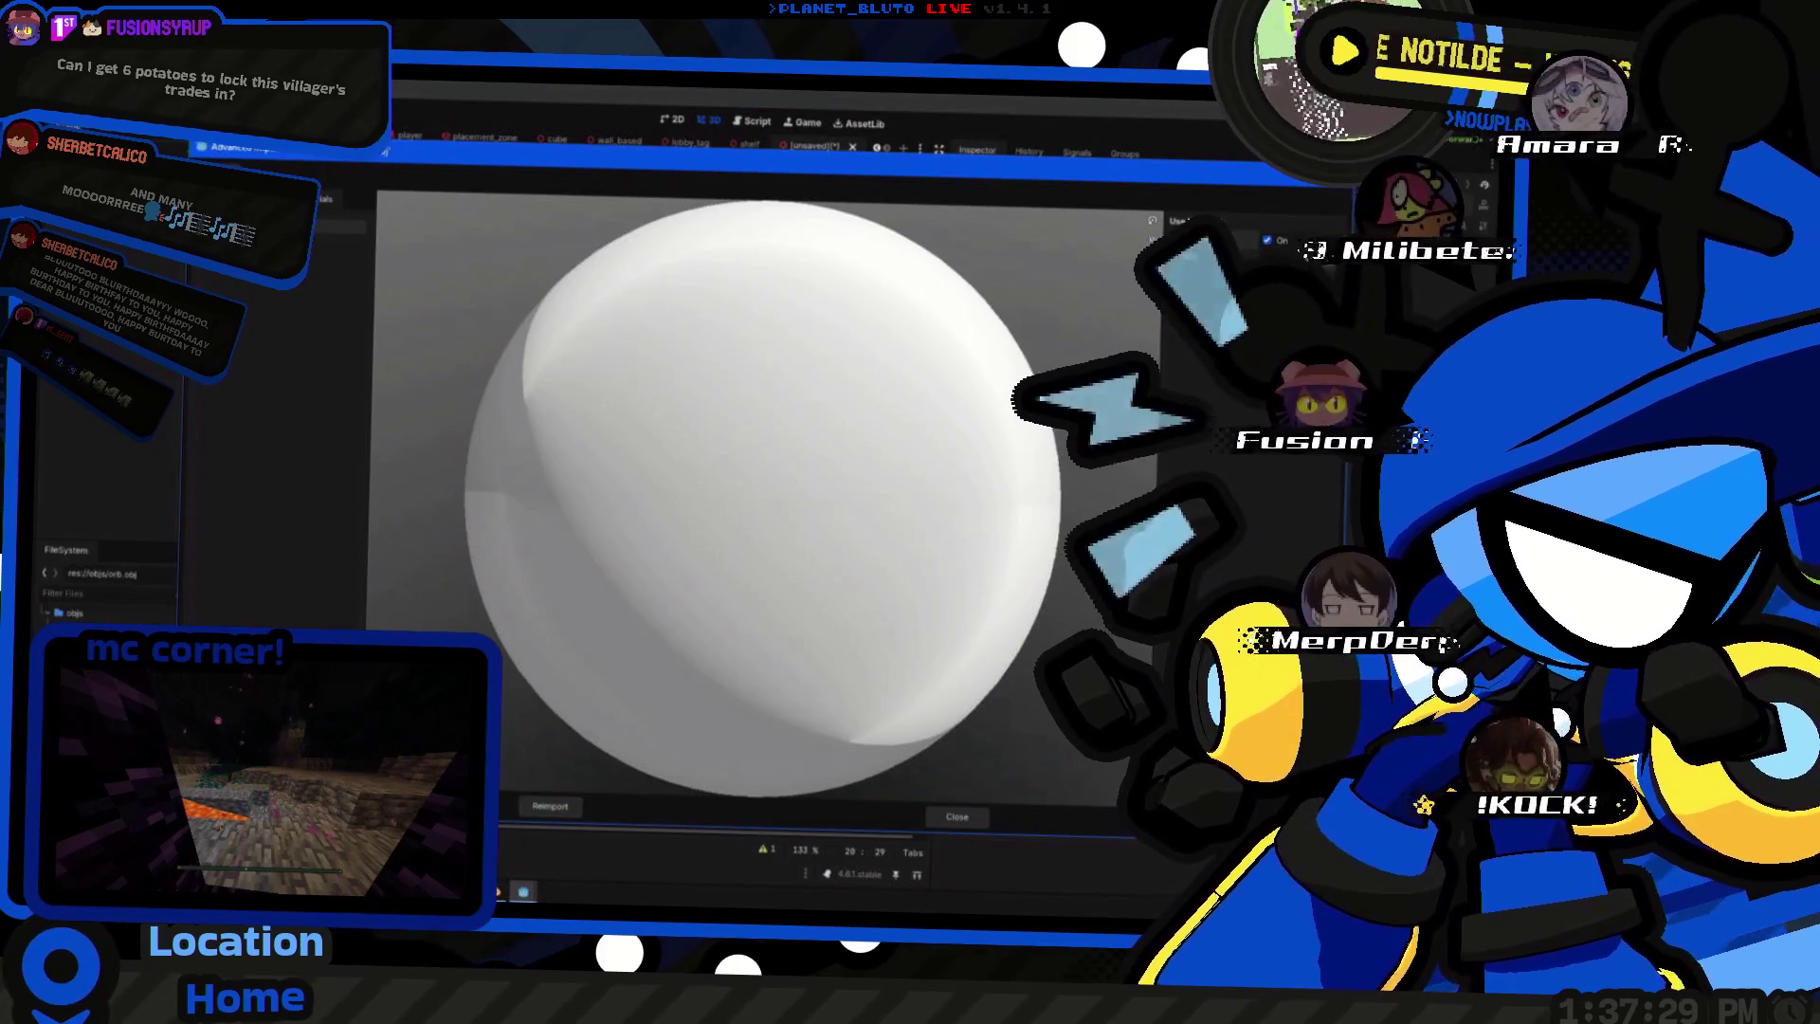
- In the orb model's import settings, try several external .tres material files from the materials folder, then close the preview
{"action": "left_click", "coordinate": [1270, 239]}
{"action": "left_click", "coordinate": [496, 523]}
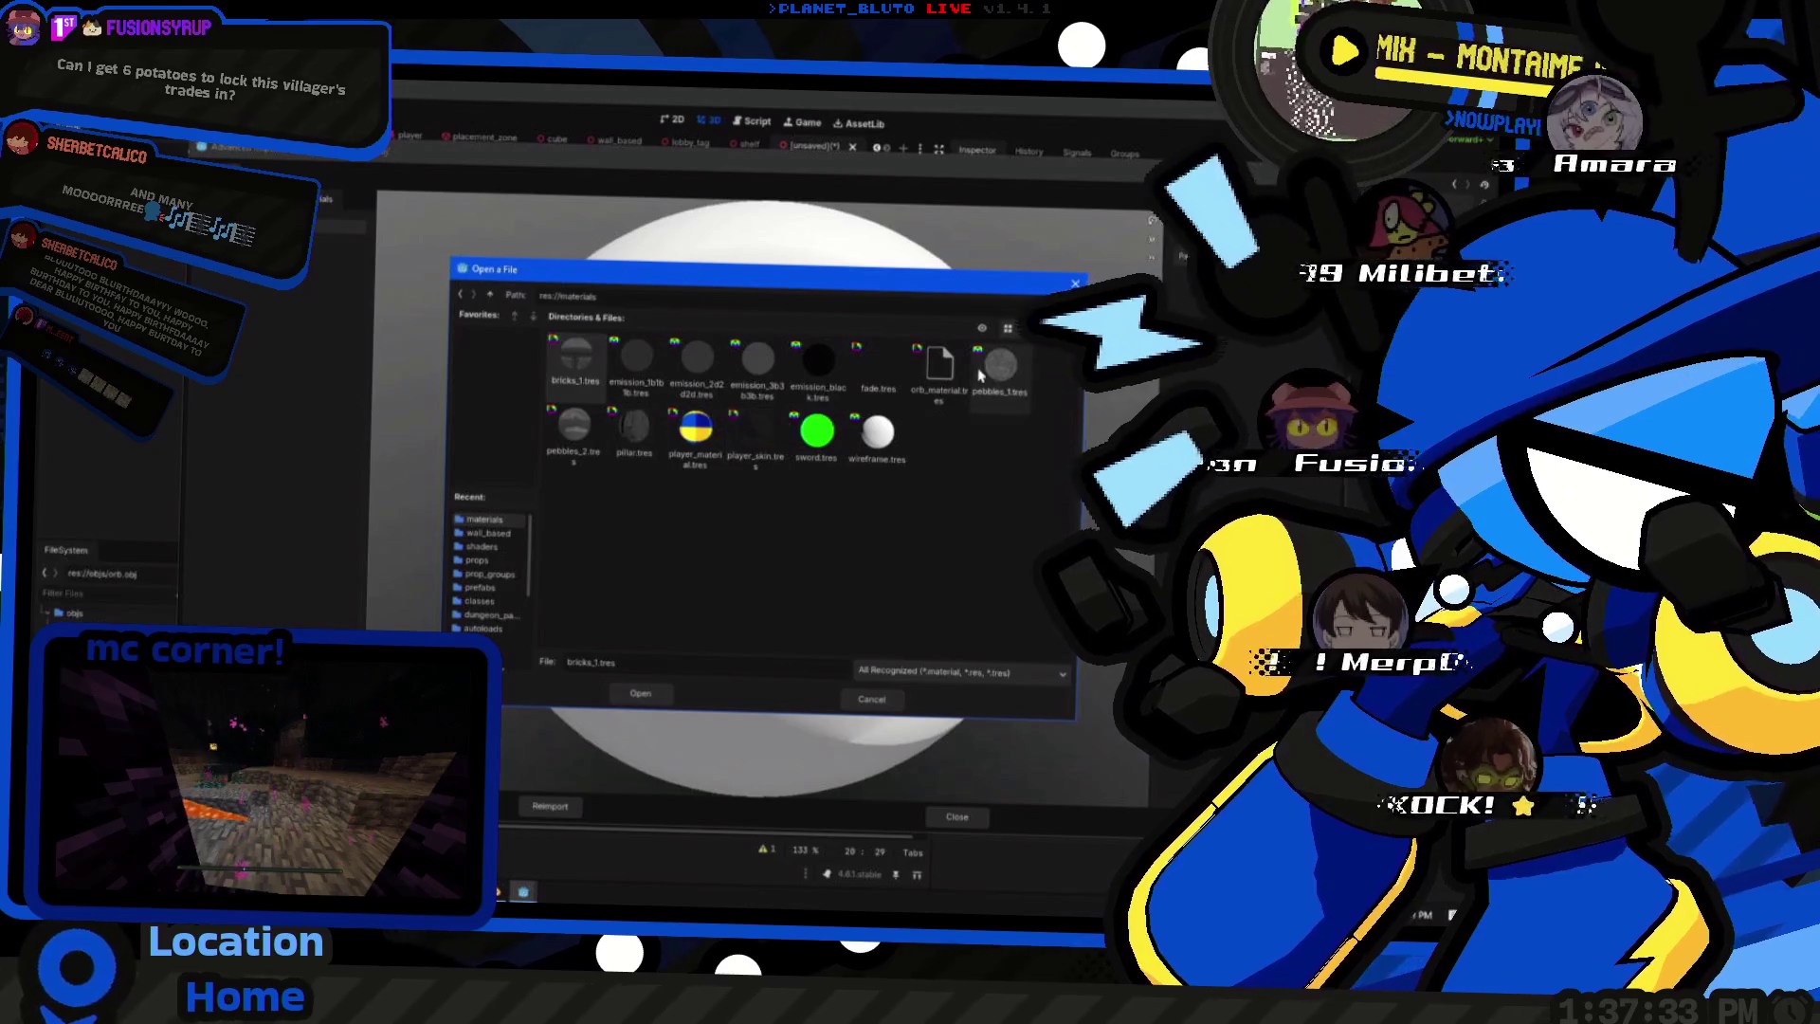
{"action": "double_click", "coordinate": [939, 367]}
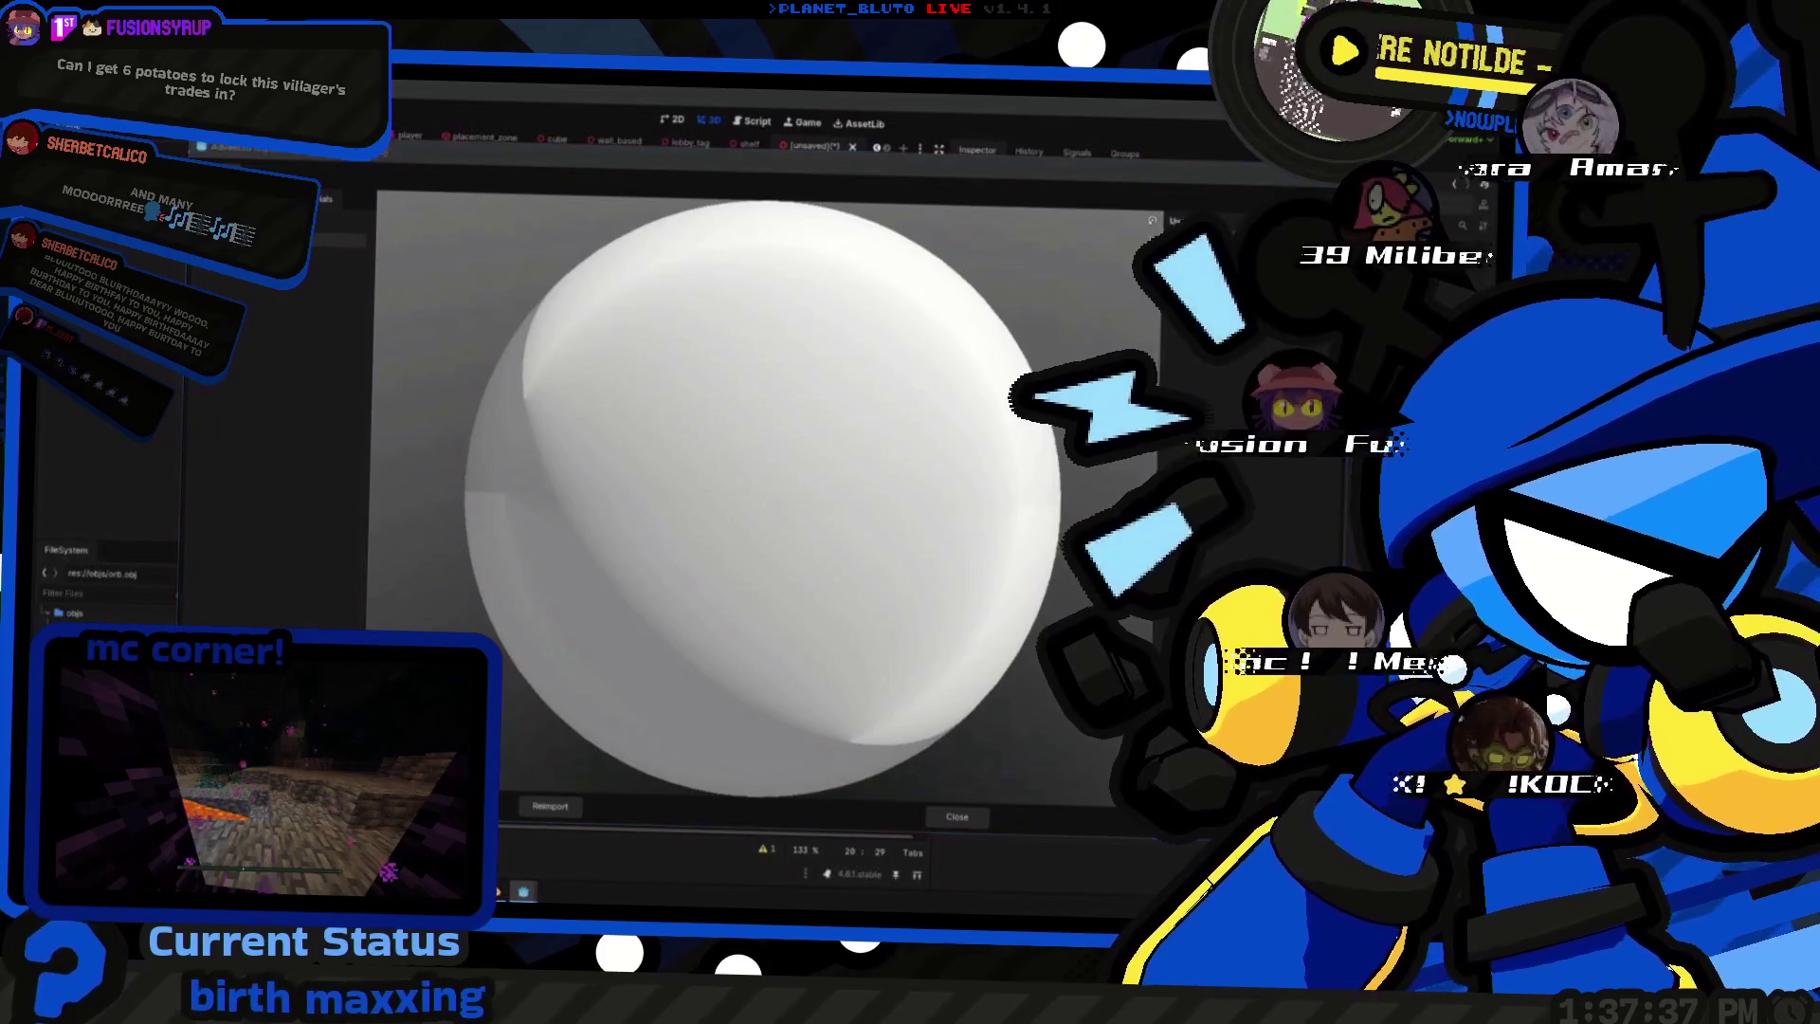
{"action": "left_click", "coordinate": [1195, 284]}
{"action": "double_click", "coordinate": [939, 367]}
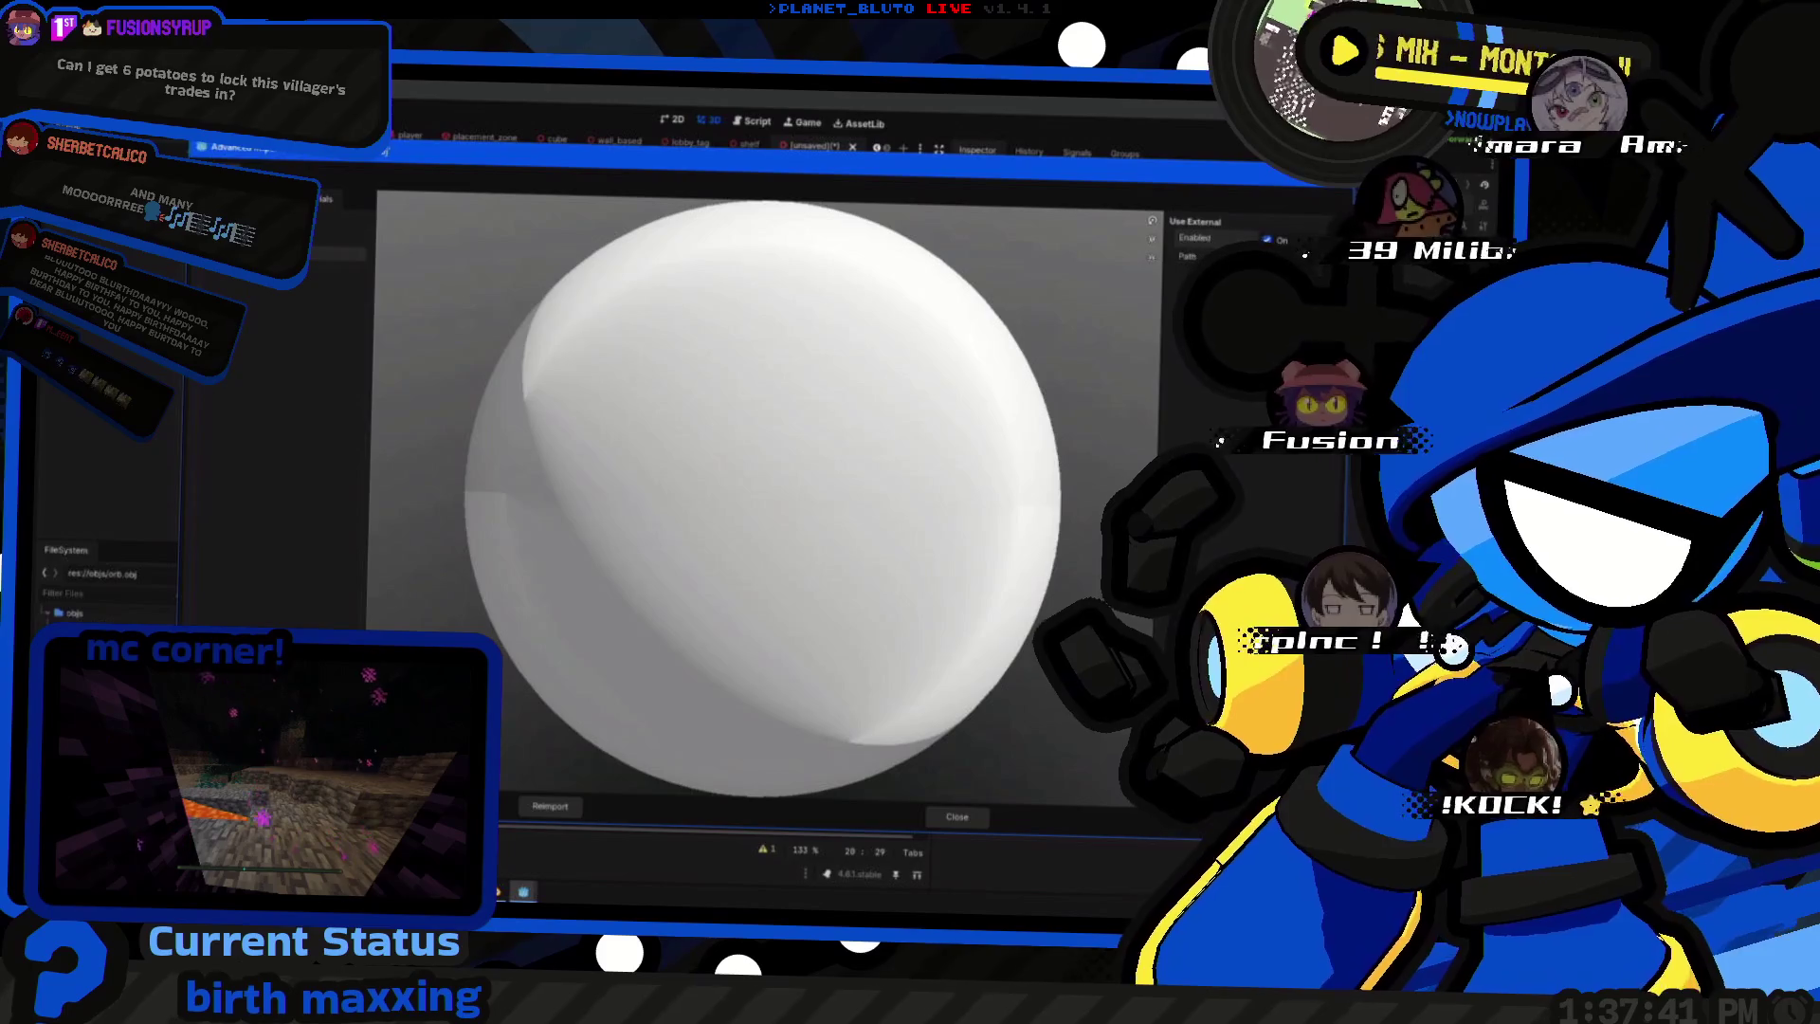
{"action": "left_click", "coordinate": [1195, 284]}
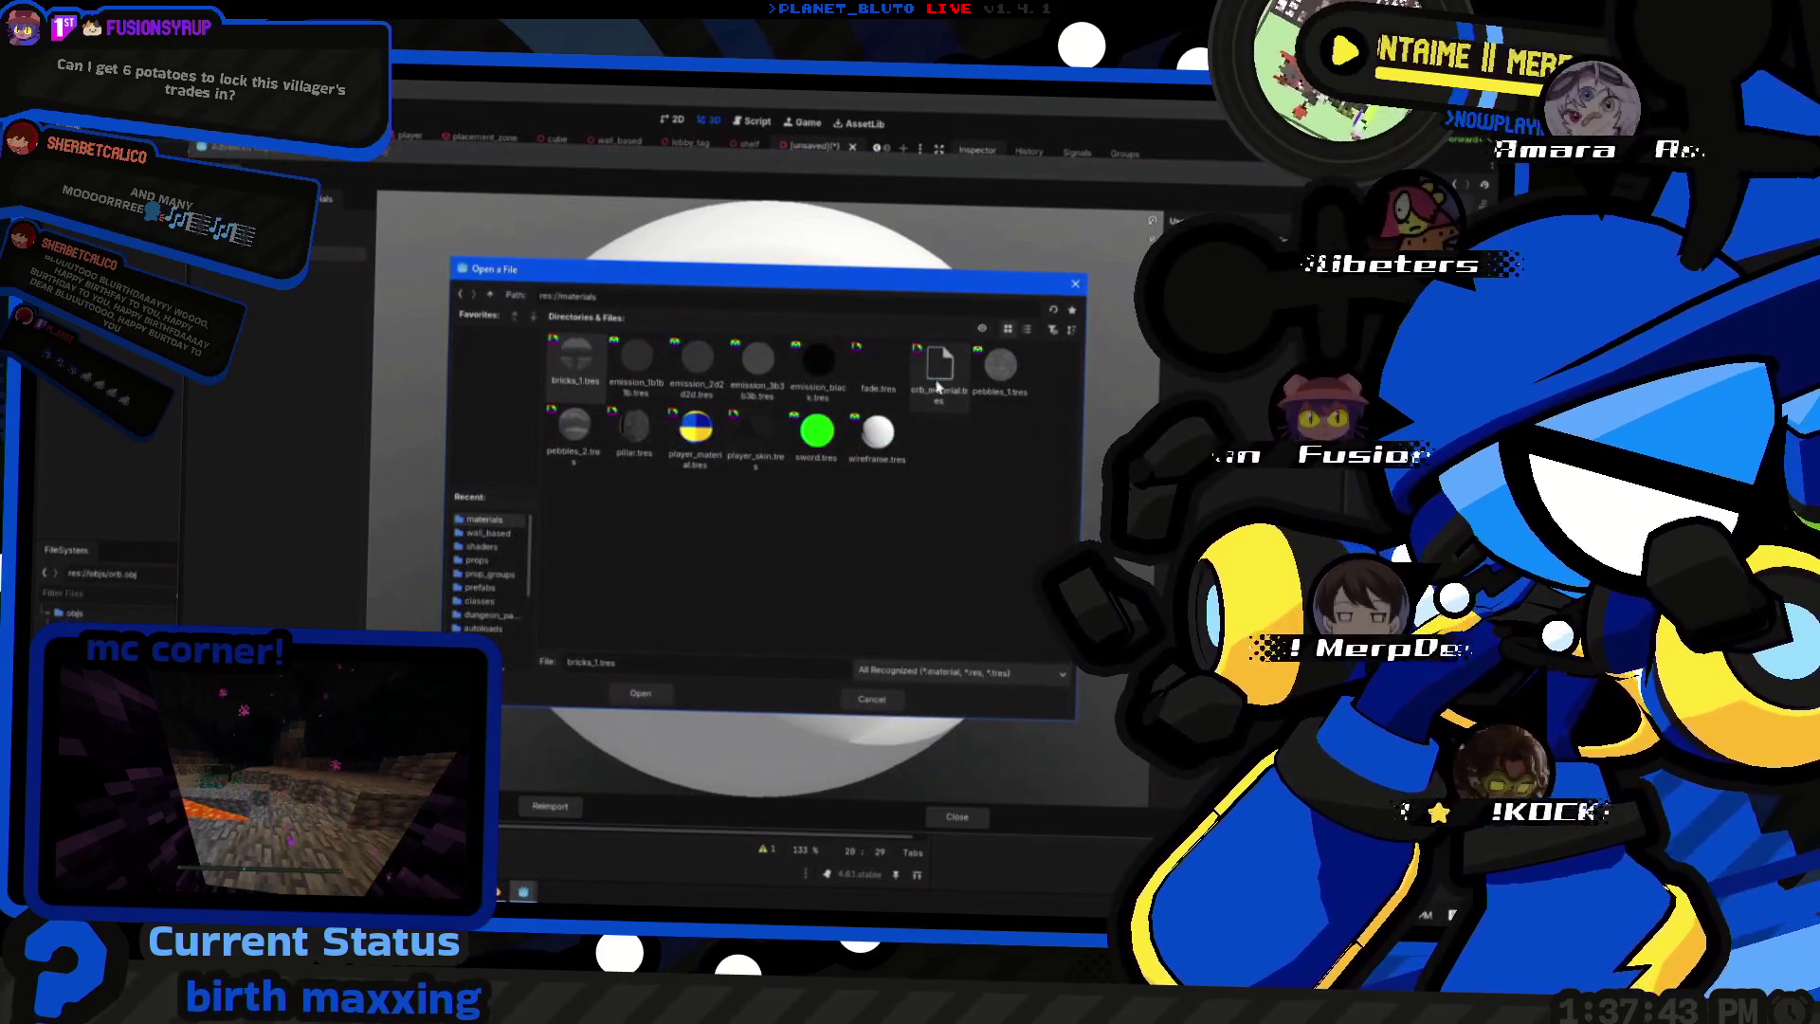
{"action": "double_click", "coordinate": [940, 373]}
{"action": "left_click", "coordinate": [552, 810]}
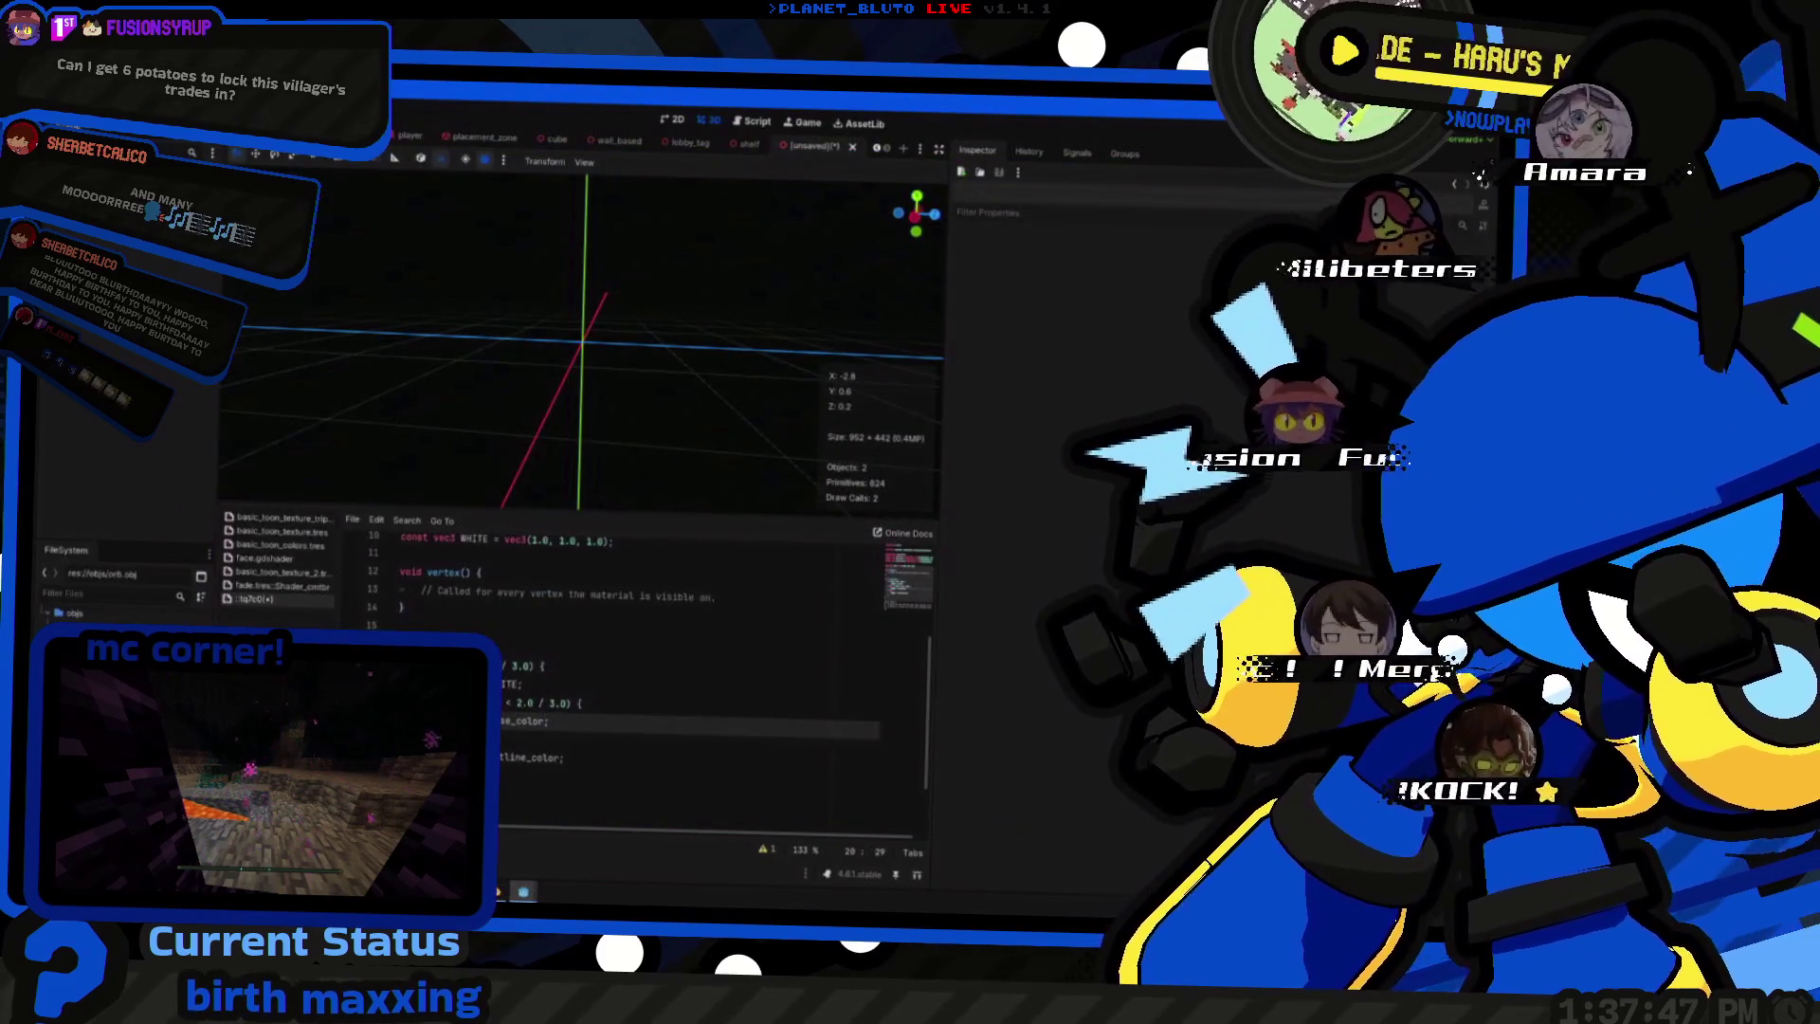
- Place the orb model into the Godot scene
{"action": "left_click_drag", "start_coordinate": [589, 367], "coordinate": [593, 373]}
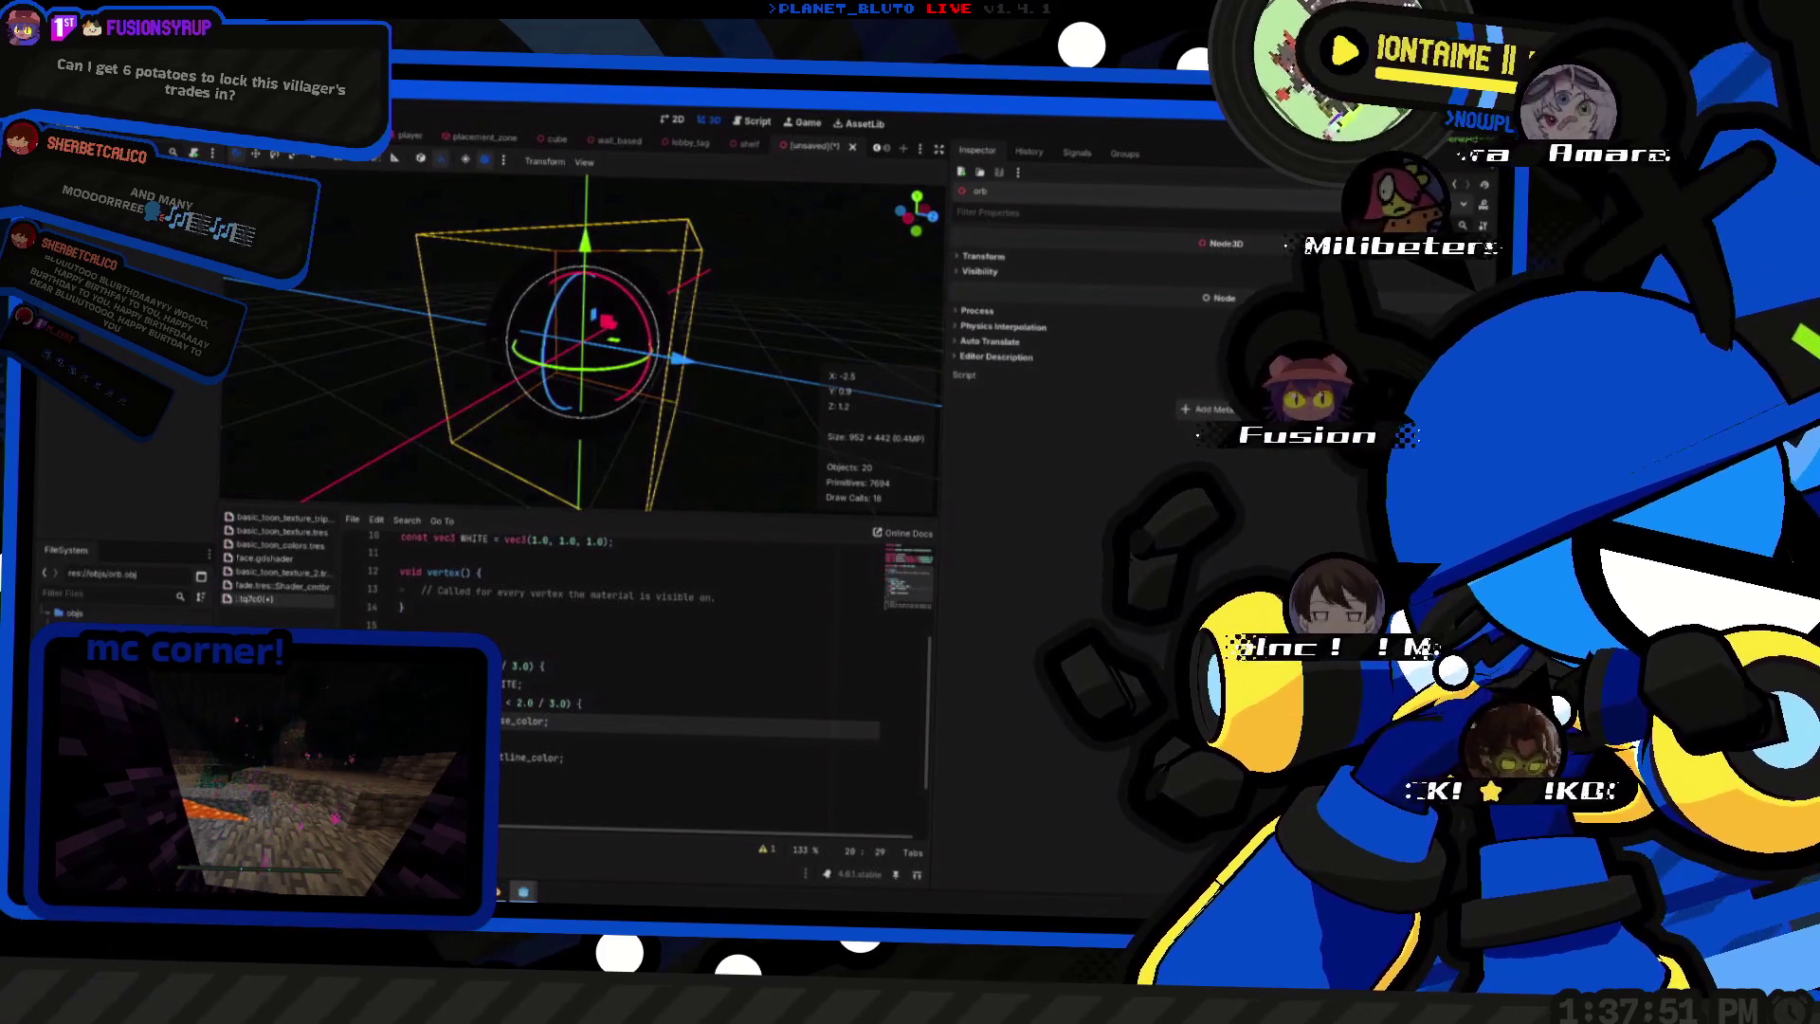
{"action": "right_click", "coordinate": [171, 224]}
{"action": "left_click", "coordinate": [183, 480]}
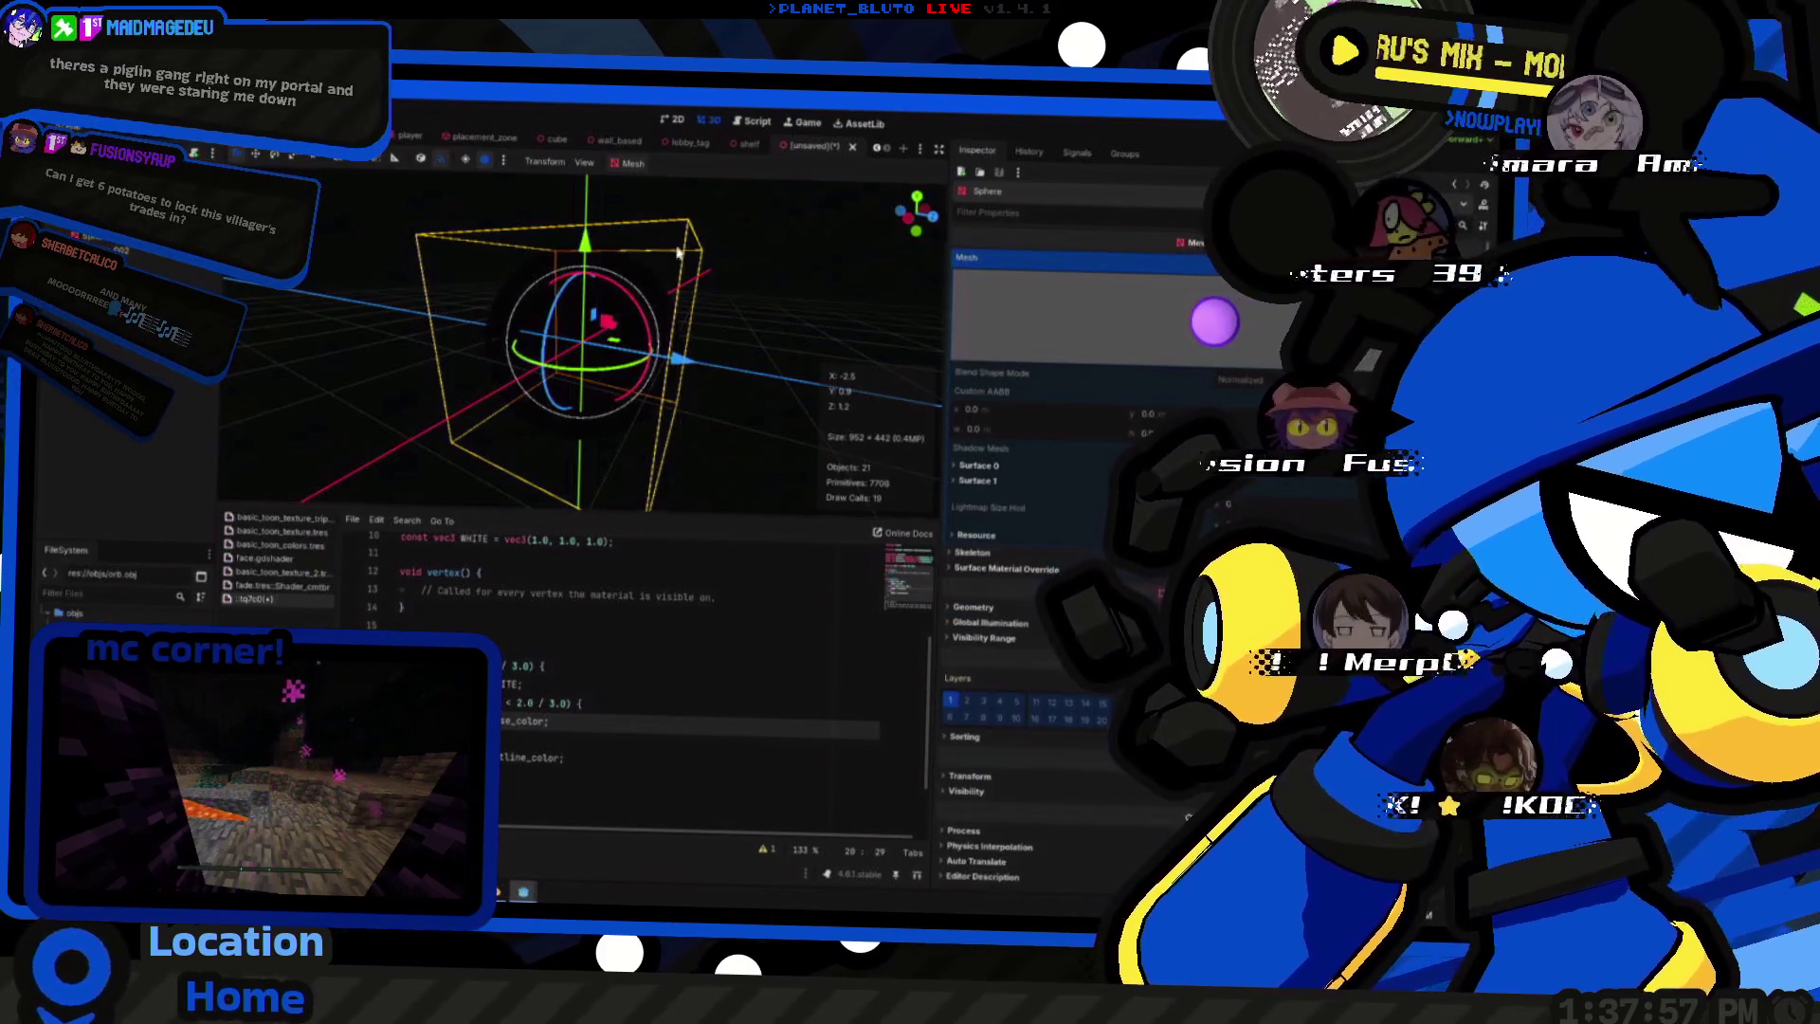
- Orbit the viewport around the purple orb, then show all open windows with Win+Tab
{"action": "mouse_move", "coordinate": [570, 341]}
{"action": "middle_mouse_down"}
{"action": "mouse_move", "coordinate": [632, 373]}
{"action": "mouse_move", "coordinate": [603, 417]}
{"action": "mouse_move", "coordinate": [604, 370]}
{"action": "middle_mouse_up"}
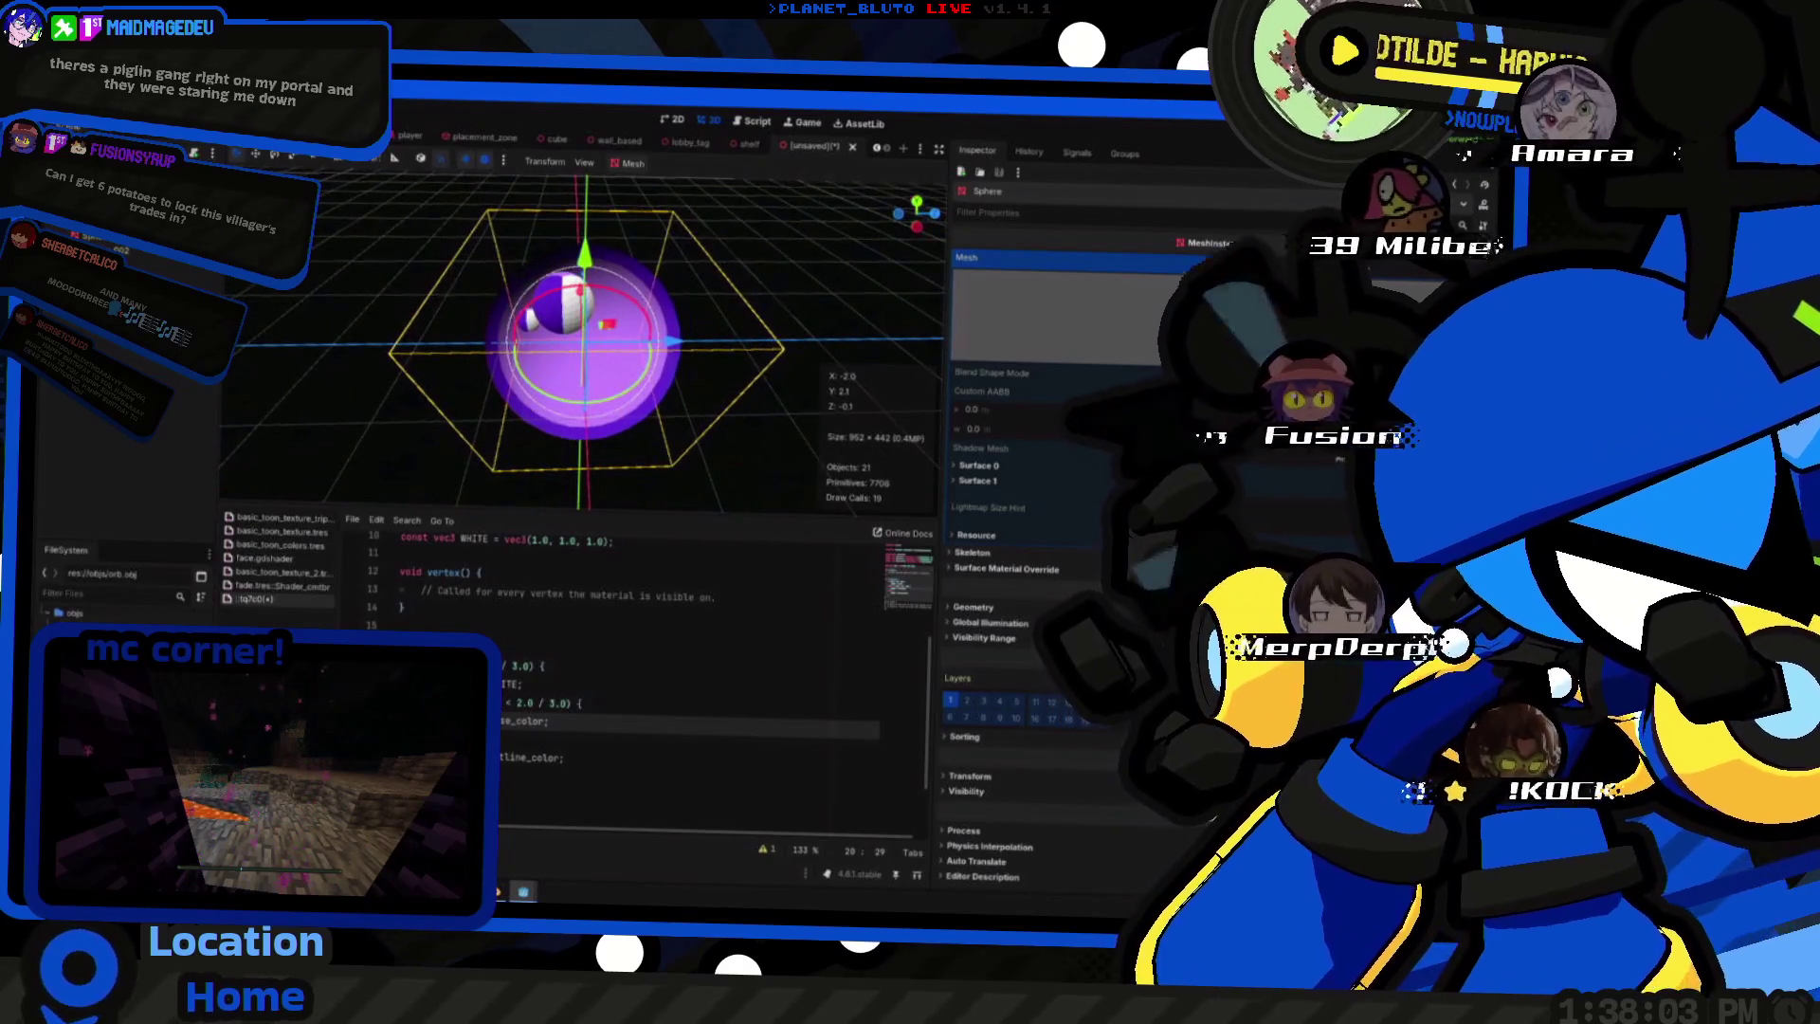
{"action": "scroll", "coordinate": [586, 697], "scroll_direction": "down", "scroll_amount": 3}
{"action": "scroll", "coordinate": [585, 697], "scroll_direction": "down", "scroll_amount": 2}
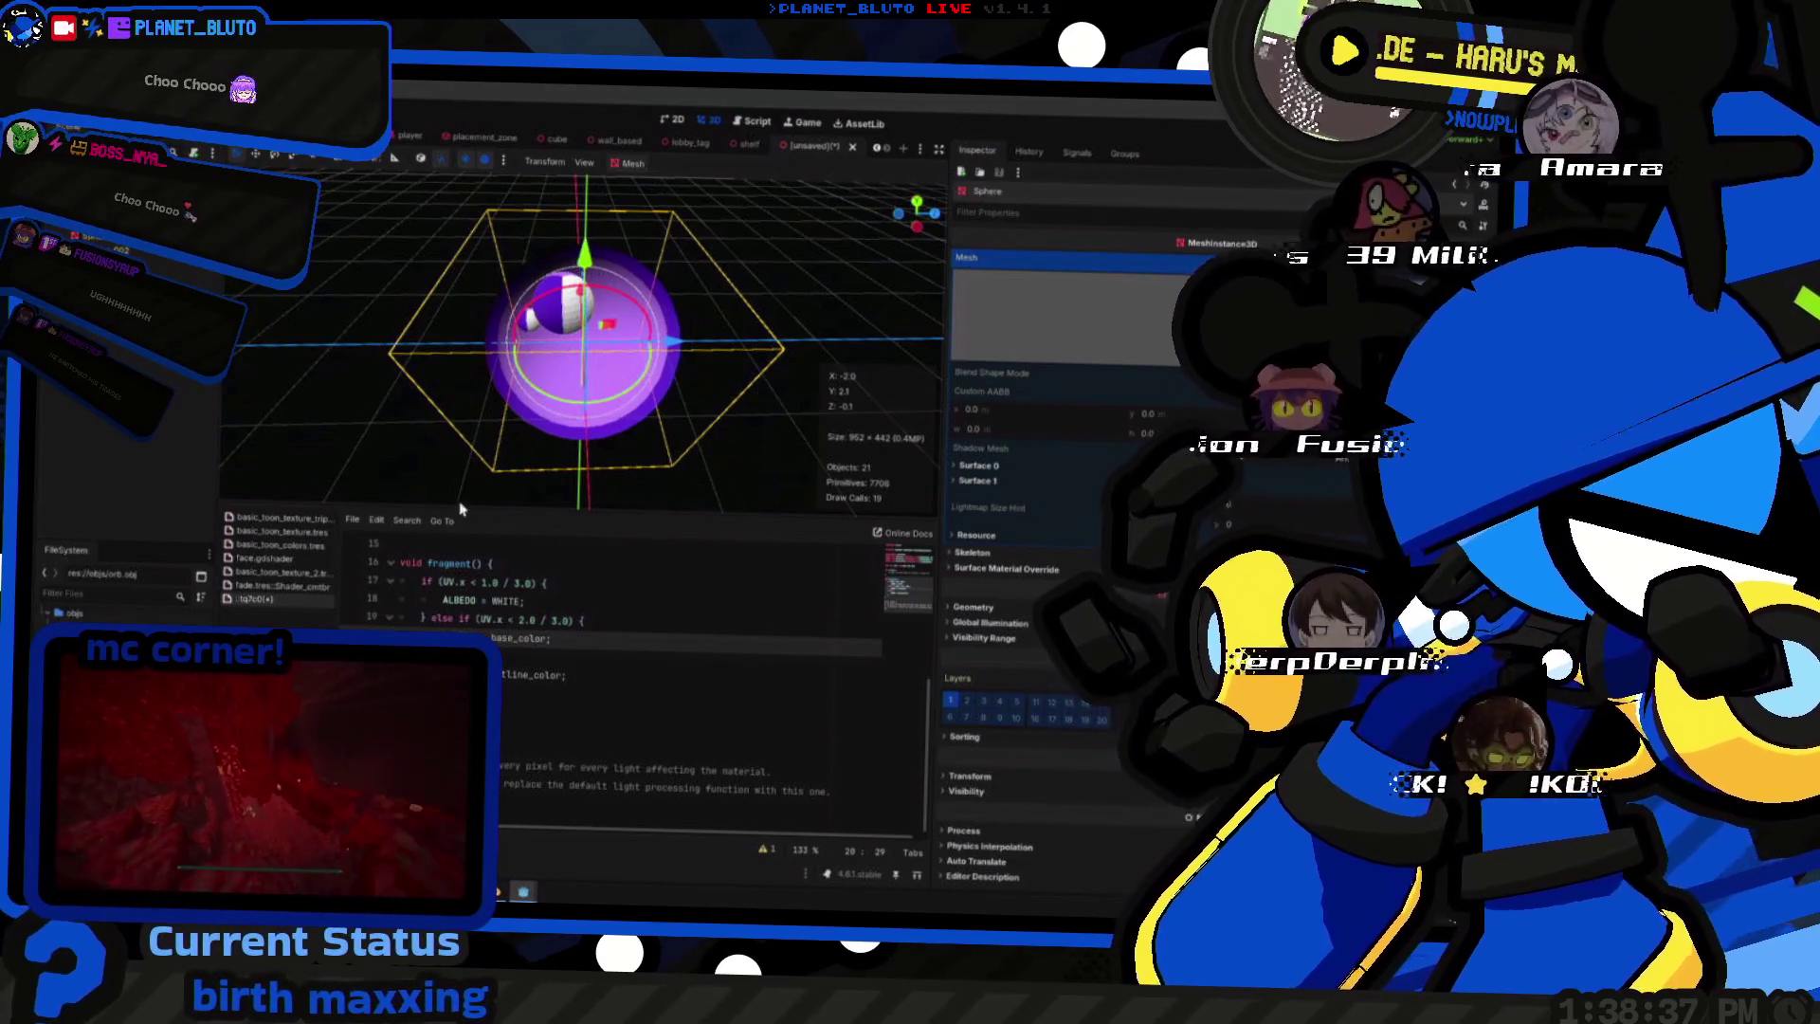
{"action": "middle_click_drag", "start_coordinate": [612, 416], "coordinate": [481, 323]}
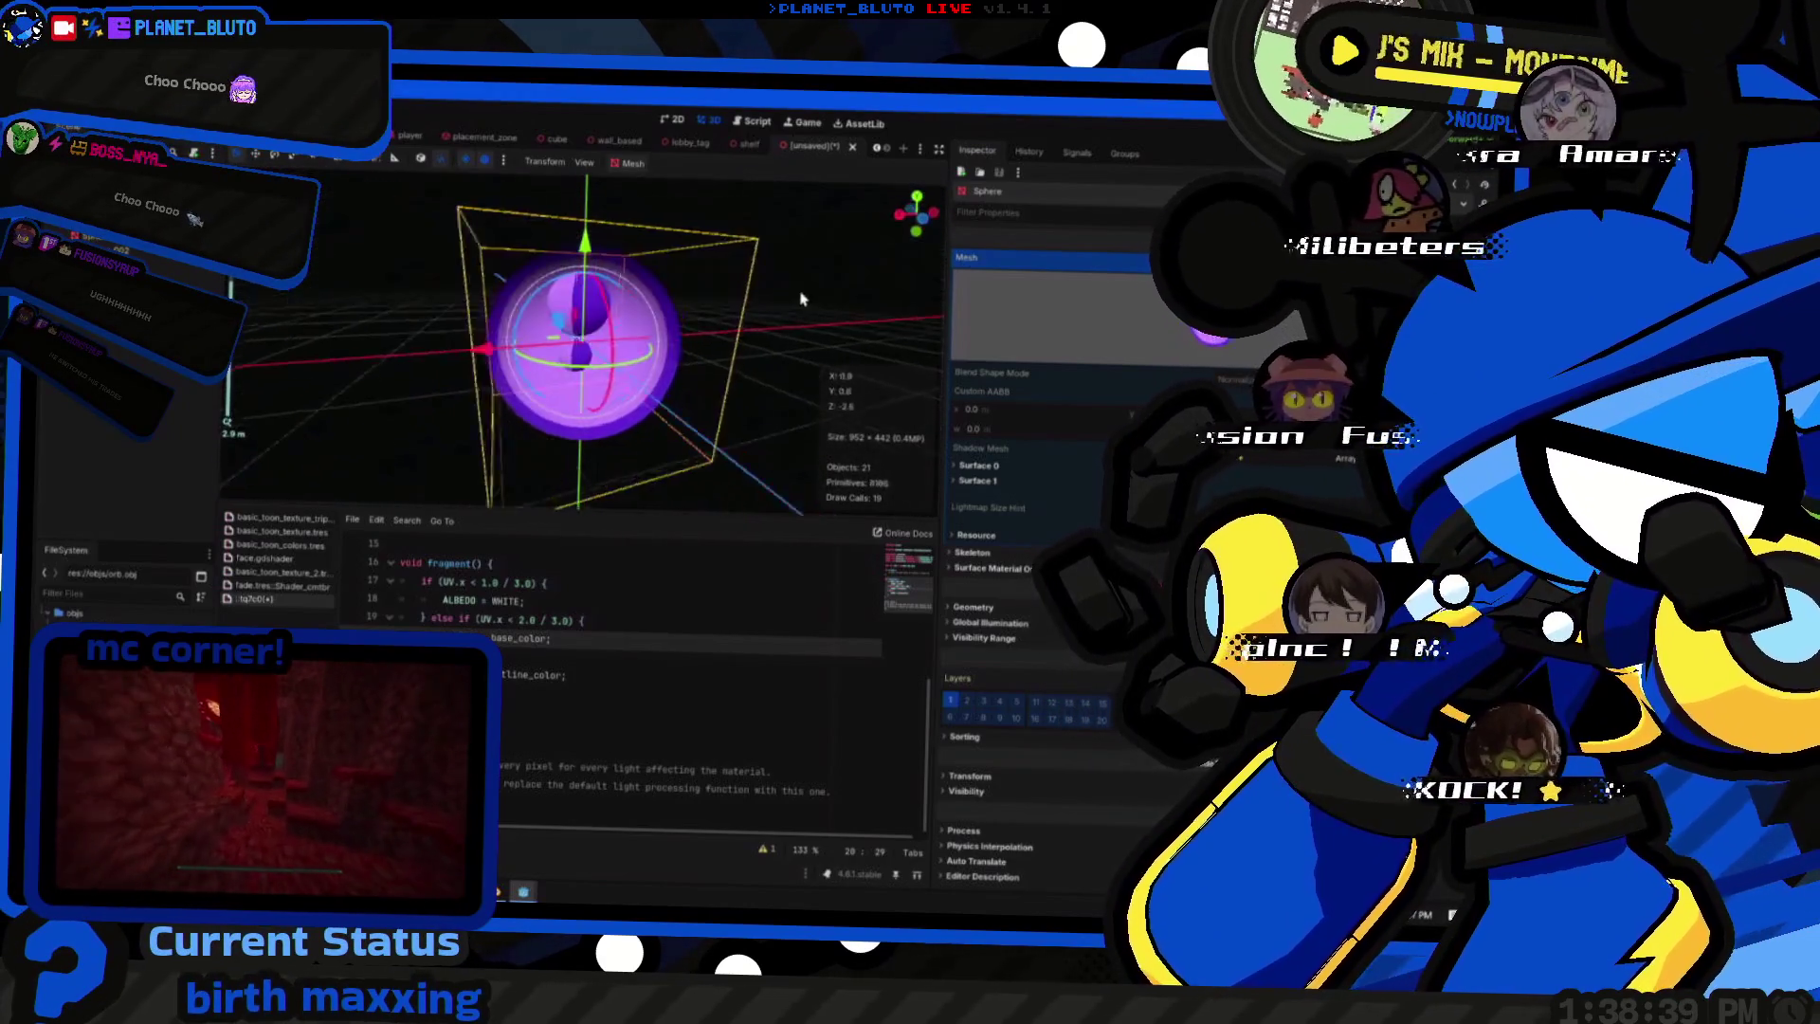
{"action": "key", "text": "super+Tab"}
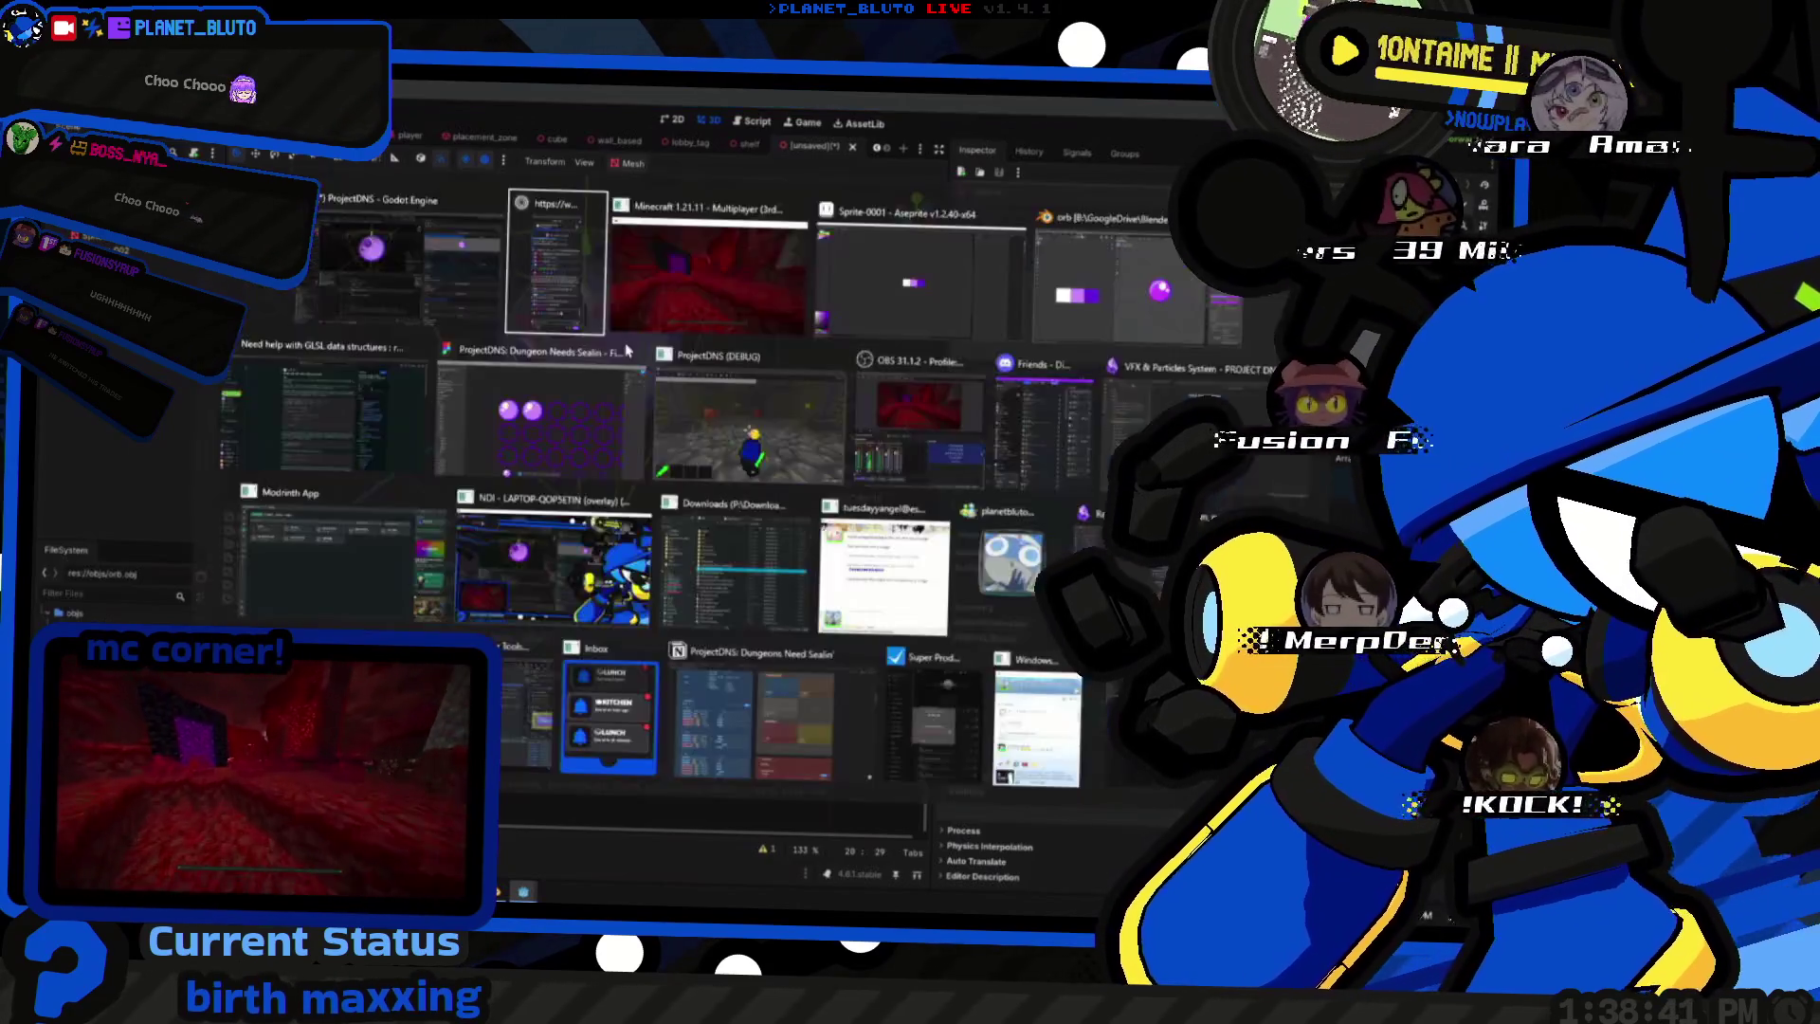
- Switch to Blender and join the highlight spheres with the purple sphere into one object
{"action": "left_click", "coordinate": [1109, 292]}
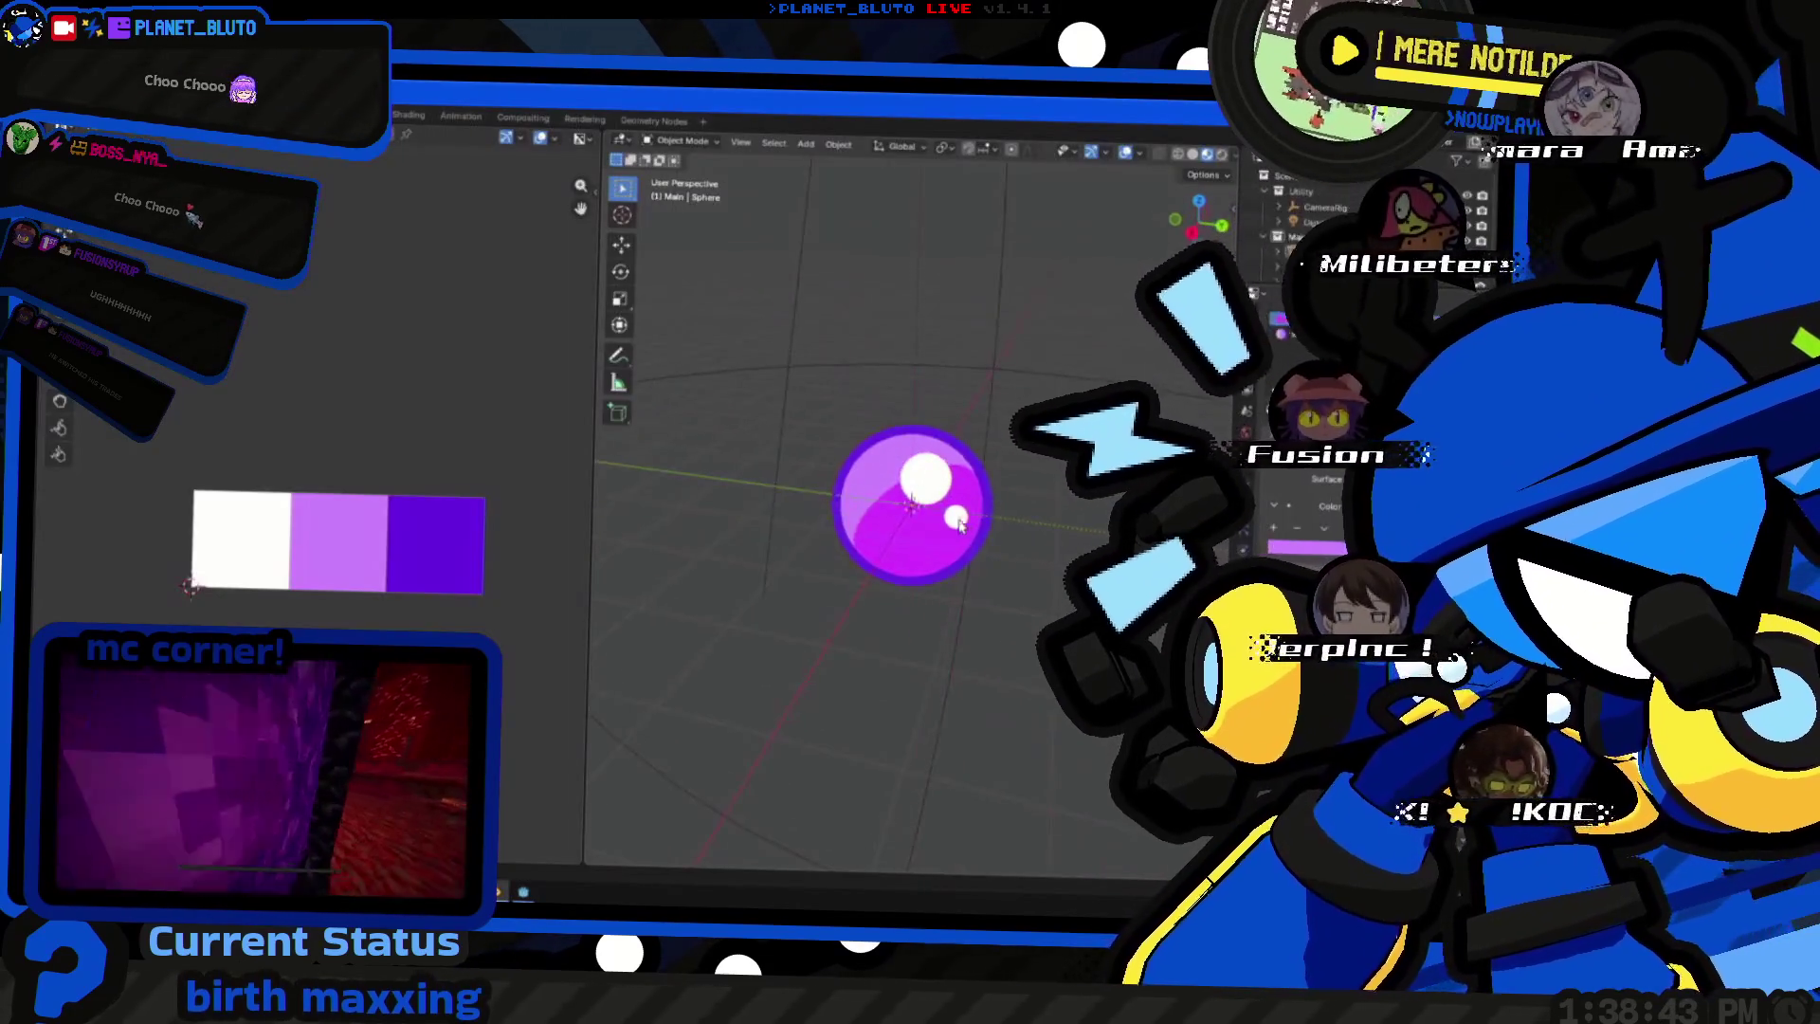
{"action": "key", "text": "Tab"}
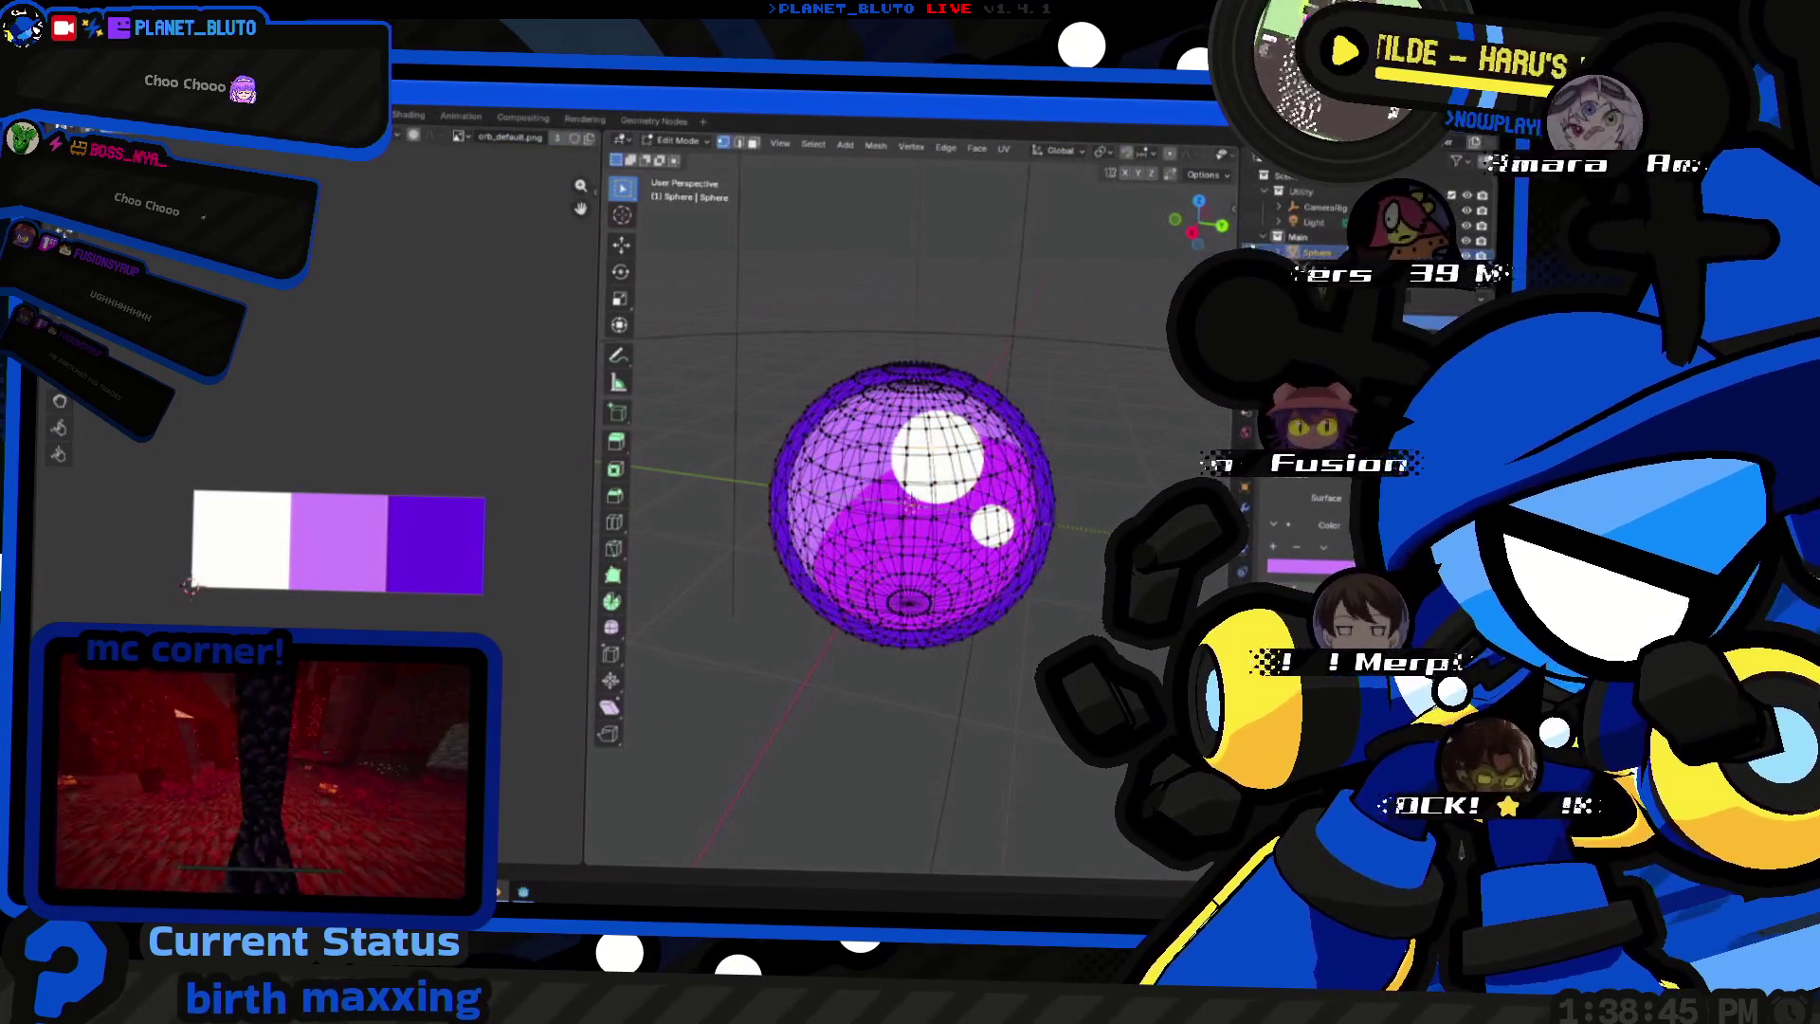
{"action": "key", "text": "Tab"}
{"action": "left_click", "coordinate": [991, 527]}
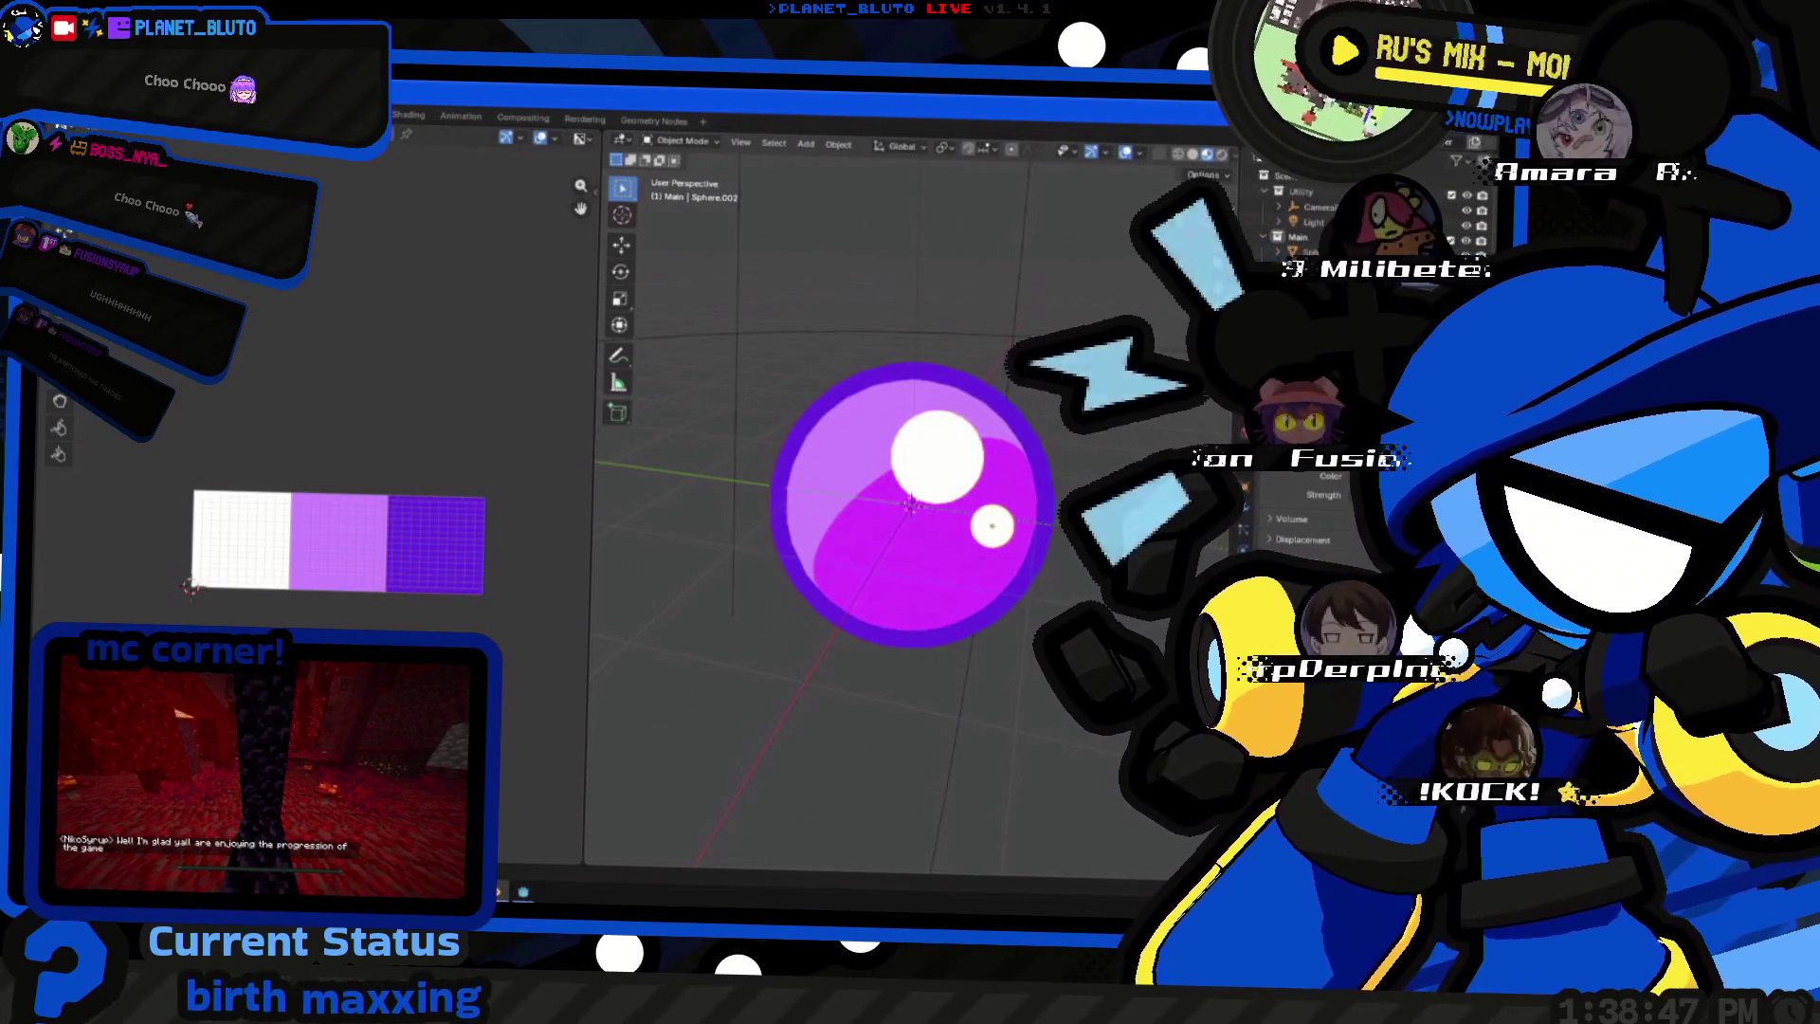
{"action": "left_click", "coordinate": [841, 502]}
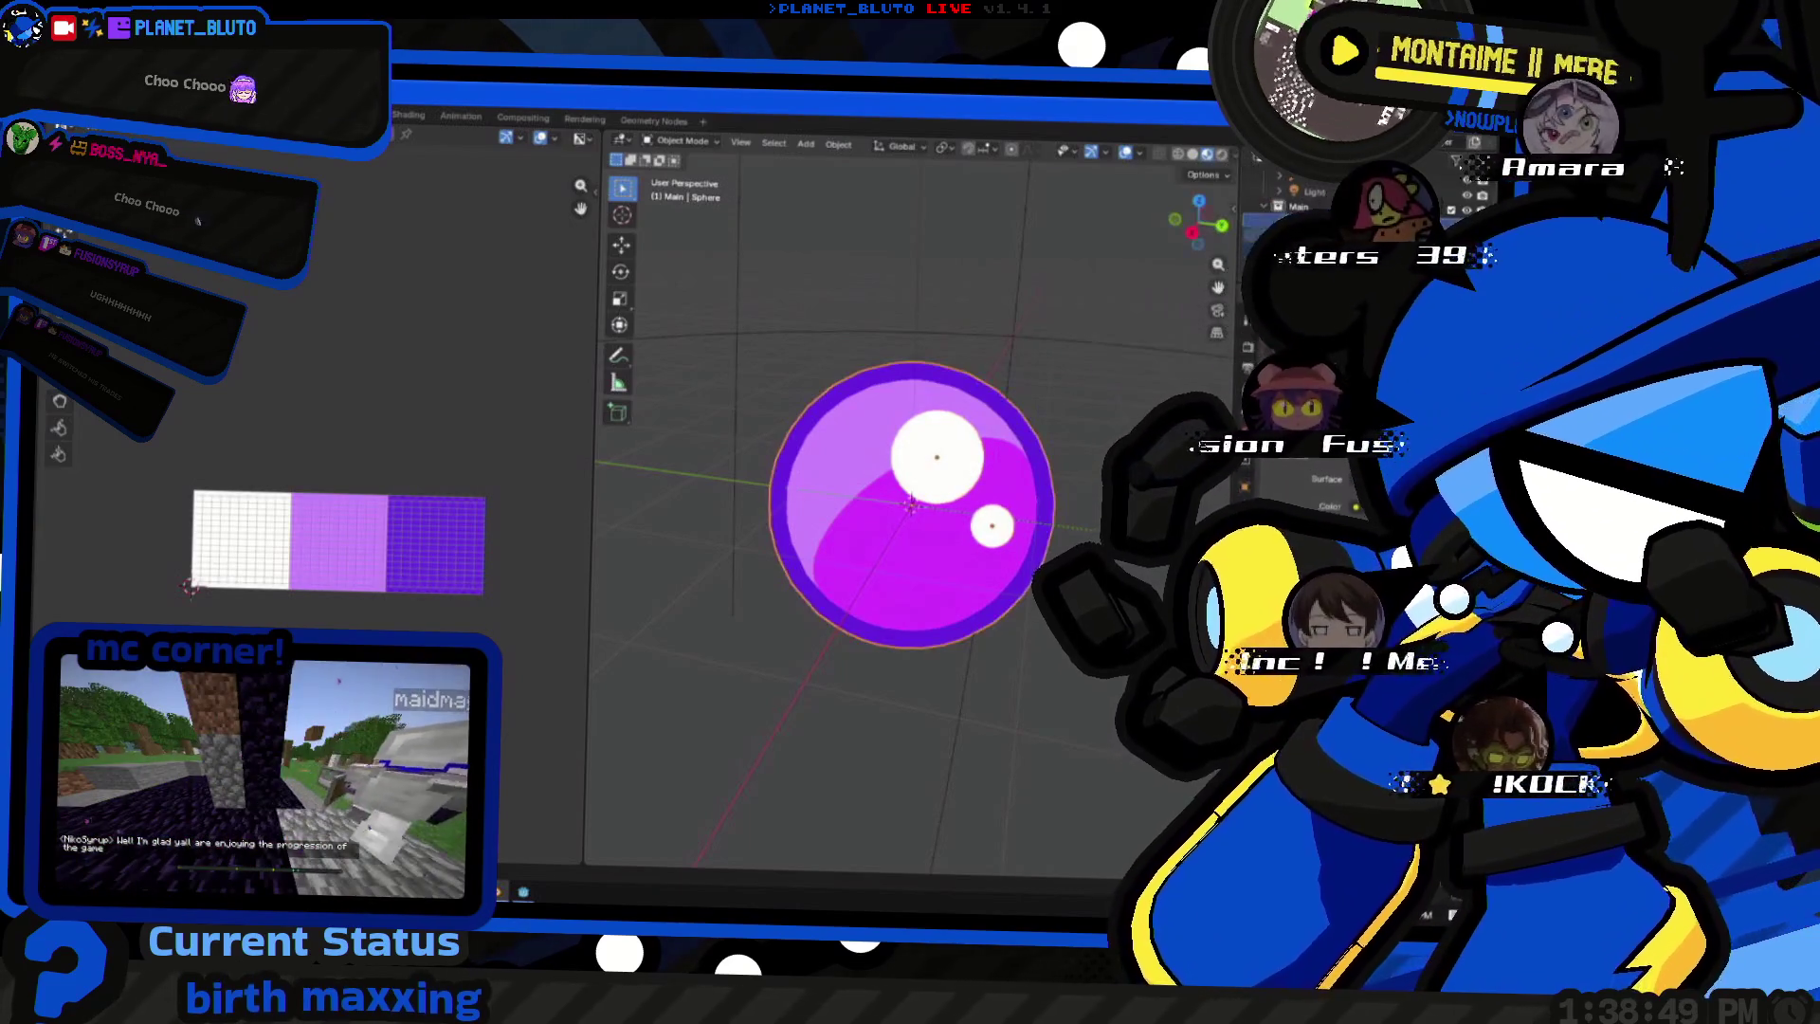
{"action": "right_click", "coordinate": [840, 503]}
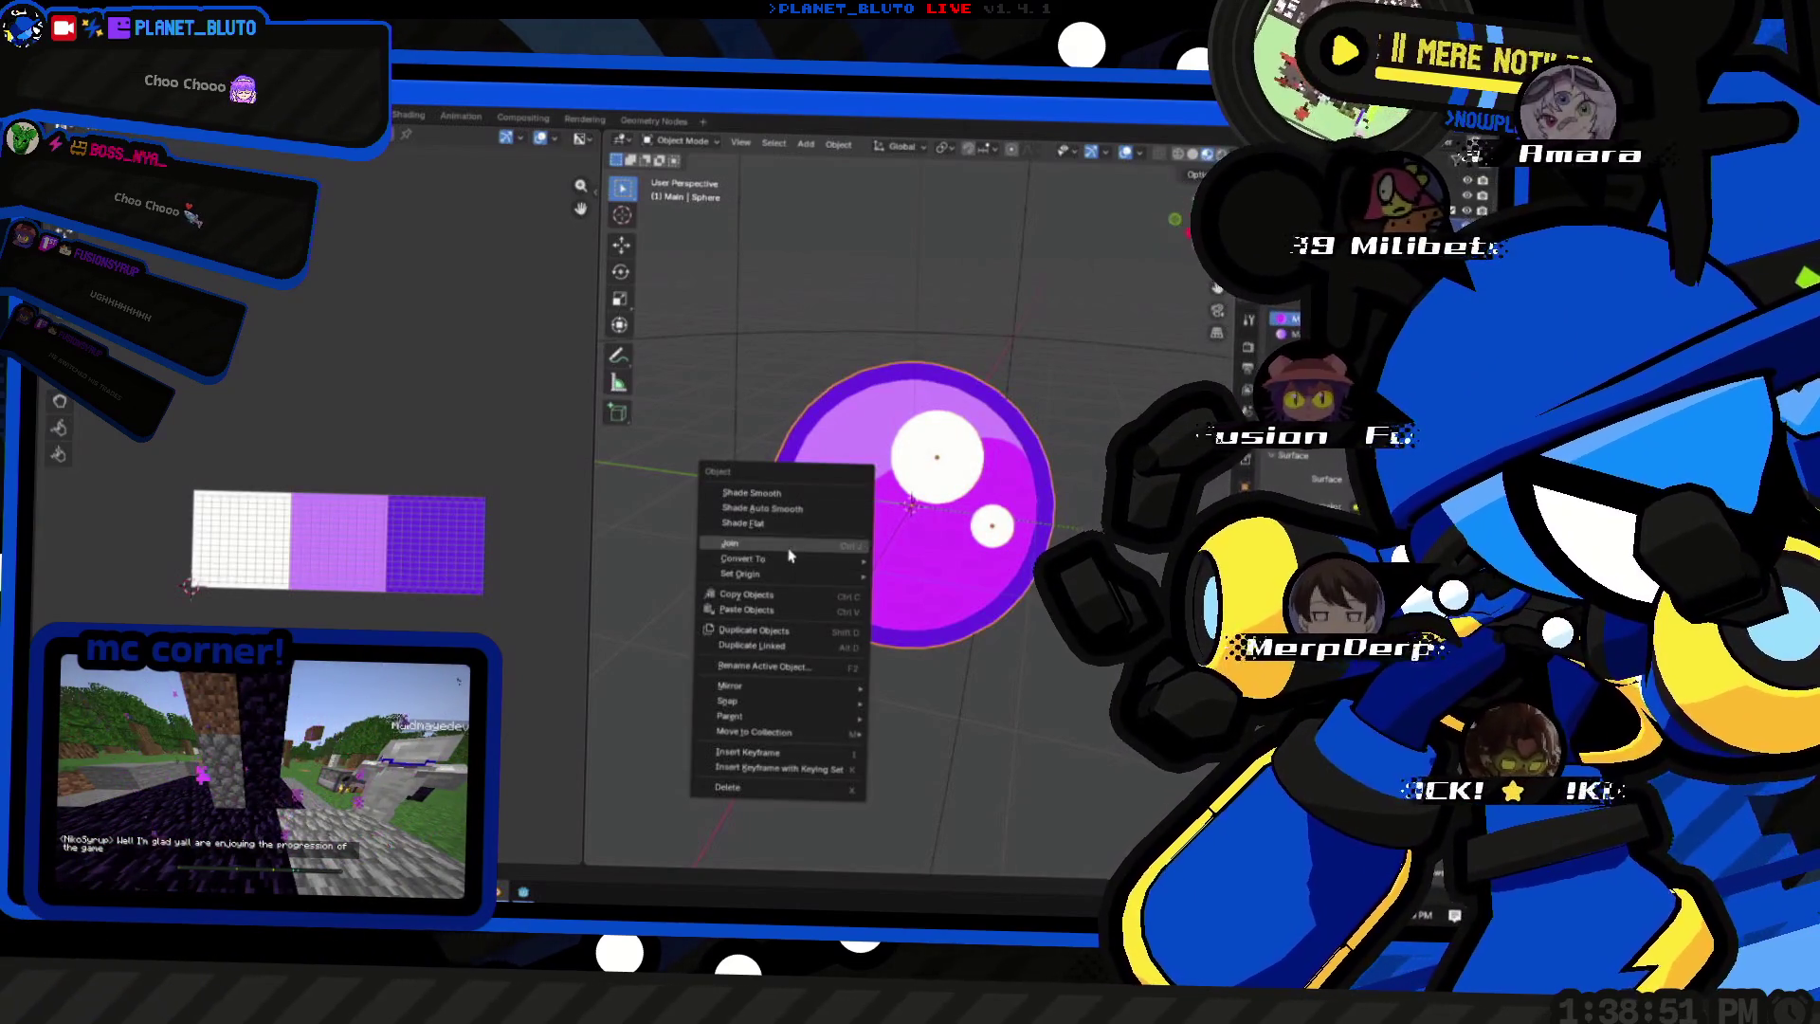
{"action": "left_click", "coordinate": [755, 492]}
{"action": "left_click", "coordinate": [941, 452]}
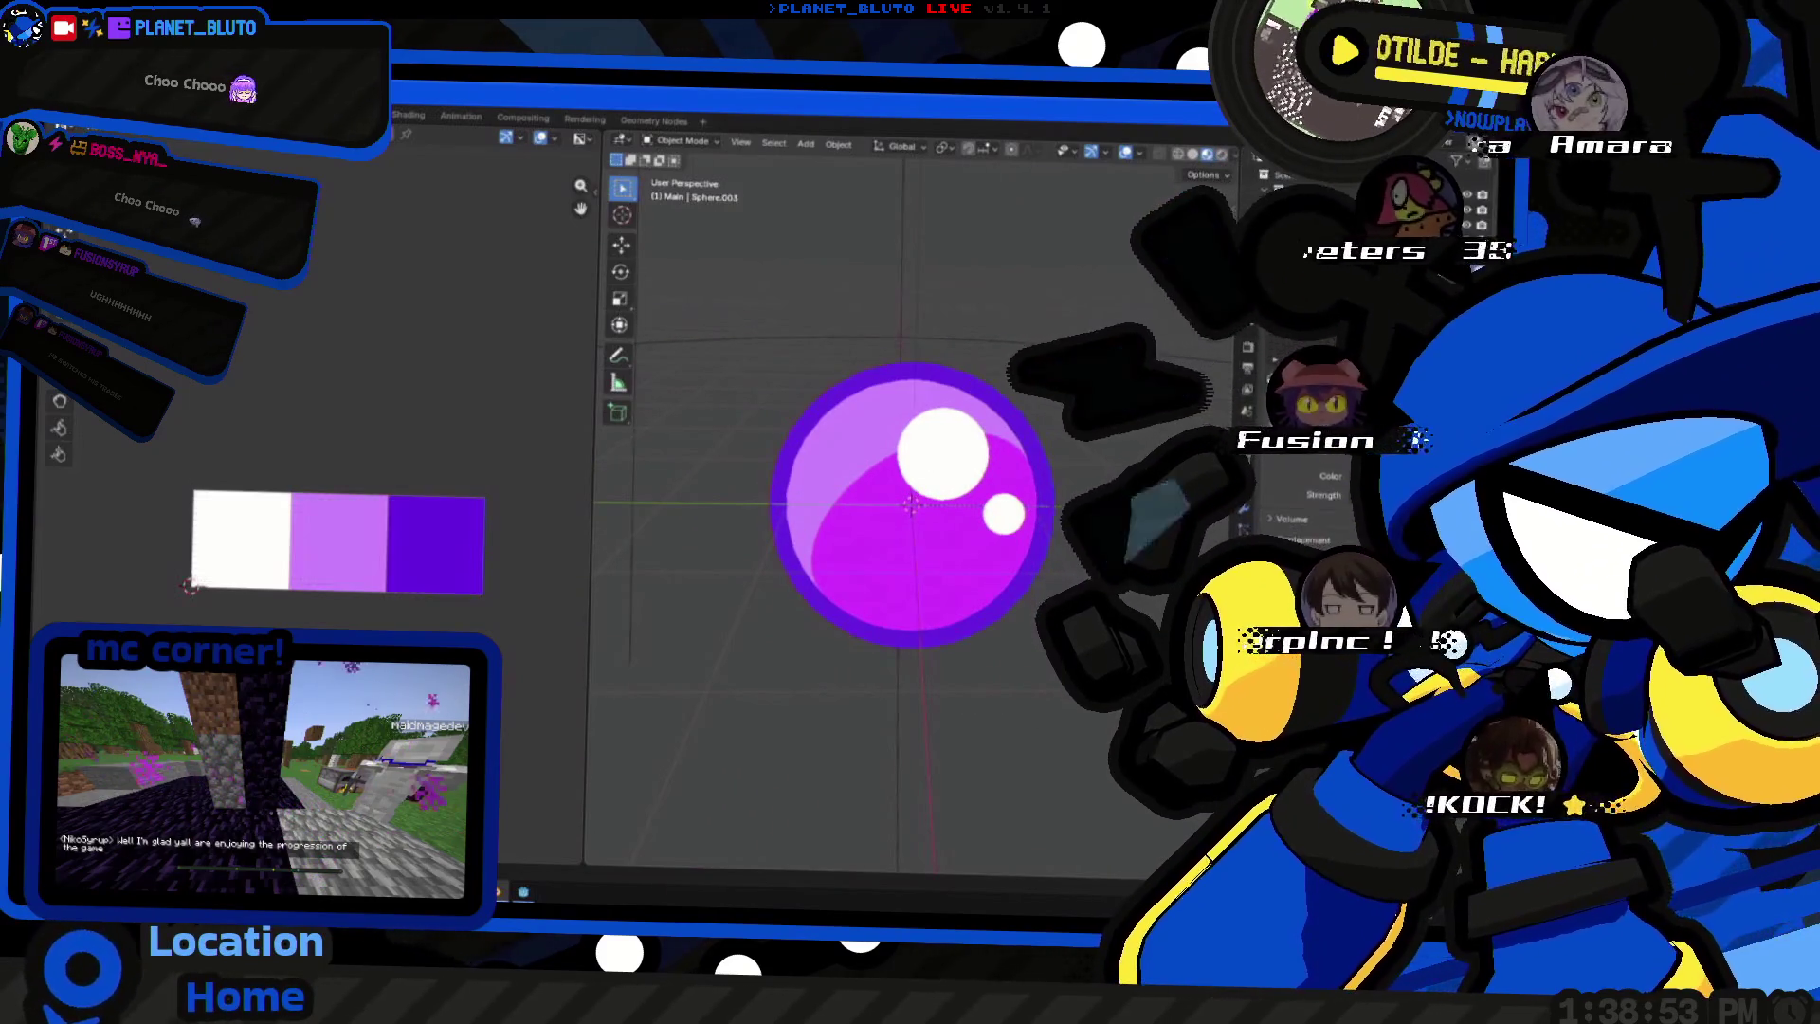
- Enter Edit Mode on the joined orb and add an Image Texture to the material's color input
{"action": "key", "text": "Tab"}
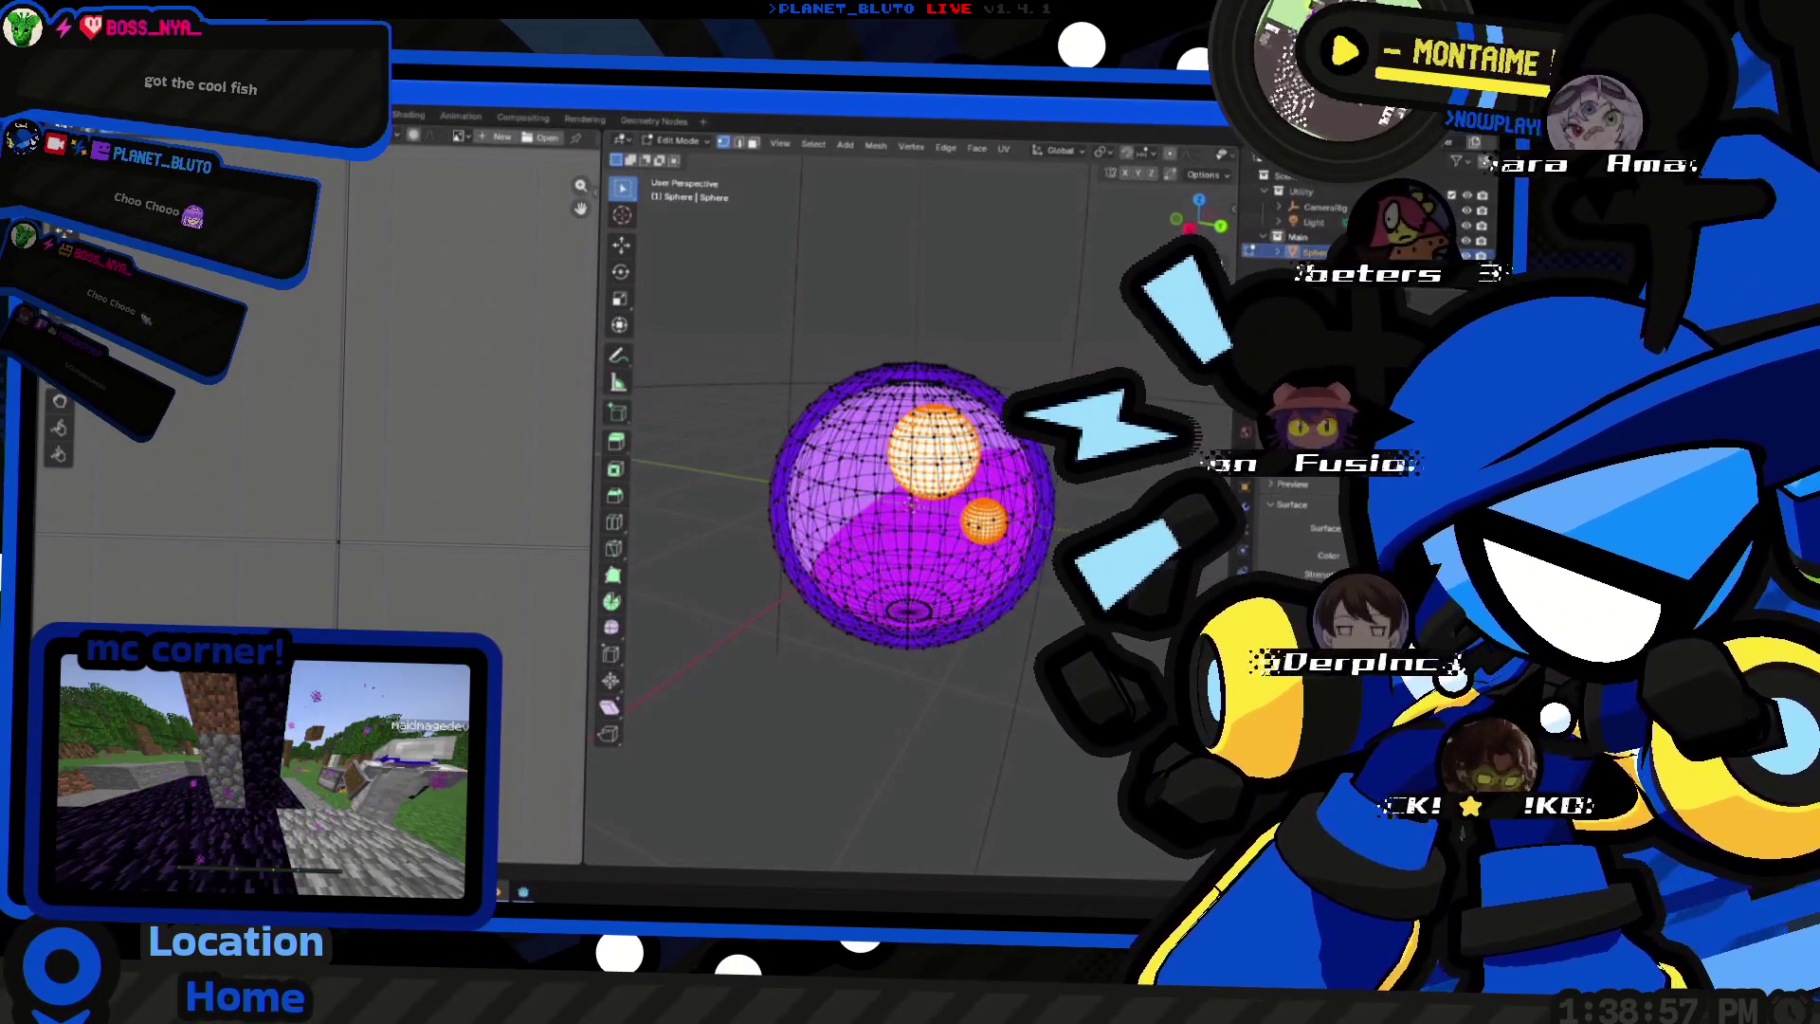
{"action": "left_click", "coordinate": [1330, 555]}
{"action": "left_click", "coordinate": [1036, 651]}
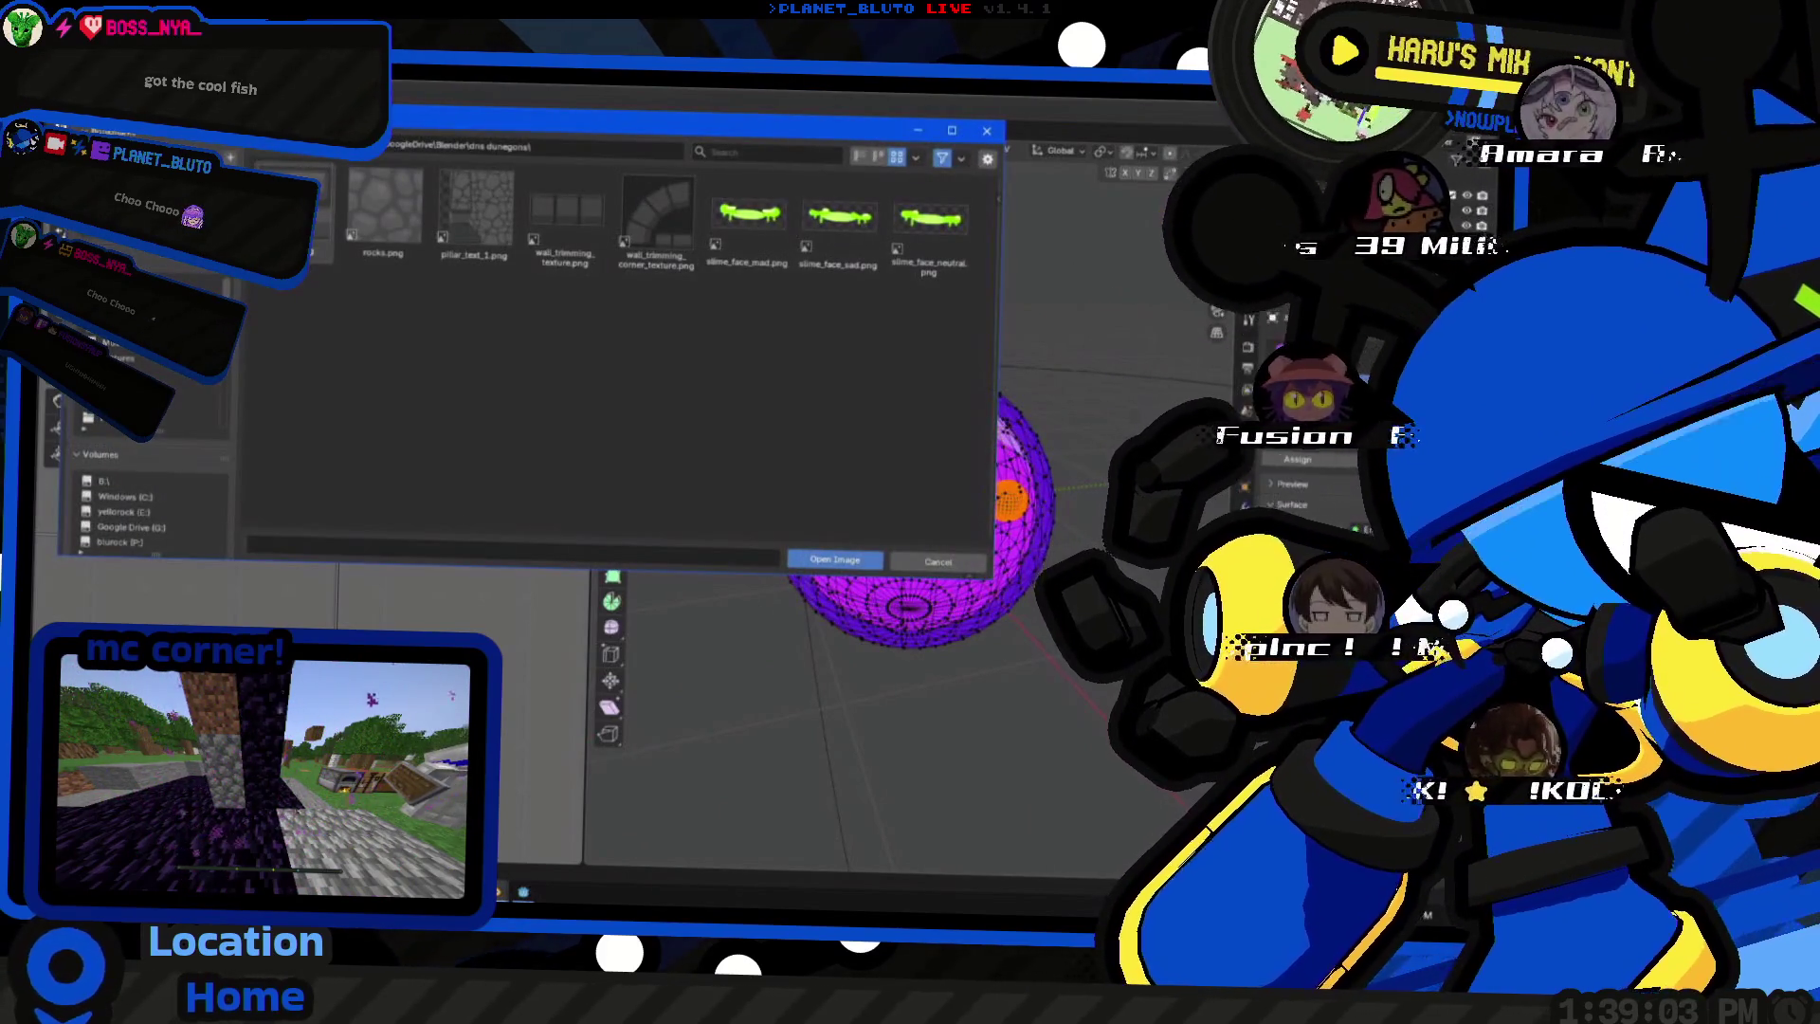
- Navigate the file browser up to the project and into the textures folder to choose the palette image
{"action": "key", "text": "Return"}
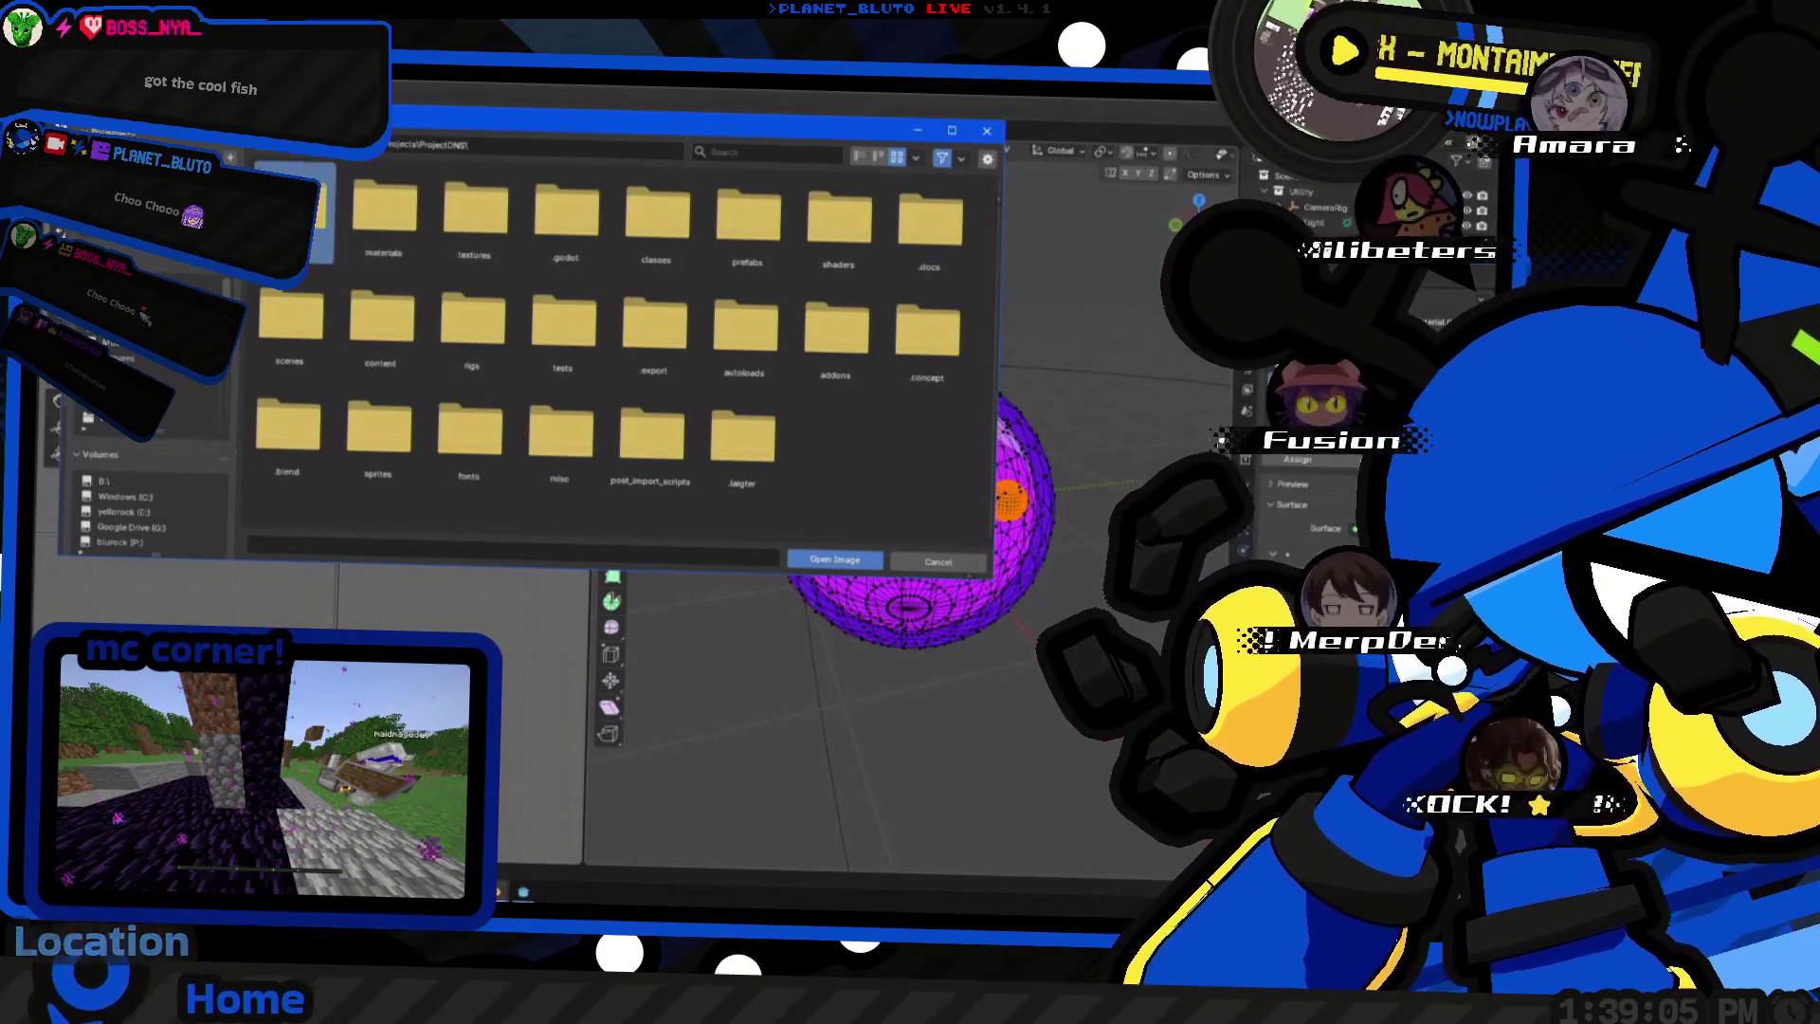
{"action": "key", "text": "BackSpace"}
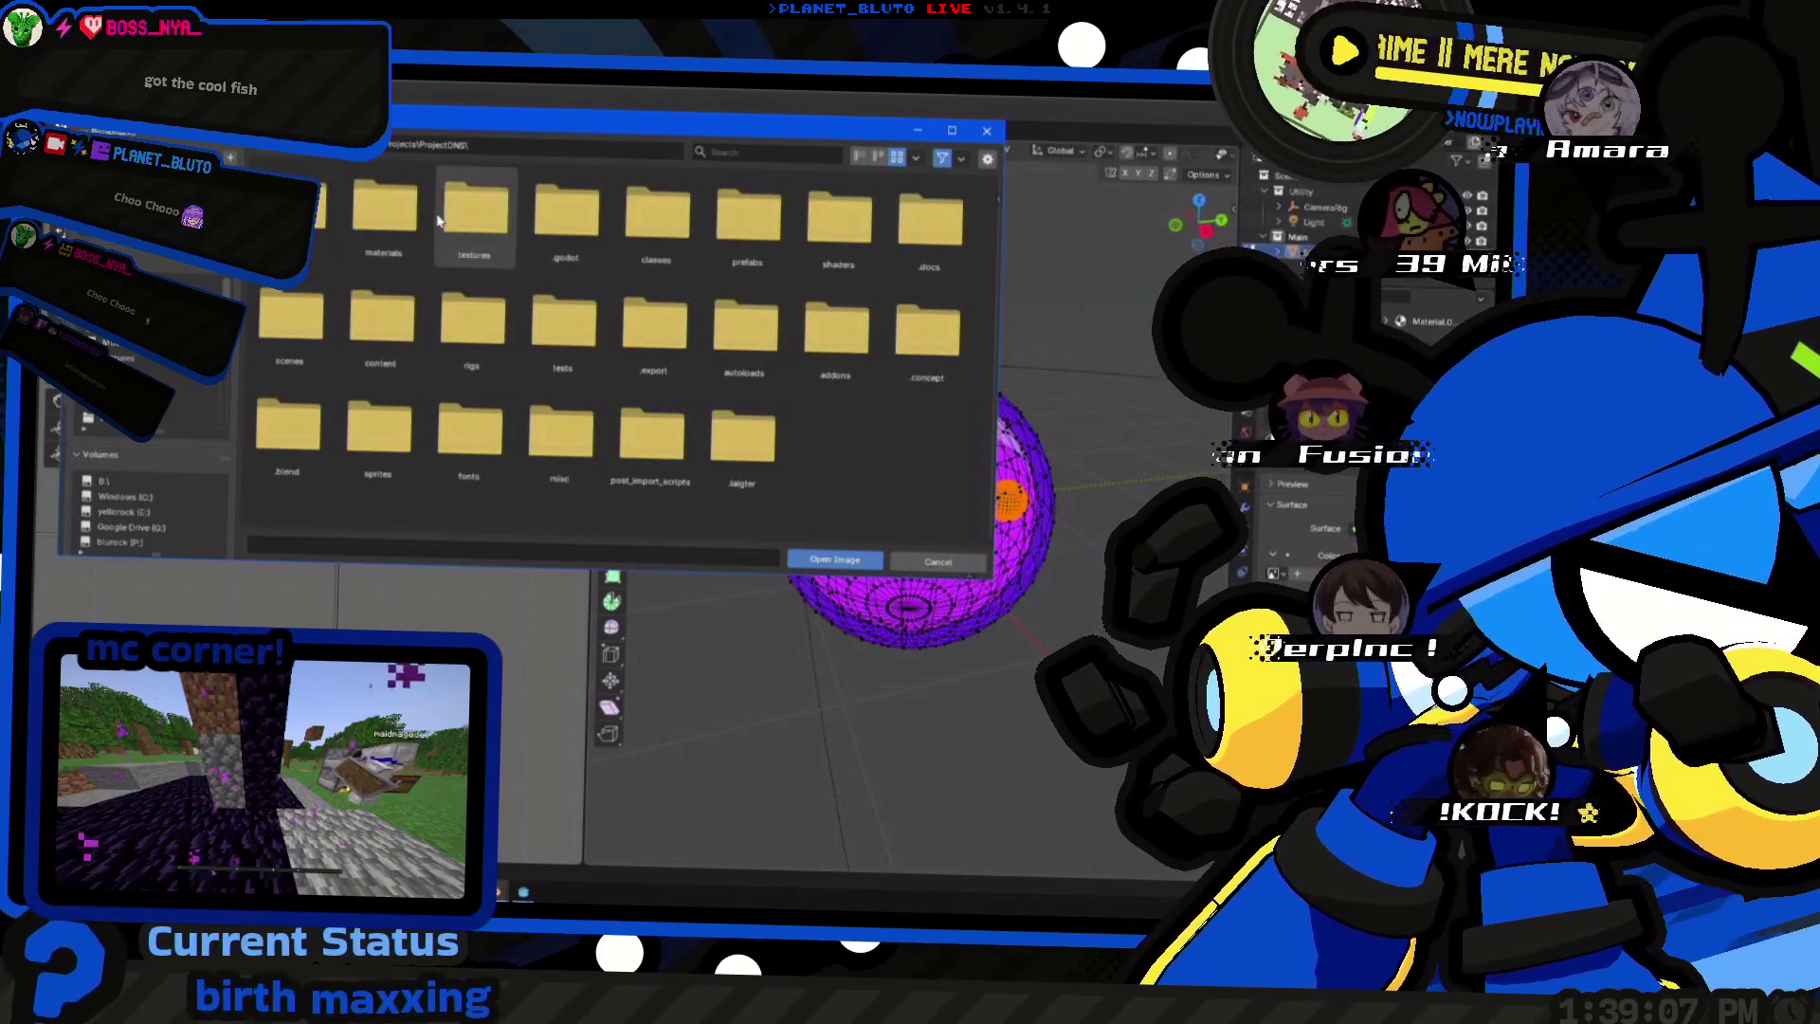
{"action": "double_click", "coordinate": [380, 225]}
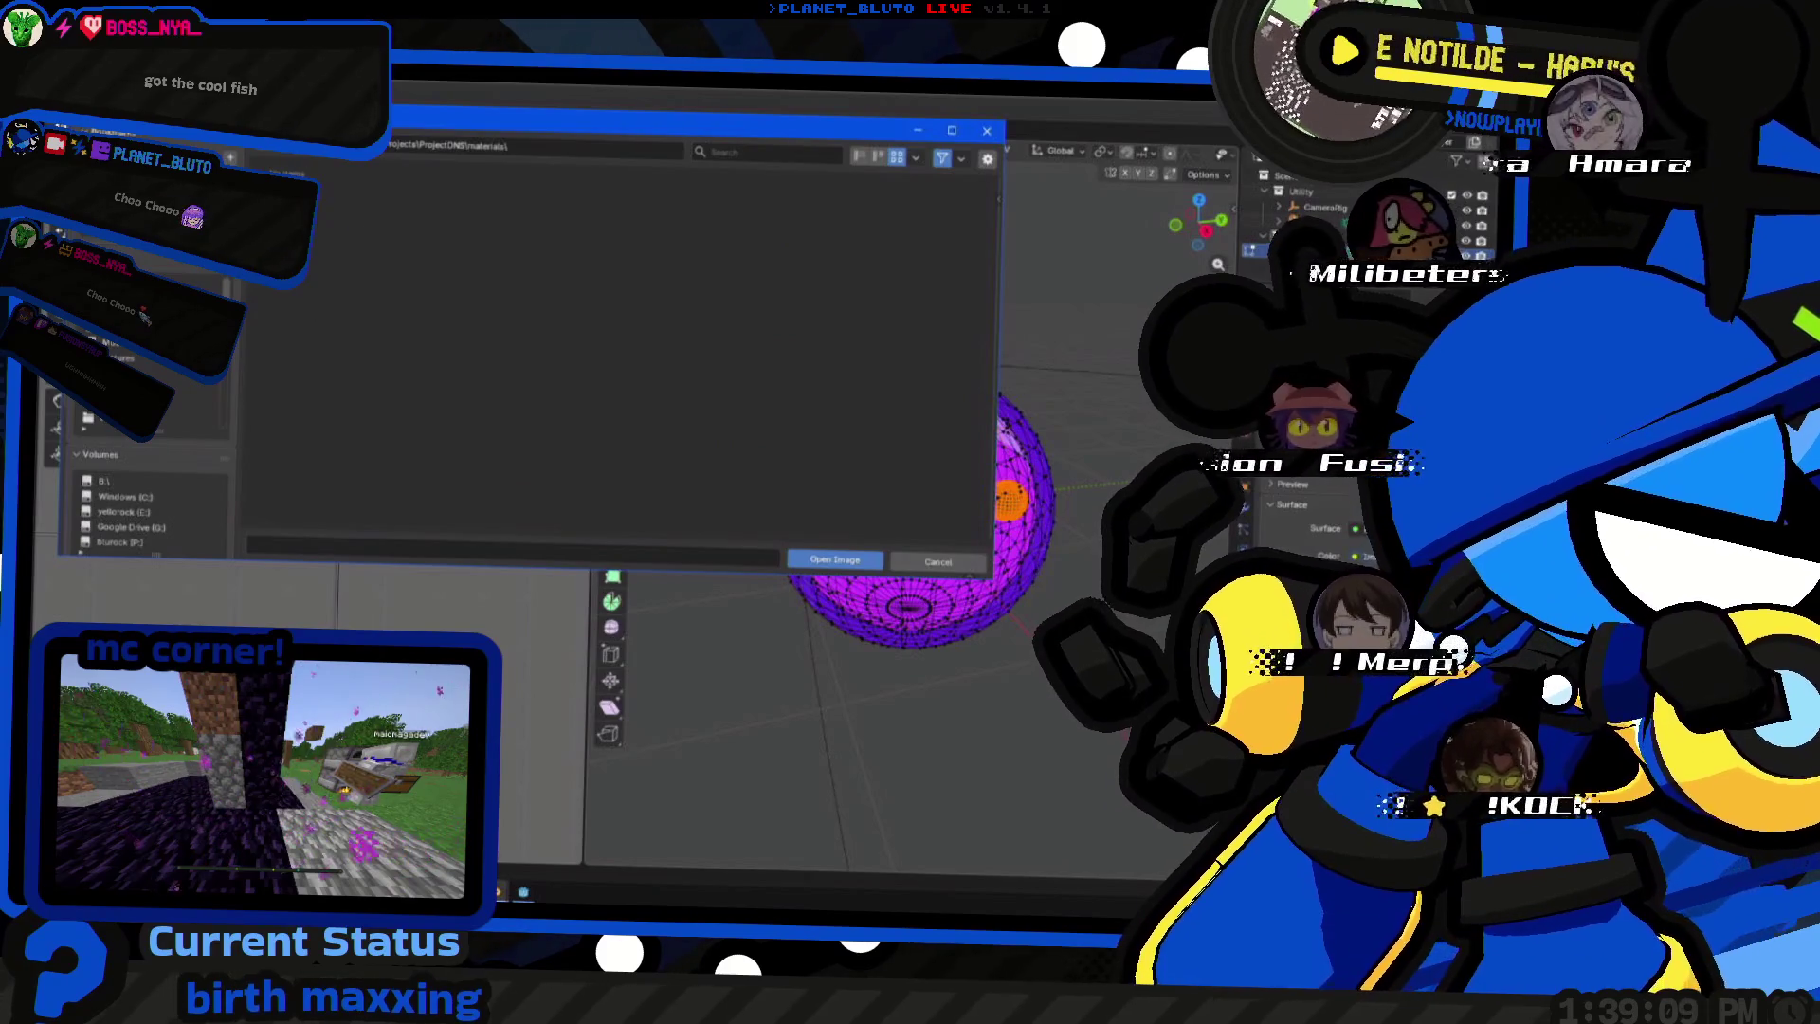
{"action": "key", "text": "BackSpace"}
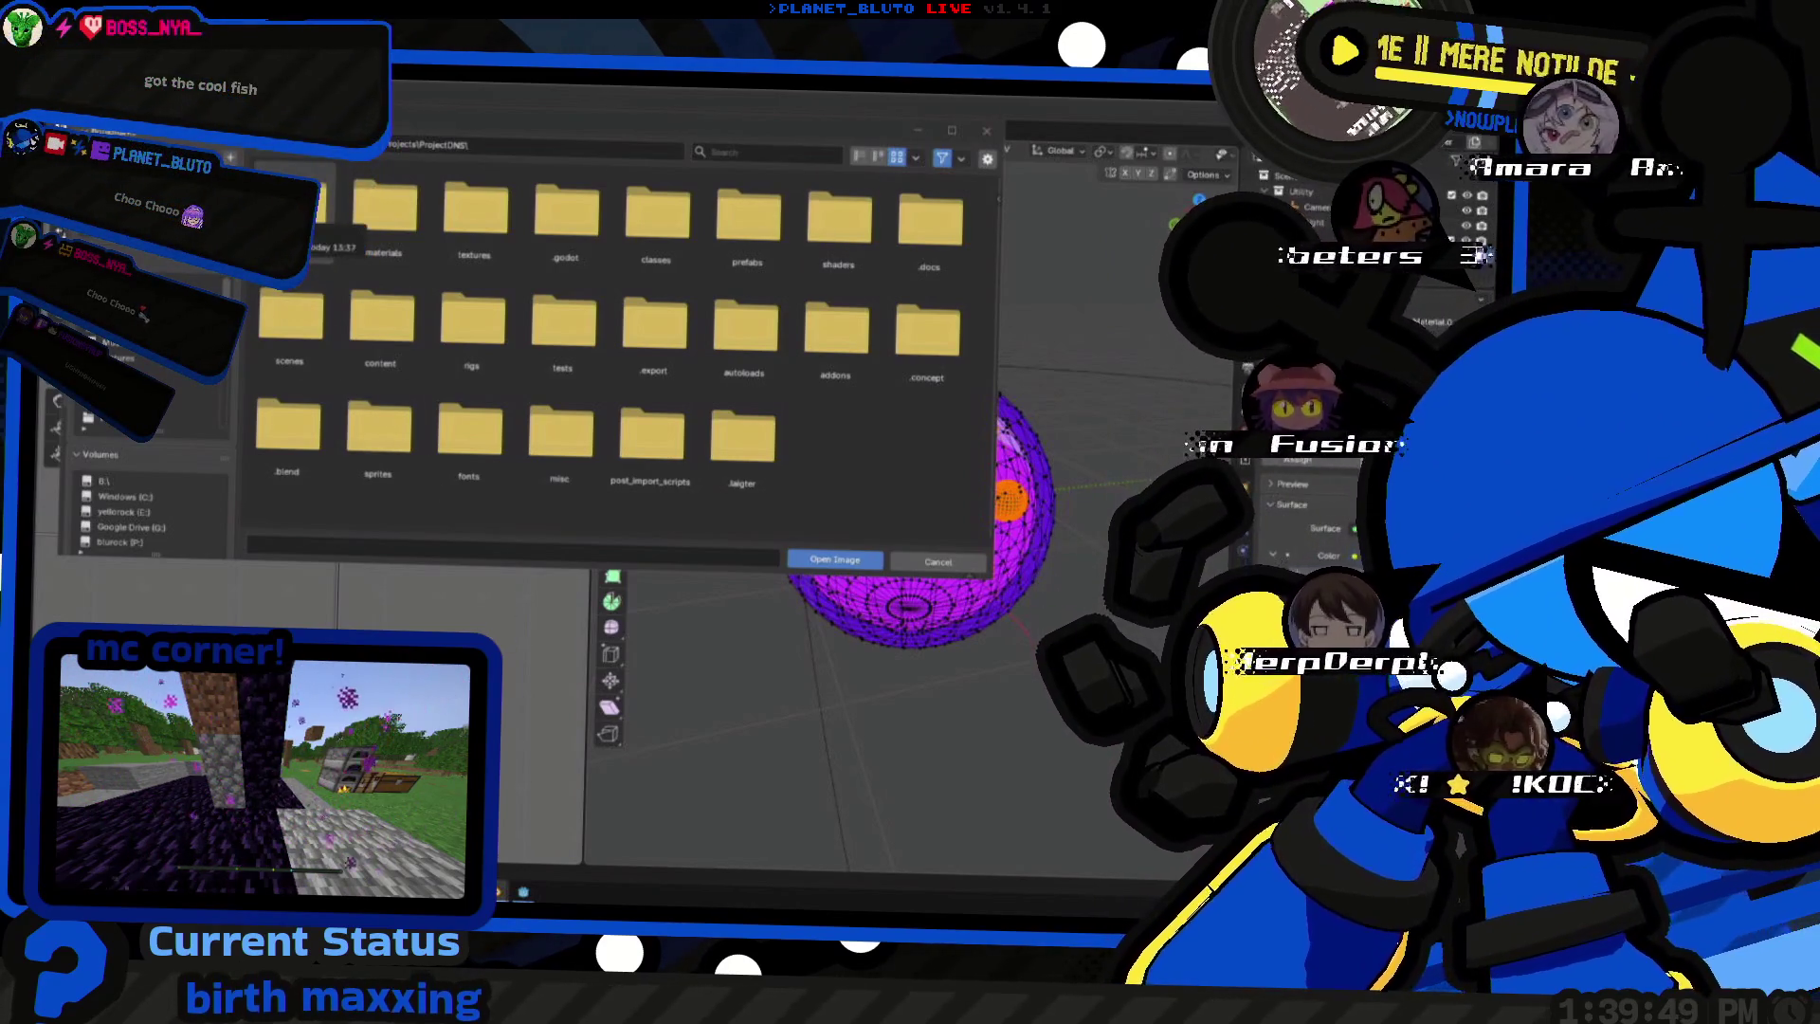
{"action": "left_click", "coordinate": [295, 214]}
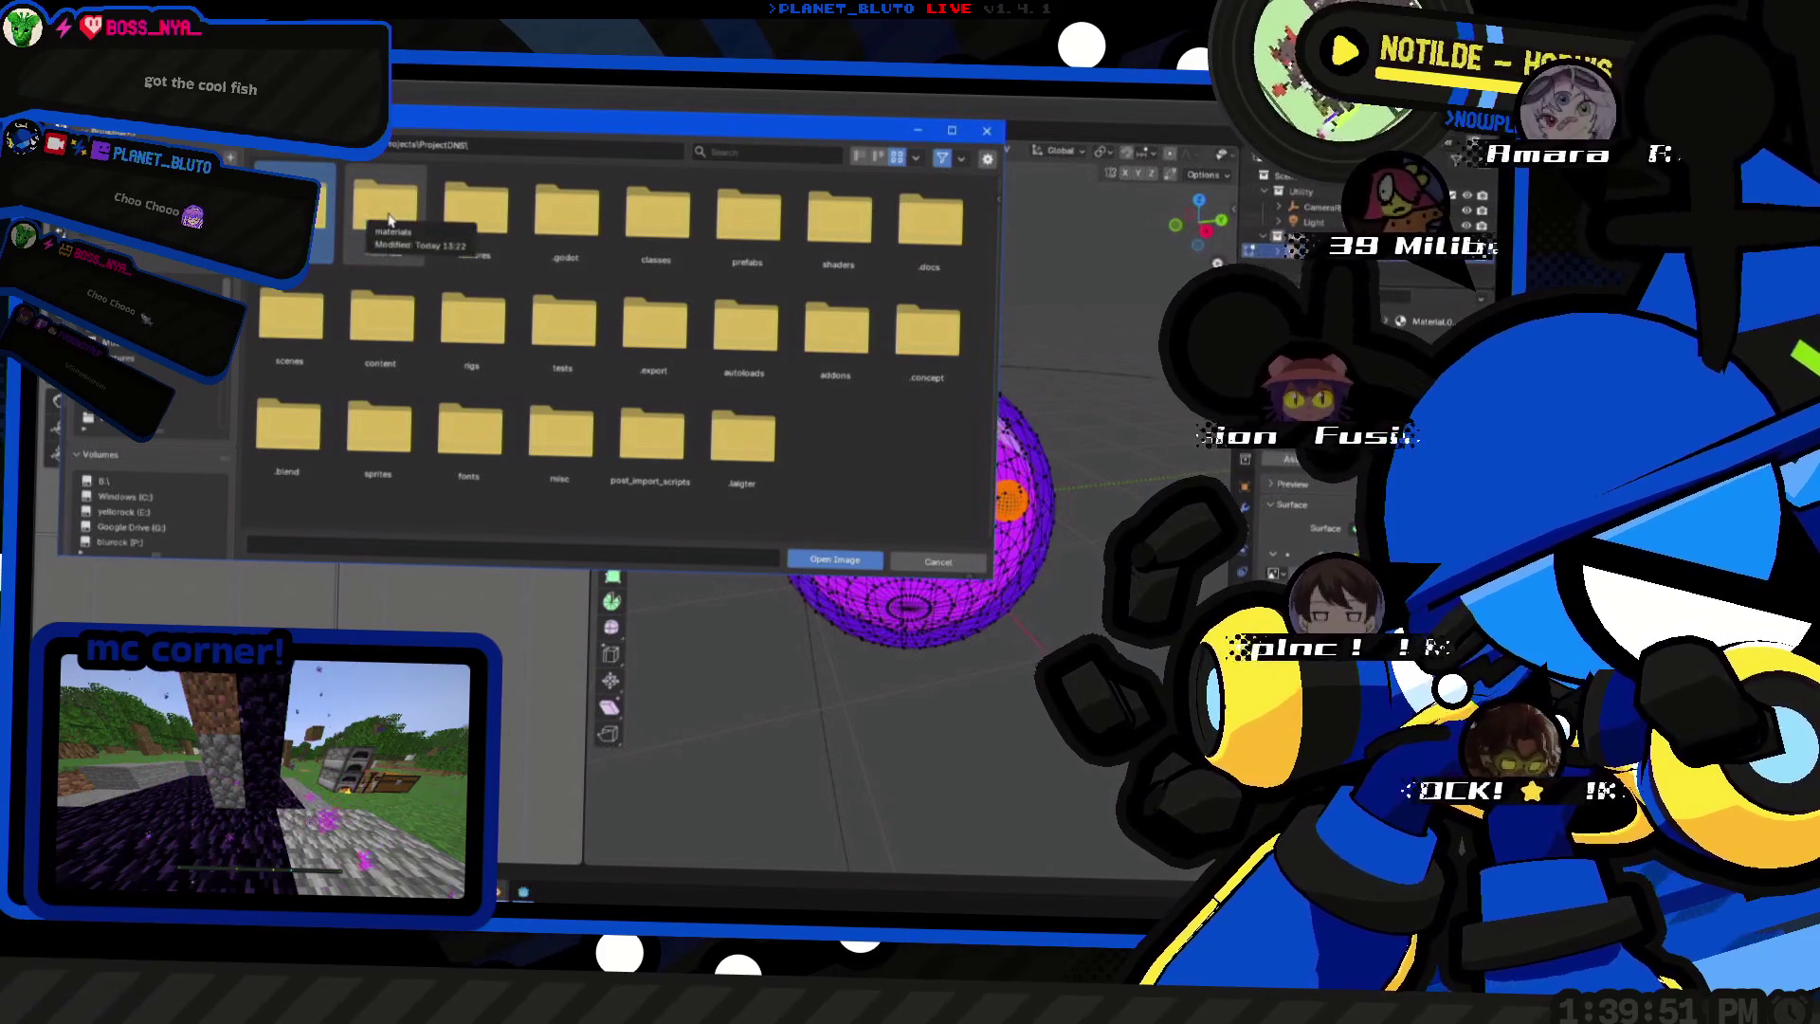
{"action": "double_click", "coordinate": [476, 221]}
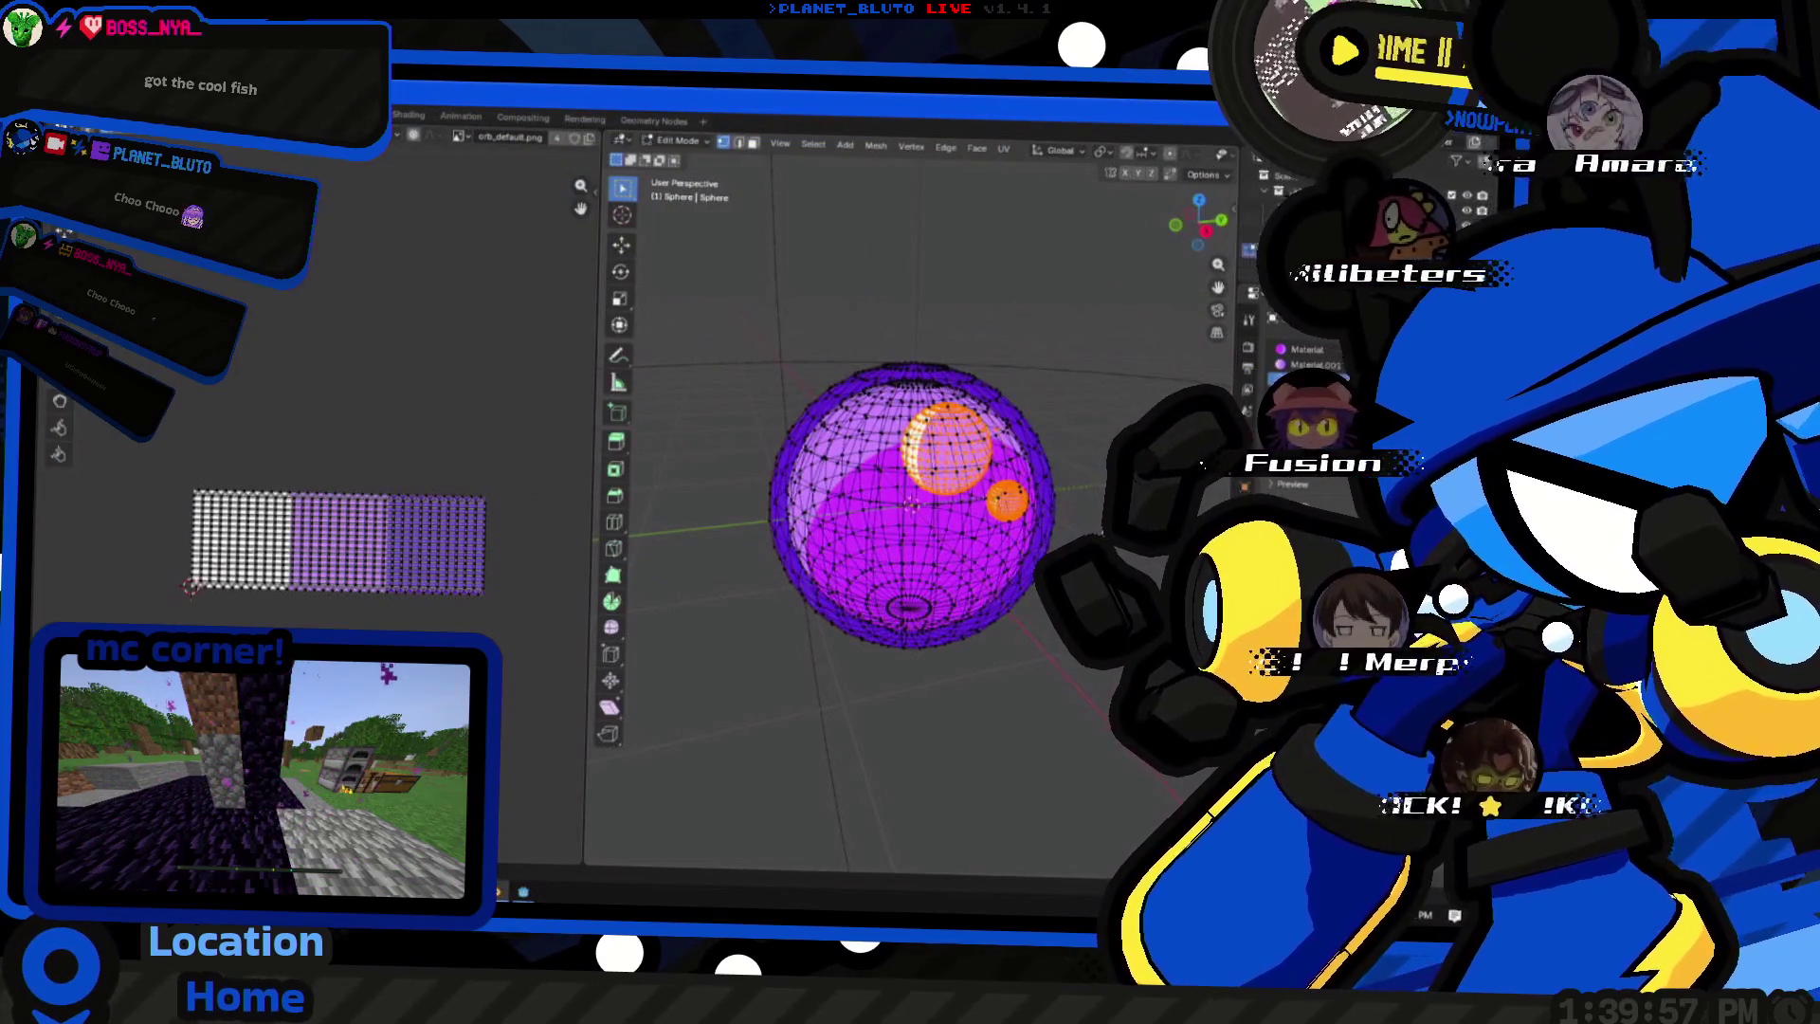
{"action": "scroll", "coordinate": [910, 506], "scroll_direction": "up", "scroll_amount": 3}
- Scale the highlight UVs to zero on the palette's white swatch, leave Edit Mode and save the orb file
{"action": "middle_click_drag", "start_coordinate": [911, 506], "coordinate": [919, 499]}
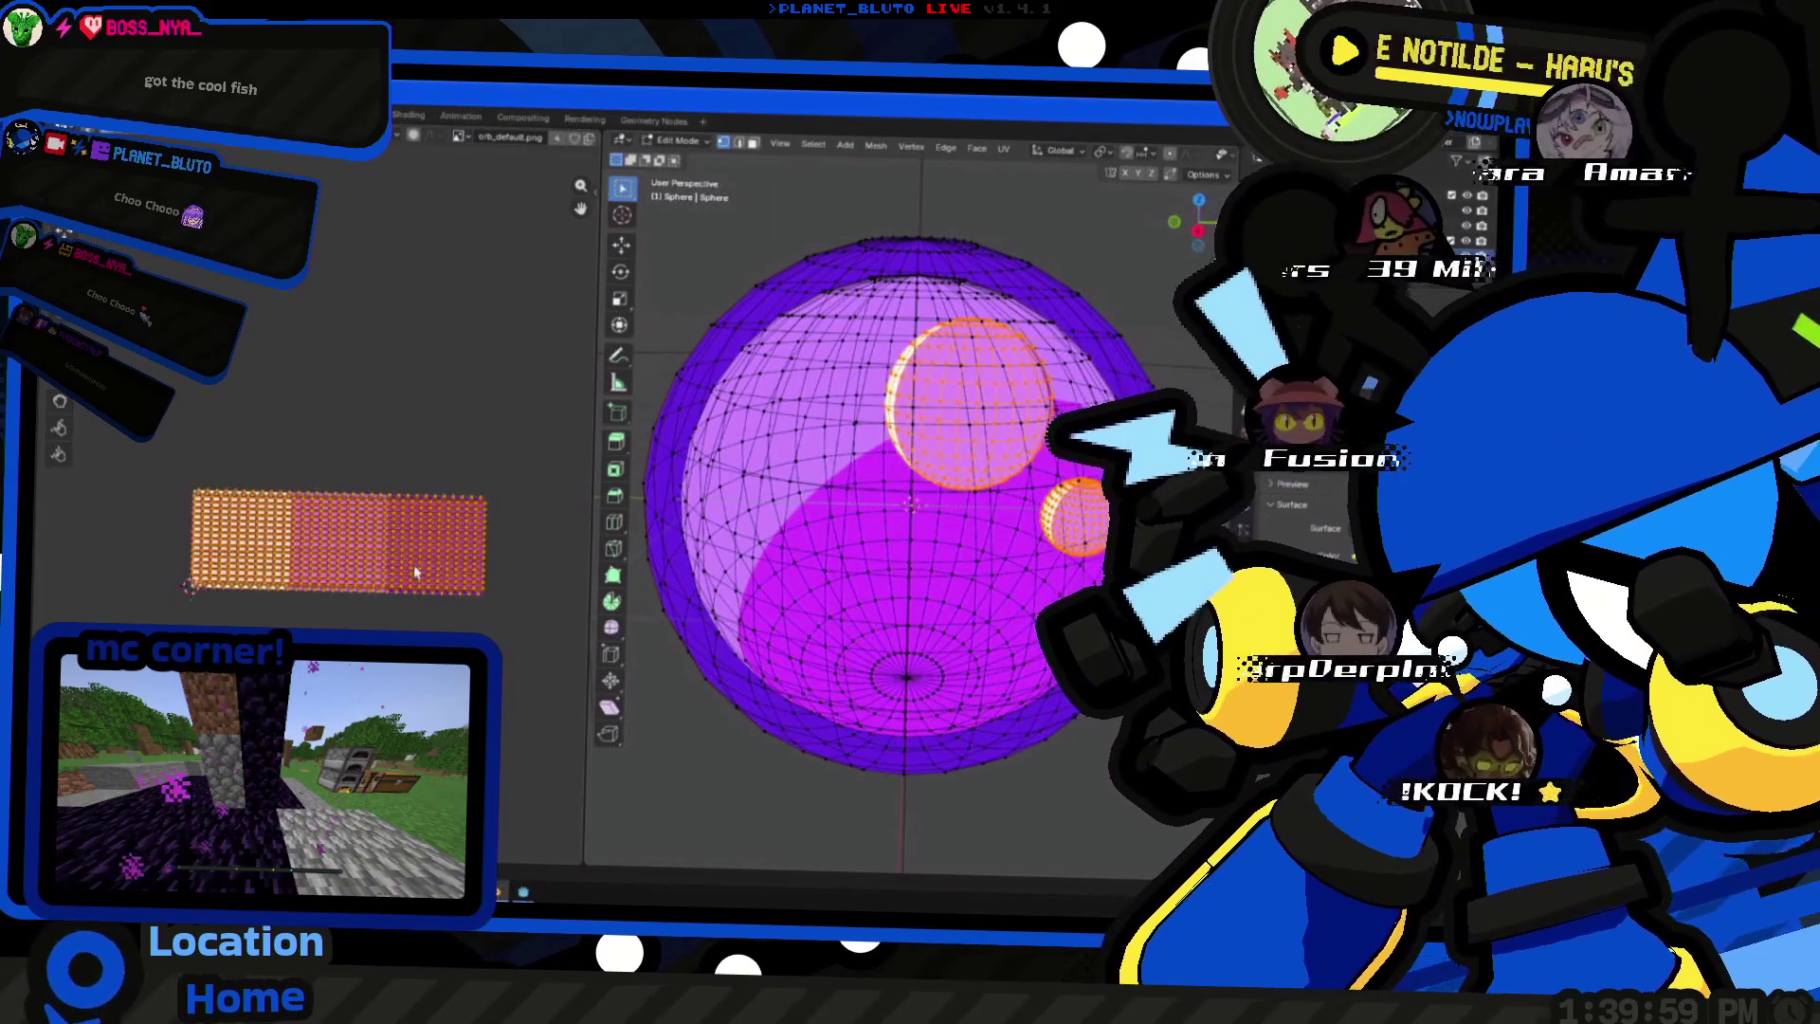
{"action": "key", "text": "s"}
{"action": "key", "text": "0"}
{"action": "key", "text": "Return"}
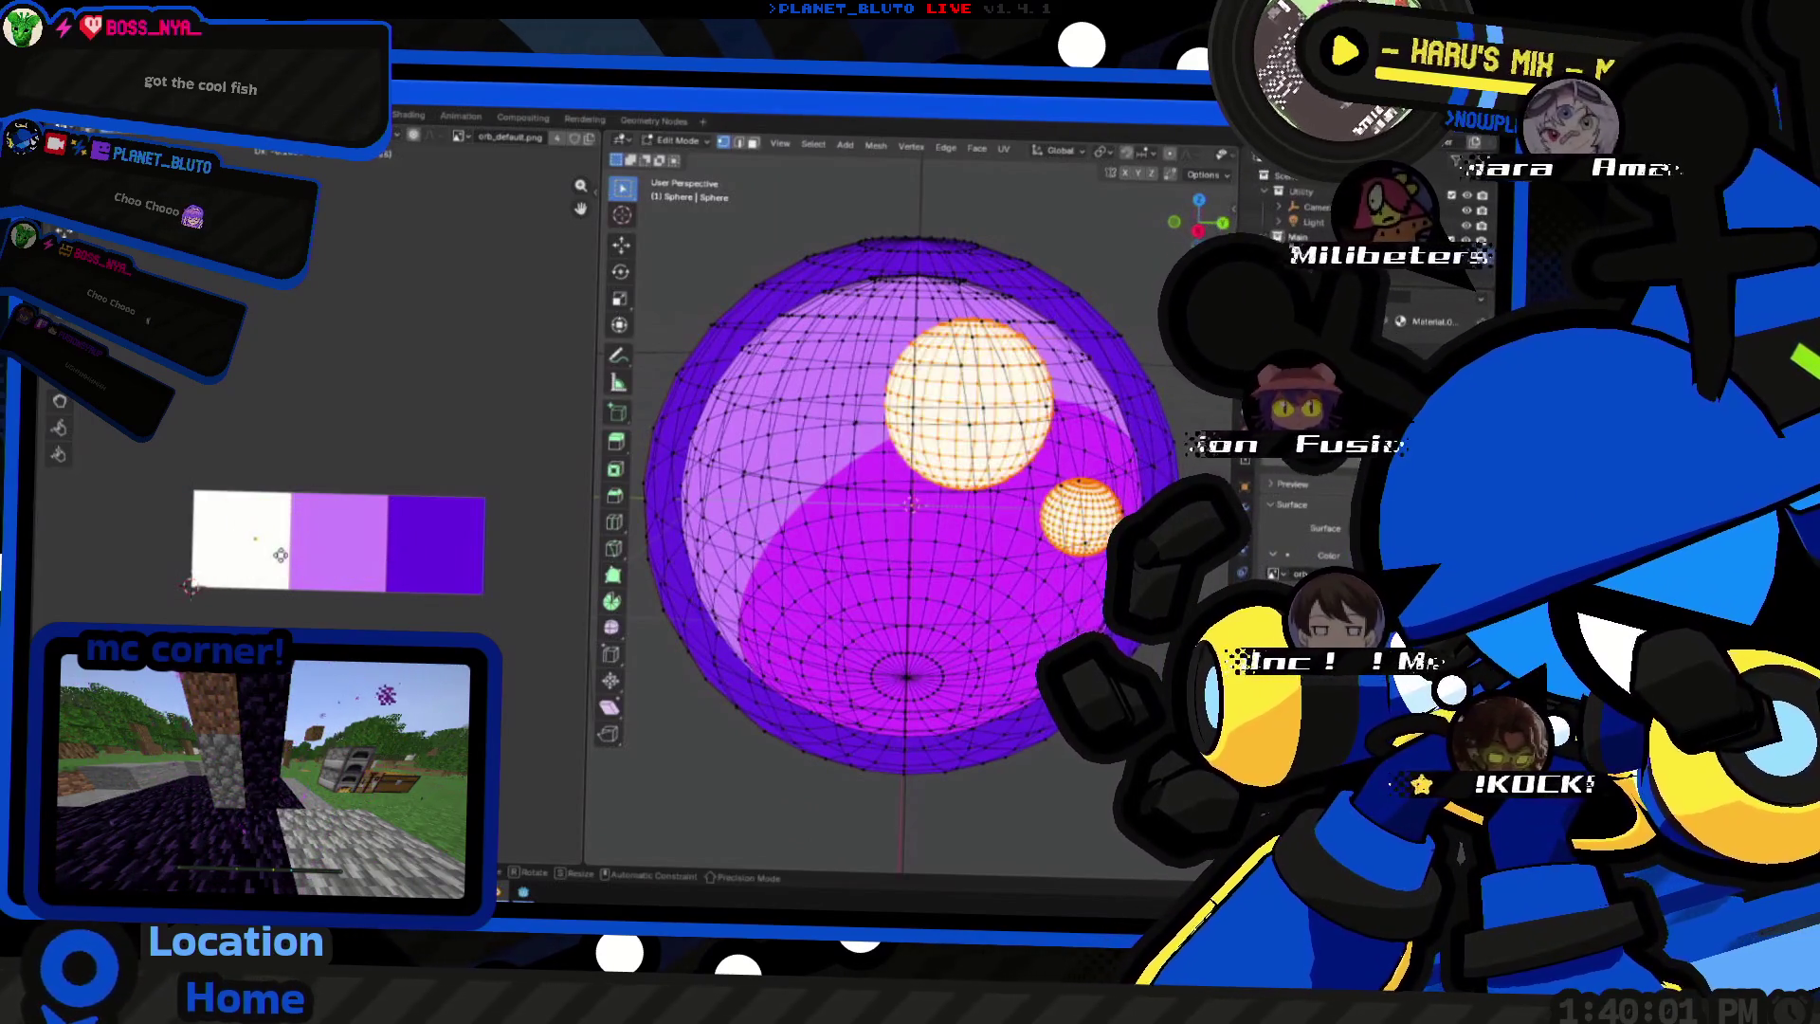
{"action": "key", "text": "Tab"}
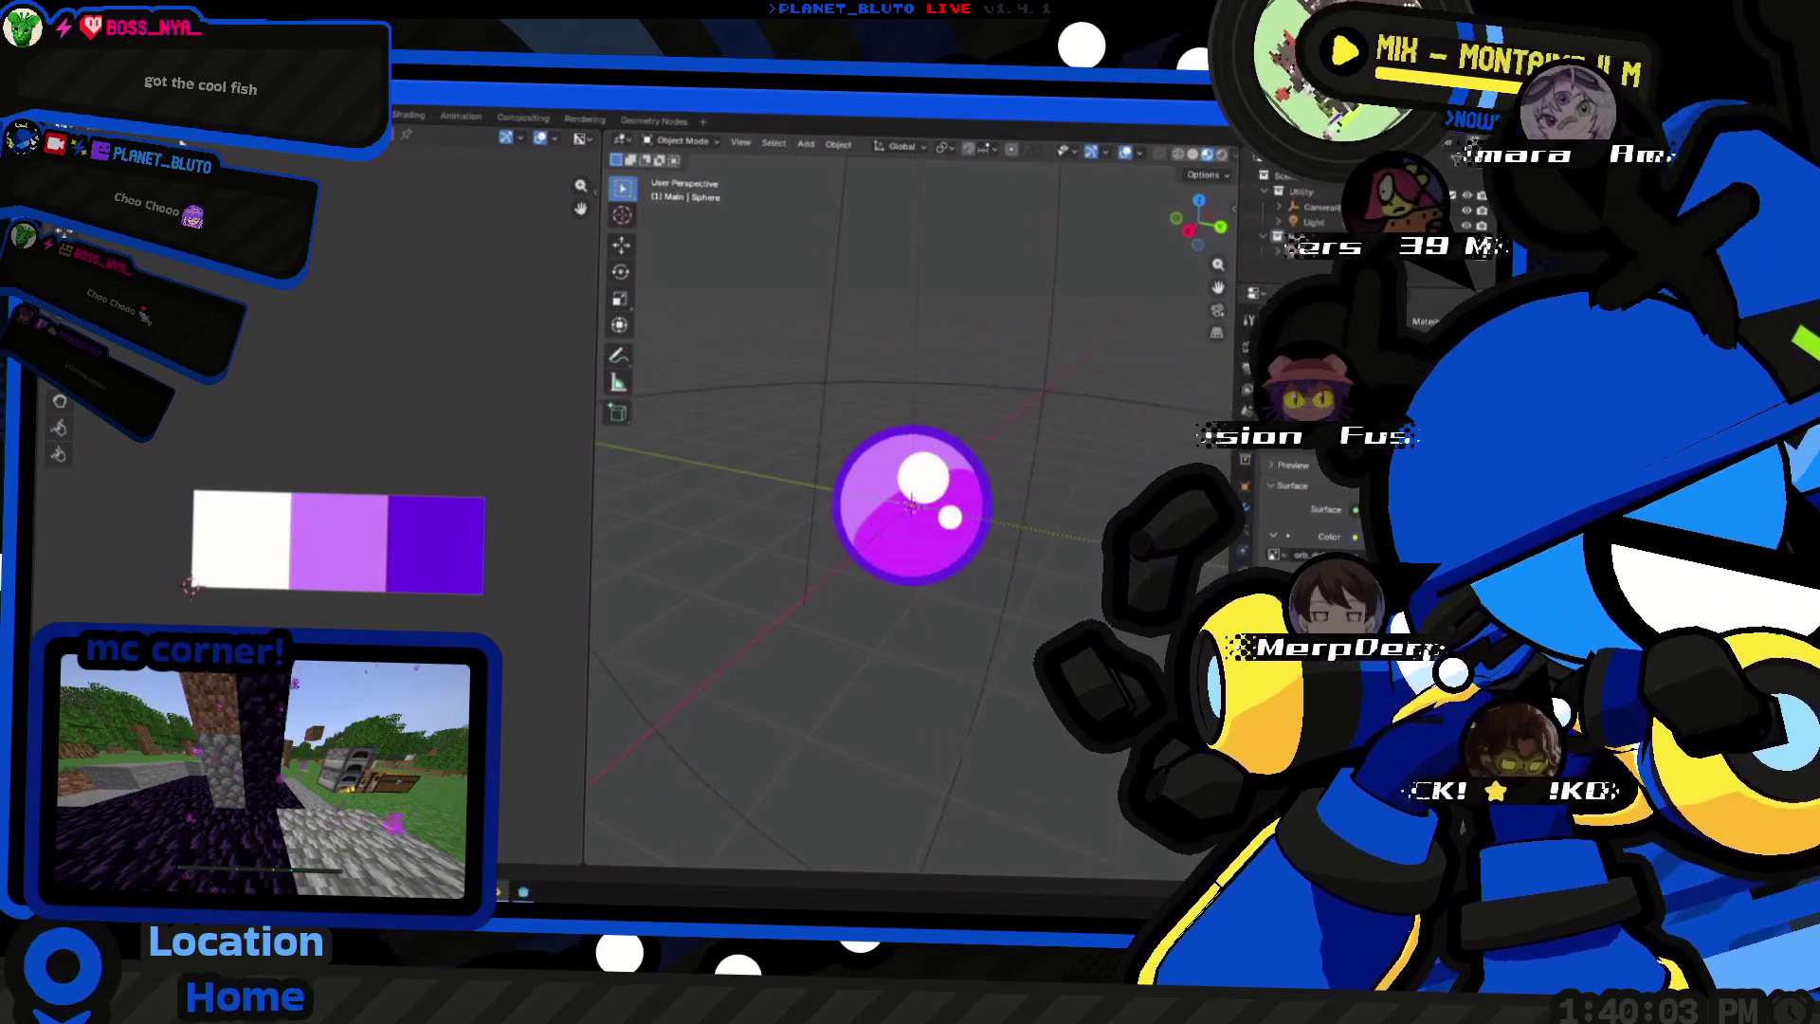
{"action": "key", "text": "ctrl+s"}
- Export the orb as a Wavefront OBJ over the existing orb.obj file
{"action": "left_click", "coordinate": [71, 128]}
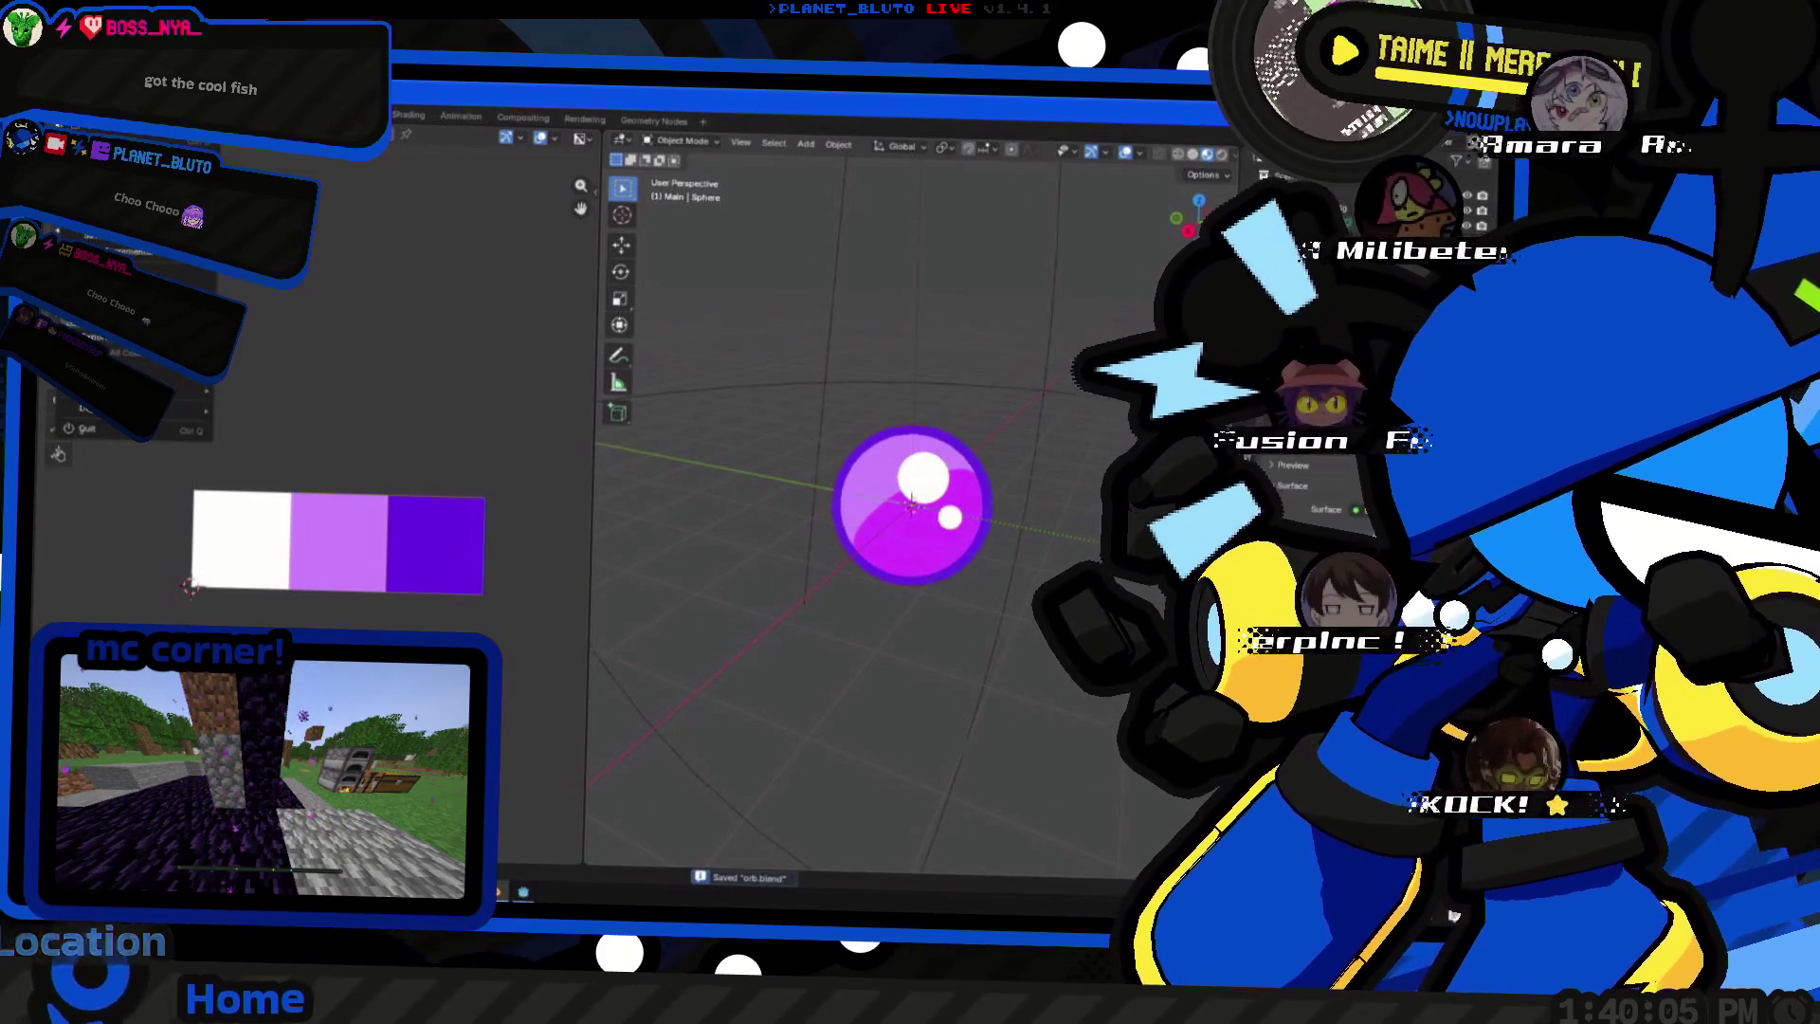
{"action": "key", "text": "Escape"}
{"action": "key", "text": "a"}
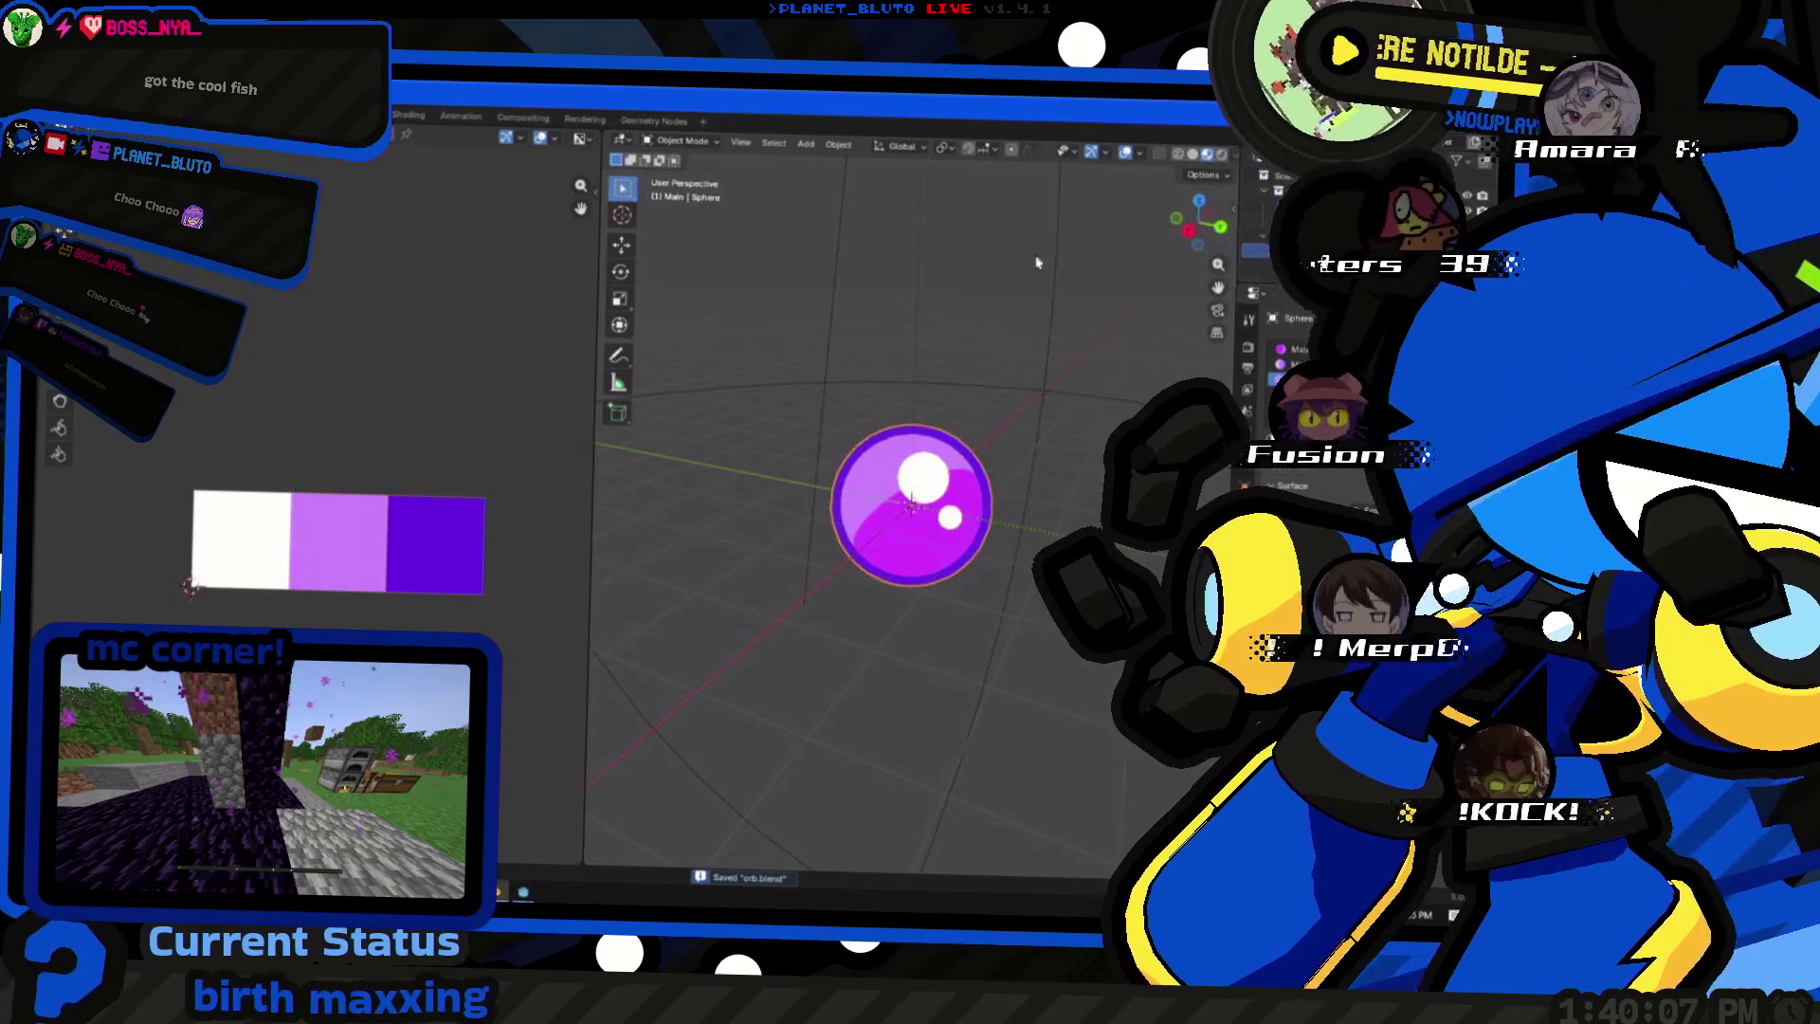
{"action": "left_click", "coordinate": [63, 118]}
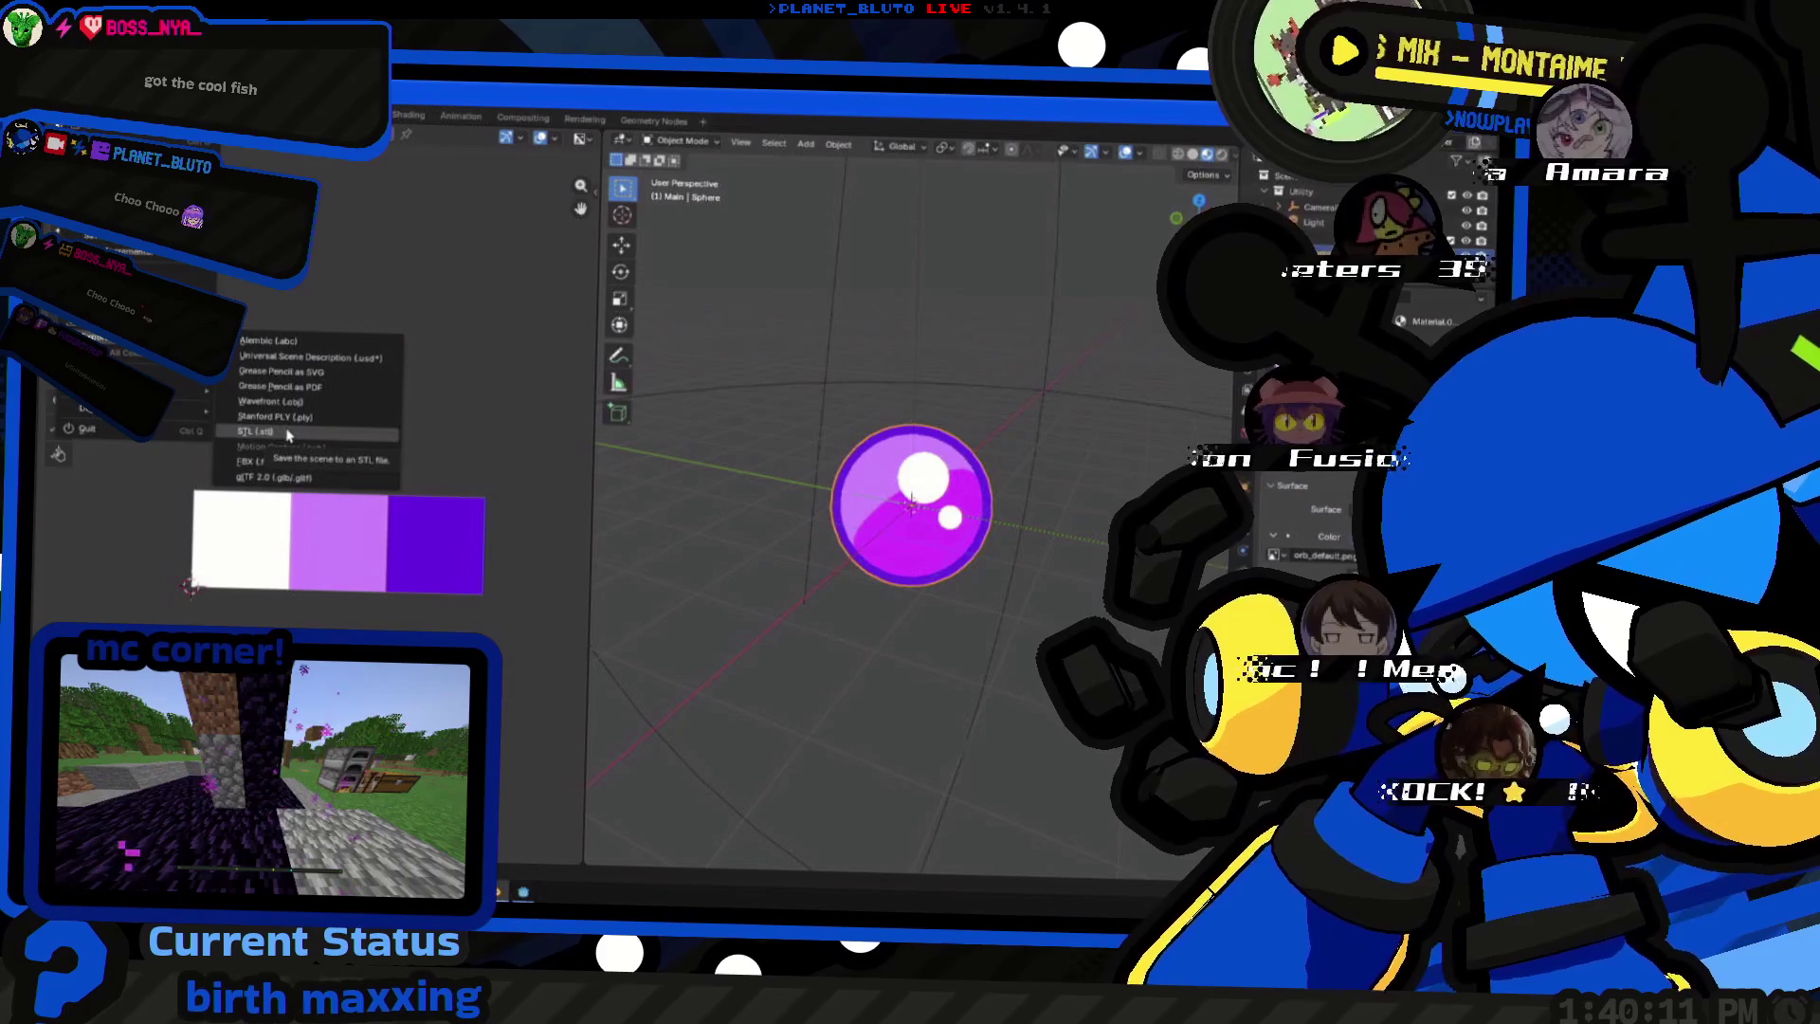
{"action": "left_click", "coordinate": [273, 401]}
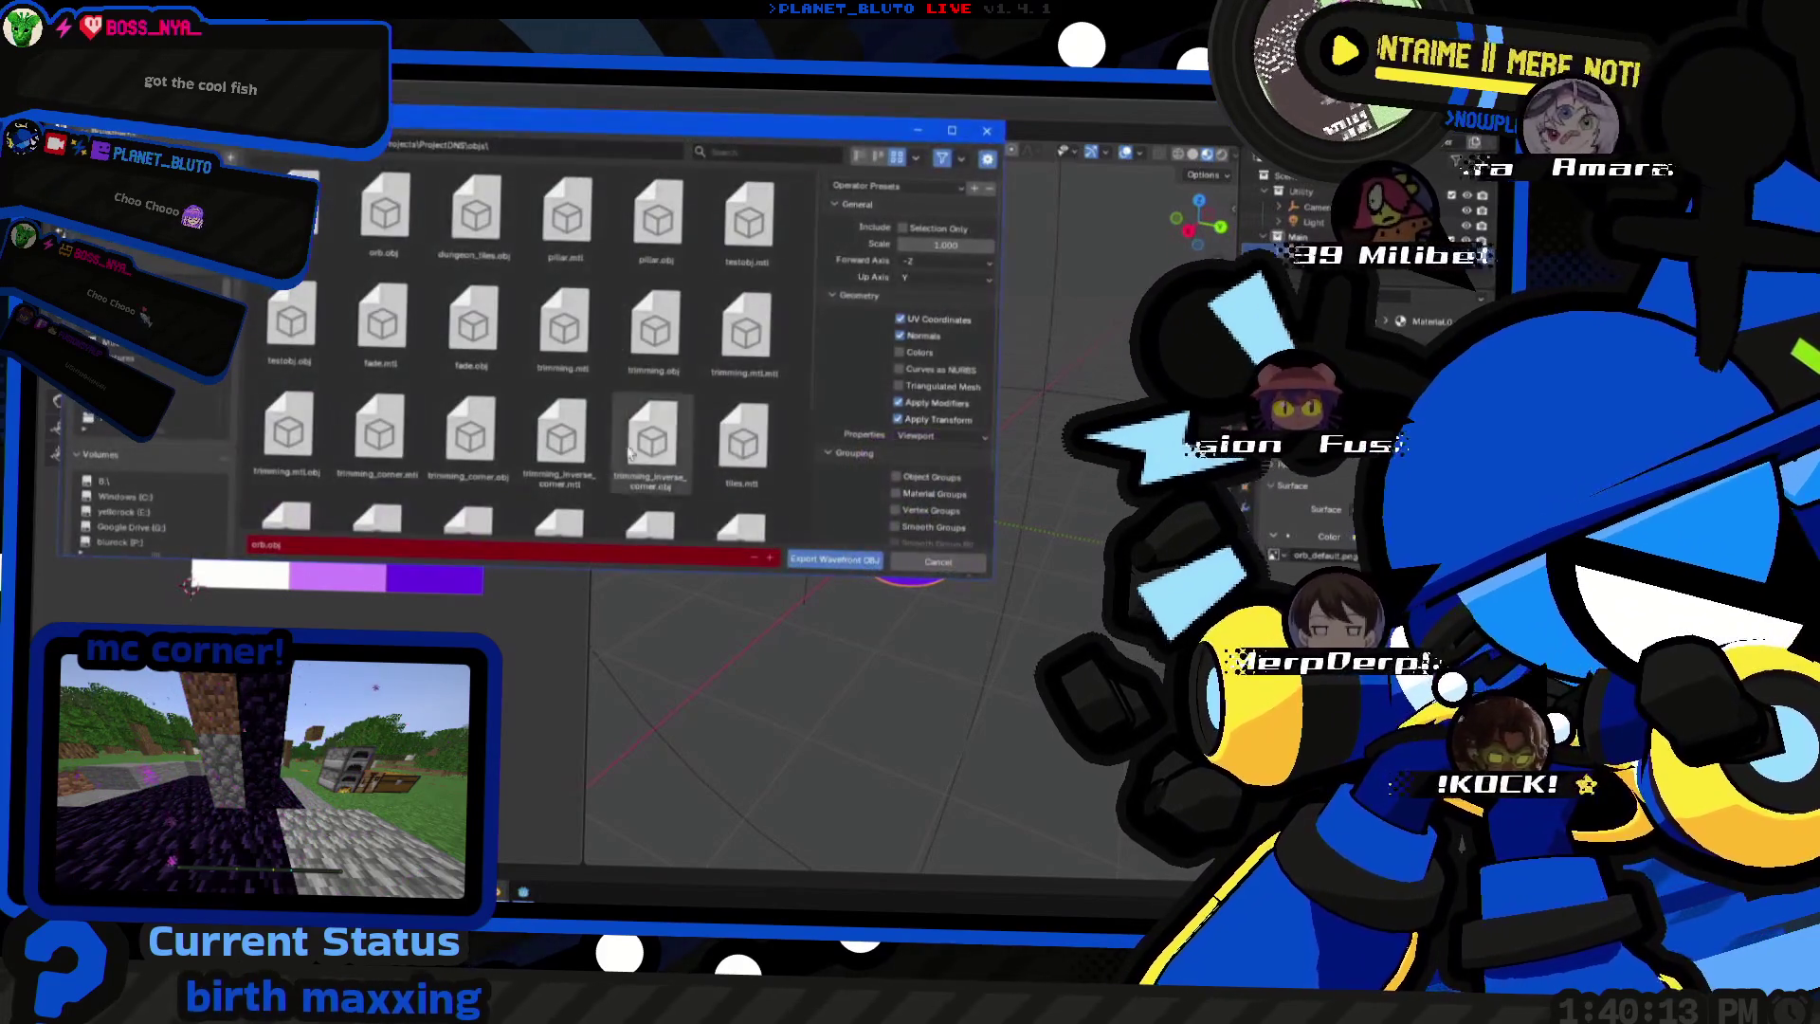
{"action": "double_click", "coordinate": [374, 228]}
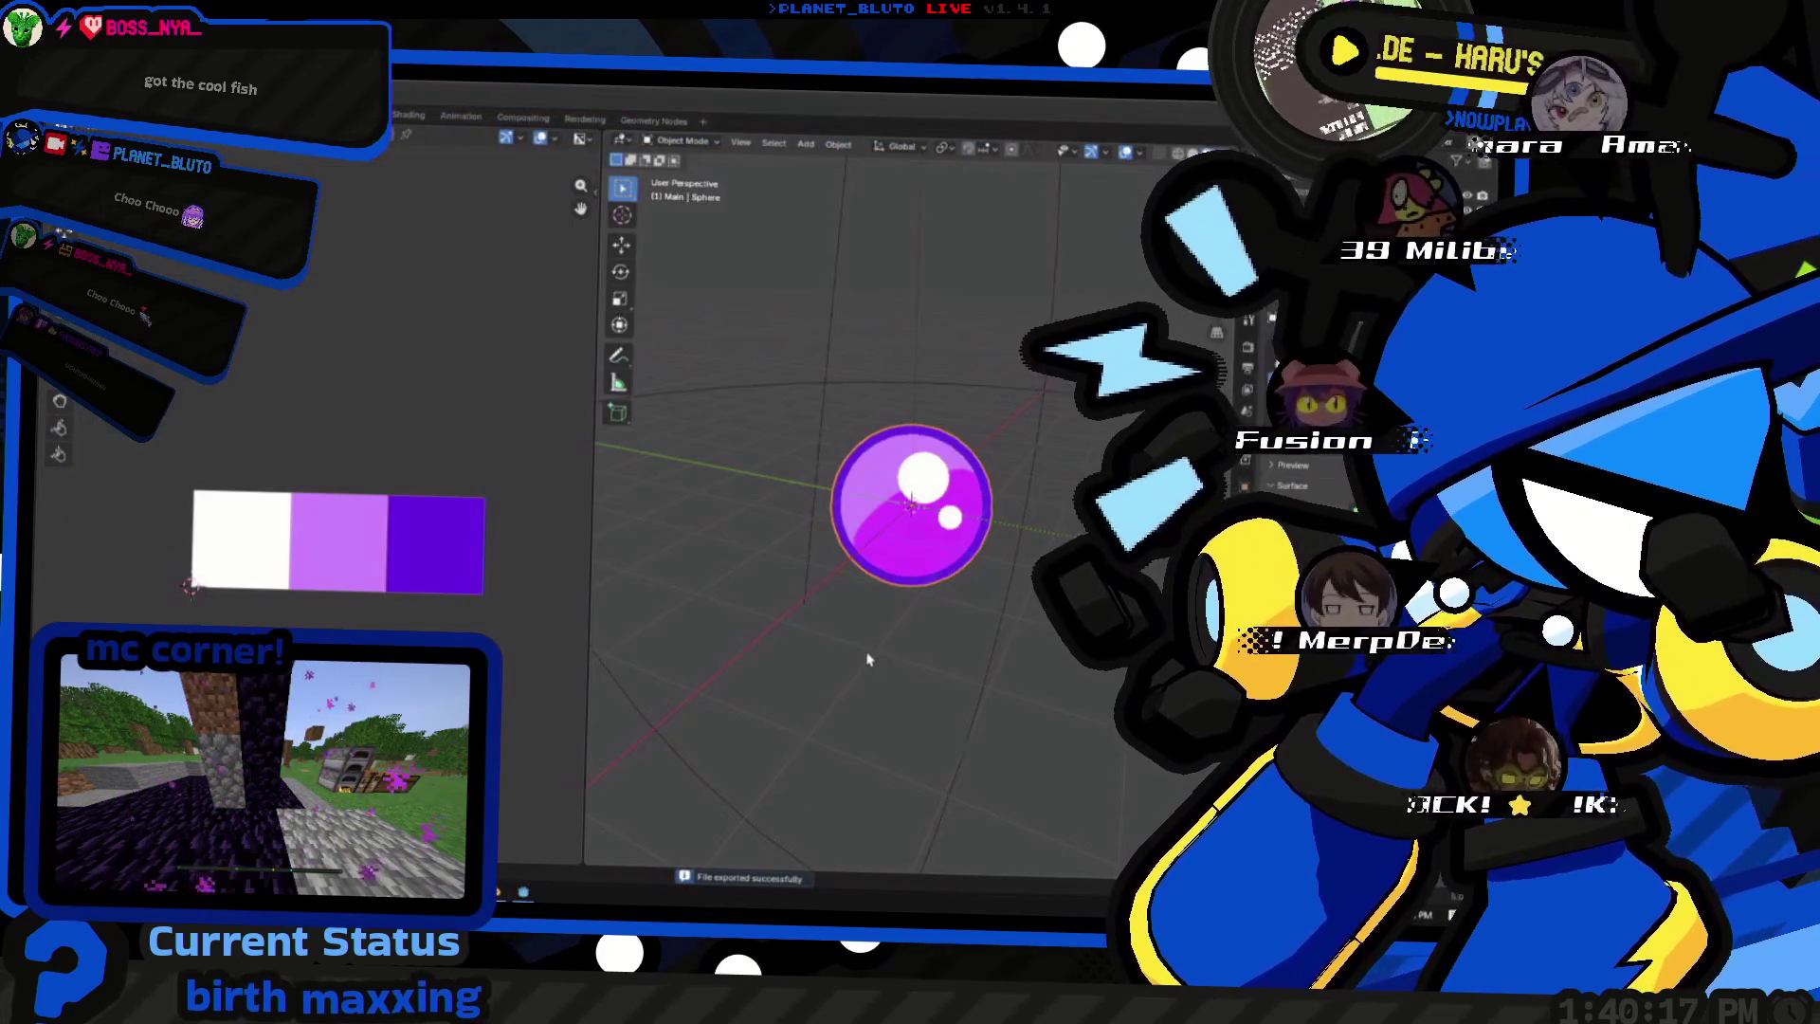
- Switch to Godot, inspect the updated orb with white highlights and select the basic_toon_colors shader resource
{"action": "key", "text": "alt+Tab"}
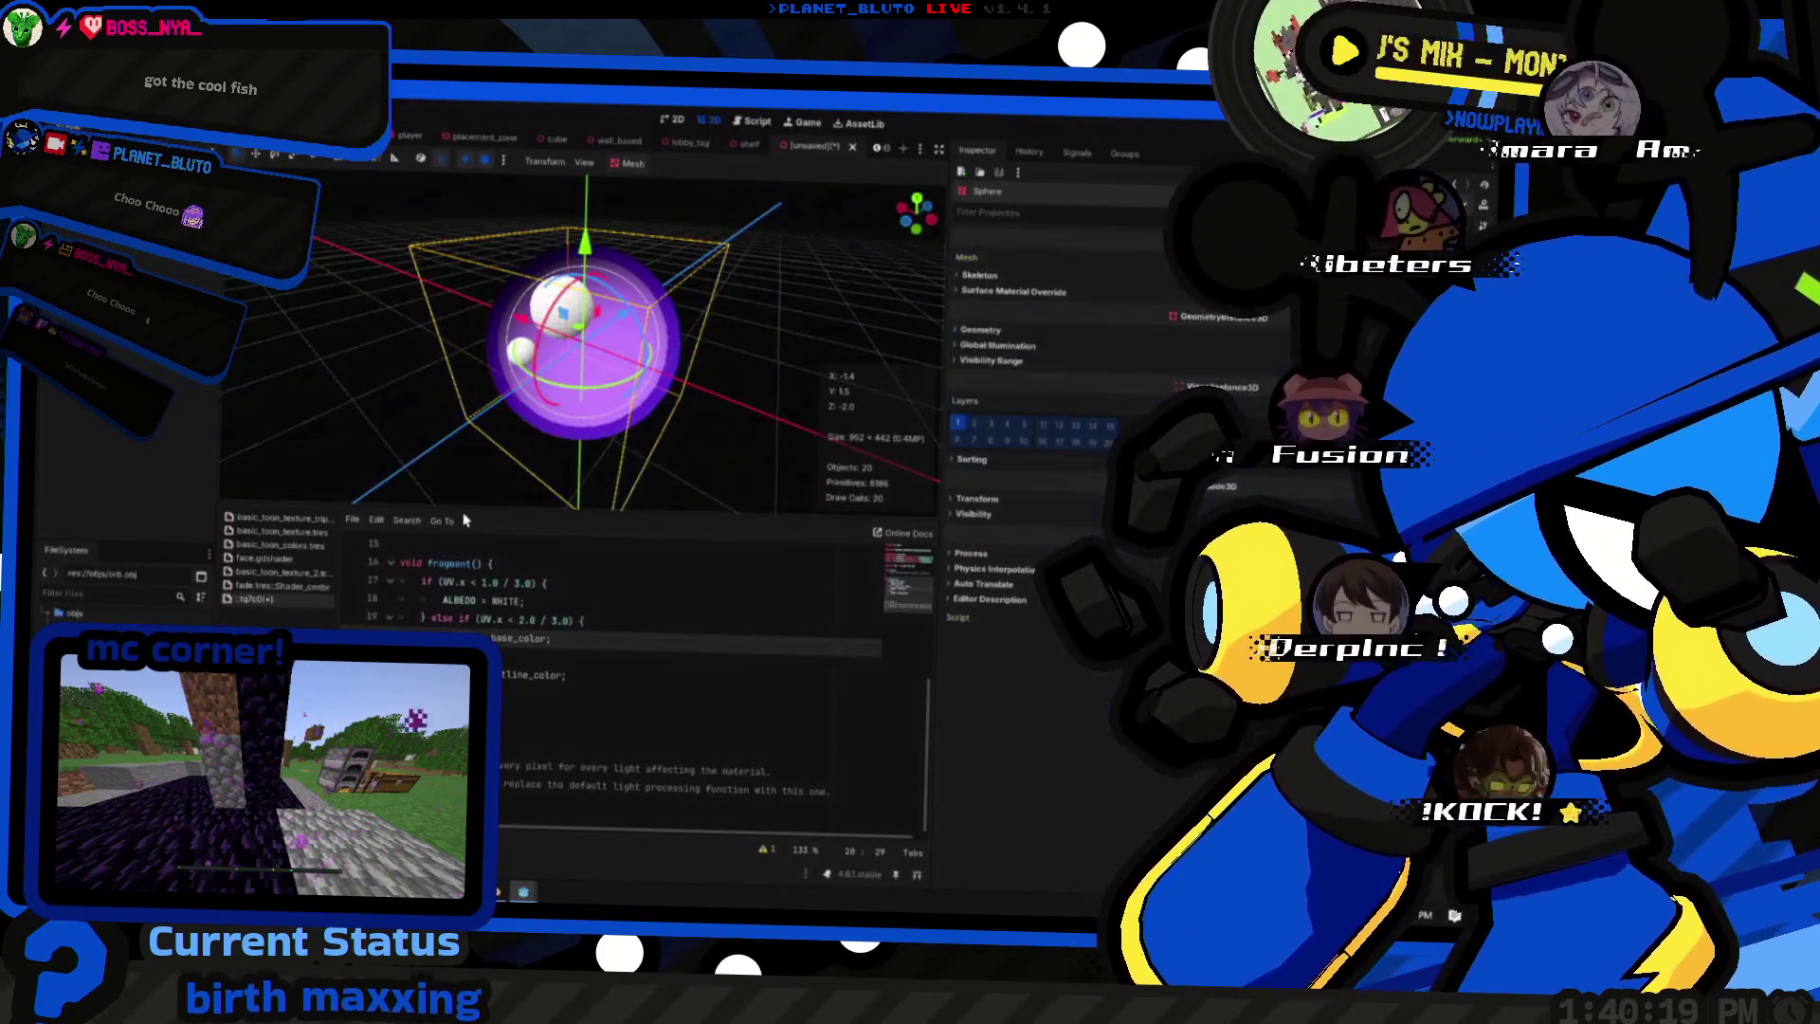
{"action": "middle_click_drag", "start_coordinate": [469, 484], "coordinate": [621, 417]}
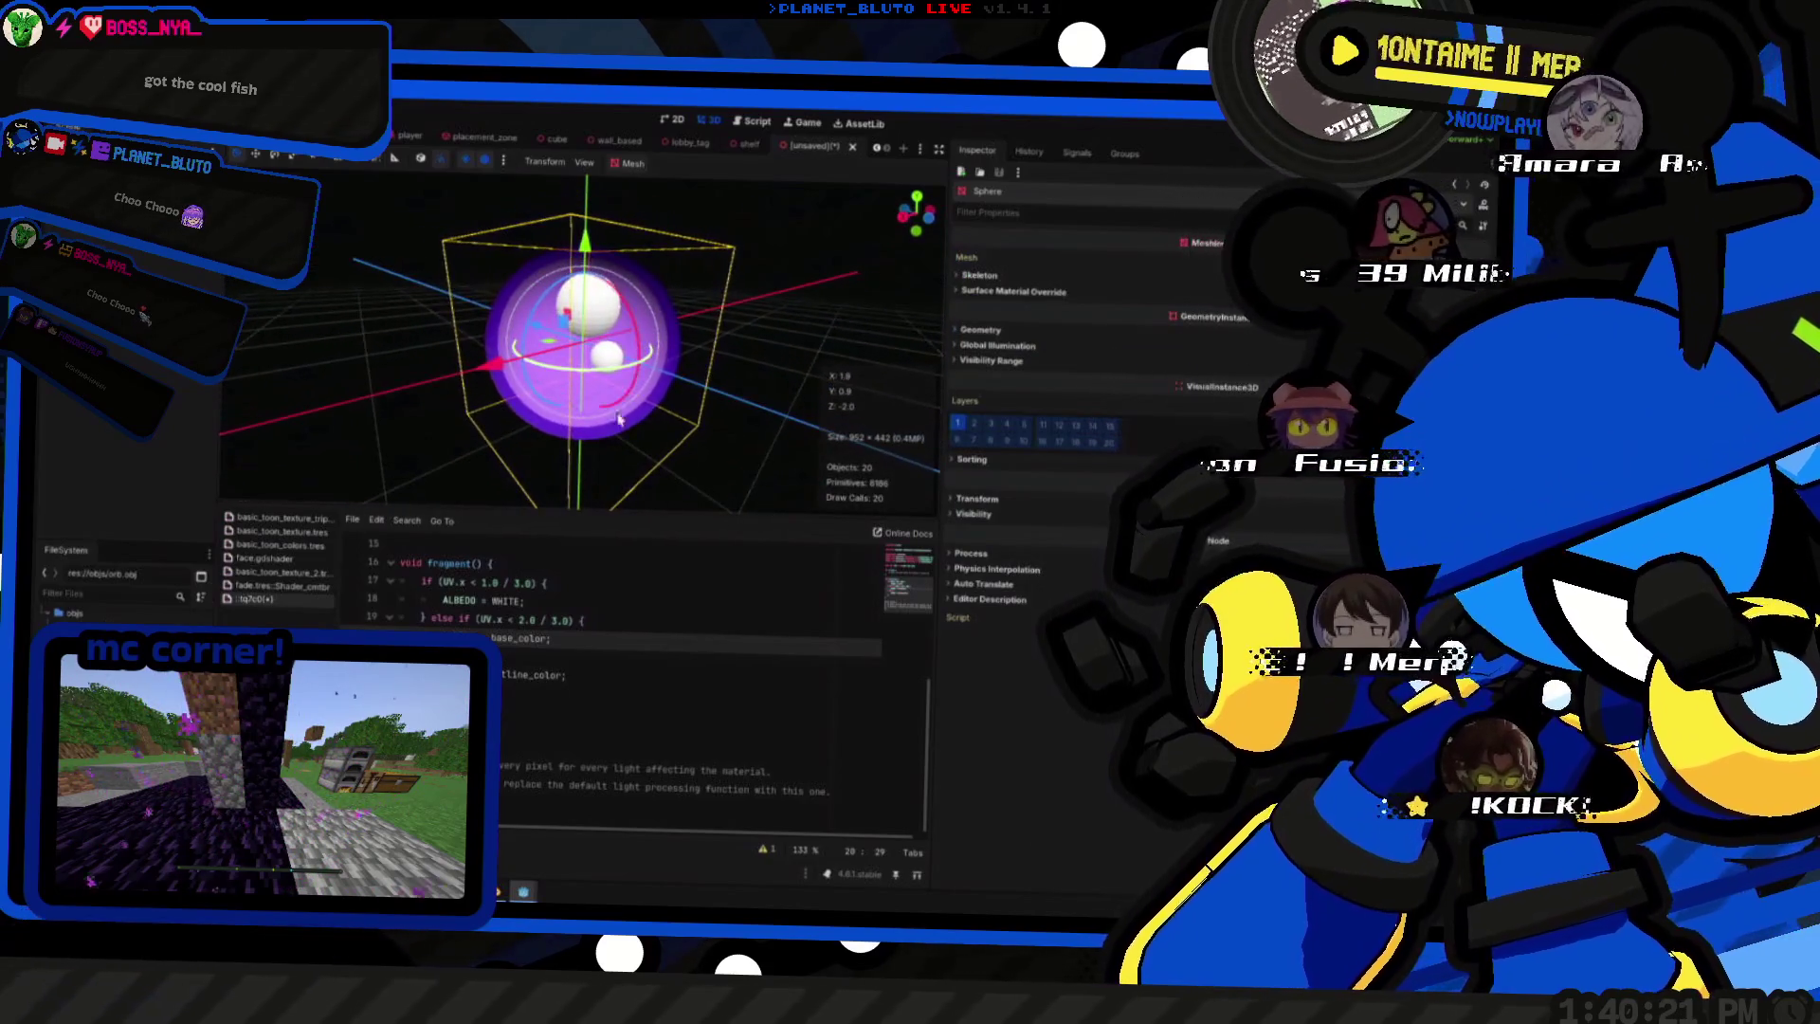
{"action": "left_click", "coordinate": [281, 547]}
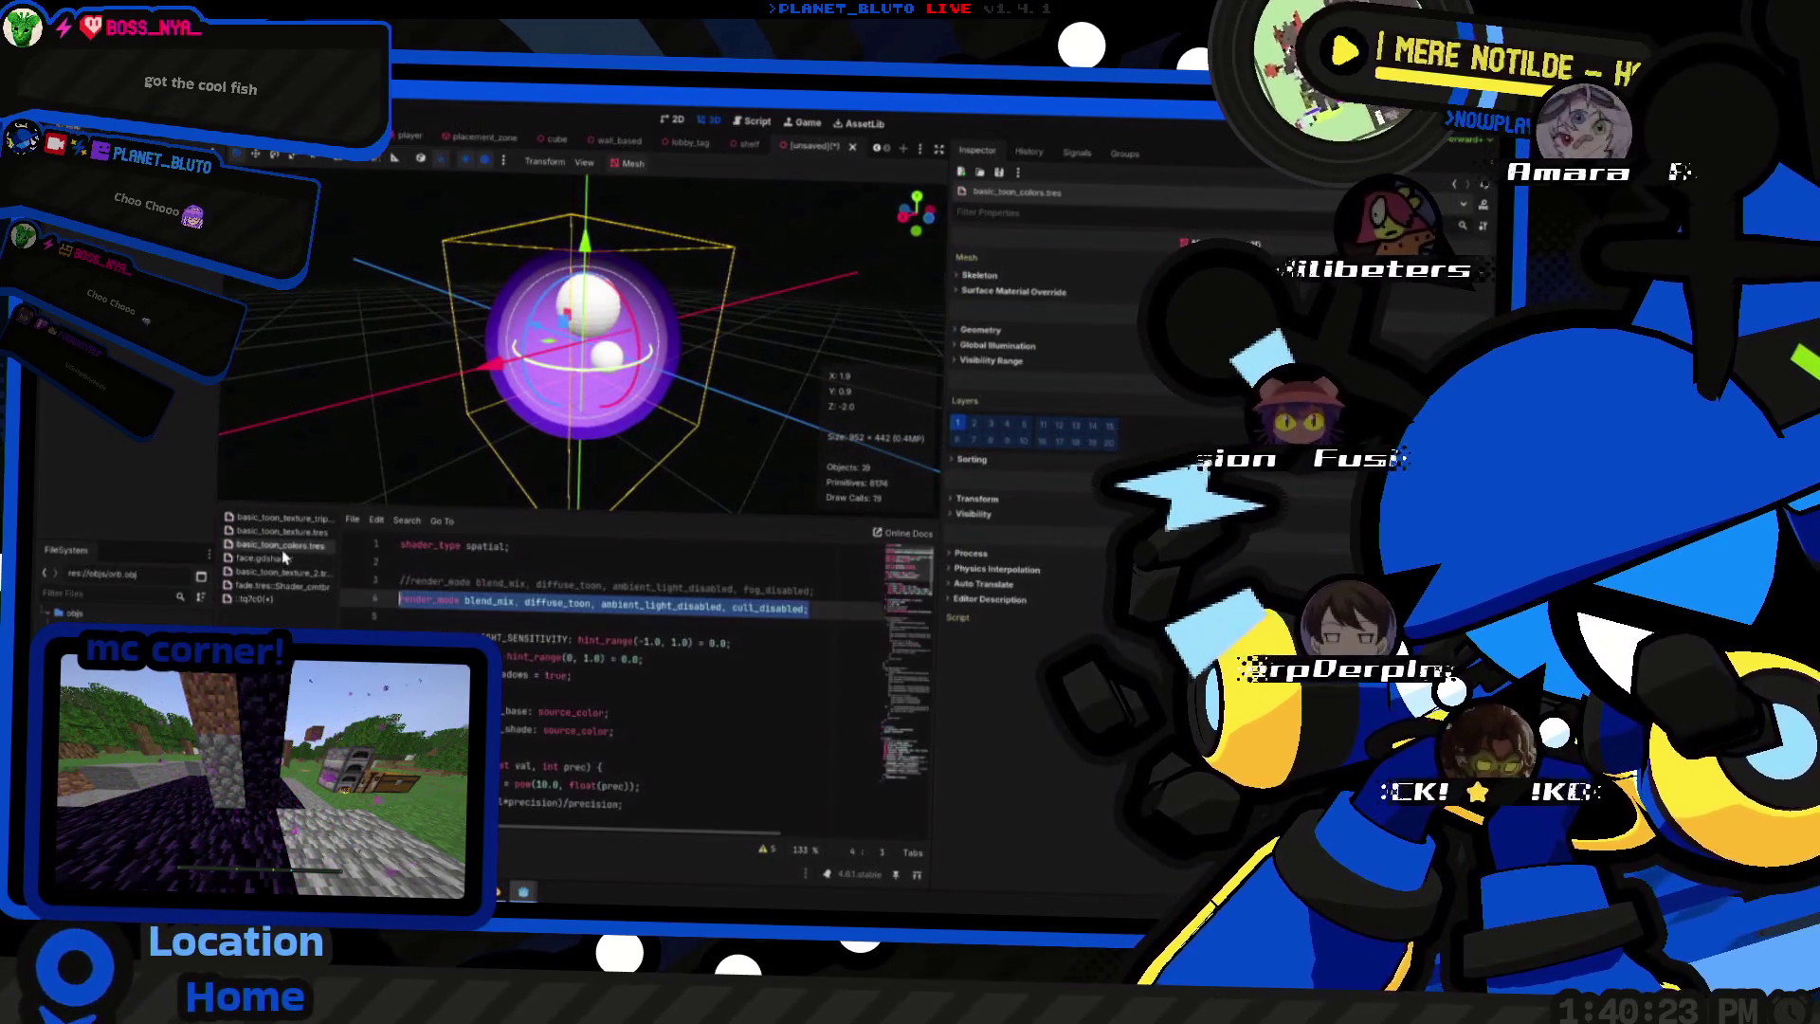